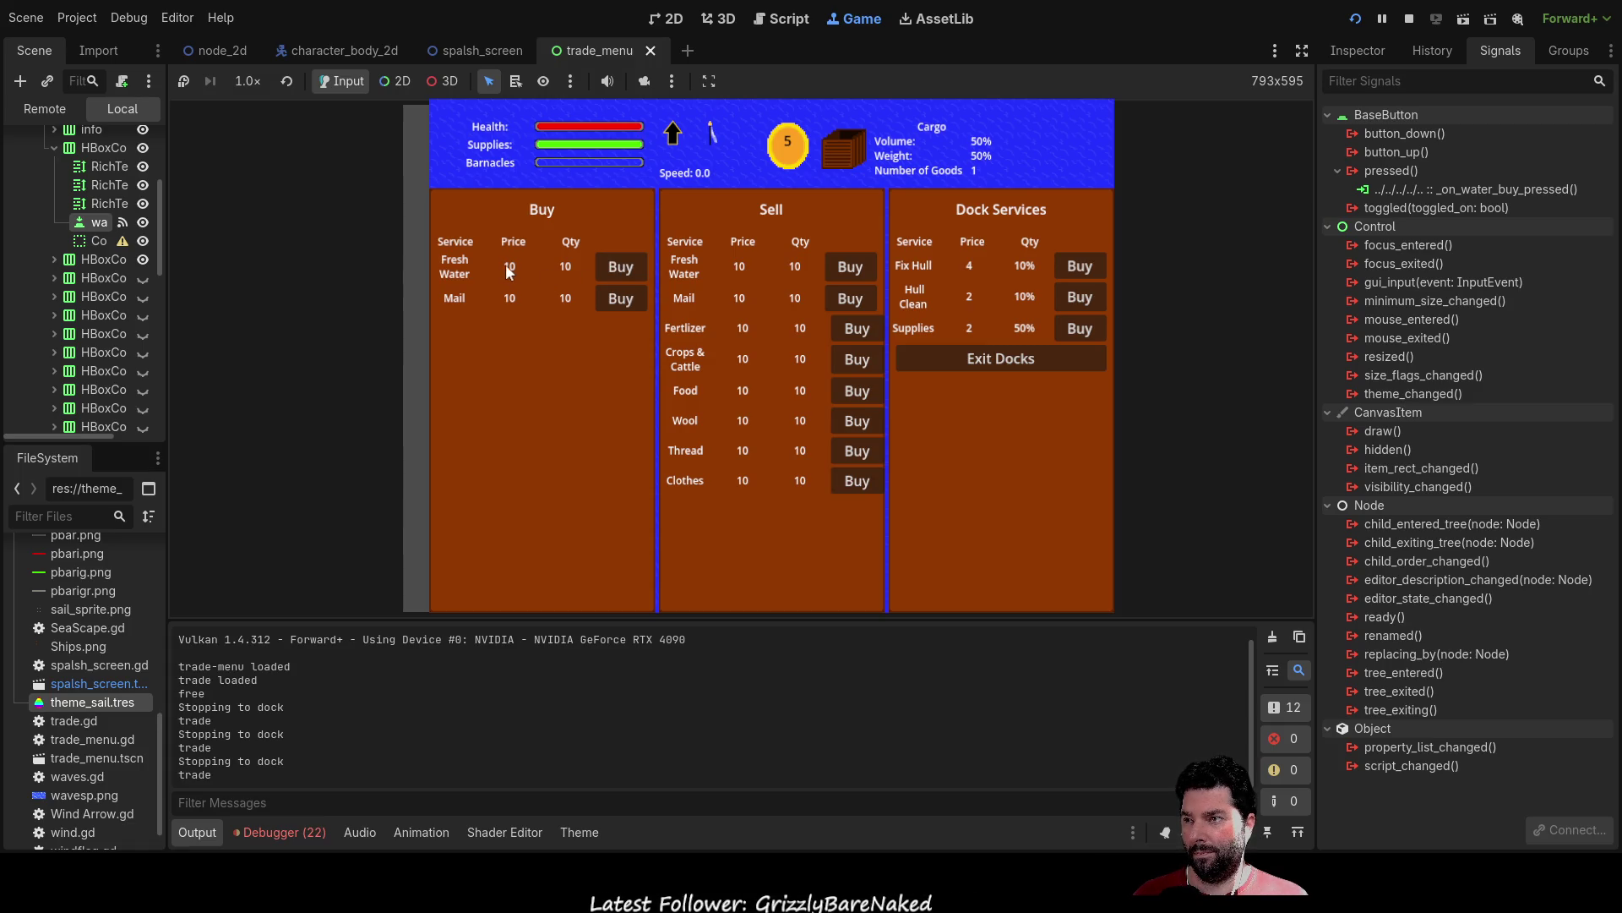
In the running dock menu, buy a hull repair, a hull cleaning, and fresh water twice.
click(1083, 267)
click(1084, 299)
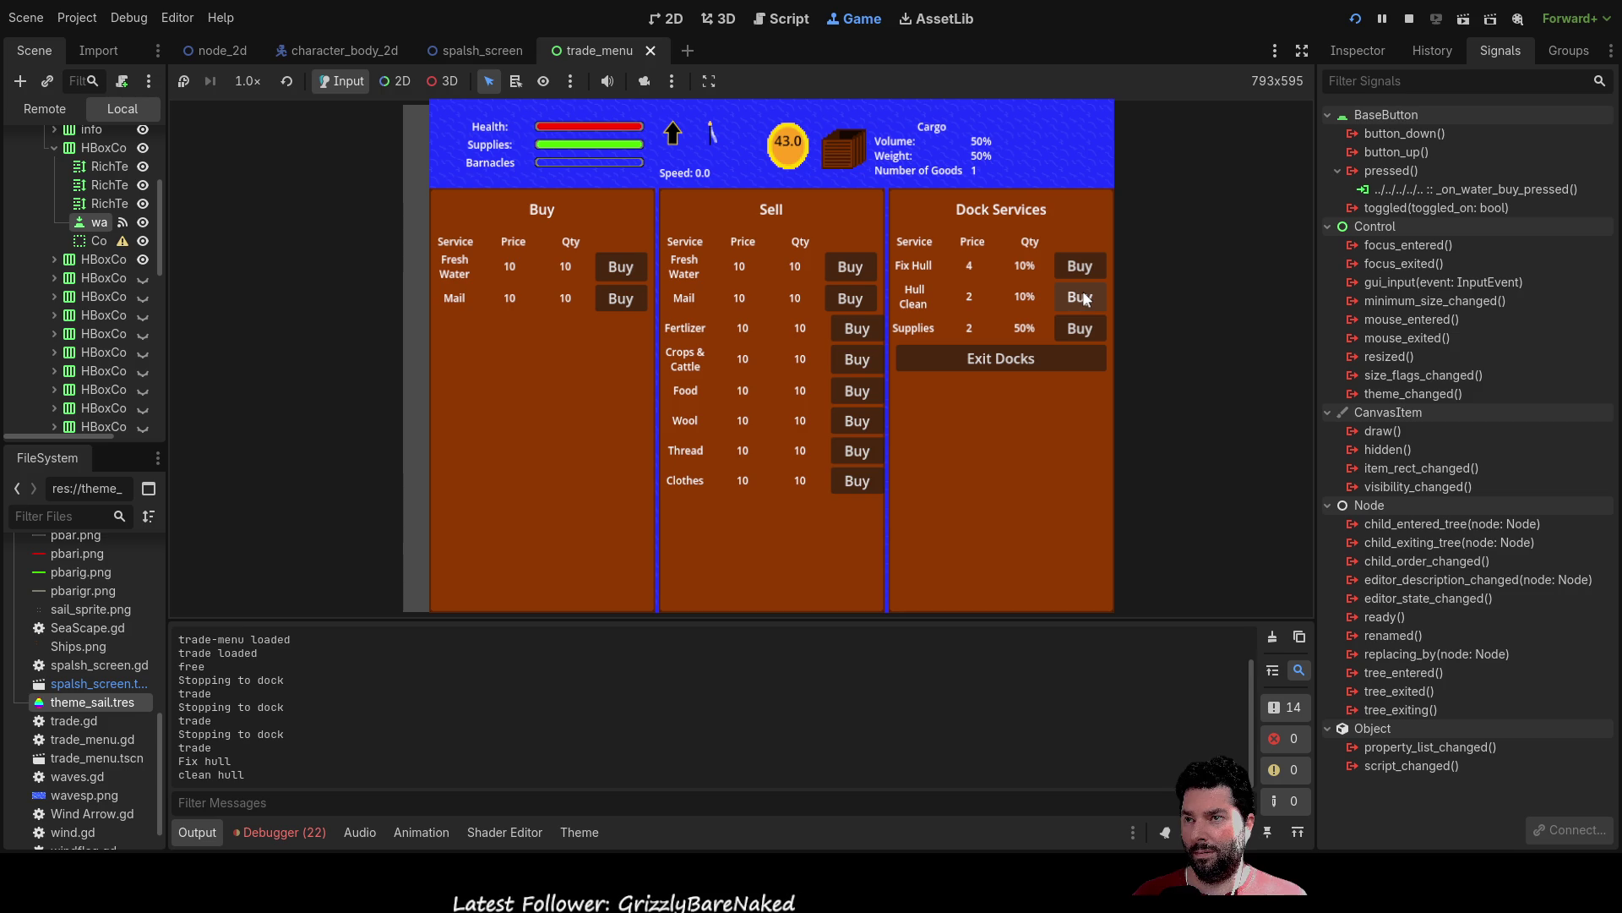
click(621, 270)
click(621, 270)
Open trade_menu.gd at _on_water_buy_pressed through the Fresh Water button's pressed signal connection.
click(619, 271)
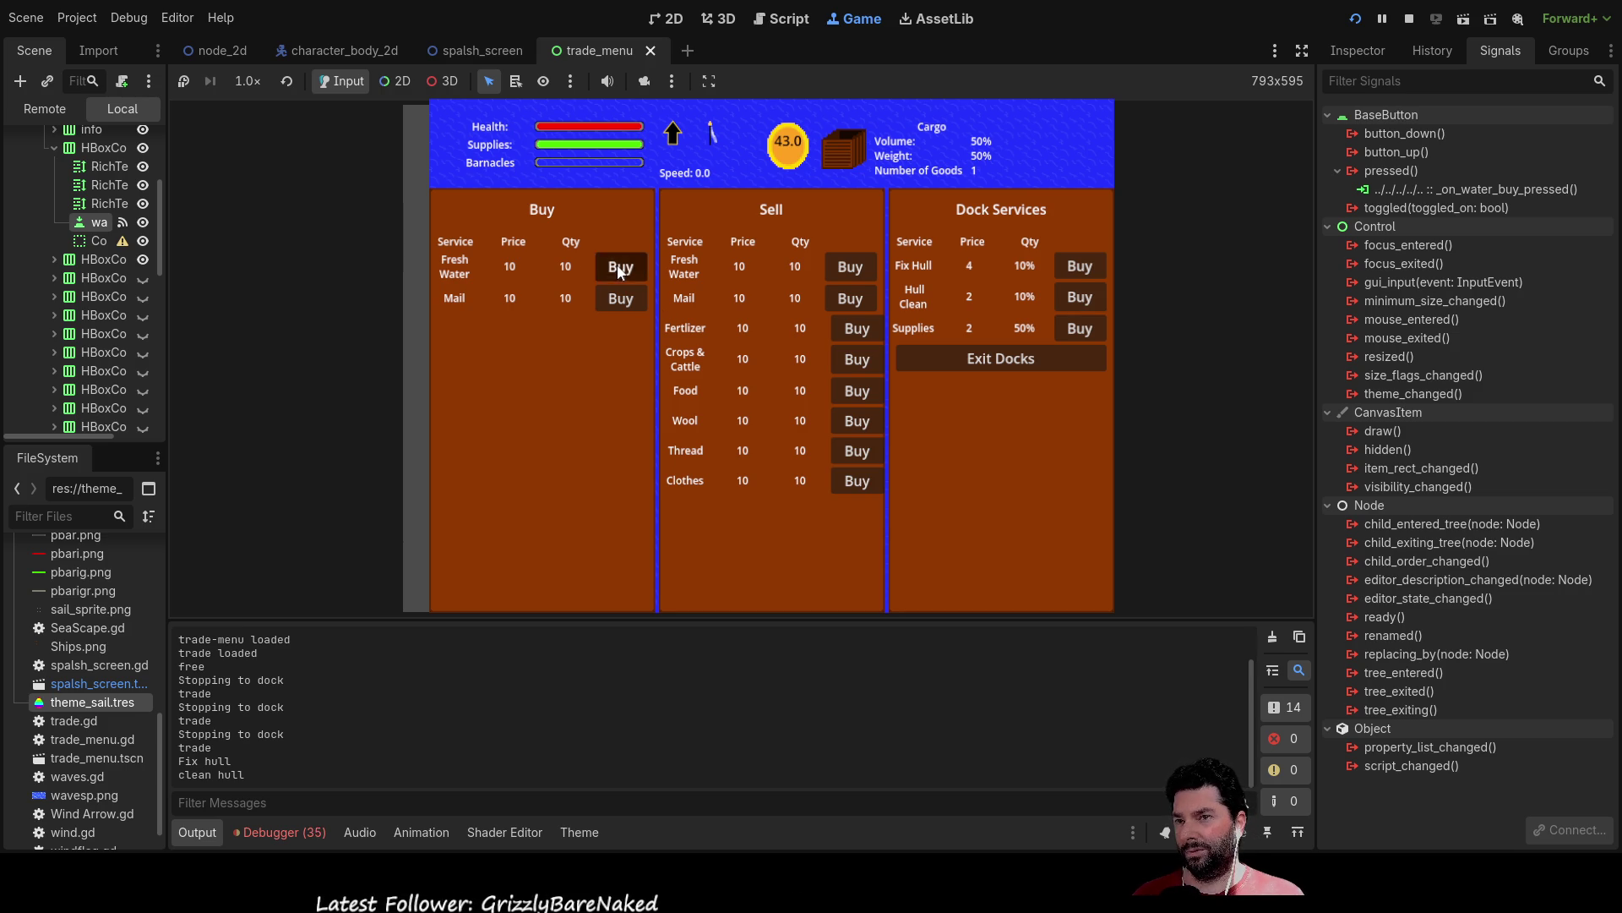
click(1474, 189)
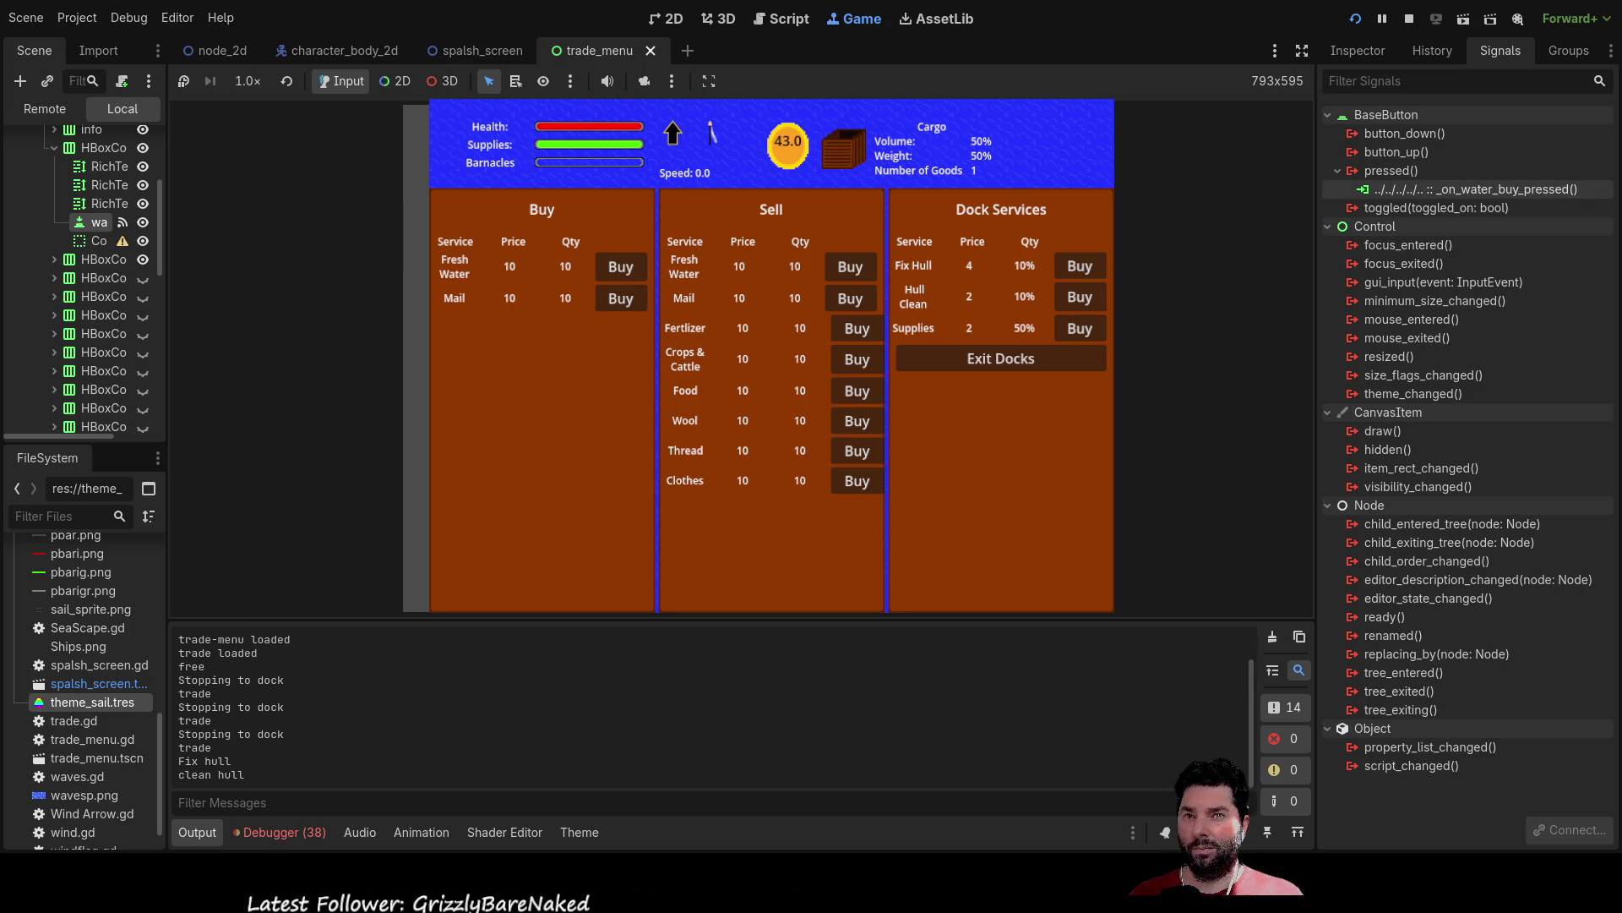
double_click(1473, 189)
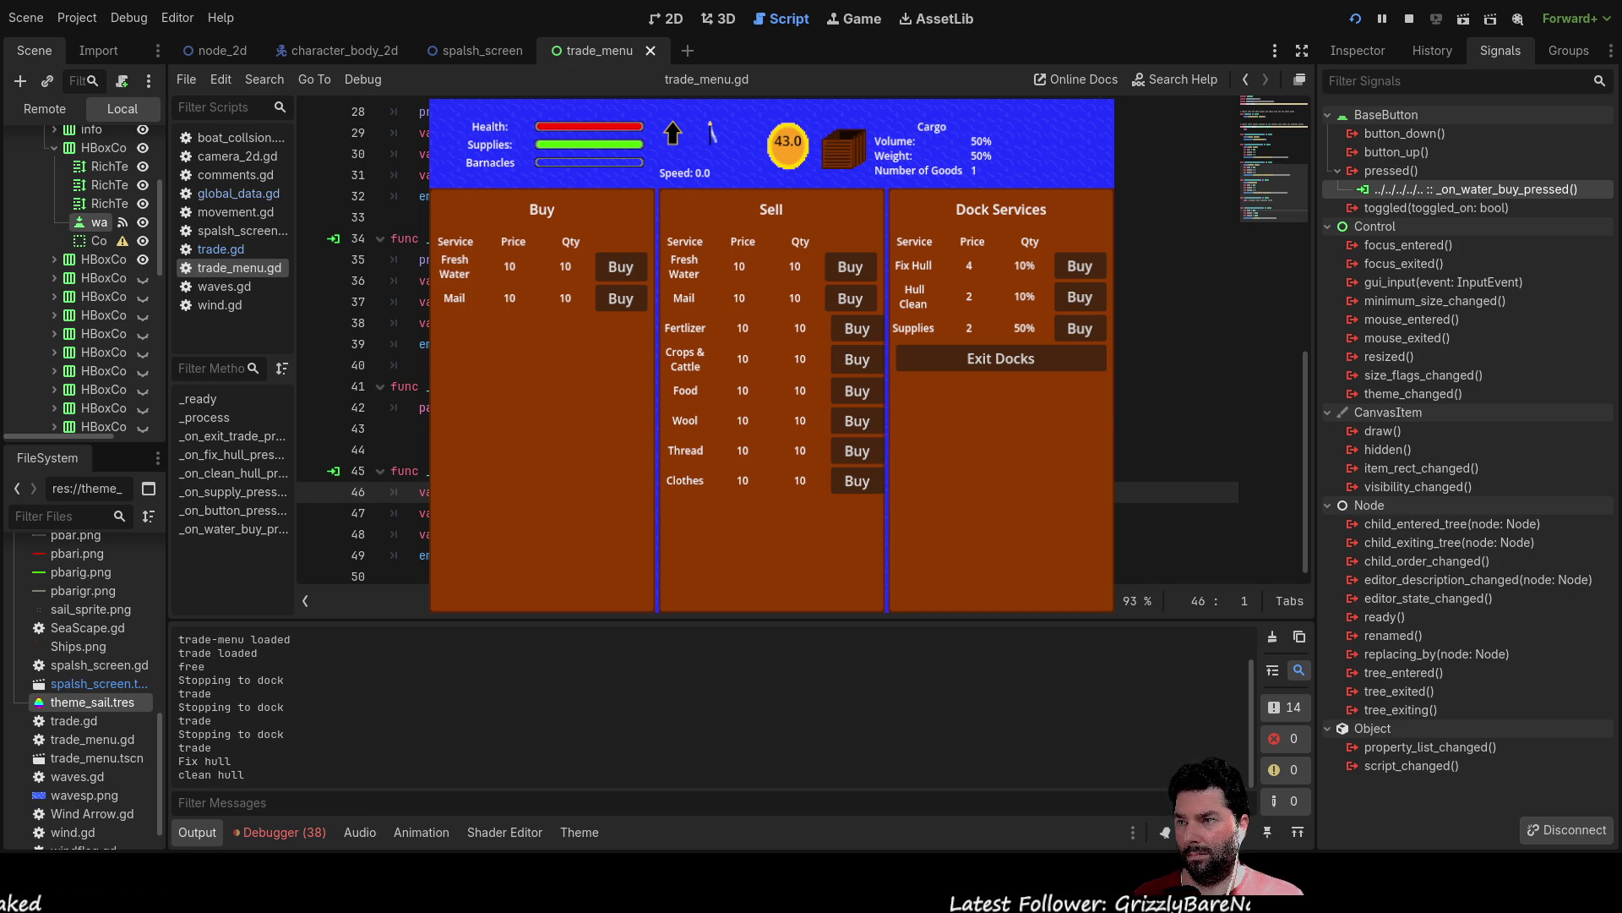
Delete the empty function at line 41 above the water-buy handler and relaunch the game.
drag(427, 410, 360, 382)
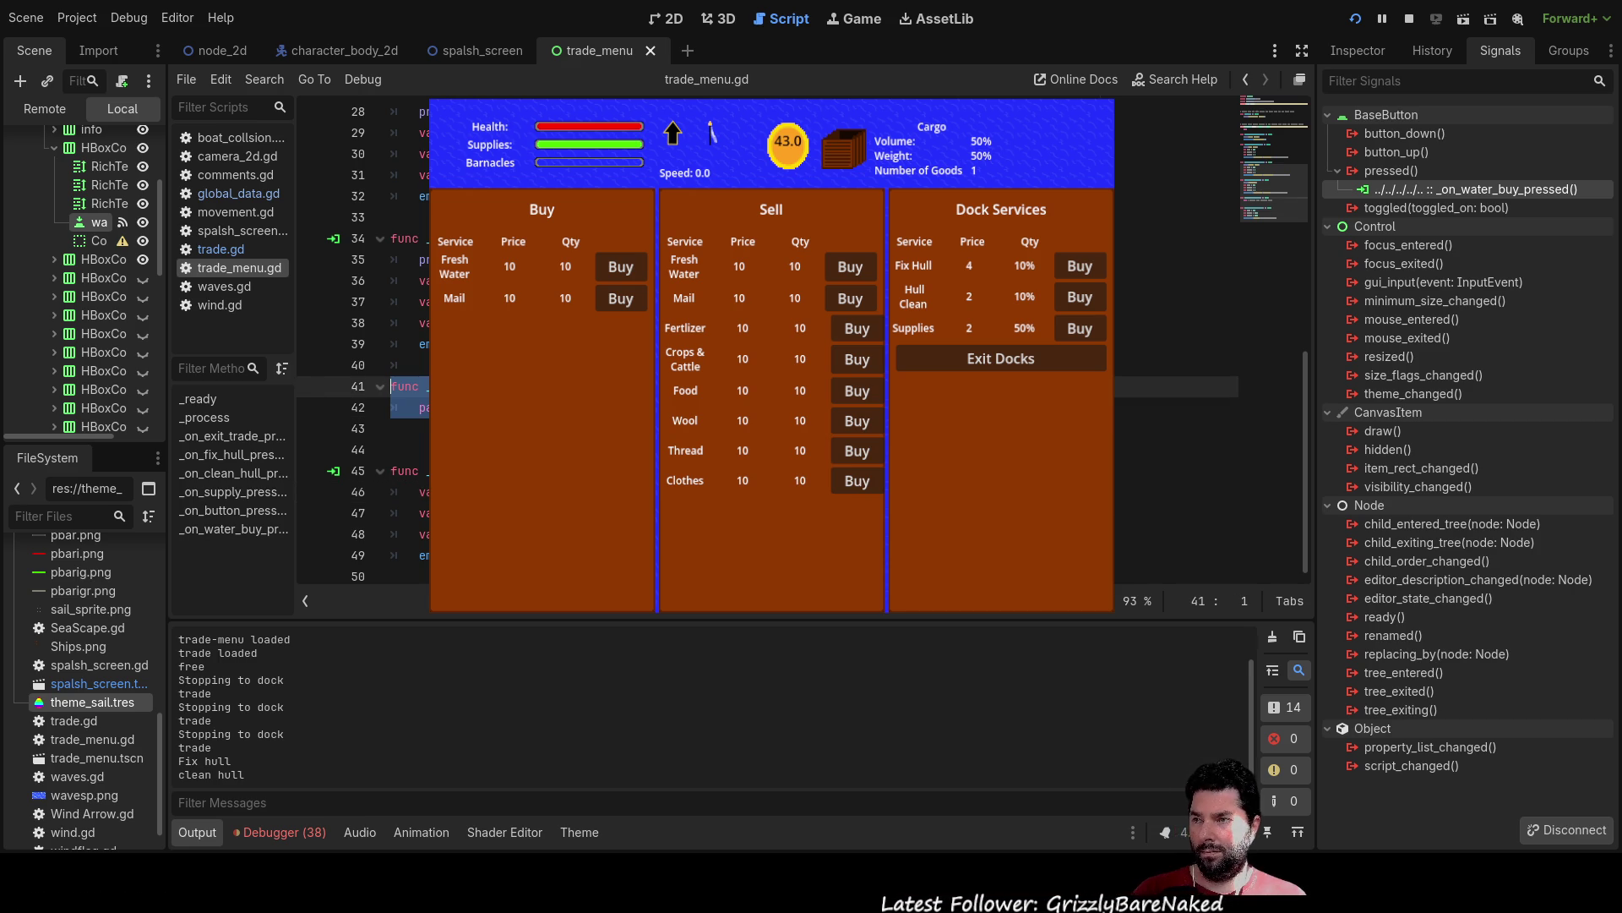
key(BackSpace)
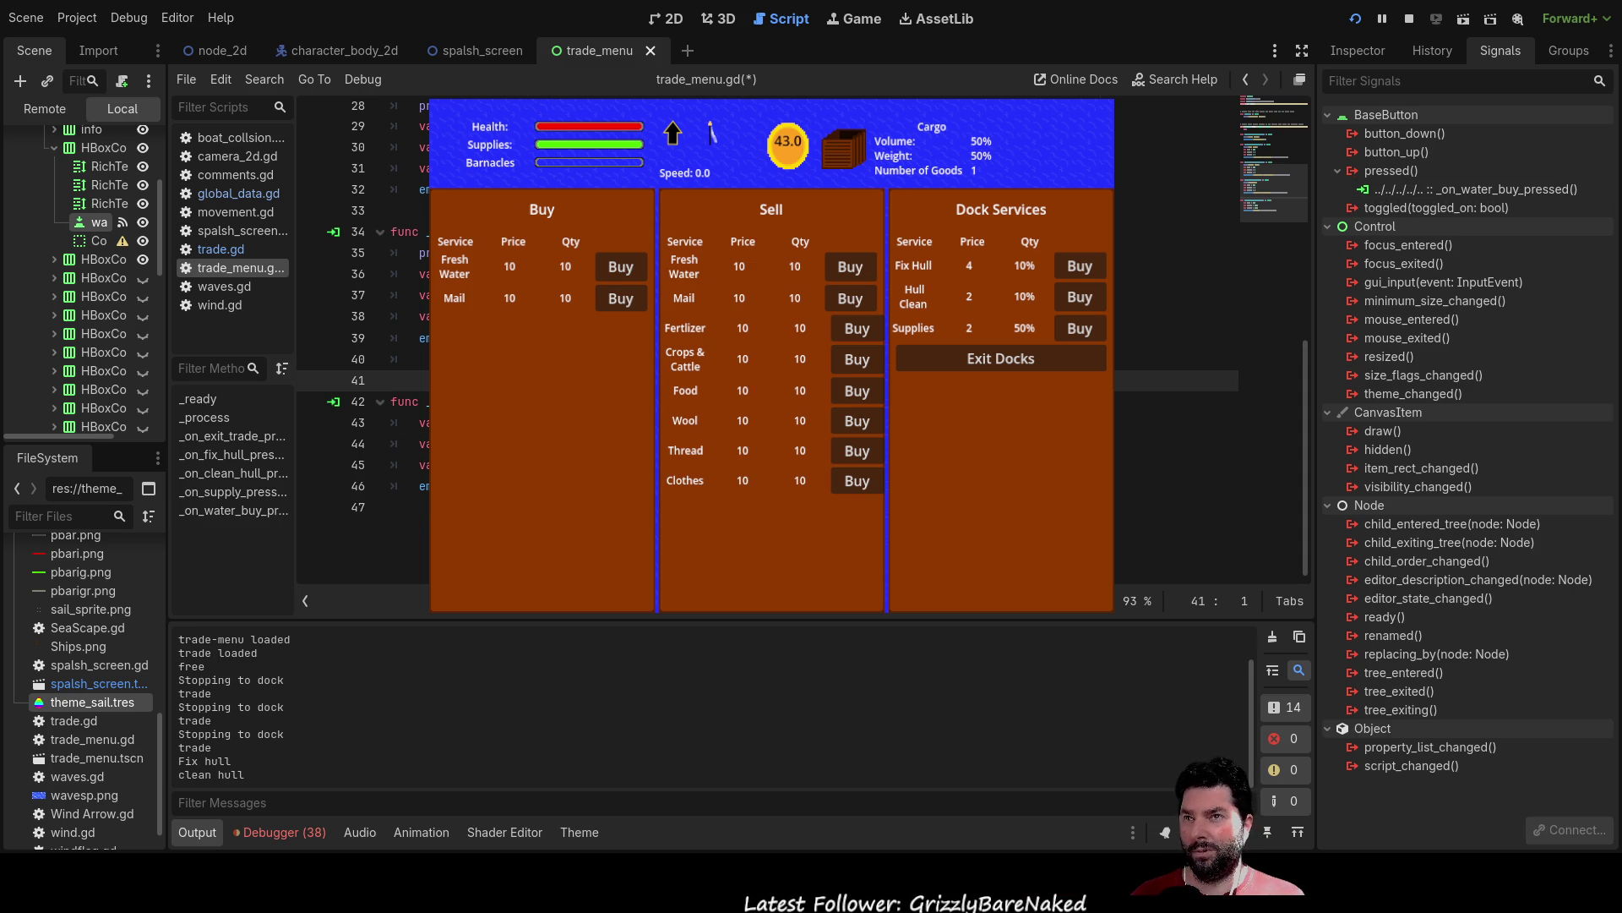
click(1355, 19)
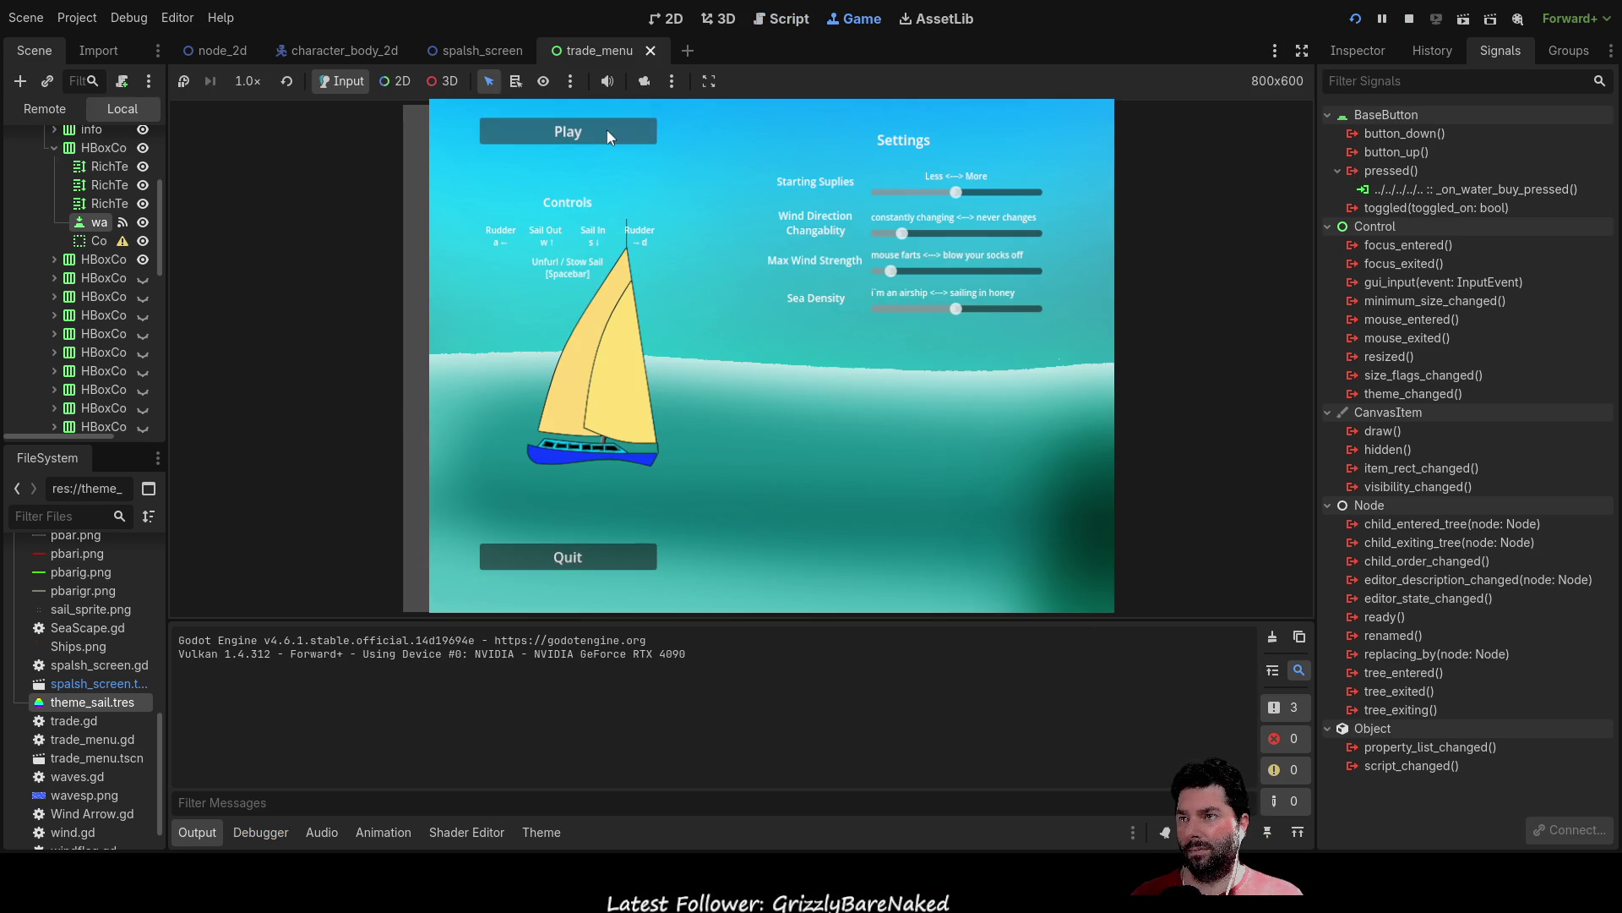
Start the game, dock with E, and buy fresh water three times plus another option.
click(609, 135)
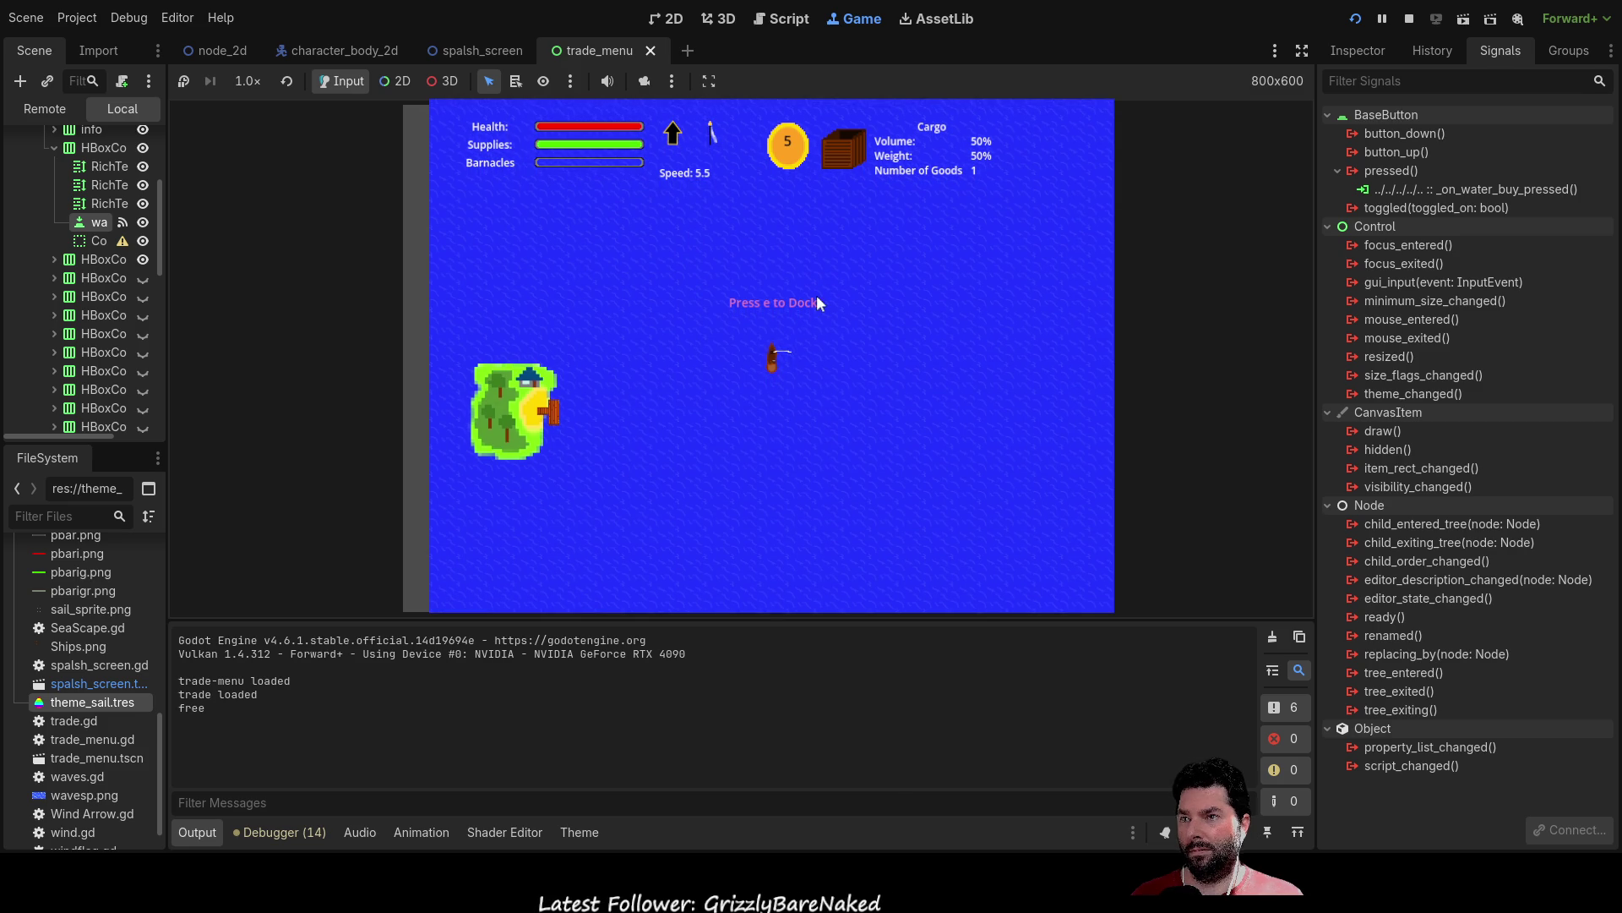
key(e)
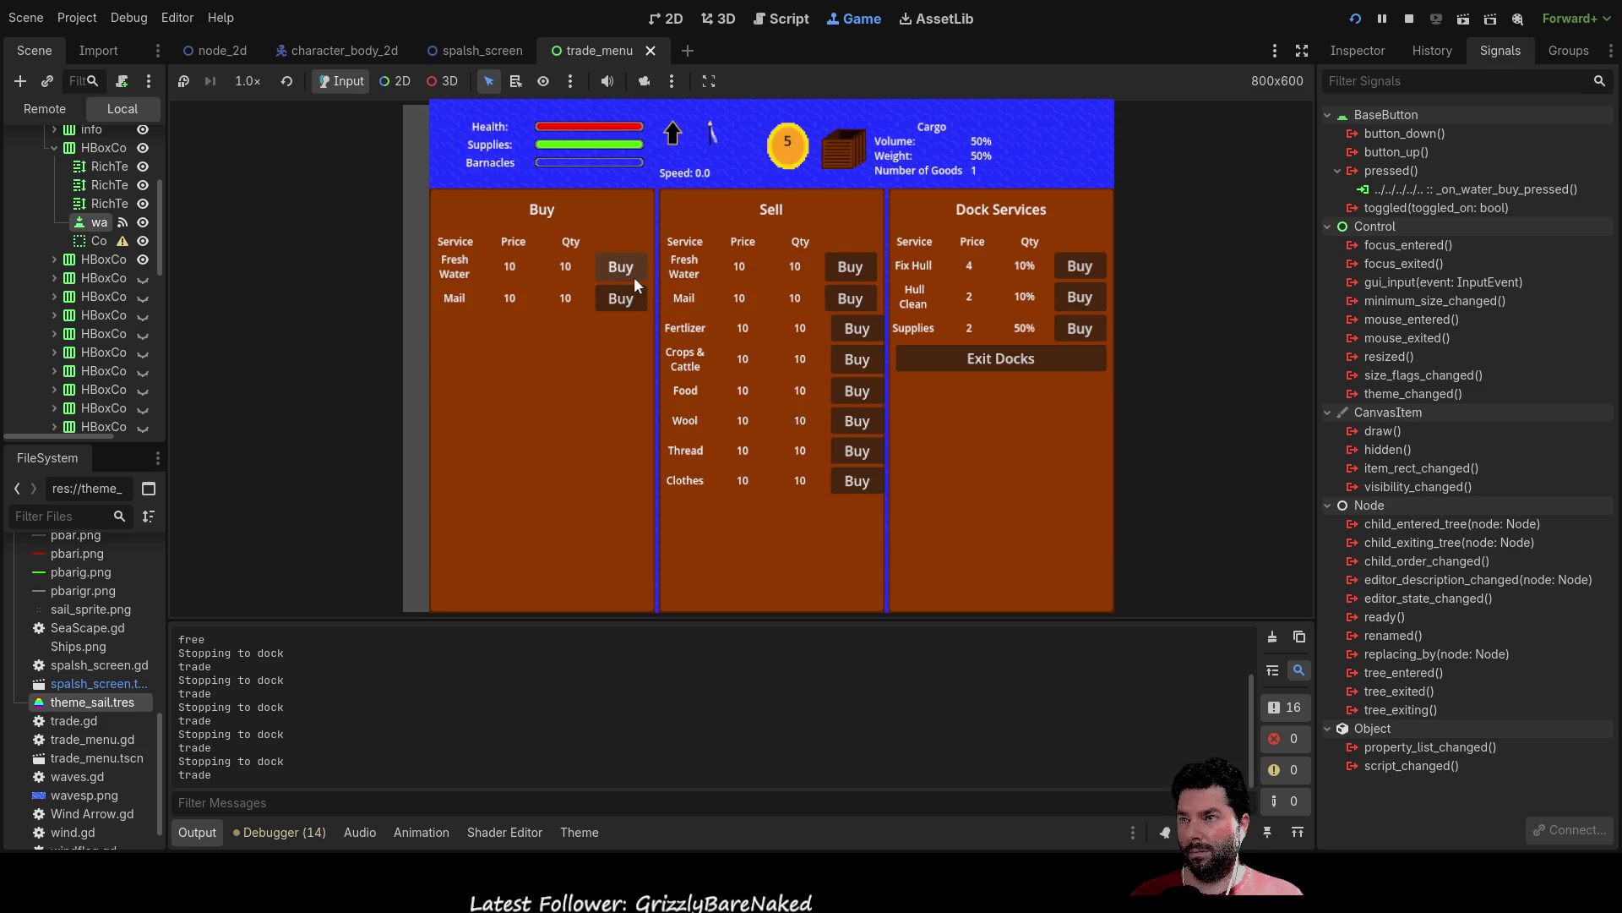
click(632, 269)
click(632, 268)
click(632, 269)
click(629, 297)
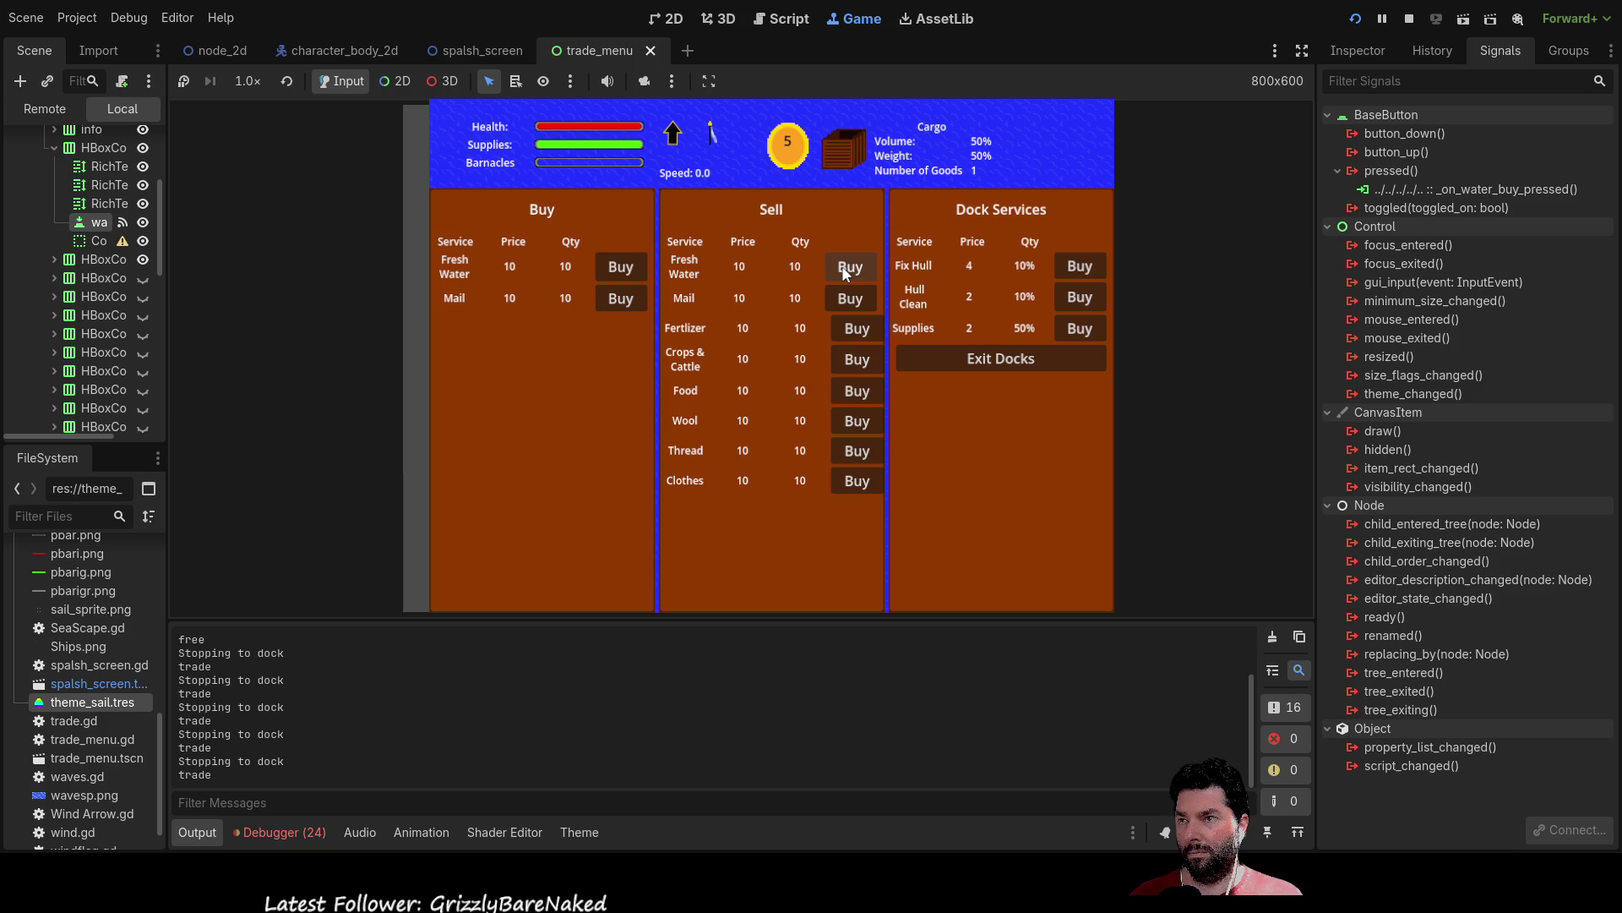
Buy repeated hull repairs and hull cleanings at the dock.
click(1083, 268)
click(1085, 269)
click(1086, 270)
click(1087, 273)
click(1086, 271)
click(1085, 270)
click(1086, 300)
click(1086, 300)
click(1086, 300)
click(1085, 302)
click(1086, 302)
click(1086, 301)
click(1080, 328)
Try more supply restocks, repairs and cleanings down to 14.0 coins, then stop the game with F8.
click(1079, 336)
click(1079, 338)
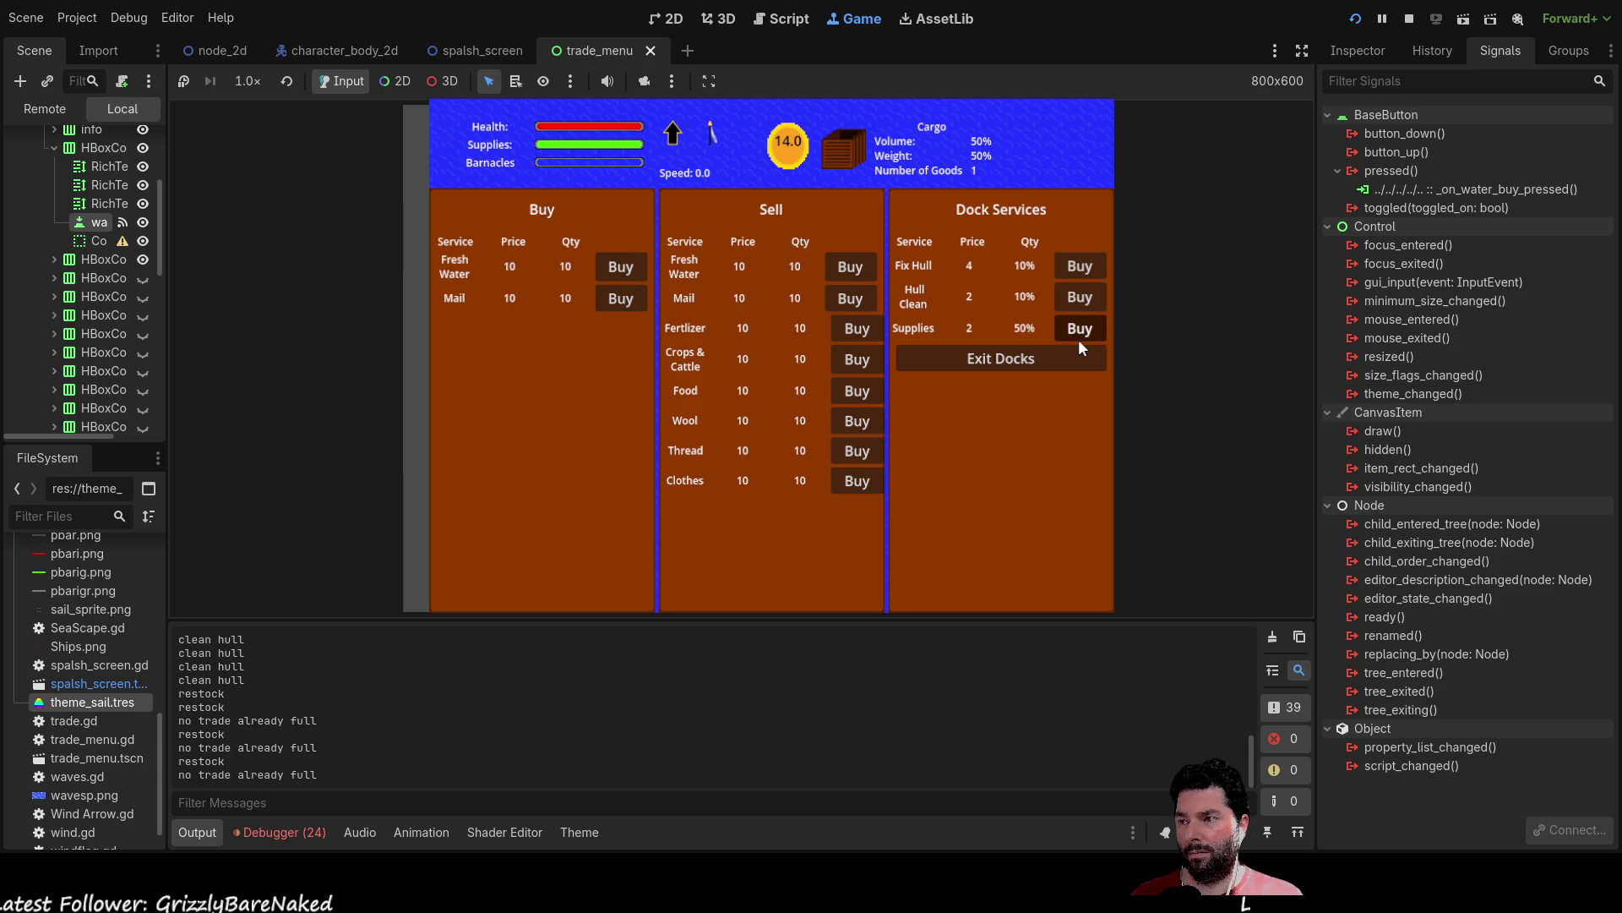
click(1079, 338)
click(1079, 338)
click(1079, 338)
click(1080, 338)
click(1080, 338)
click(1082, 338)
click(1087, 270)
click(1087, 270)
click(1081, 300)
click(1081, 300)
click(1079, 334)
click(1078, 338)
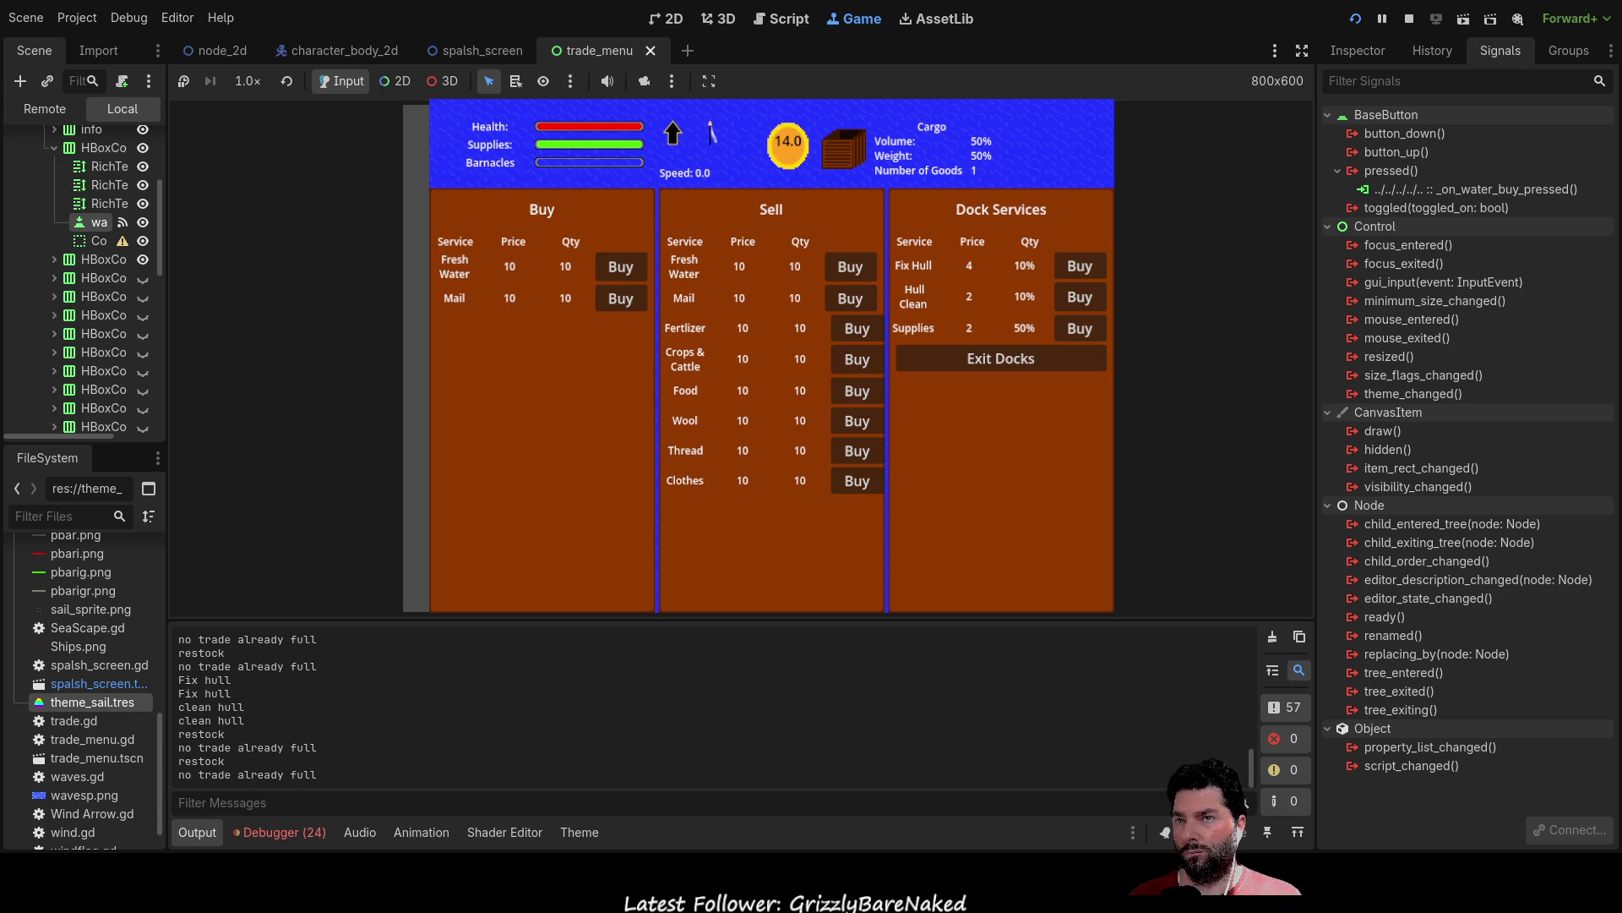
key(F8)
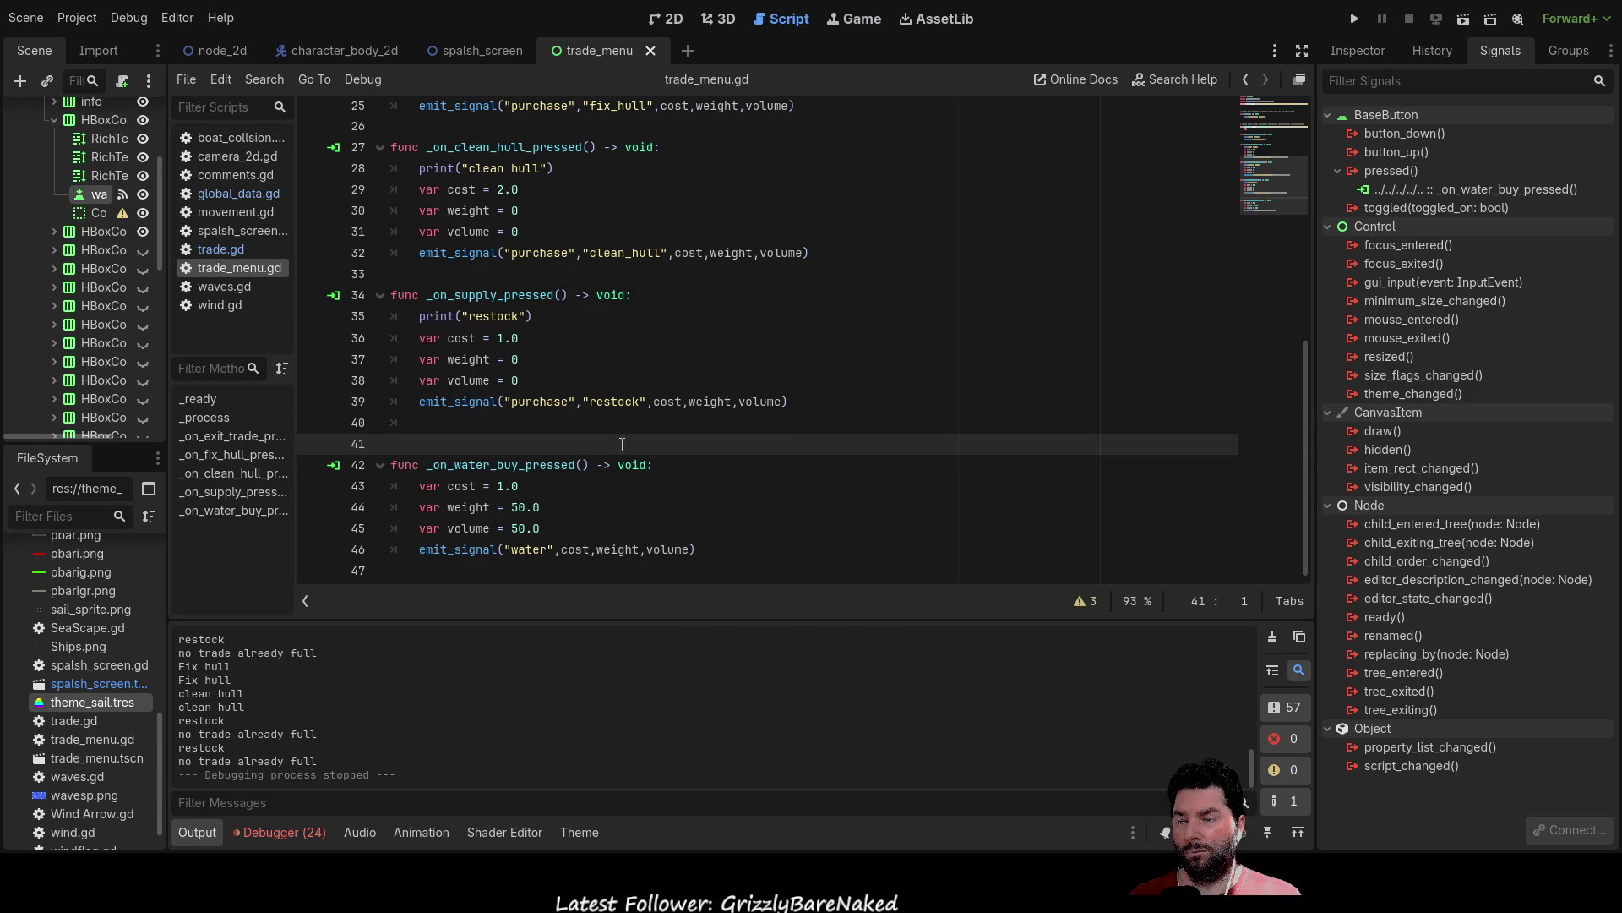
Look over trade.gd and trade_menu.gd, then open global_data.gd at the cargo mass/volume check near line 98.
click(244, 249)
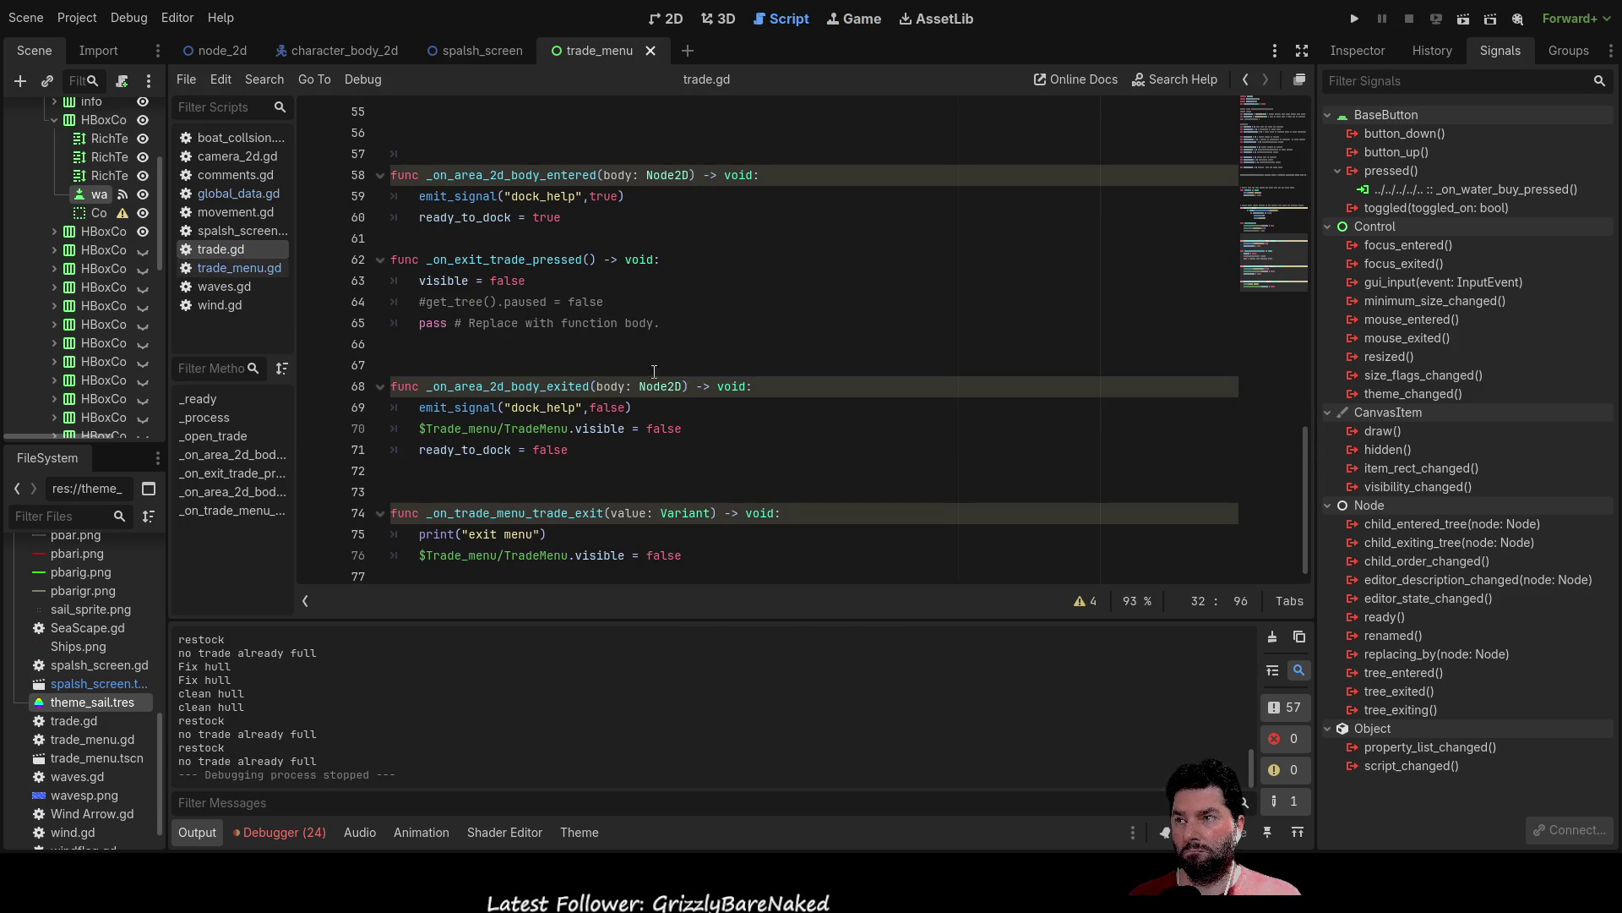
scroll(700, 427, up, 7)
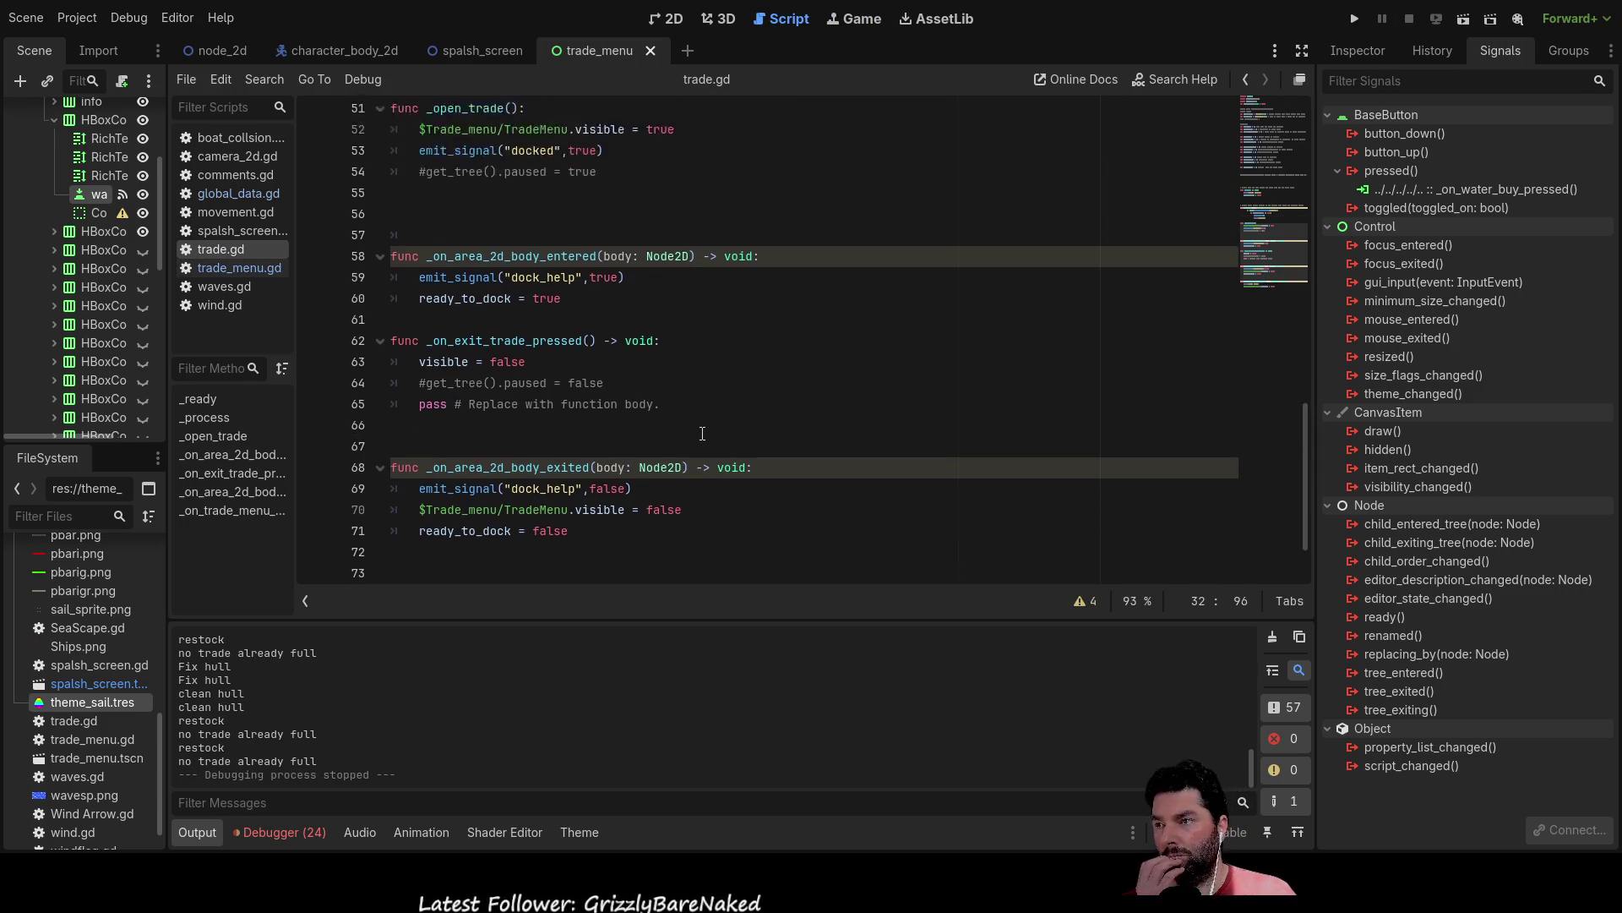
click(247, 268)
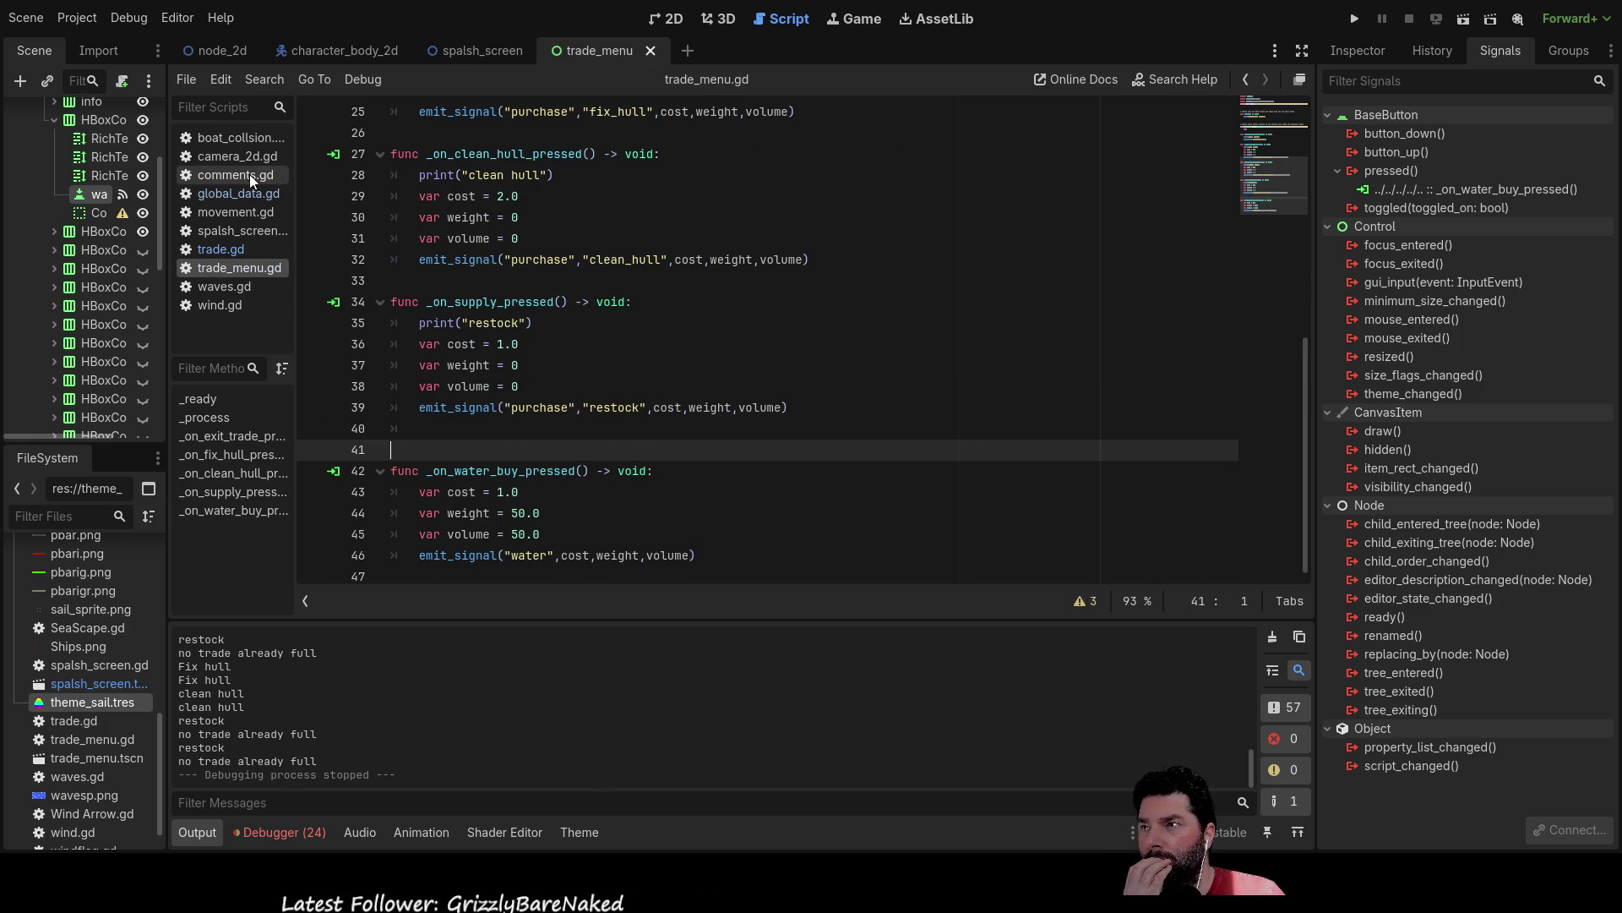
click(230, 195)
scroll(484, 292, down, 3)
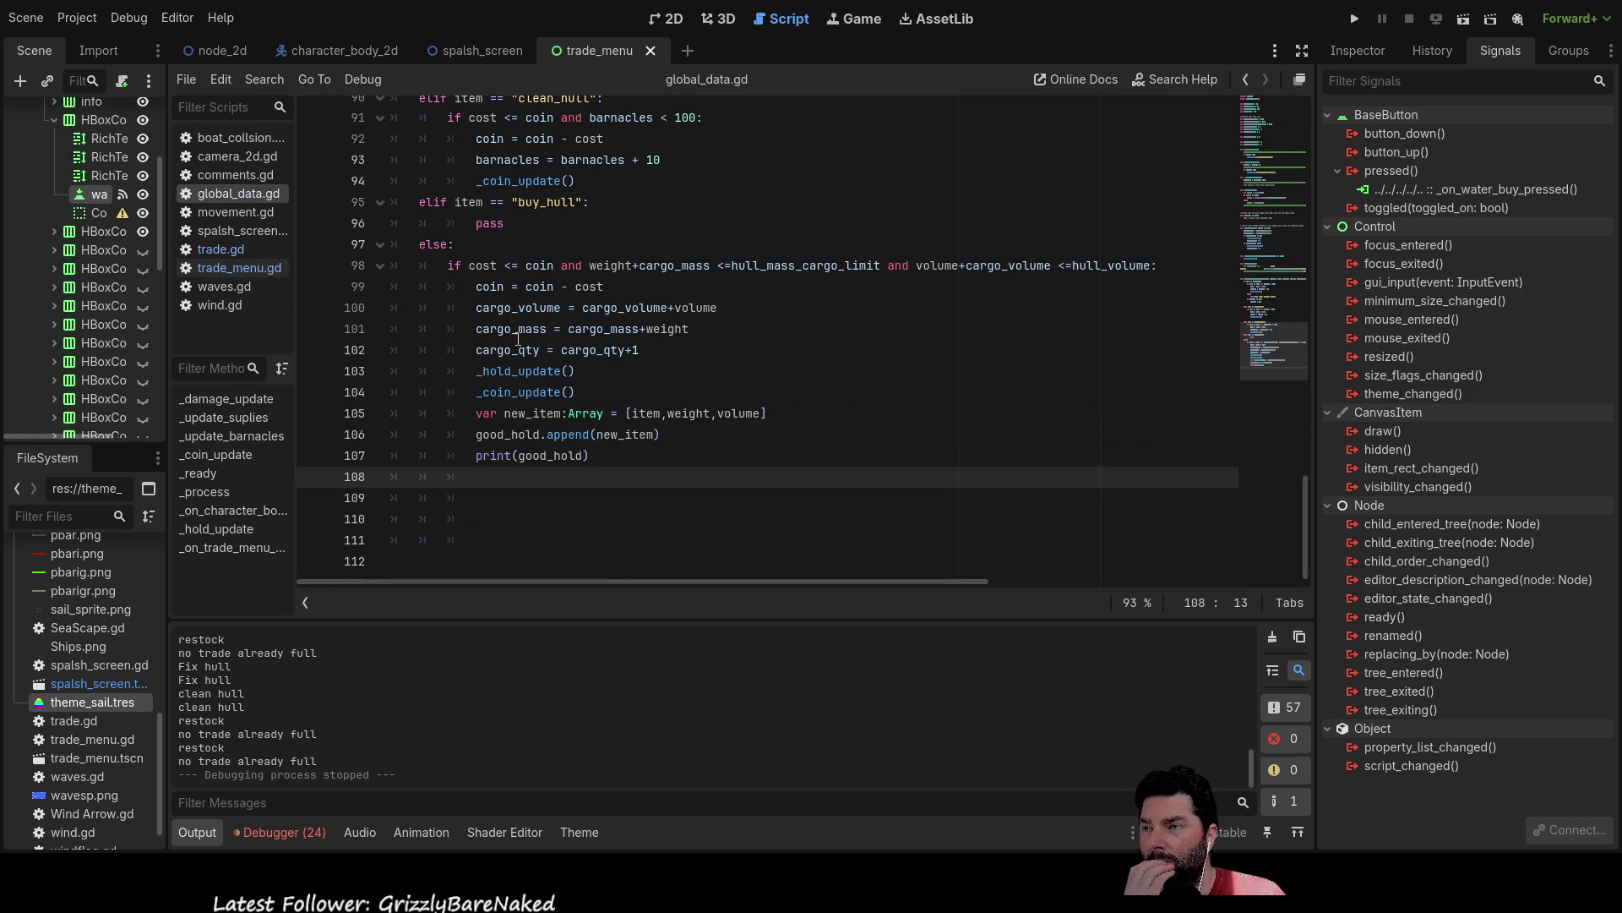
scroll(483, 291, up, 2)
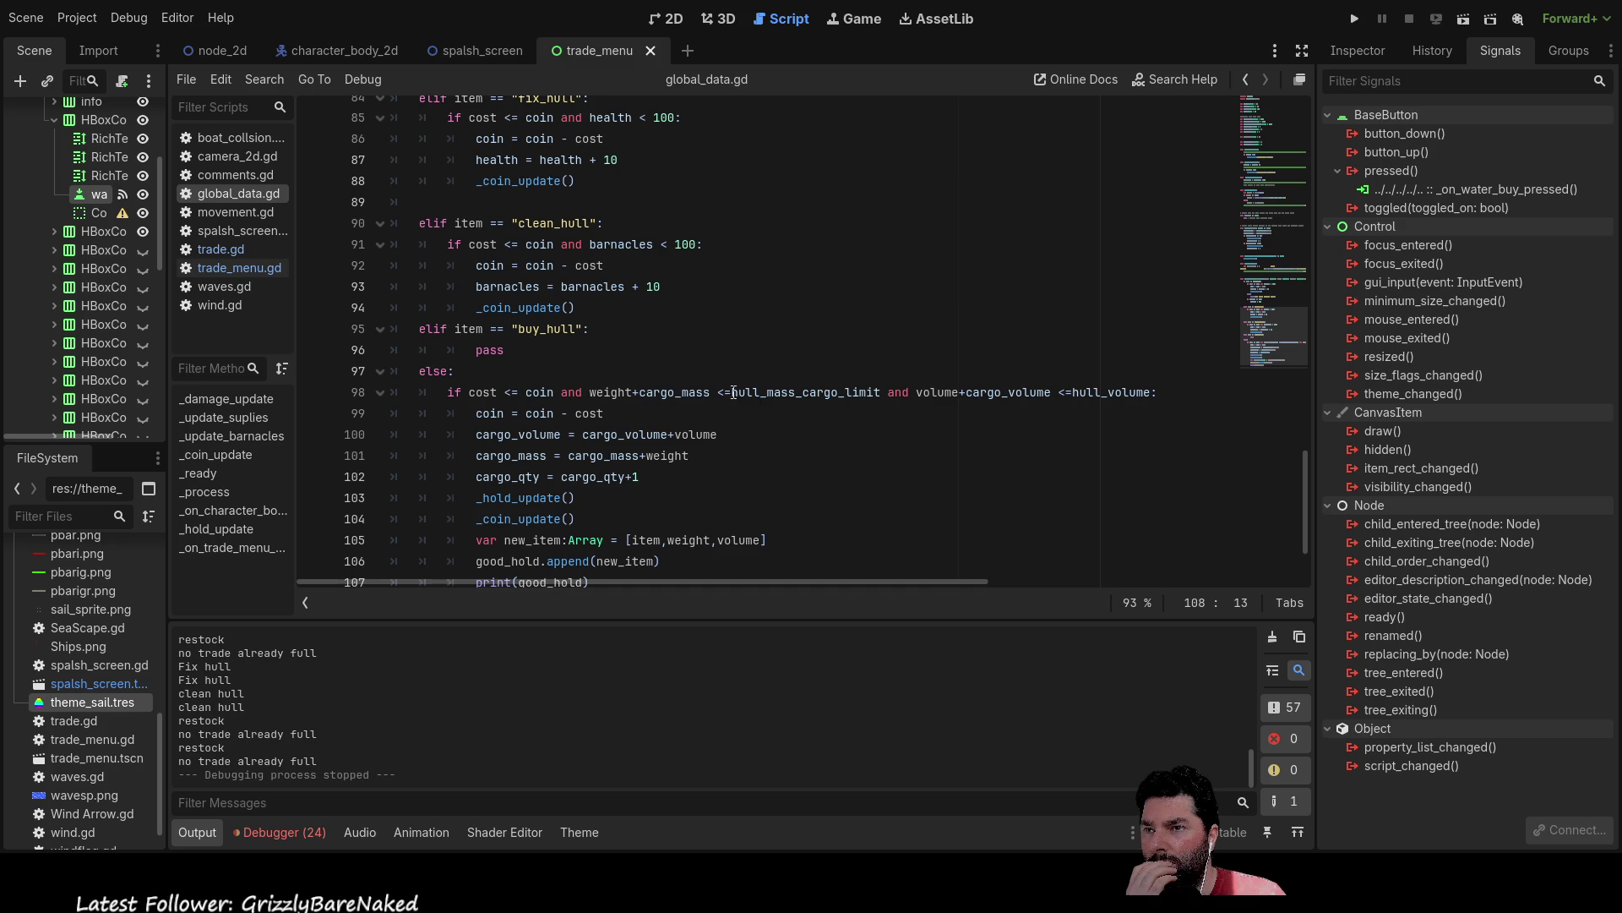
scroll(516, 444, down, 2)
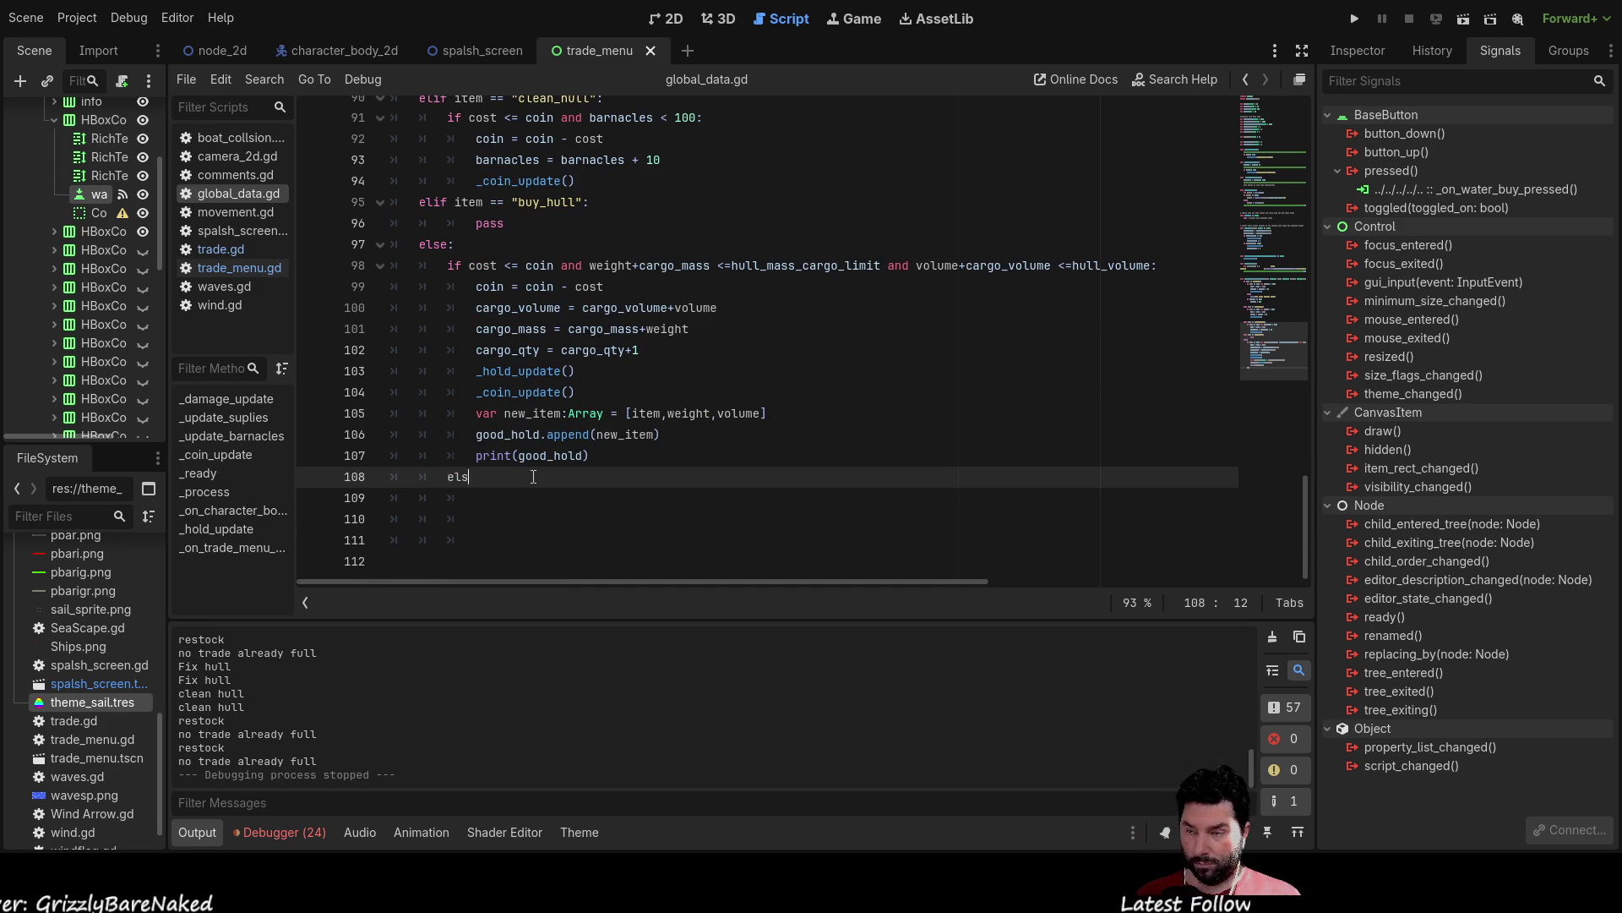
Add an else branch with print("no load") under the cargo capacity if-block.
key(Return)
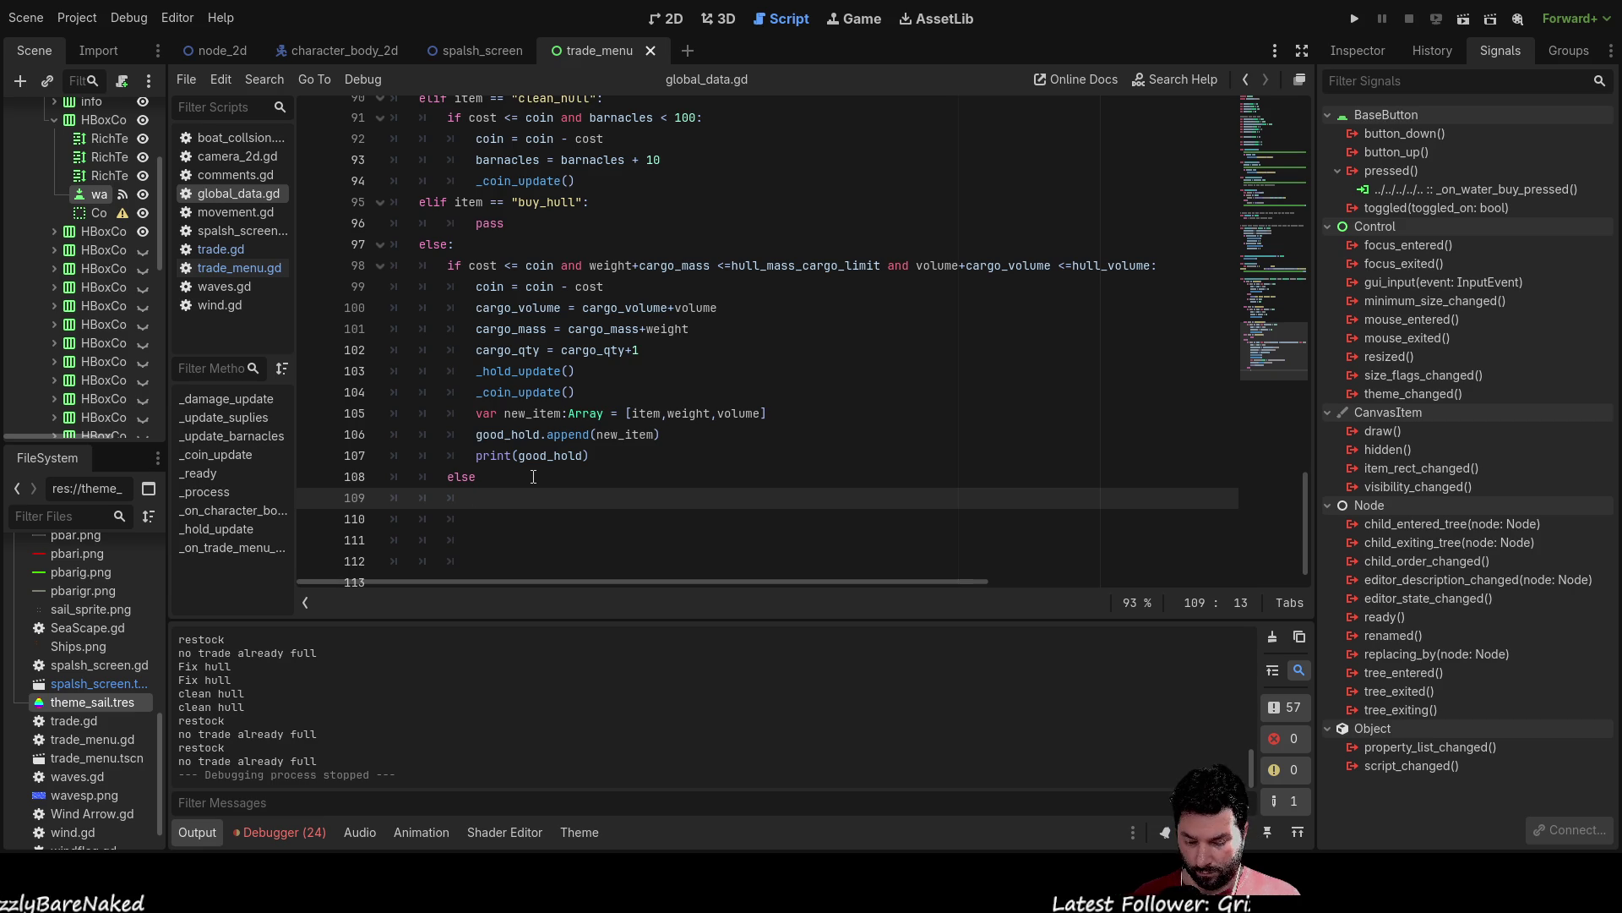
text(print()
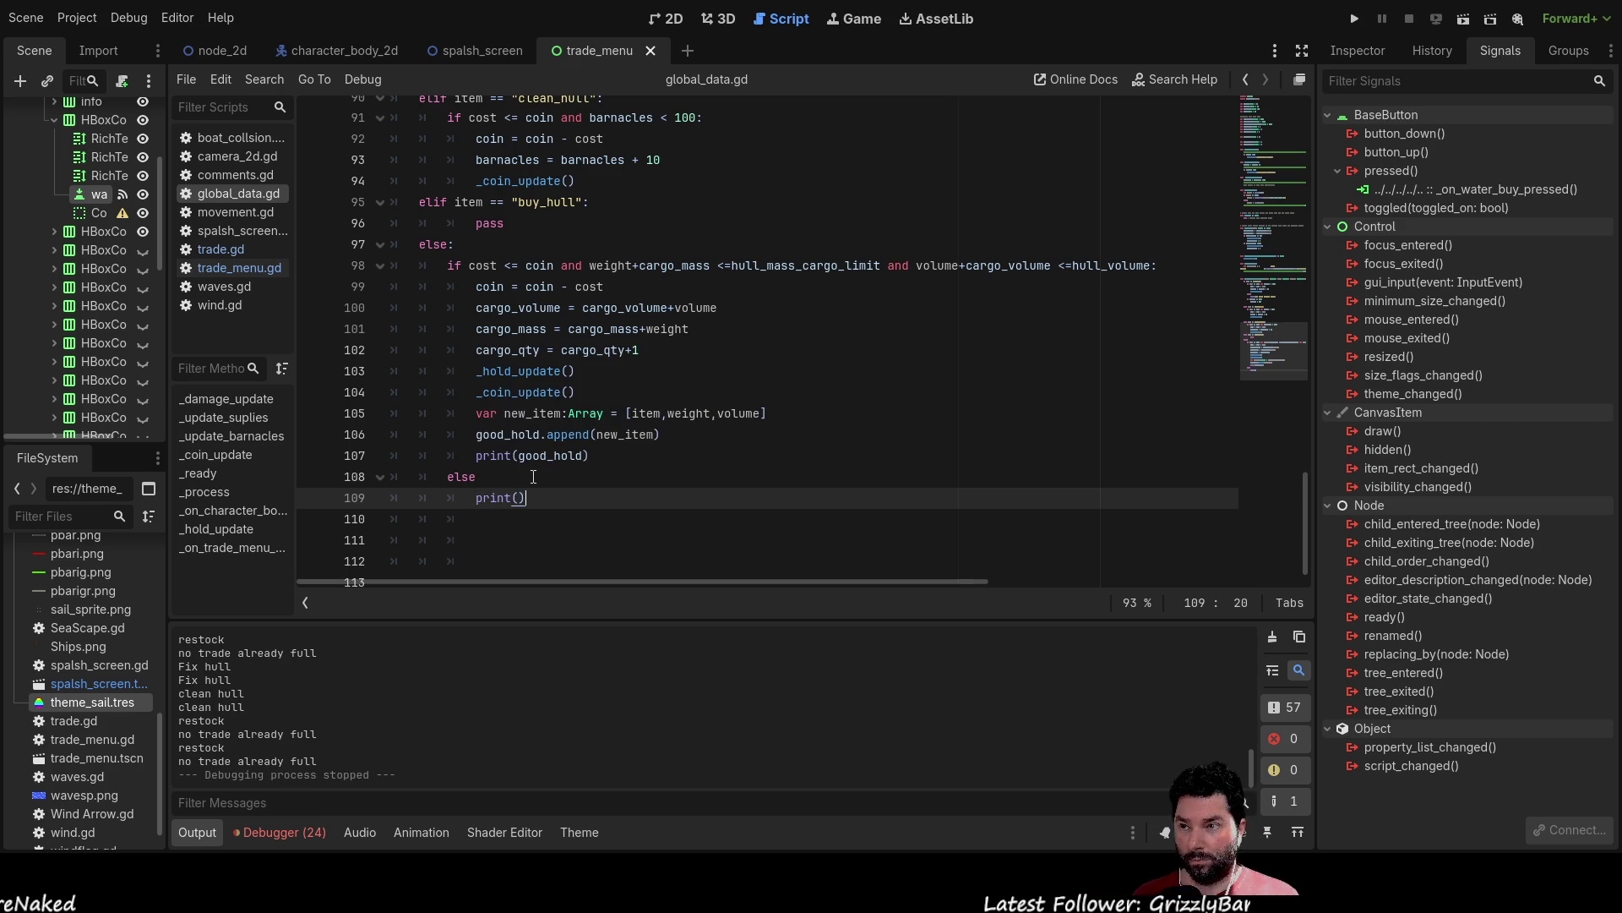
text("")
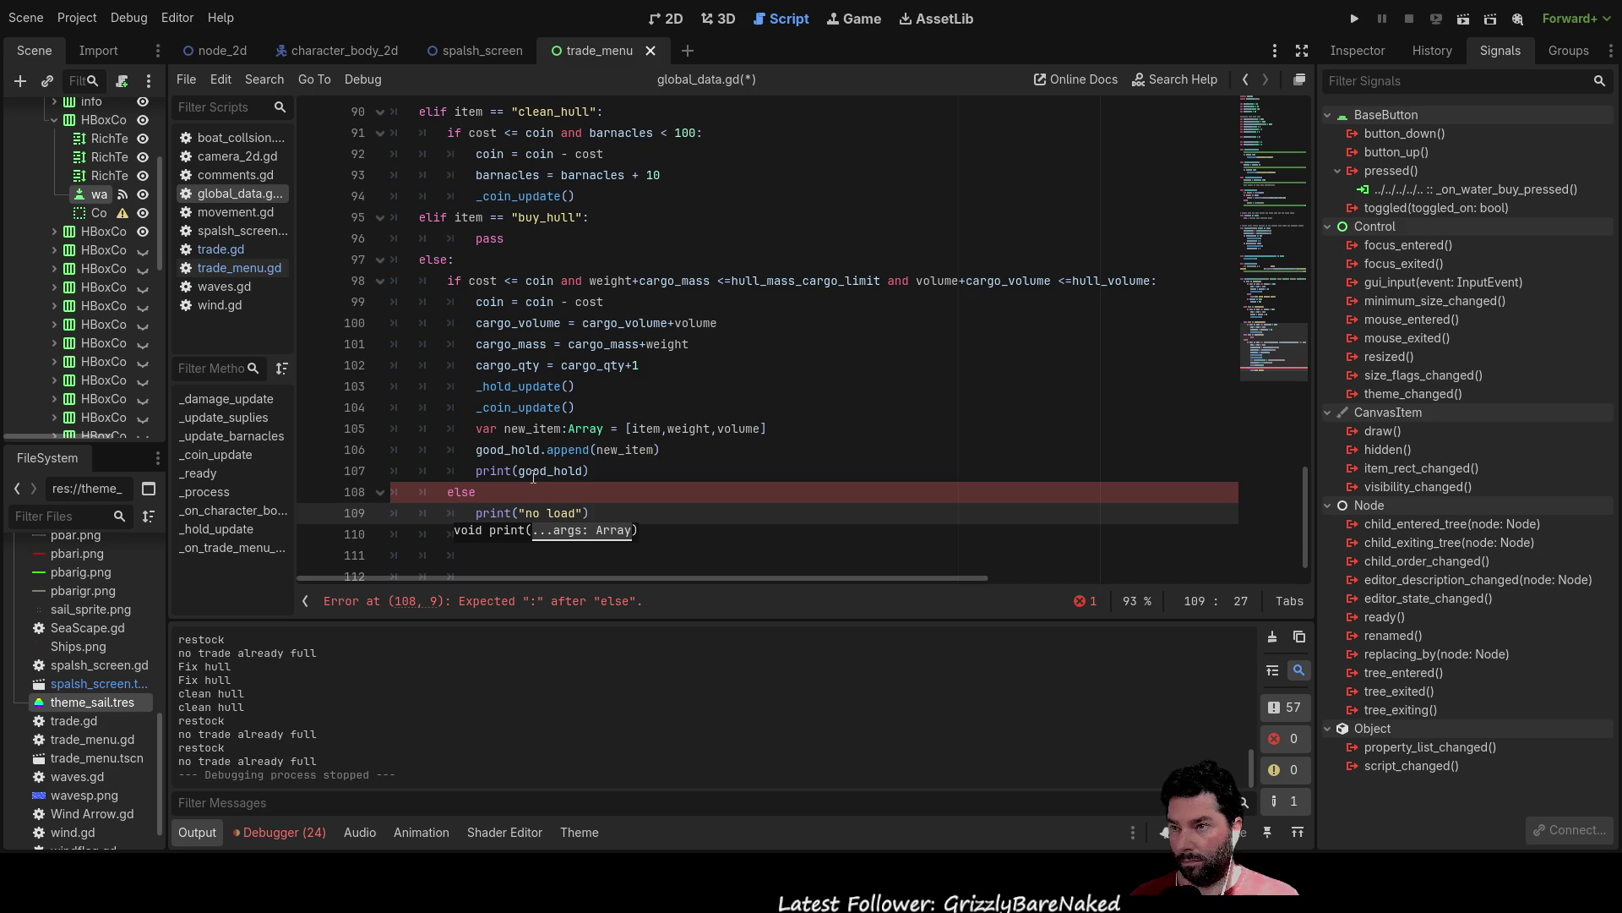
click(691, 476)
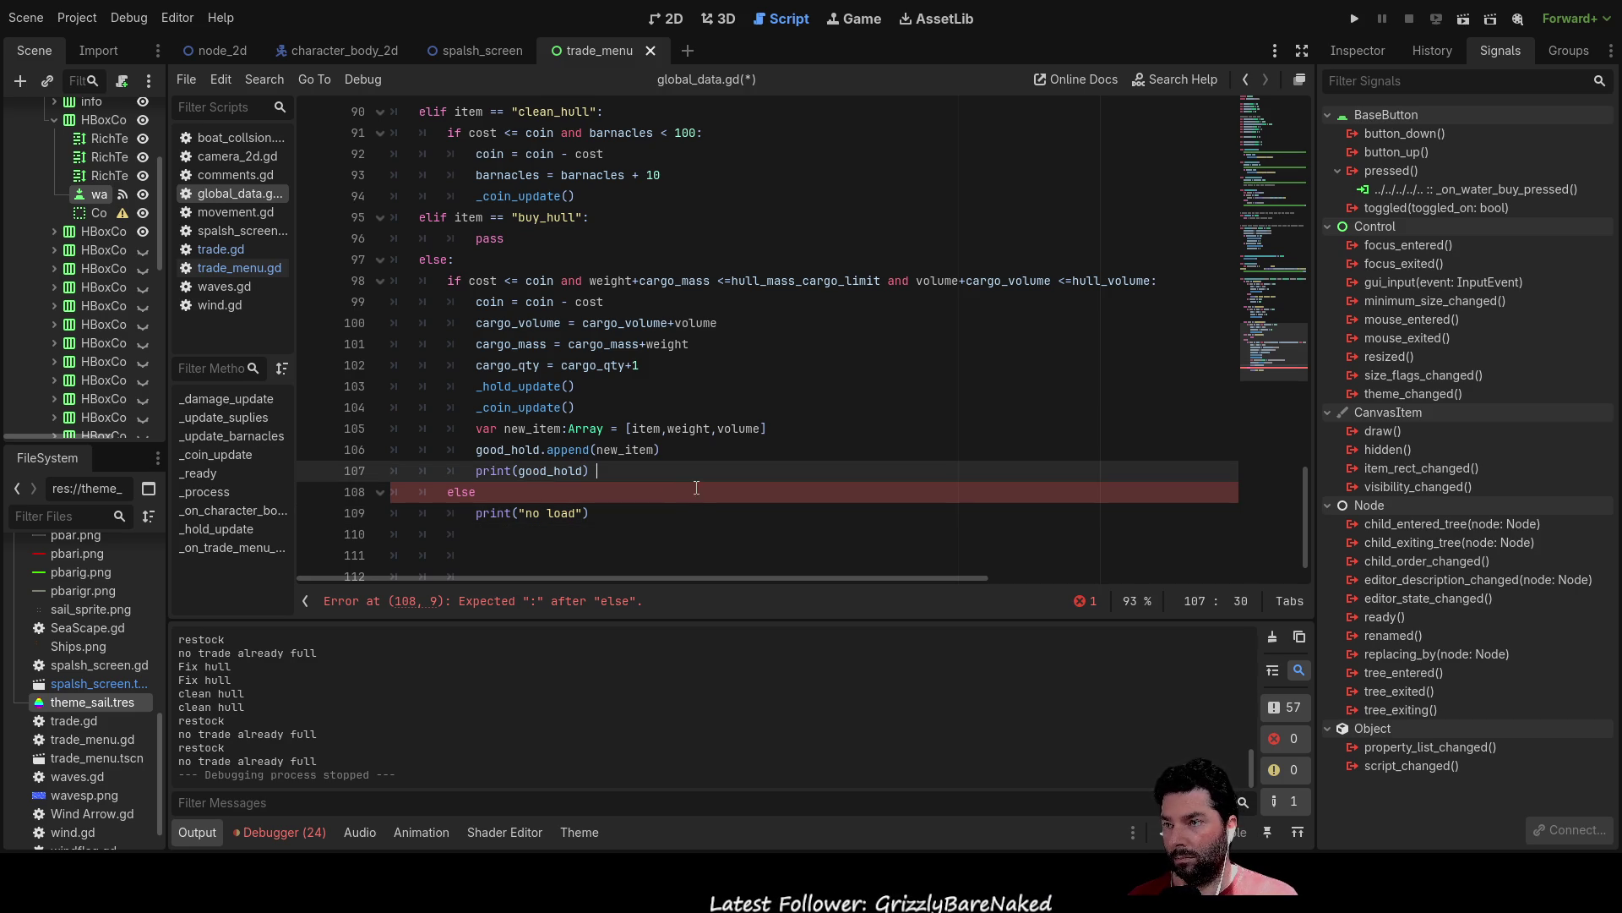
click(456, 280)
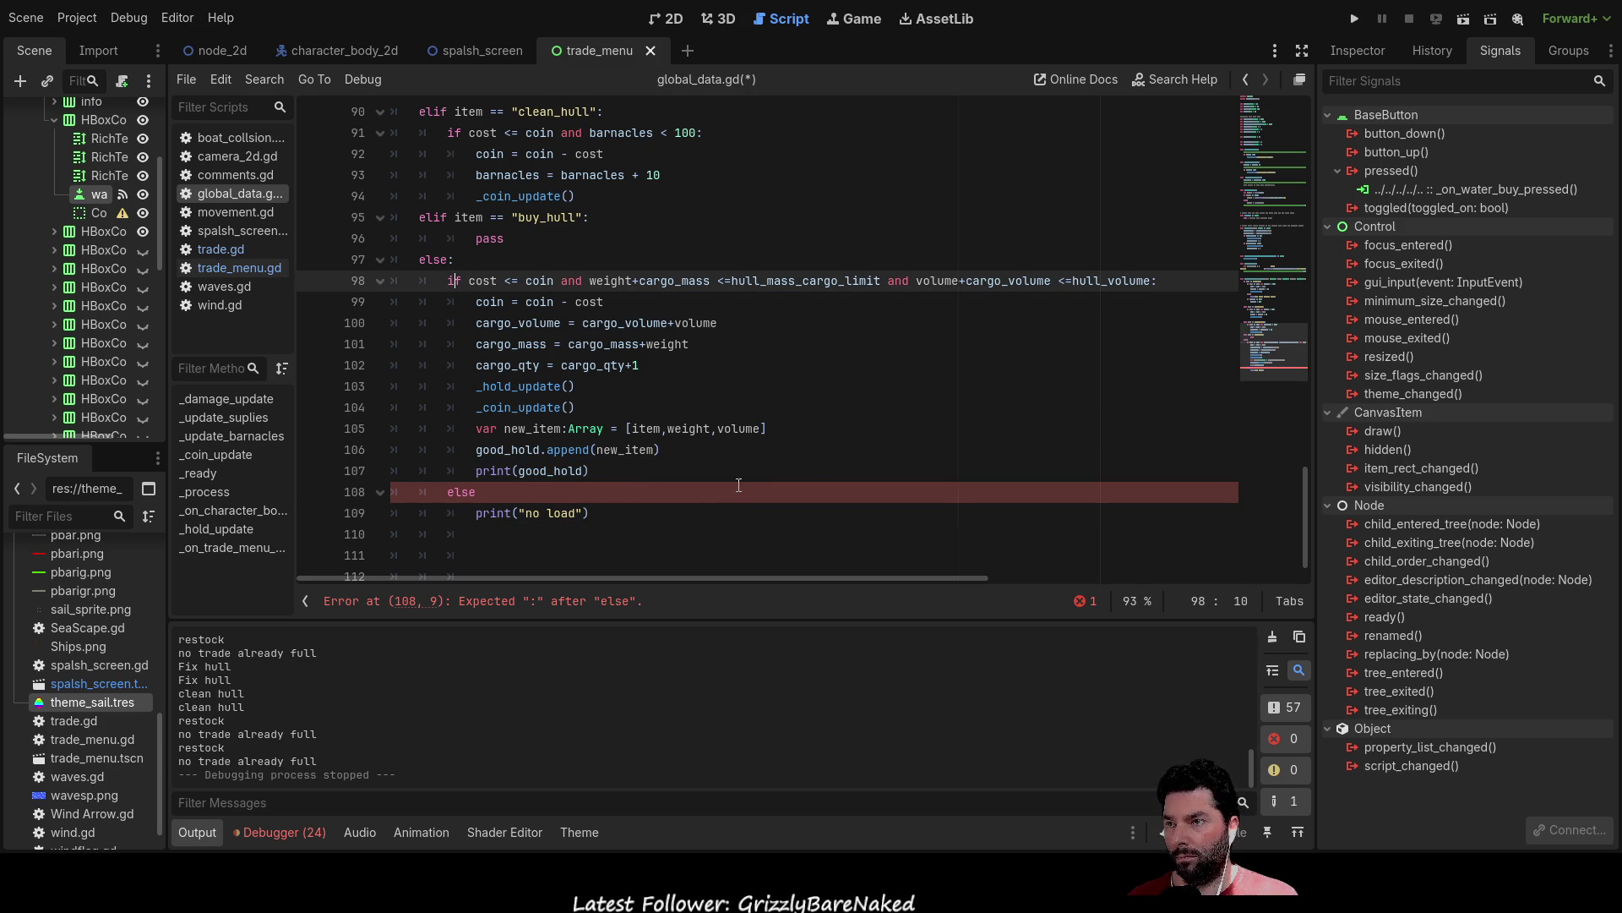
Run with F5, fix the parse error by adding the missing colon after else, and stop.
key(F5)
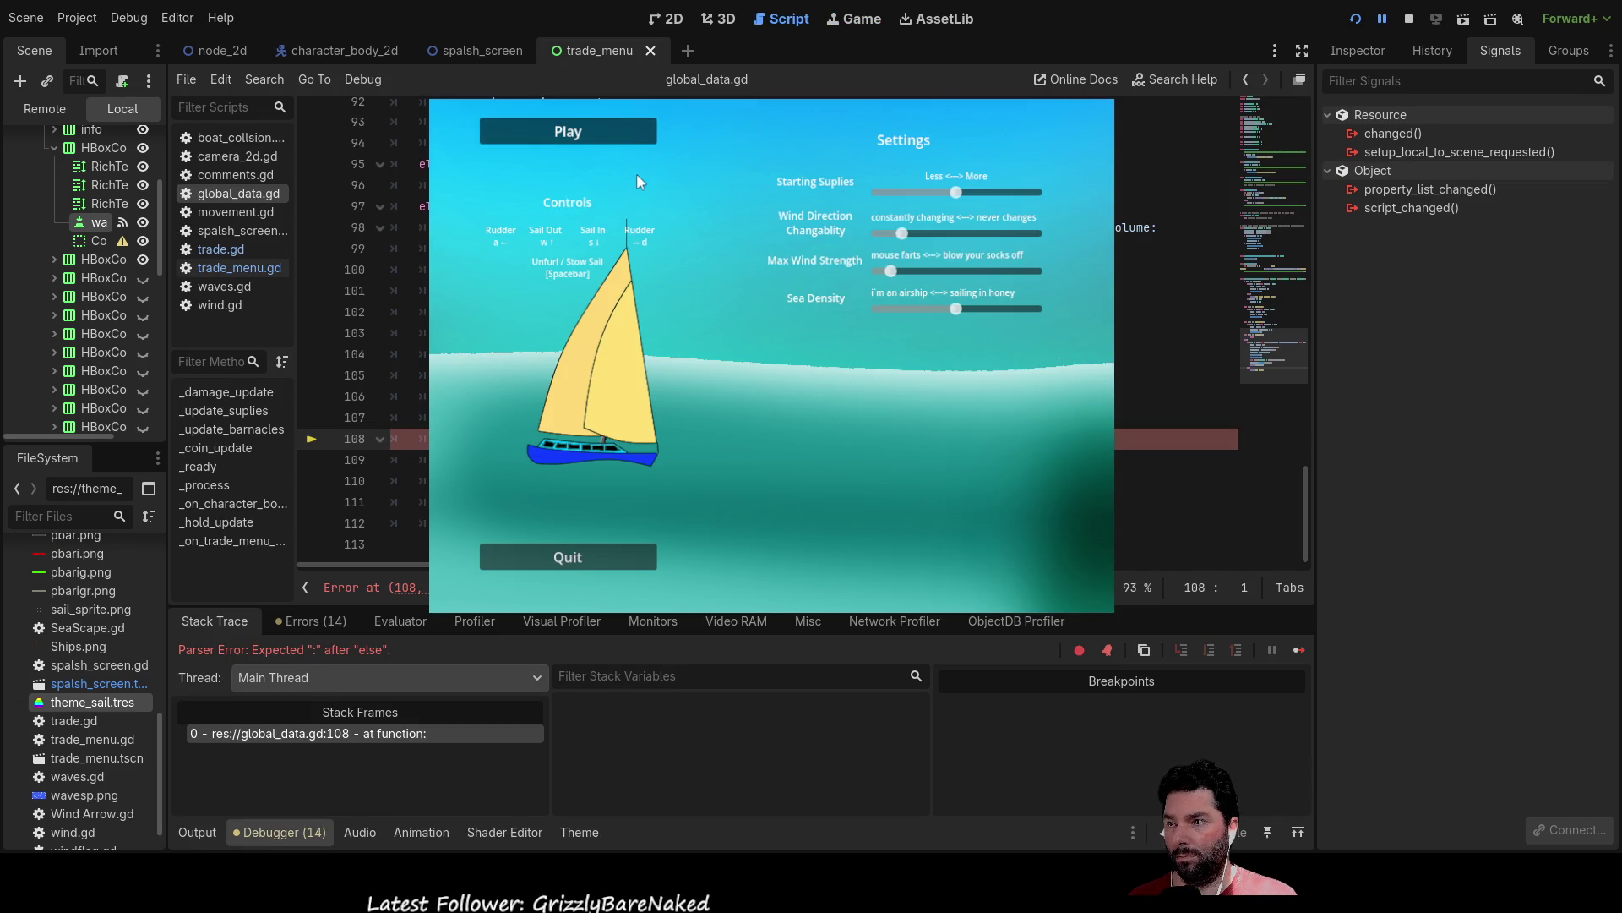
text(:)
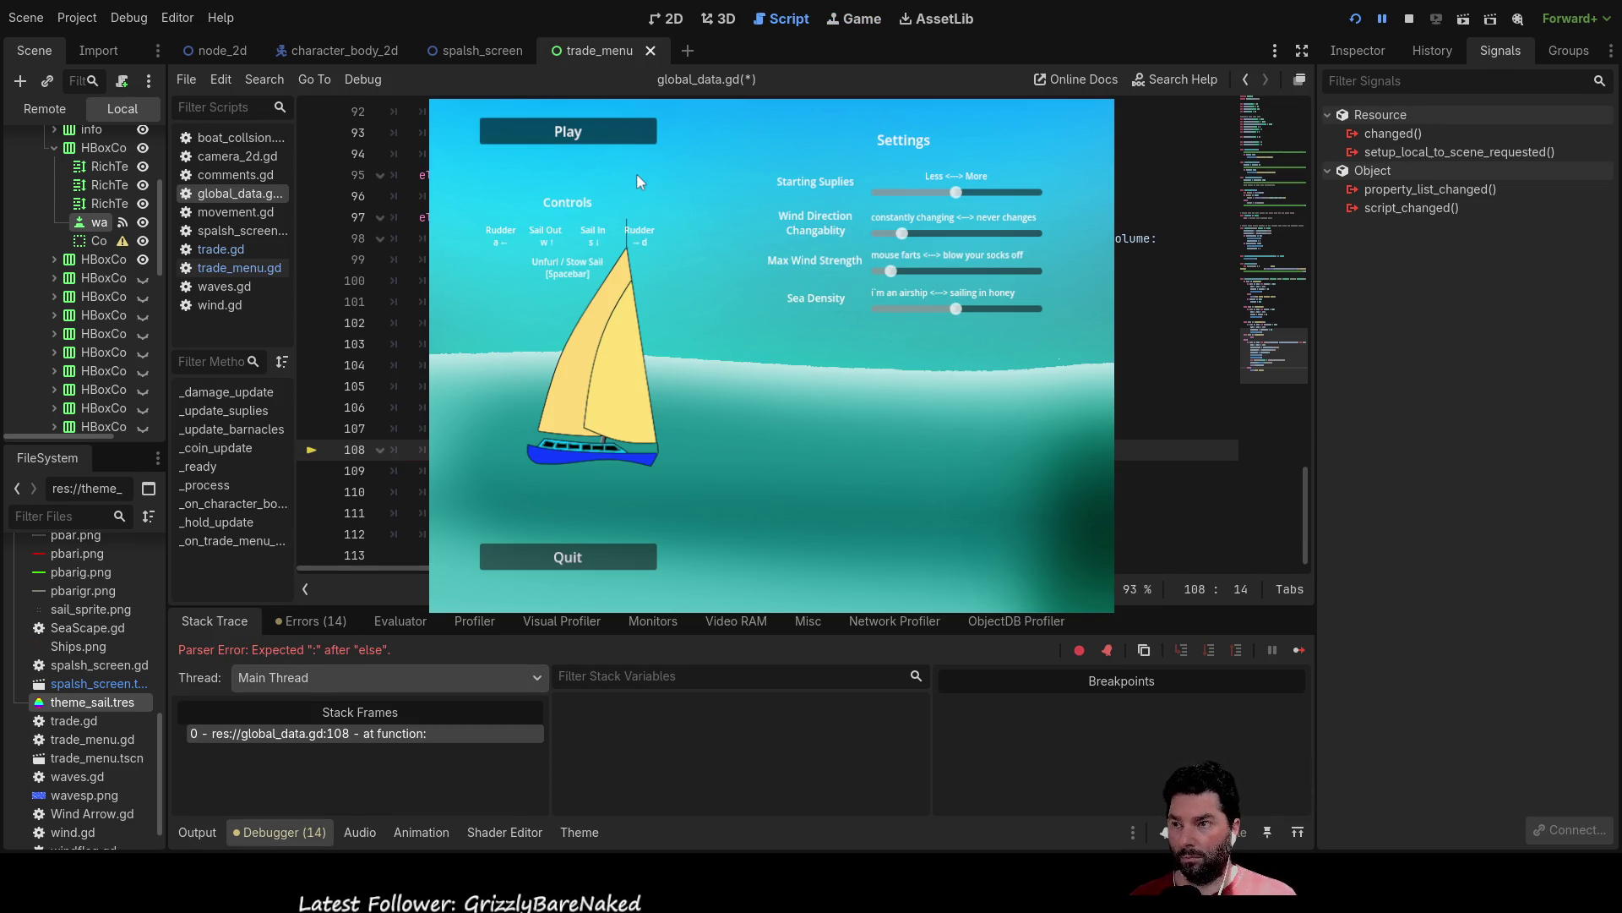
click(1408, 18)
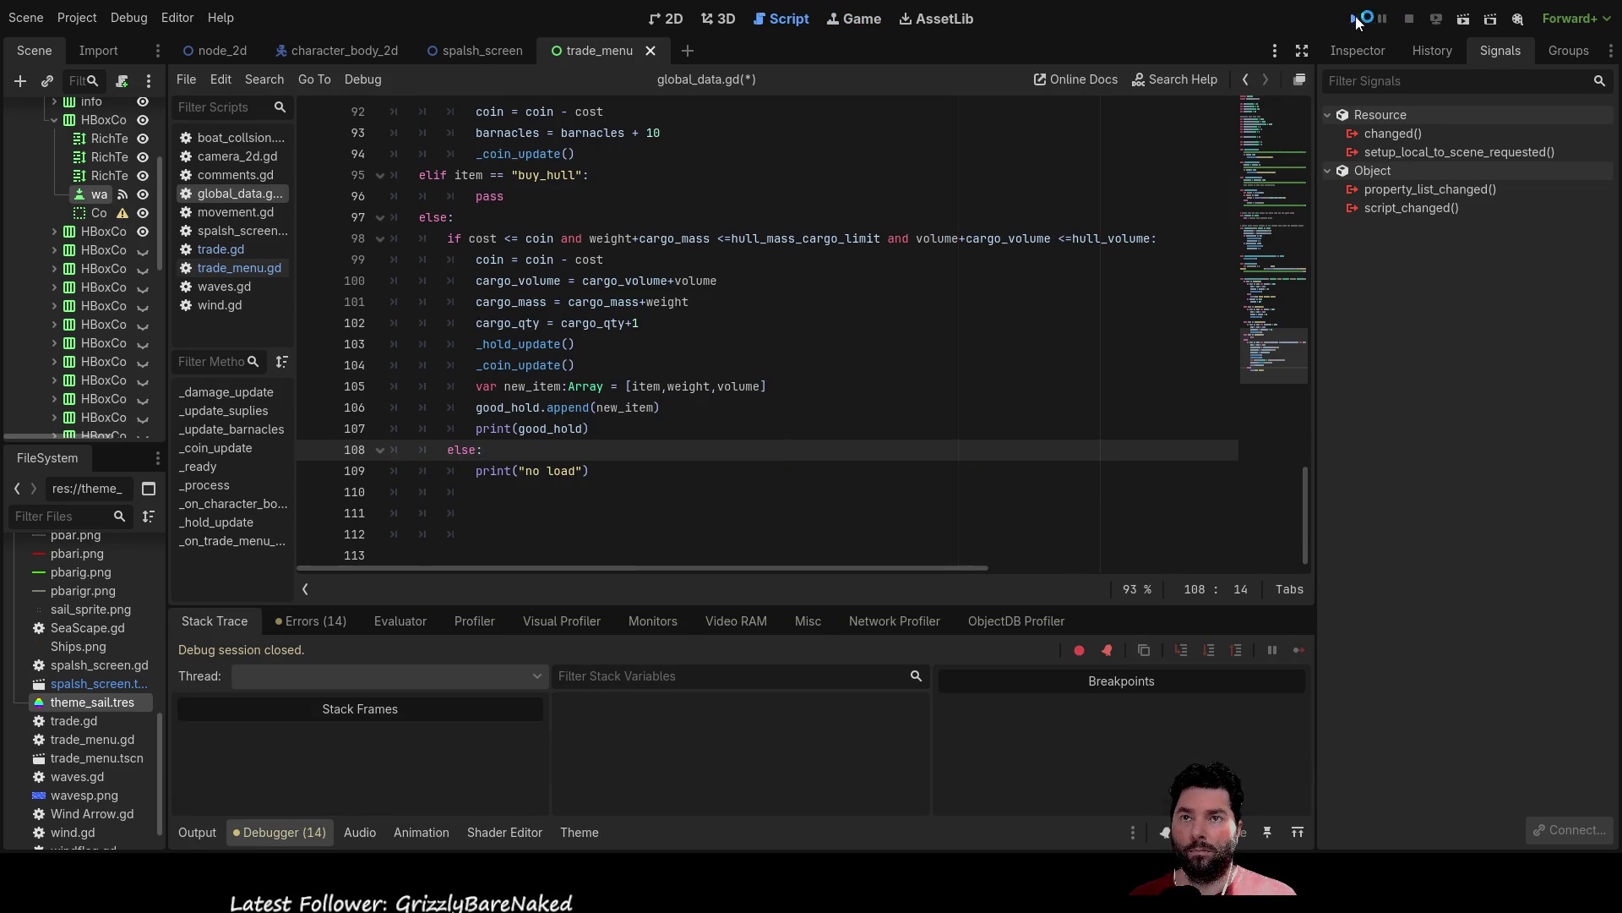
Relaunch, dock, and read the Debugger Errors about the non-existing "water" signal at trade_menu.gd:46, then stop.
click(1356, 17)
click(570, 138)
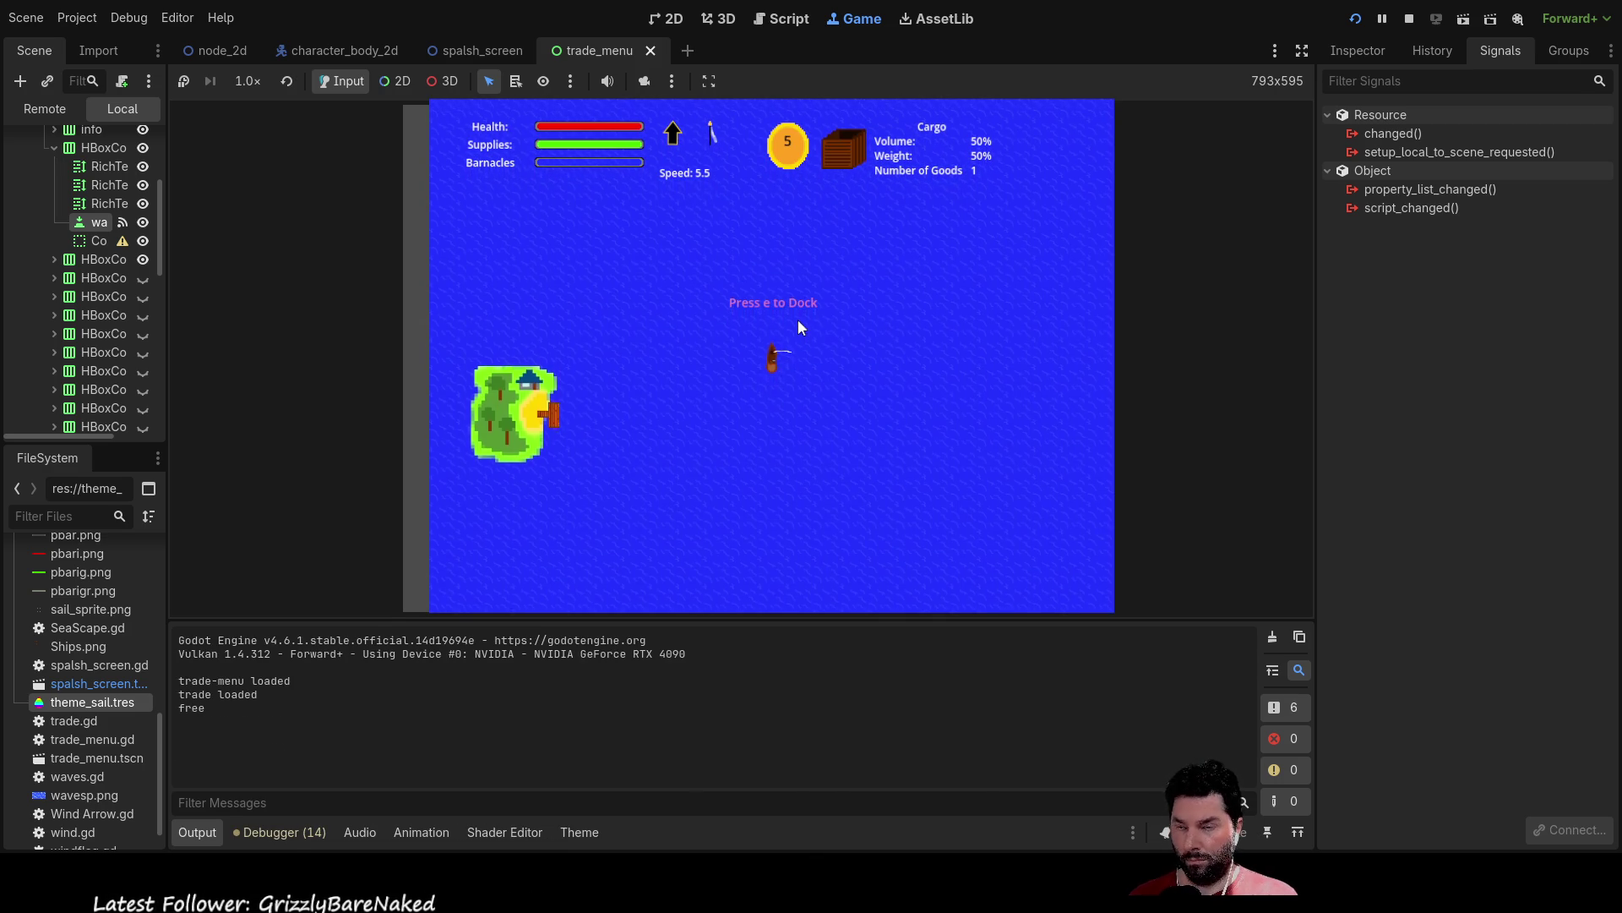
key(e)
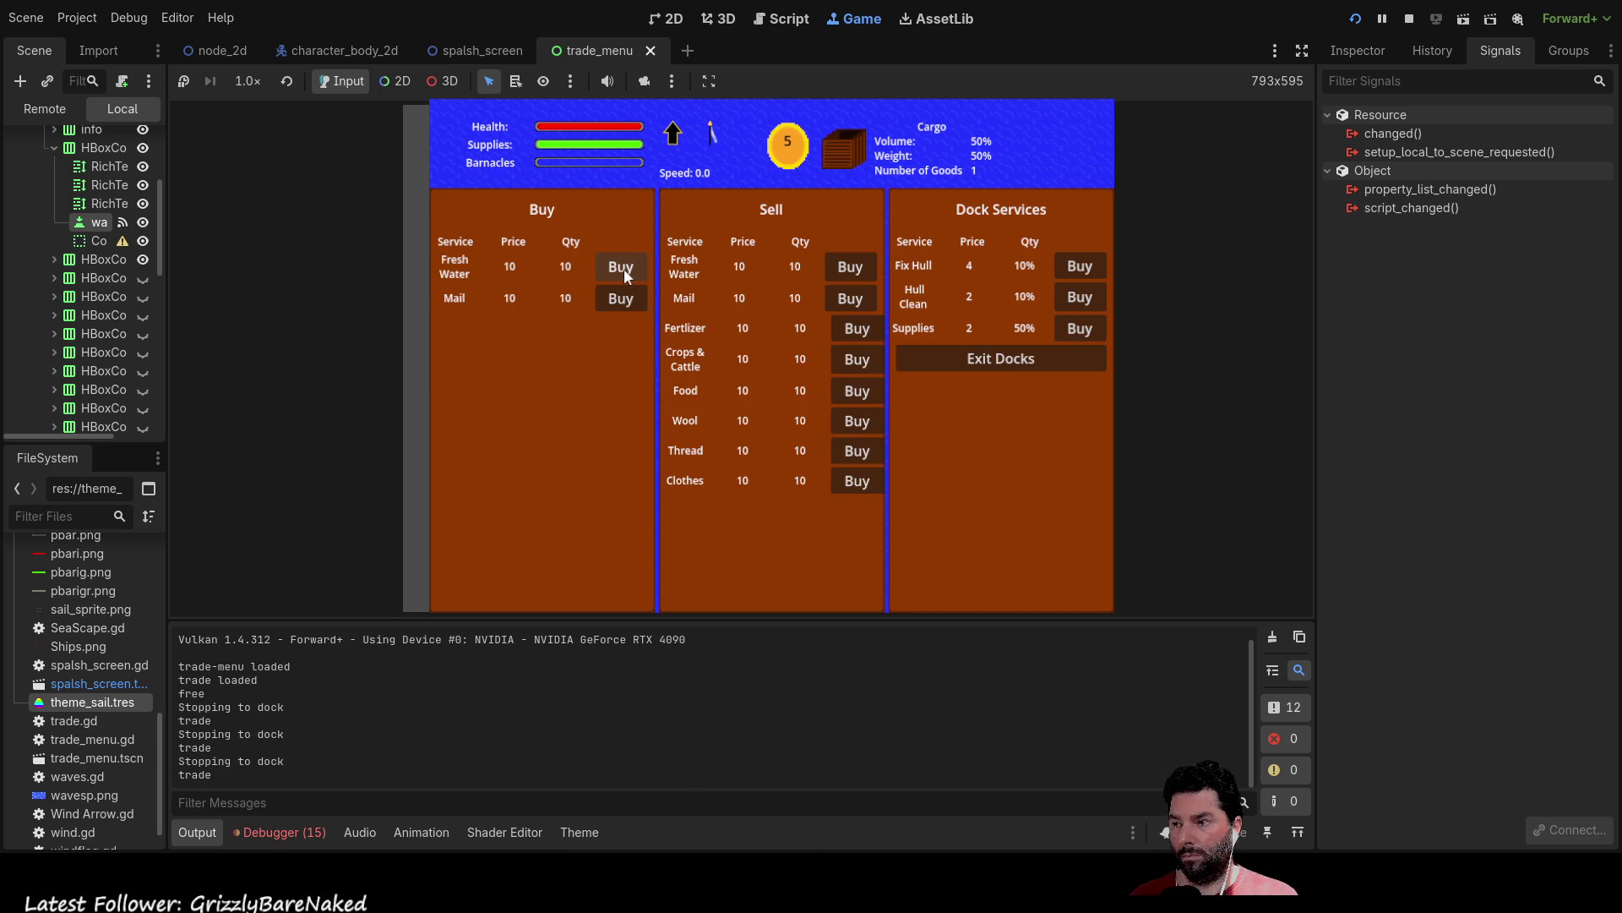
click(306, 833)
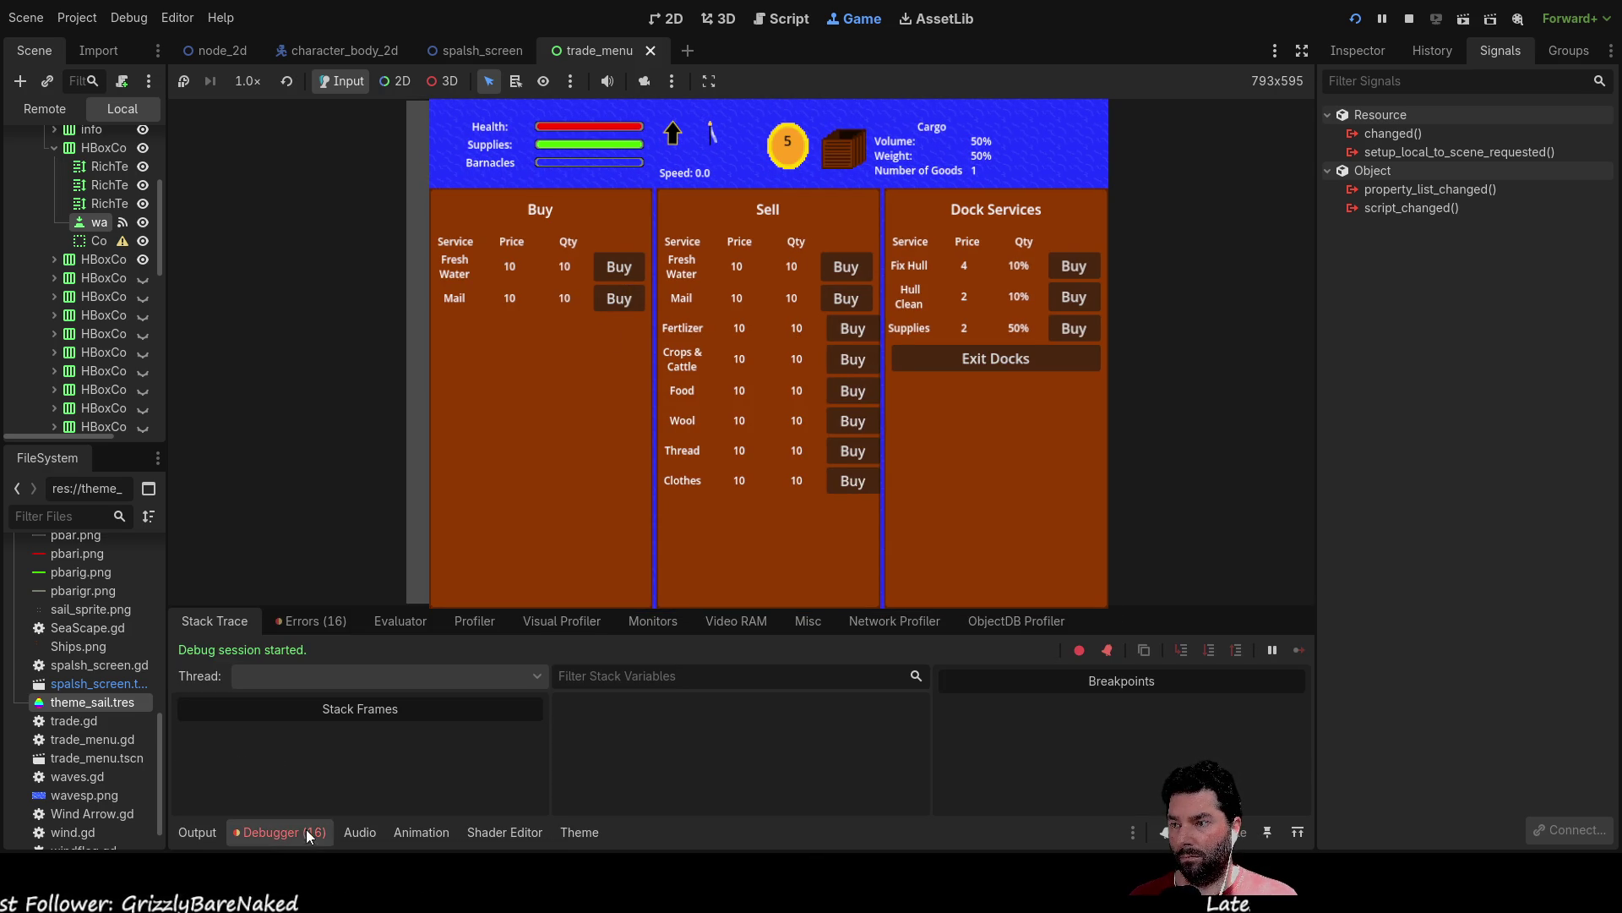
click(311, 622)
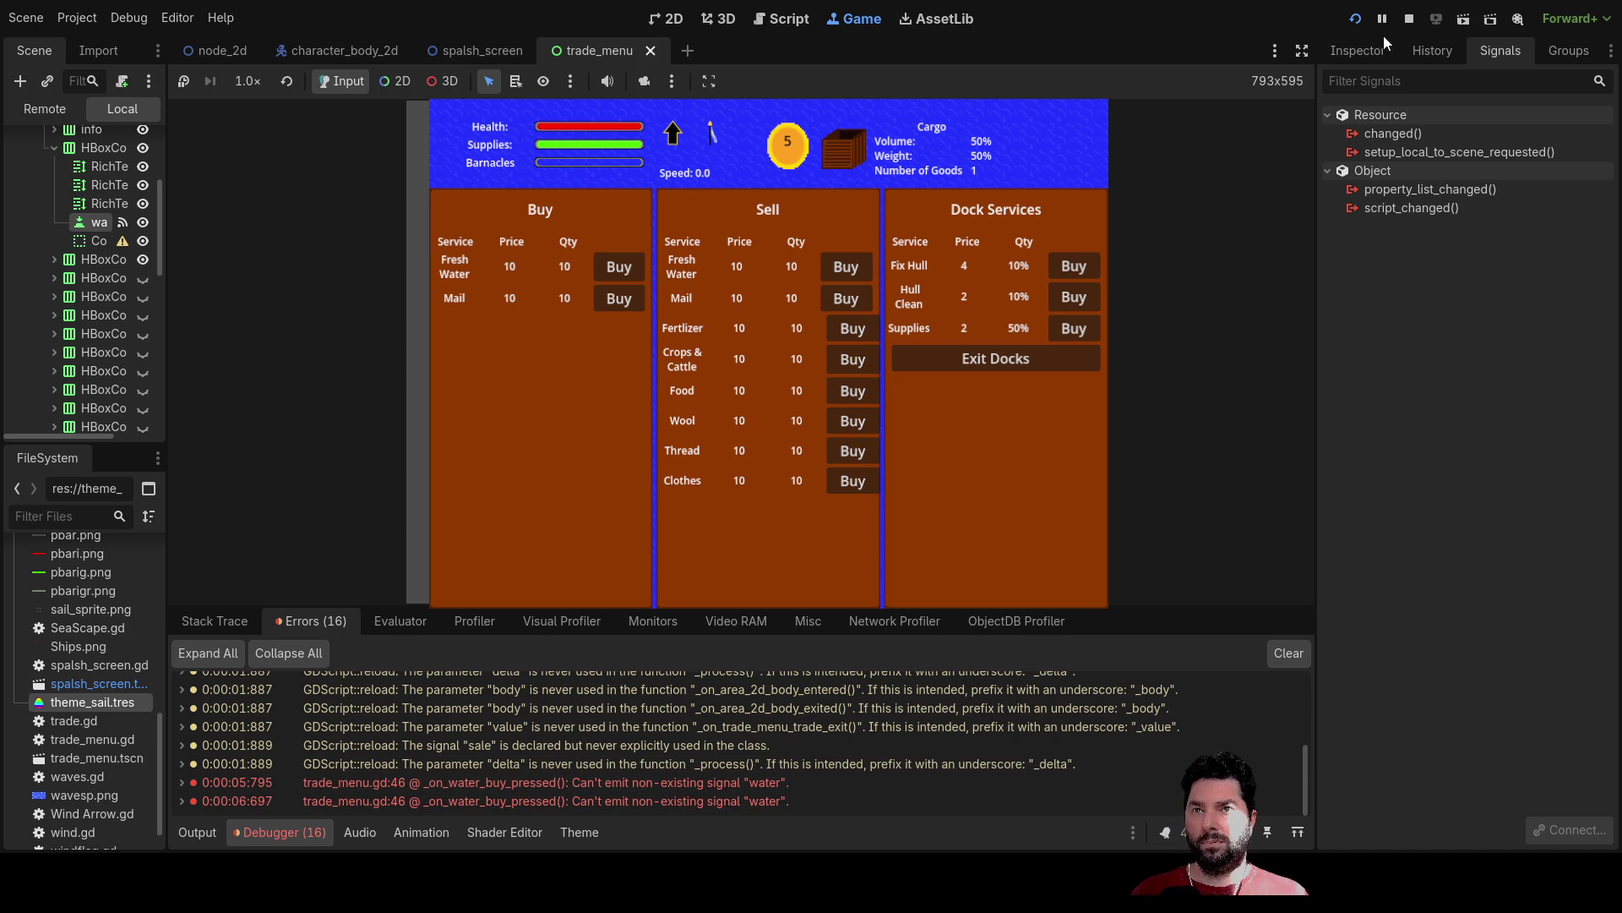
click(1410, 18)
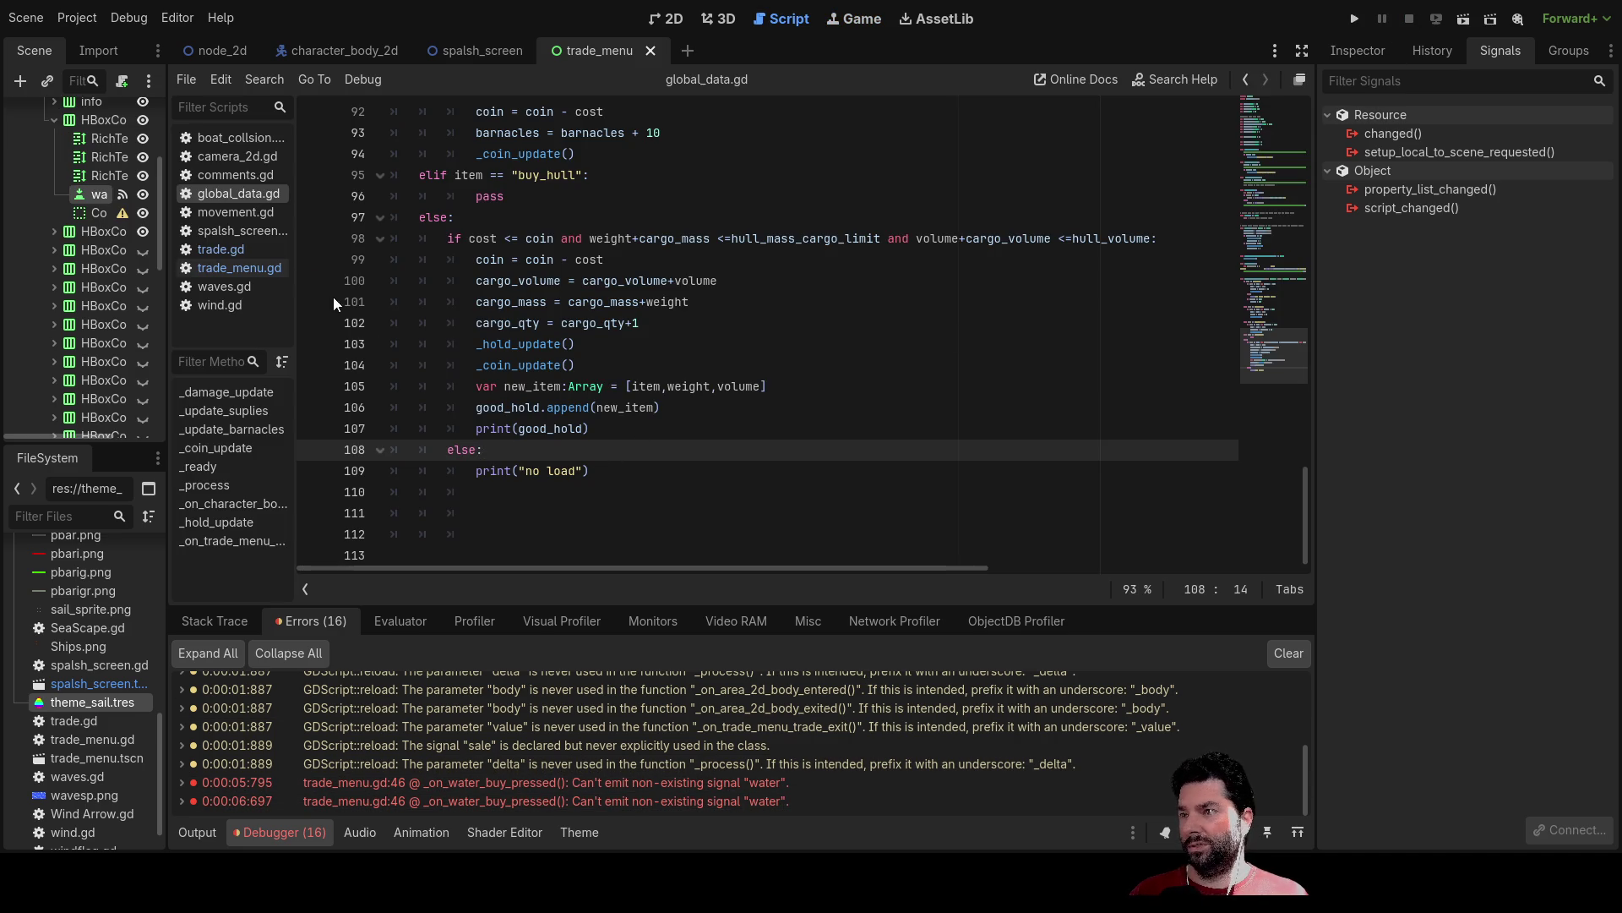
Scroll through trade.gd's trade goods and docking code, then switch back to trade_menu.gd.
click(221, 249)
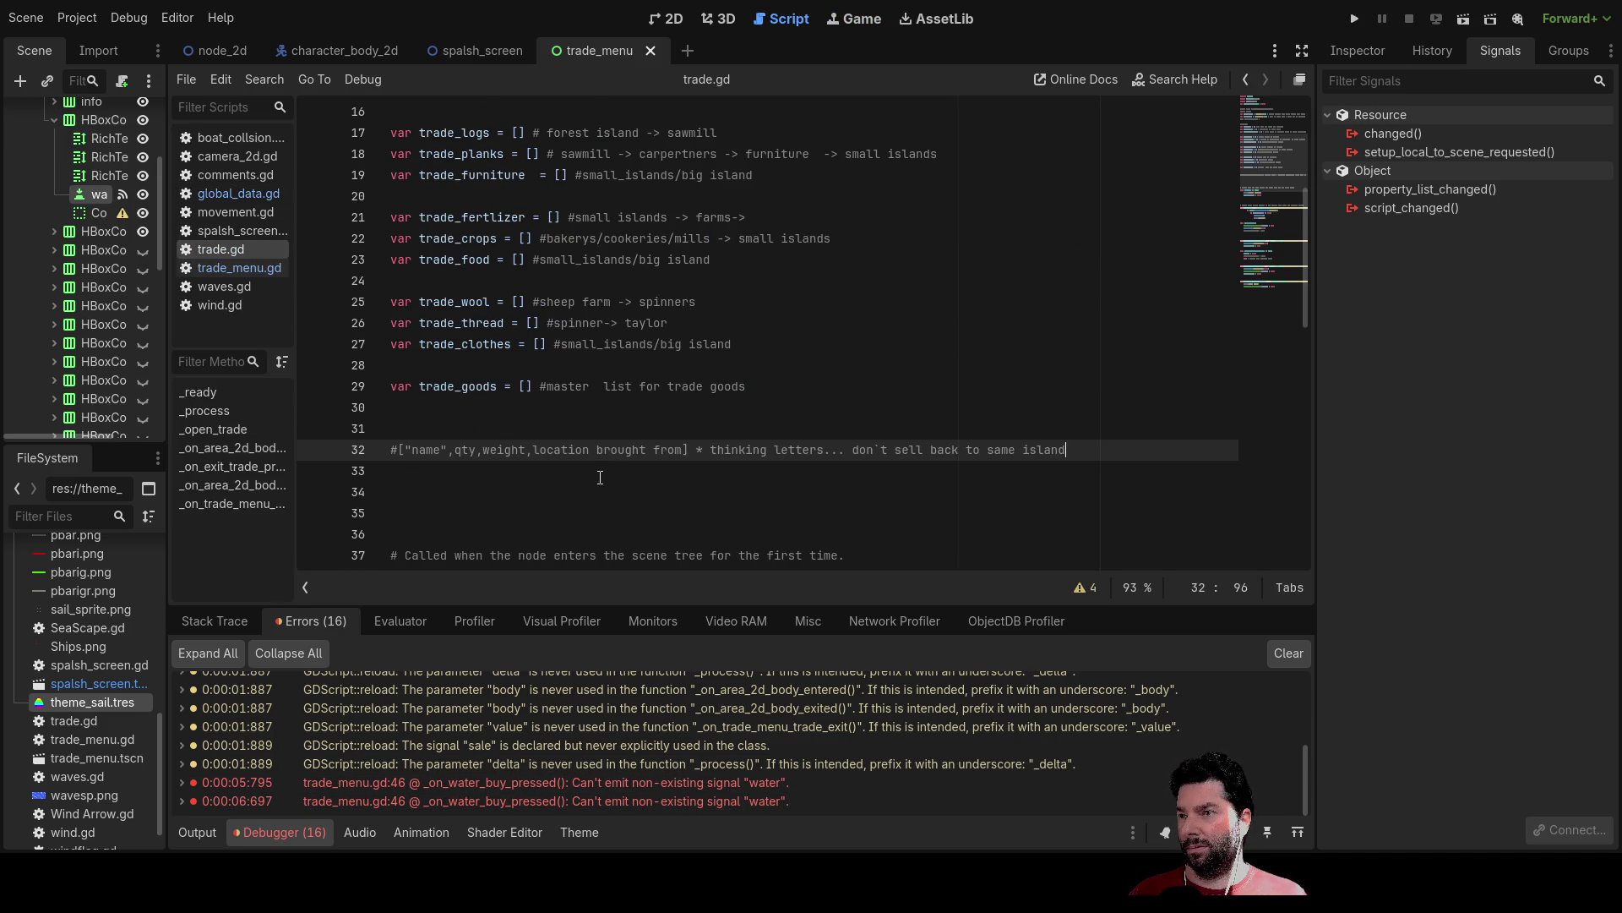
scroll(587, 496, up, 5)
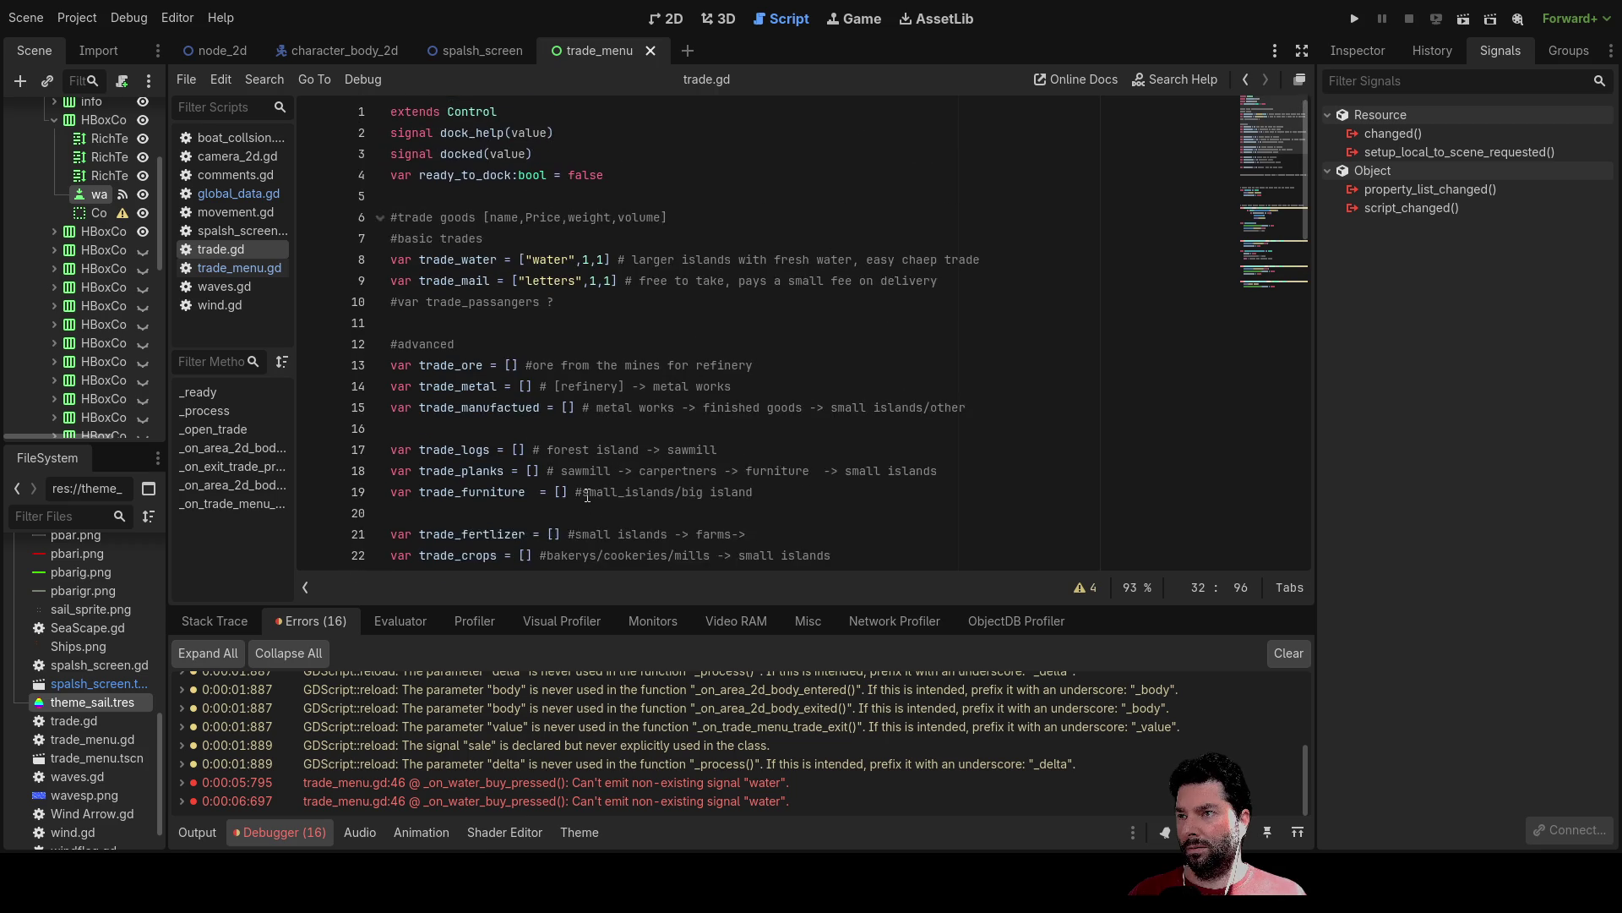
scroll(596, 490, down, 10)
scroll(596, 490, down, 5)
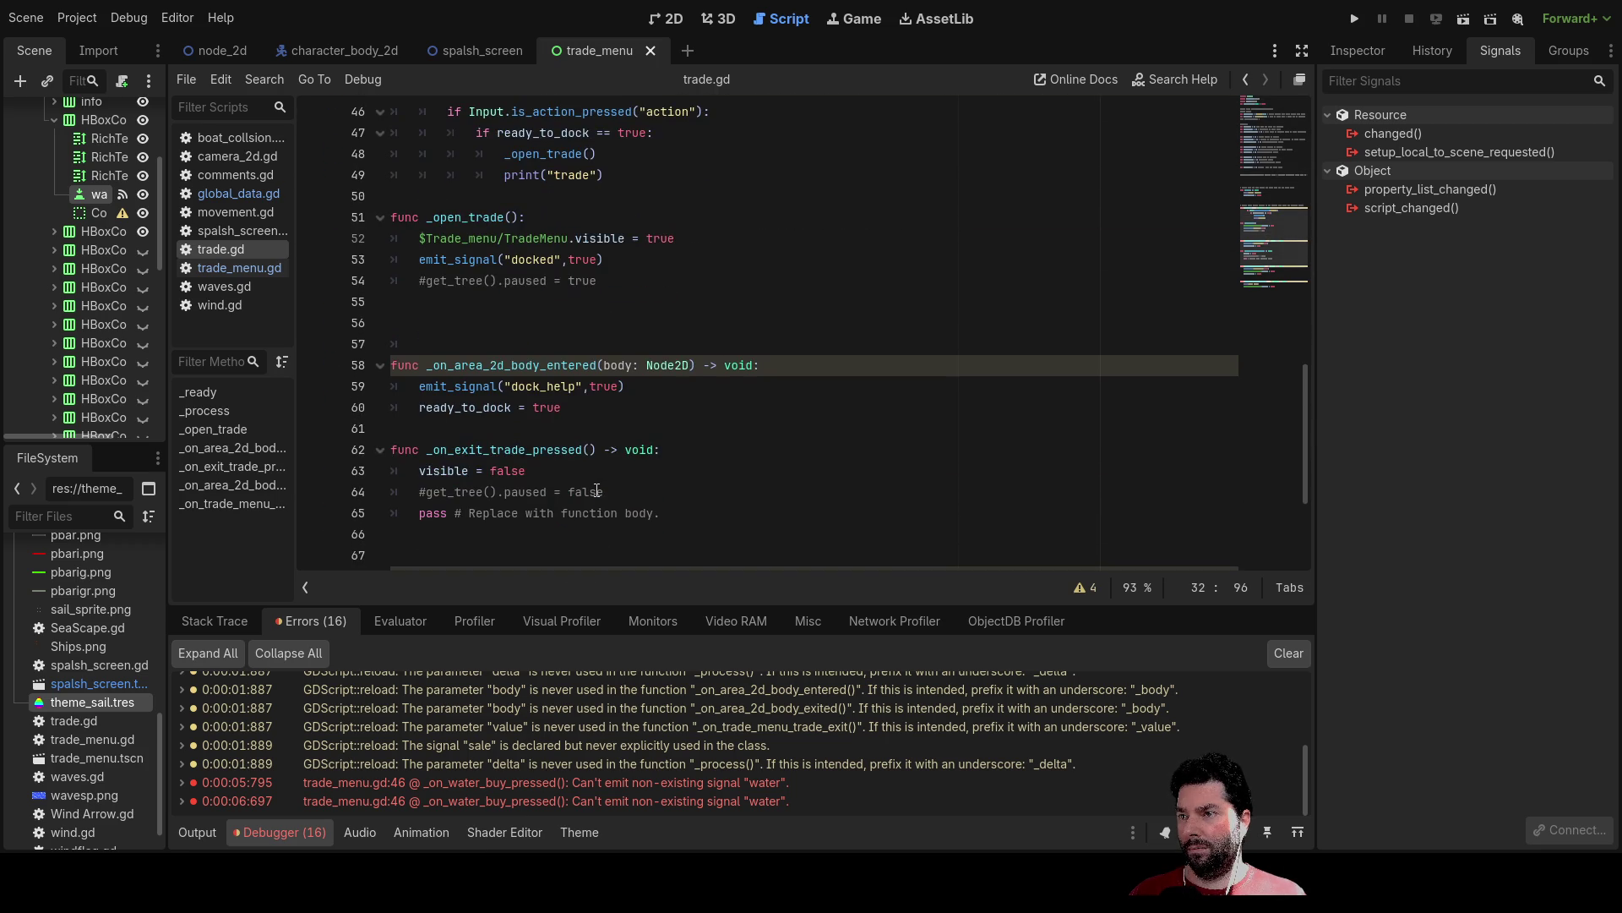
scroll(597, 490, down, 3)
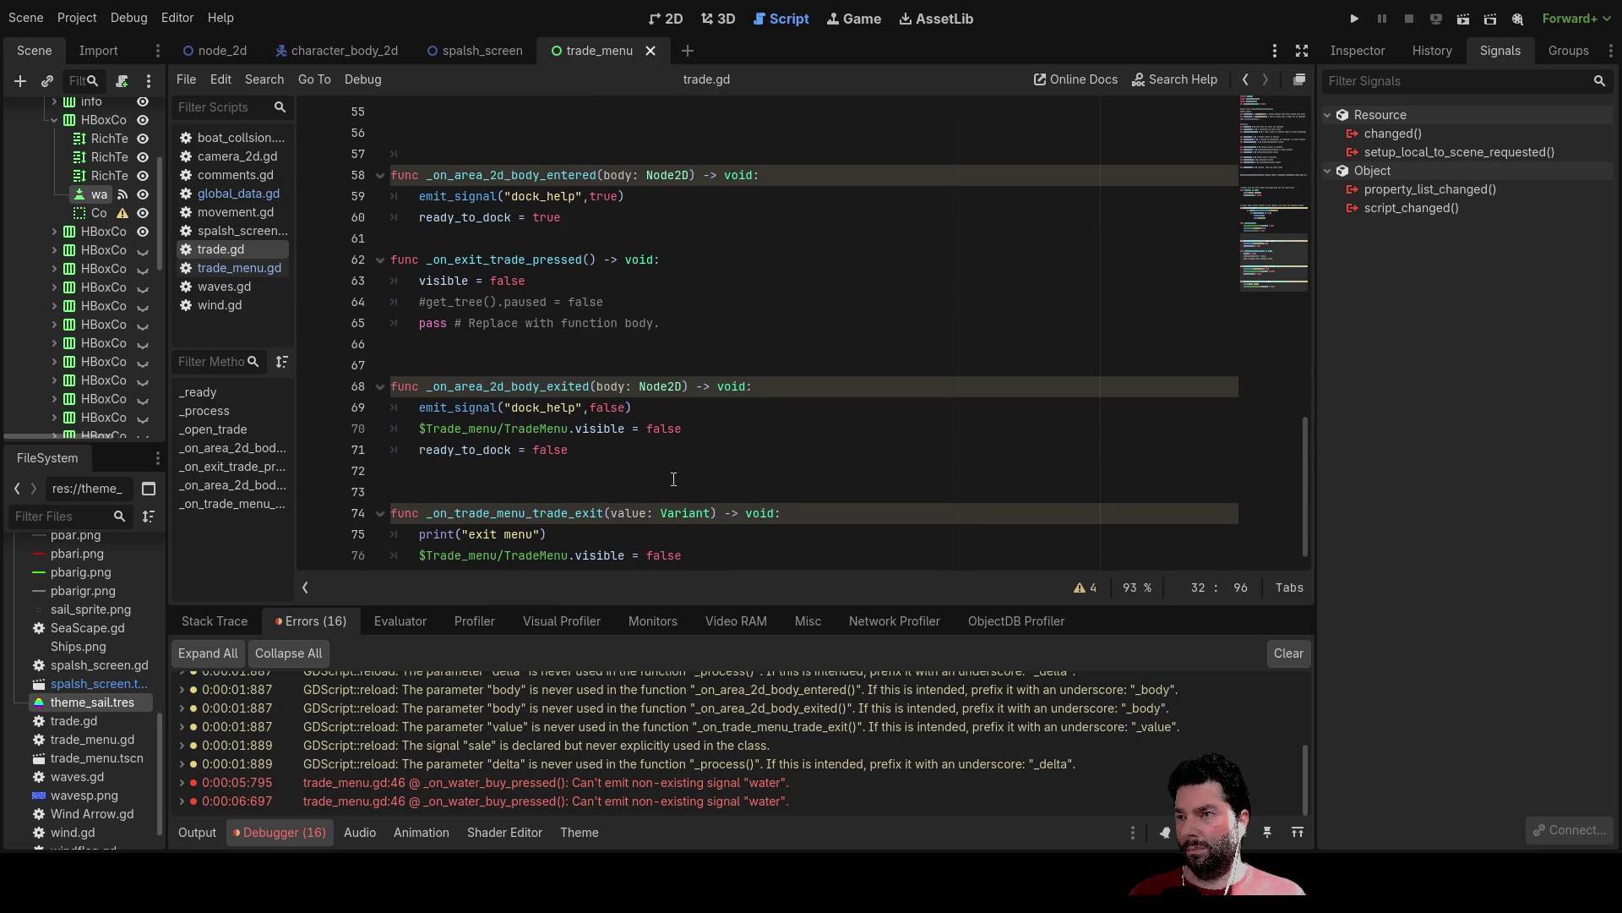
scroll(684, 481, down, 1)
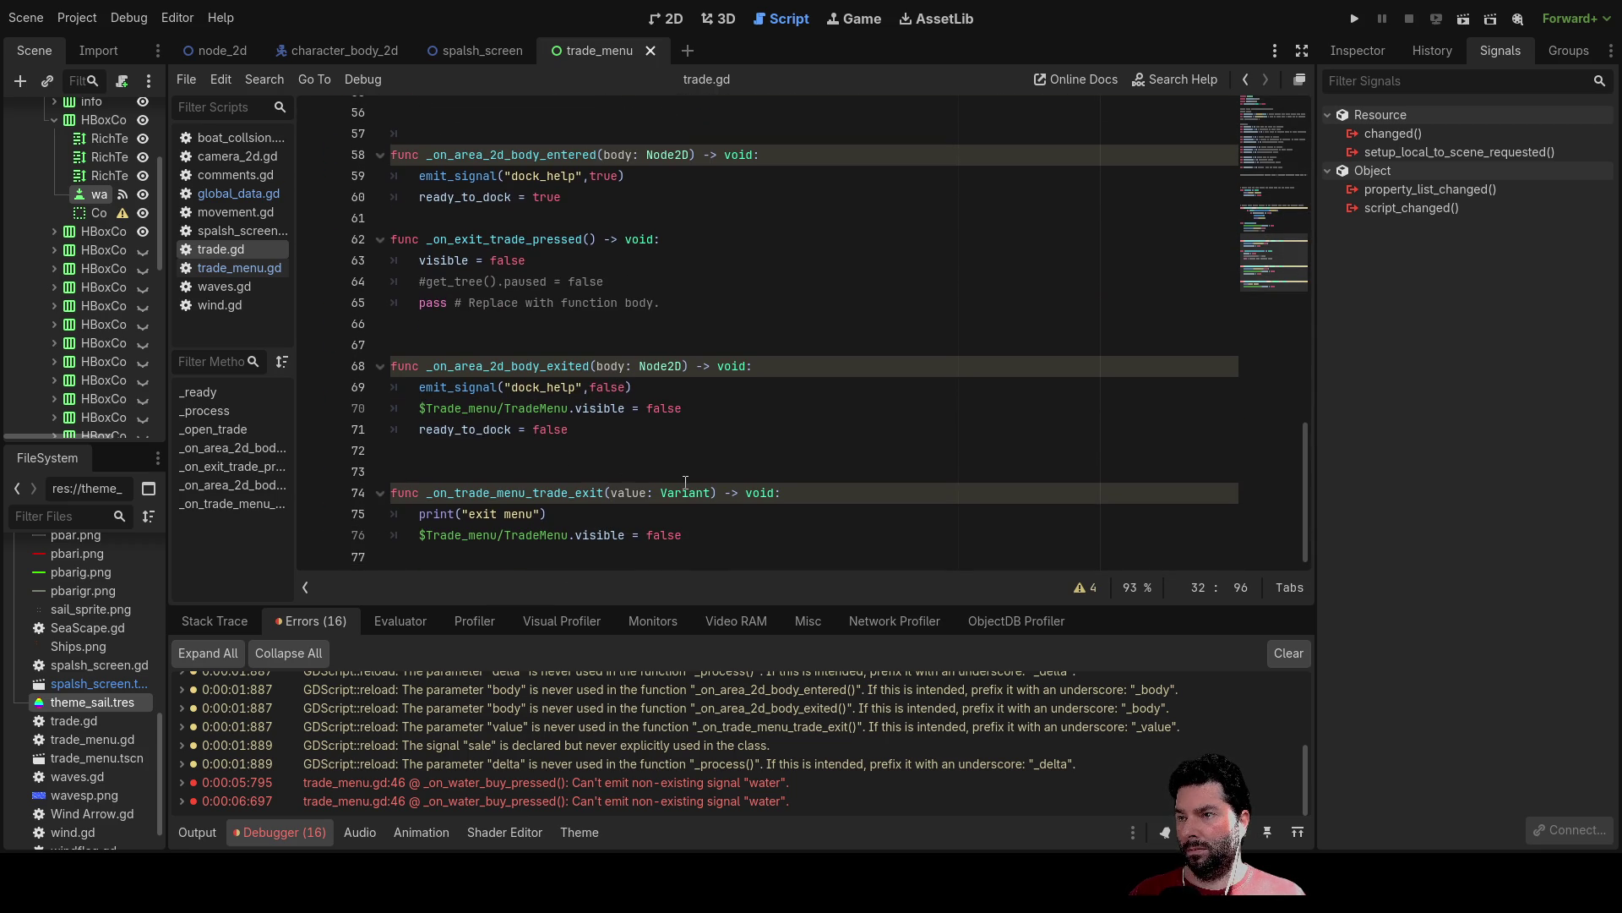
click(233, 268)
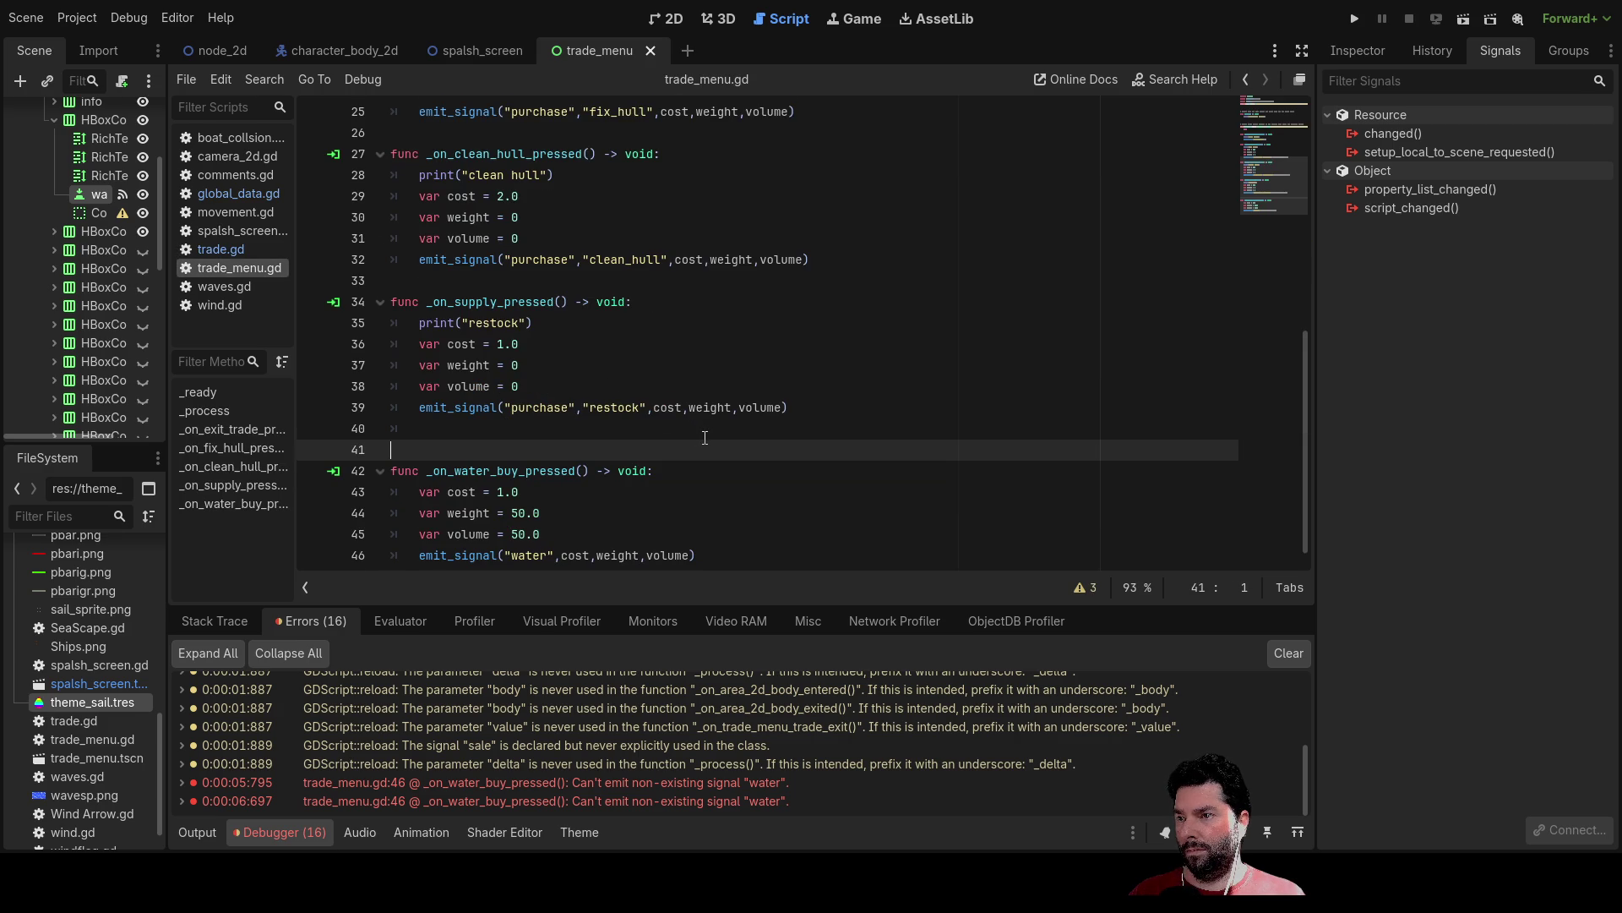
Change line 46 to emit_signal("purchase", "water", …) like the restock line, then run the project.
scroll(705, 437, down, 1)
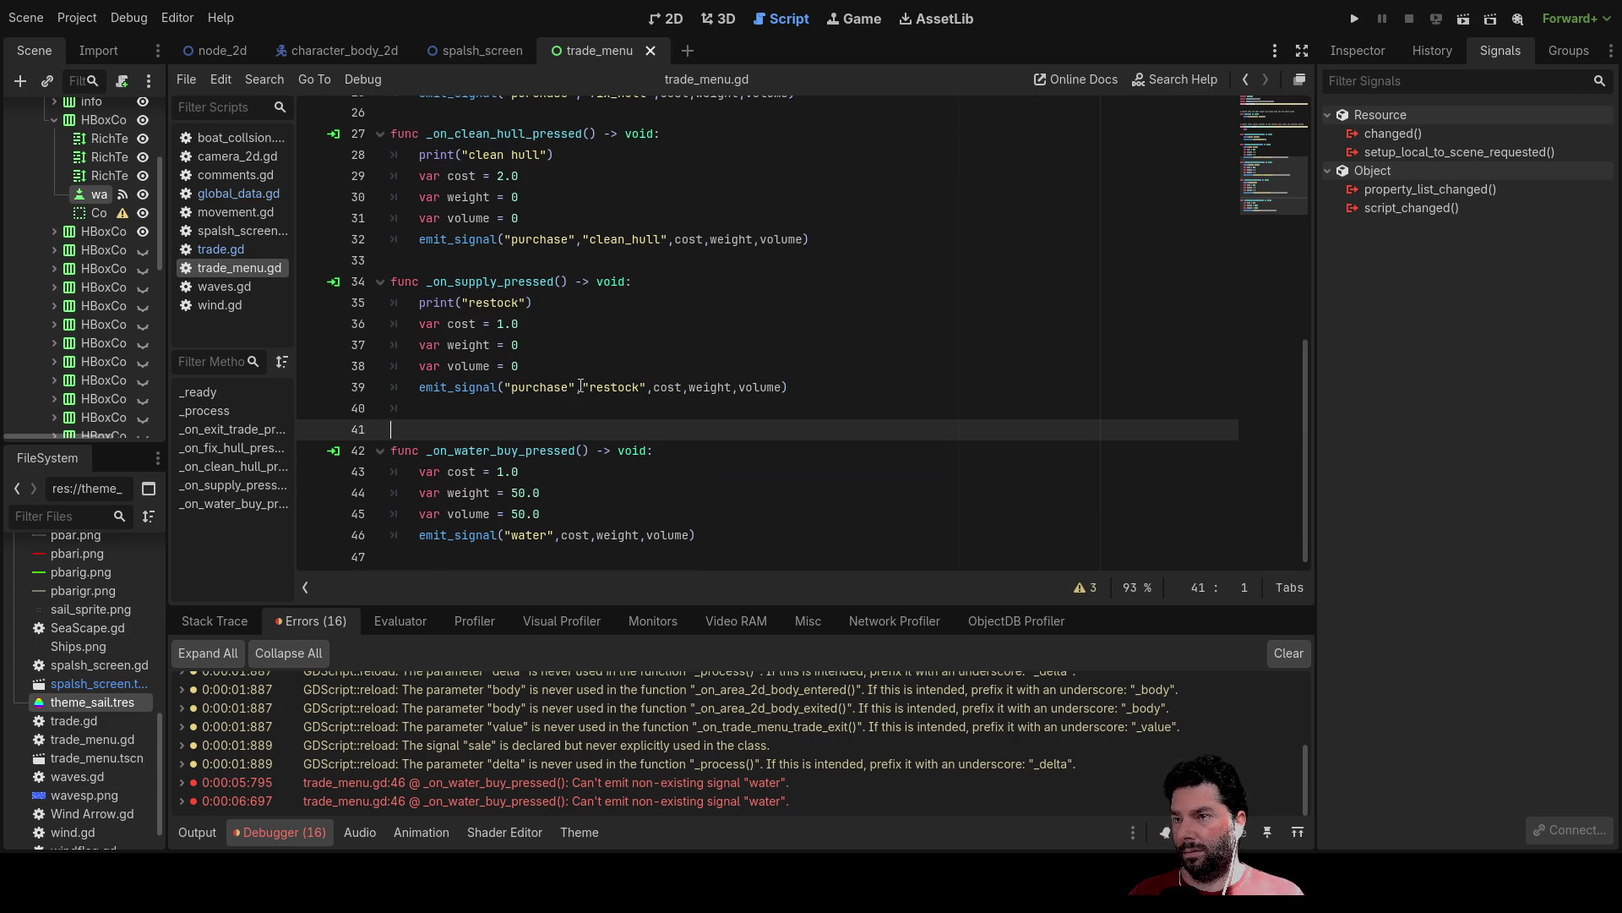
click(579, 388)
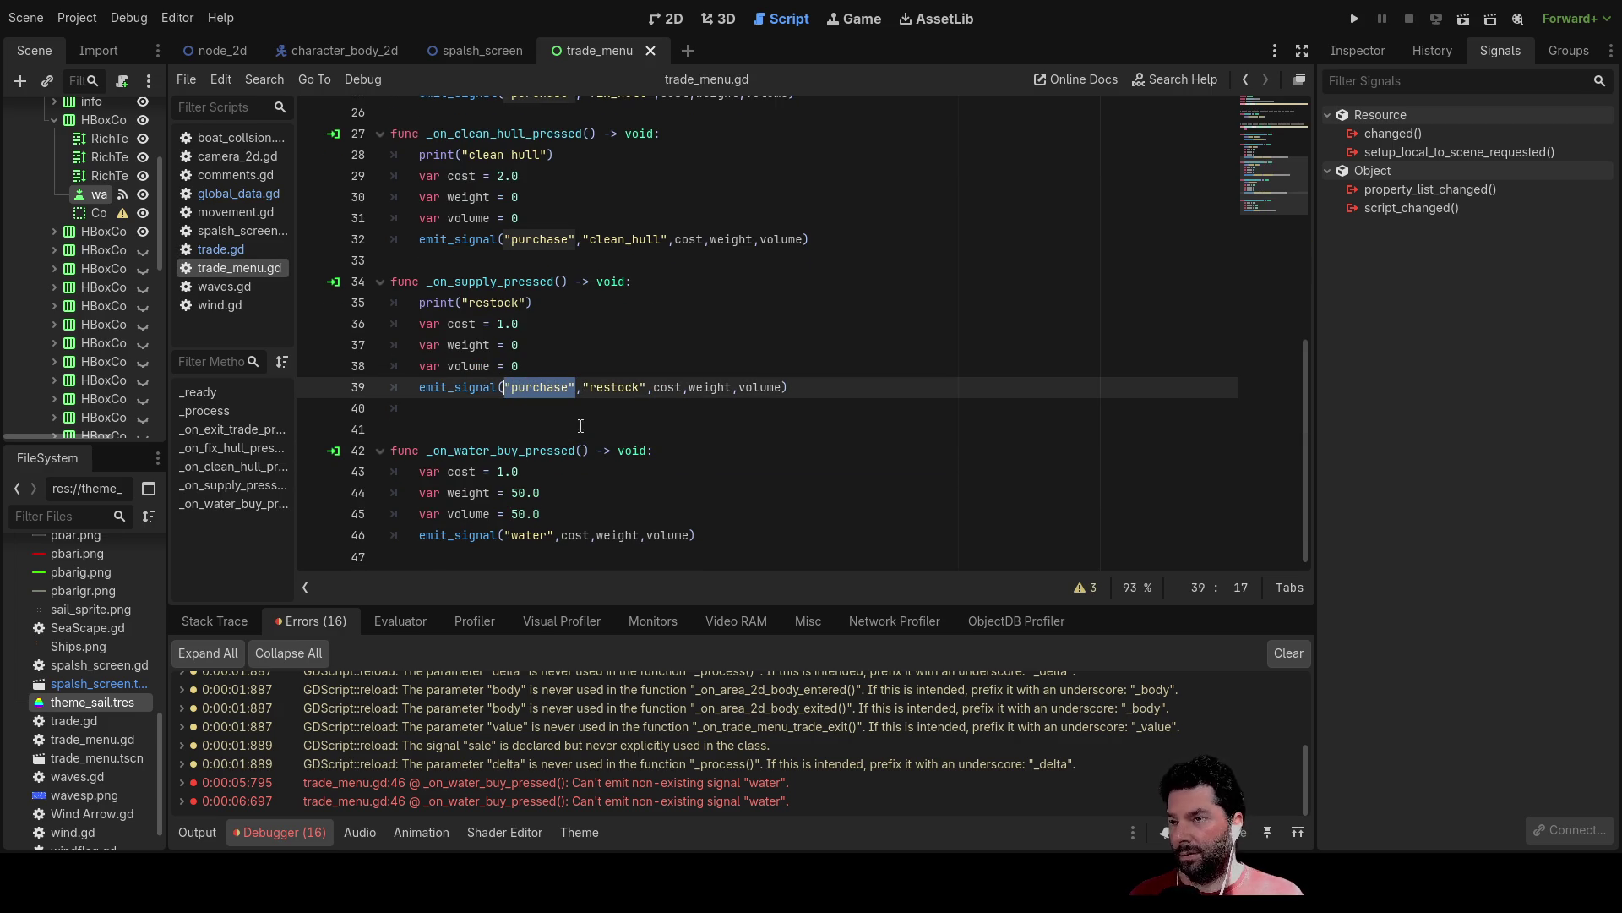
click(501, 535)
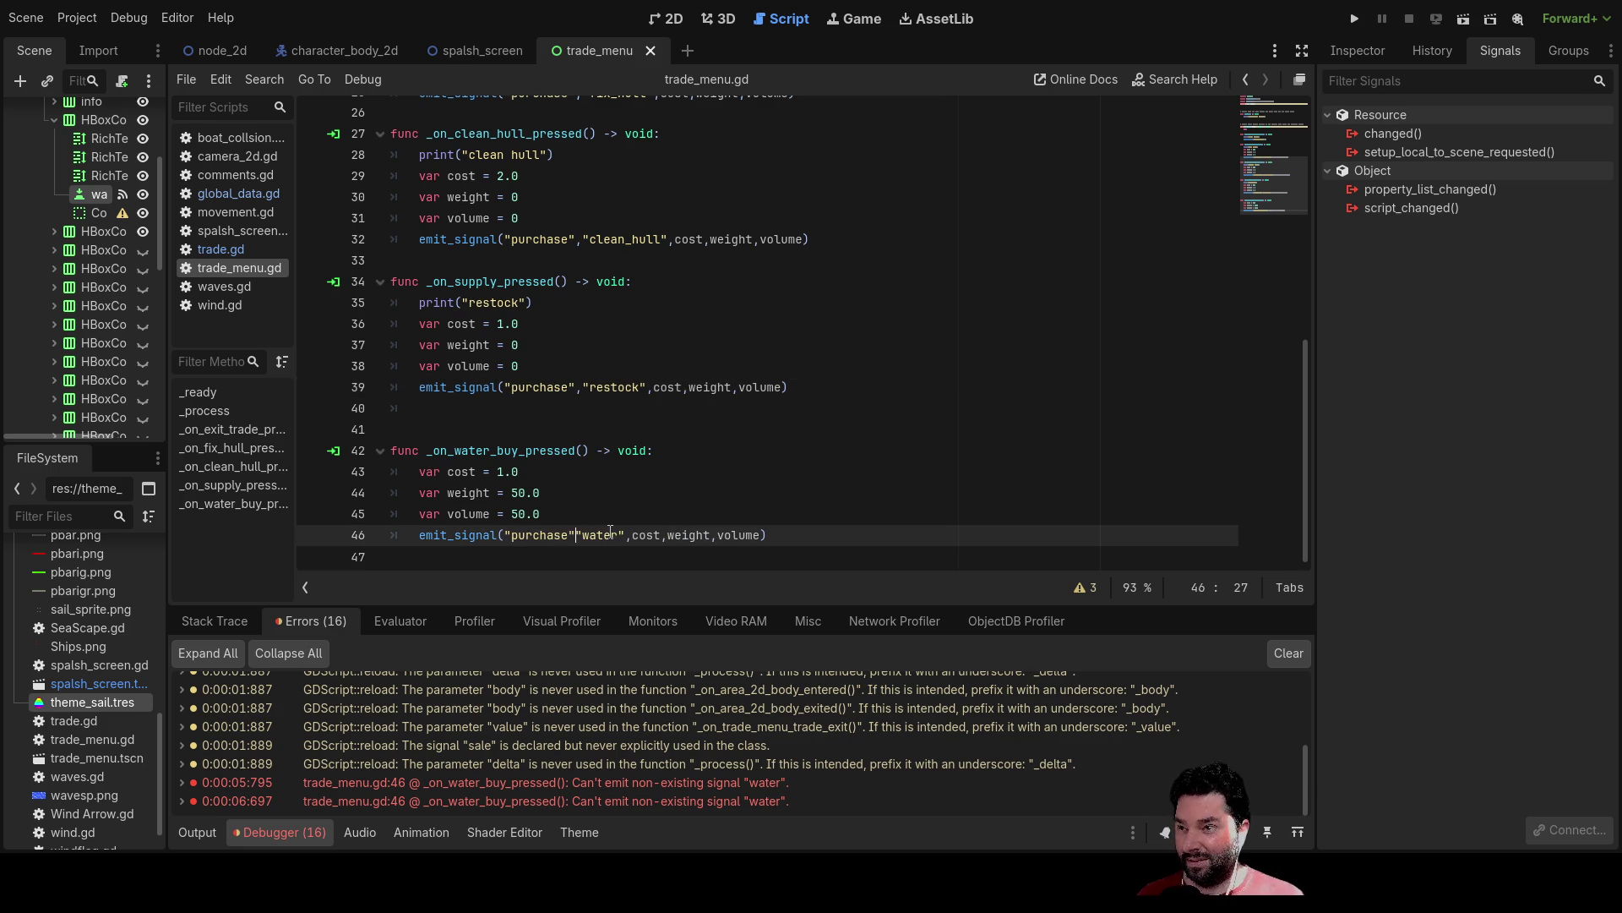
click(847, 453)
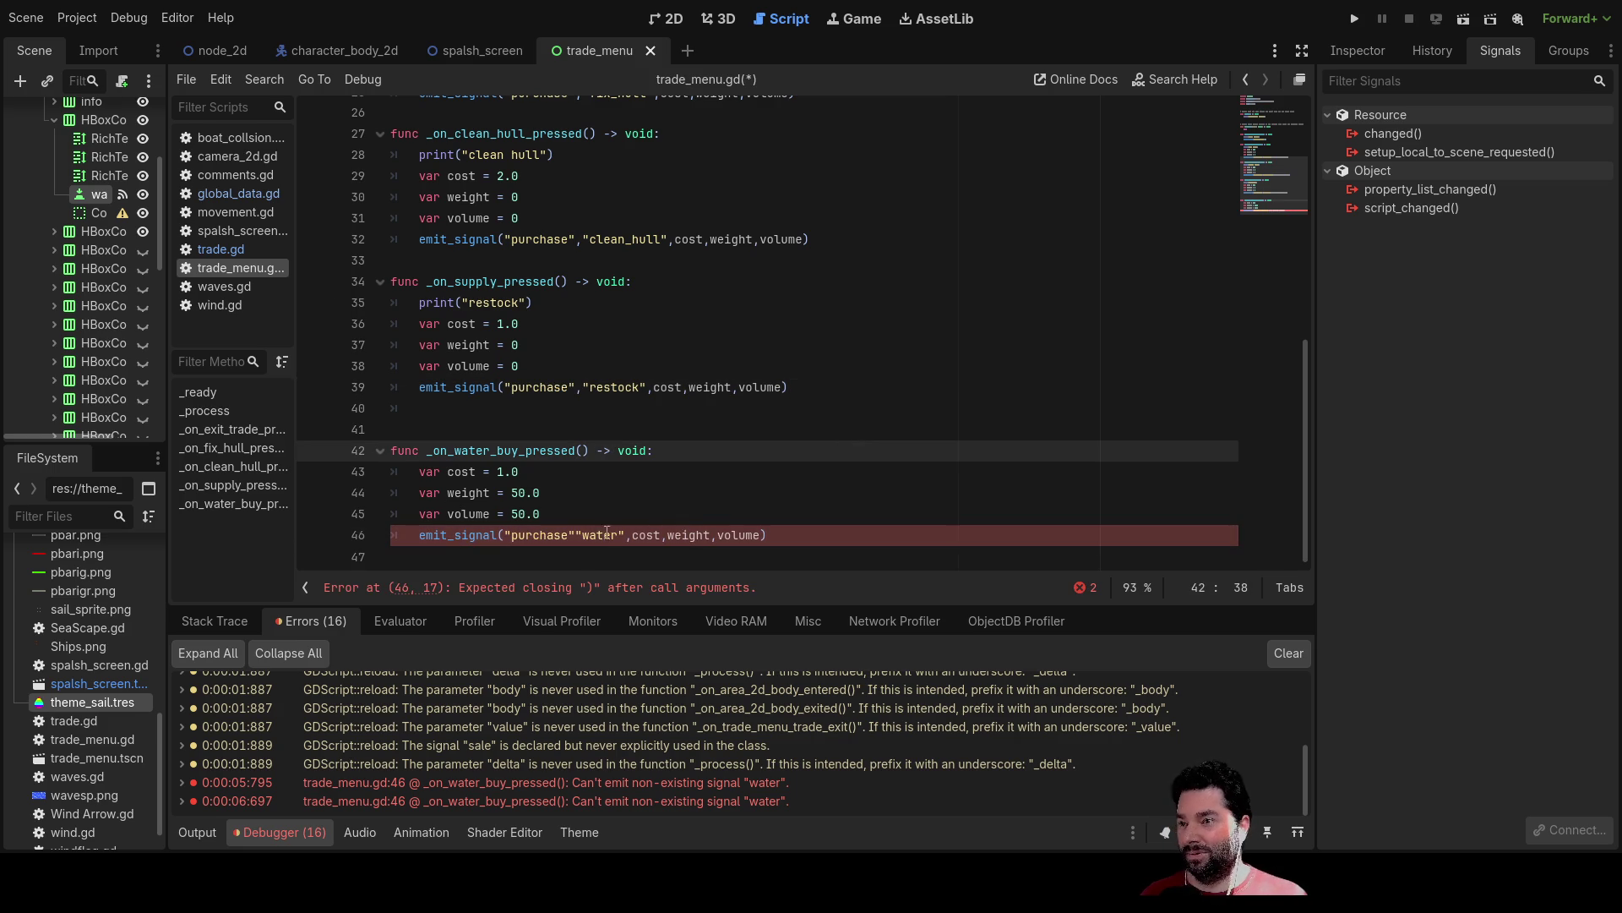
click(578, 537)
text(,)
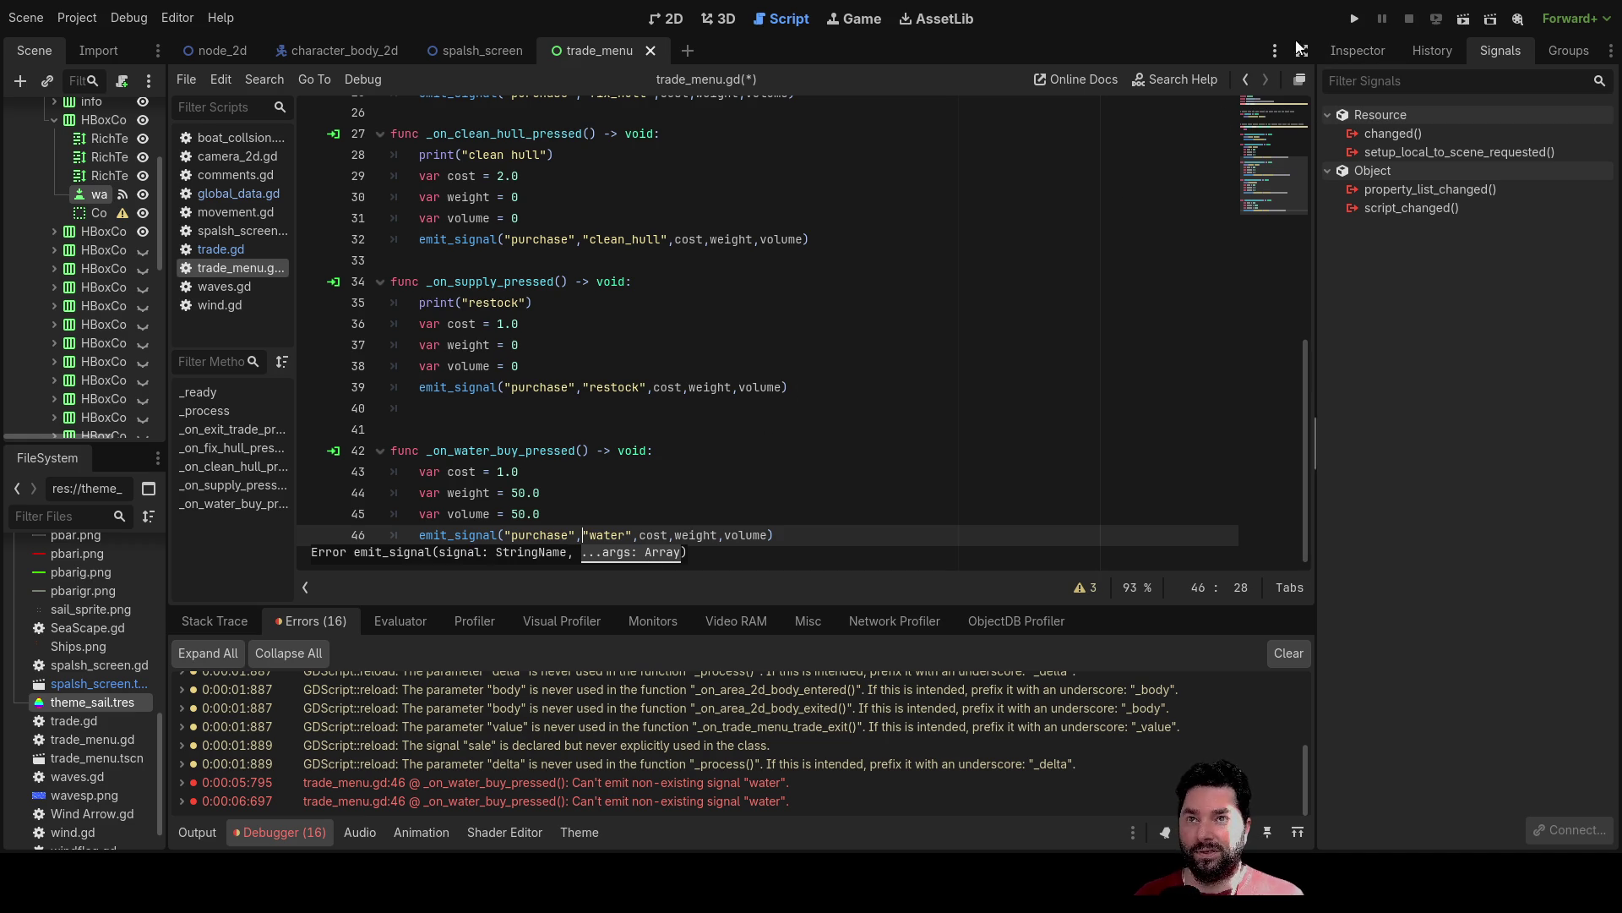
click(904, 328)
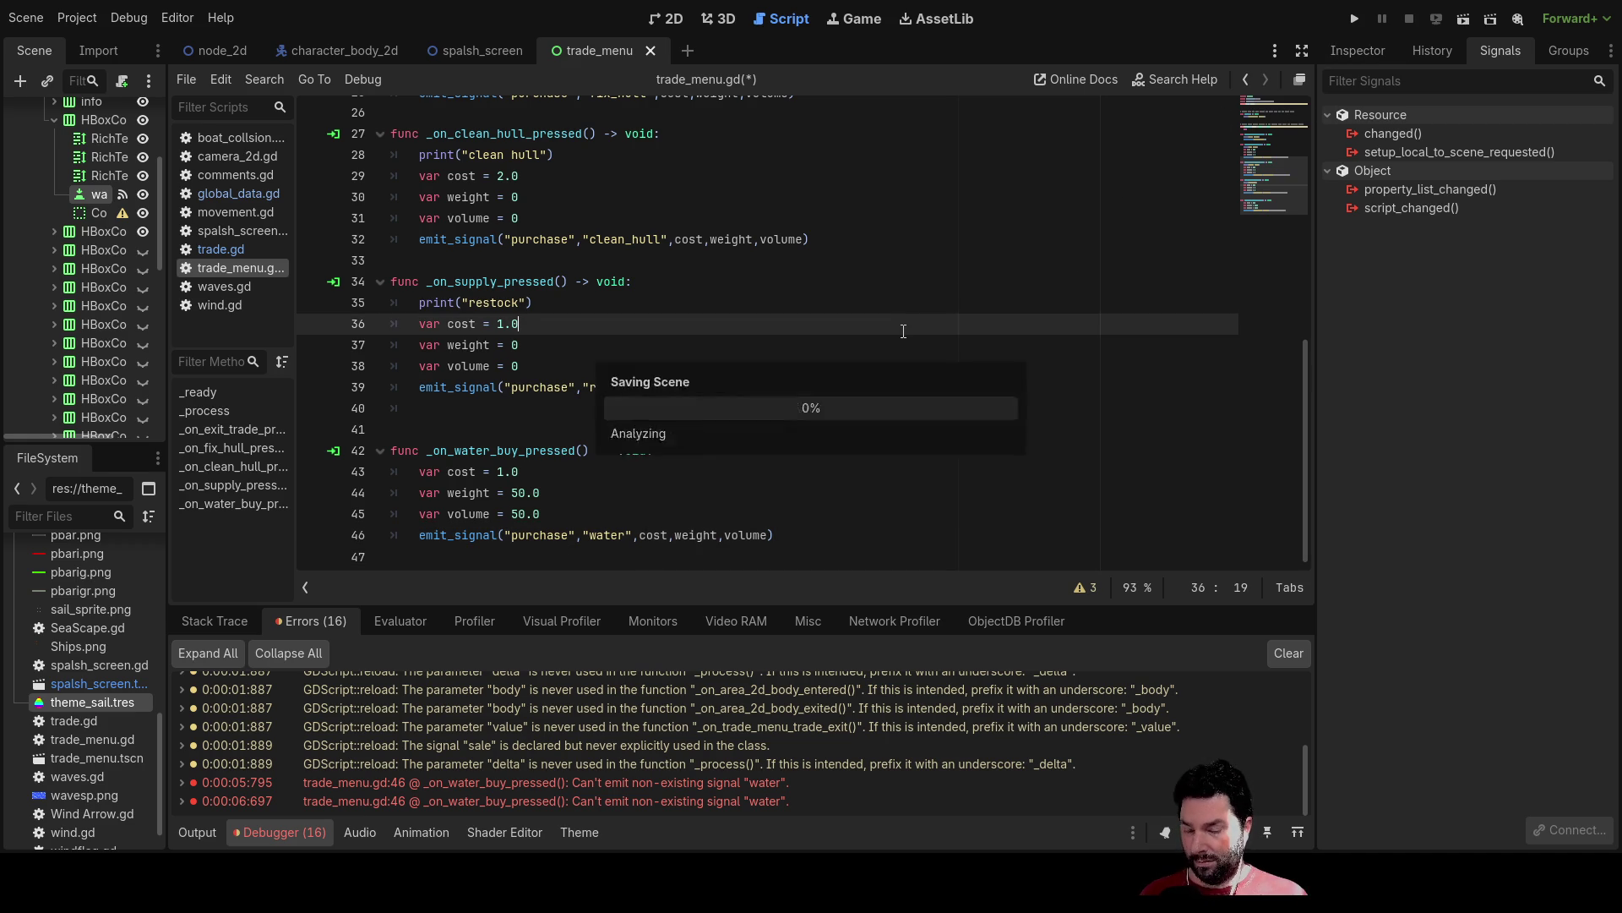
click(1362, 23)
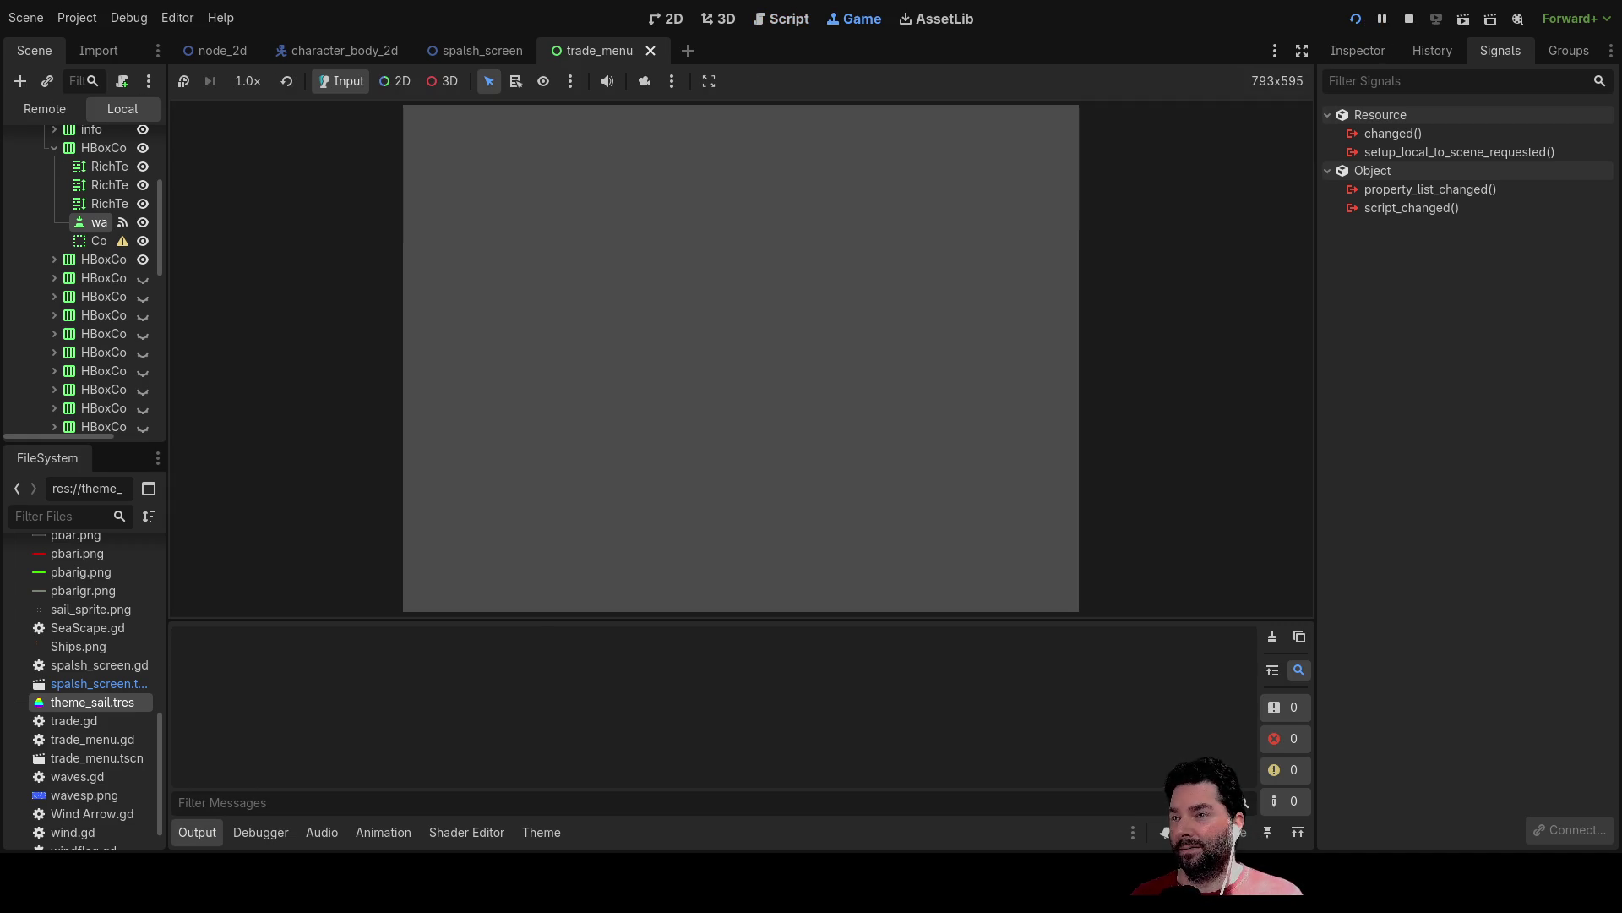
Start the game, dock at the island, and buy two loads of fresh water.
click(621, 137)
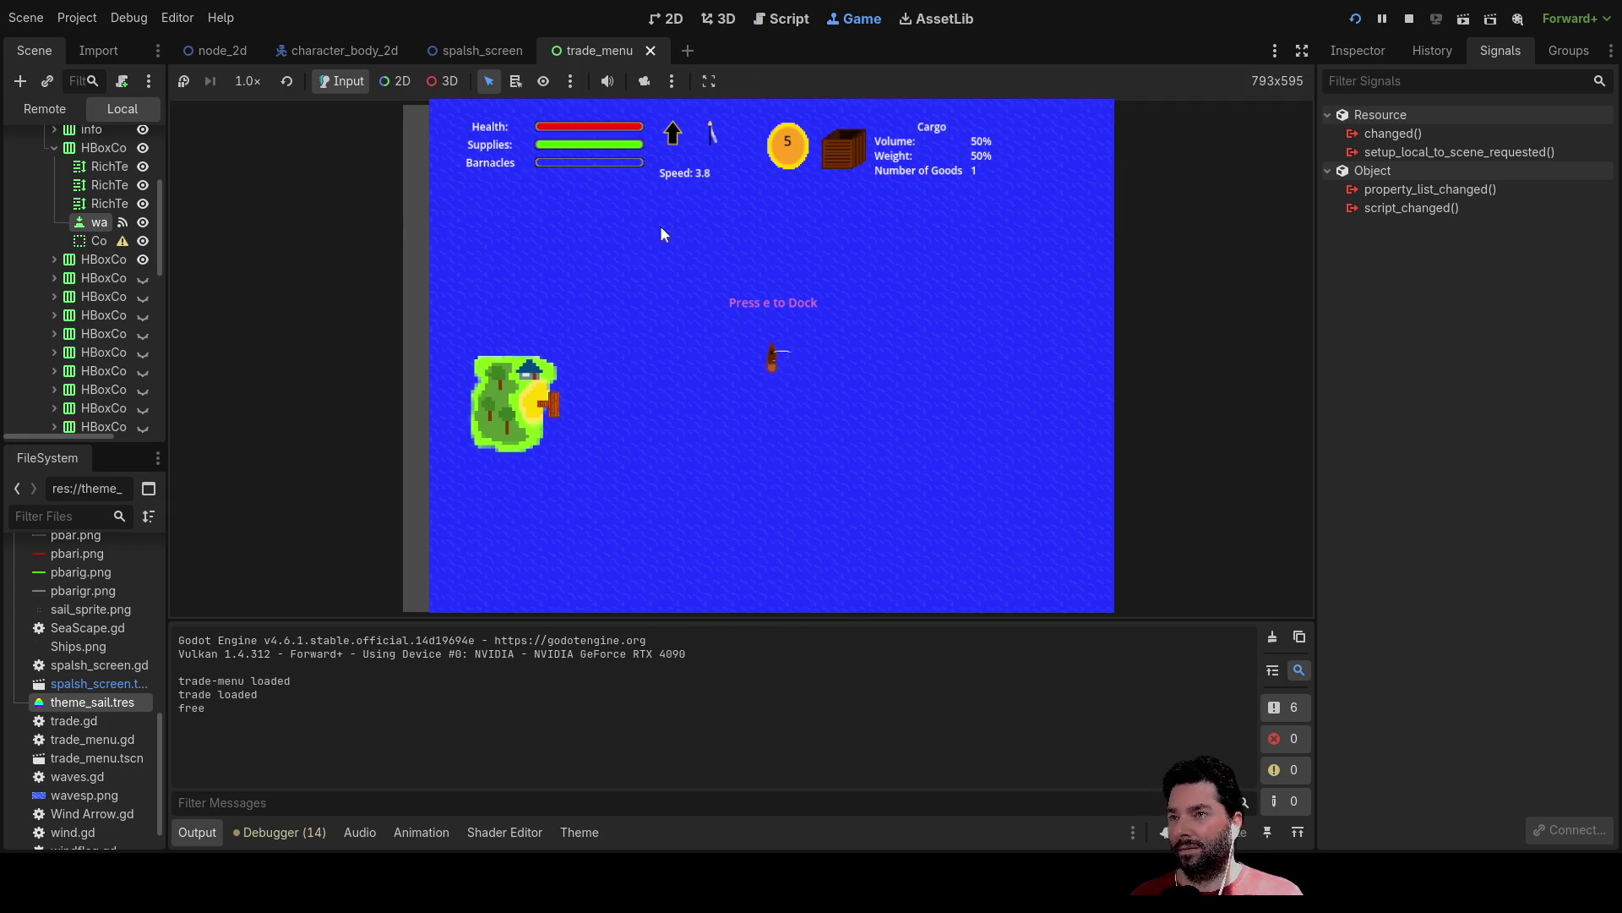
key(e)
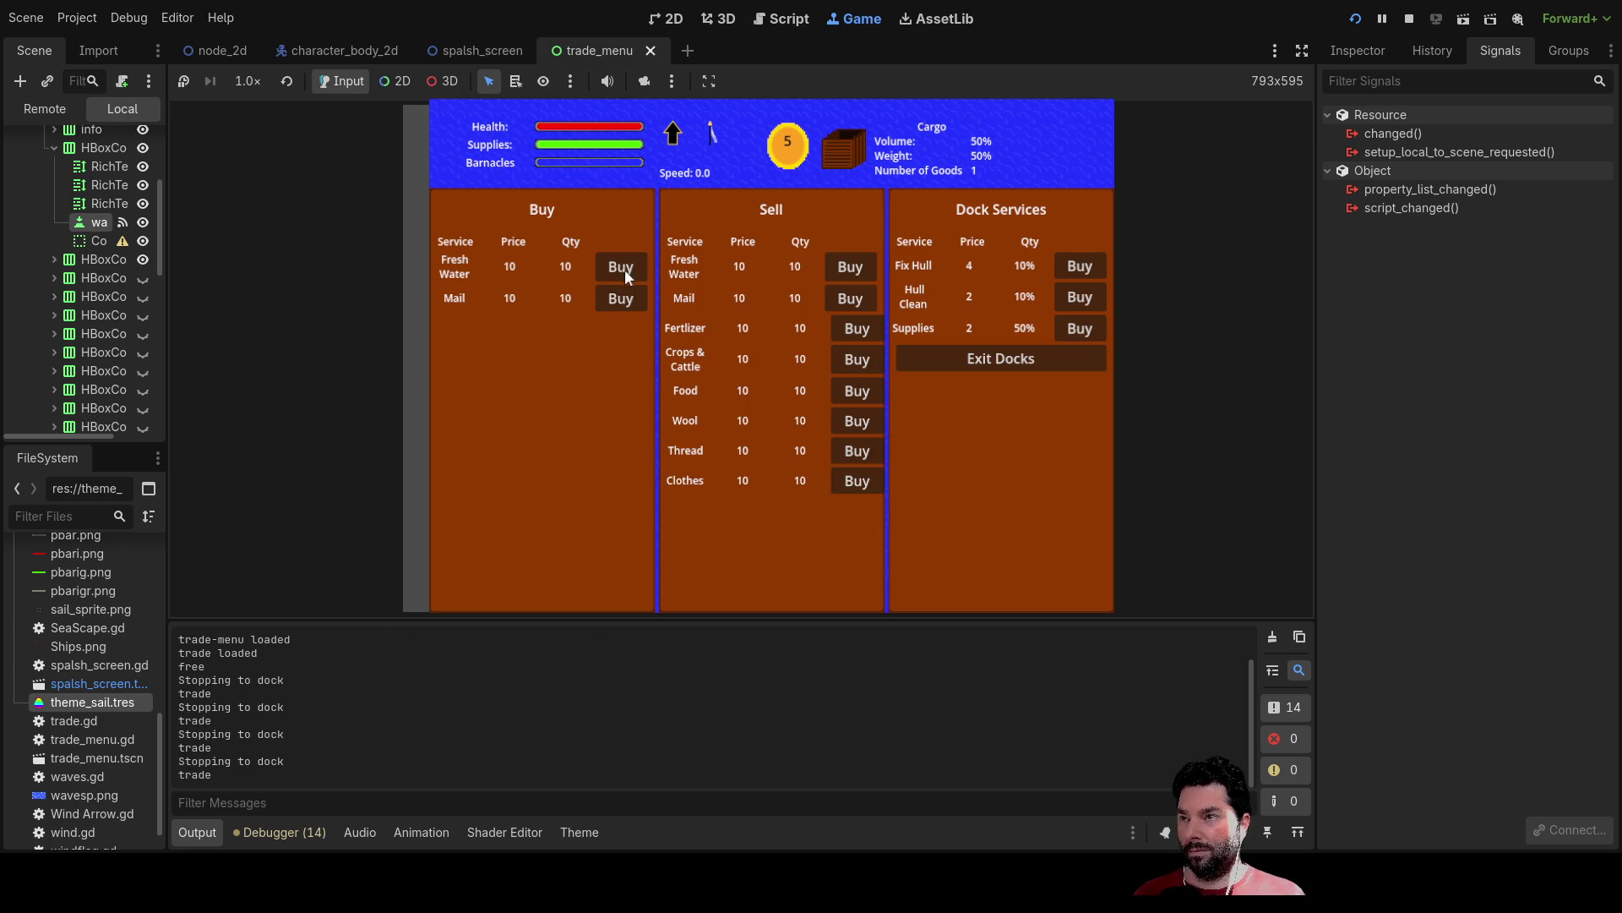
click(621, 267)
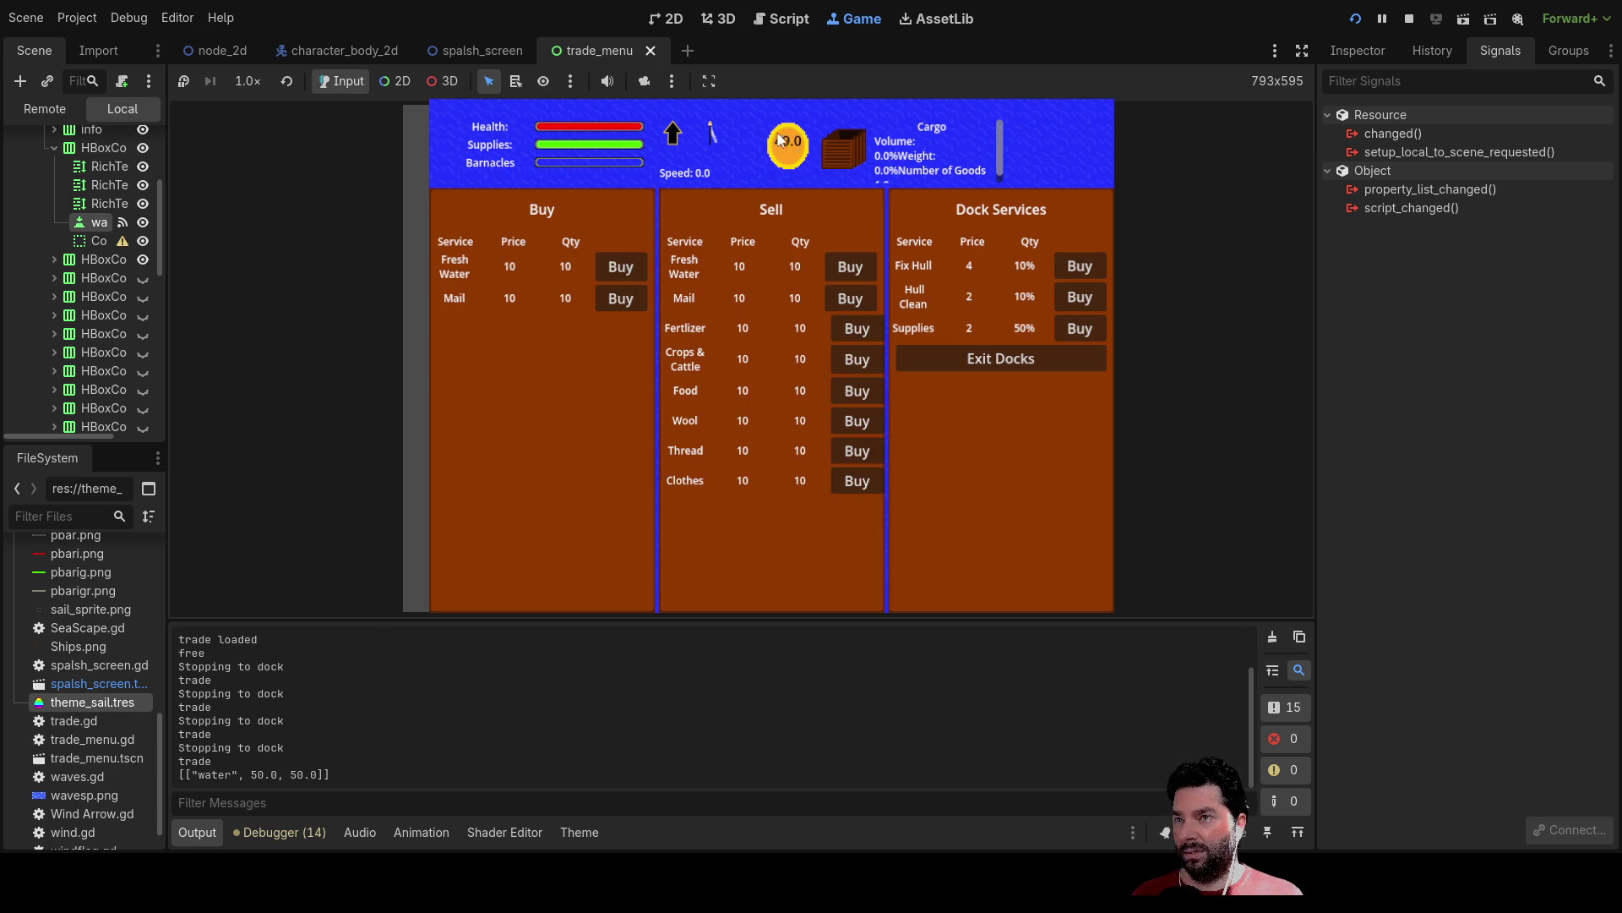
click(621, 267)
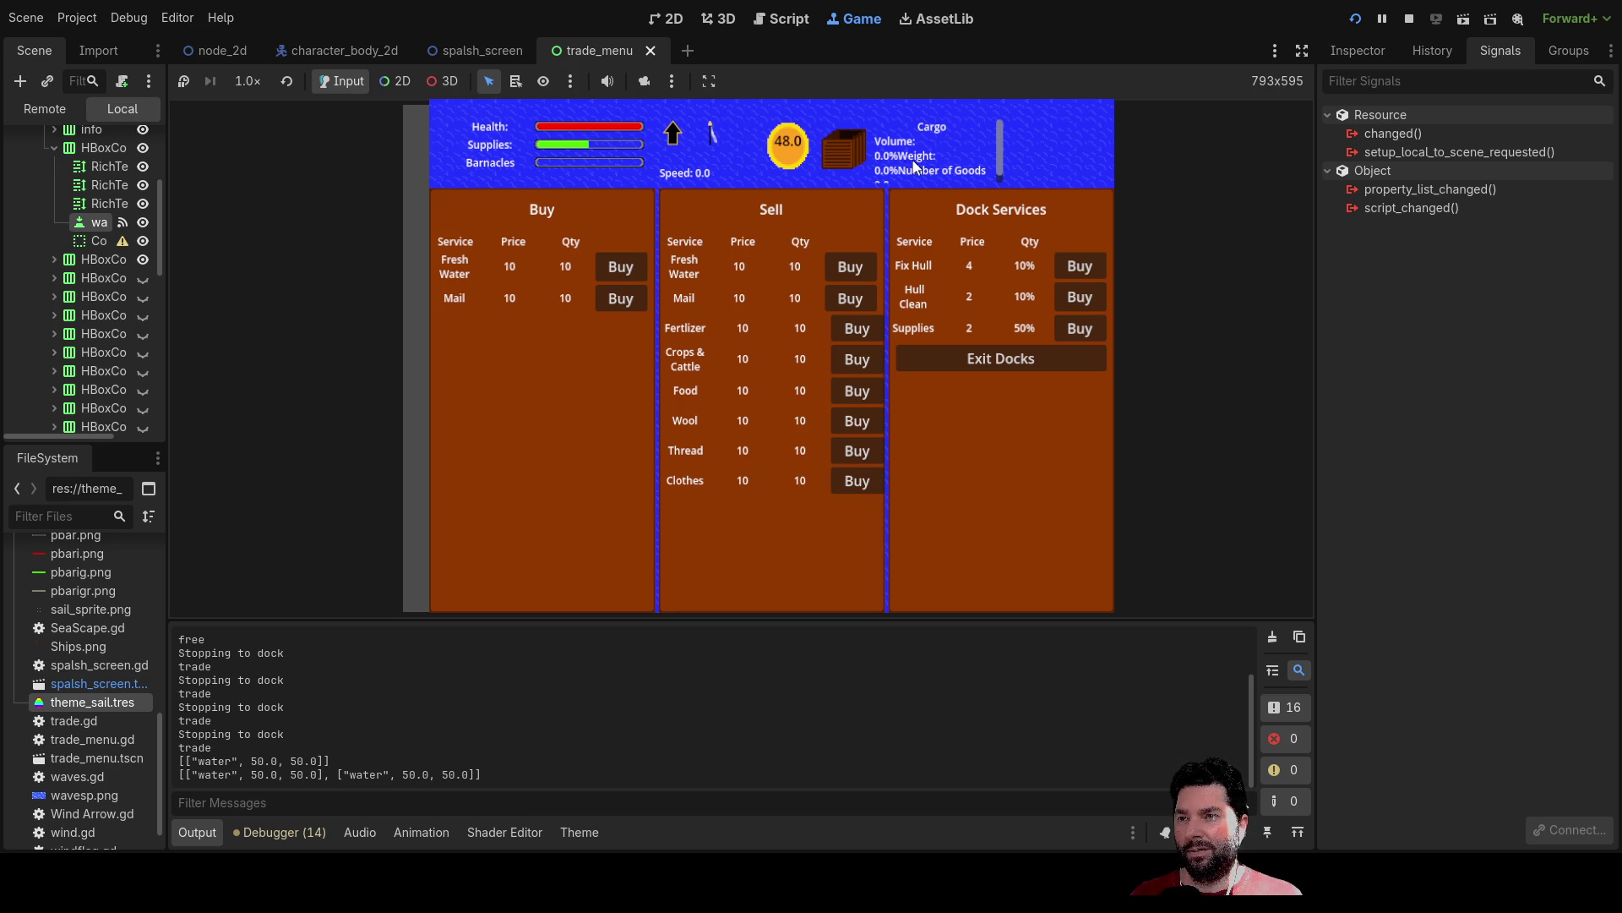
Keep buying fresh water until gold reaches 18.0, then exit the docks.
click(627, 265)
click(627, 265)
click(627, 265)
click(627, 266)
click(627, 265)
click(627, 266)
click(627, 266)
click(627, 266)
click(627, 265)
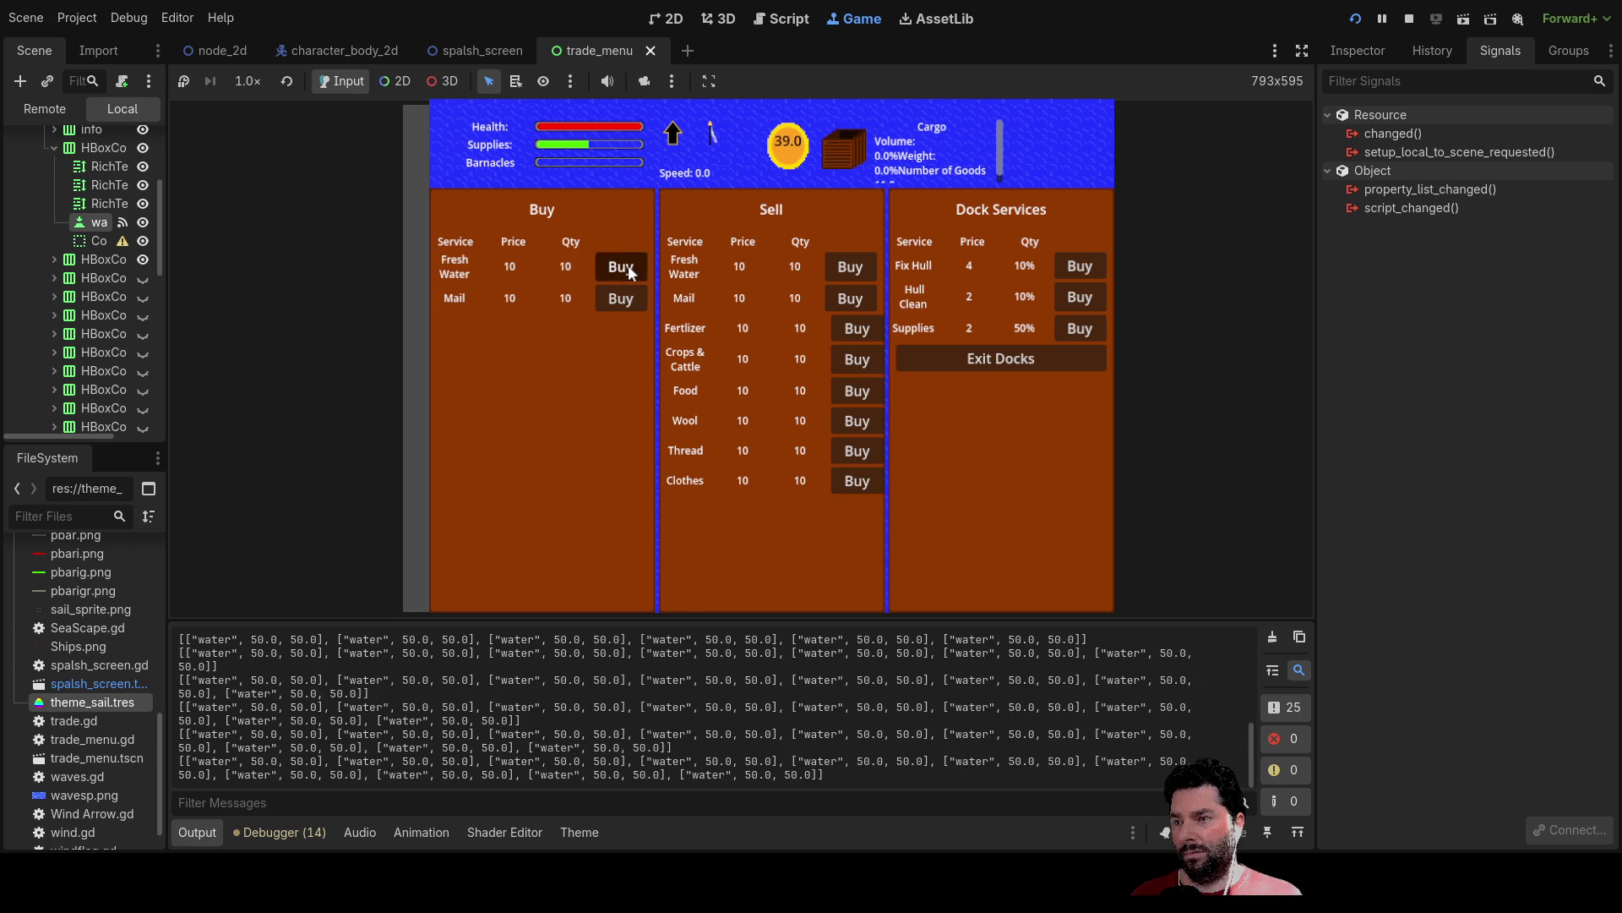
click(627, 266)
click(627, 265)
click(627, 265)
click(627, 266)
click(627, 266)
click(627, 266)
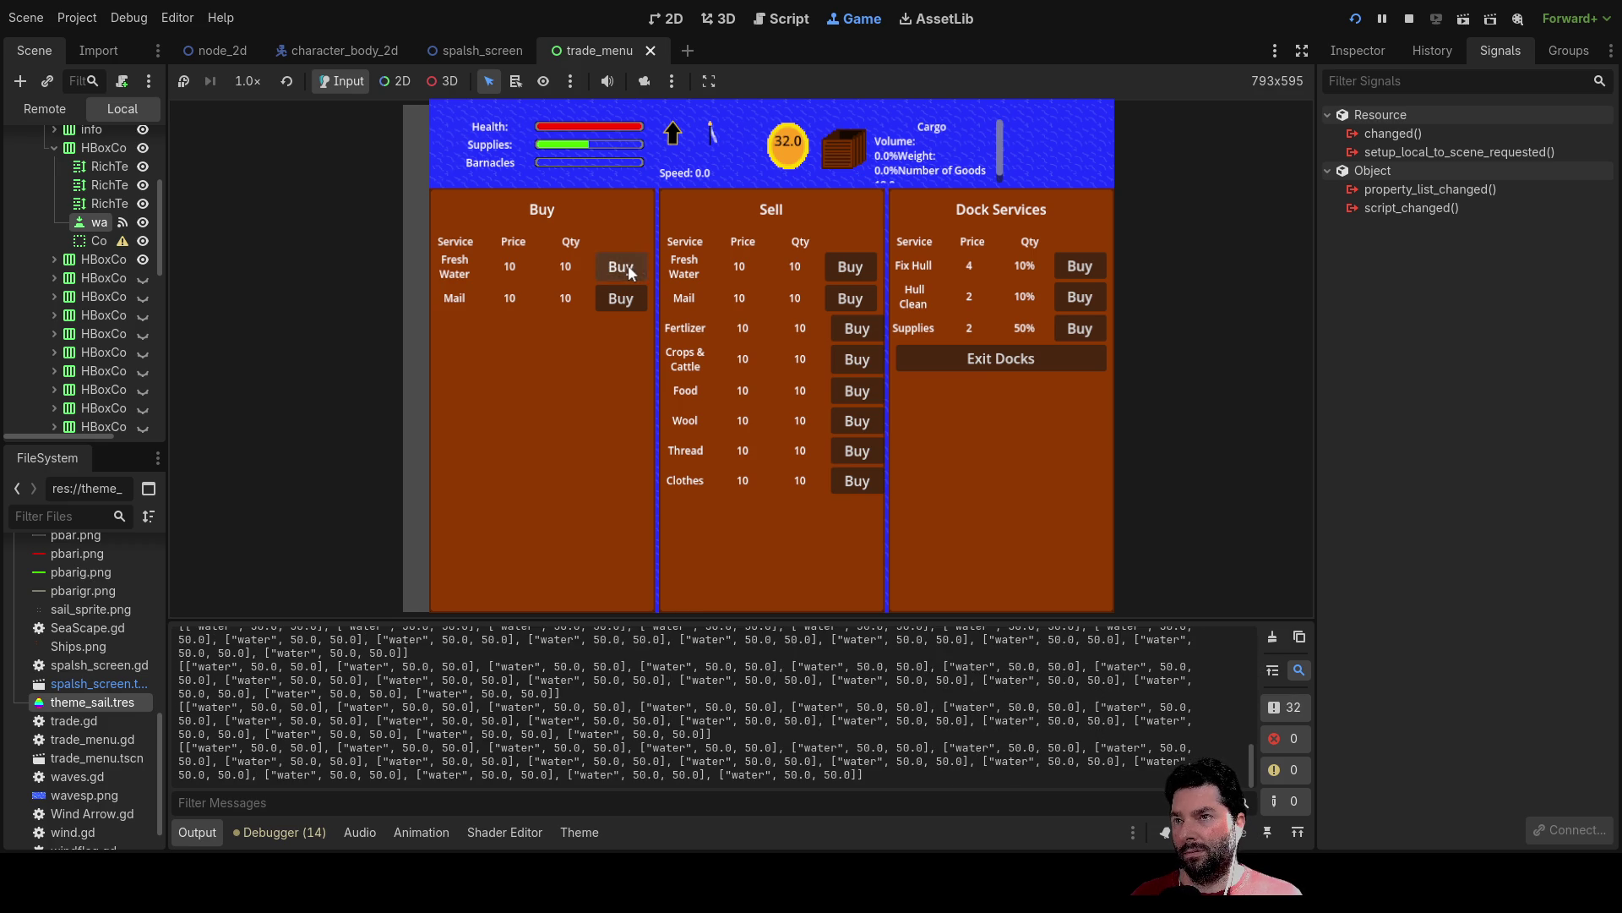
click(627, 265)
click(627, 265)
click(627, 266)
click(627, 265)
click(627, 266)
click(627, 266)
click(627, 265)
click(627, 265)
click(627, 265)
click(627, 266)
click(627, 266)
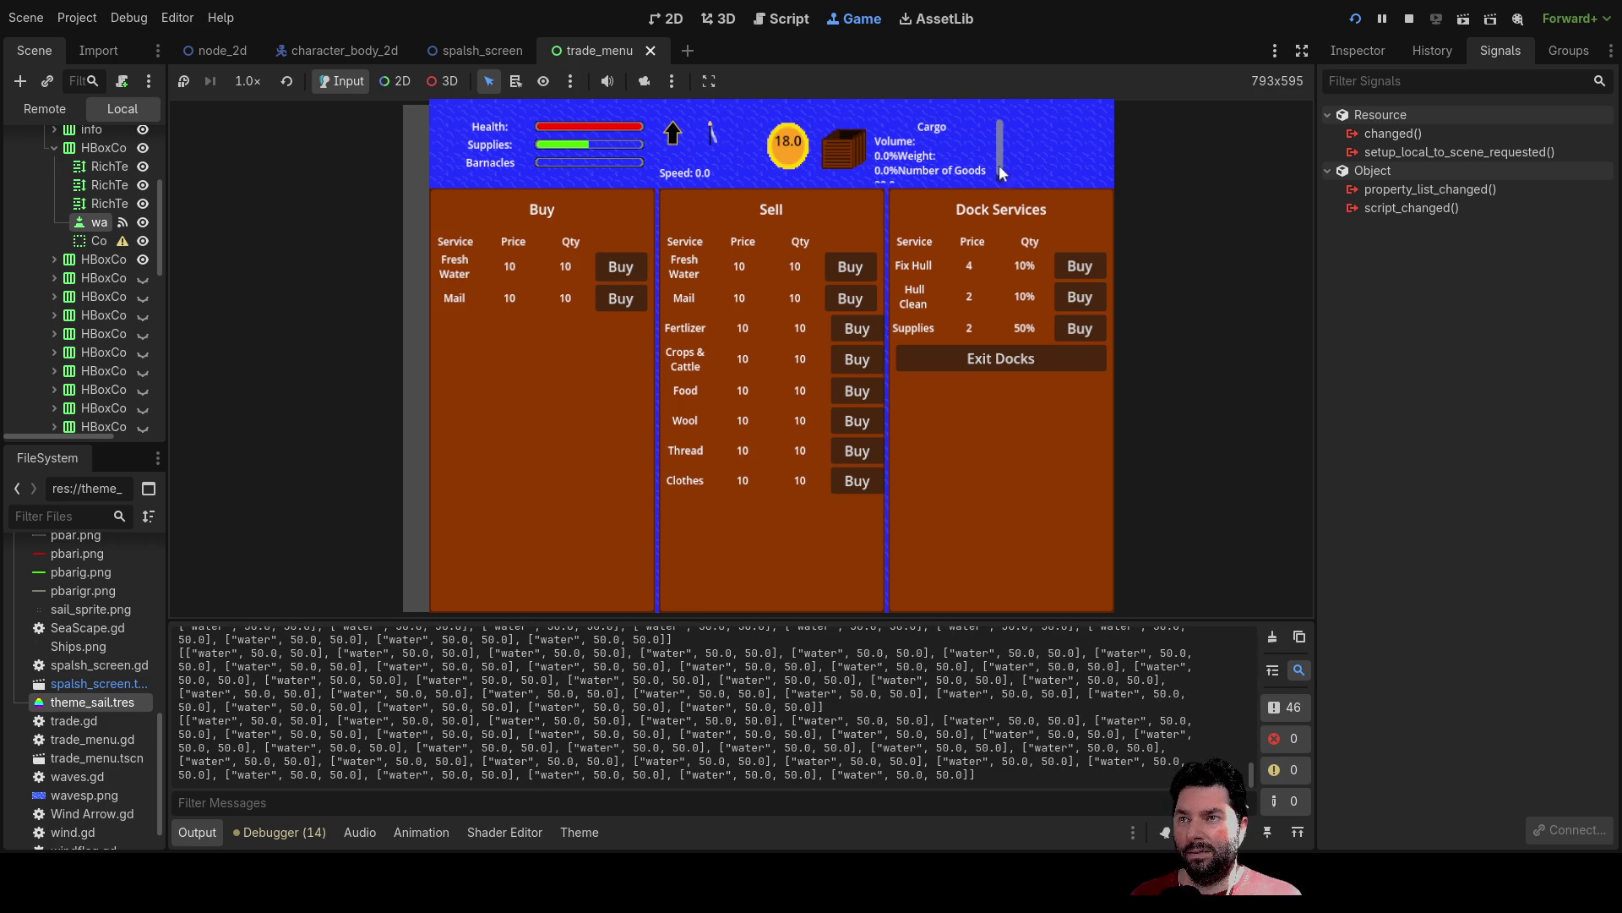
click(999, 360)
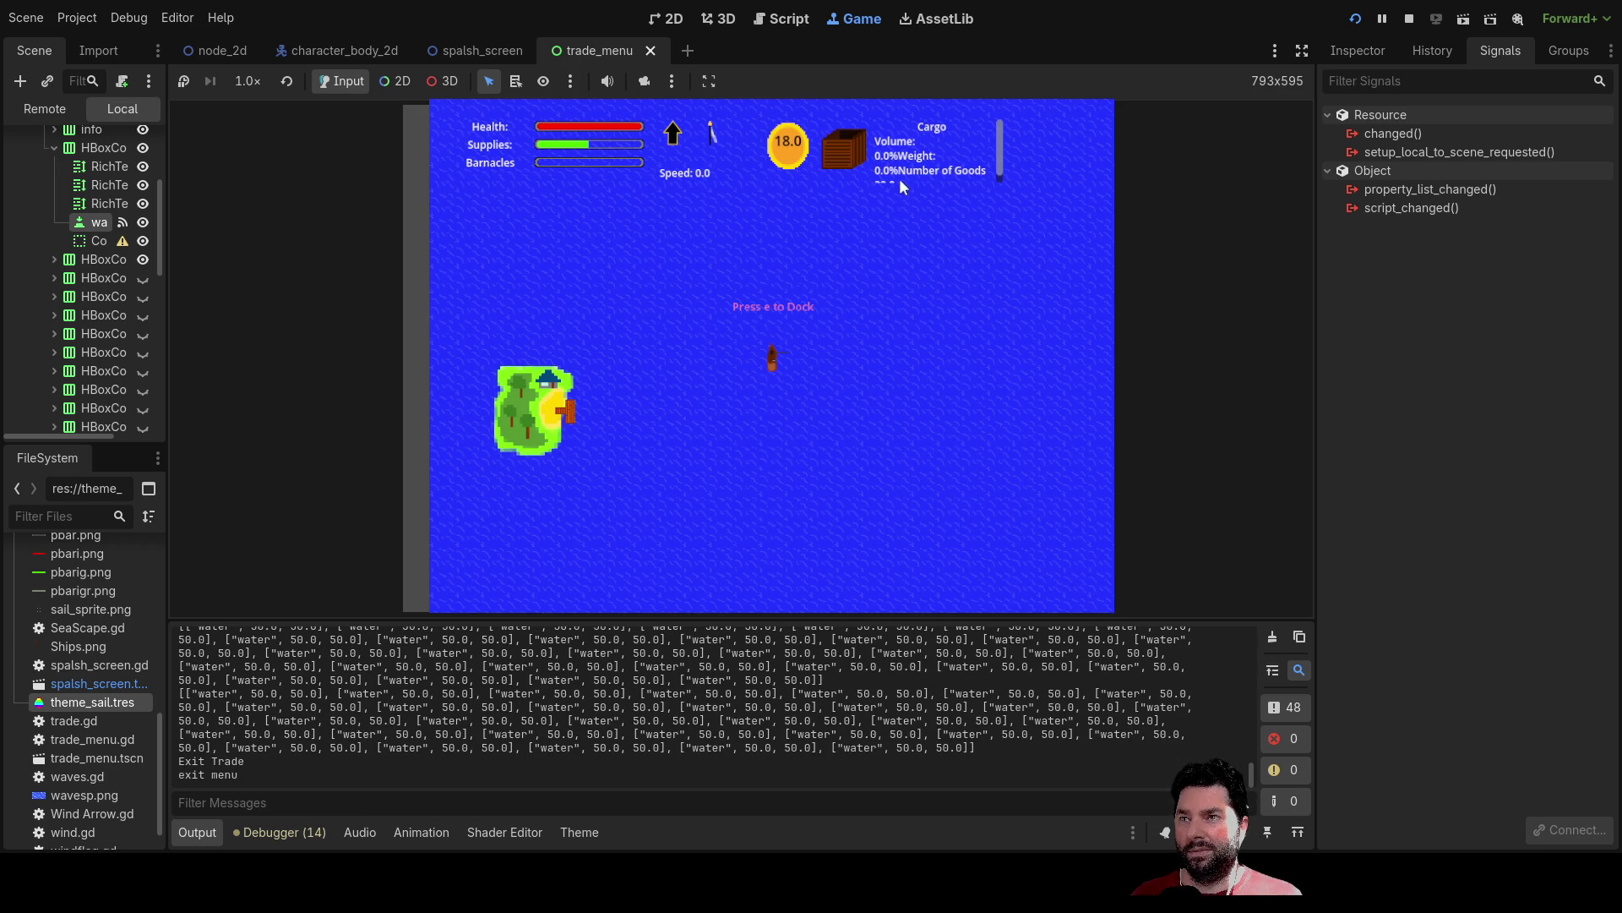
Dock again and buy fresh water twice, gold dropping to 10.0 and "no load" logged, then stop.
scroll(913, 170, down, 1)
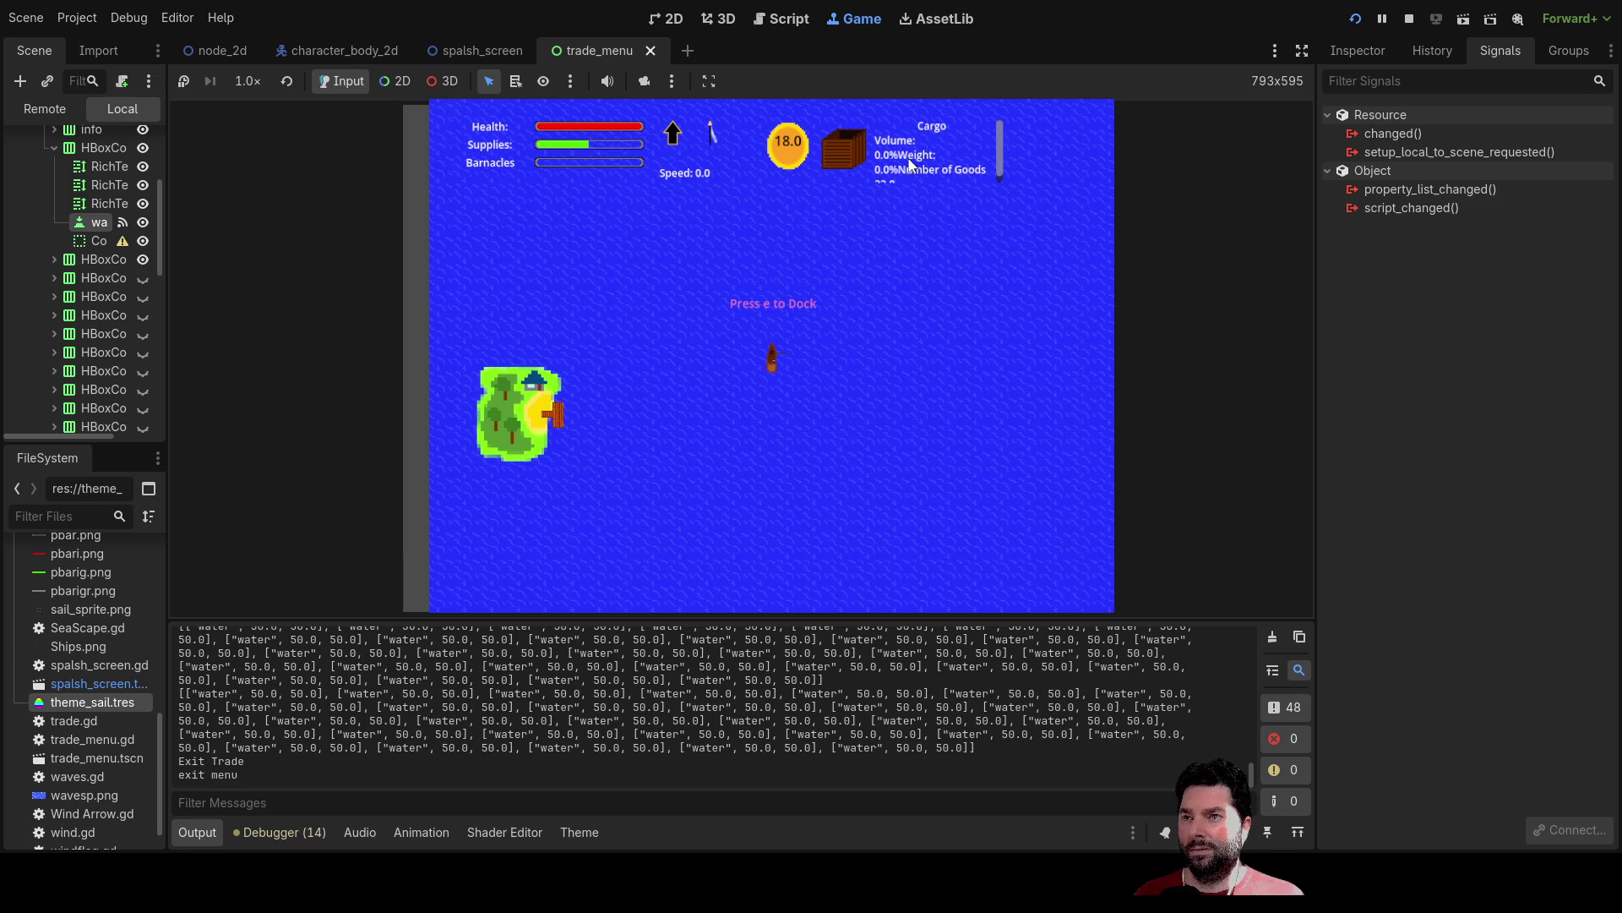
scroll(884, 159, up, 1)
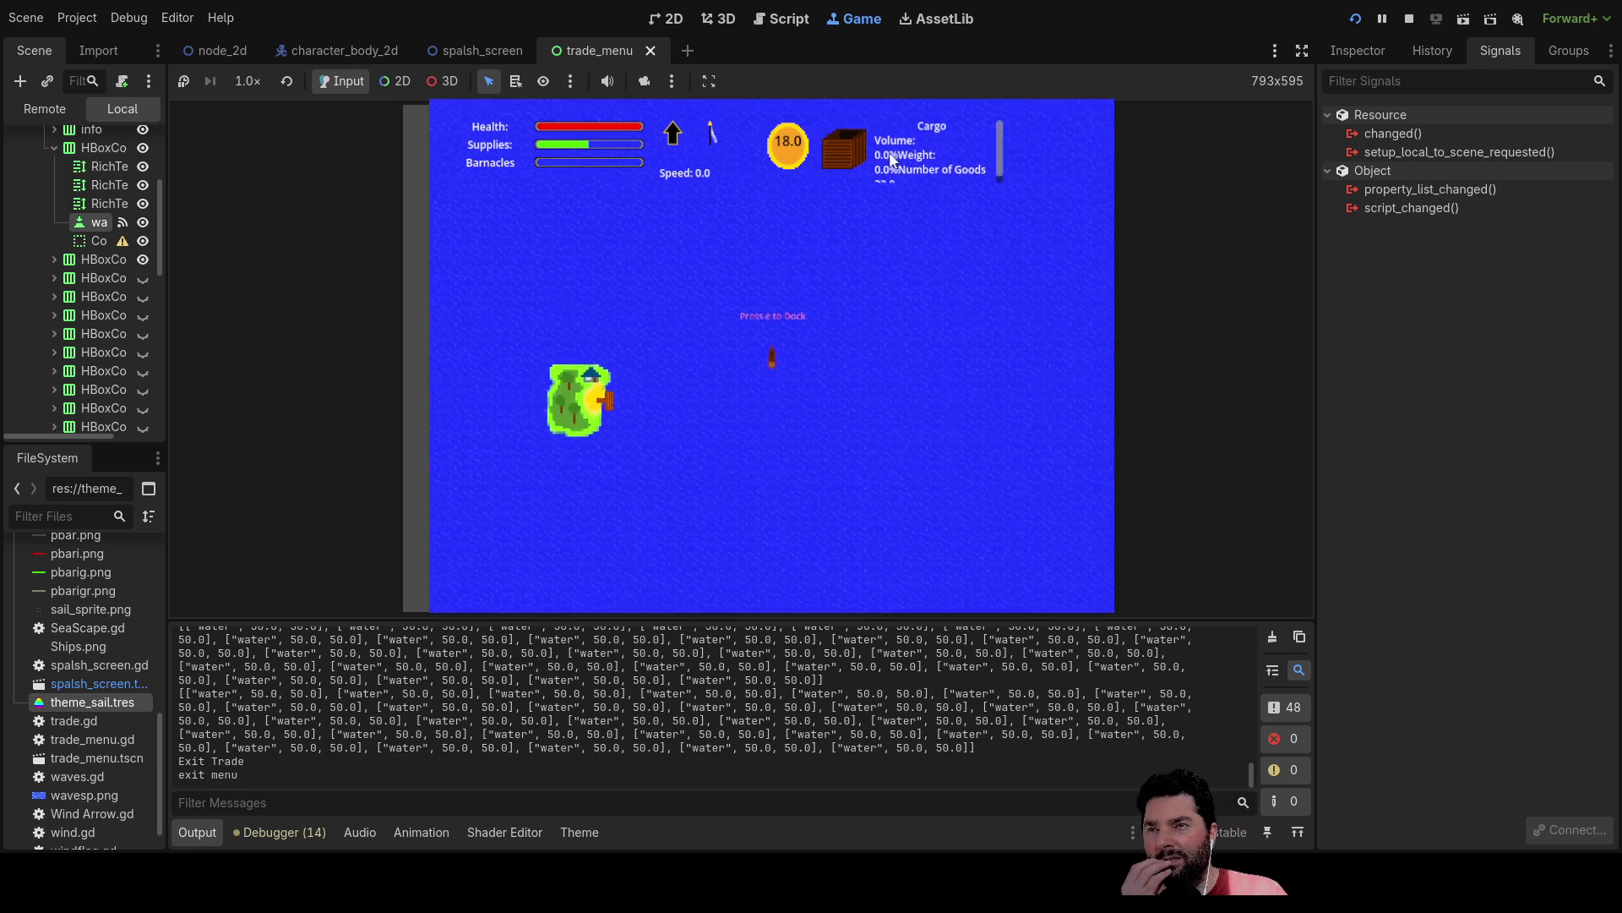
scroll(892, 160, down, 1)
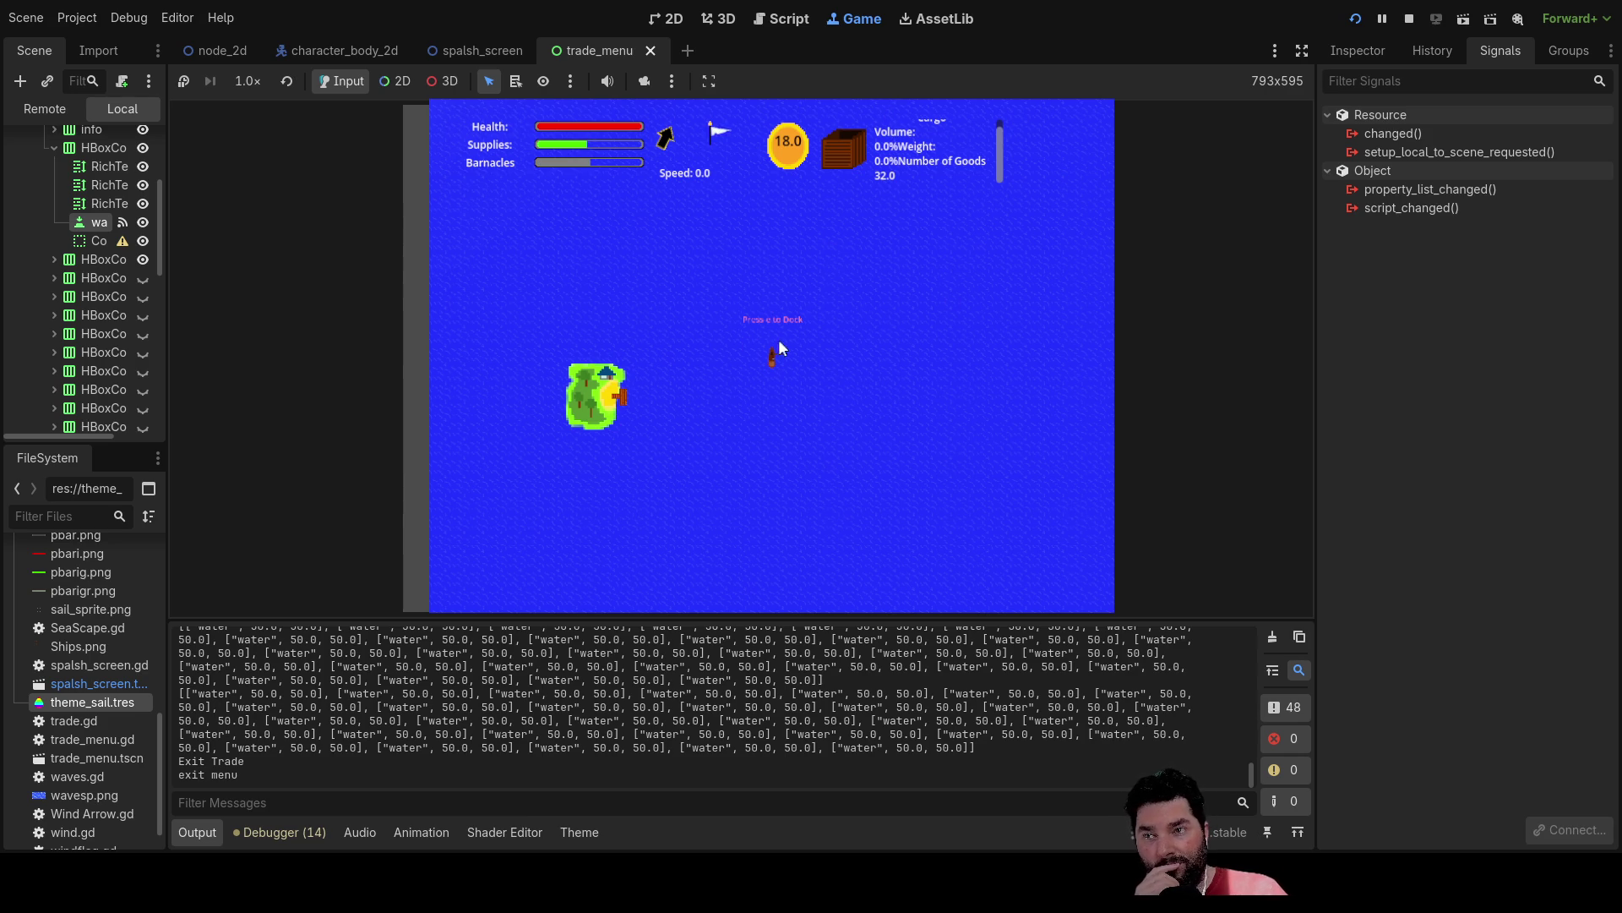
key(e)
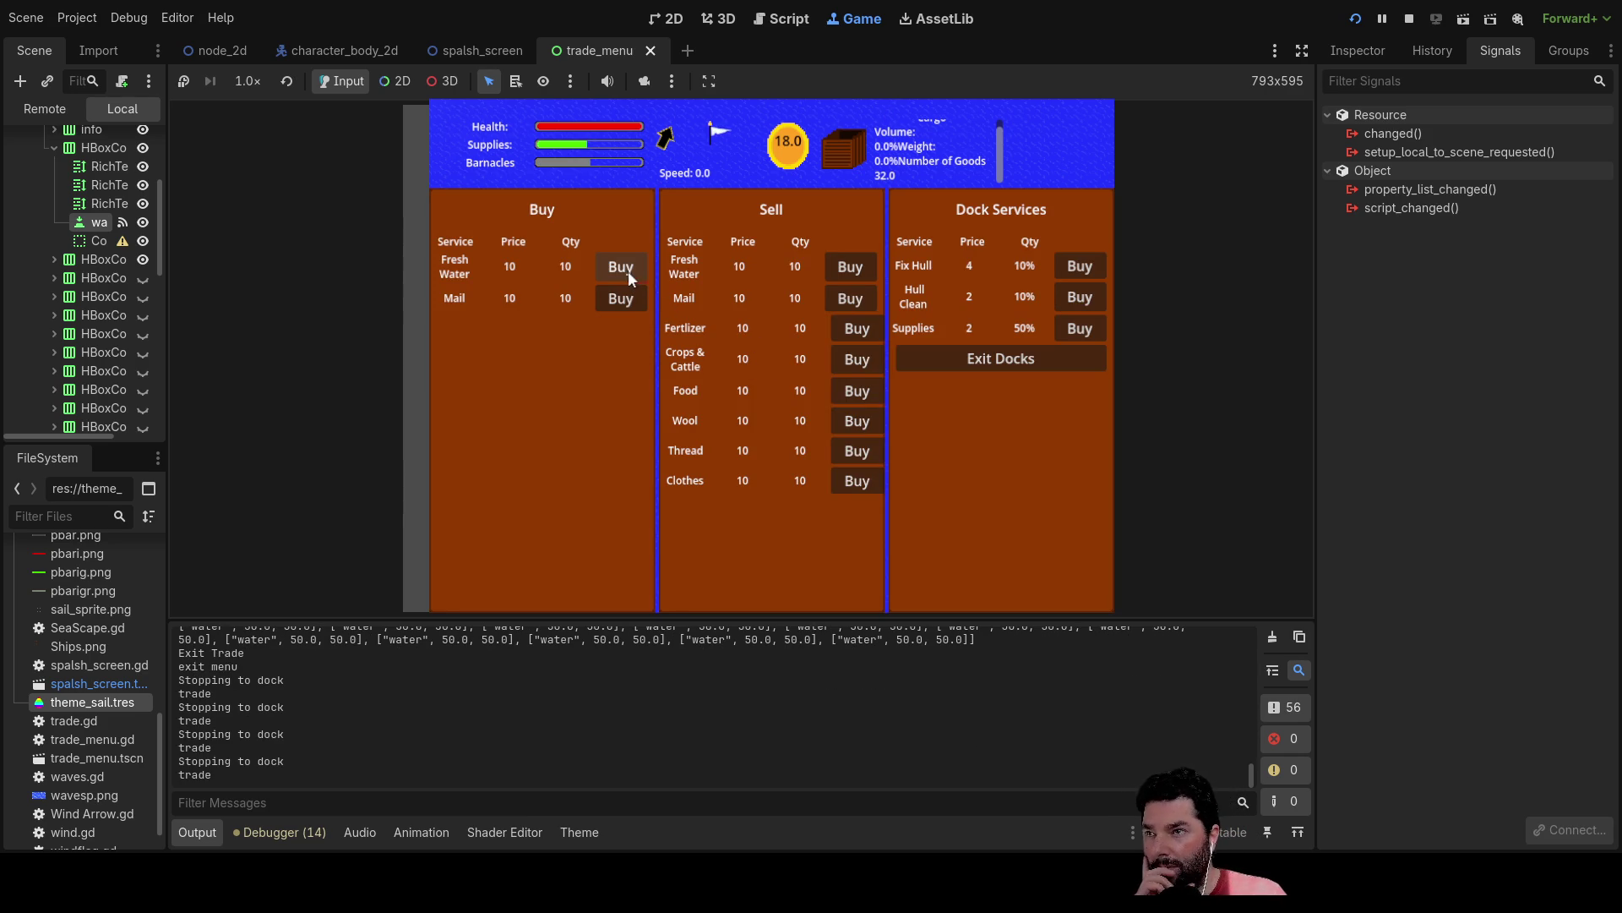
click(627, 266)
click(627, 266)
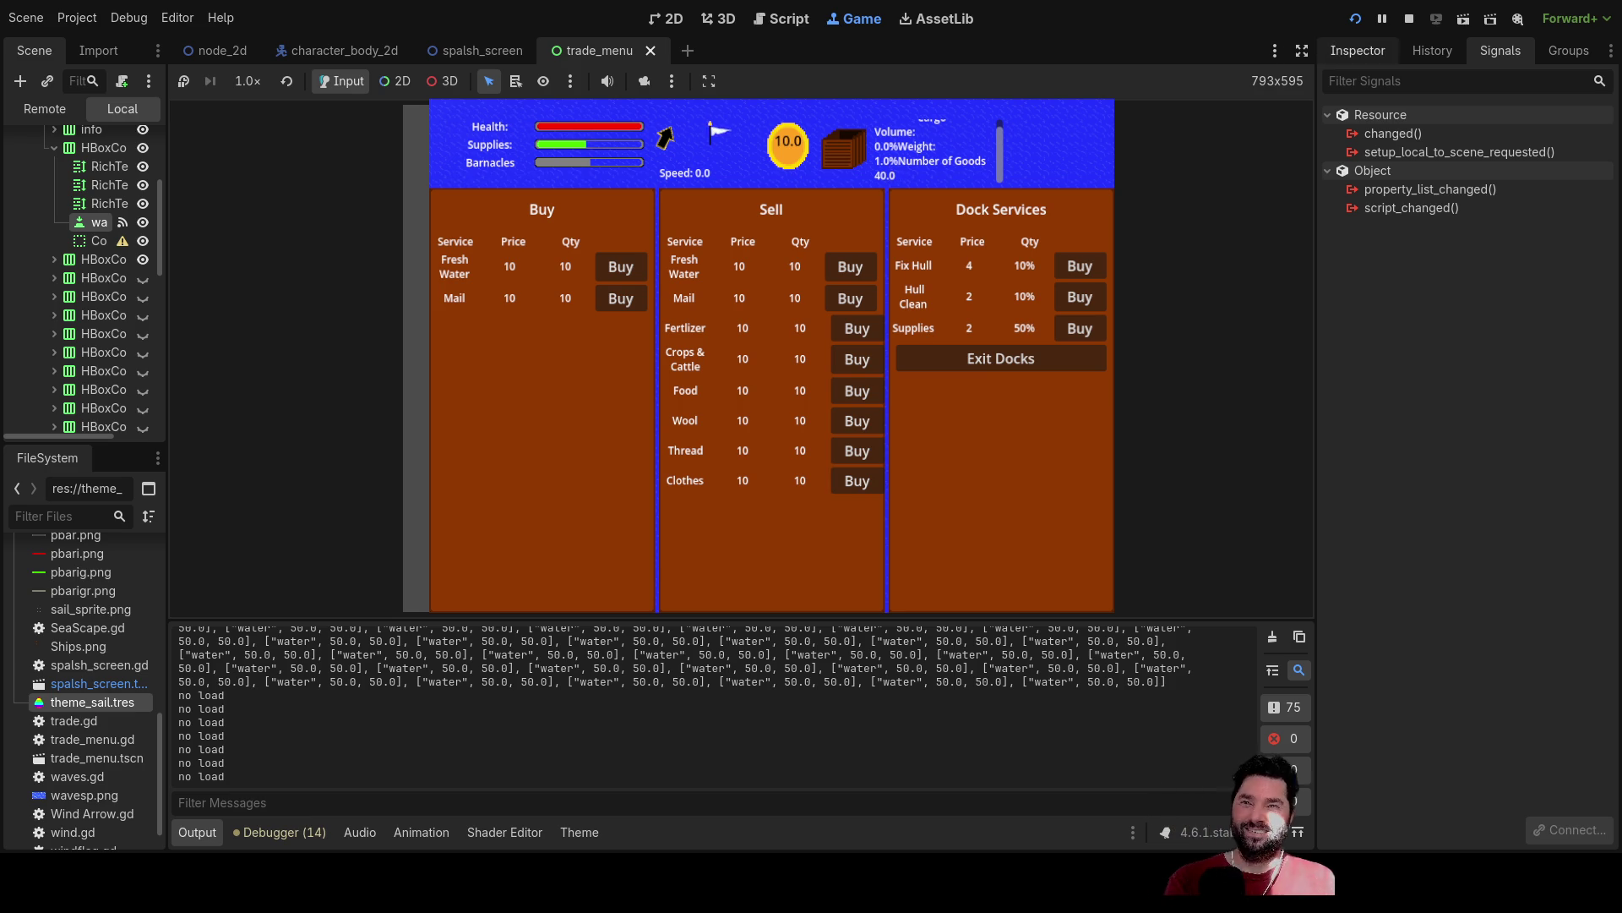
key(F8)
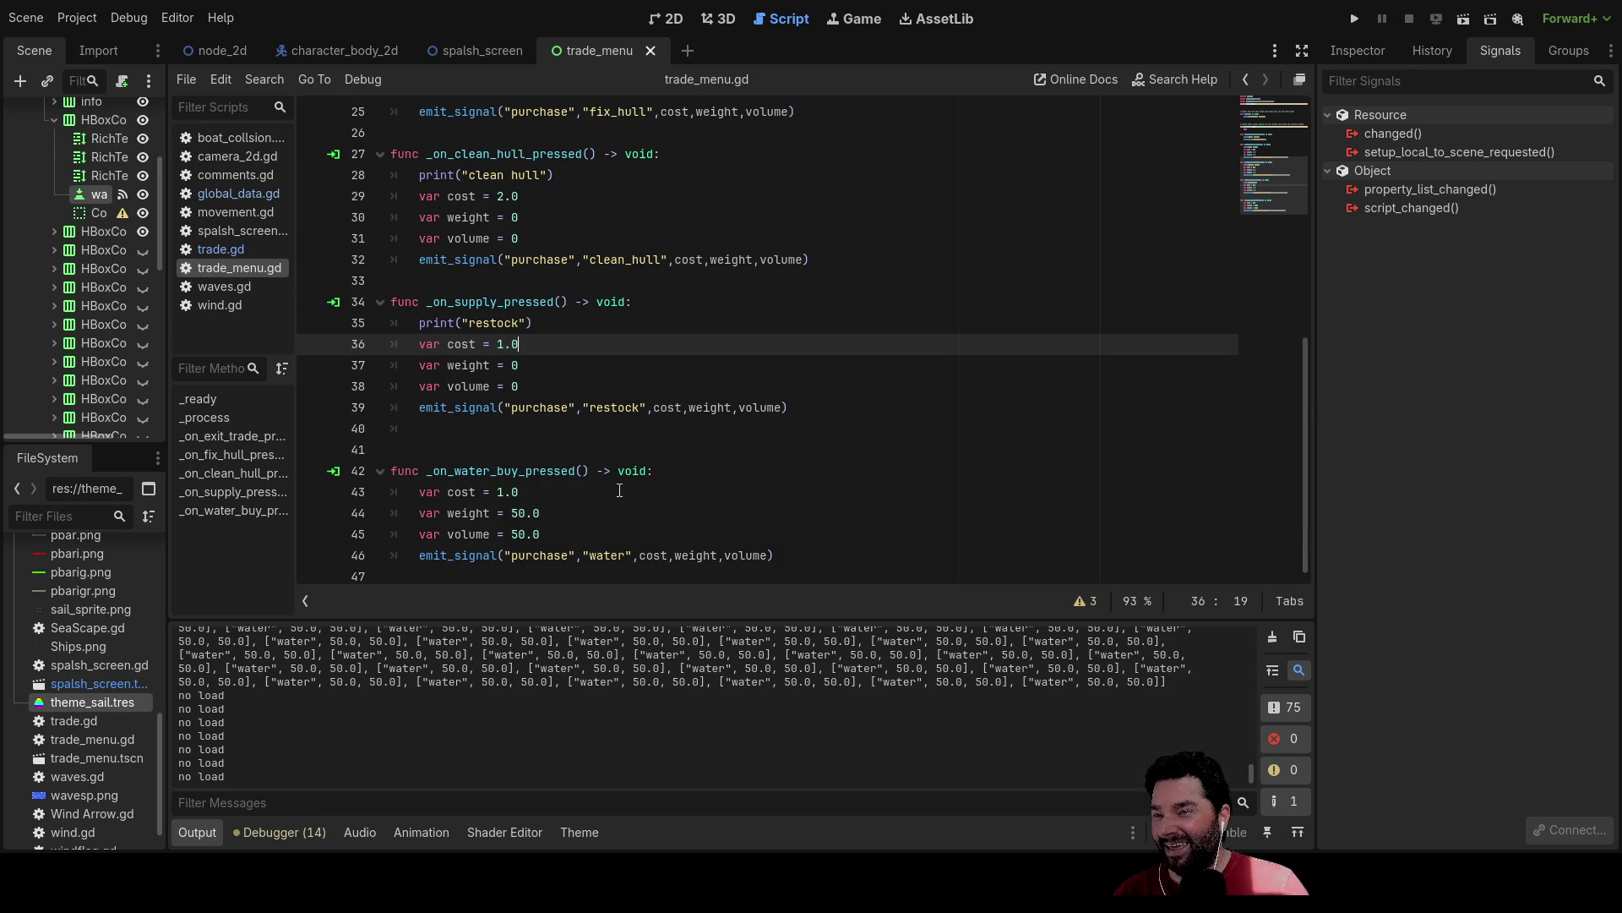
scroll(630, 496, up, 8)
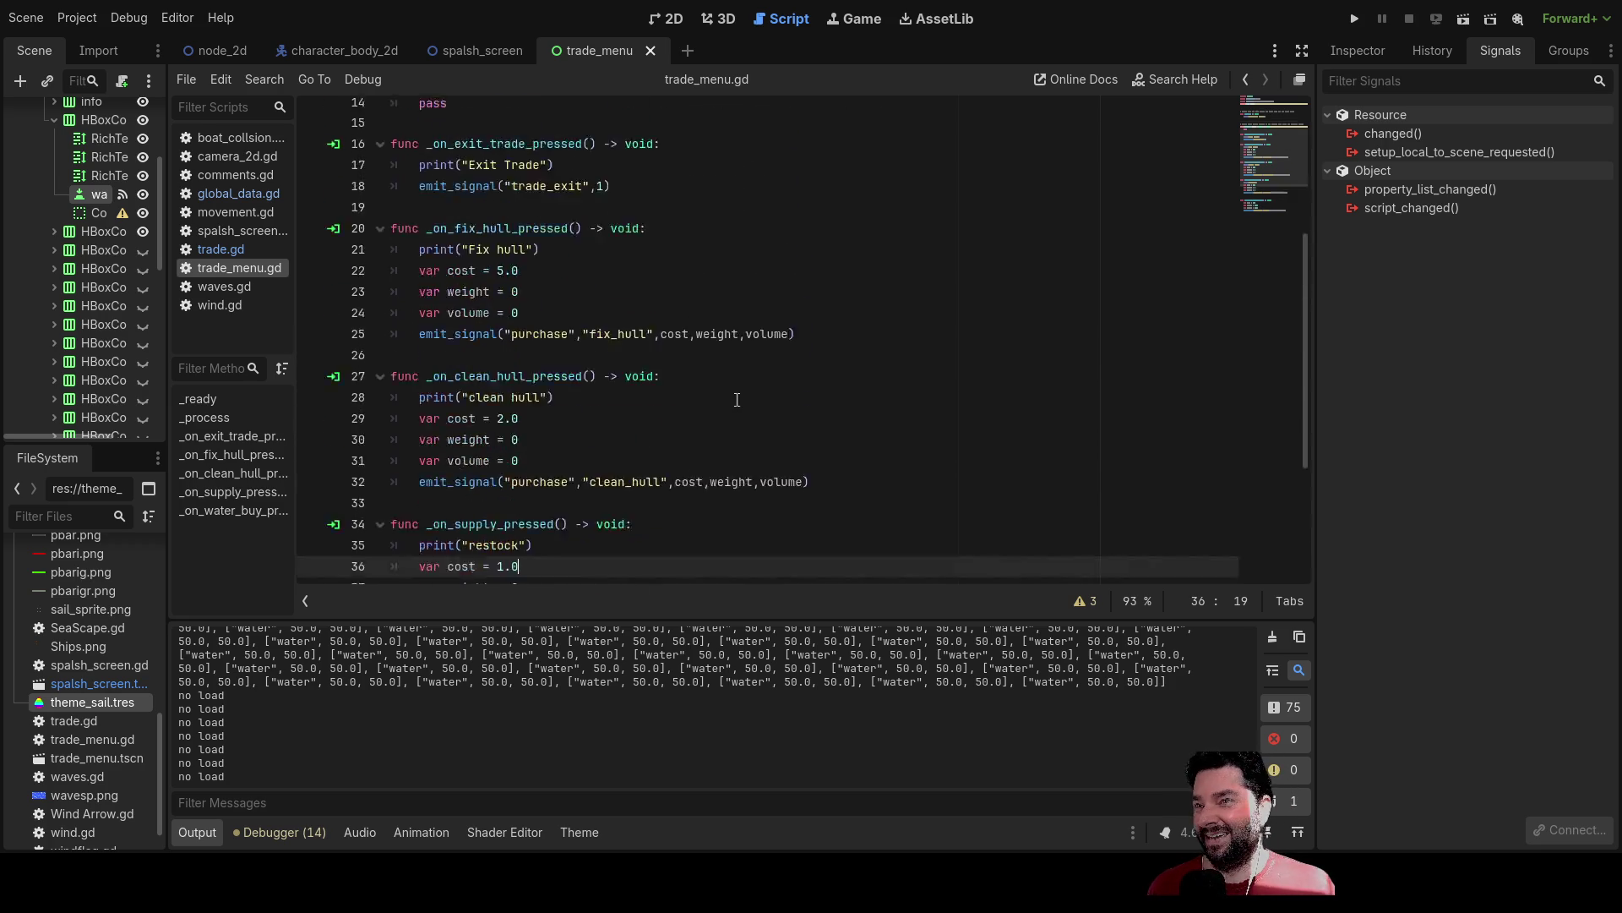
scroll(734, 398, down, 6)
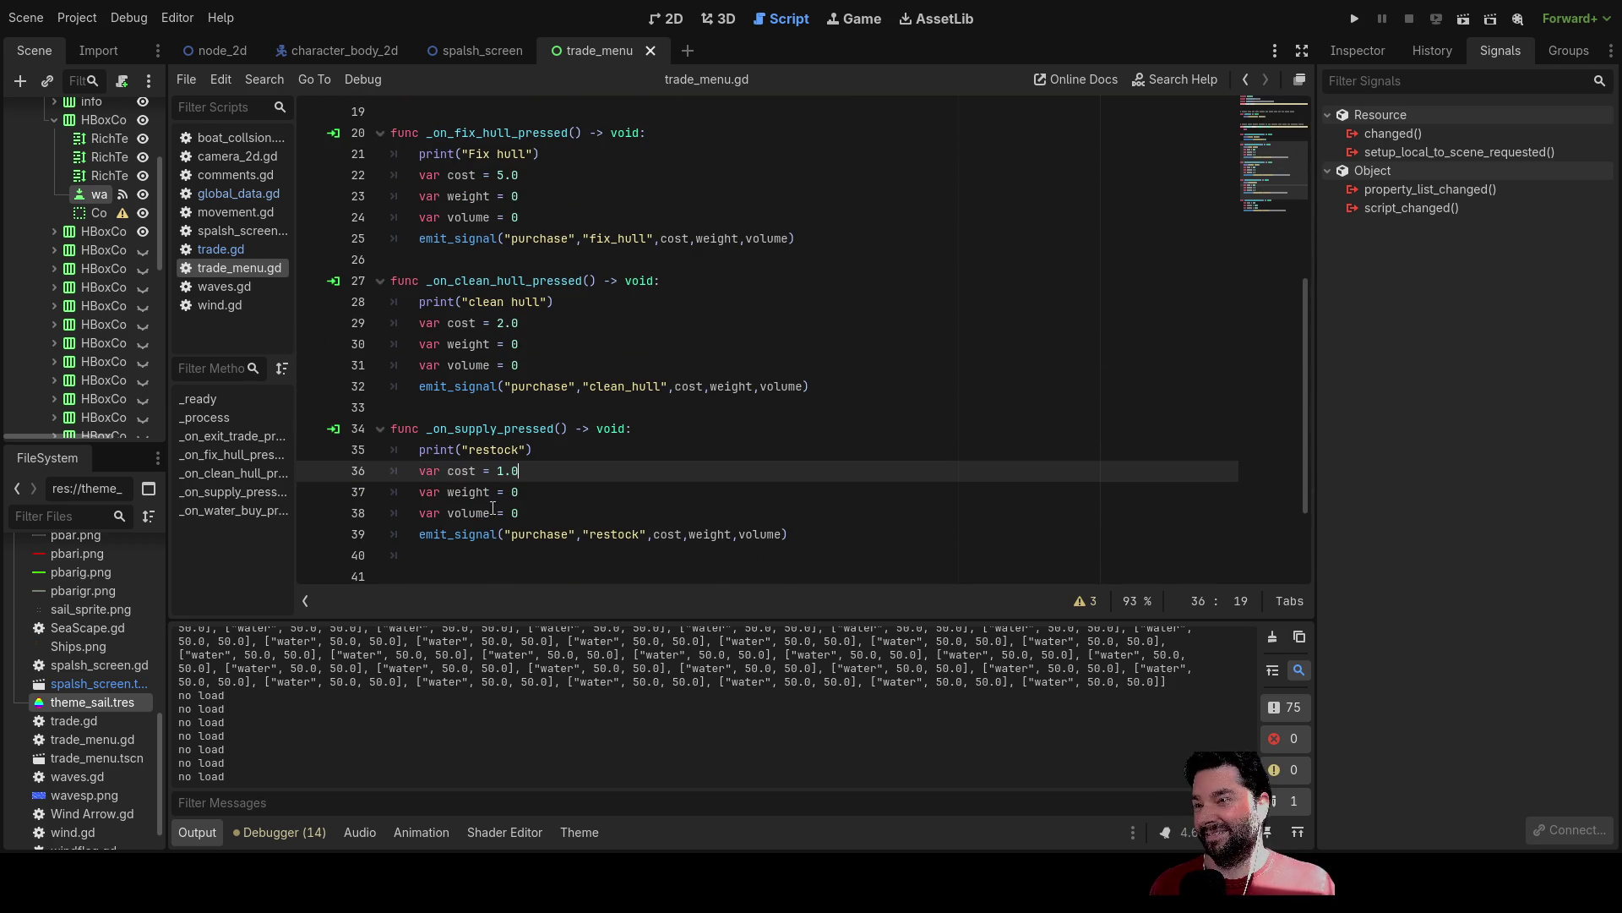
scroll(493, 456, up, 6)
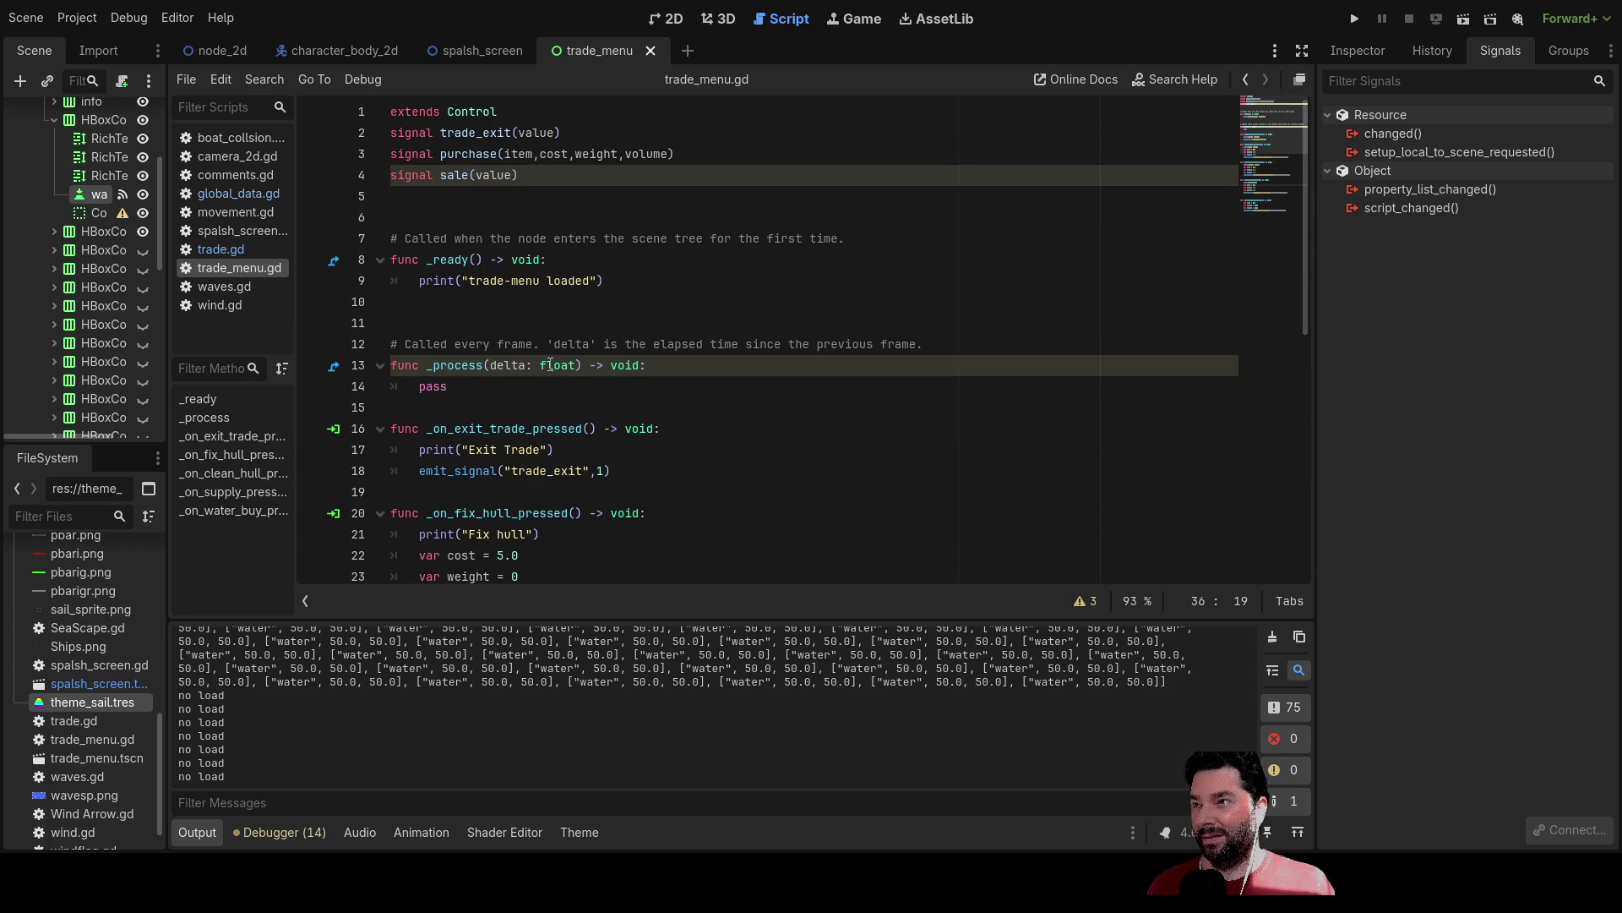
scroll(550, 365, down, 4)
scroll(615, 408, up, 4)
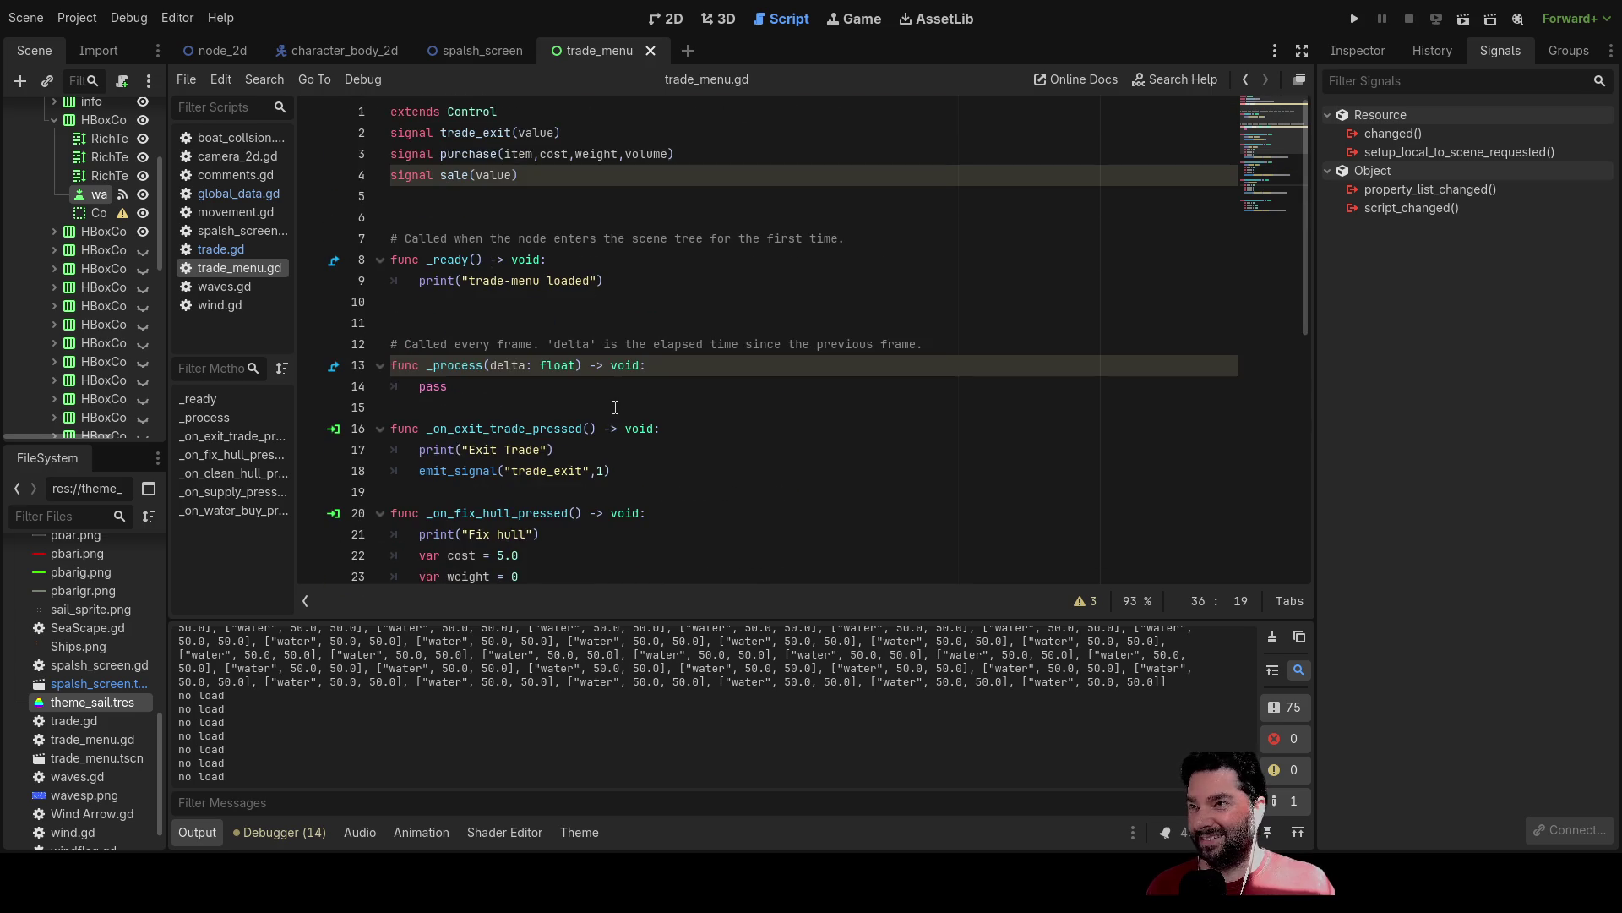
scroll(615, 408, down, 2)
scroll(615, 407, up, 1)
click(257, 196)
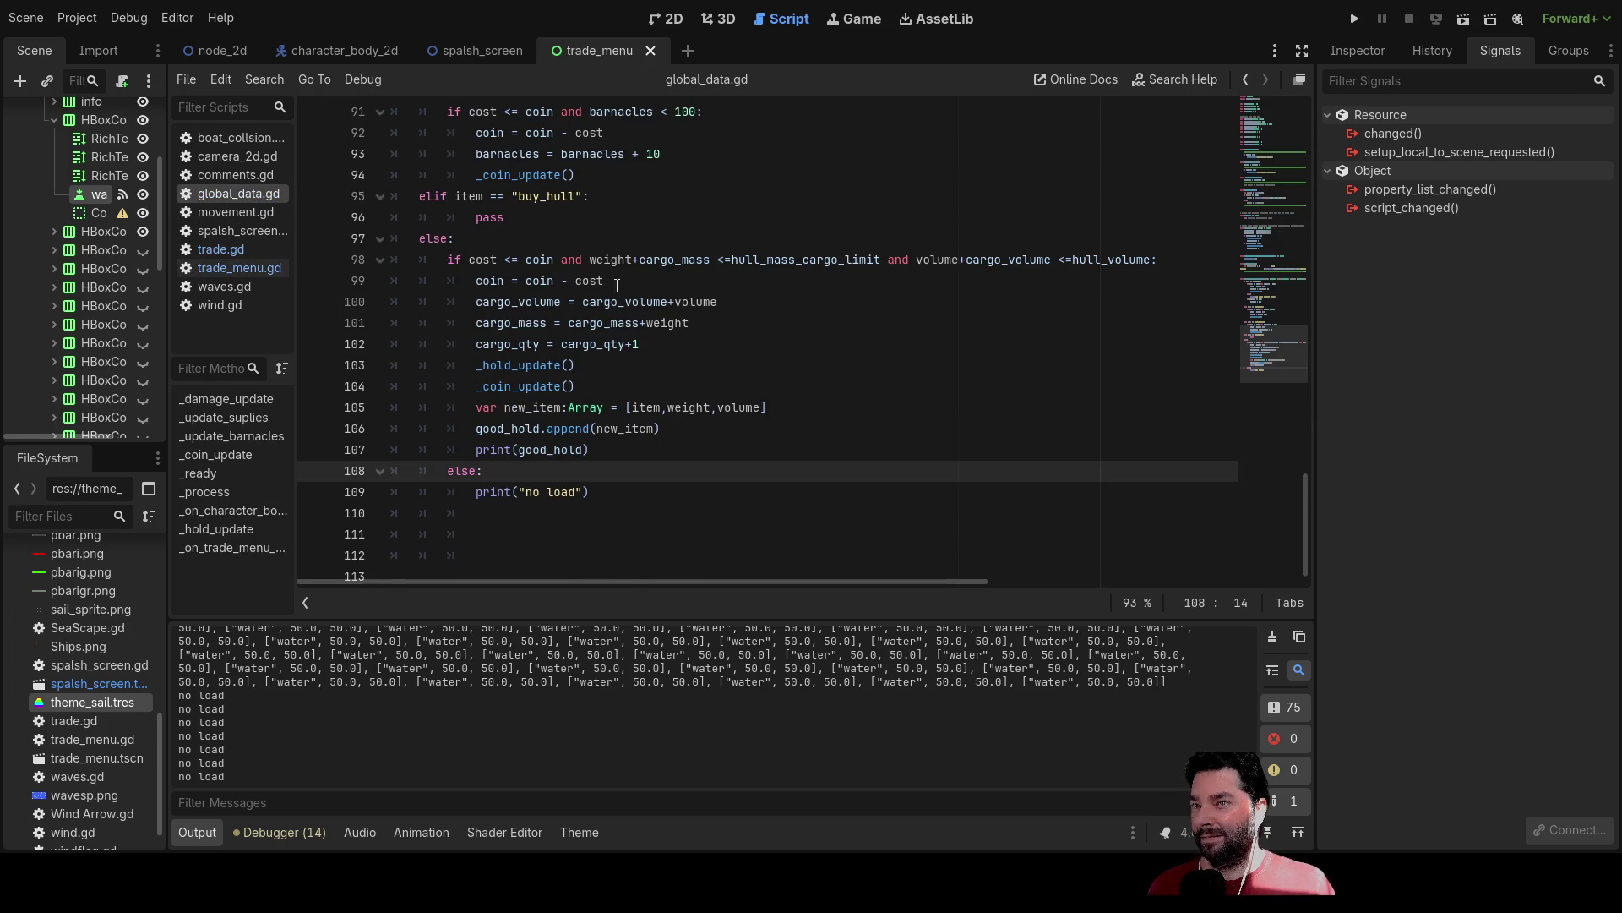
scroll(572, 276, up, 20)
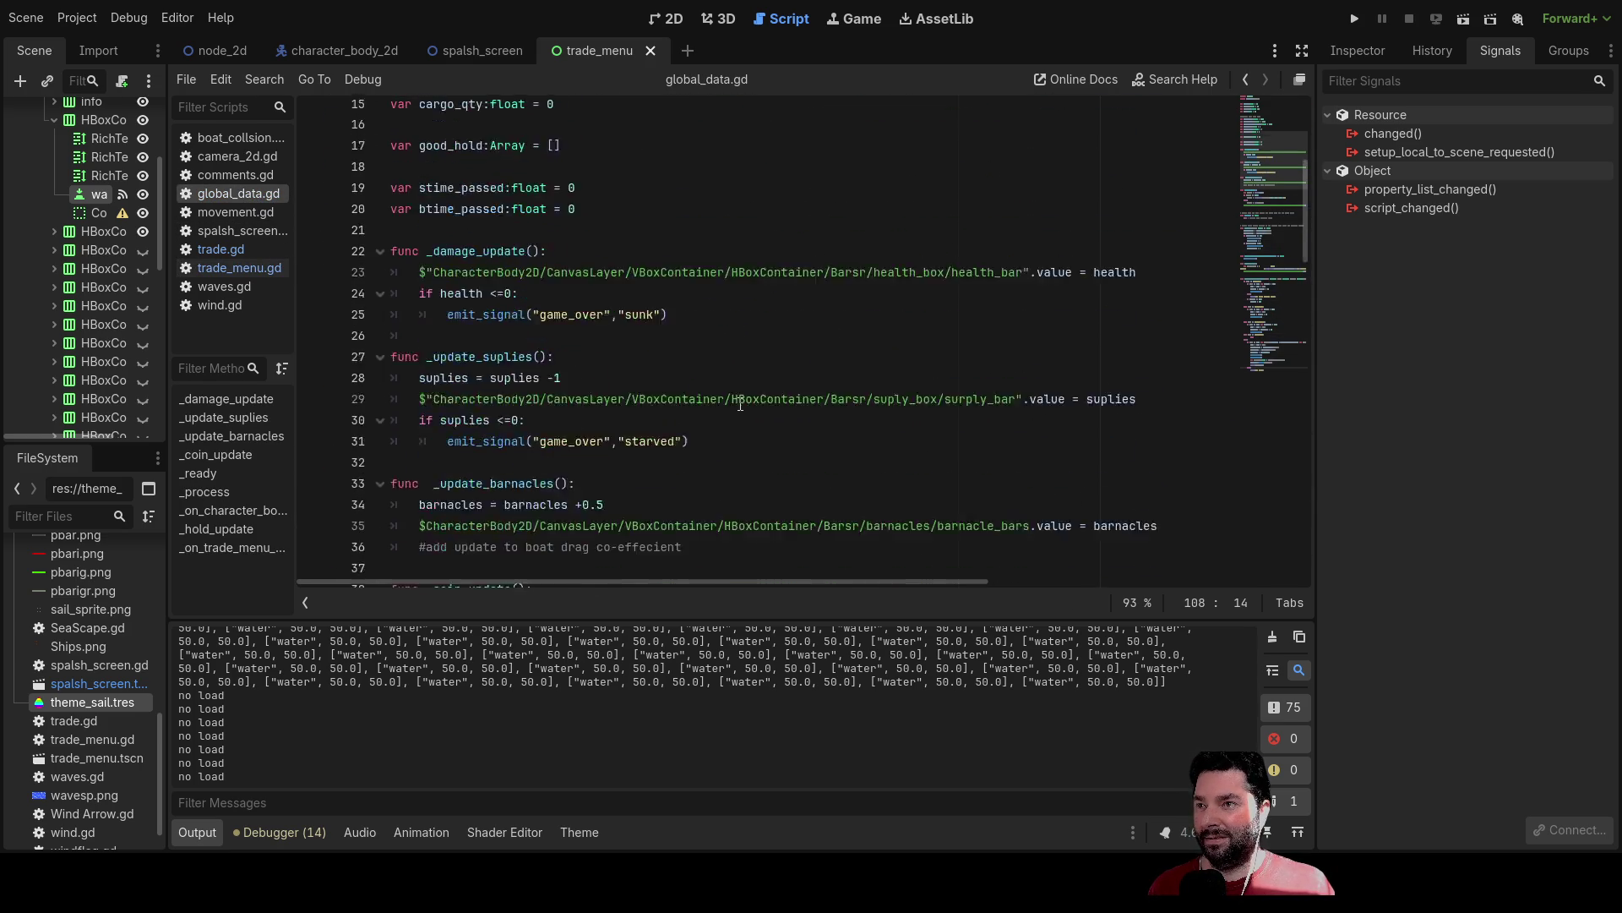
scroll(740, 404, up, 5)
scroll(748, 397, down, 15)
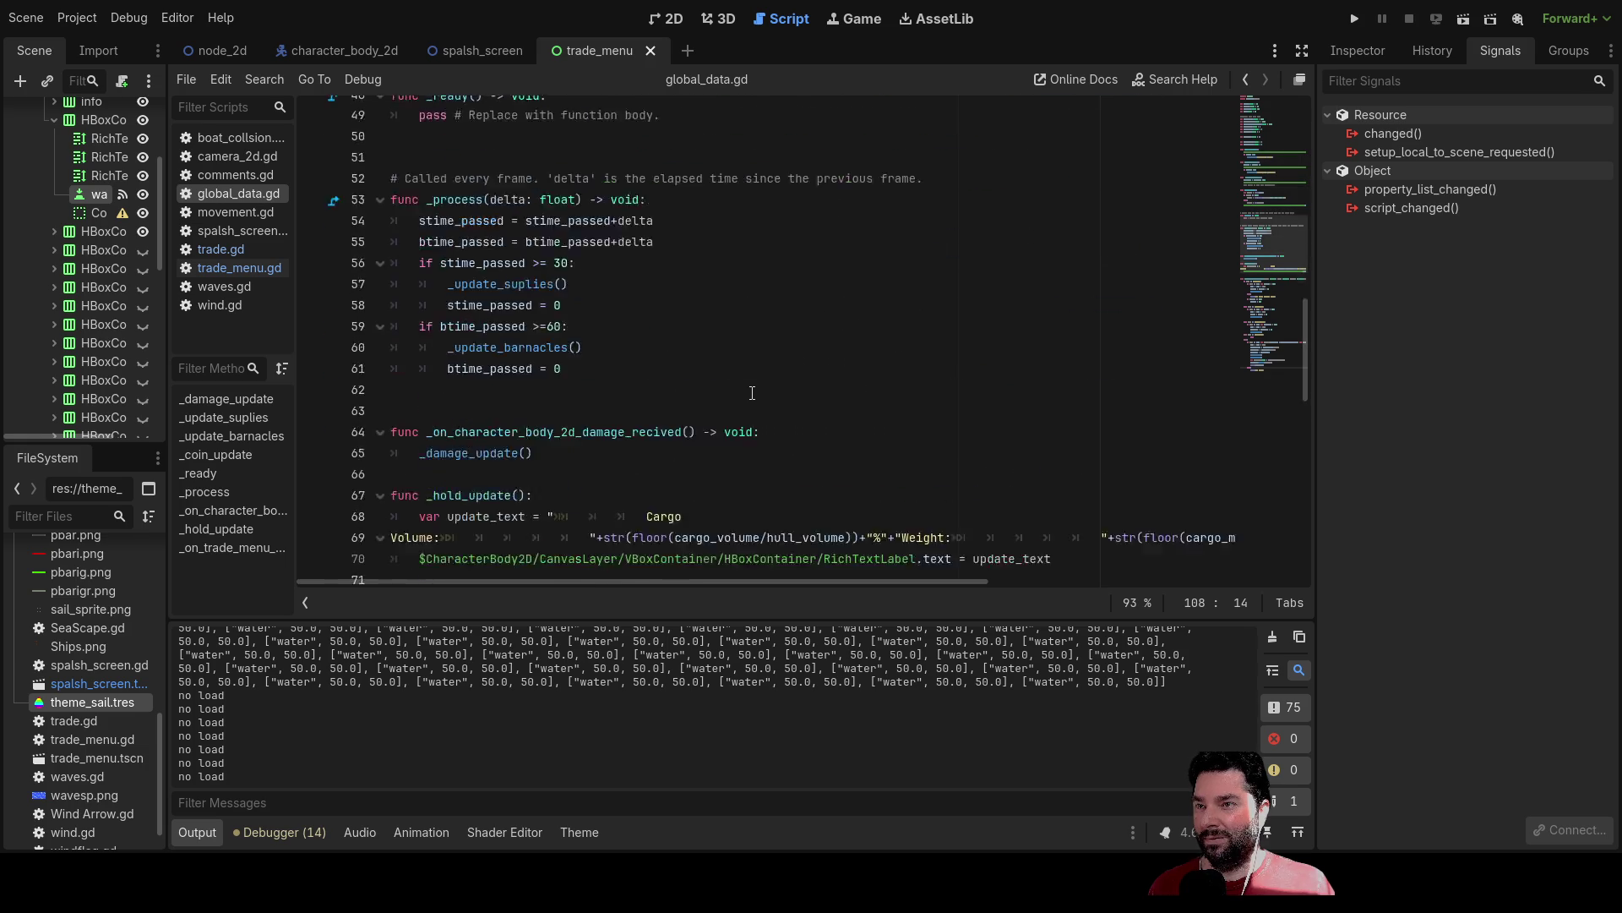
scroll(752, 394, down, 6)
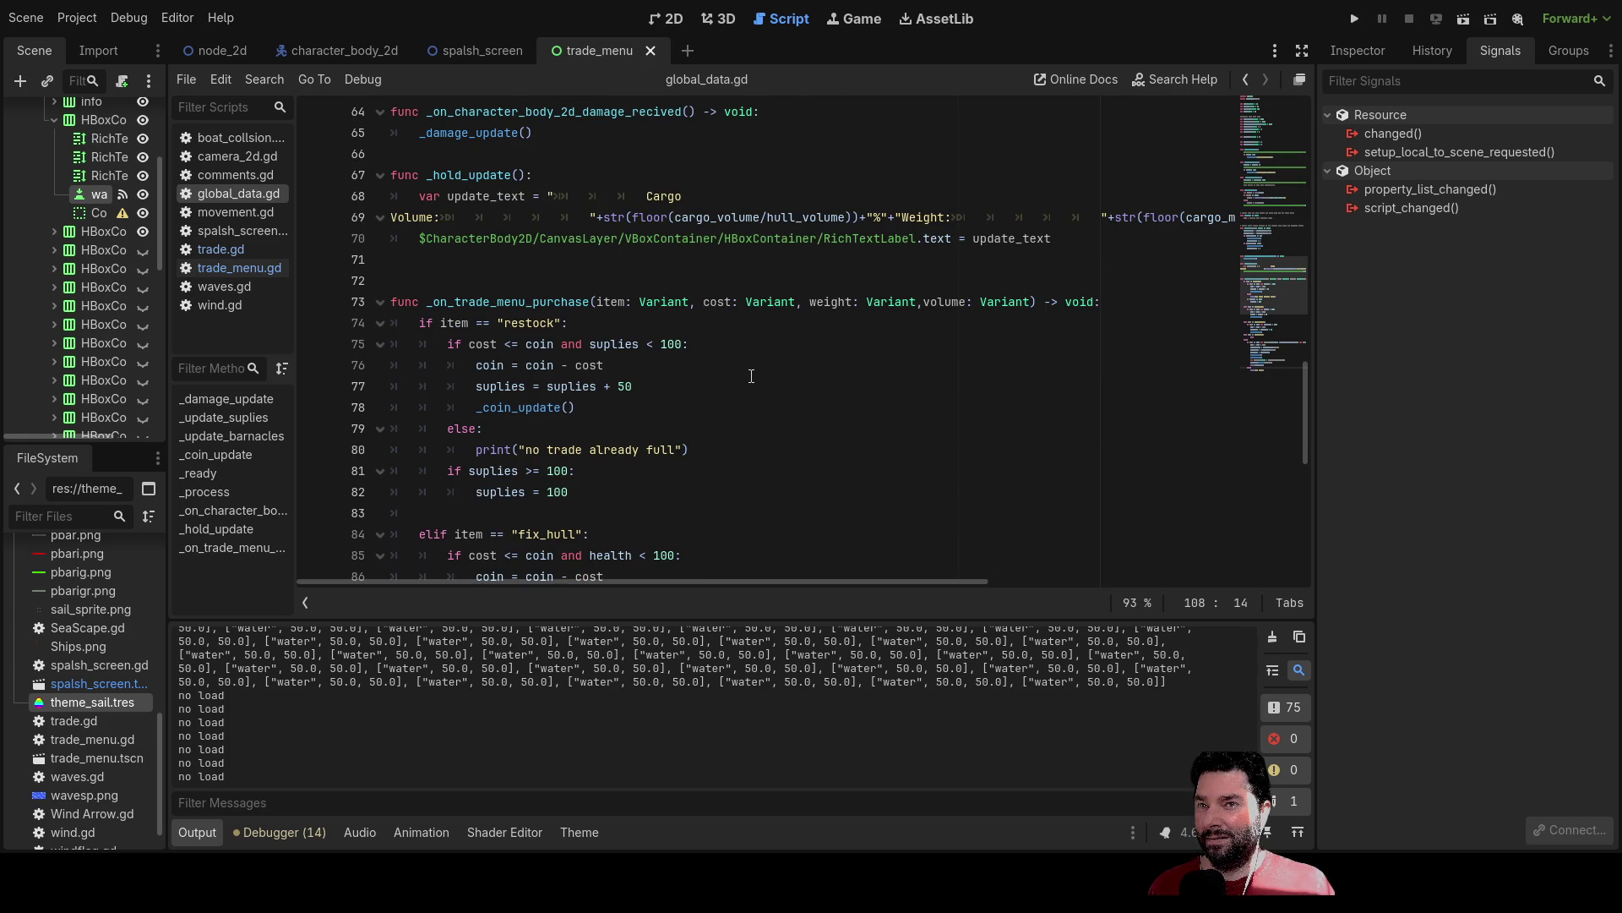
scroll(751, 375, up, 2)
drag(805, 580, 1086, 581)
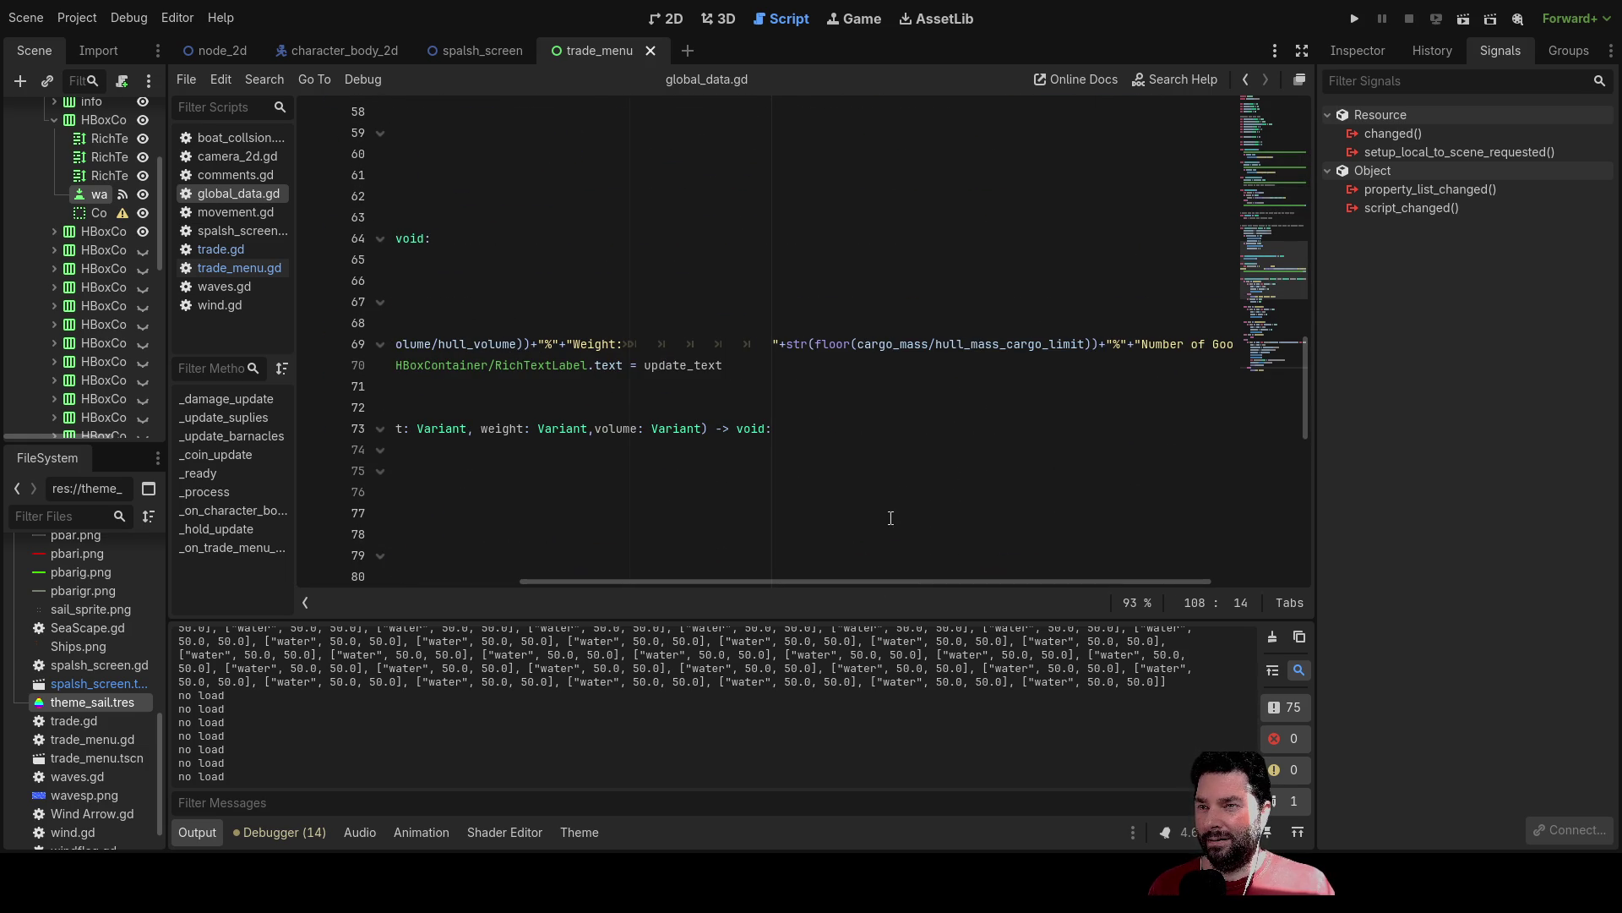
drag(931, 585, 1165, 569)
scroll(707, 554, left, 3)
scroll(707, 554, left, 5)
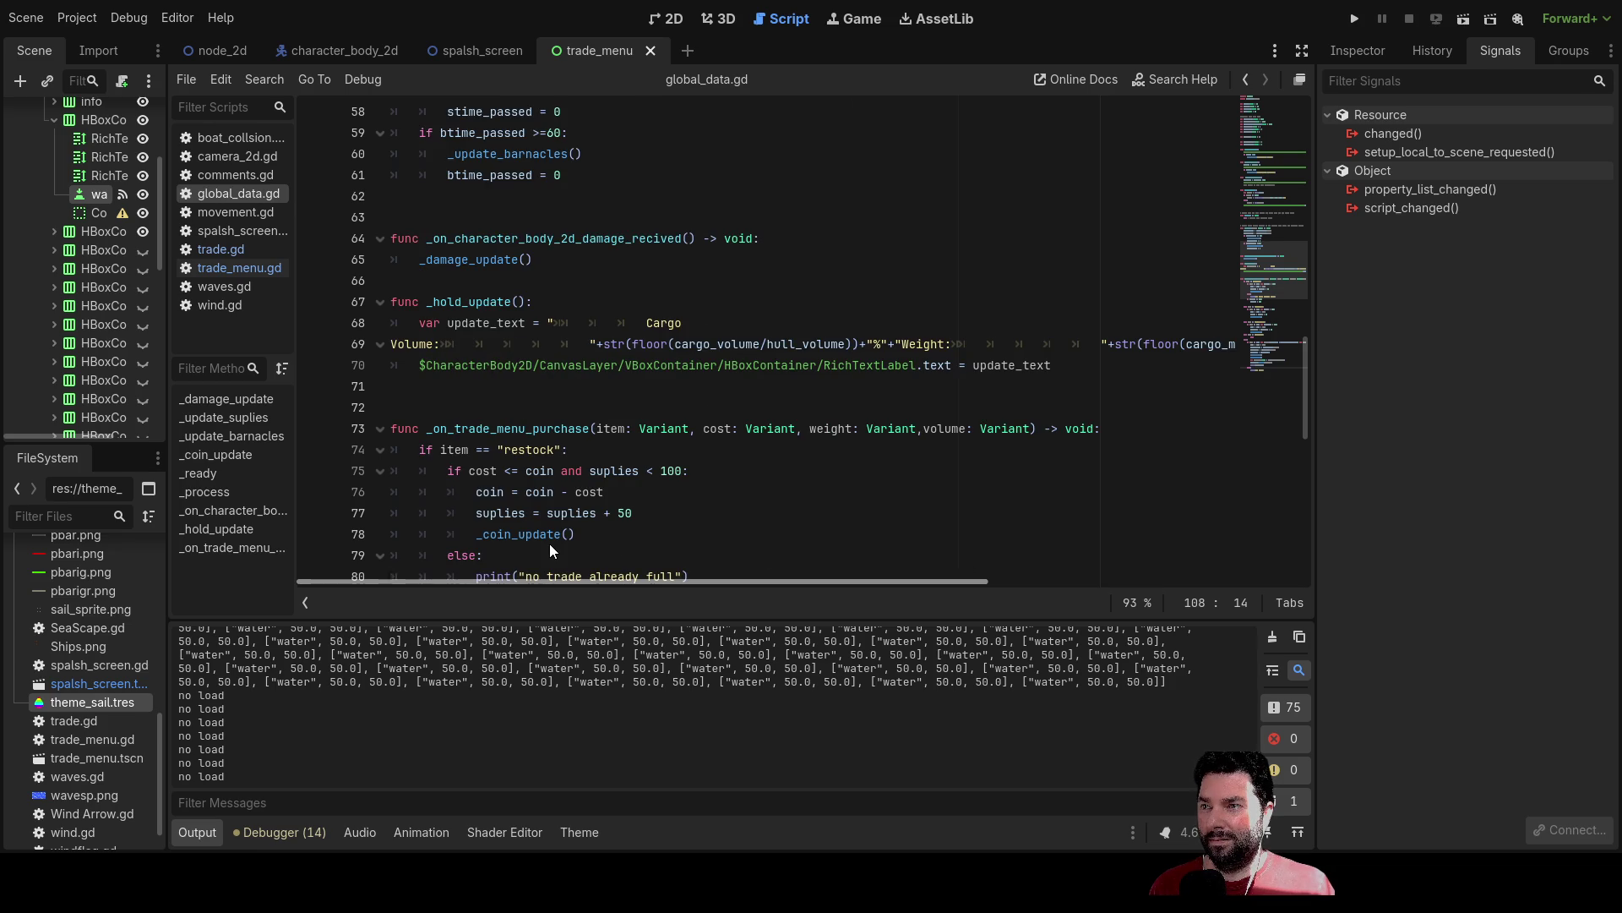
scroll(581, 553, right, 6)
scroll(889, 561, left, 2)
click(724, 343)
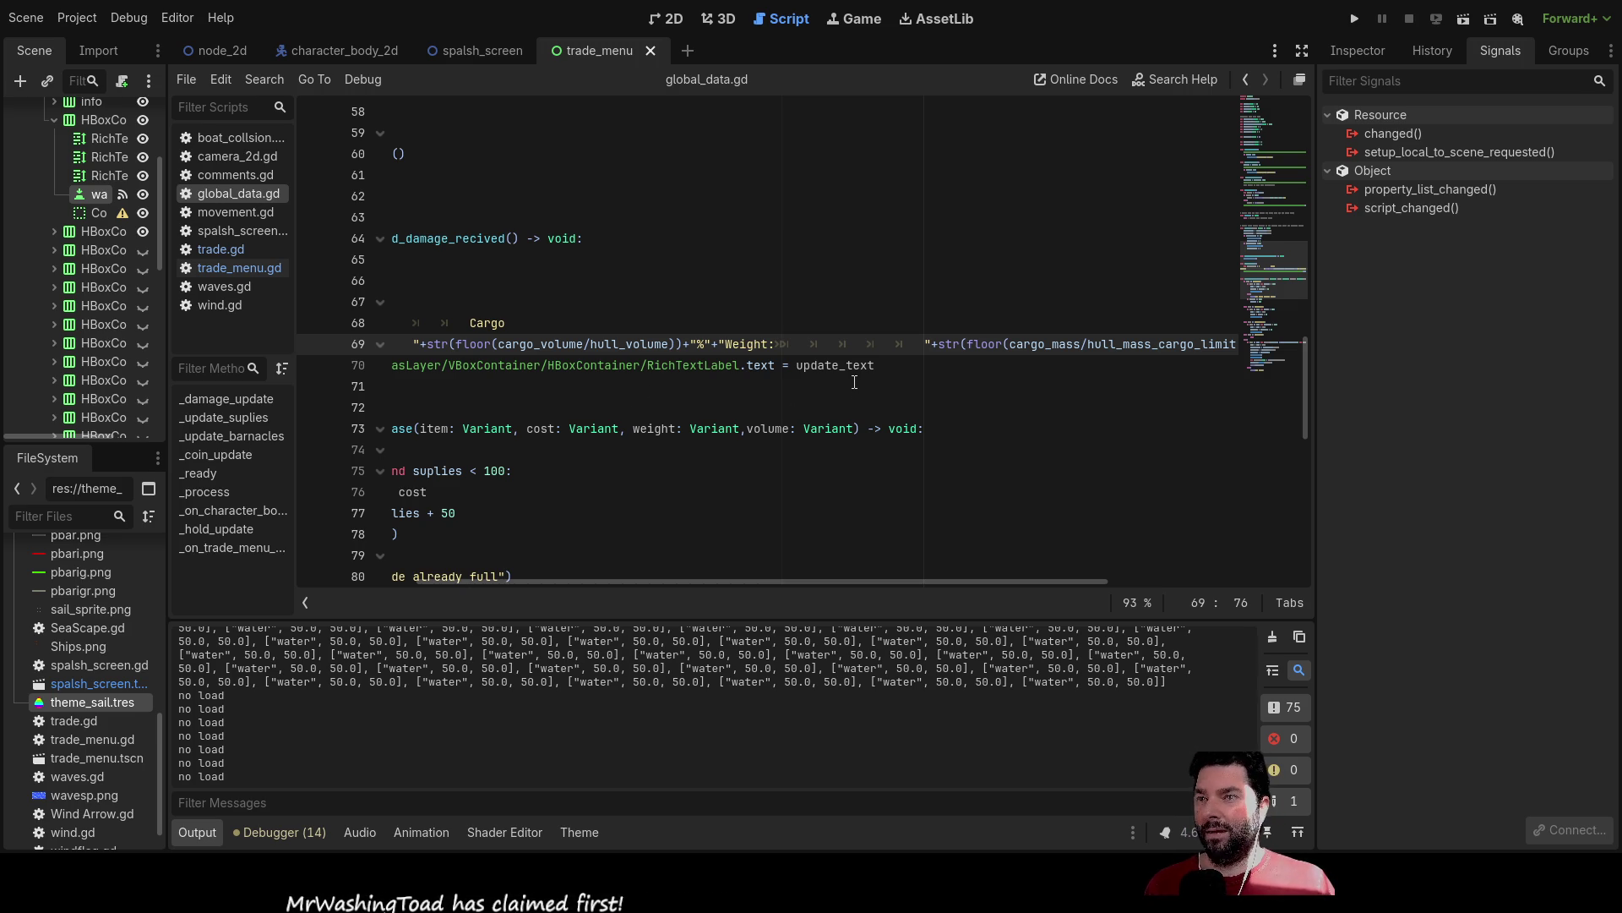
scroll(696, 382, up, 1)
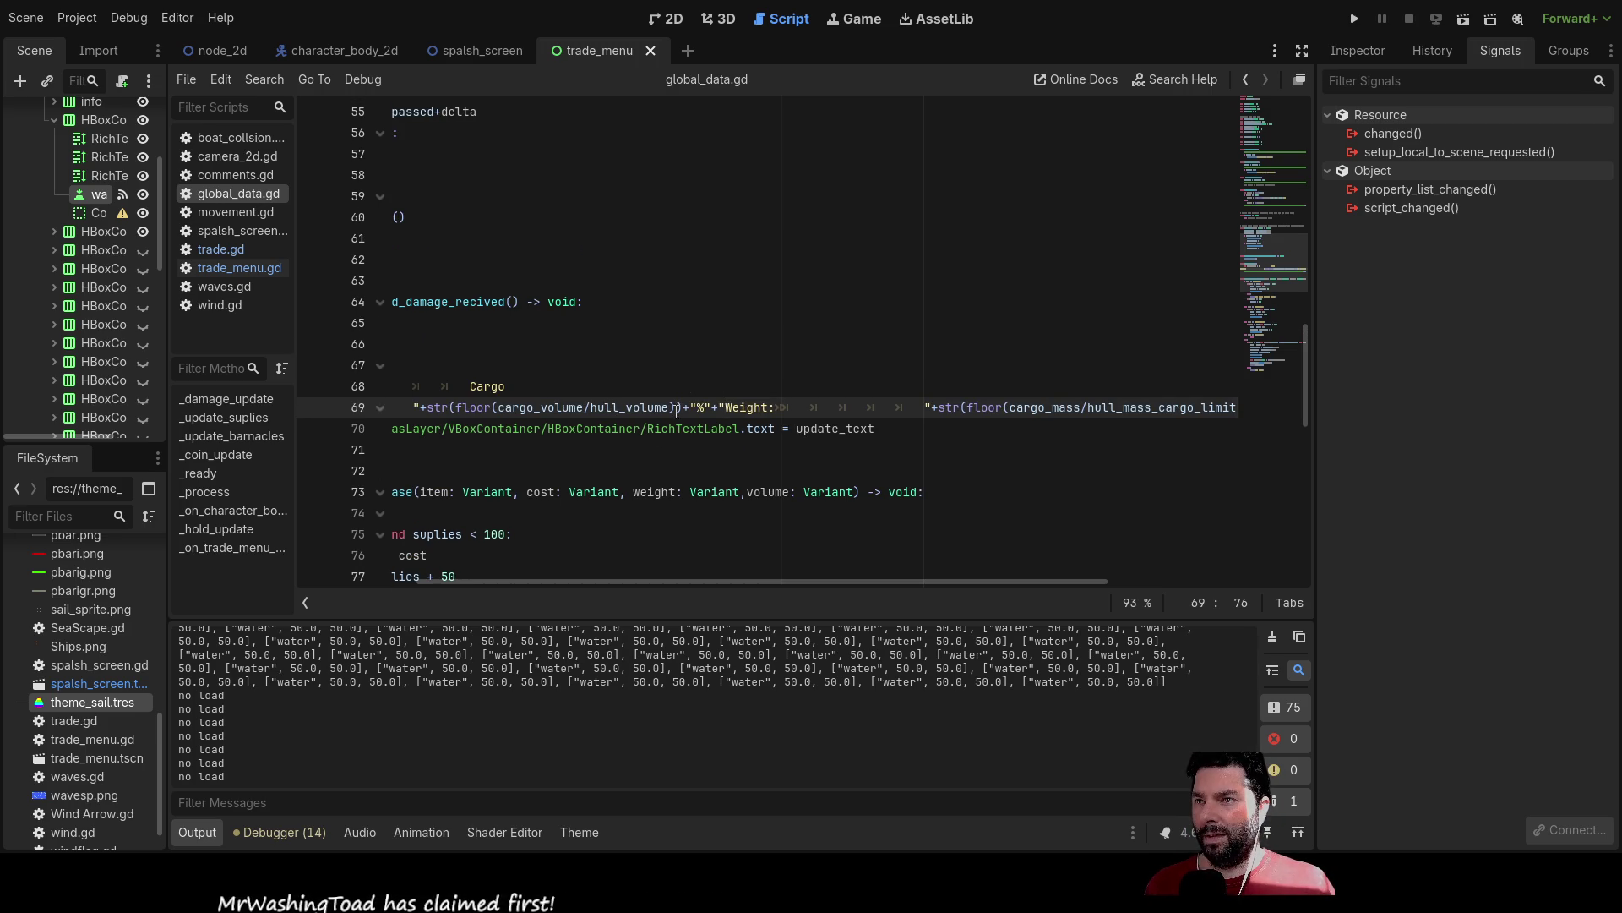
Insert /n before "Weight:" in line 69's cargo text.
drag(815, 585, 692, 579)
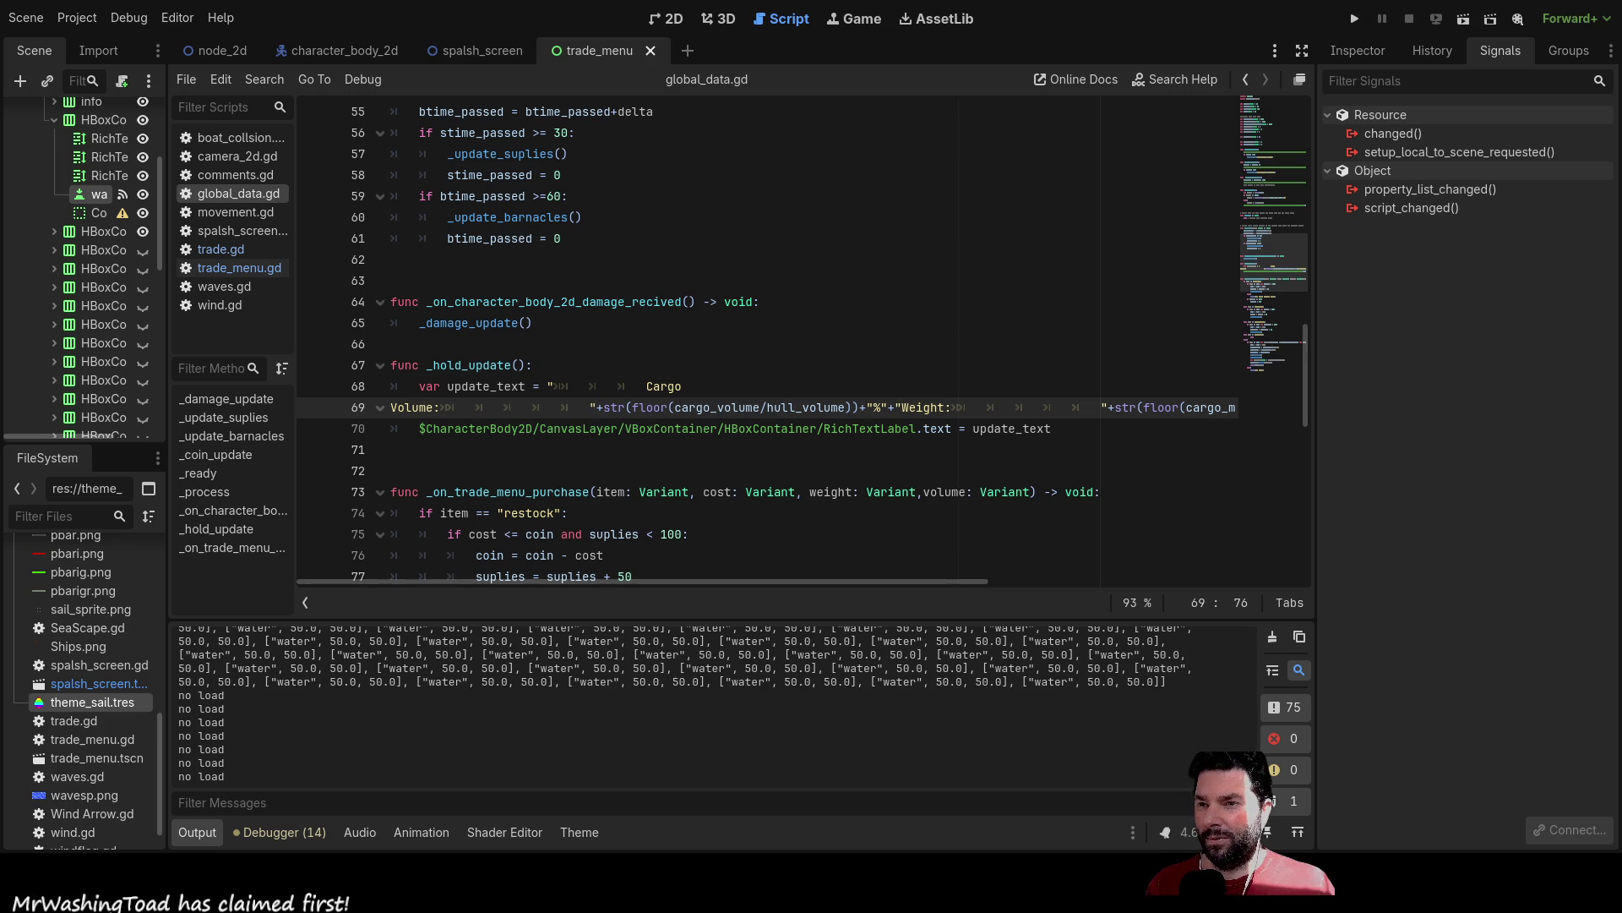
key(Left)
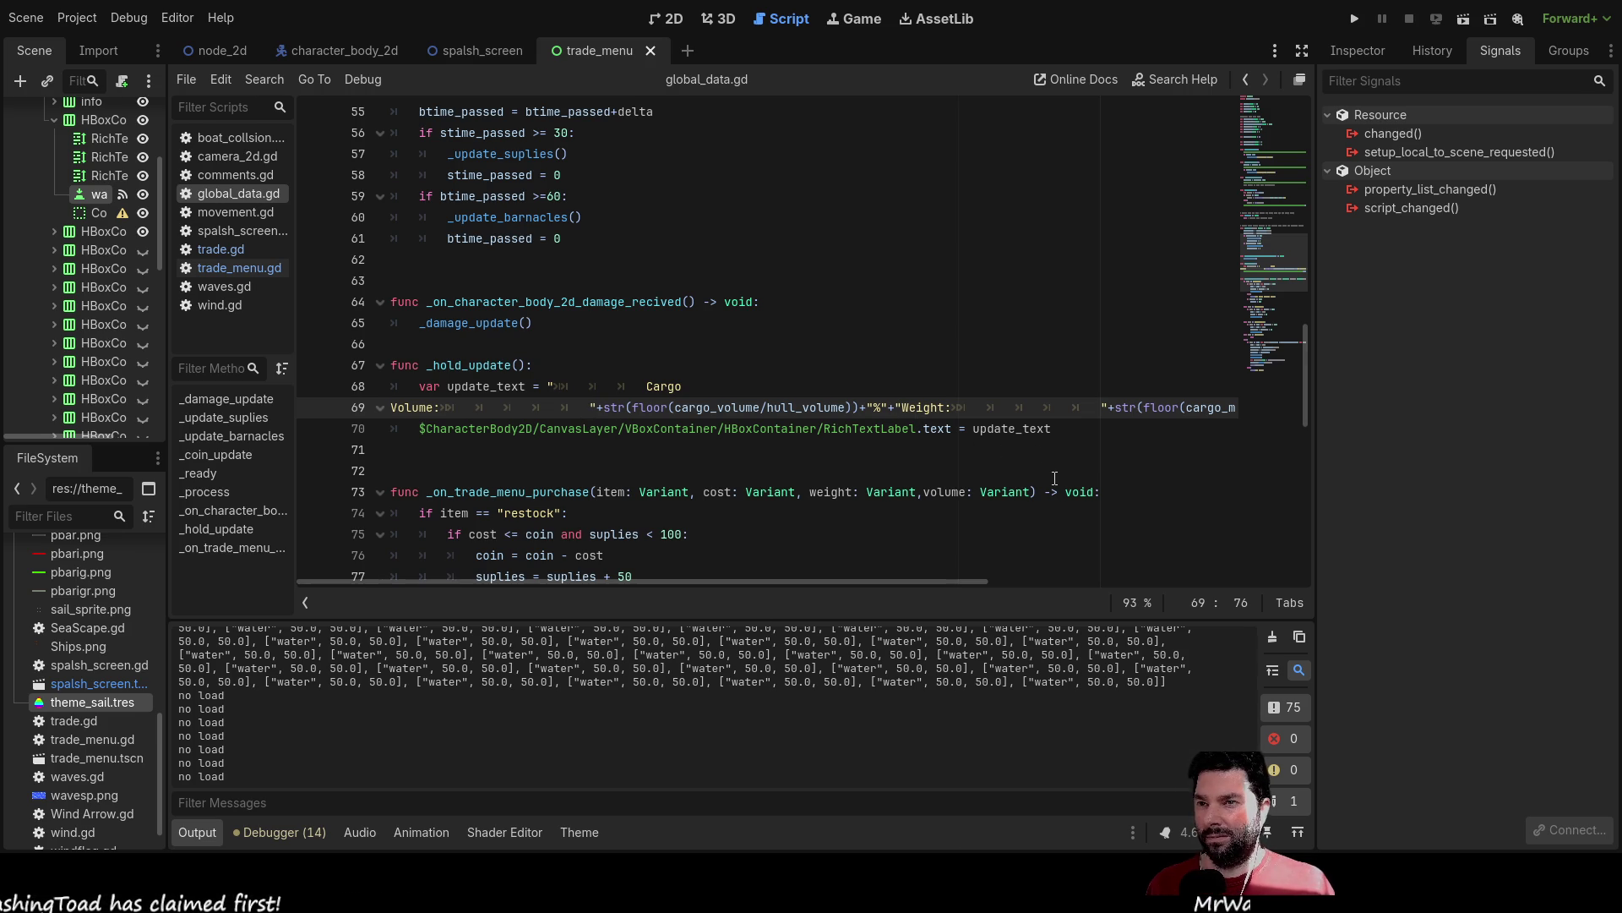
key(Right)
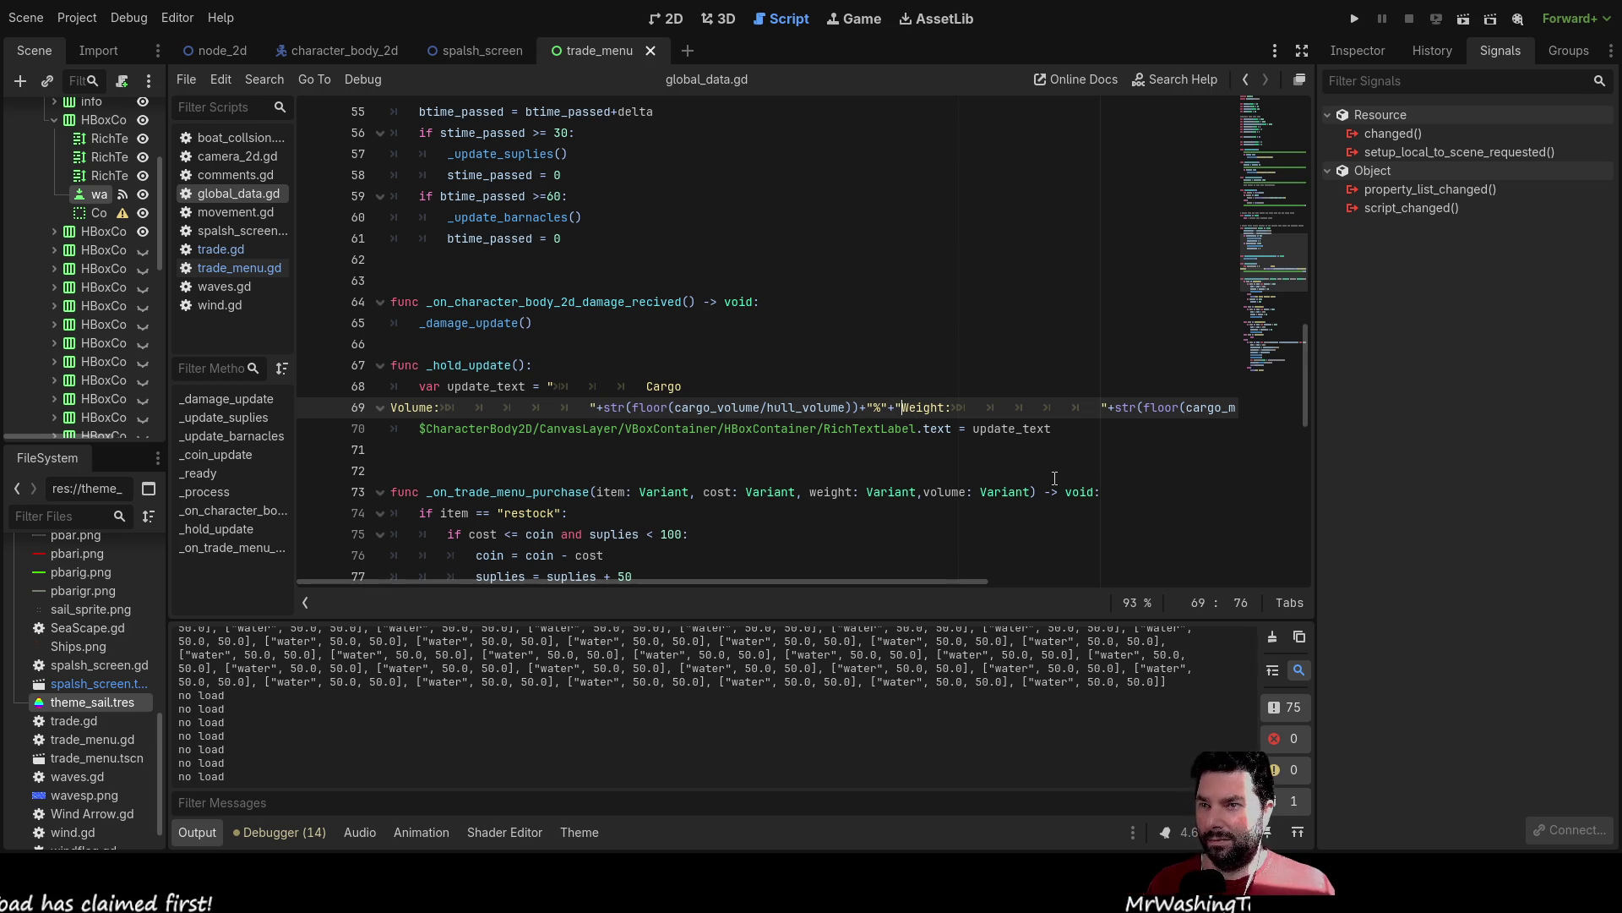
text(/n)
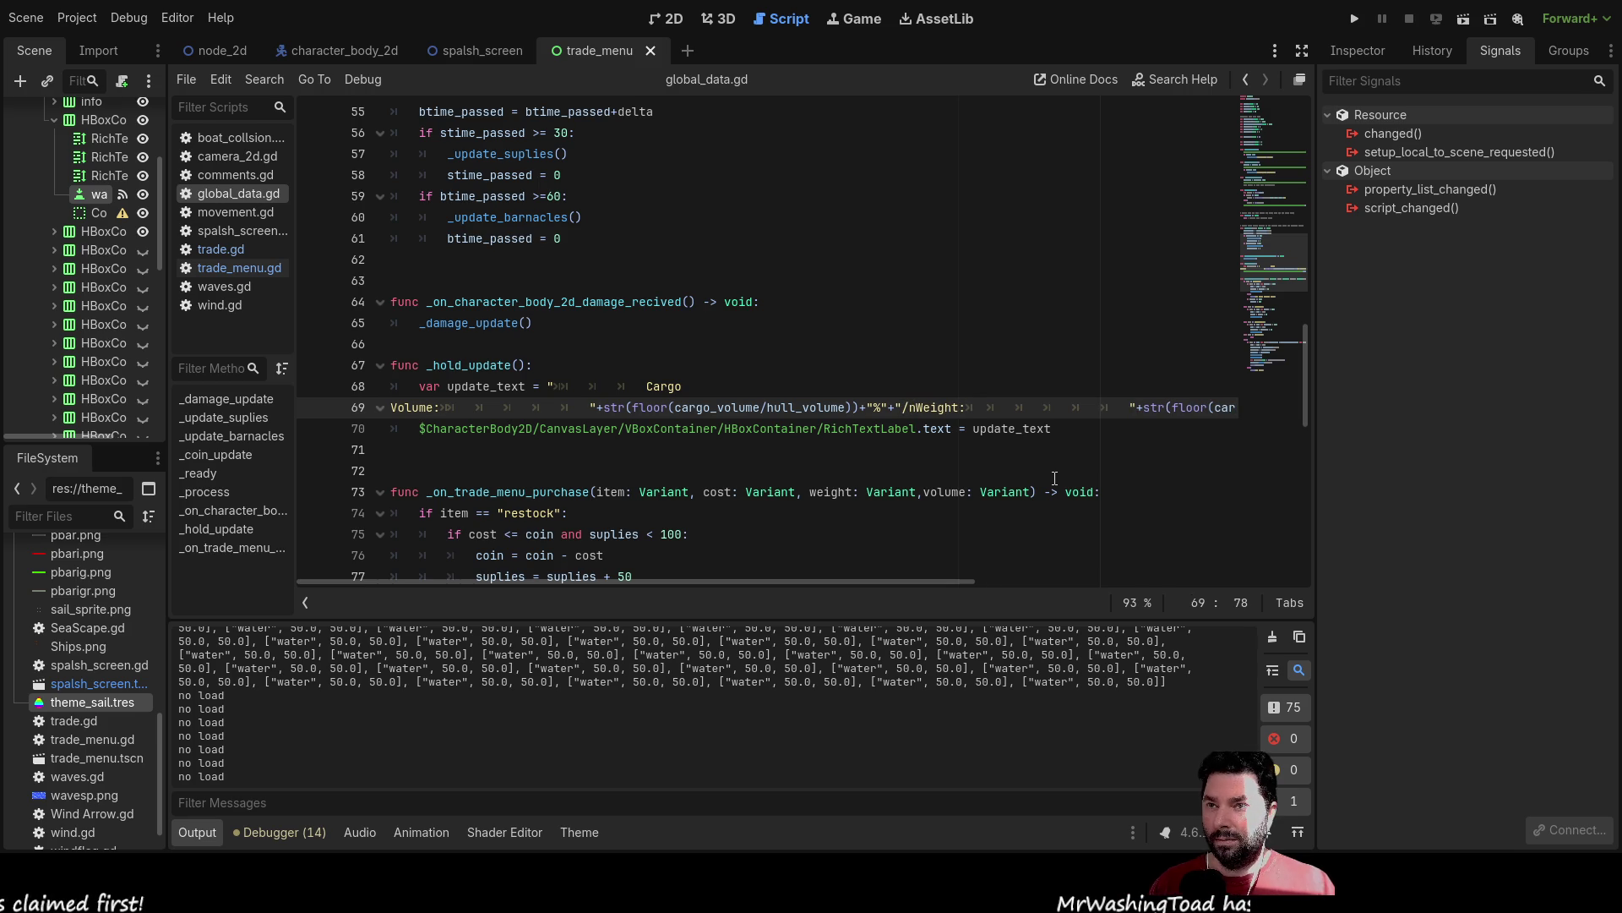
key(BackSpace)
key(BackSpace)
text(/)
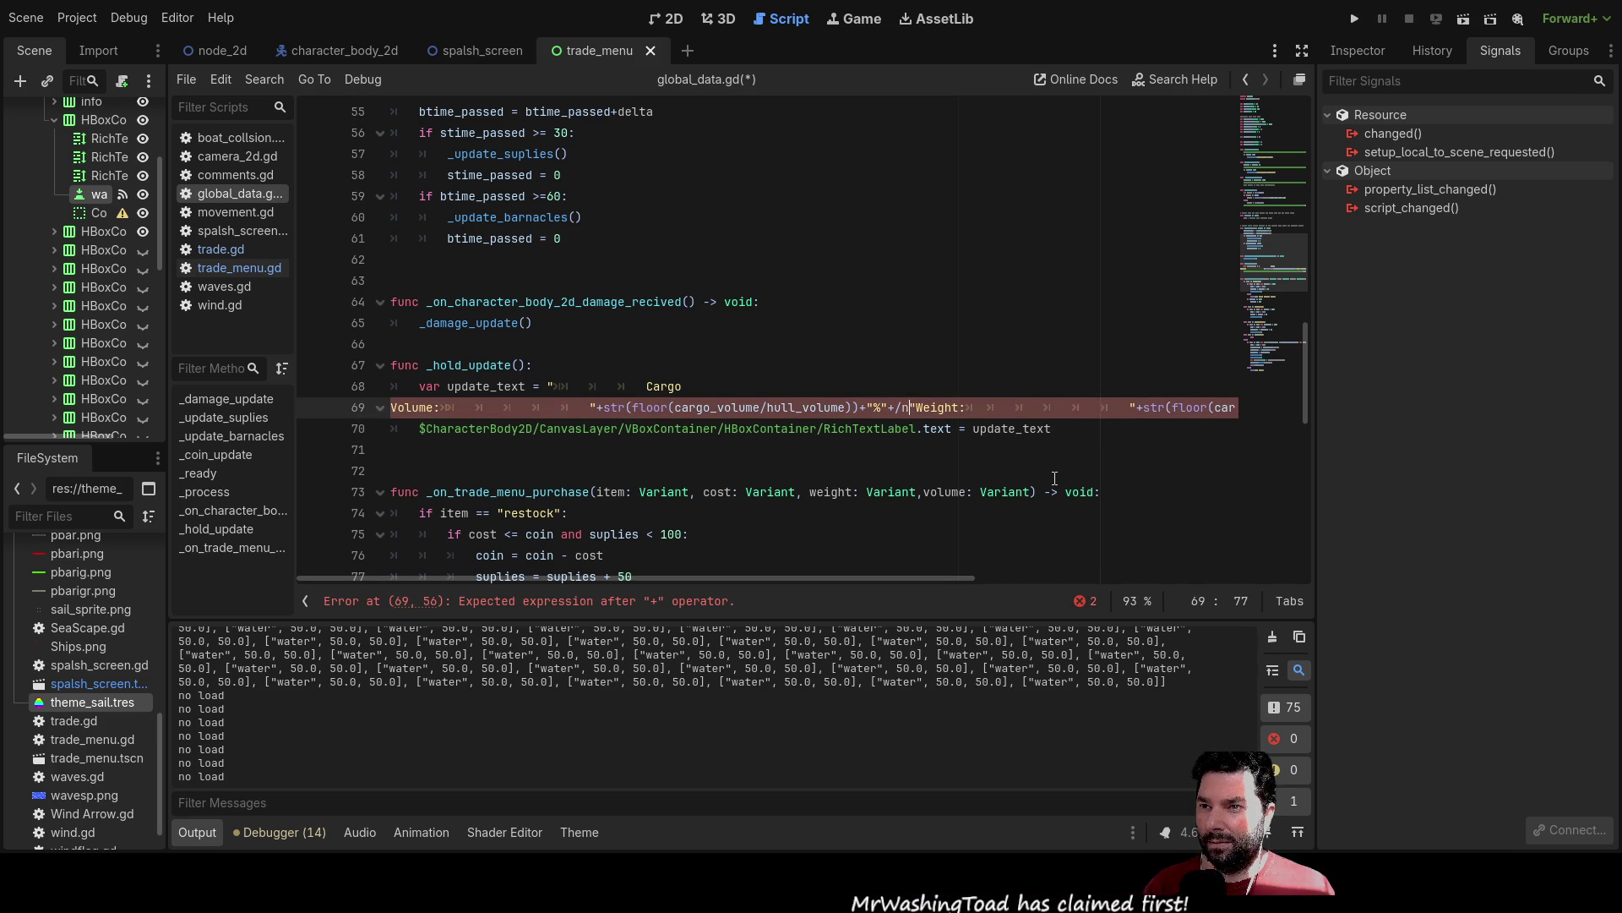
Add /n before "Number of Goods" on line 69 and run the game, which hits a parser error.
key(Left)
key(Left)
key(Left)
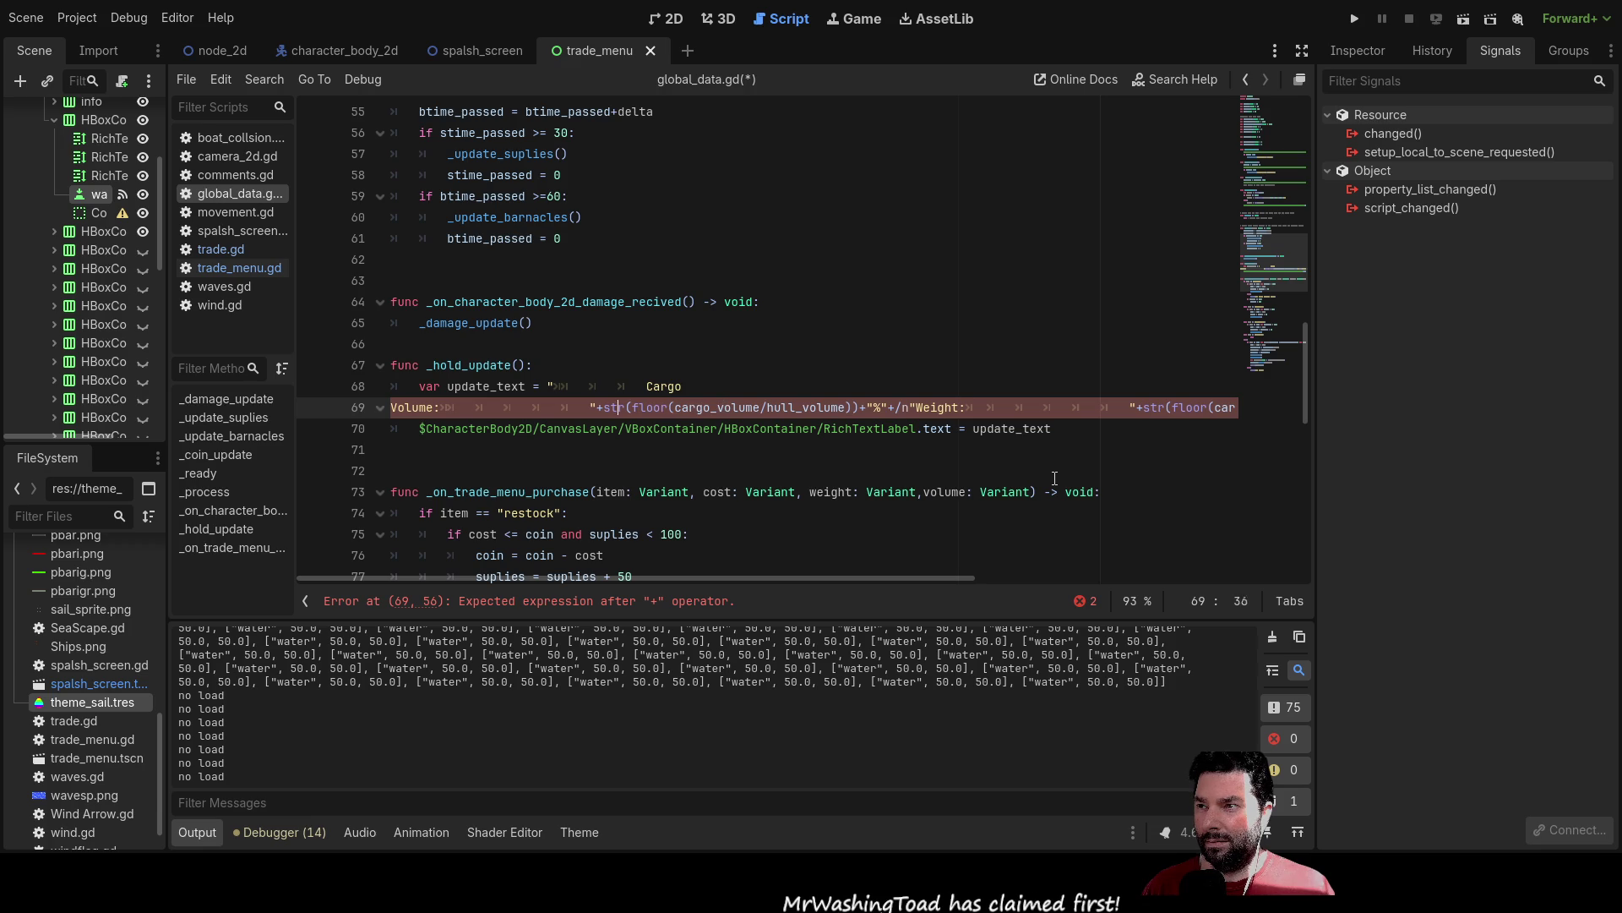
key(Up)
key(Left)
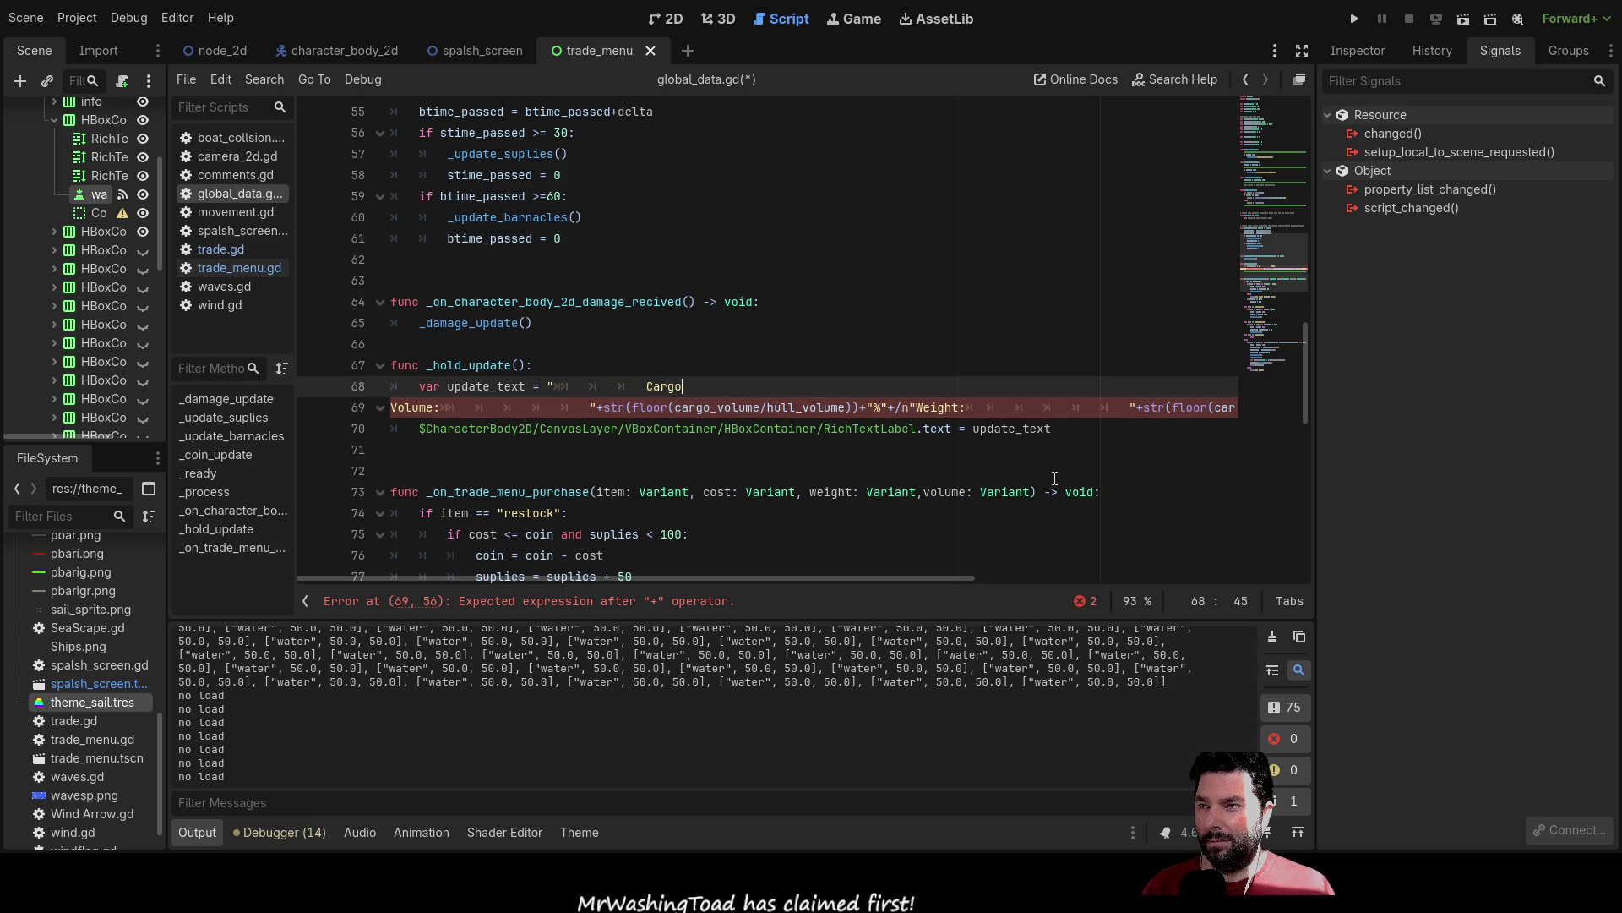
key(Right)
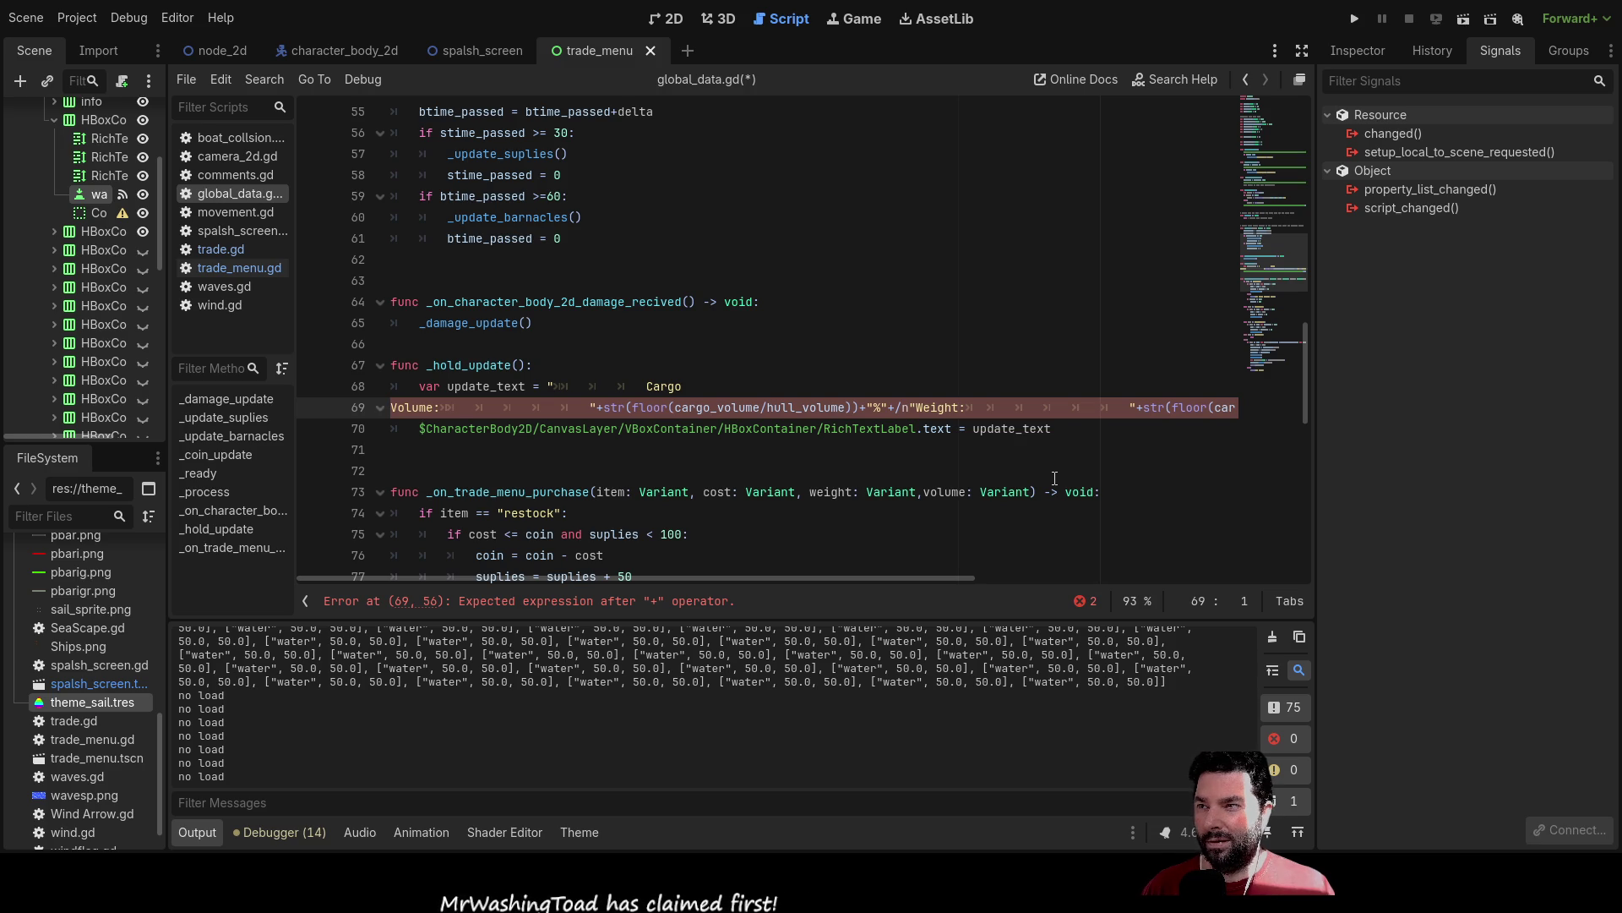
key(Left)
key(Right)
key(Left)
key(Right)
key(Left)
key(Right)
key(Left)
key(Right)
key(Up)
key(Up)
key(Down)
key(Down)
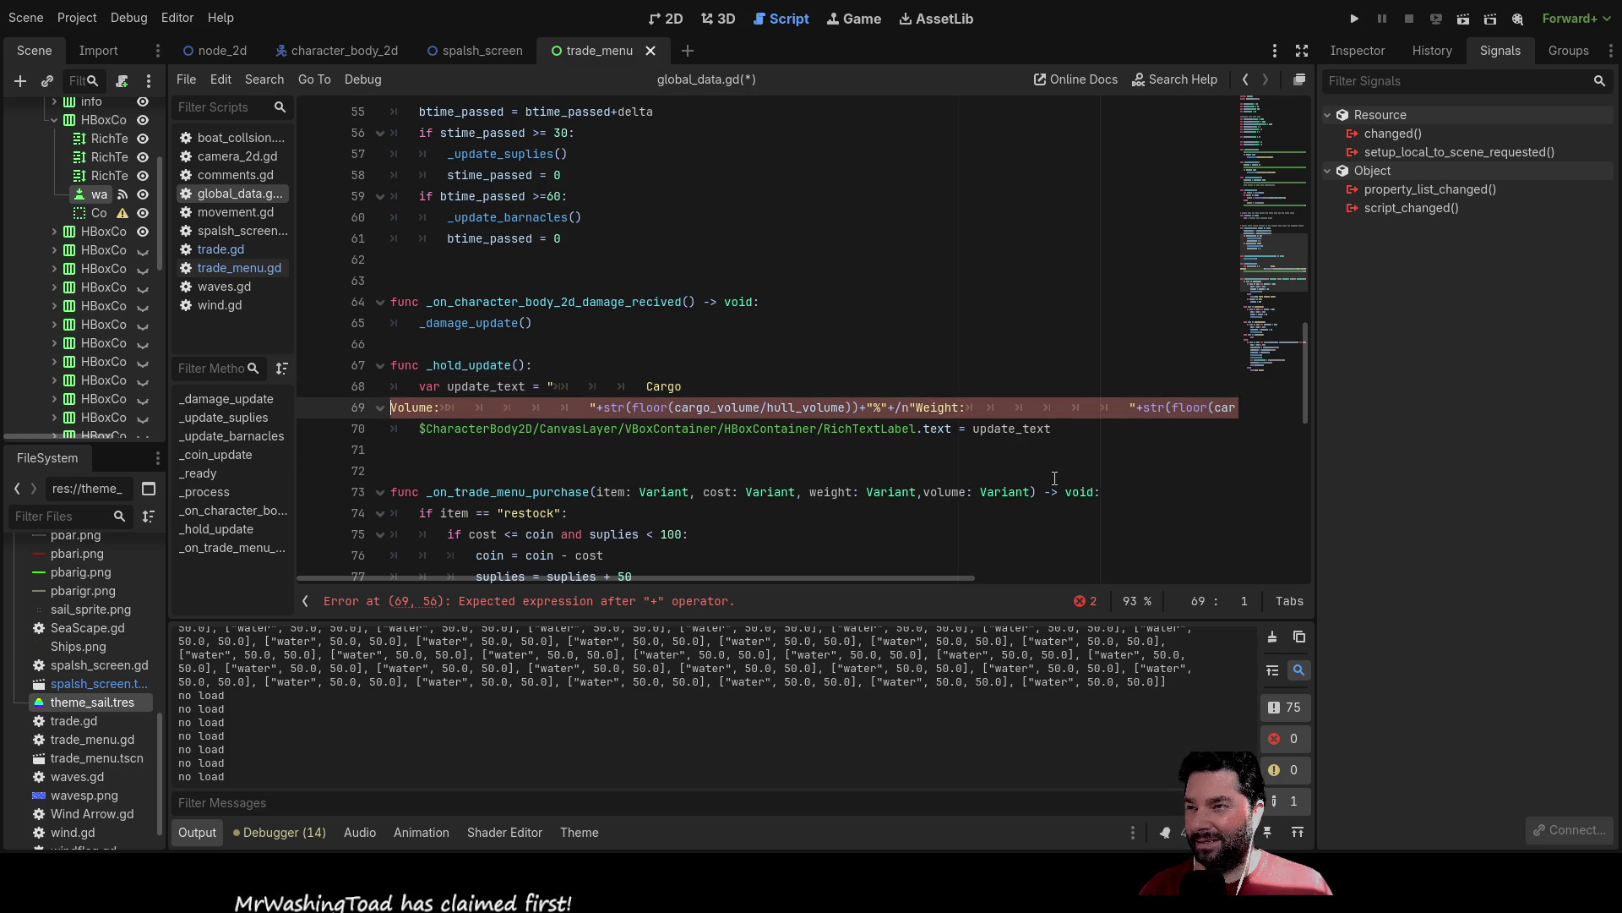
key(Up)
key(Right)
key(End)
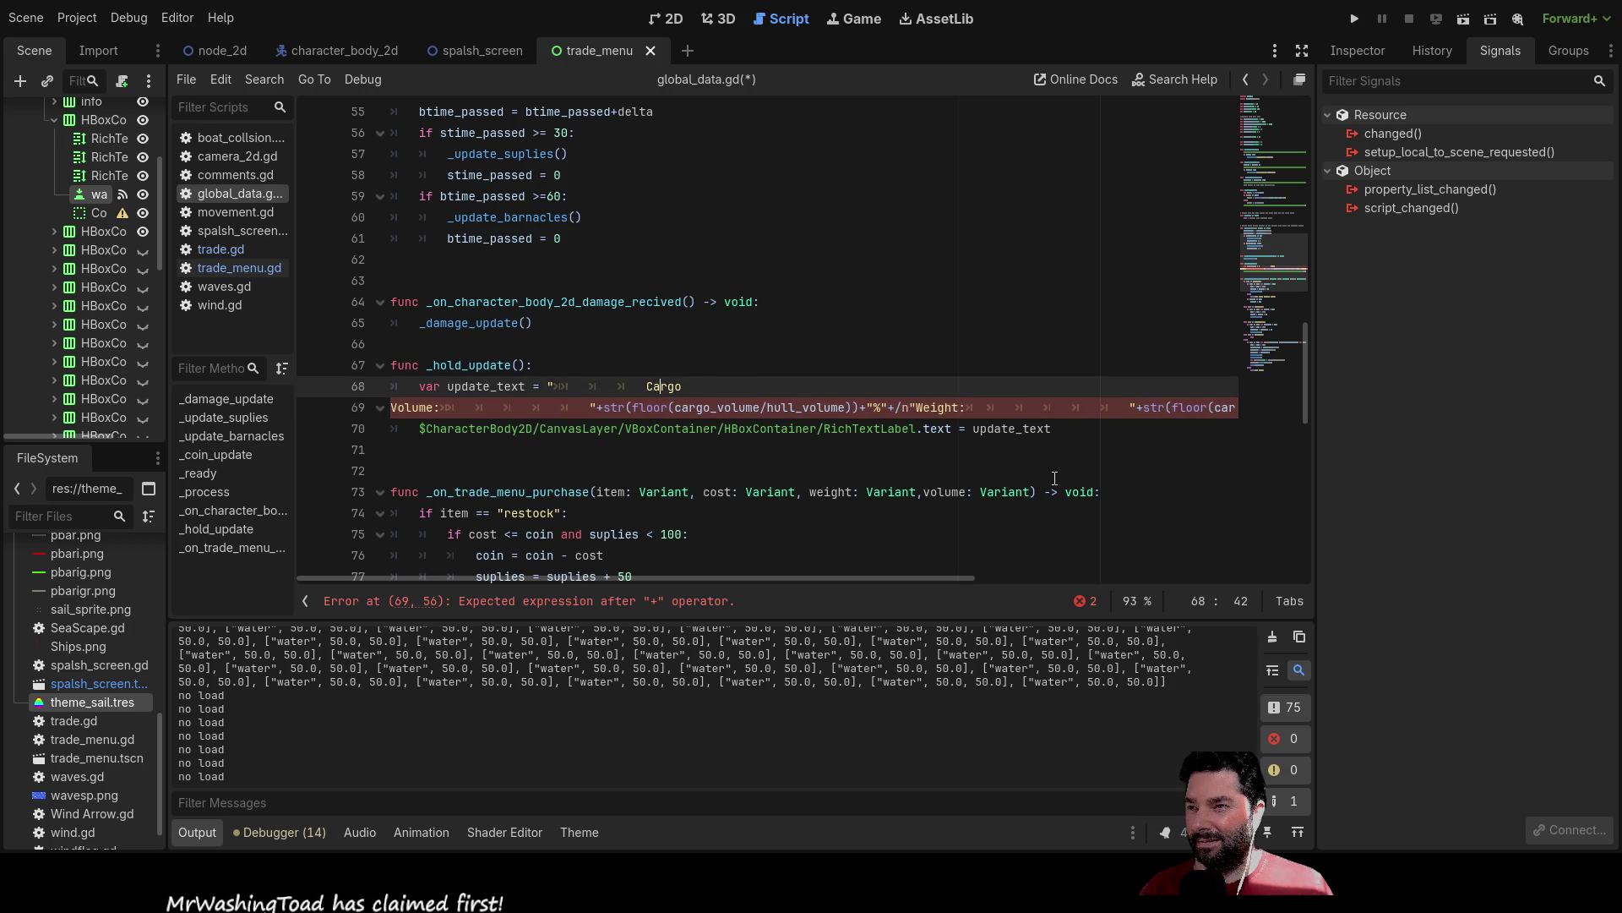
key(Down)
key(ctrl+Right)
key(ctrl+Right)
key(ctrl+Right)
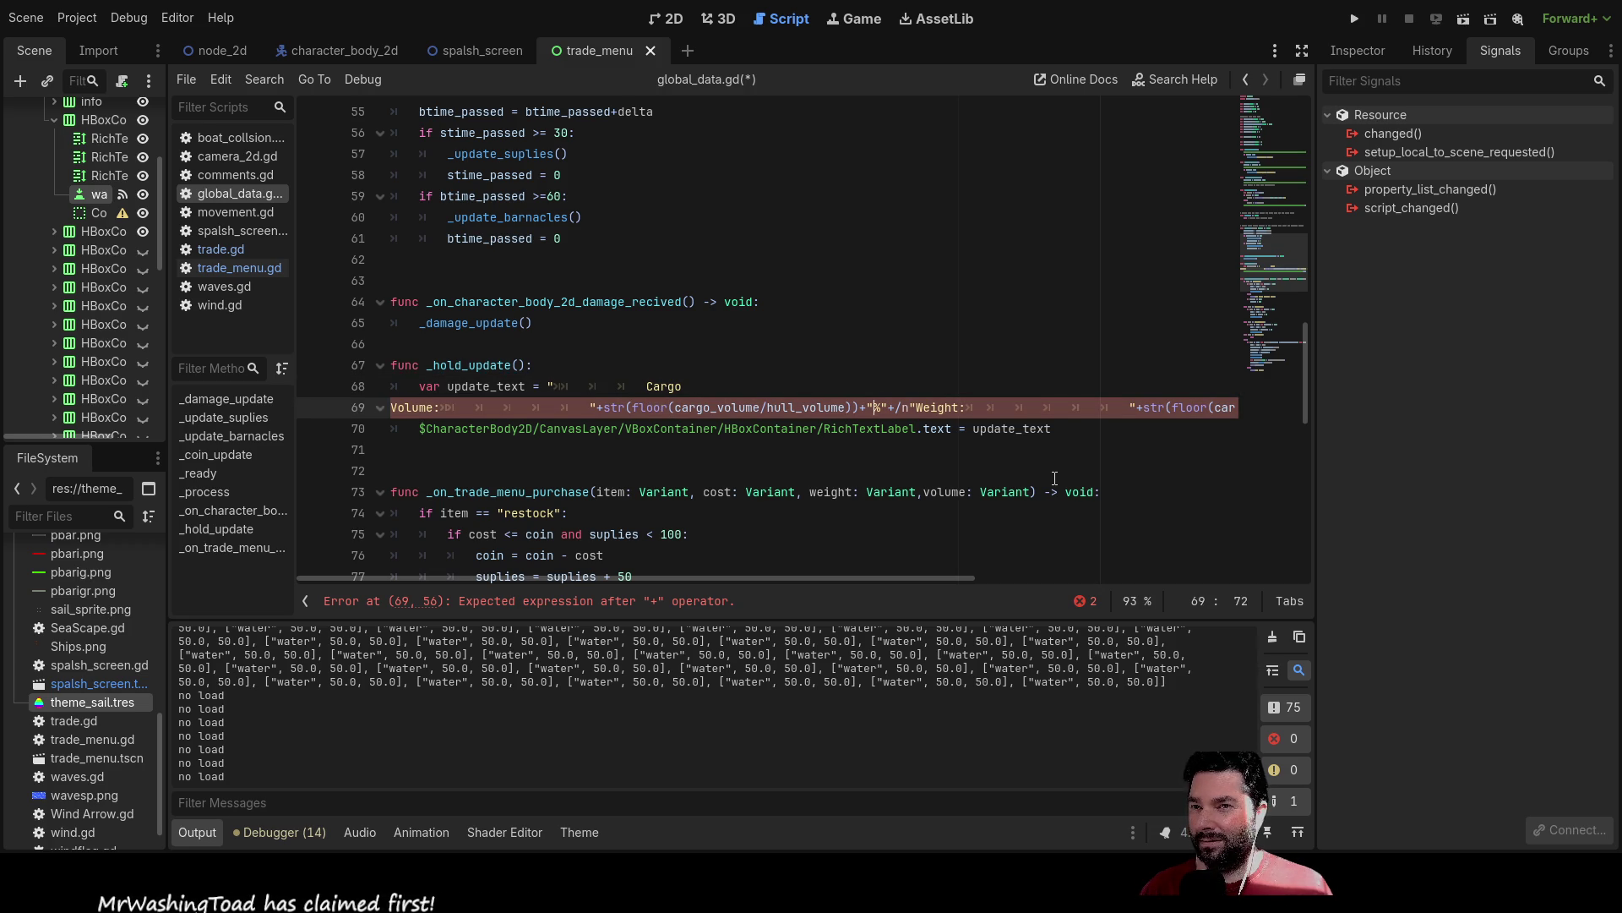
key(Right)
key(Right)
key(Right)
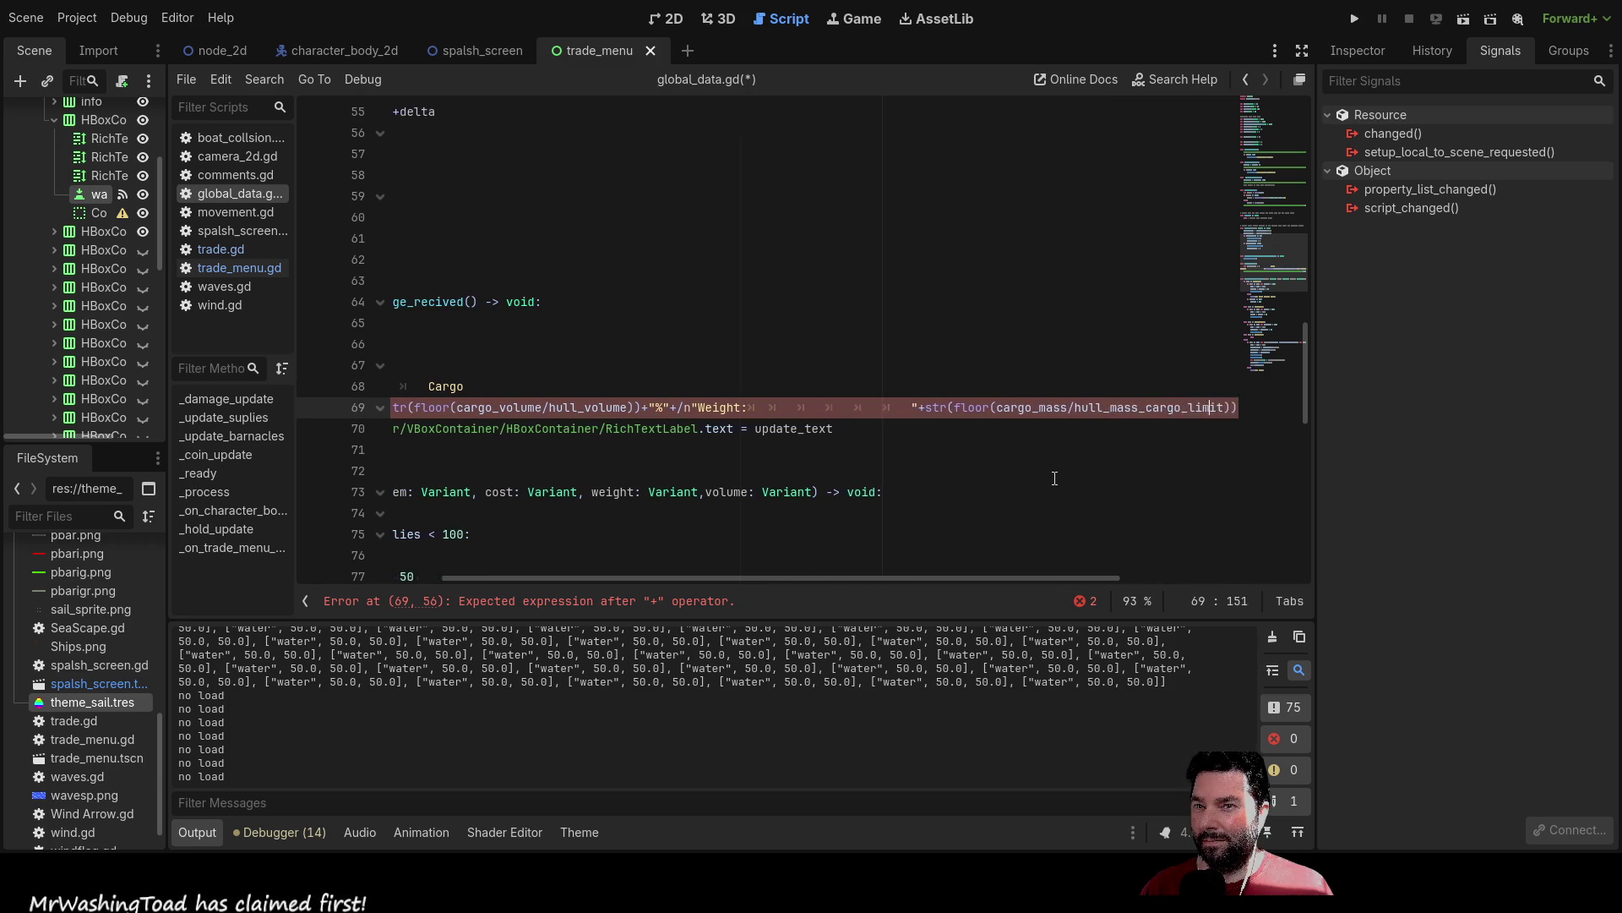
key(Right)
key(Right)
key(Right)
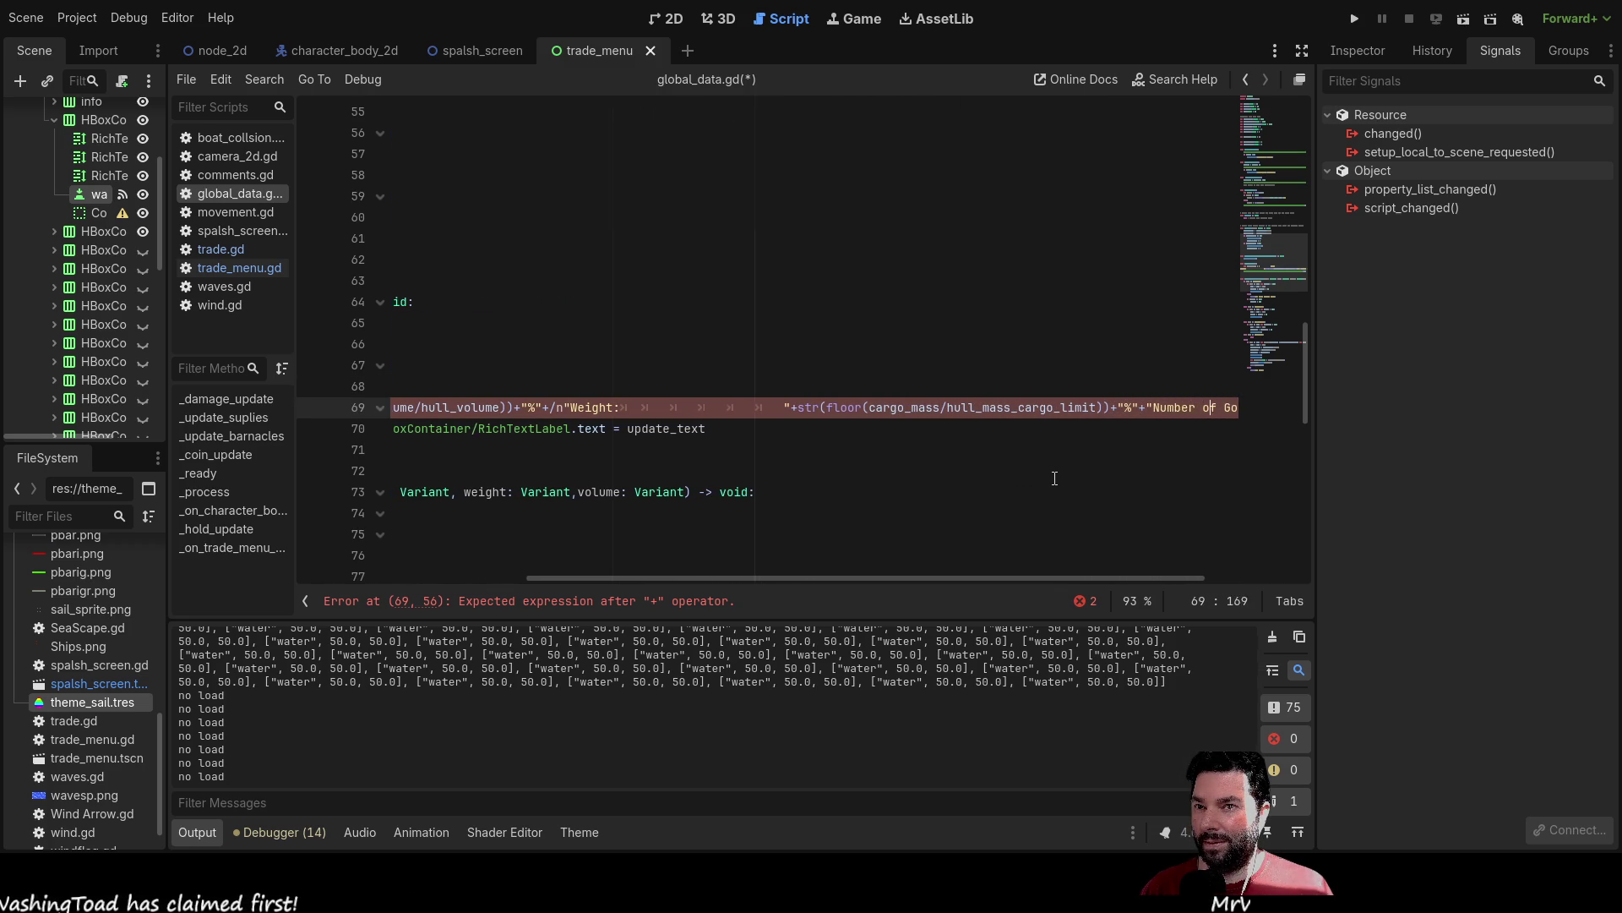
key(Left)
key(Left)
key(Left)
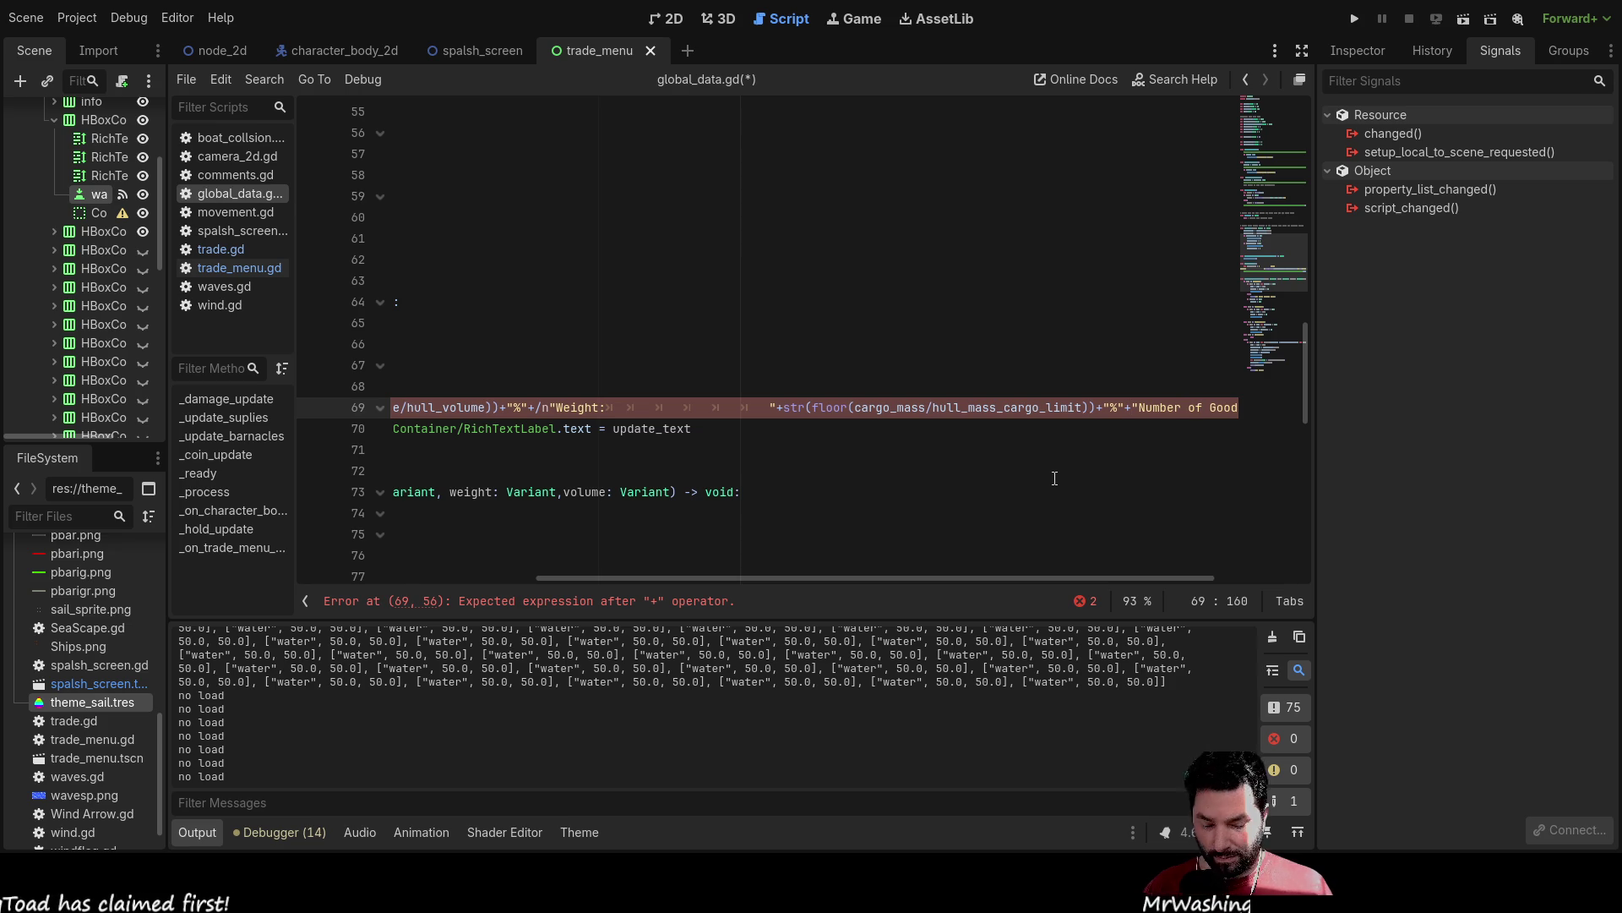
text(/n)
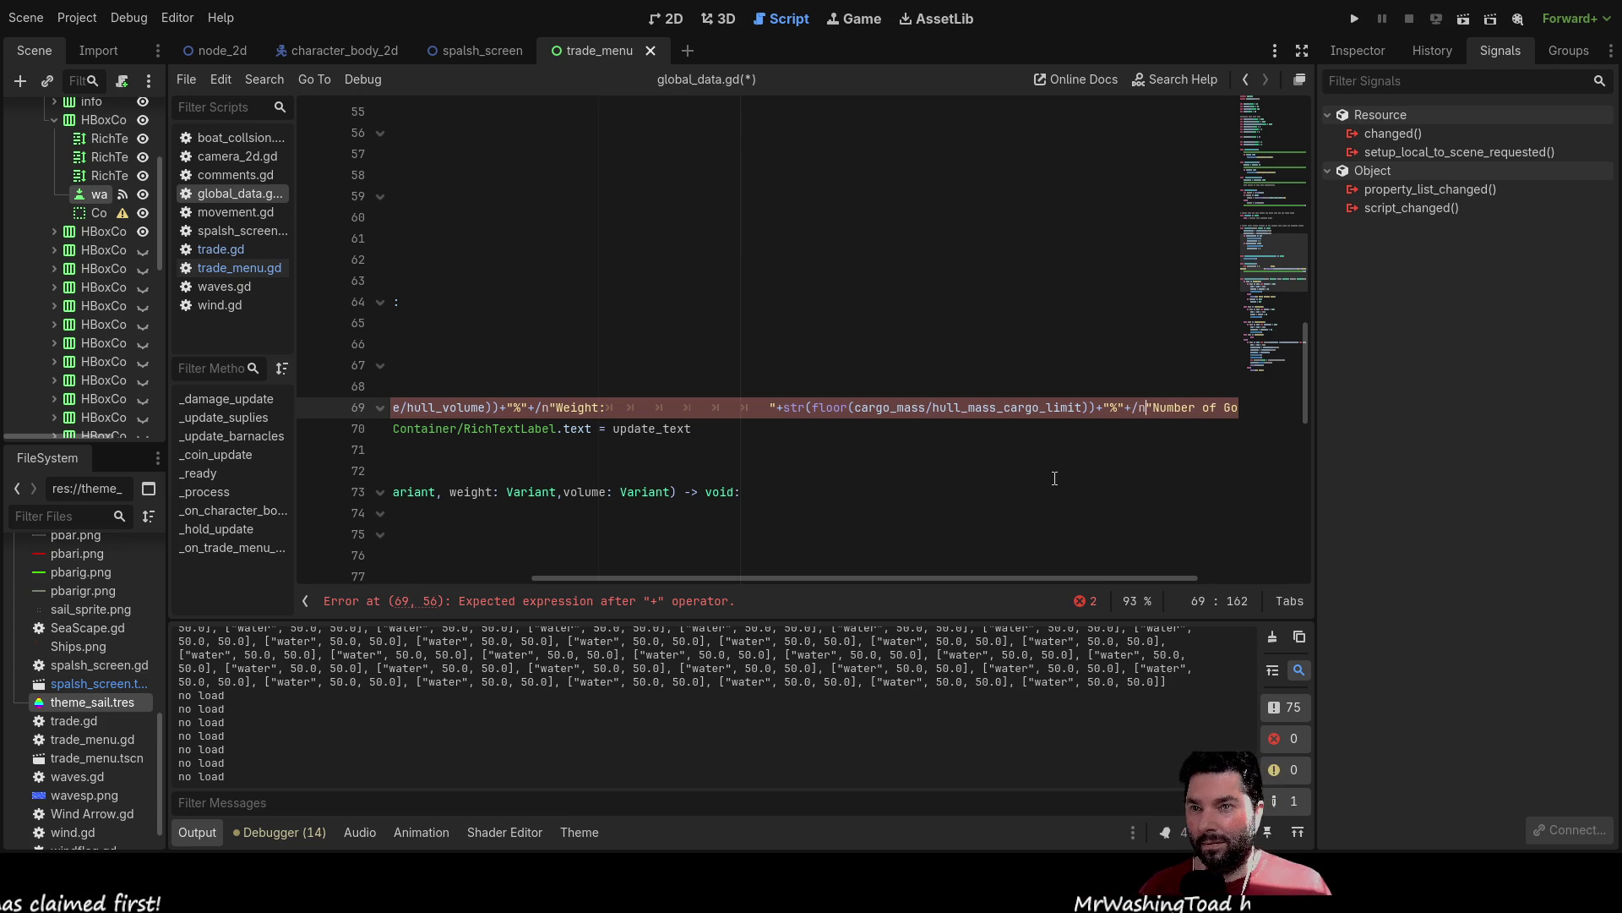
click(1354, 19)
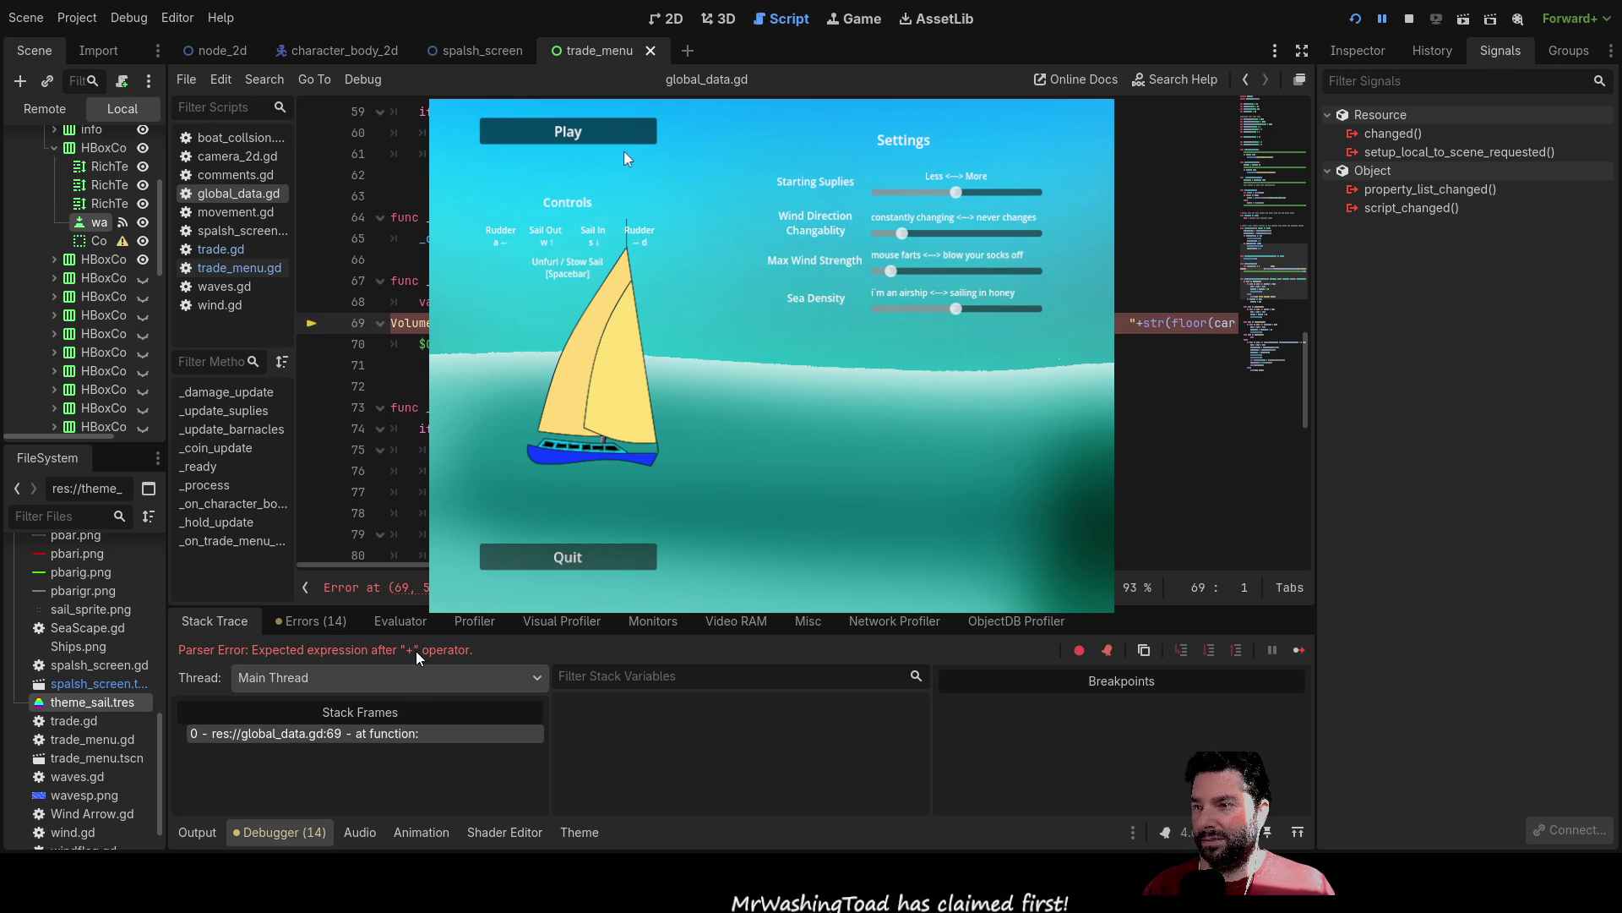
Stop the game, change both /n sequences on line 69 to \n, and rerun it.
key(F8)
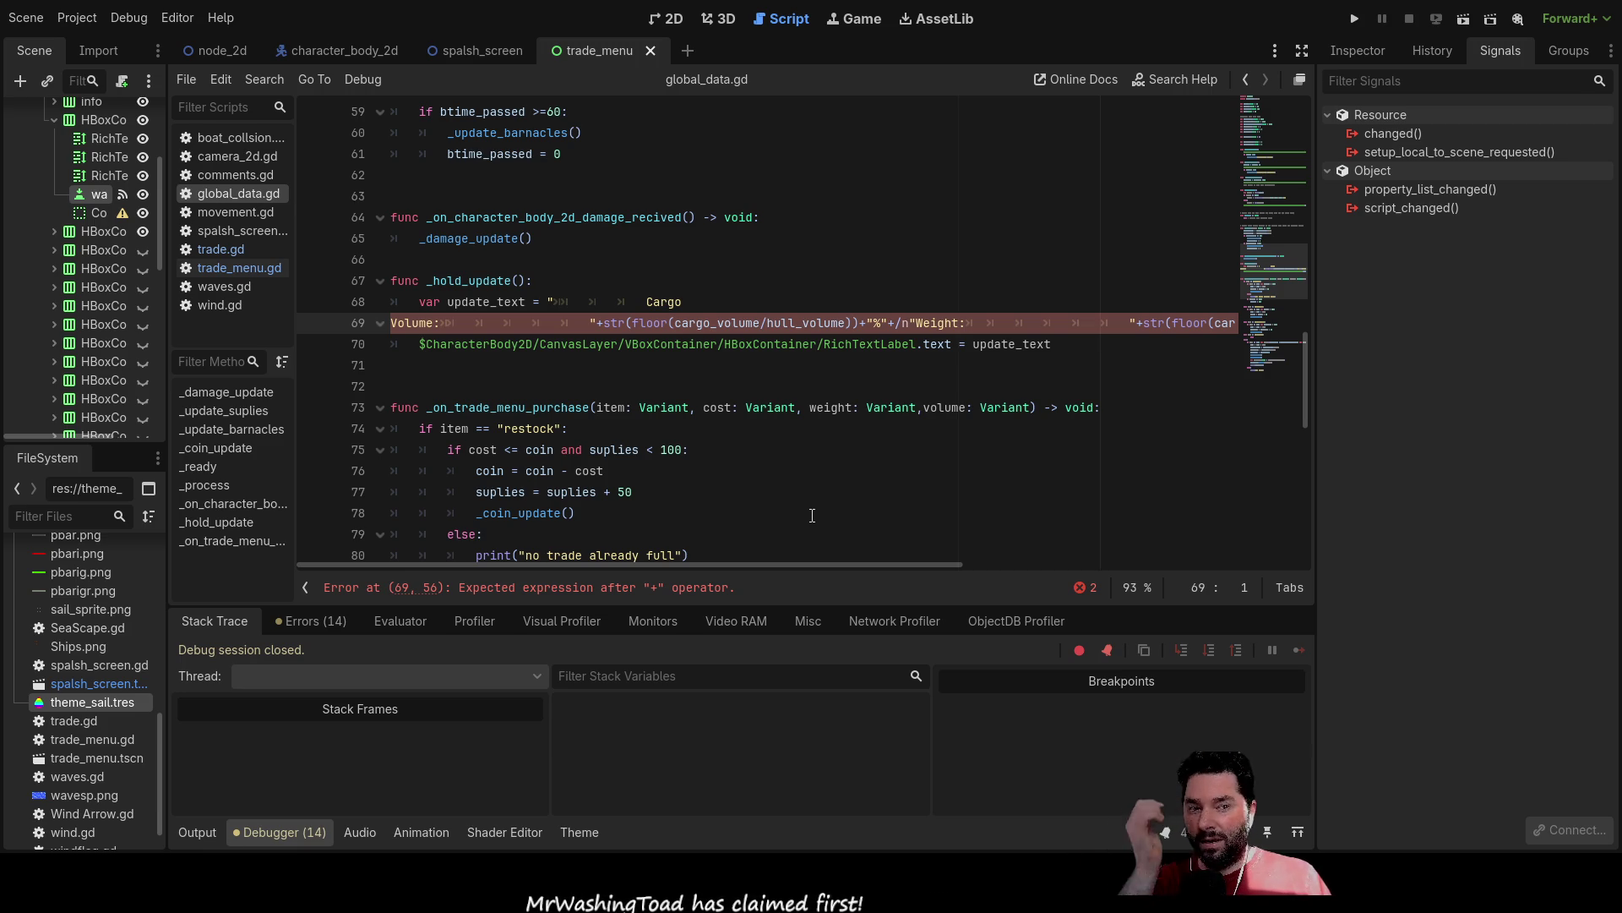
click(918, 323)
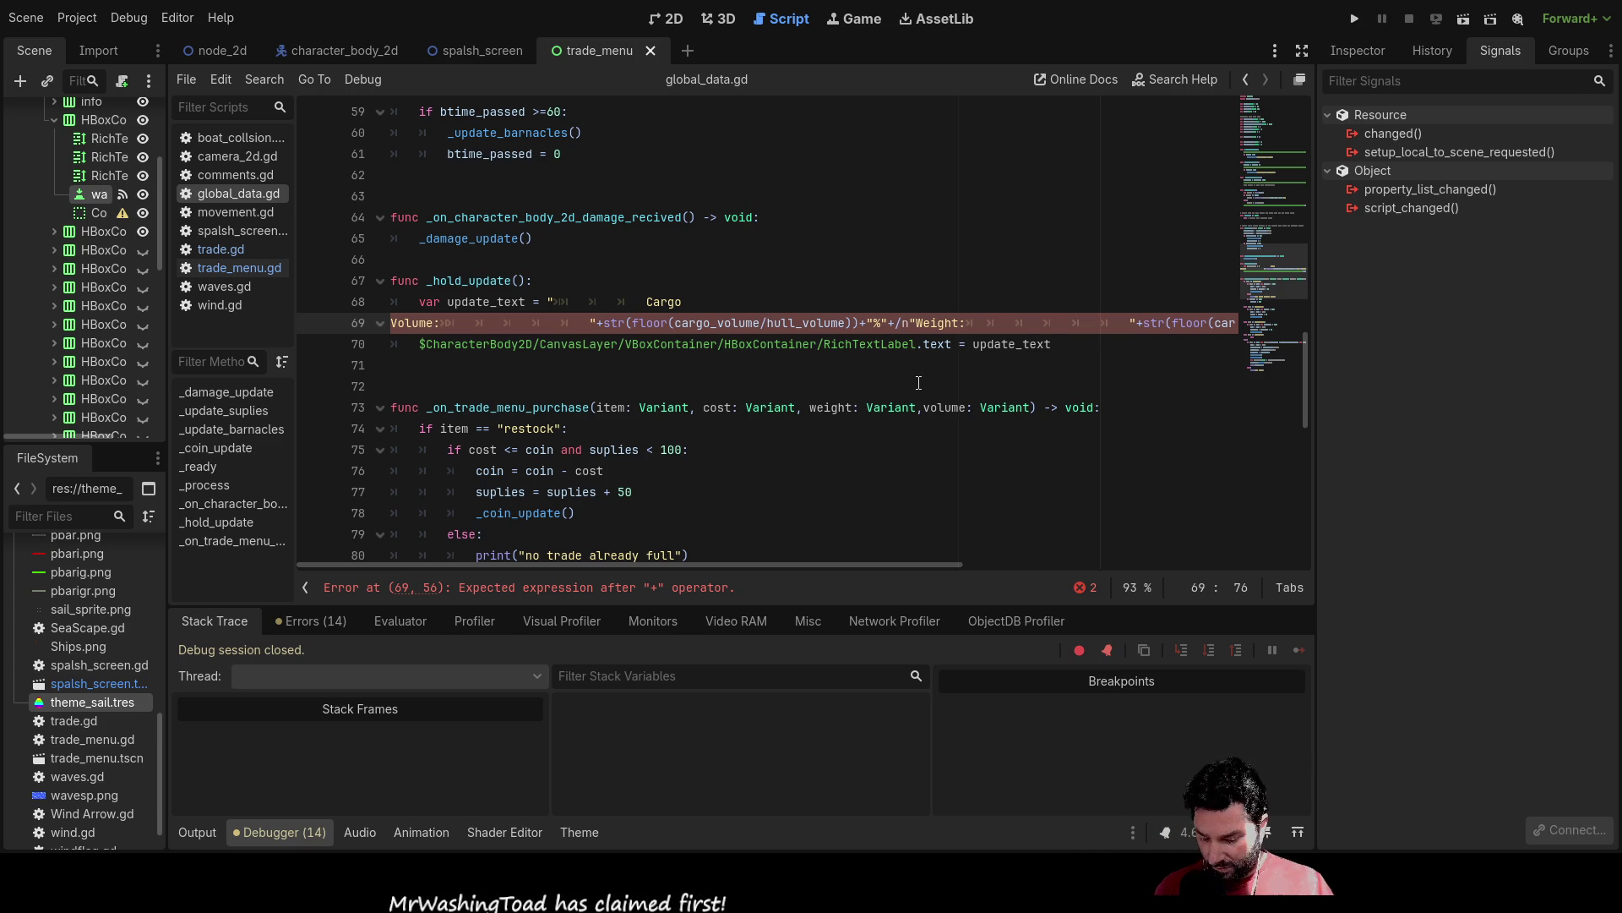
key(BackSpace)
text(\)
key(Left)
key(Left)
key(Left)
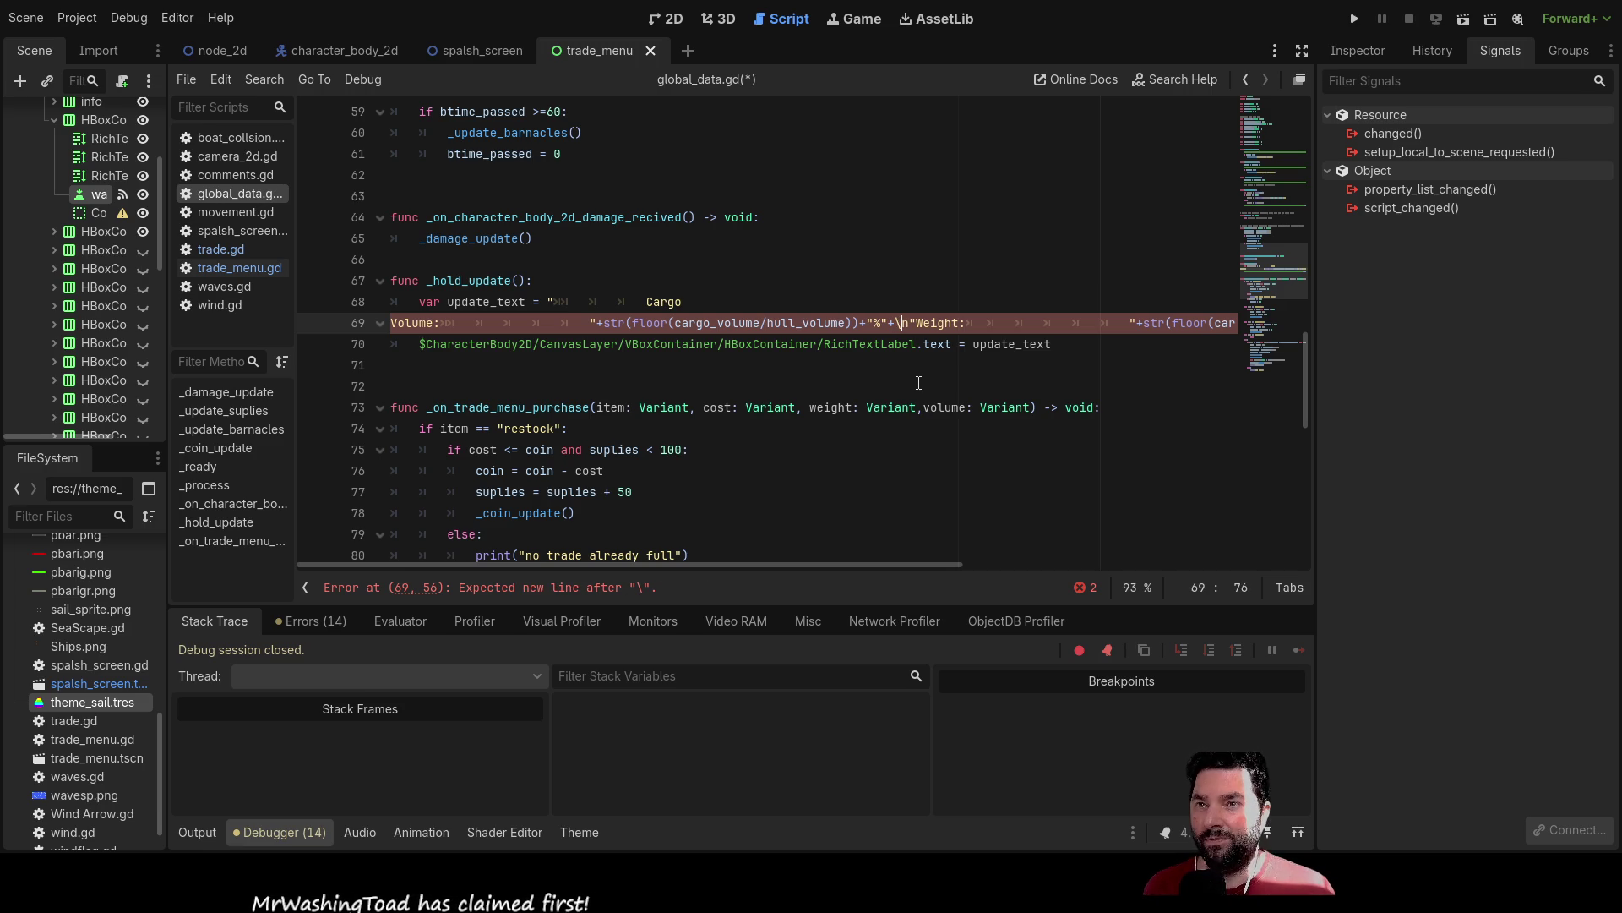
key(Left)
key(Left)
key(Left)
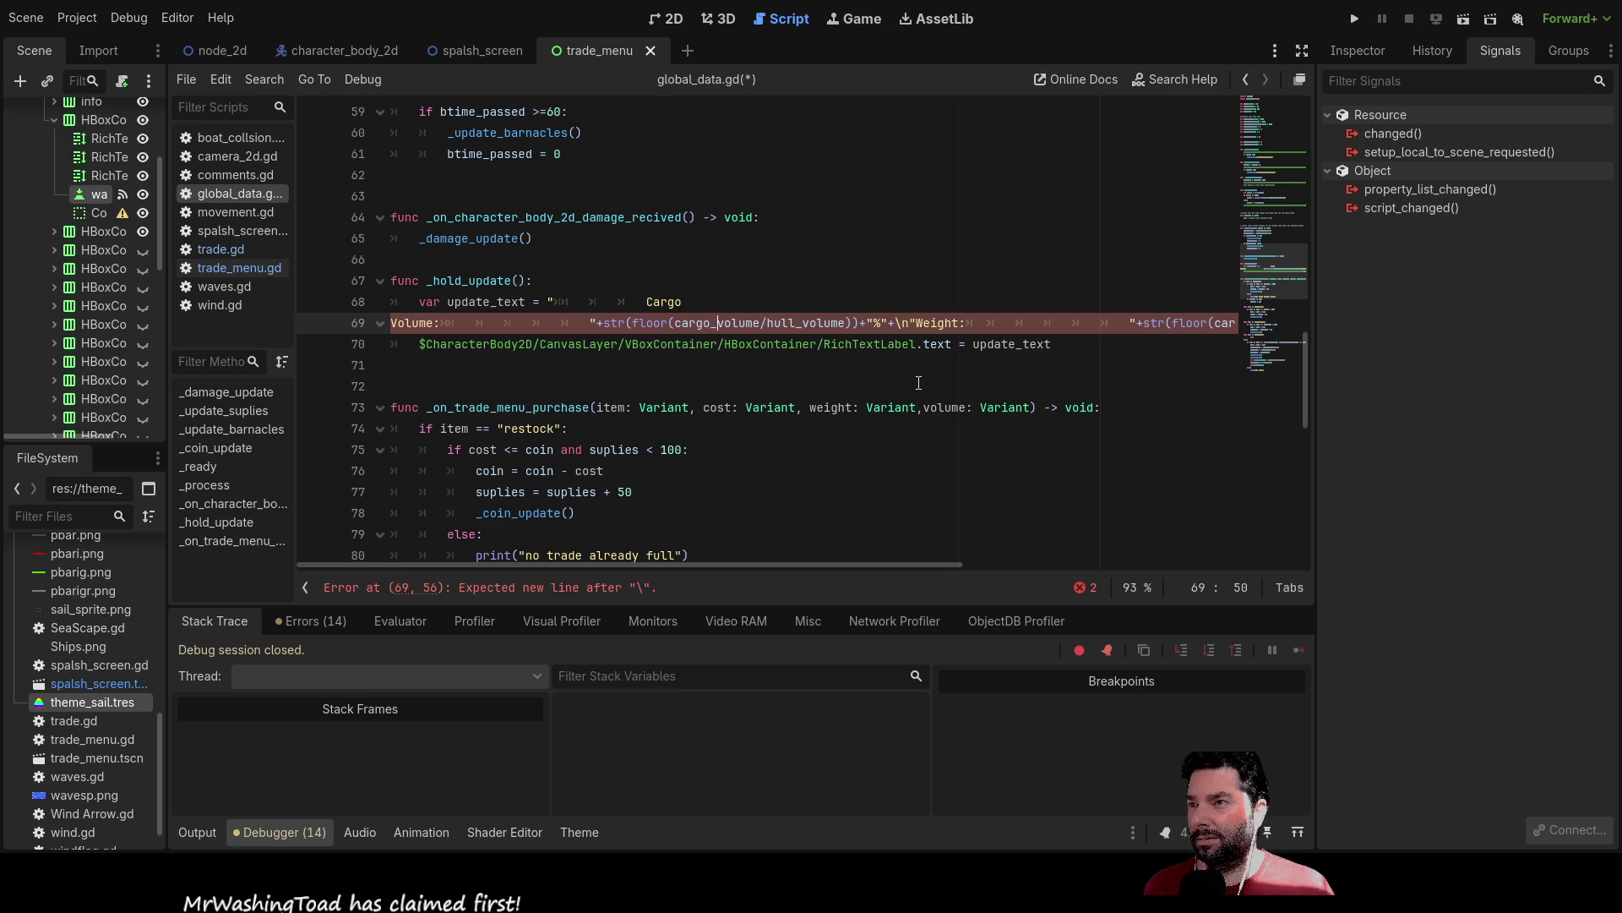
key(Right)
key(Right)
key(Right)
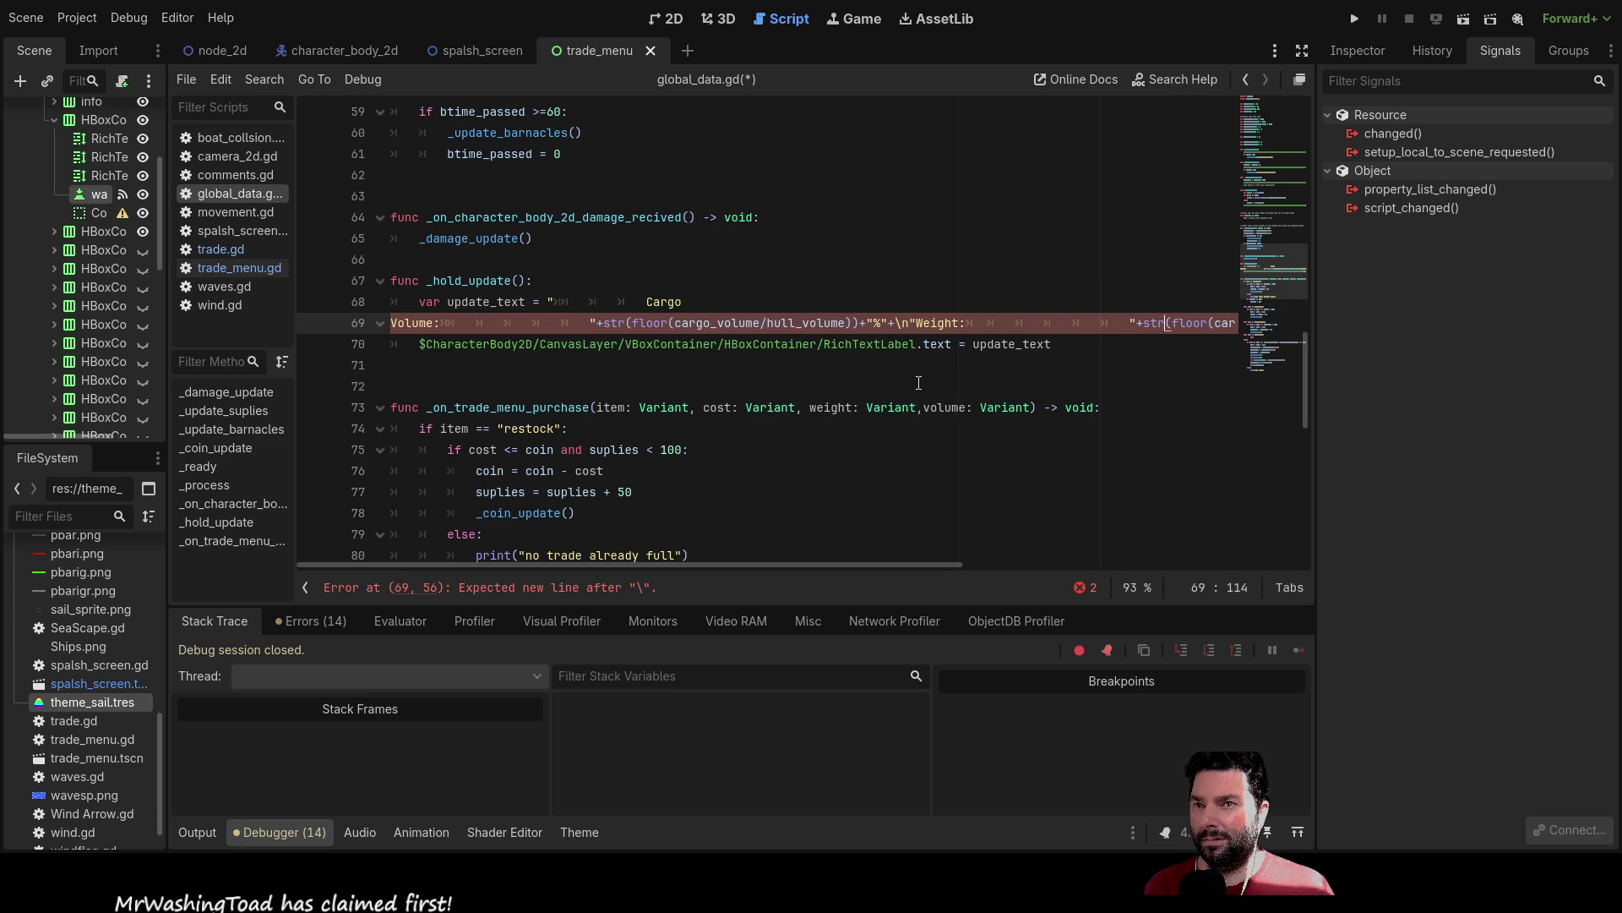
key(Right)
key(Right)
key(Right)
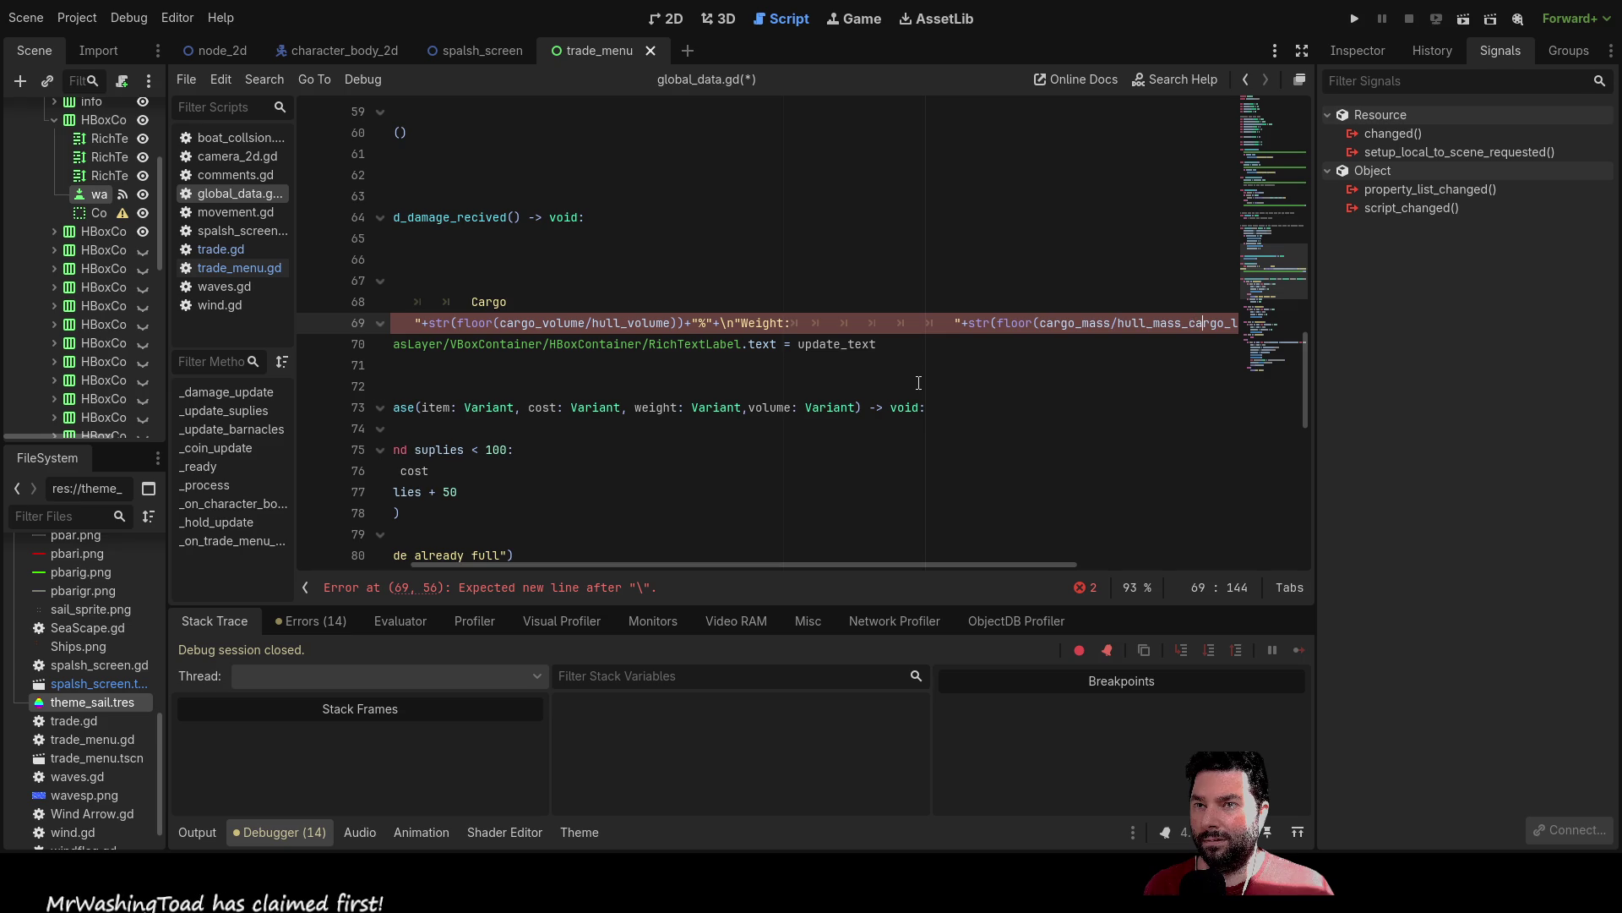
key(Left)
key(Left)
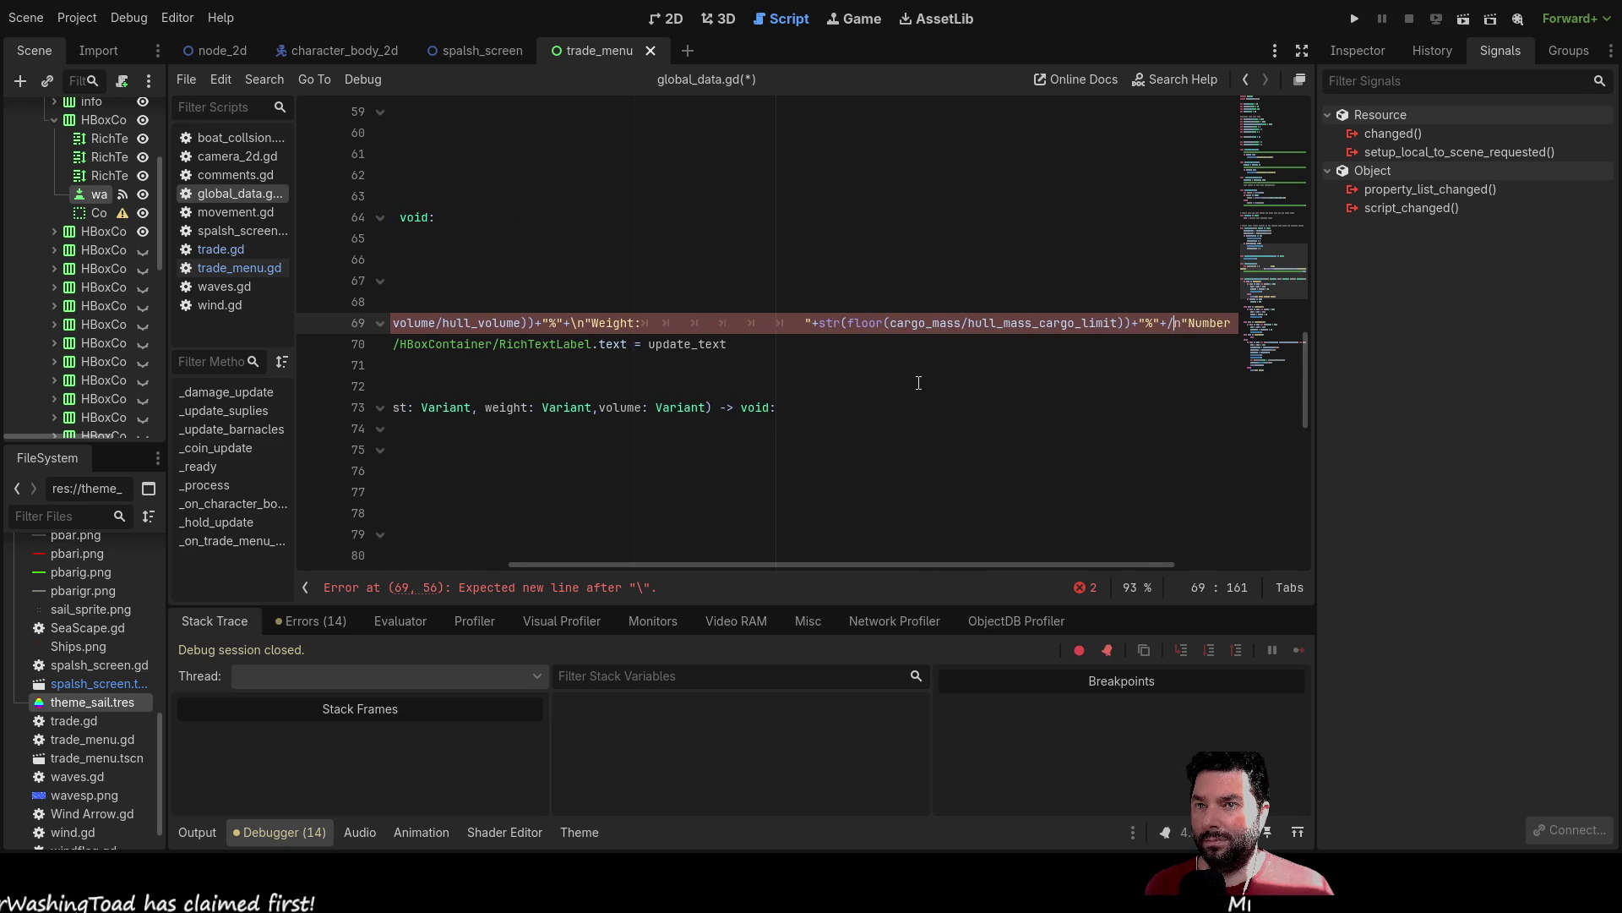
key(BackSpace)
text(\)
click(1354, 19)
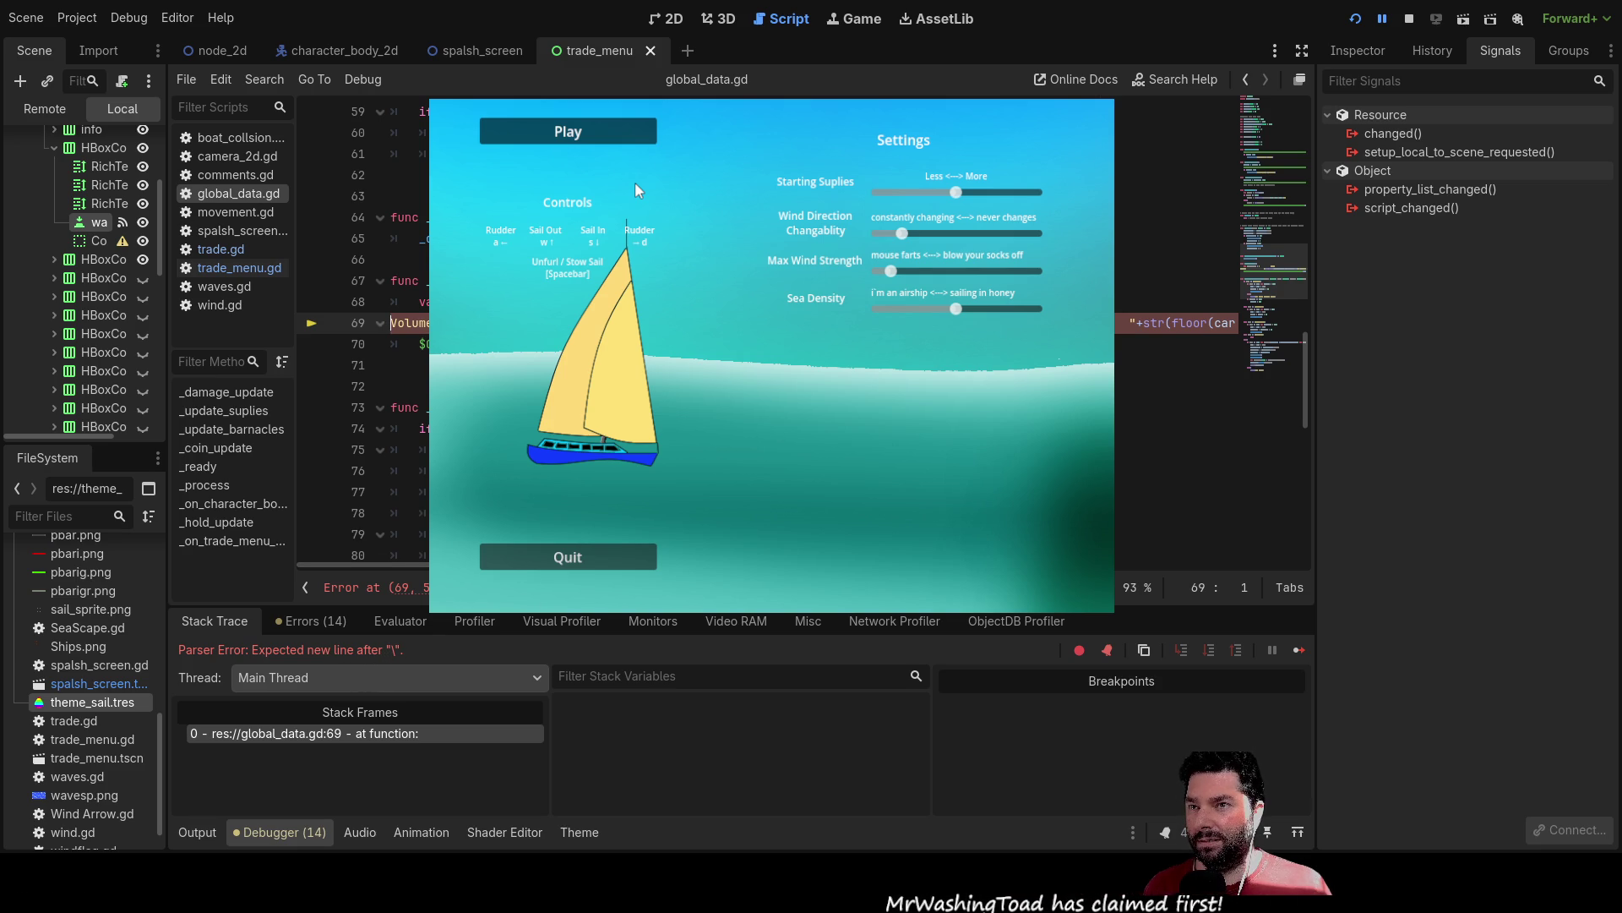
Start update_text on line 68 with opening triple quotes and blank lines, then stop the game.
key(End)
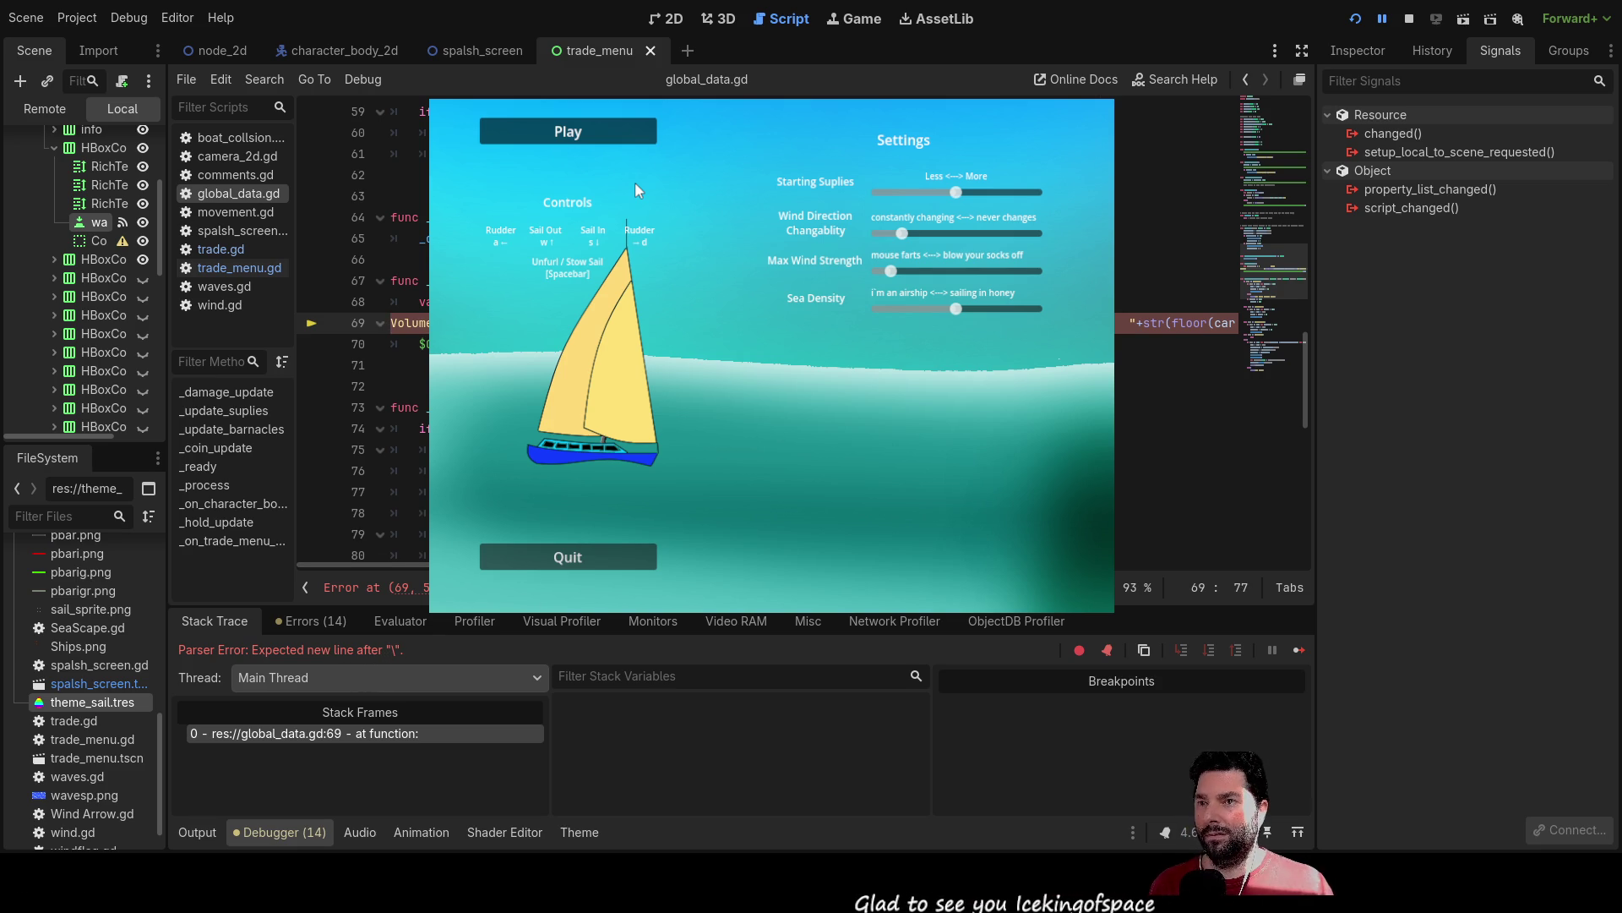
key(BackSpace)
key(Up)
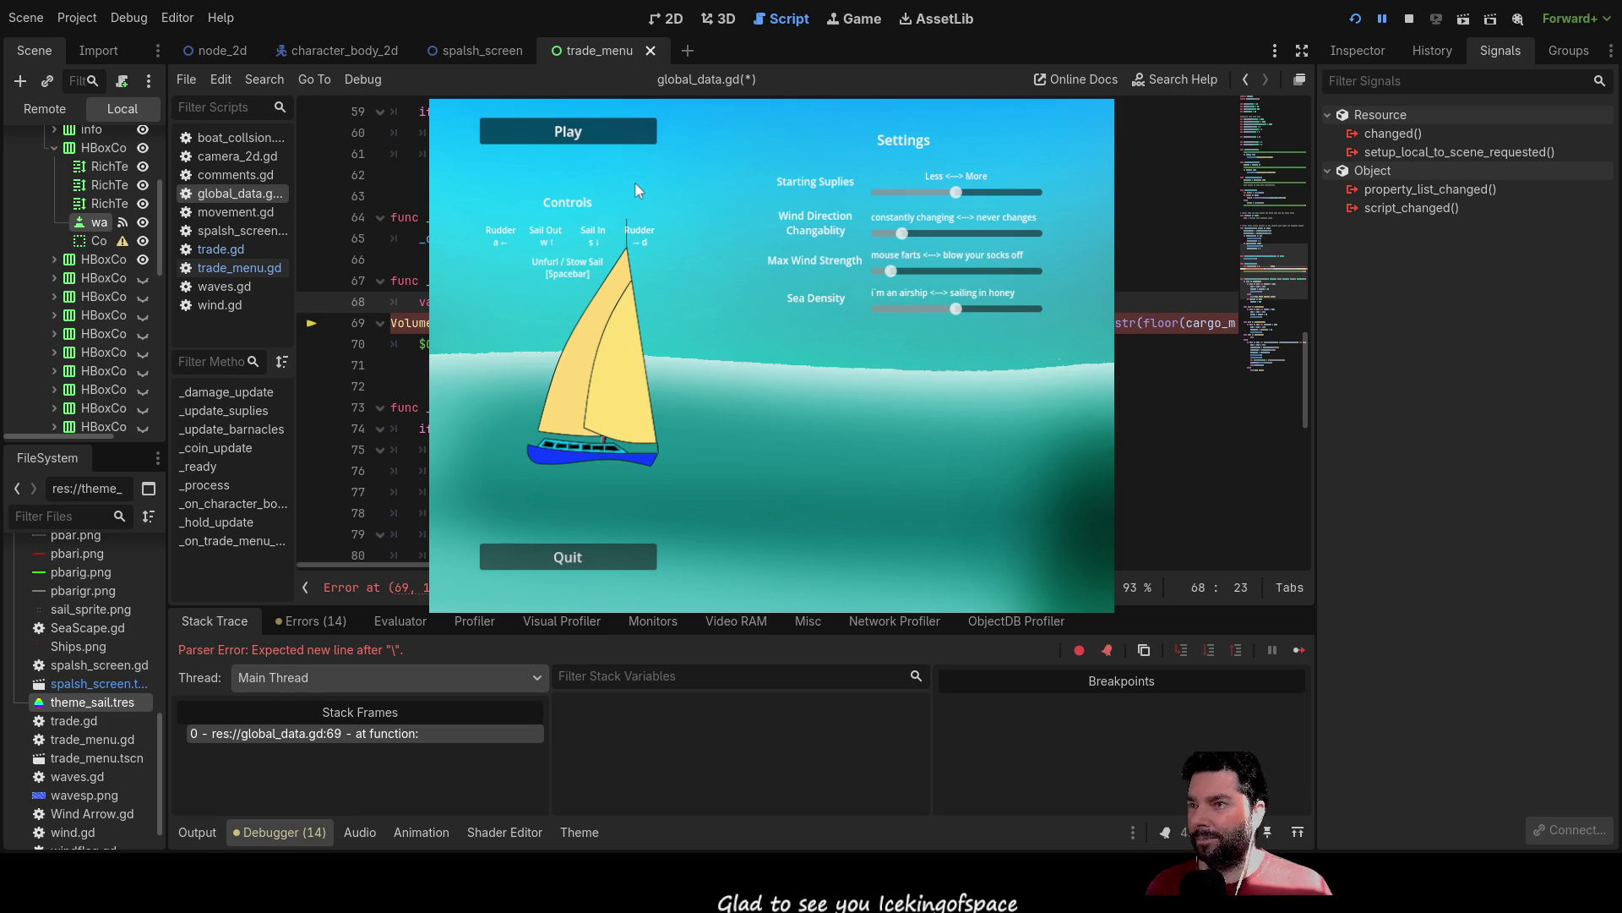
key(BackSpace)
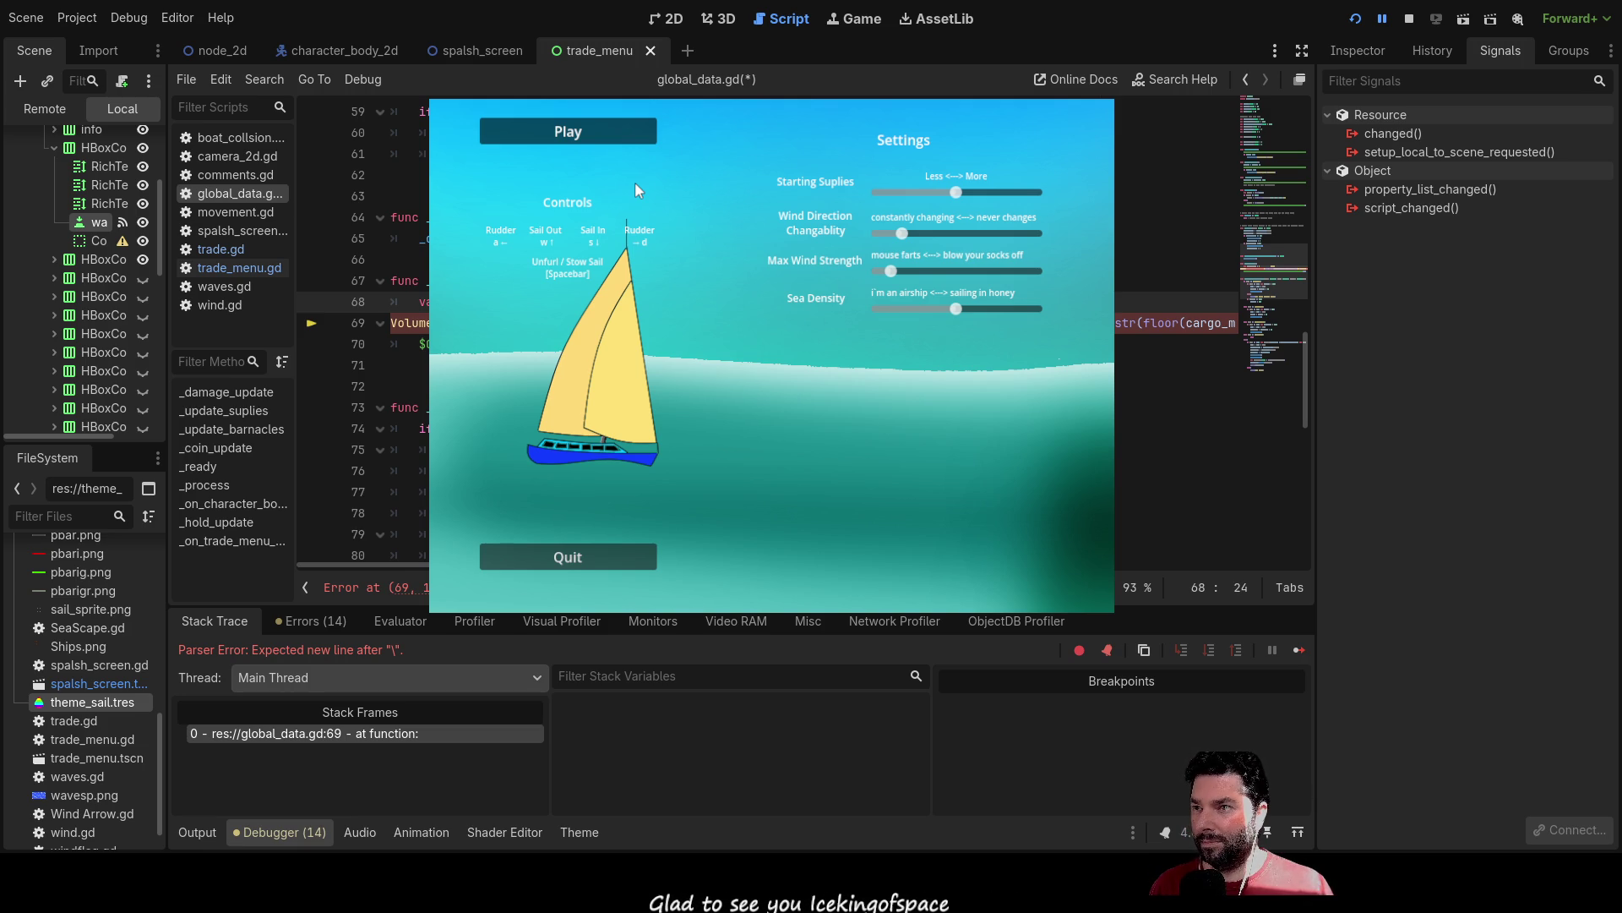
key(Return)
key(Return)
key(Return)
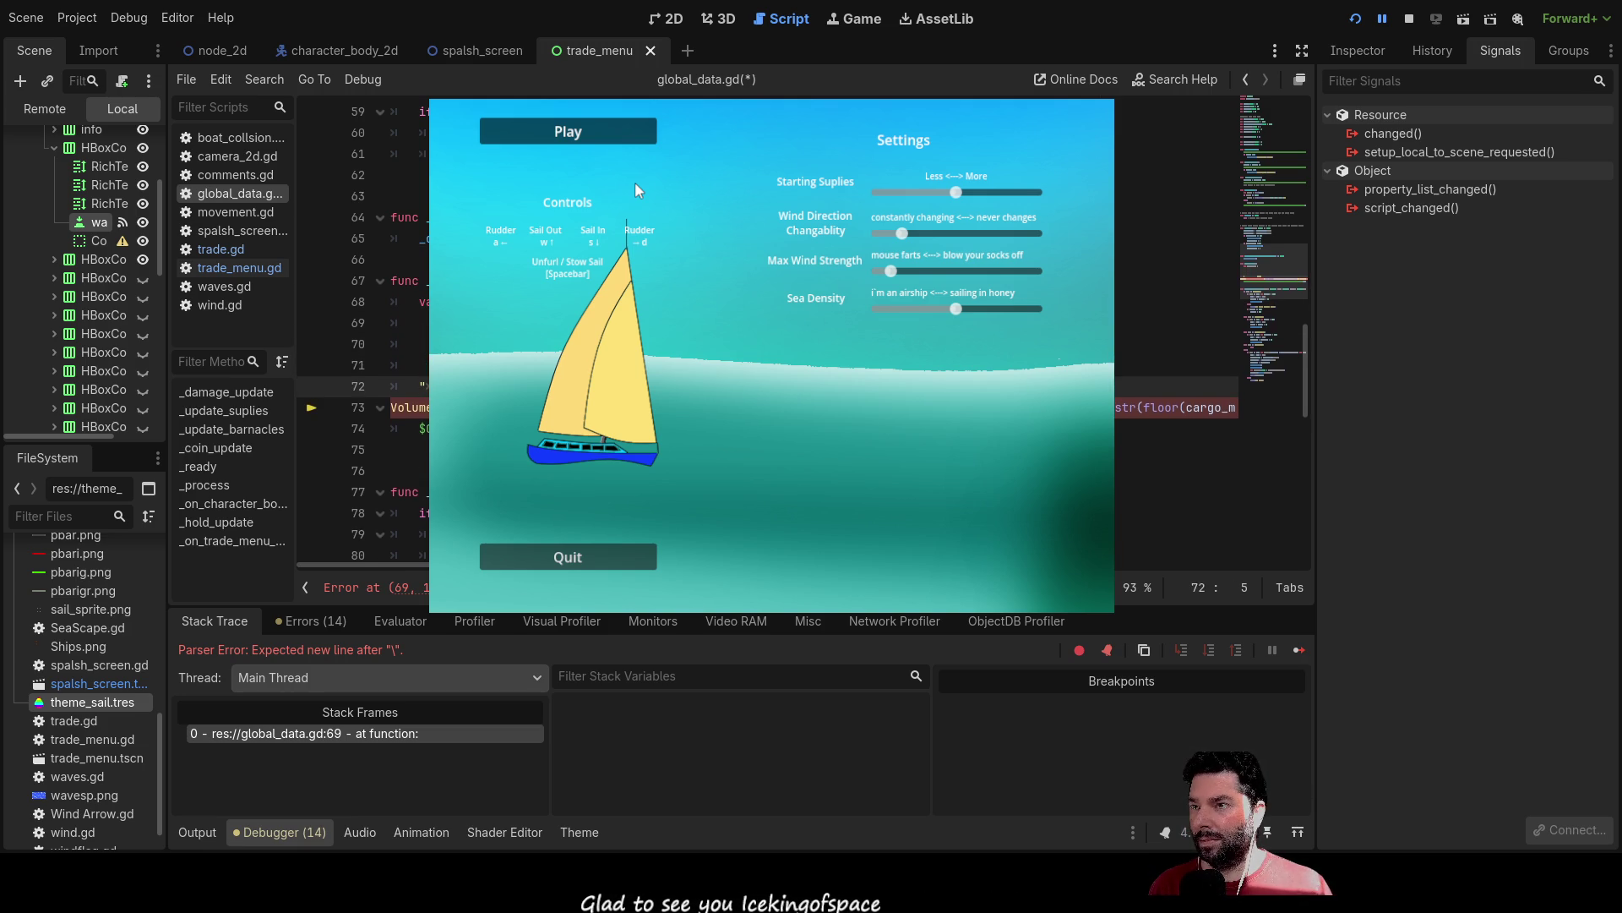
key(Up)
key(Up)
key(Up)
key(Up)
key(End)
key(End)
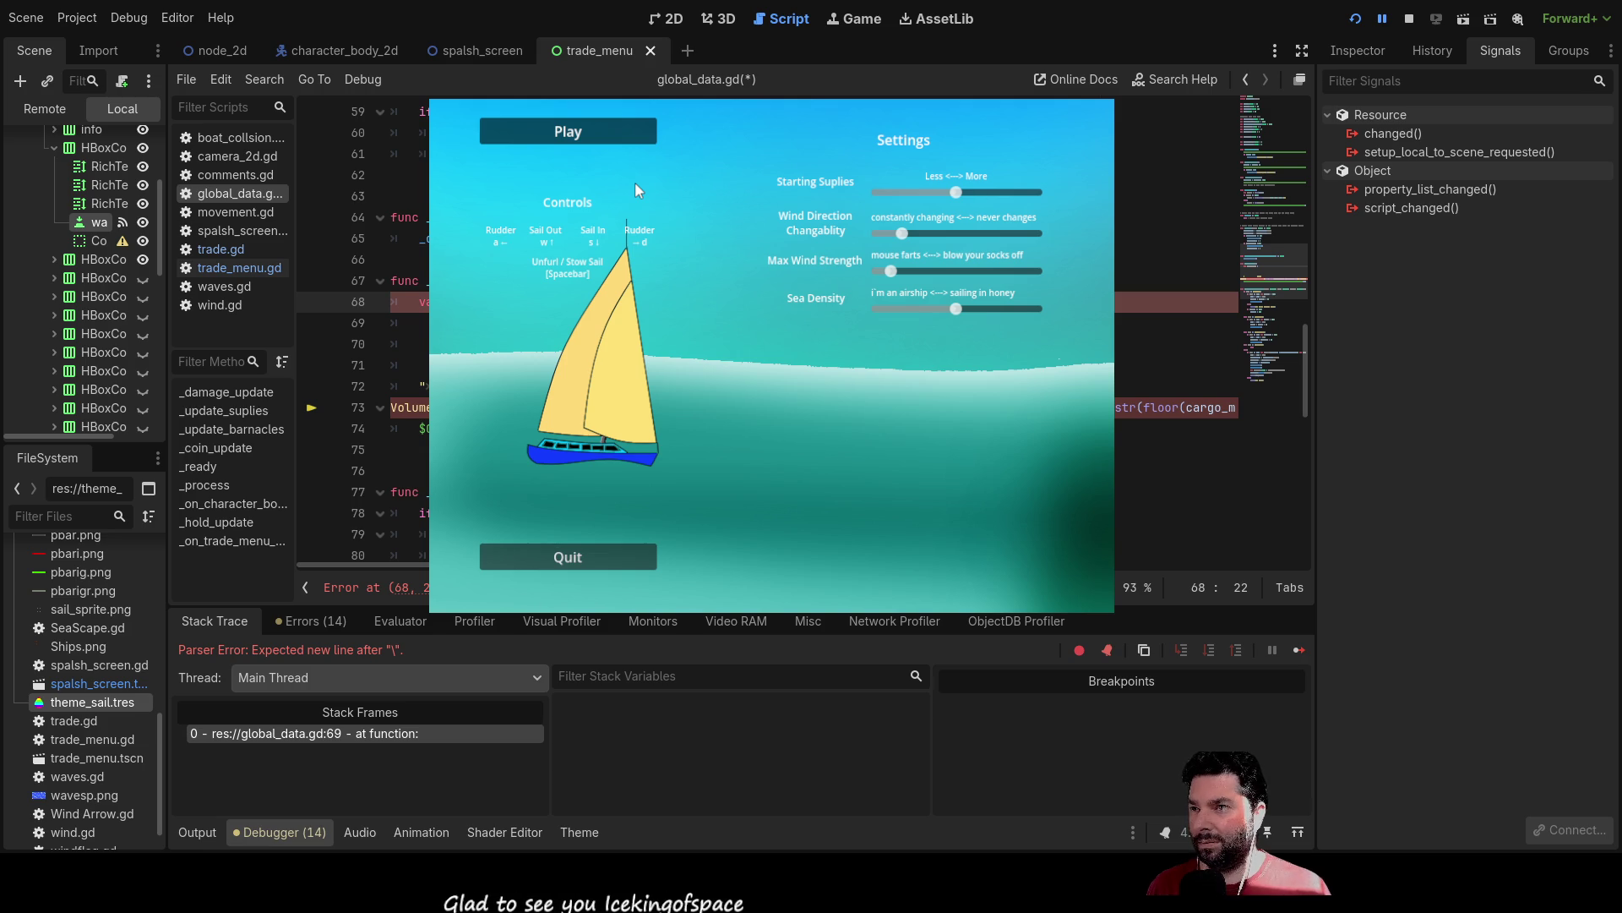
text(\)
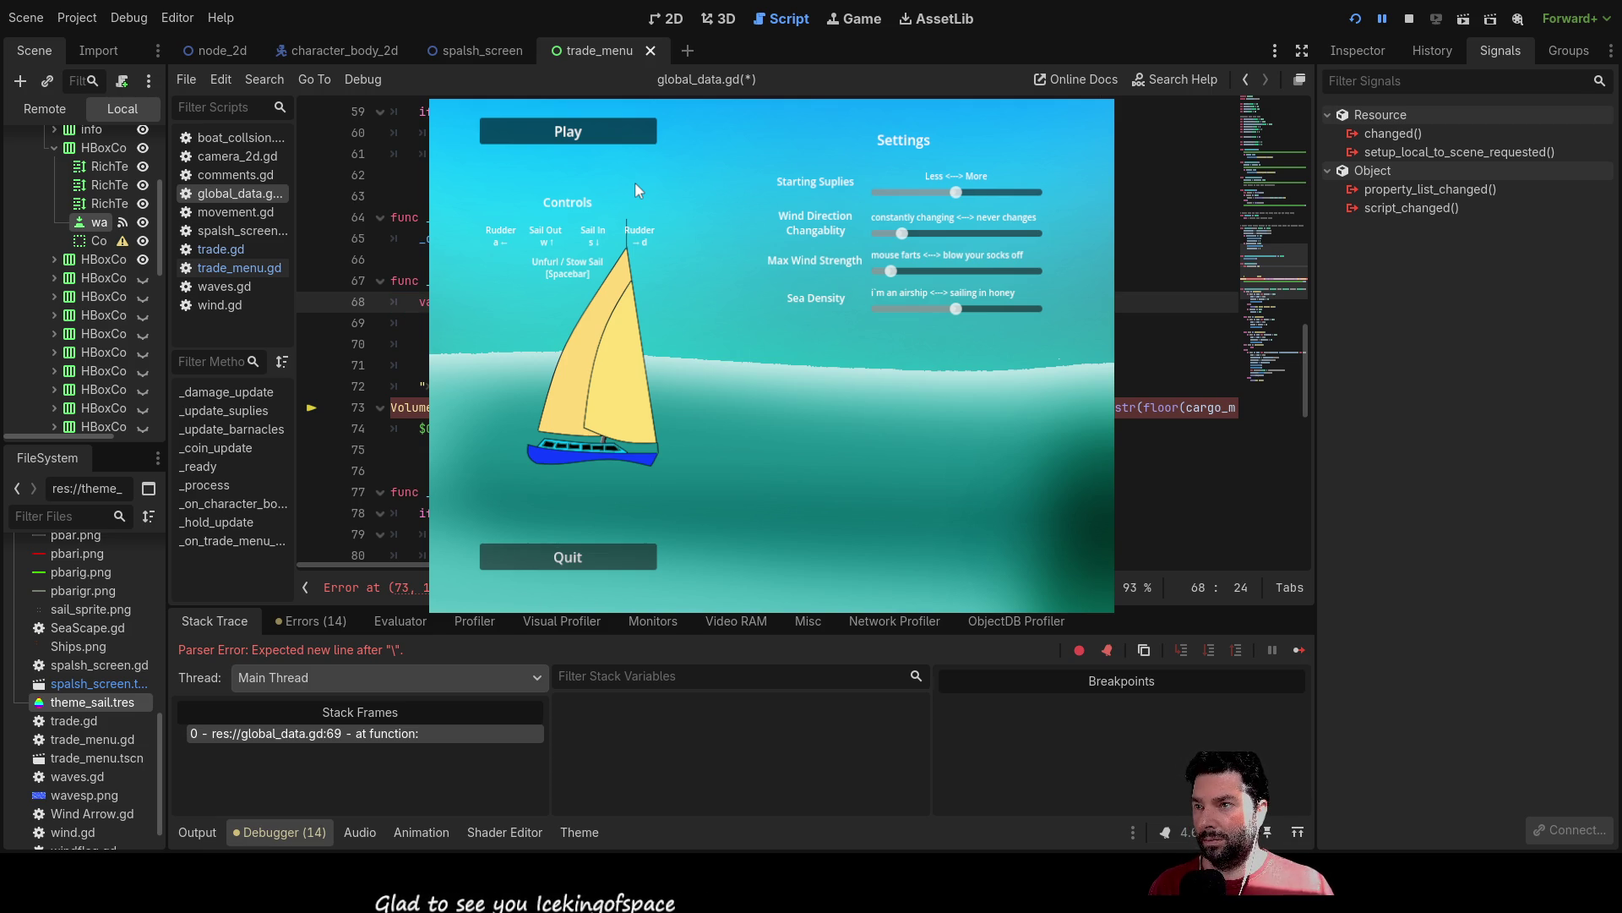
key(Return)
key(Return)
key(Return)
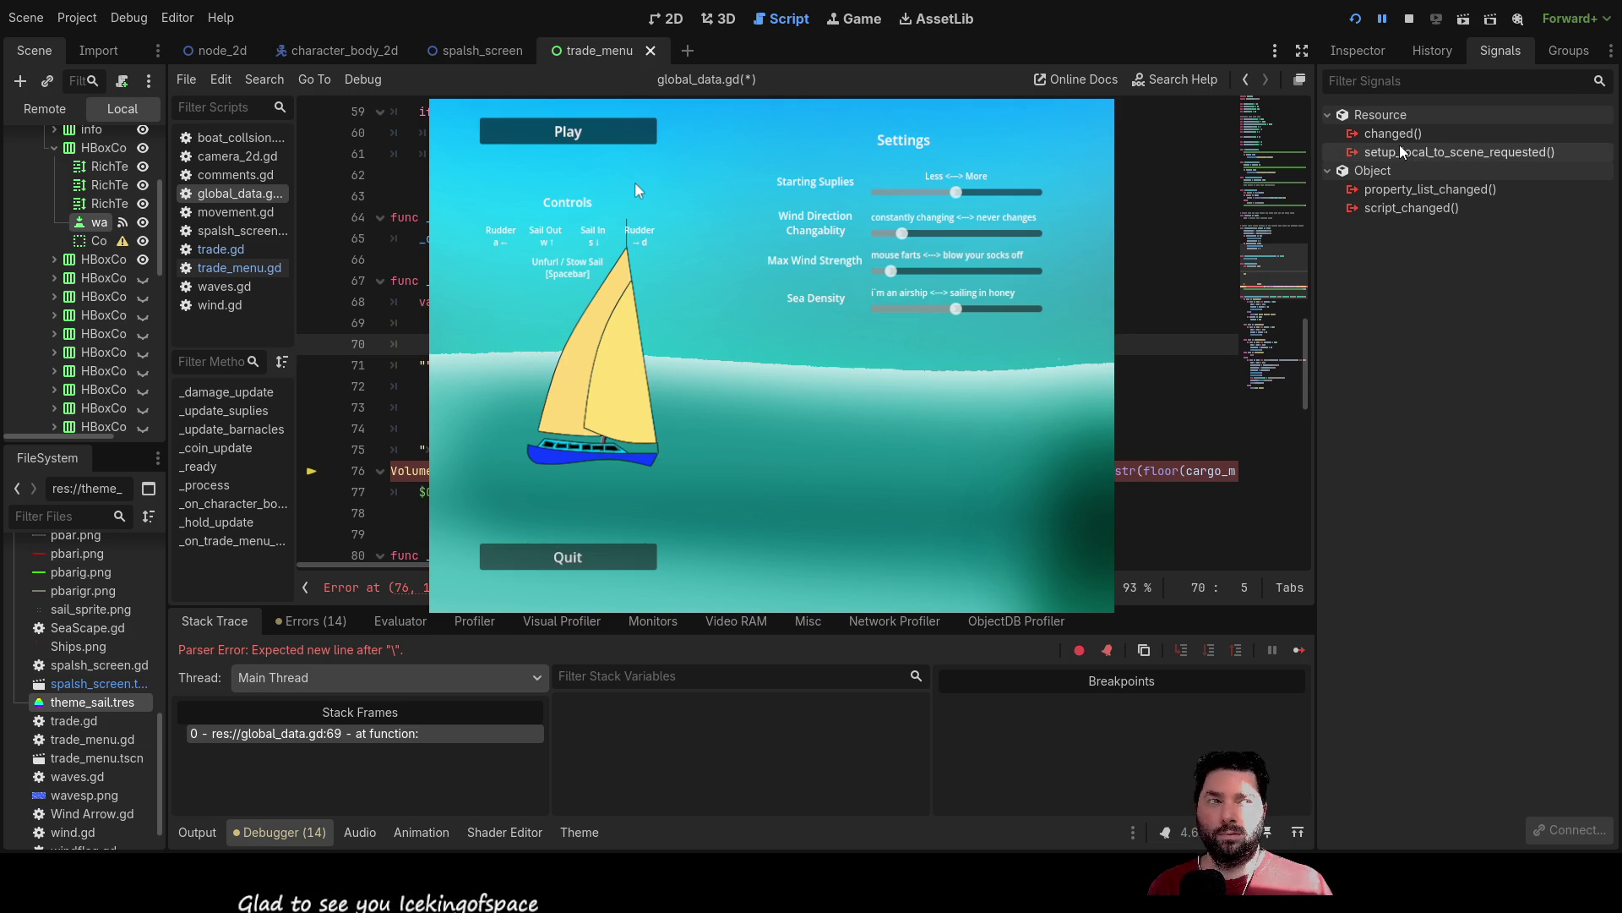
click(1411, 18)
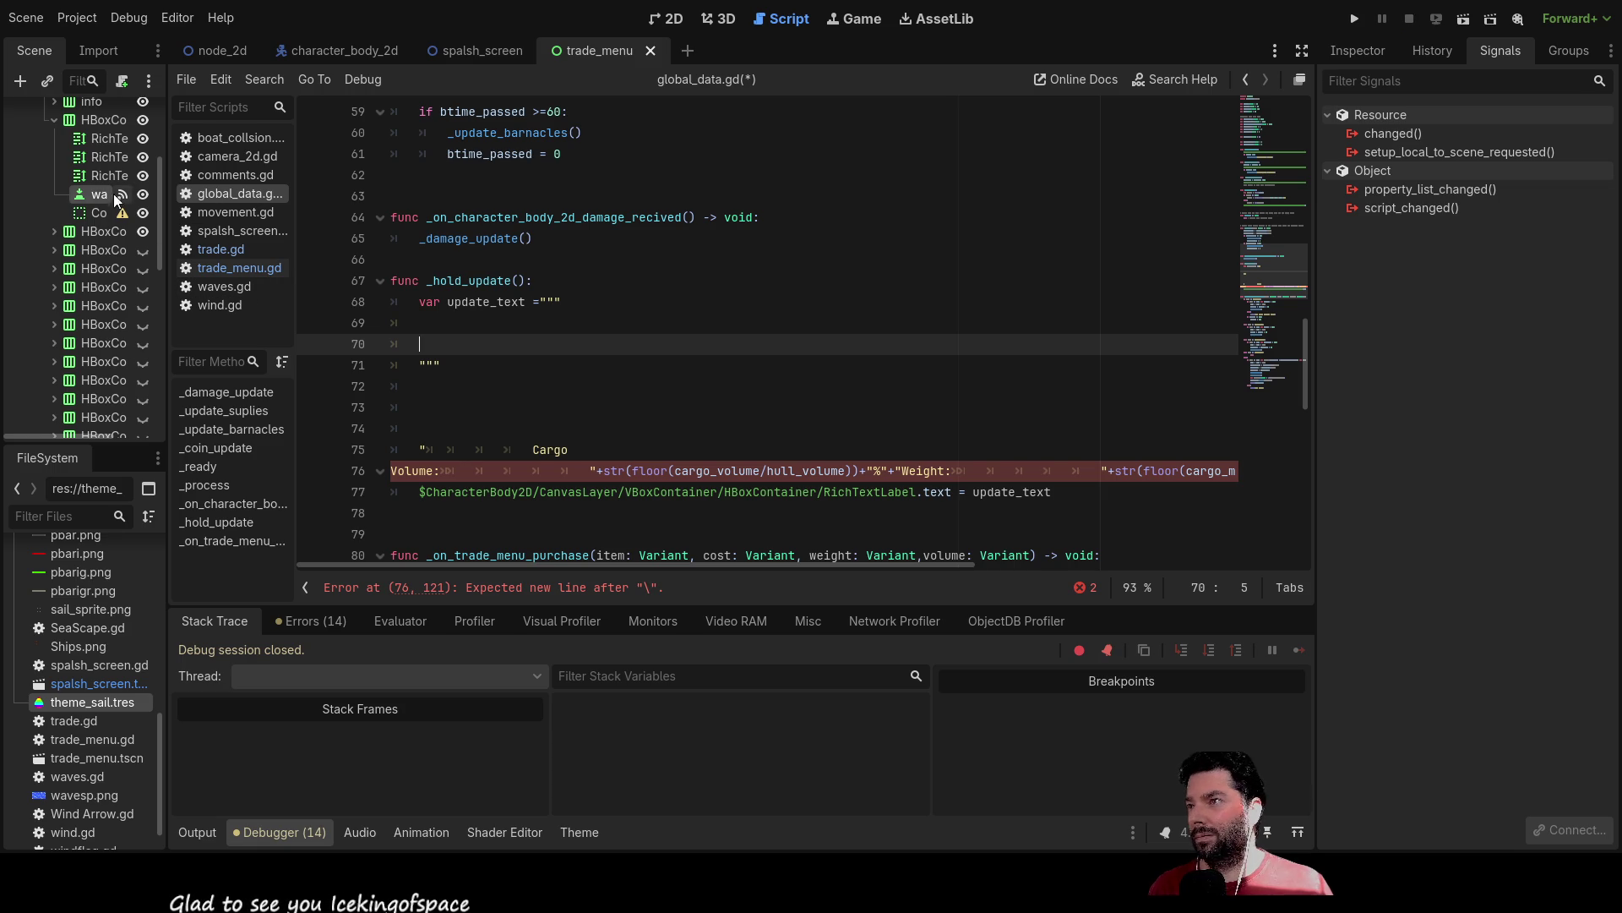
In the node_2d scene, select the Cargo label's text (Volume 50%, Weight 50%, Number of Goods 1) in the Inspector.
click(668, 18)
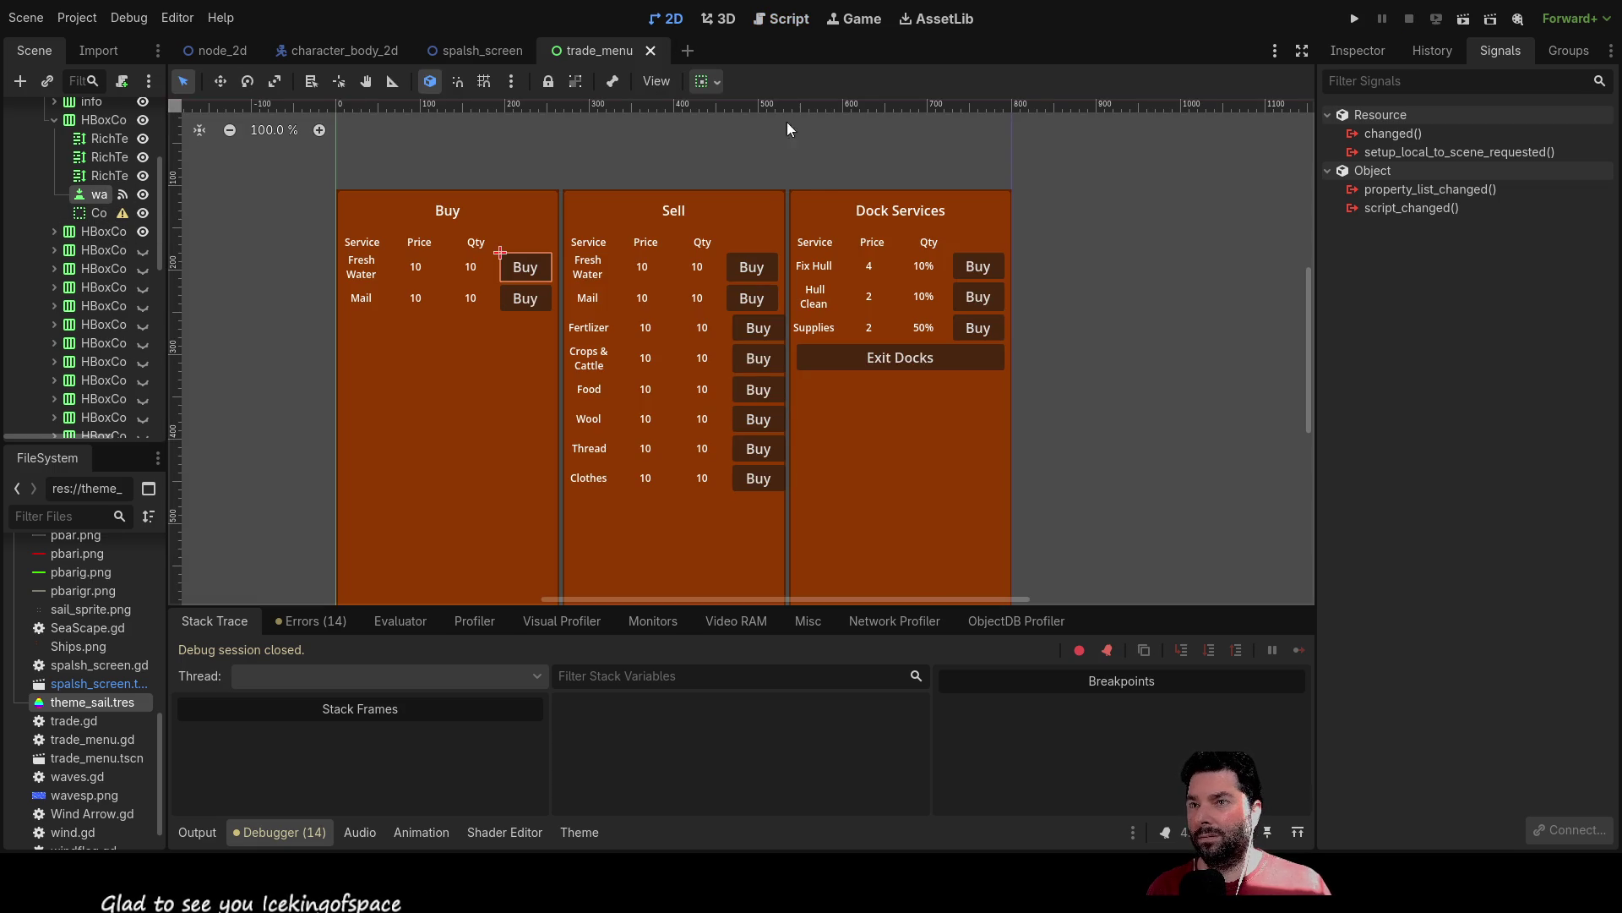
click(227, 51)
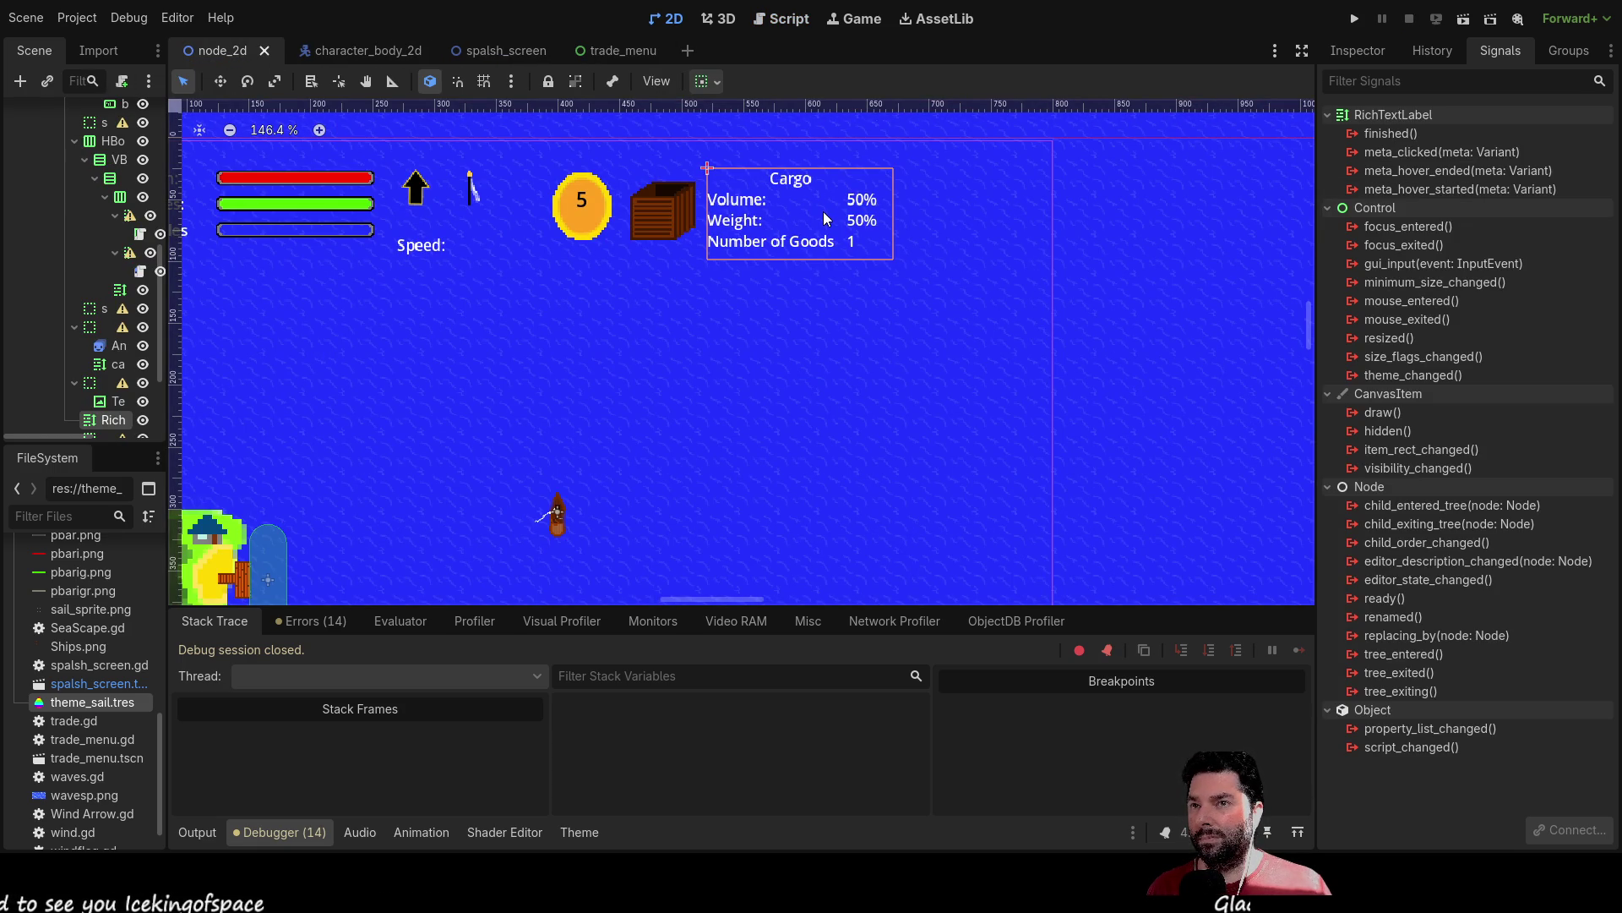
click(1389, 50)
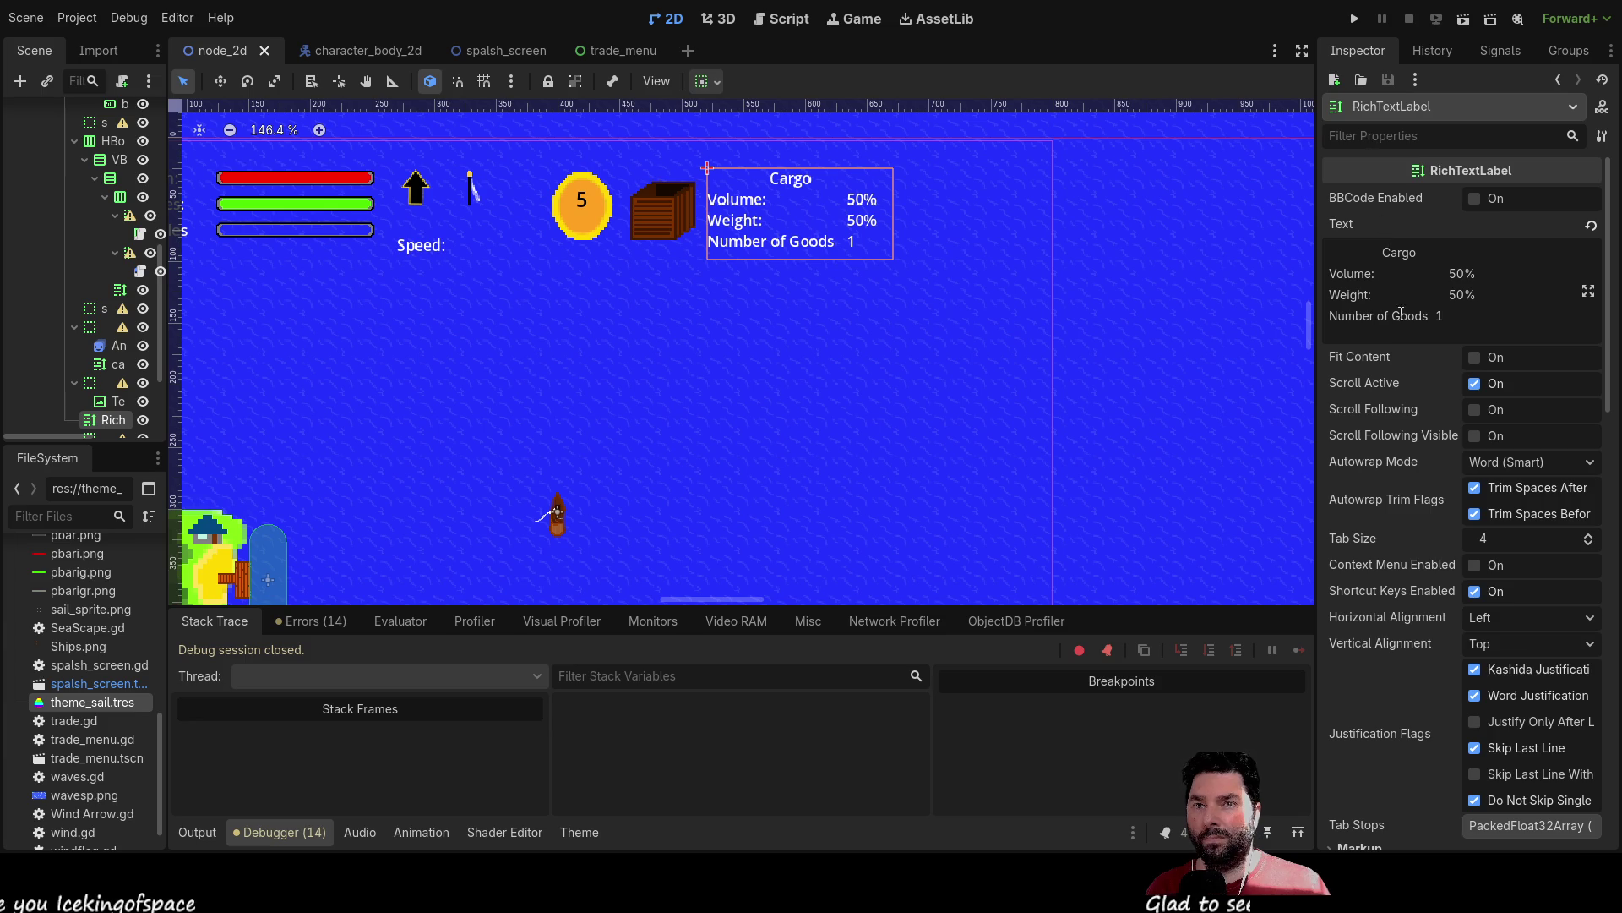
scroll(1456, 321, down, 2)
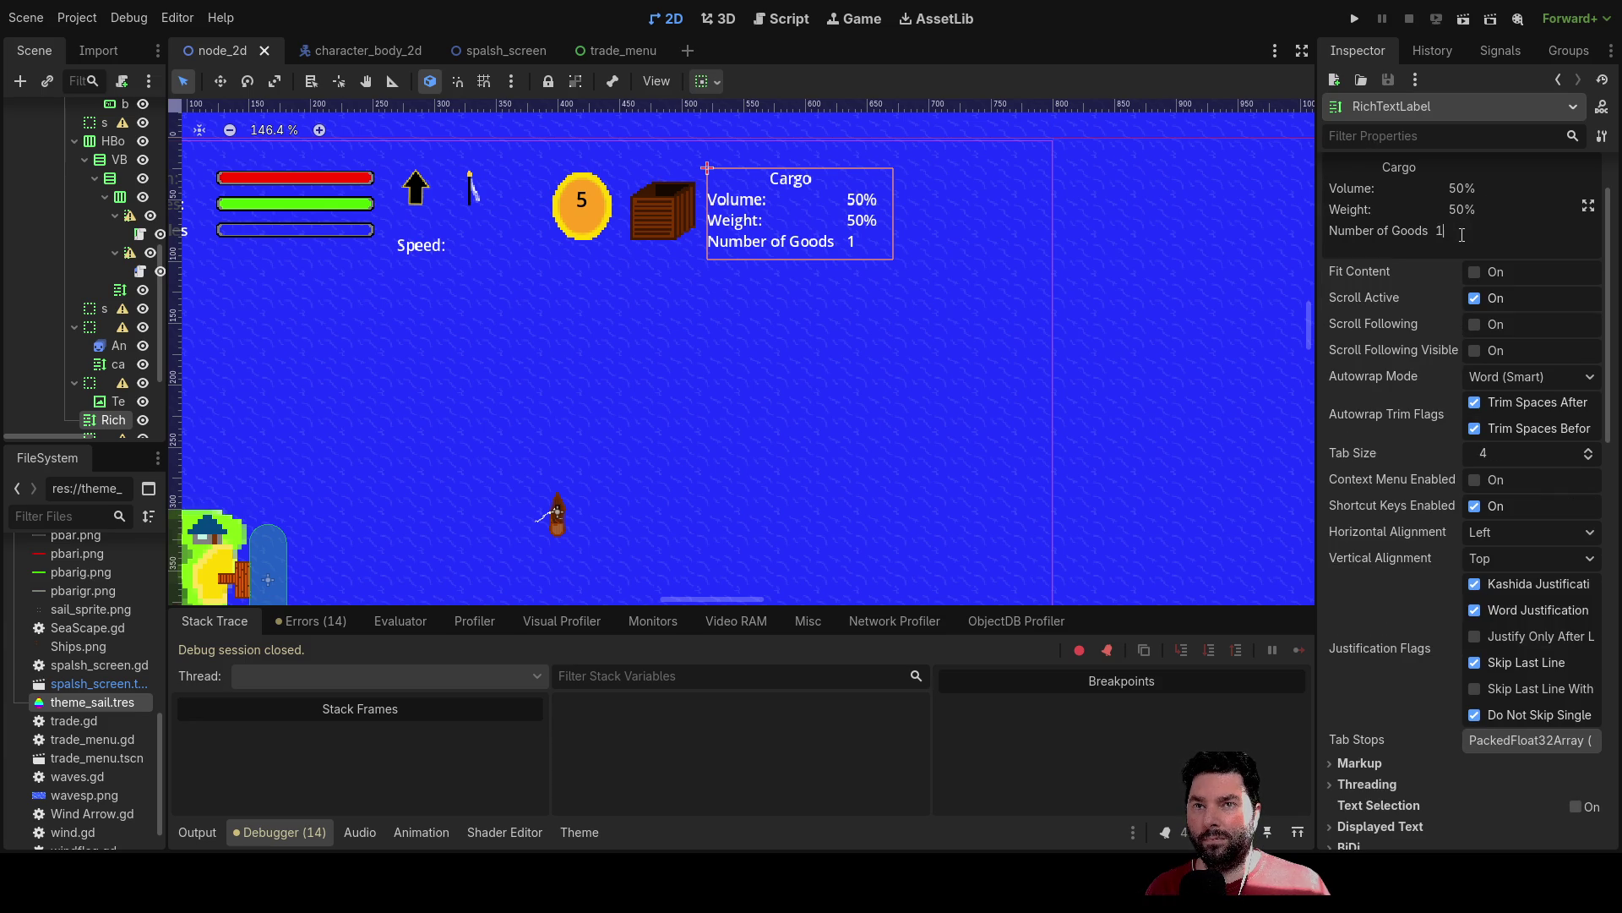
key(ctrl+a)
key(ctrl+c)
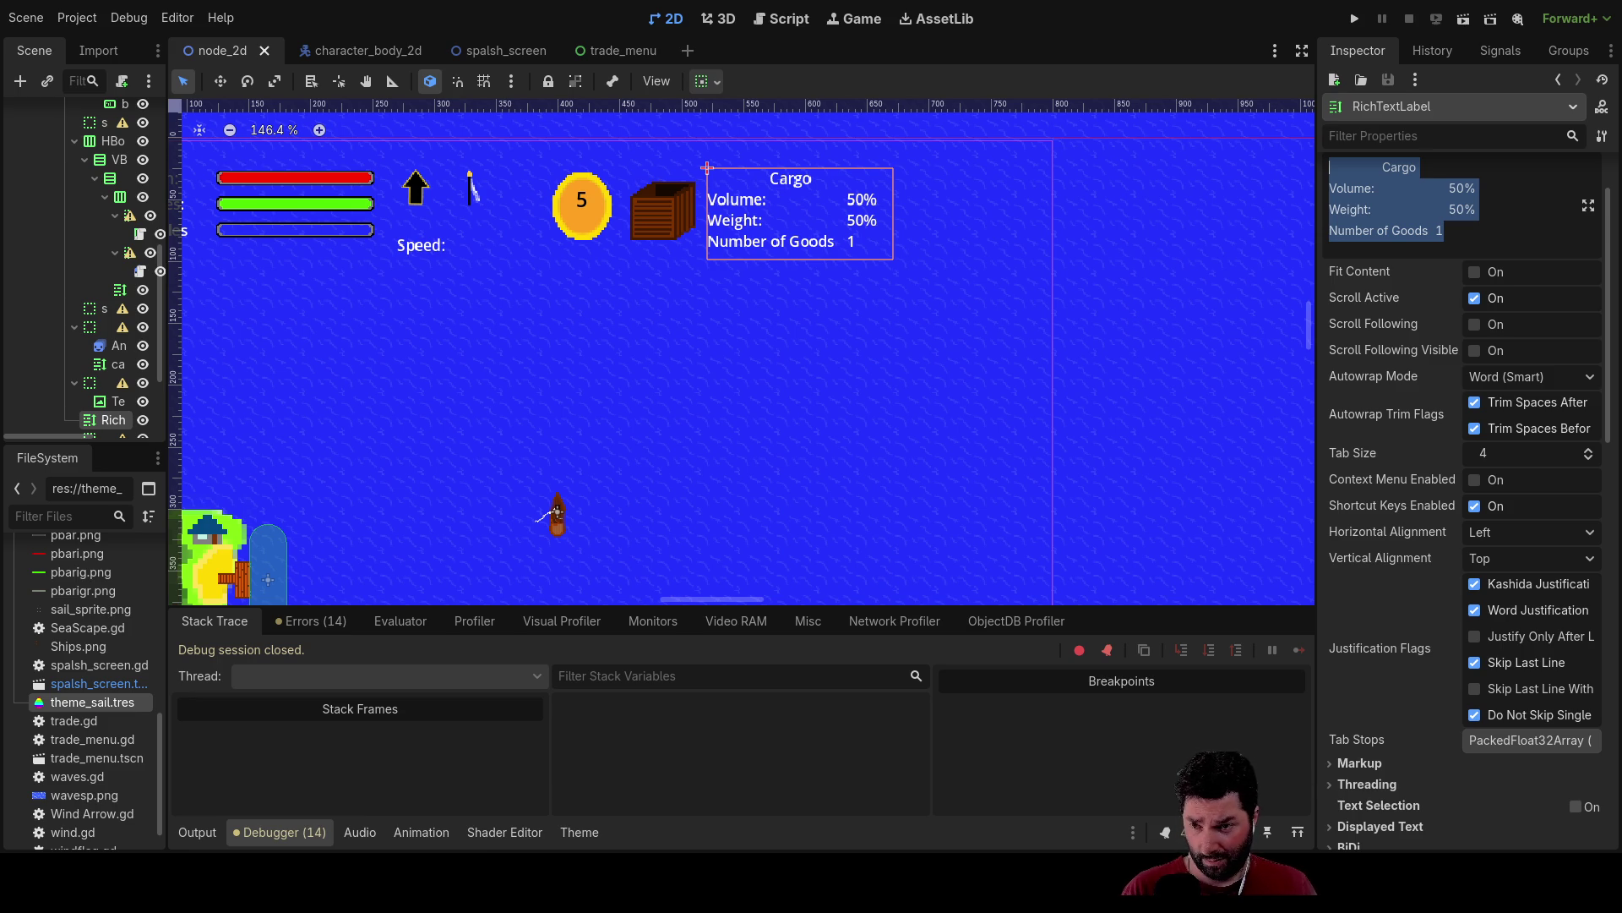
Paste the cargo label text into update_text in global_data.gd, close the string, and add a line above it.
click(778, 24)
scroll(612, 385, down, 4)
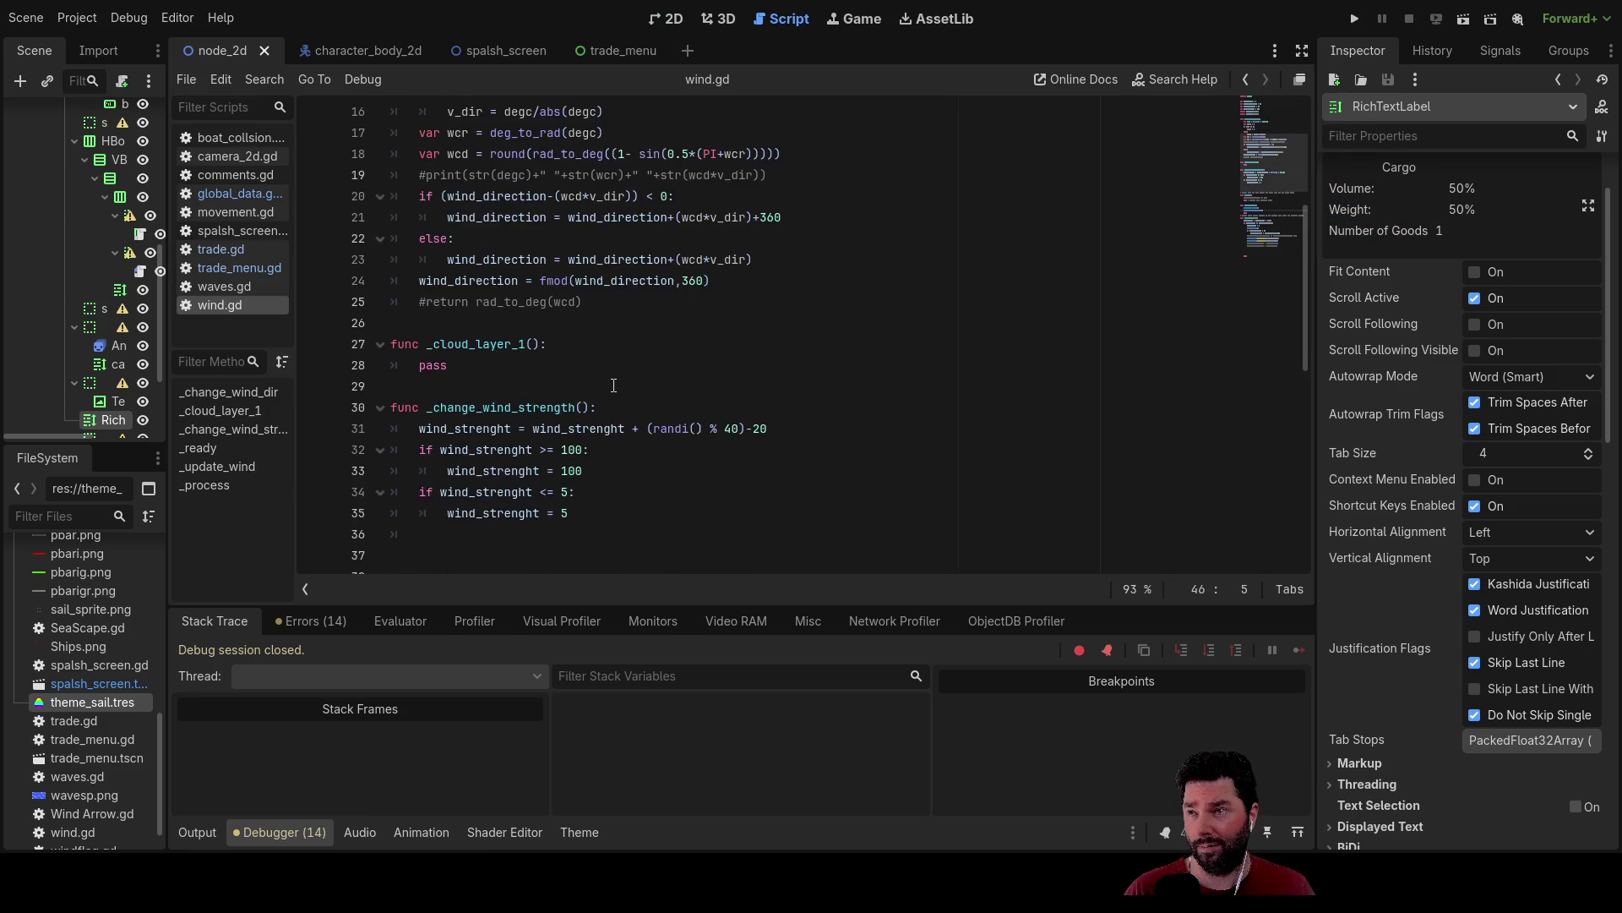
click(225, 193)
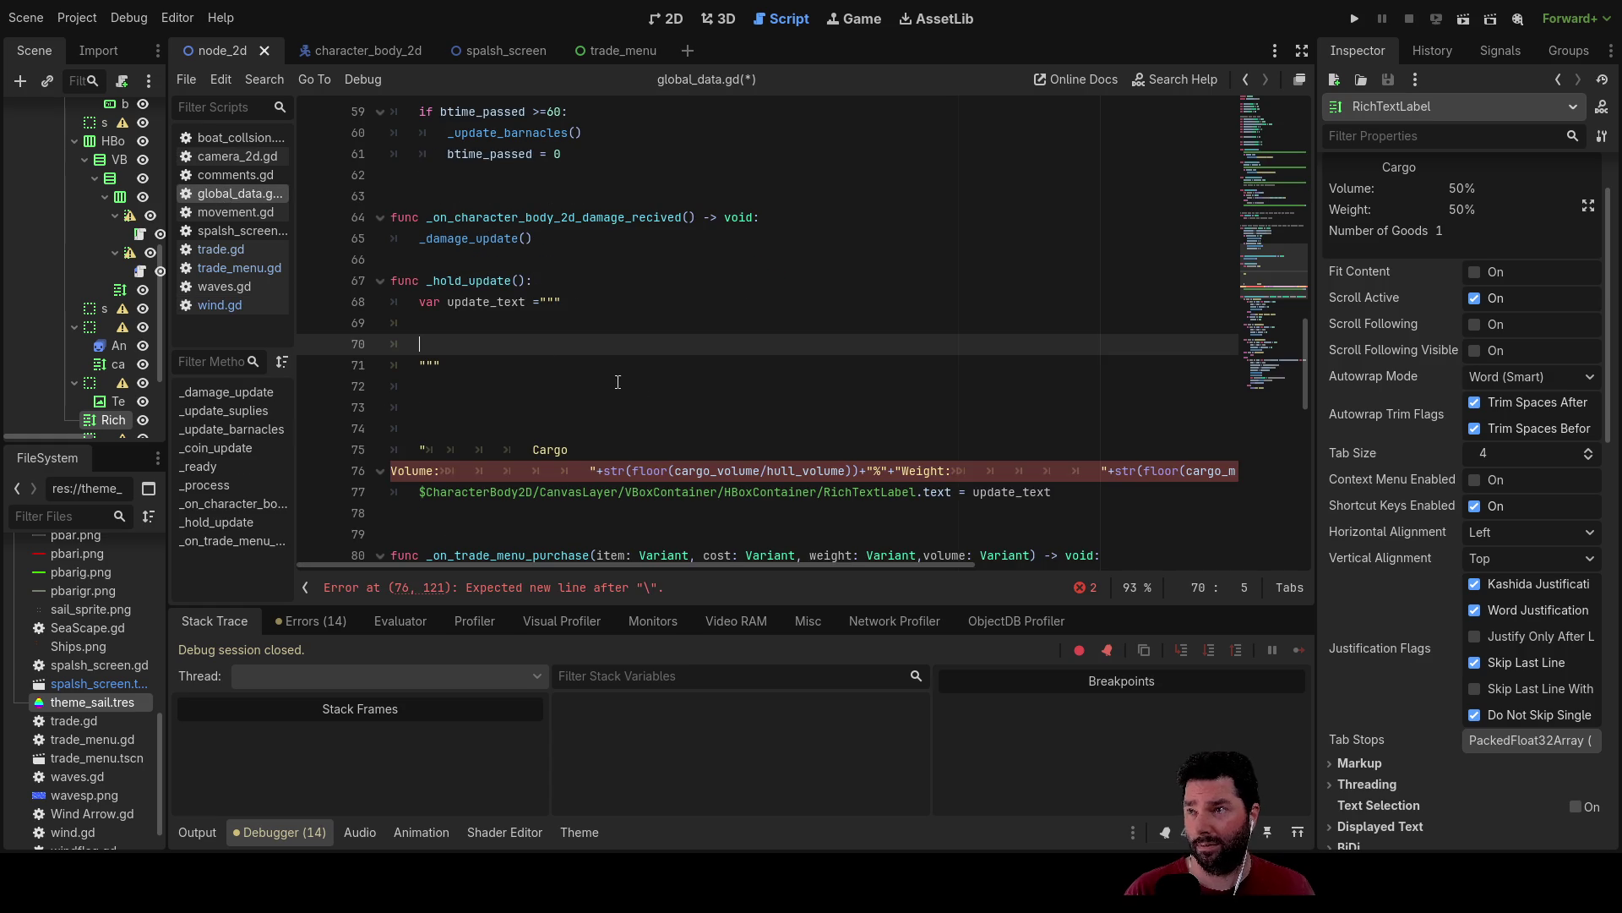
click(589, 307)
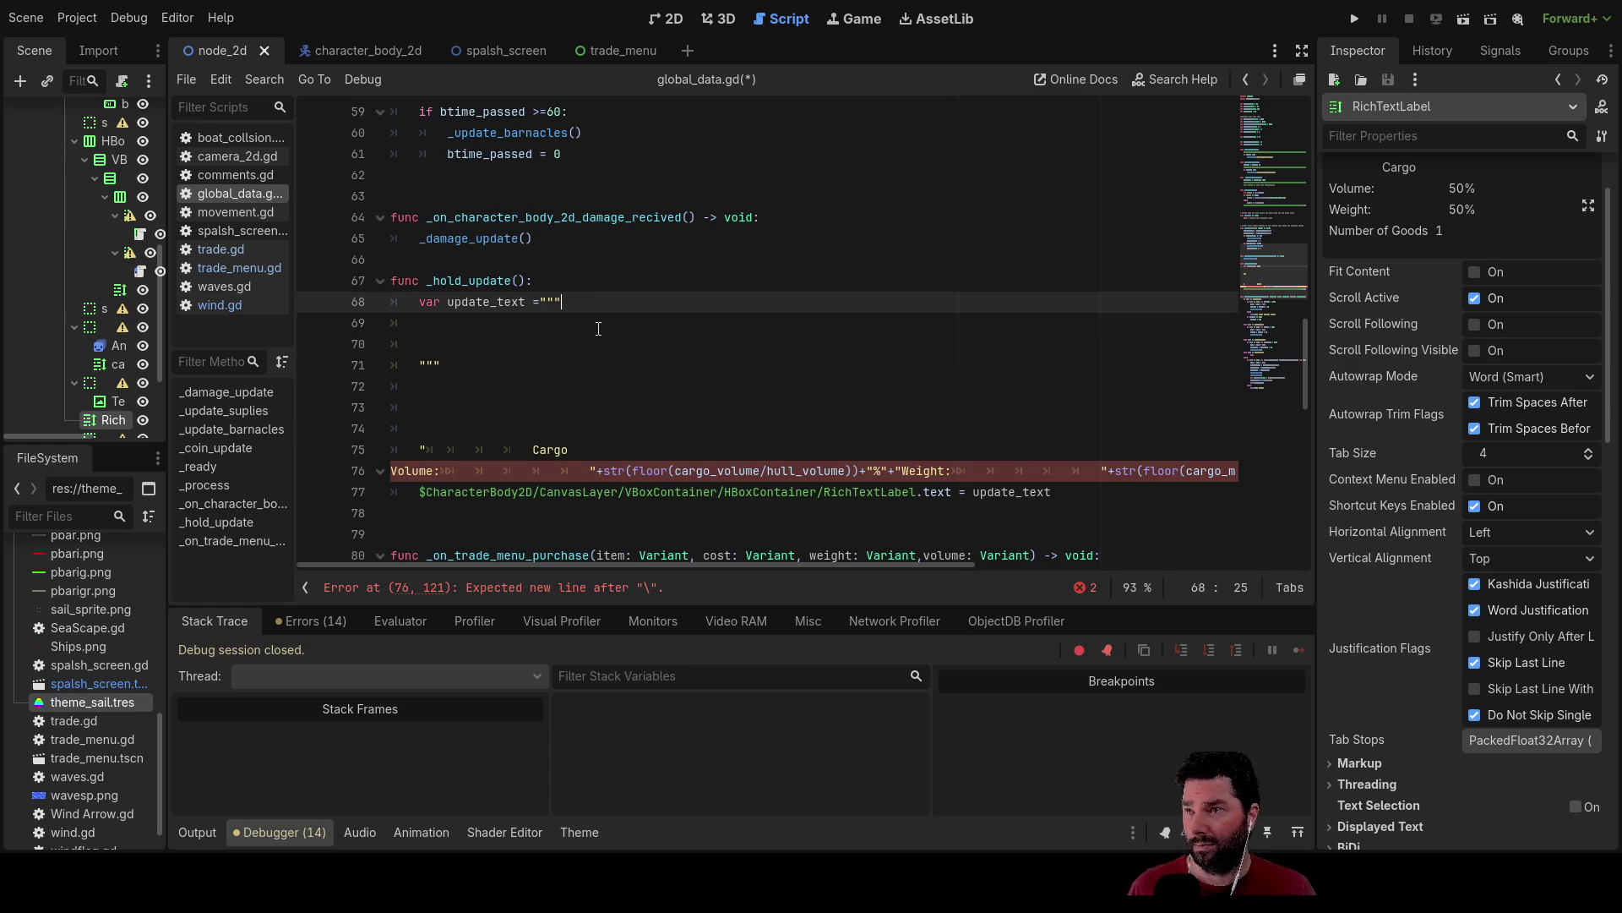
key(ctrl+v)
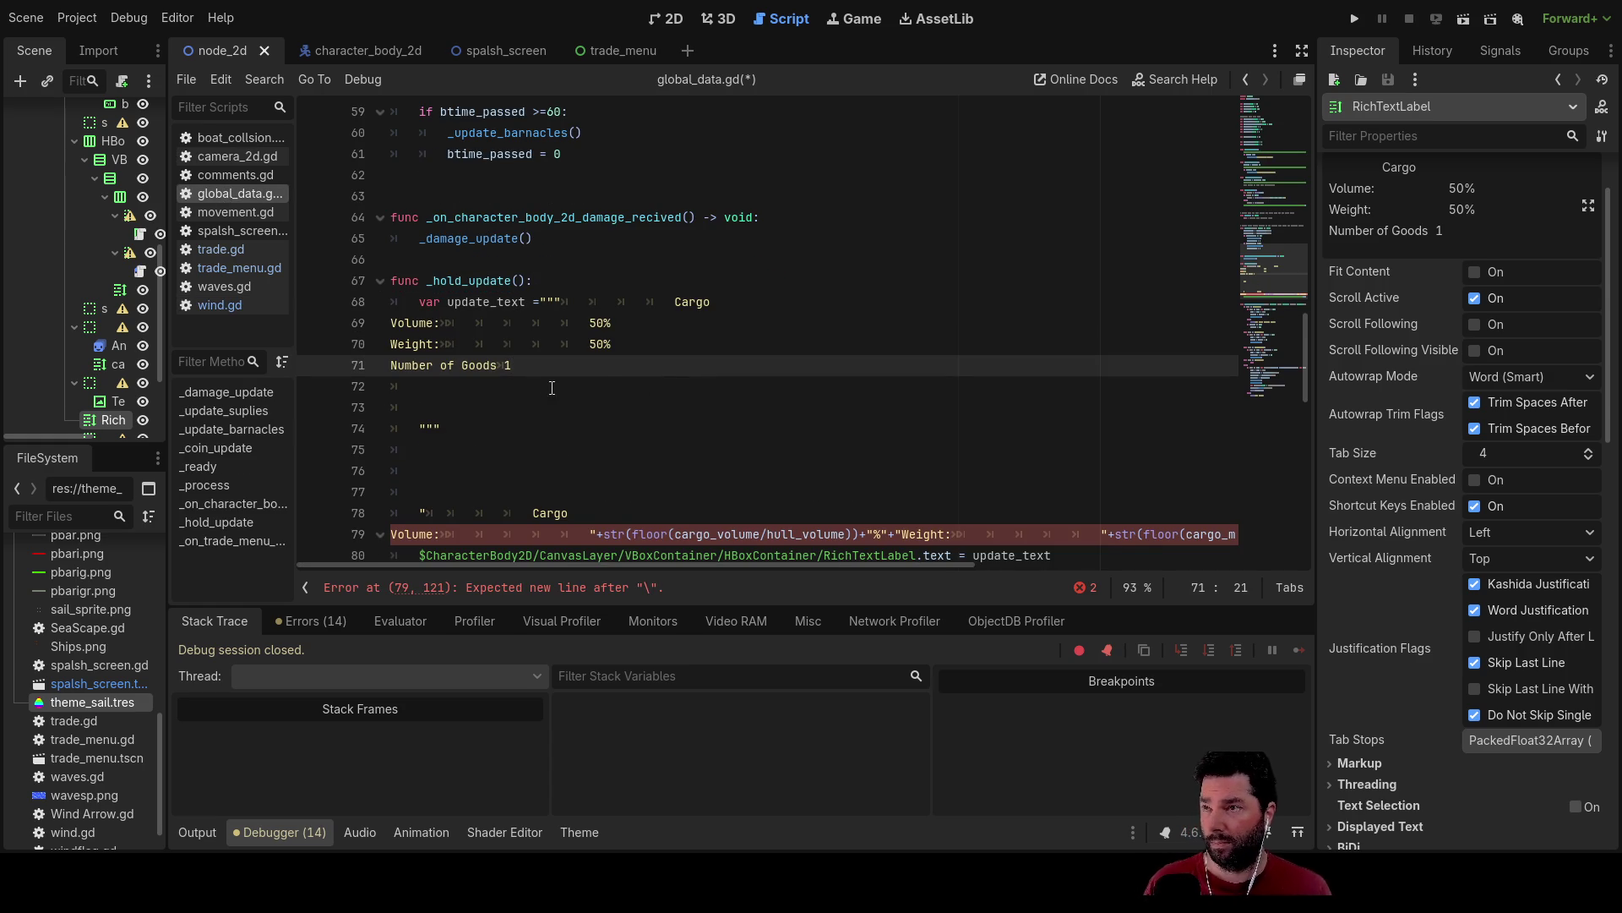
key(Delete)
key(Delete)
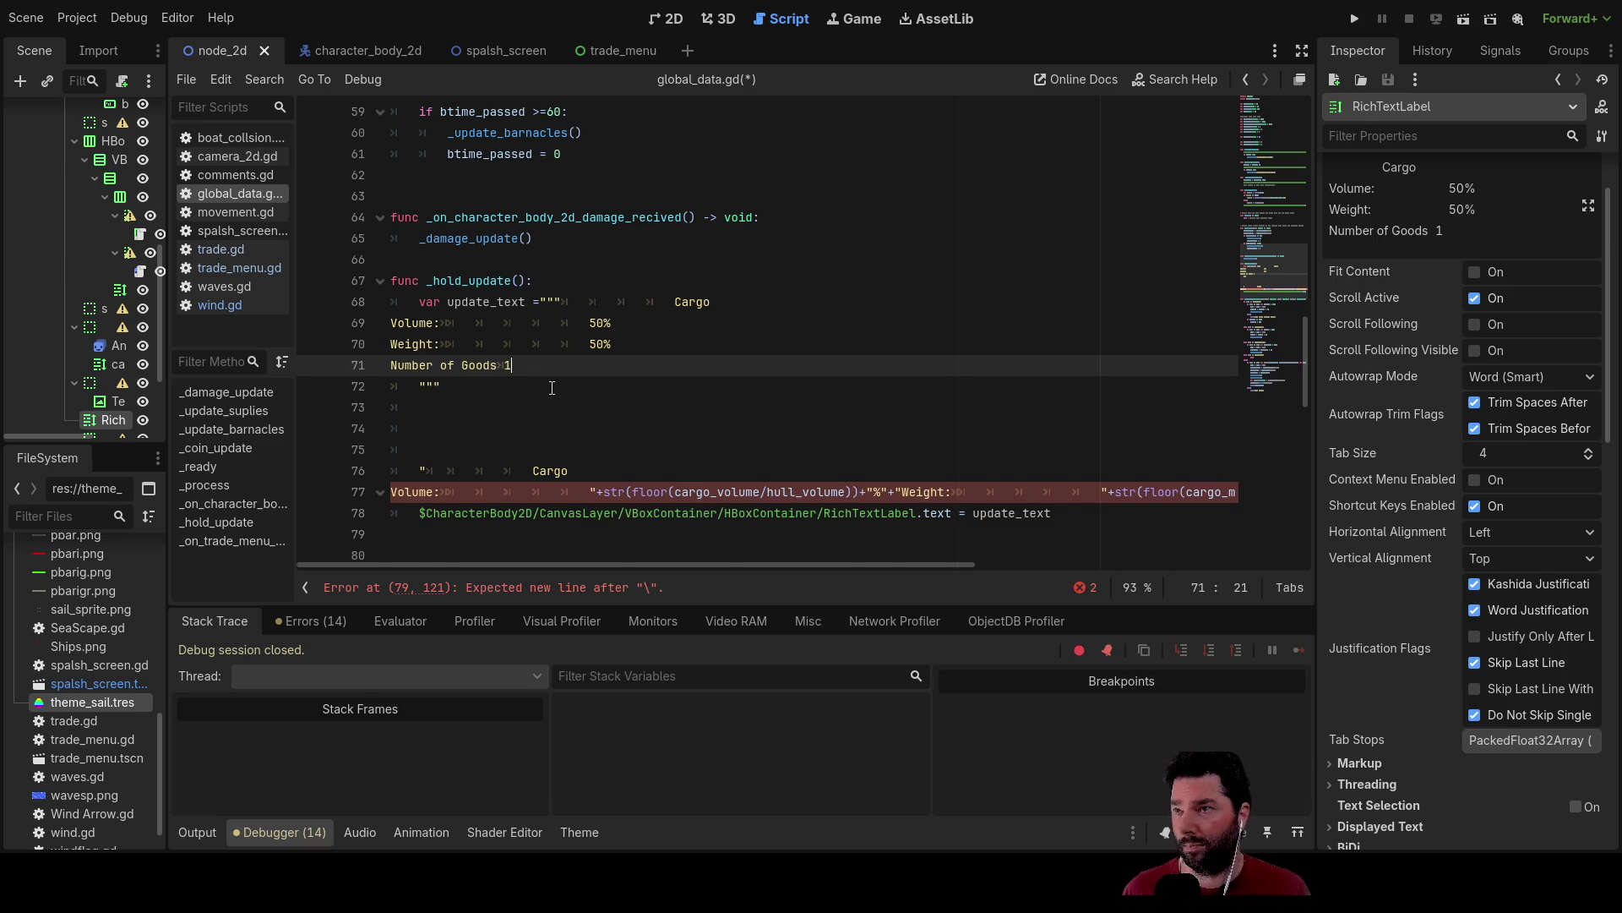
key(Delete)
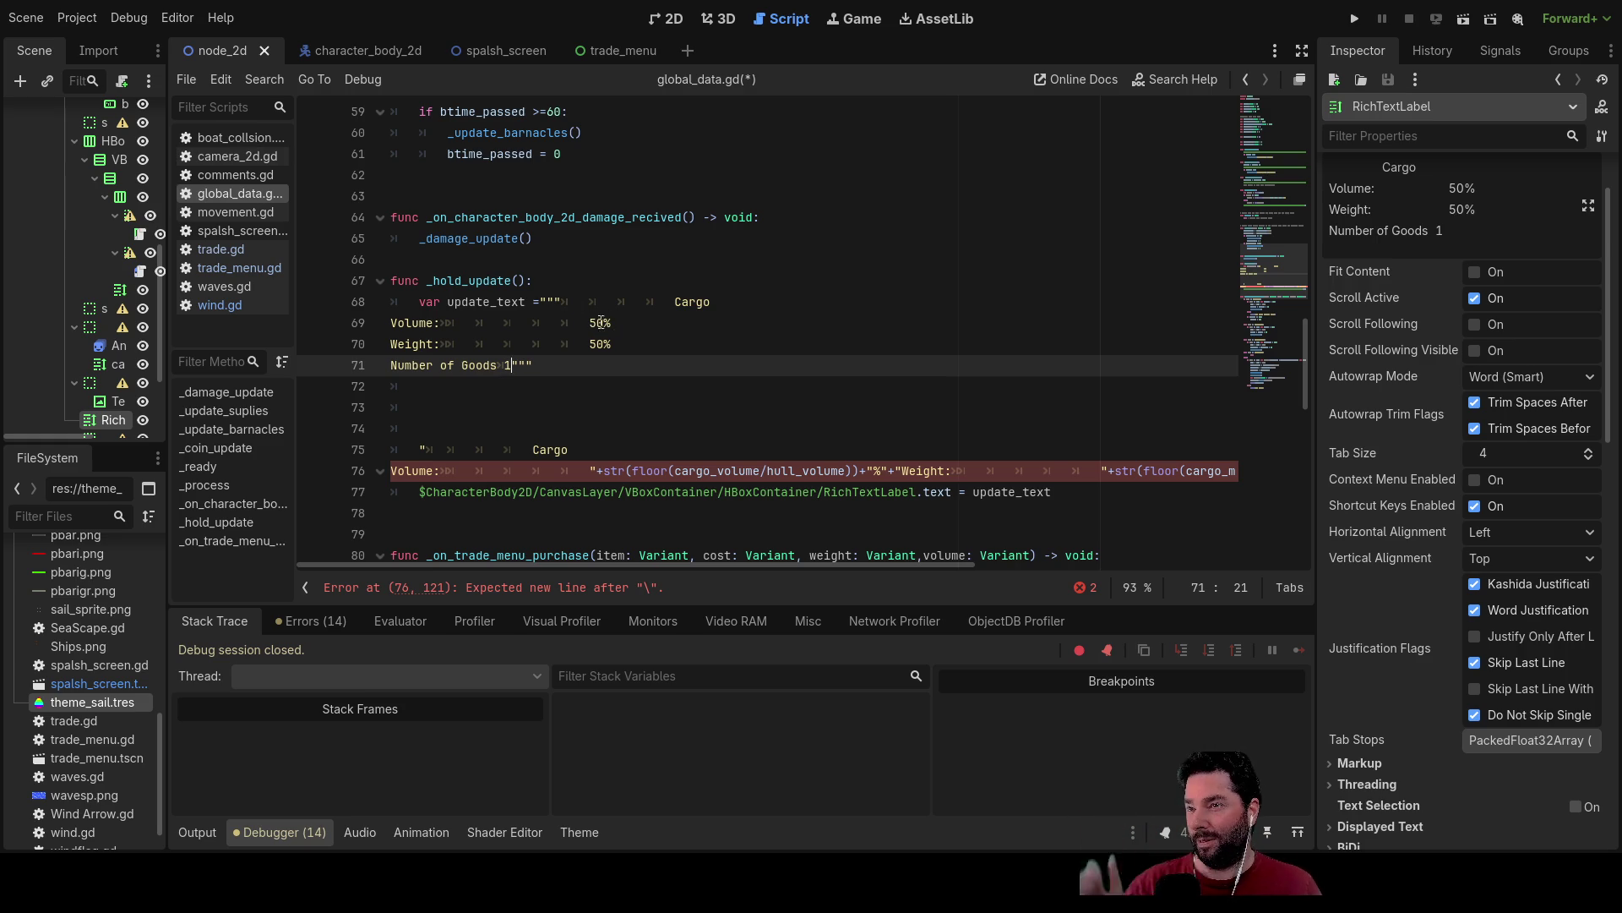
click(712, 303)
text(/n)
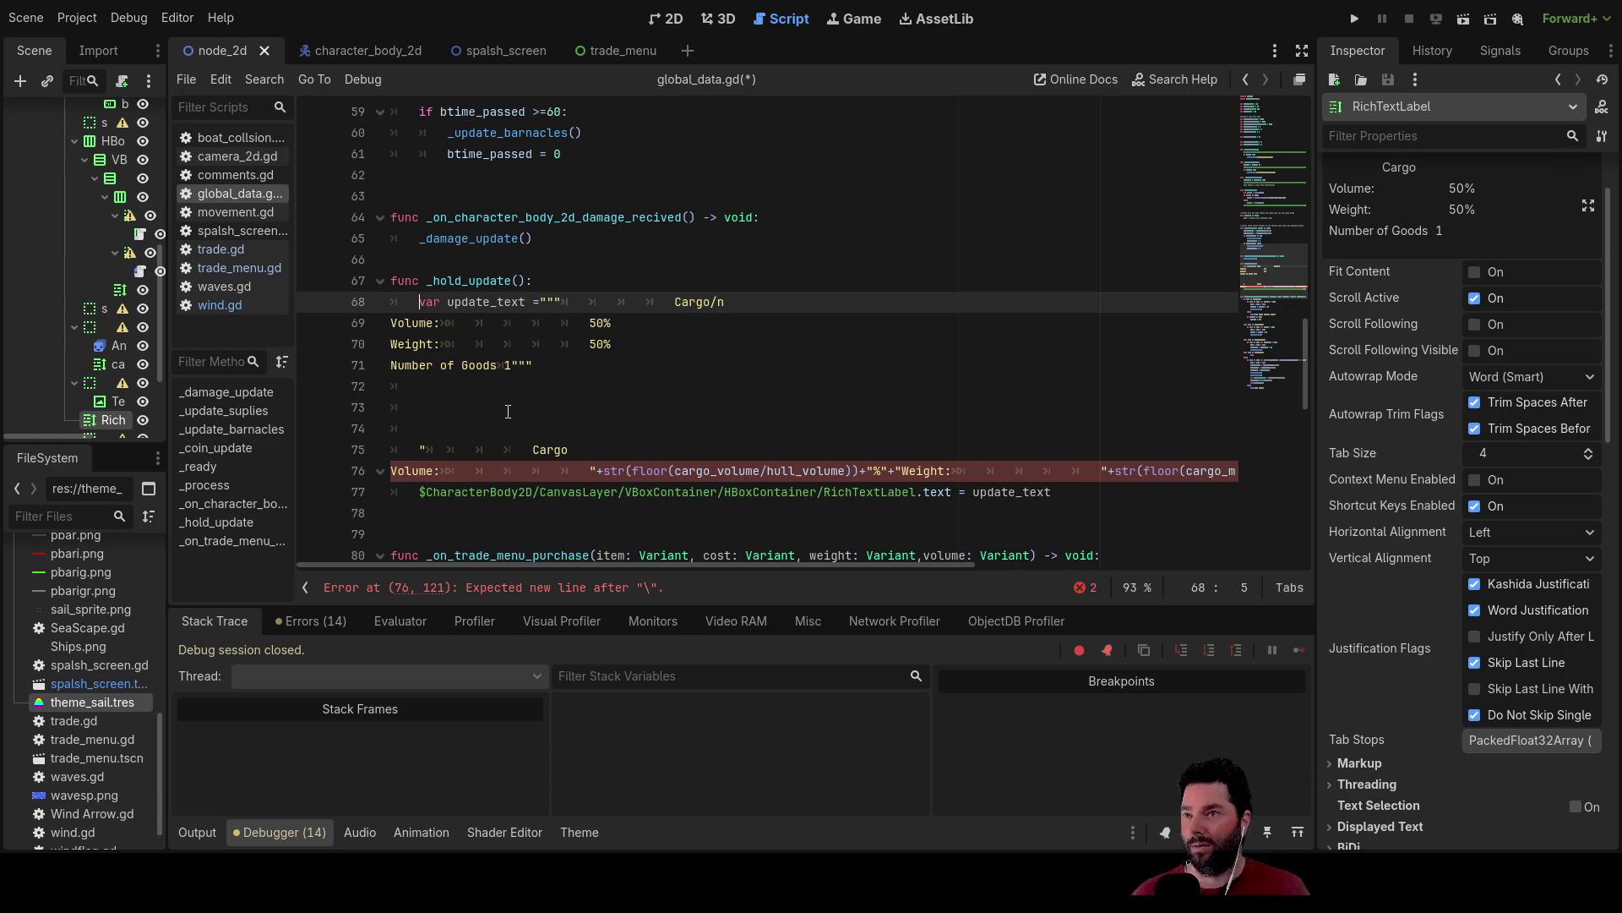
key(Return)
key(Return)
key(Return)
Declare line0 holding the Cargo heading copied from the pasted label text.
key(Up)
key(Up)
key(Up)
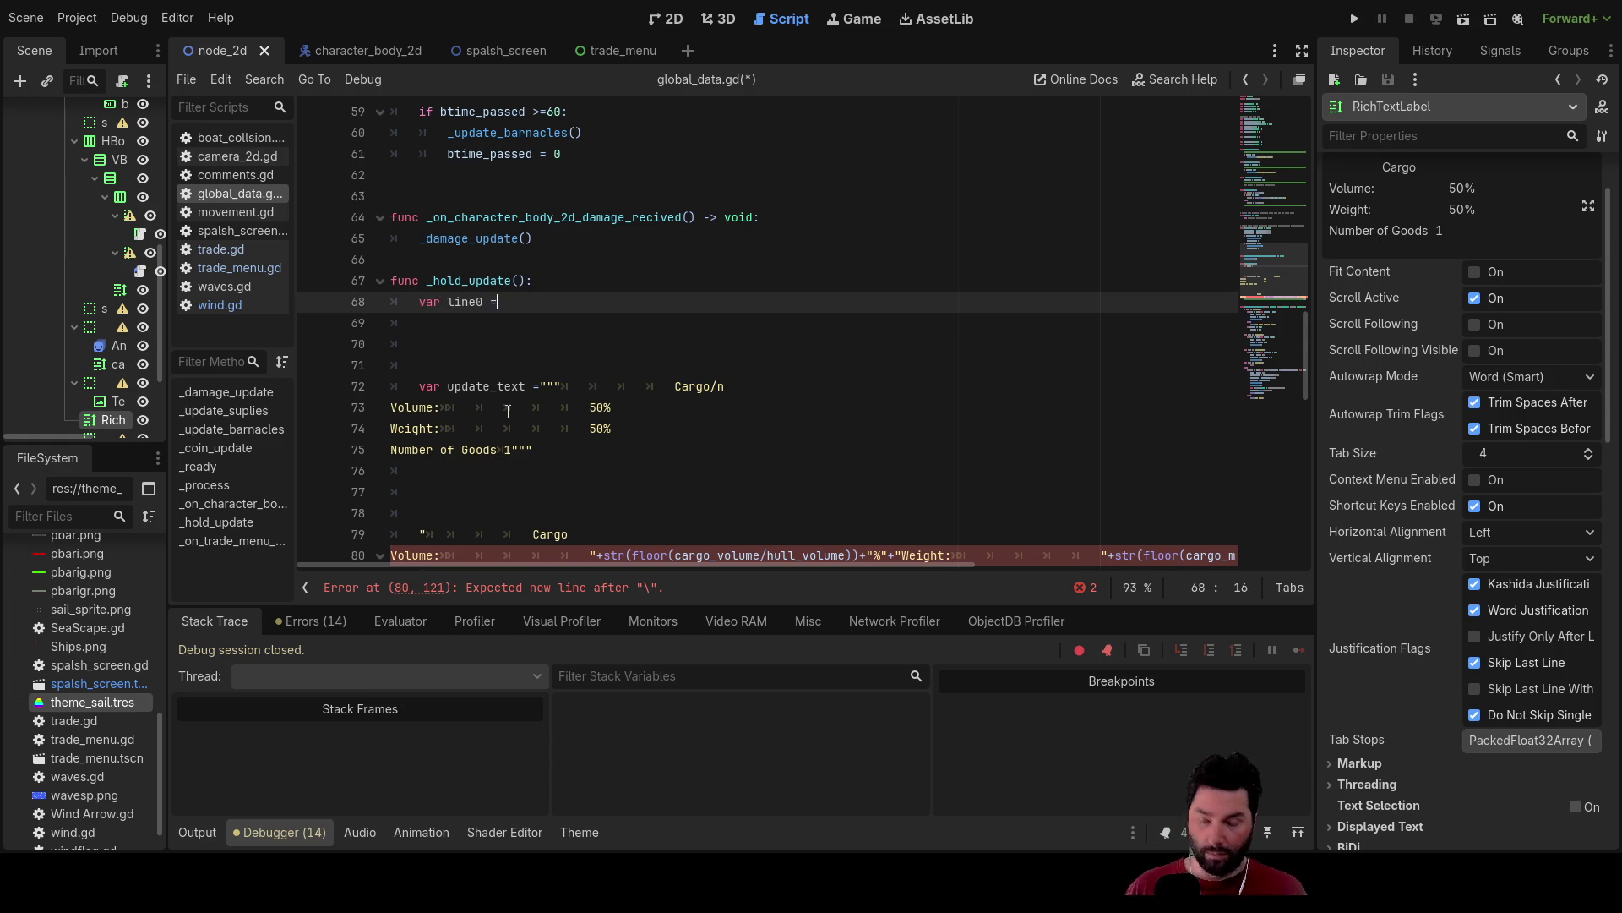
key(Up)
key(Up)
key(Up)
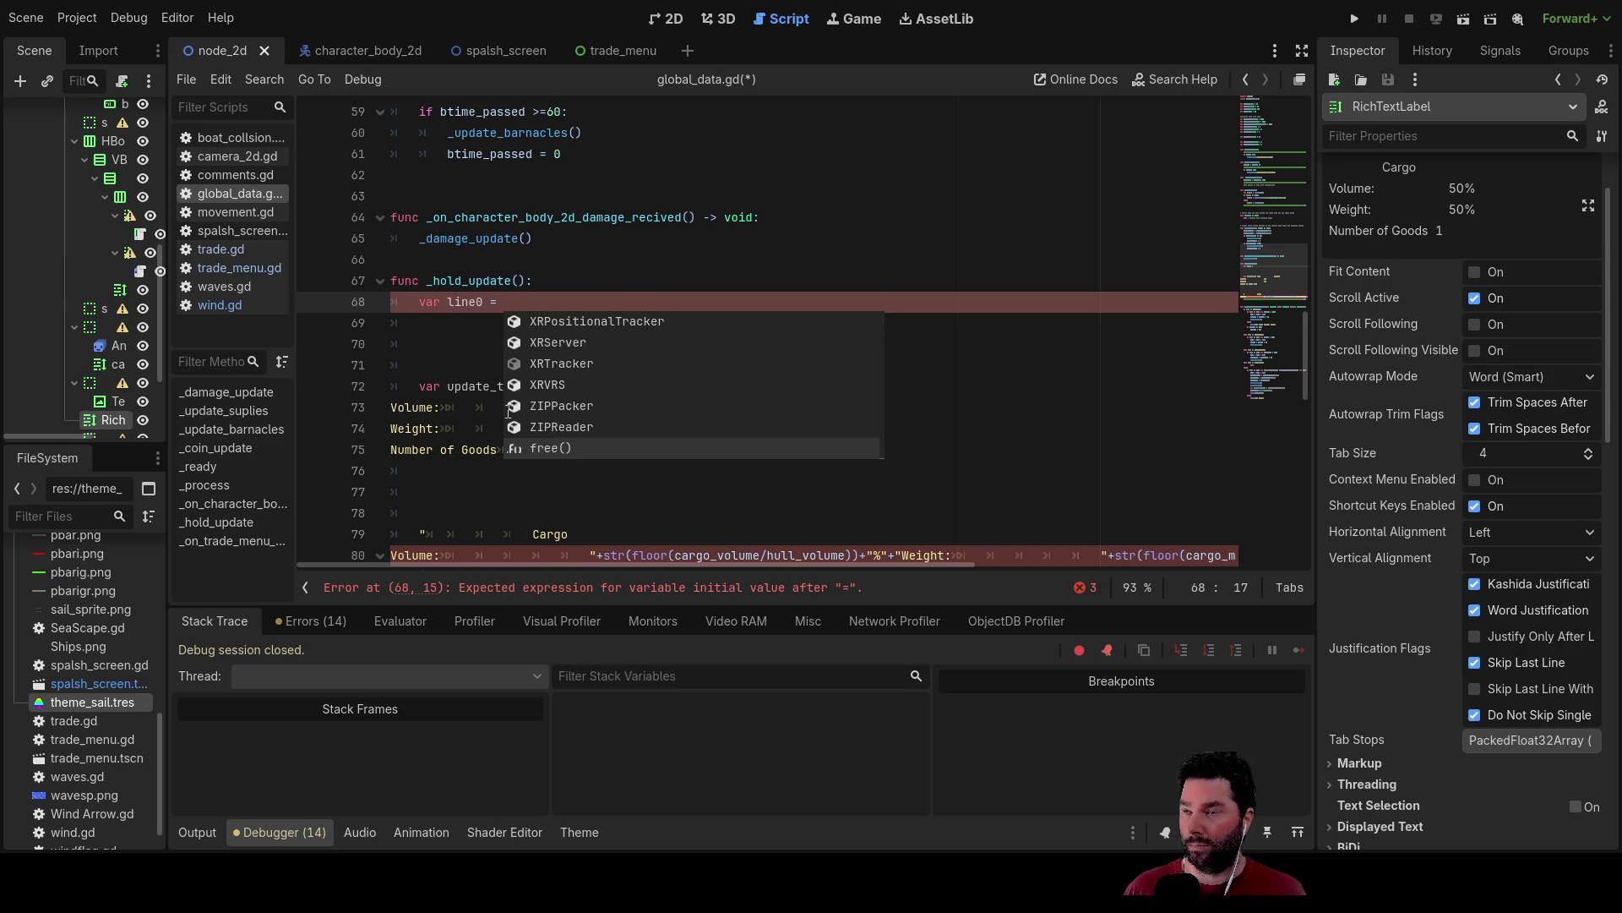
click(947, 346)
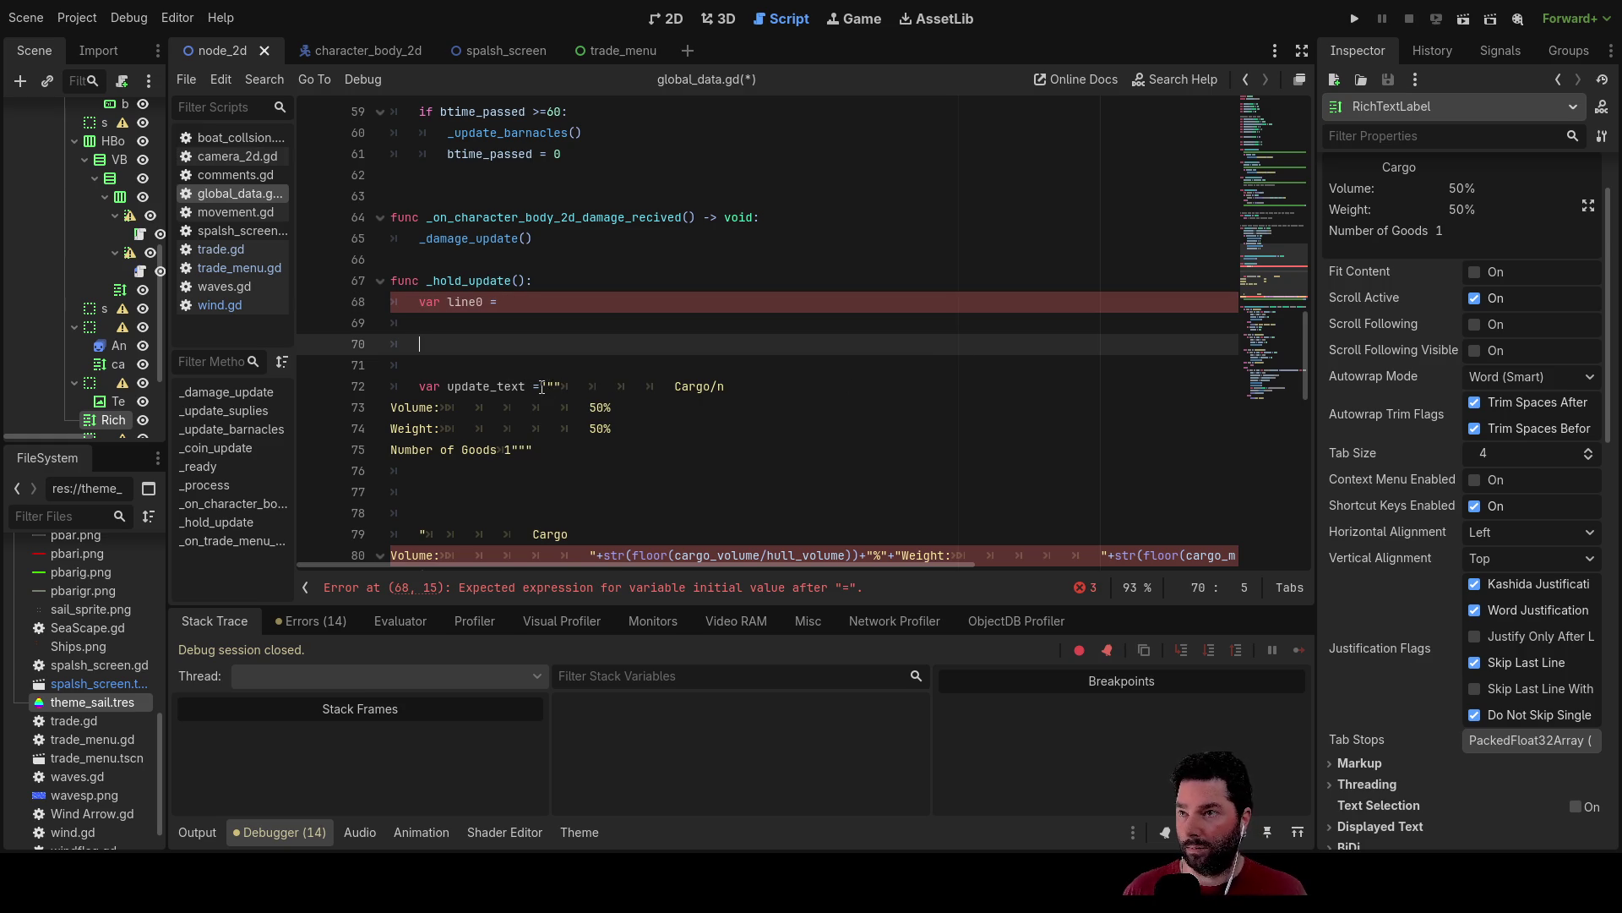
mouse_move(555, 386)
mouse_down()
mouse_move(727, 386)
mouse_move(714, 388)
mouse_up()
key(ctrl+c)
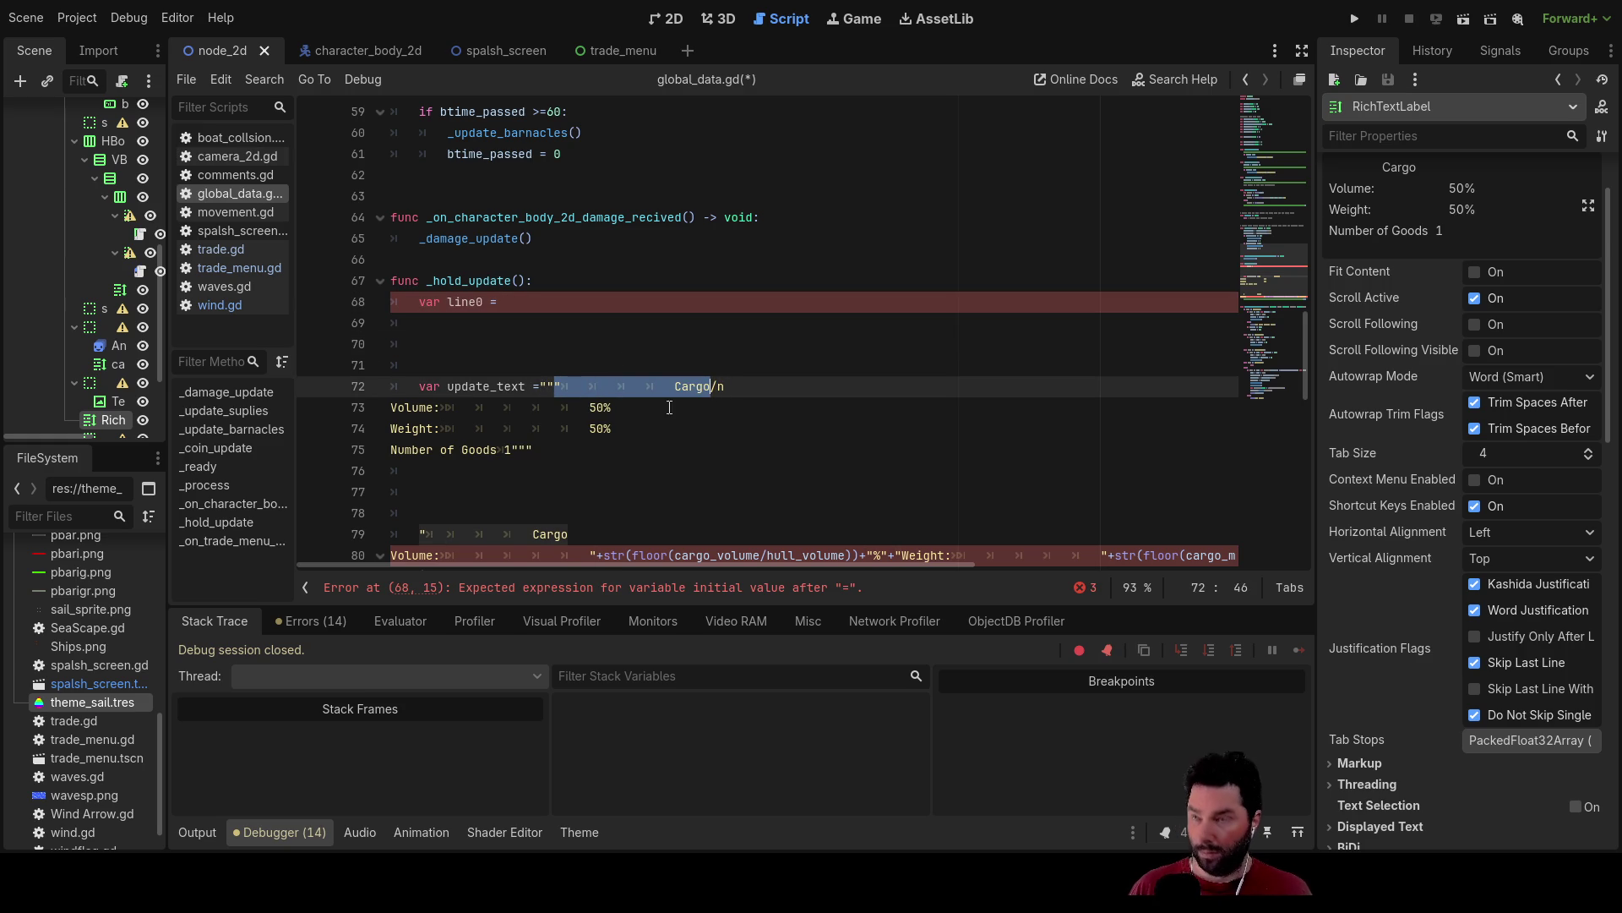
click(524, 306)
text(")
key(ctrl+v)
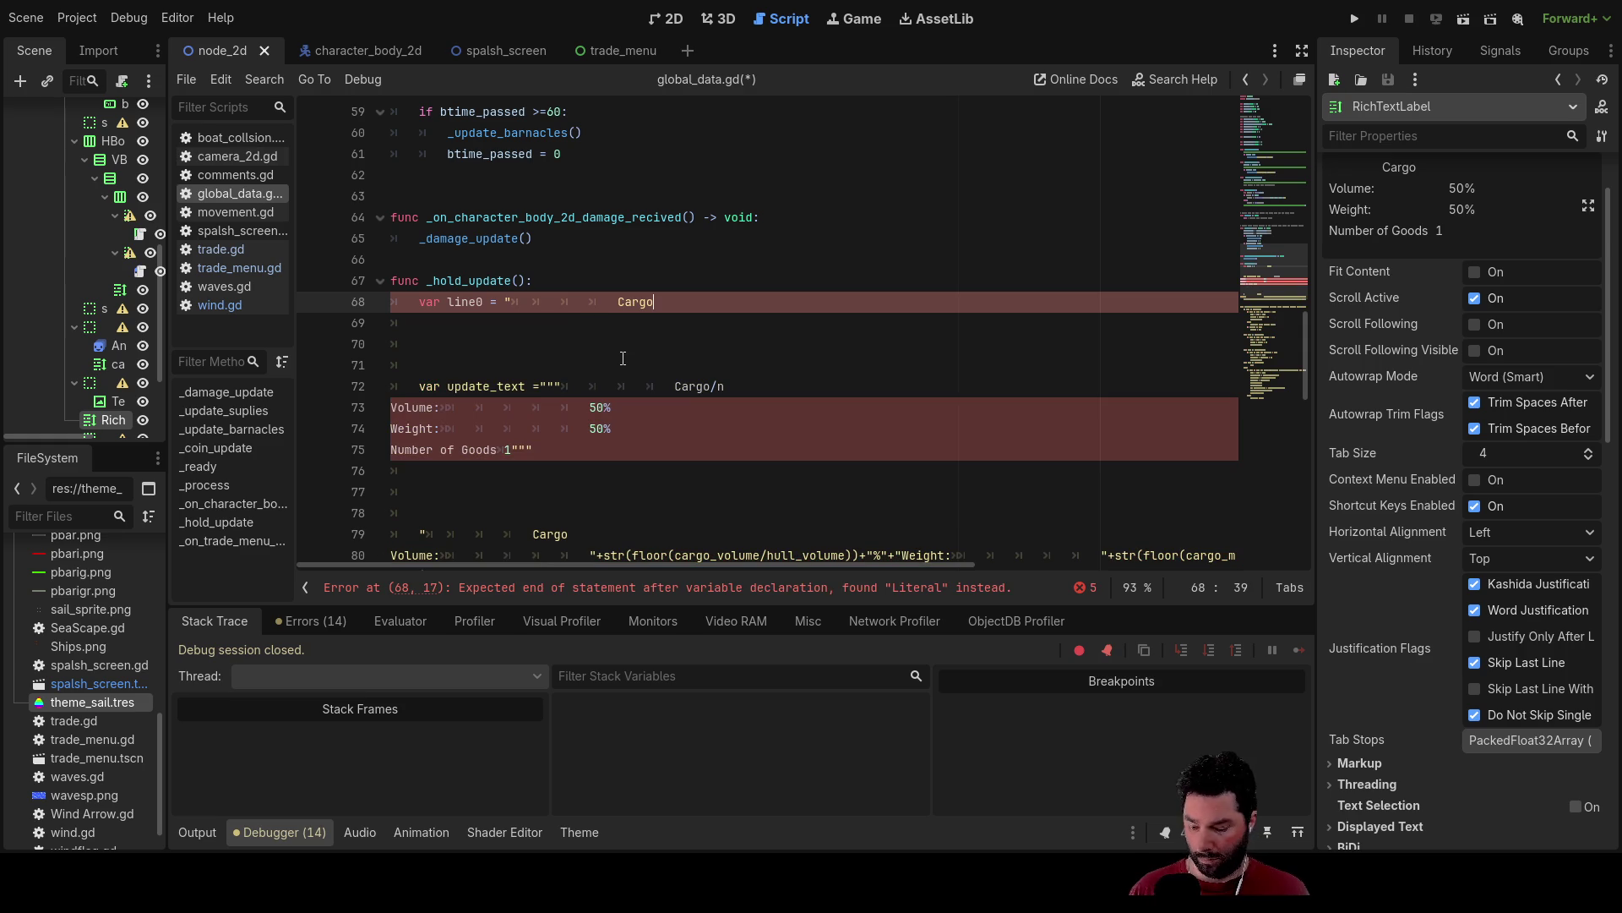
key(Down)
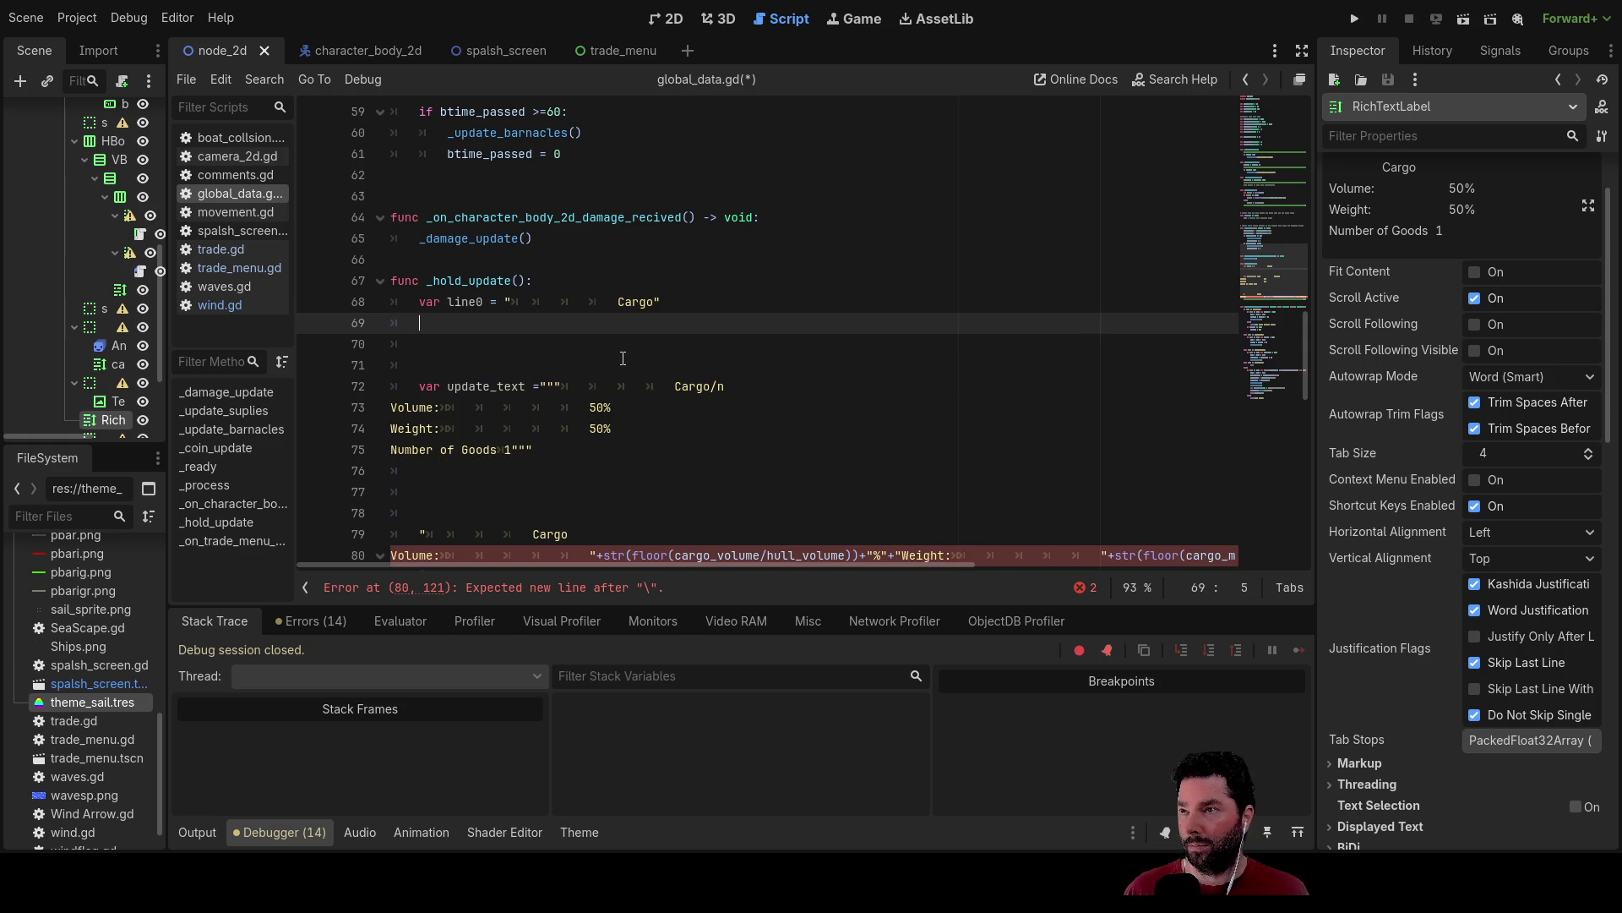
Fill line1 and line2 with the Volume and Weight label text.
text(var line1)
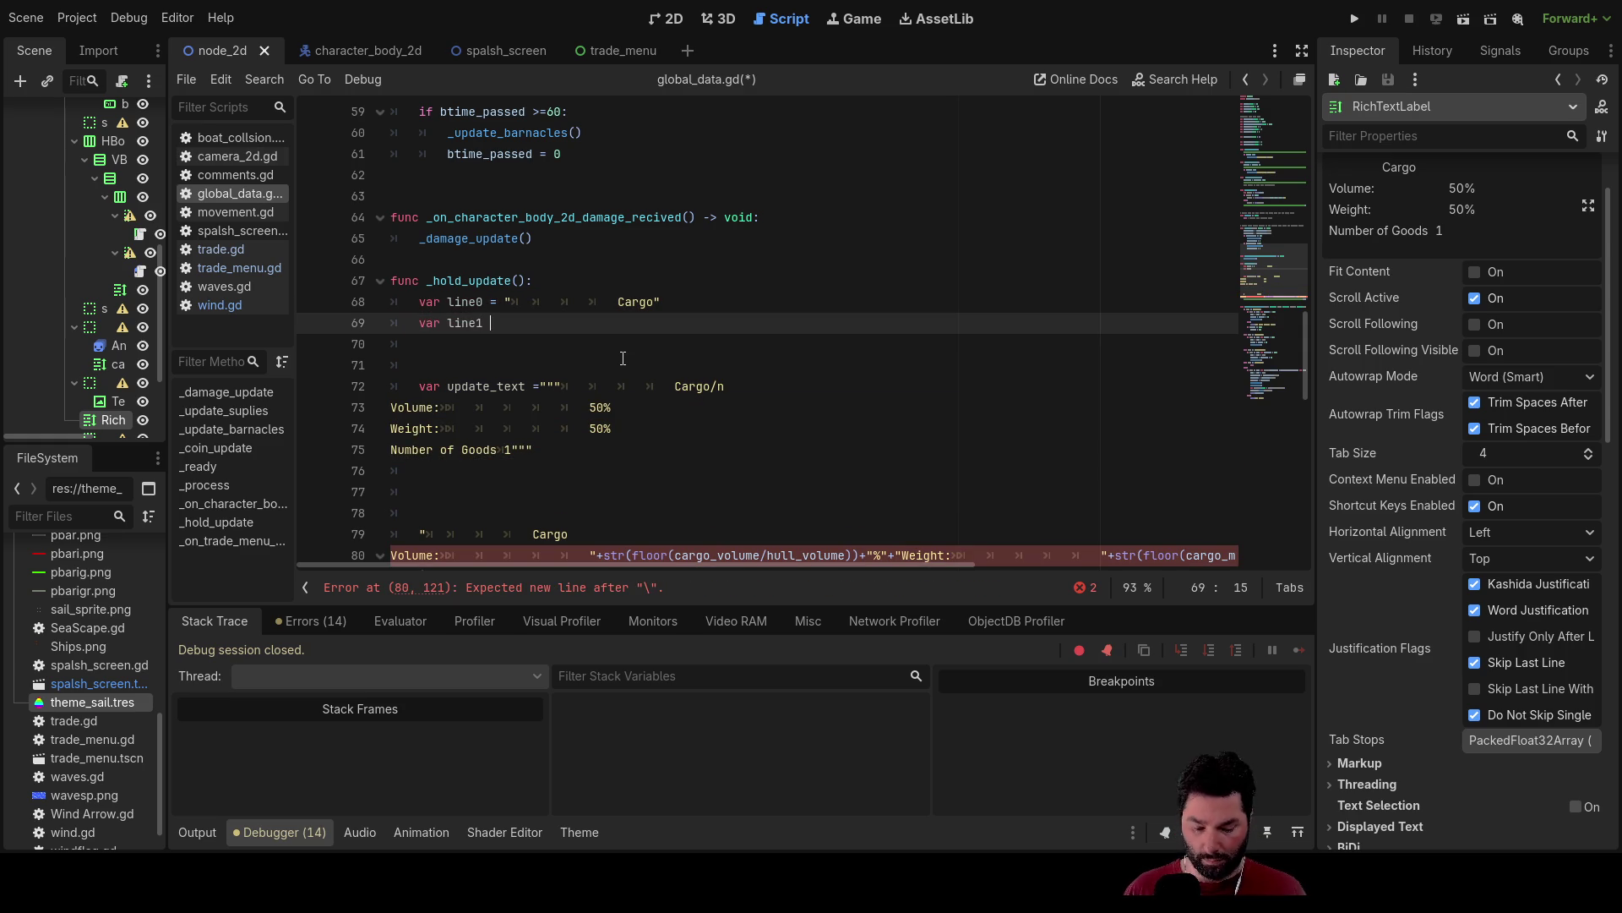
text(")
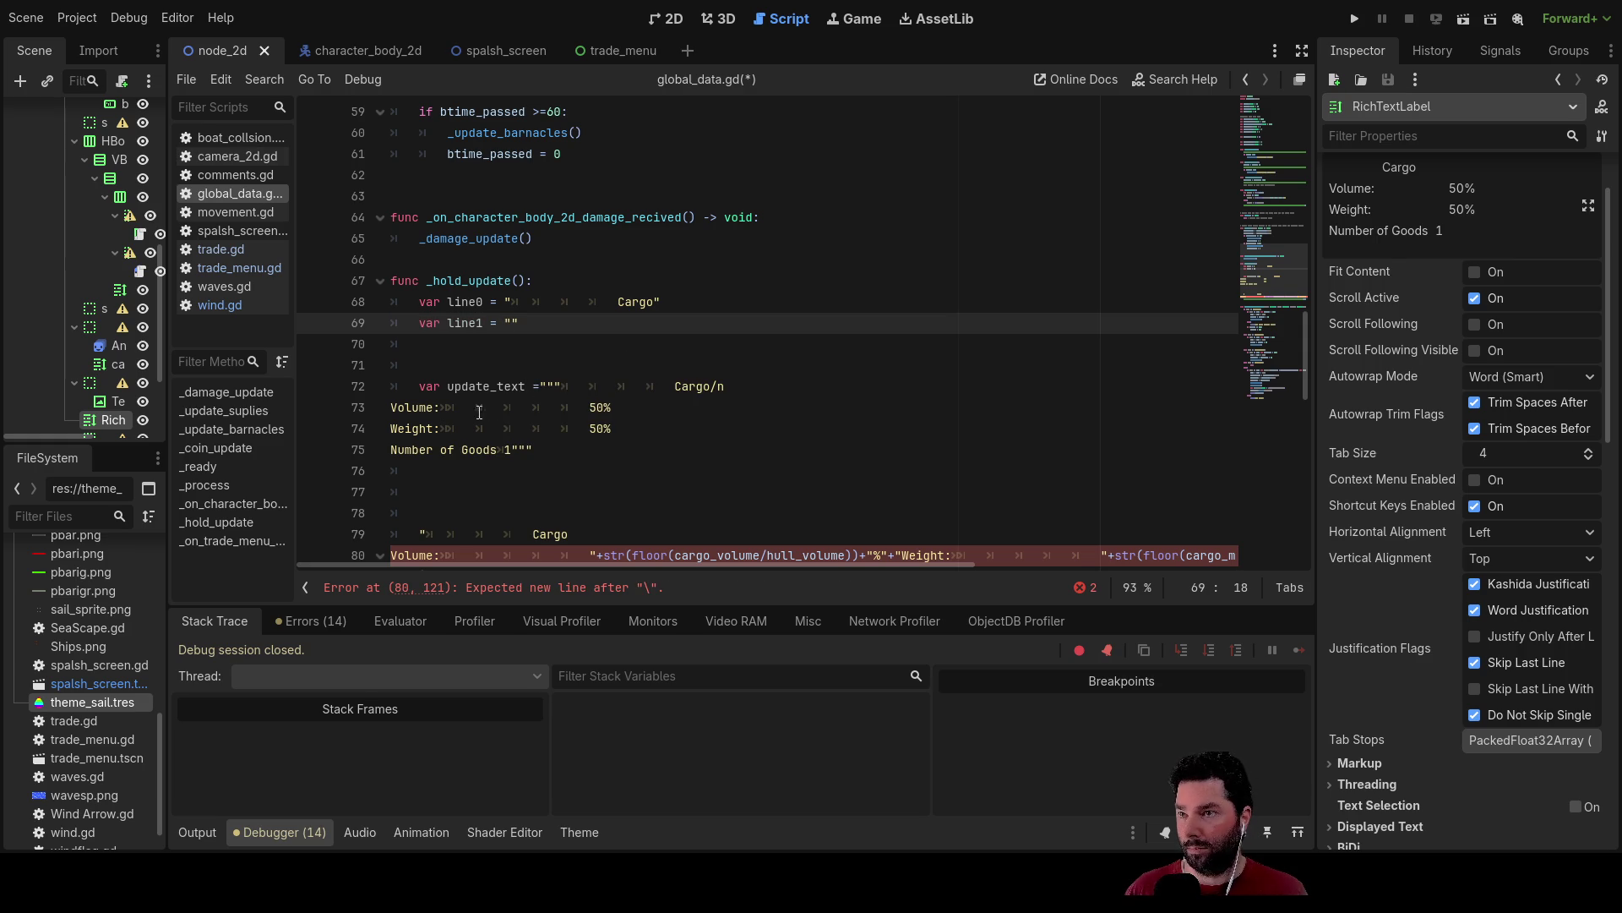
drag(391, 407, 543, 407)
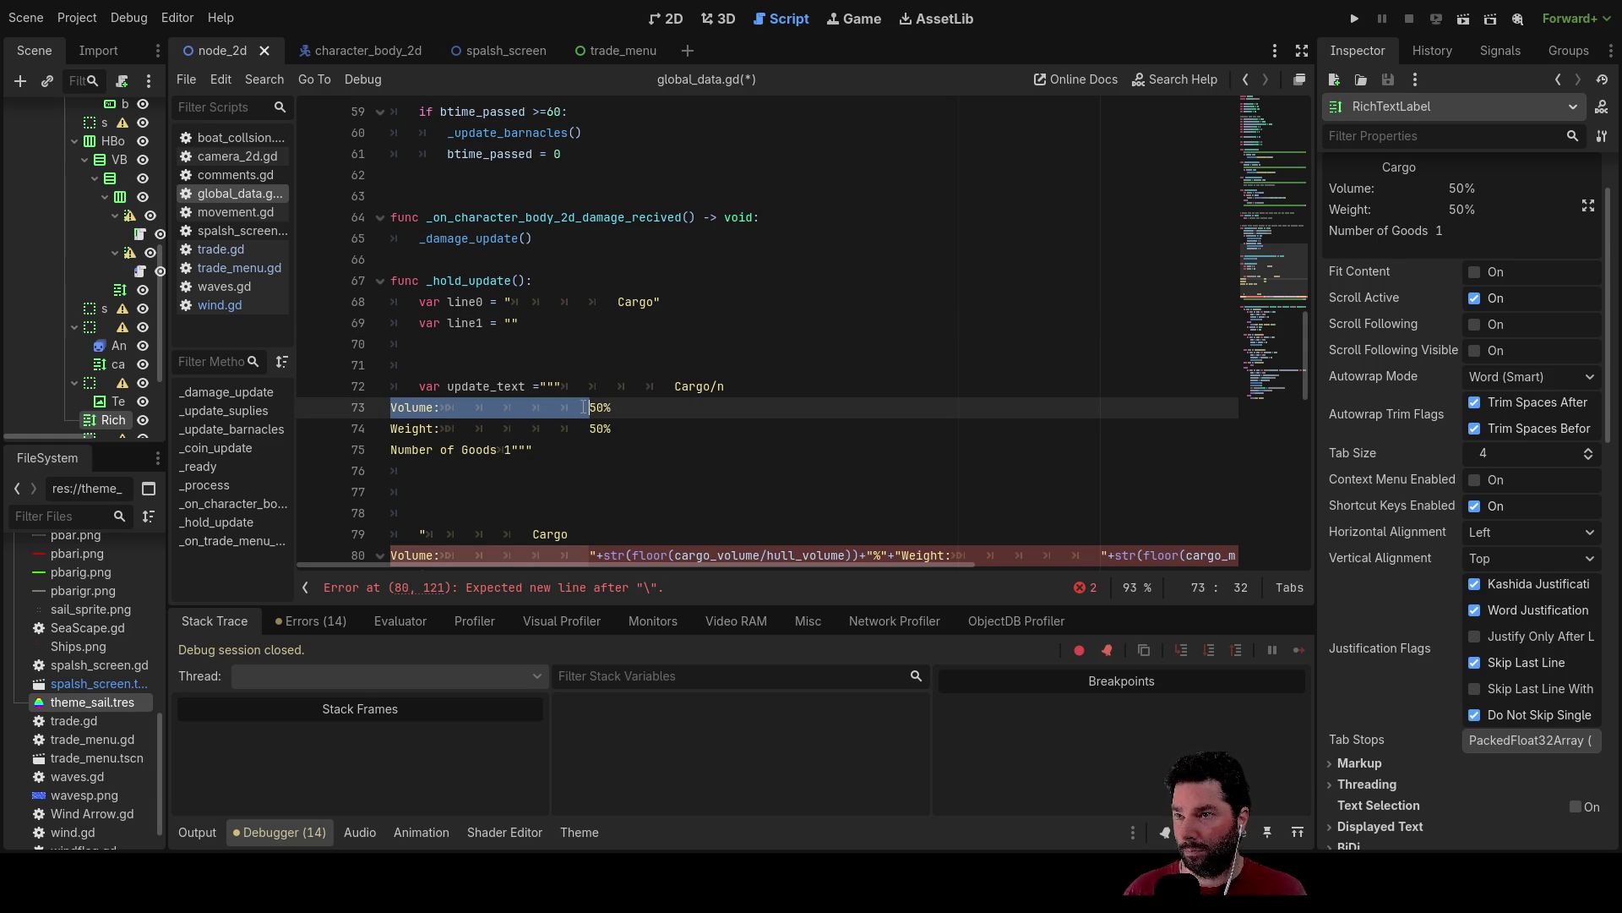
click(511, 320)
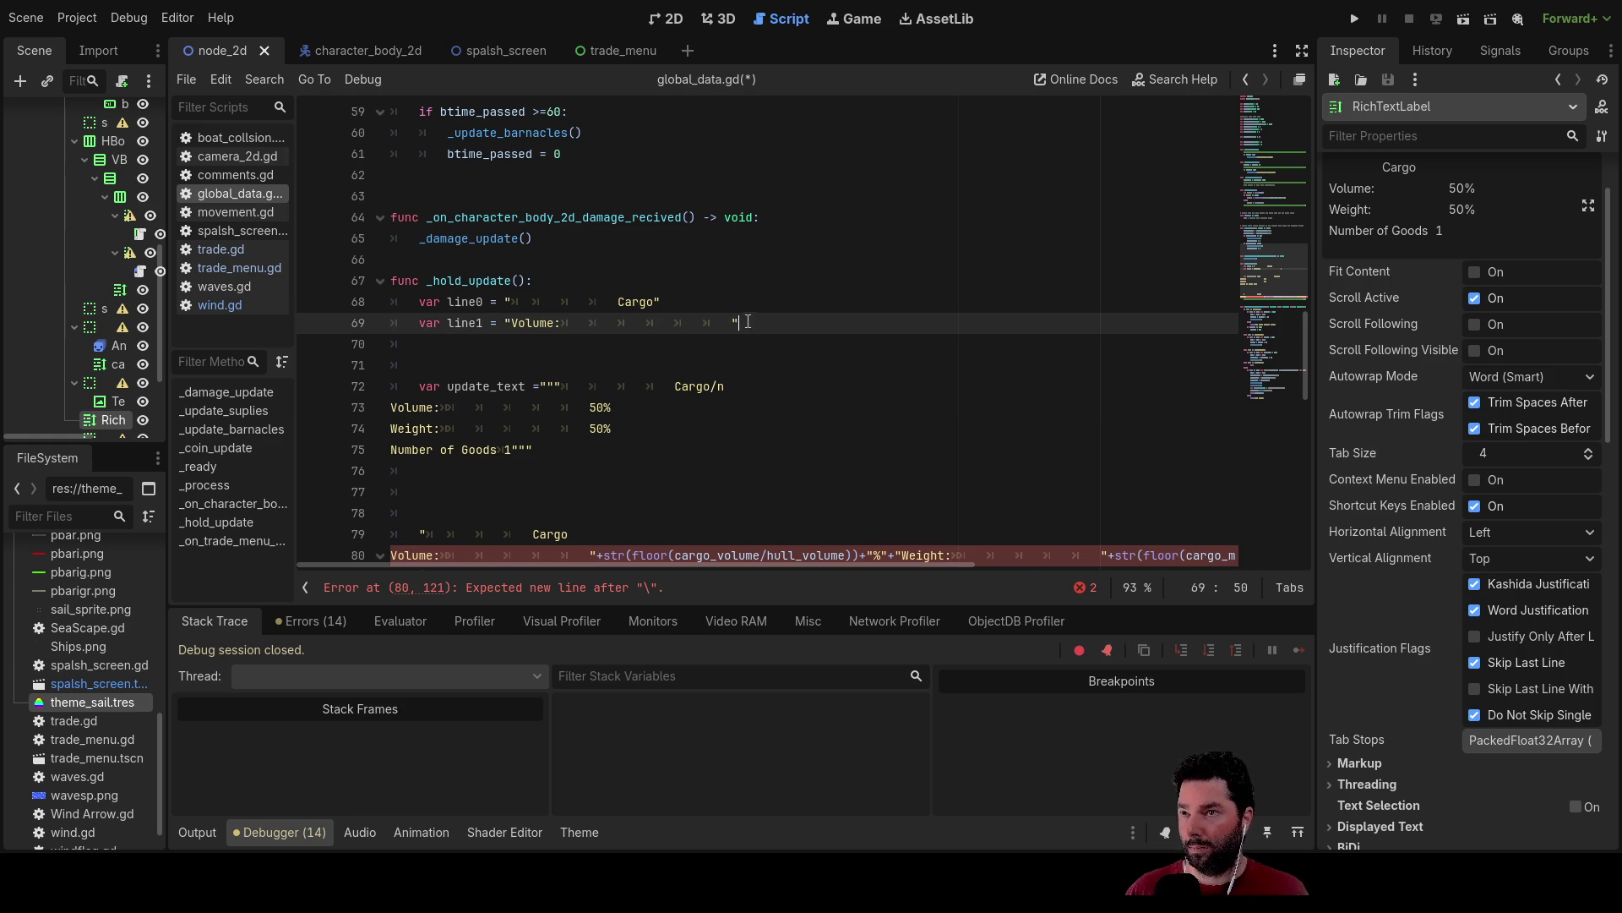
key(Down)
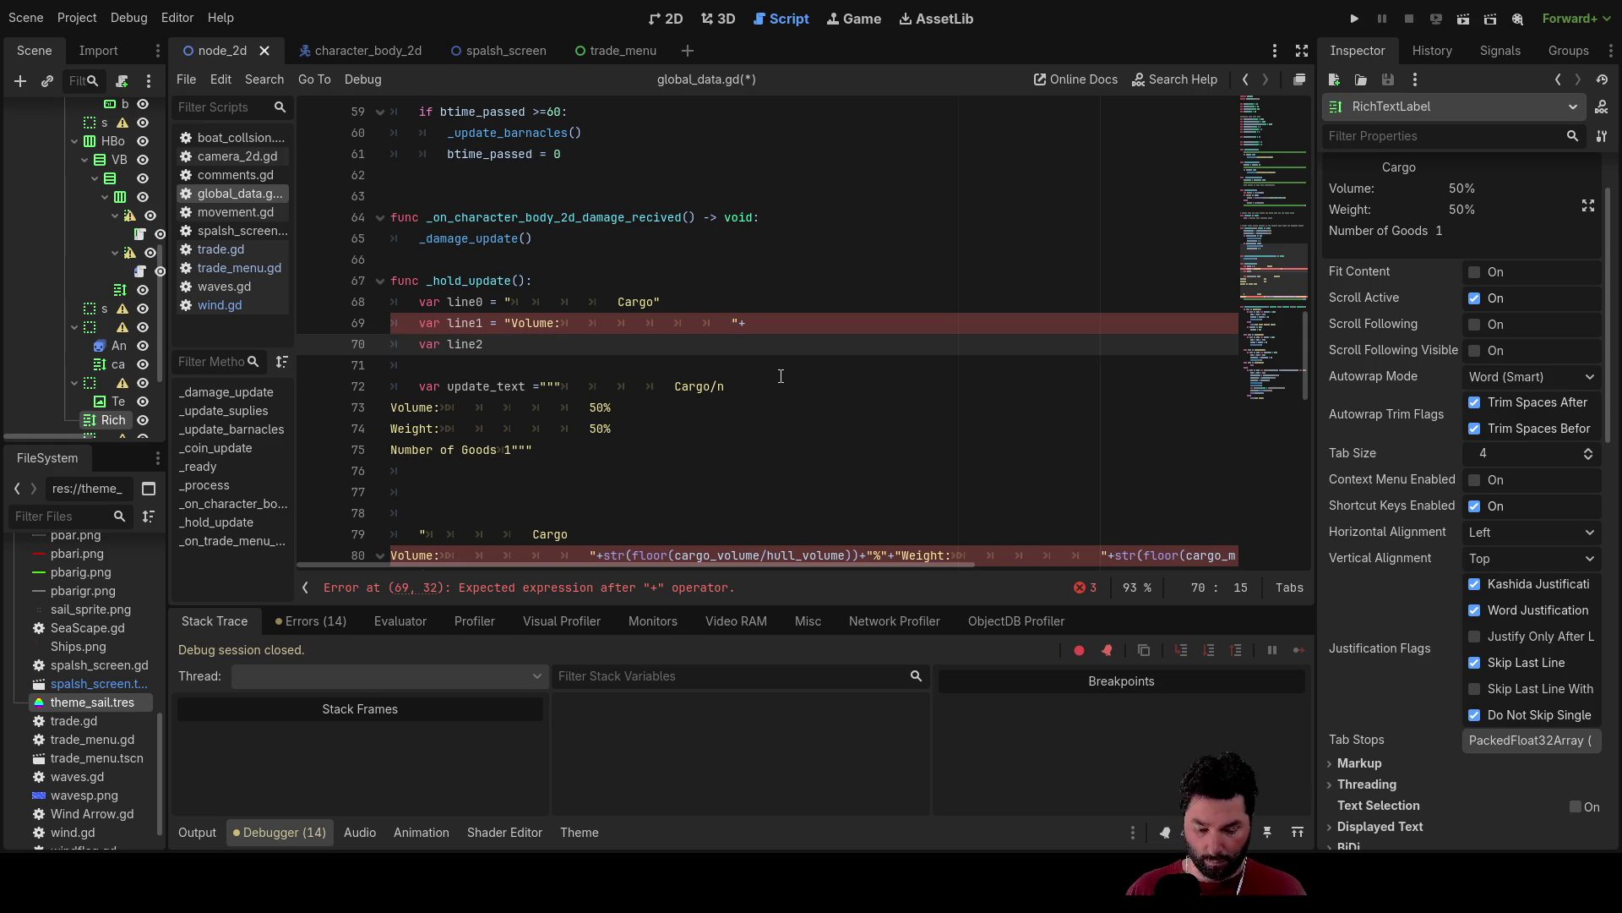
text(=)
key(BackSpace)
text(")
key(Escape)
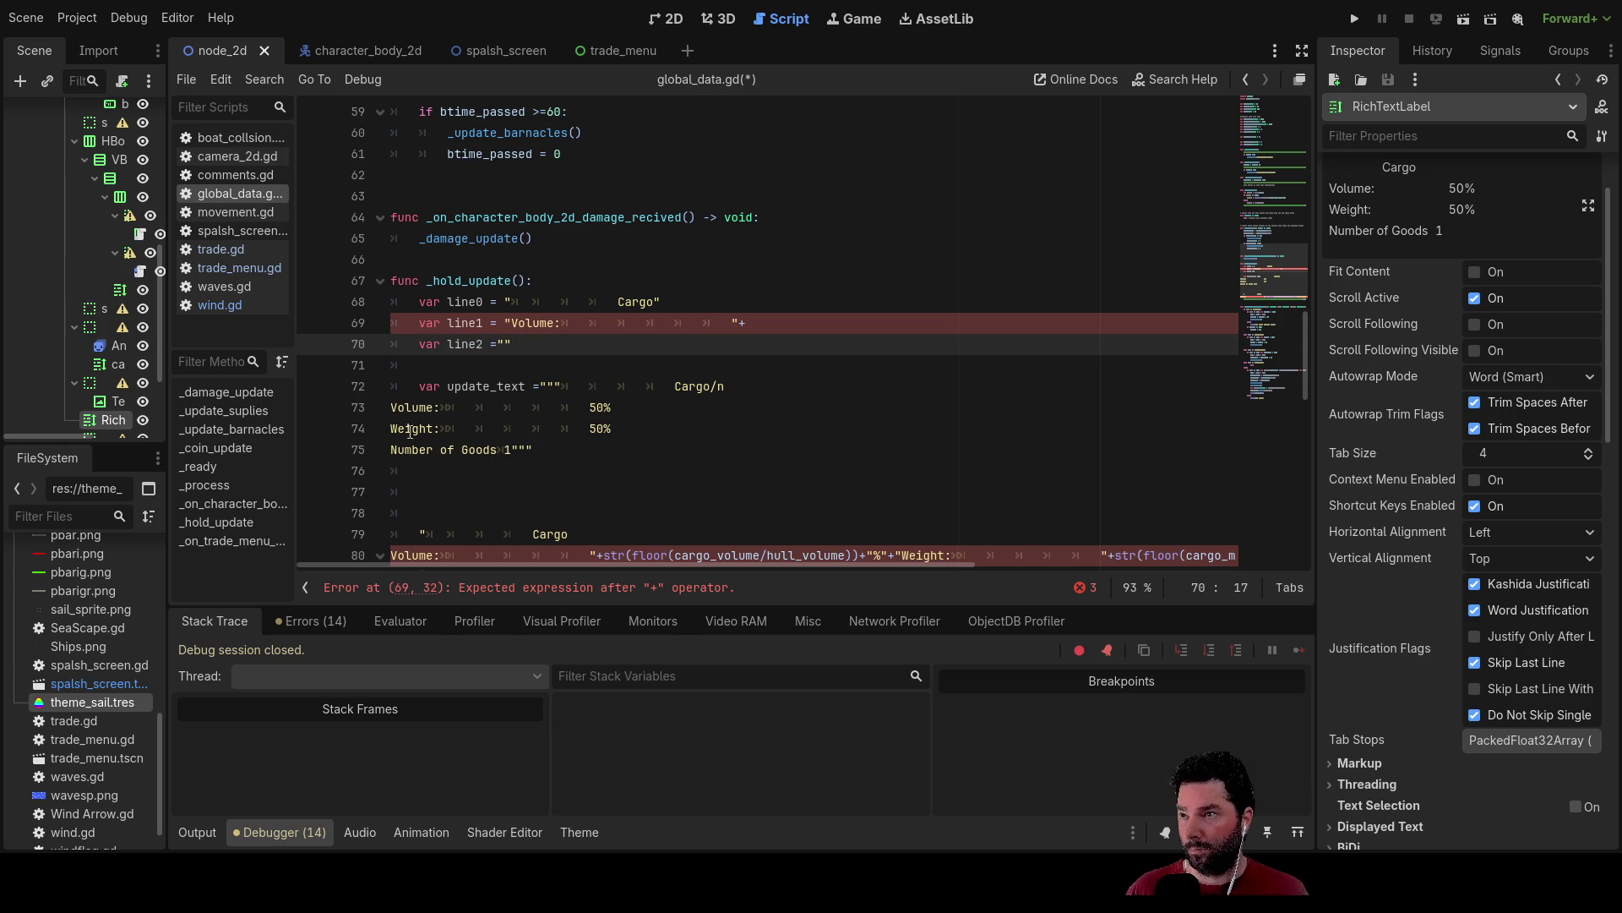
drag(392, 429, 614, 429)
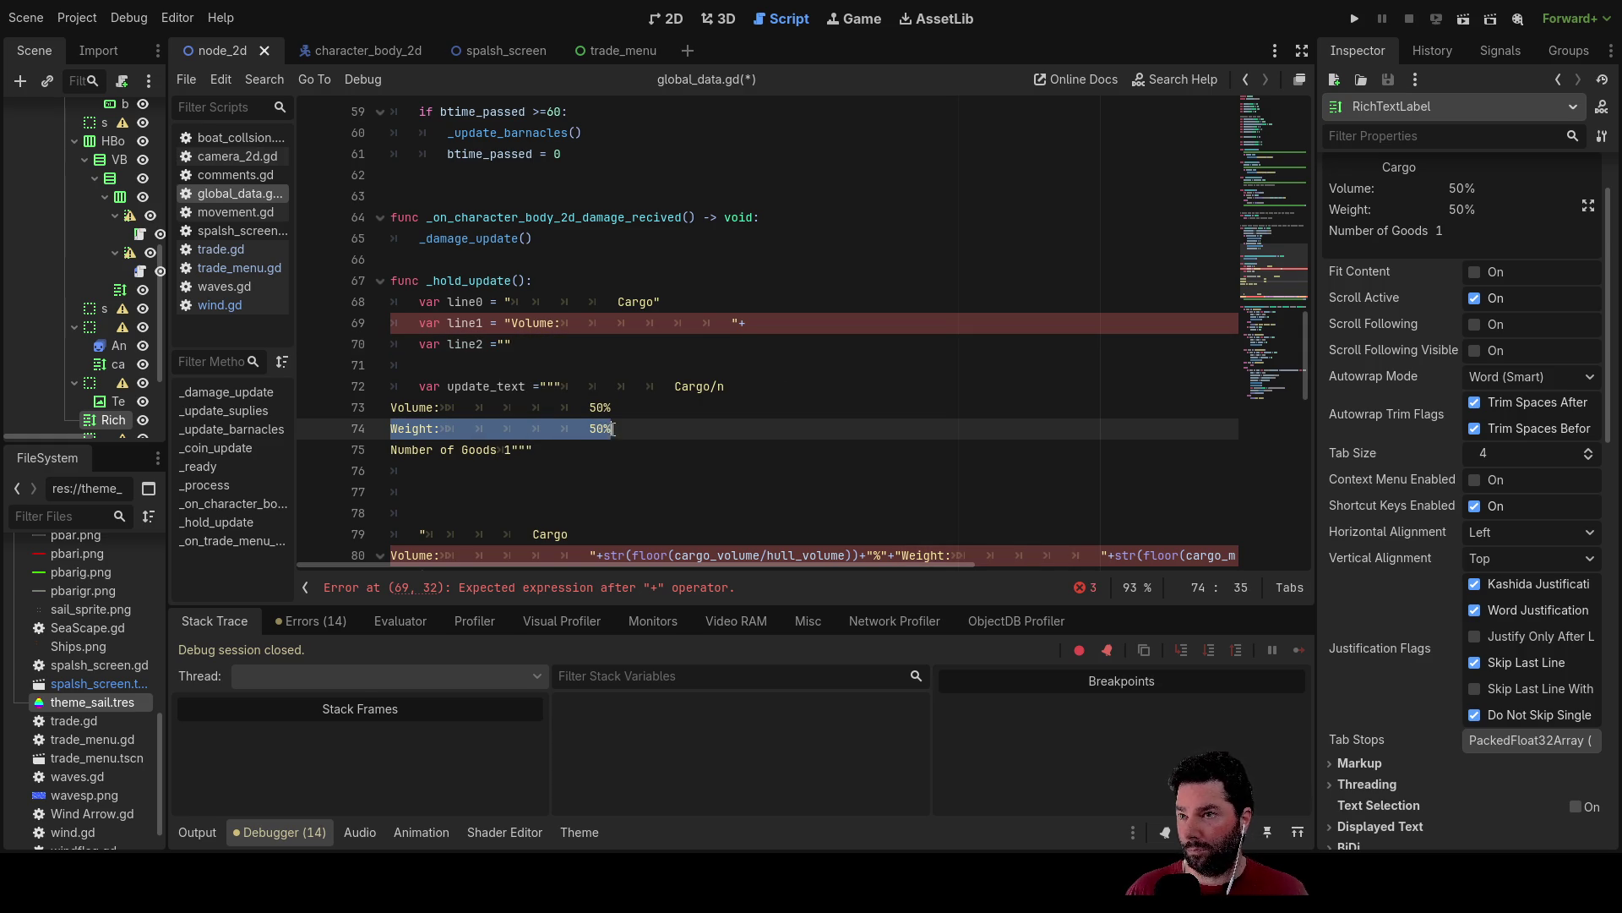
click(508, 344)
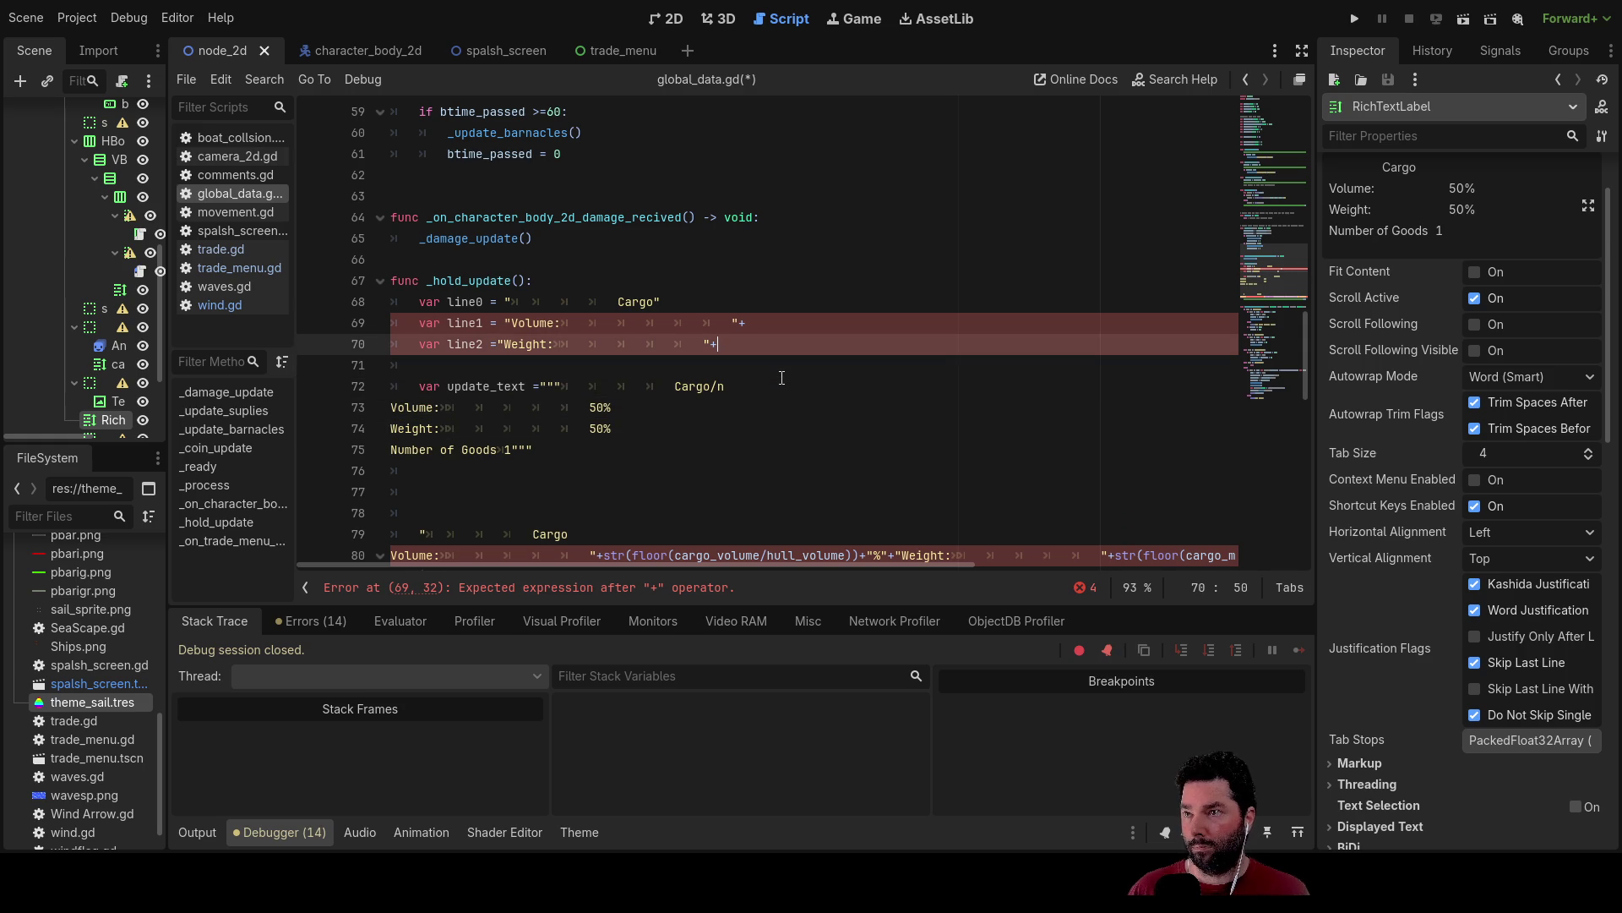
Add var line3 = "Number of Goods" + on a new line.
key(Return)
text(var line)
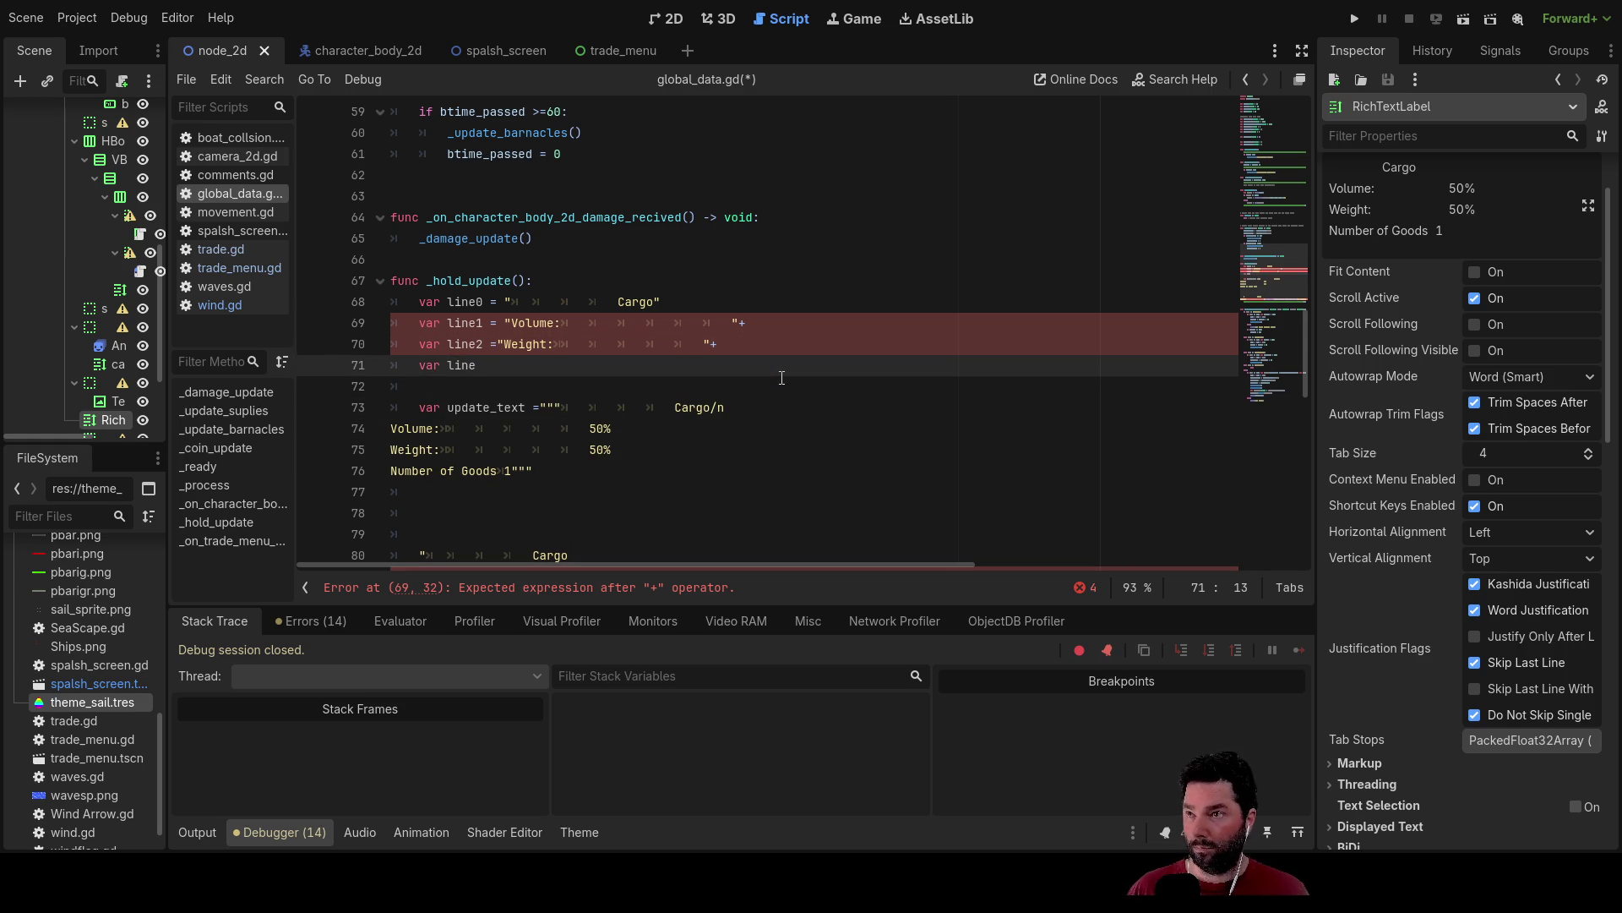
text(3 =)
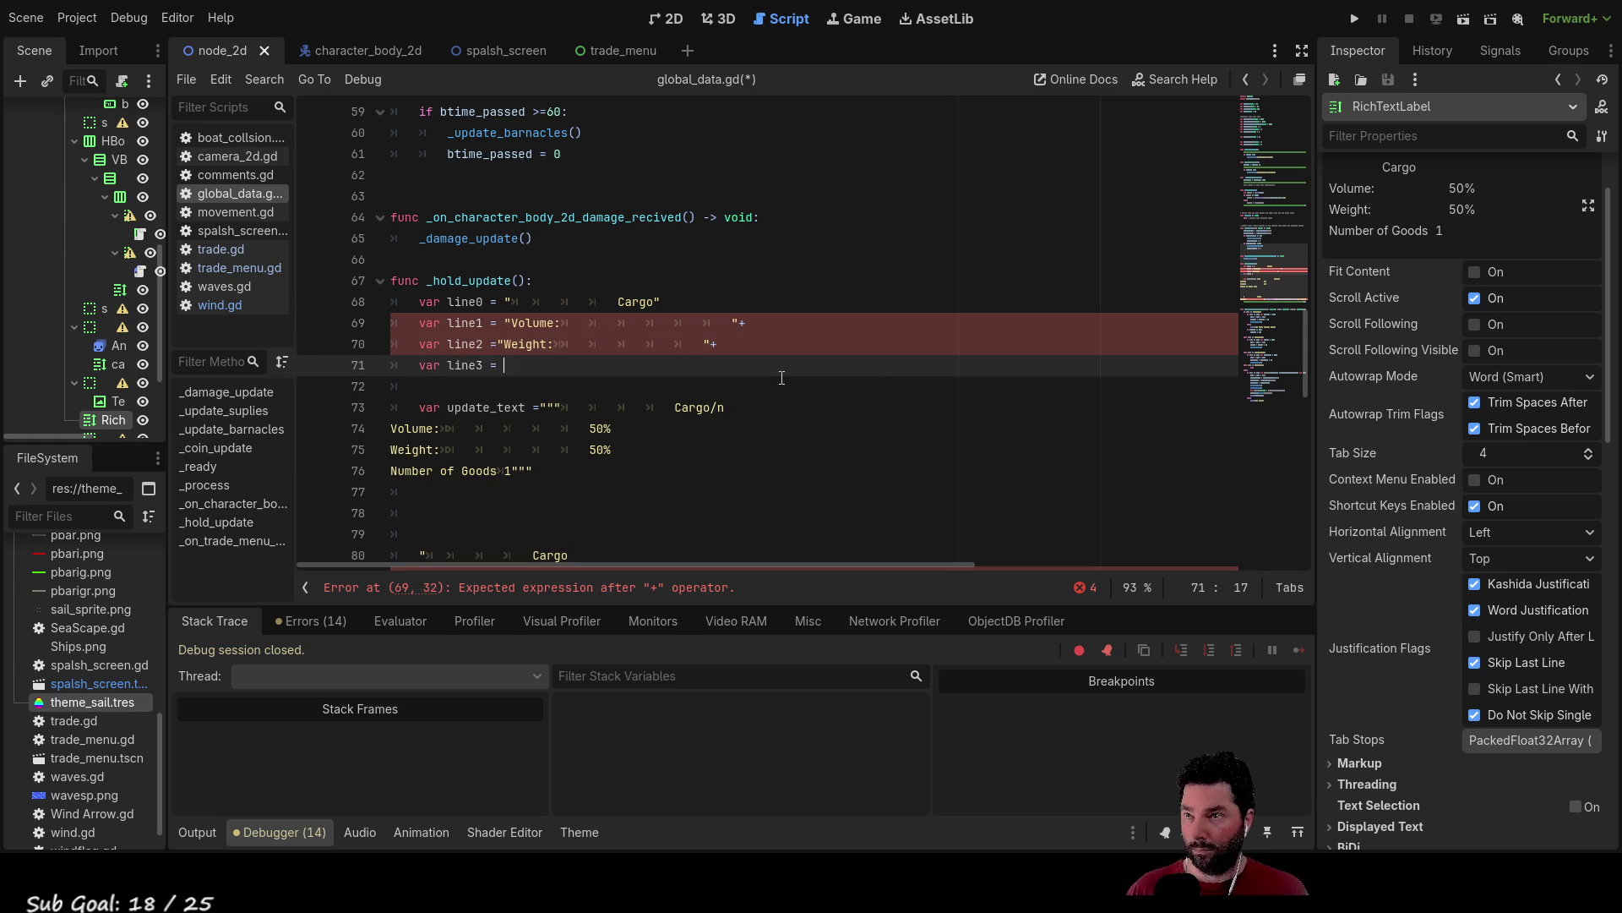
text("")
key(Down)
key(Down)
key(Down)
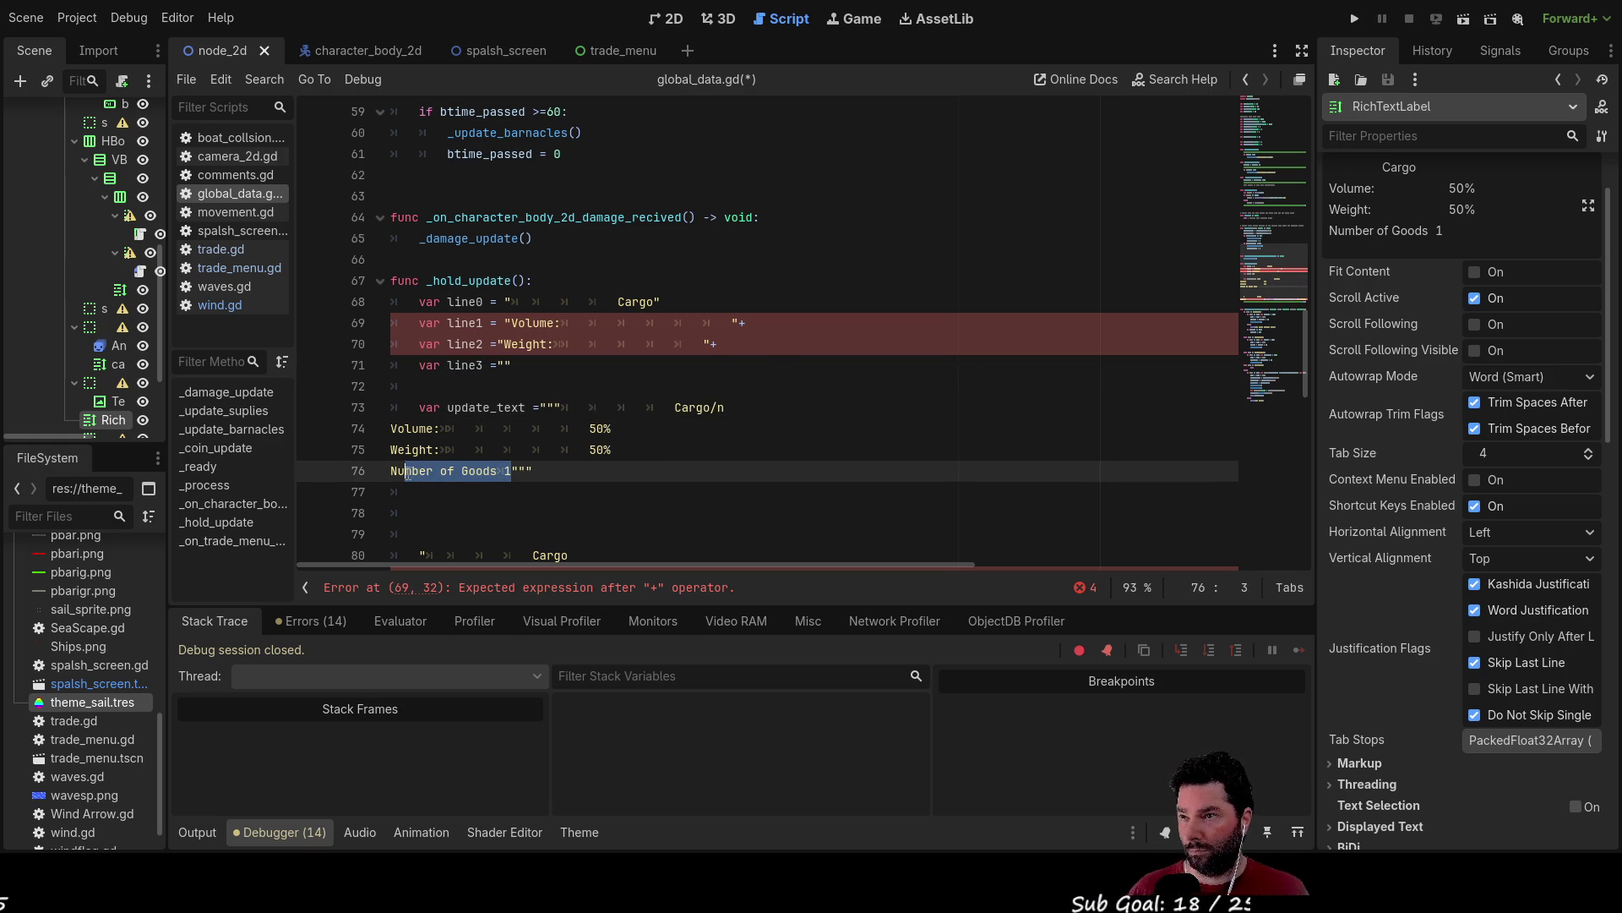
drag(401, 473, 392, 471)
key(ctrl+c)
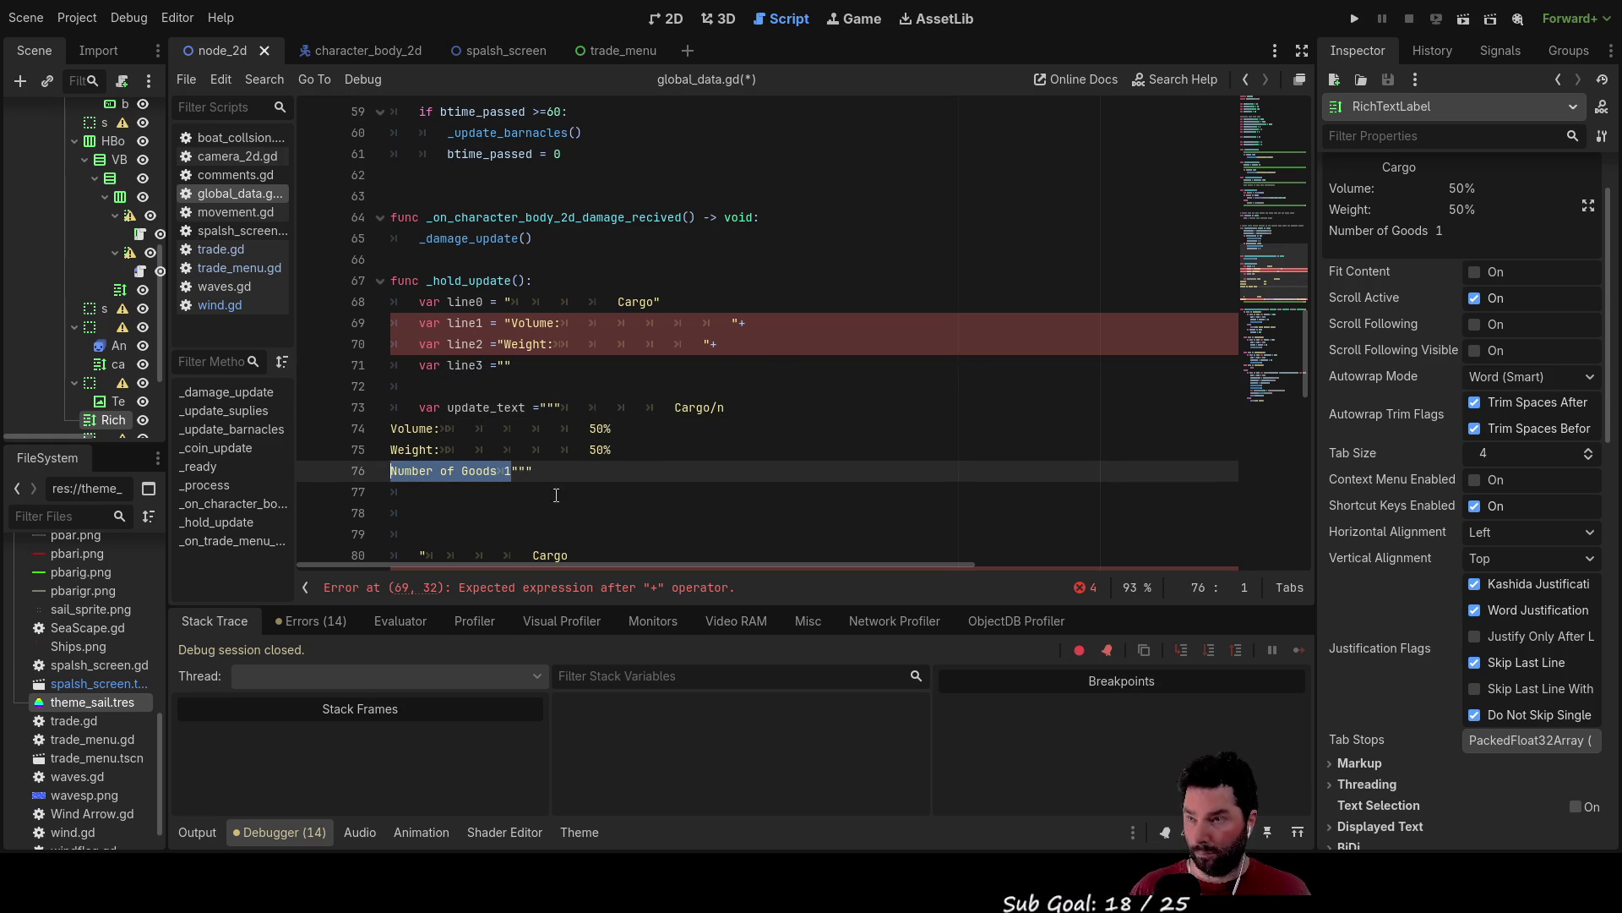
click(505, 365)
key(ctrl+v)
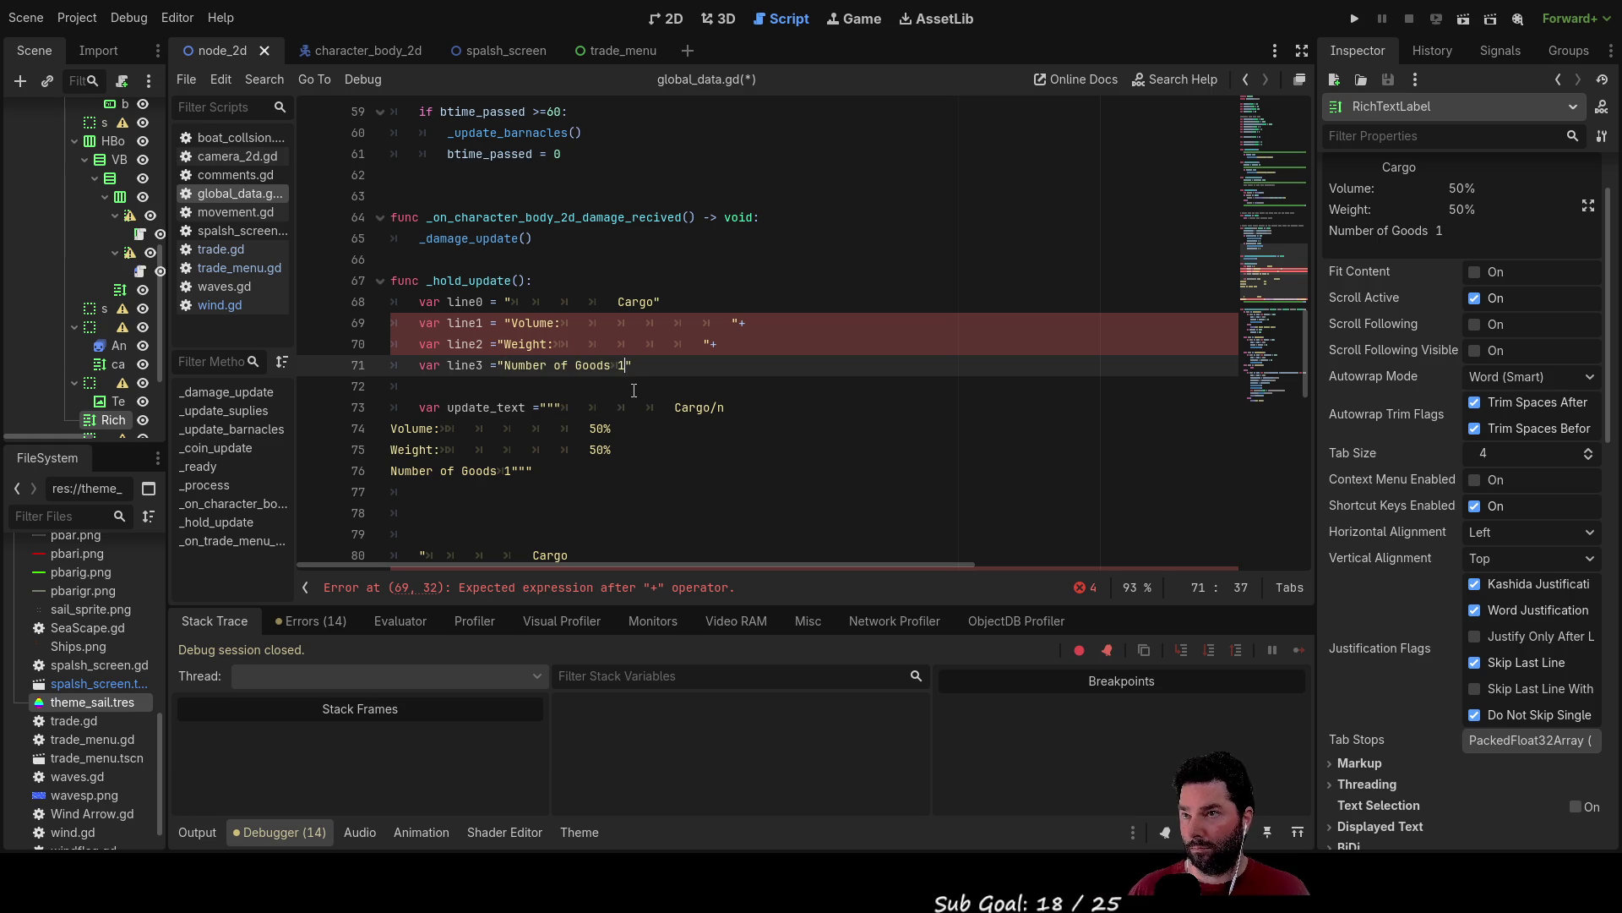
key(BackSpace)
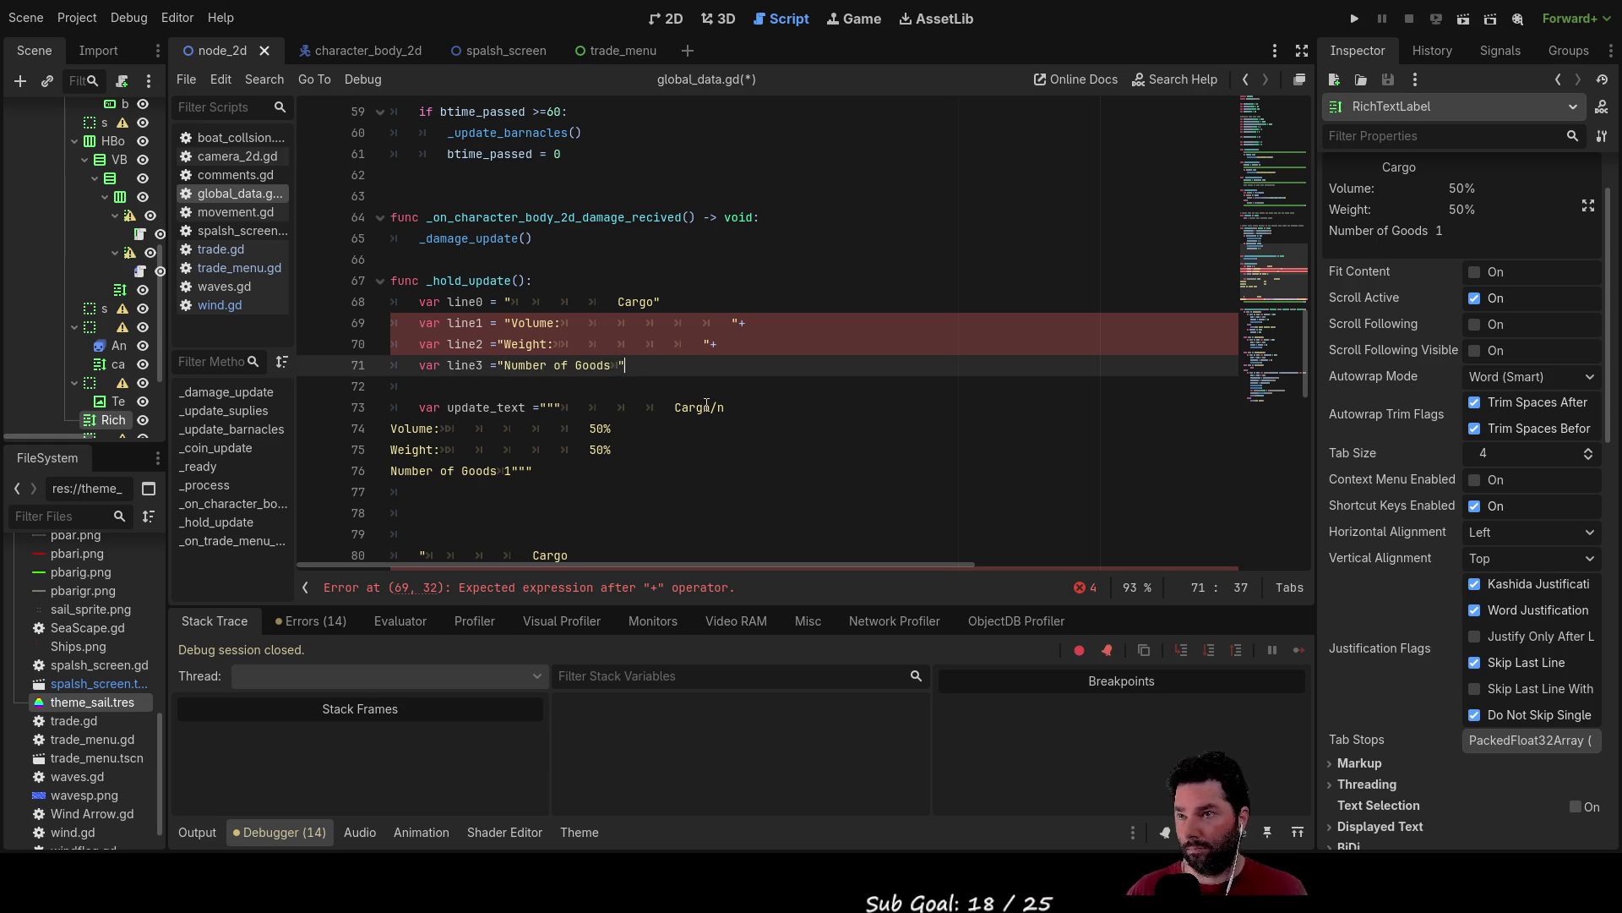
key(Right)
text(+)
Delete the old multi-line HUD text block.
scroll(676, 414, down, 2)
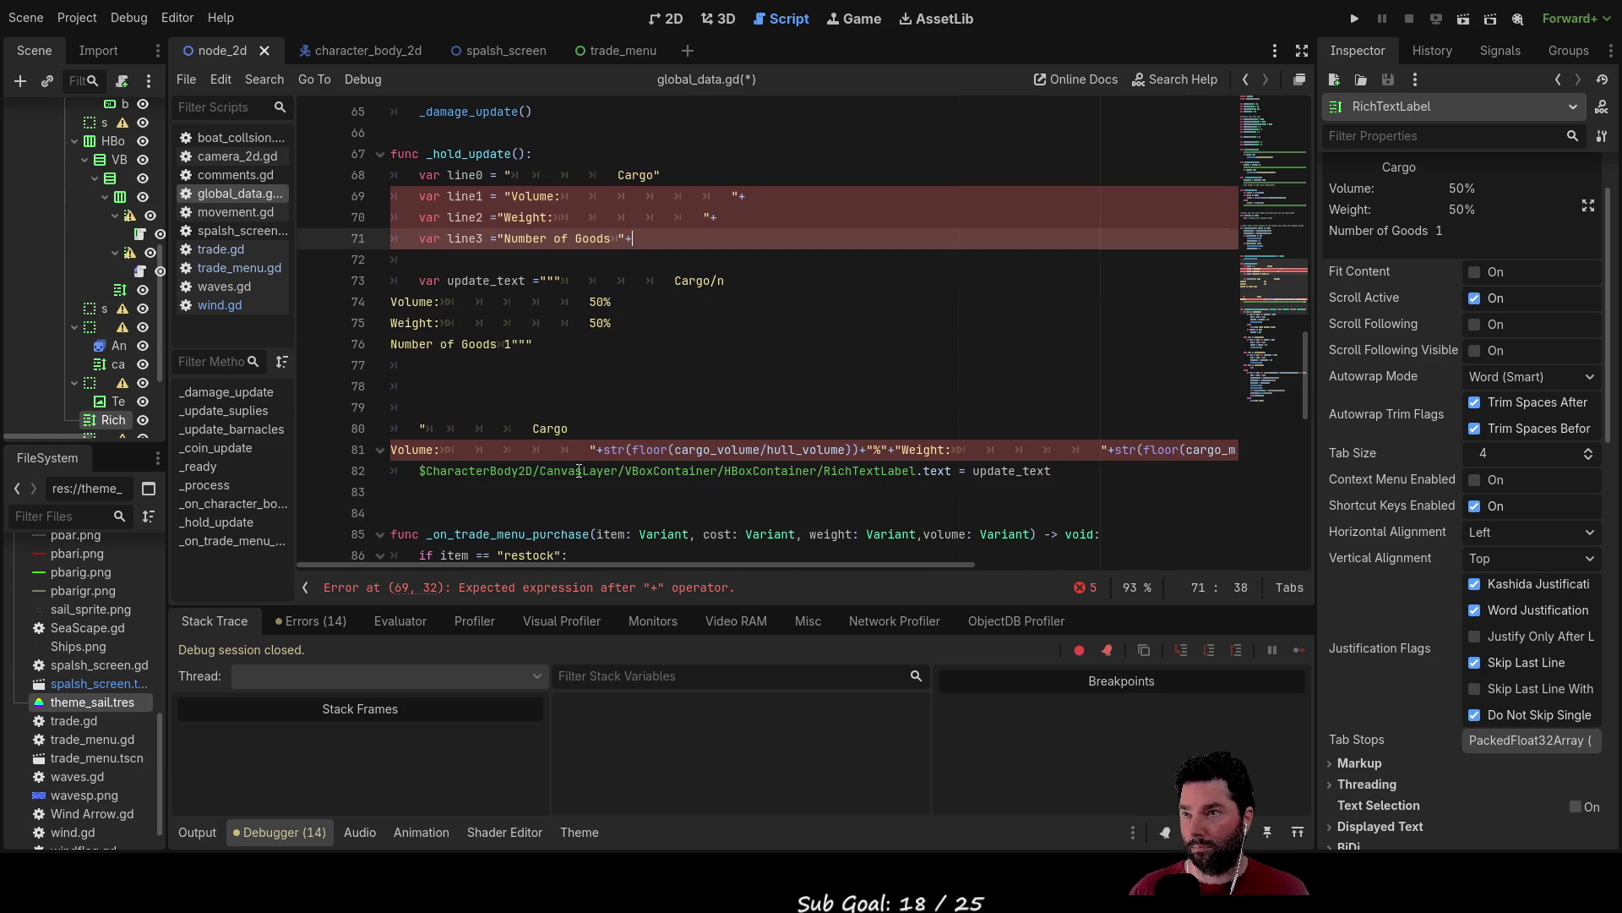
click(588, 430)
mouse_move(587, 430)
mouse_down()
mouse_move(406, 342)
mouse_move(363, 284)
mouse_move(352, 304)
mouse_up()
key(Delete)
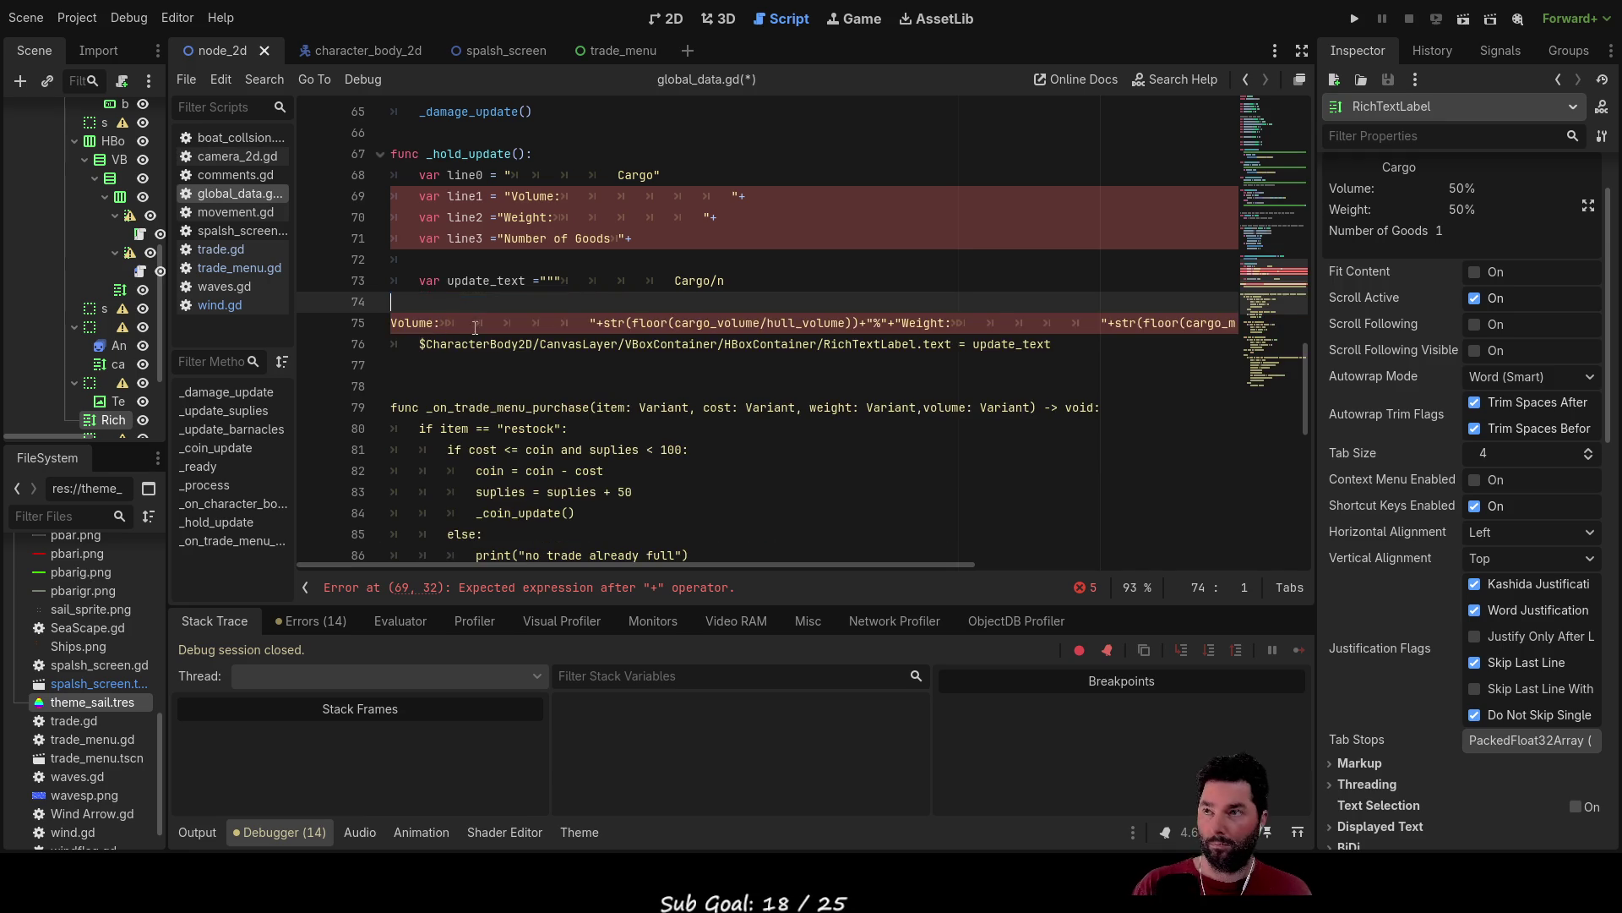
Delete the leftover triple-quoted text after update_text =.
drag(735, 280, 542, 280)
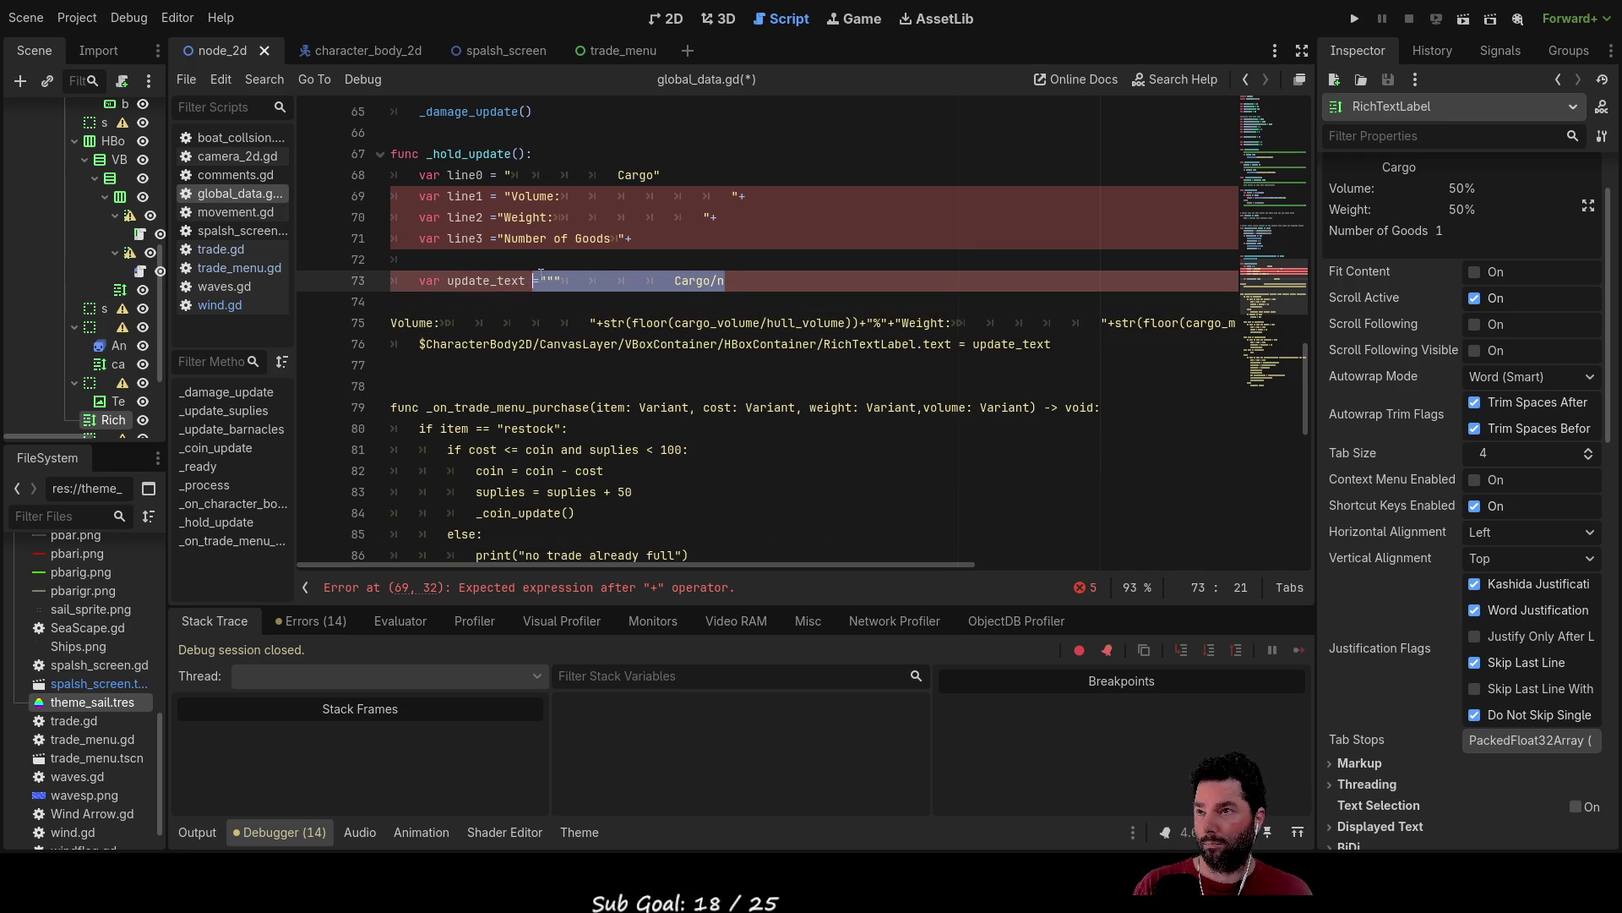
key(Delete)
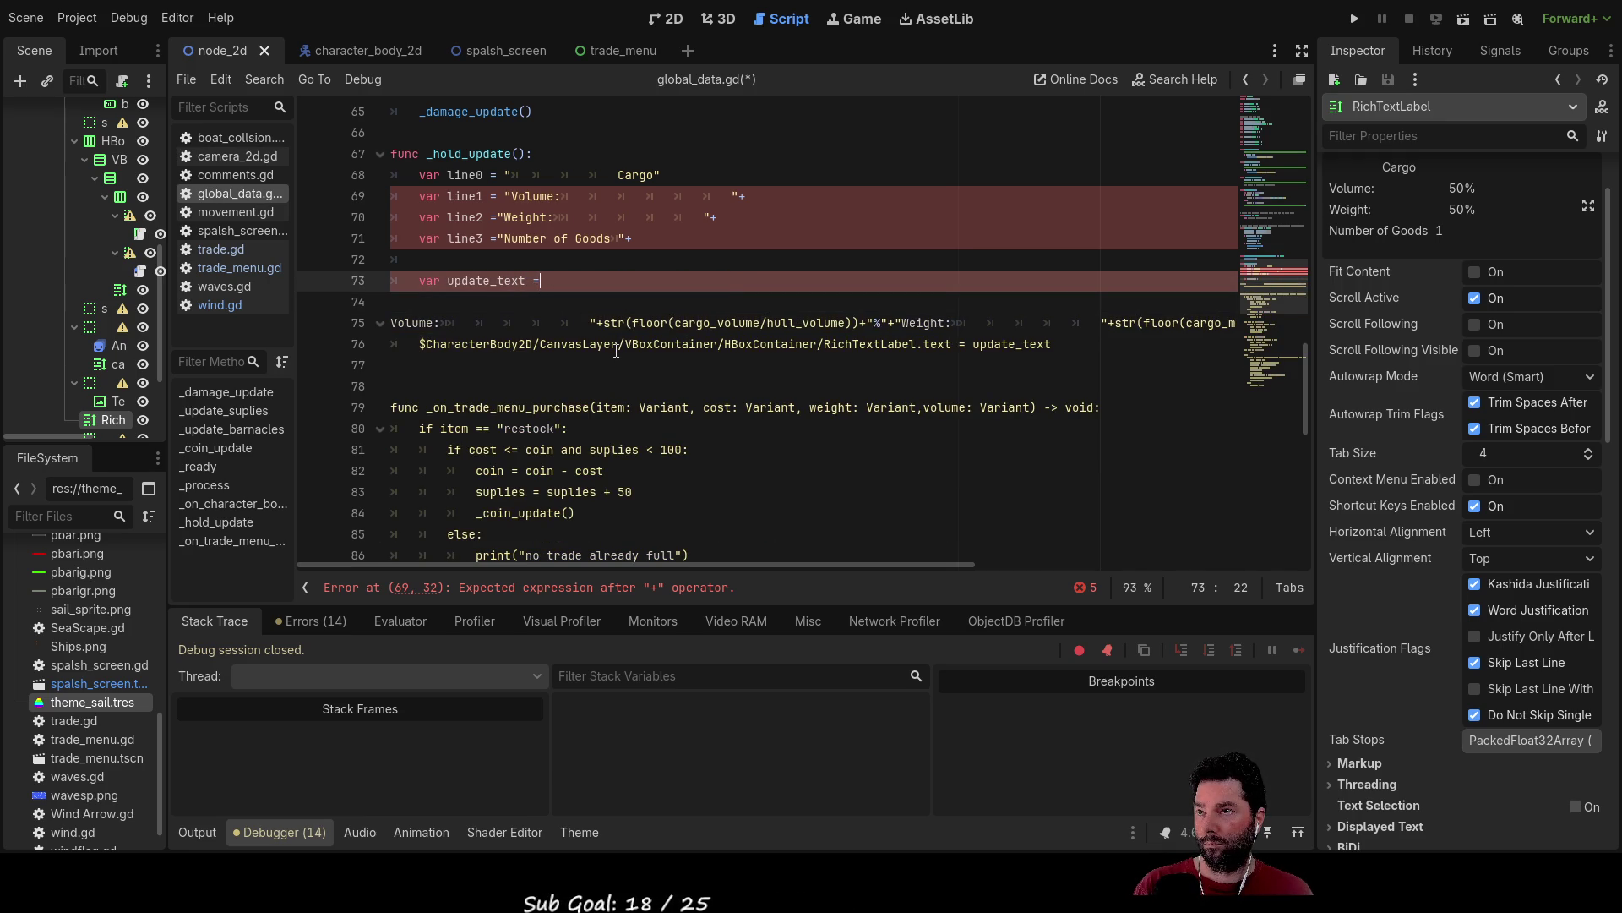
scroll(522, 372, down, 2)
scroll(521, 371, down, 2)
scroll(561, 383, up, 4)
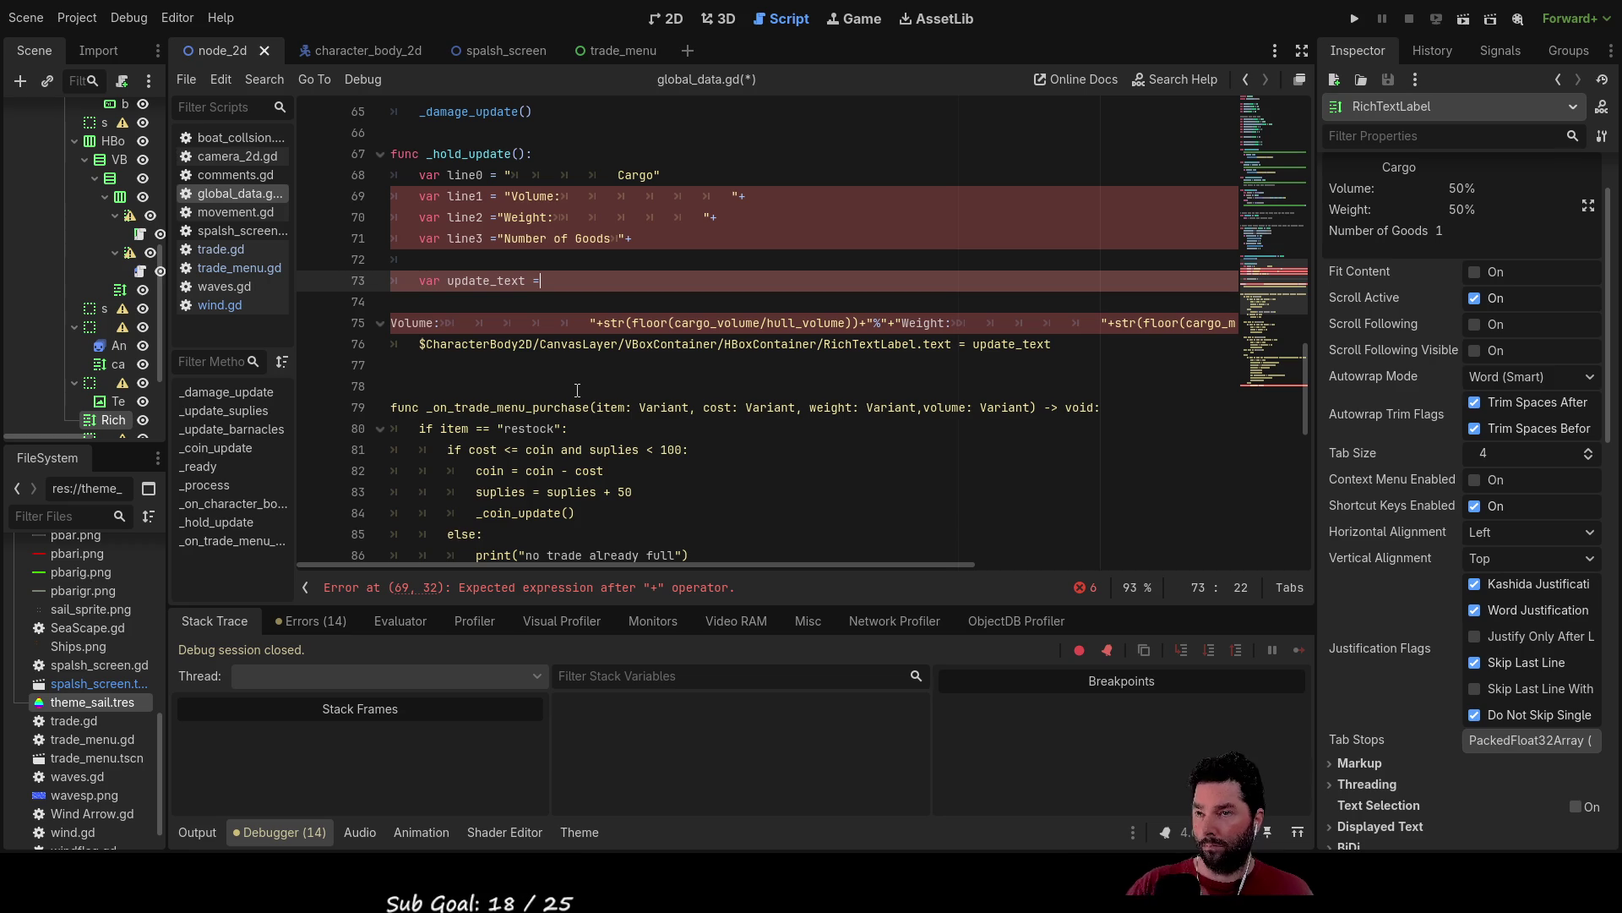
scroll(574, 369, up, 1)
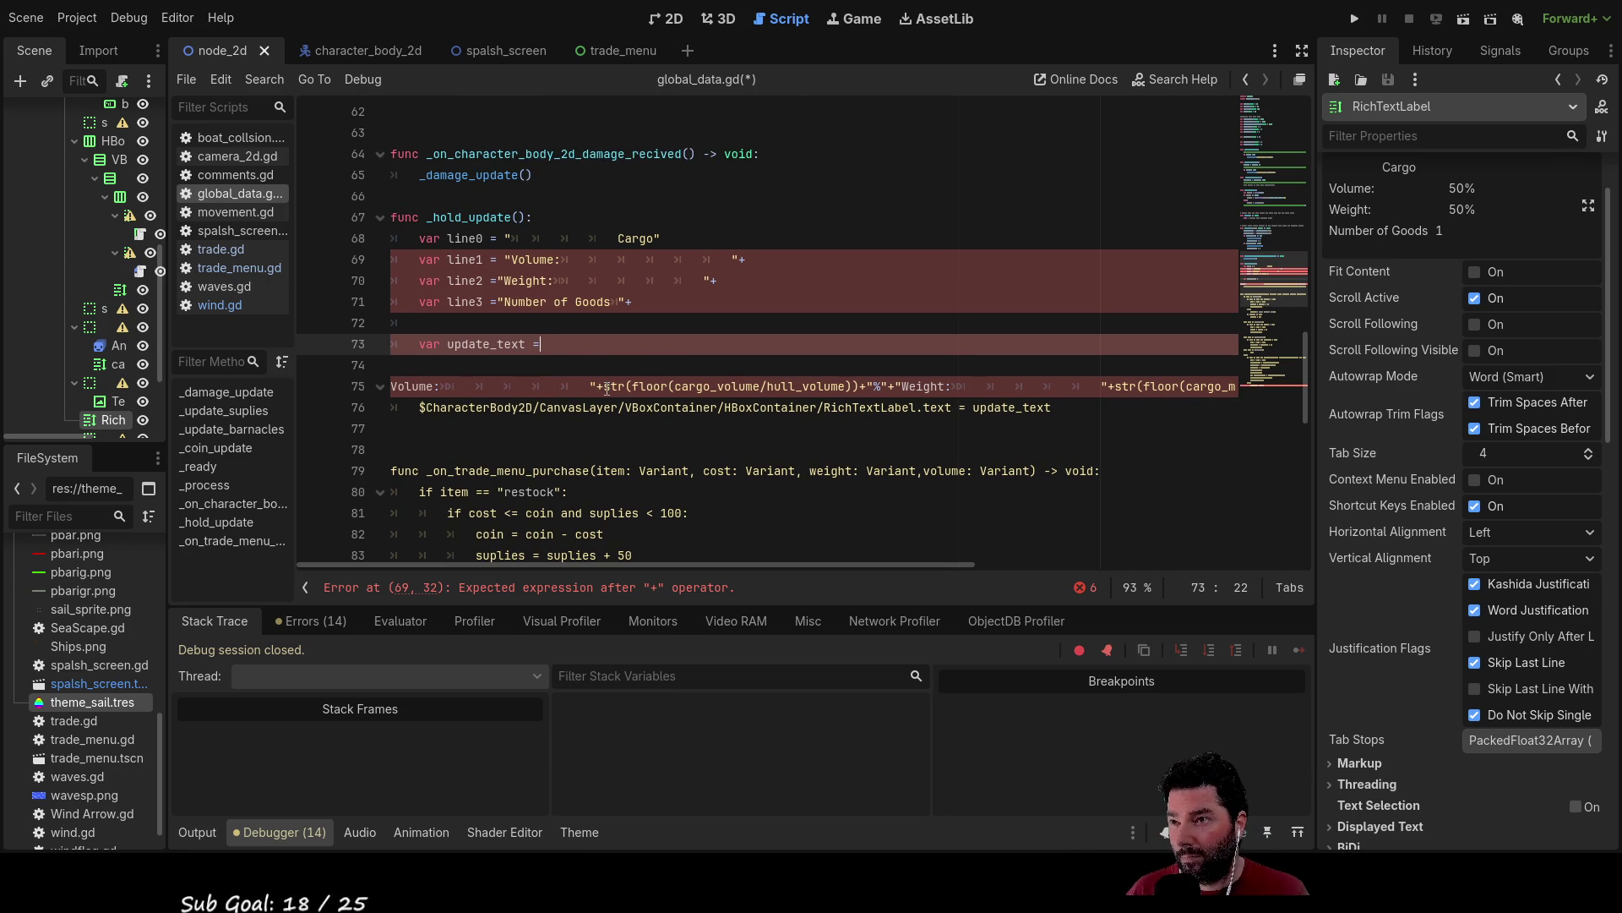
Cut str(floor(cargo_volume/hull_volume))+"%" from the Volume/Weight line to move it to line1.
click(605, 386)
drag(605, 386, 888, 386)
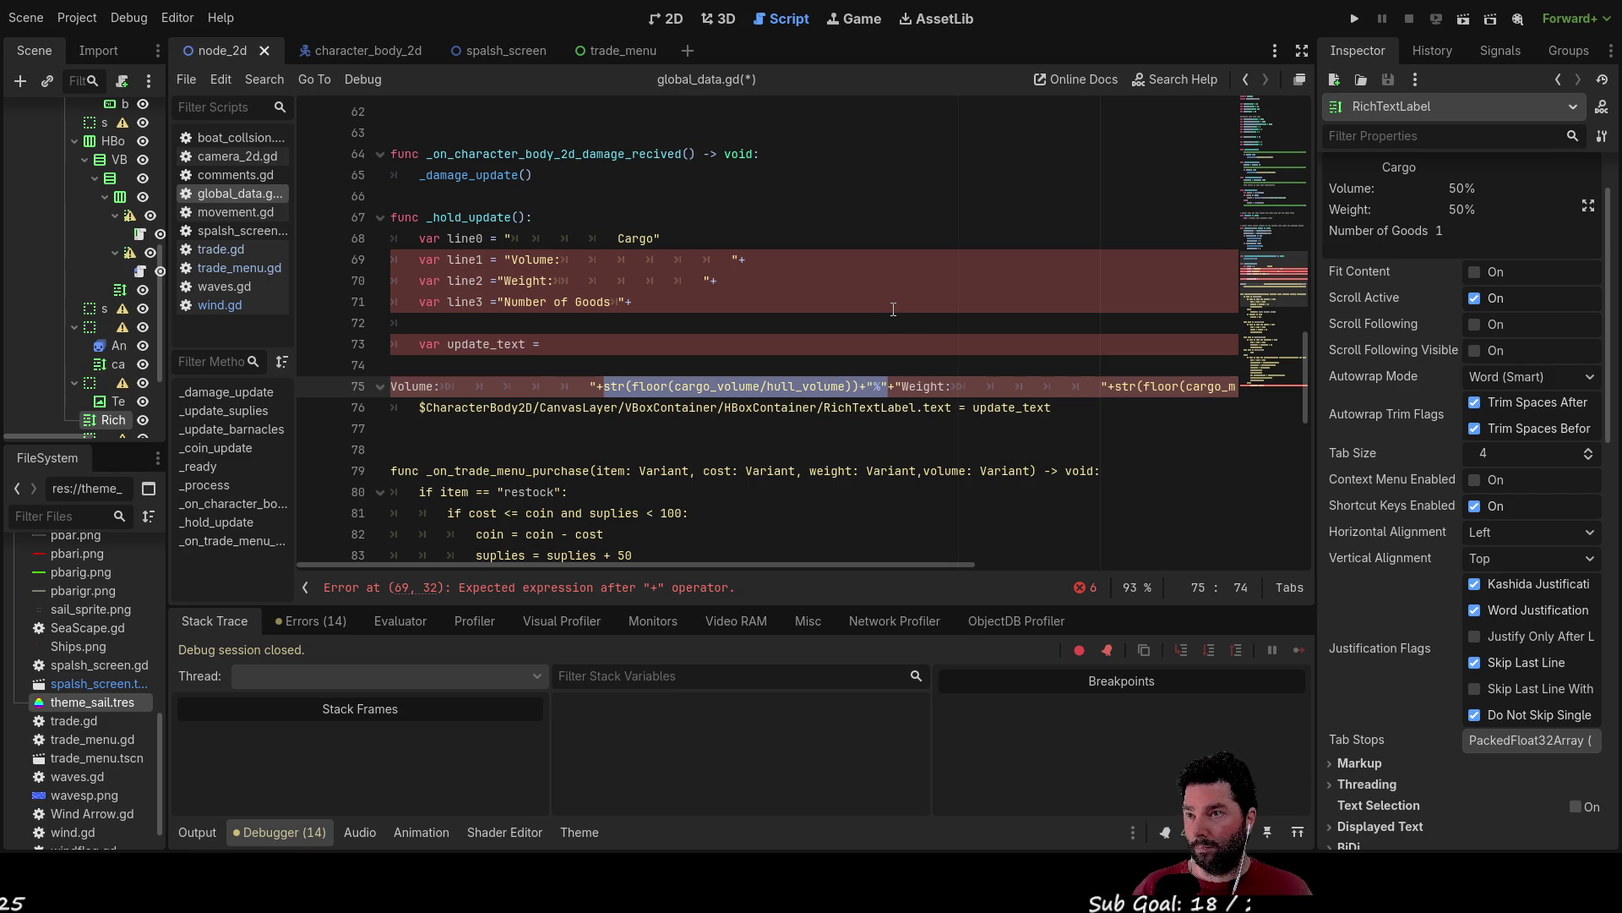
key(ctrl+x)
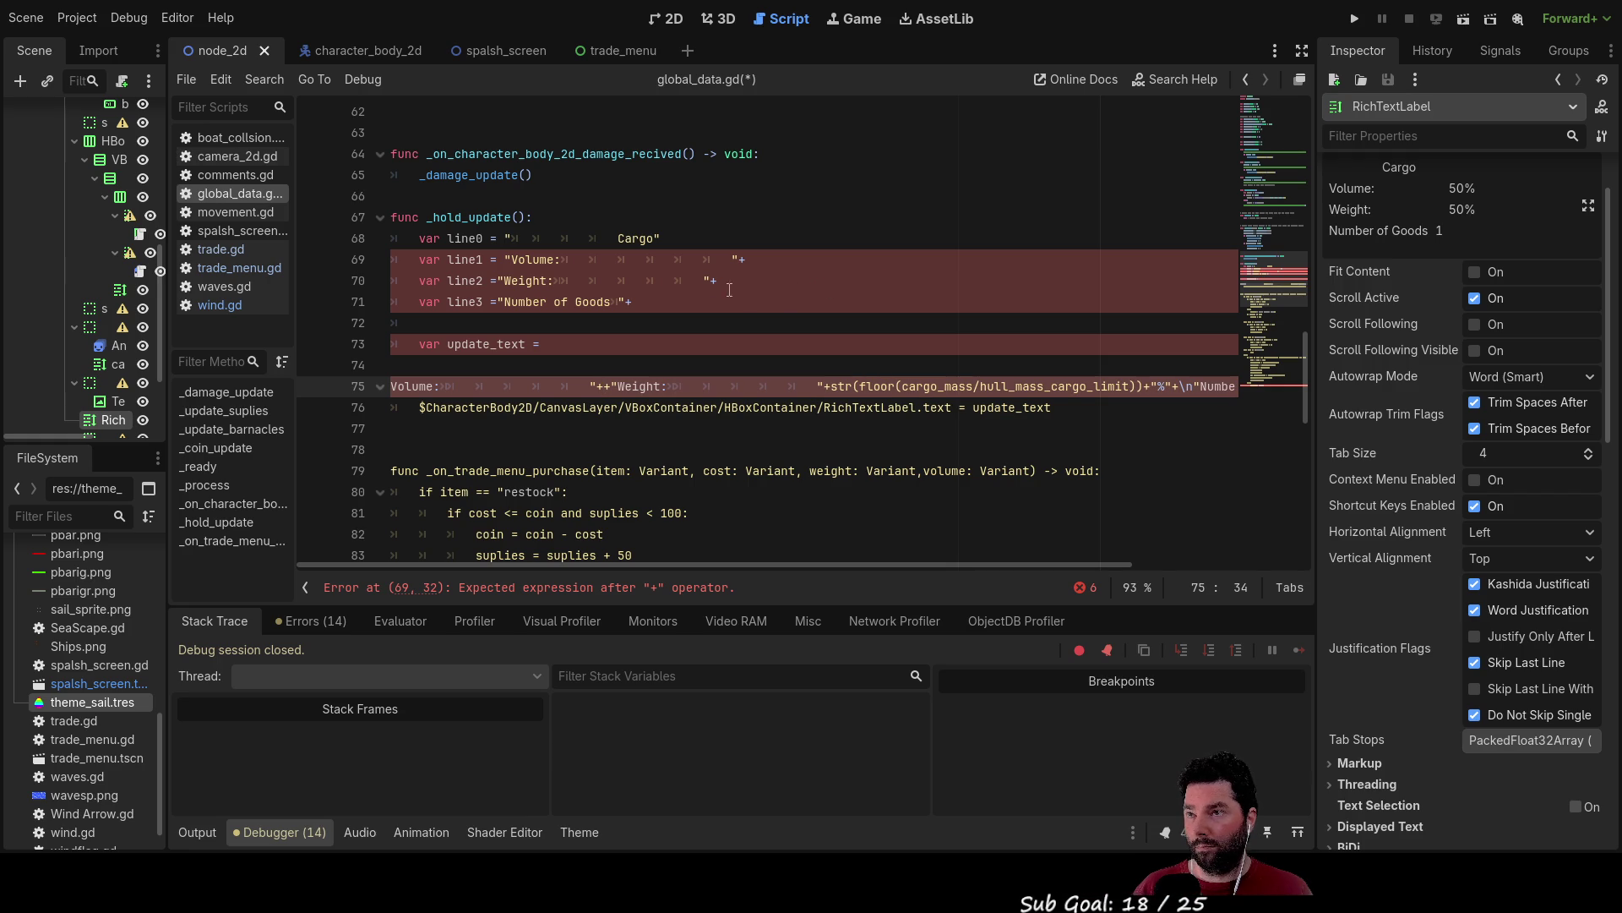
click(755, 260)
Paste the floored volume percentage onto line1, multiplied by 100.
key(ctrl+v)
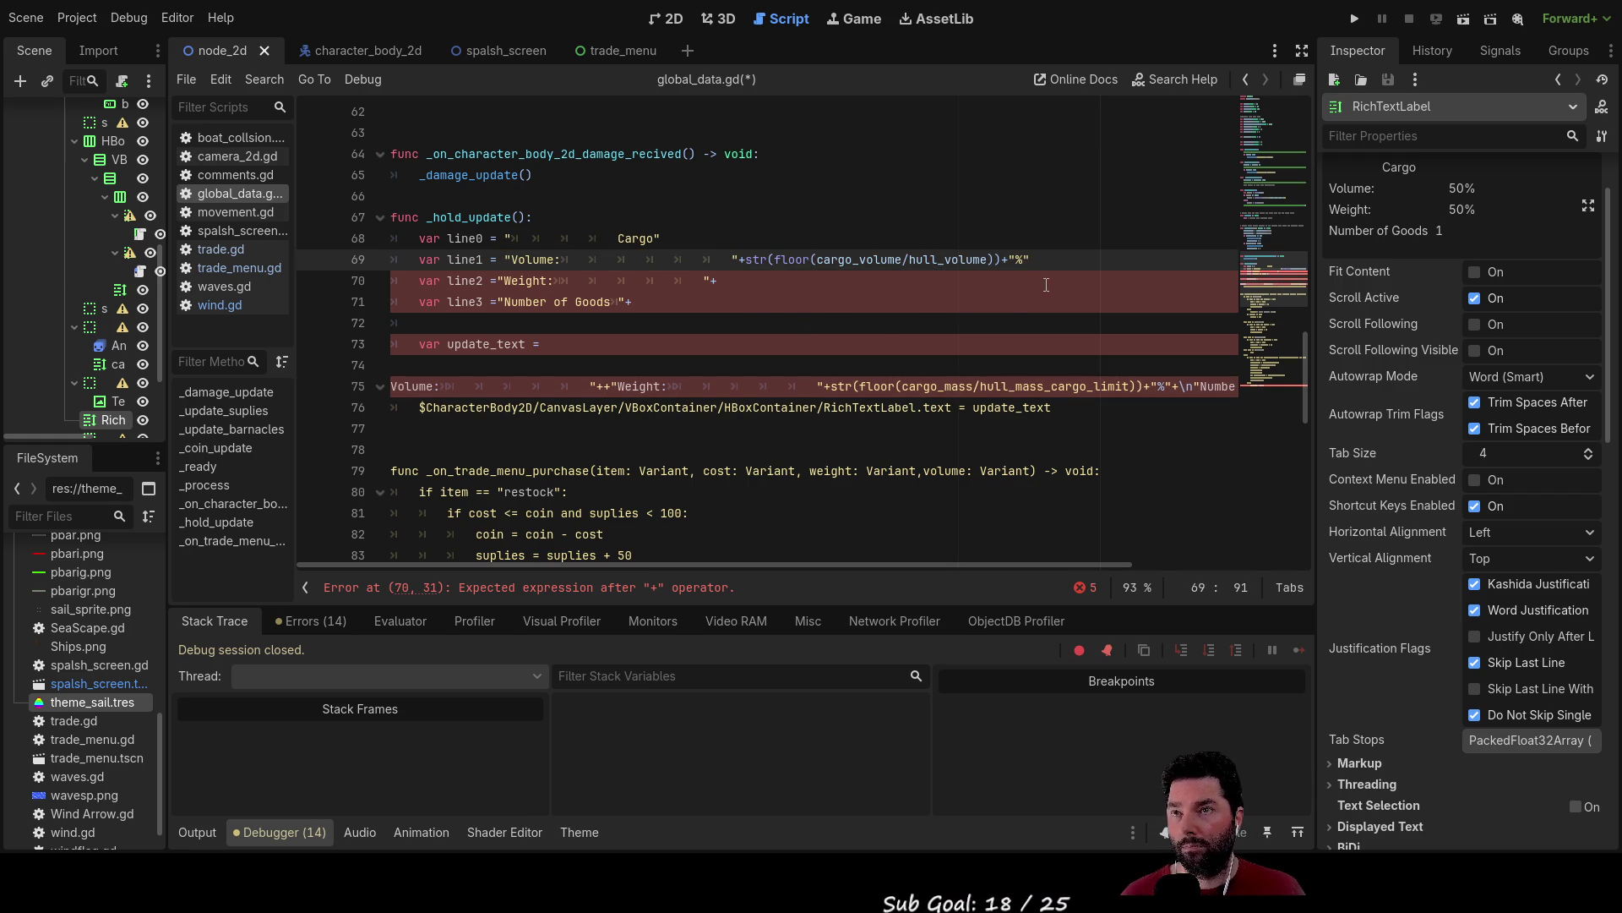
key(Left)
key(Left)
key(Left)
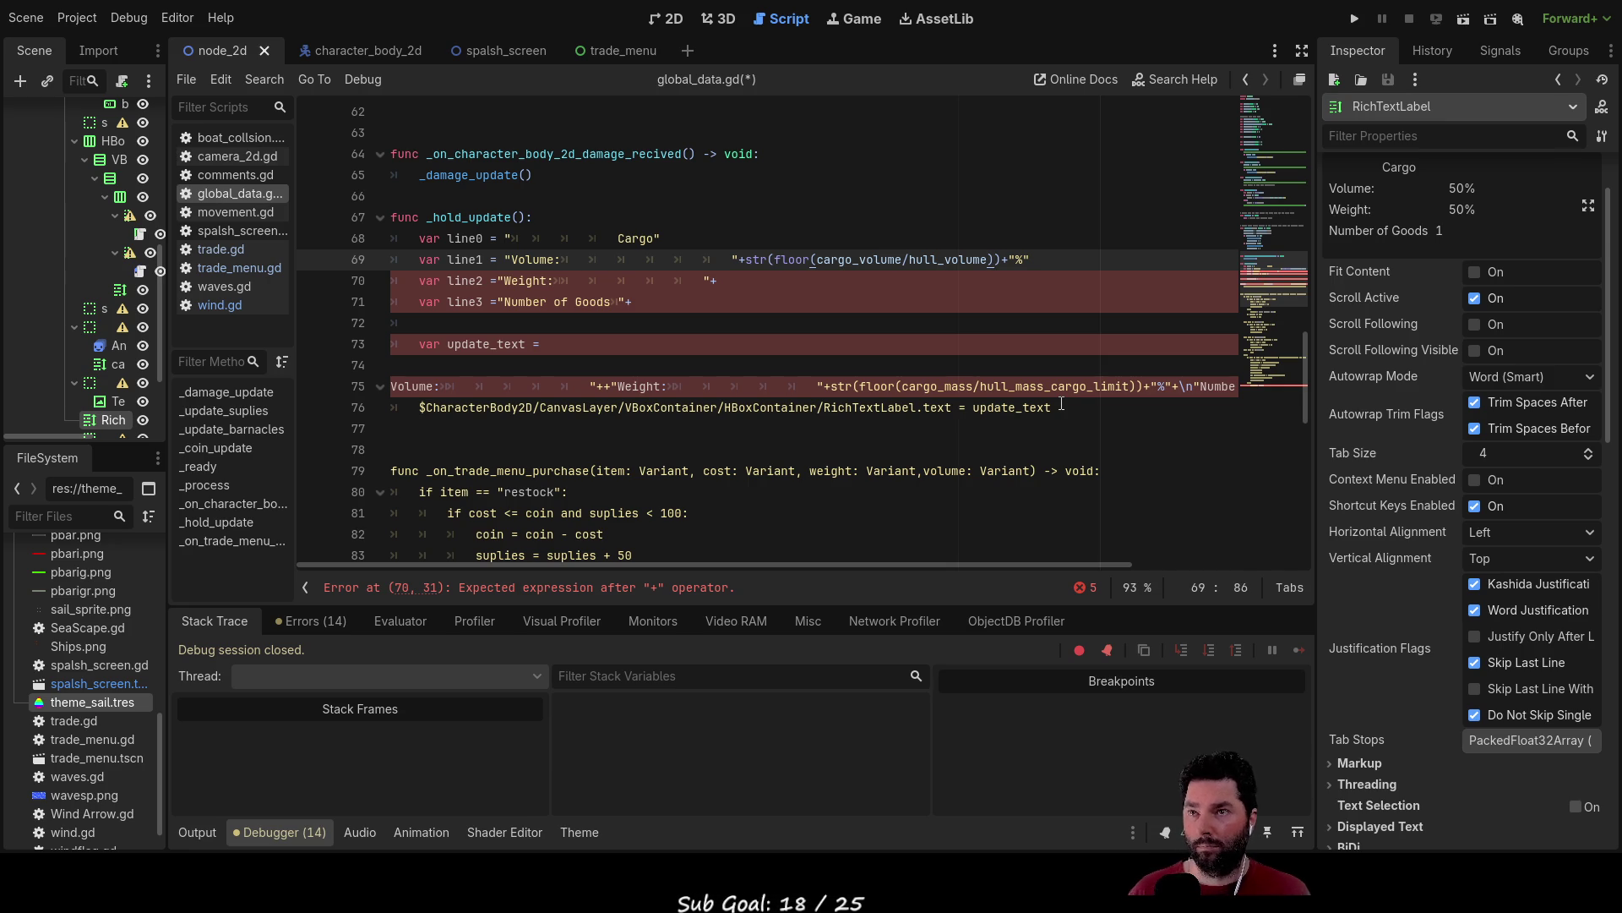
text(*100)
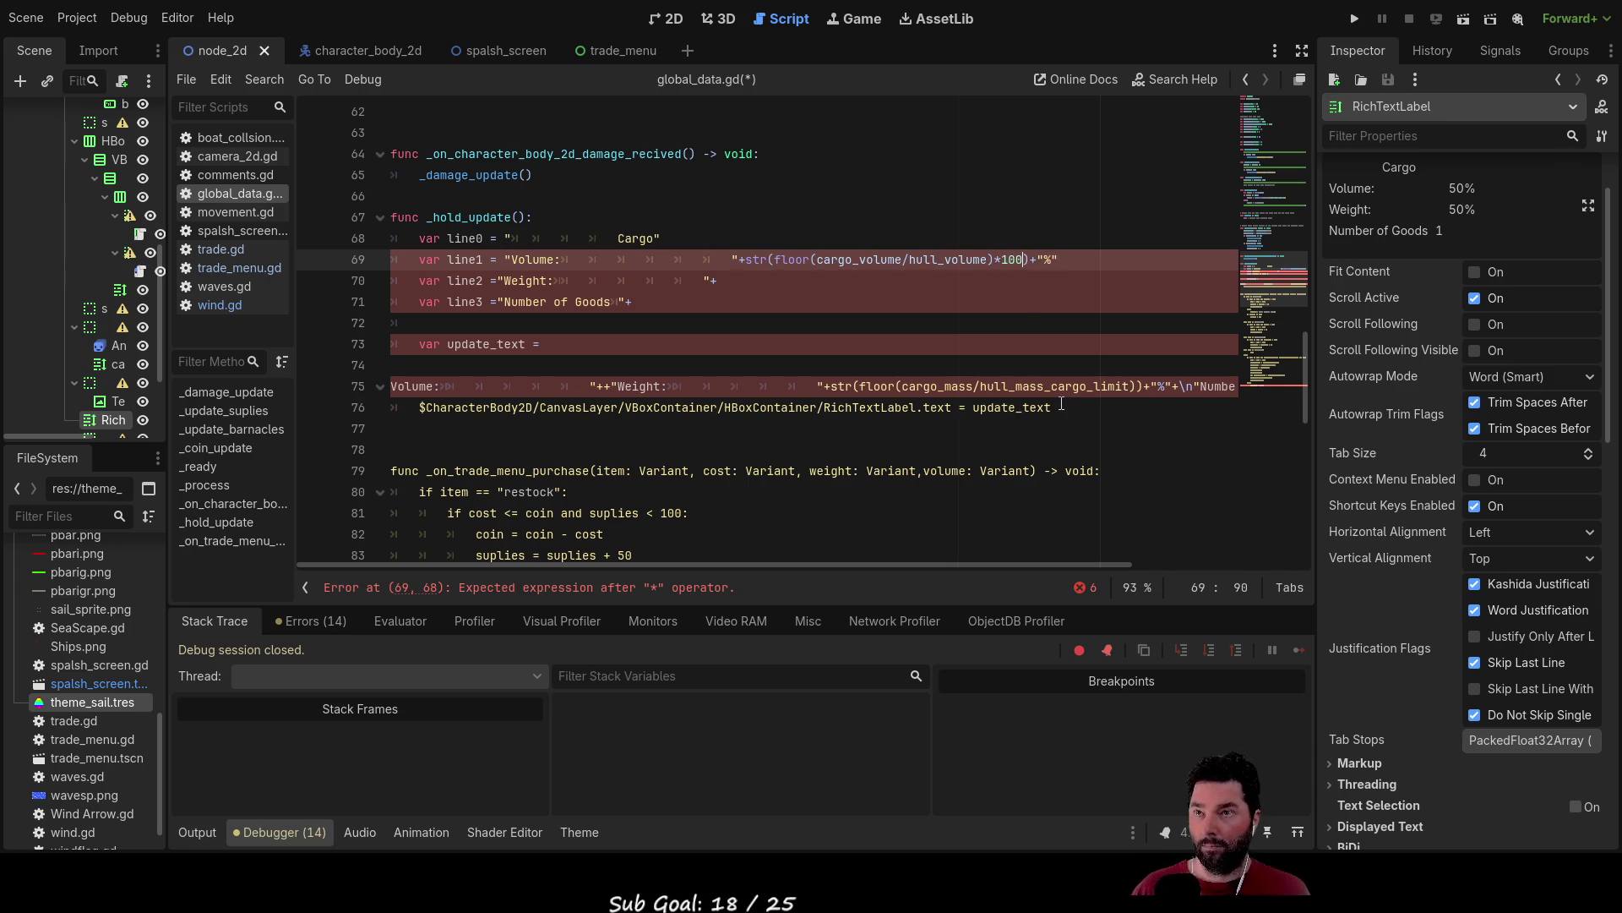
key(Down)
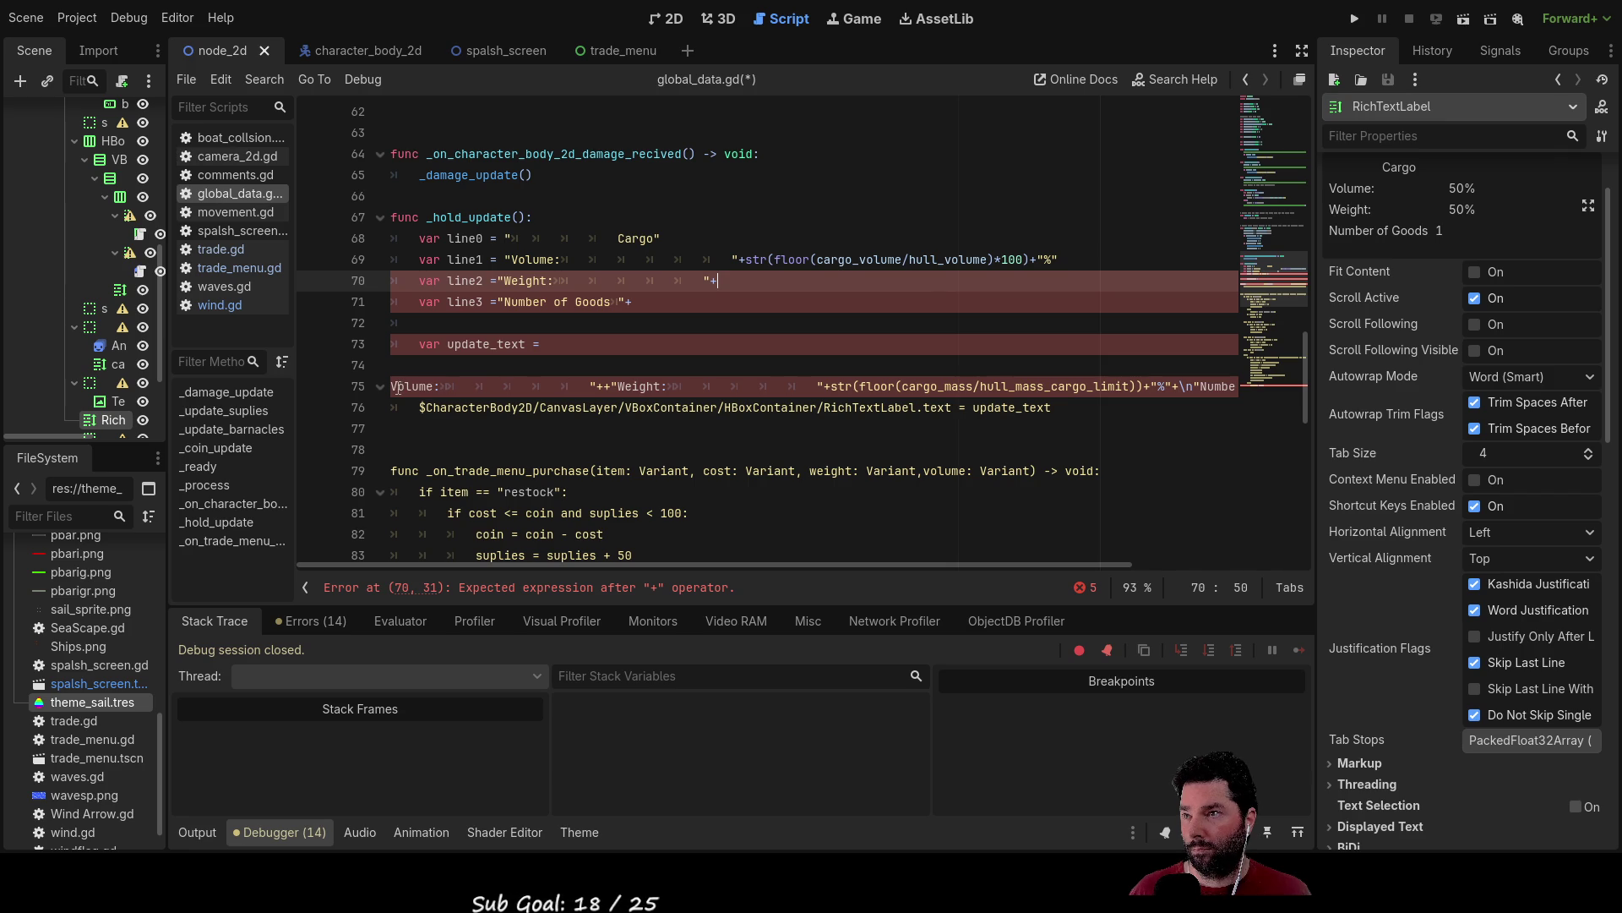
Strip the Volume label from update_text and cut out the weight percentage expression.
click(545, 345)
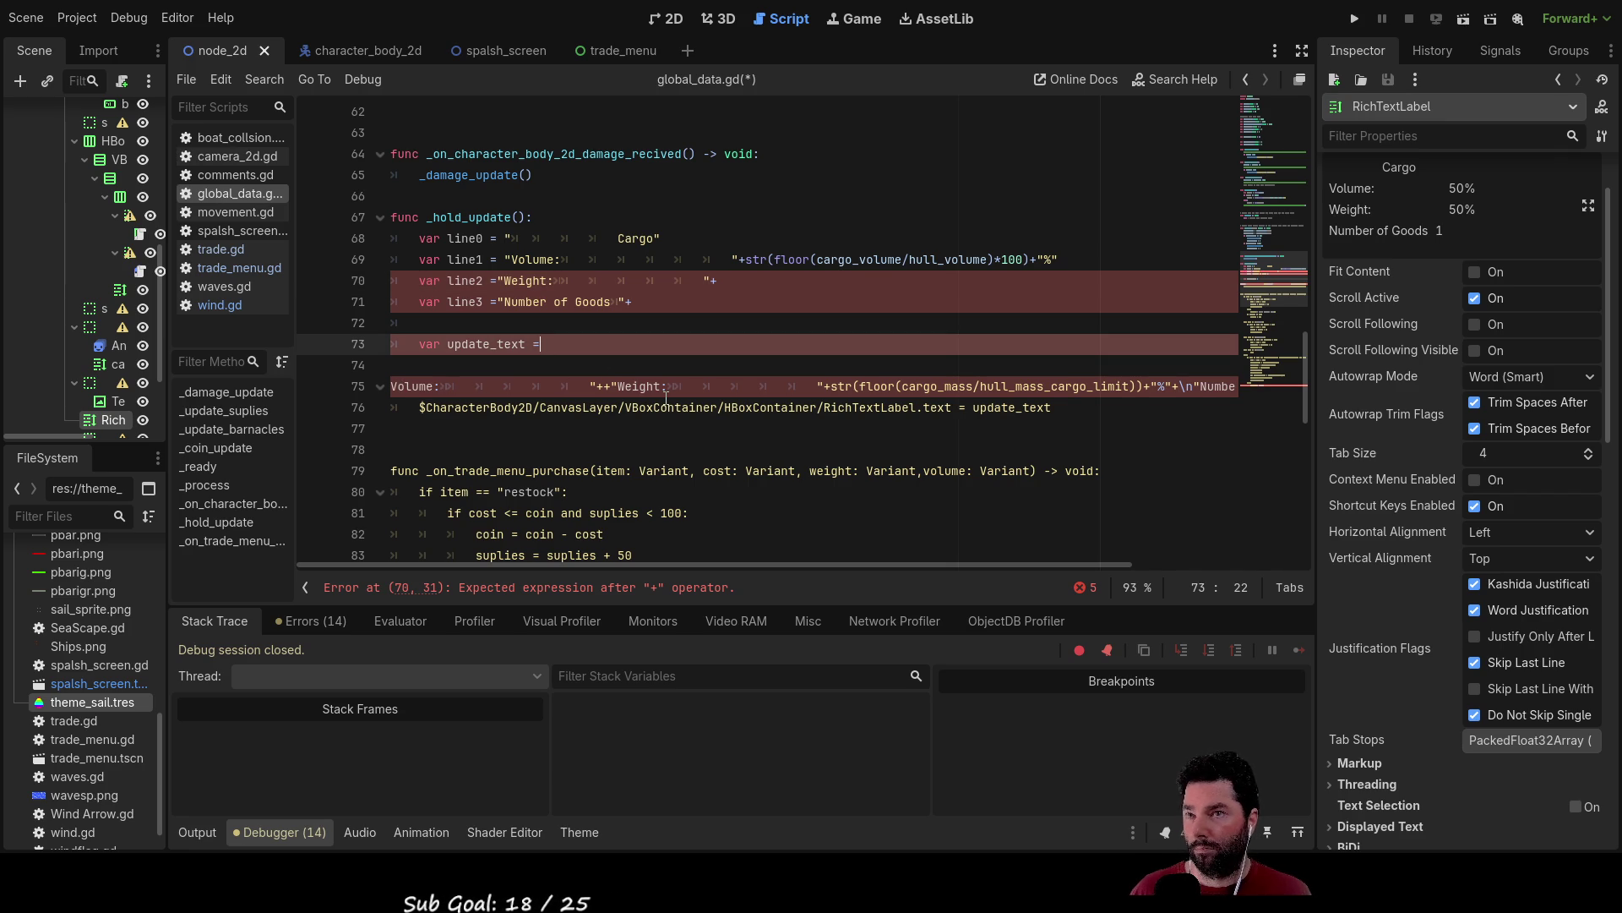
key(Delete)
key(Delete)
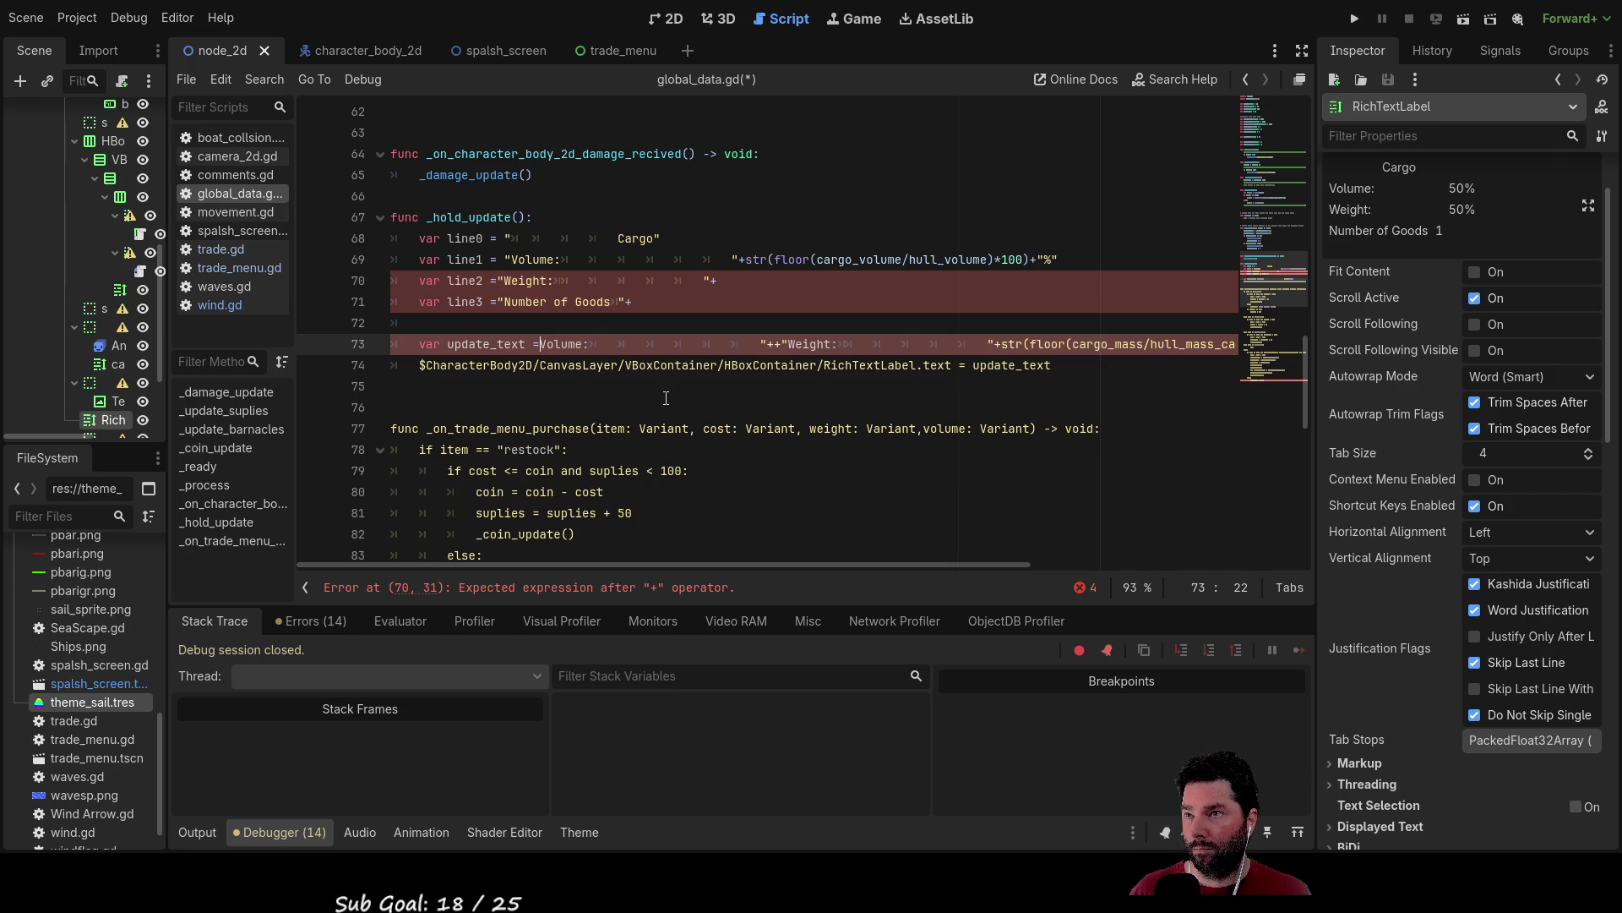
key(shift+Right)
key(shift+Right)
key(shift+Right)
key(shift+Right)
key(shift+Right)
key(shift+Right)
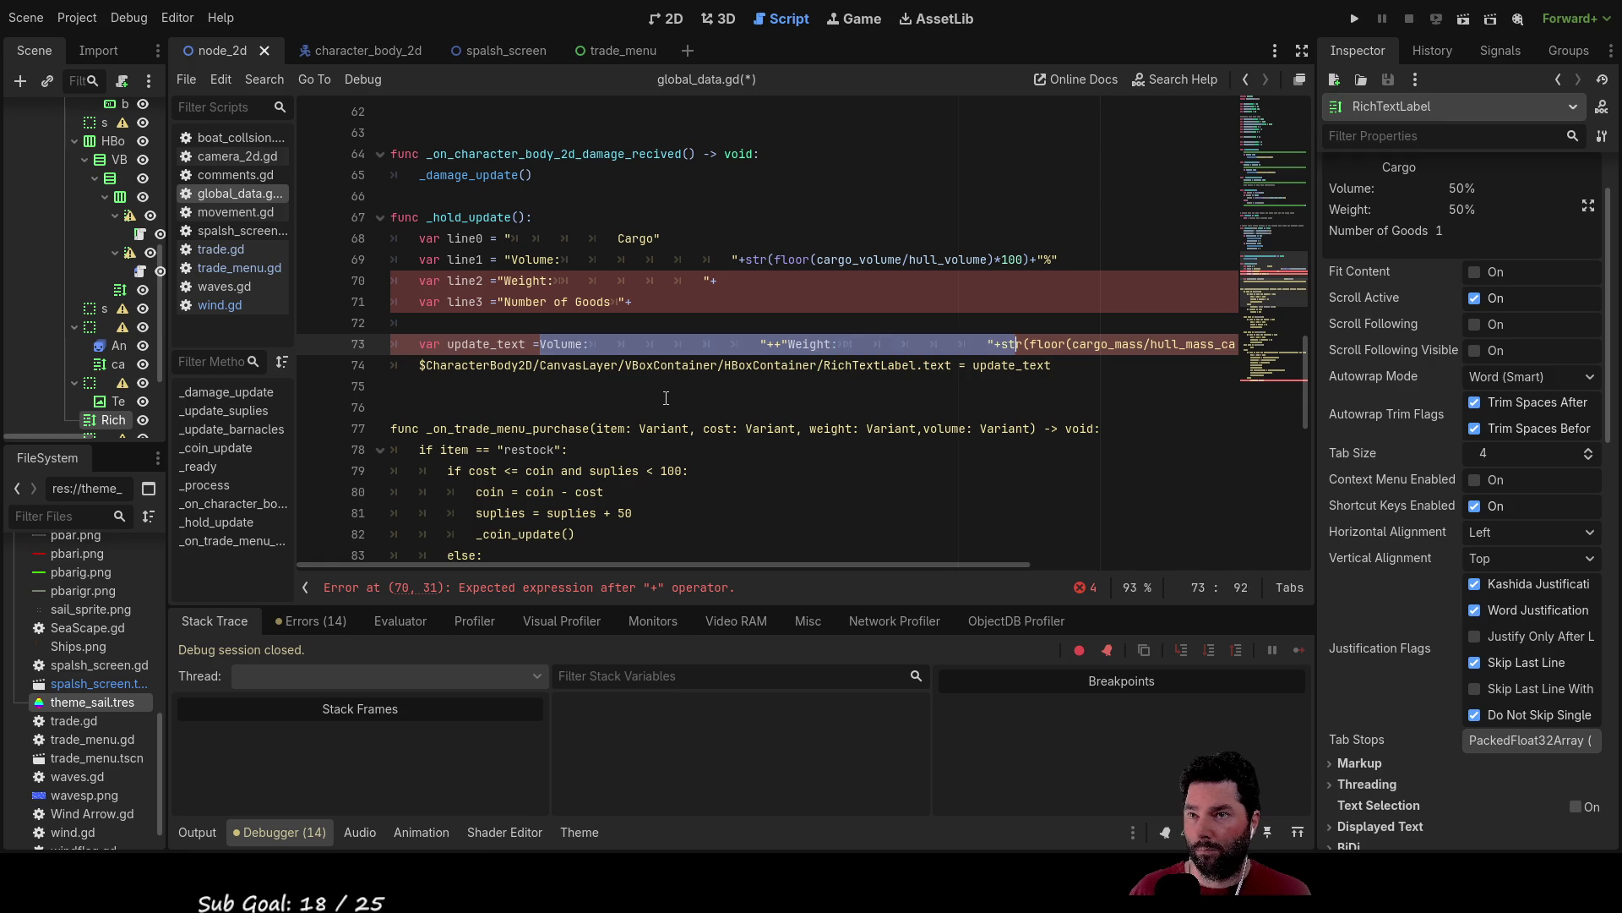
key(BackSpace)
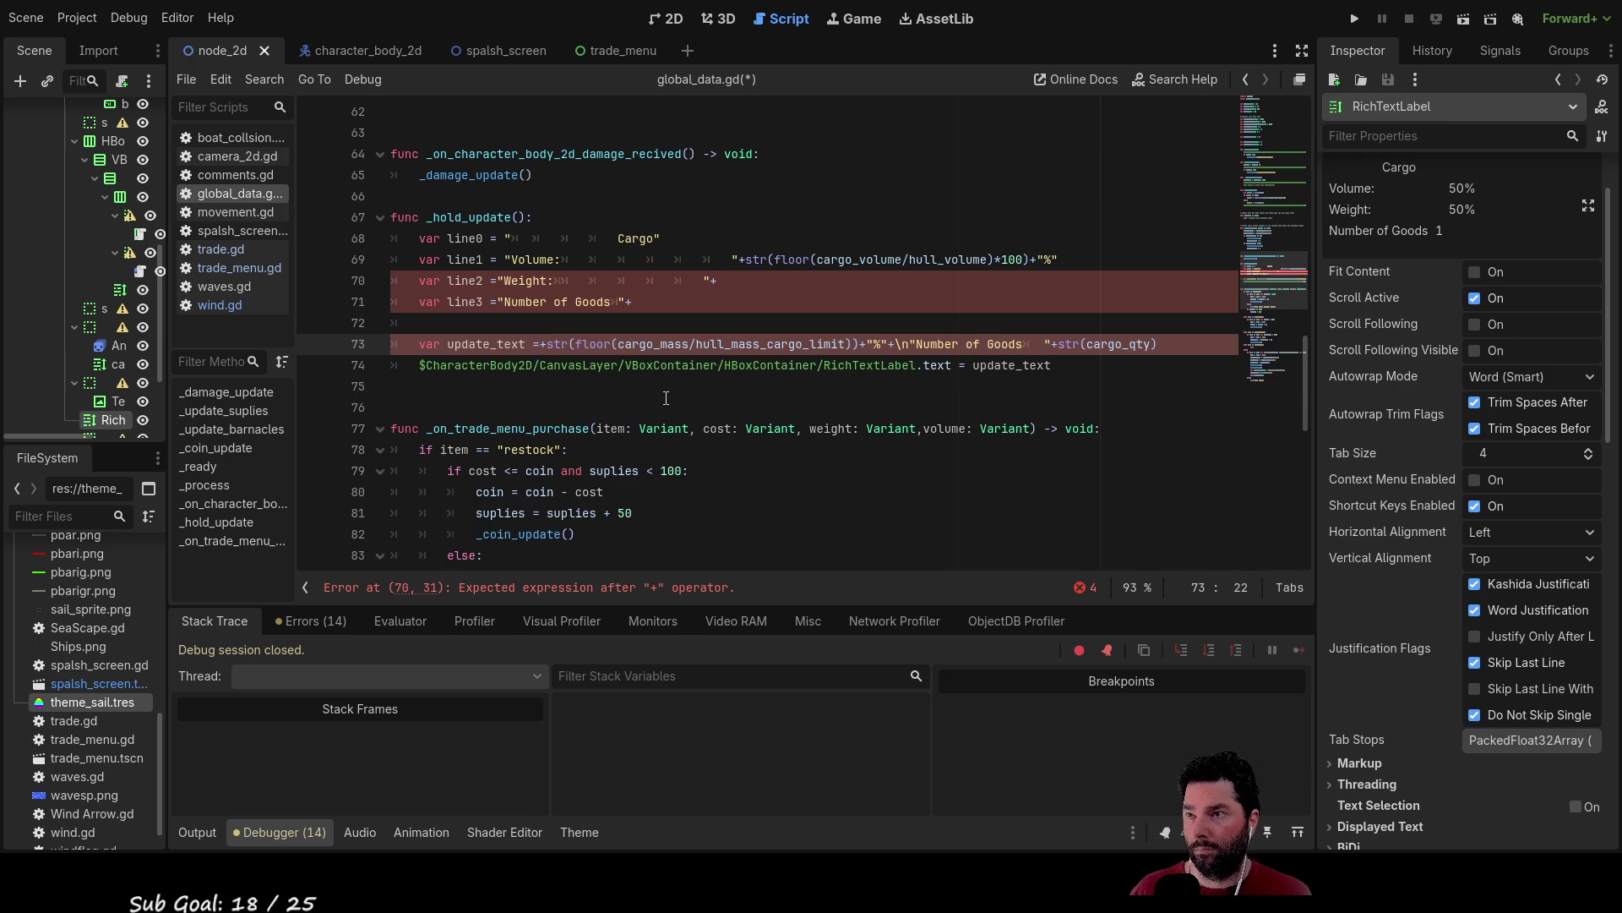
key(Right)
key(shift+Right)
key(shift+Right)
key(shift+Right)
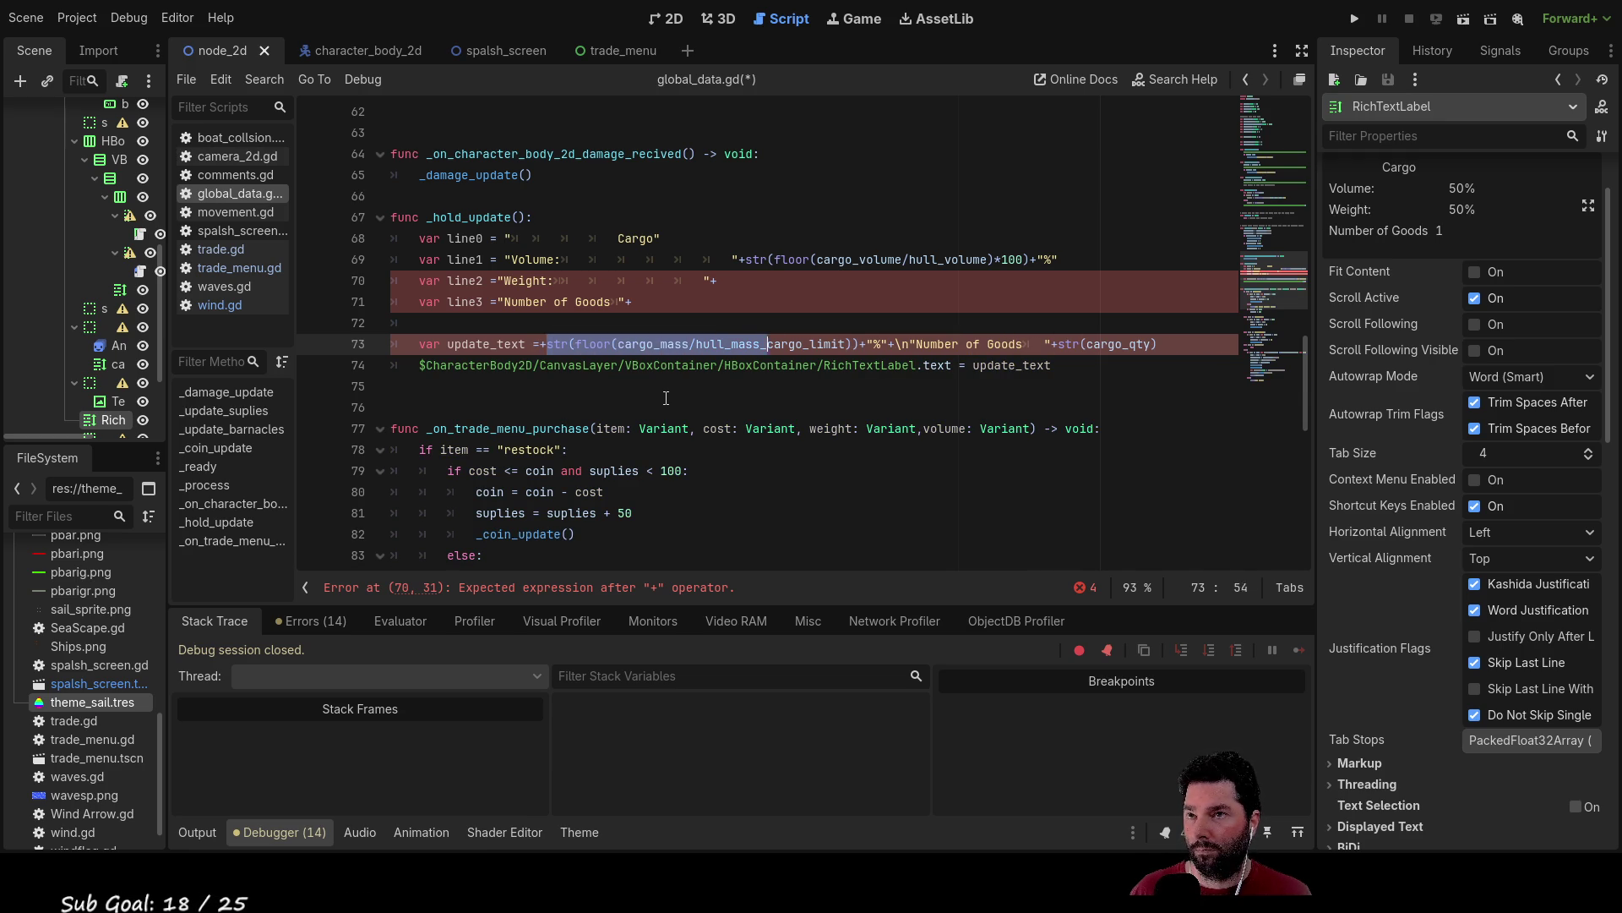
key(shift+Right)
key(shift+Right)
key(ctrl+c)
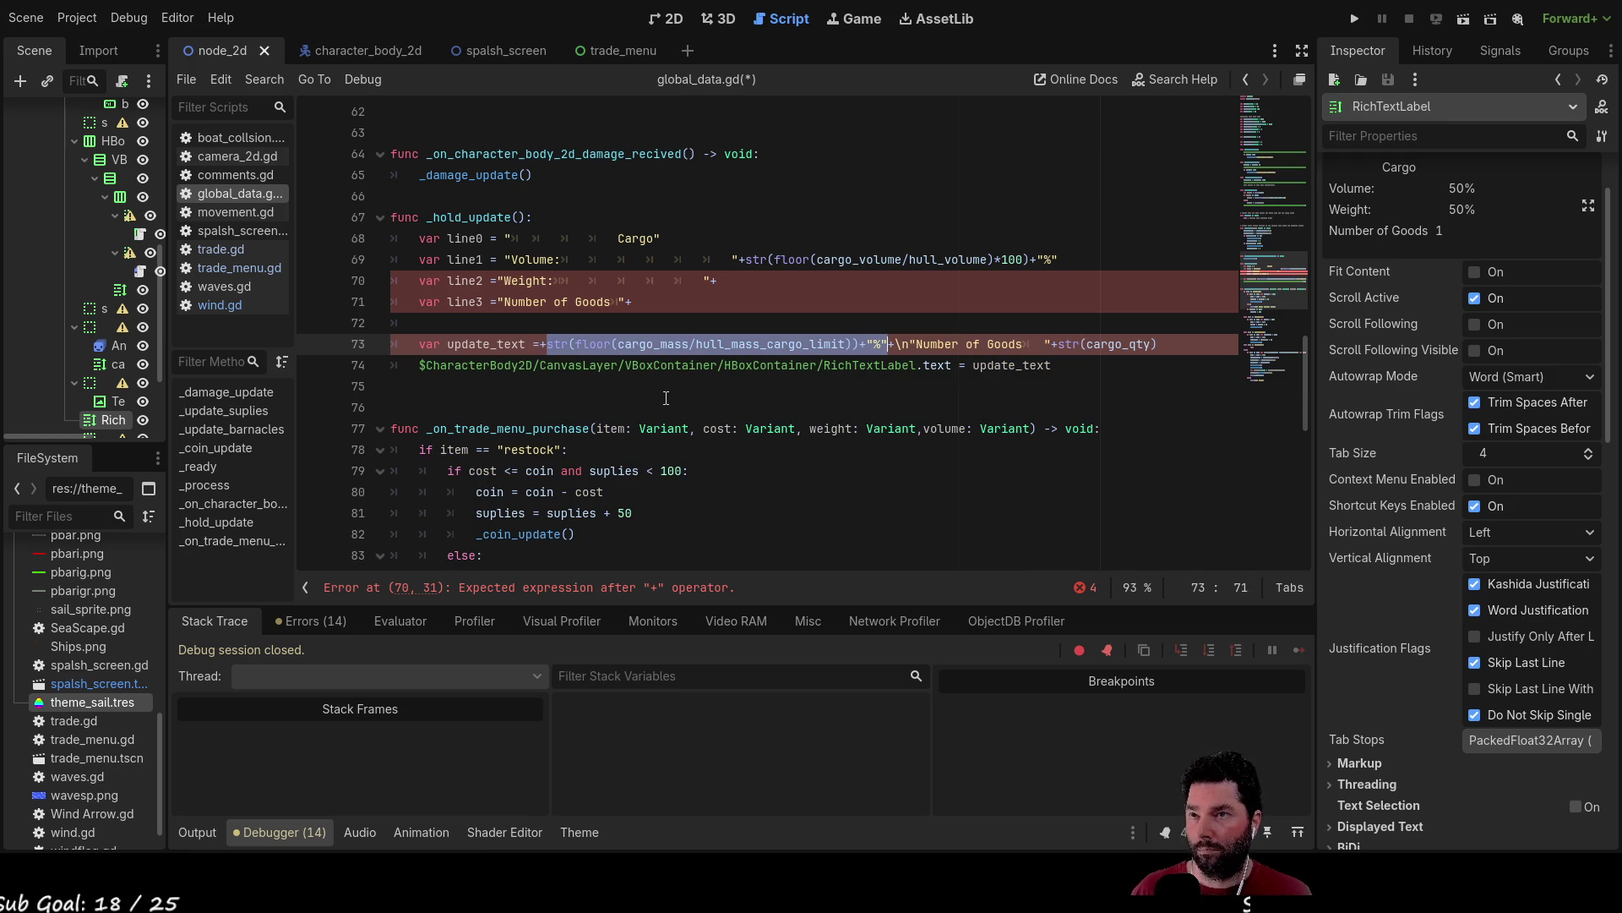
key(BackSpace)
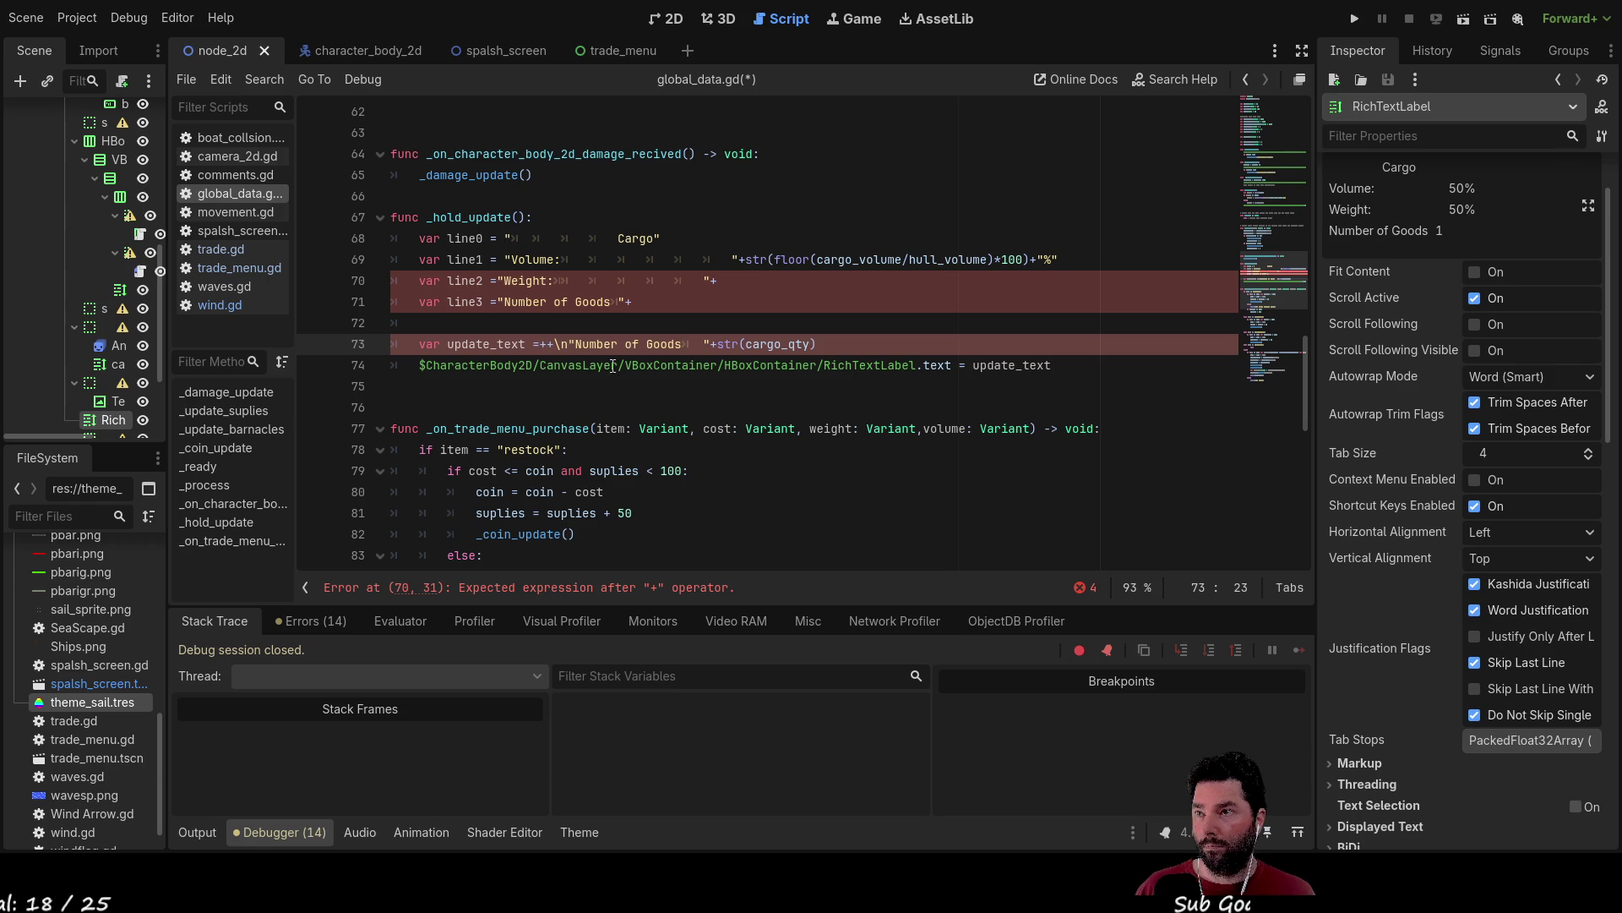
Paste the floored weight percentage onto line2, multiplied by 100.
click(728, 283)
key(ctrl+v)
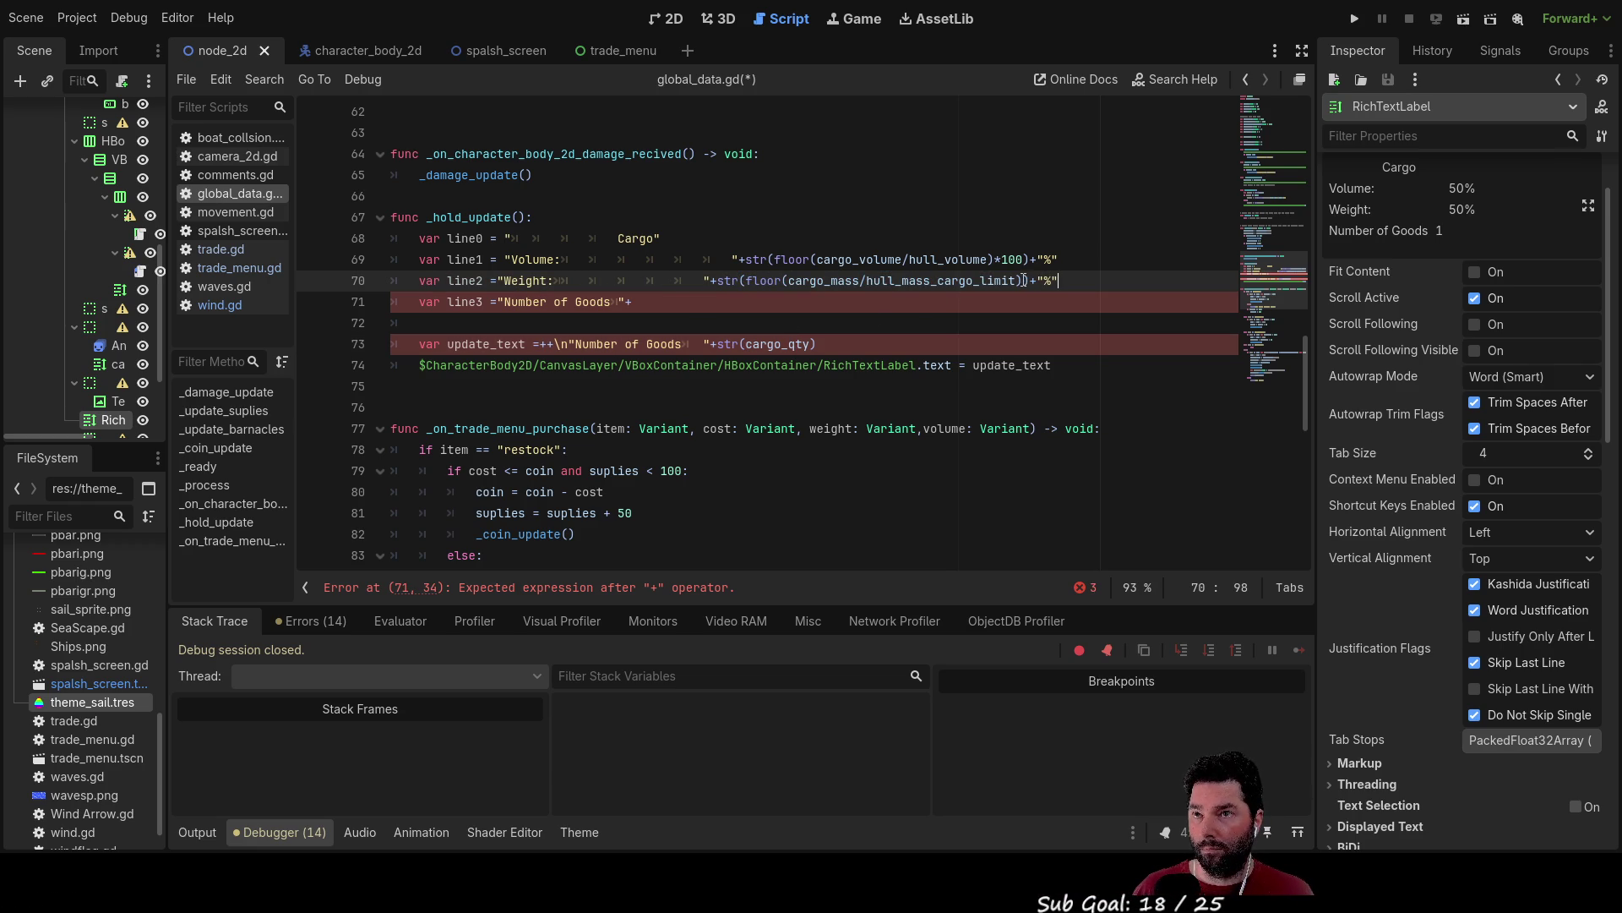
text(*100)
key(Down)
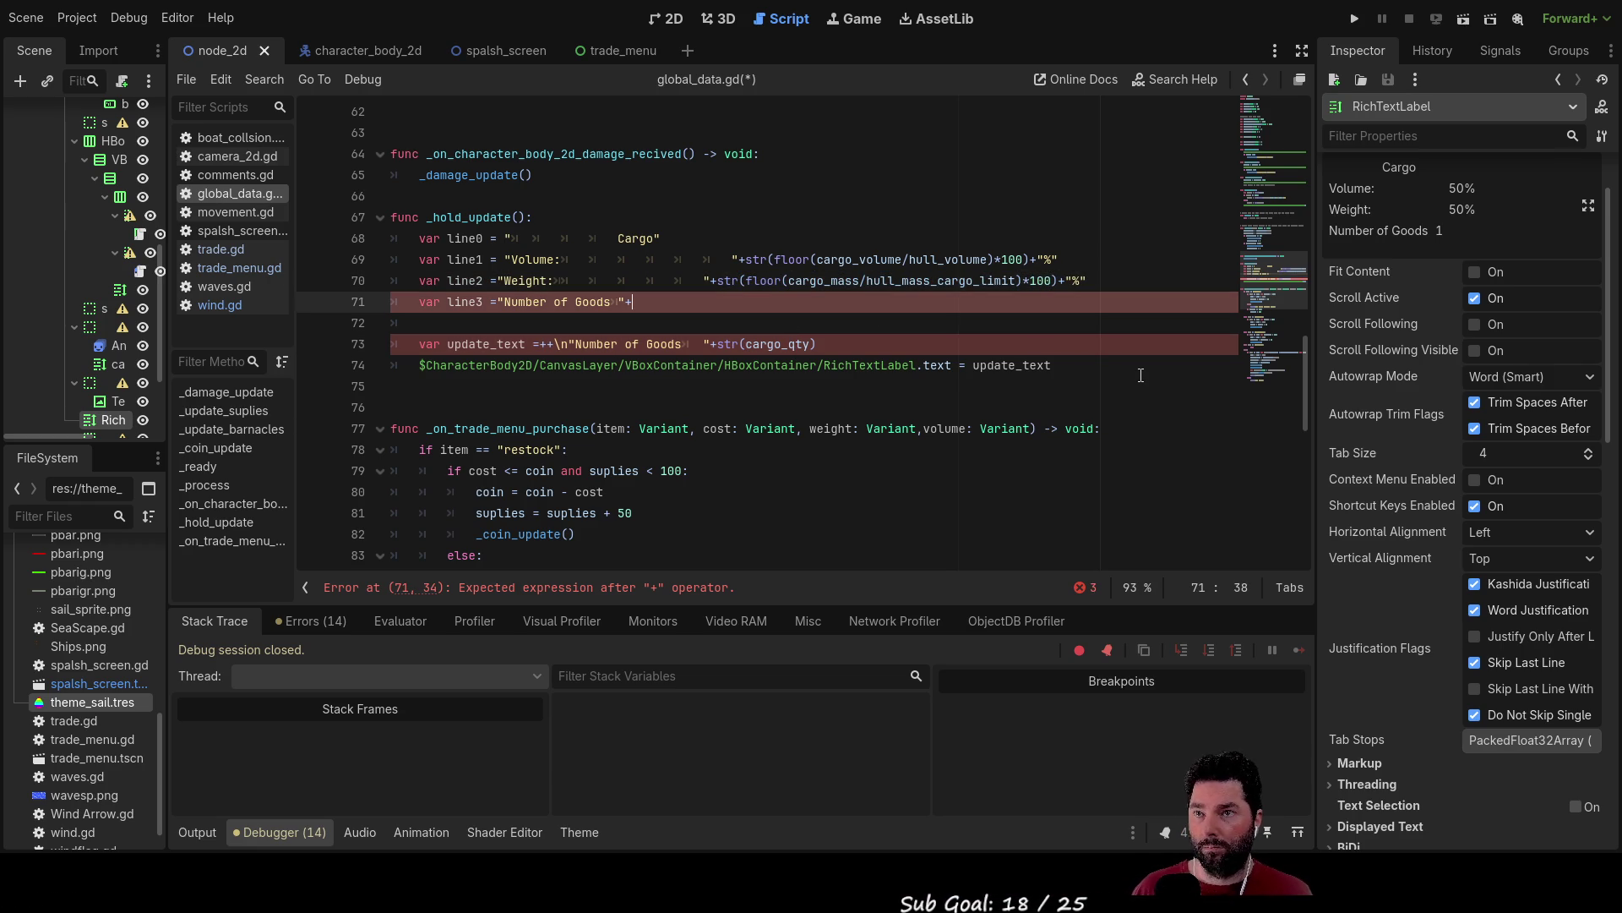
Move str(cargo_qty) onto line3 and delete the leftover Number of Goods text.
key(Down)
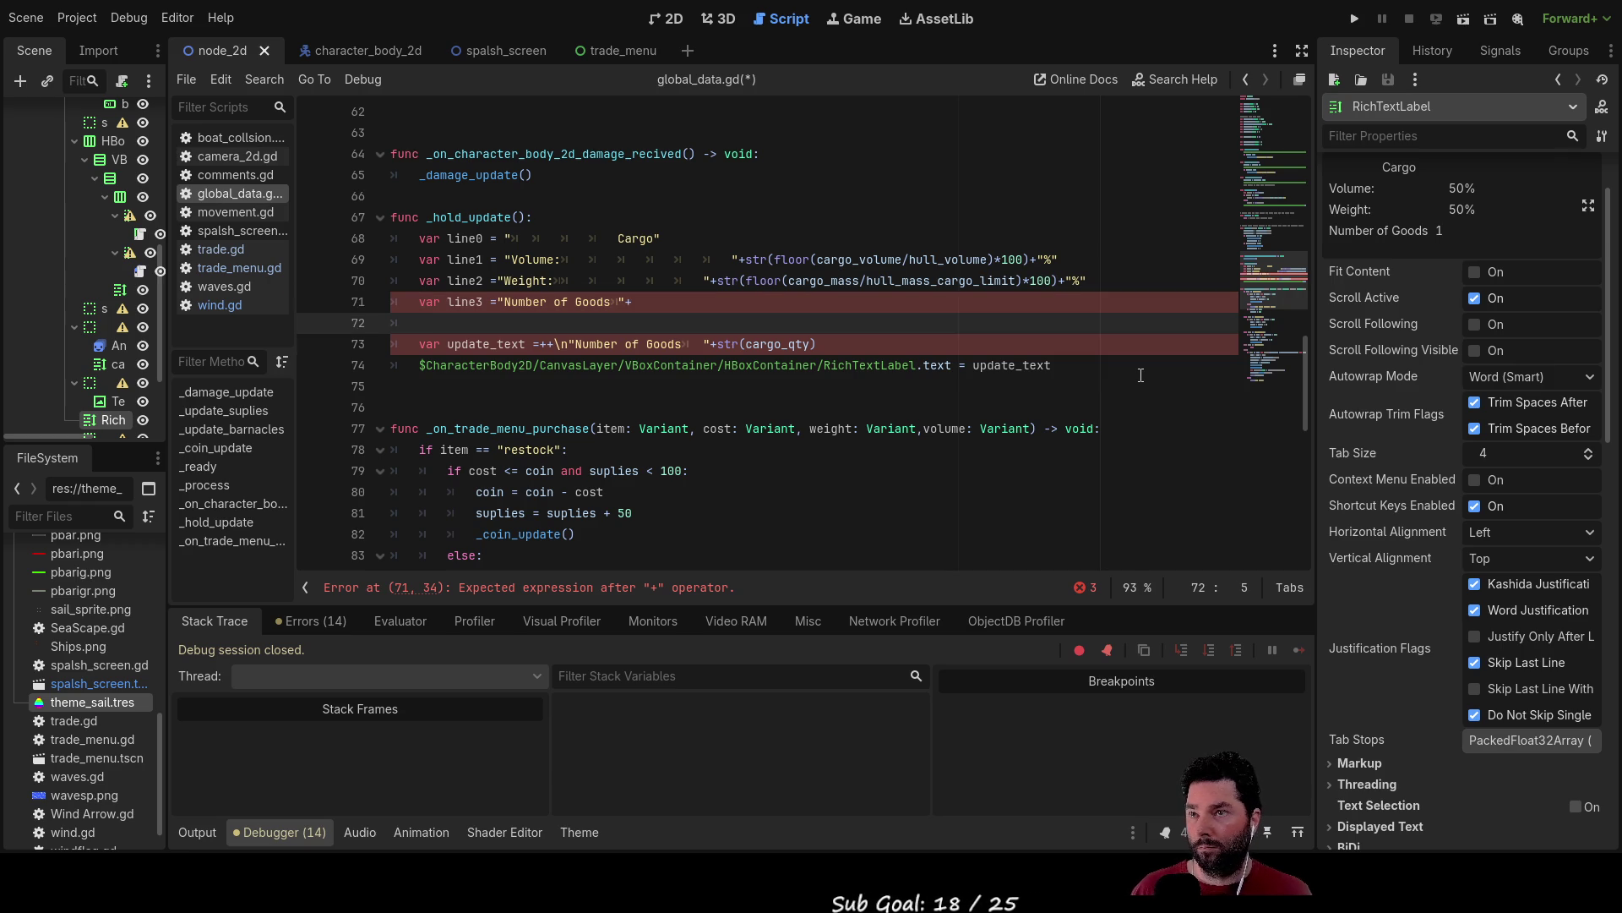
click(804, 343)
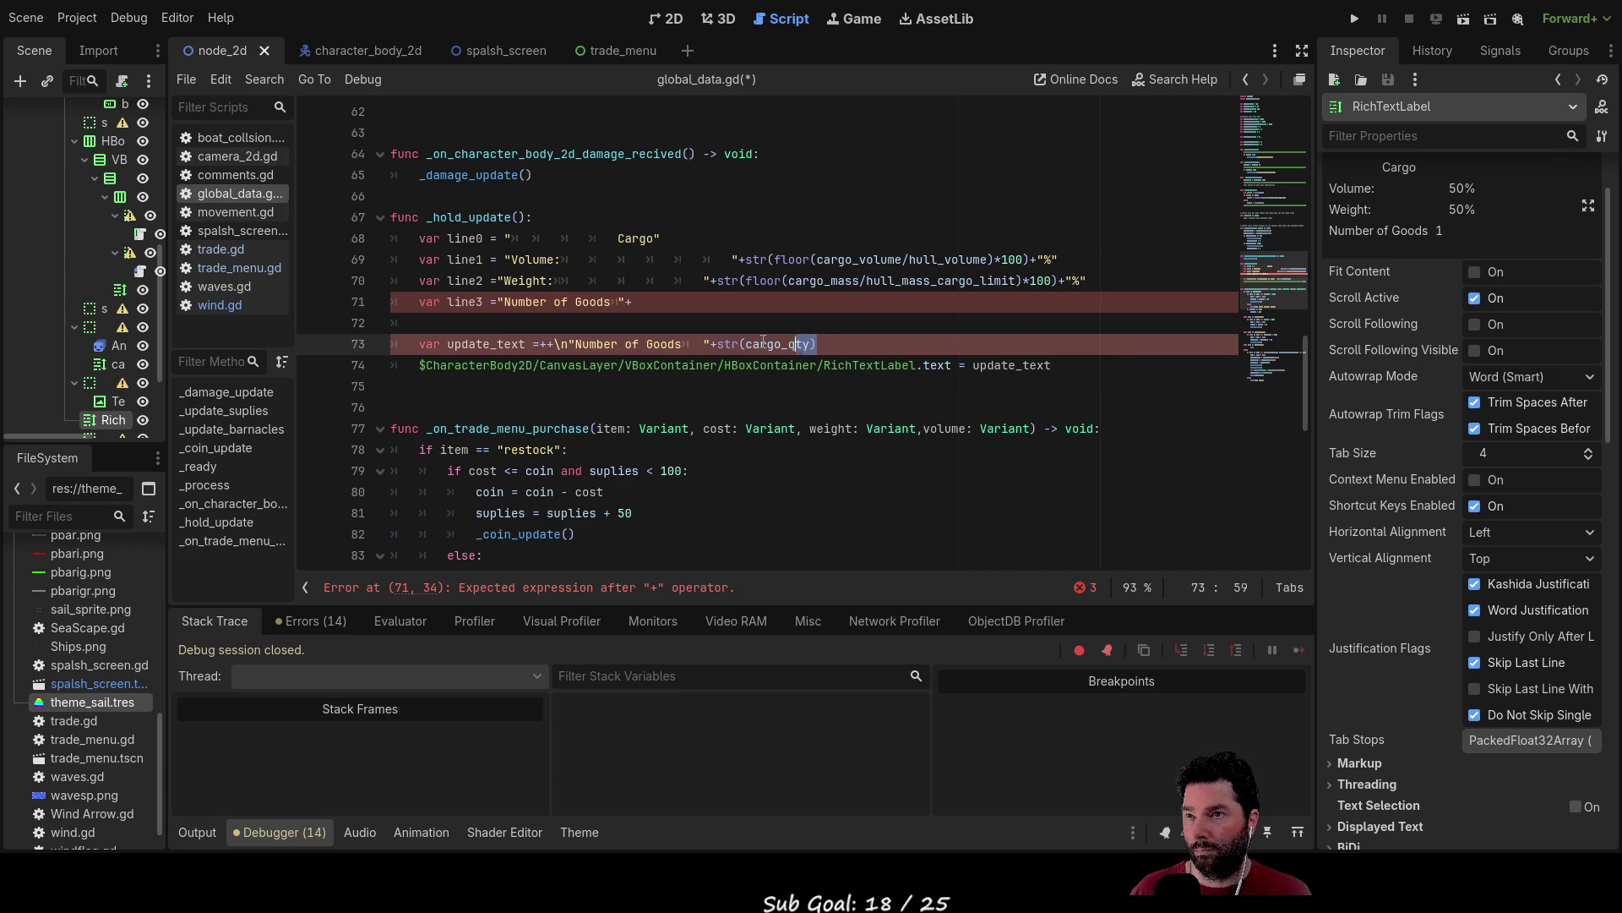
key(ctrl+shift+Left)
key(ctrl+shift+Left)
key(ctrl+shift+Left)
key(ctrl+x)
key(Up)
key(Up)
key(ctrl+v)
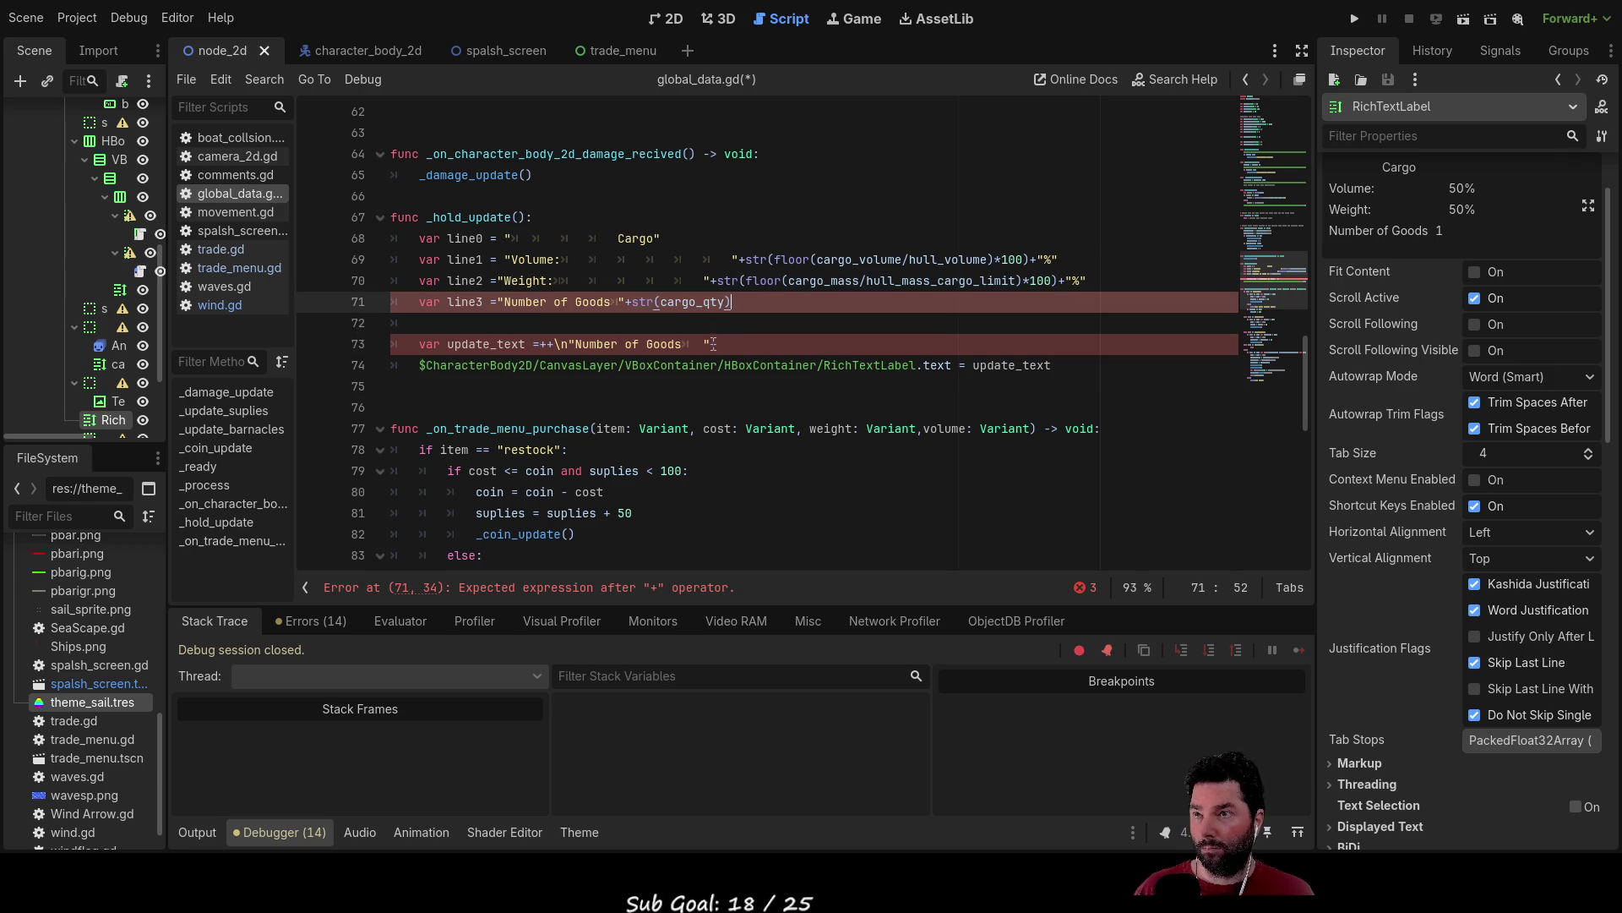
drag(714, 342, 542, 344)
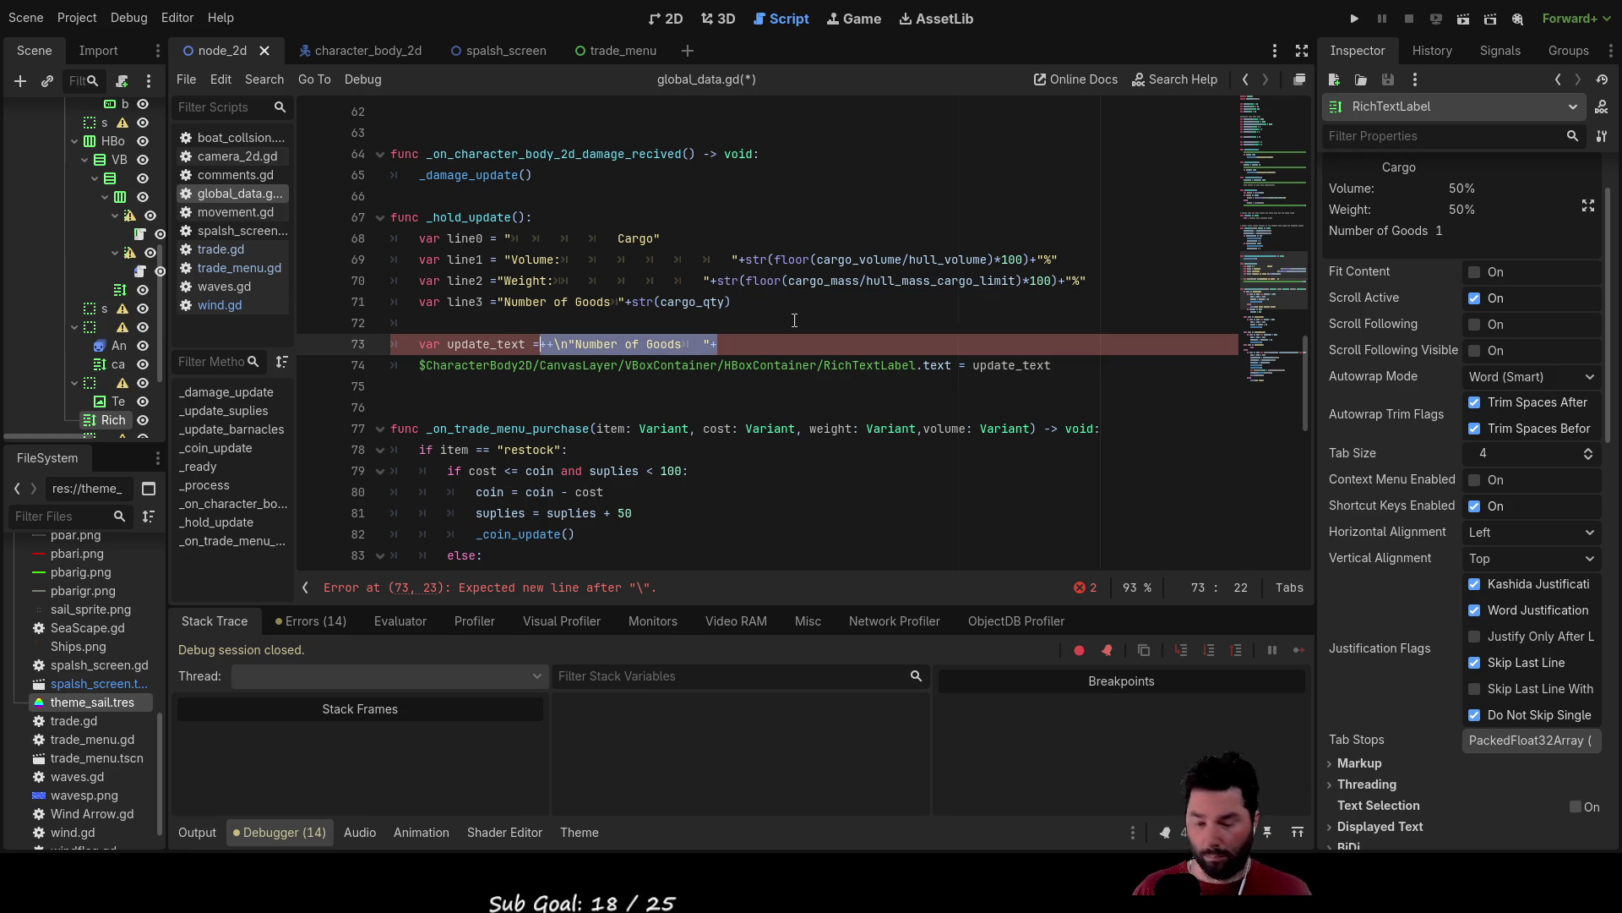
key(BackSpace)
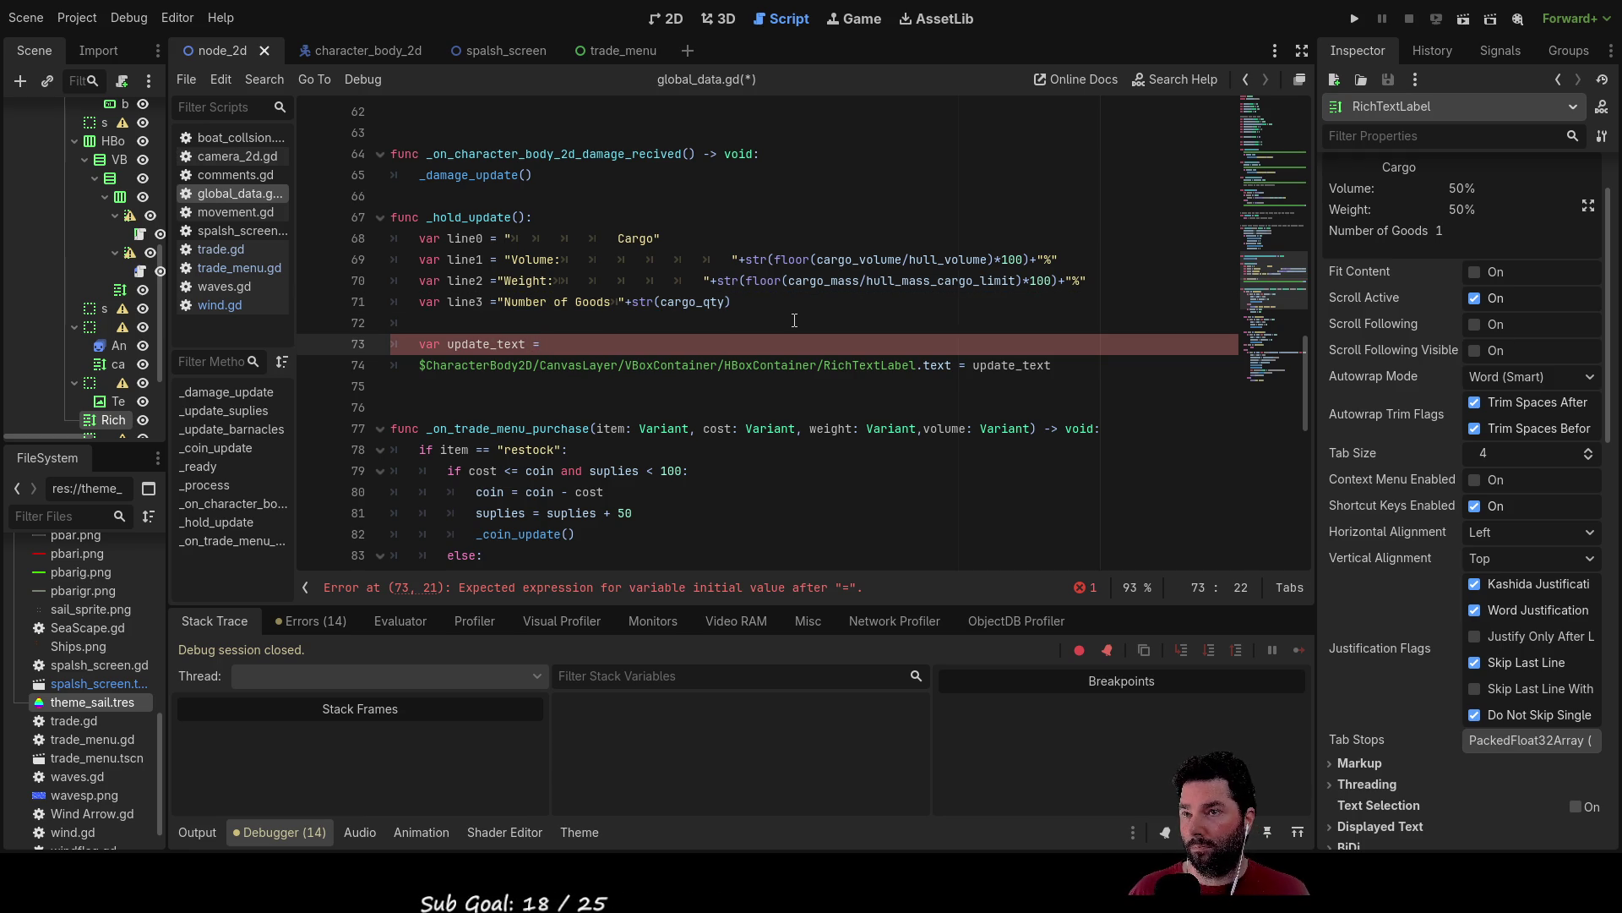
Begin the update_text assignment with line0+.
key(Up)
key(Down)
key(Up)
key(Up)
key(Up)
key(Up)
key(Right)
key(Right)
key(Right)
key(Left)
key(Left)
key(Left)
key(Down)
key(Down)
key(Down)
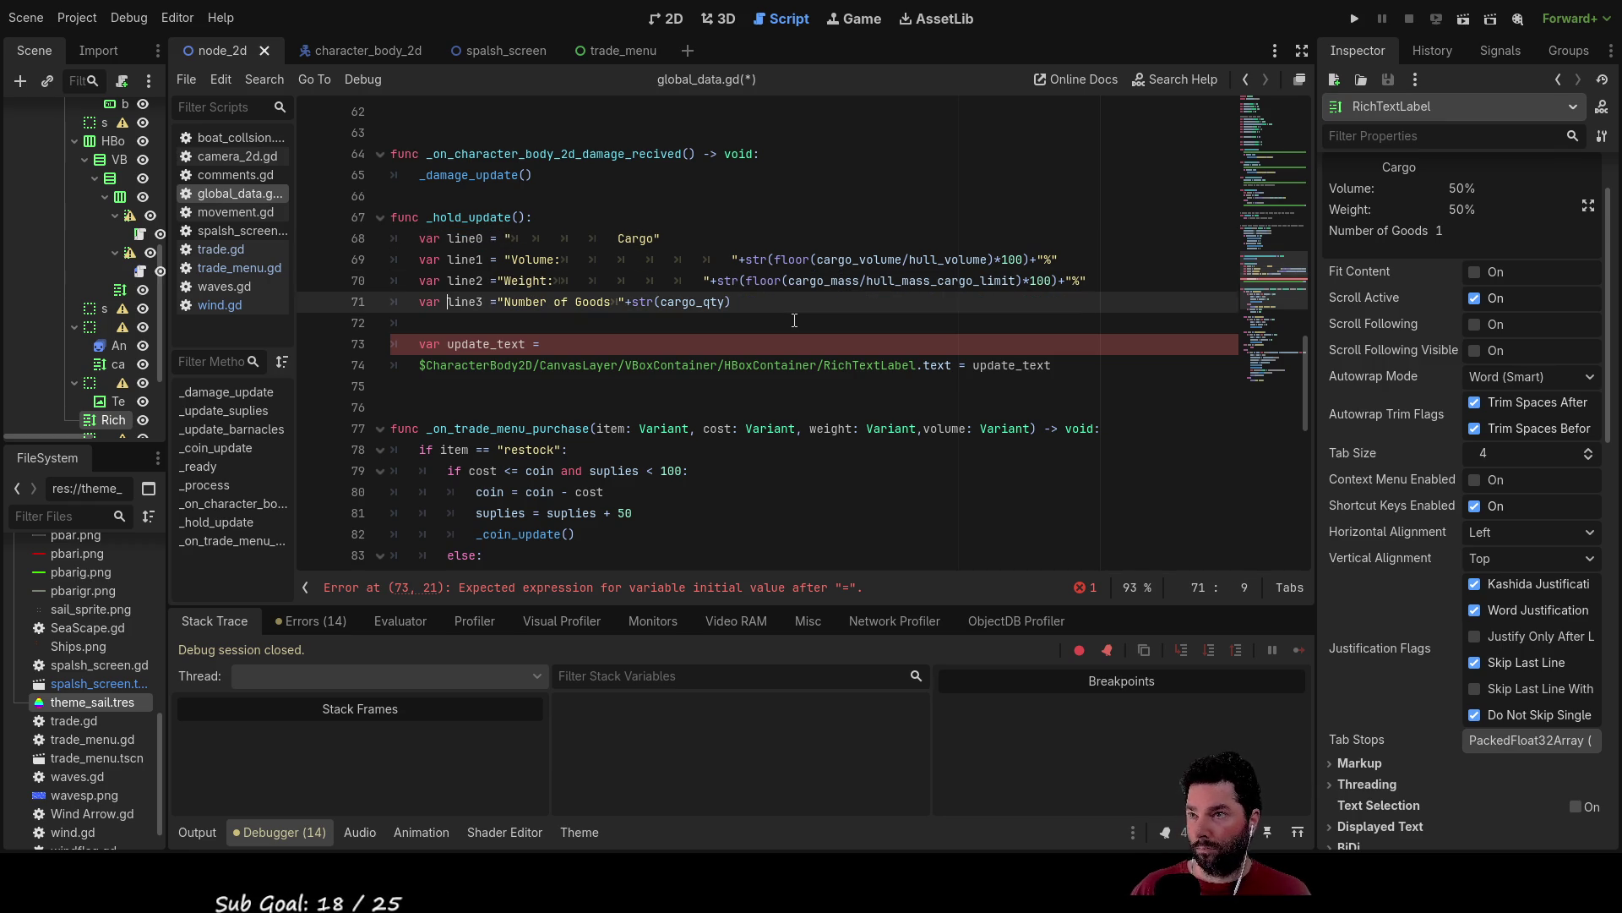
key(Down)
key(Down)
key(ctrl+Right)
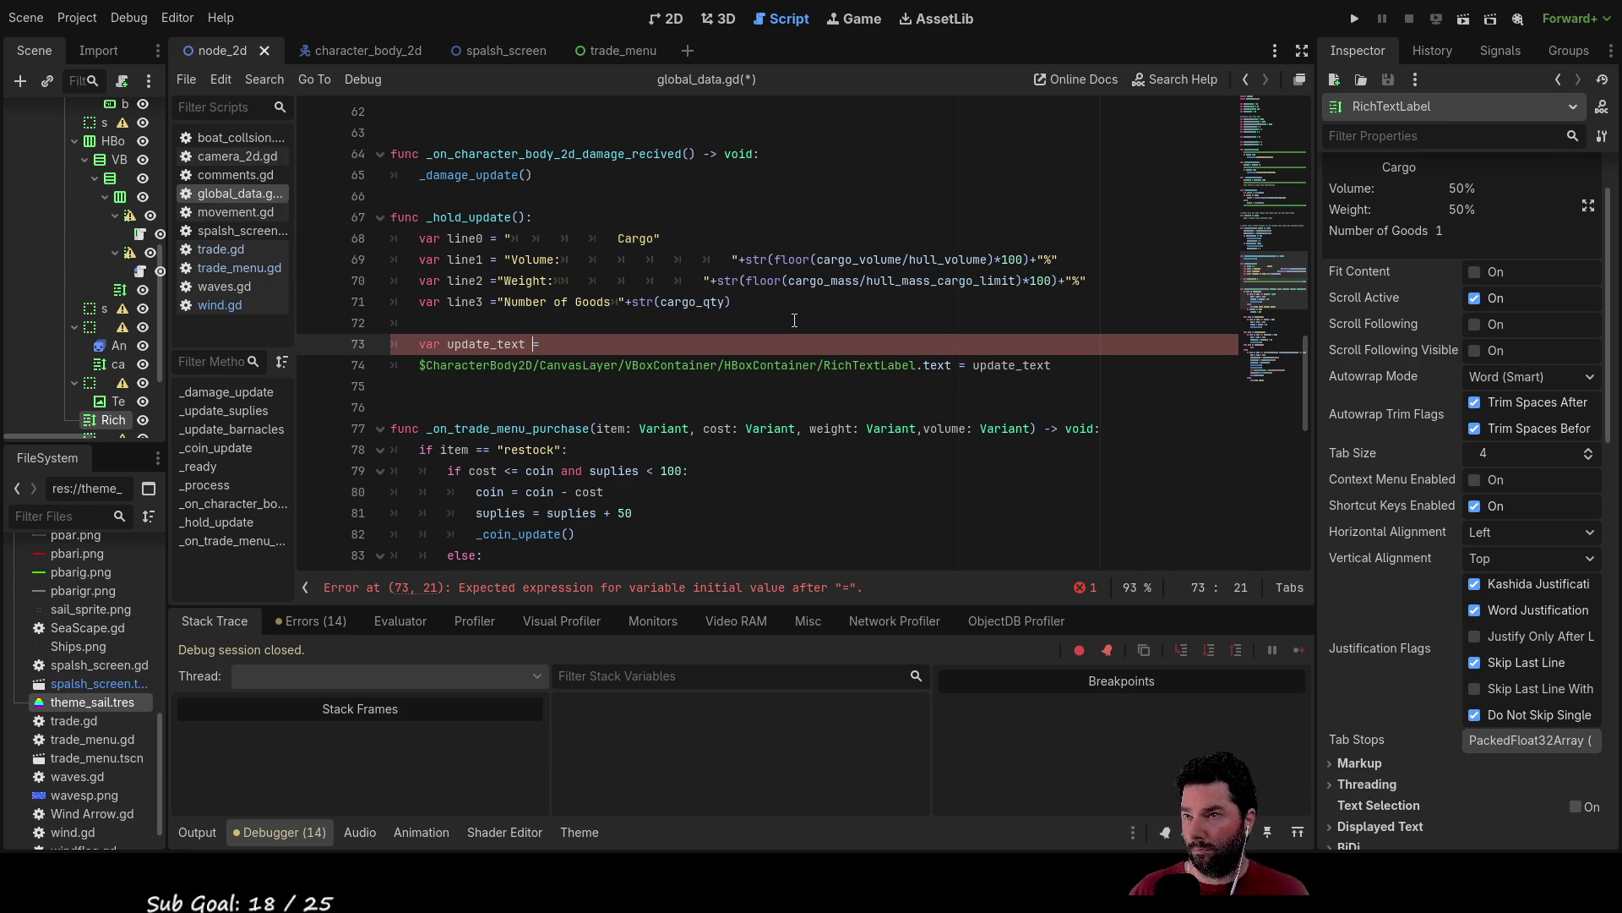
key(Right)
text(line0)
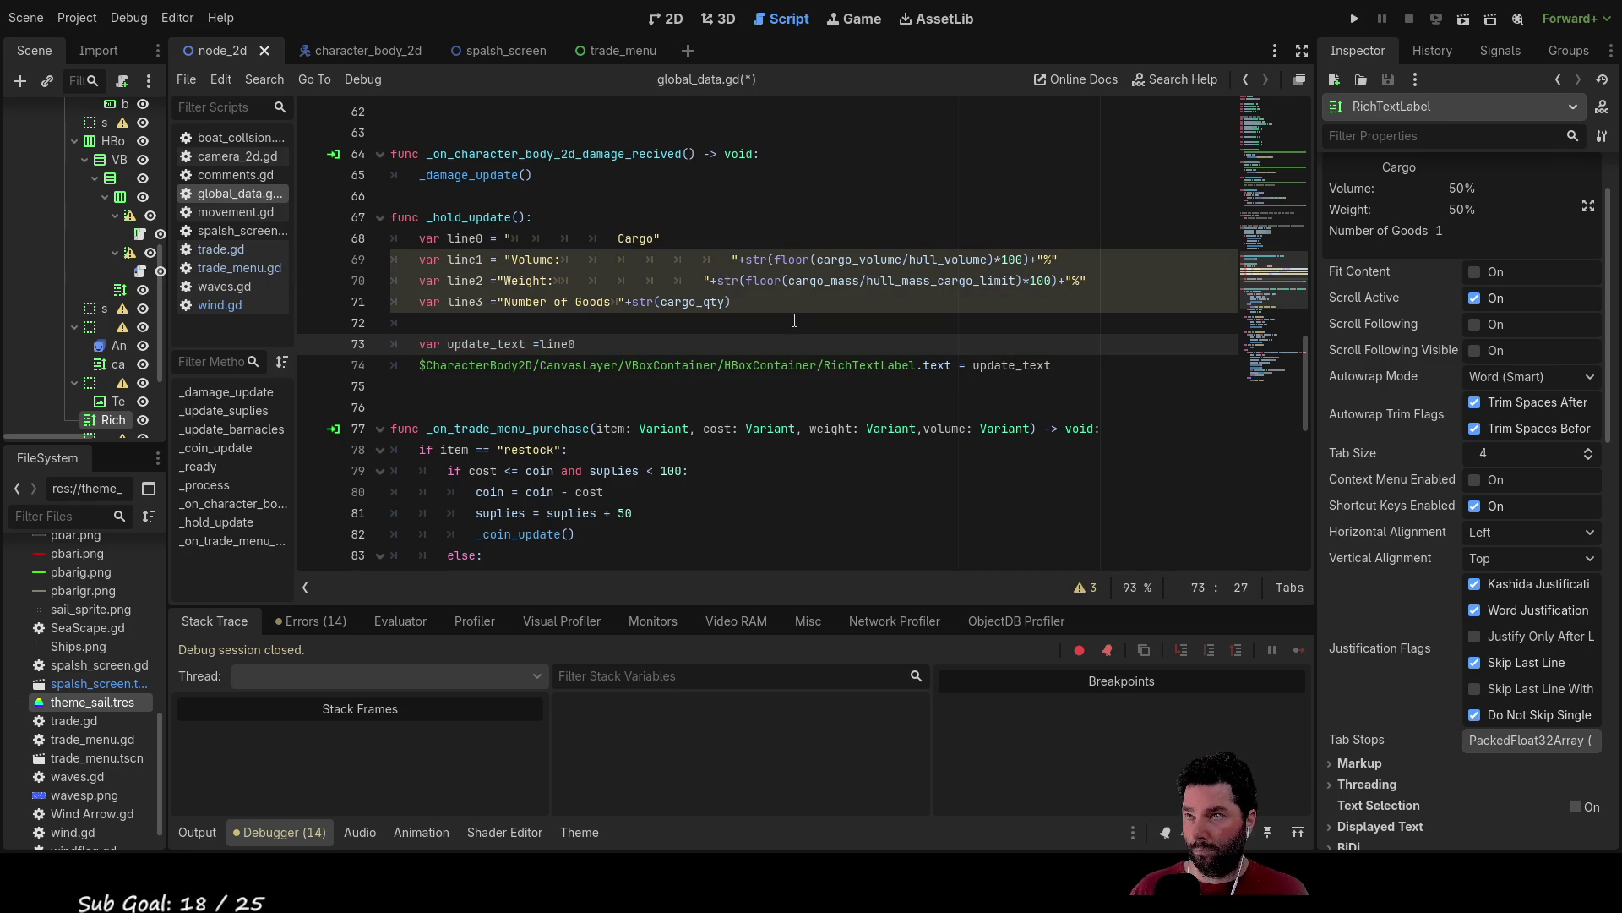
text(+)
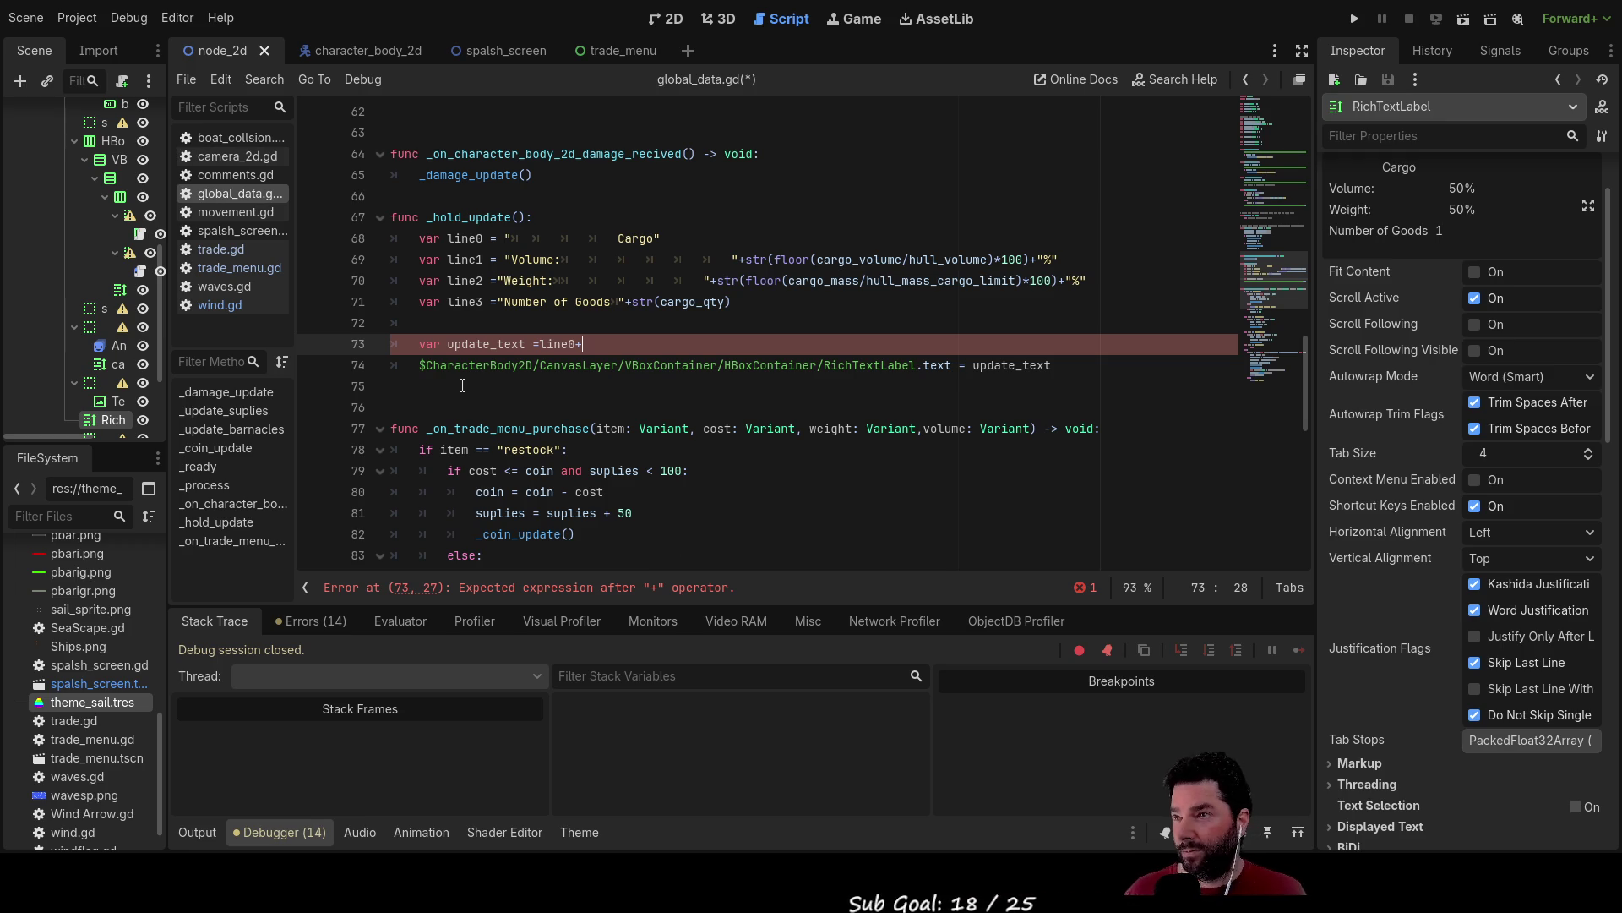
Paste a reference concatenation snippet above update_text and extend update_text to line0 plus a newline.
click(455, 324)
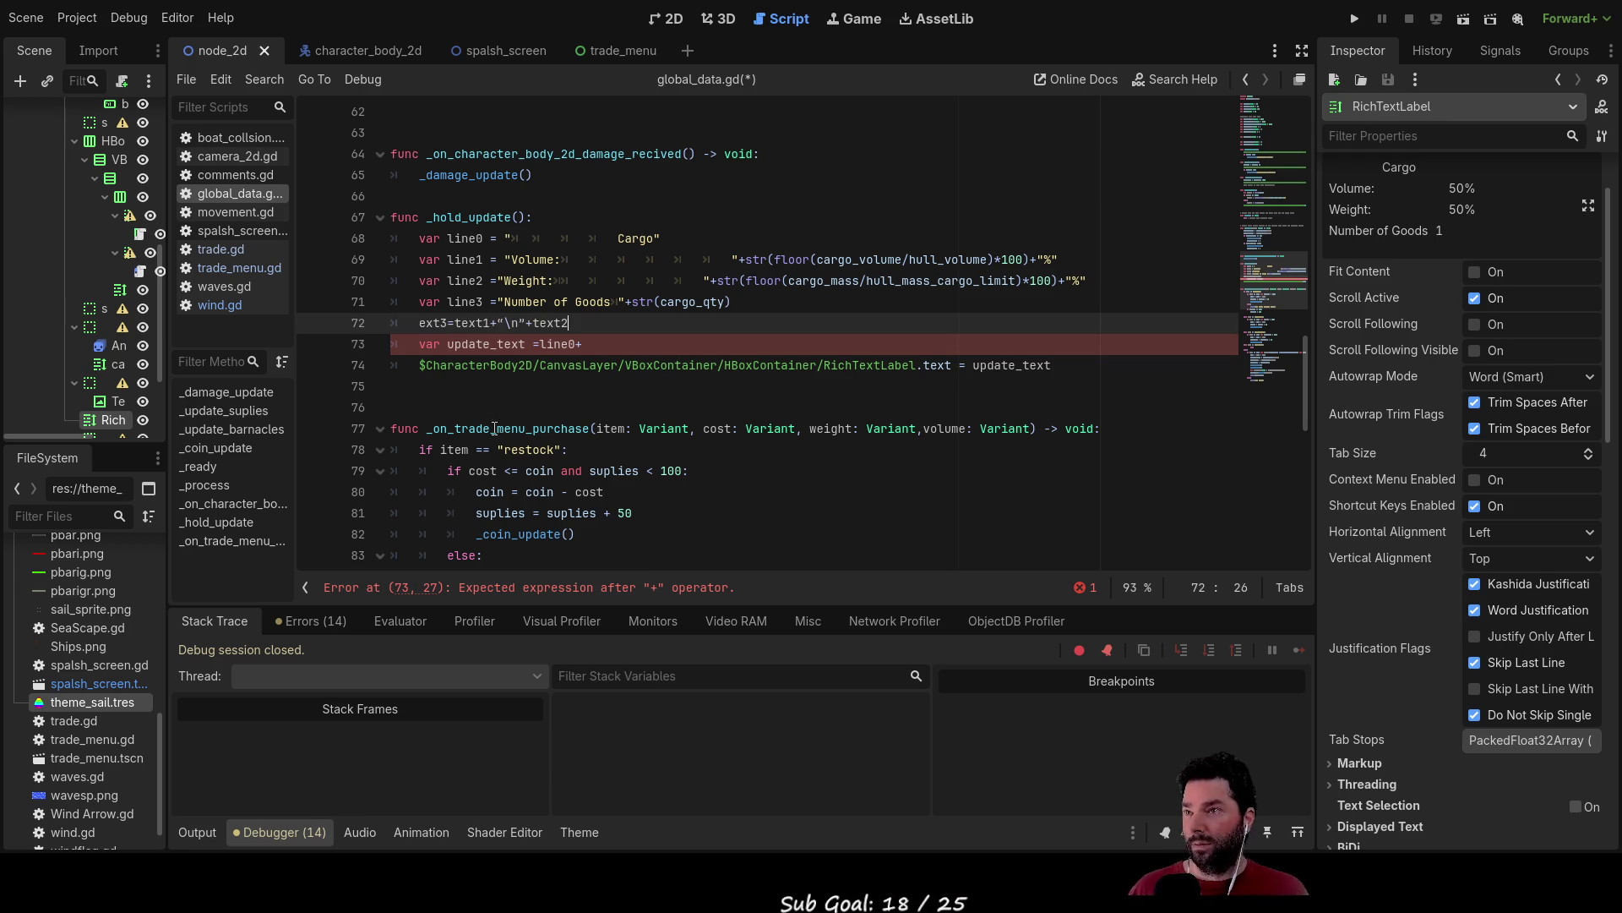
key(ctrl+v)
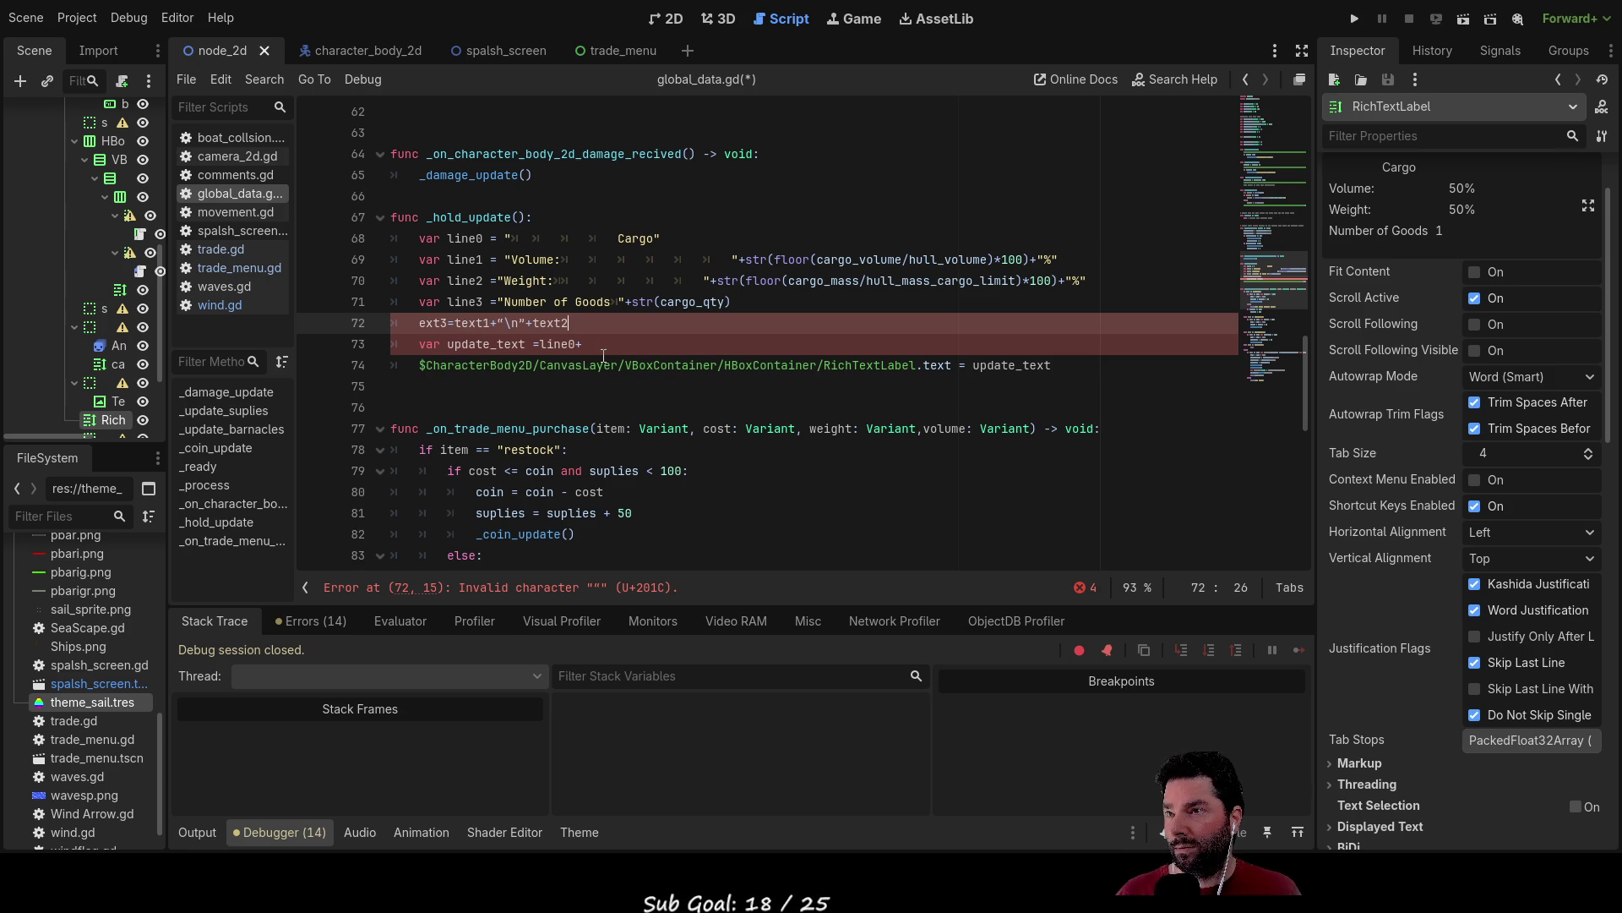
click(611, 350)
text(")
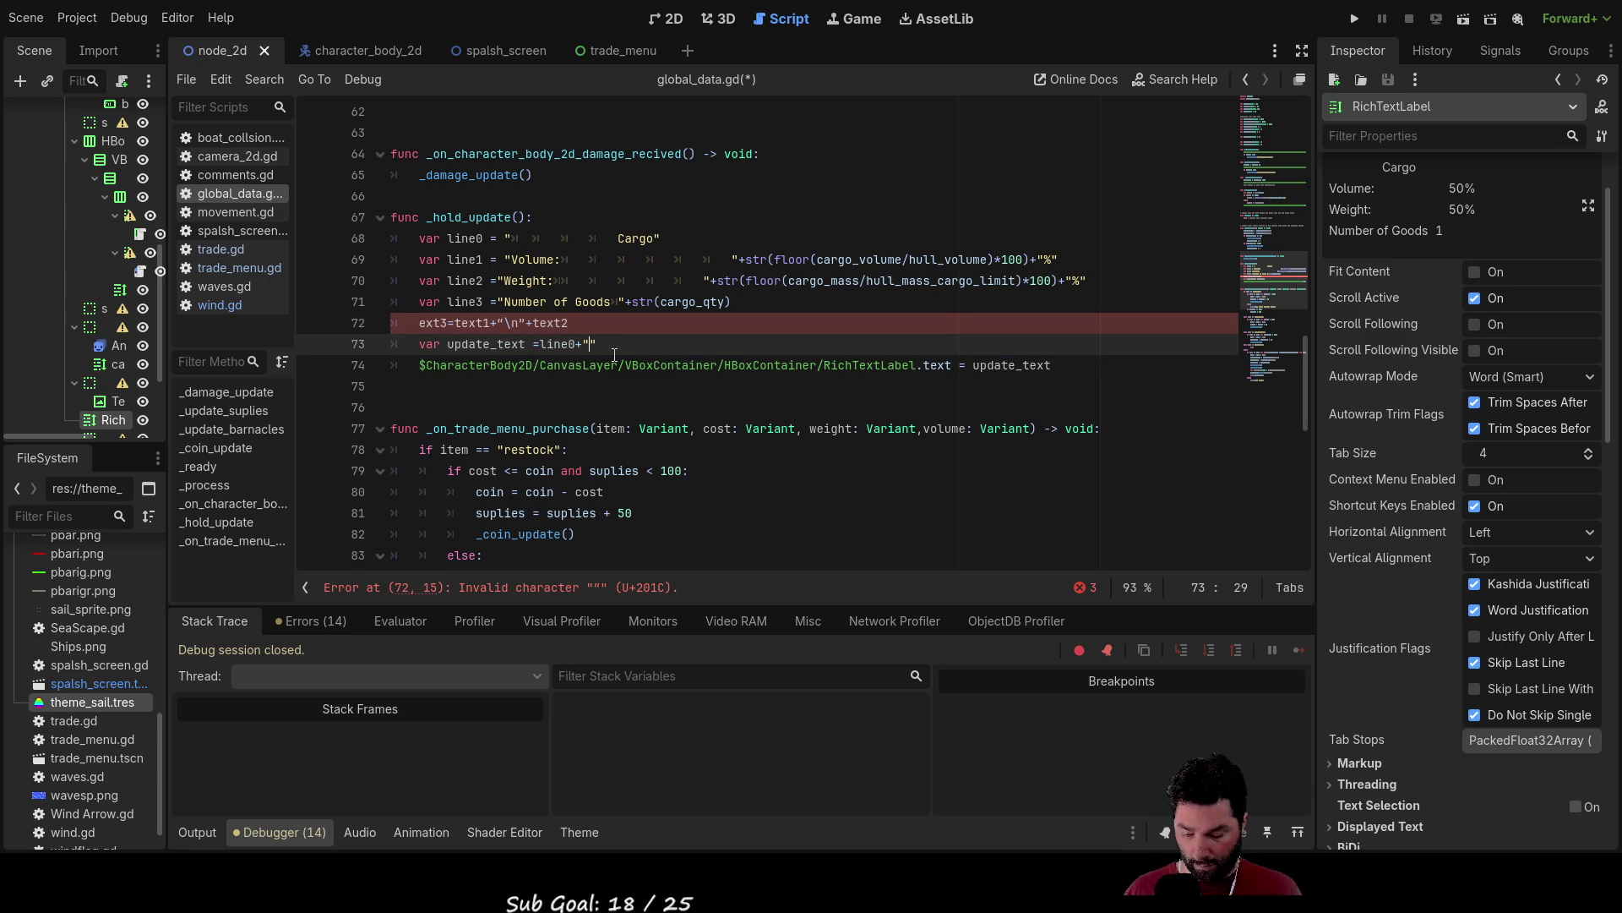
text( "+)
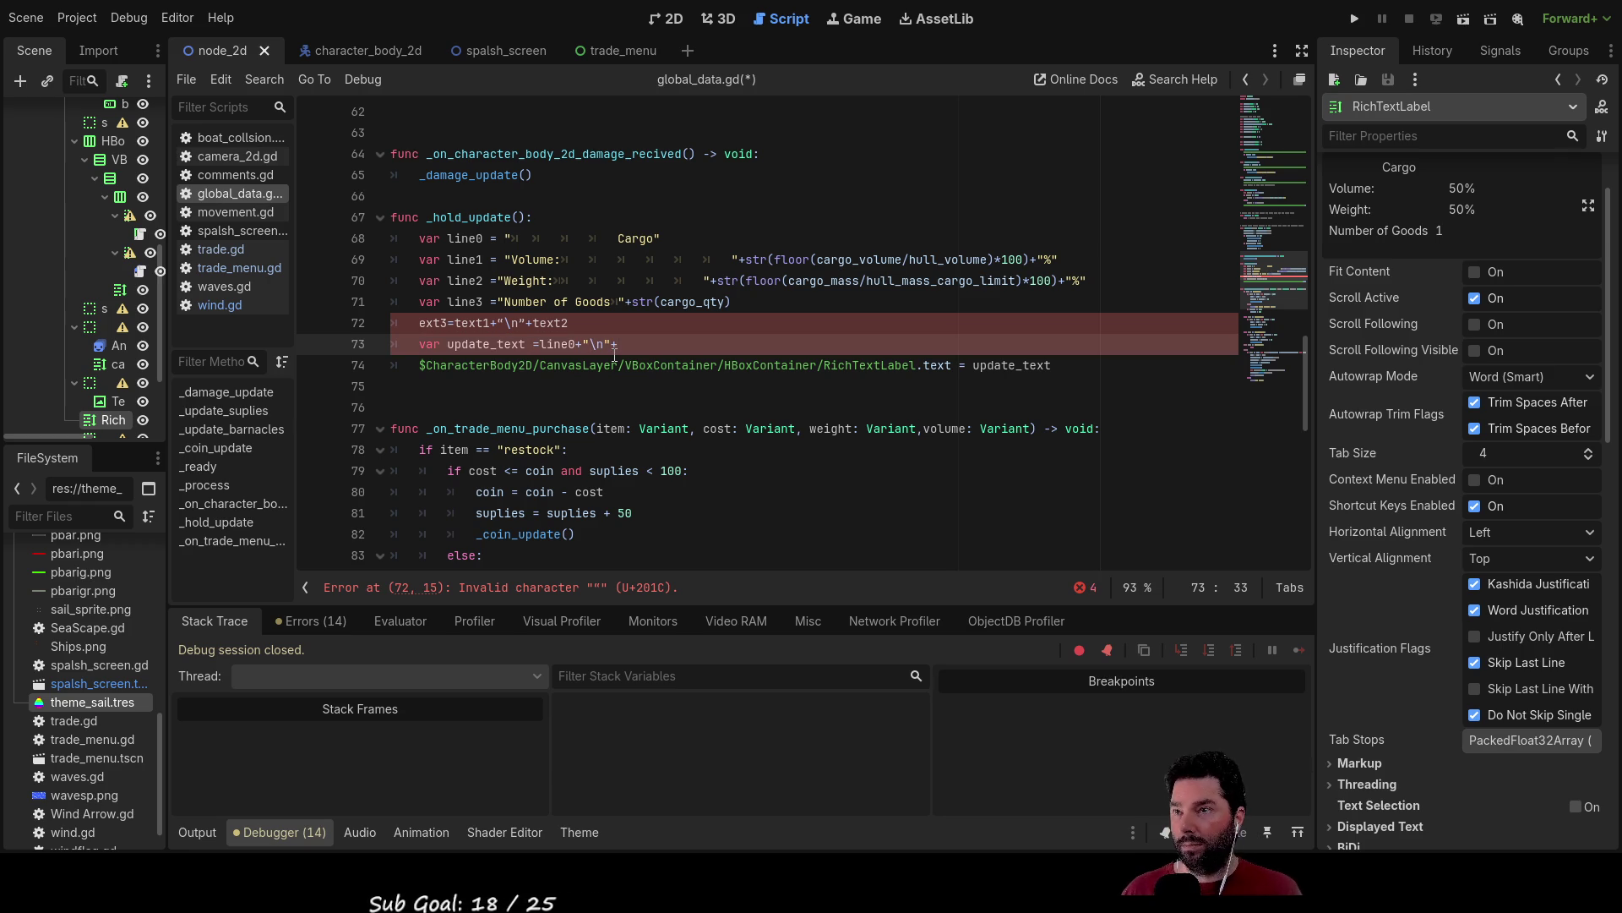
key(Left)
key(Left)
key(Left)
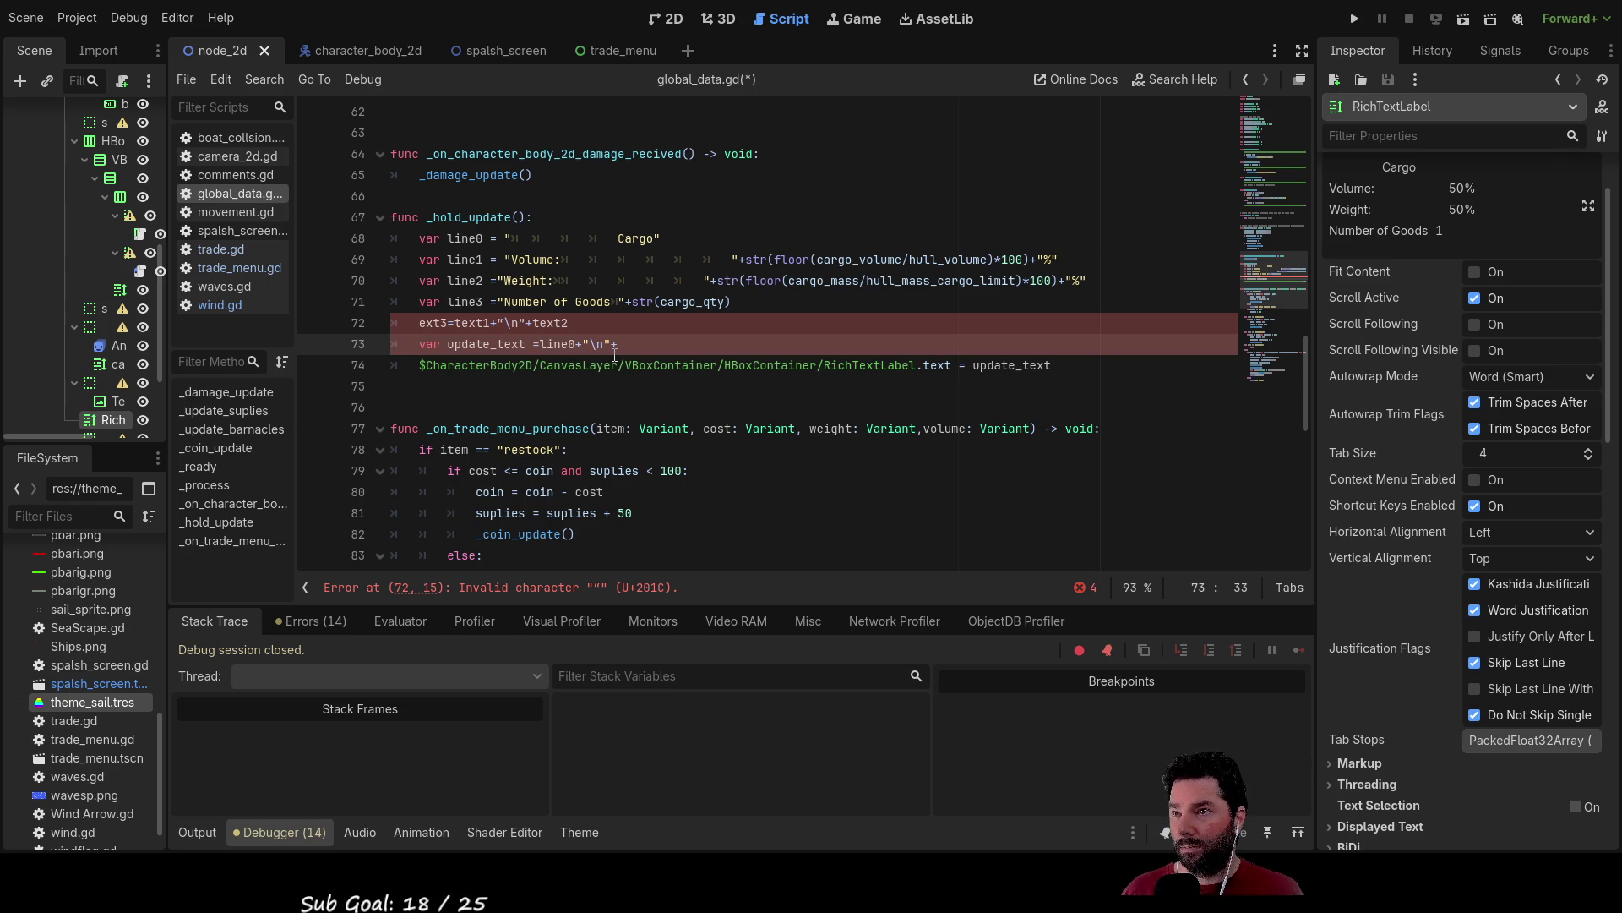
key(Left)
key(Left)
key(shift+Right)
key(shift+Right)
key(shift+Right)
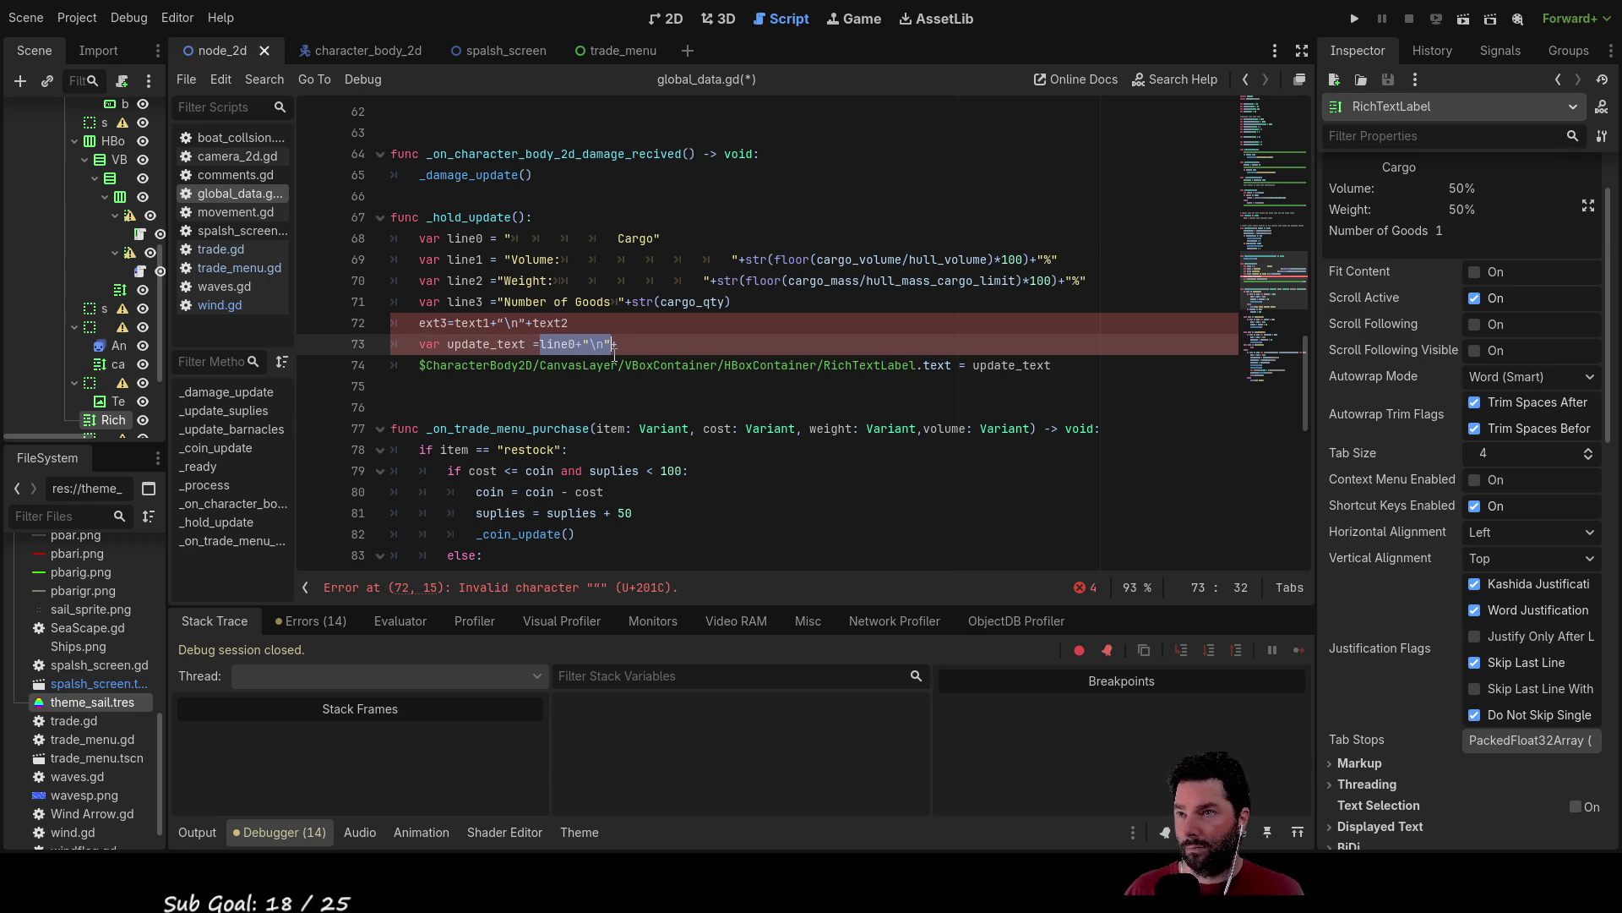
Append copies of the line0 newline piece, renaming the second to line1.
key(End)
text(line0+"\n"+)
text(+)
text(line0+"\n"+)
text(+)
key(Left)
key(Left)
key(Left)
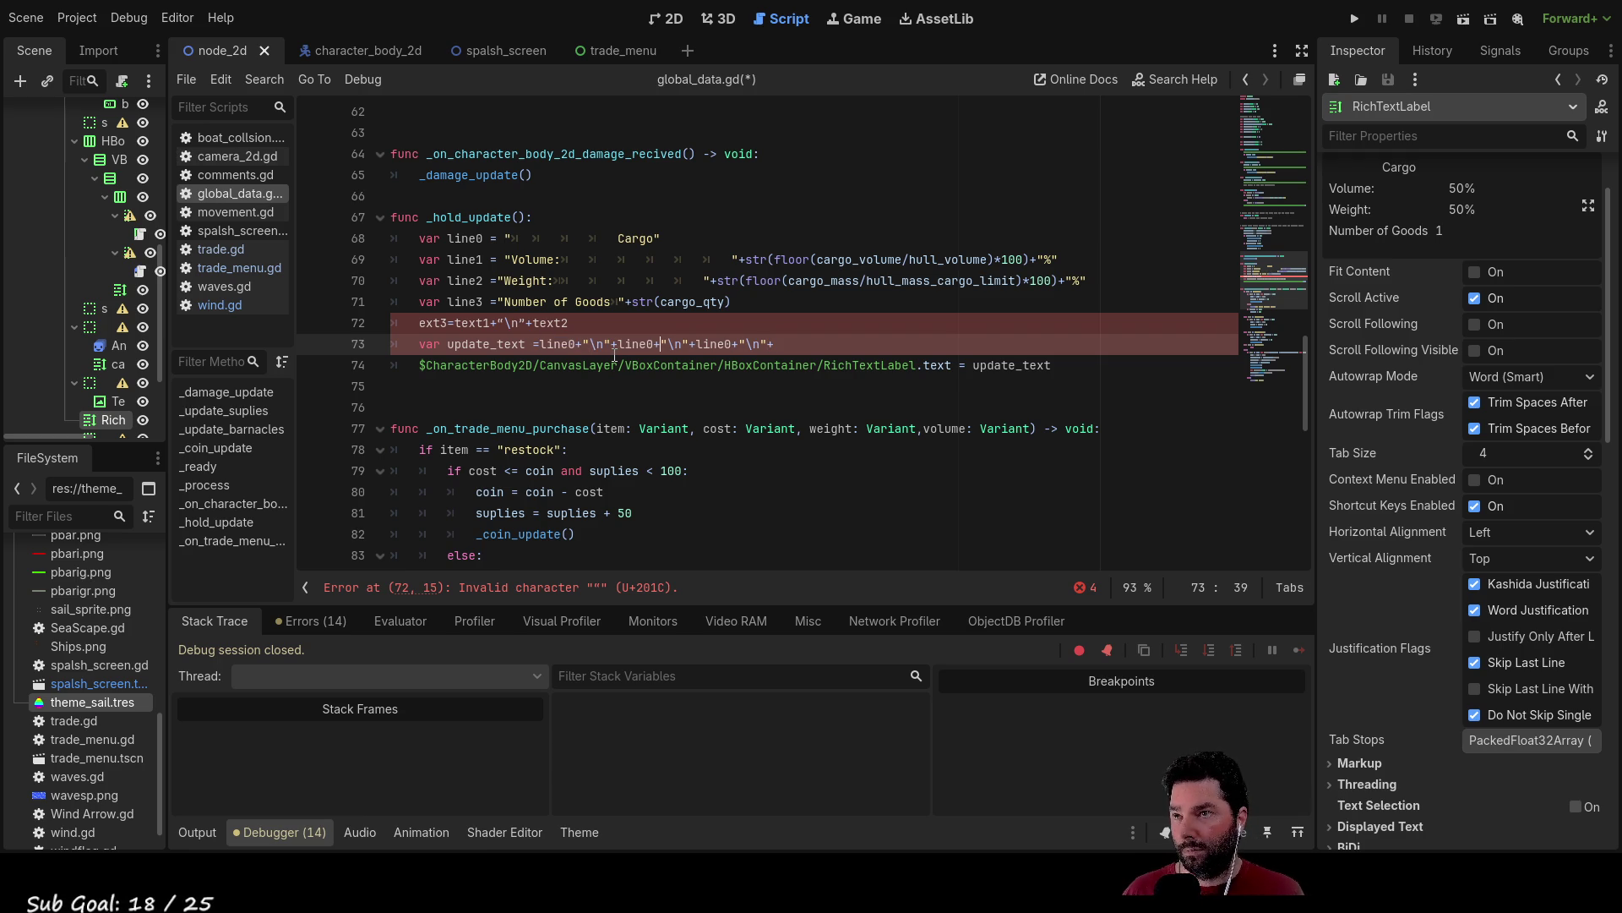
key(BackSpace)
text(1)
Rename the next piece to line2 and append a final line3 piece.
key(Right)
key(Right)
key(Right)
key(BackSpace)
text(2)
key(Right)
key(Right)
key(Right)
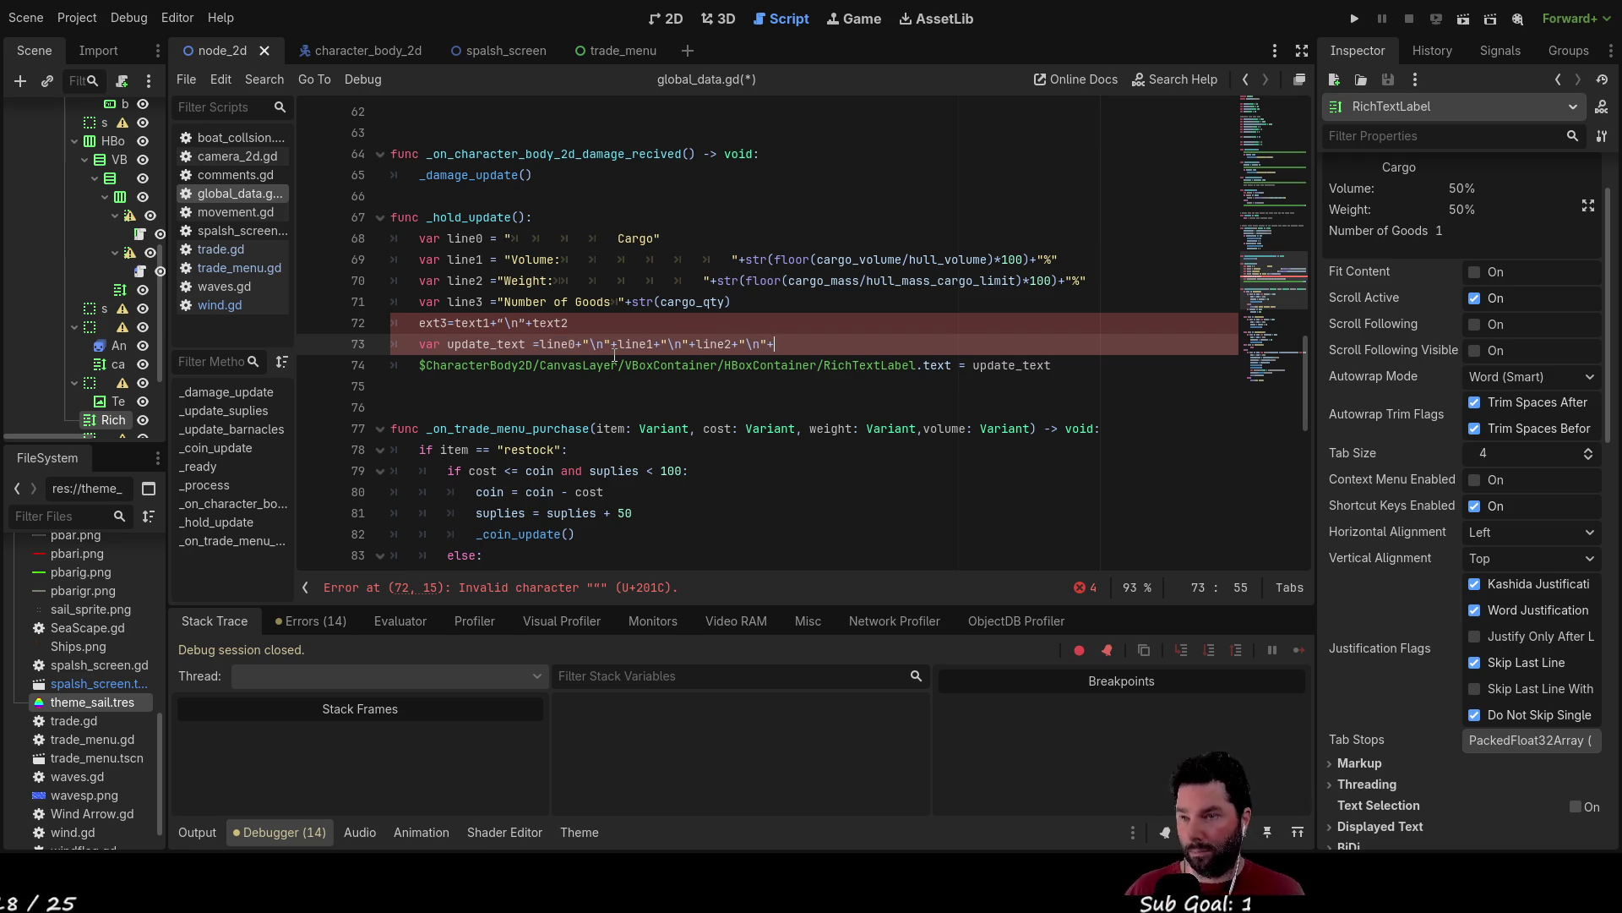
text(line0+"\n"+)
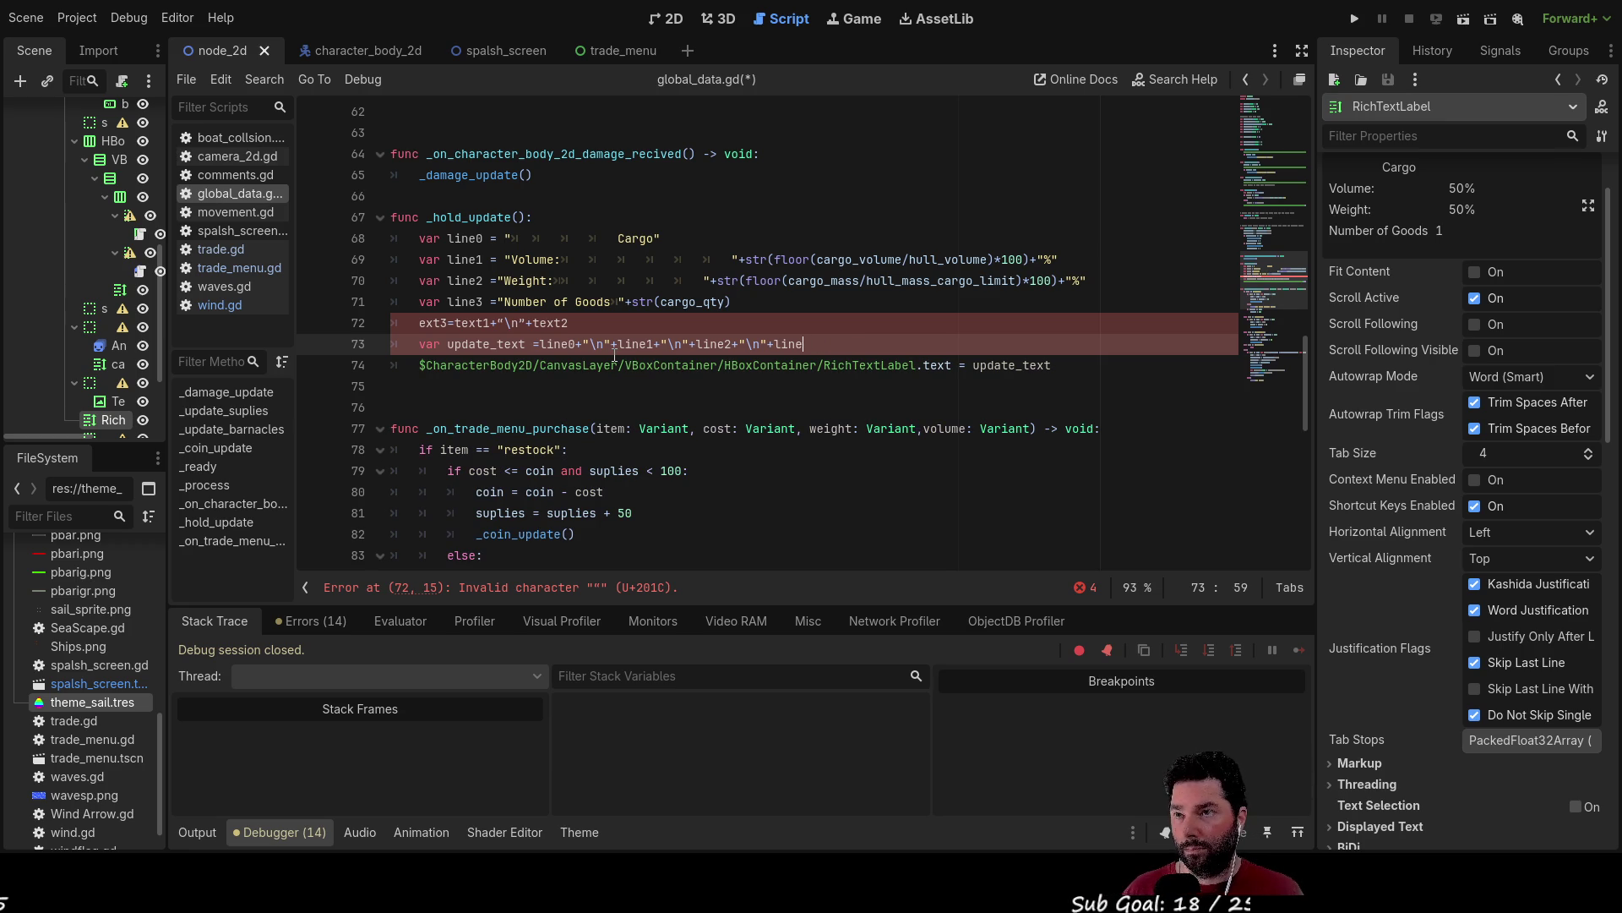
key(BackSpace)
key(BackSpace)
key(BackSpace)
text(3)
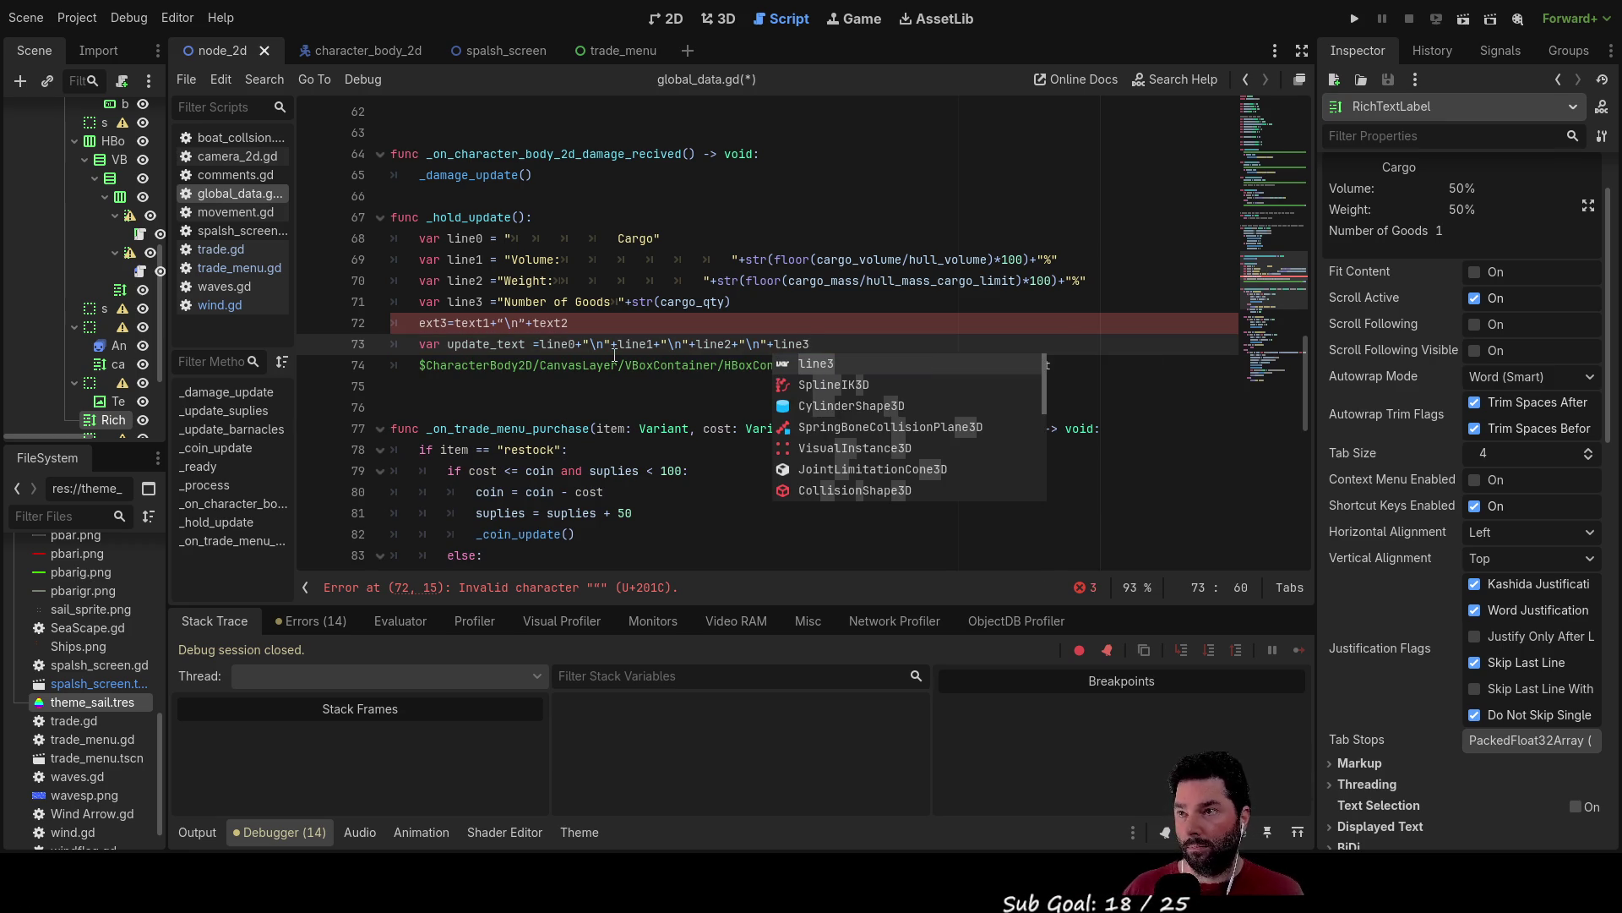
Delete the reference snippet line and blank line, then run the game to test.
click(571, 323)
drag(571, 323, 390, 323)
key(BackSpace)
key(Delete)
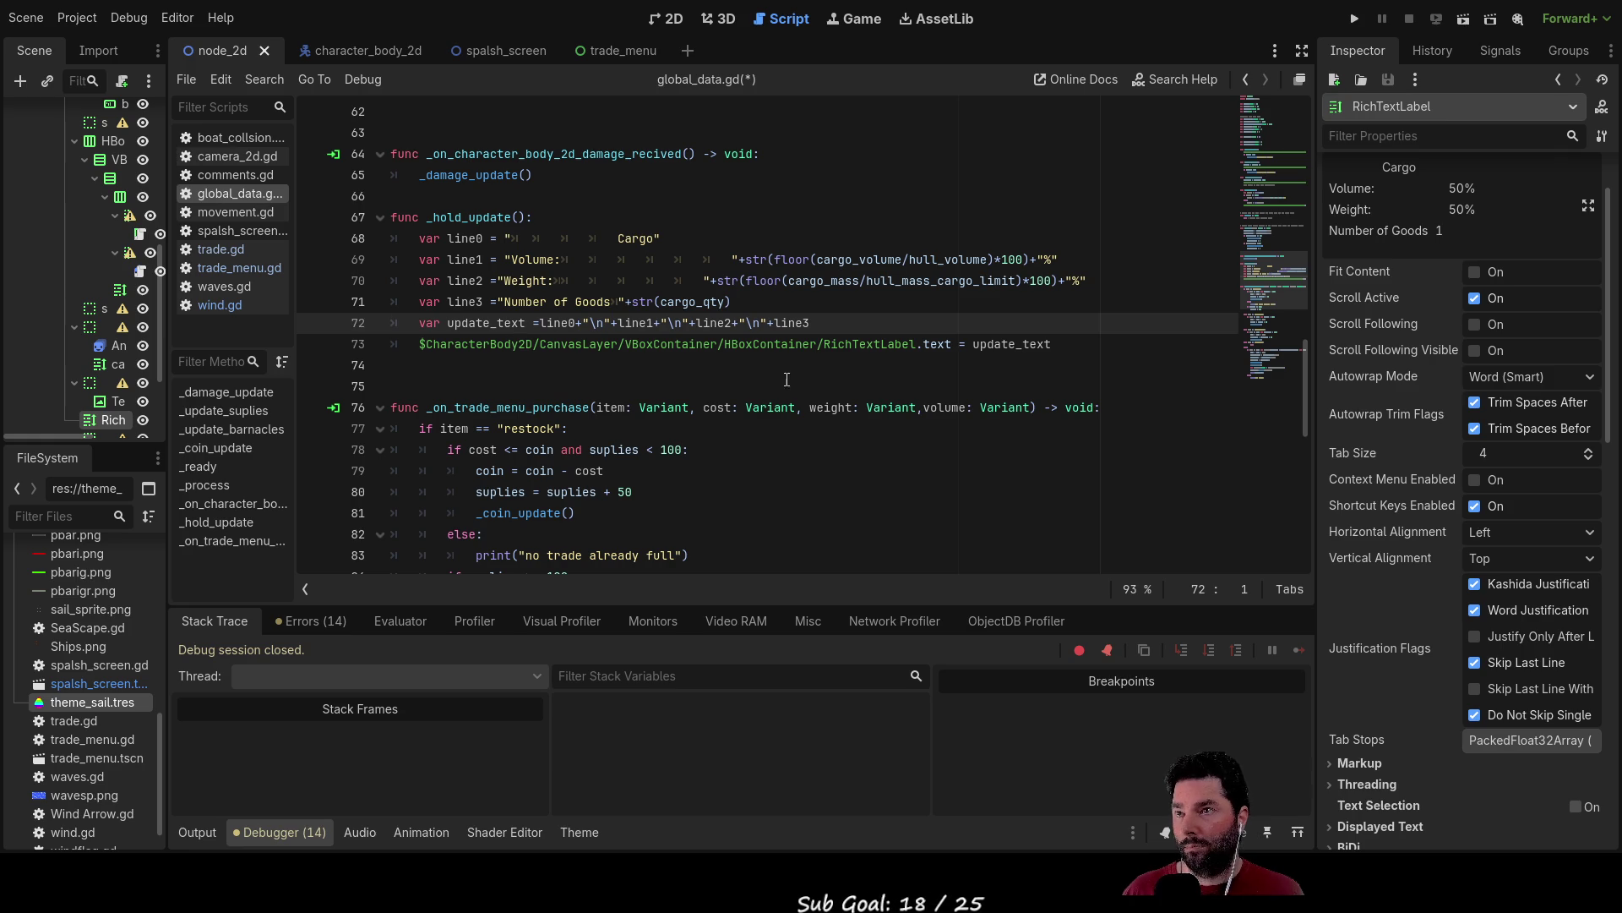
click(1345, 19)
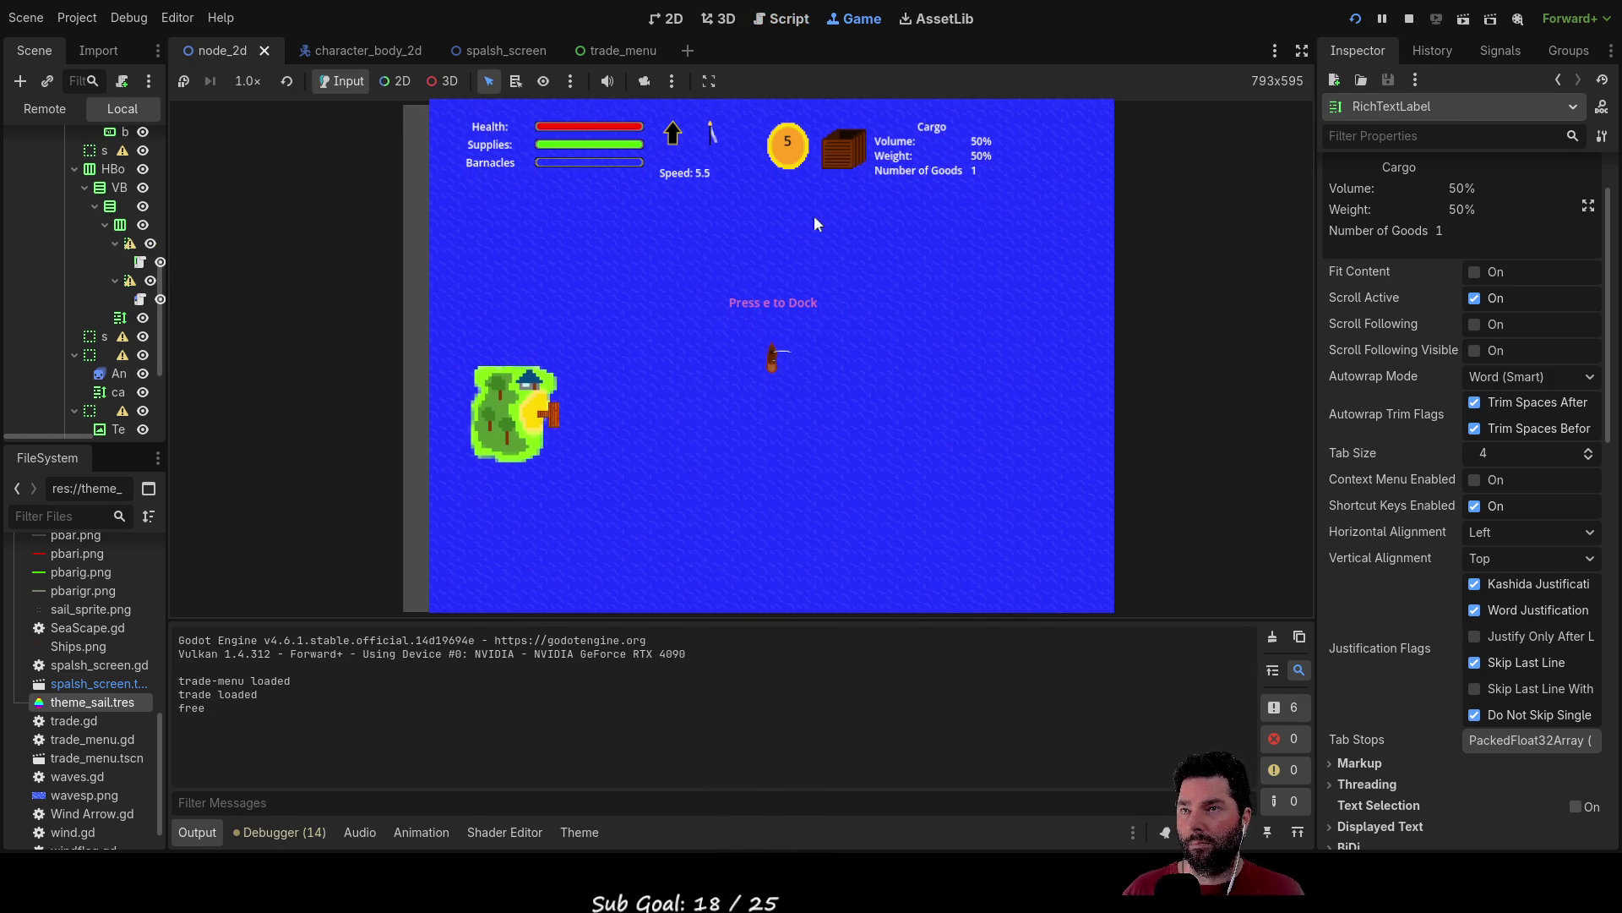
Dock with E and buy fresh water repeatedly until the hold reaches 100% weight.
key(e)
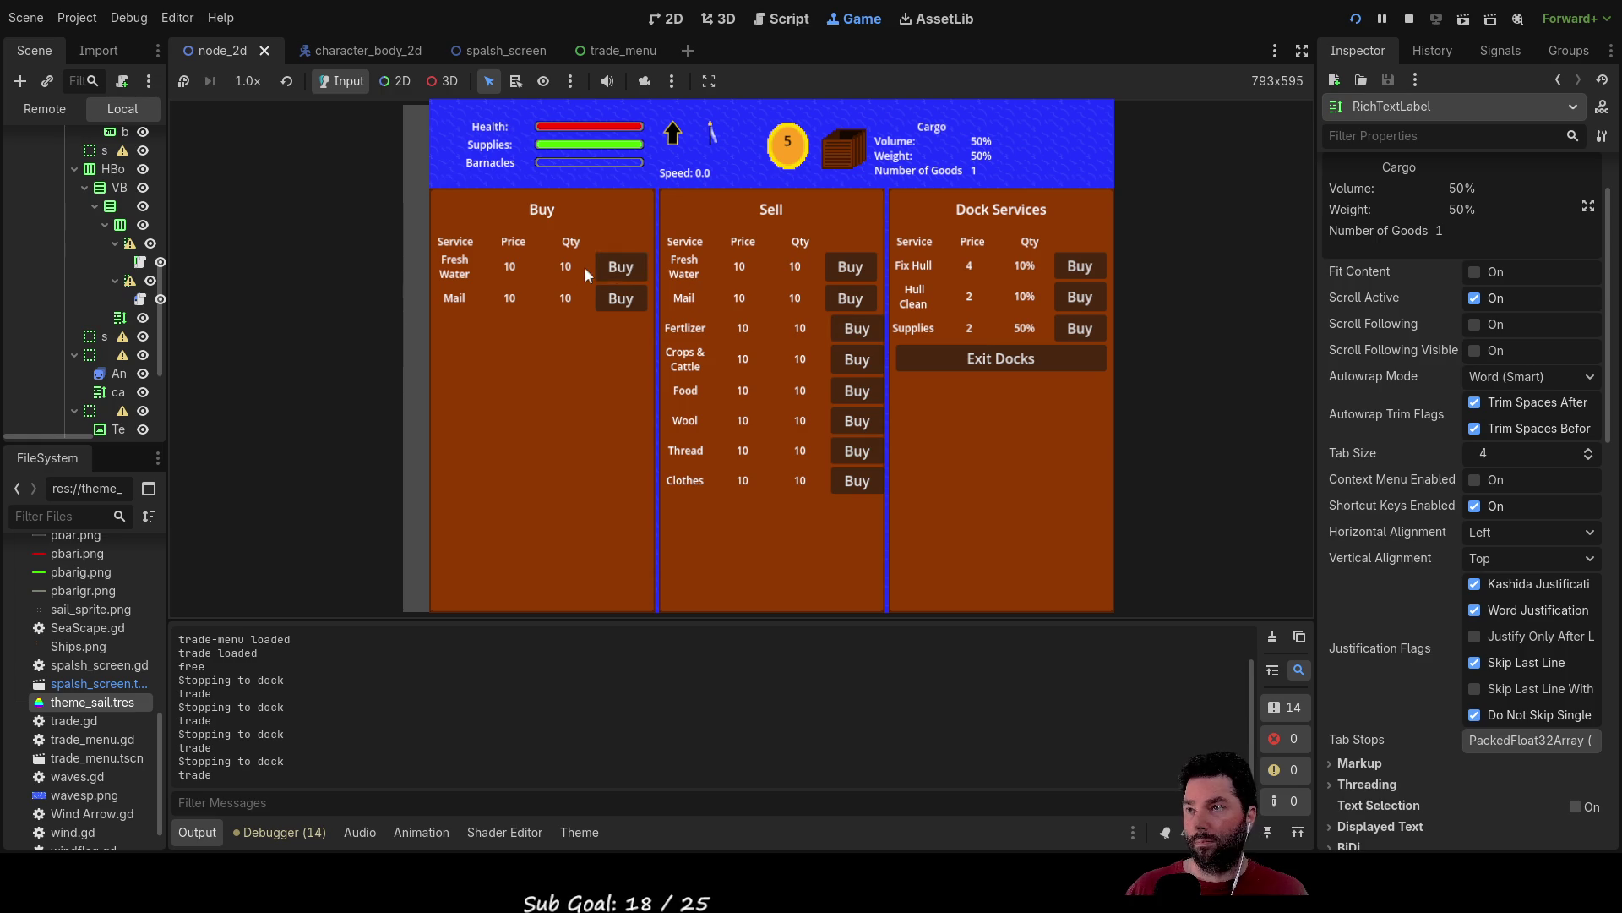
click(619, 268)
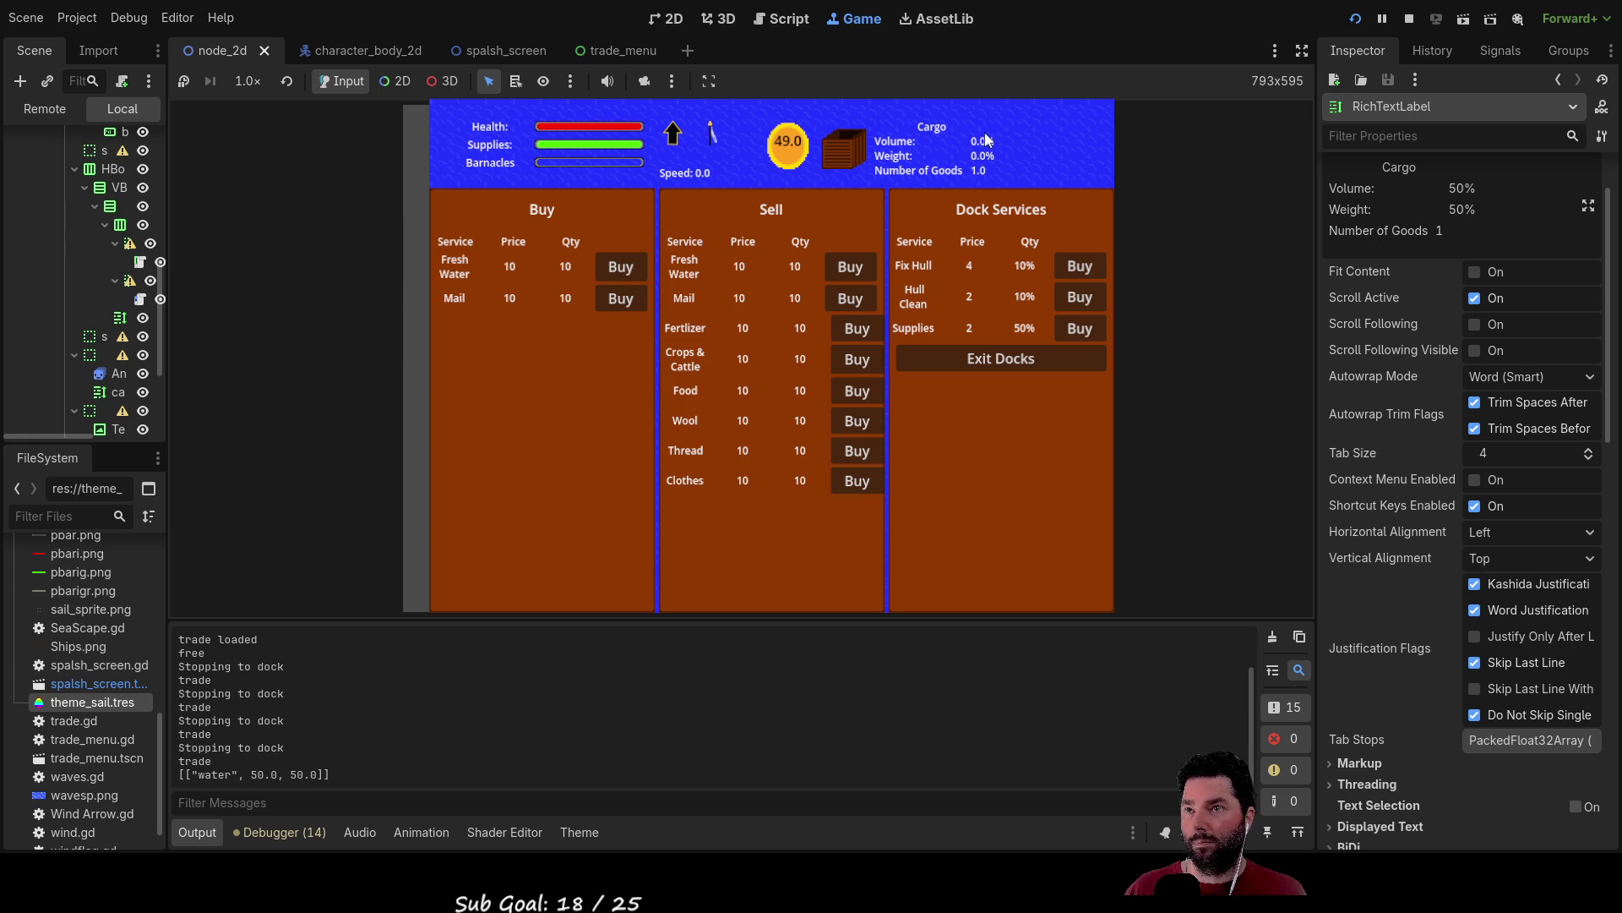
click(625, 271)
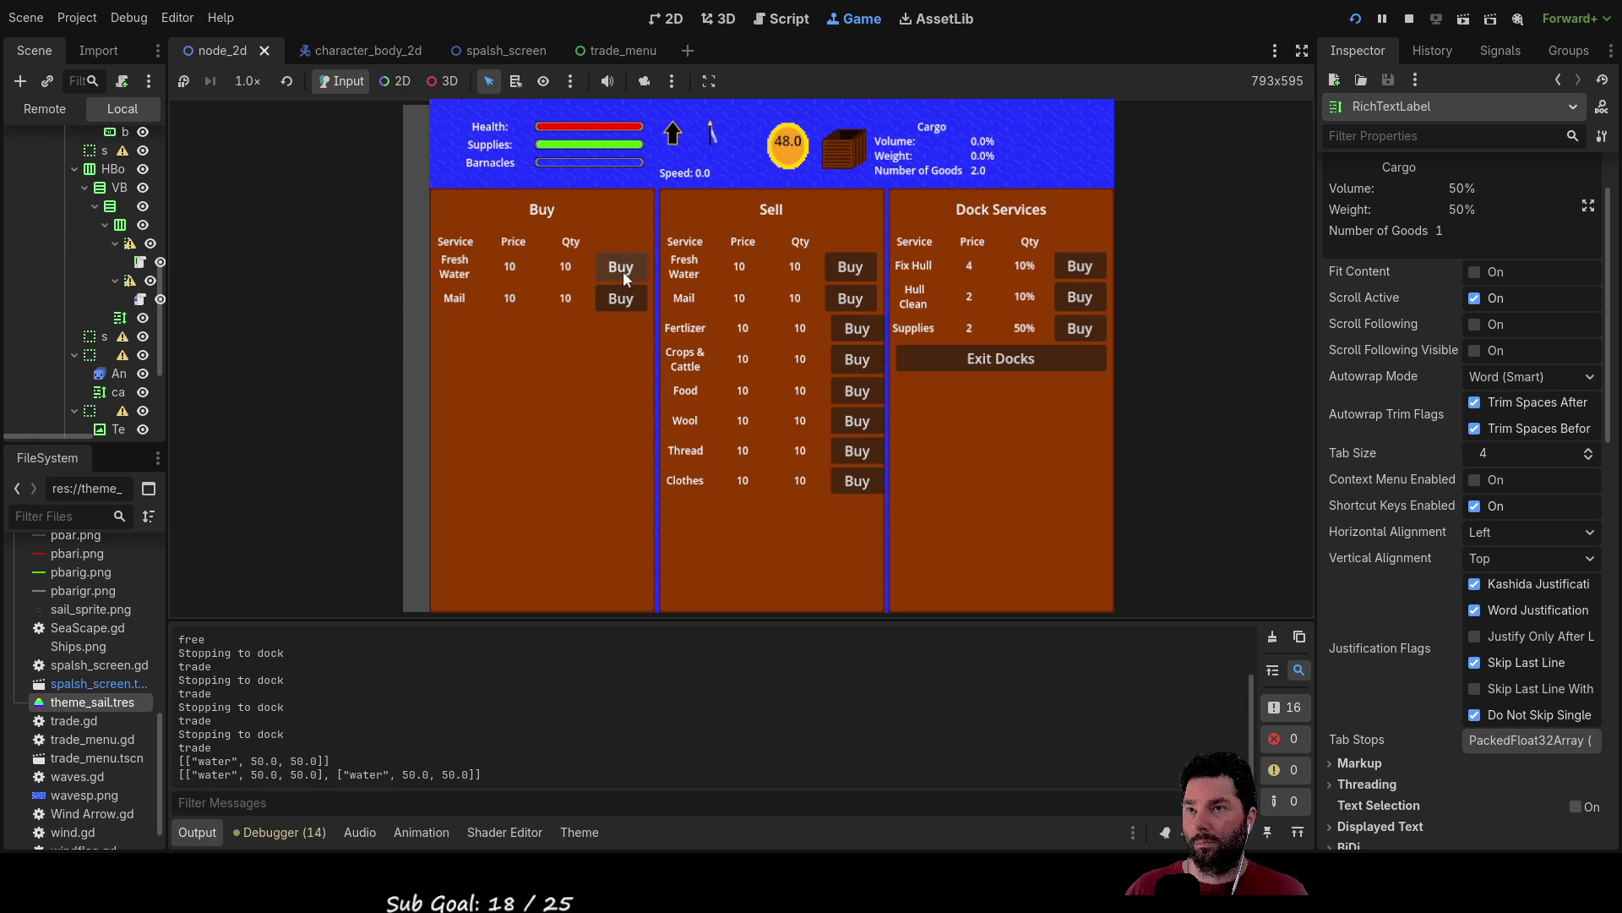
click(625, 270)
click(625, 271)
click(625, 271)
click(626, 270)
click(626, 271)
click(625, 270)
click(626, 270)
click(626, 270)
click(626, 270)
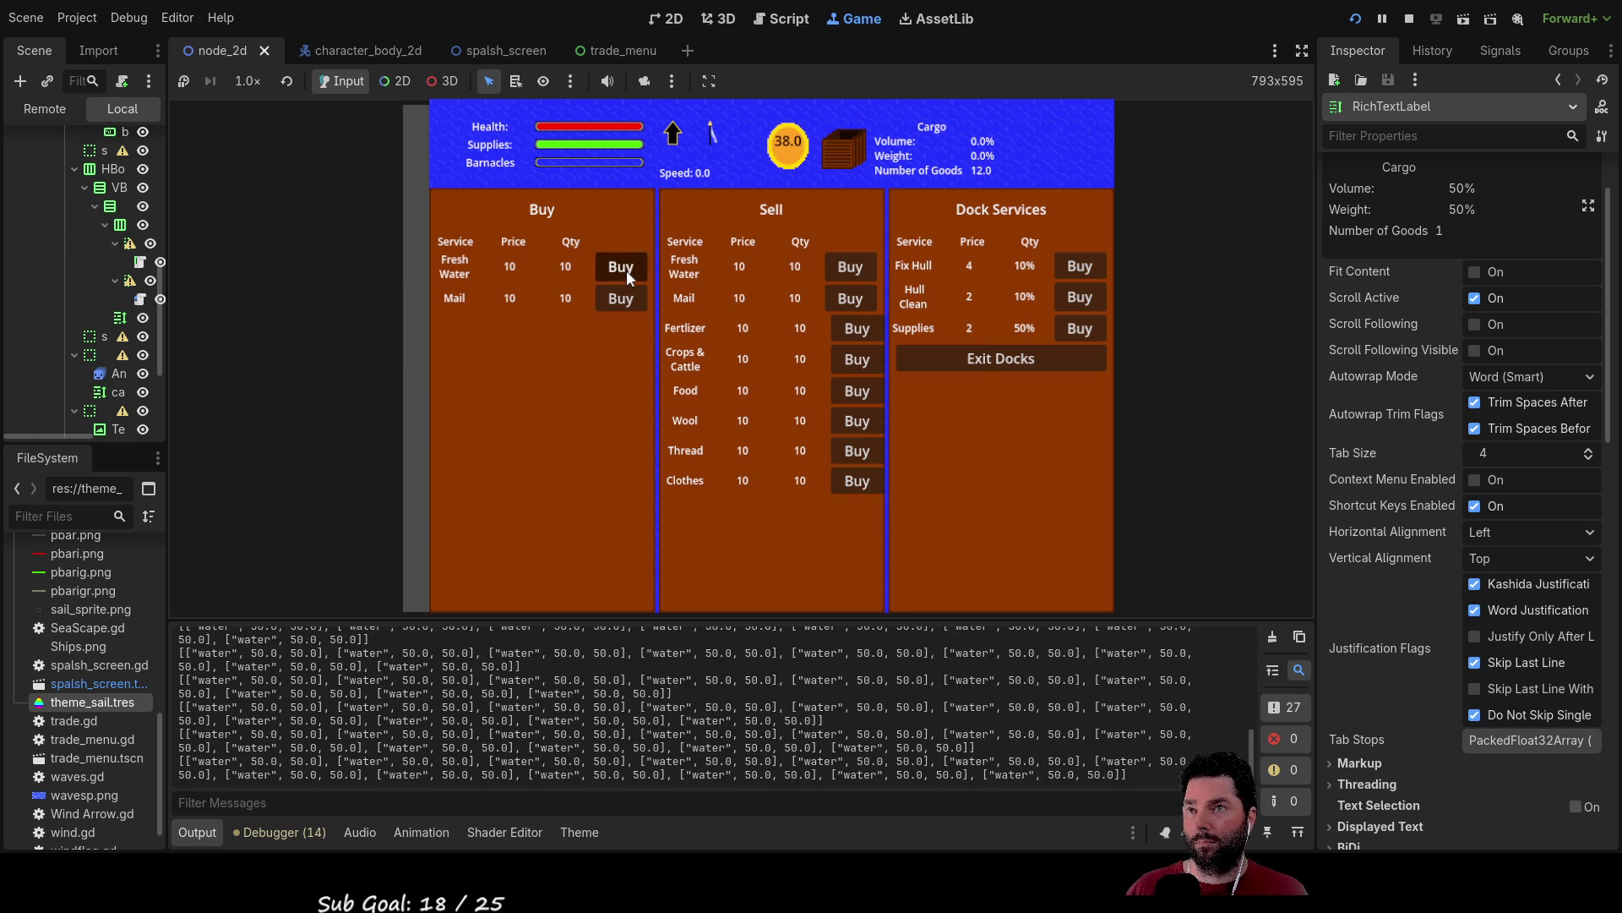
click(626, 270)
click(627, 271)
click(627, 270)
click(627, 271)
click(627, 270)
click(627, 271)
click(627, 270)
click(627, 271)
click(627, 271)
click(627, 271)
click(627, 271)
click(627, 270)
click(627, 270)
click(627, 270)
click(627, 270)
click(627, 270)
click(627, 271)
click(627, 270)
click(627, 271)
click(627, 270)
click(626, 270)
click(627, 270)
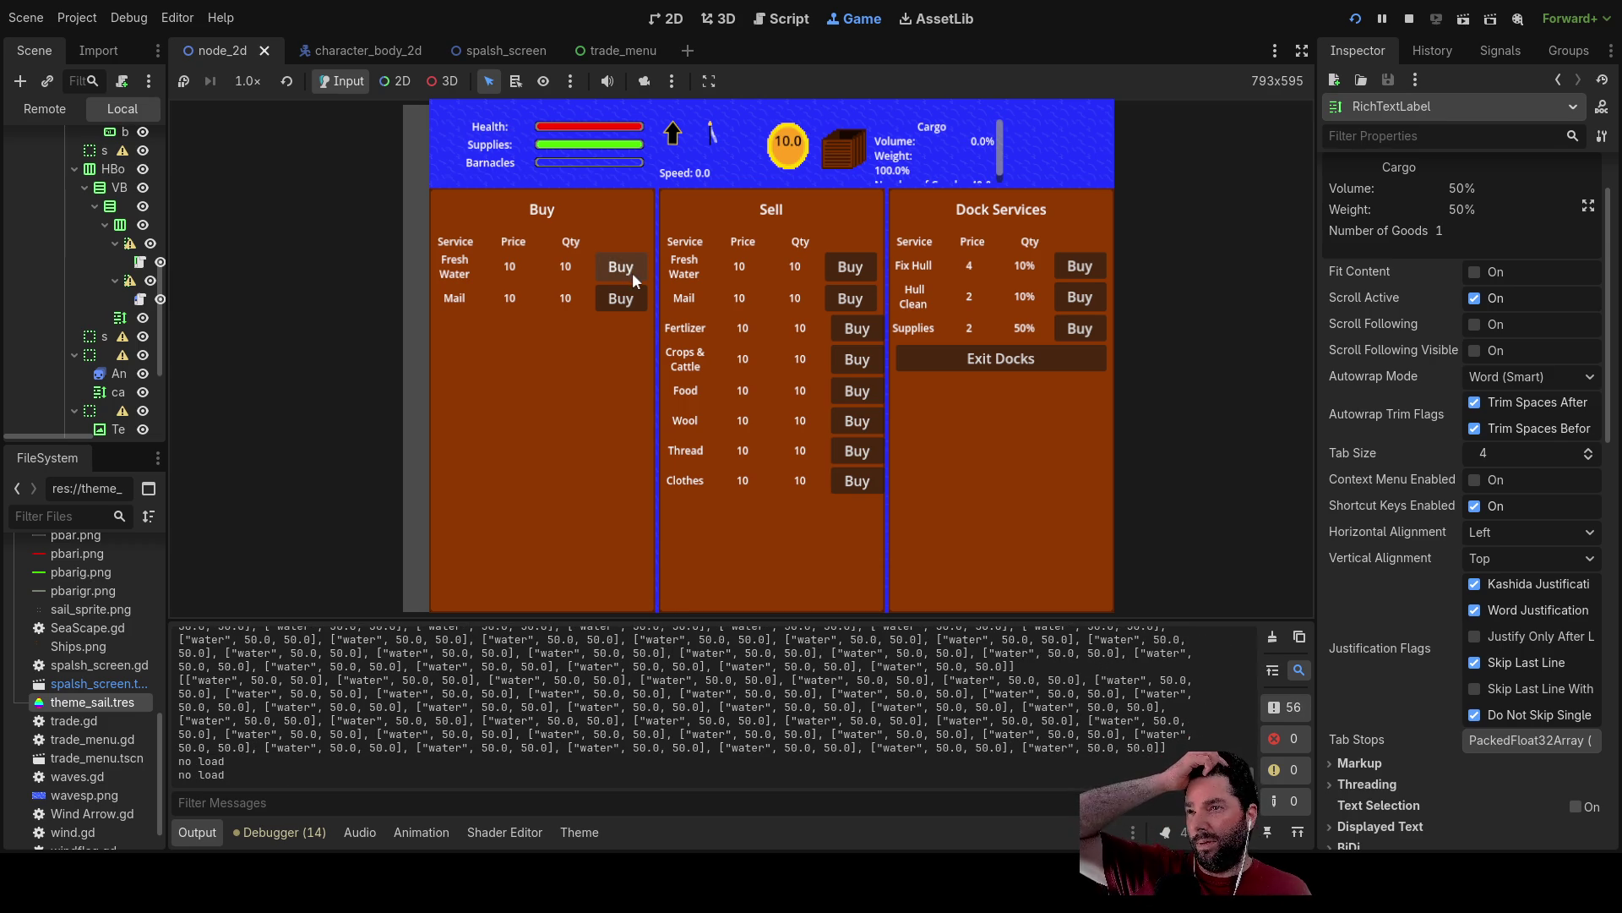
Attempt further fresh water purchases with the full hold, then return to the 2D view.
click(632, 270)
click(632, 271)
click(632, 271)
click(632, 271)
click(632, 270)
click(632, 270)
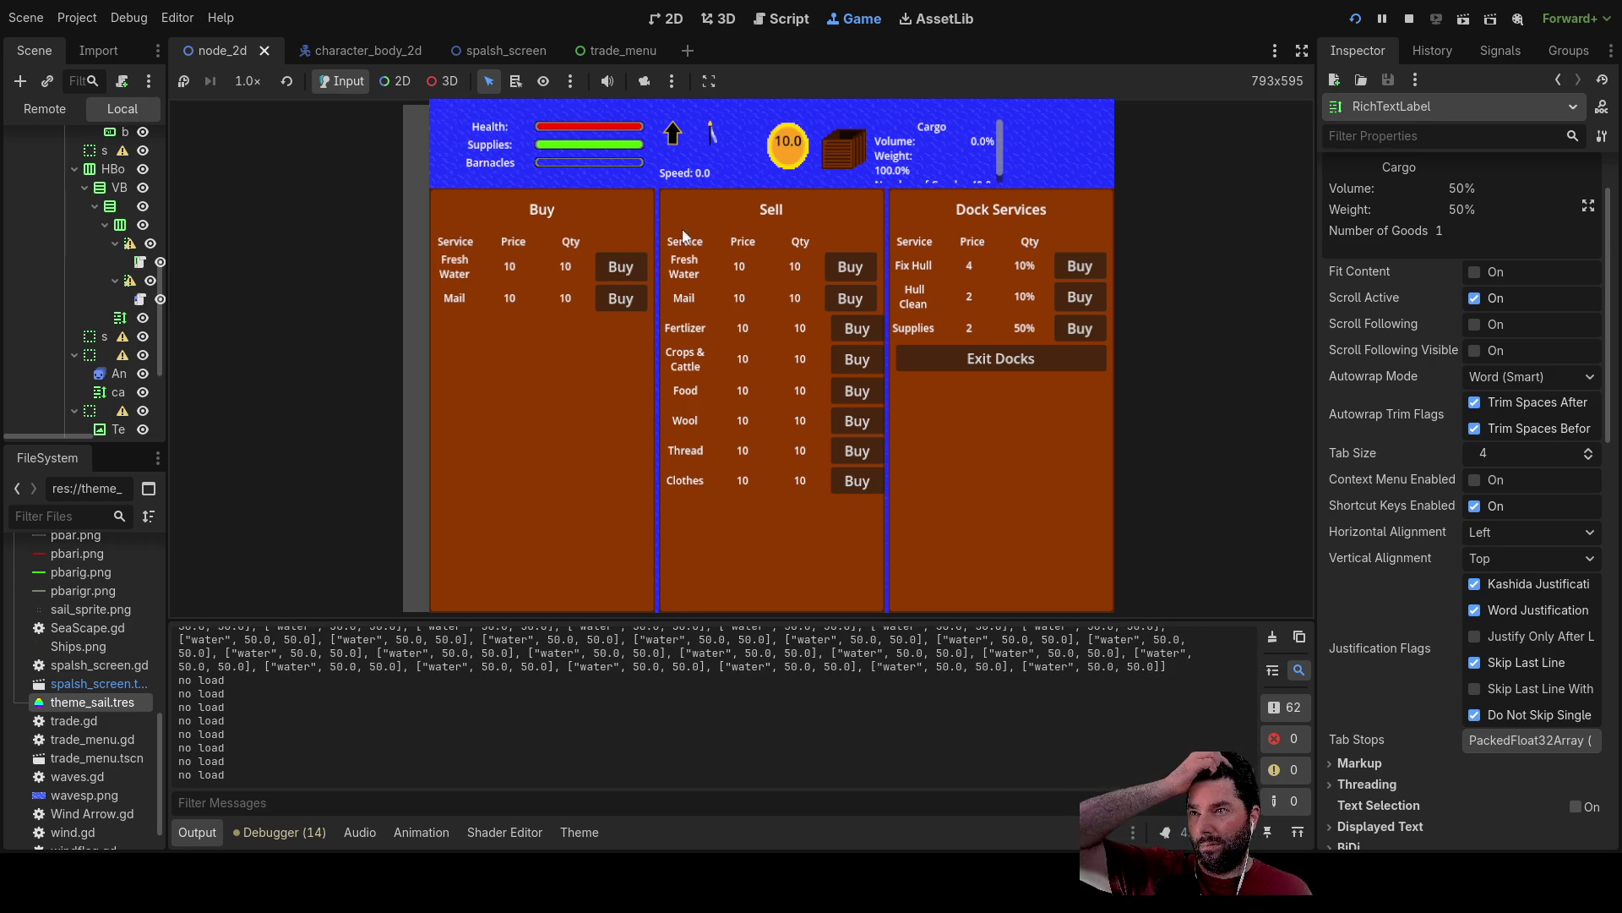
click(632, 265)
click(632, 266)
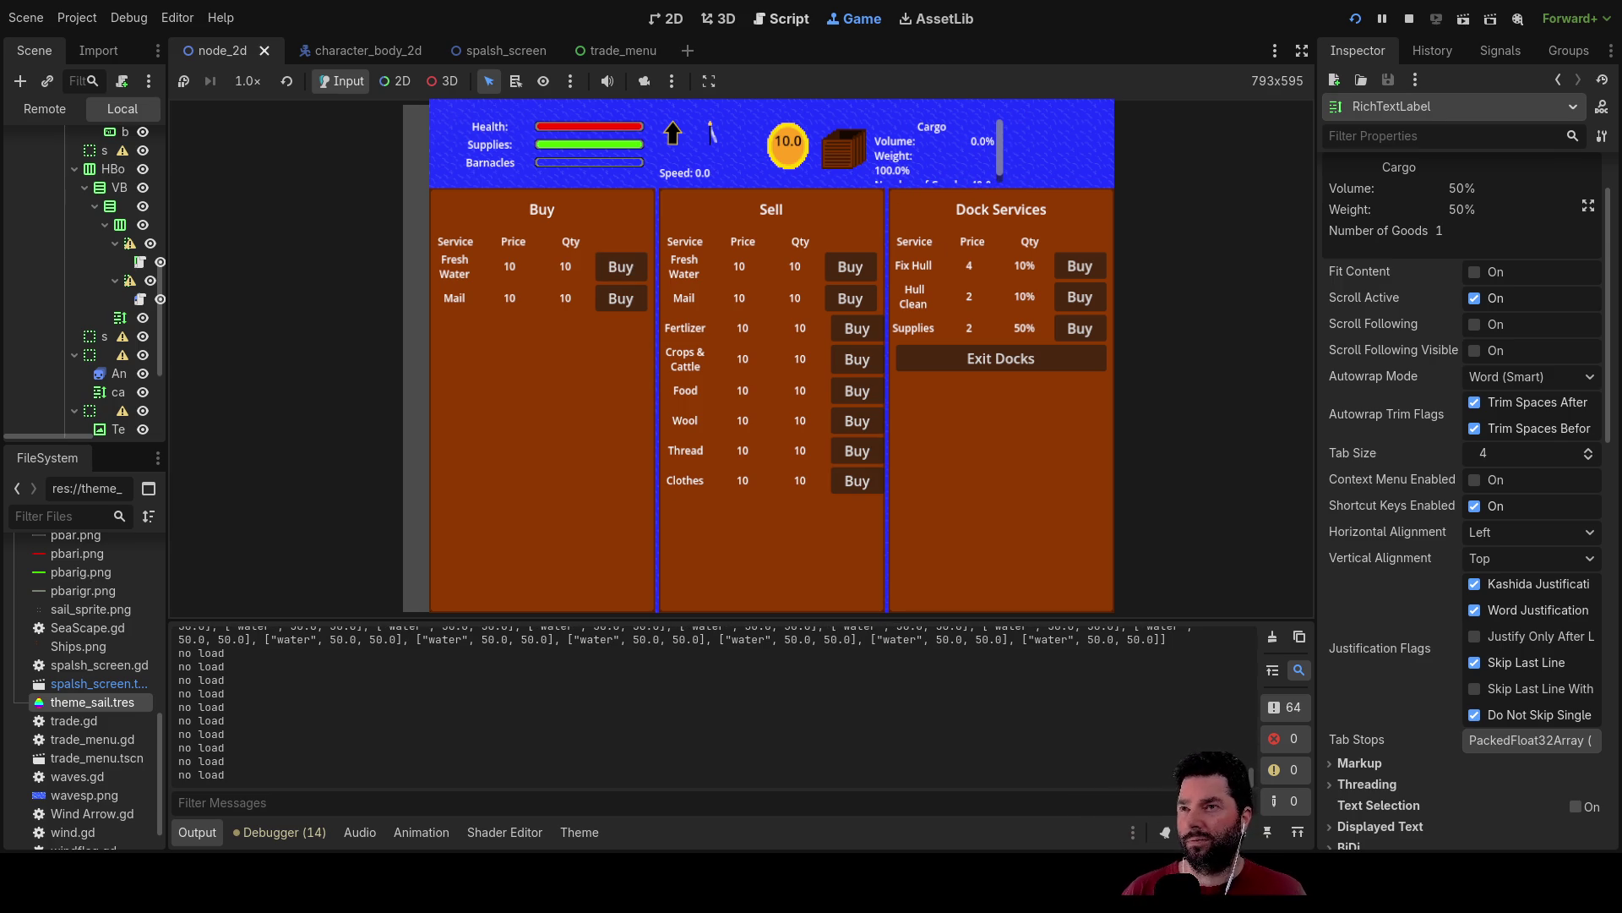
click(666, 19)
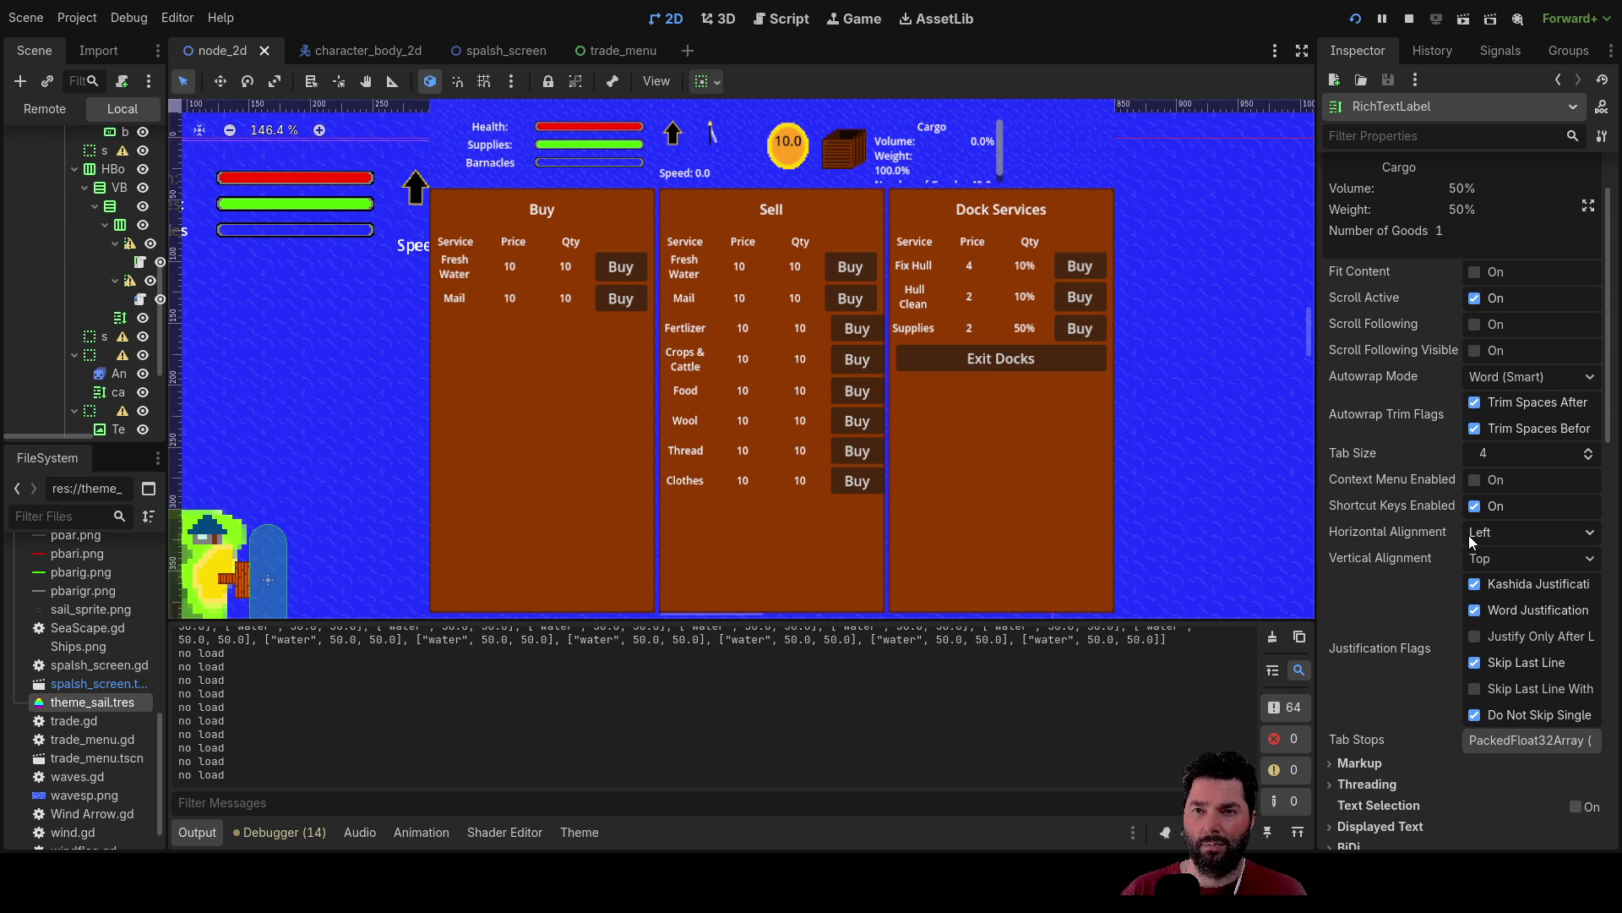
Scroll the Inspector and rerun the project with F5.
scroll(1471, 542, down, 2)
scroll(1470, 542, down, 6)
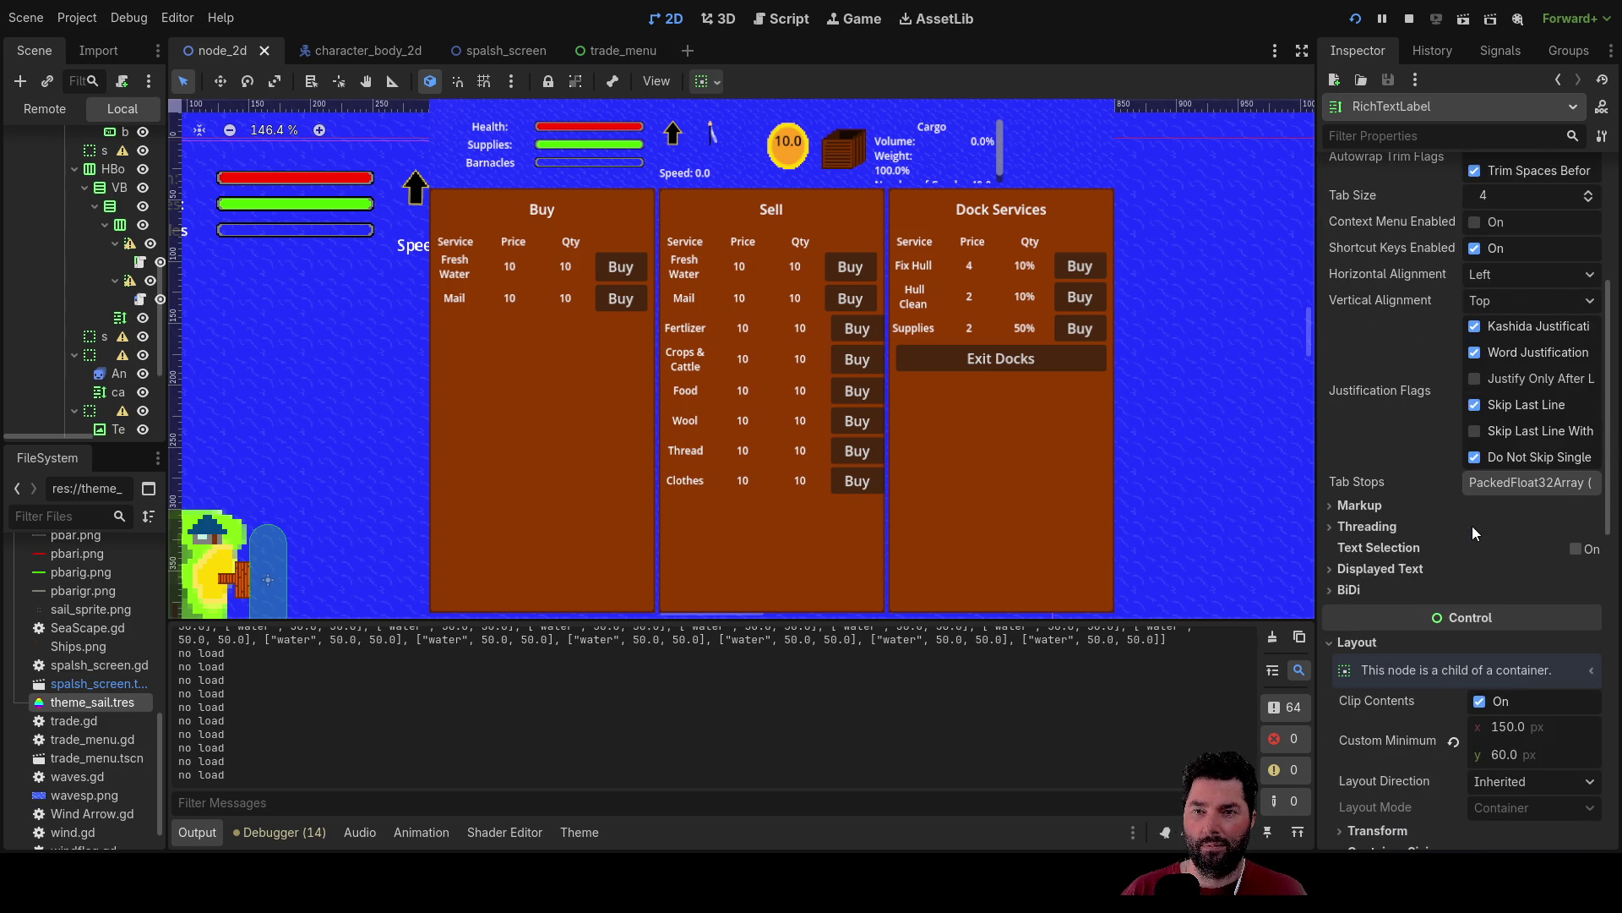
key(F5)
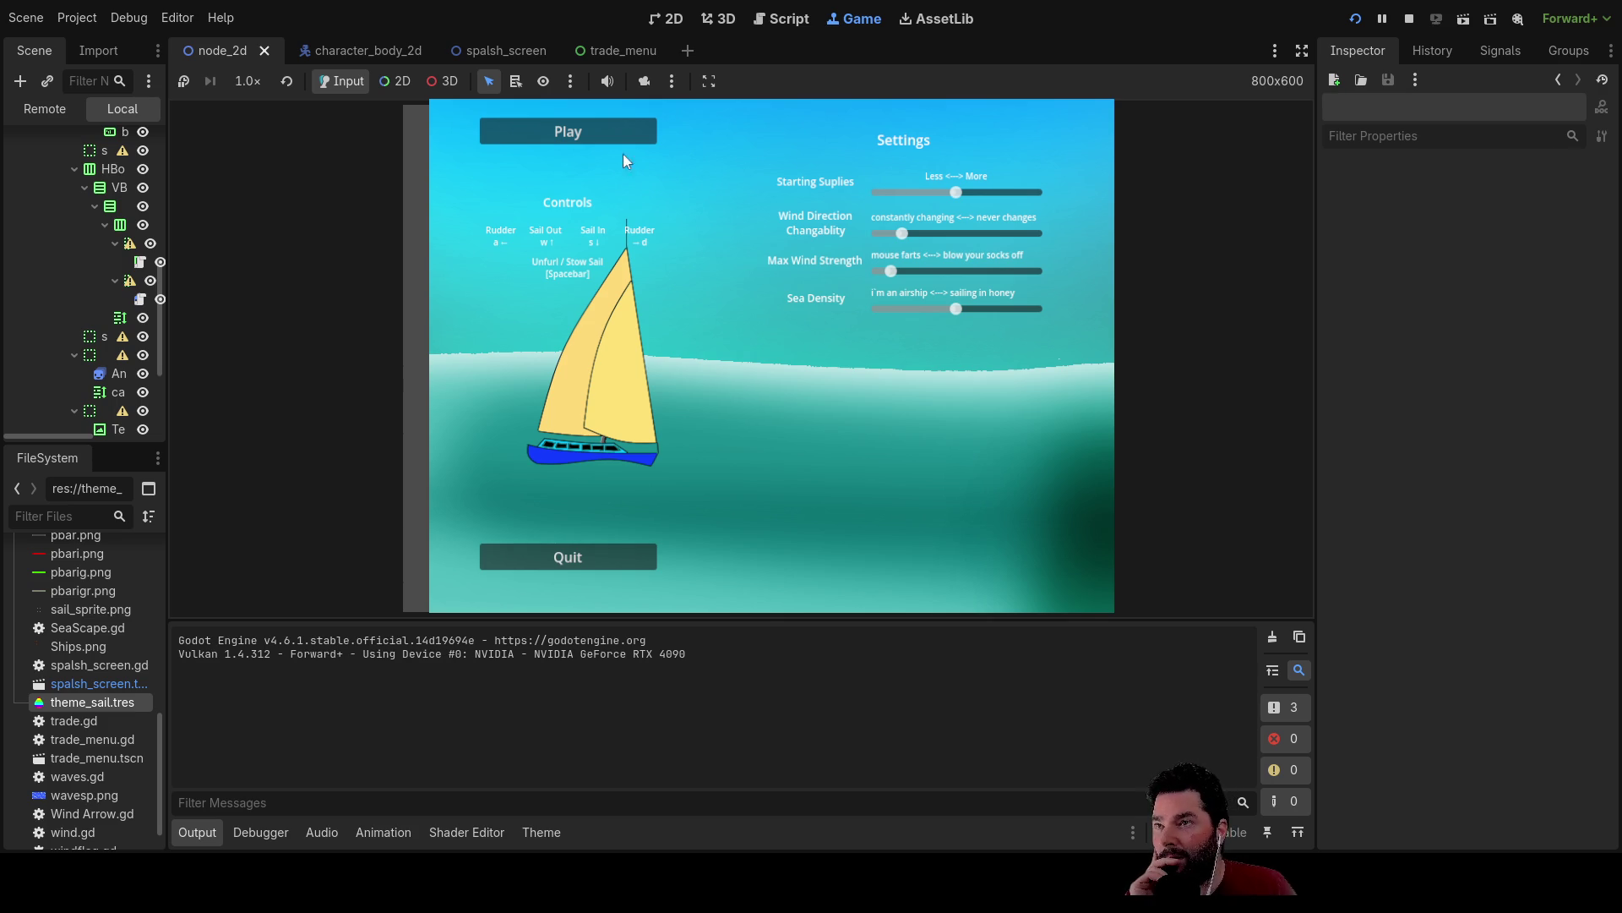
Start sailing, dock with E, buy fresh water until the hold is full, then stop the game.
click(600, 129)
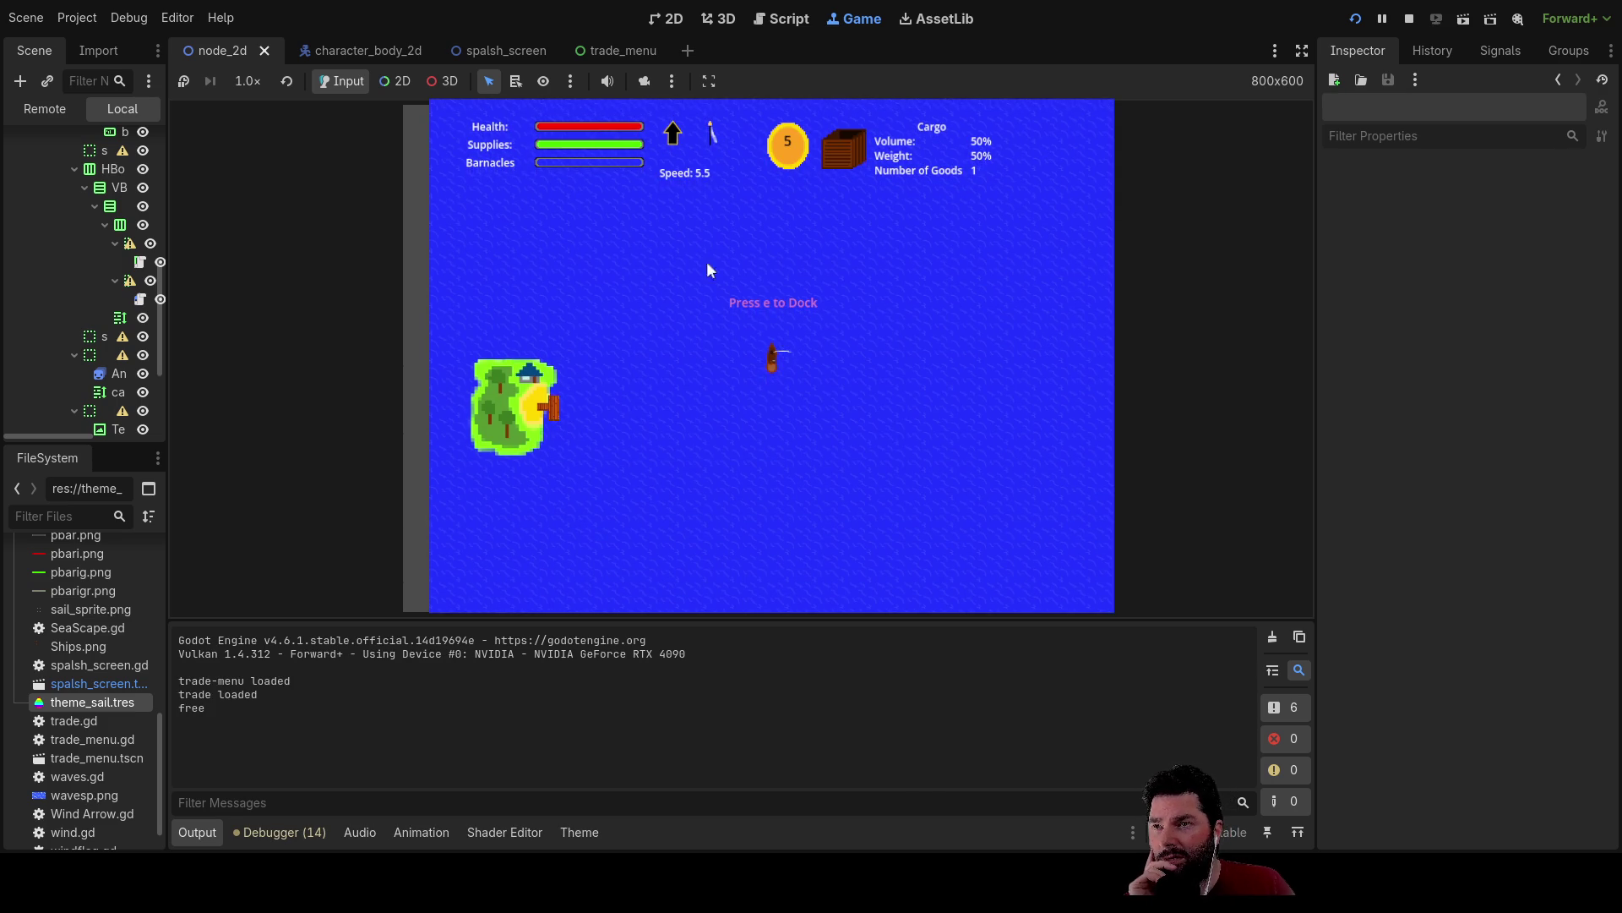
key(e)
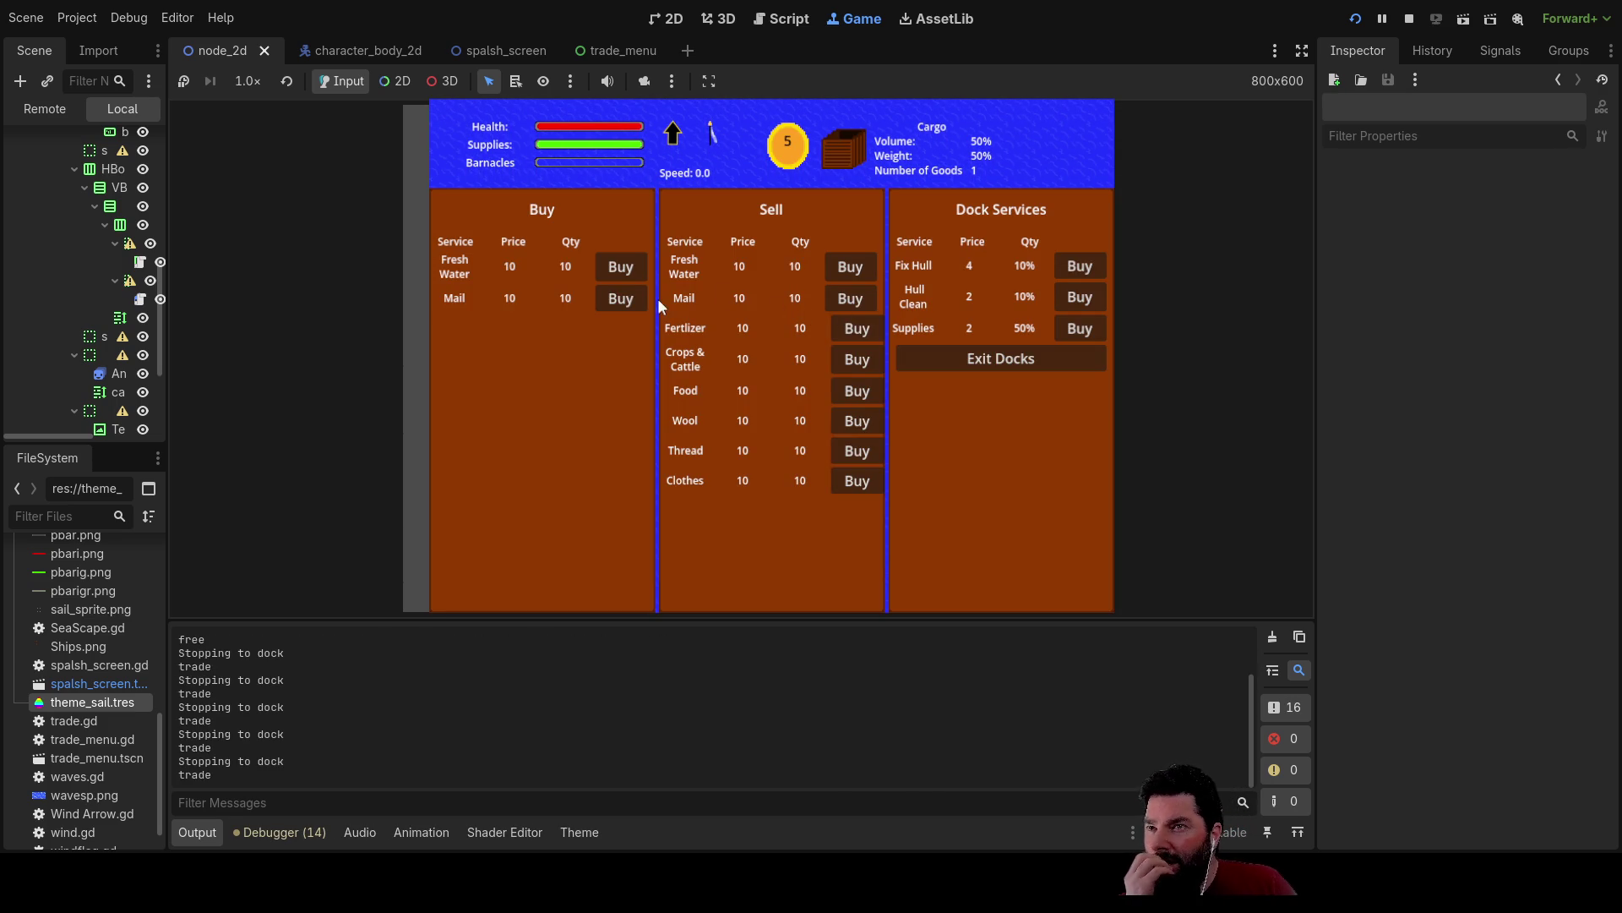
click(632, 266)
click(630, 266)
click(629, 267)
click(627, 265)
click(626, 265)
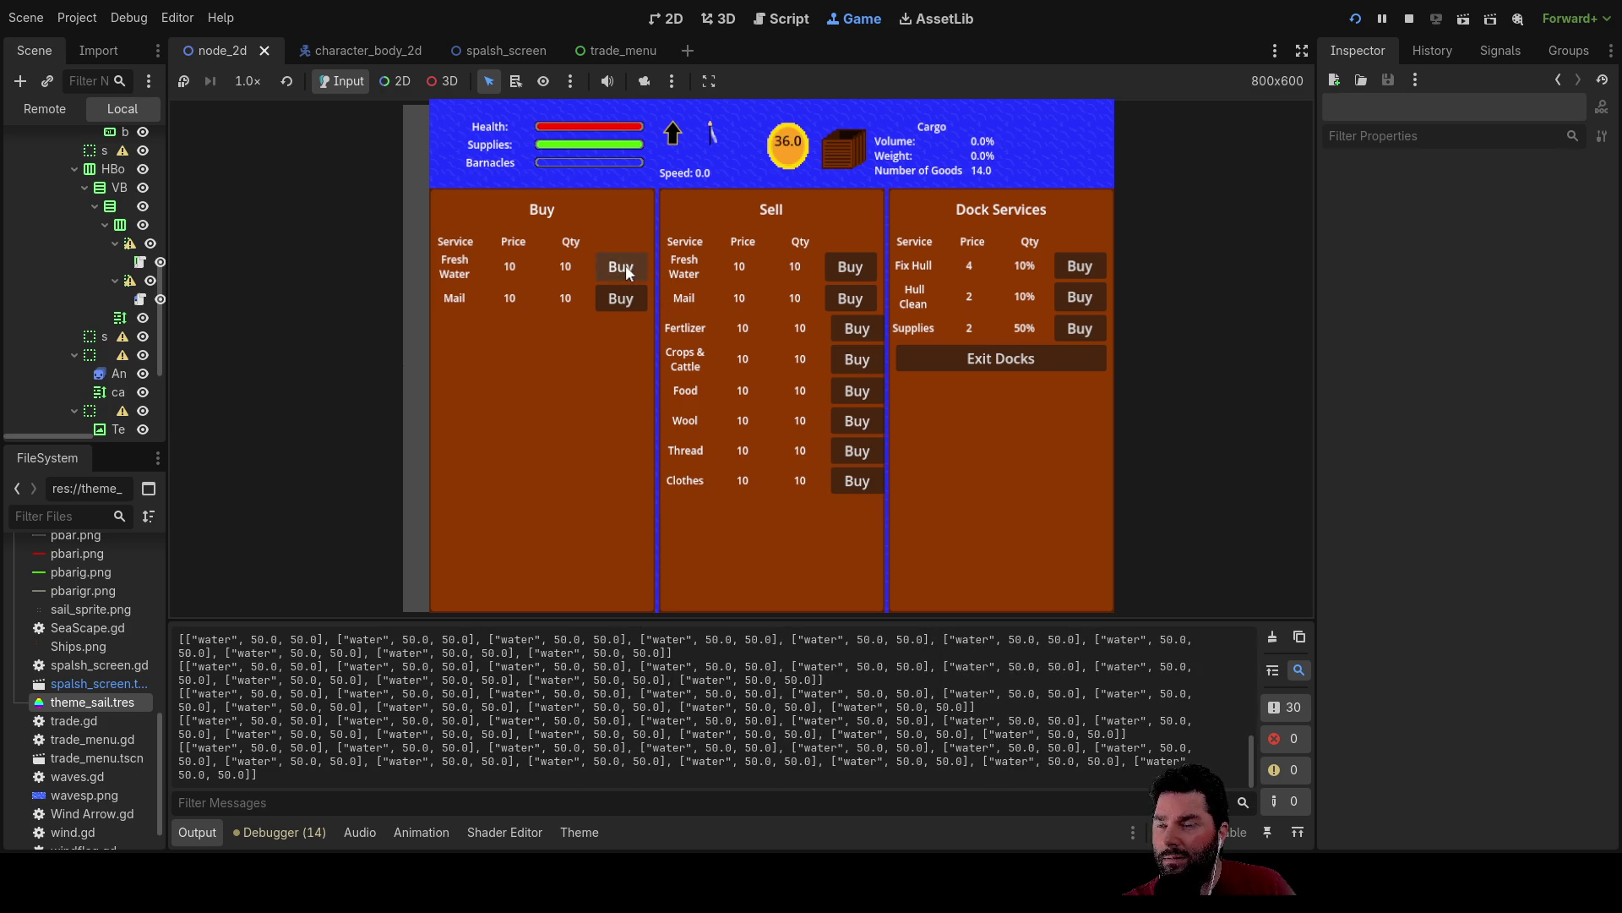
click(626, 265)
click(625, 265)
click(625, 265)
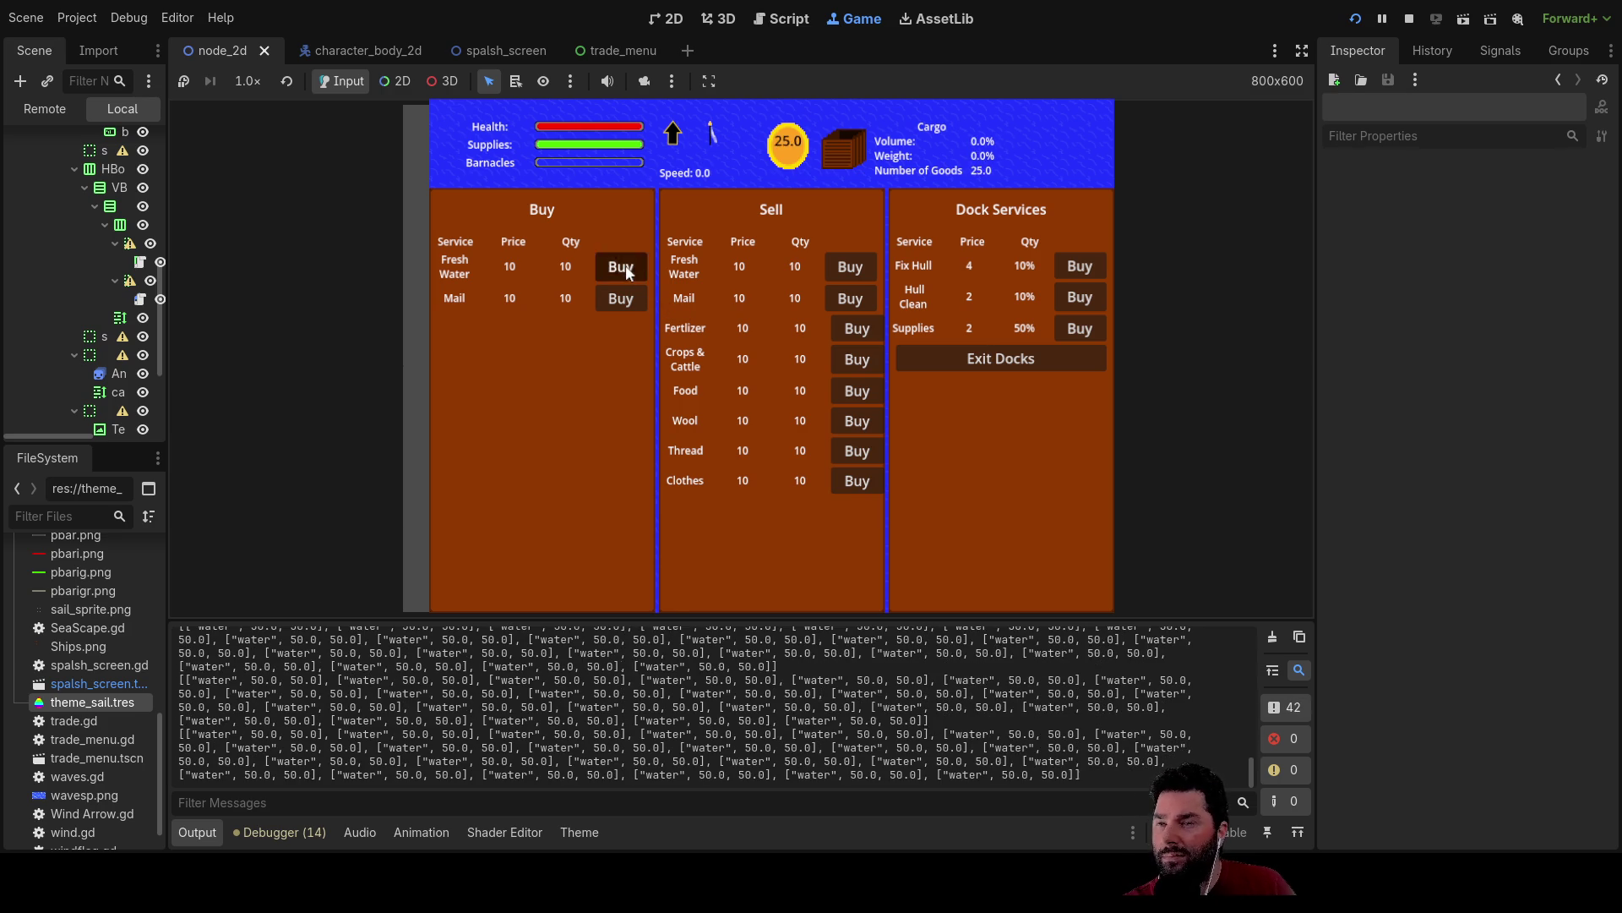
click(626, 265)
click(625, 265)
click(626, 266)
click(626, 266)
click(626, 265)
click(626, 266)
click(625, 265)
click(625, 266)
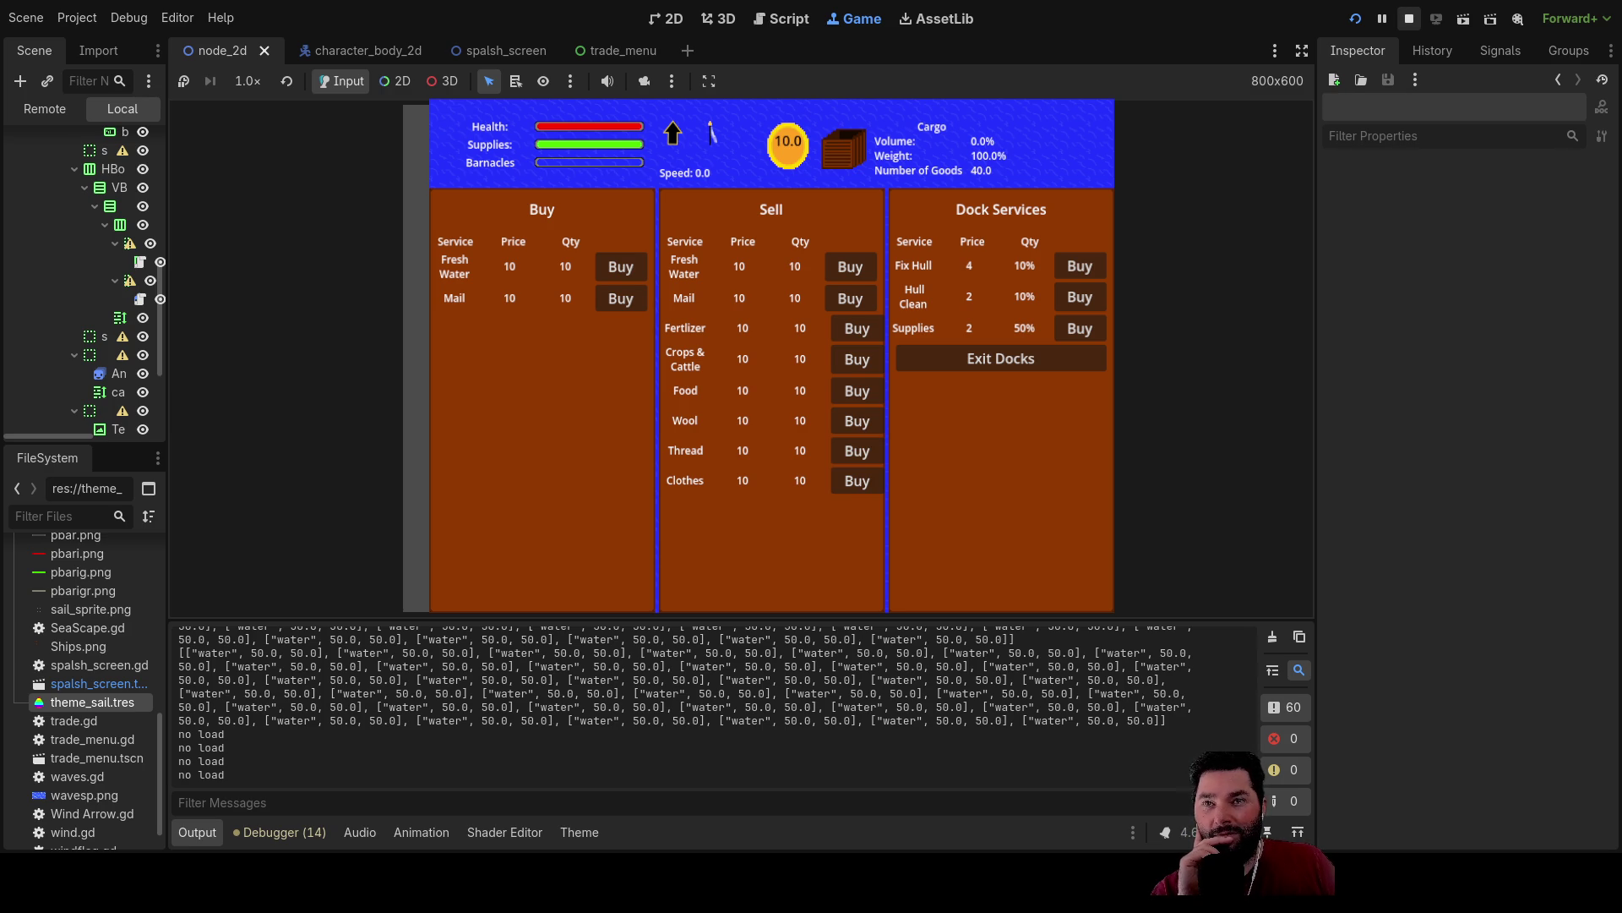
click(1409, 18)
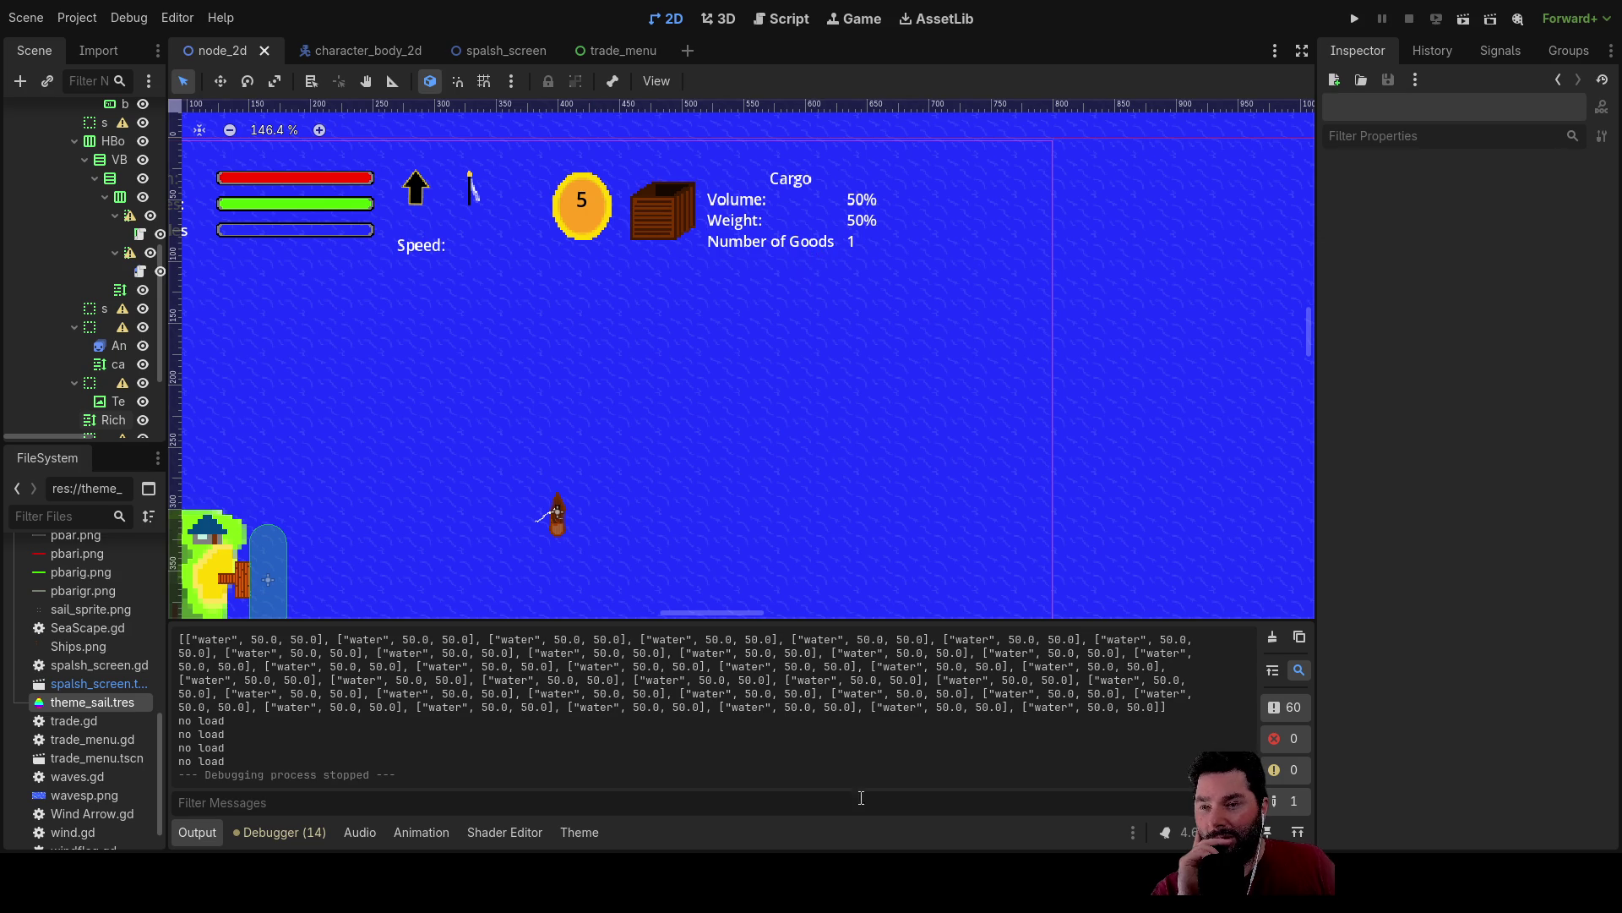
Change the cargo label's Text to Volume 0%, Weight 0%, Number of Goods 0.
click(850, 199)
scroll(1395, 417, down, 5)
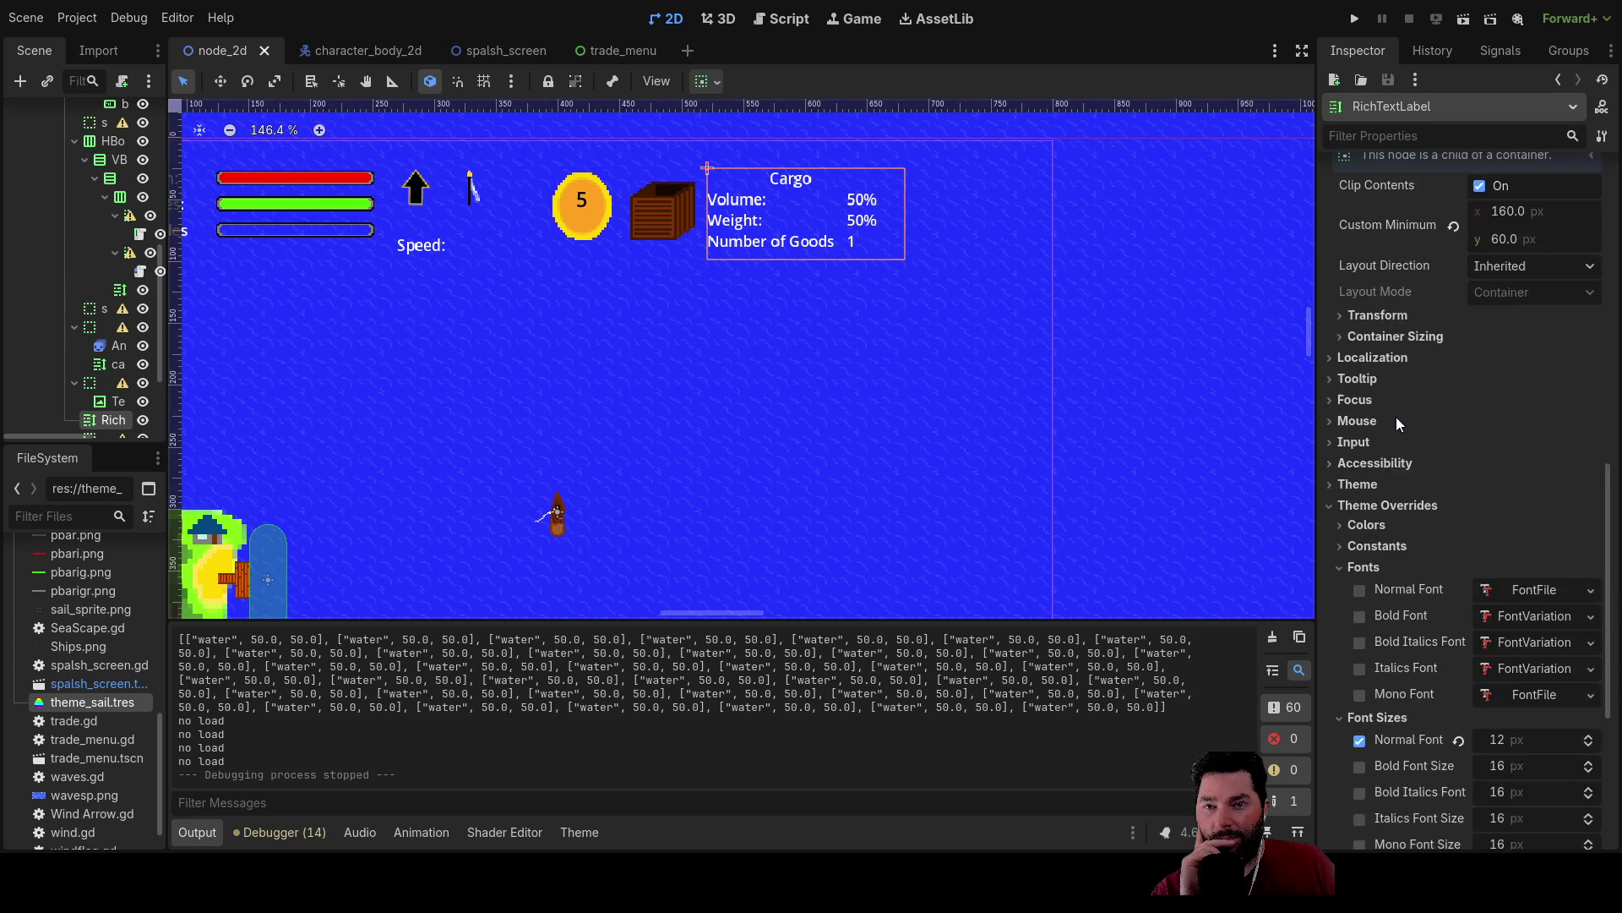
scroll(1398, 411, up, 10)
click(1449, 273)
key(Delete)
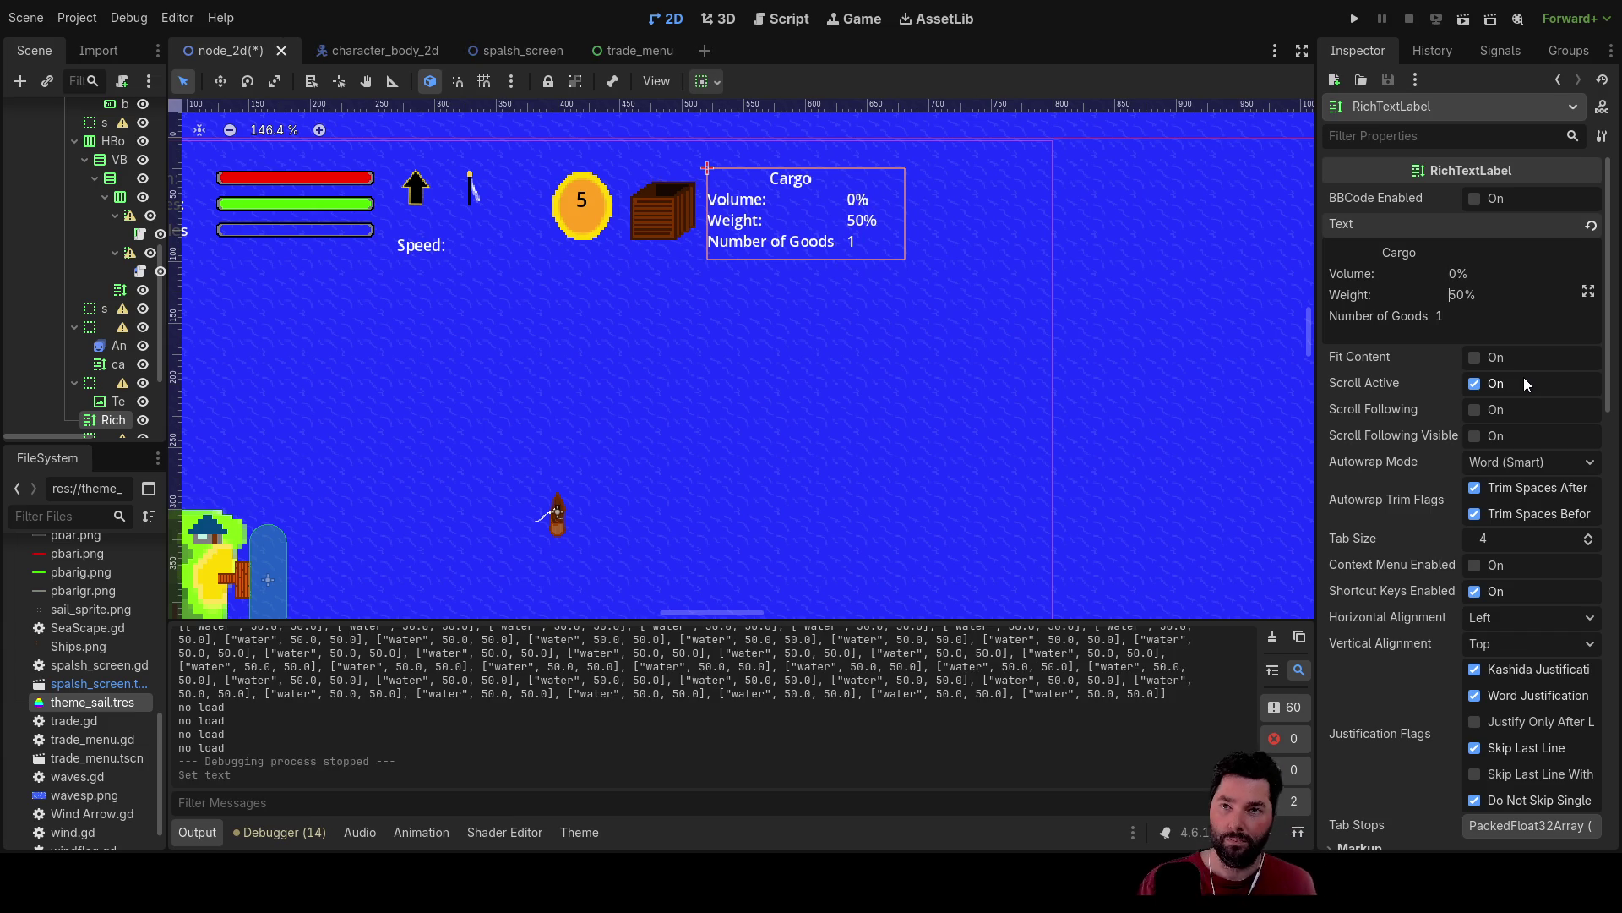
key(Down)
key(Delete)
key(Down)
key(BackSpace)
text(0)
click(859, 378)
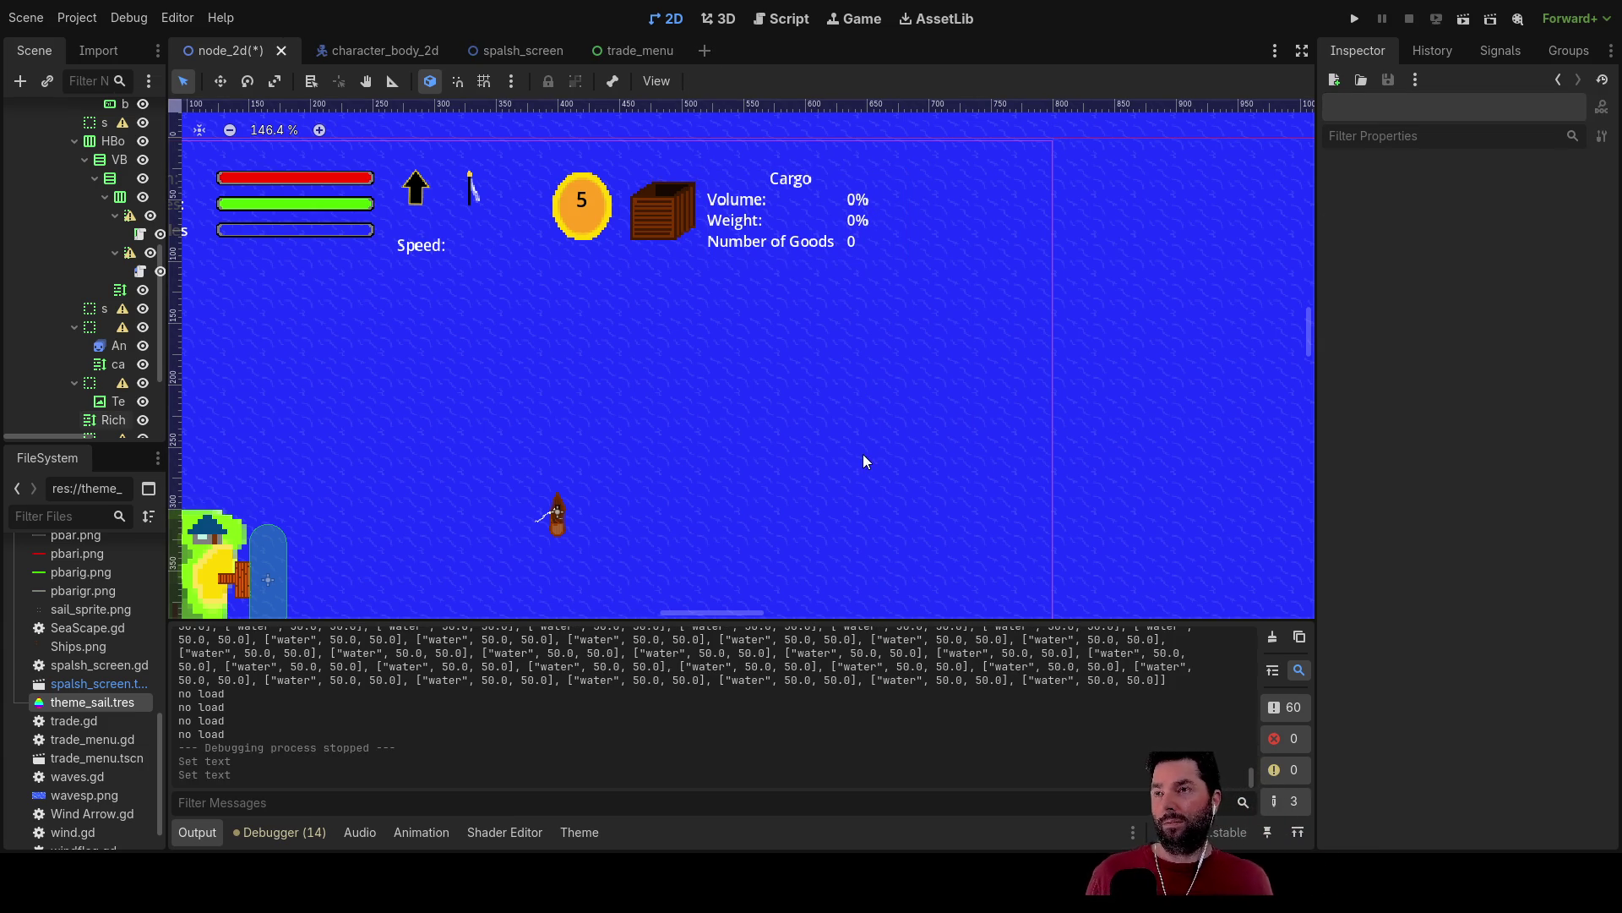
click(785, 18)
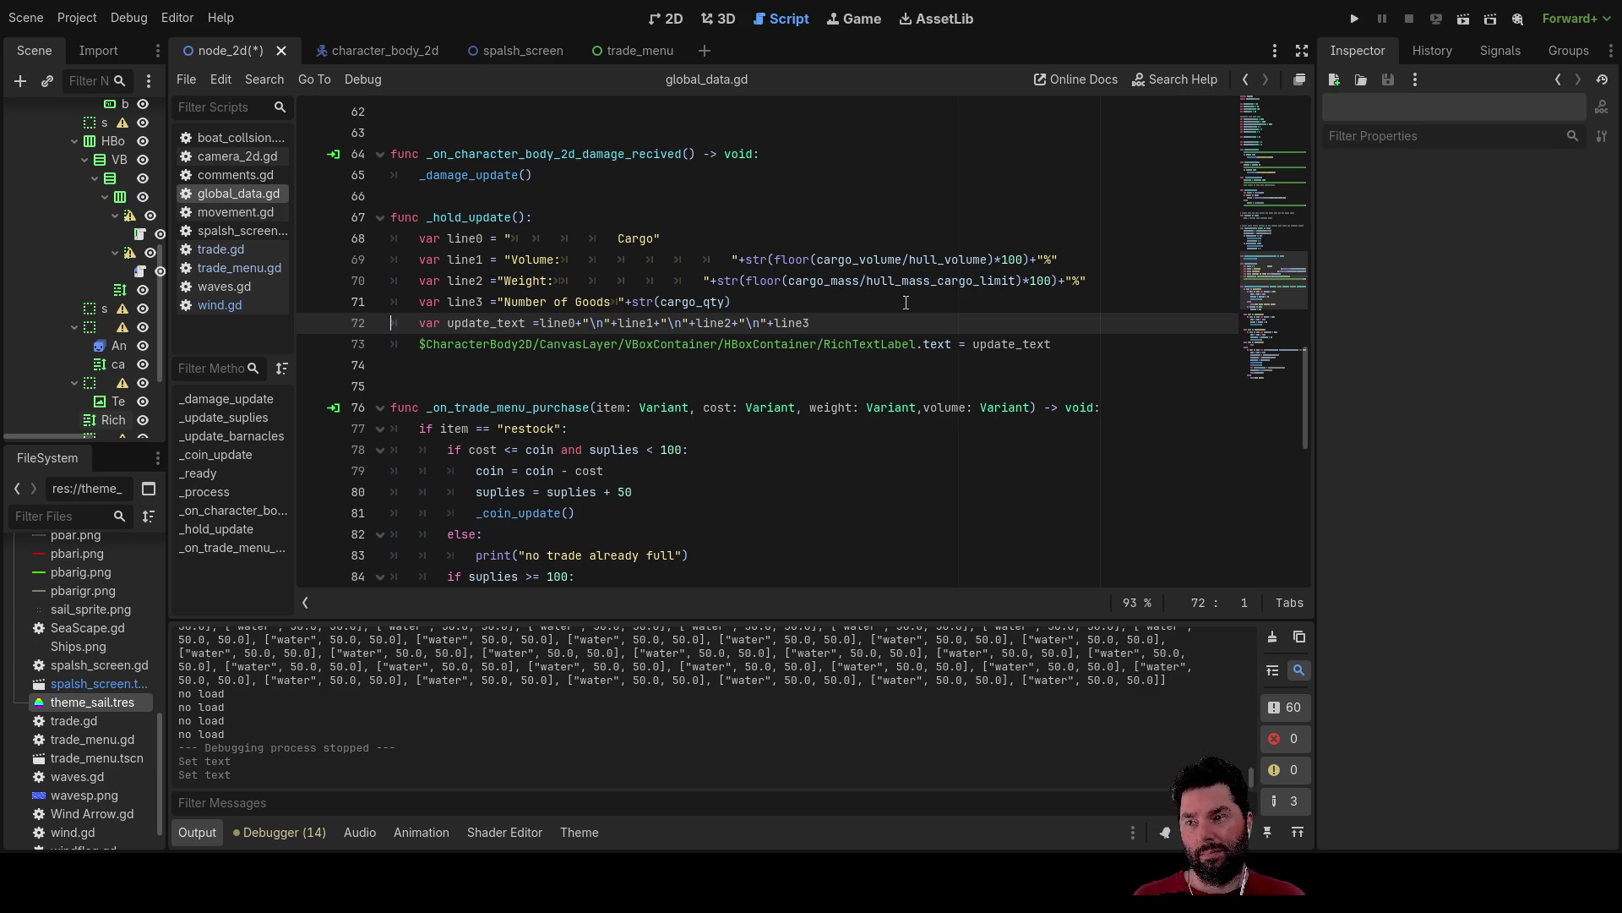
Inspect cargo_volume, cargo_mass, hull_volume and hull_mass_cargo_limit in global_data.gd's percentage formulas.
scroll(682, 524, down, 10)
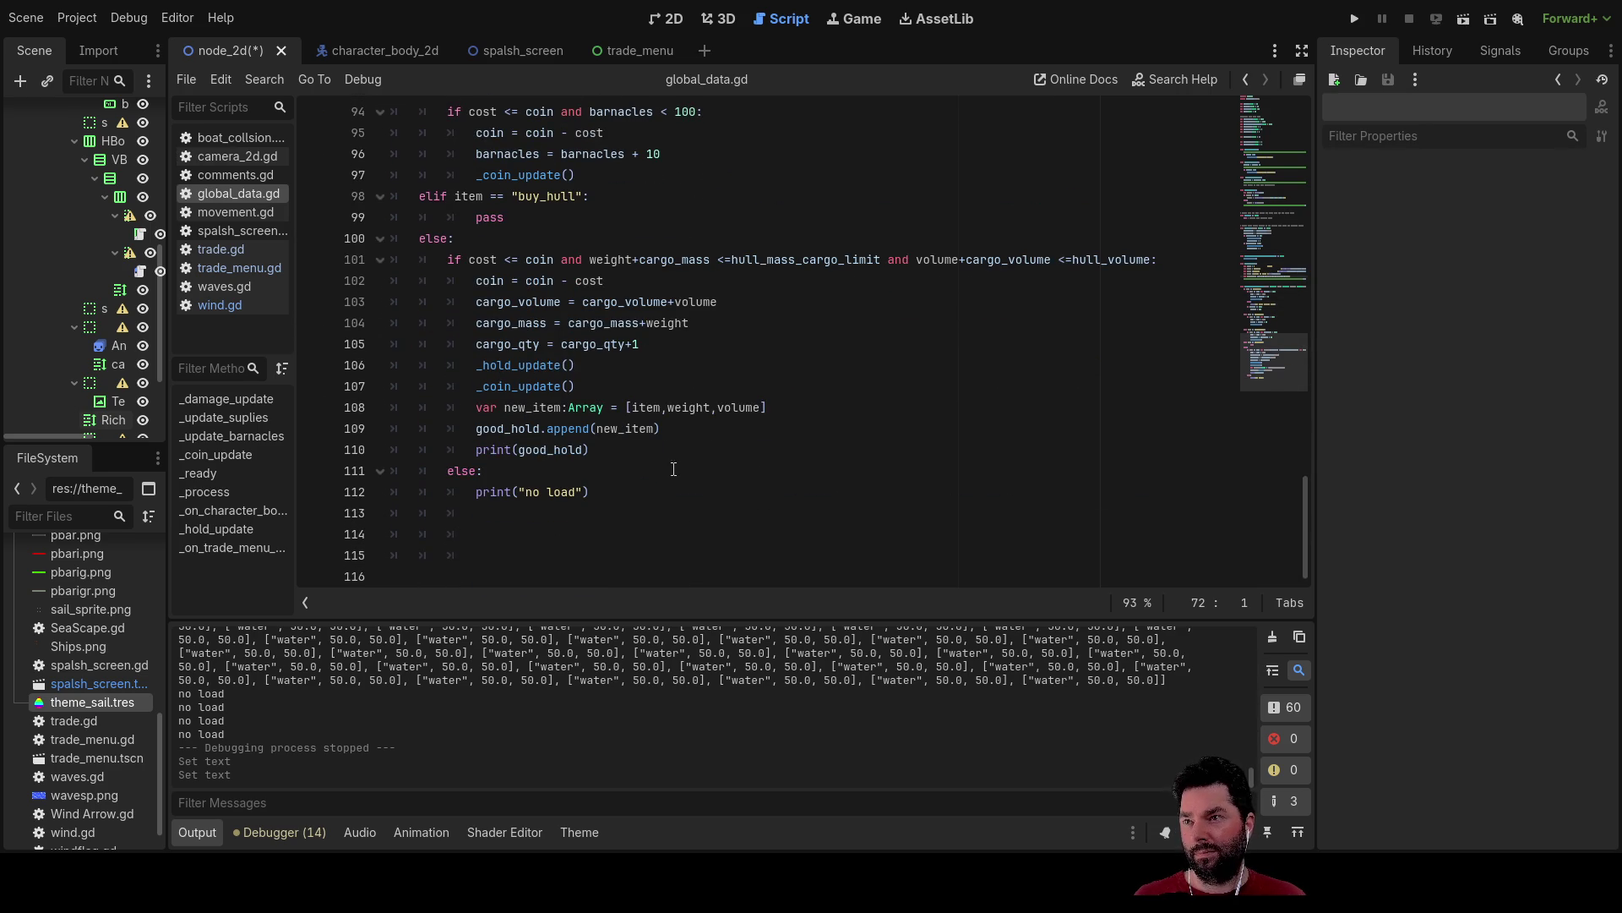
double_click(519, 304)
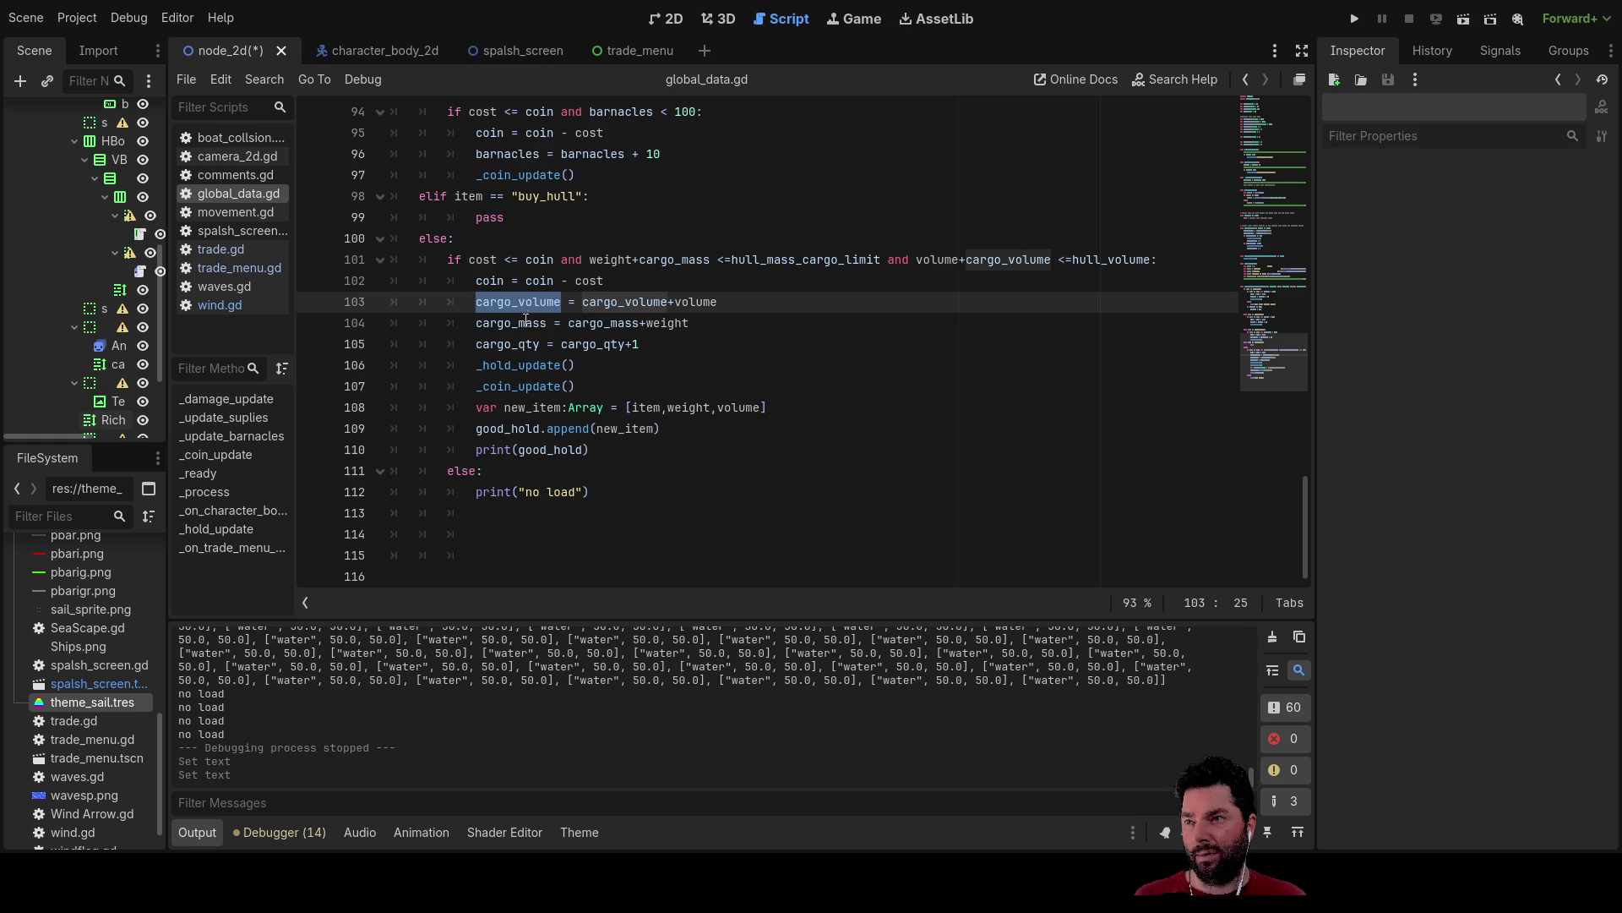
double_click(526, 322)
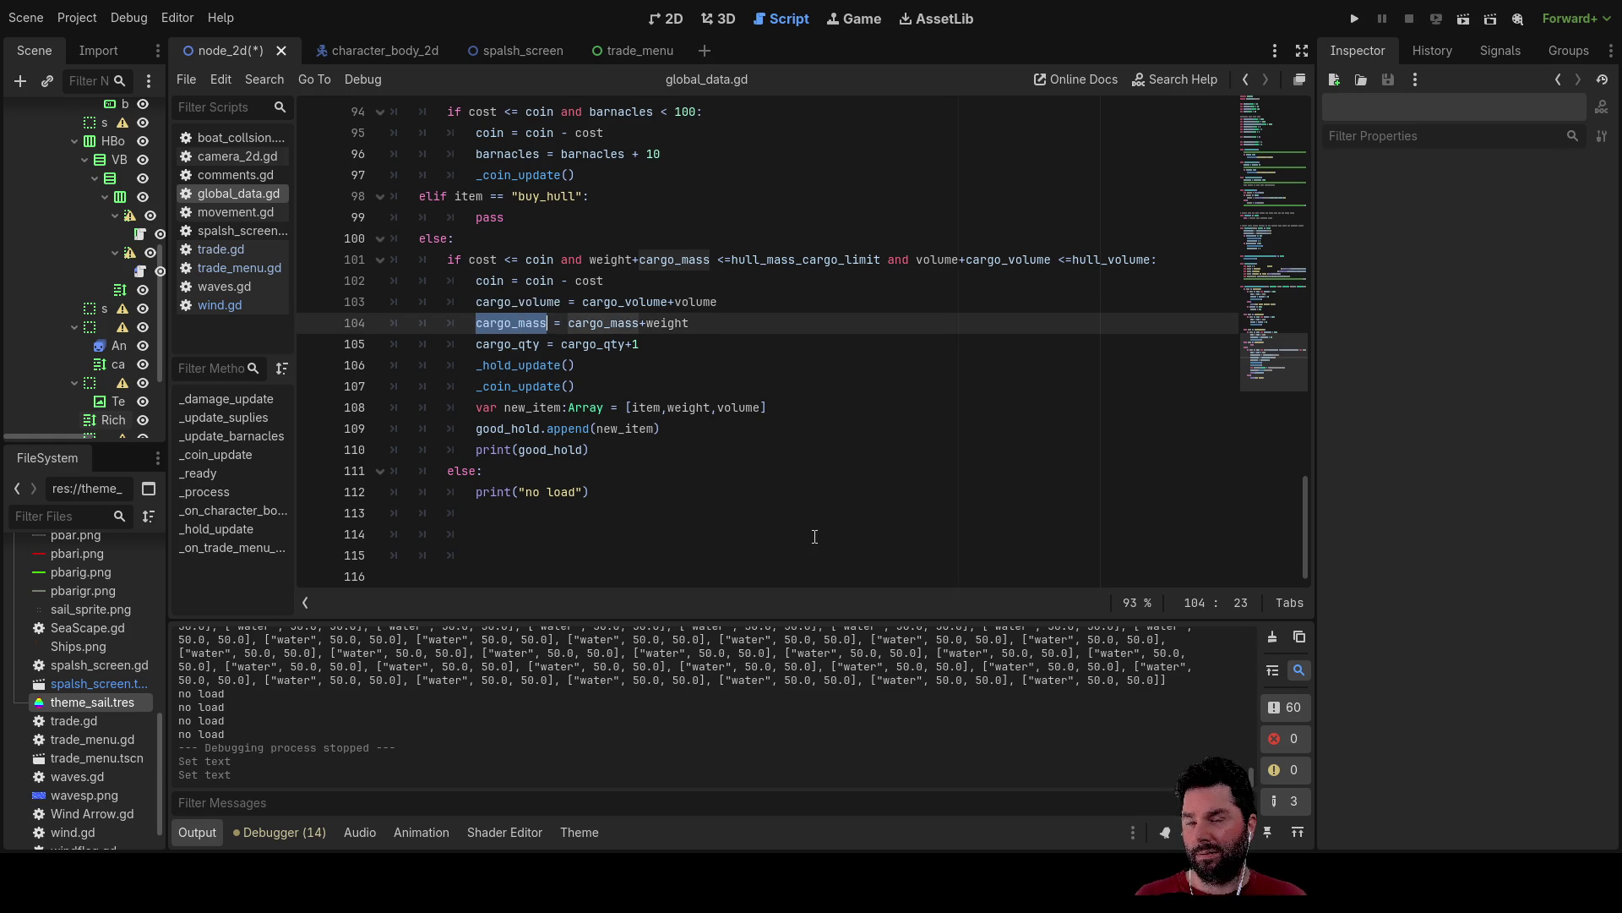
scroll(826, 539, up, 12)
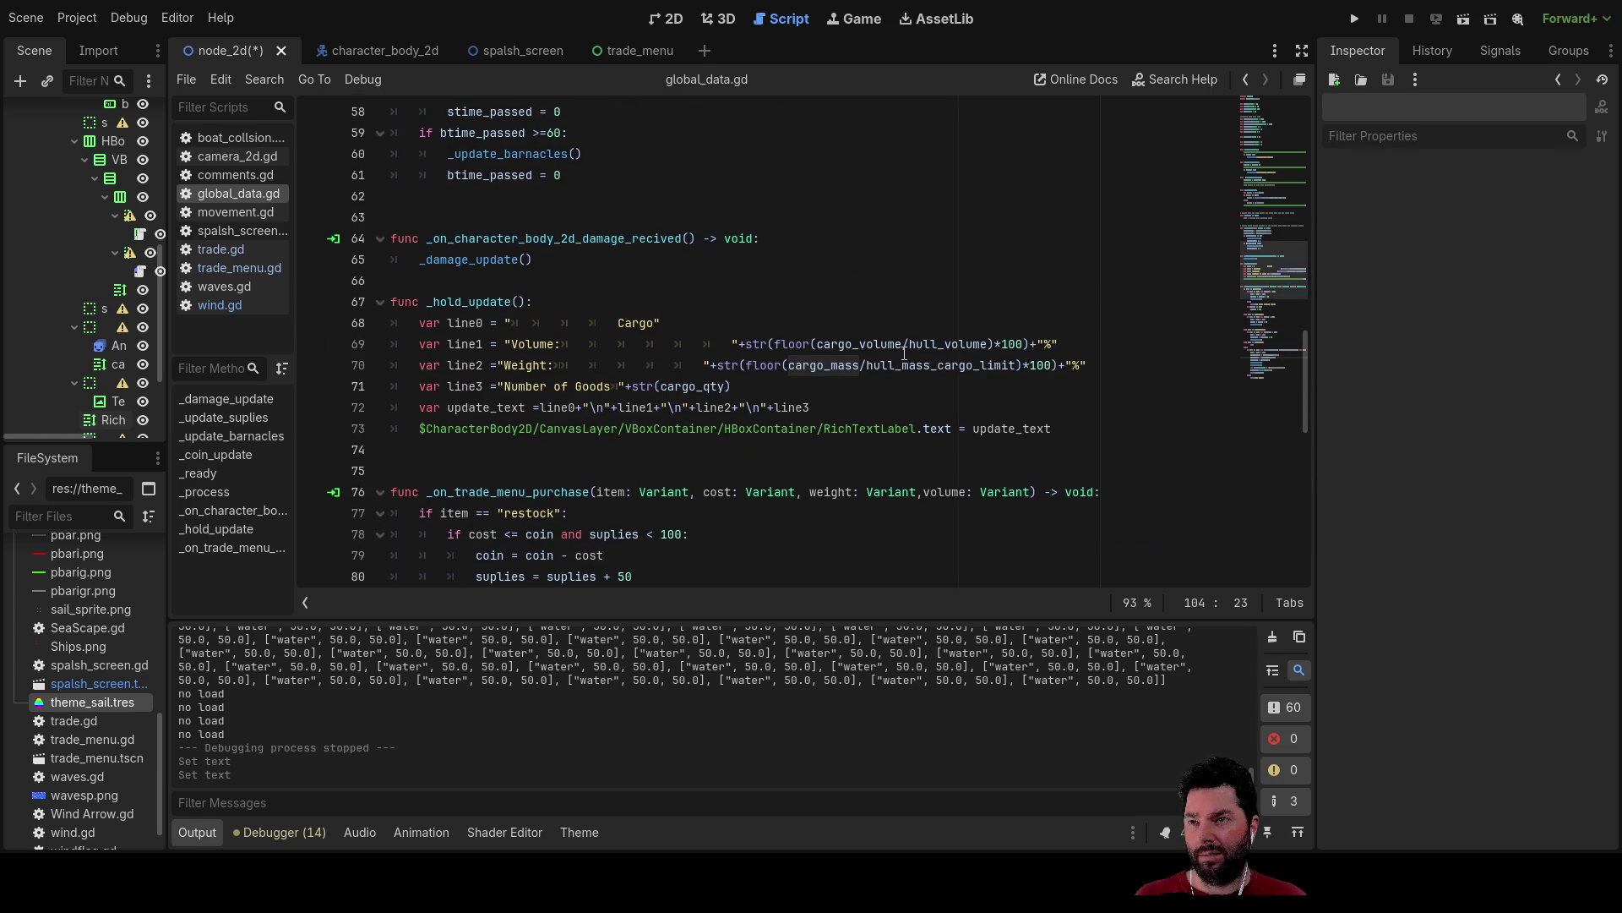
double_click(846, 345)
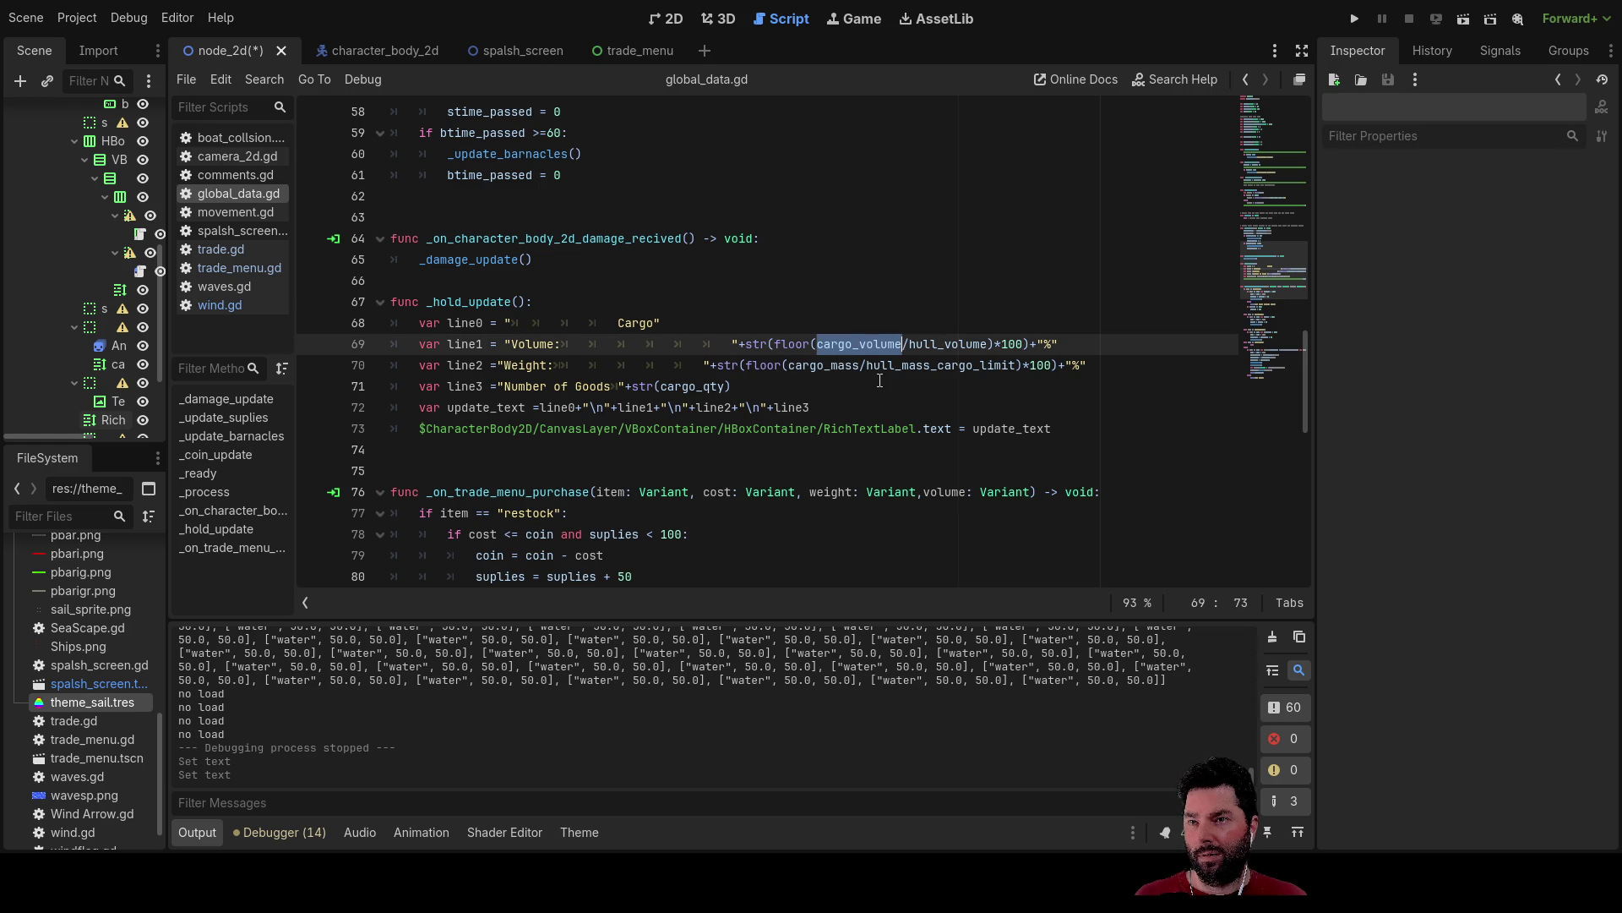
double_click(946, 344)
double_click(933, 365)
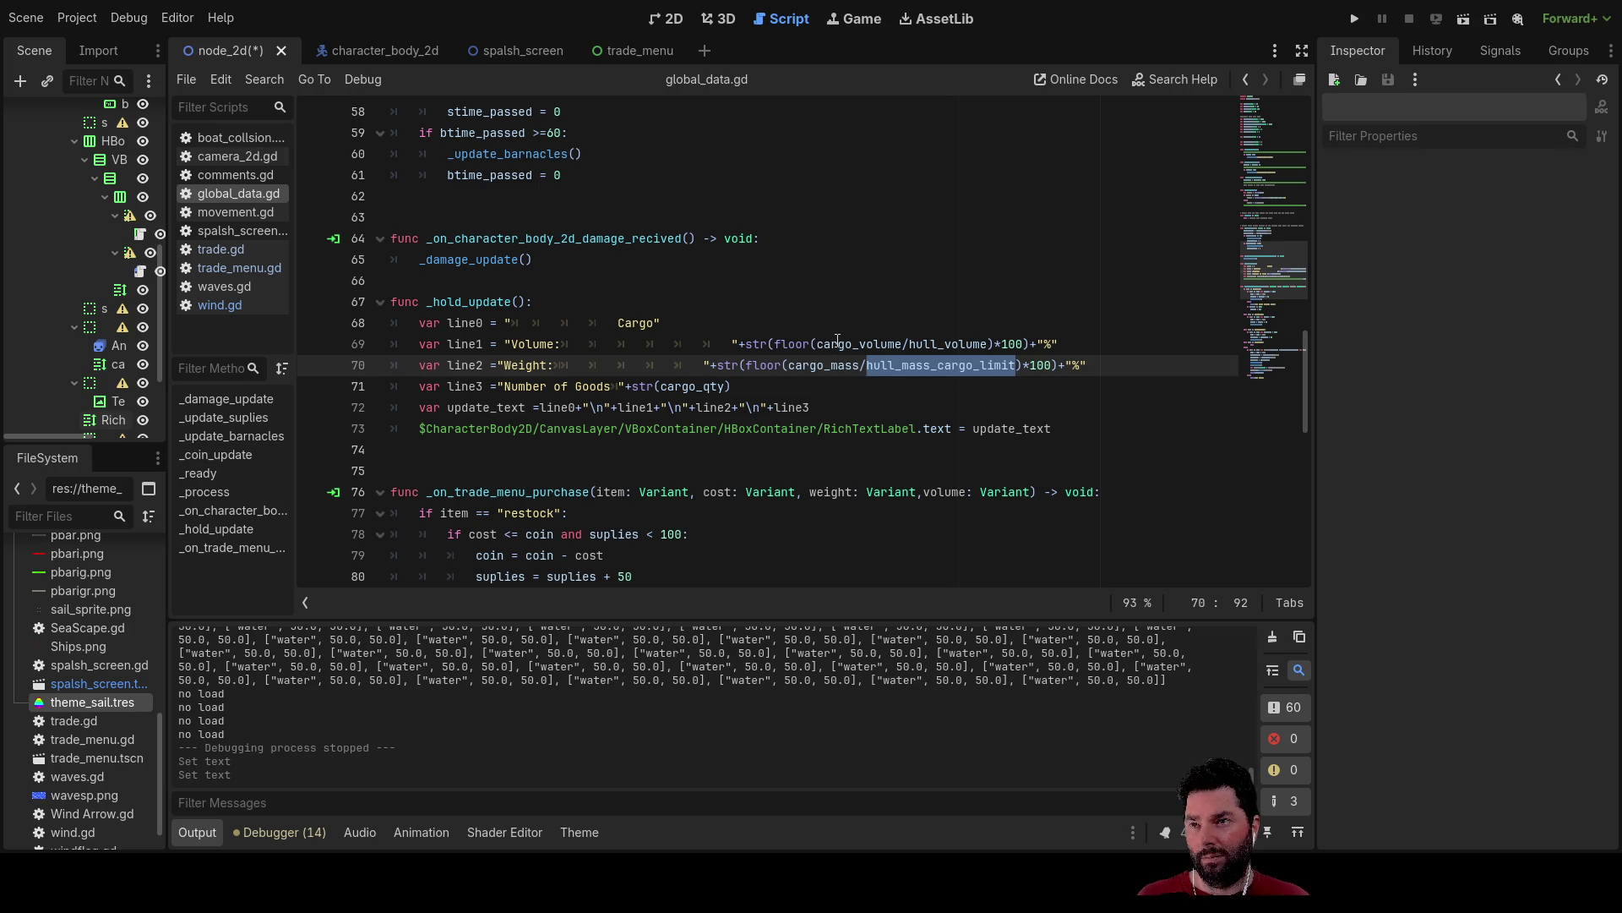
double_click(838, 344)
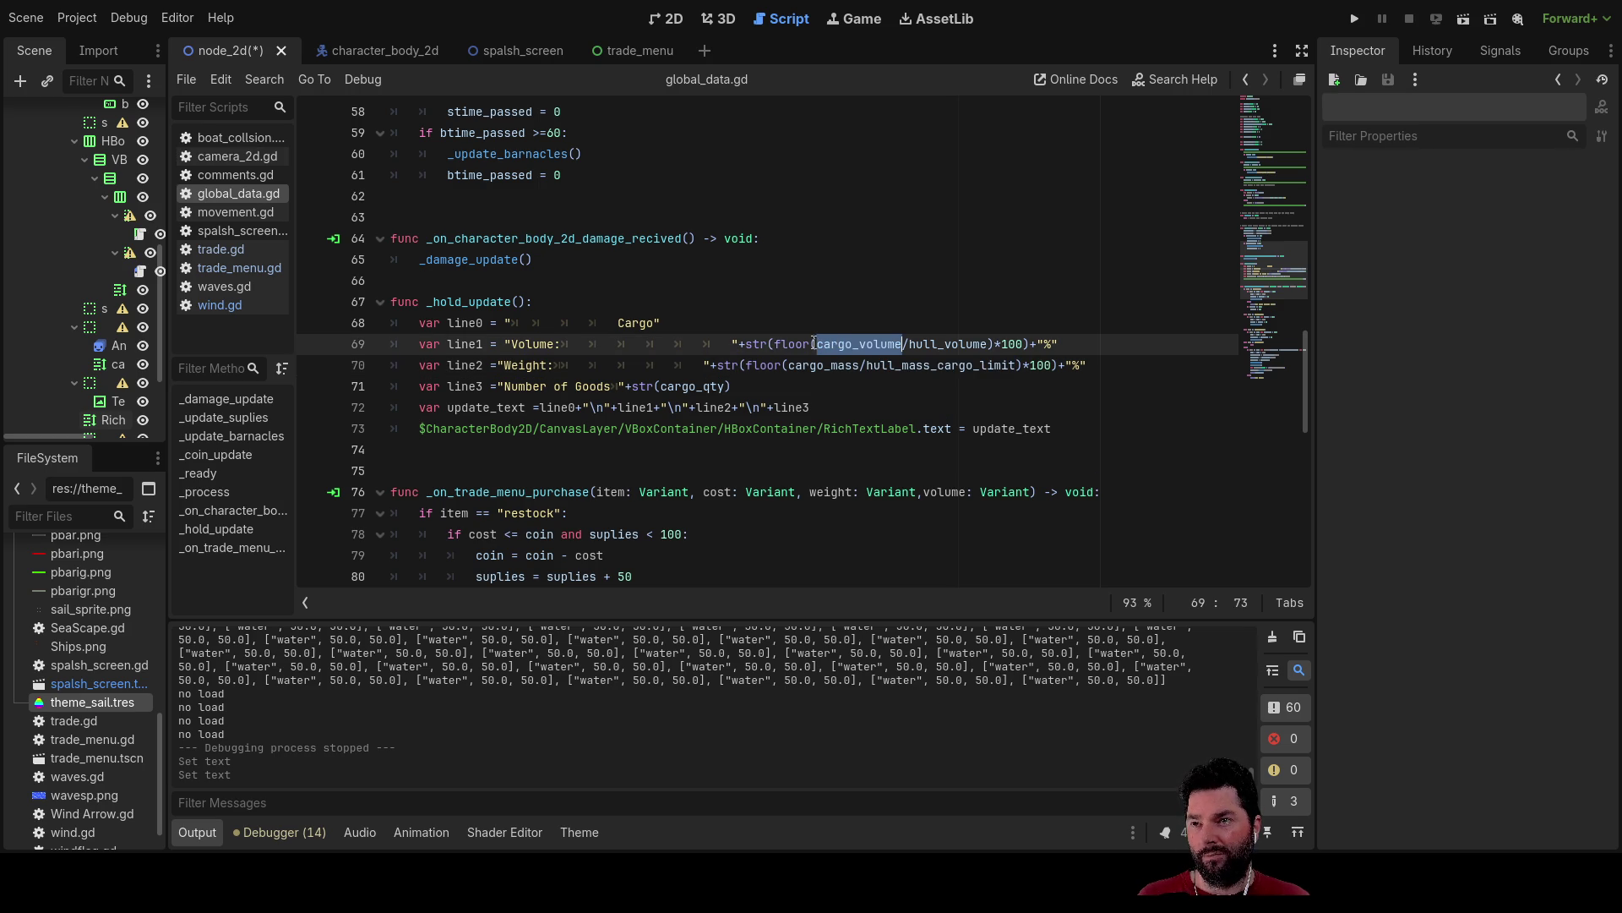
scroll(813, 365, down, 12)
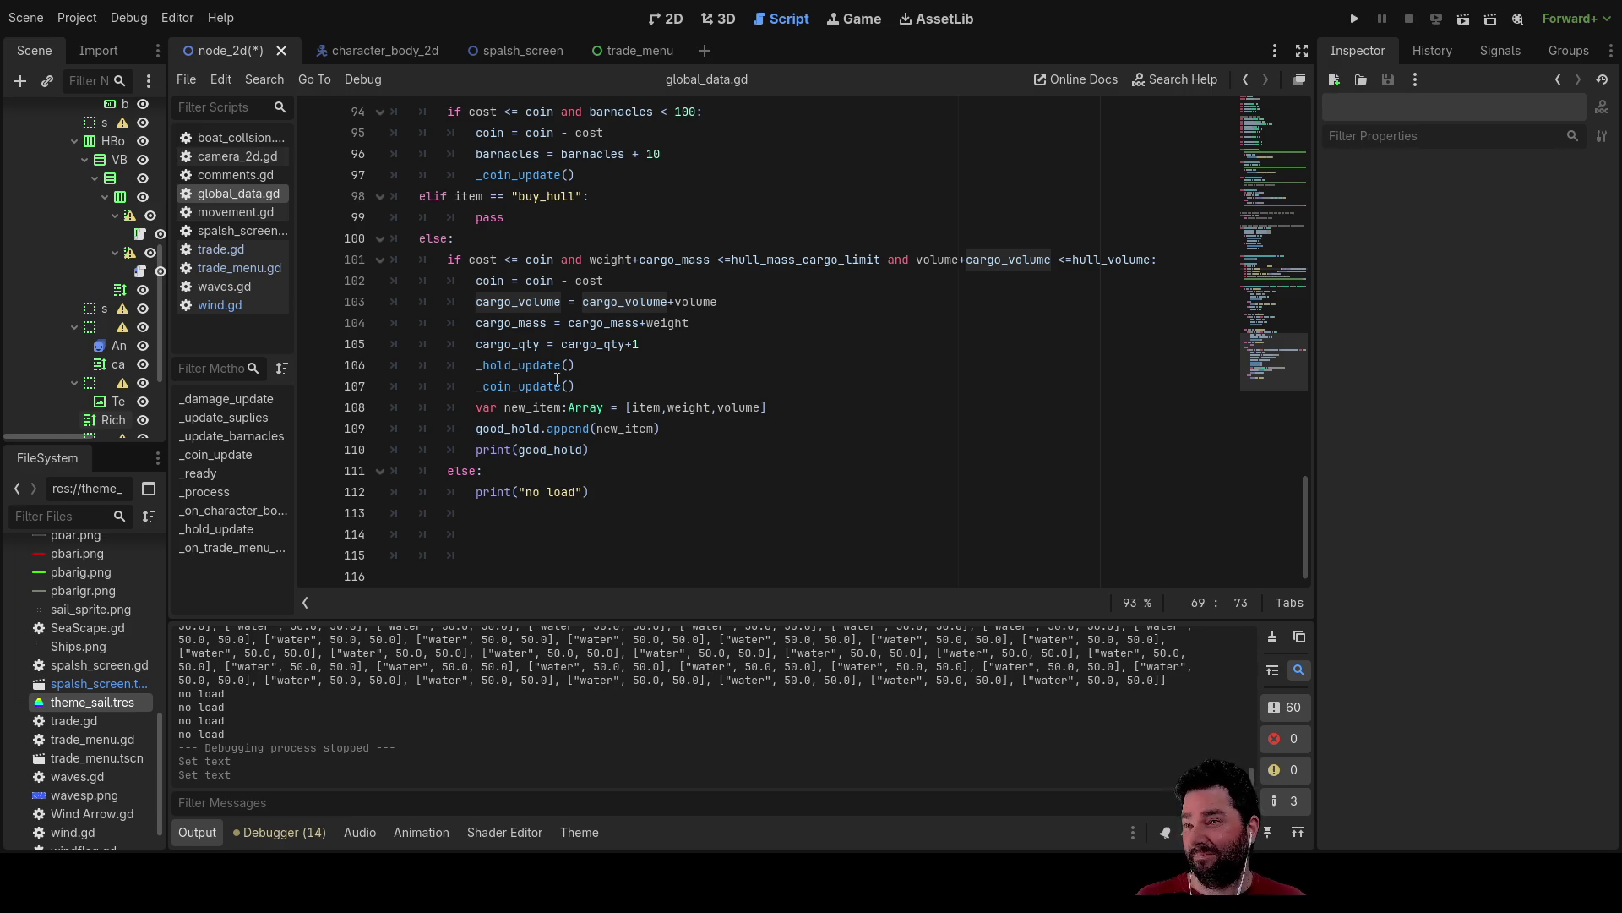
scroll(795, 425, up, 15)
Launch the game, start sailing from the main menu, and dock at the island with E.
click(1355, 18)
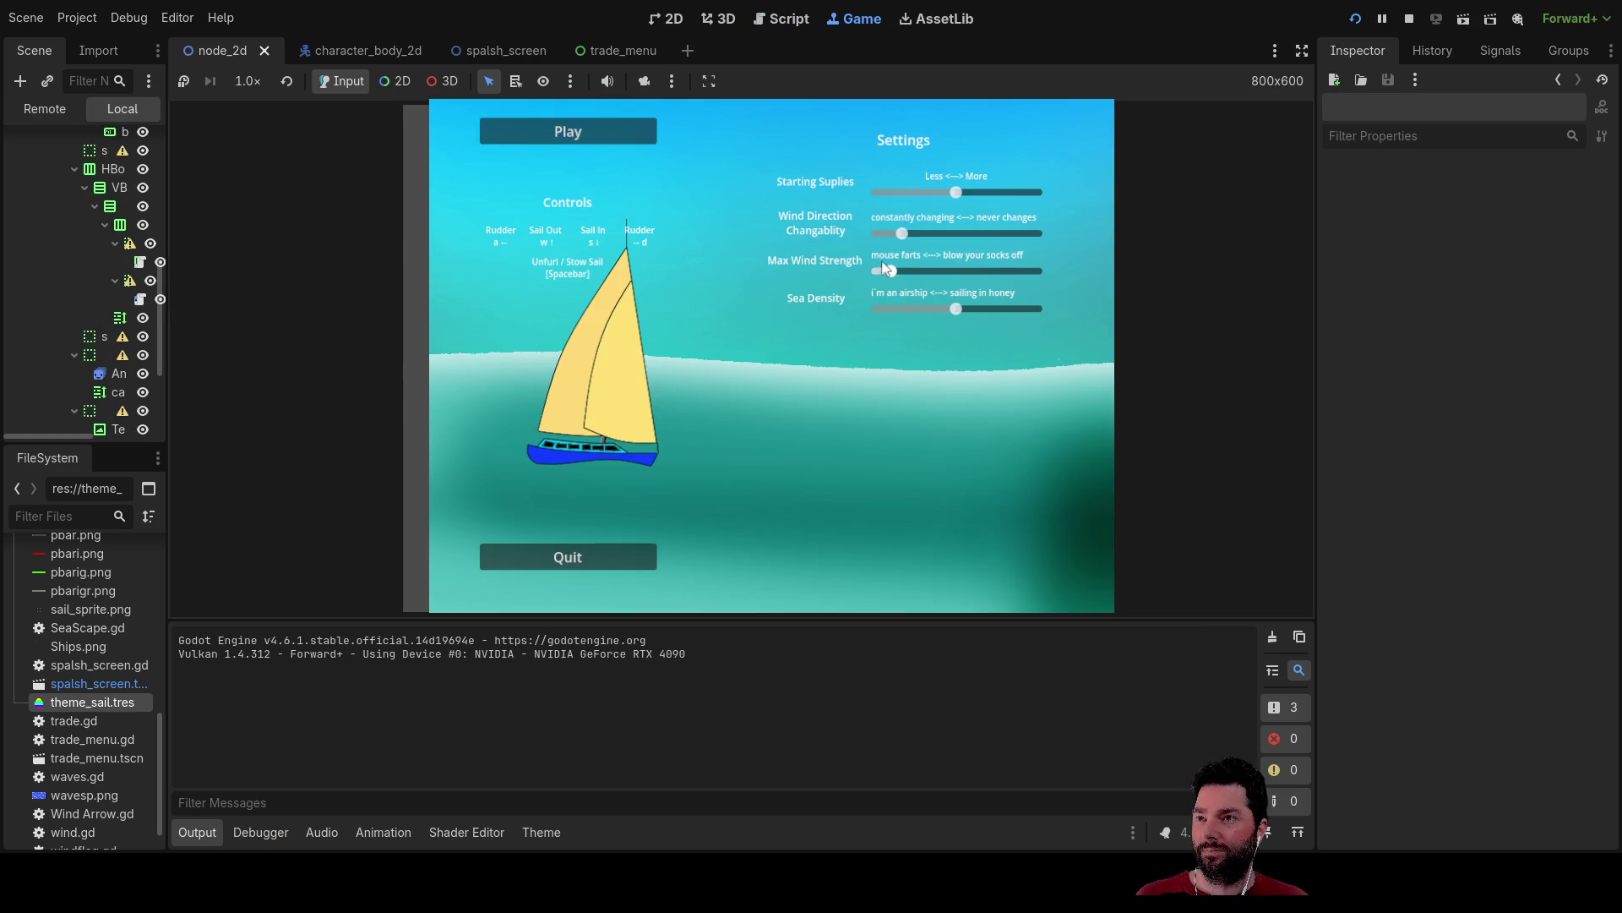
click(520, 132)
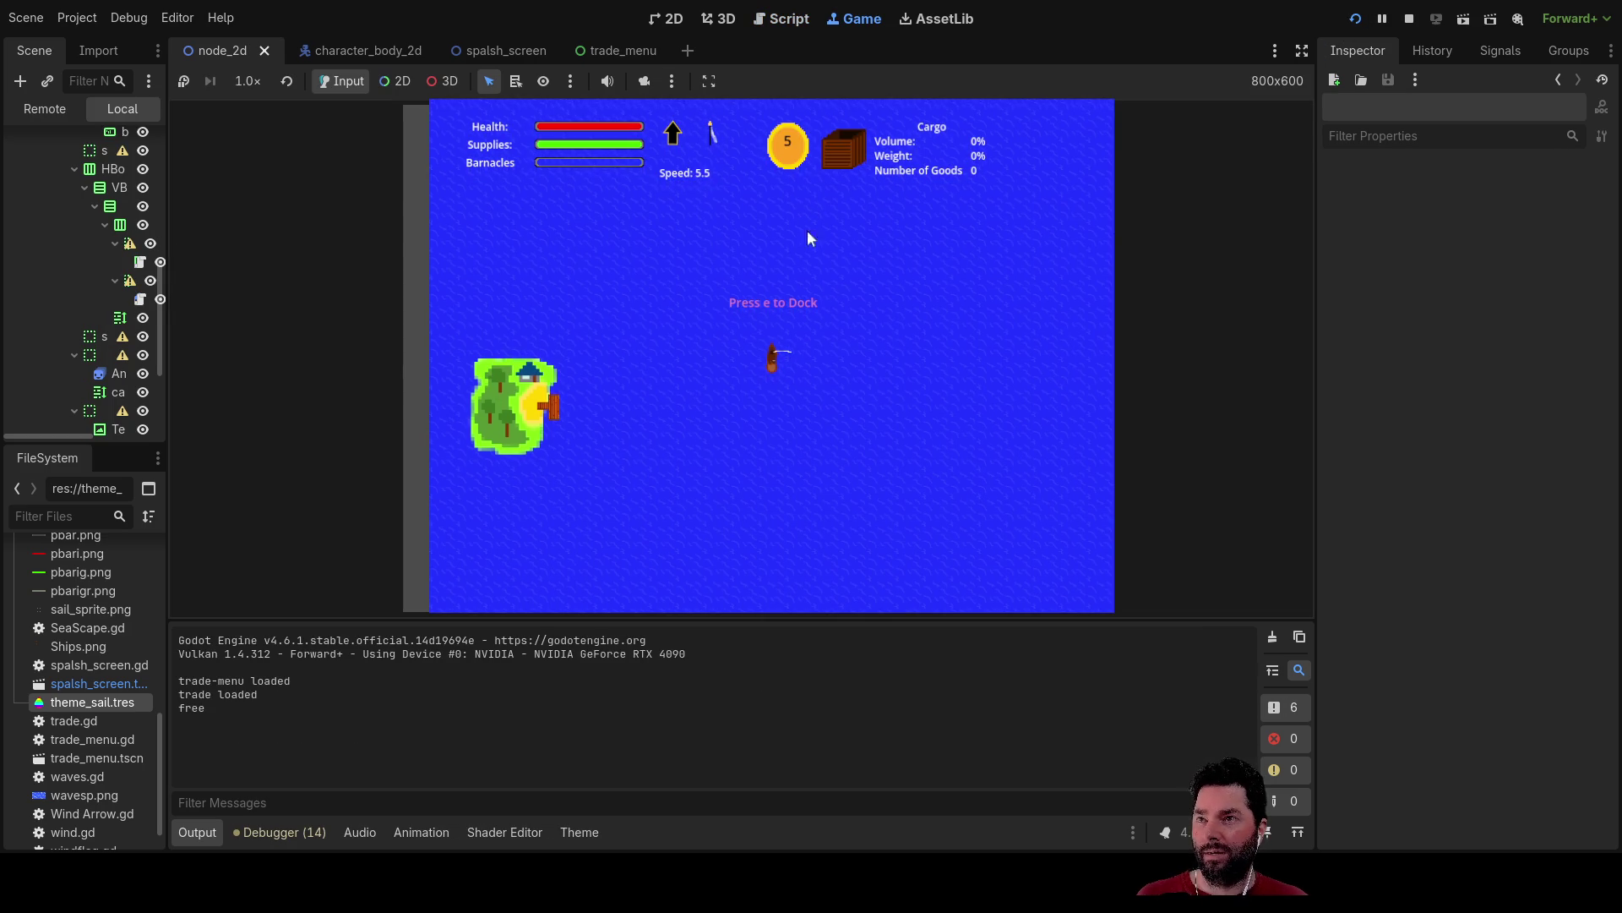
key(e)
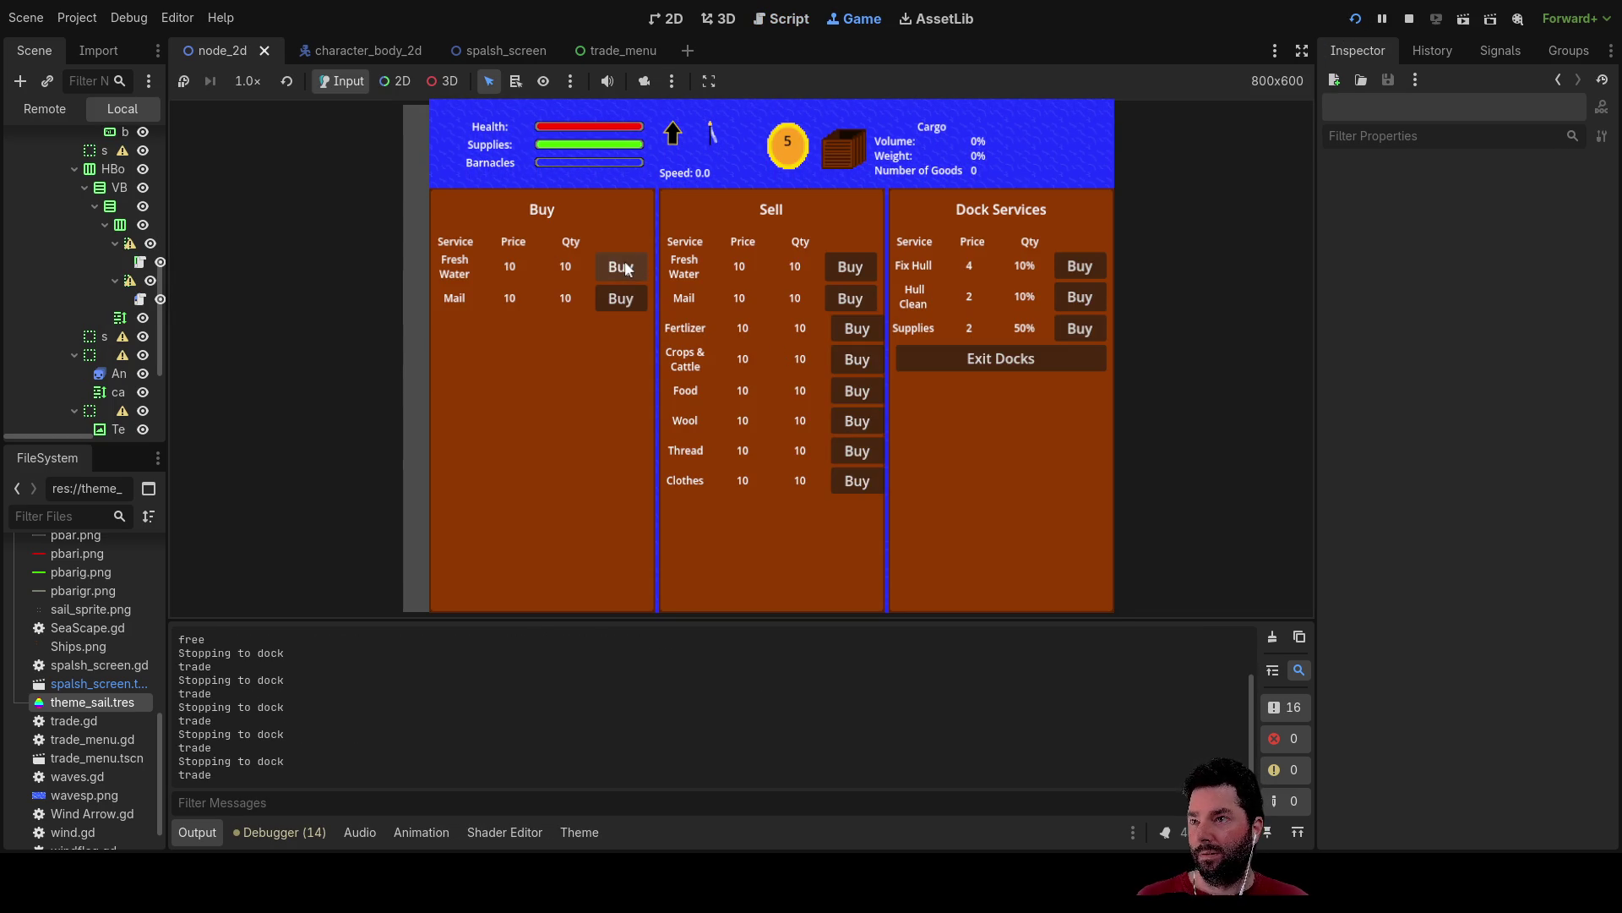
Buy Fresh Water until the hold has 40 goods at 100% weight and 10.0 gold, then stop the game.
click(627, 267)
click(627, 267)
click(627, 267)
click(627, 267)
click(627, 267)
click(627, 267)
click(627, 269)
click(627, 269)
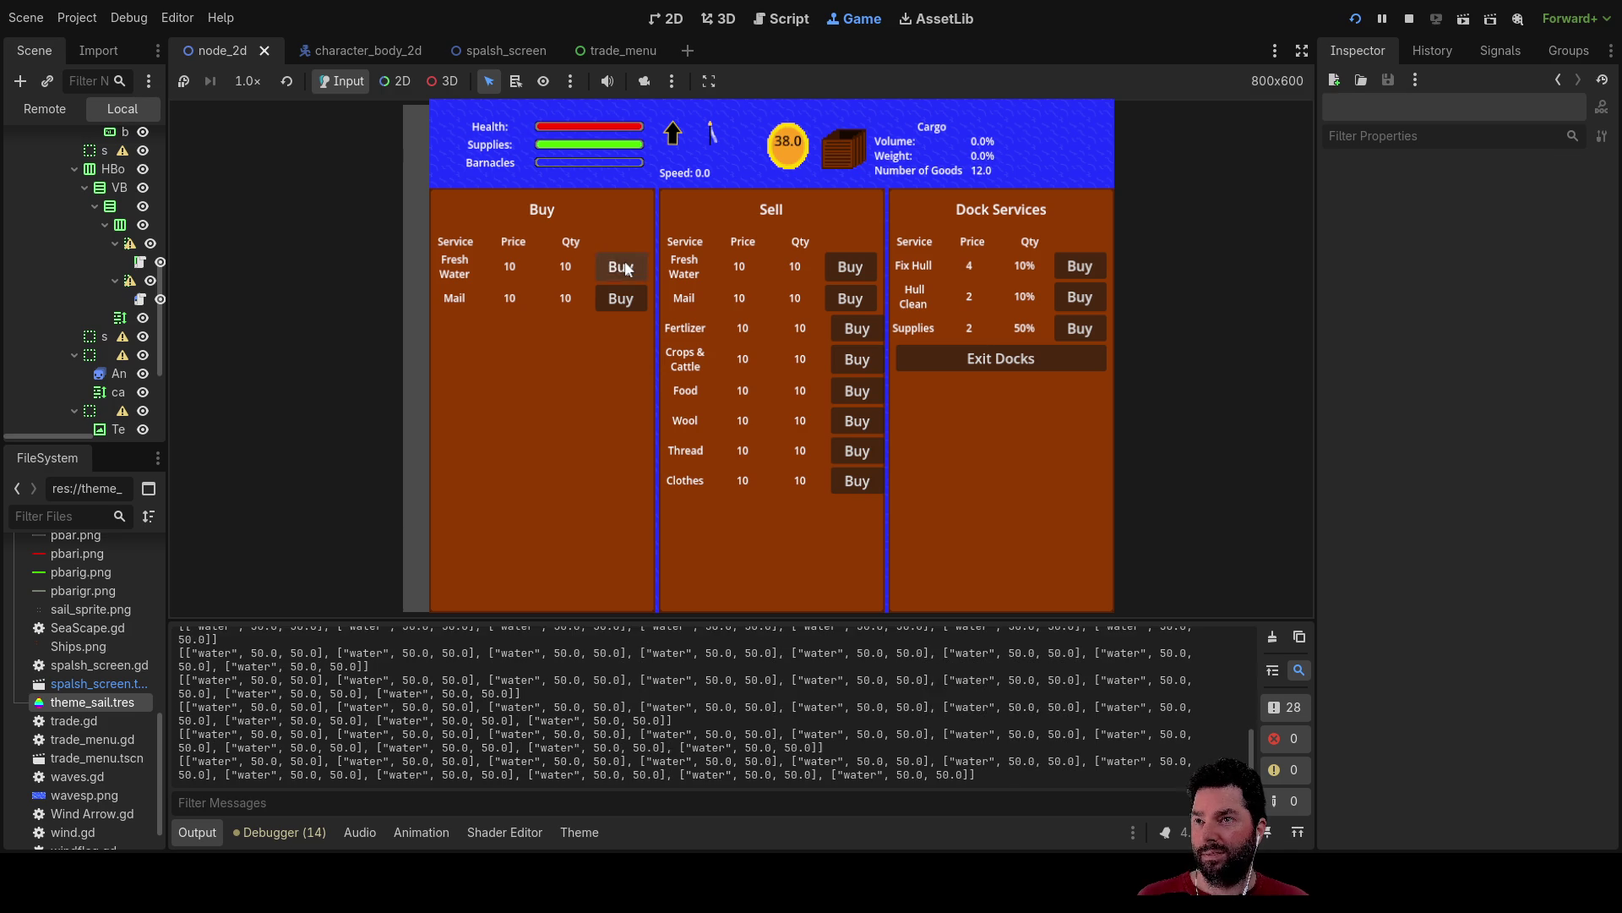
click(627, 269)
click(627, 269)
click(627, 268)
click(627, 269)
click(627, 269)
click(627, 269)
double_click(627, 269)
click(627, 269)
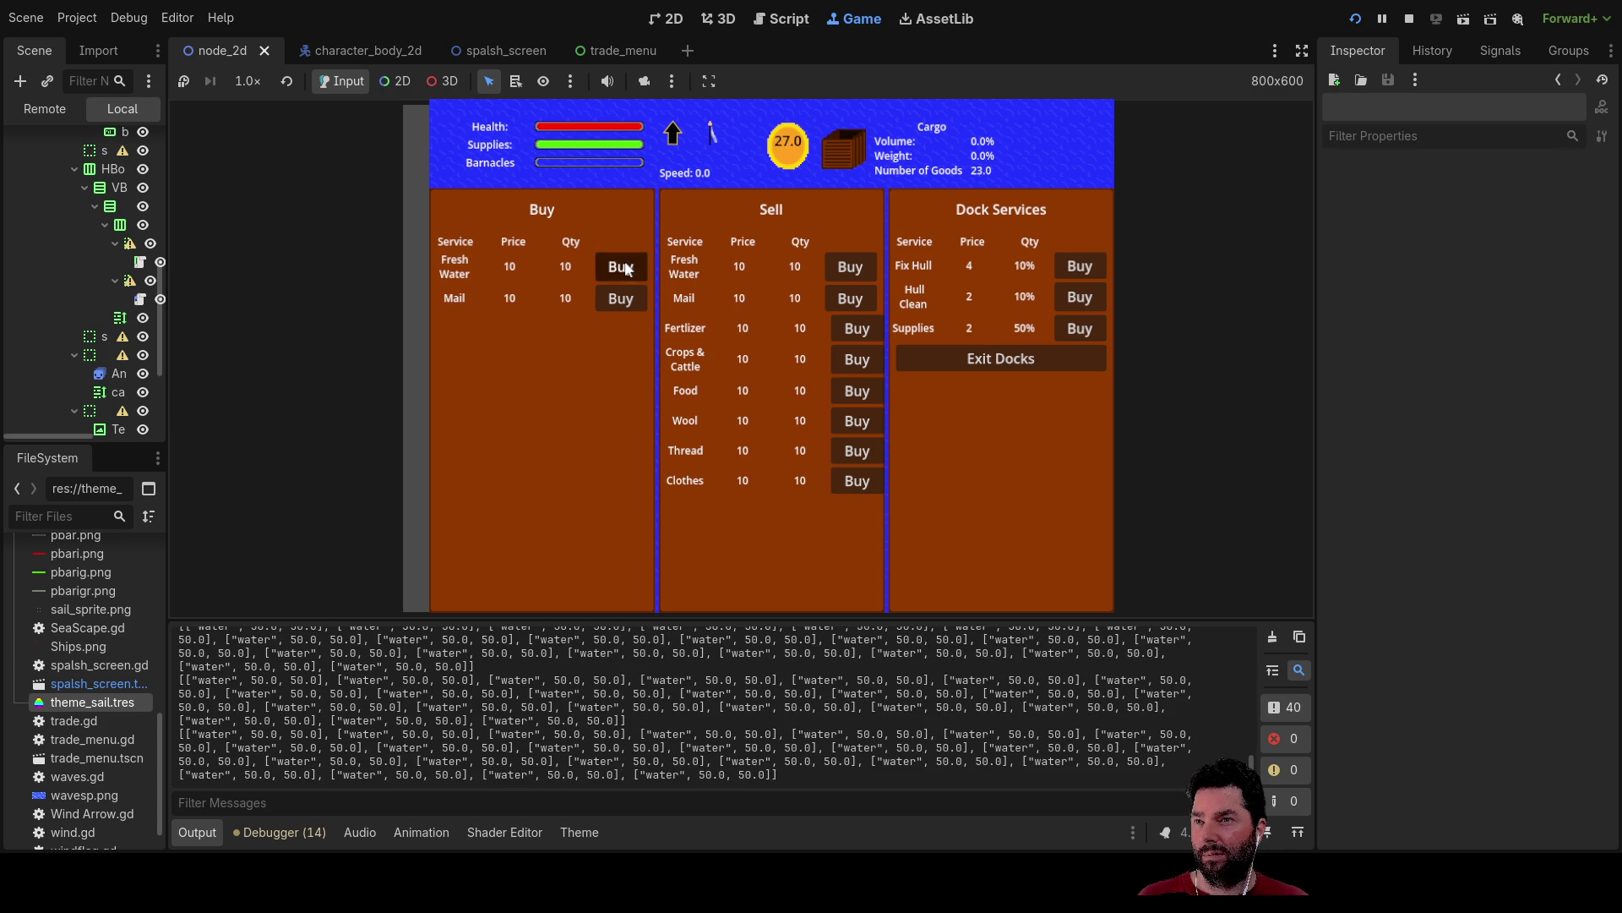
double_click(627, 269)
click(627, 268)
double_click(627, 269)
double_click(627, 269)
click(627, 269)
triple_click(627, 269)
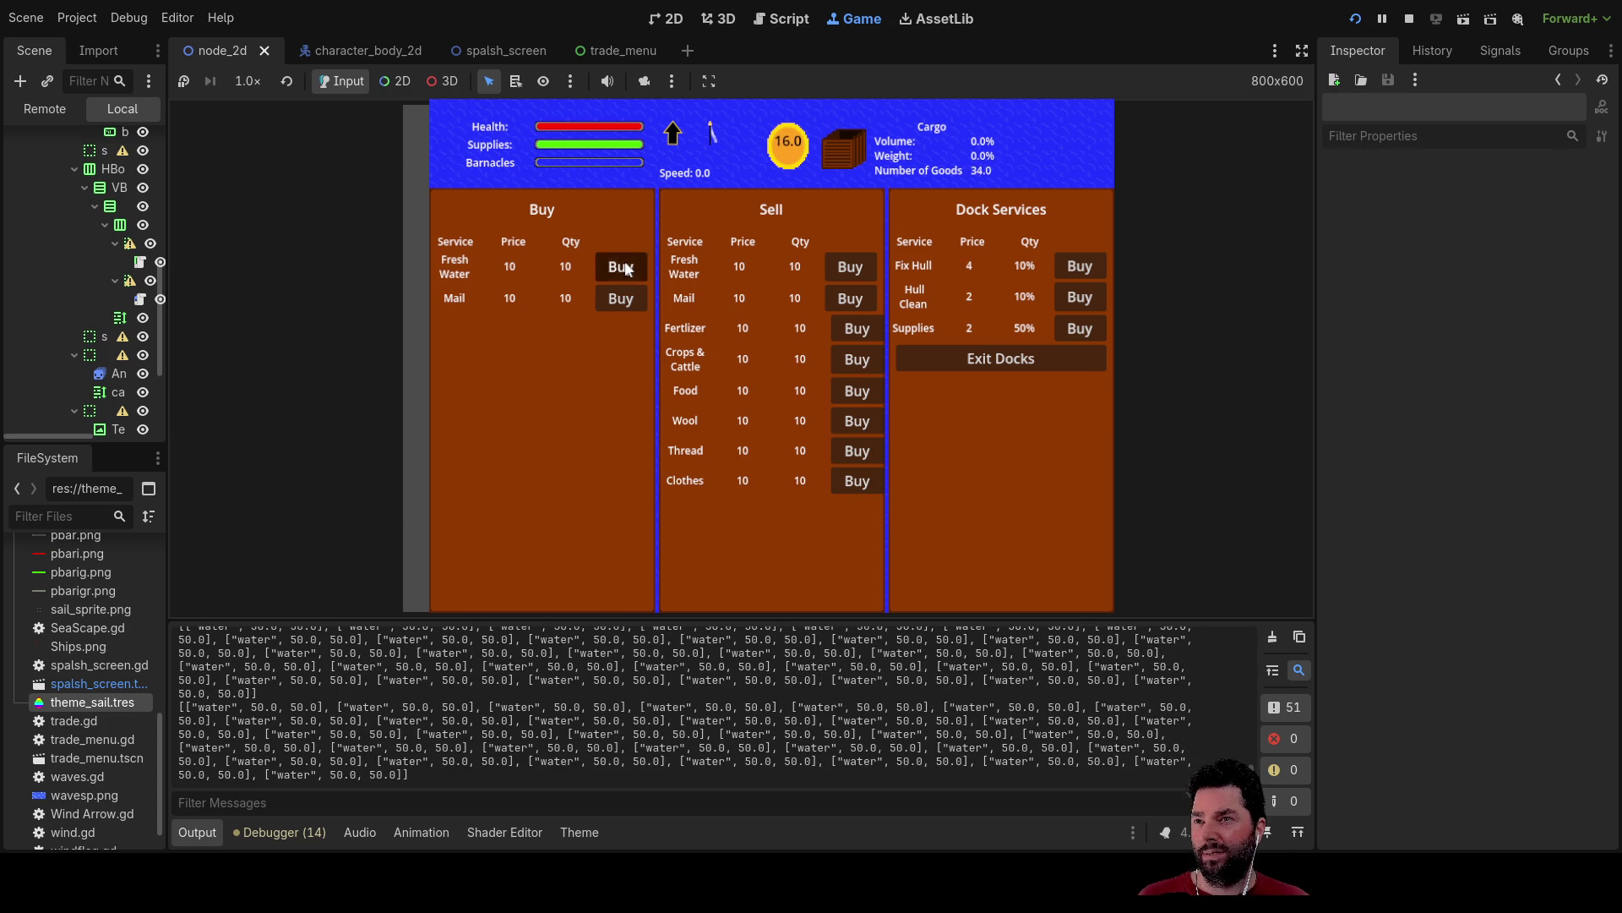
double_click(627, 269)
triple_click(627, 268)
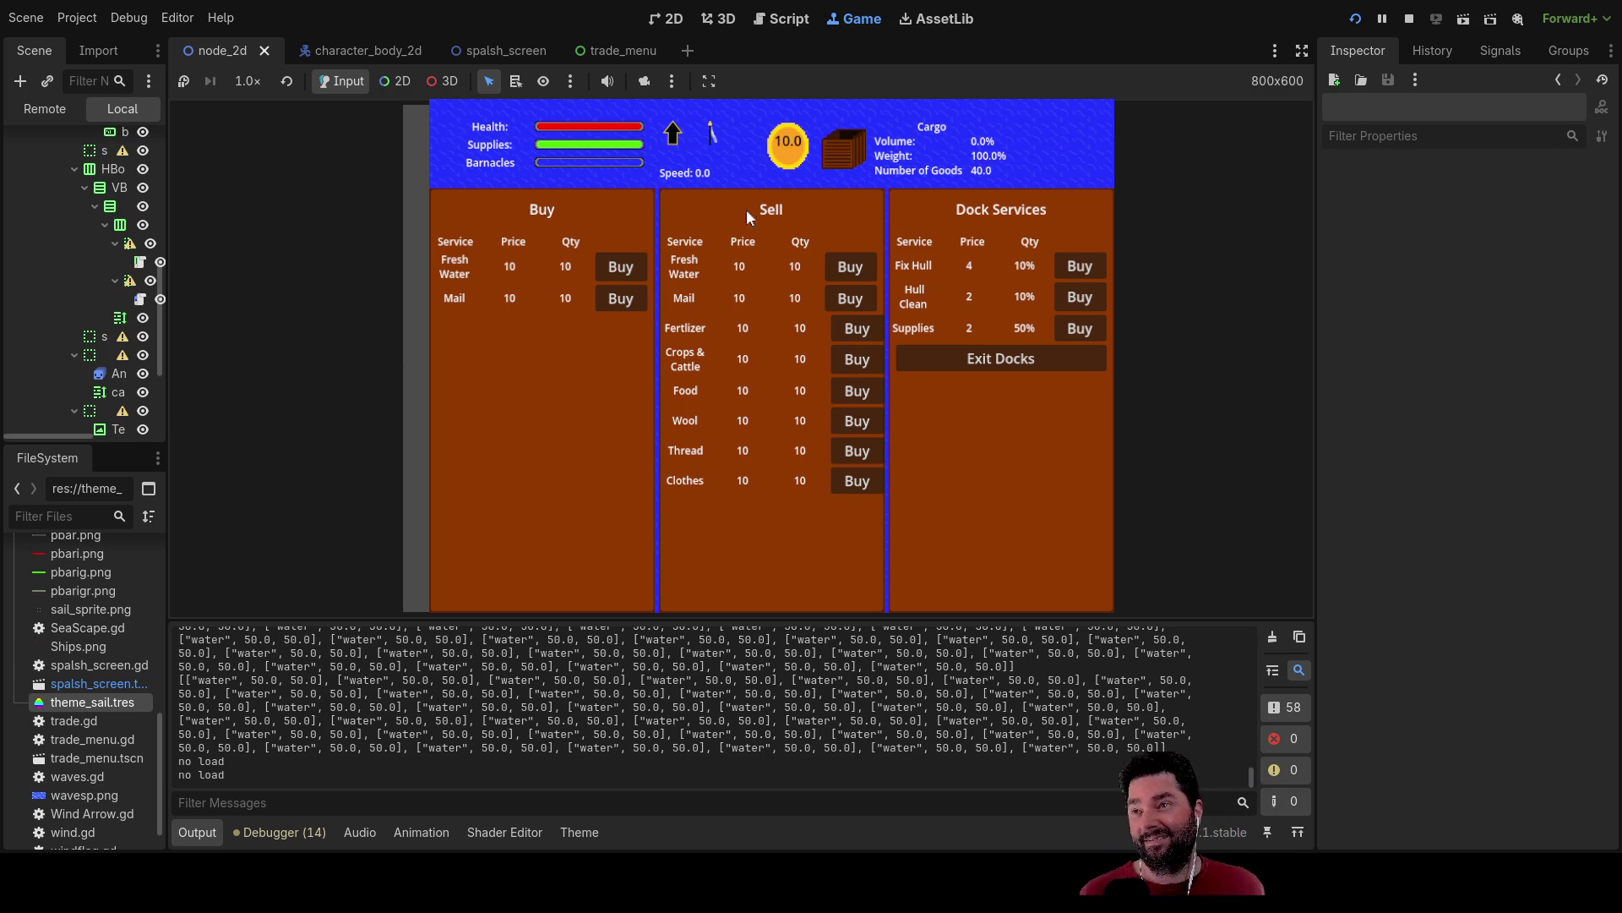
key(F8)
Scroll up and down through global_data.gd to review the code.
scroll(755, 435, down, 2)
scroll(786, 448, up, 15)
scroll(818, 457, down, 15)
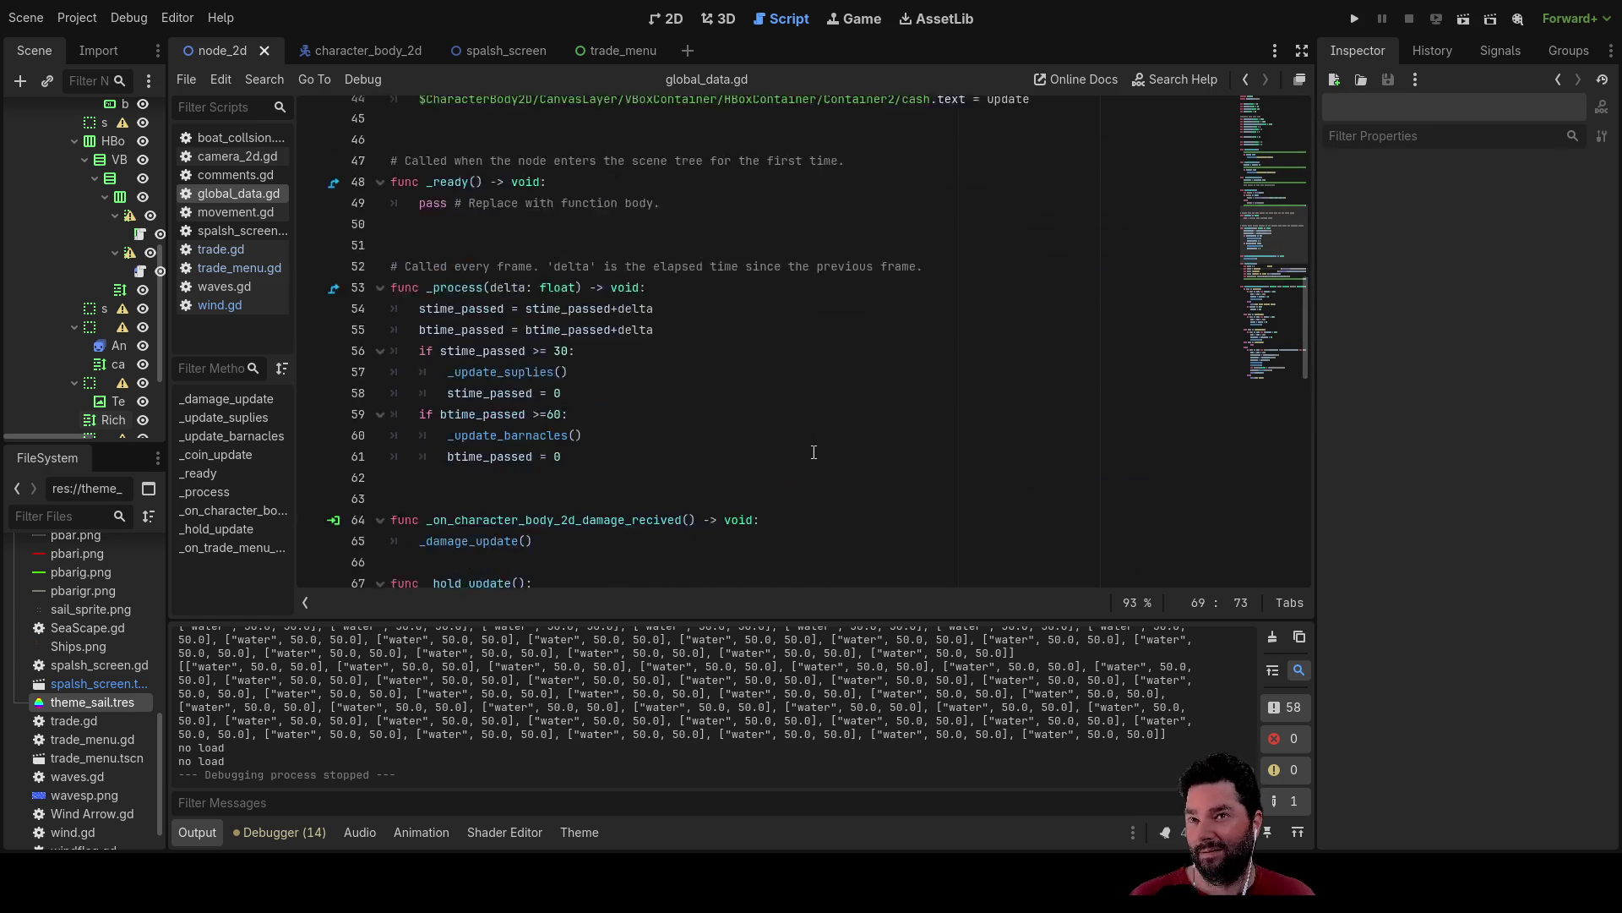
scroll(814, 453, up, 5)
scroll(814, 452, down, 3)
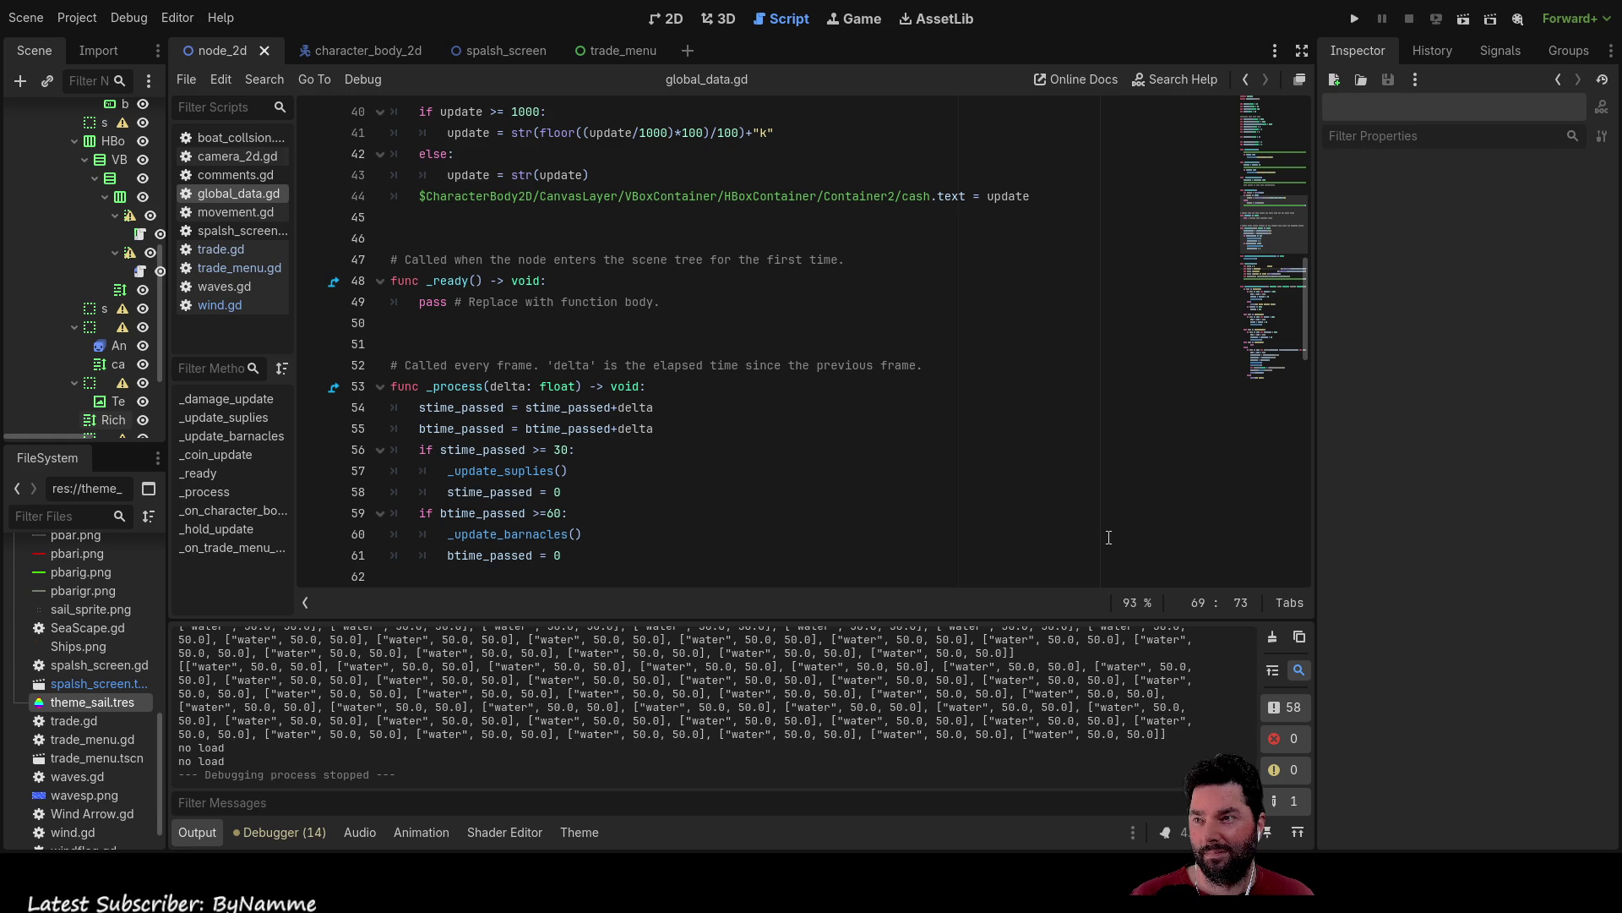
scroll(863, 505, up, 8)
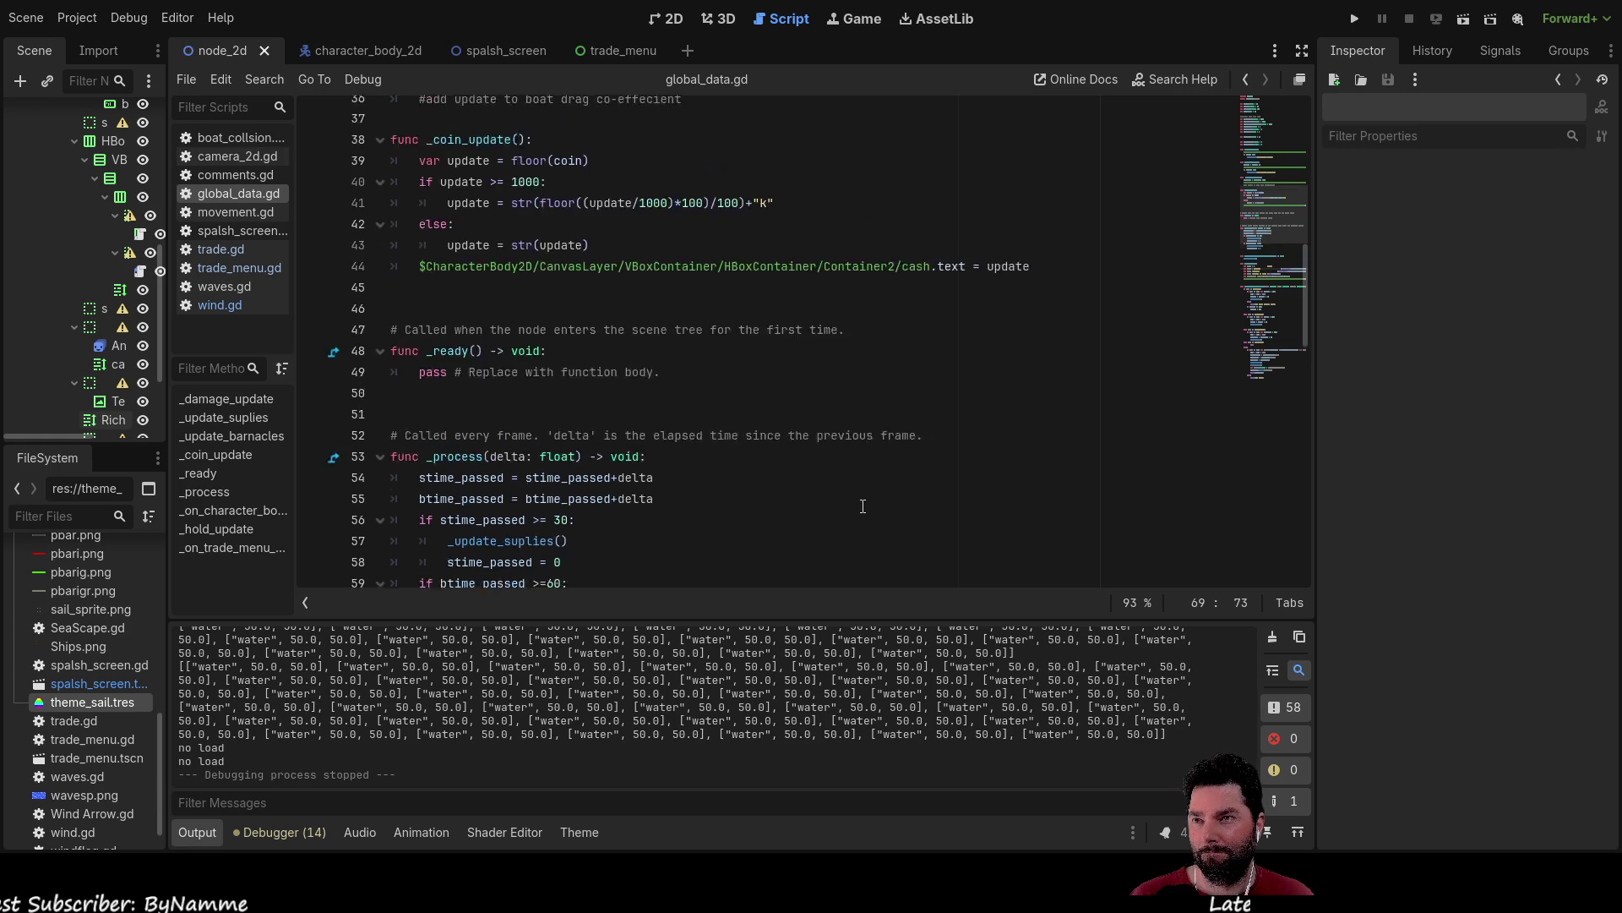
scroll(870, 504, down, 6)
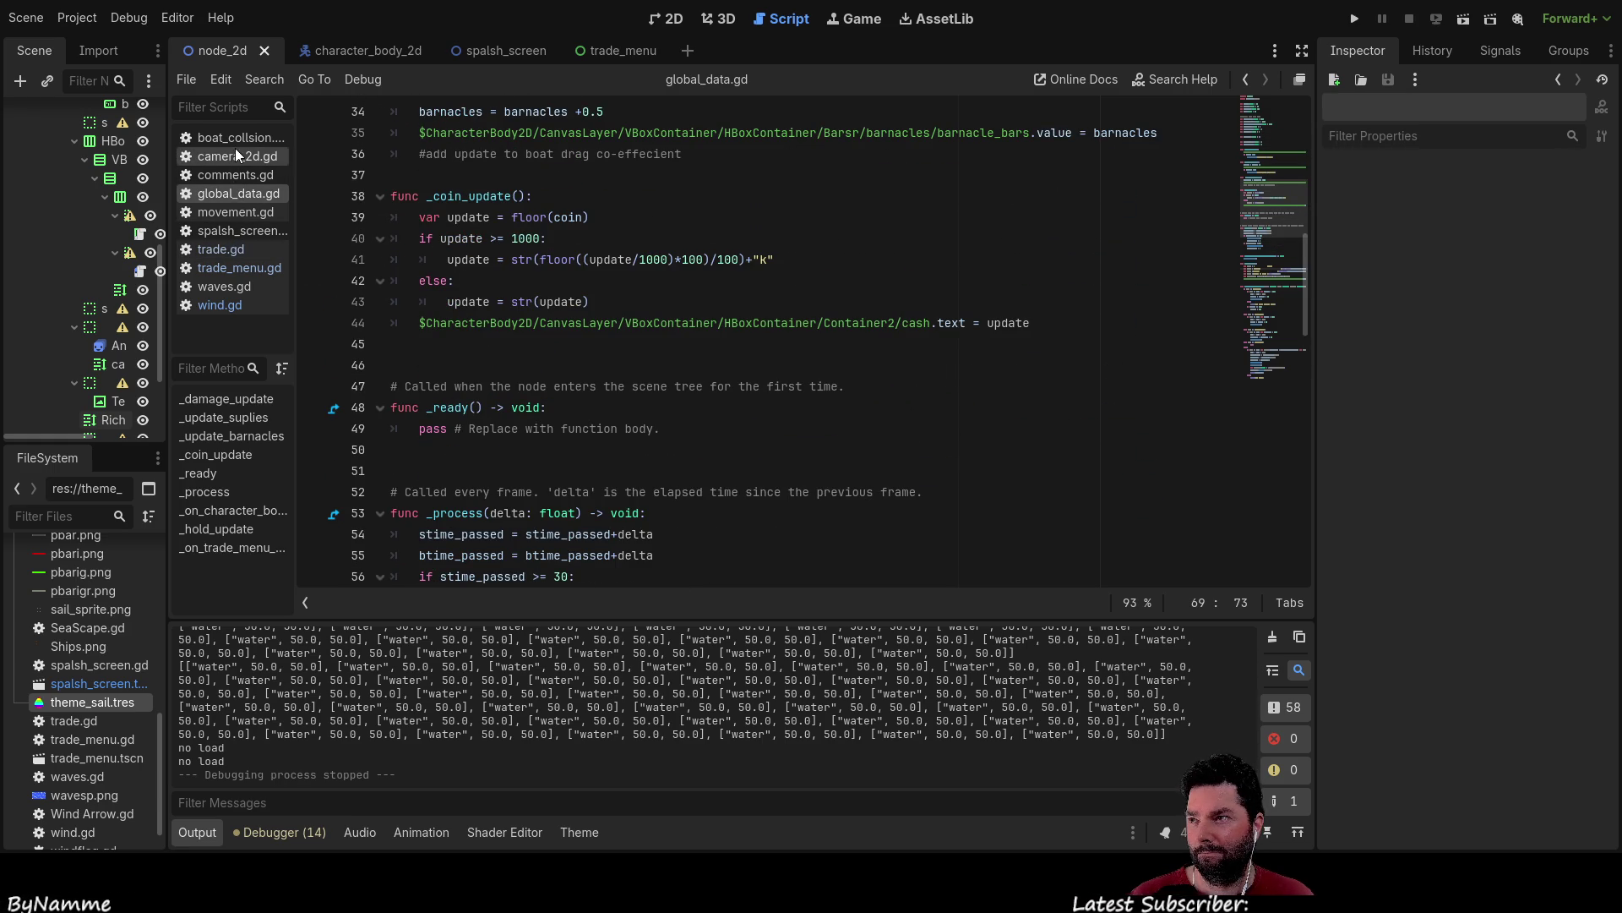
Browse movement.gd, trade.gd, trade_menu.gd, waves.gd, wind.gd and other scripts, ending on global_data.gd.
click(233, 214)
click(242, 232)
click(224, 248)
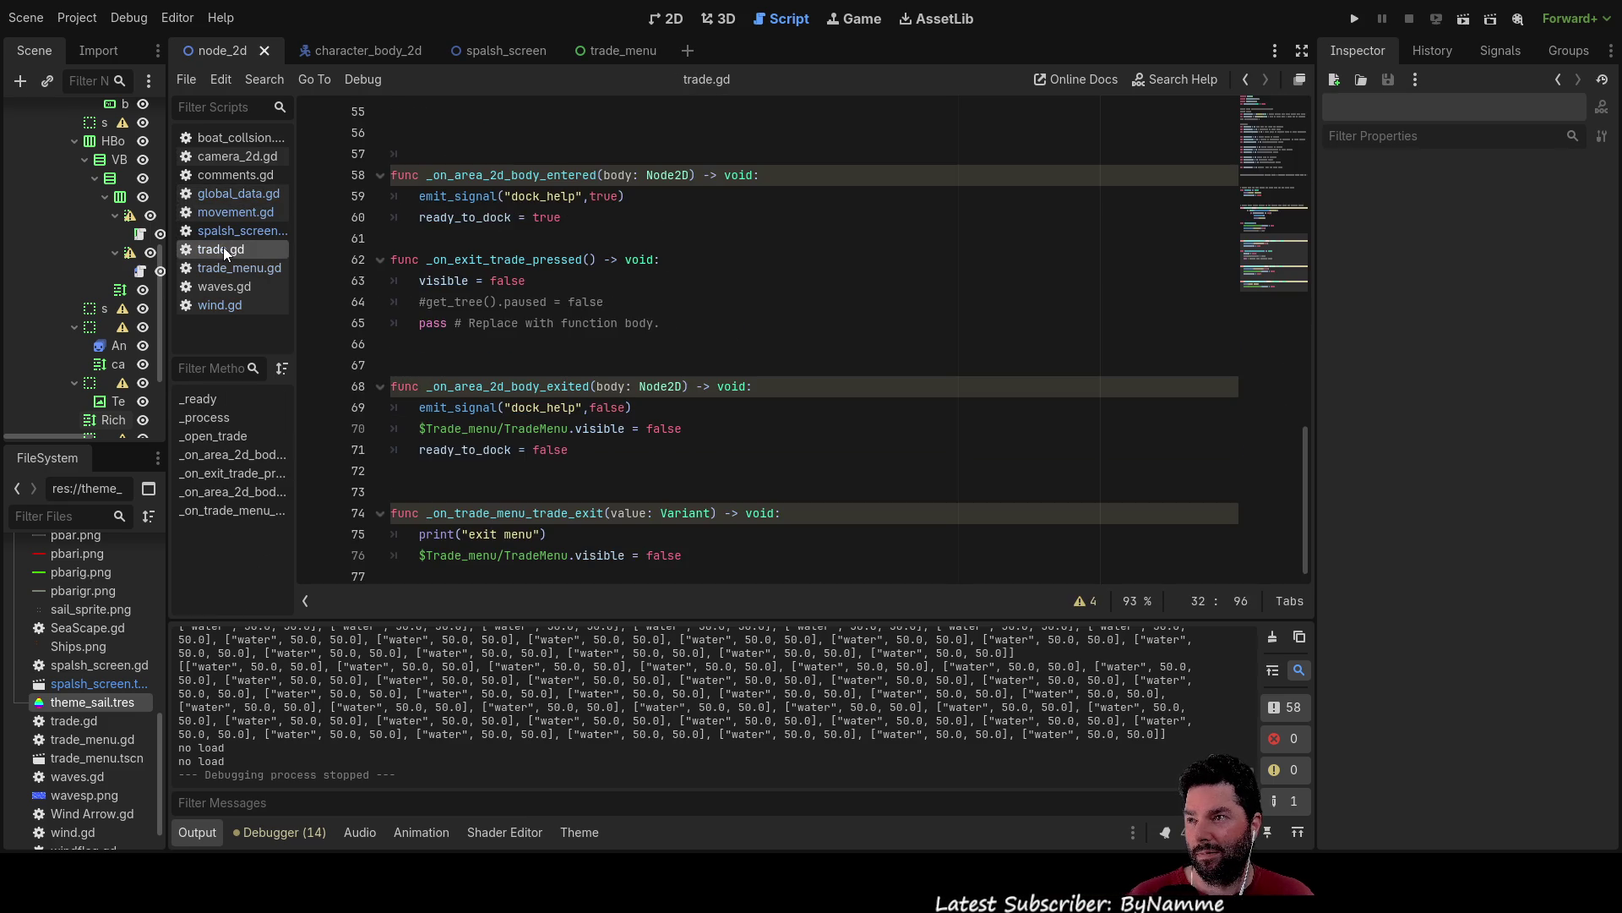
click(226, 267)
click(224, 288)
click(230, 305)
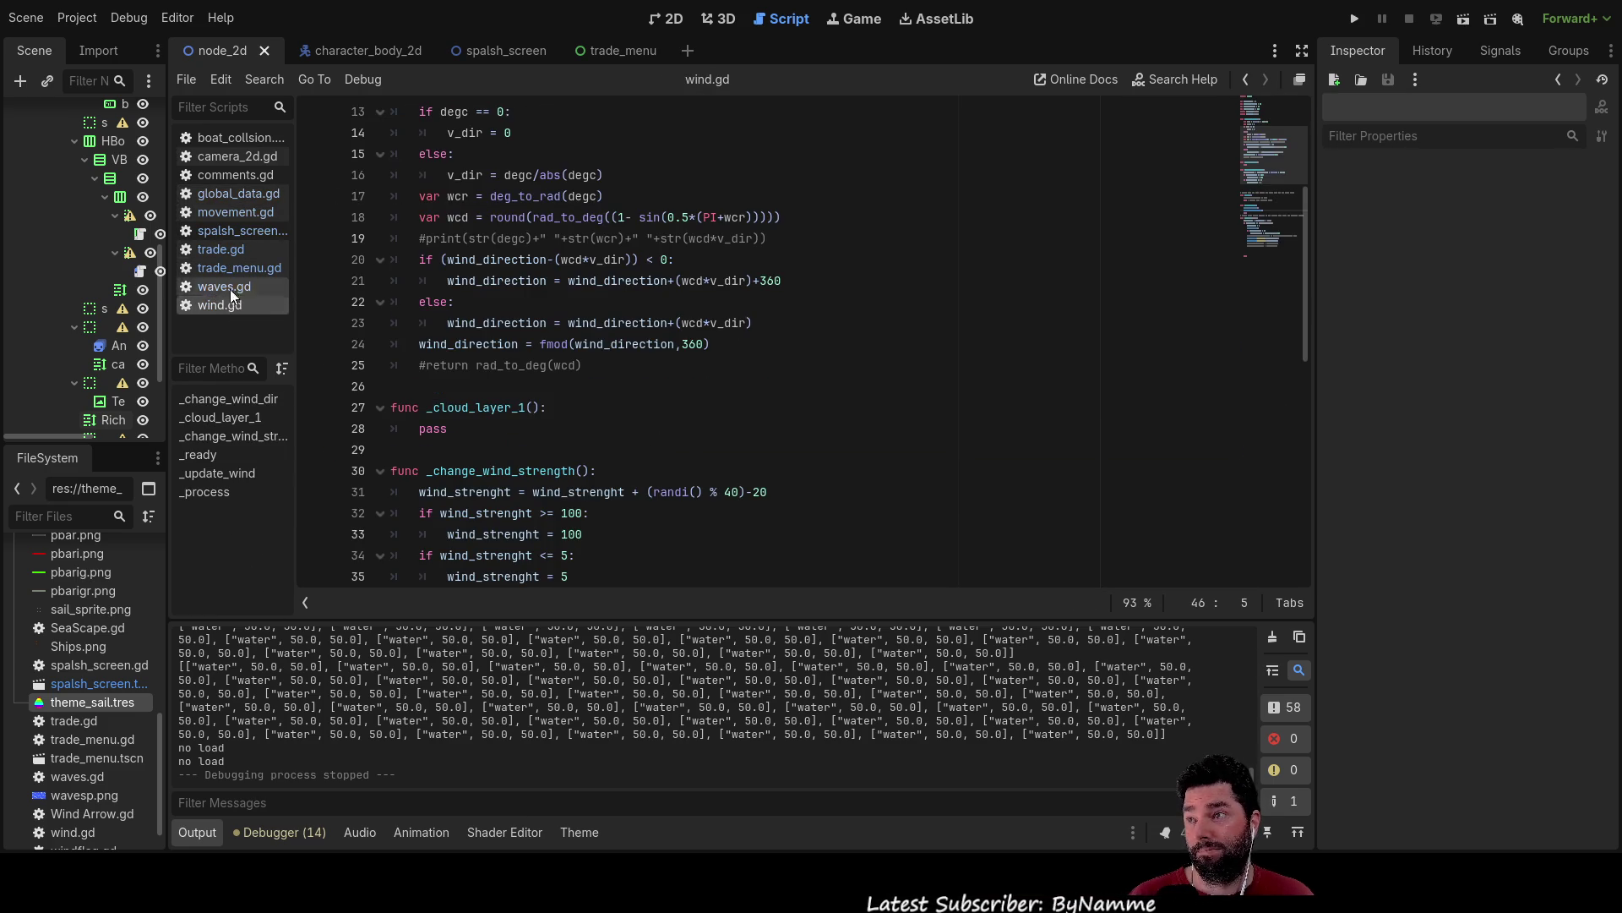
click(223, 155)
click(225, 175)
click(225, 194)
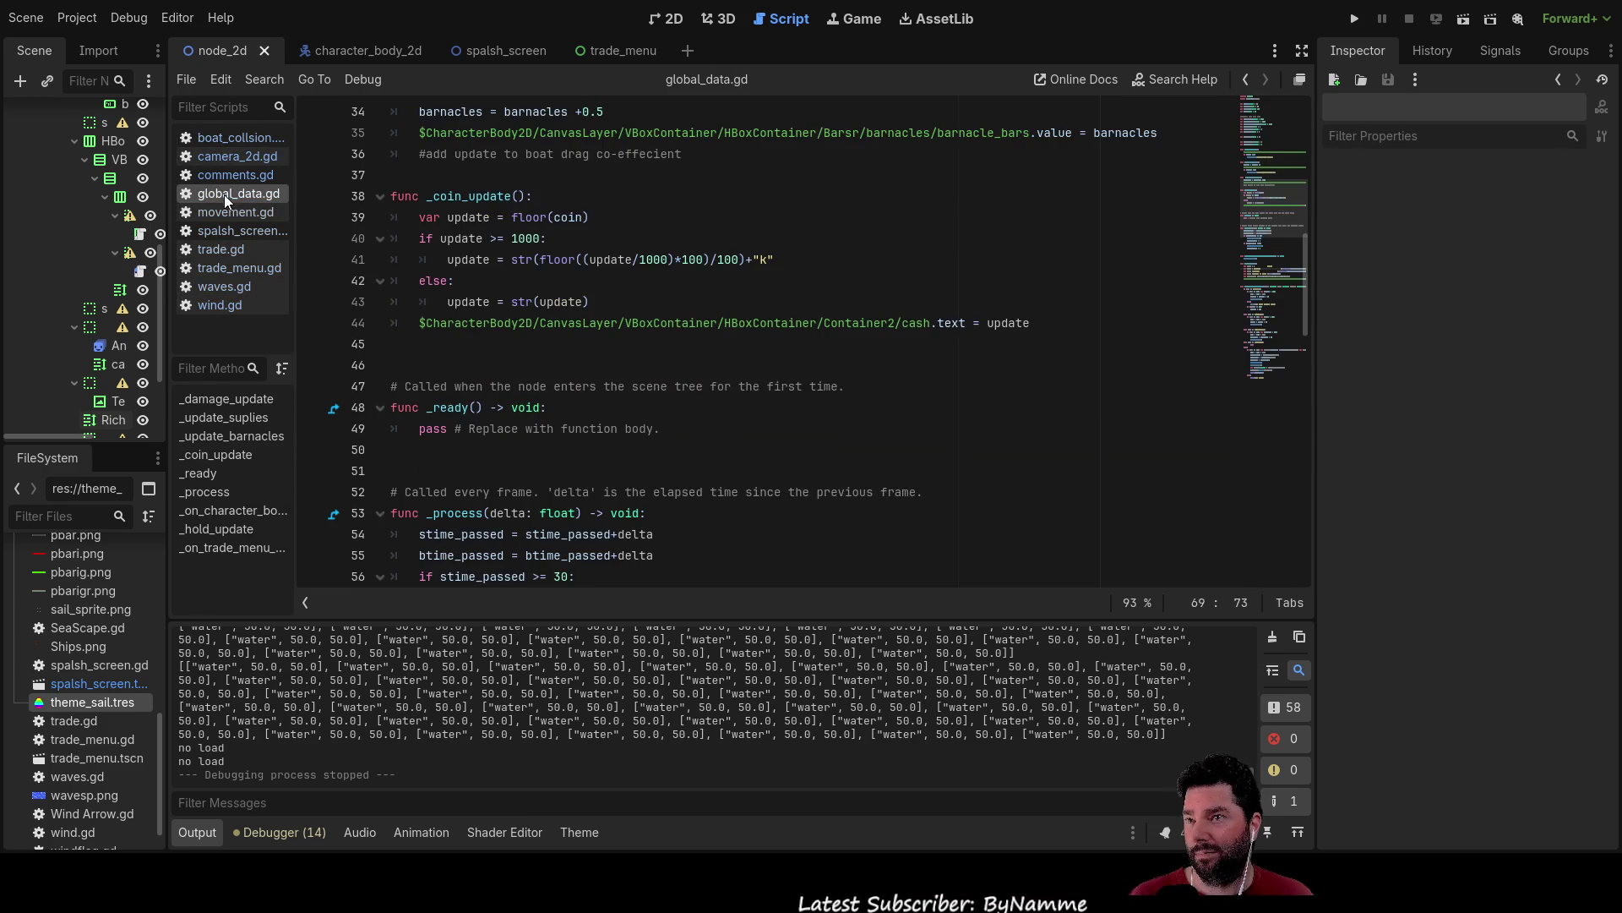
click(226, 213)
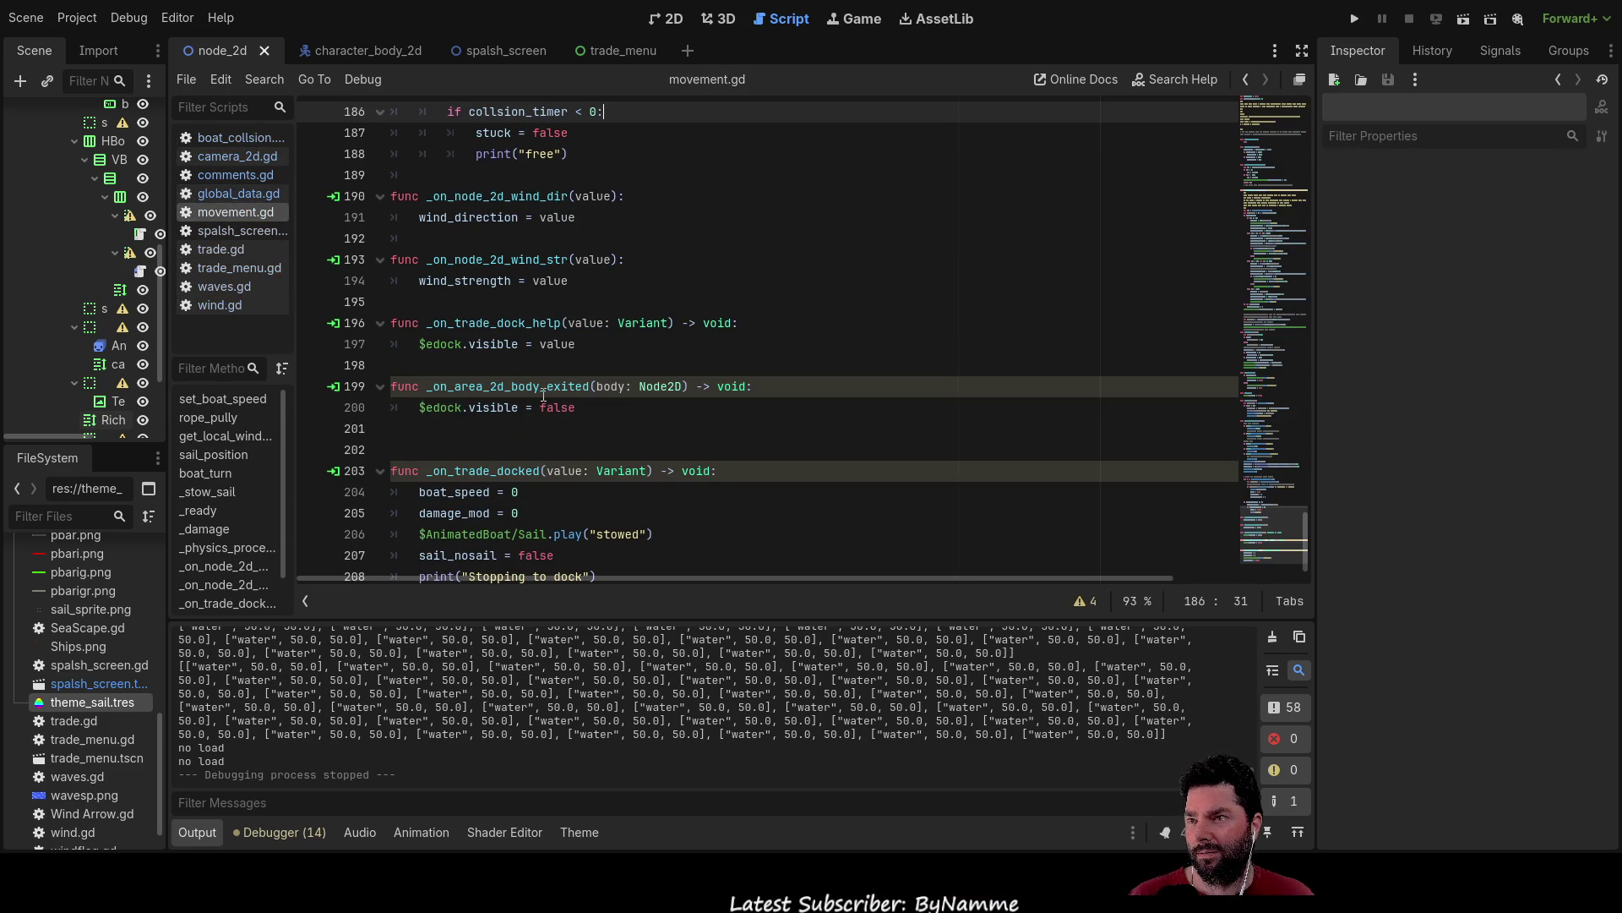
click(228, 232)
click(219, 251)
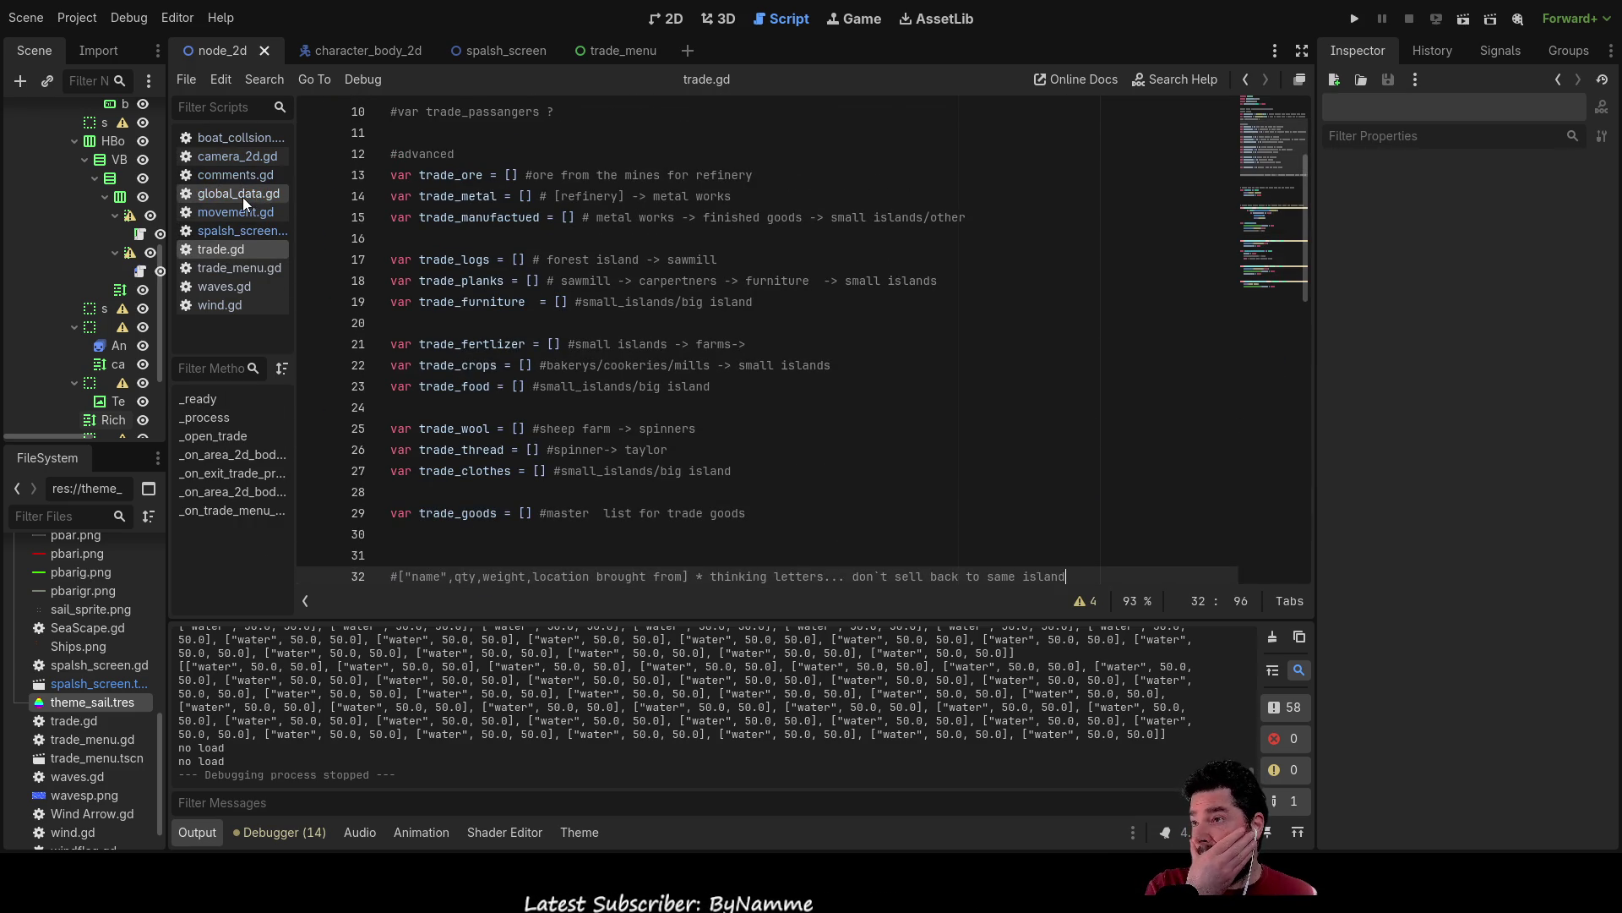
click(225, 267)
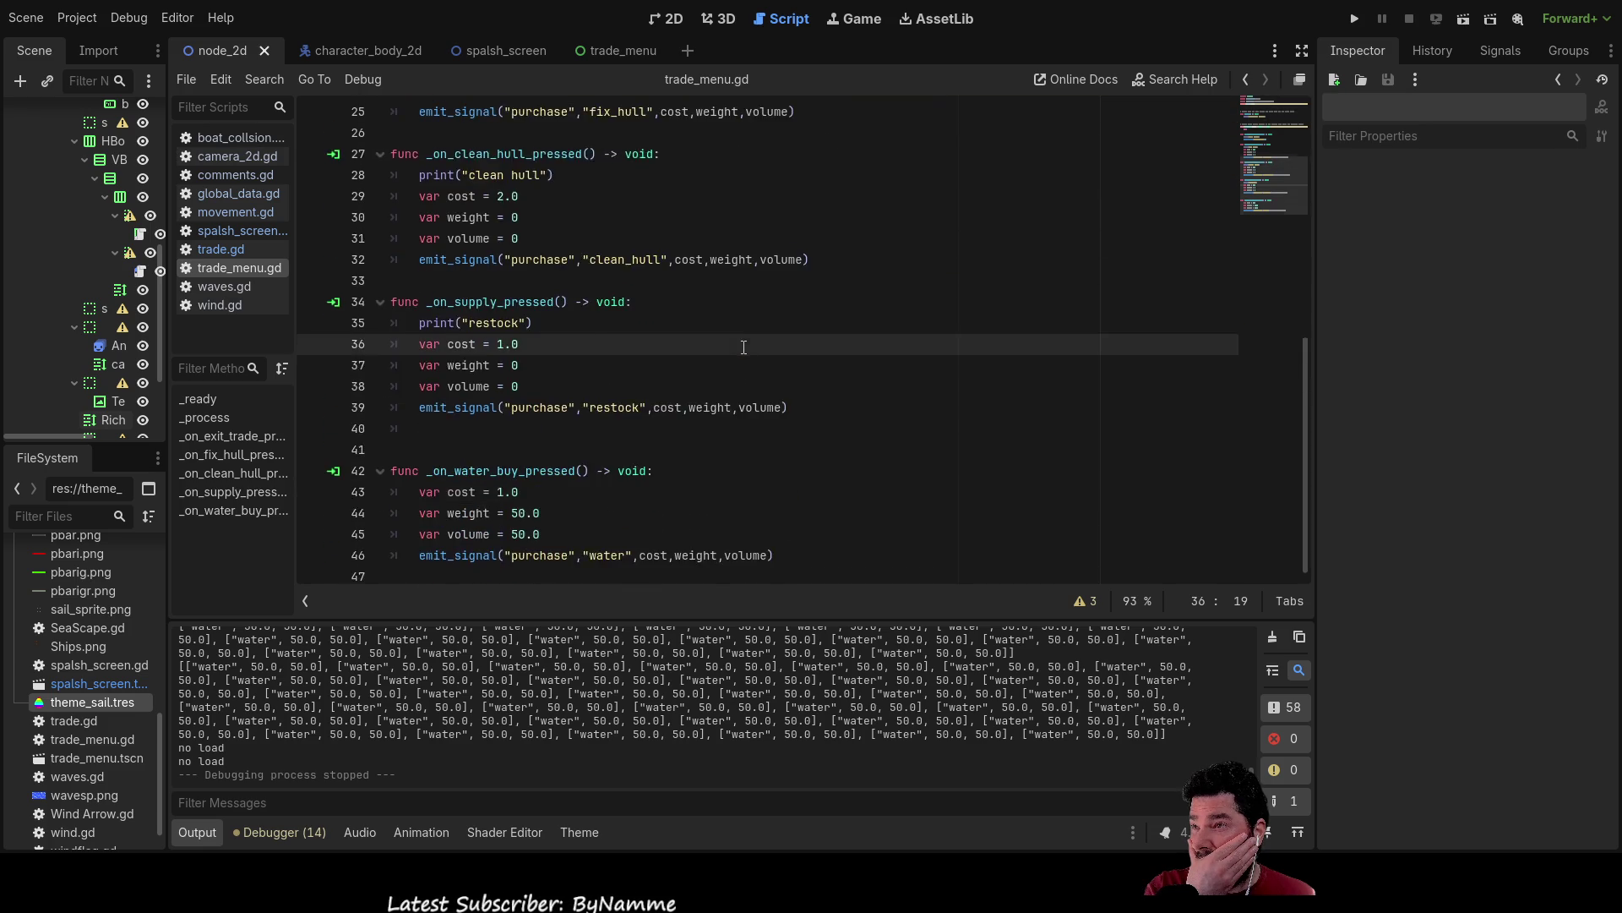
click(237, 193)
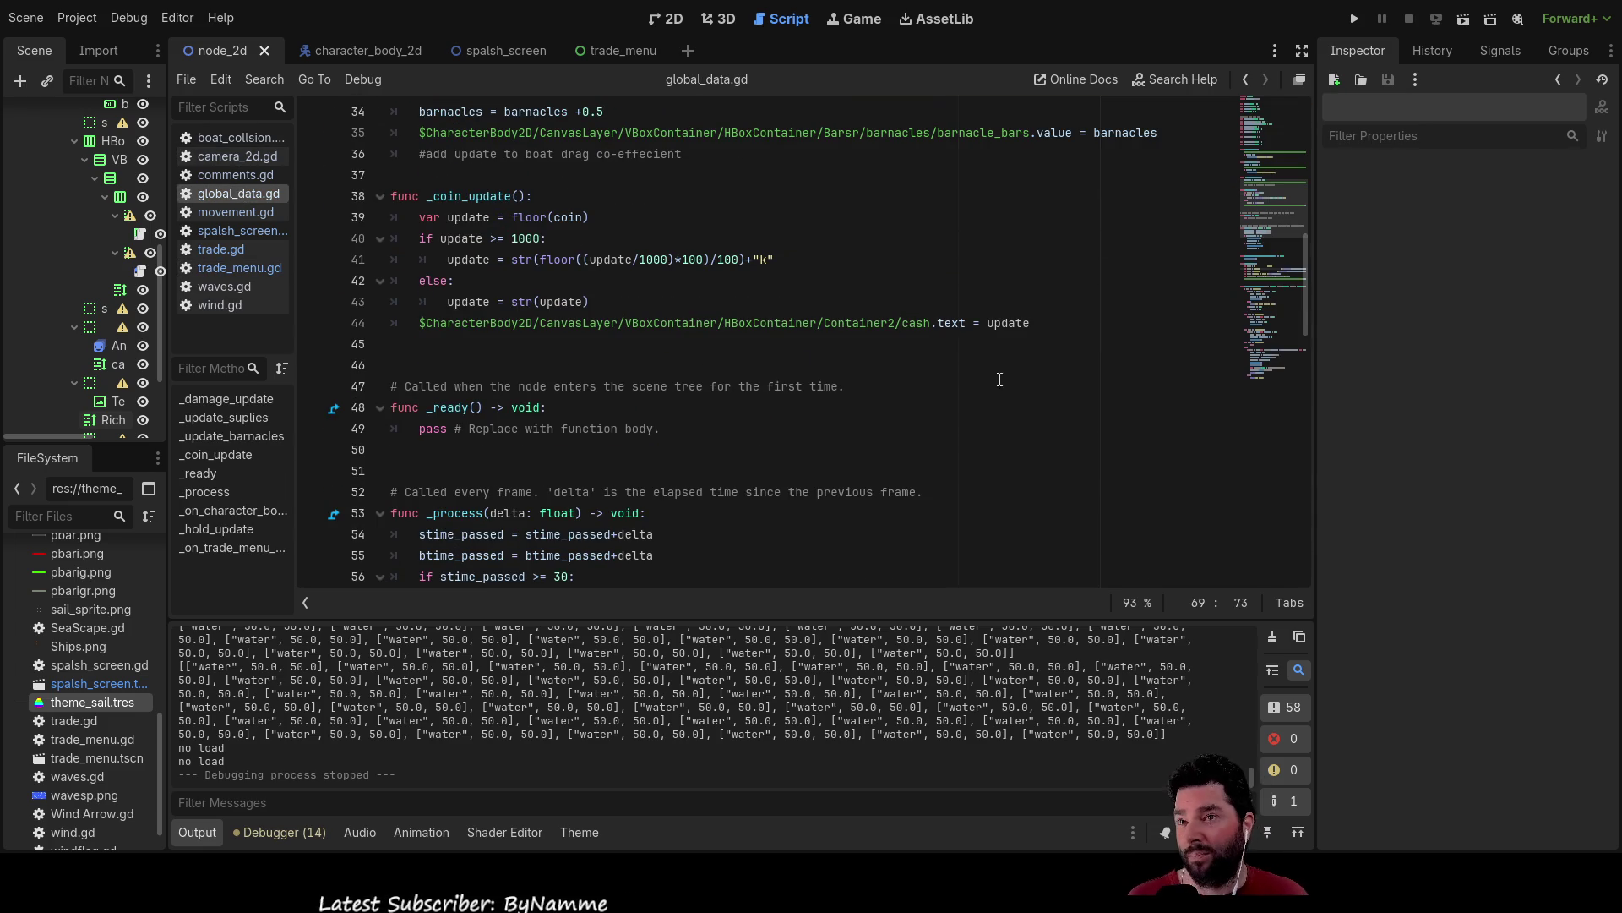
scroll(1025, 394, down, 4)
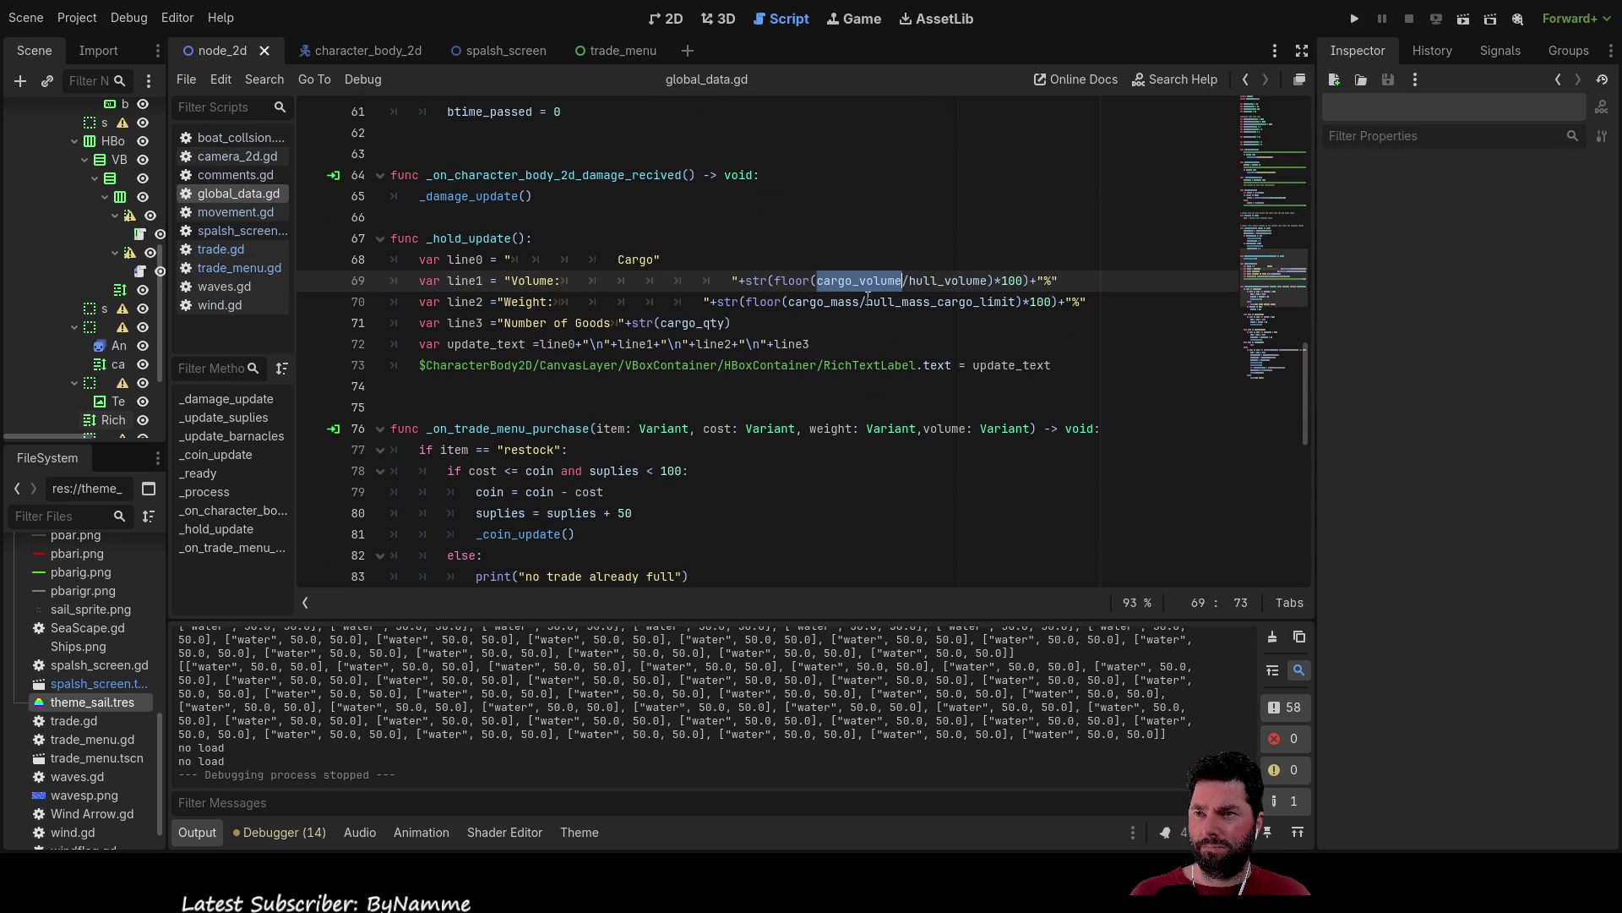
double_click(824, 302)
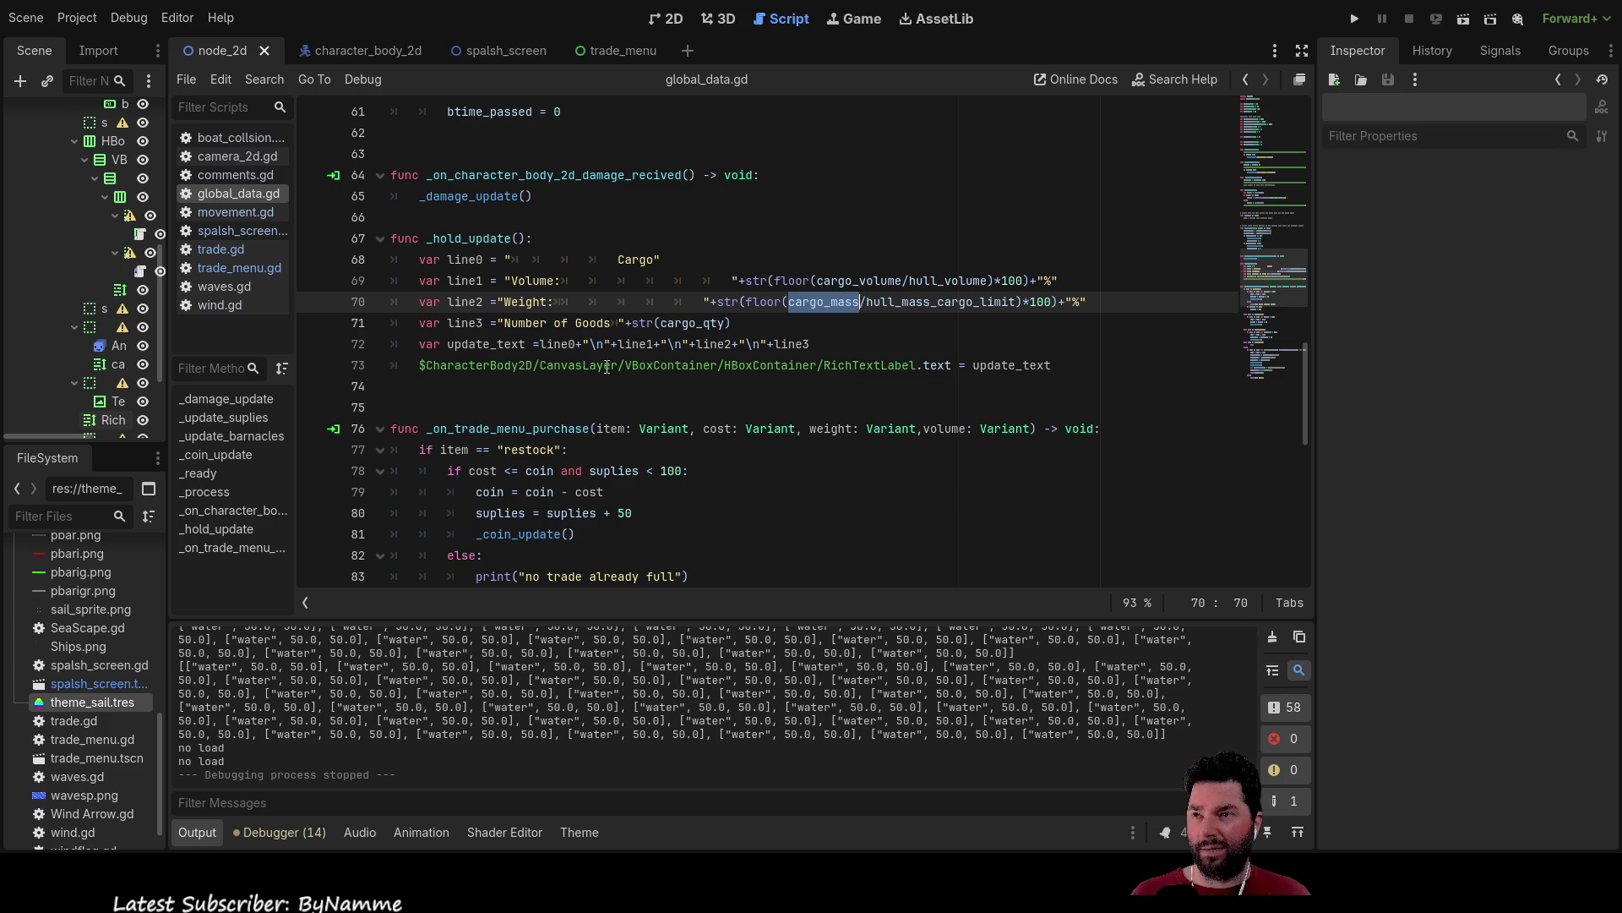
scroll(617, 369, up, 20)
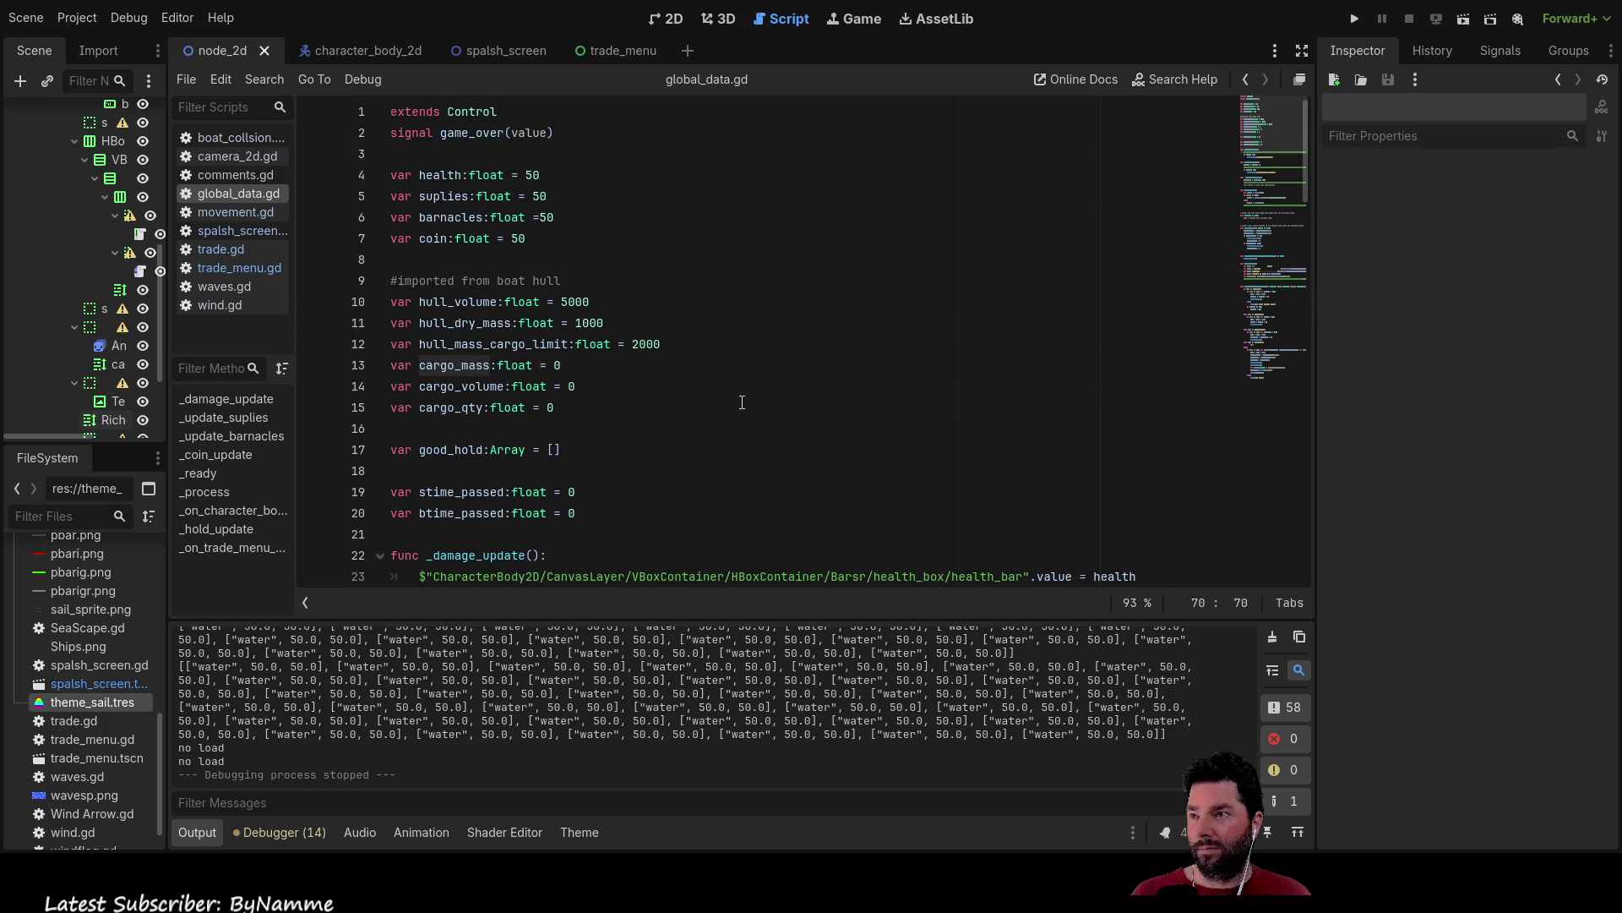
scroll(741, 402, down, 20)
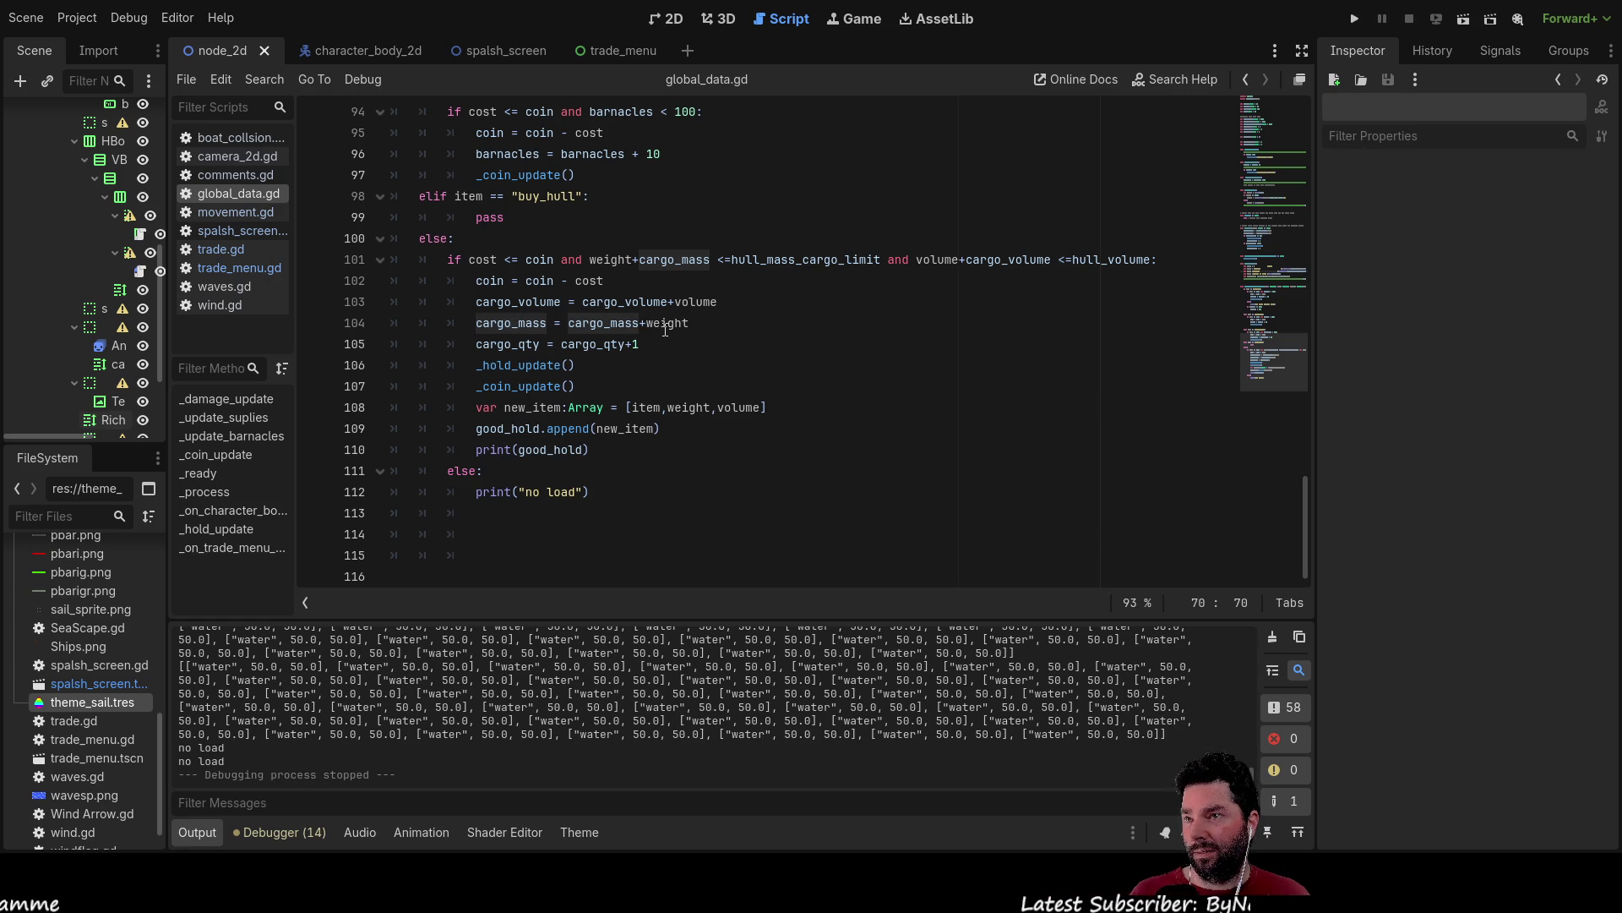
click(669, 323)
double_click(668, 323)
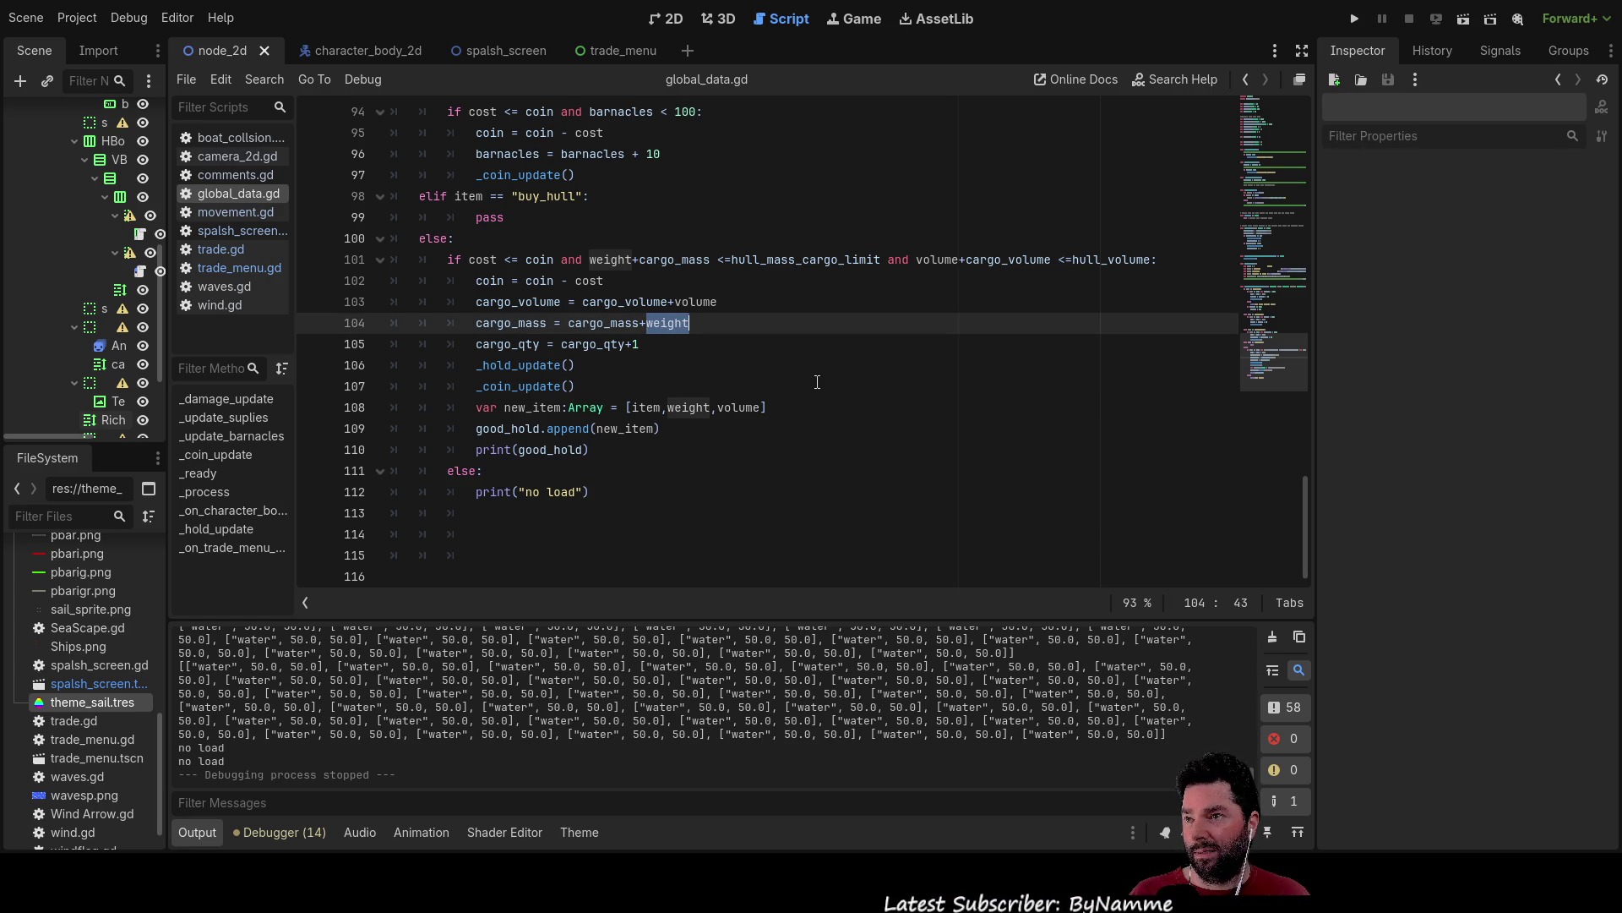
scroll(817, 382, up, 5)
scroll(817, 382, down, 3)
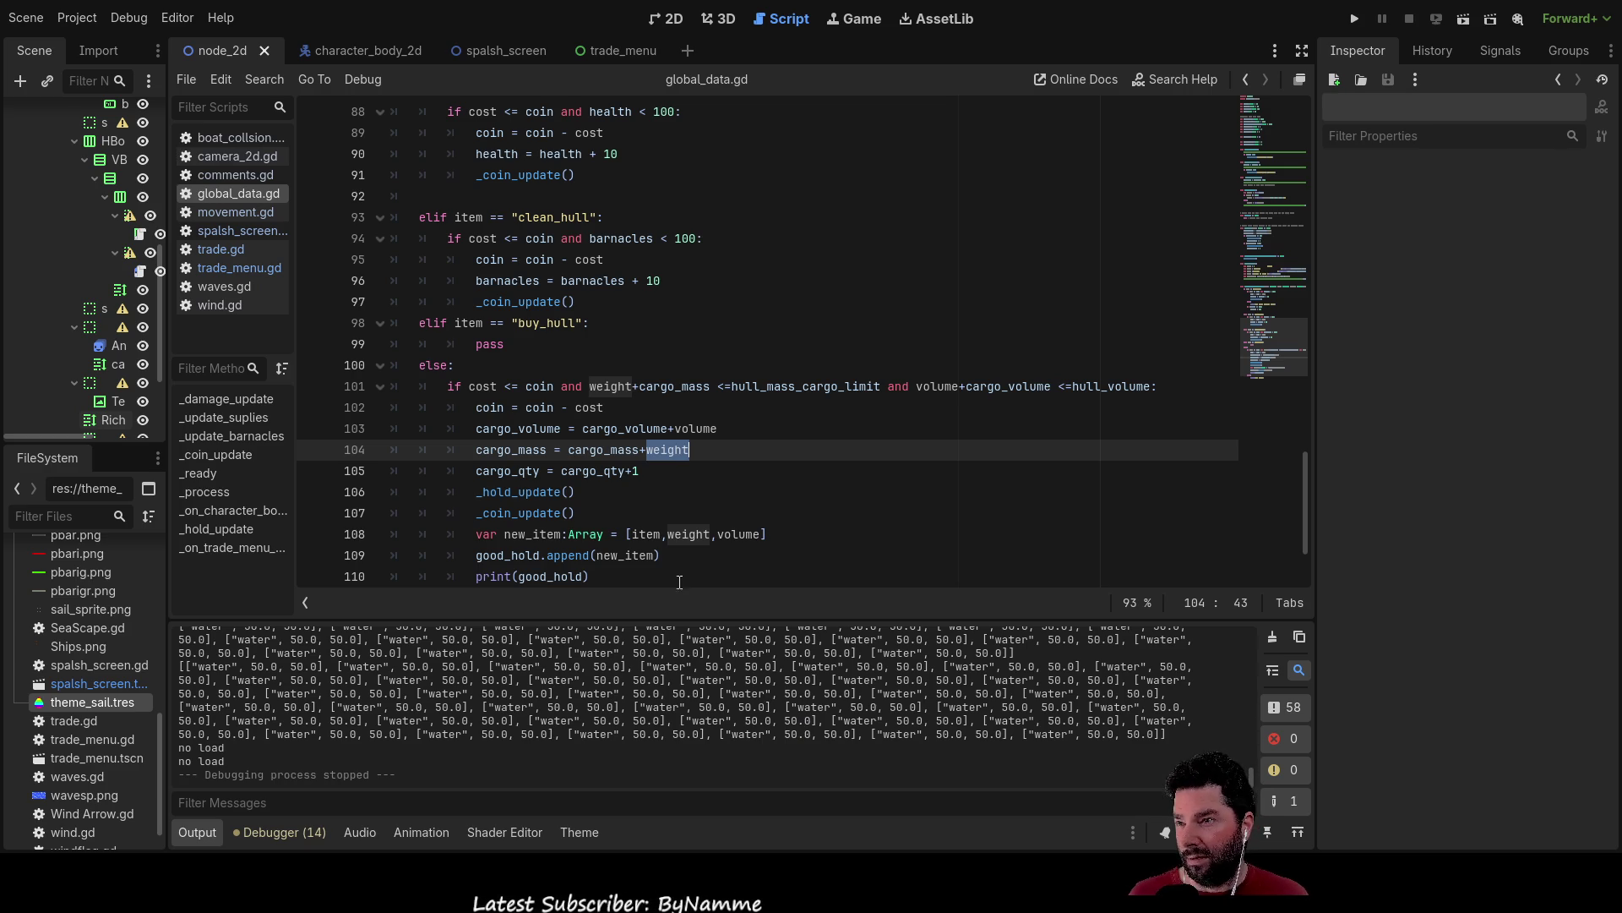
scroll(635, 536, down, 2)
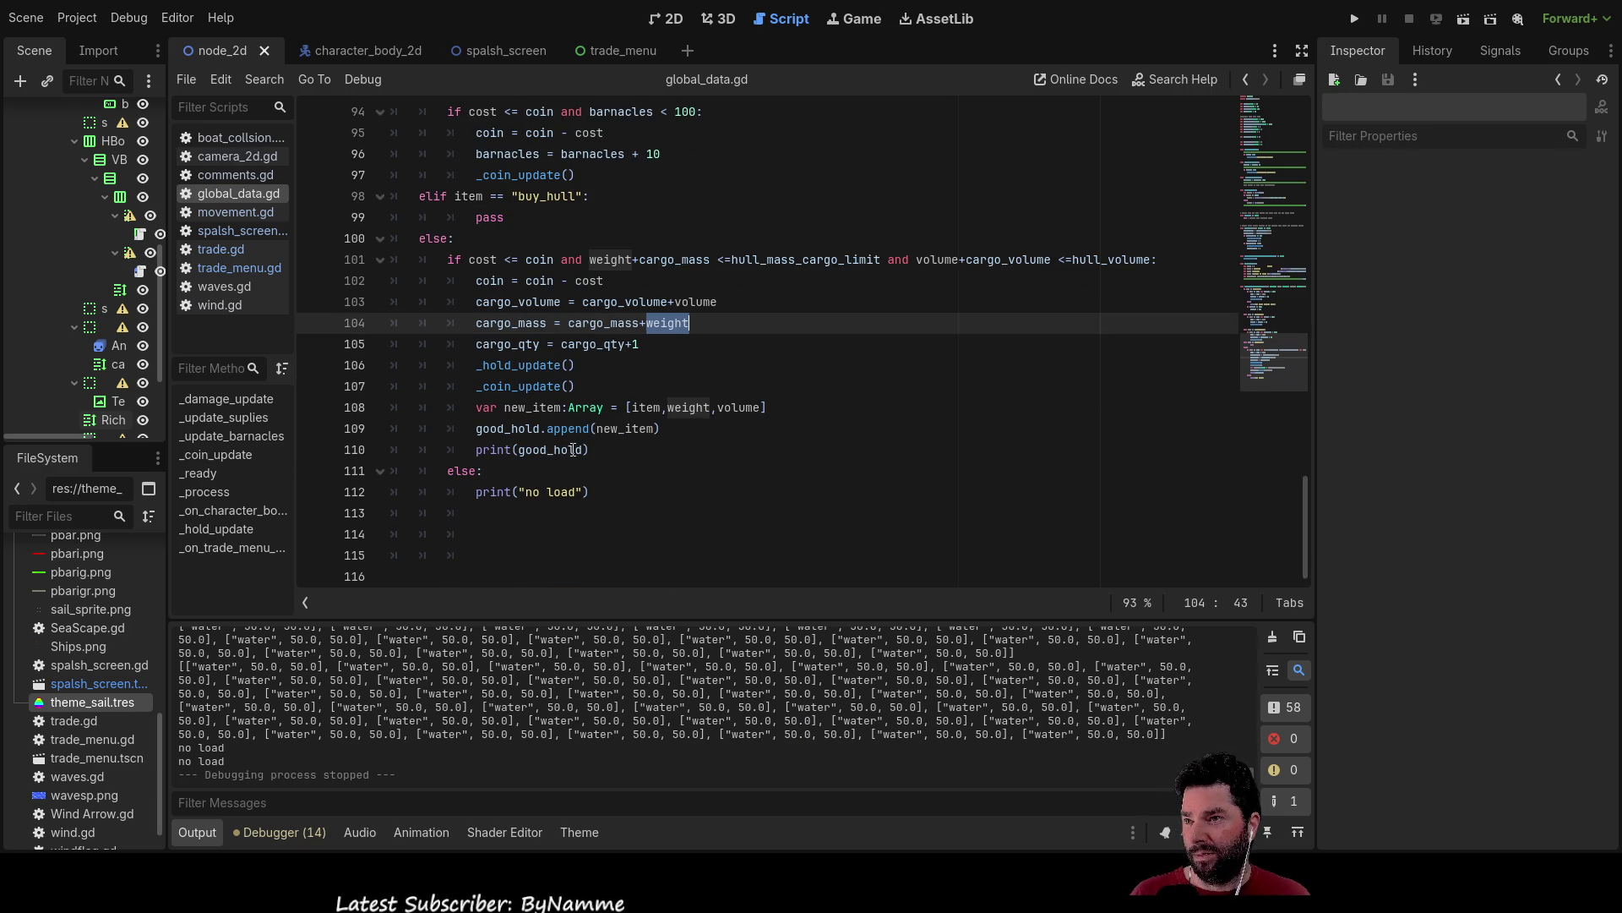
click(486, 344)
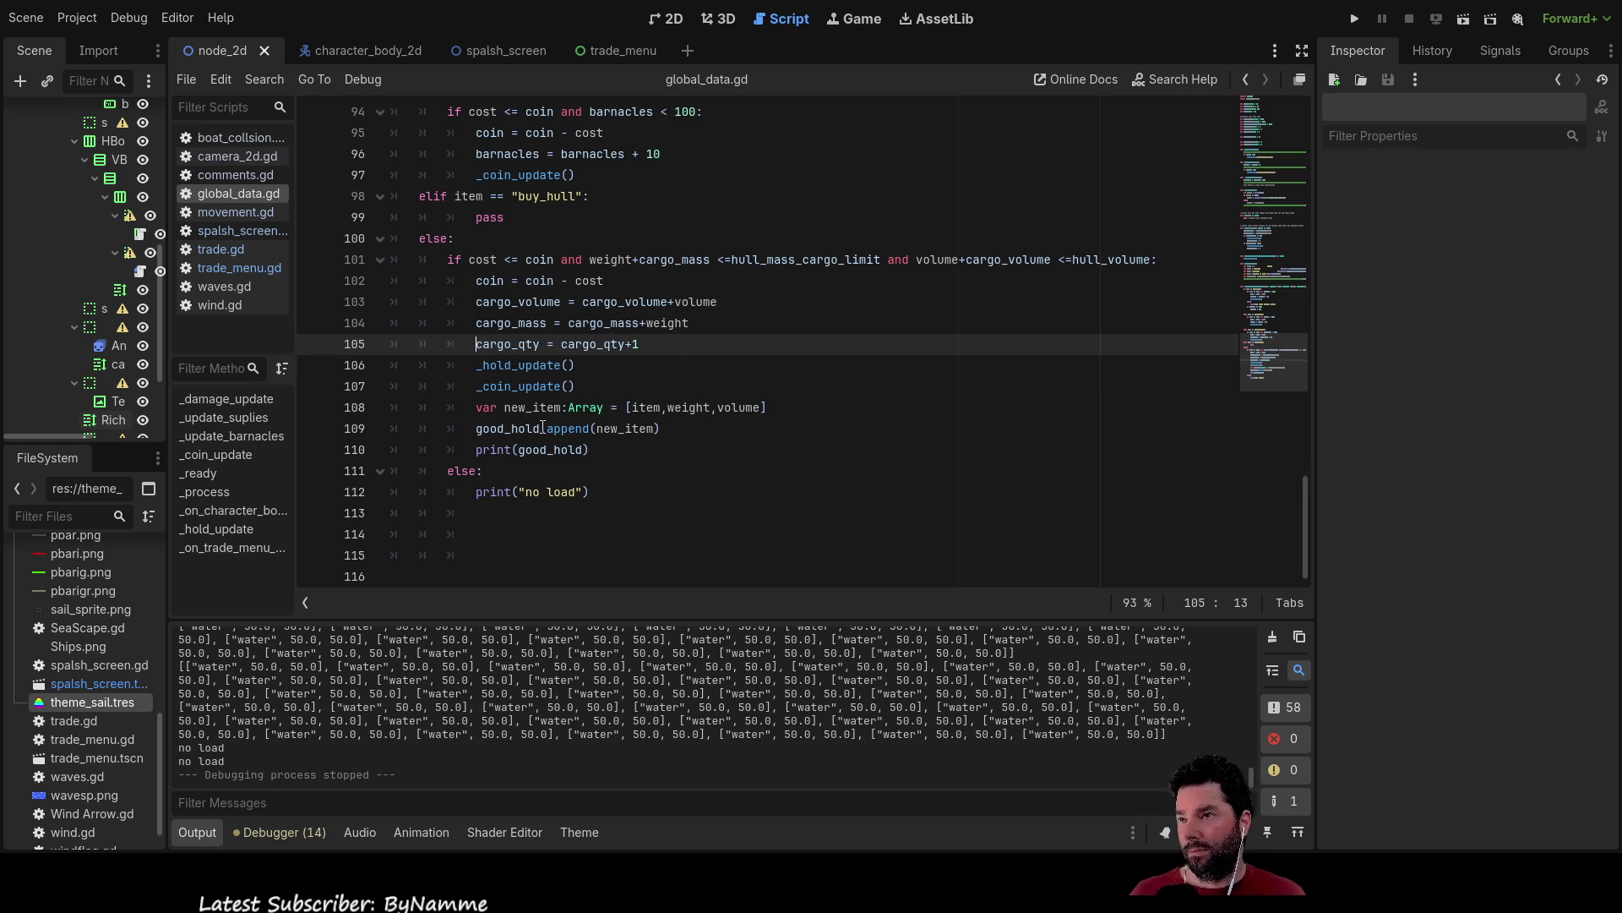
Add a print call for cargo_mass on a new line above cargo_qty.
key(Return)
key(Up)
text(print )
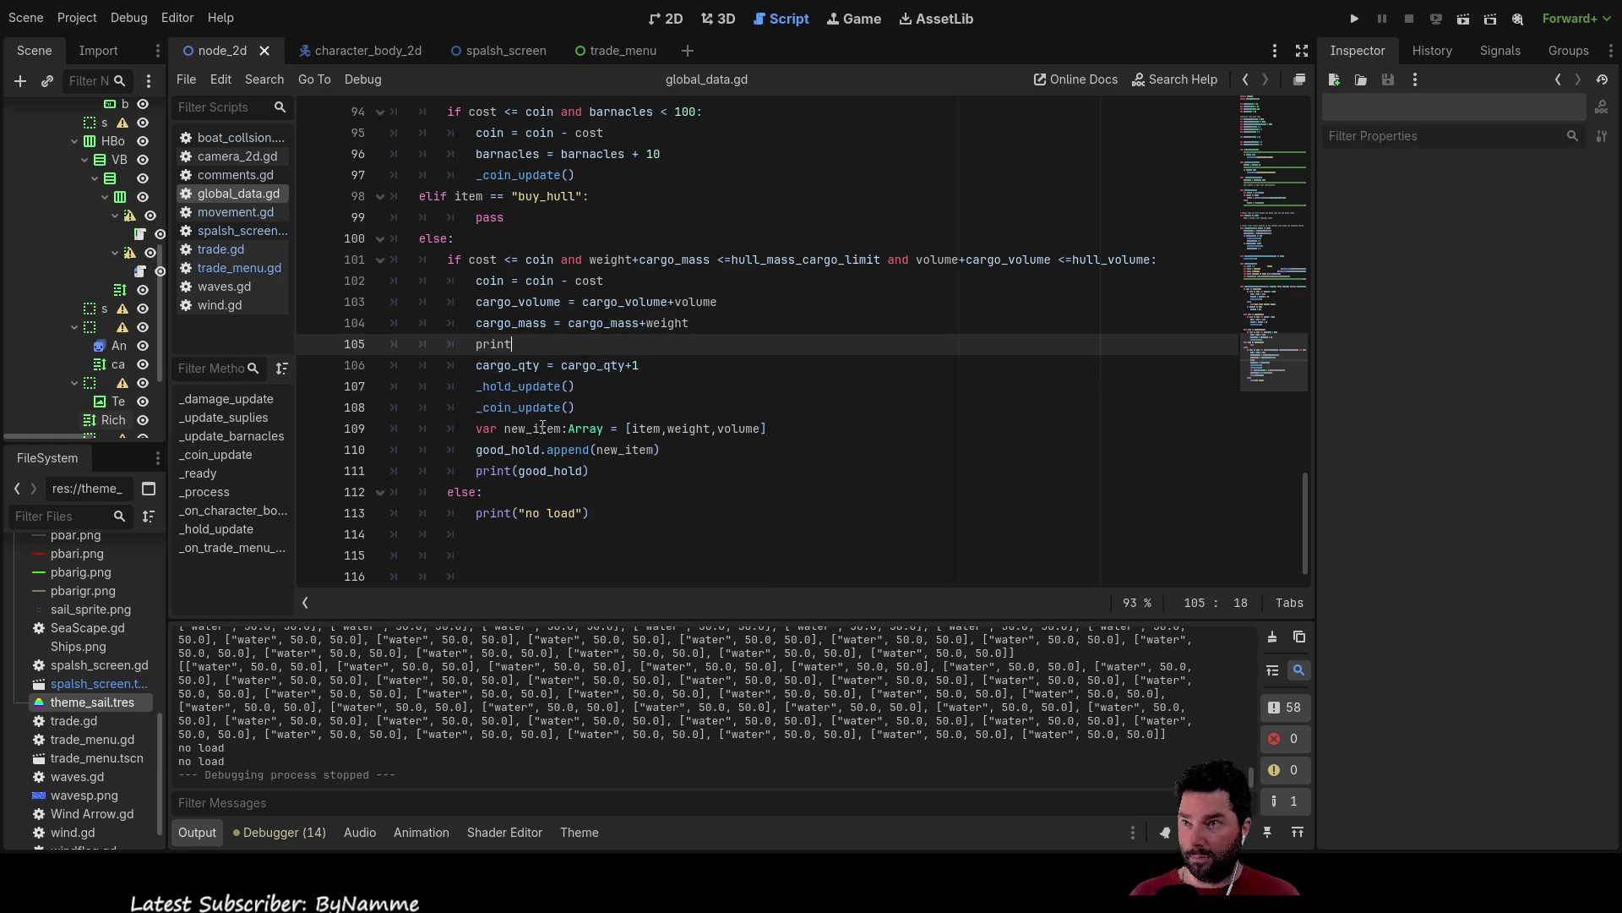
text(()
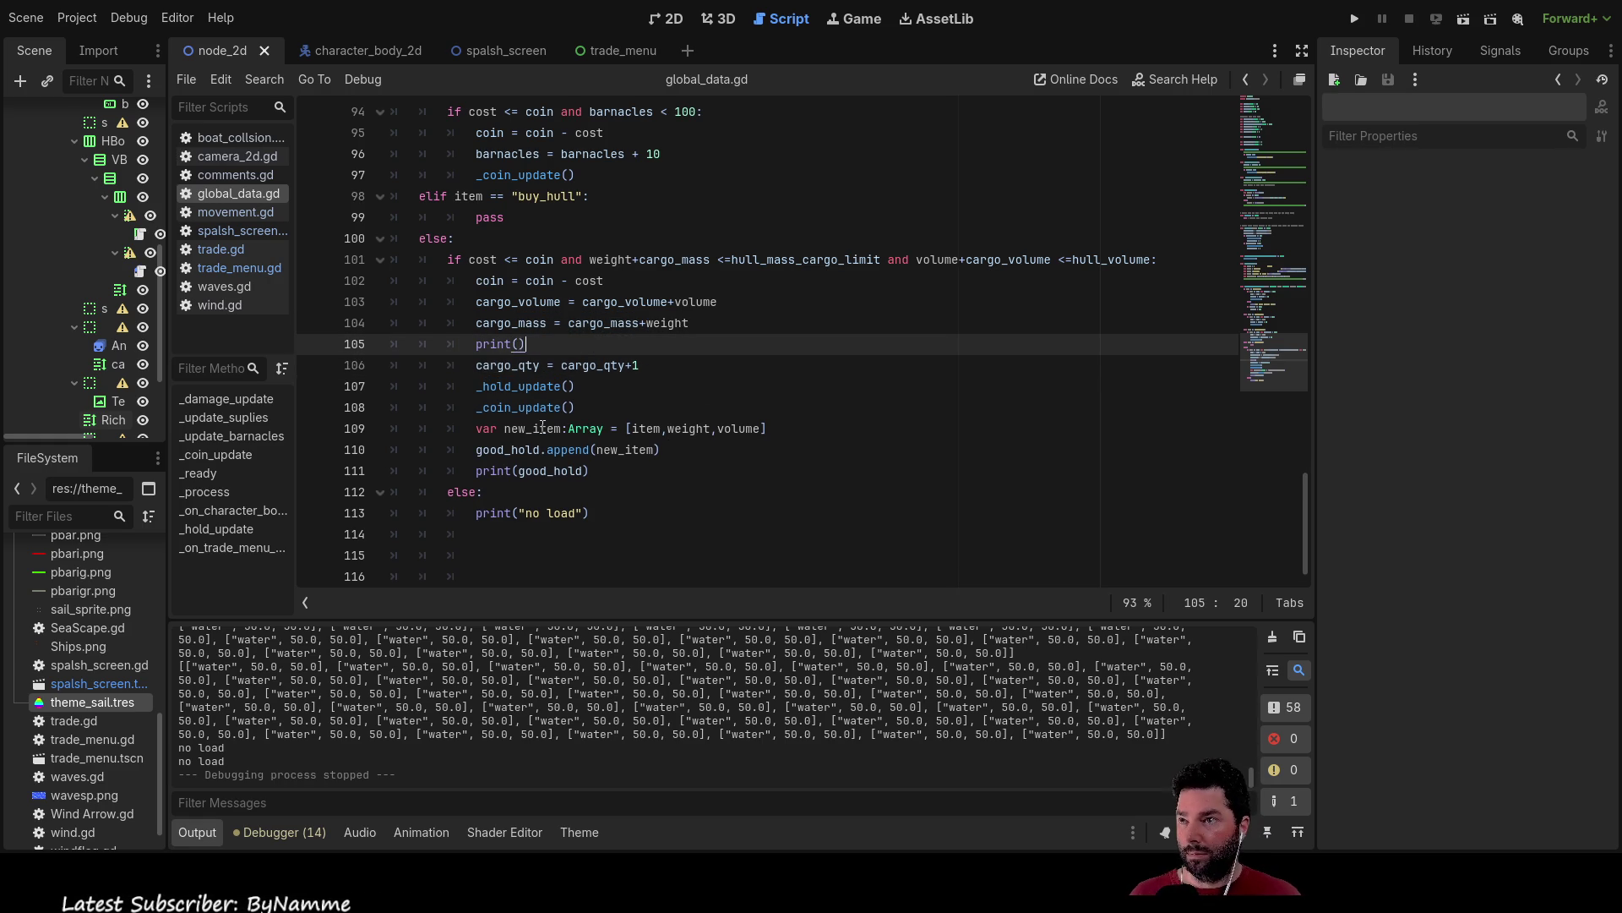
key(Up)
key(Home)
key(shift+Right)
key(shift+Right)
key(shift+Right)
key(shift+Right)
key(shift+Right)
key(shift+Right)
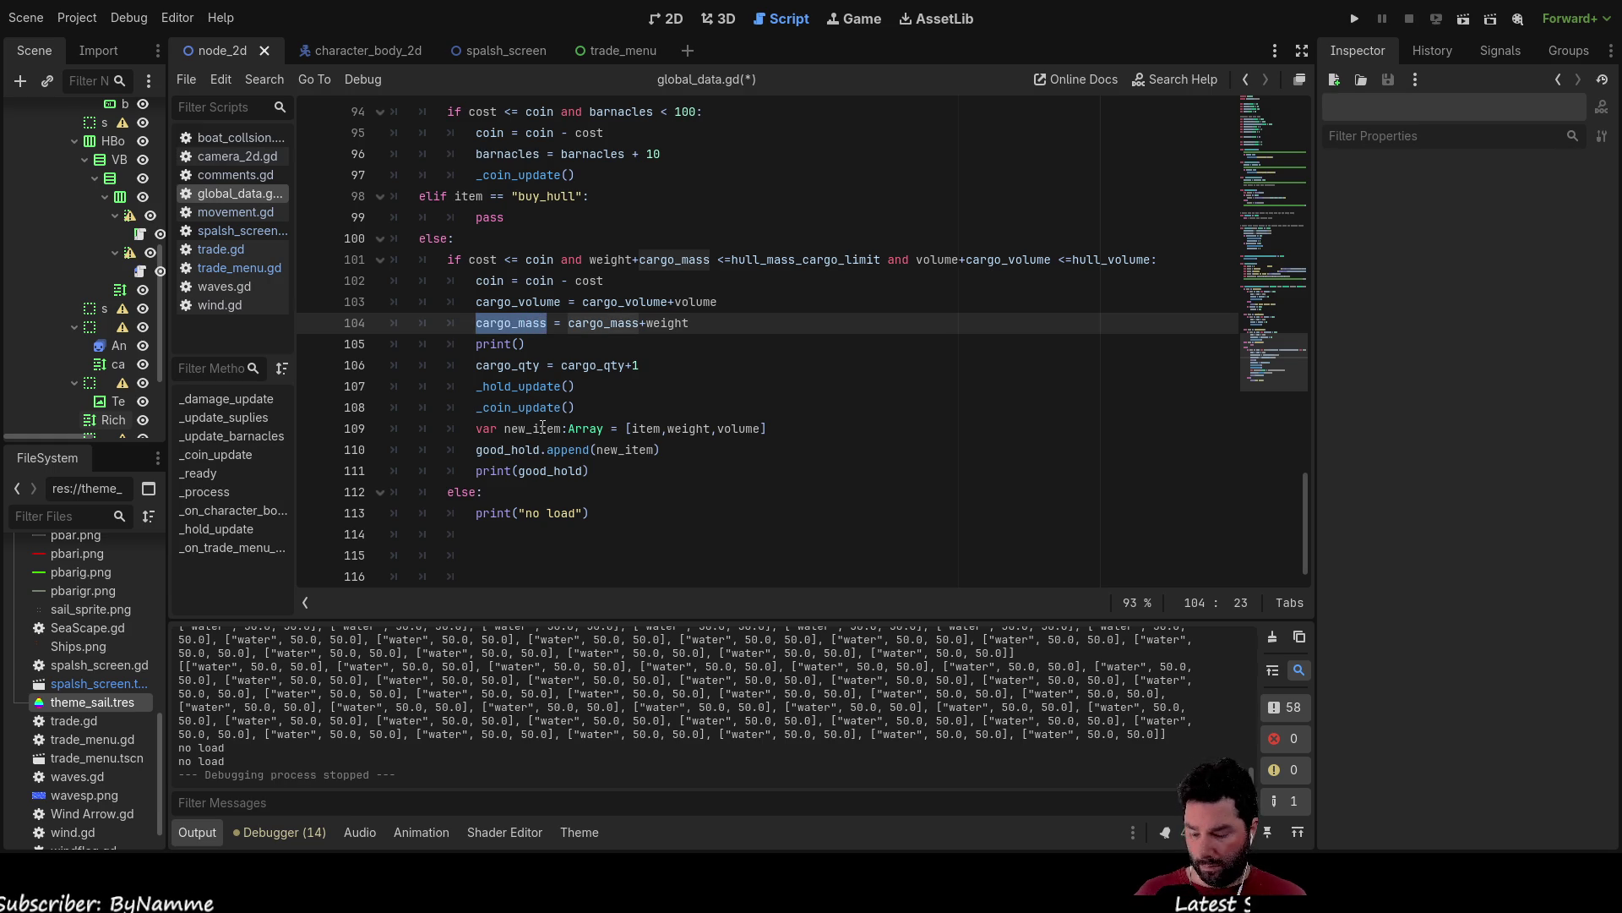
key(Down)
key(Left)
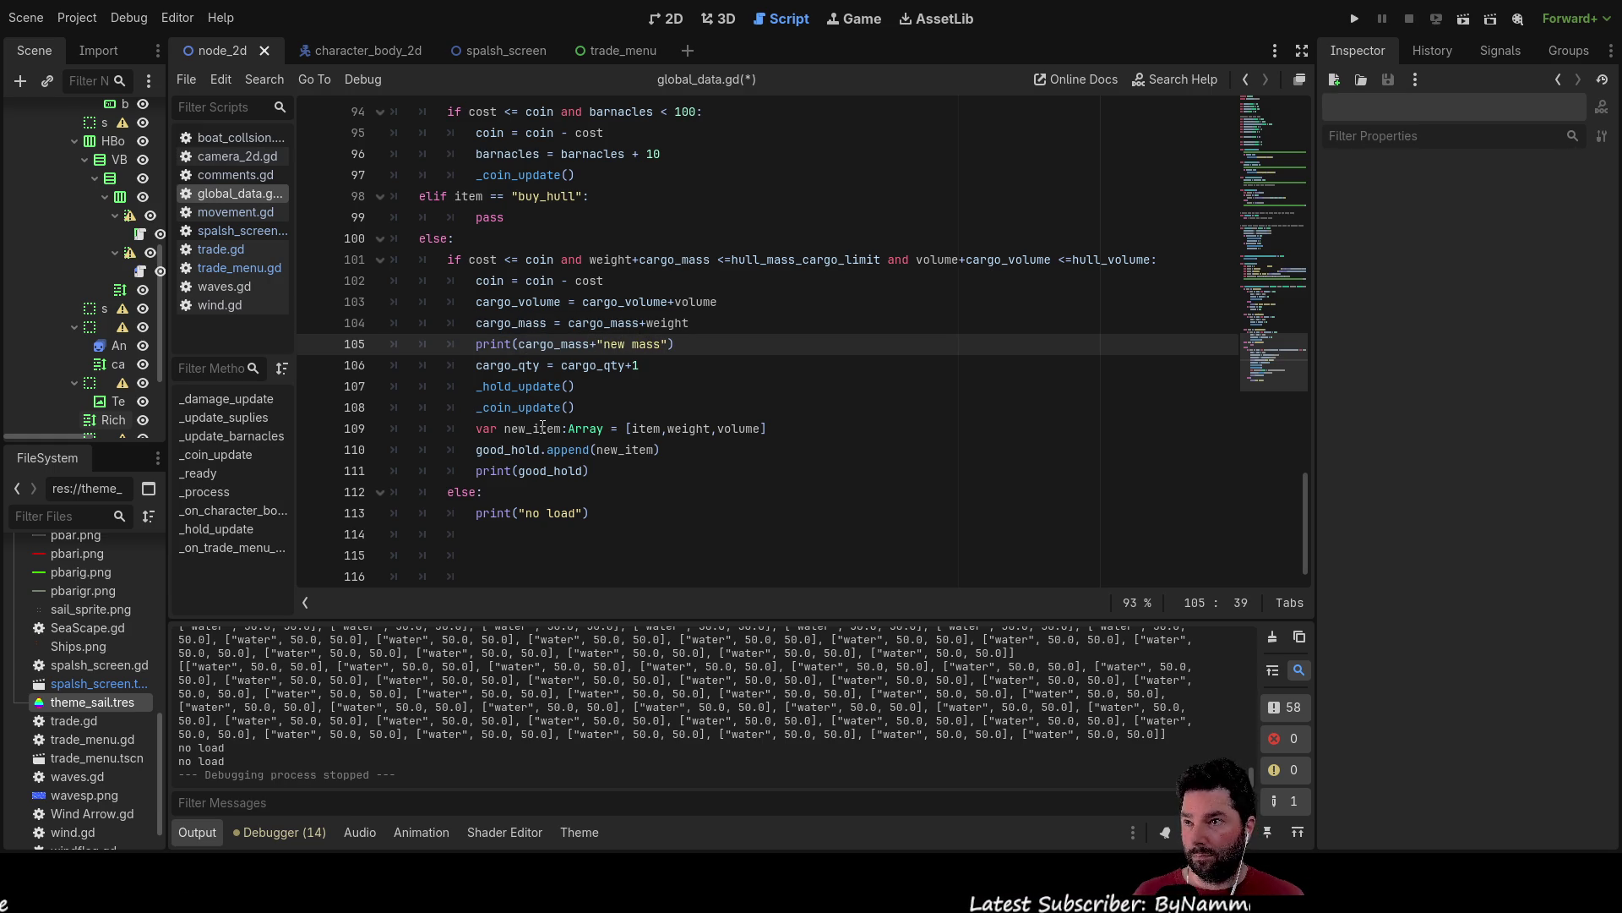
key(Down)
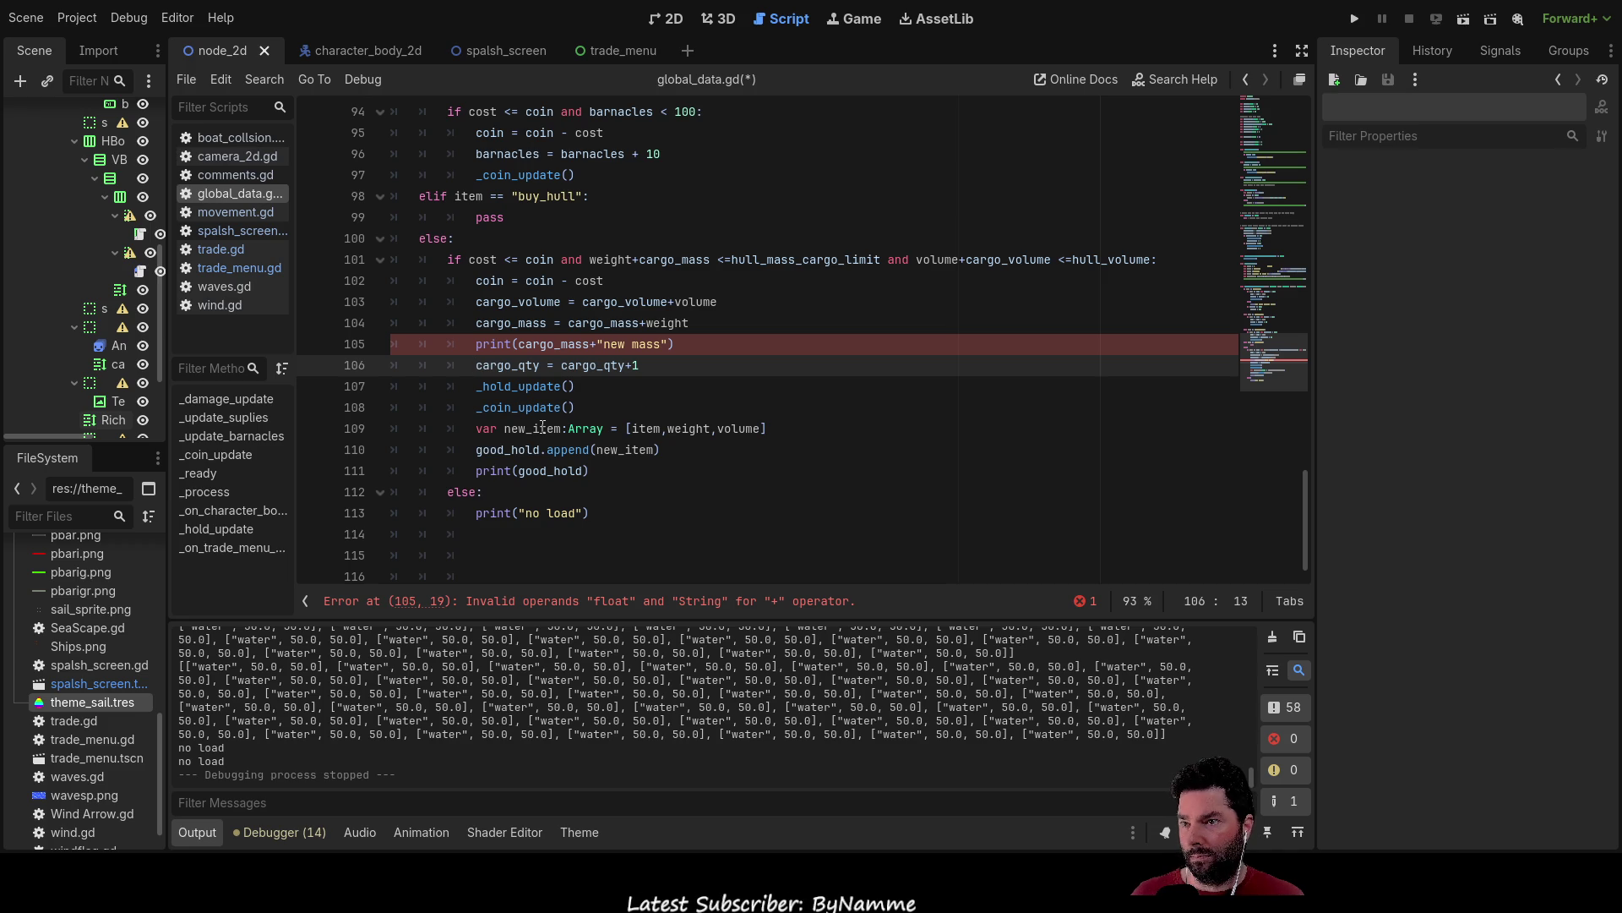
Wrap cargo_mass in str() so the line prints the new mass.
key(Up)
key(Right)
key(Right)
key(Right)
key(Right)
key(Right)
text(str()
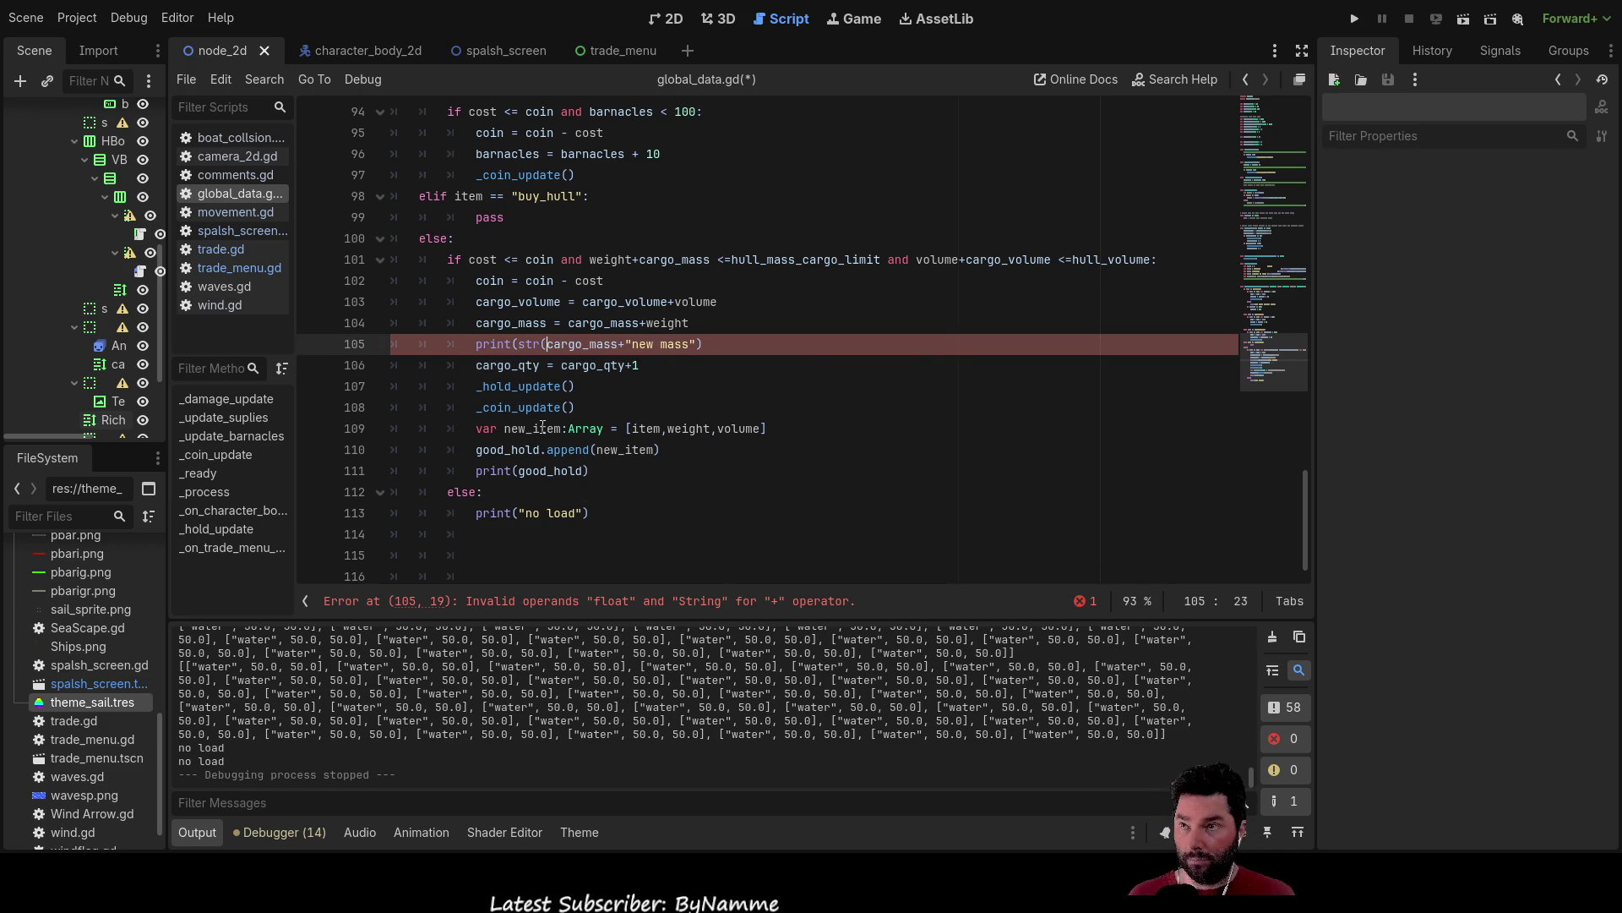
key(Right)
key(Right)
key(Right)
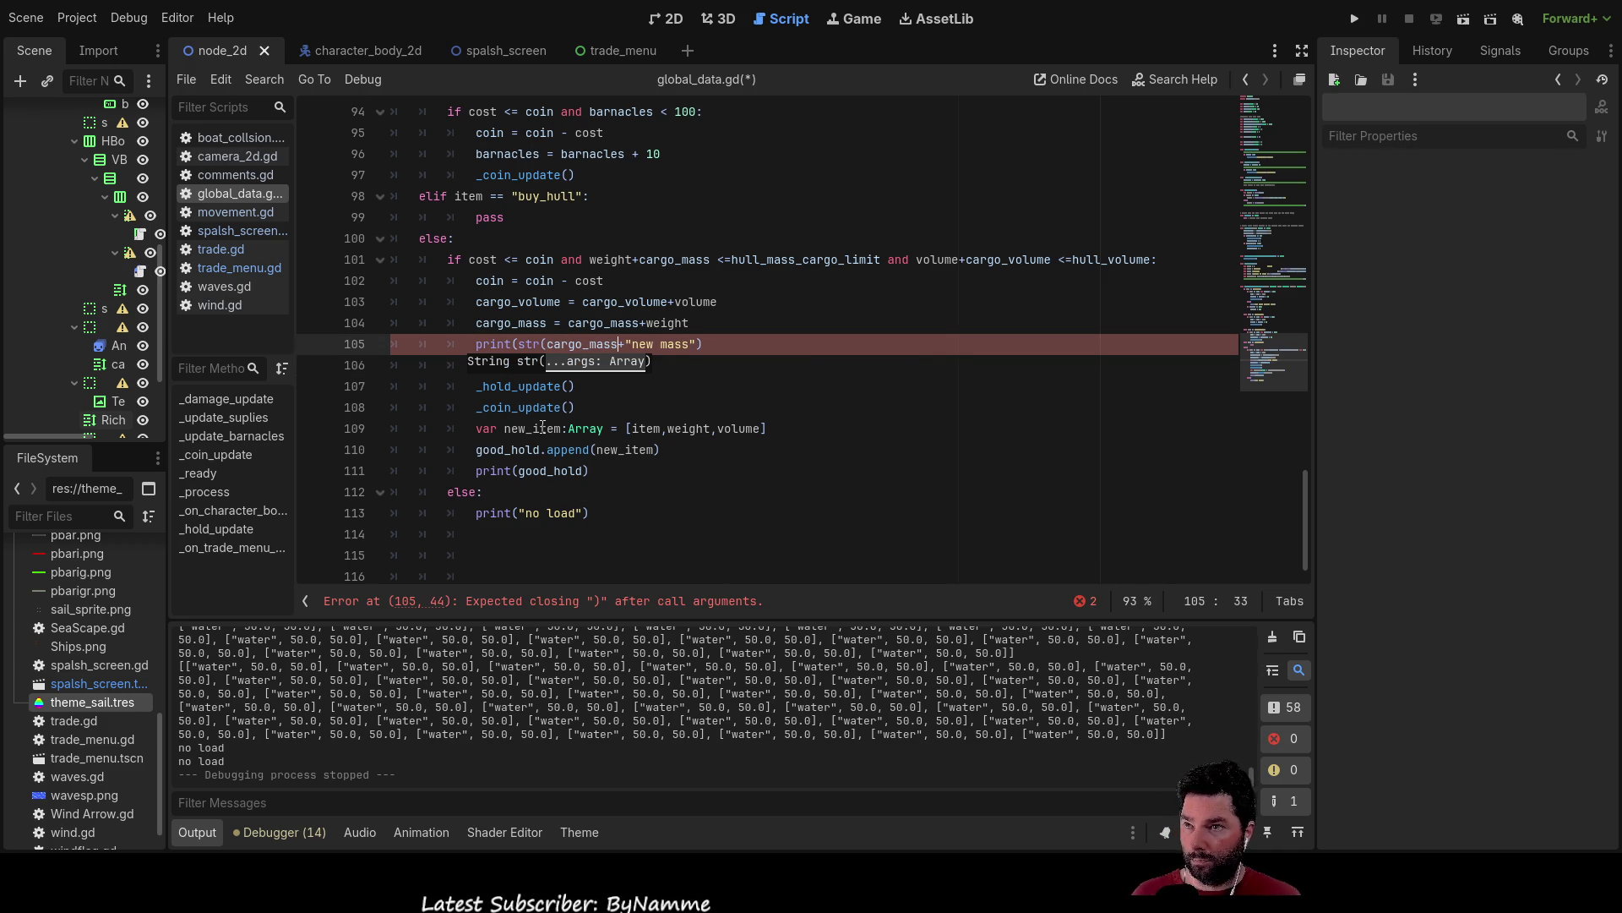
key(Right)
key(Right)
key(Right)
text())
key(Left)
key(Left)
key(Left)
key(Left)
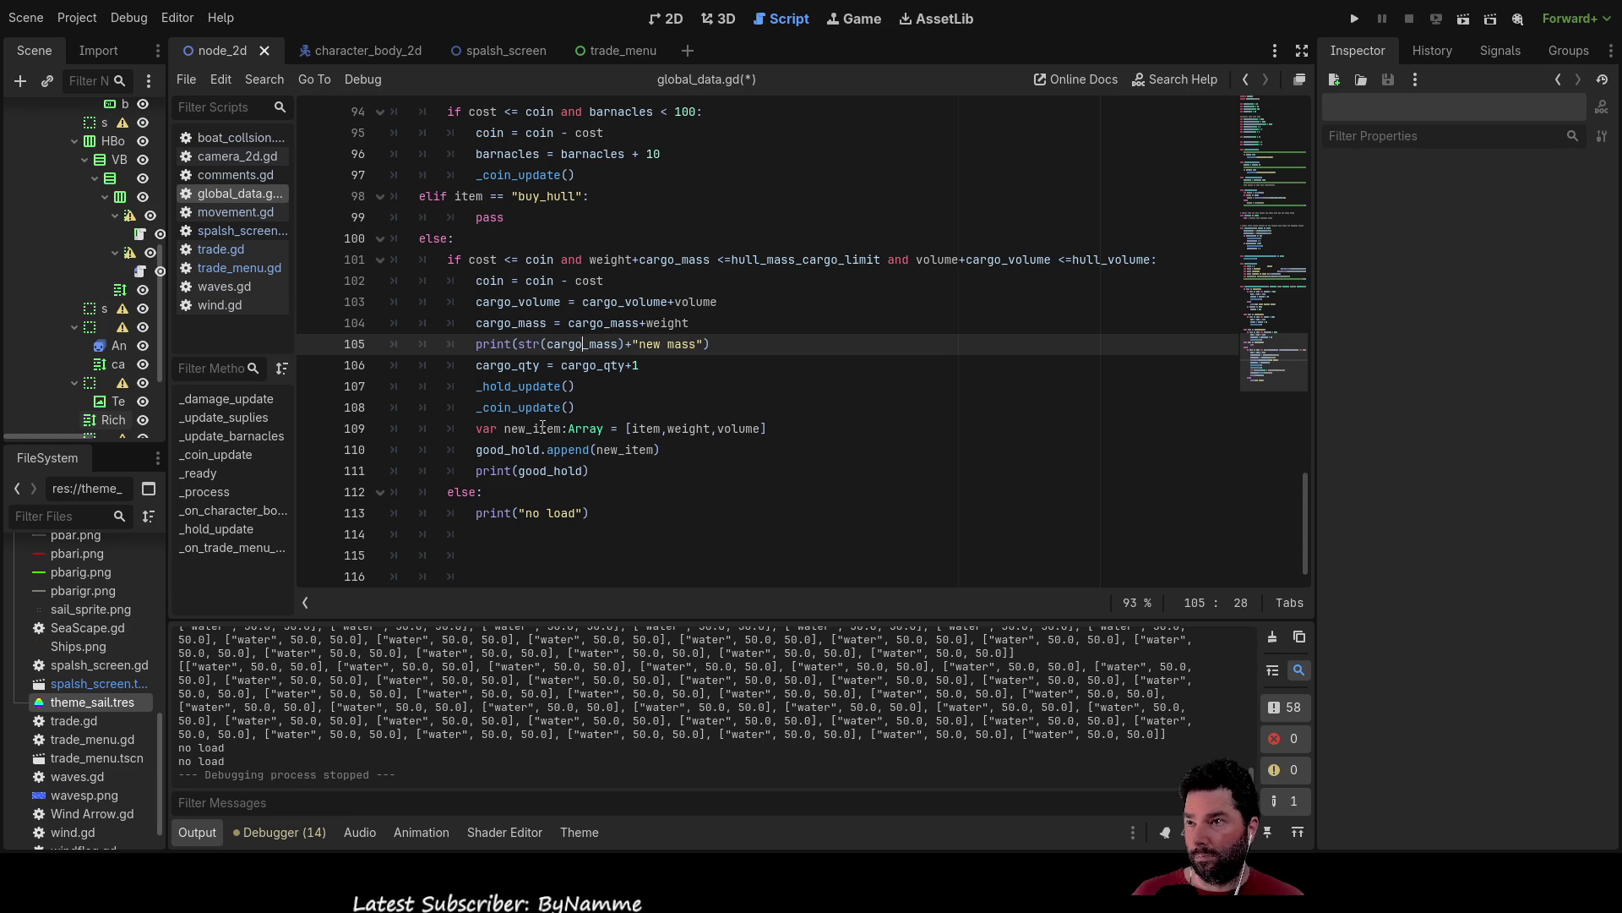
Duplicate the mass print on the next line and change its label to "new vol".
key(shift+Right)
key(shift+Right)
key(shift+Right)
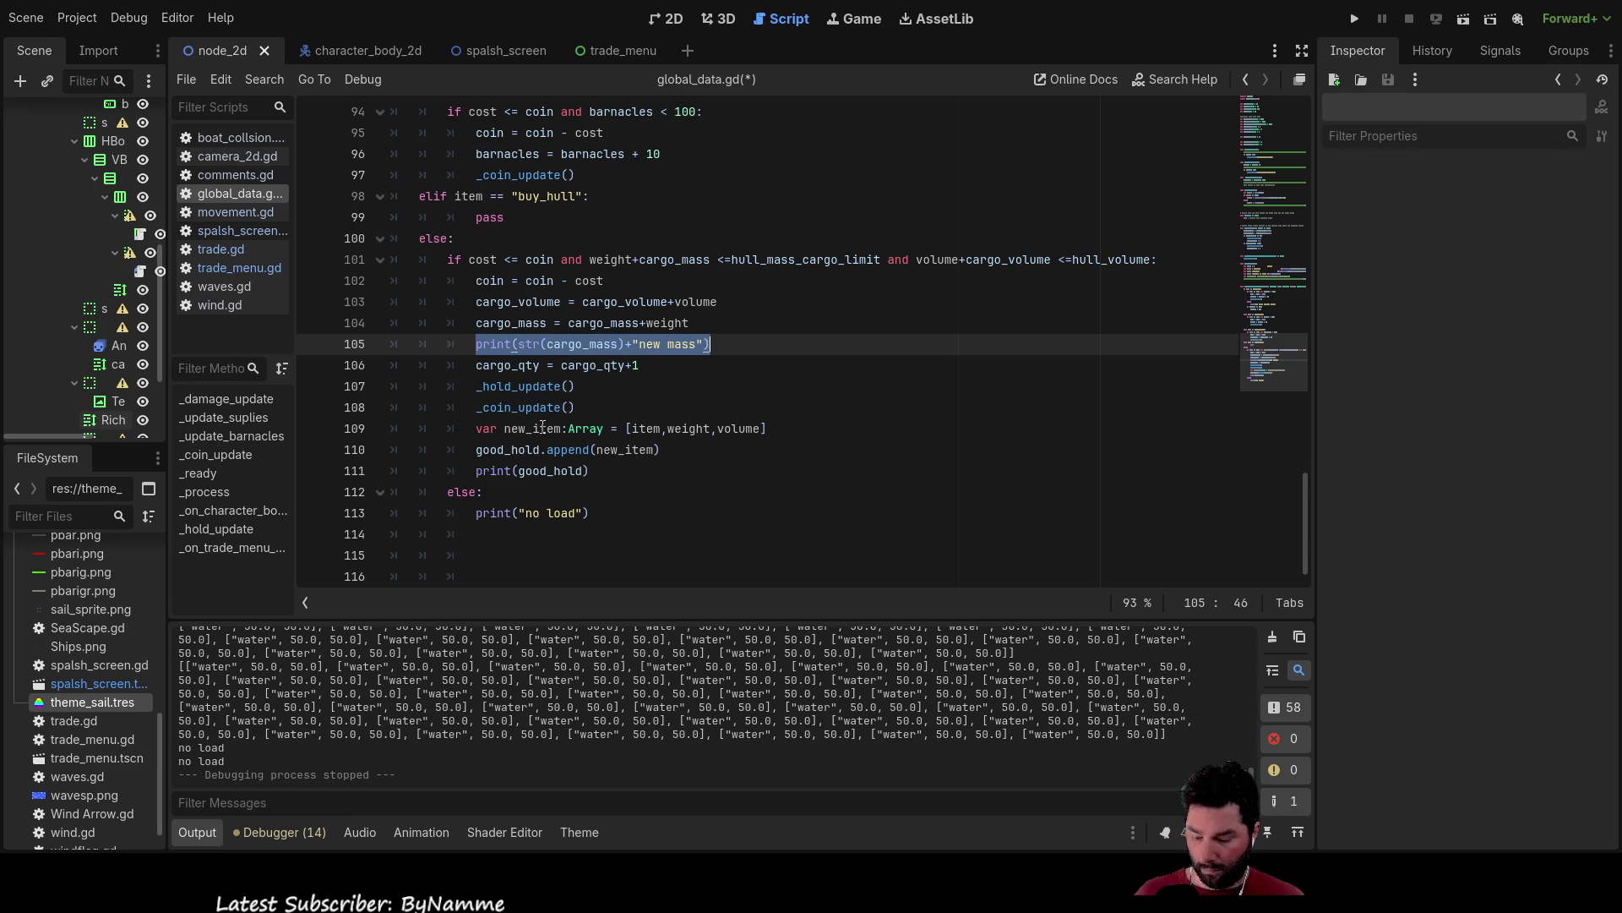
key(Down)
key(Left)
key(Left)
key(Left)
key(Left)
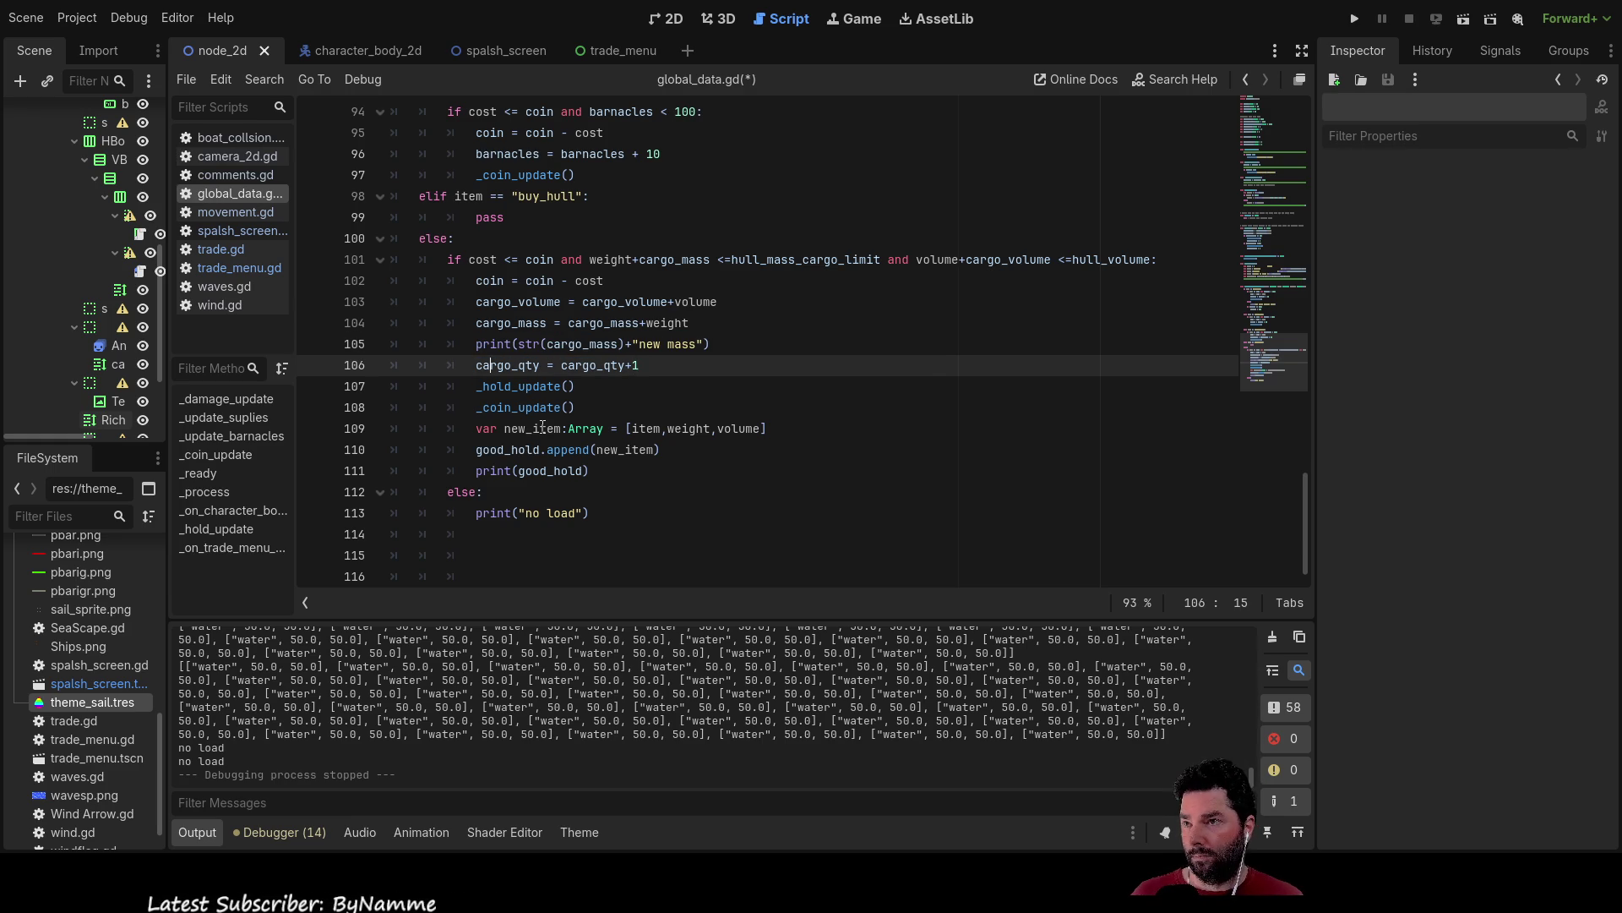
key(Home)
key(Return)
key(Up)
text(print(str(cargo_mass)+"new mass"))
key(Left)
key(Left)
key(BackSpace)
key(BackSpace)
key(BackSpace)
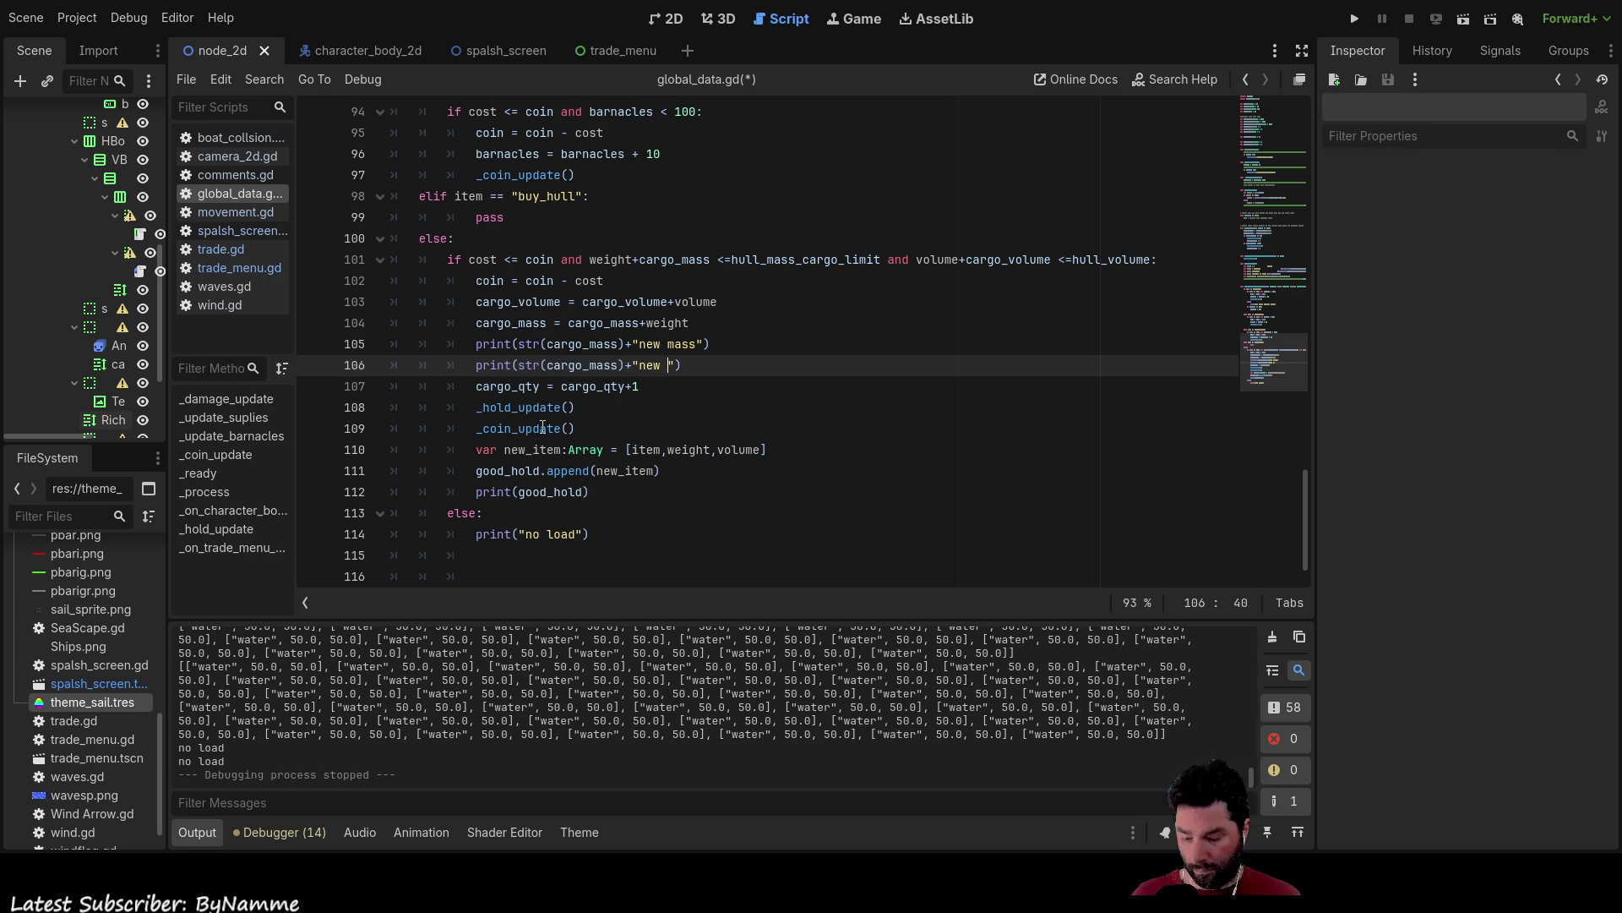
text(vol)
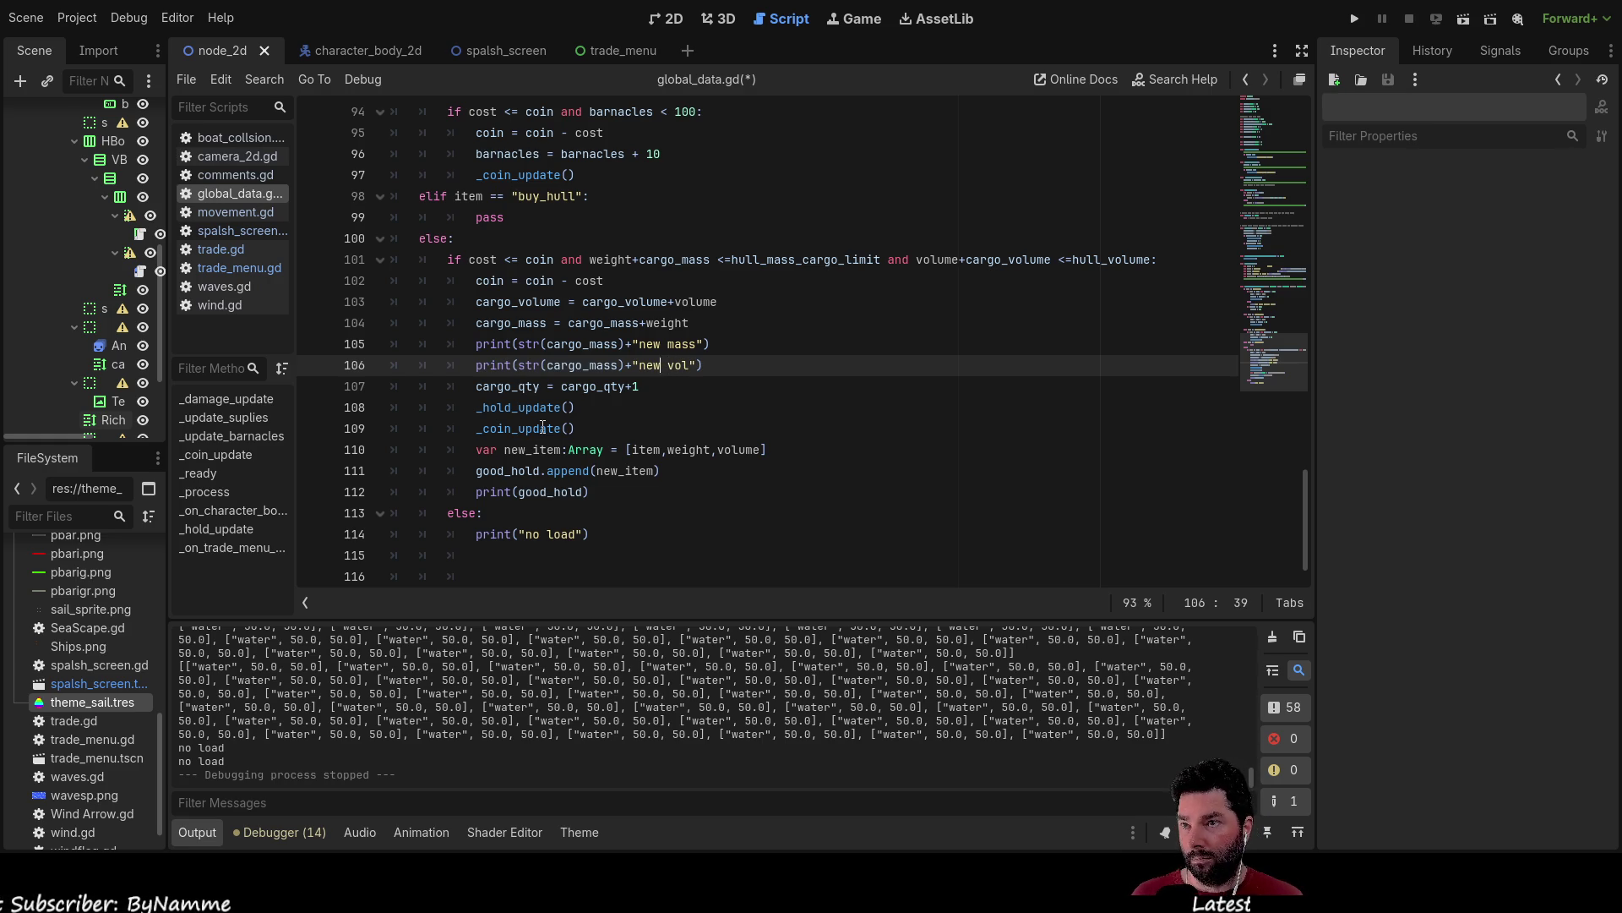
Change the copied variable to cargo_volume, giving print(str(cargo_volume)+" new vol").
key(Up)
key(Down)
key(Down)
key(Down)
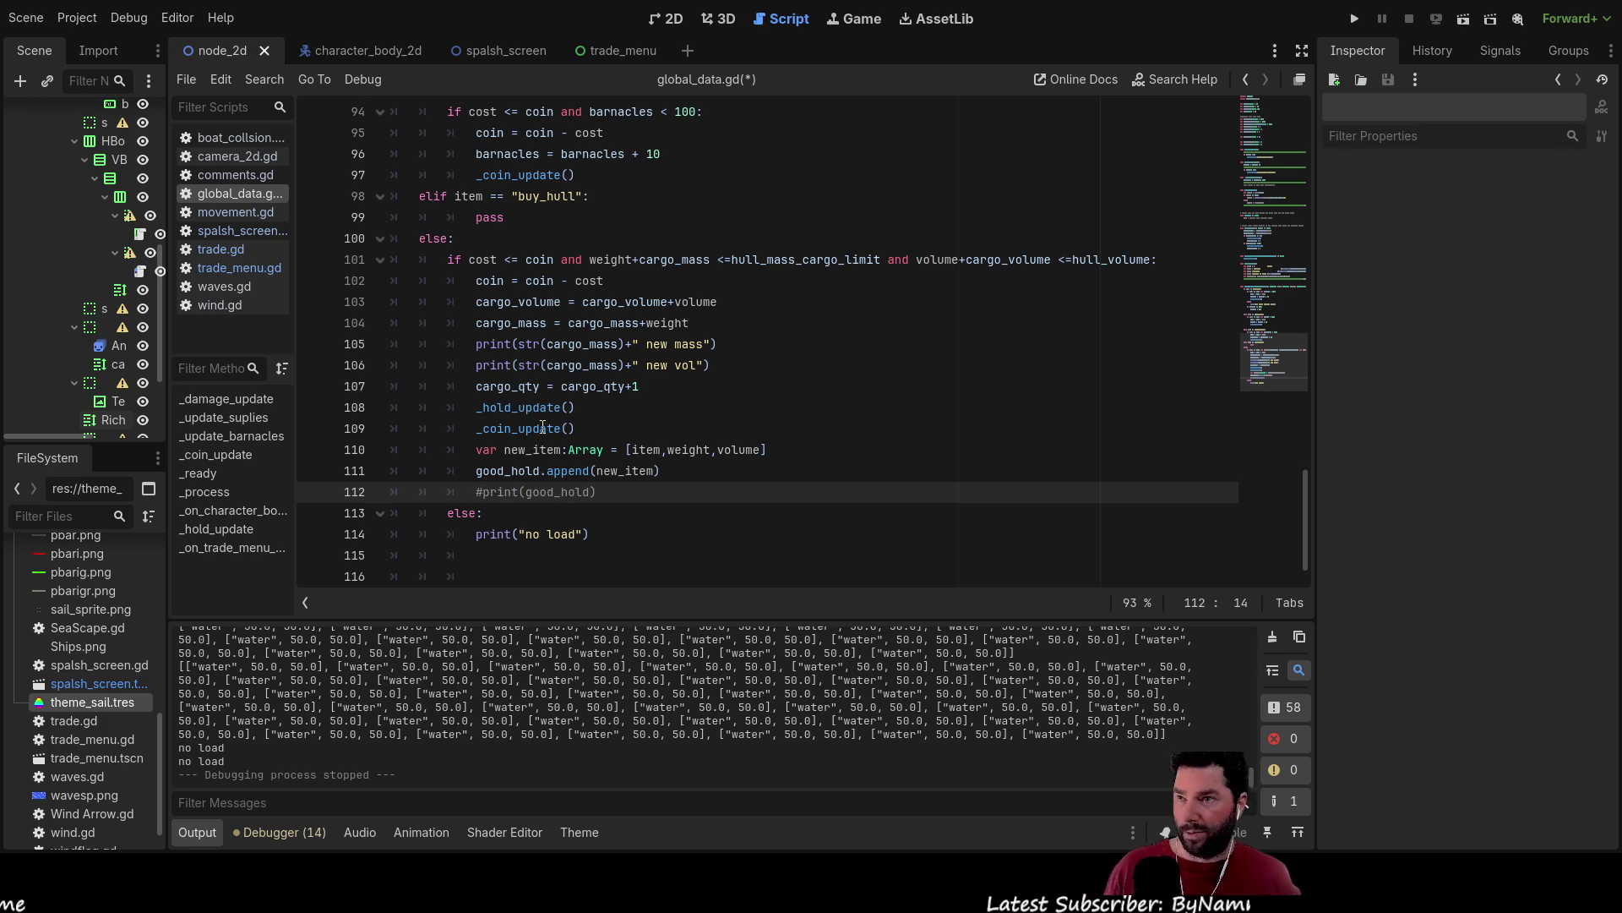
key(Up)
key(Up)
key(Up)
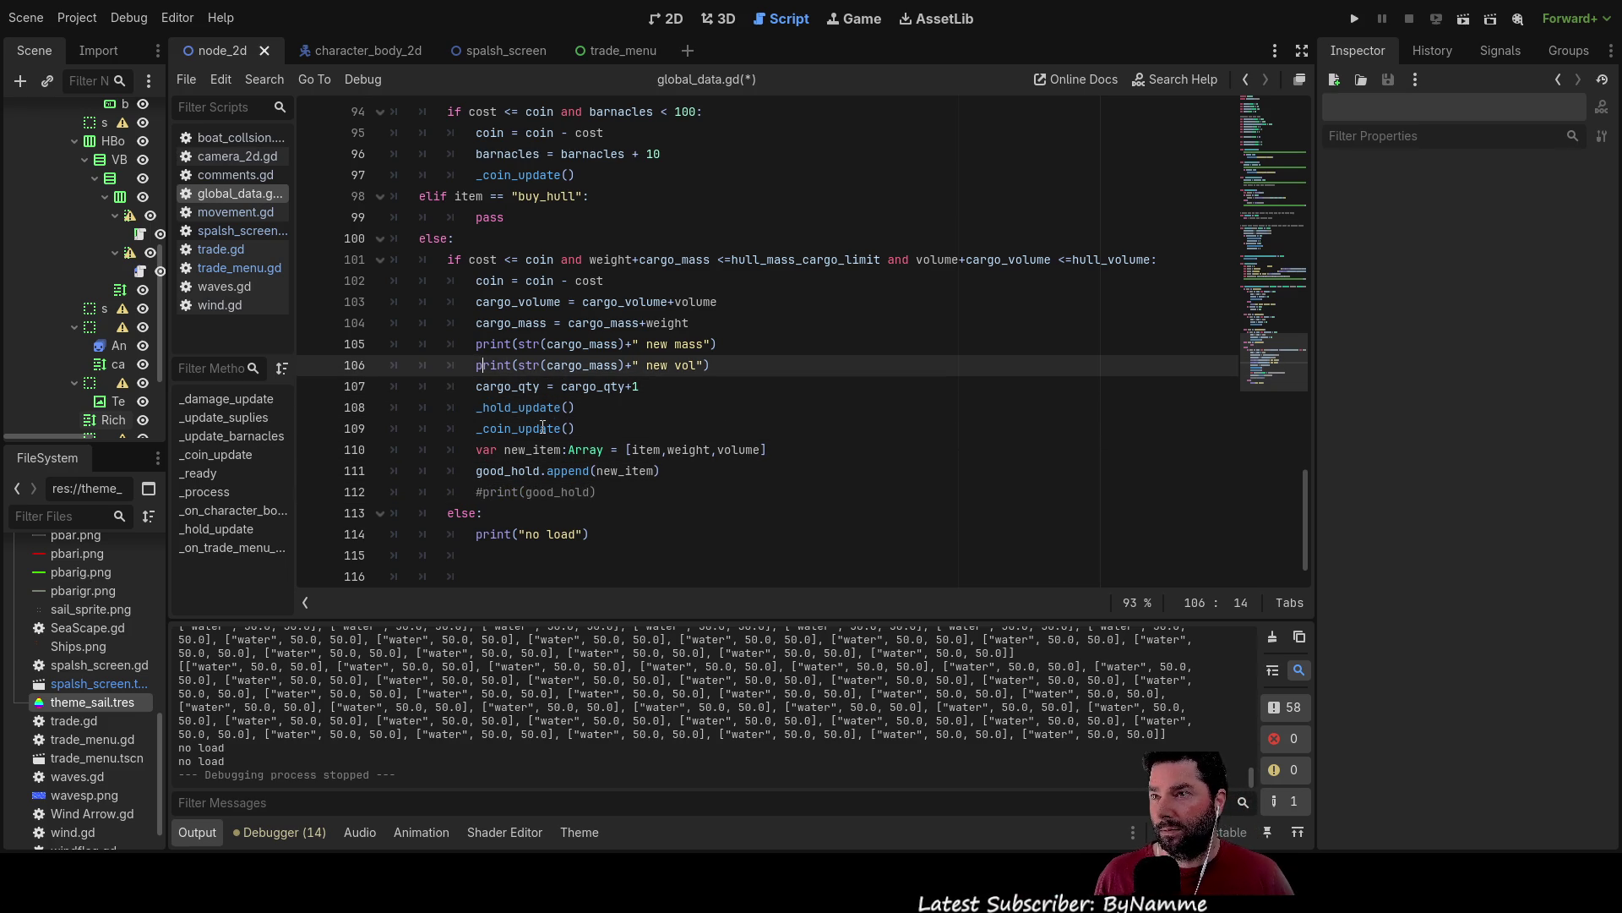
key(Right)
key(Right)
key(Right)
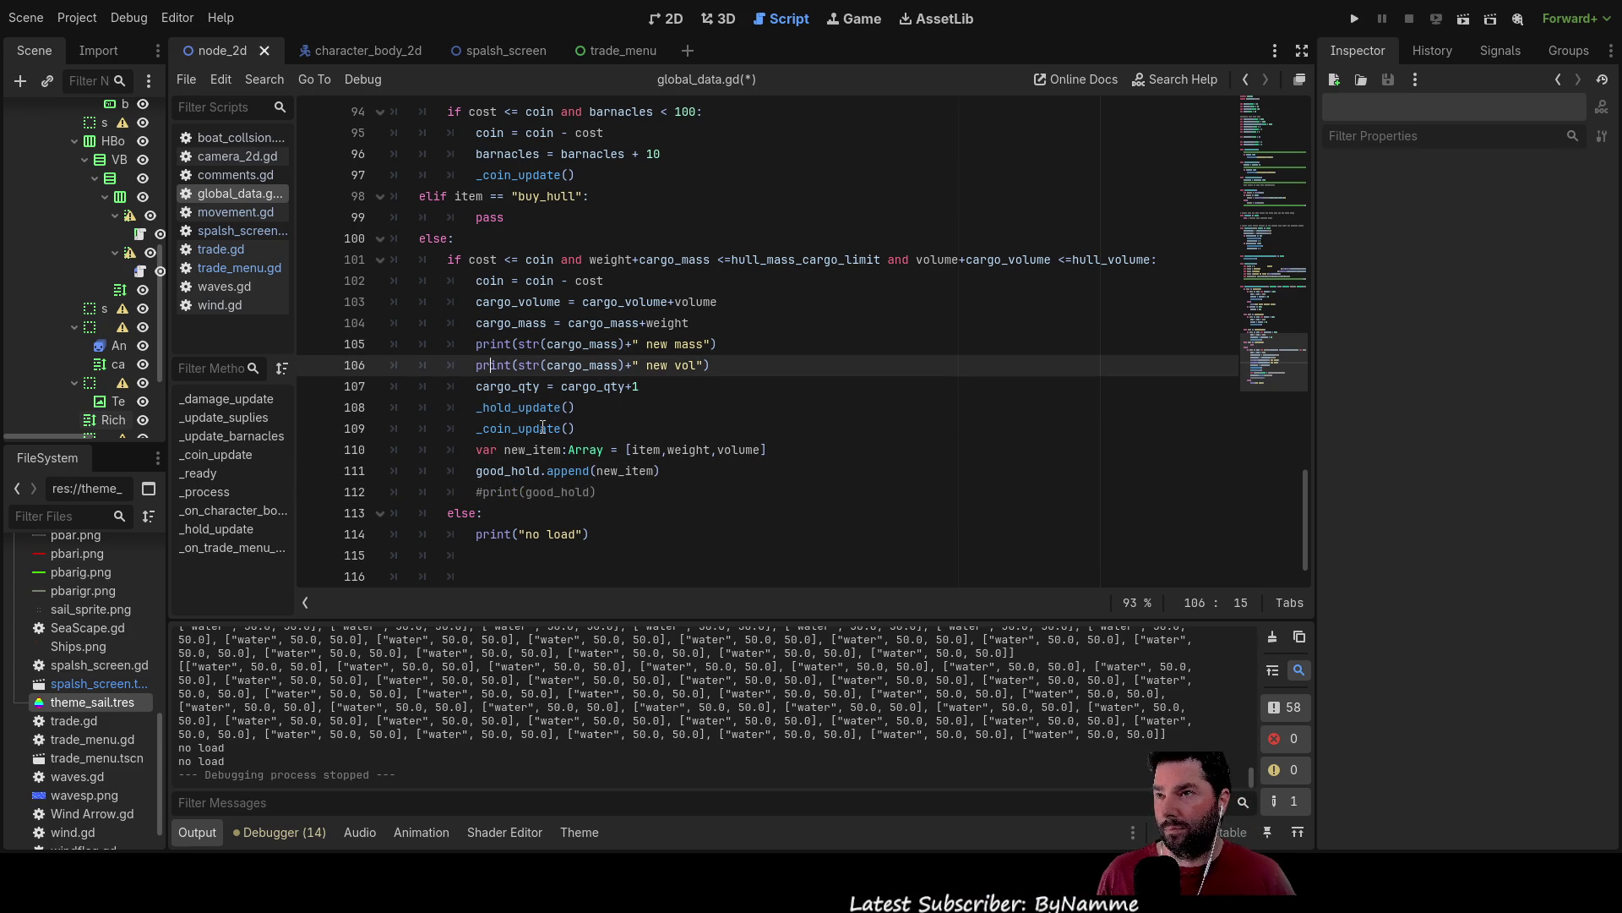
key(Right)
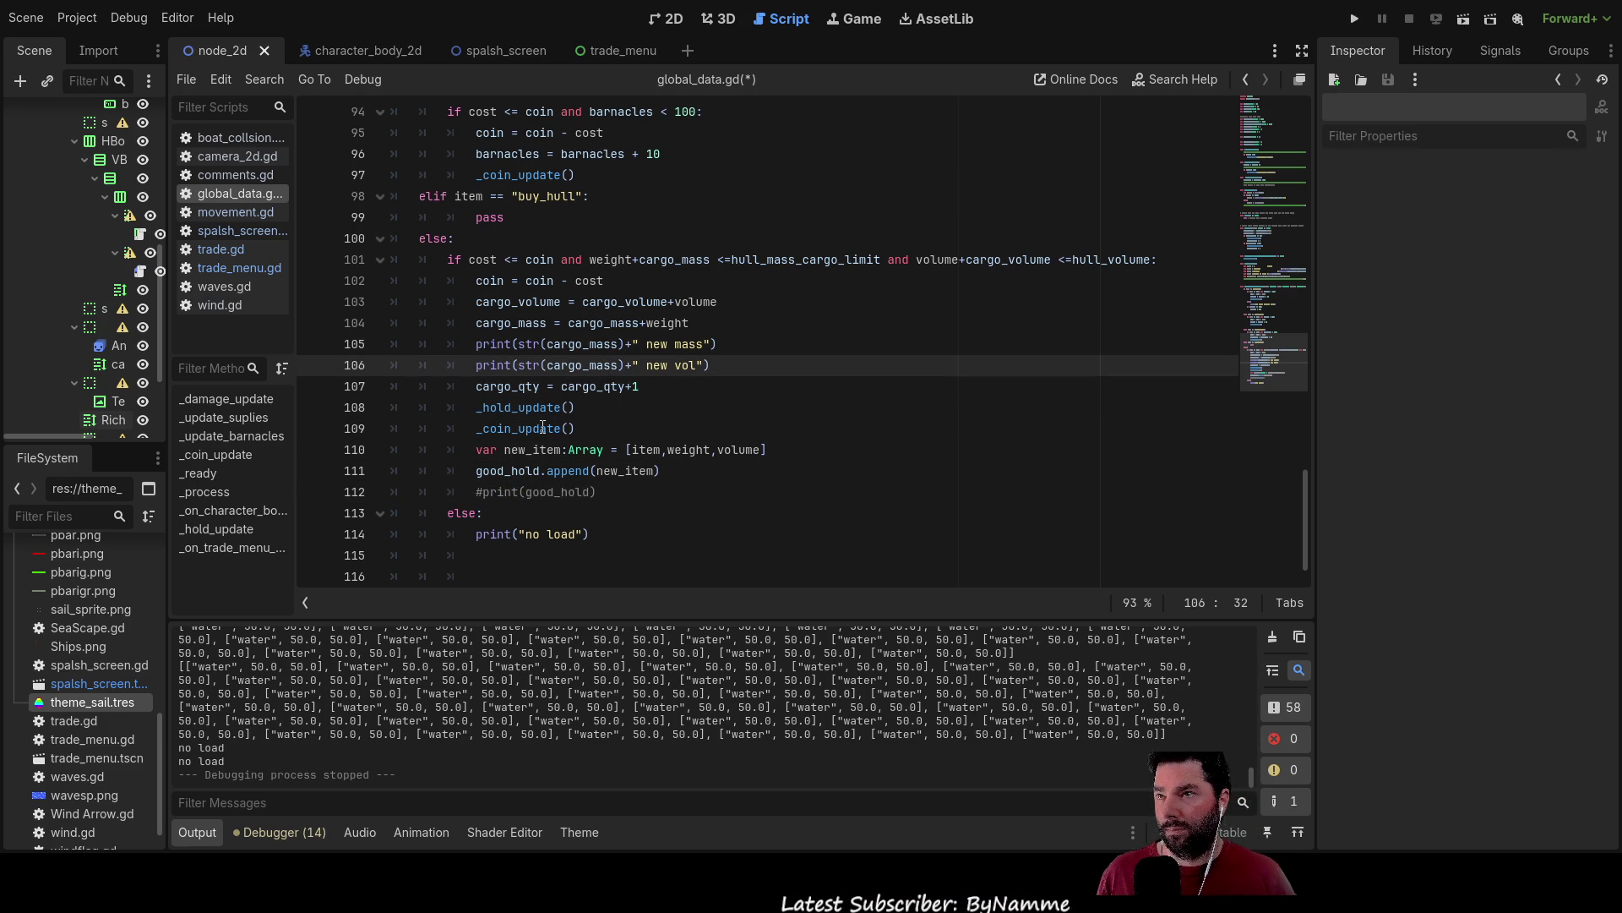
key(Delete)
key(BackSpace)
key(BackSpace)
key(BackSpace)
text(vol)
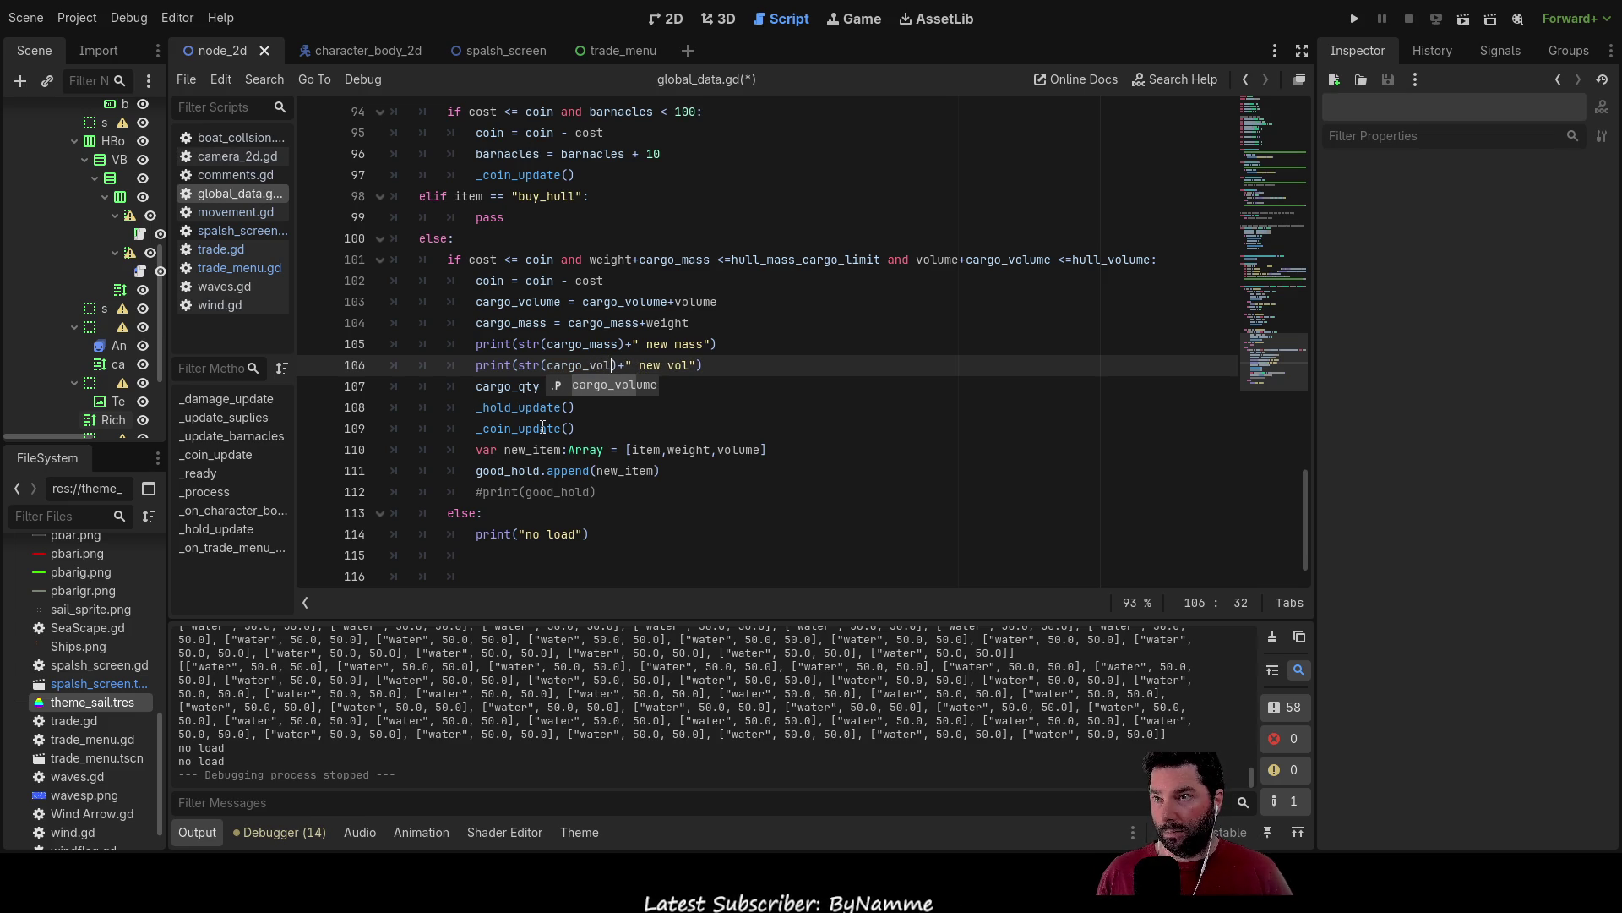
text(ume)
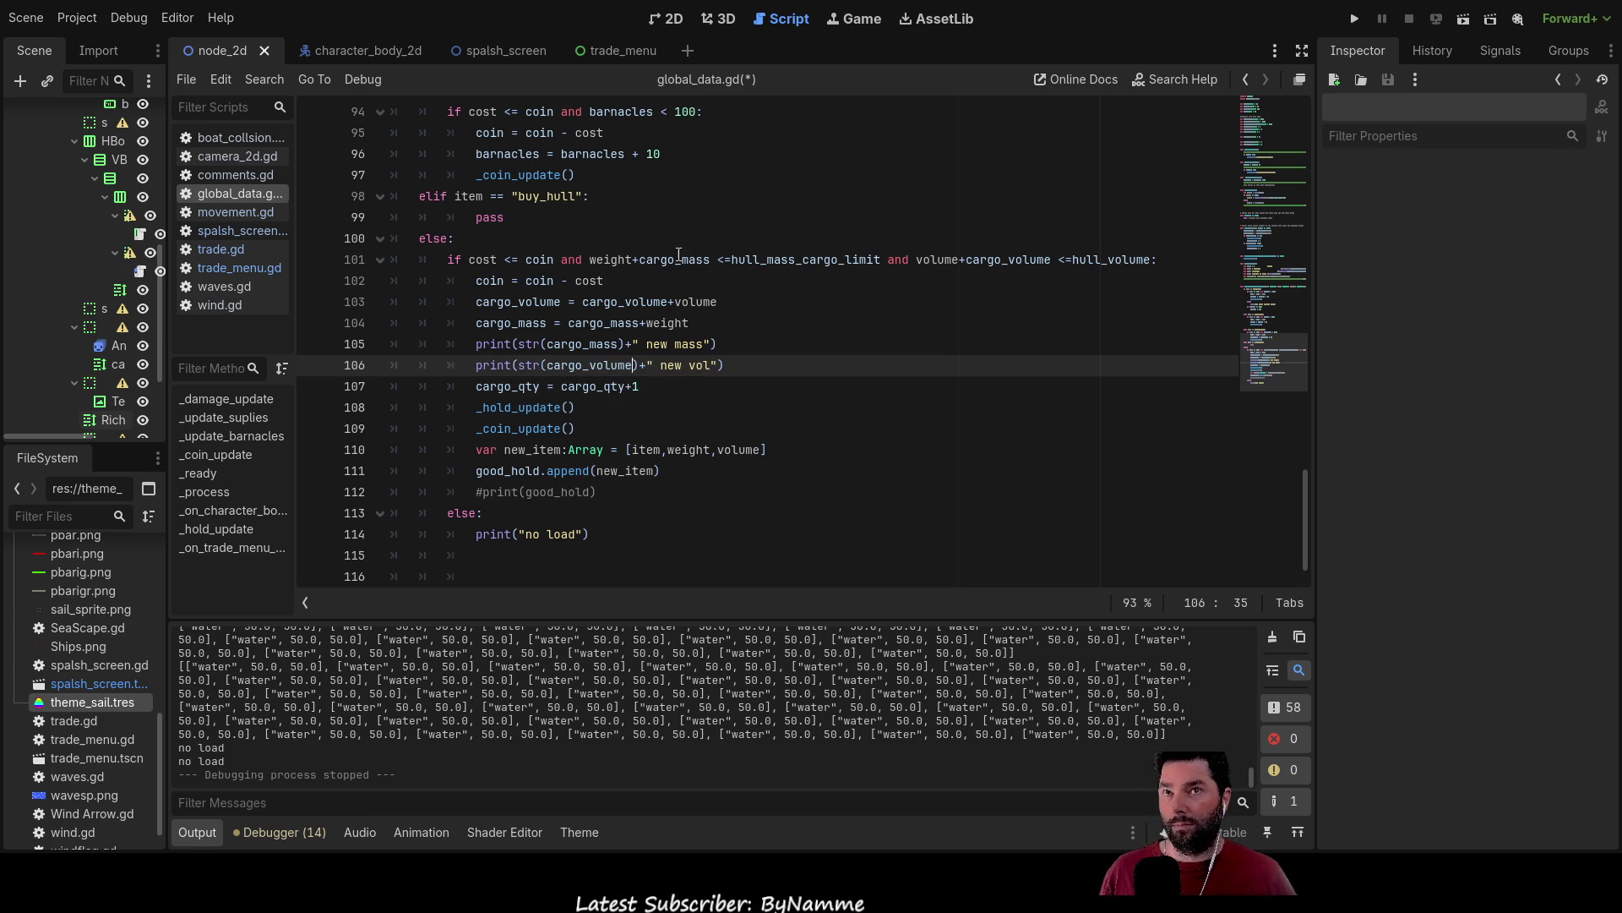
Launch the game, start playing from the splash screen, and dock the boat with E.
click(1357, 17)
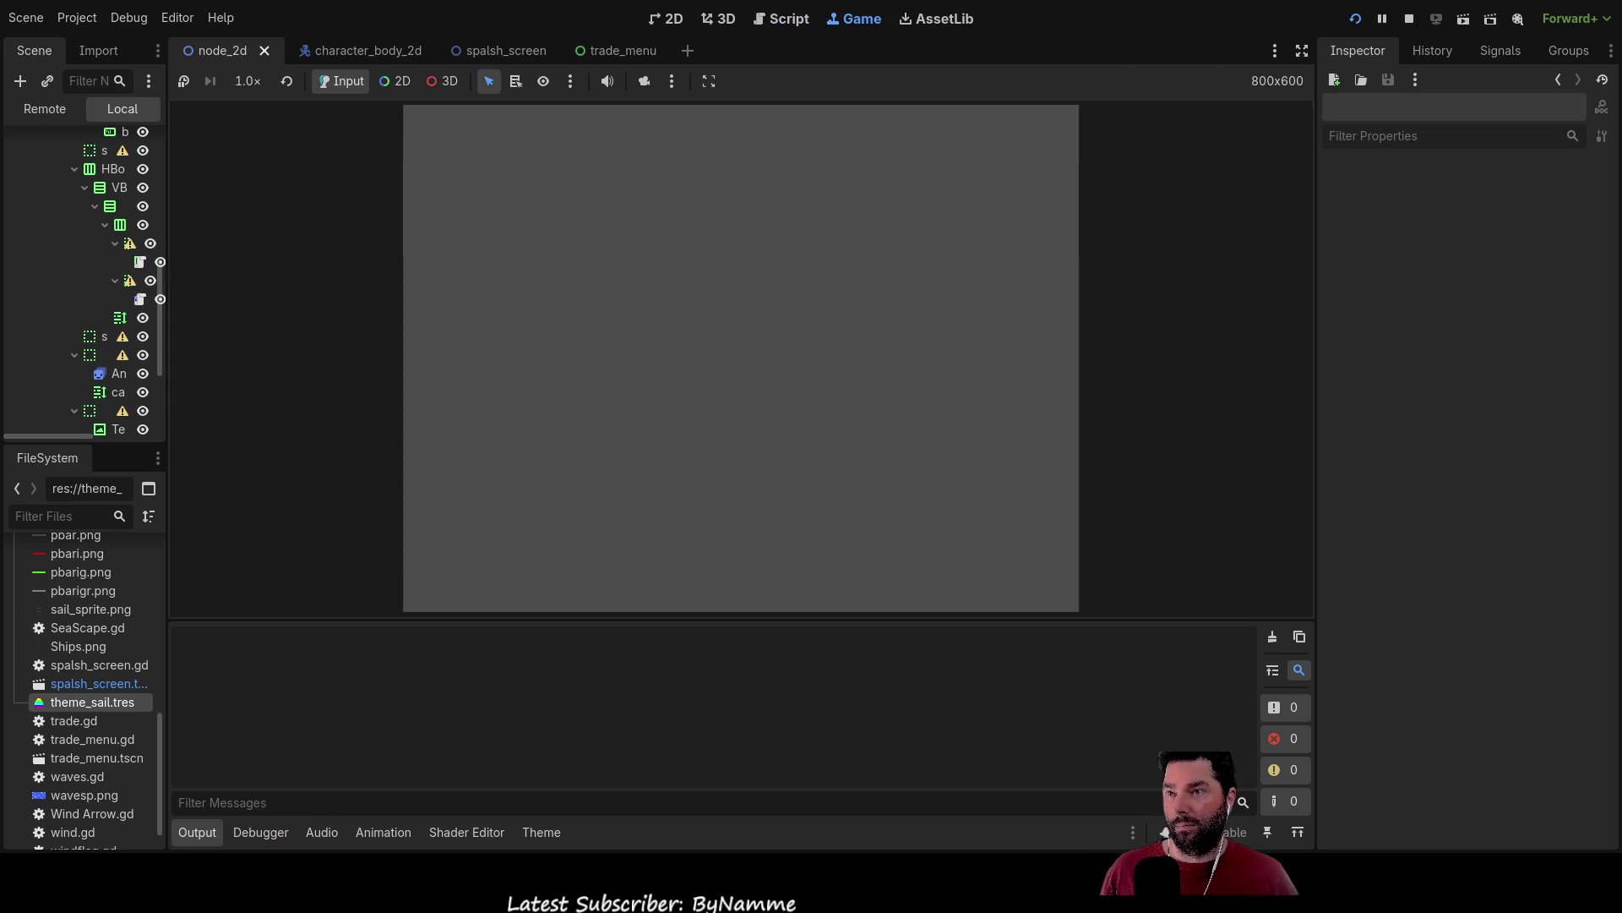
click(627, 135)
key(e)
Buy Fresh Water until the hold reaches 40 goods at 100% weight with 10.0 coins left.
click(631, 265)
click(631, 266)
click(632, 266)
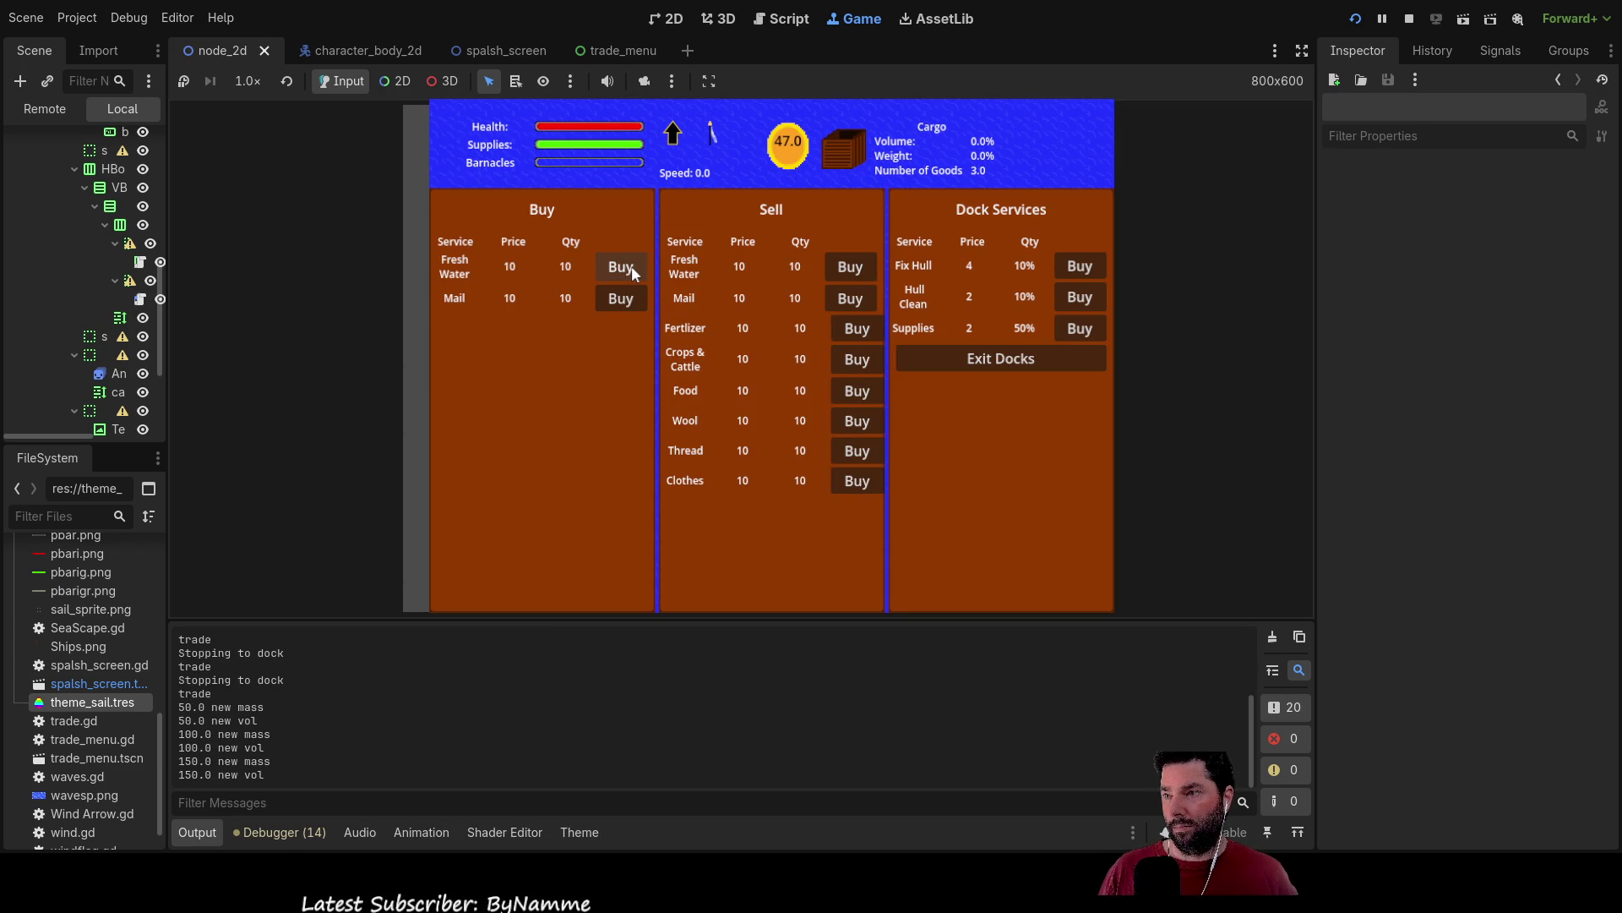
click(631, 265)
click(632, 265)
click(631, 265)
click(631, 266)
click(631, 265)
click(632, 265)
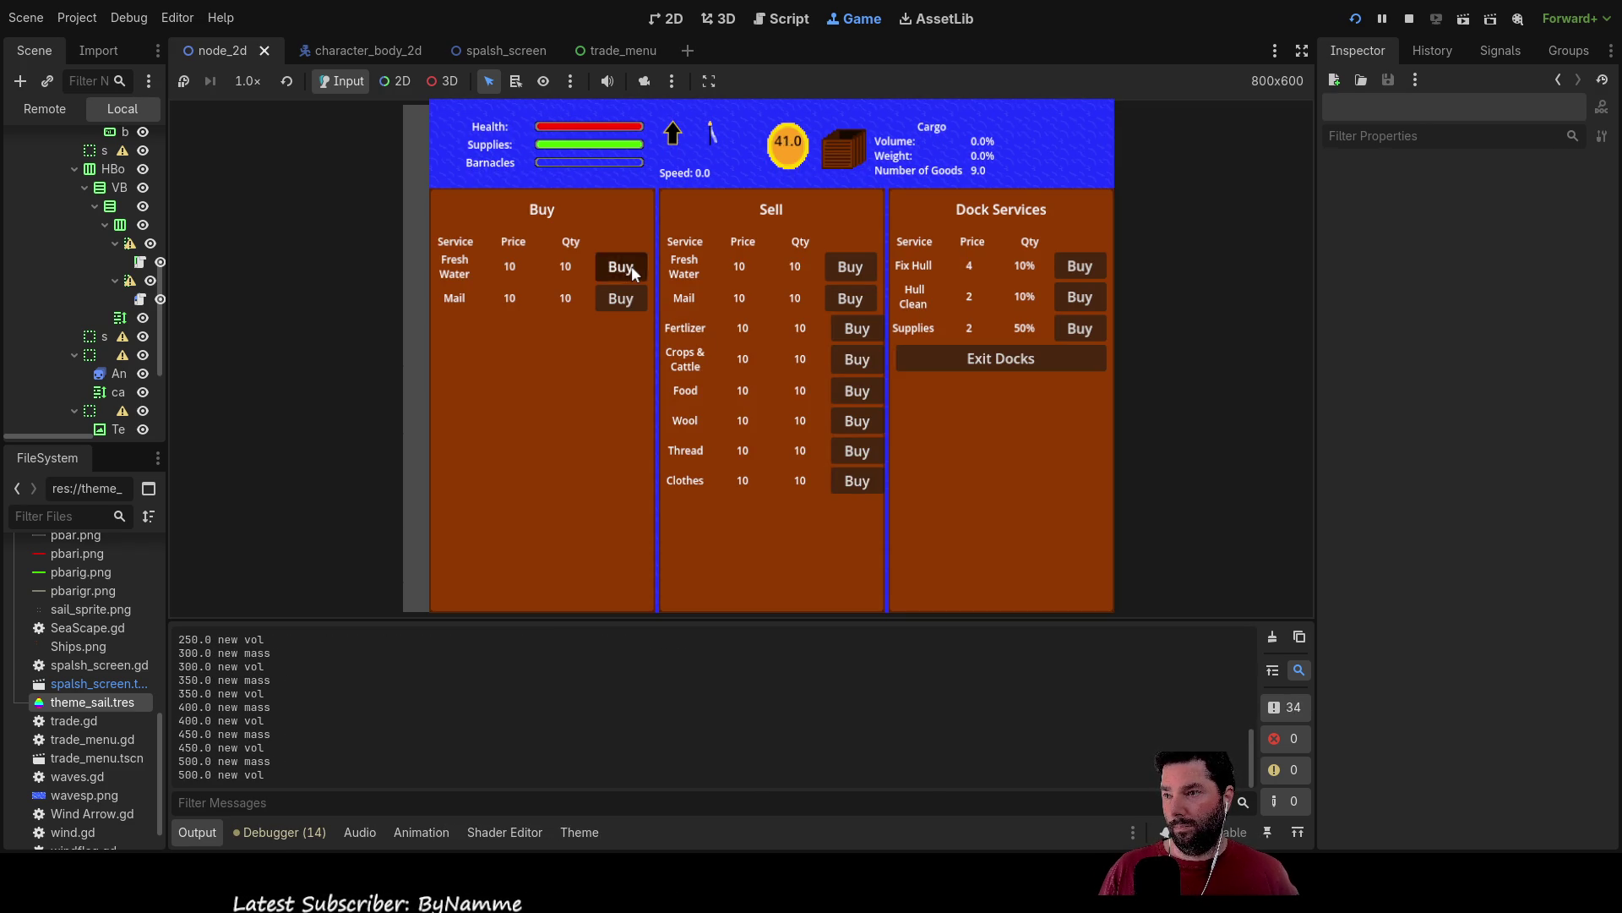
triple_click(631, 265)
triple_click(631, 265)
double_click(632, 265)
triple_click(631, 265)
double_click(631, 266)
double_click(631, 265)
double_click(631, 266)
click(631, 265)
click(631, 266)
double_click(631, 265)
click(632, 265)
click(631, 265)
triple_click(631, 265)
double_click(631, 266)
double_click(631, 265)
double_click(631, 265)
double_click(631, 265)
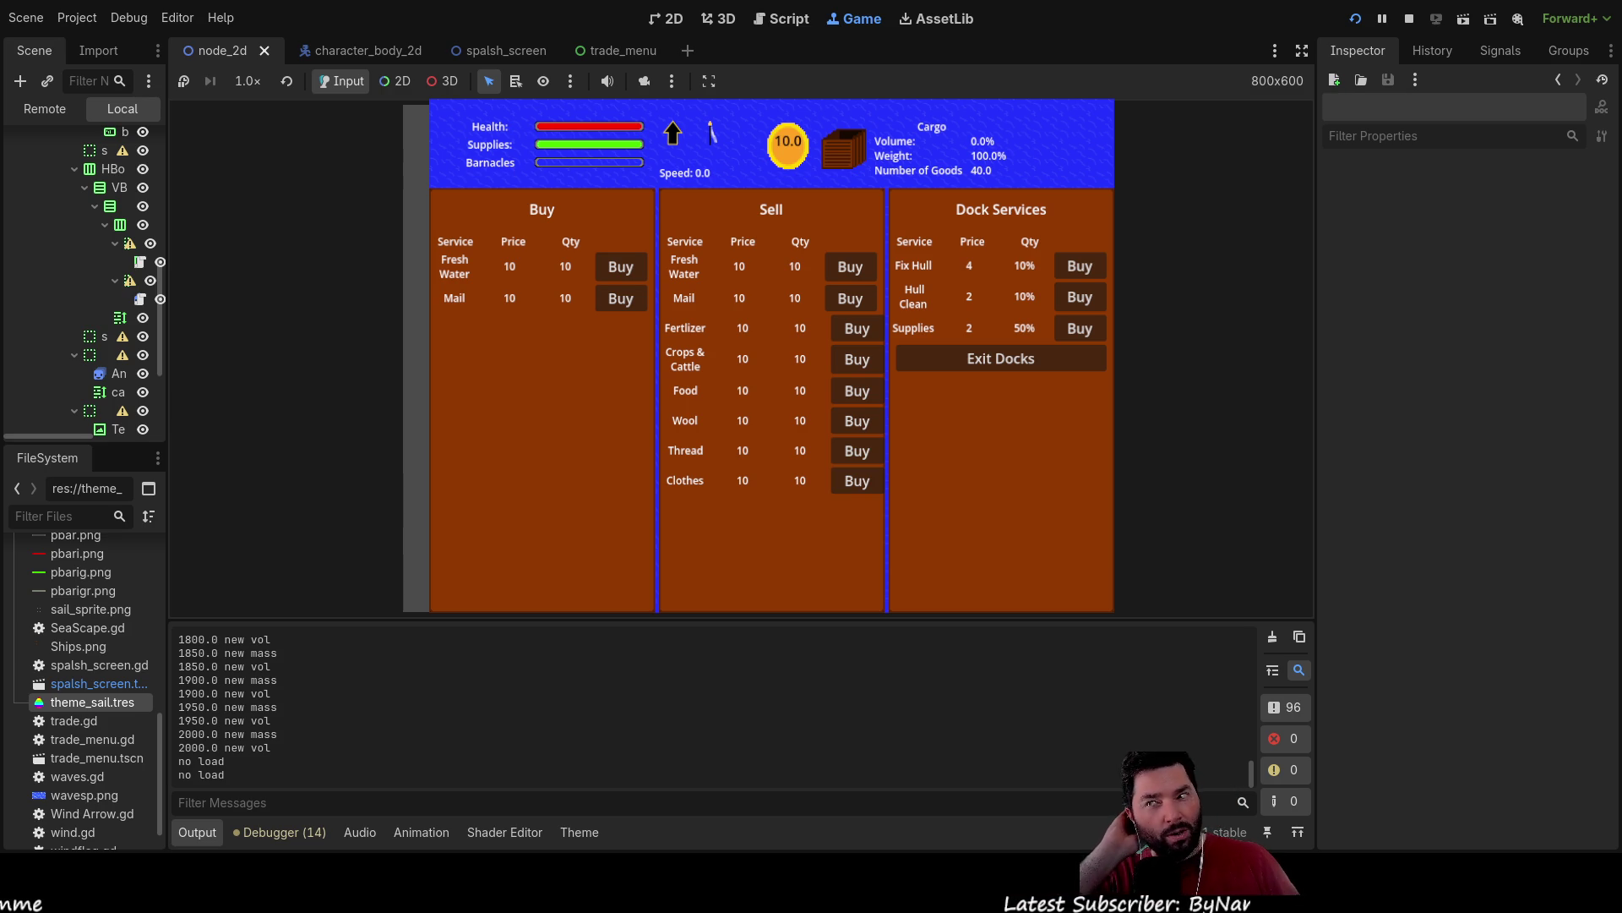
Try buying more Fresh Water with the full hold, which logs "no load", then stop the game.
double_click(621, 267)
click(621, 267)
double_click(619, 269)
double_click(620, 269)
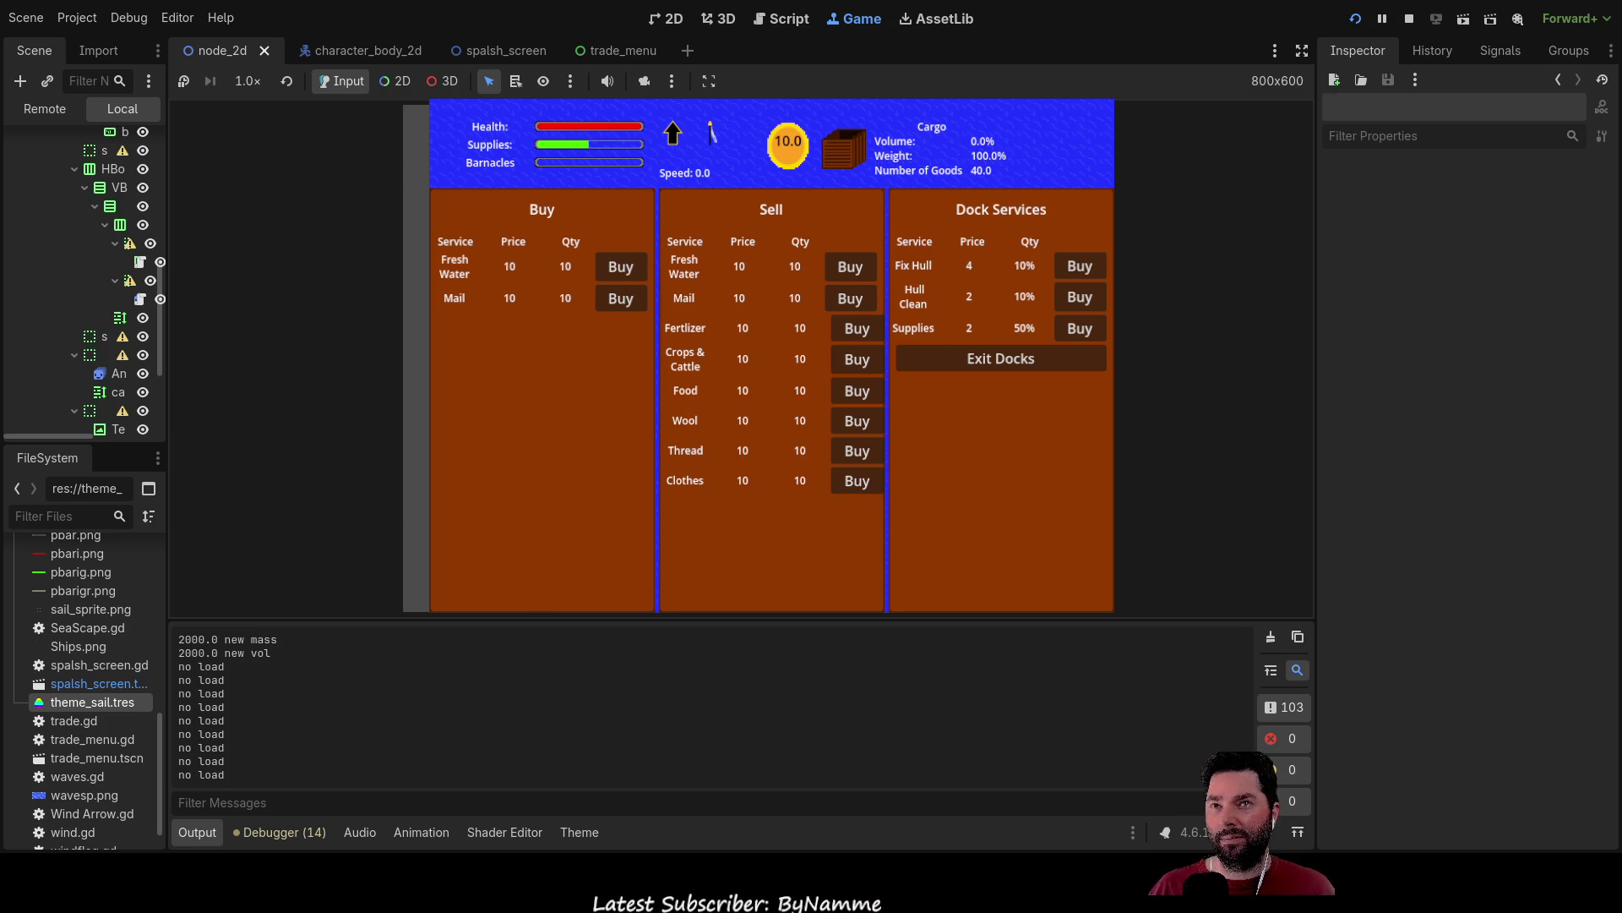
key(F8)
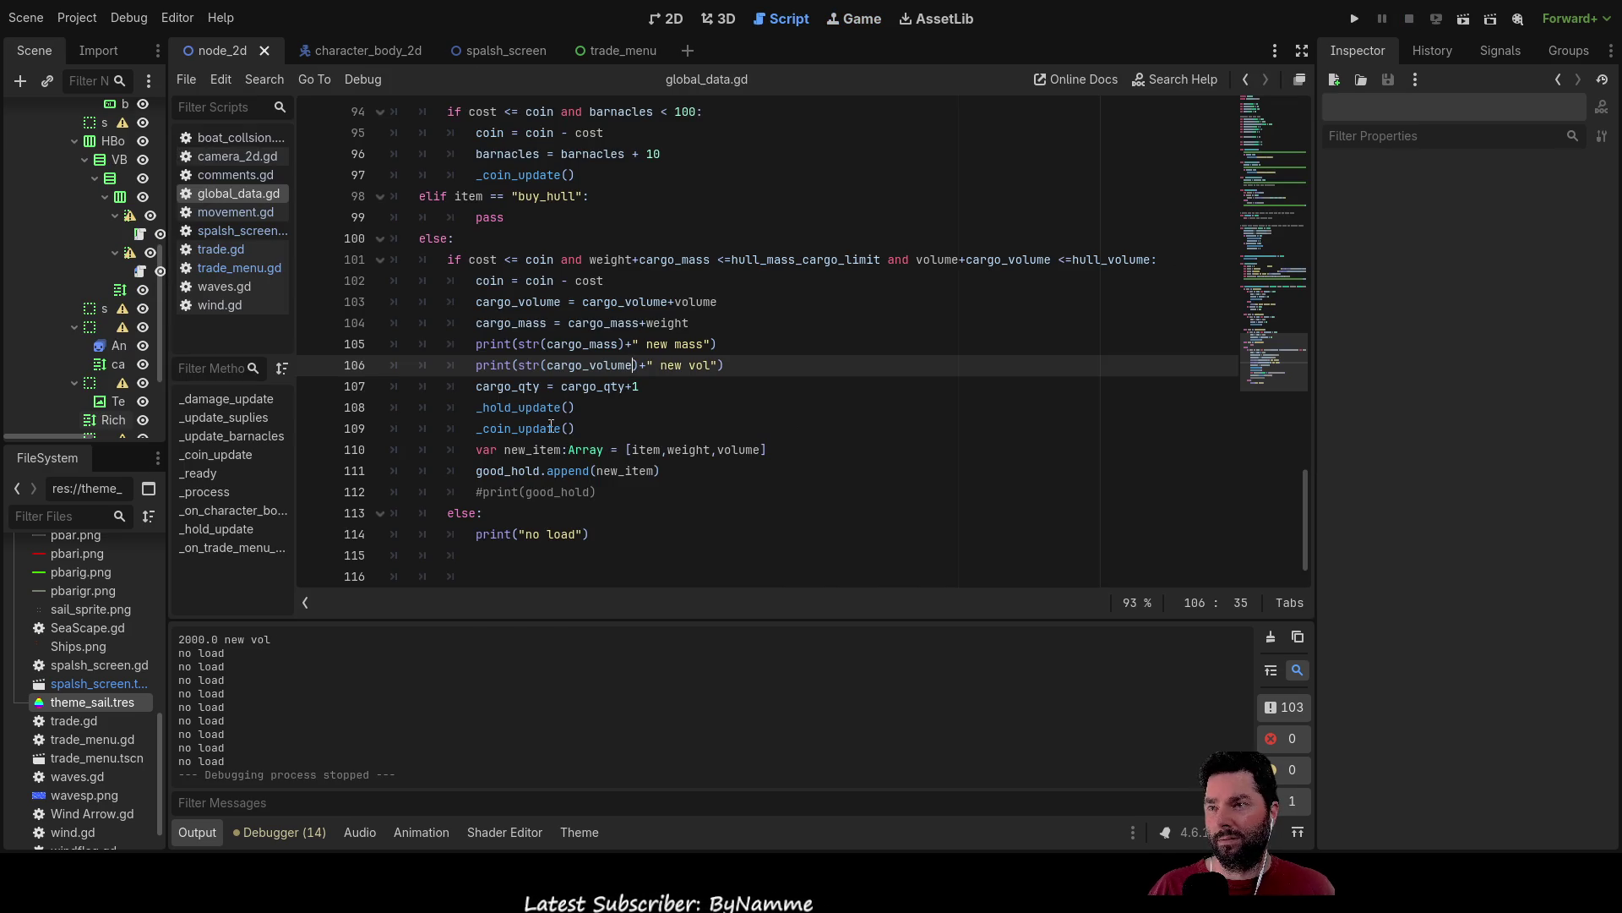
double_click(545, 409)
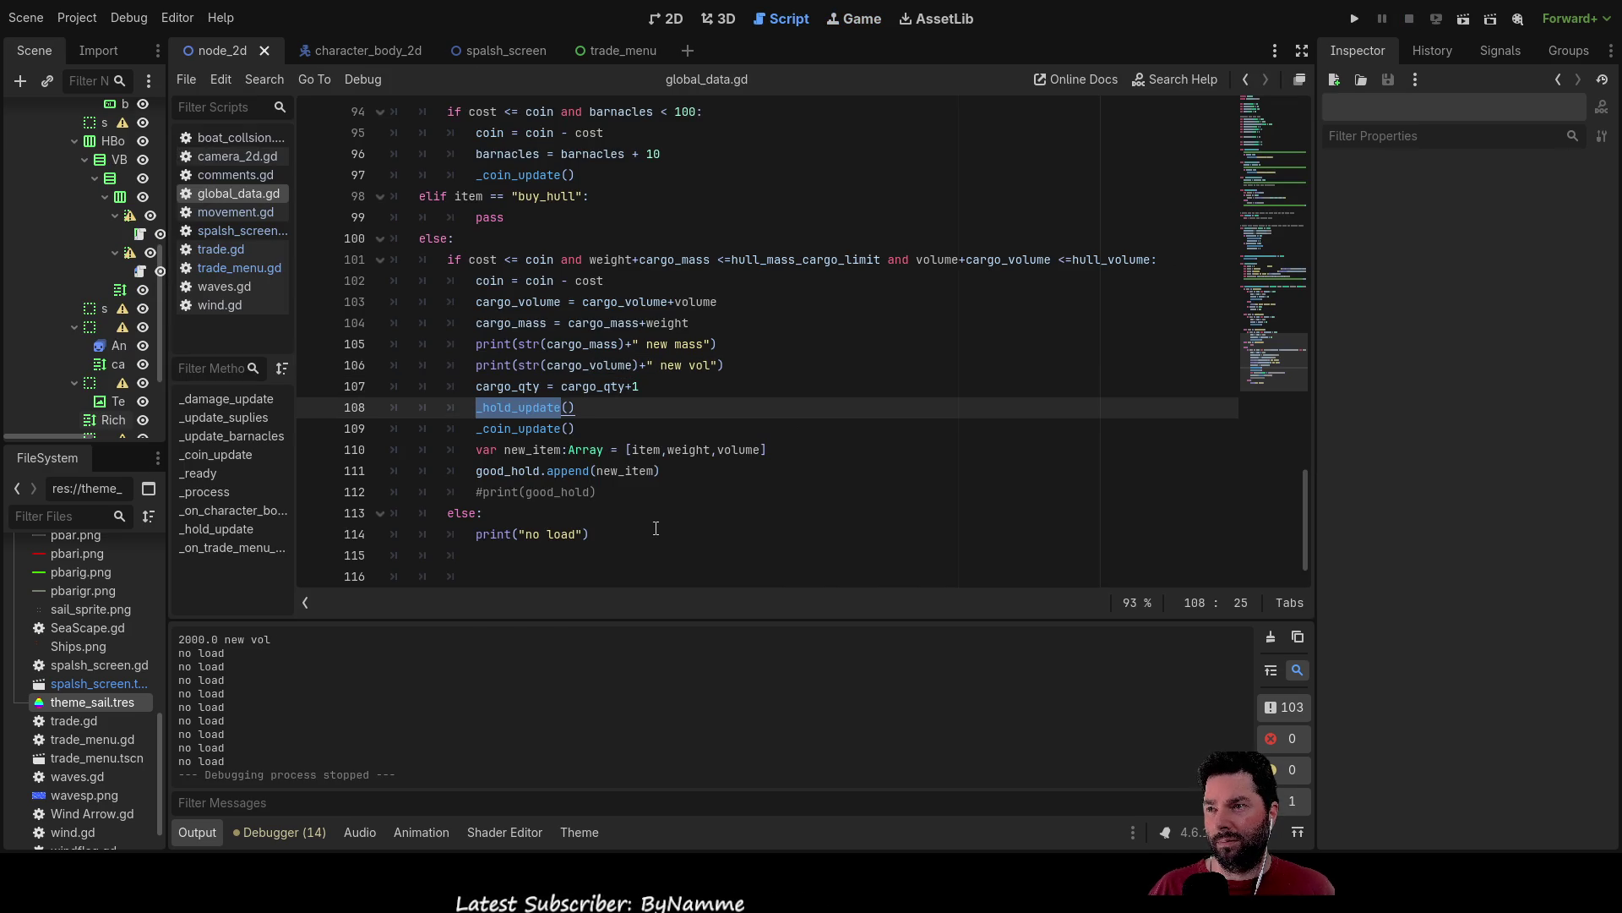
scroll(689, 443, up, 8)
scroll(690, 442, up, 10)
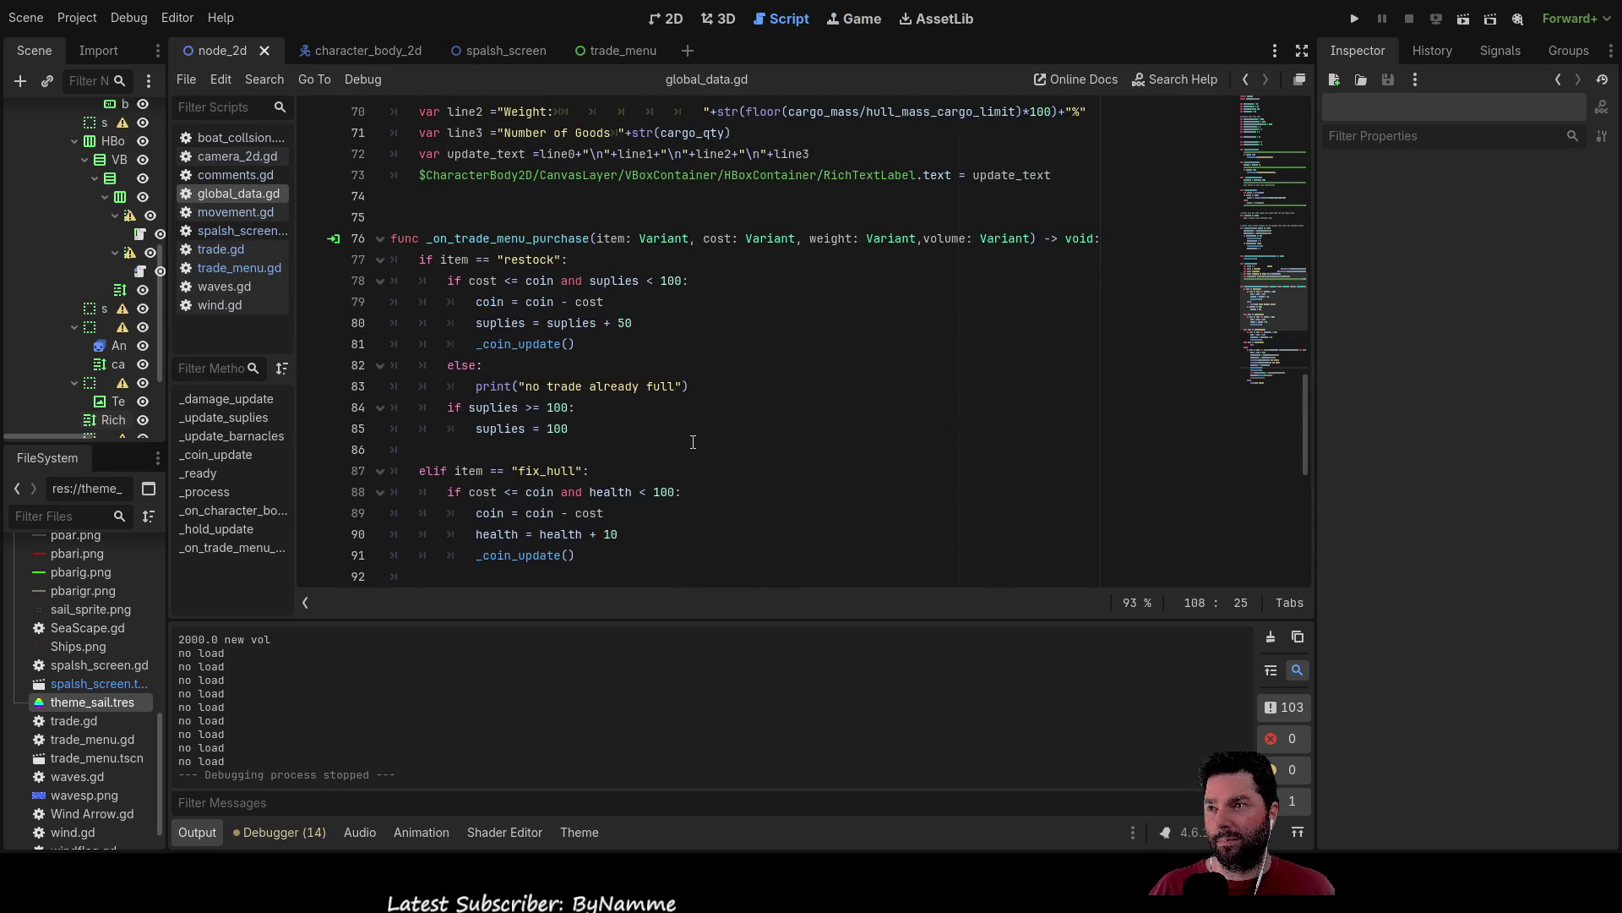
scroll(699, 442, down, 5)
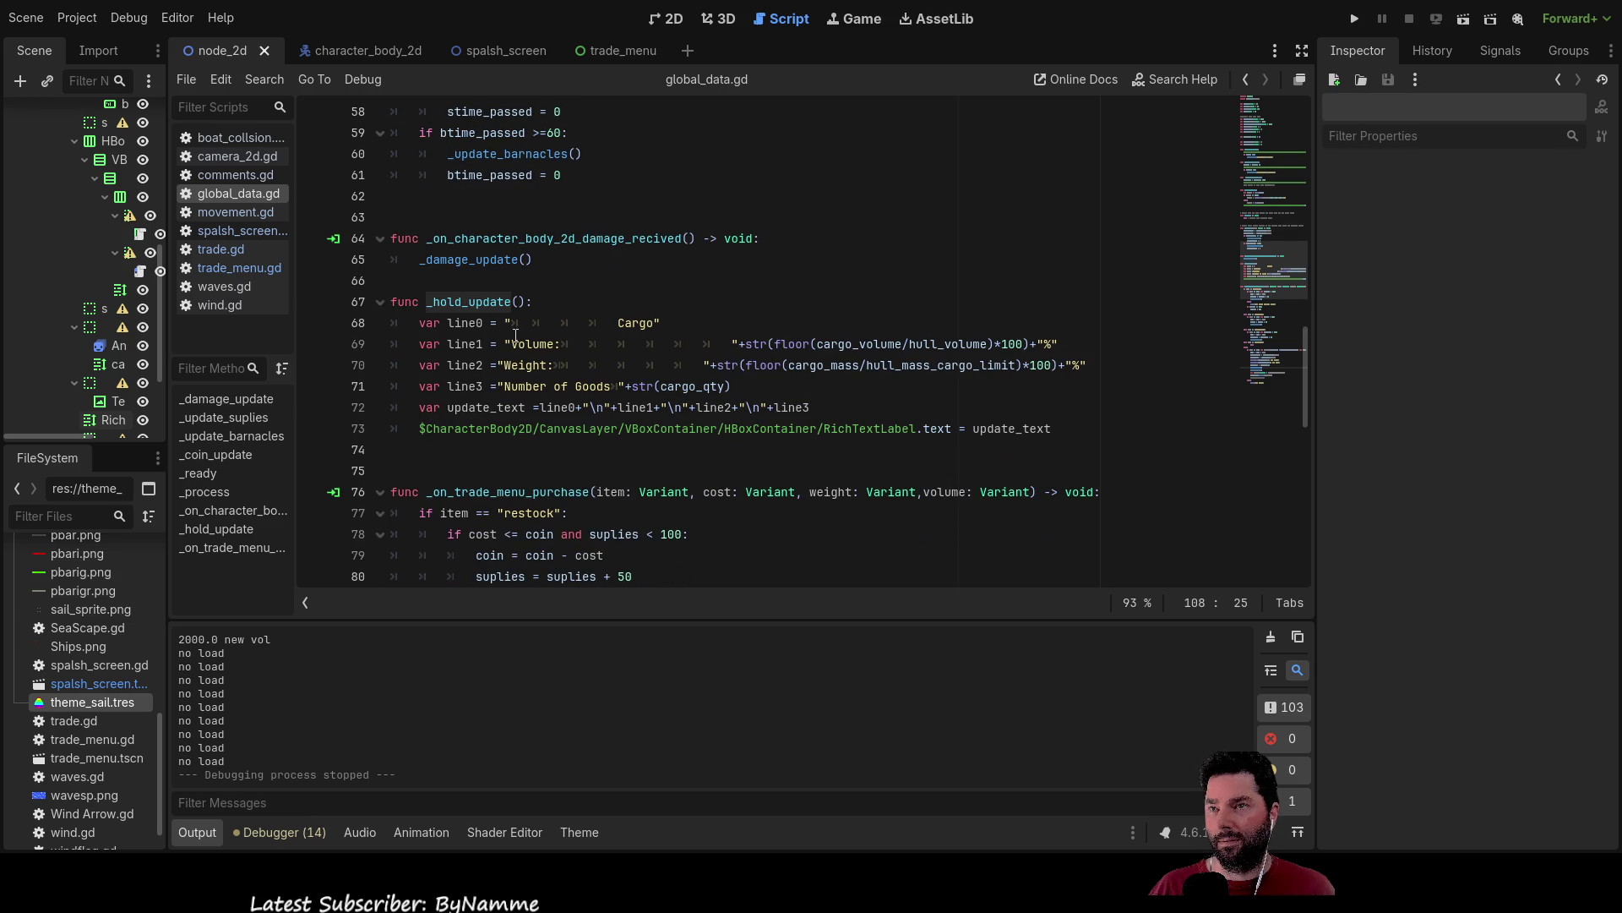
double_click(836, 365)
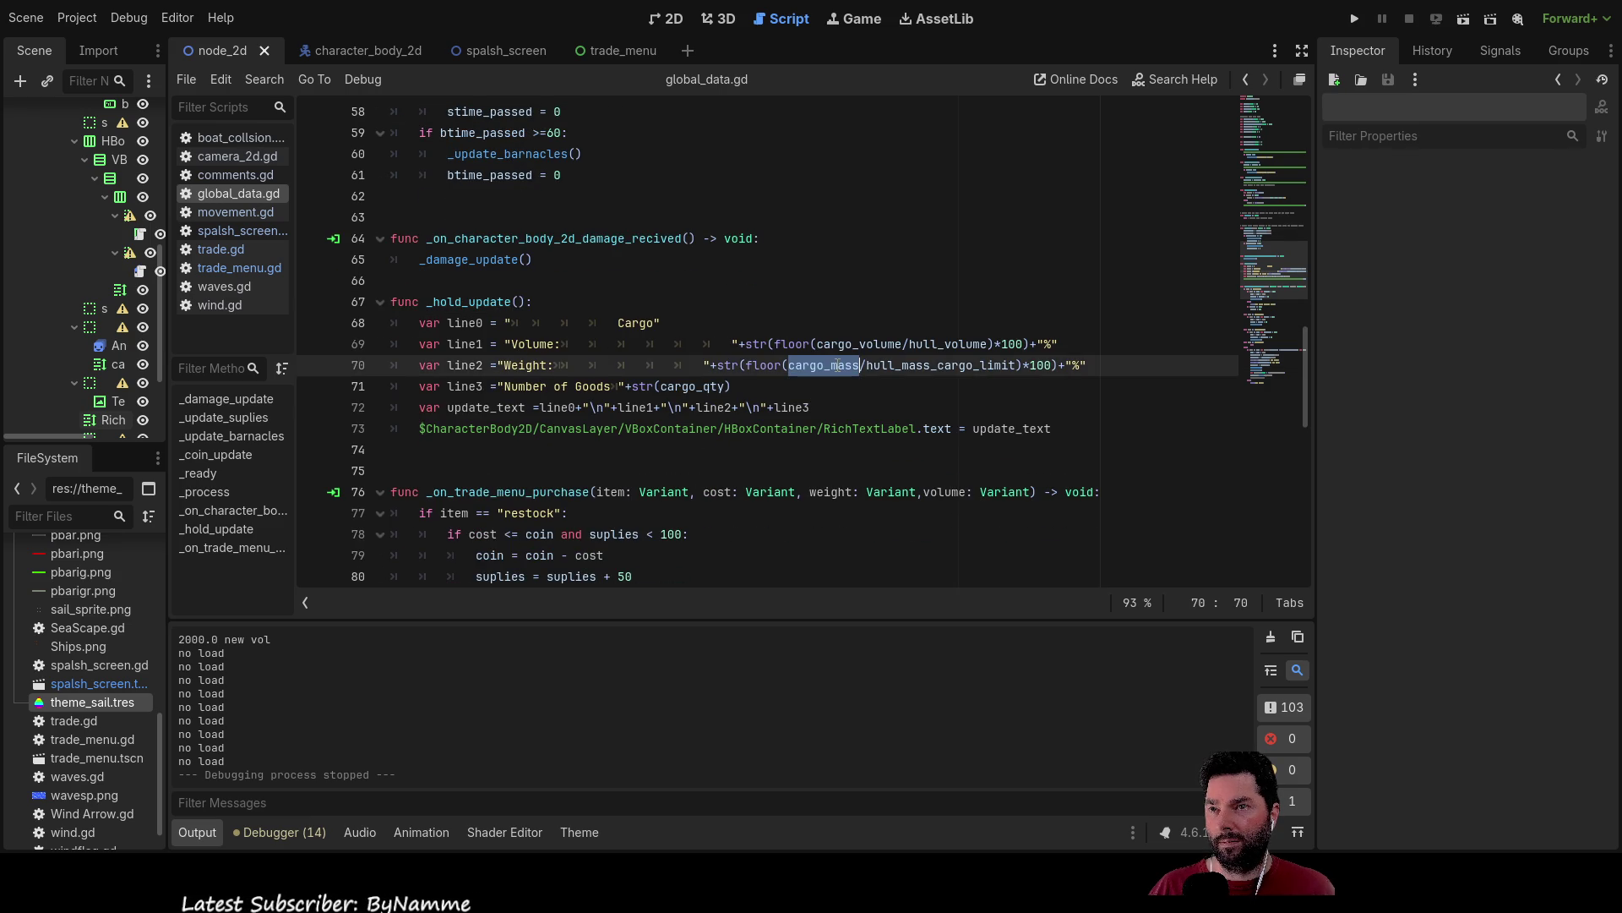
double_click(933, 365)
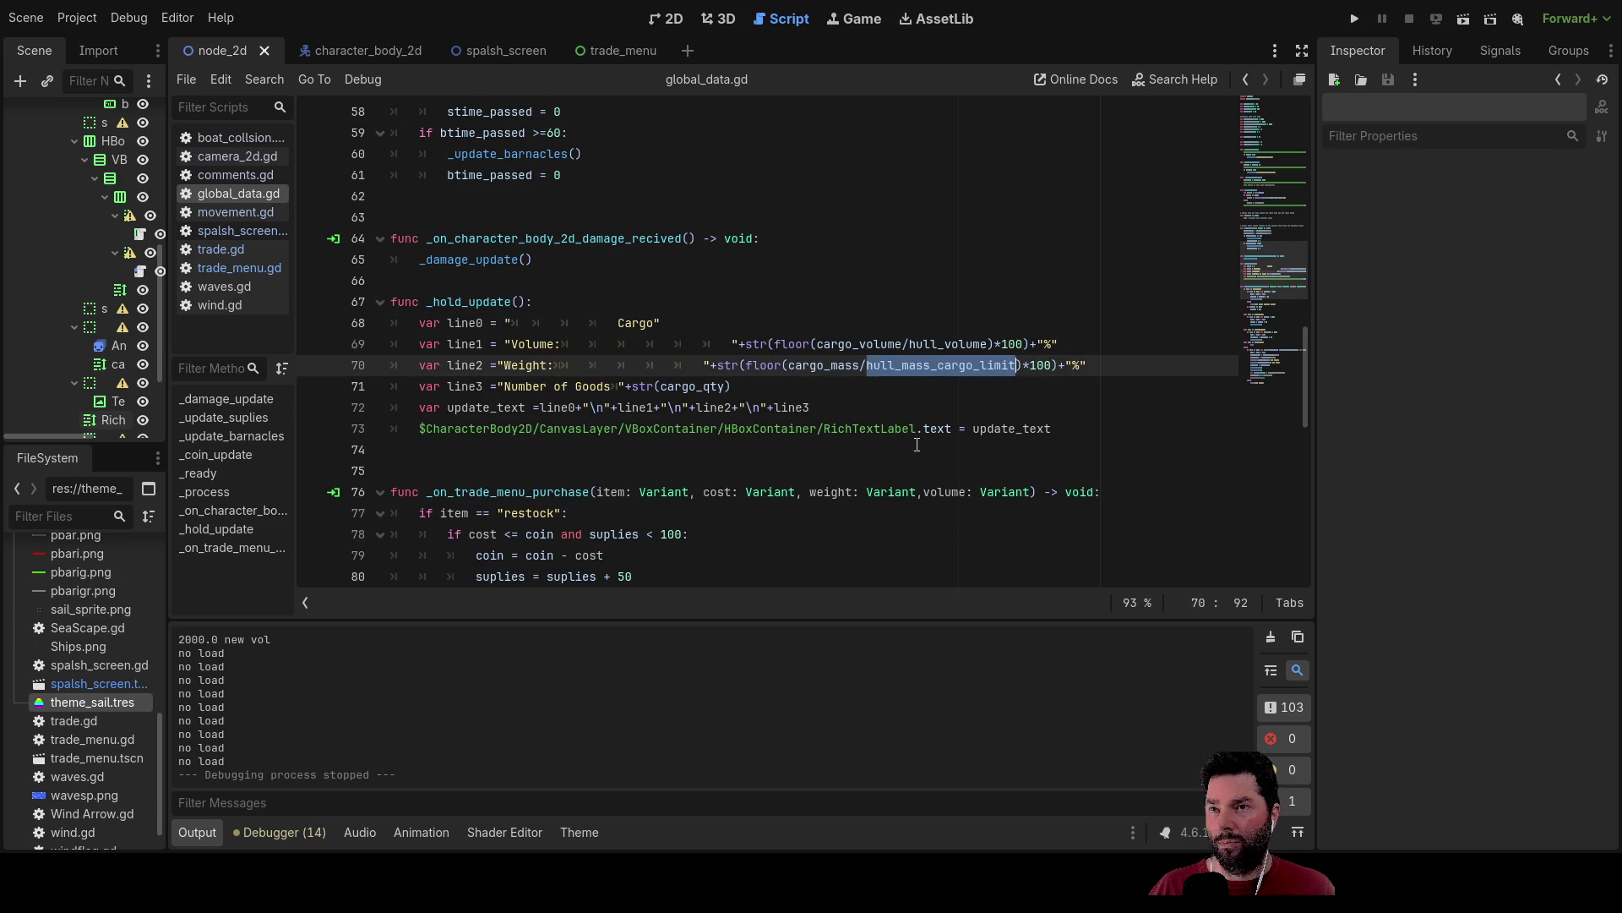
scroll(856, 447, up, 15)
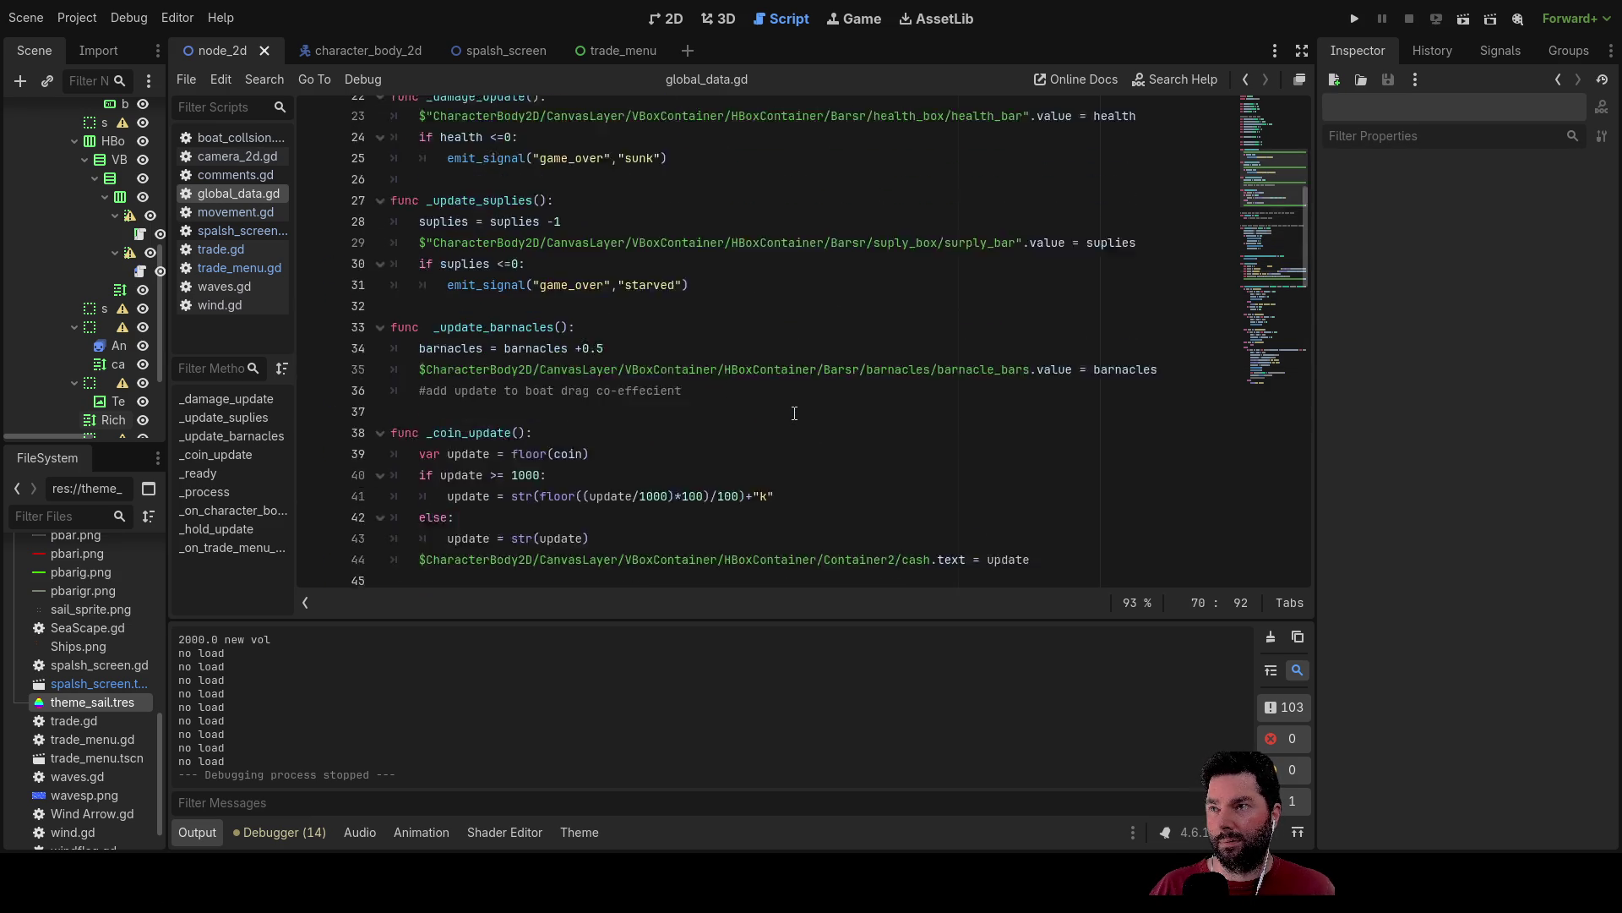
scroll(795, 414, up, 3)
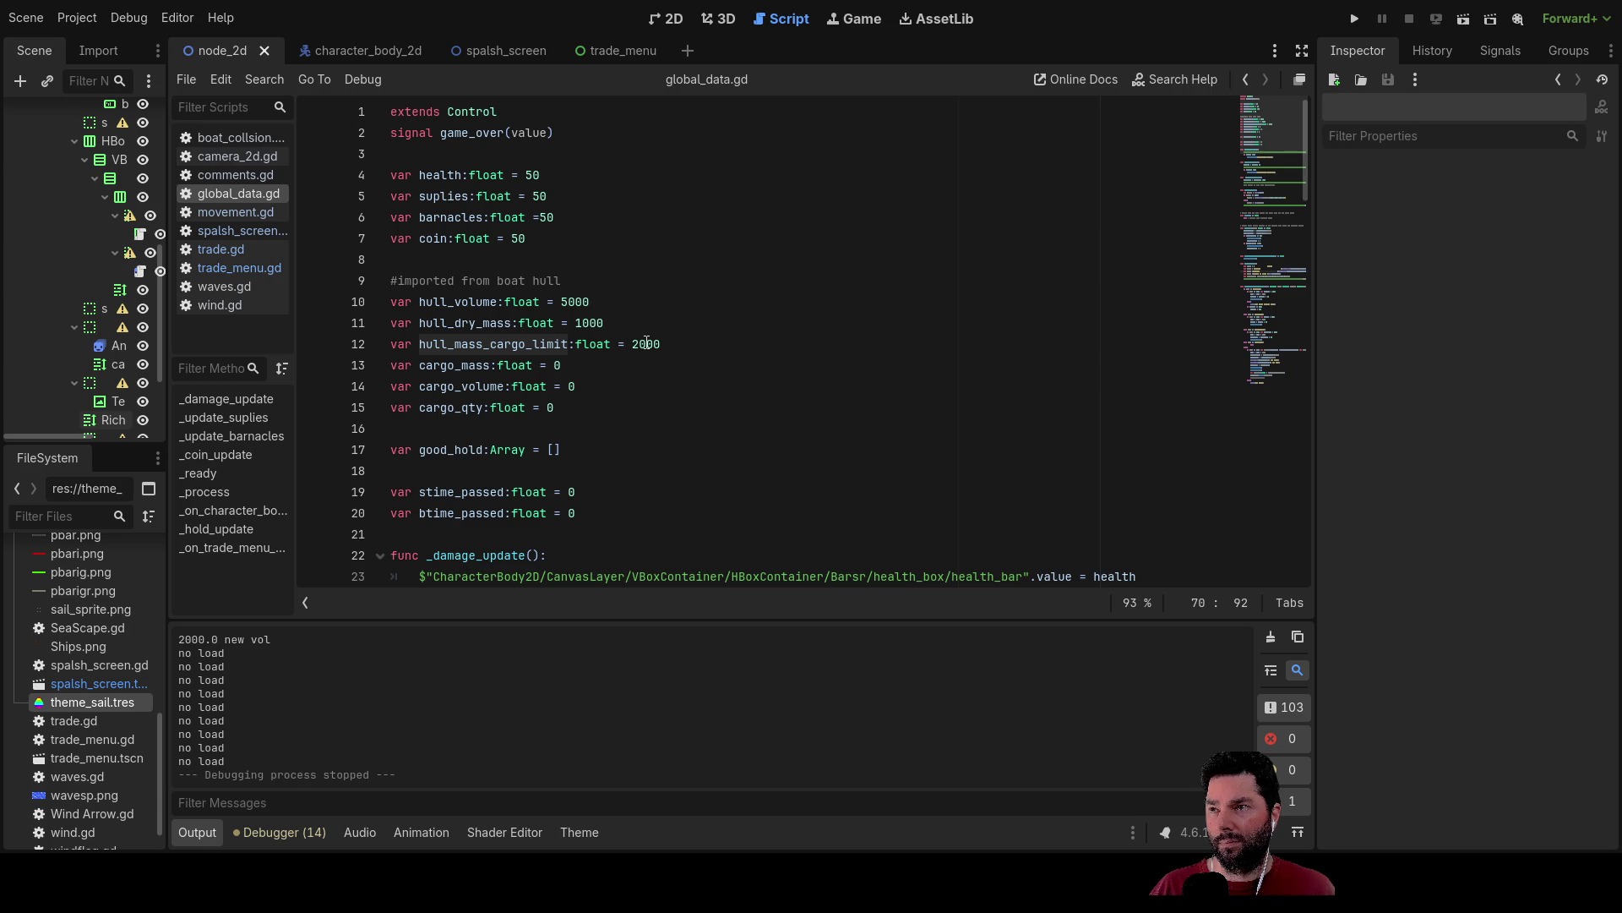
scroll(780, 369, down, 4)
scroll(541, 250, up, 3)
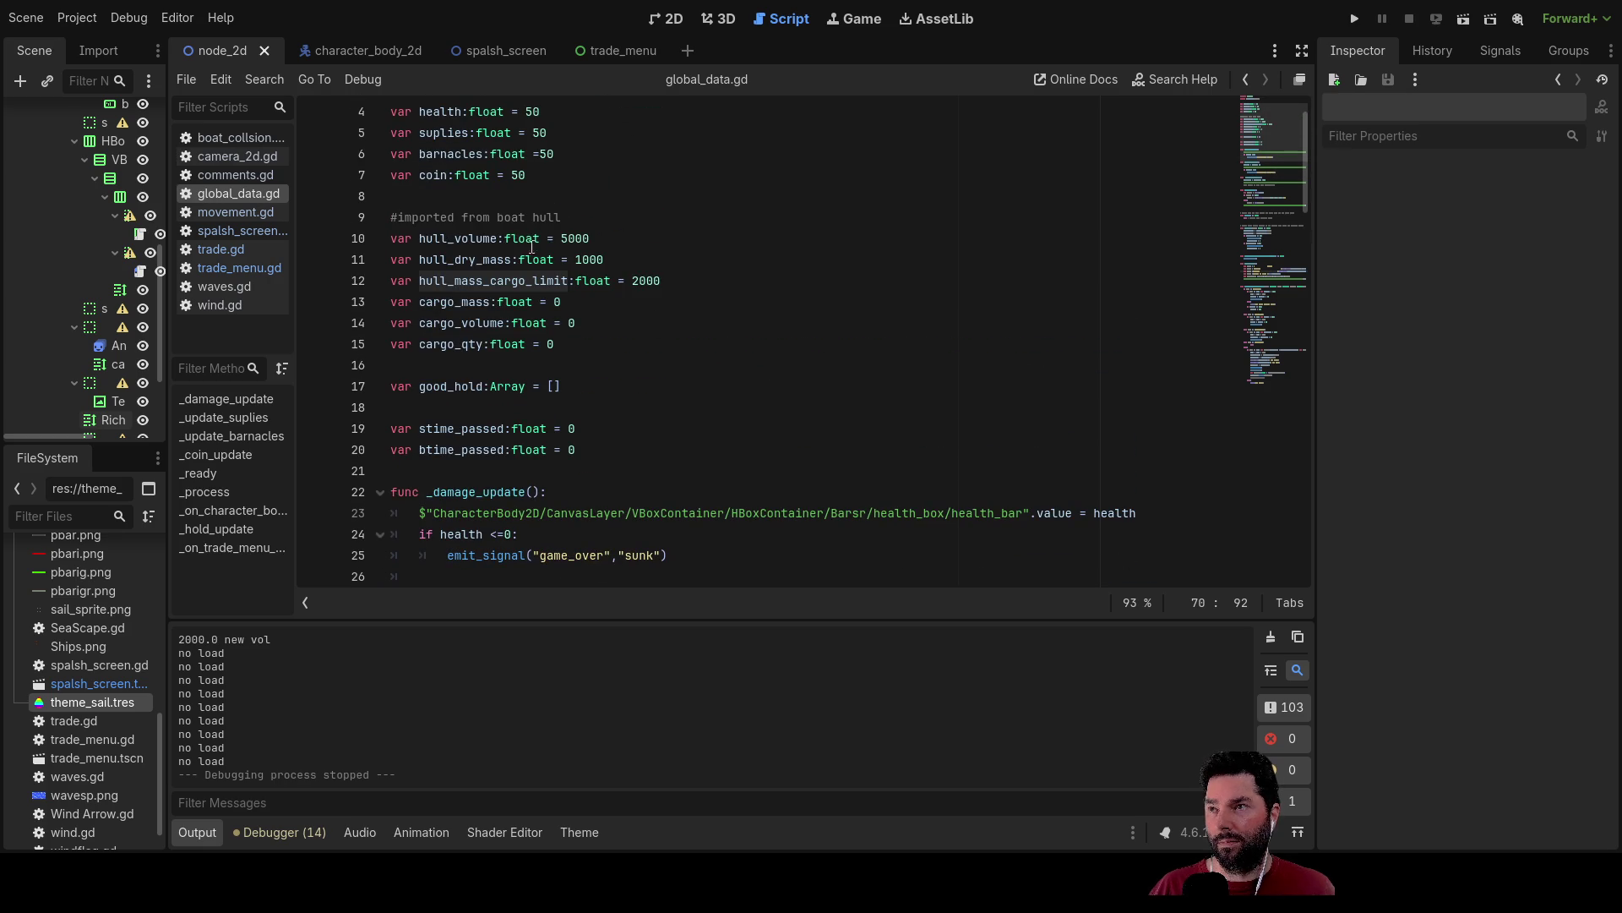
double_click(478, 237)
scroll(990, 450, down, 11)
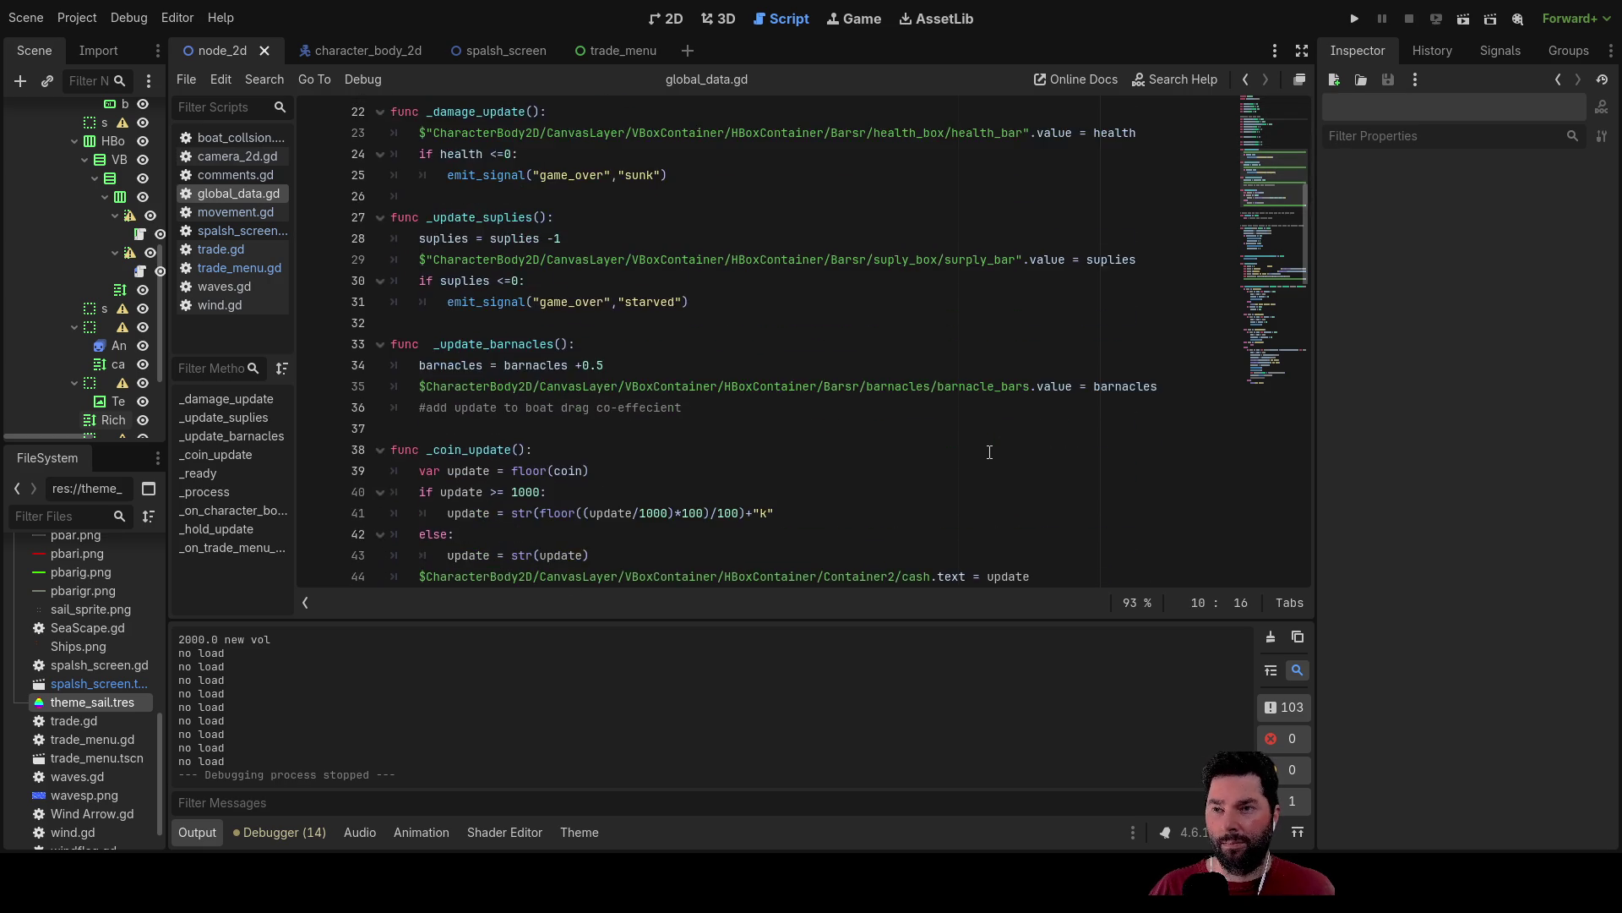
scroll(992, 452, down, 7)
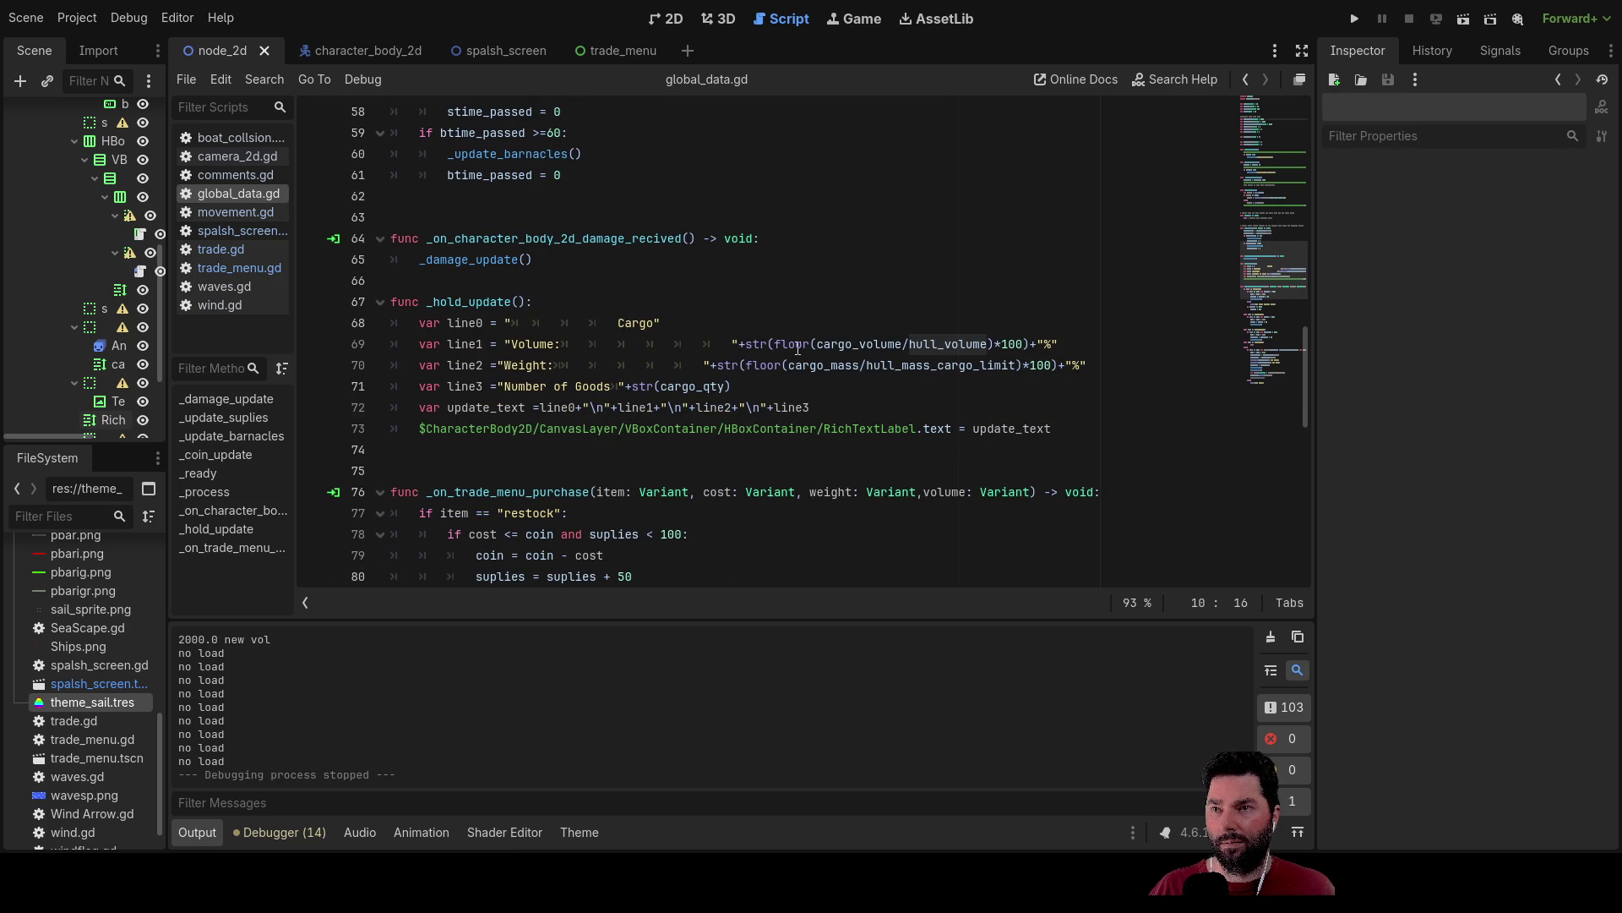
double_click(856, 344)
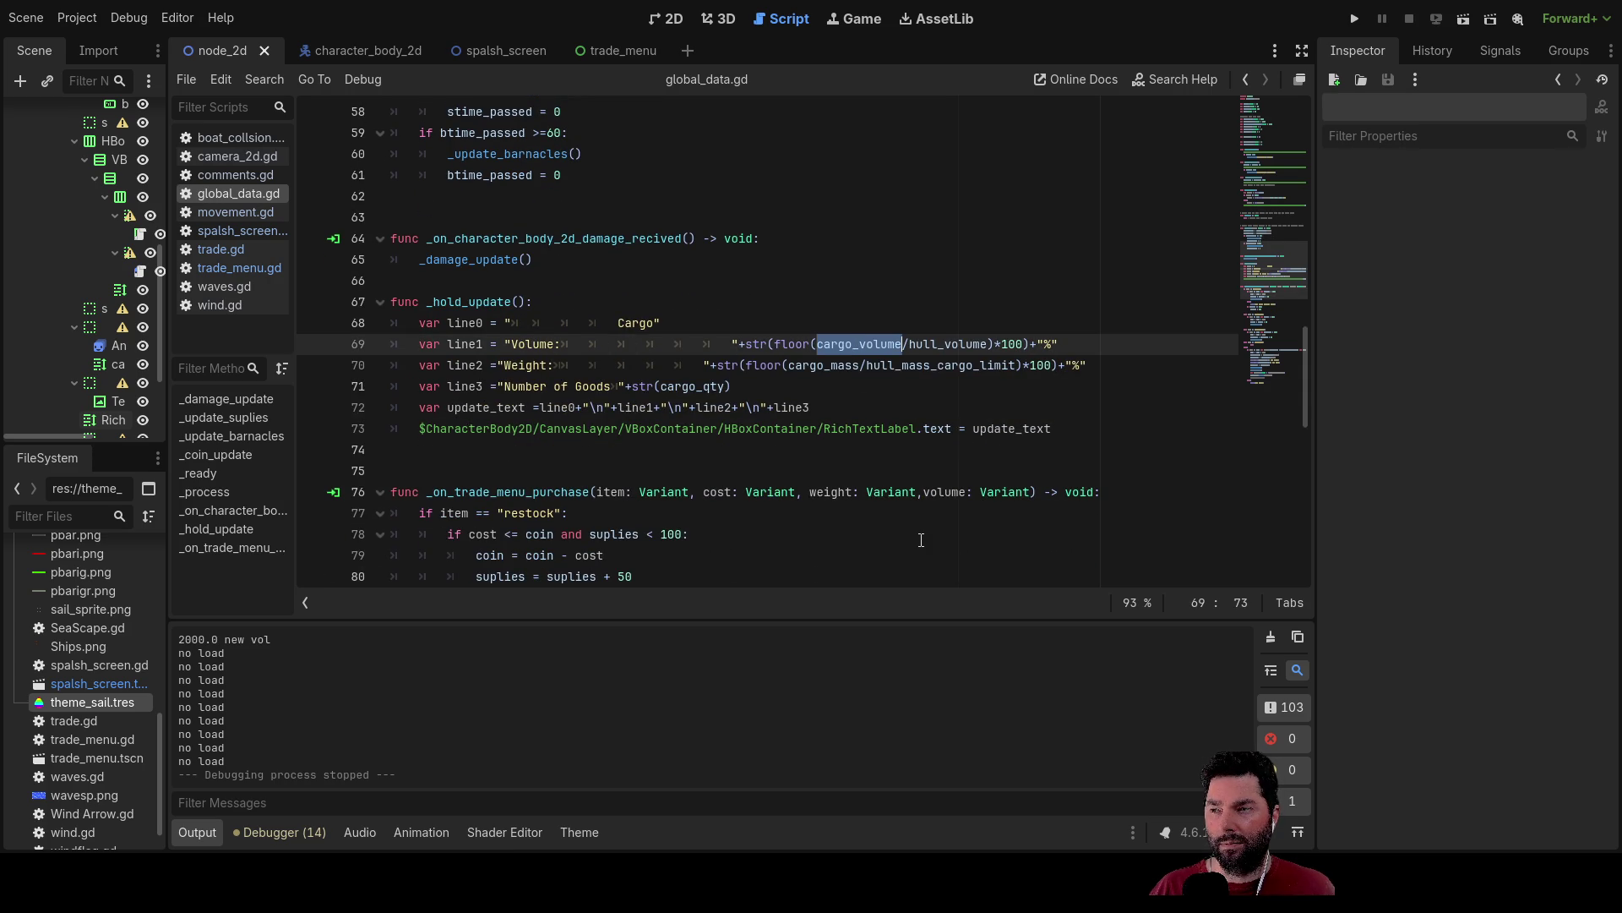
scroll(368, 731, up, 2)
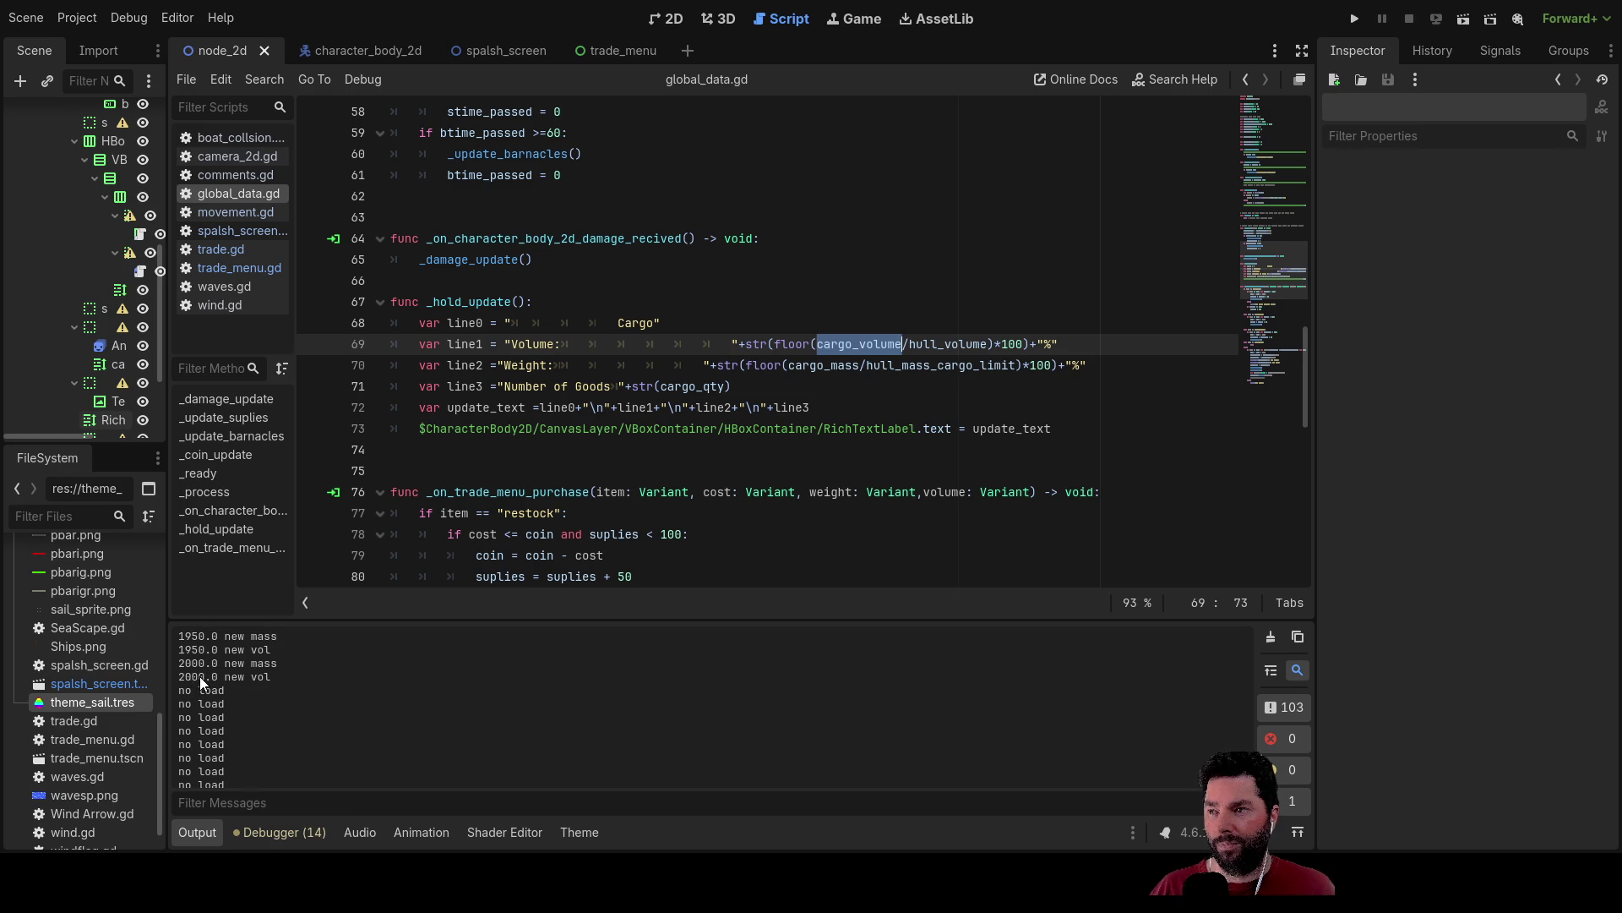
scroll(763, 530, up, 10)
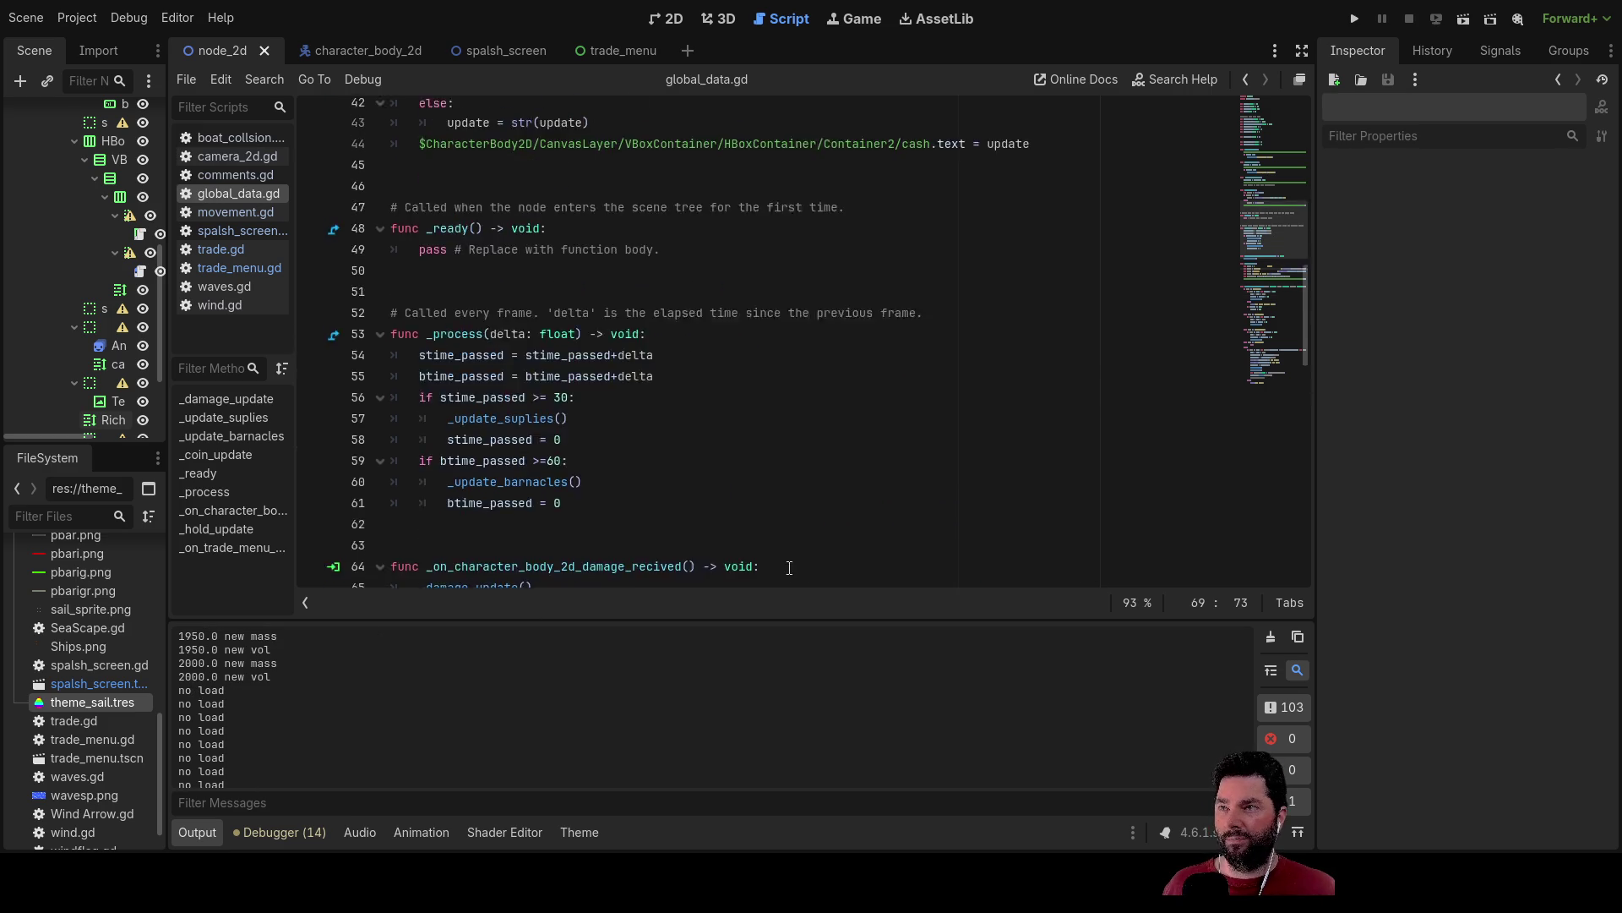
scroll(762, 530, up, 6)
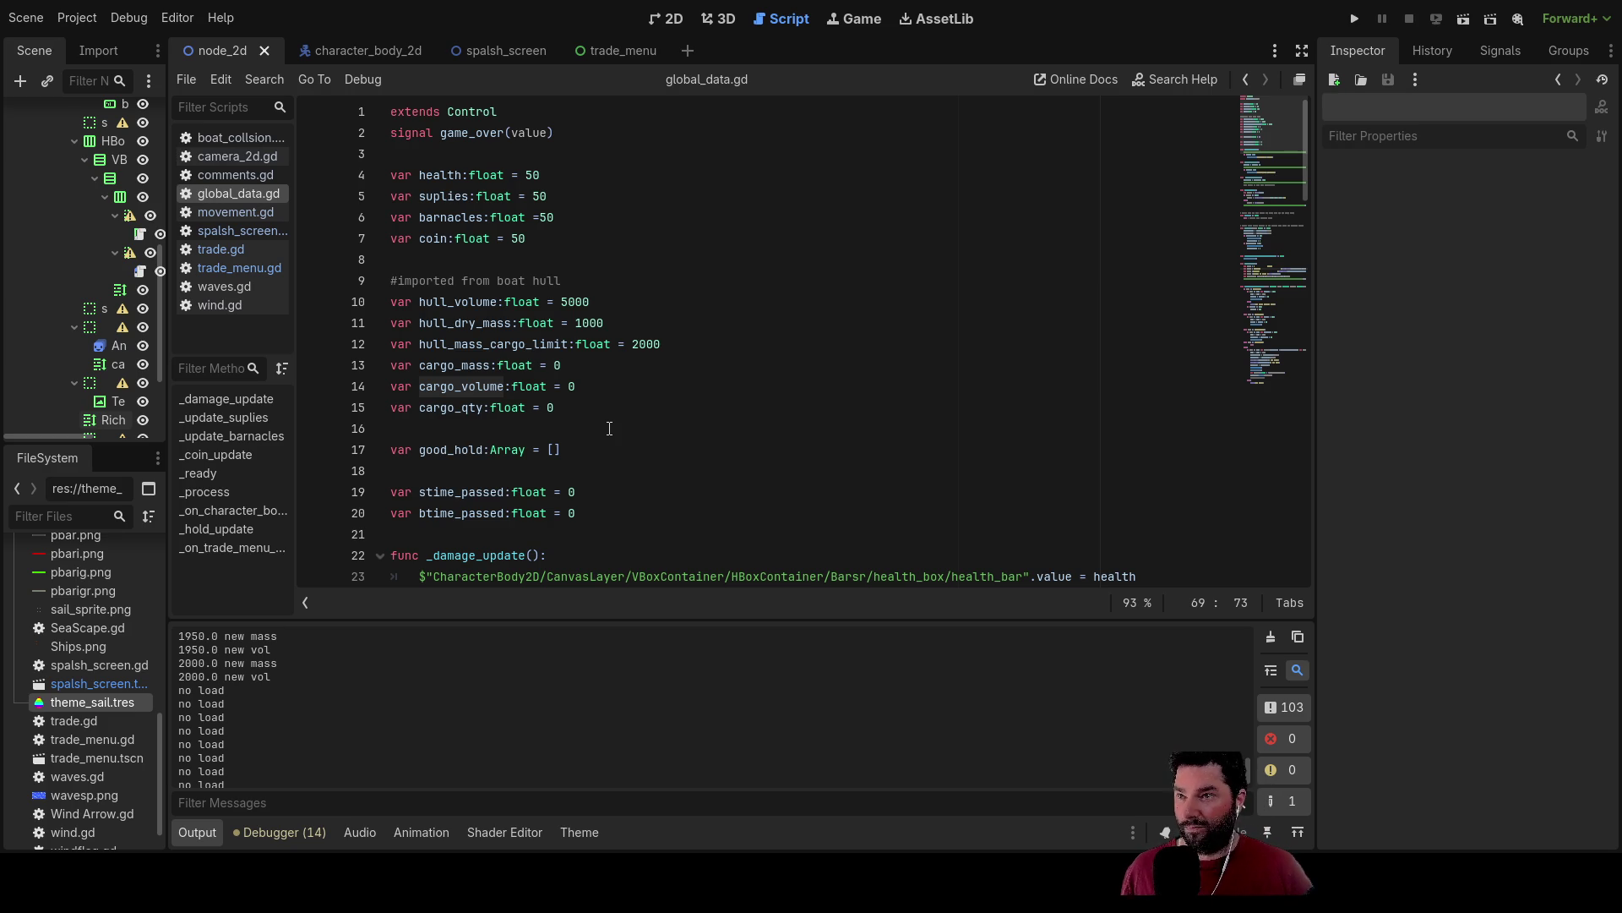
scroll(812, 450, down, 4)
scroll(812, 451, down, 15)
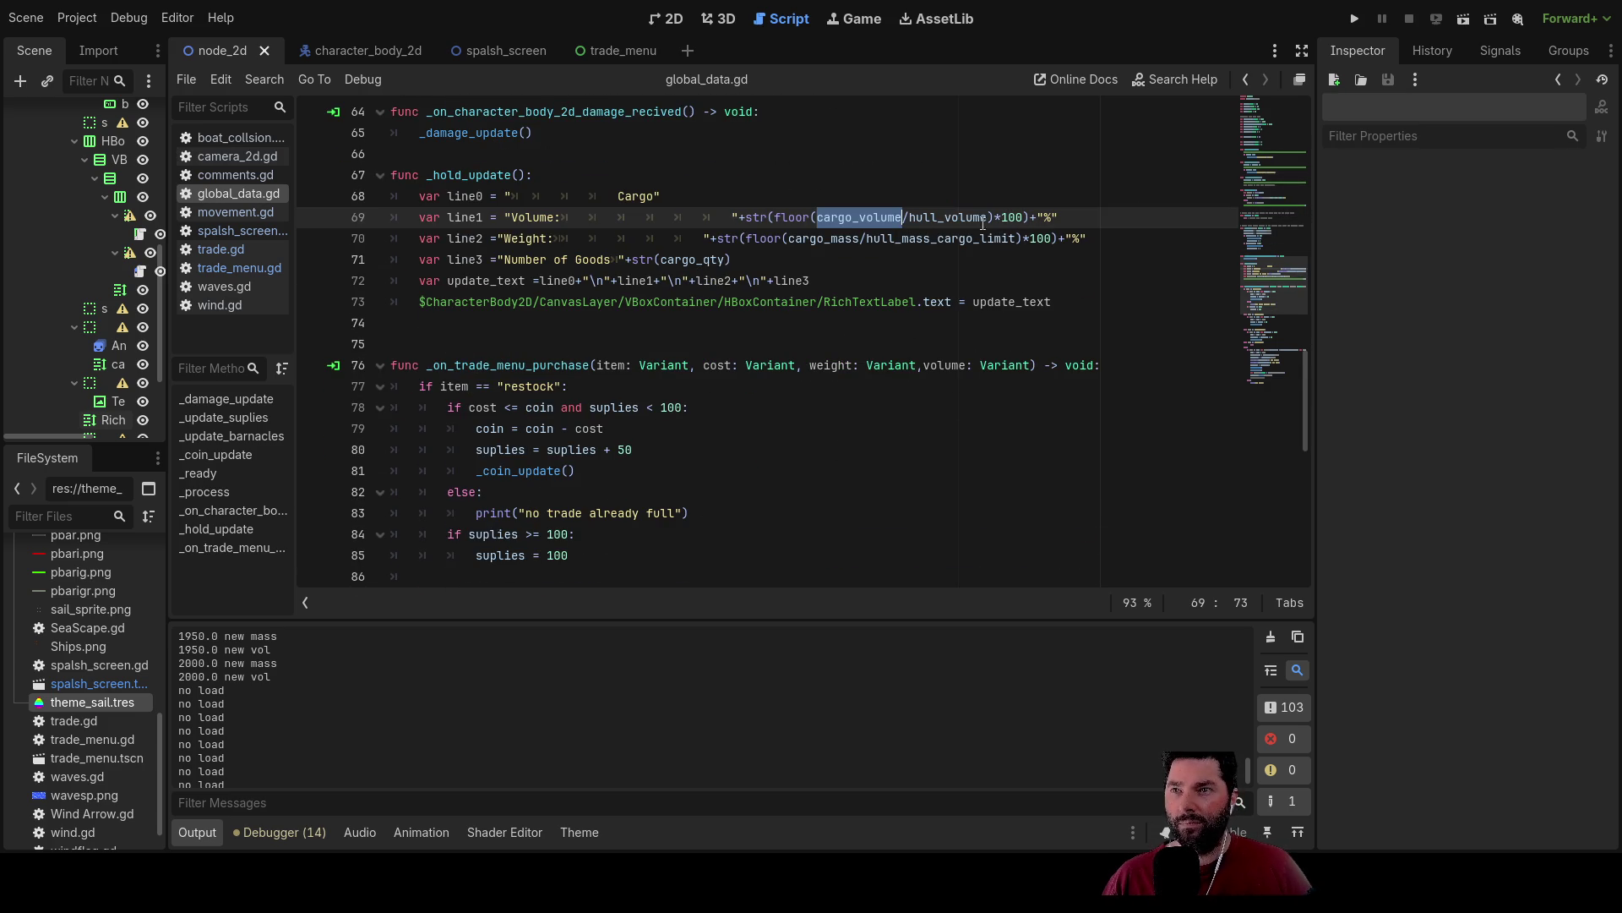
Insert an opening parenthesis before cargo_volume on line 69 and before cargo_mass on line 70.
click(835, 217)
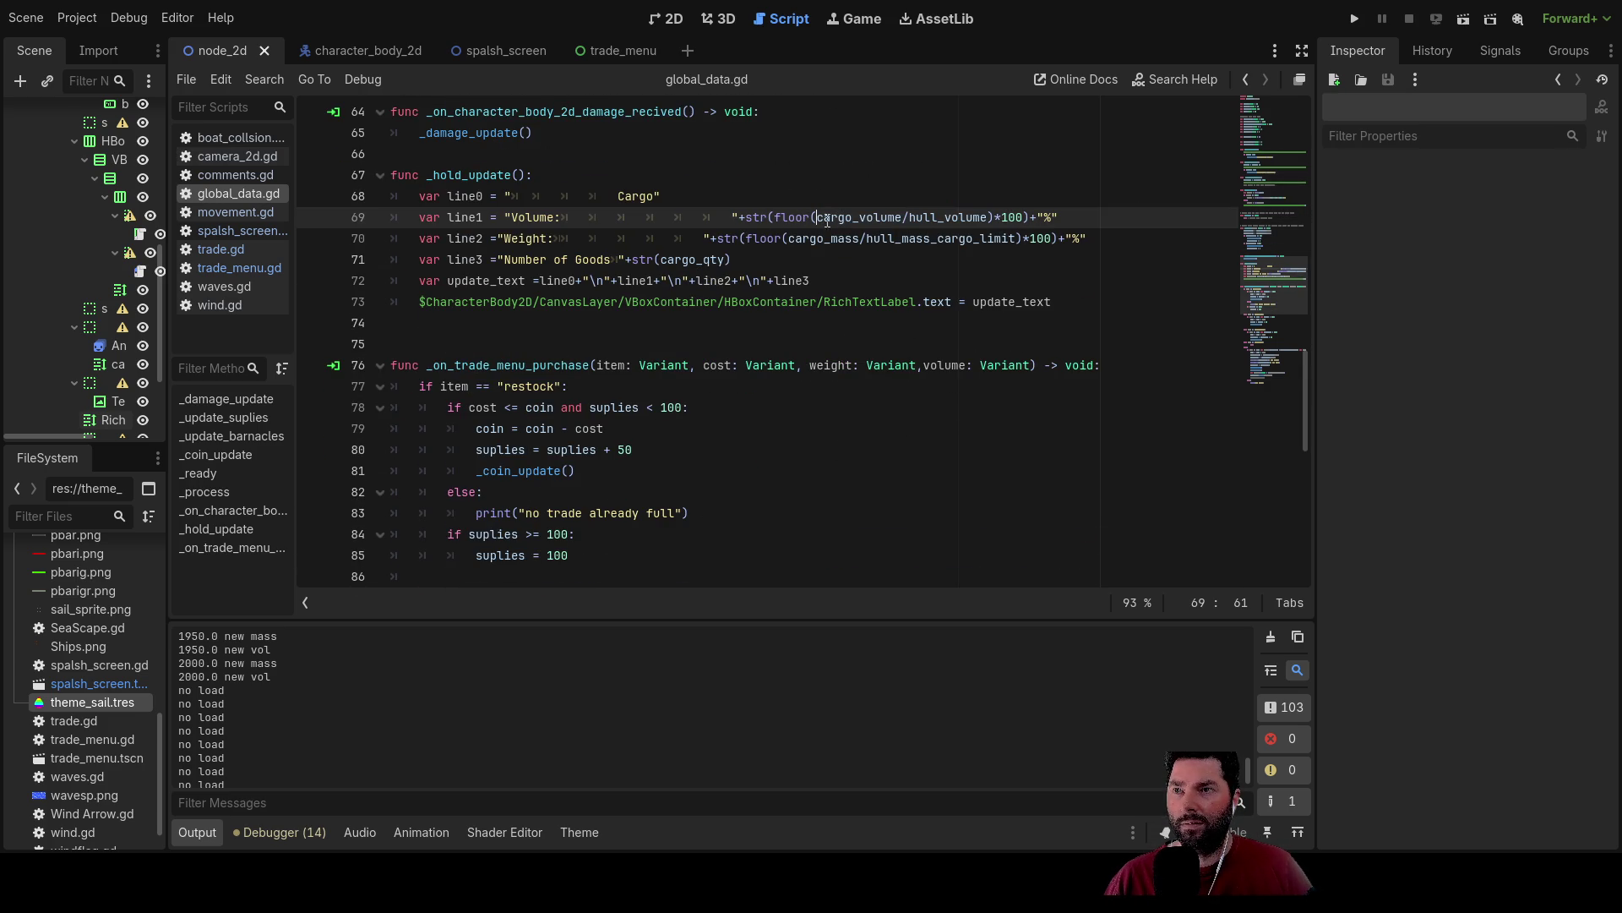
text(()
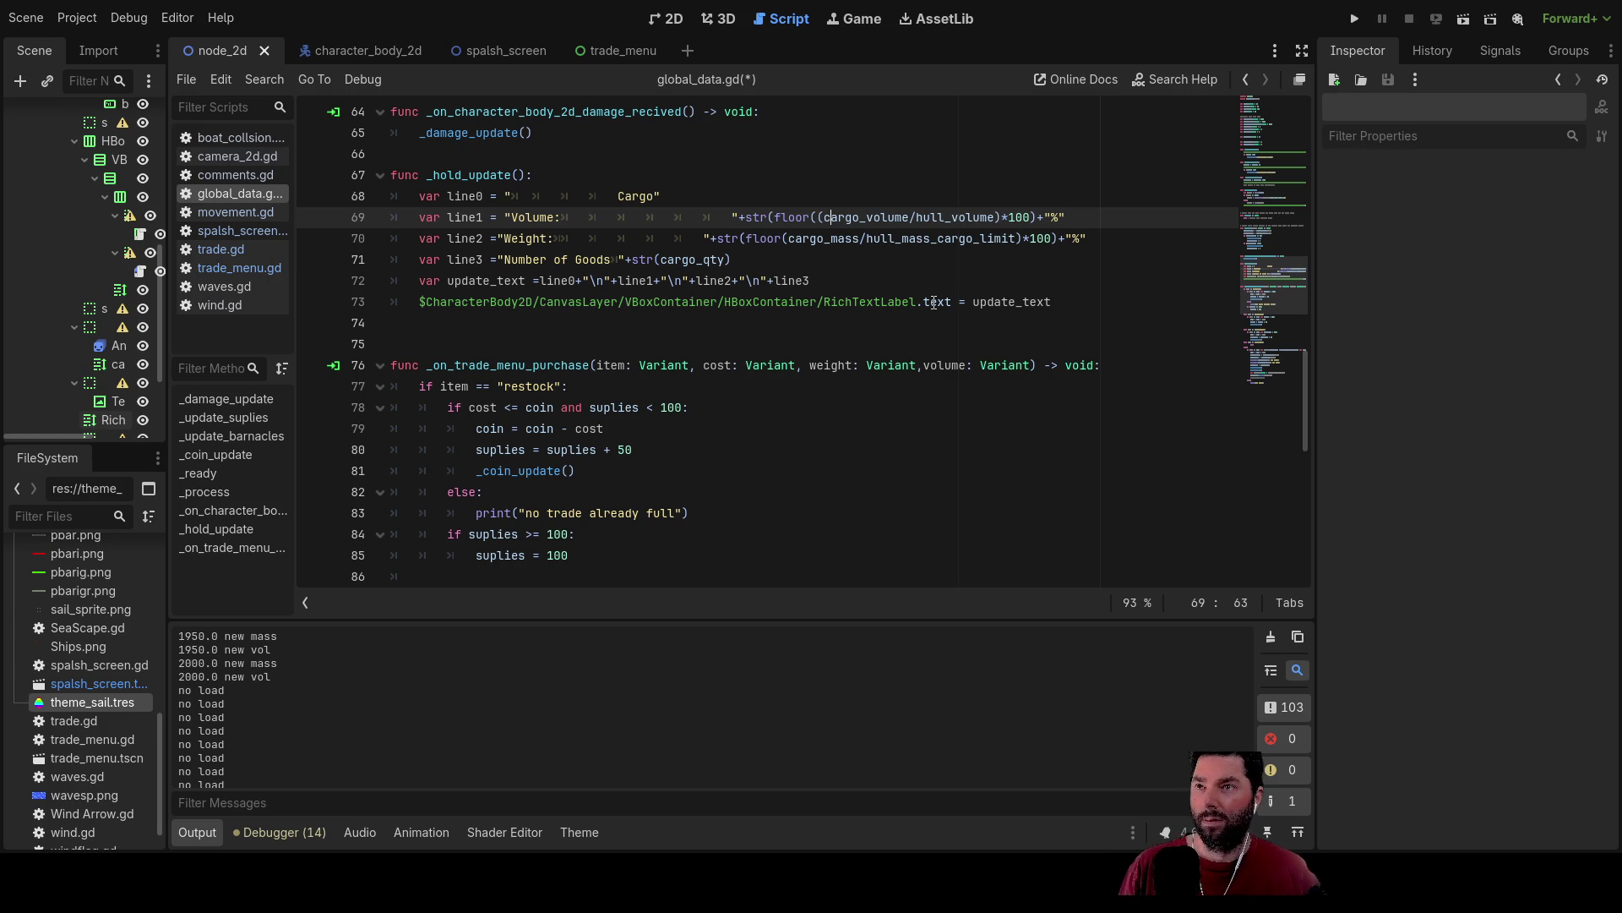
key(Right)
key(Right)
key(Right)
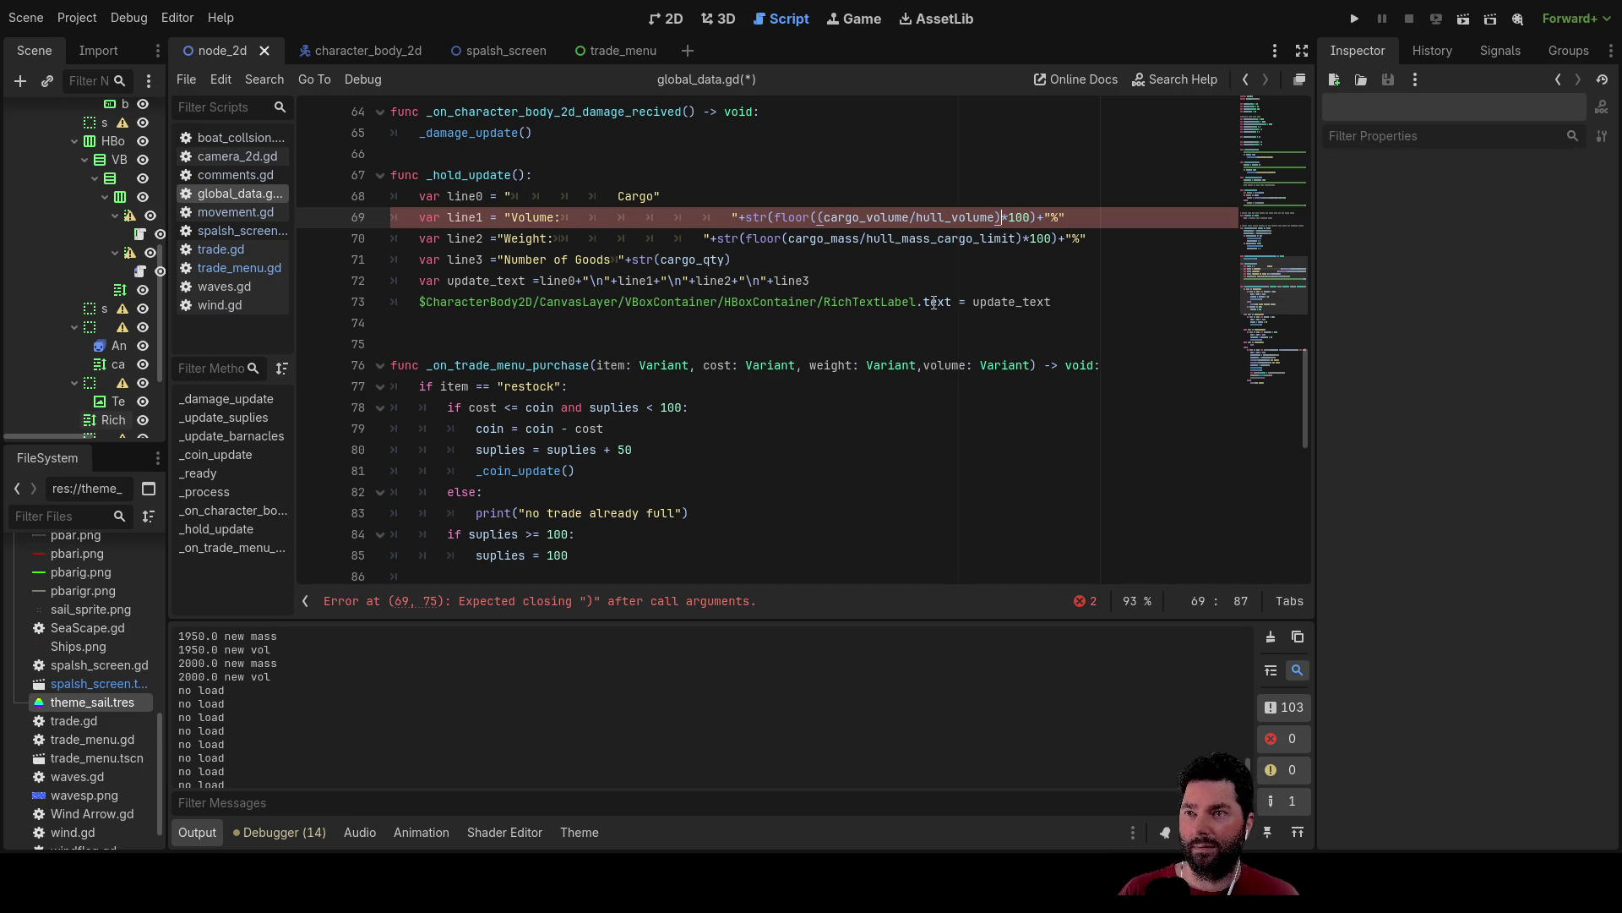
key(Down)
key(Left)
key(Left)
key(Left)
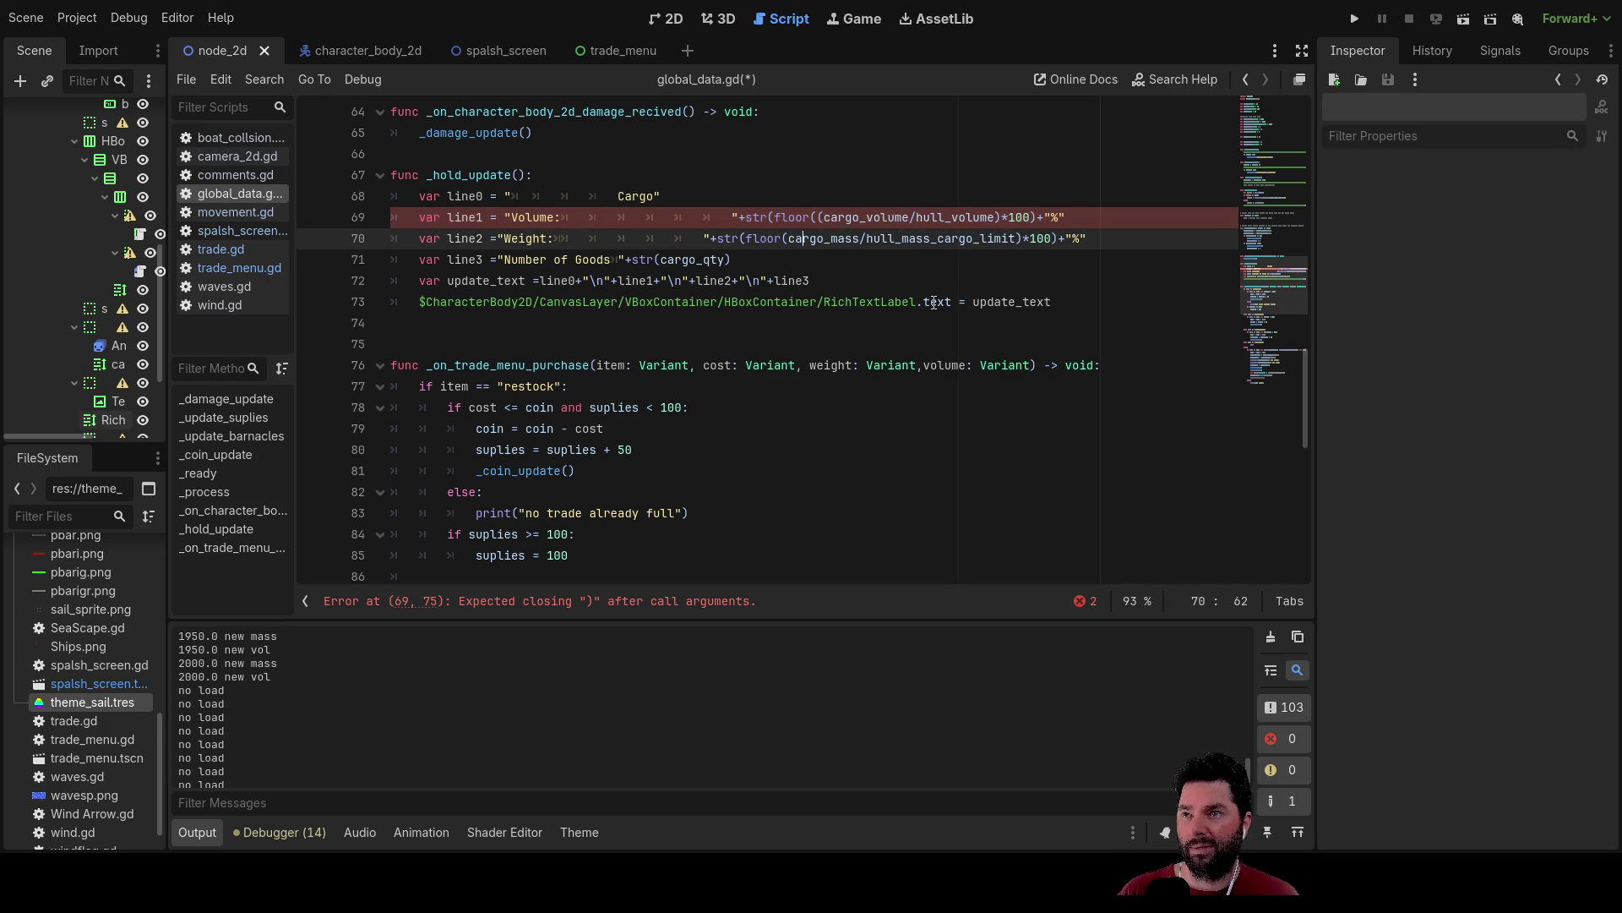
text(()
key(Right)
key(Right)
key(Right)
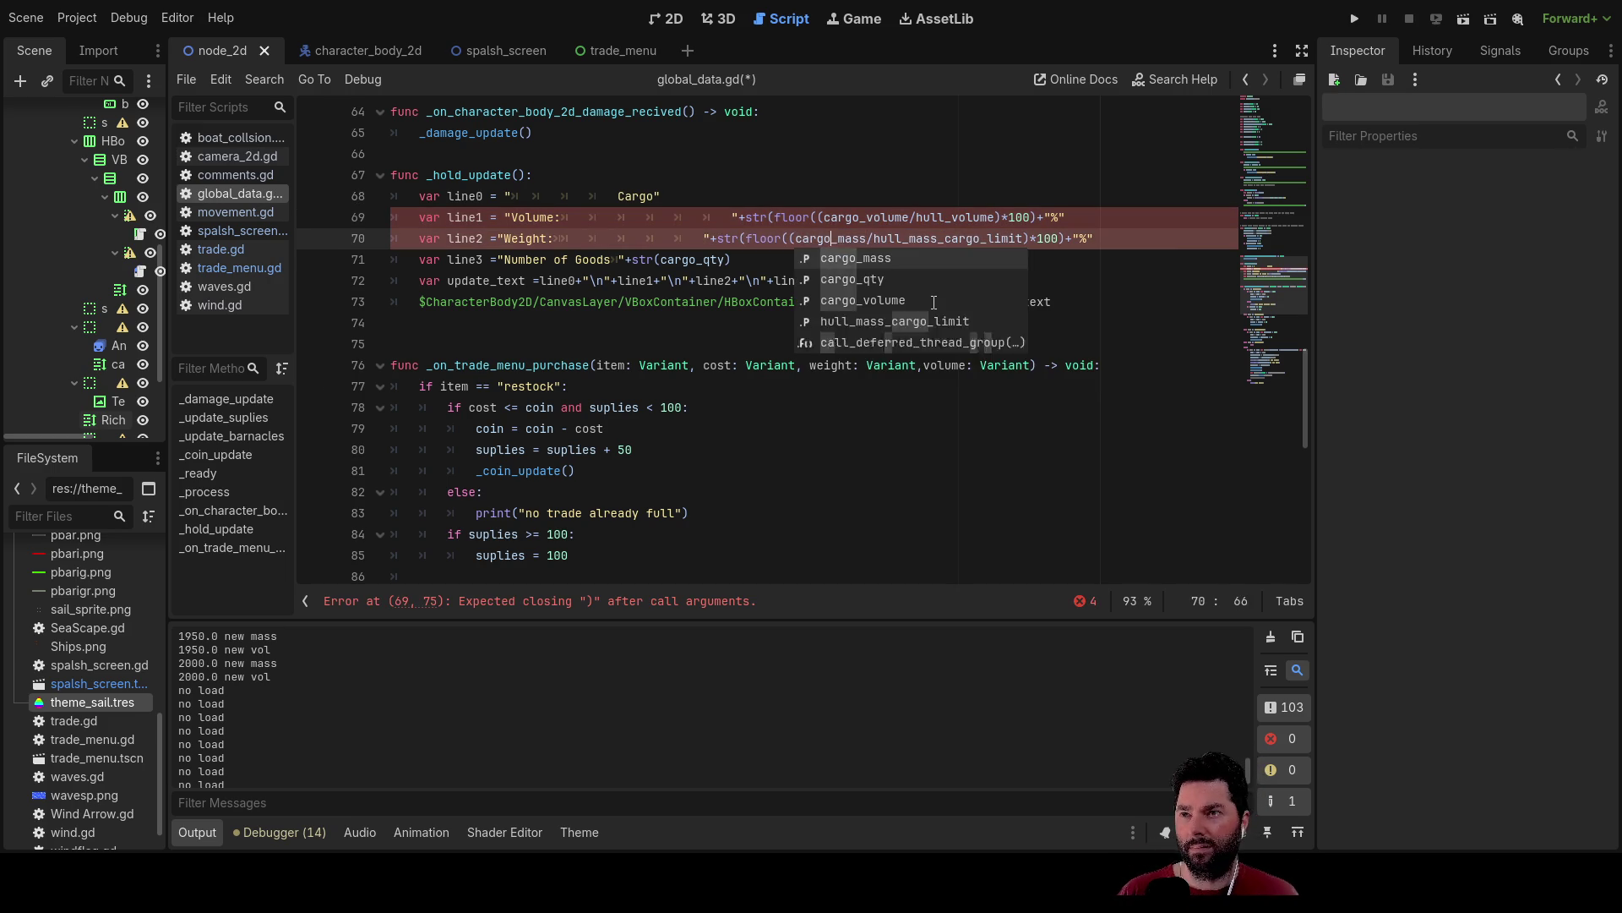
key(Right)
key(Right)
key(Right)
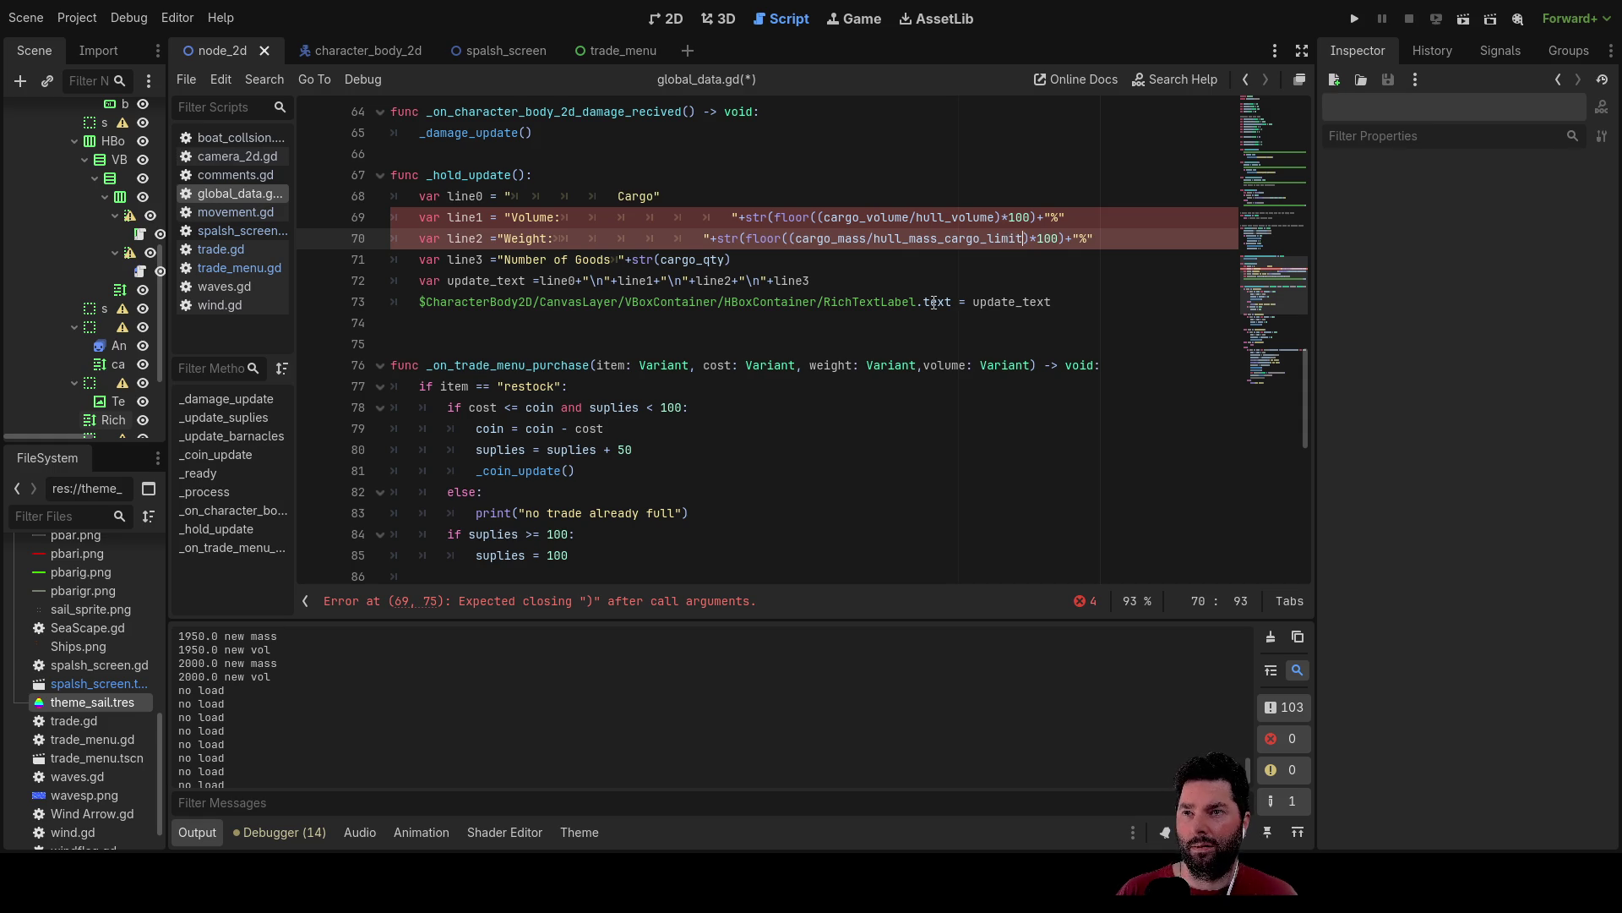
key(Left)
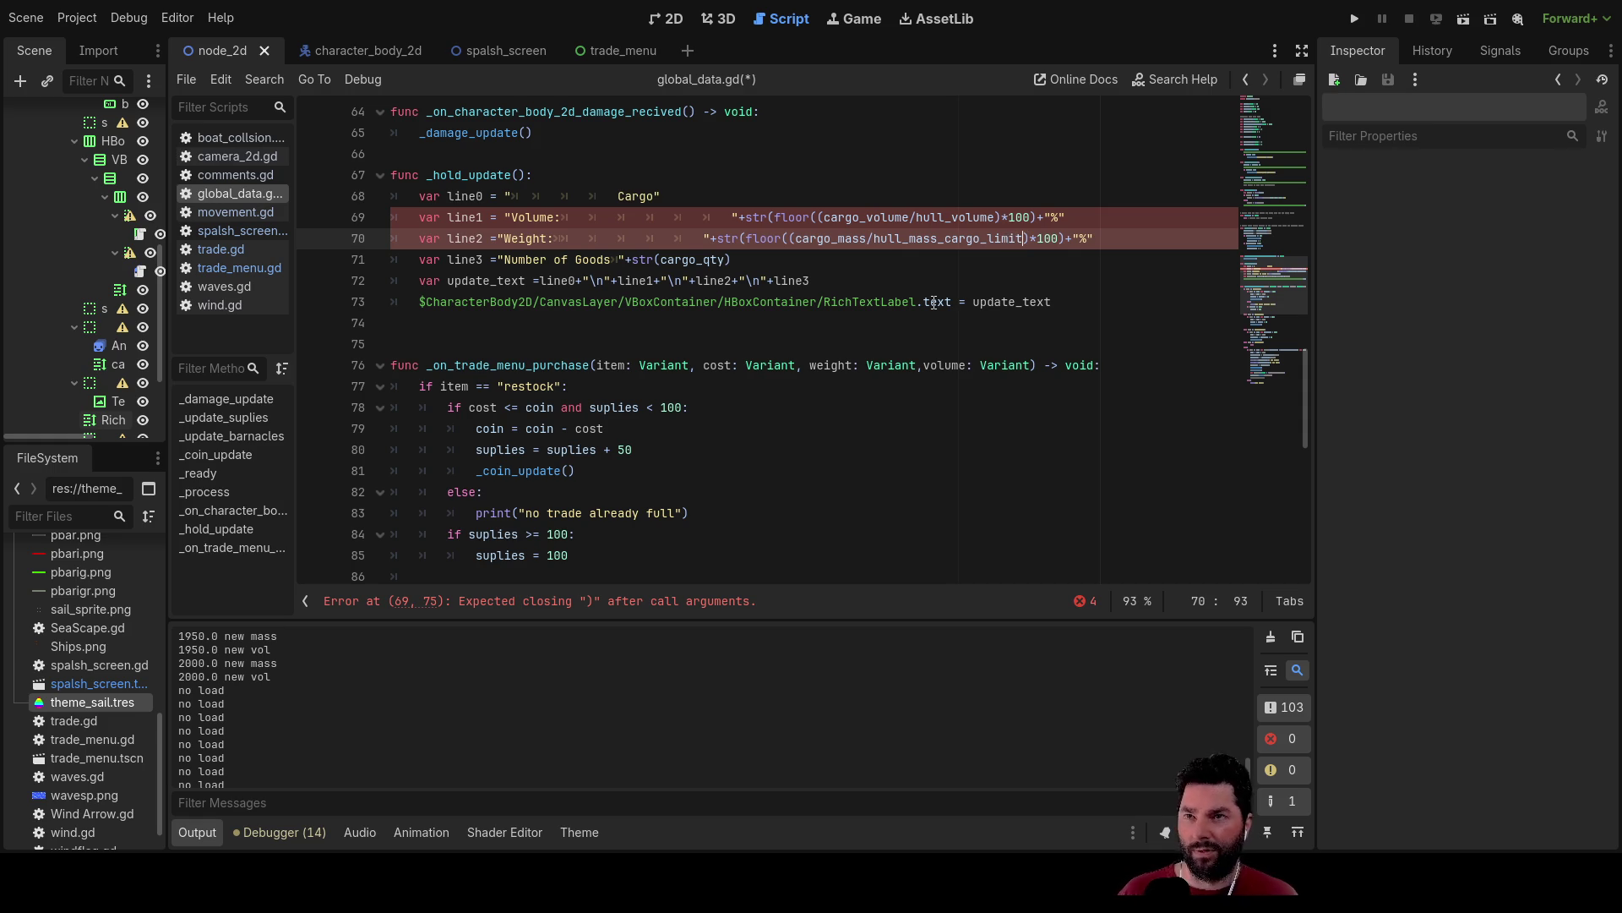
key(Right)
Close both ratios with matching parentheses and run the project to test the formulas.
text())
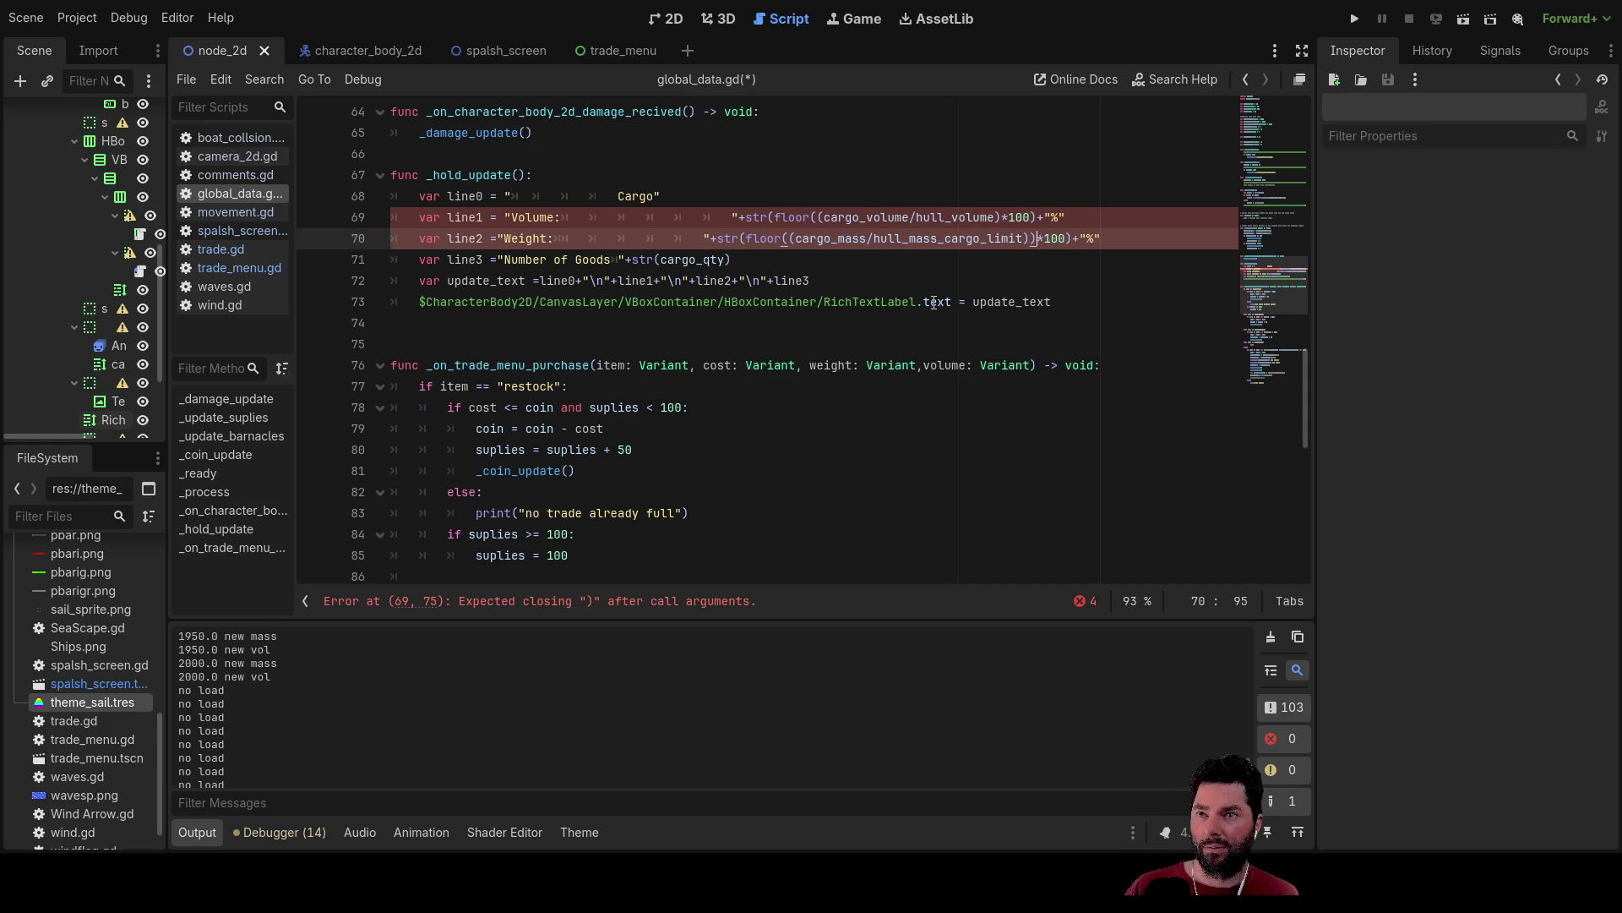
key(Up)
text())
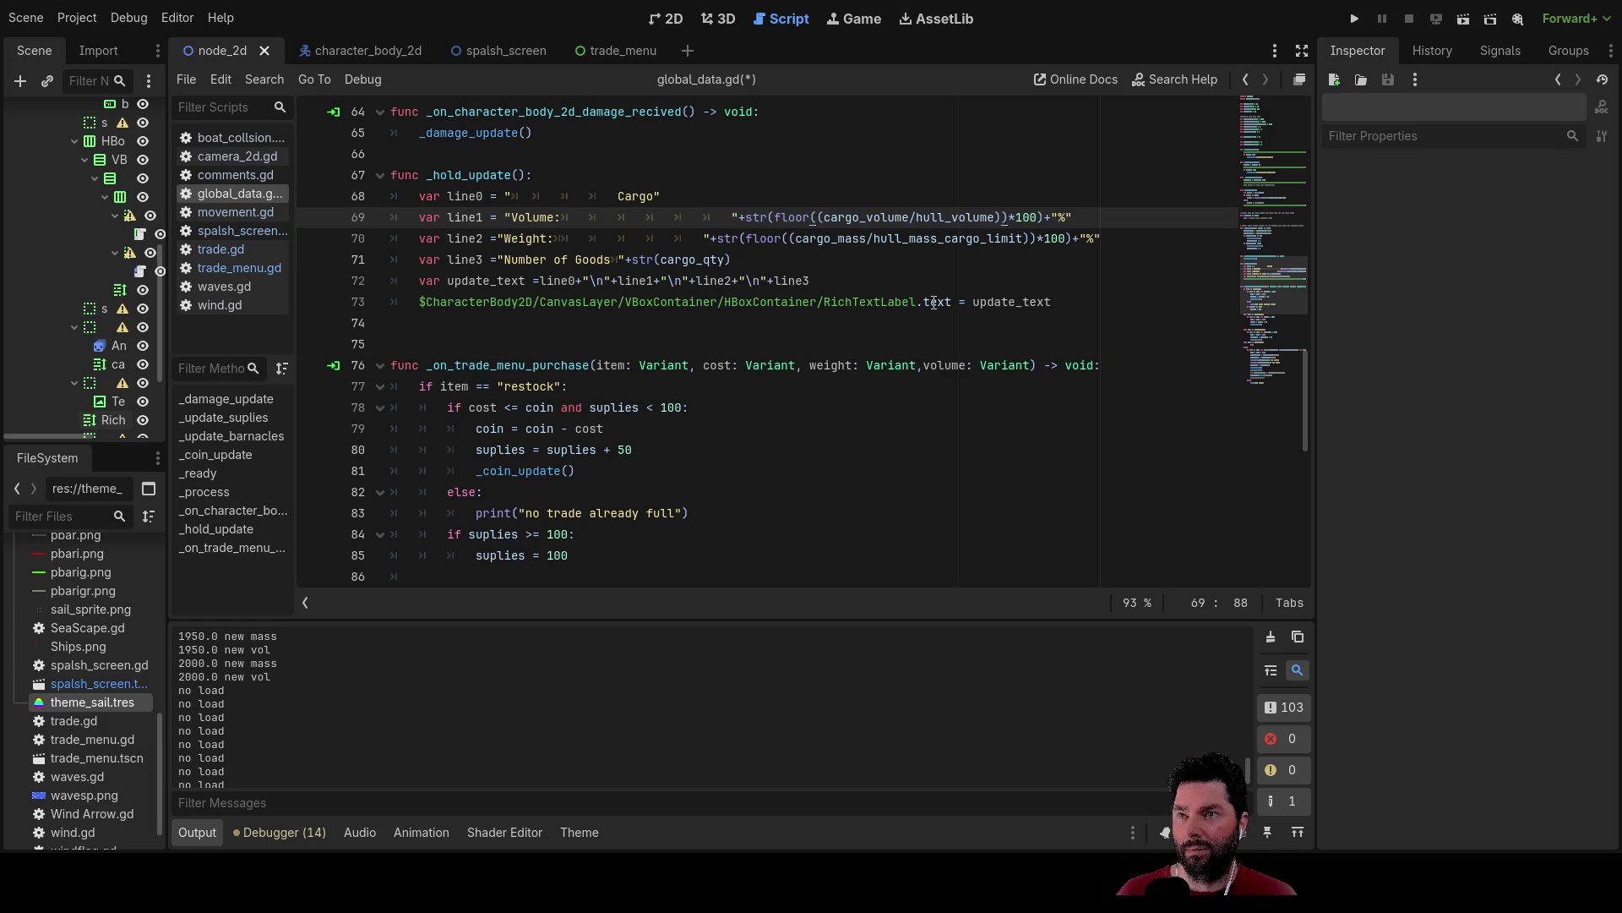
key(Right)
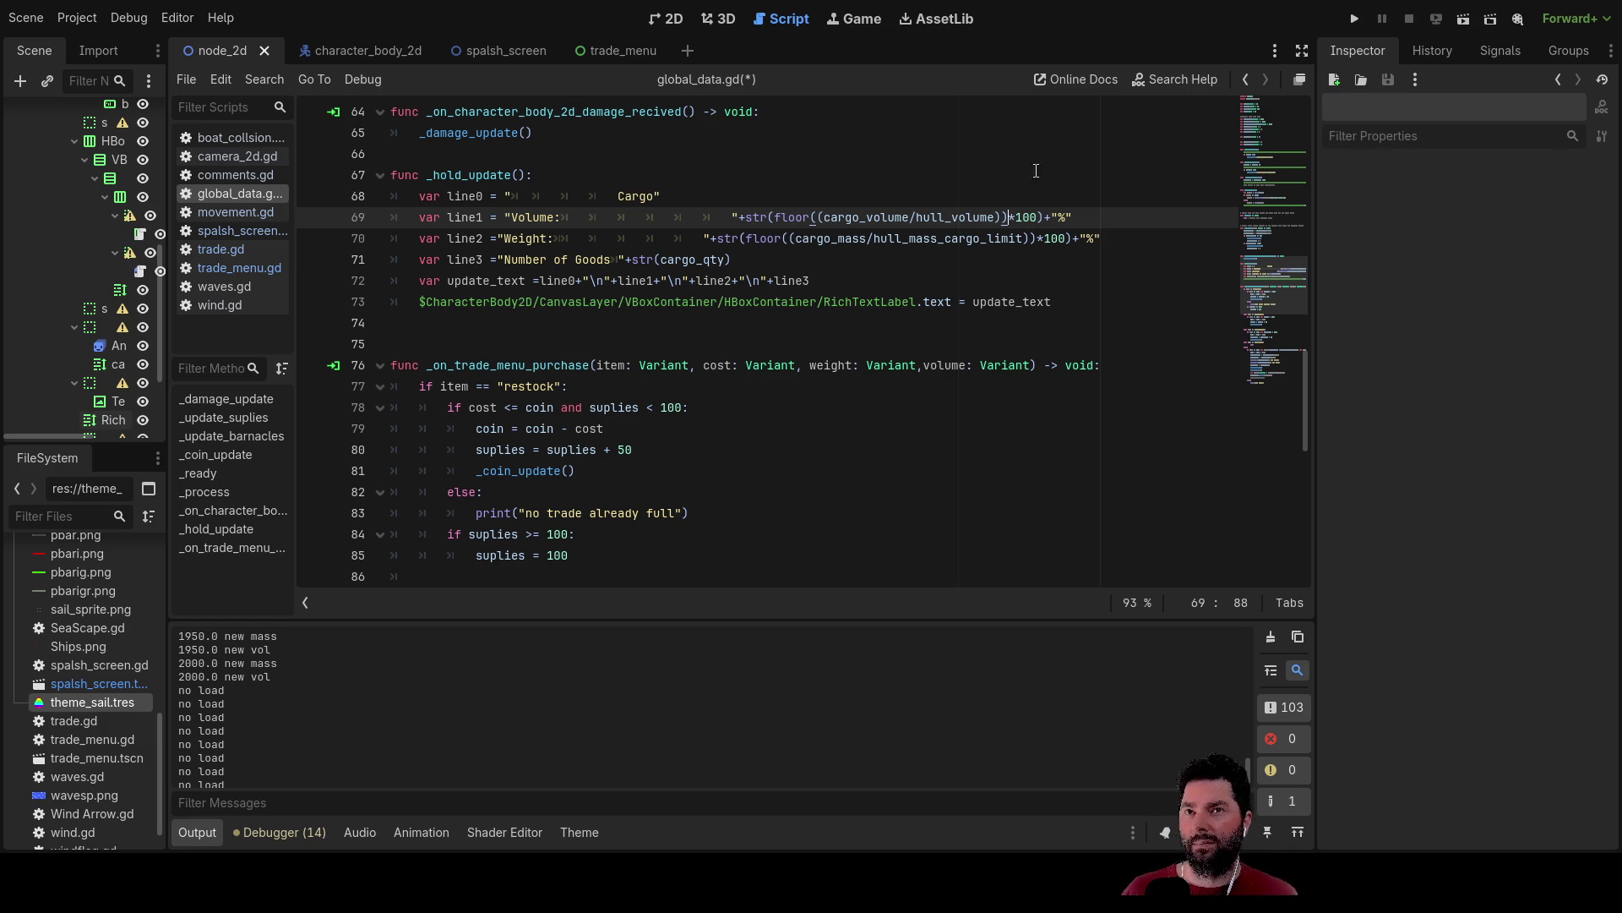
click(1355, 18)
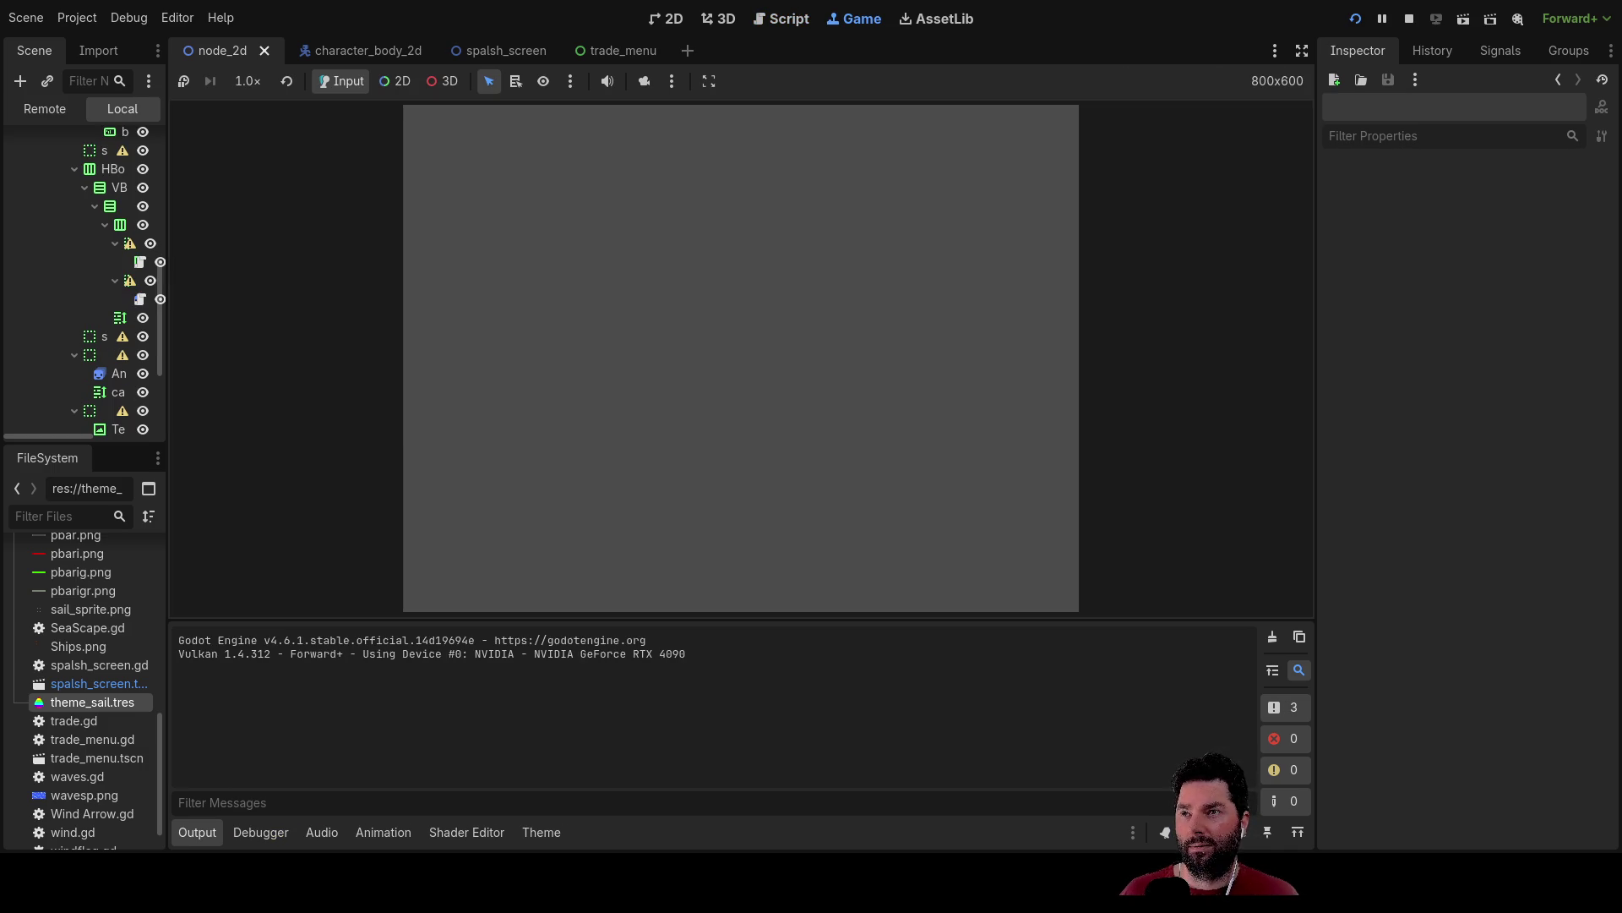
Start the game, dock the boat, and buy the first unit of Fresh Water.
click(611, 142)
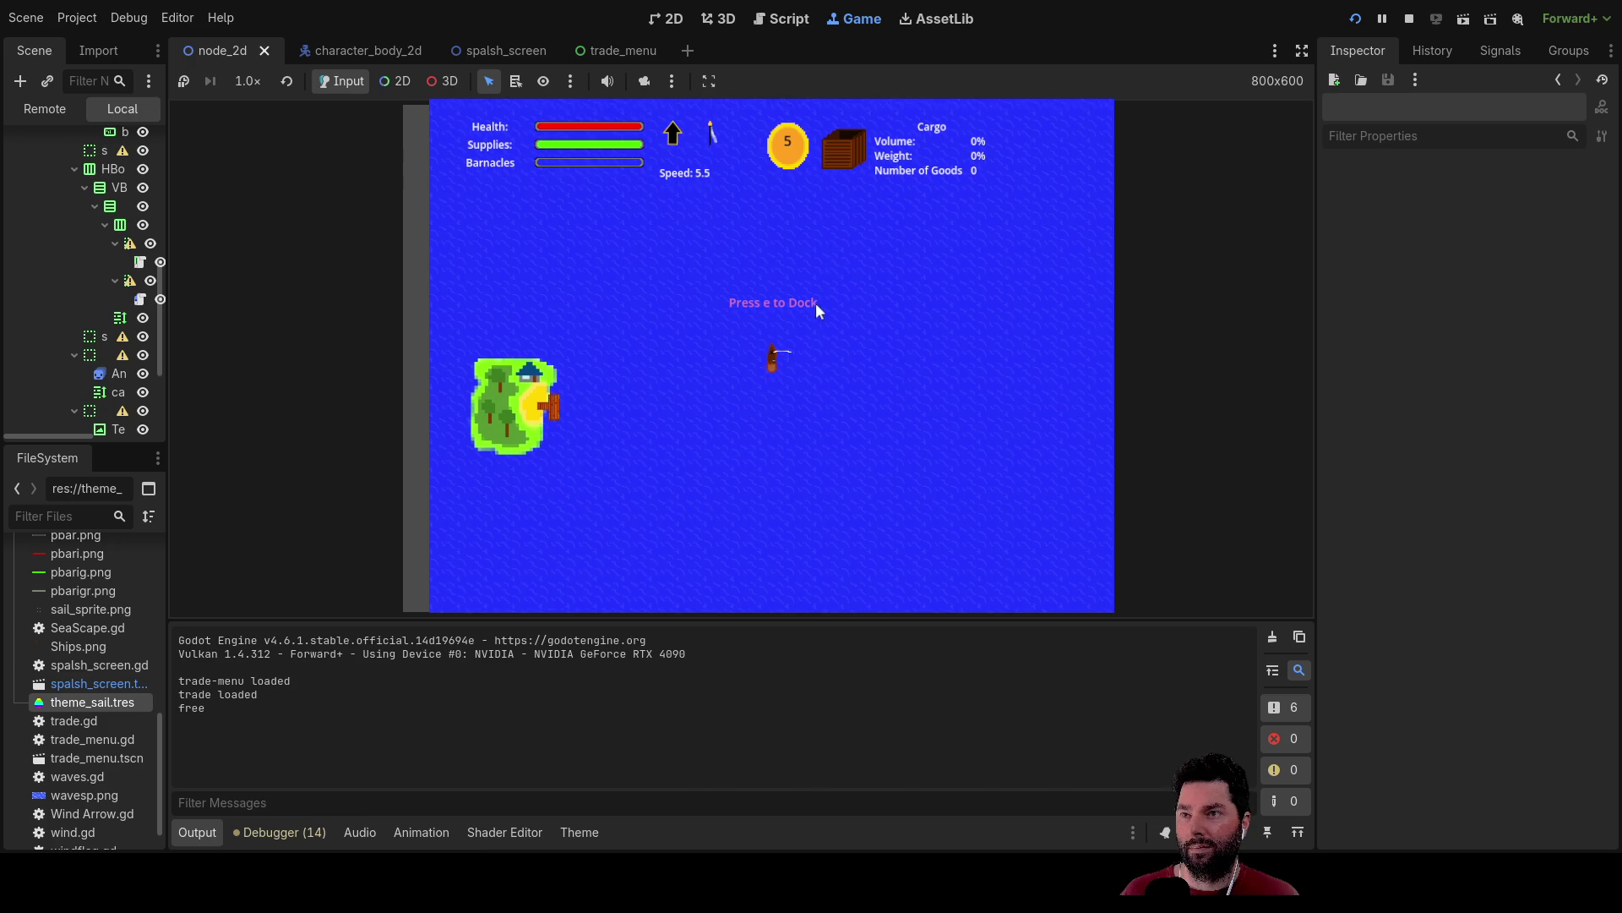
key(e)
click(629, 272)
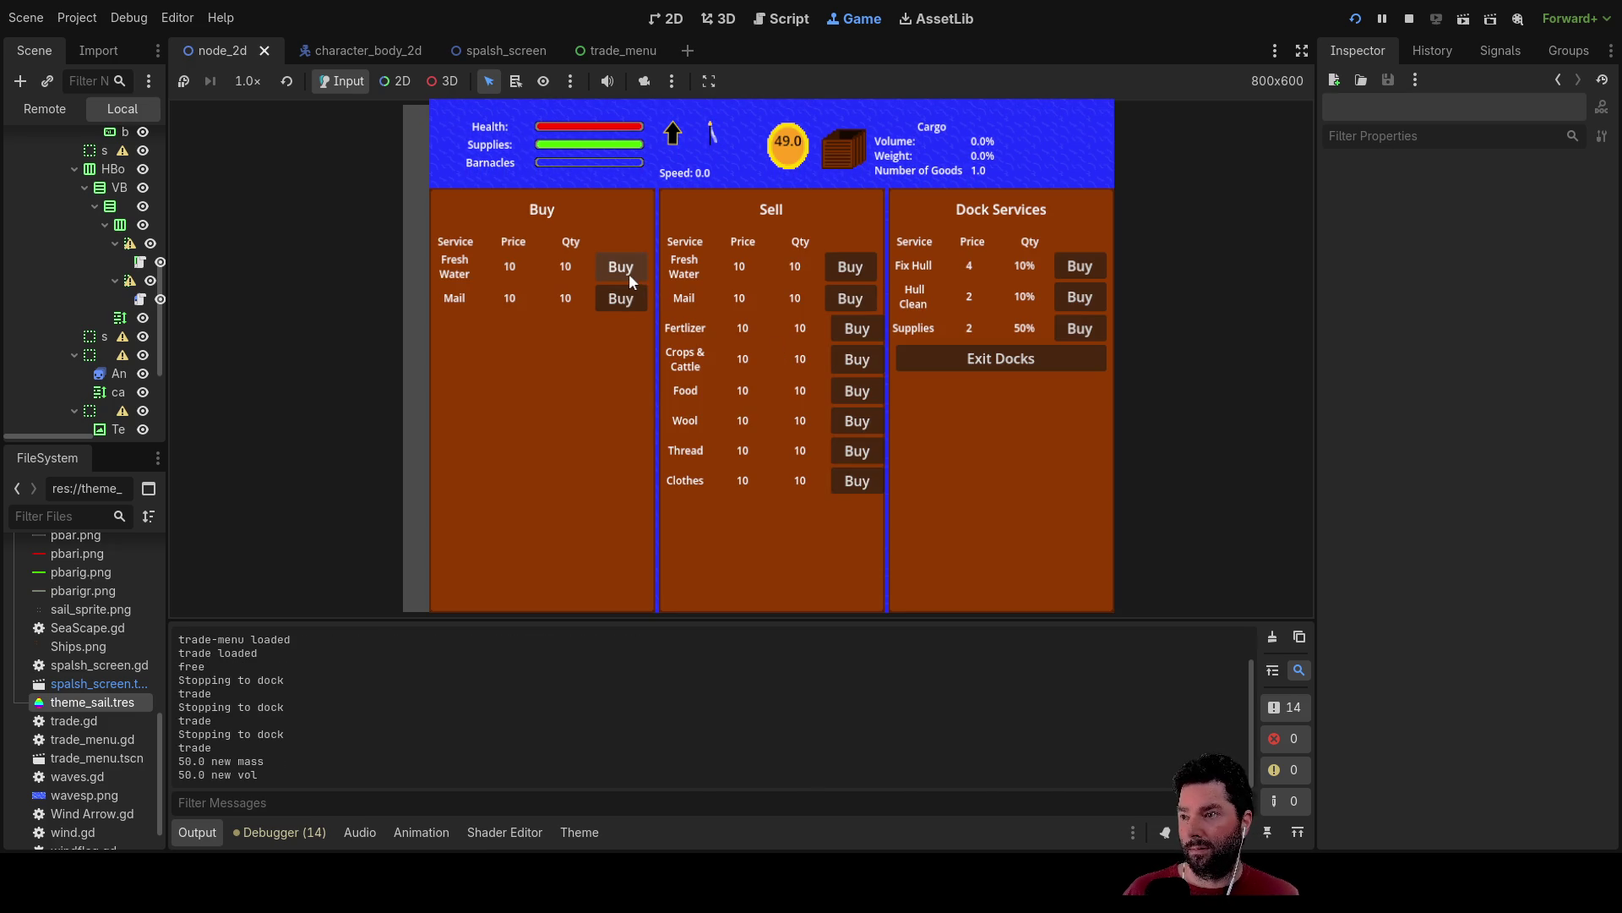
Keep buying Fresh Water until 40 goods fill the hold at 100.0% weight and 0.0% volume.
click(625, 267)
click(625, 267)
click(626, 267)
click(626, 267)
click(625, 267)
click(625, 267)
click(625, 267)
click(625, 267)
click(625, 267)
click(625, 267)
click(625, 267)
click(625, 267)
click(625, 267)
click(625, 267)
click(626, 267)
click(625, 267)
click(625, 267)
click(625, 267)
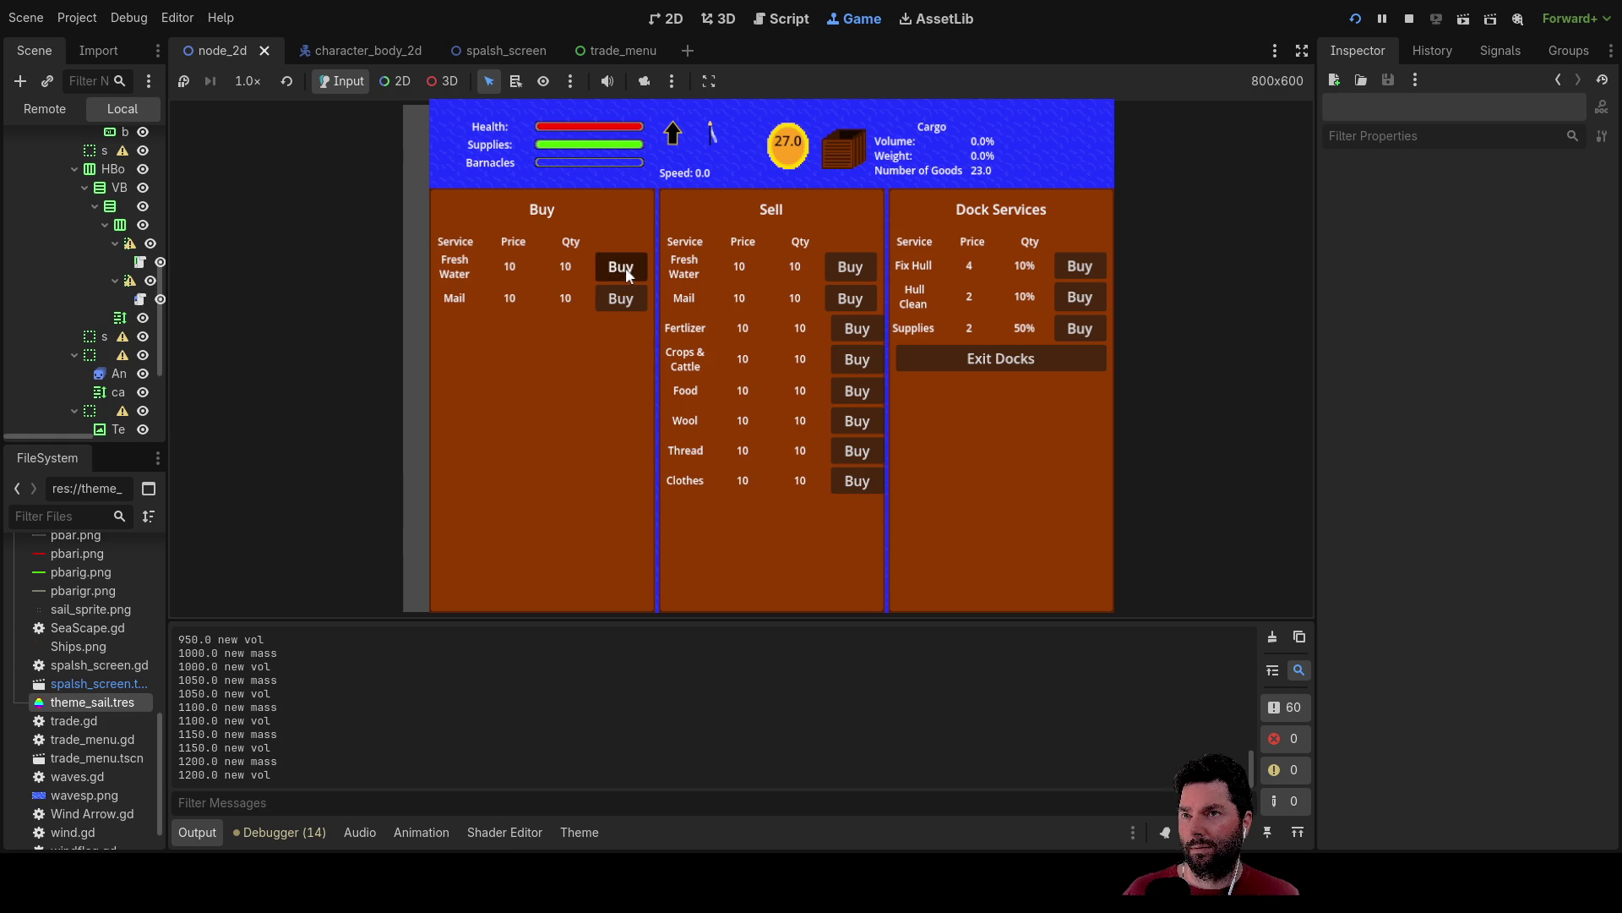
click(625, 267)
click(625, 267)
click(625, 267)
click(626, 267)
click(625, 267)
click(625, 267)
click(625, 267)
click(626, 267)
click(625, 267)
click(625, 267)
click(626, 267)
click(625, 267)
click(626, 267)
click(625, 267)
click(625, 267)
click(625, 267)
click(625, 267)
click(626, 267)
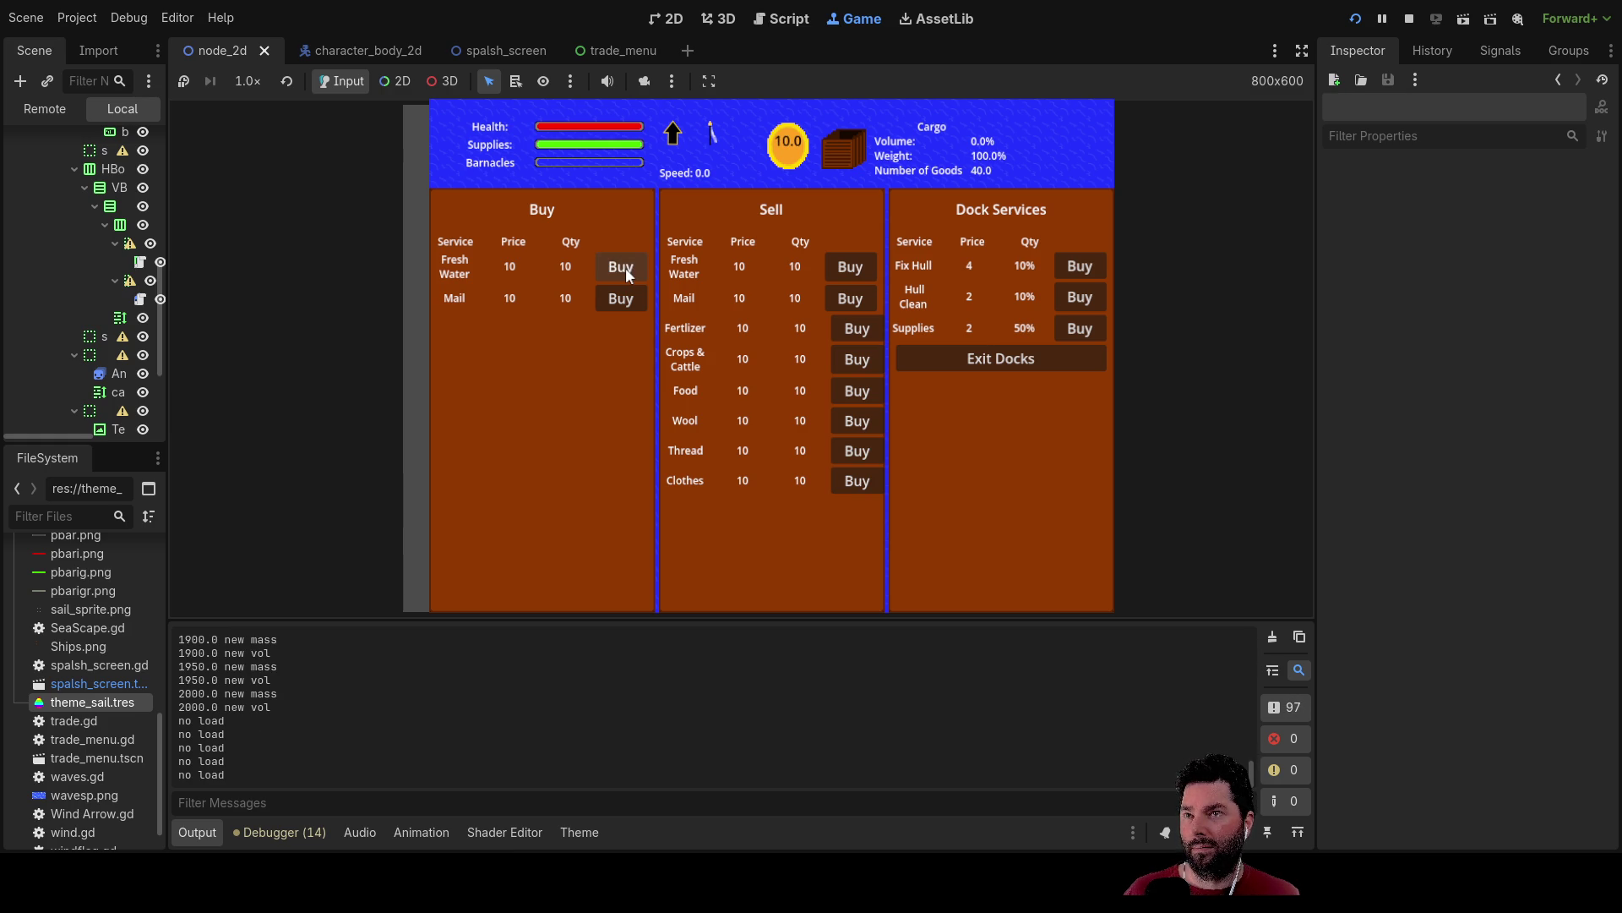
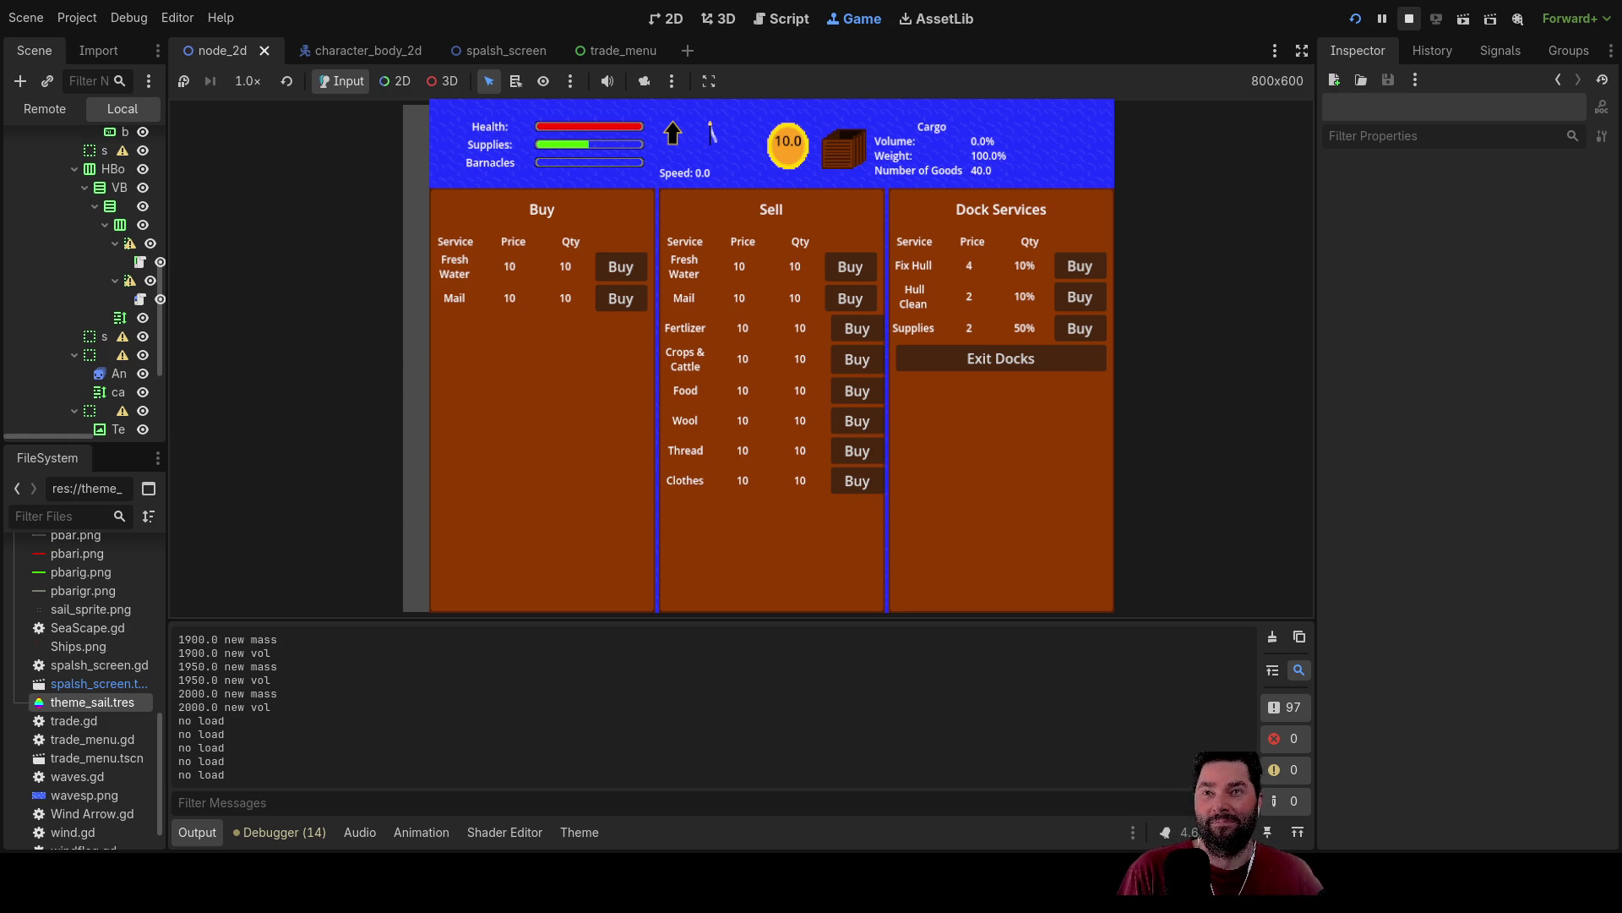
Stop the running trade game and return to editing global_data.gd.
click(1408, 18)
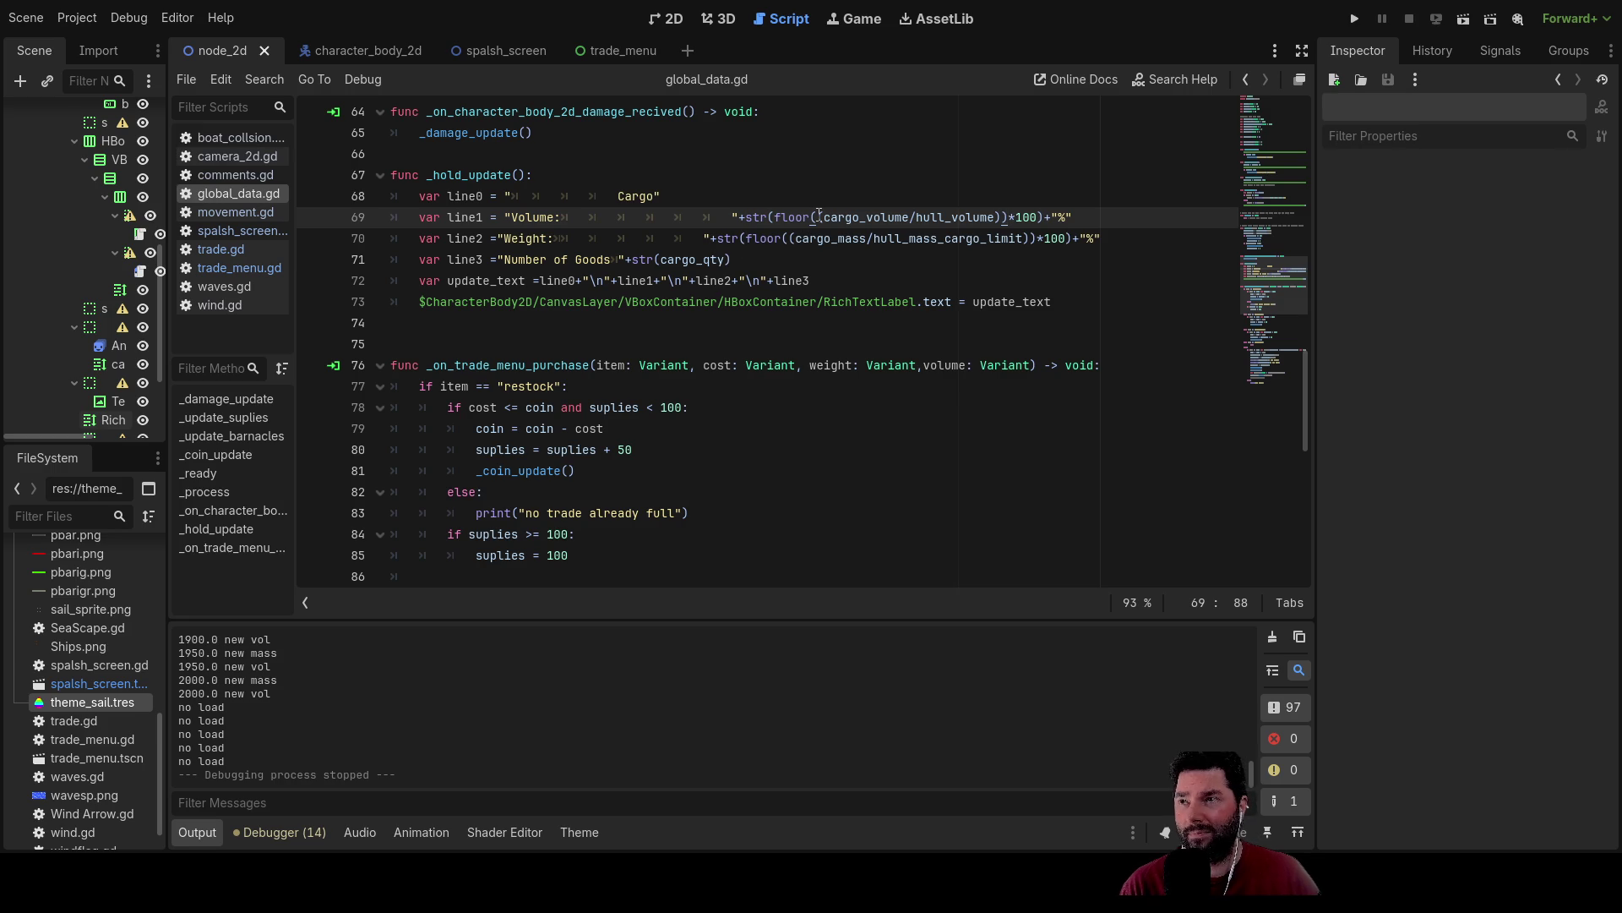
Find and select the _hold_update() call in the purchase code.
double_click(458, 177)
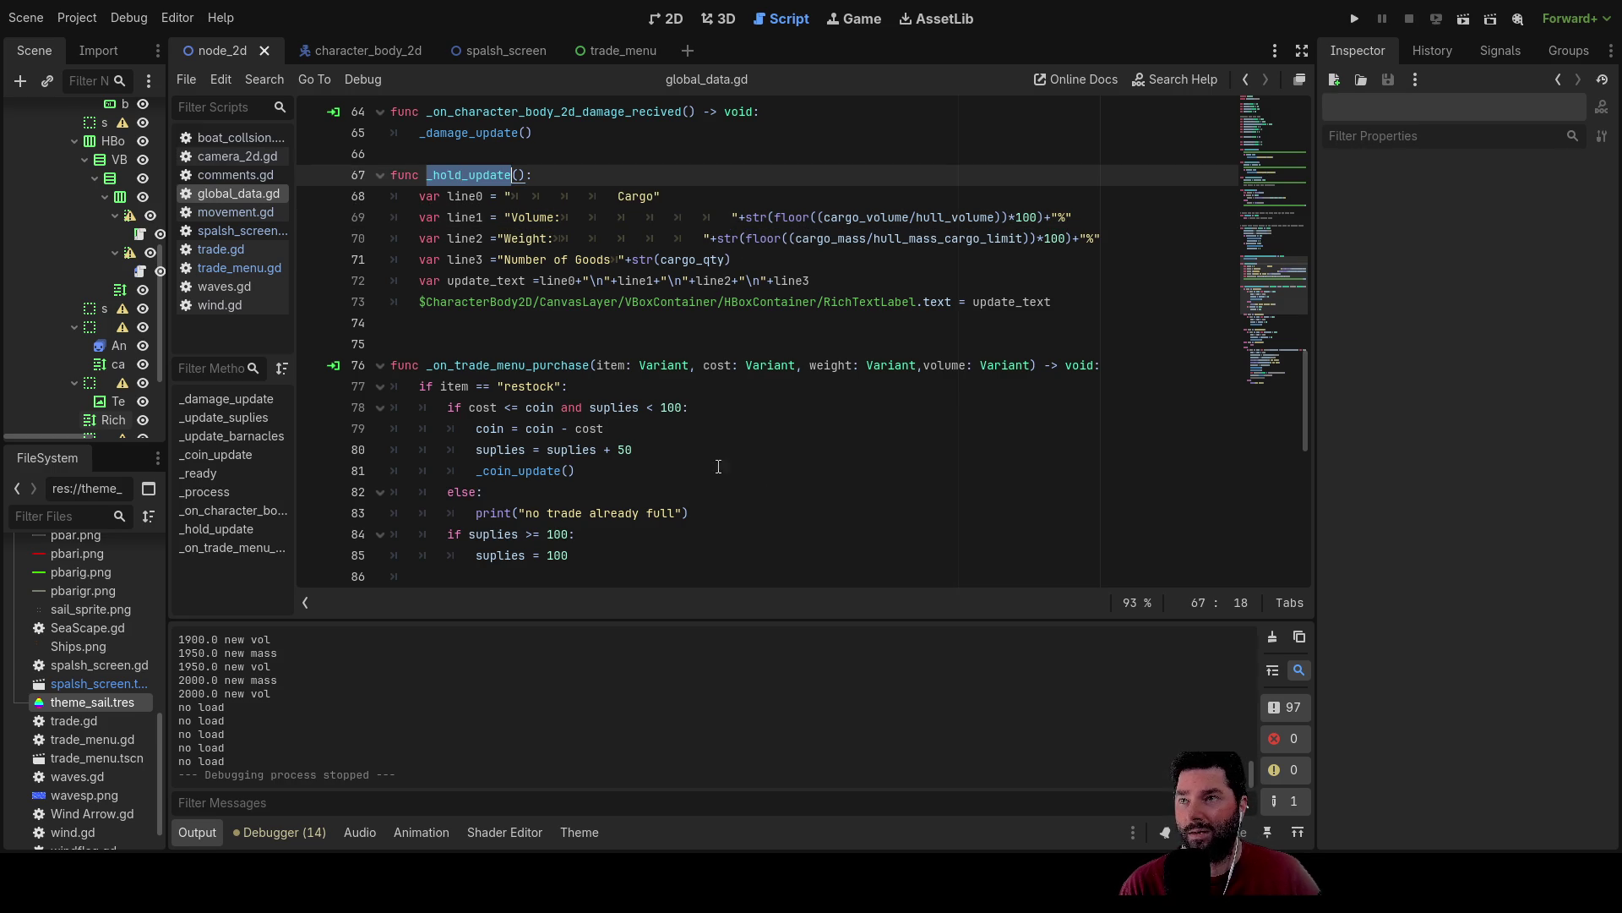
scroll(794, 502, down, 10)
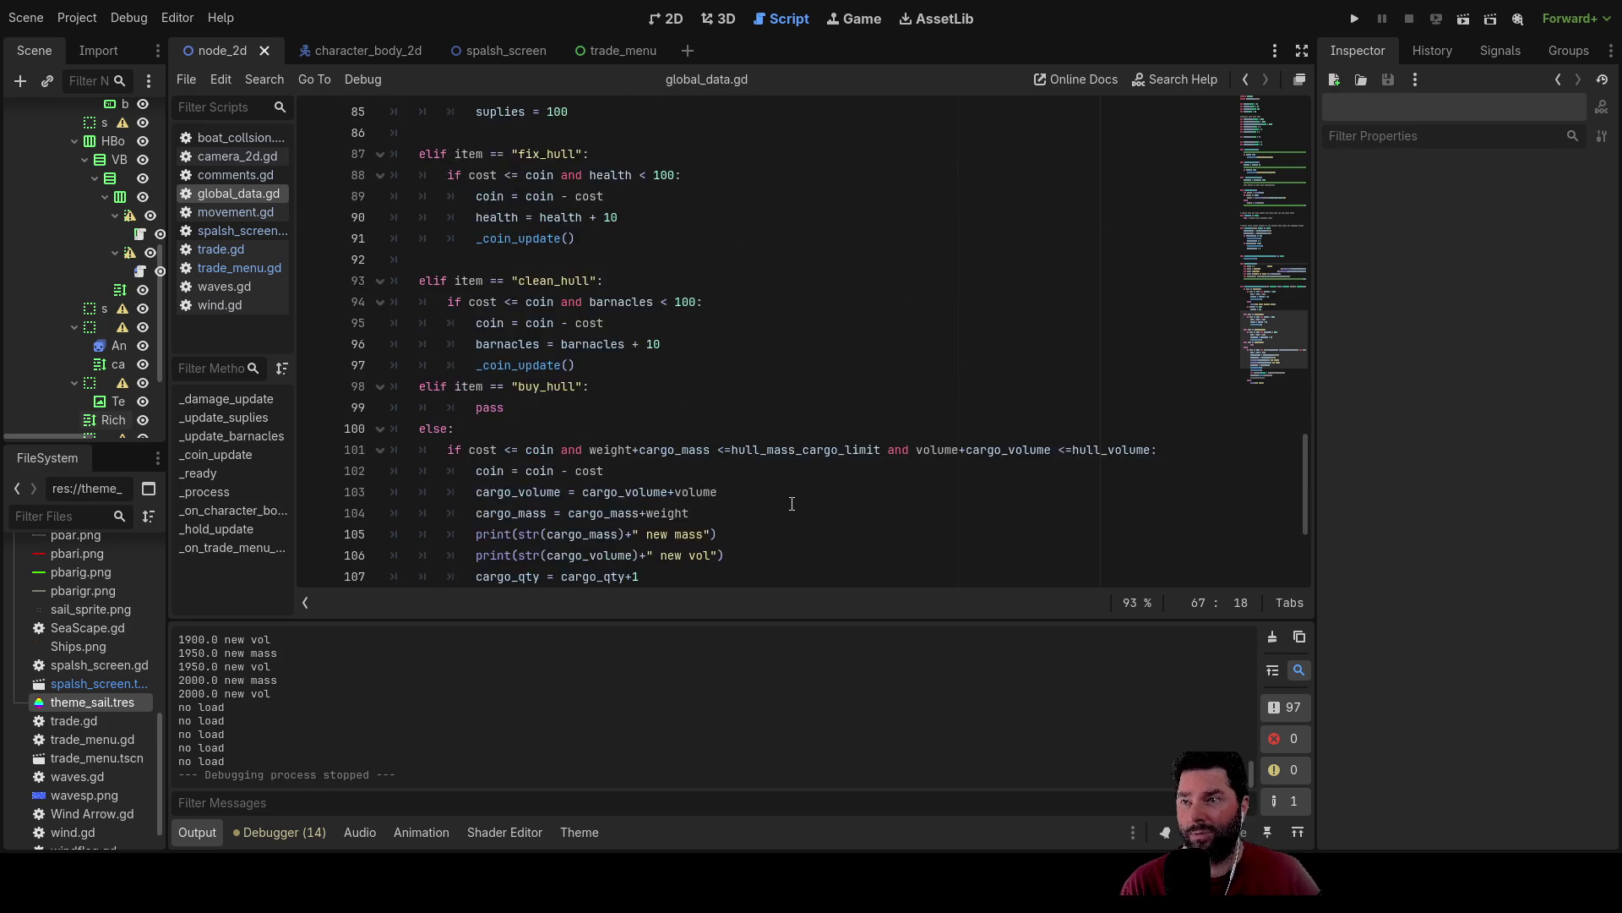
double_click(527, 364)
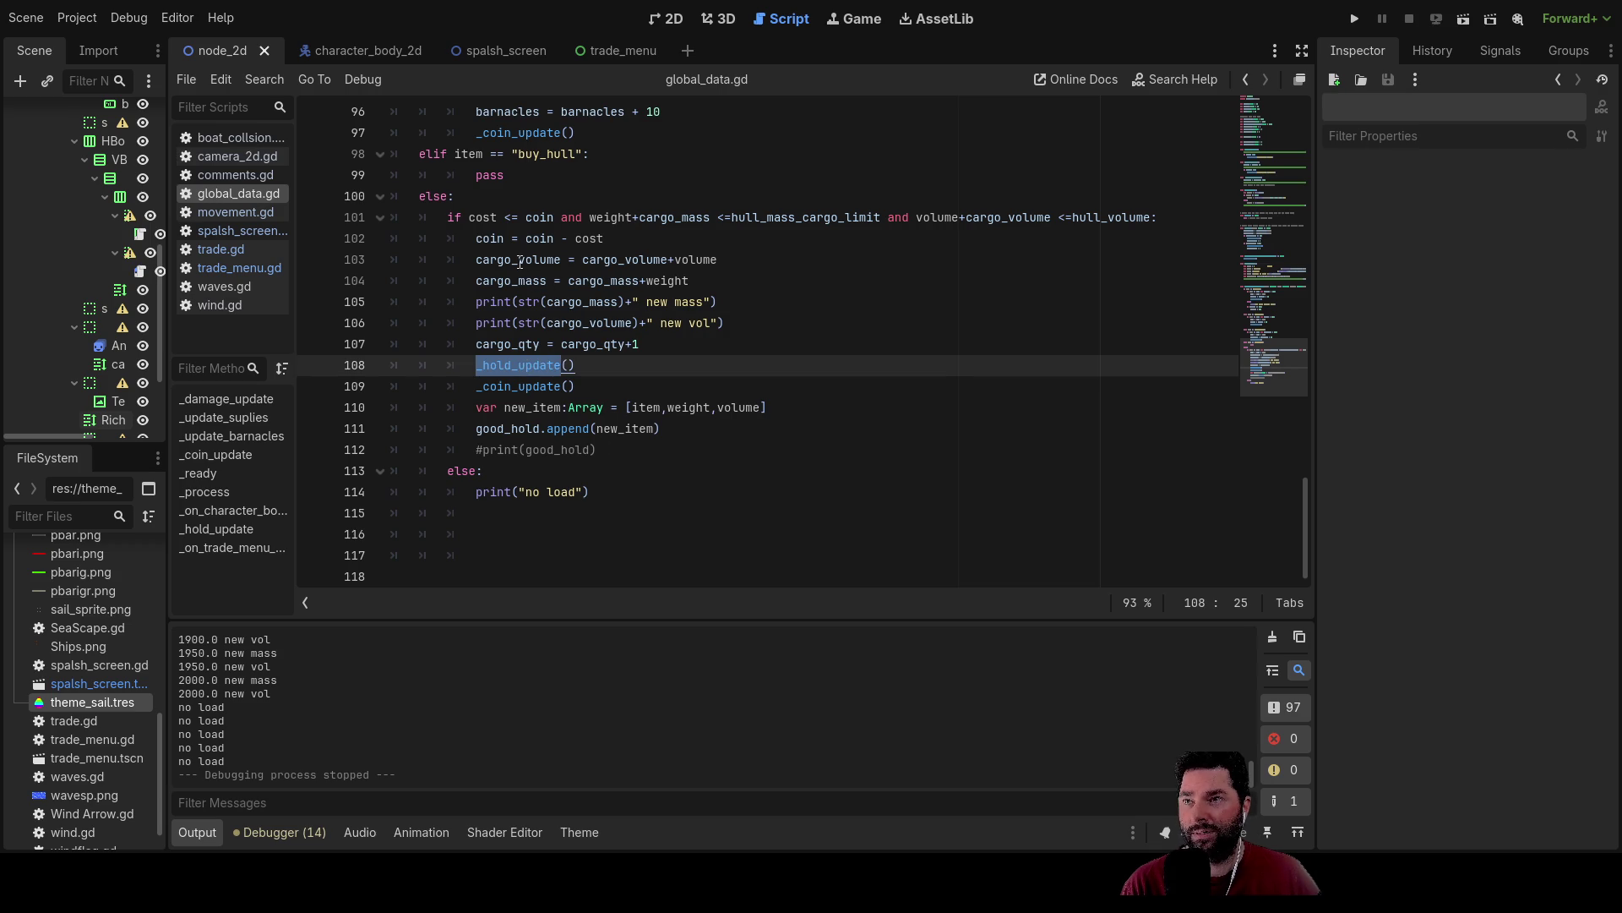
mouse_move(718, 260)
mouse_down()
mouse_move(477, 240)
mouse_move(486, 280)
mouse_move(712, 288)
mouse_up()
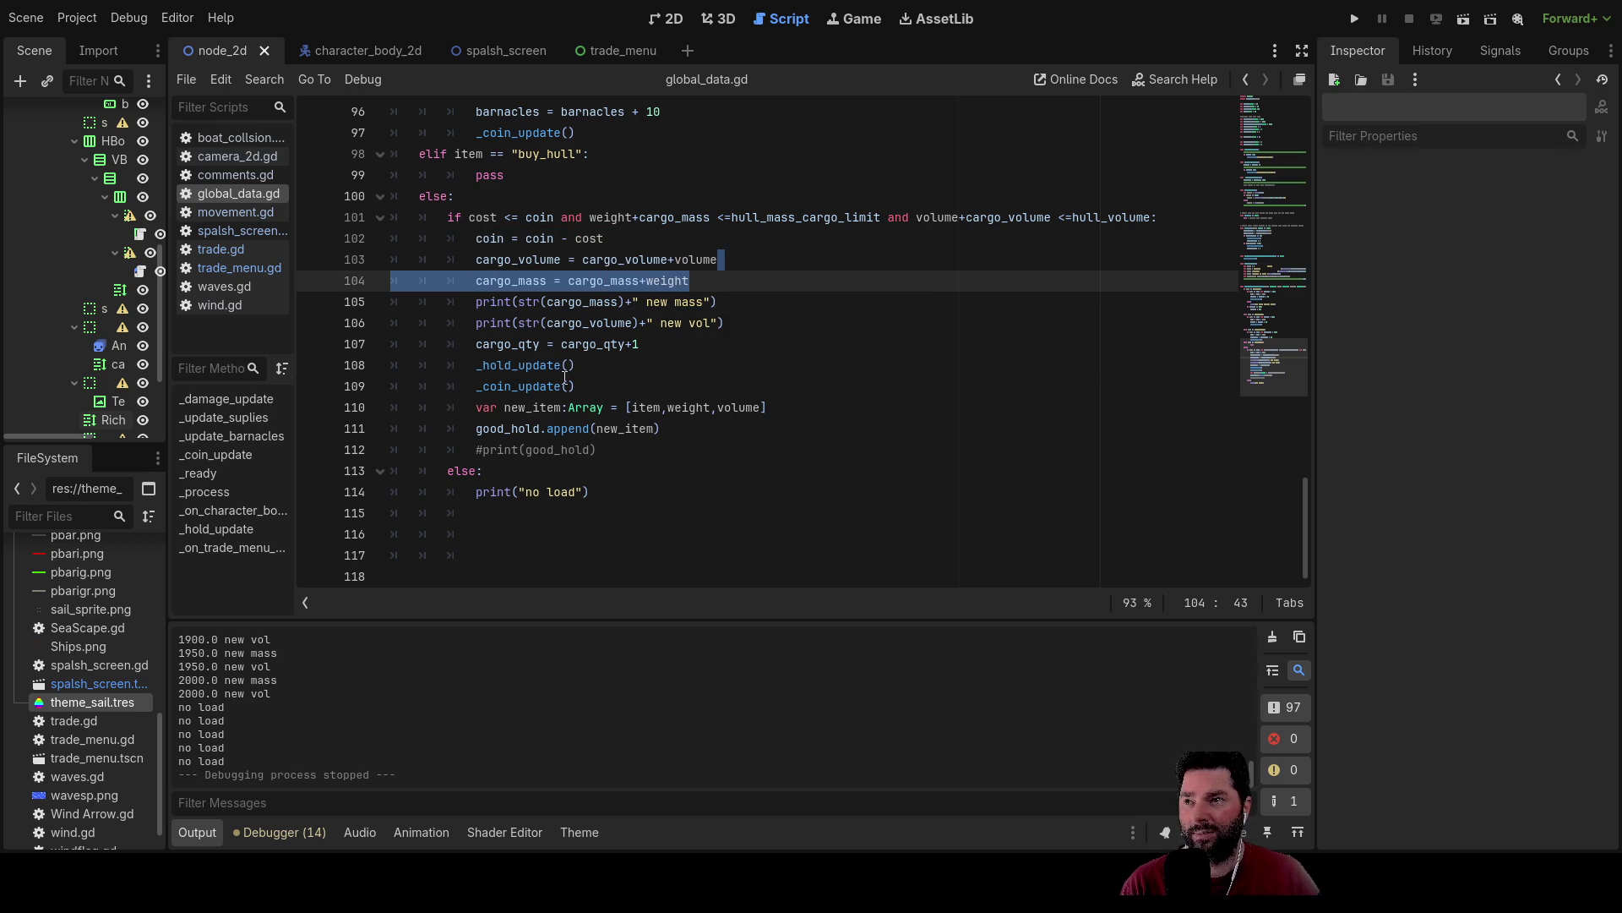
drag(575, 365, 476, 365)
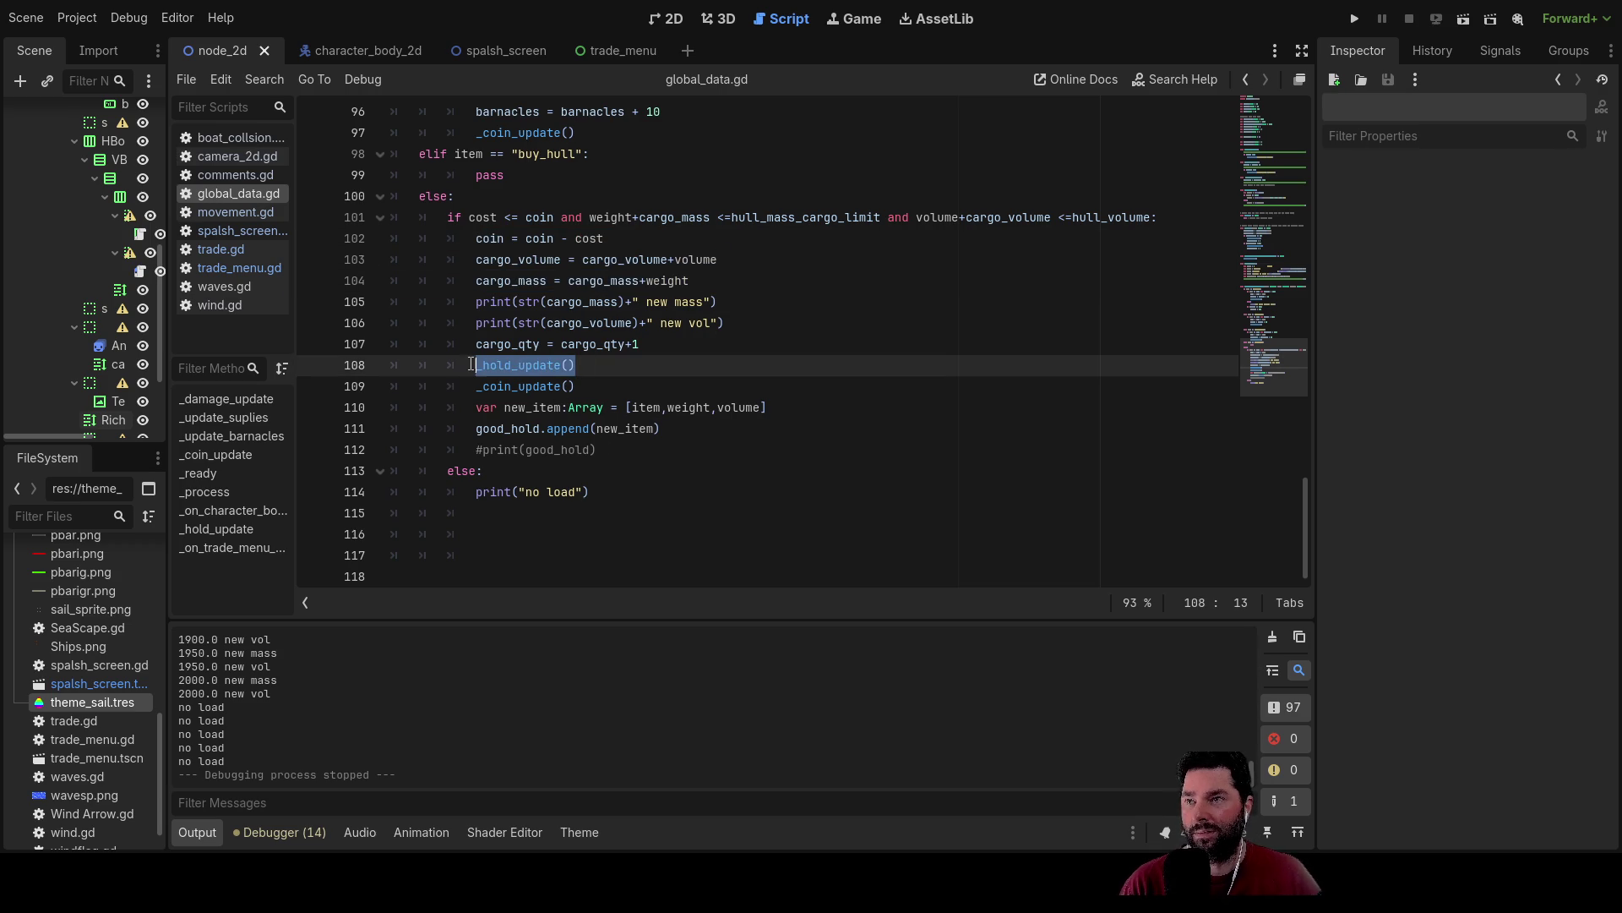
Move the _hold_update() call below _coin_update() and delete the leftover empty line.
key(BackSpace)
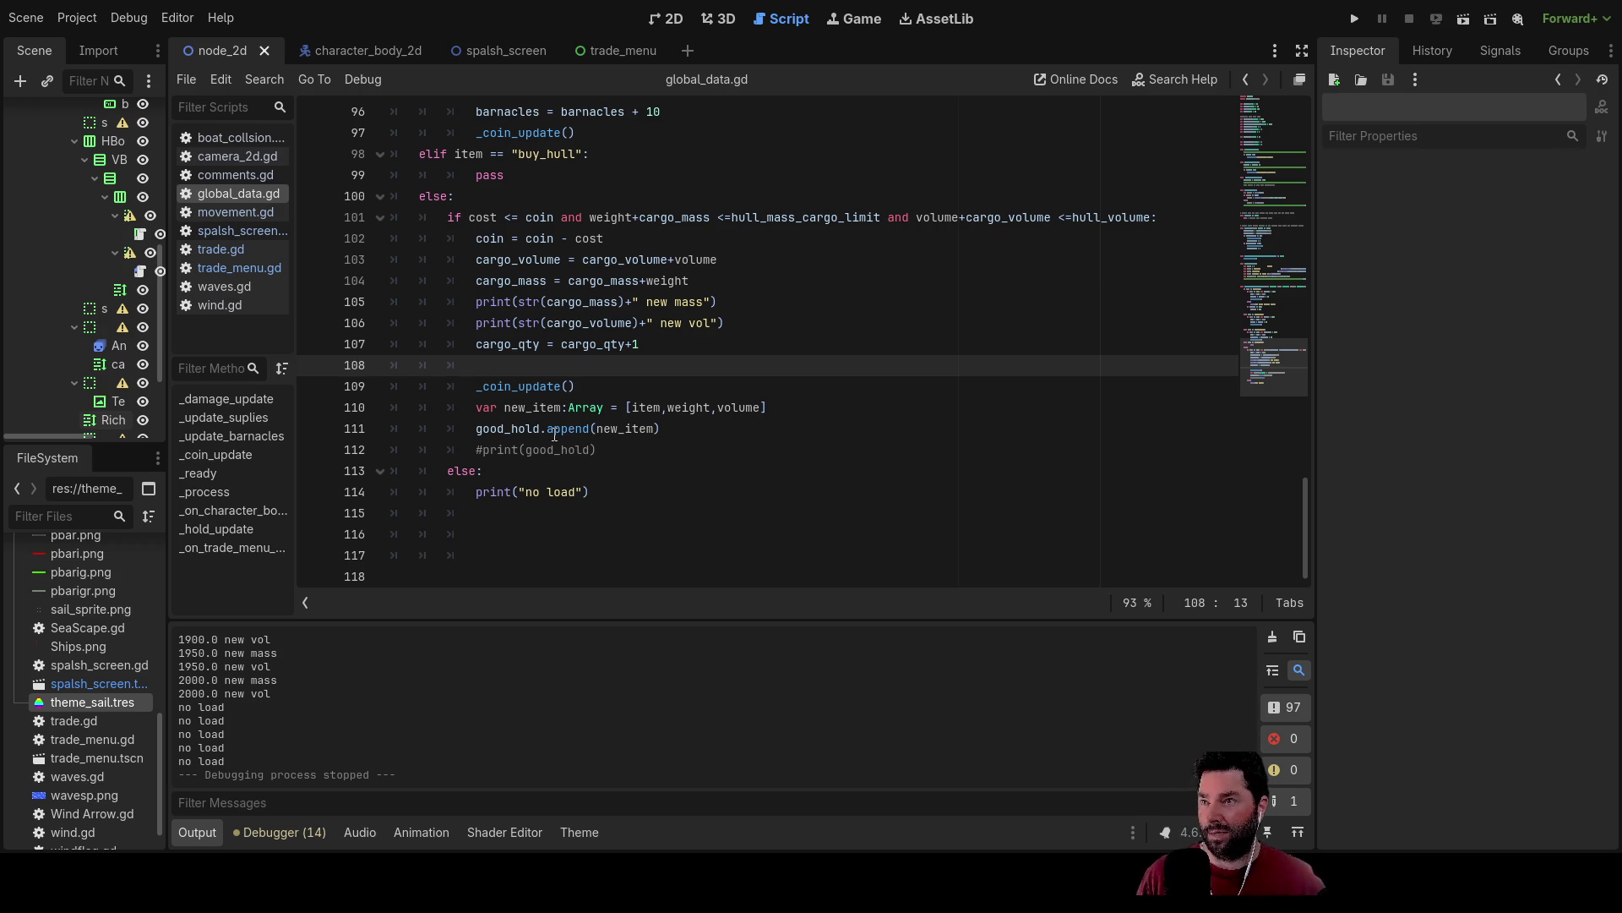
key(Down)
key(Down)
key(Return)
key(Up)
text(_hold_update())
key(Up)
key(Up)
key(BackSpace)
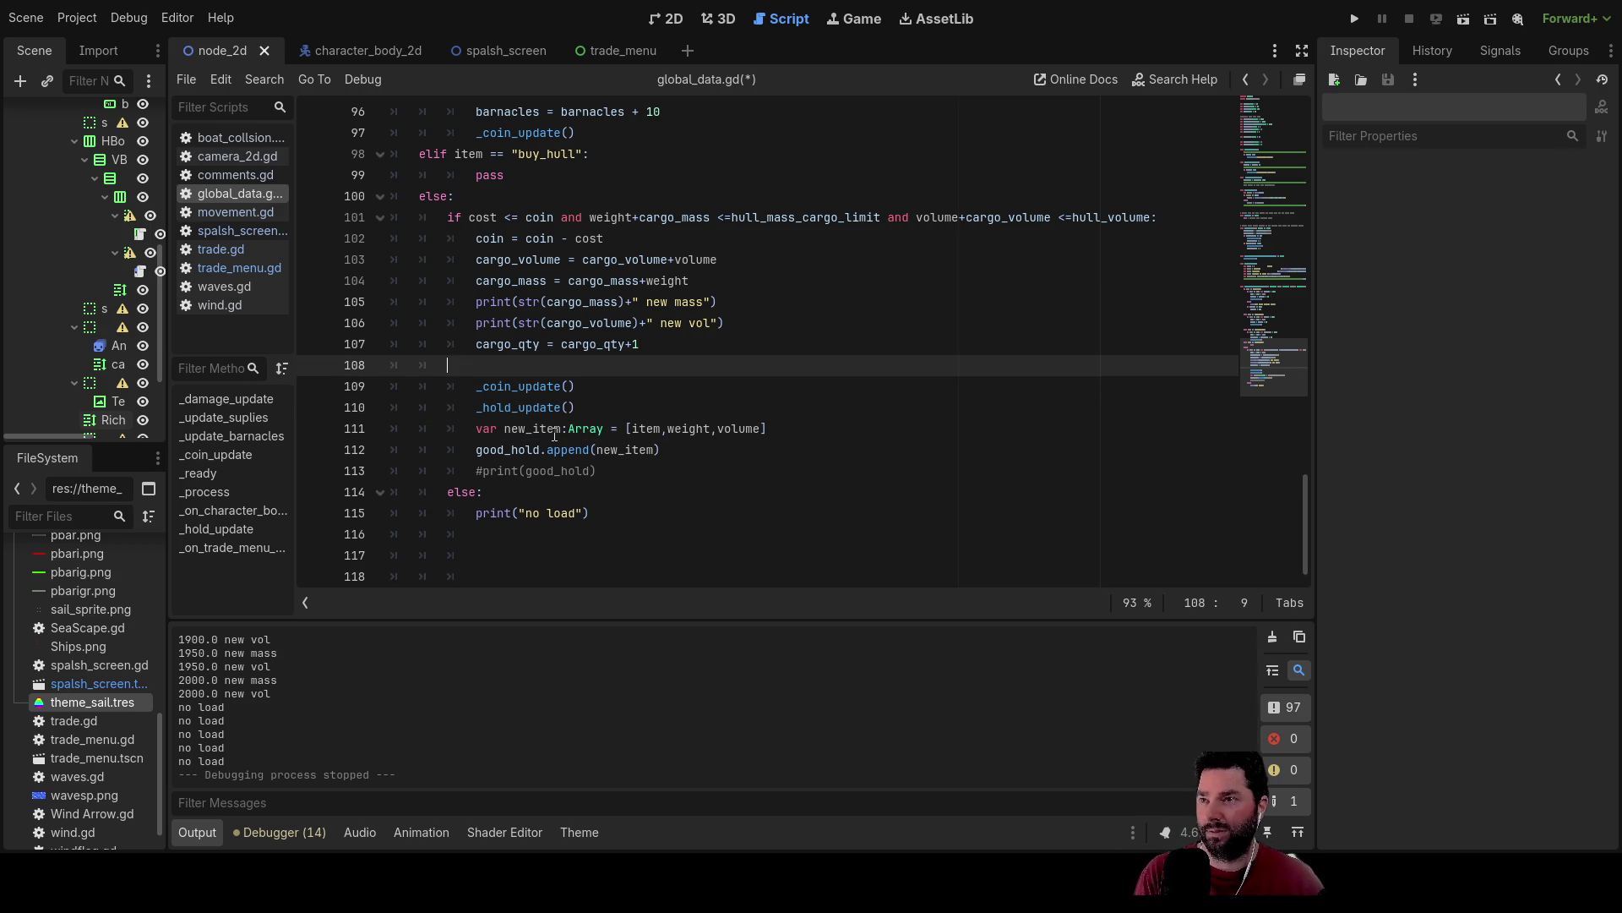
key(BackSpace)
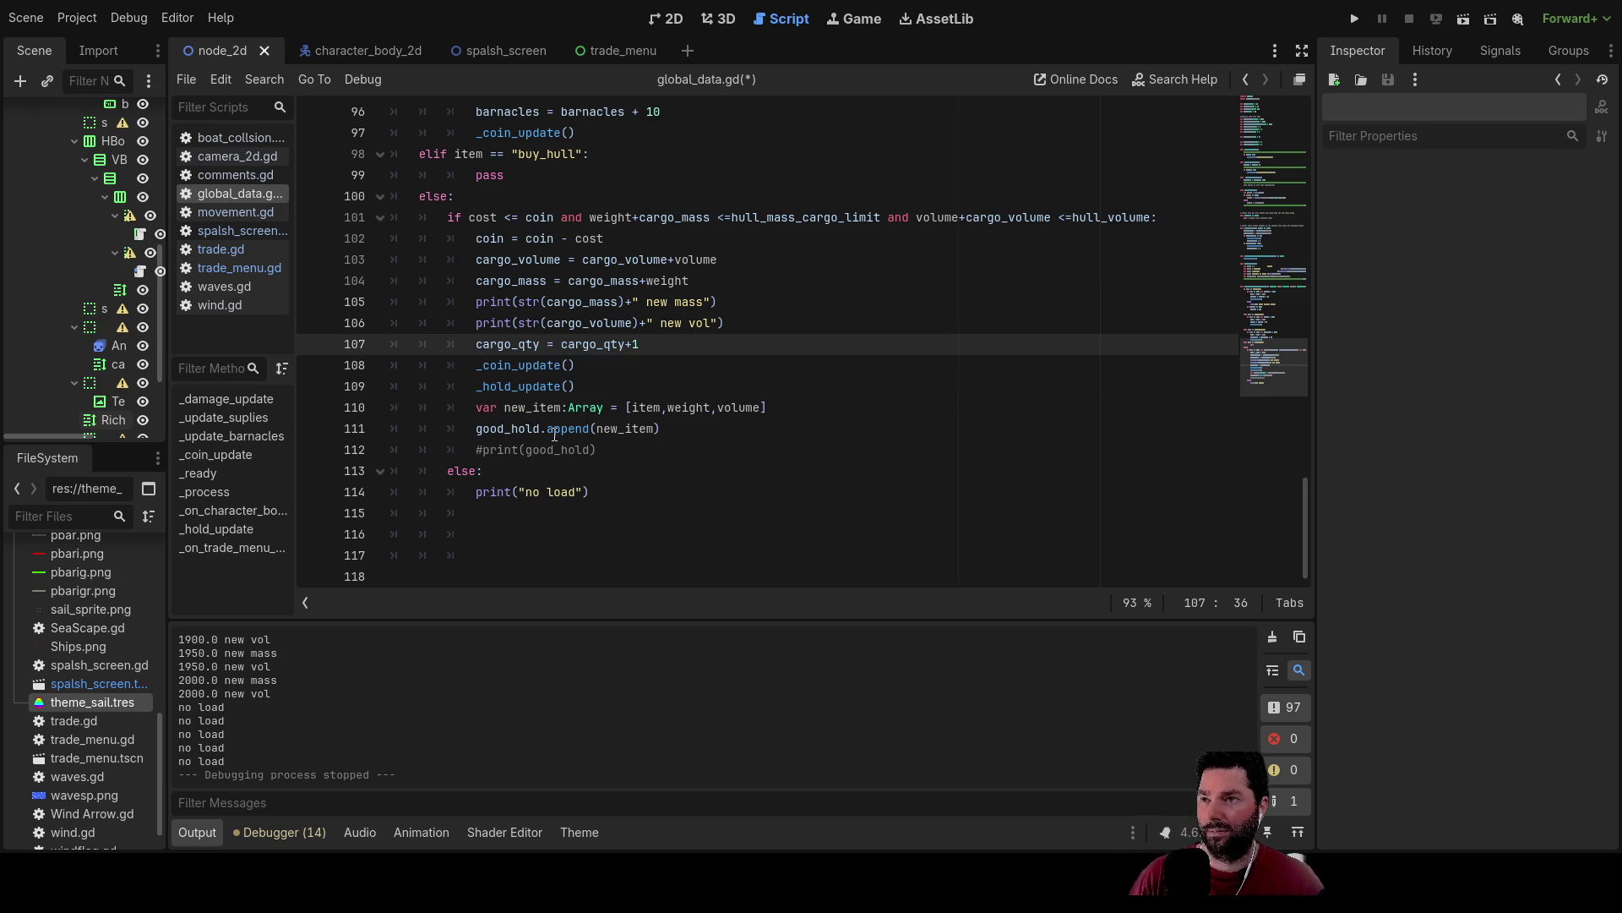
key(Left)
key(Left)
key(Left)
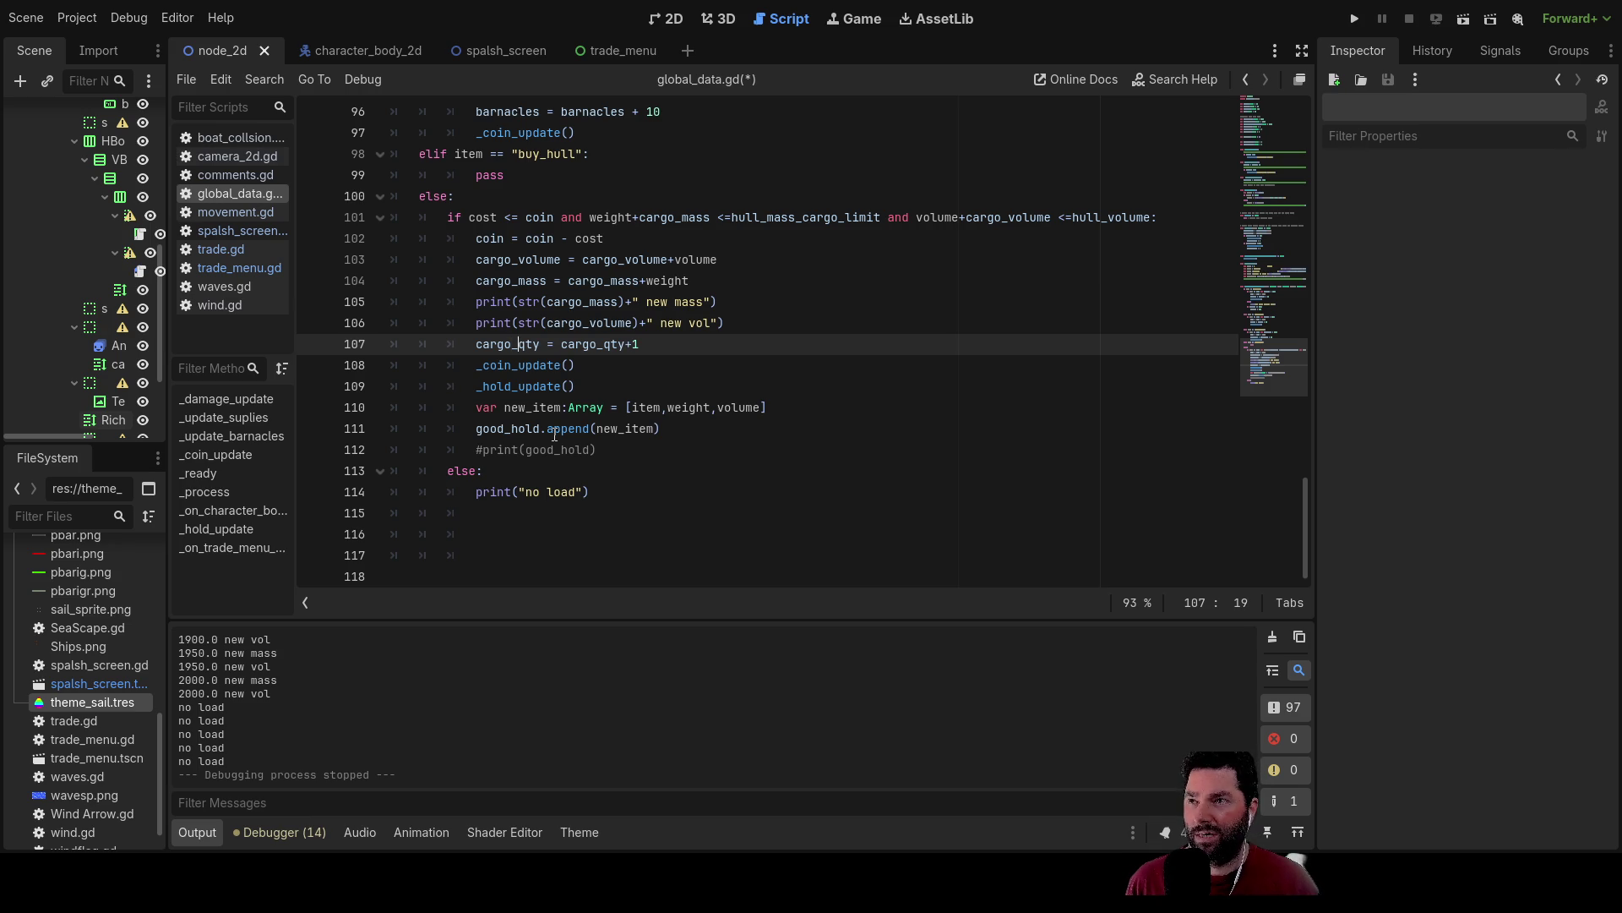
key(Up)
key(Up)
key(Up)
key(Down)
key(Down)
key(Up)
key(Up)
key(Up)
key(Up)
key(Down)
key(Down)
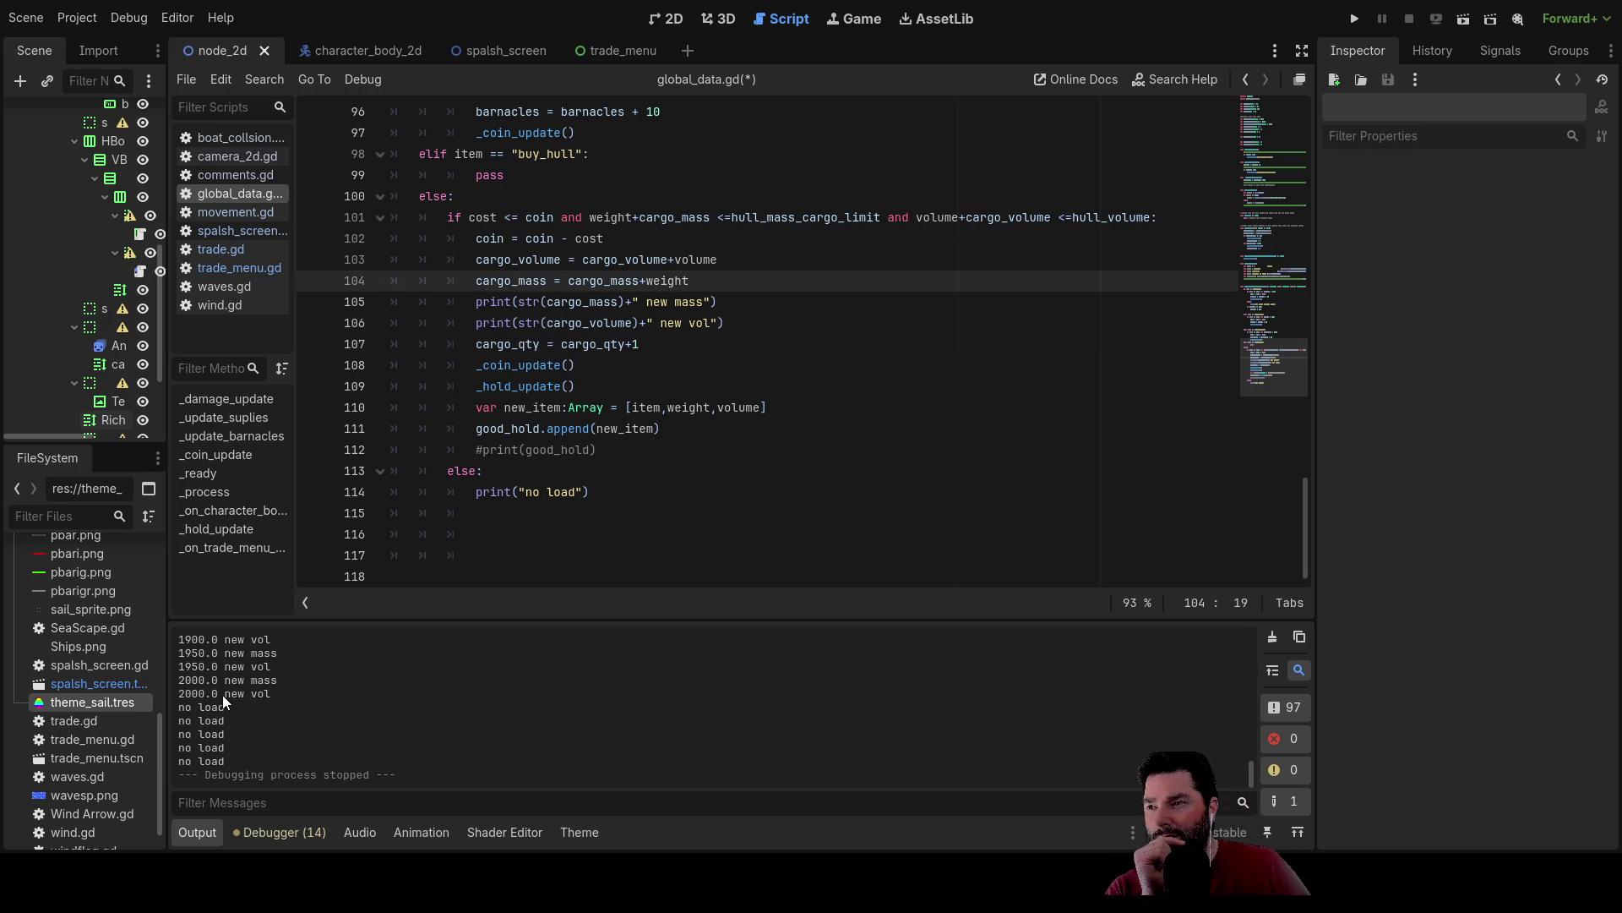
scroll(830, 398, up, 12)
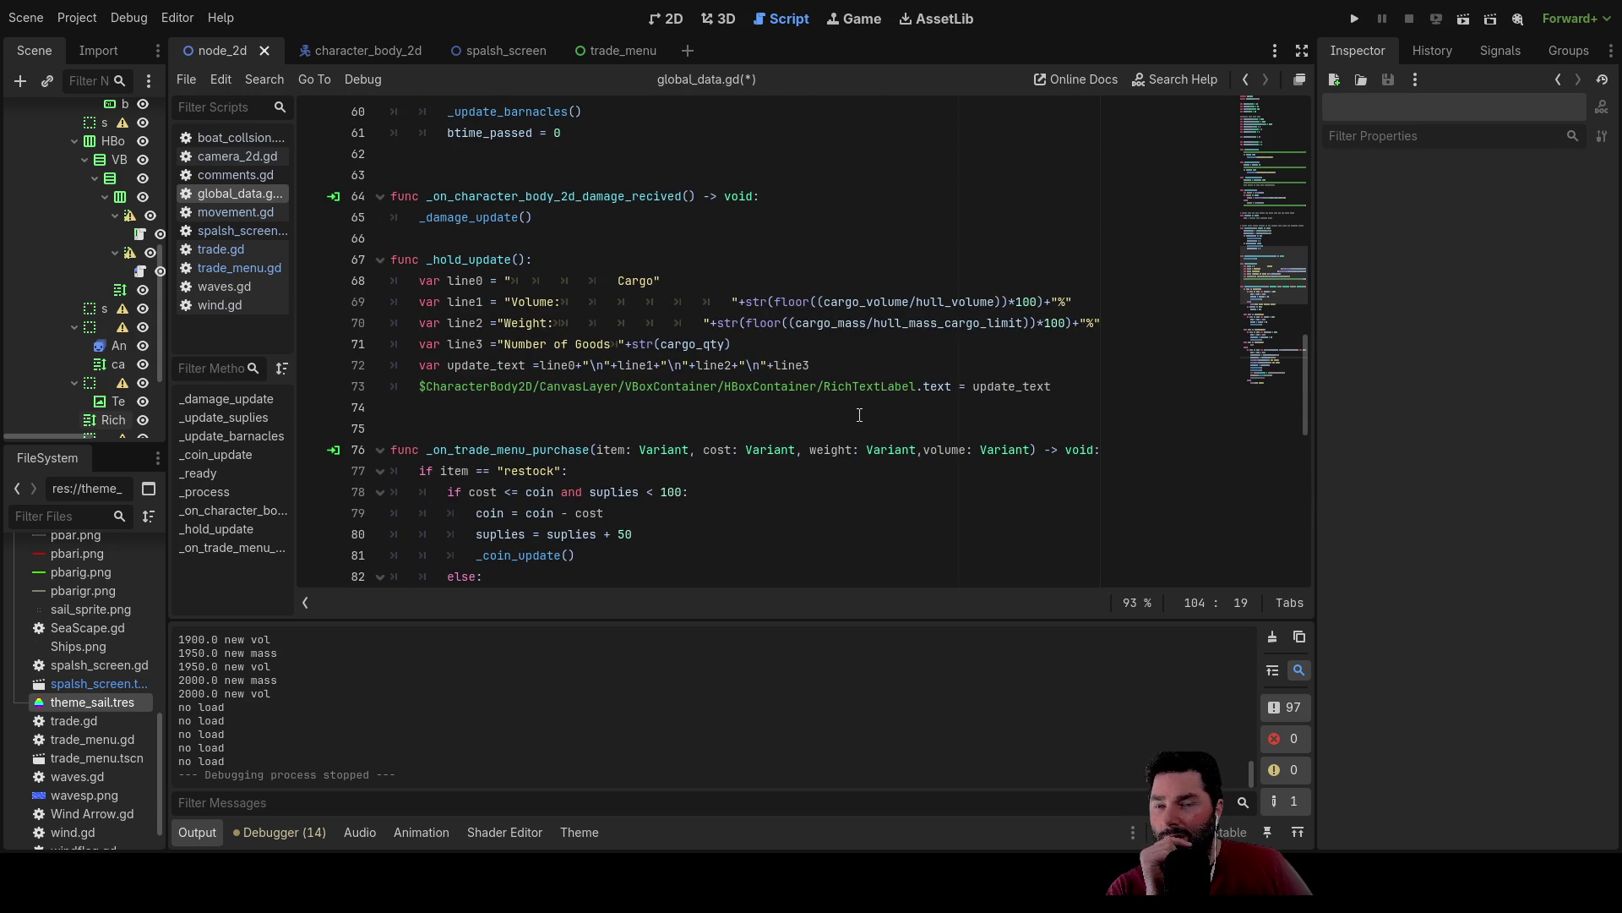
double_click(876, 302)
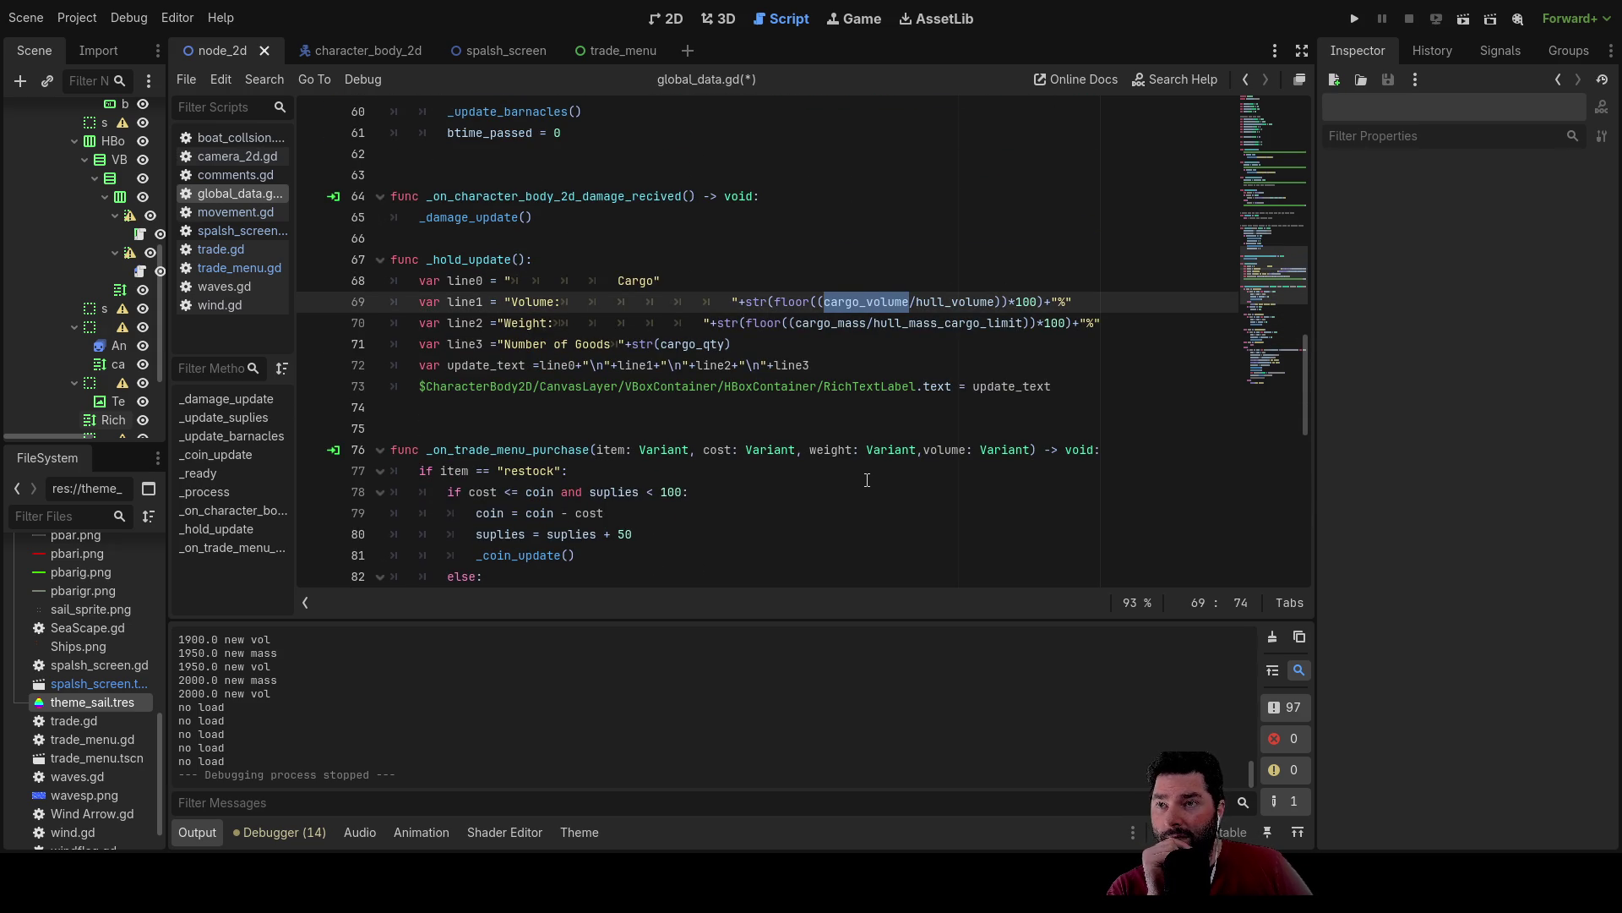
scroll(867, 467, down, 12)
scroll(265, 701, up, 1)
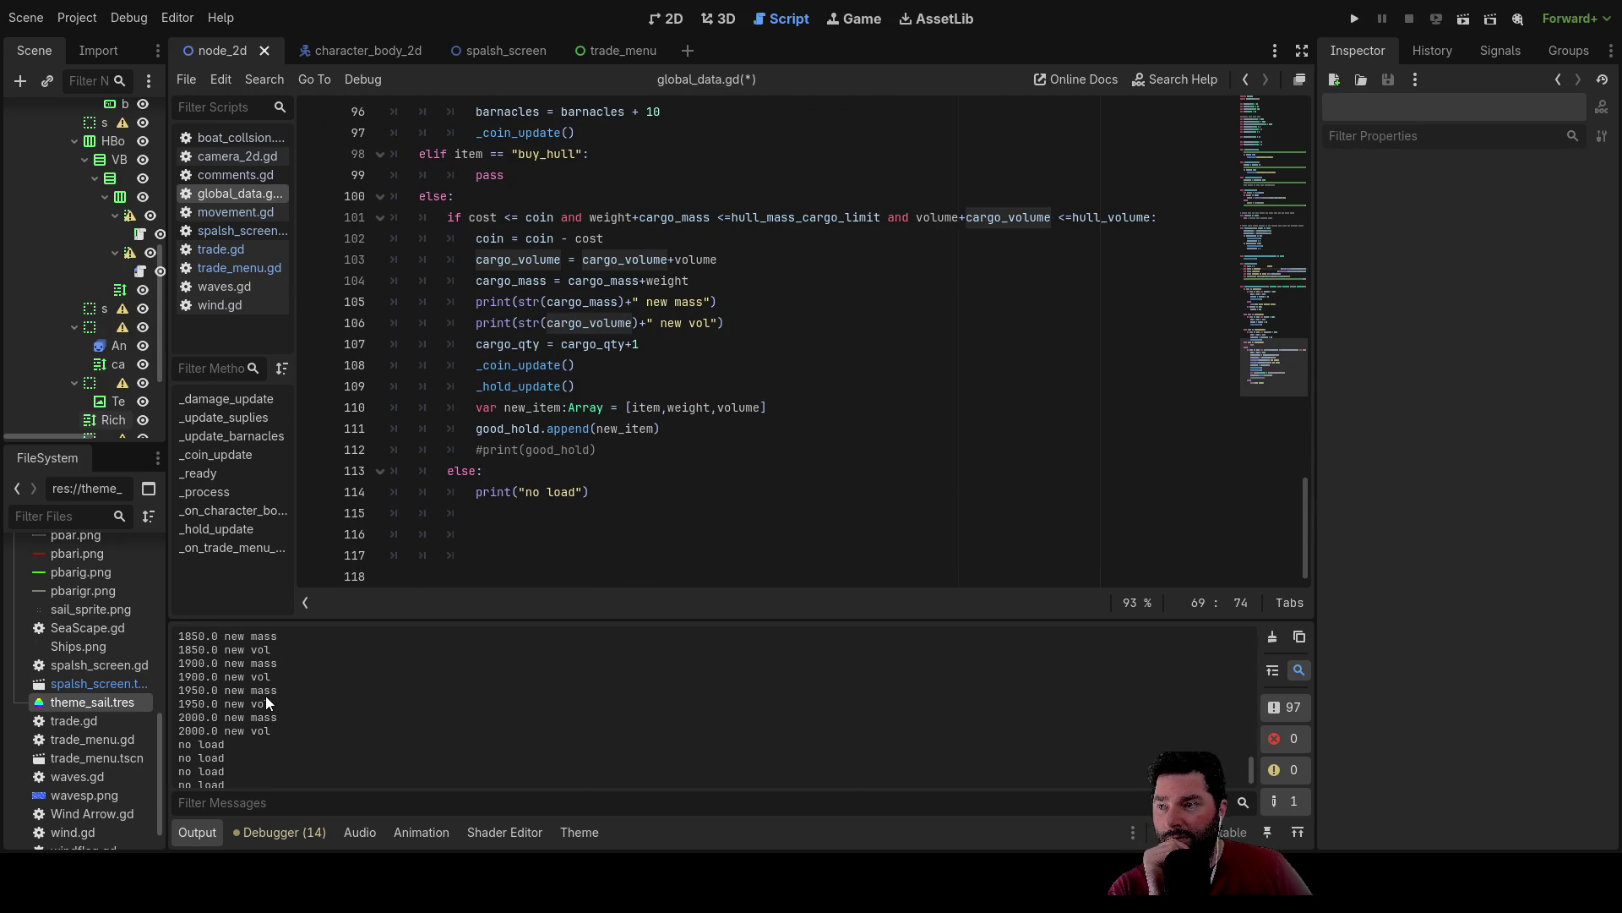
scroll(196, 693, up, 2)
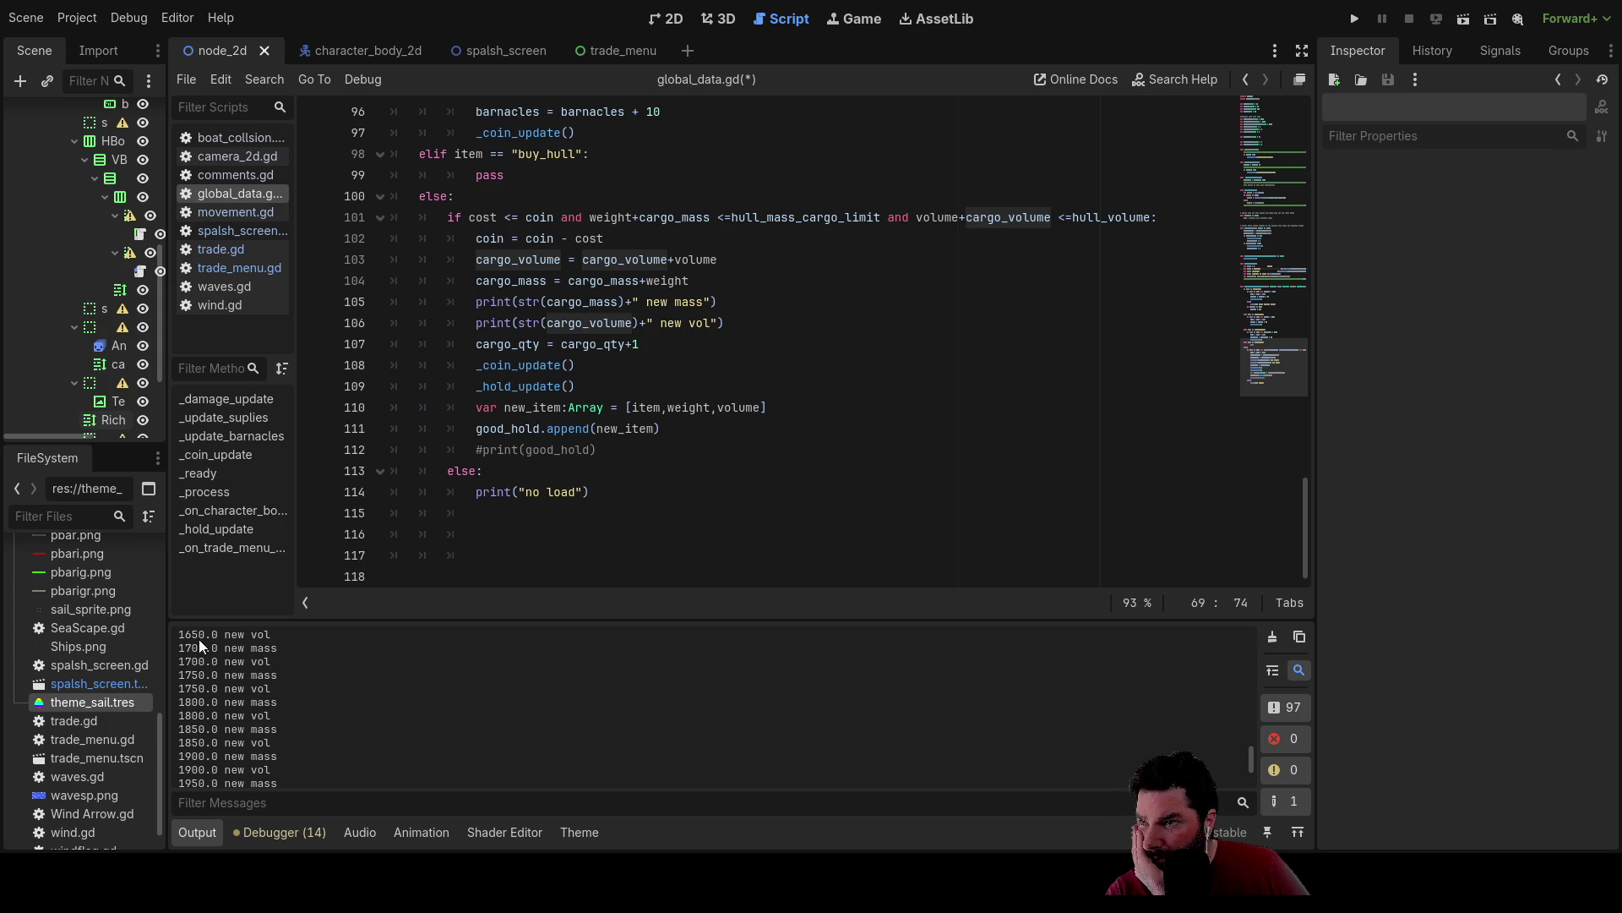
scroll(832, 504, up, 13)
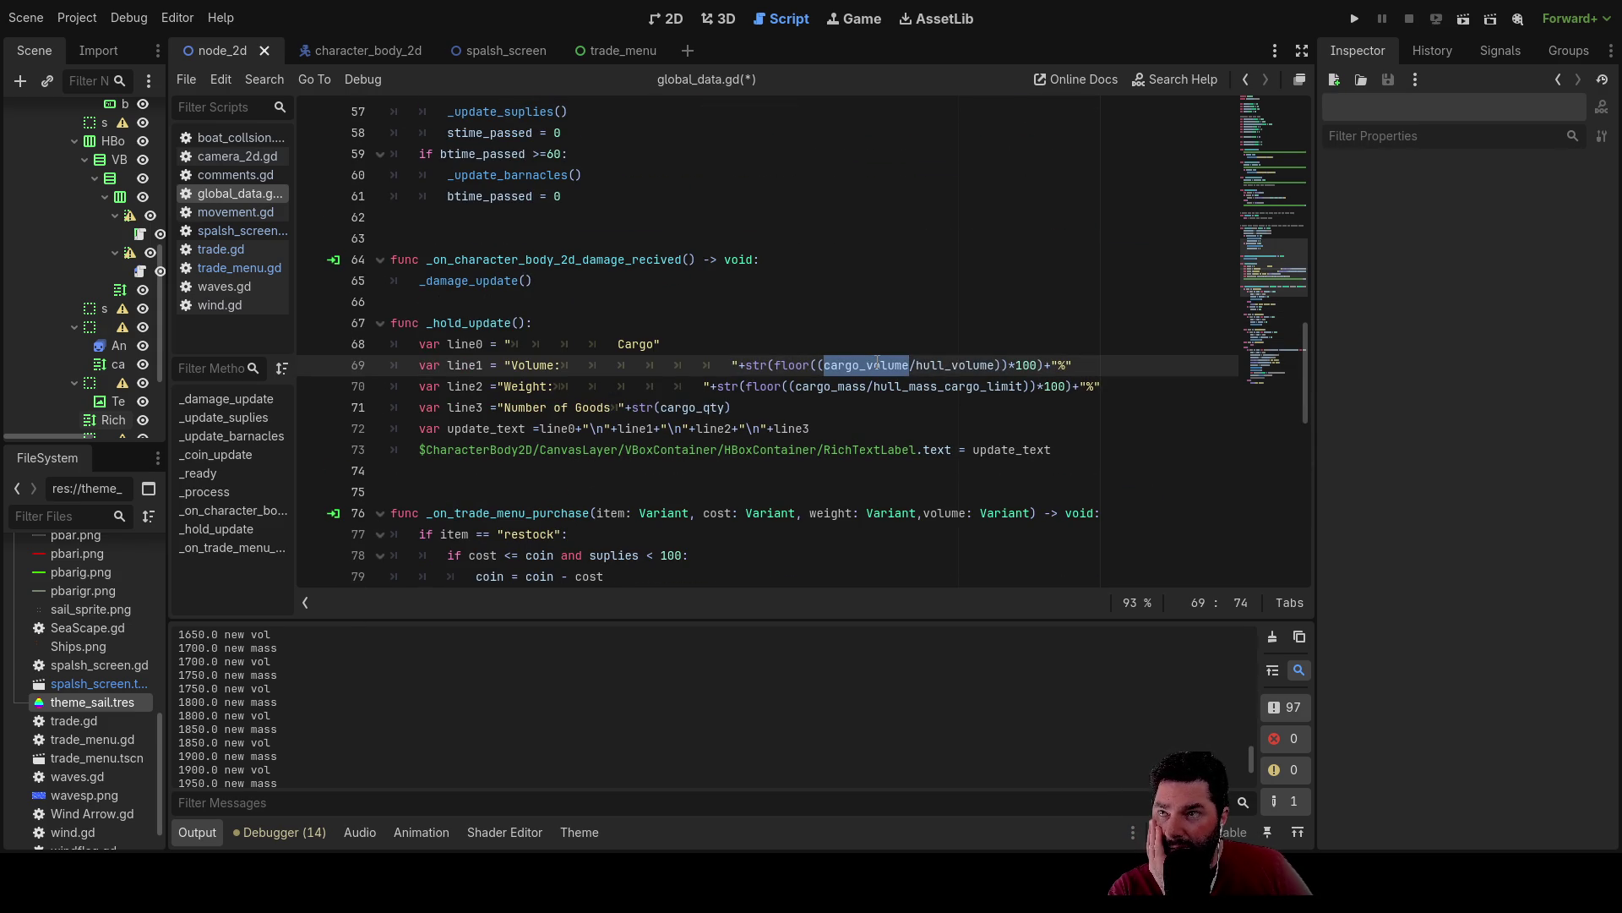
double_click(972, 364)
scroll(730, 314, up, 14)
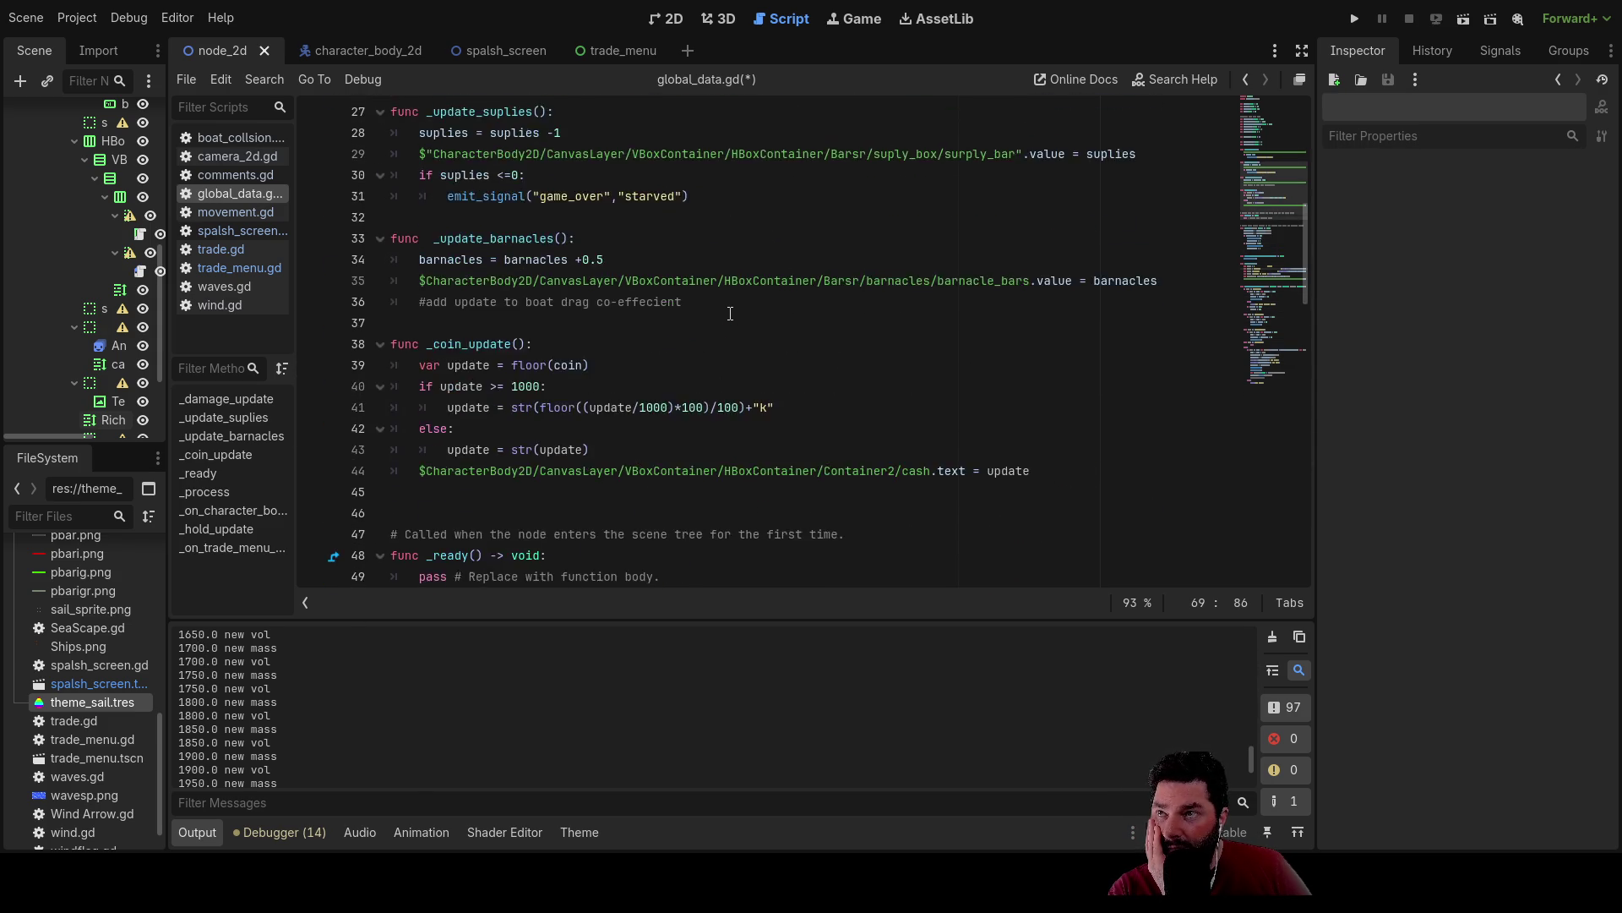
scroll(730, 313, up, 5)
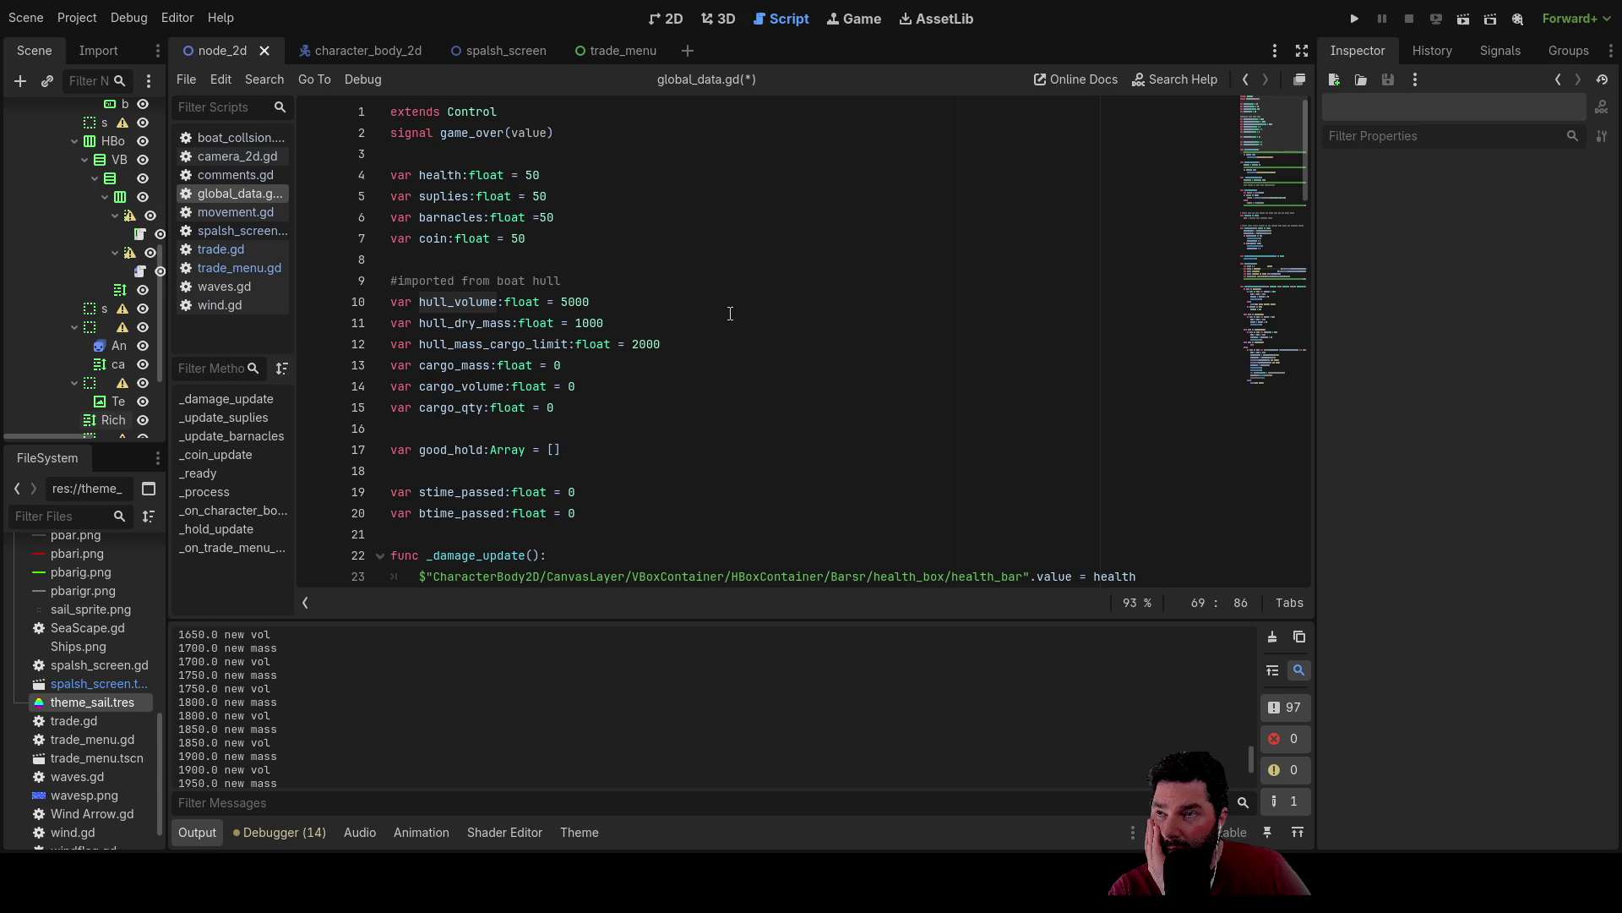
scroll(730, 314, down, 20)
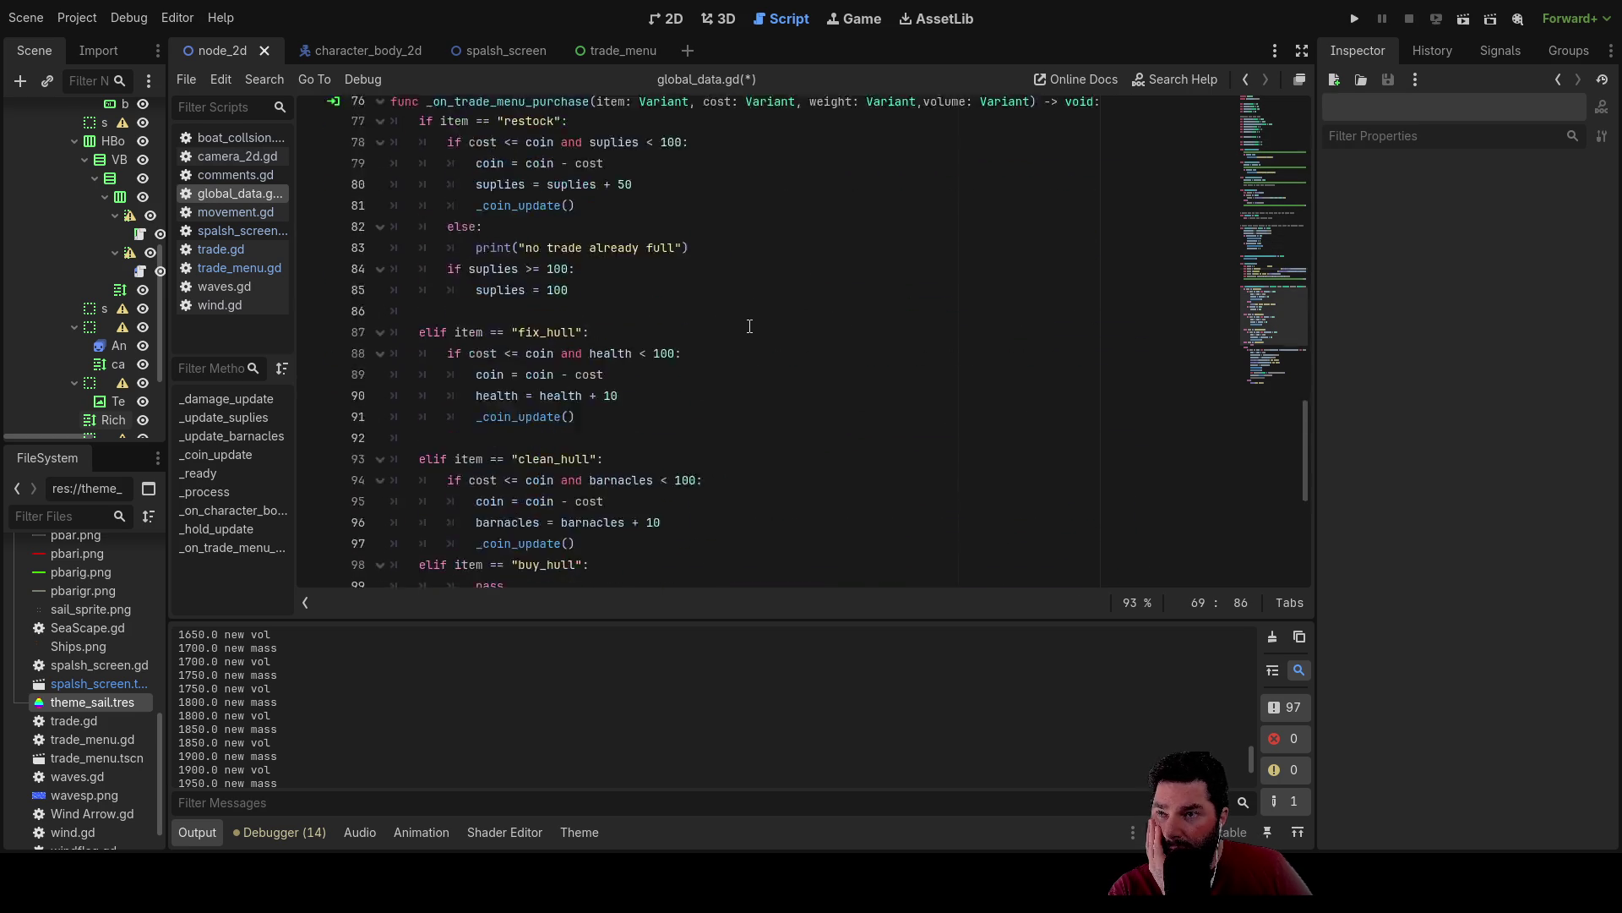
scroll(749, 327, down, 1)
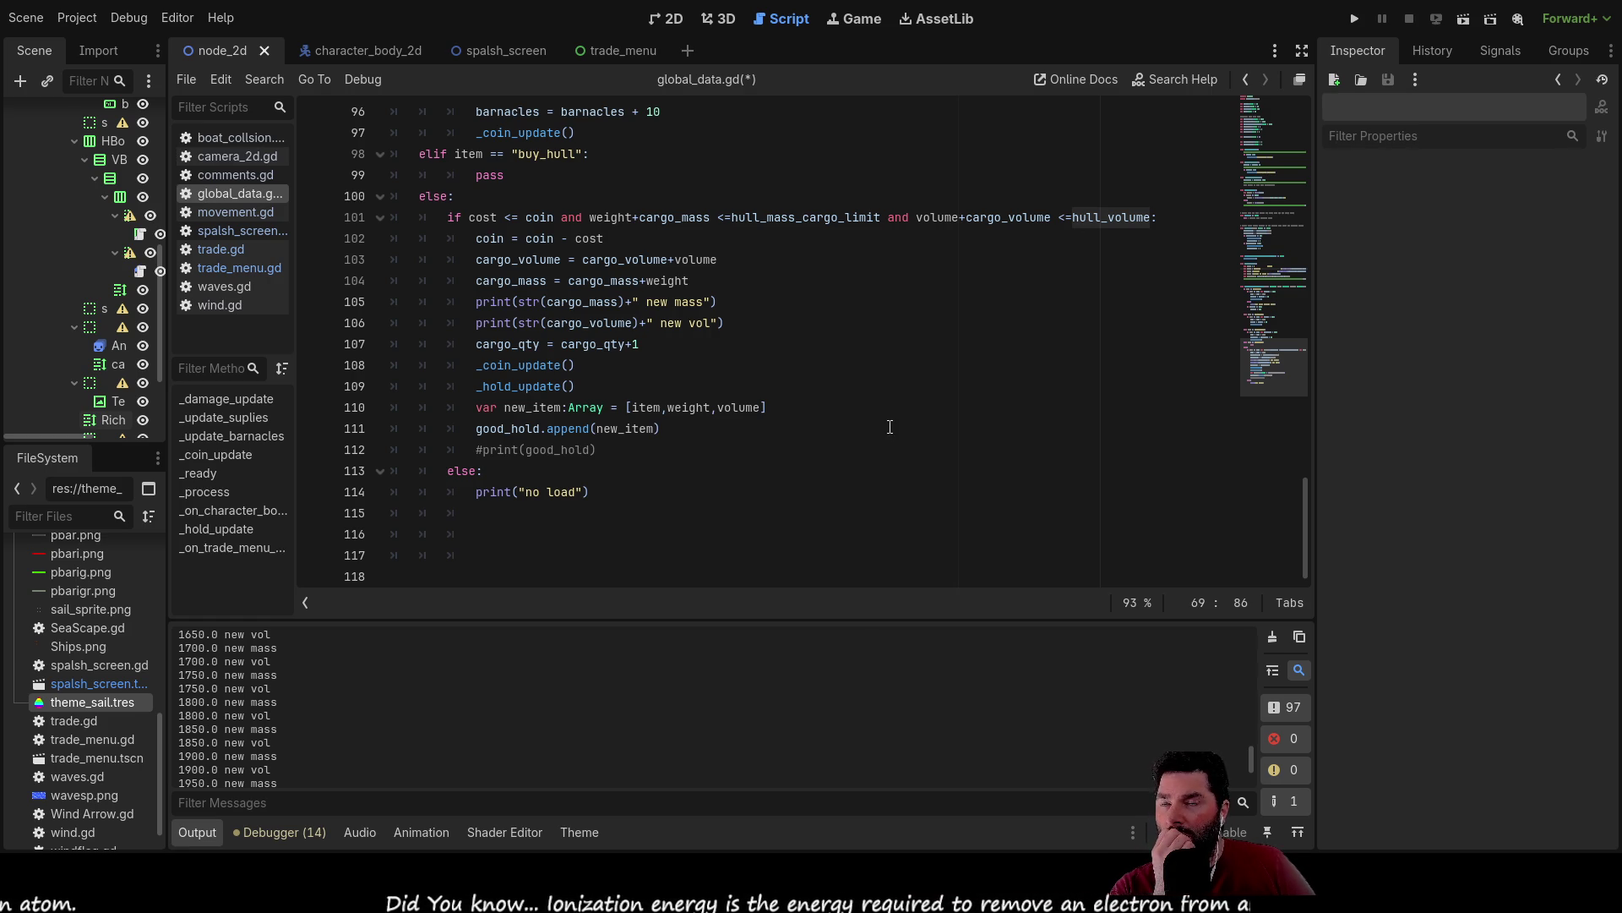
scroll(890, 433, up, 10)
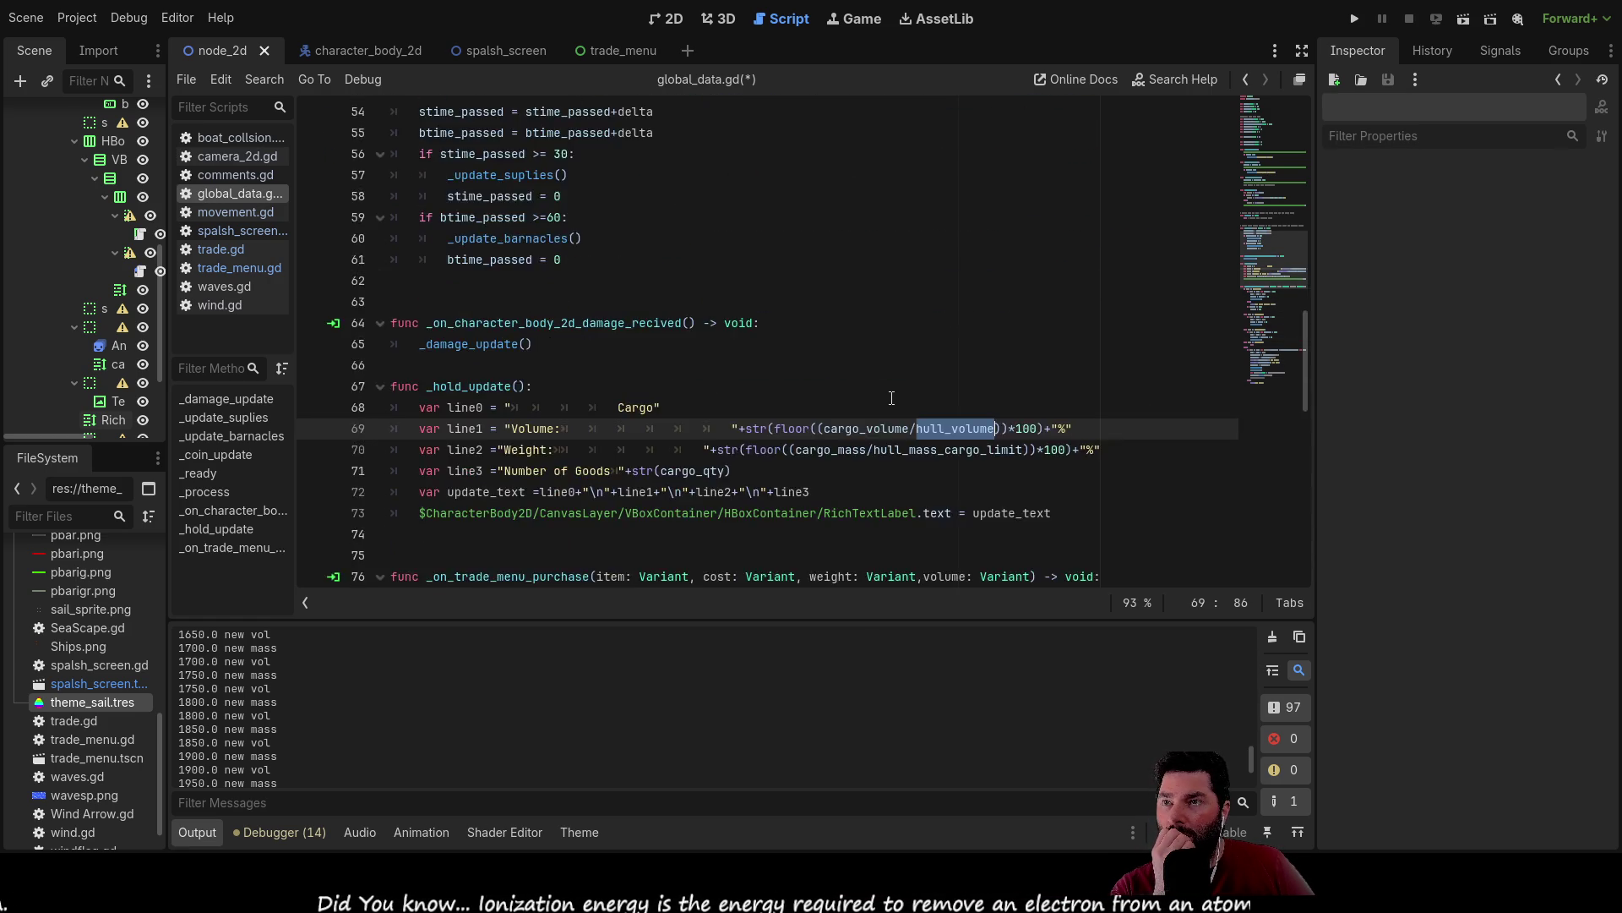
scroll(891, 397, up, 15)
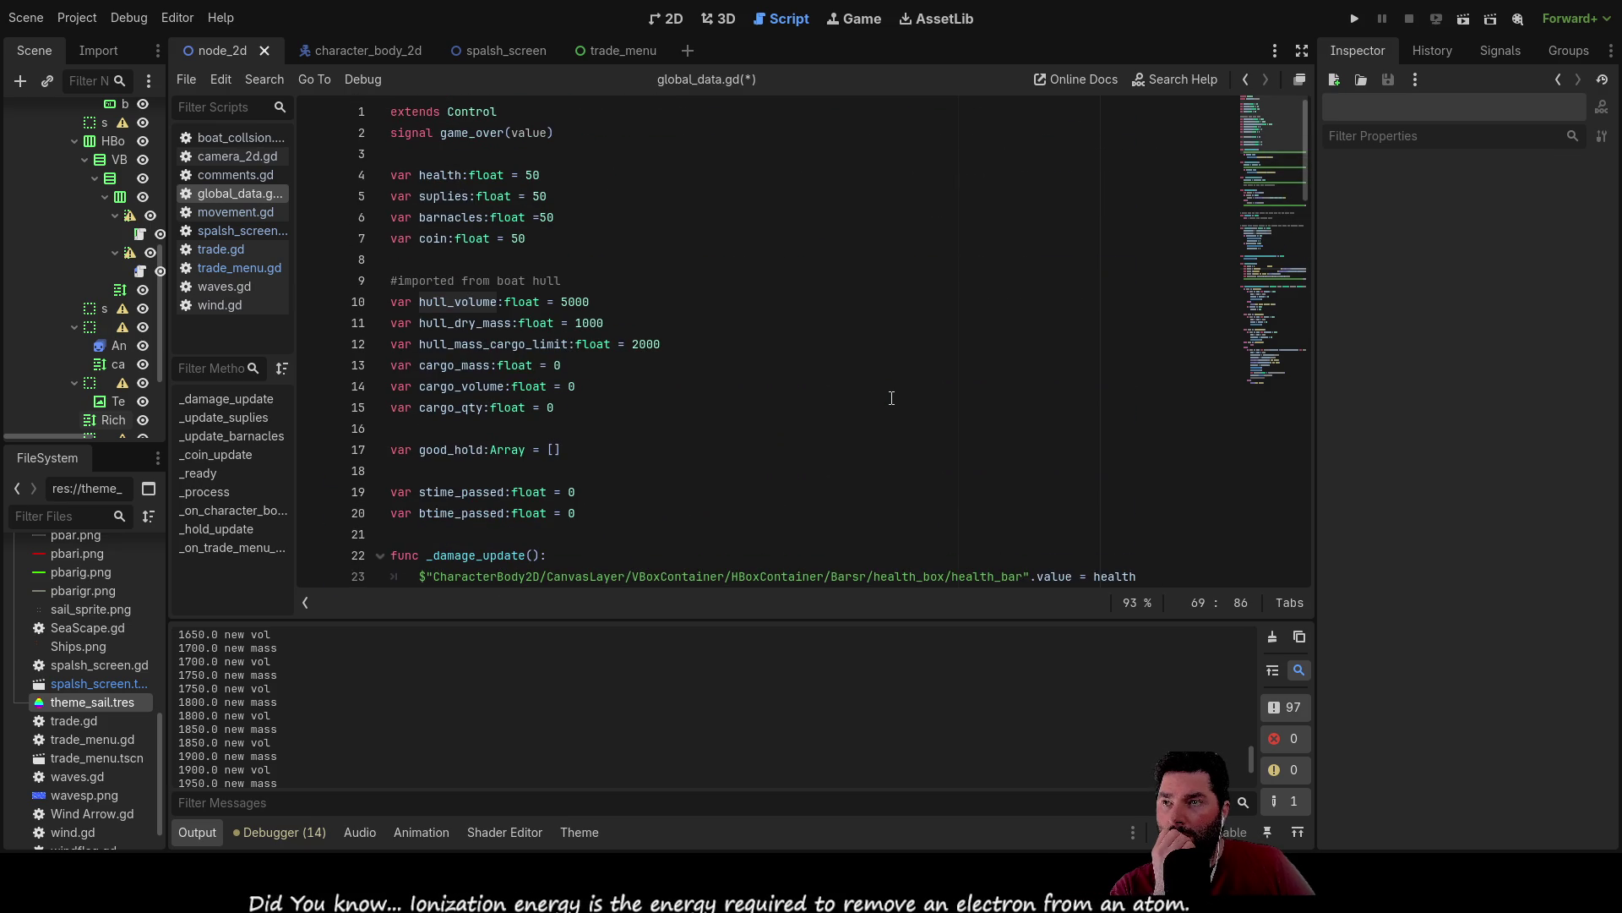
scroll(892, 397, down, 4)
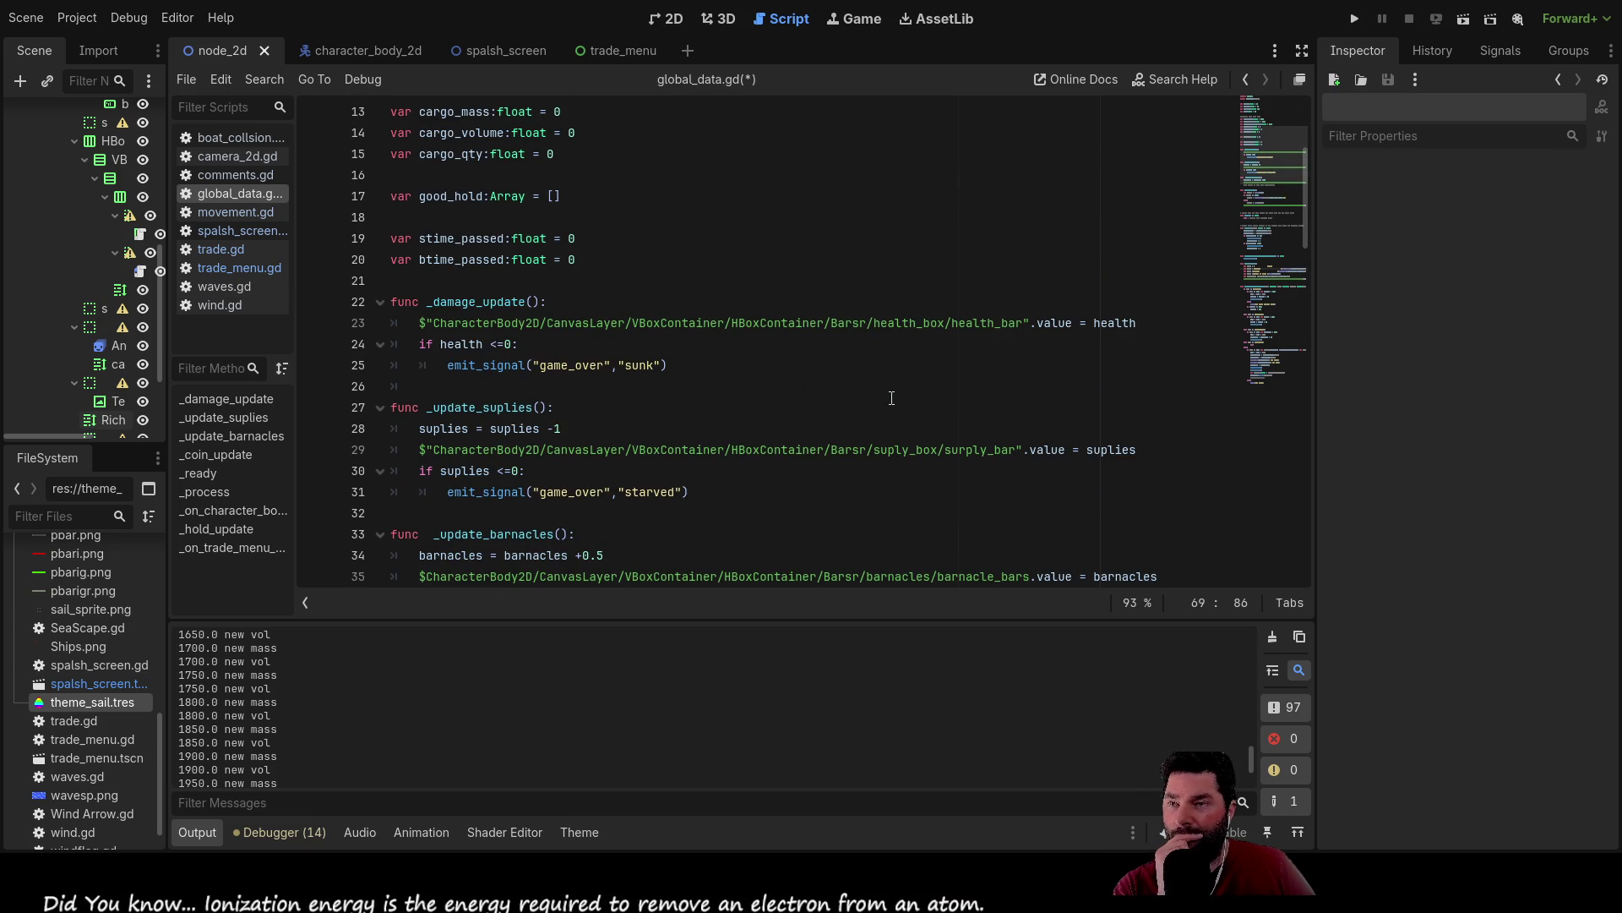
scroll(891, 397, up, 4)
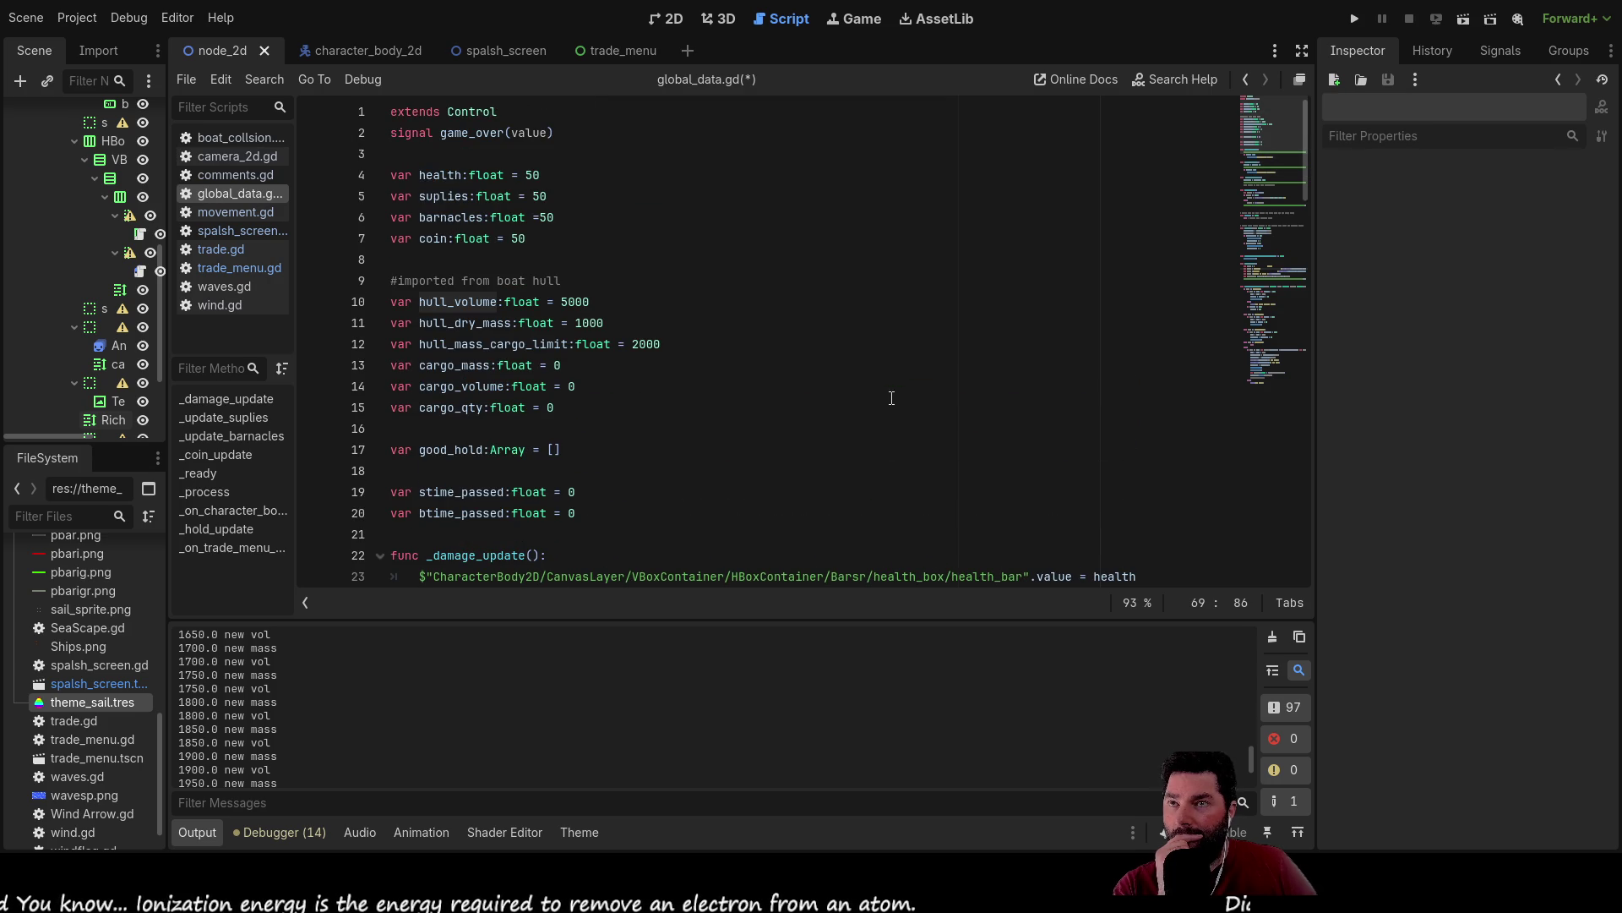
scroll(892, 397, down, 10)
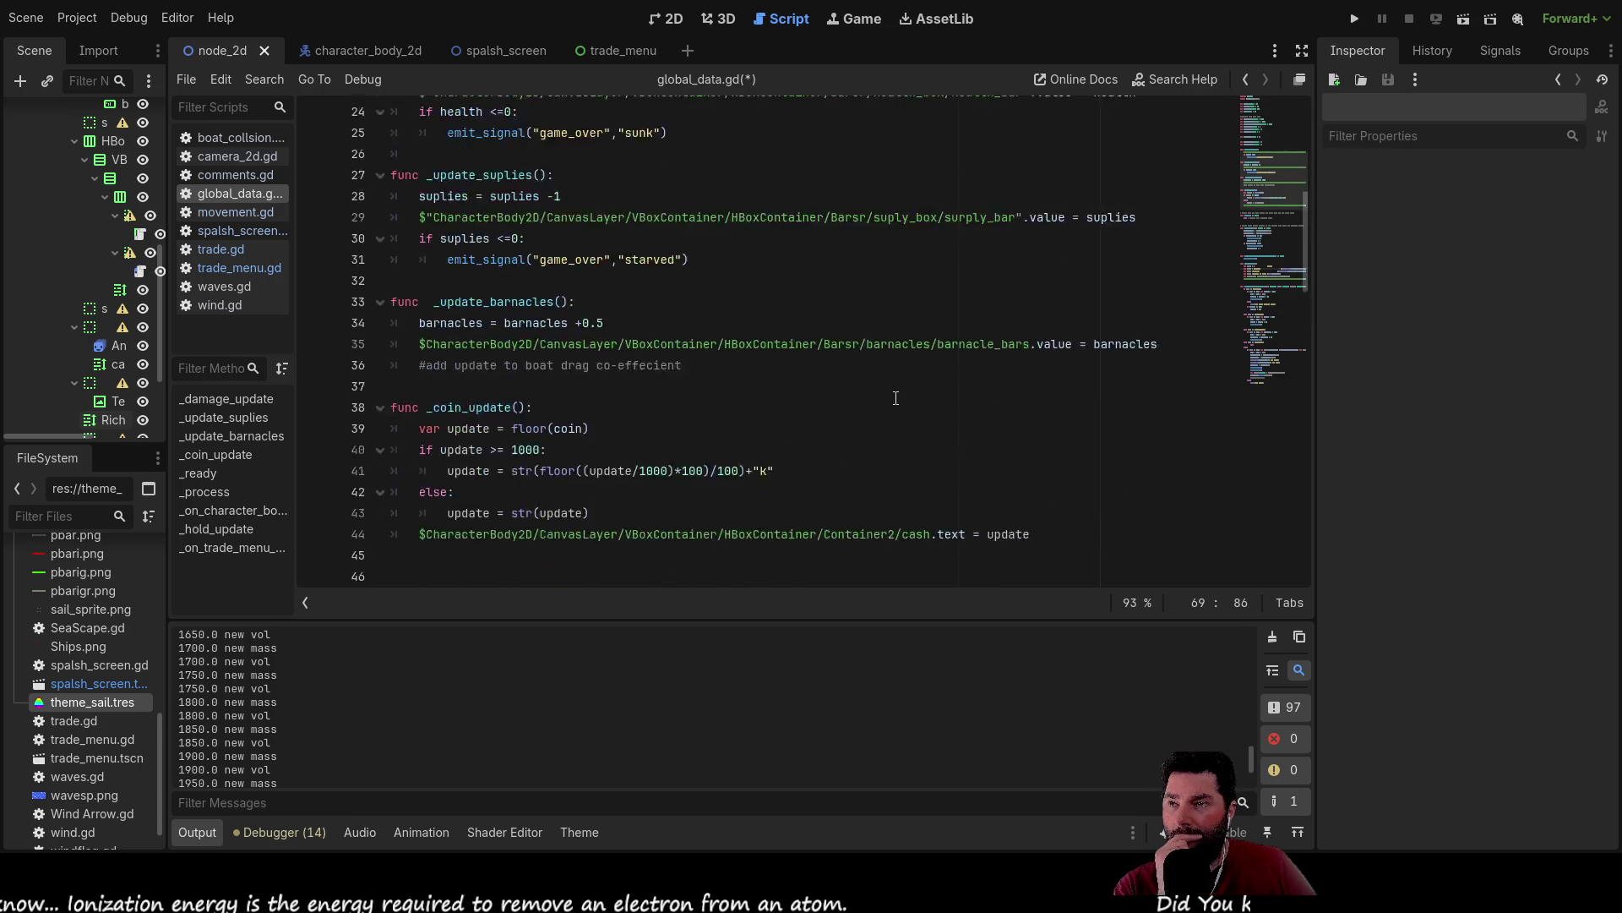
scroll(894, 397, up, 10)
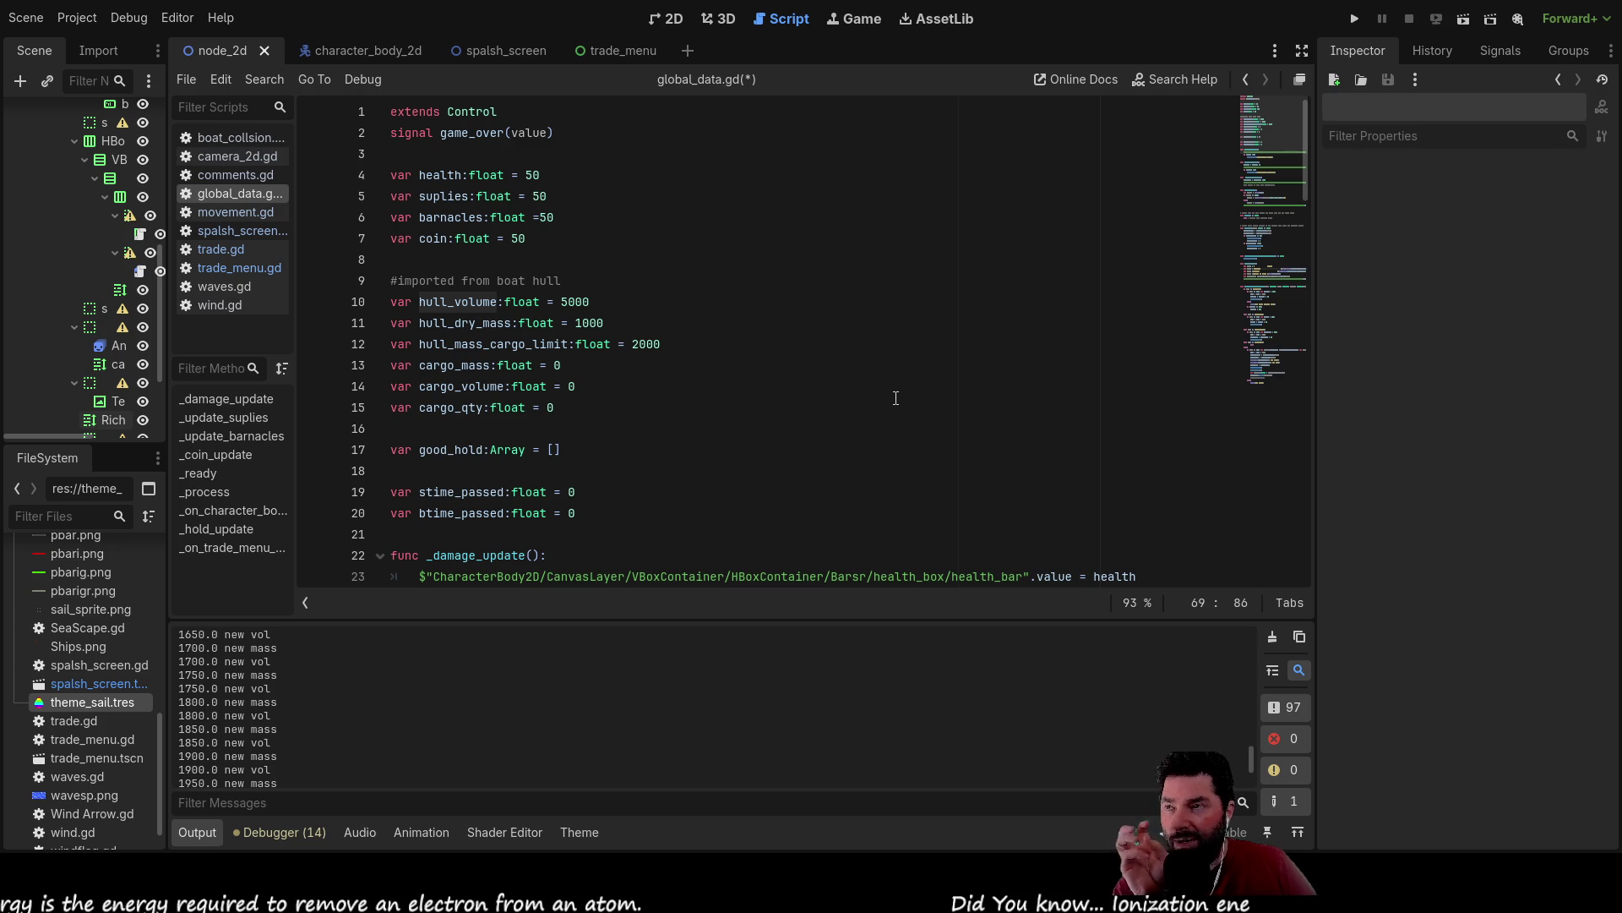
scroll(856, 453, down, 5)
scroll(862, 439, up, 5)
scroll(864, 432, down, 5)
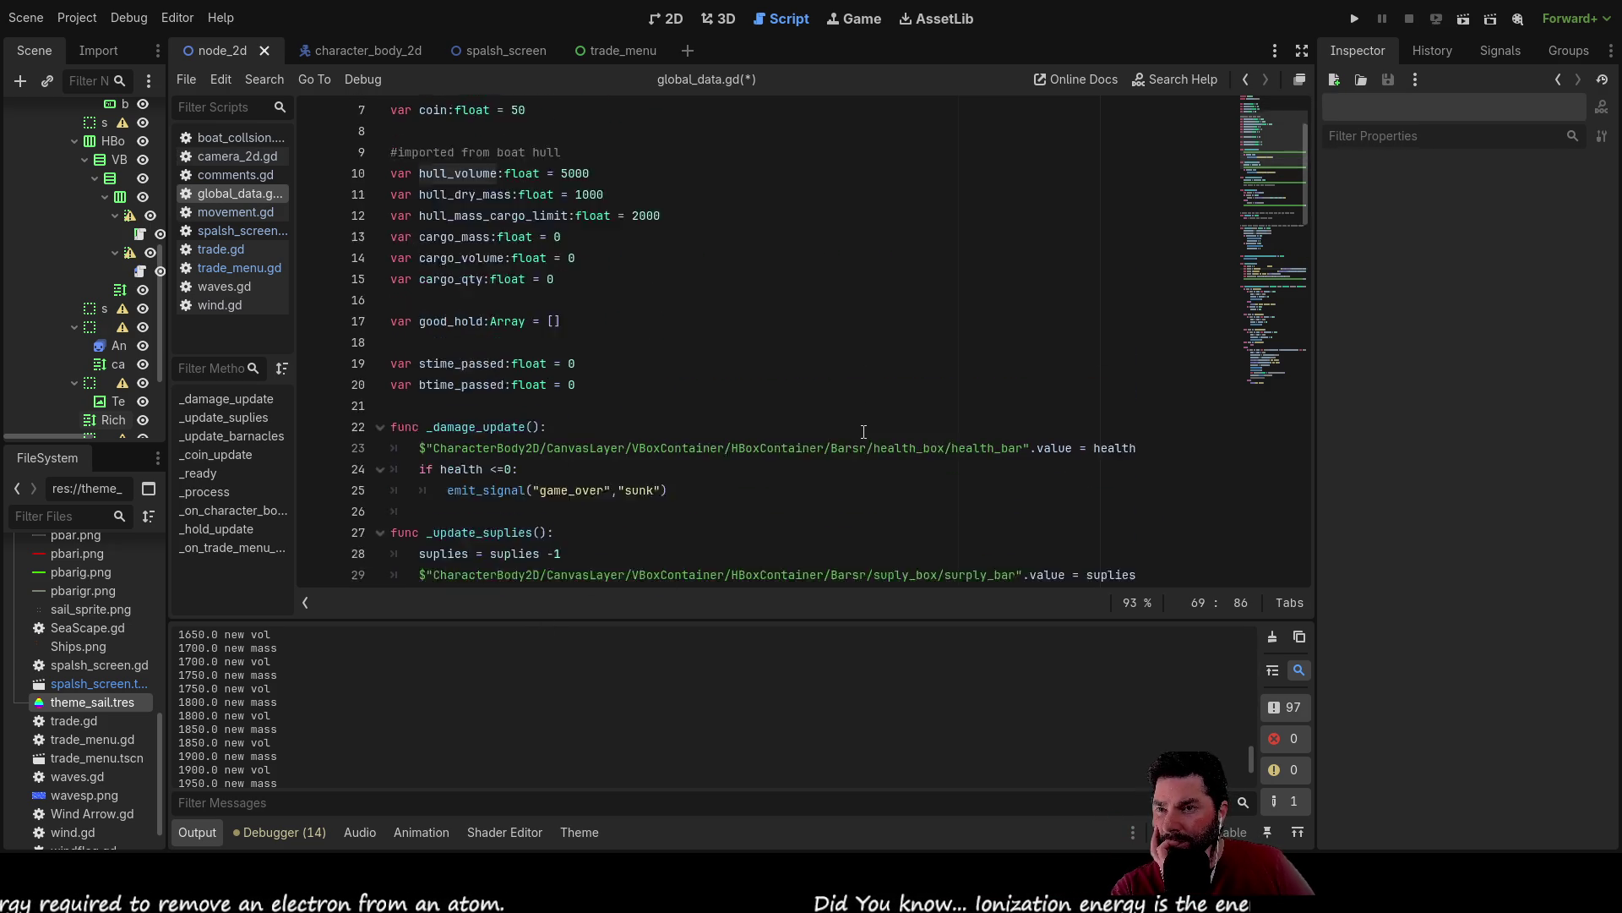
scroll(863, 432, up, 5)
scroll(863, 432, down, 5)
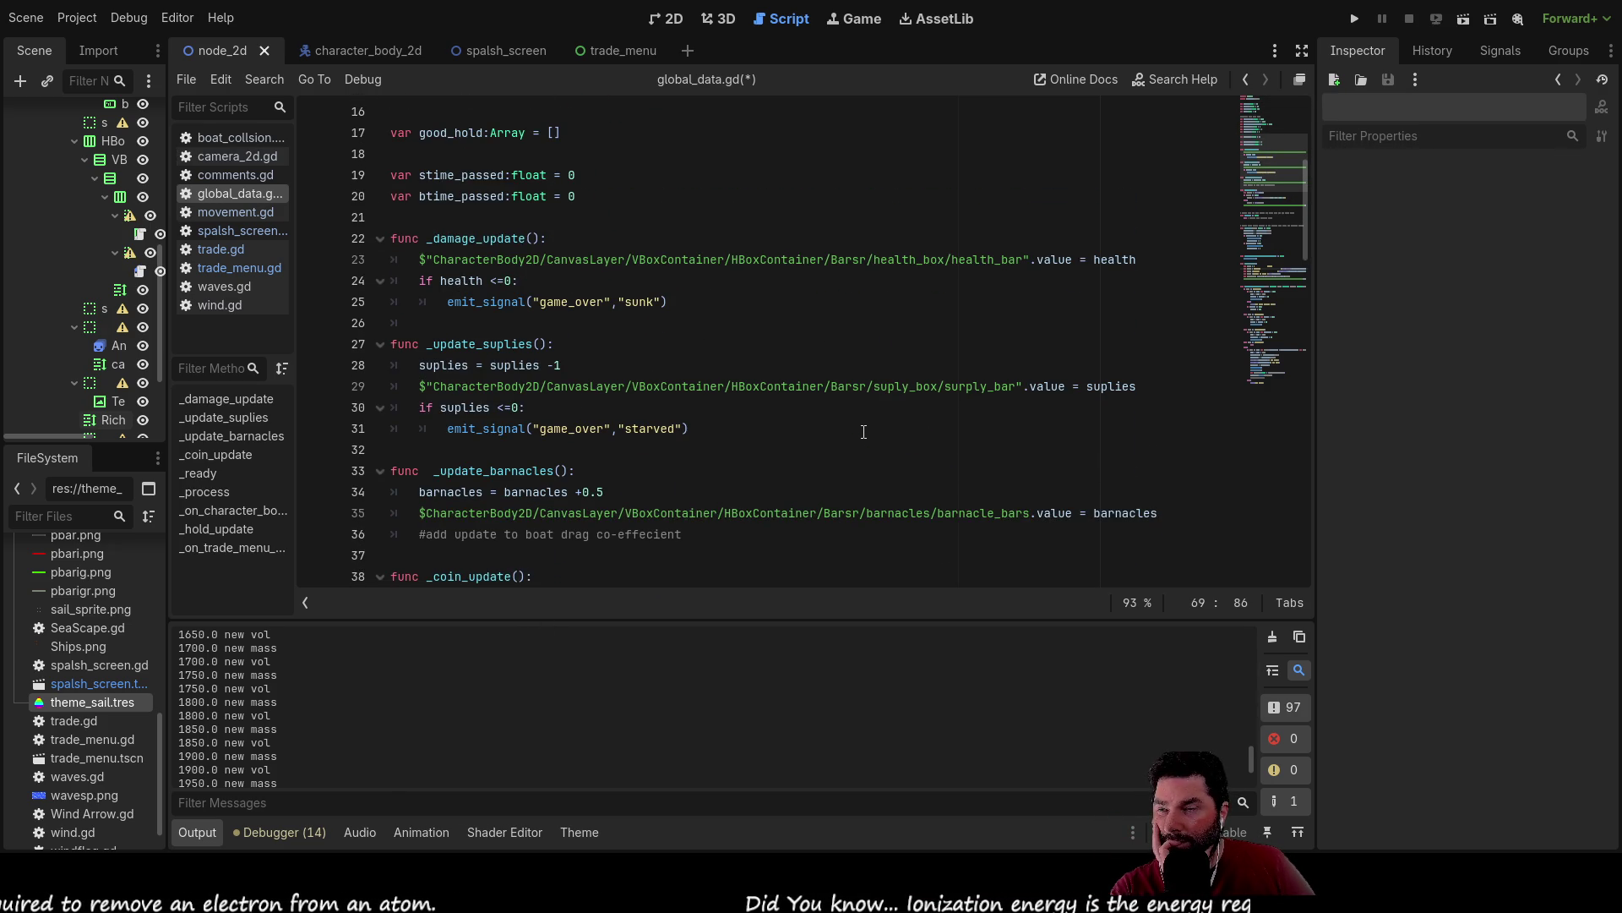
scroll(864, 431, down, 4)
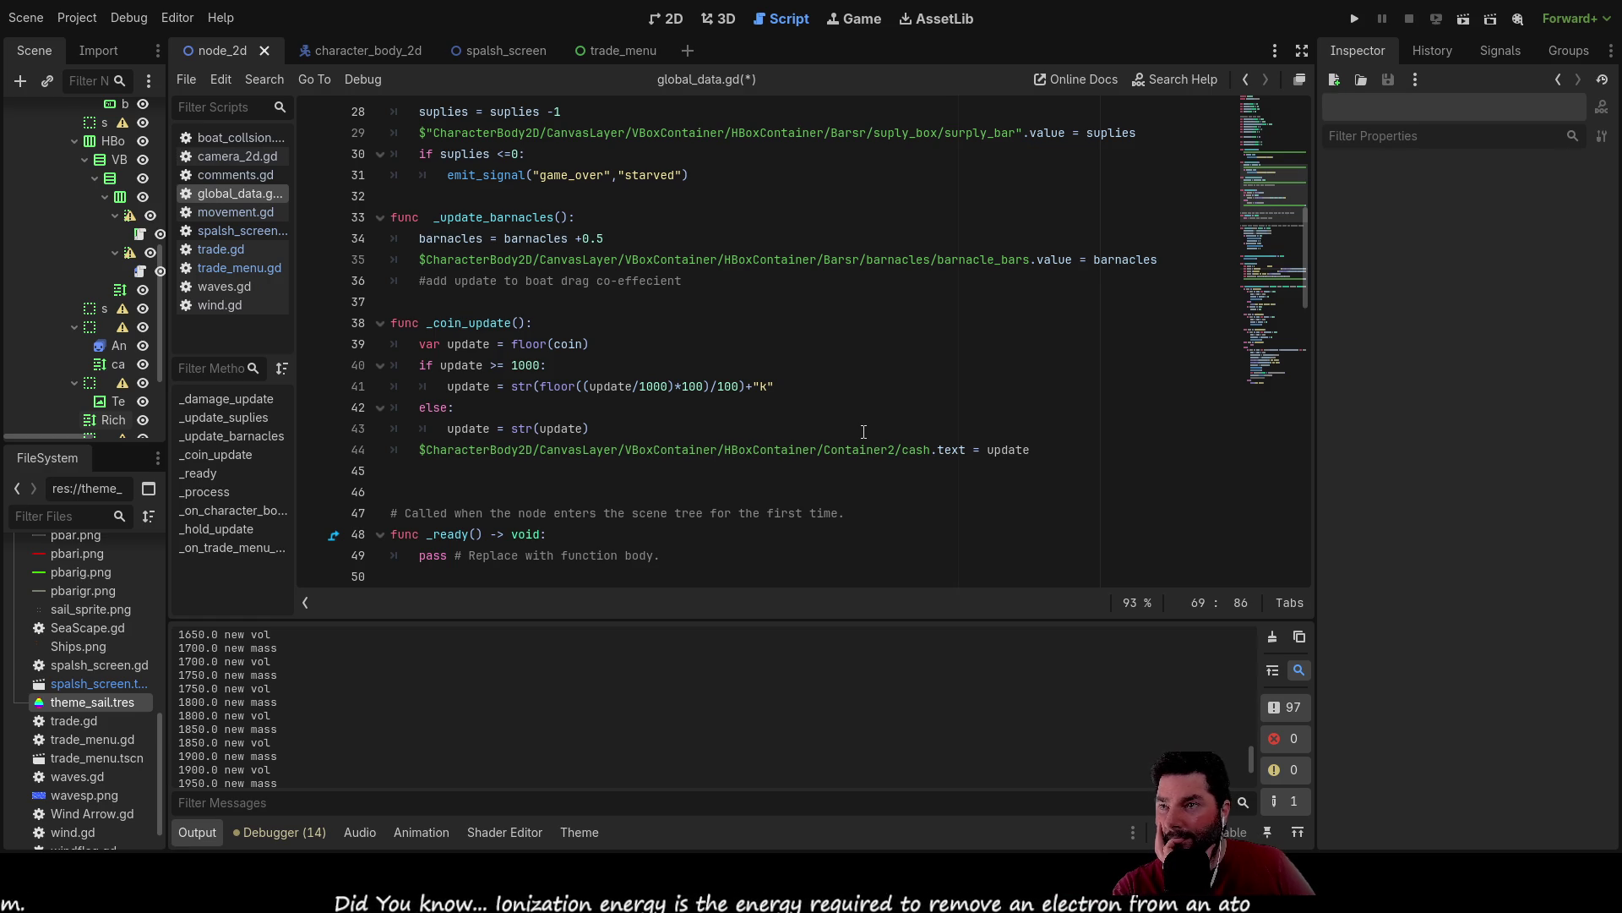
scroll(864, 432, down, 8)
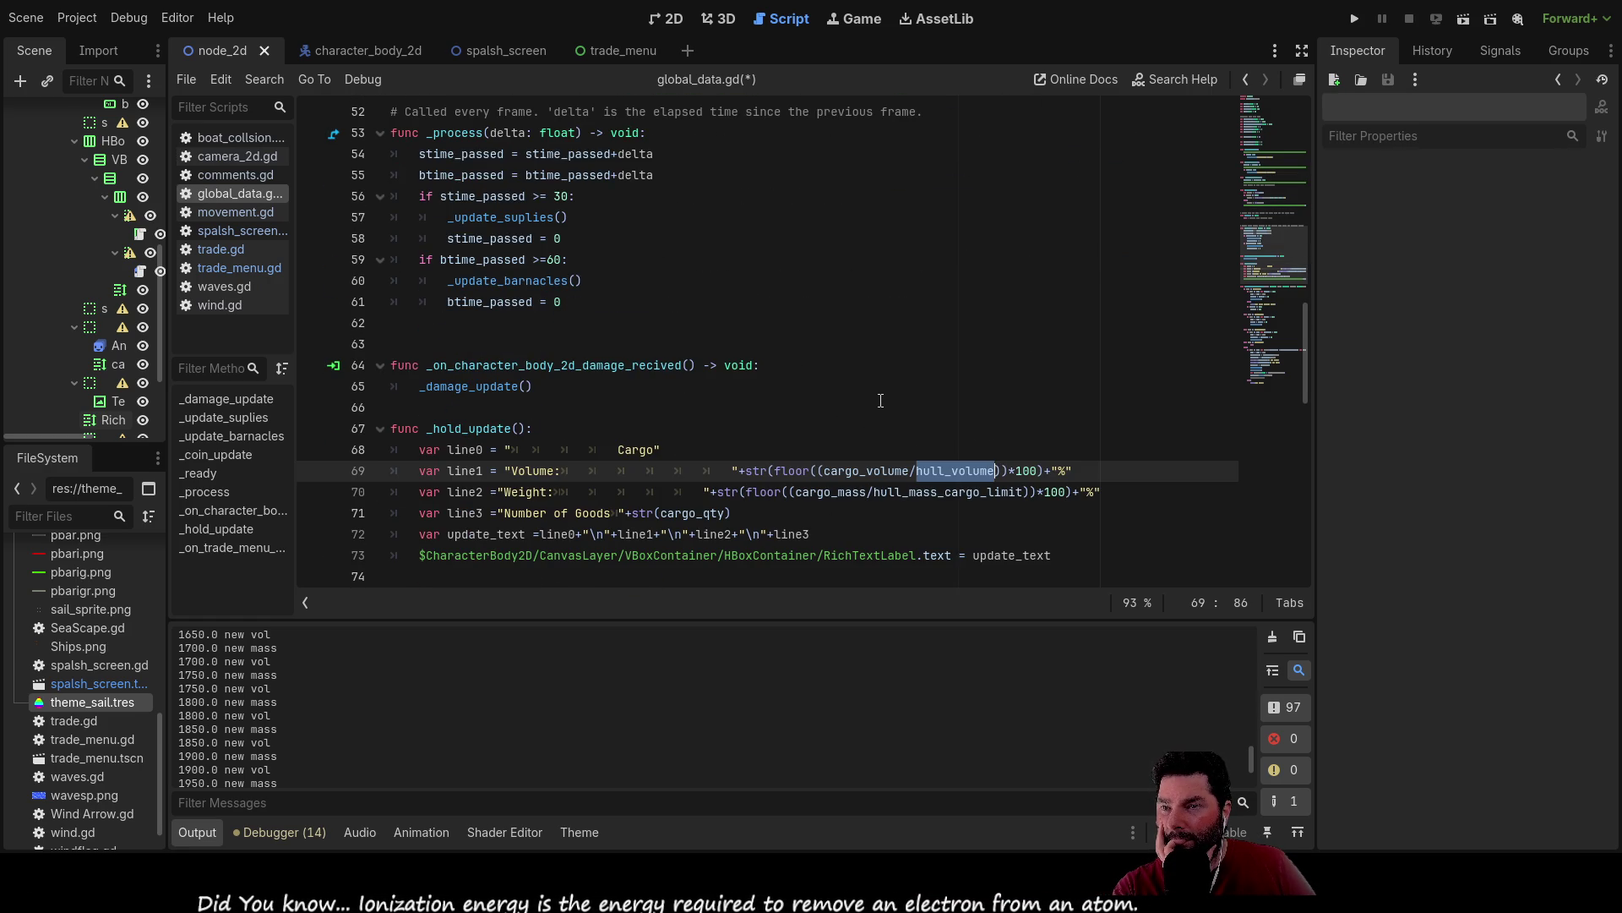
Remove floor() from the Volume and Weight percentage lines, then run the game to test.
double_click(792, 470)
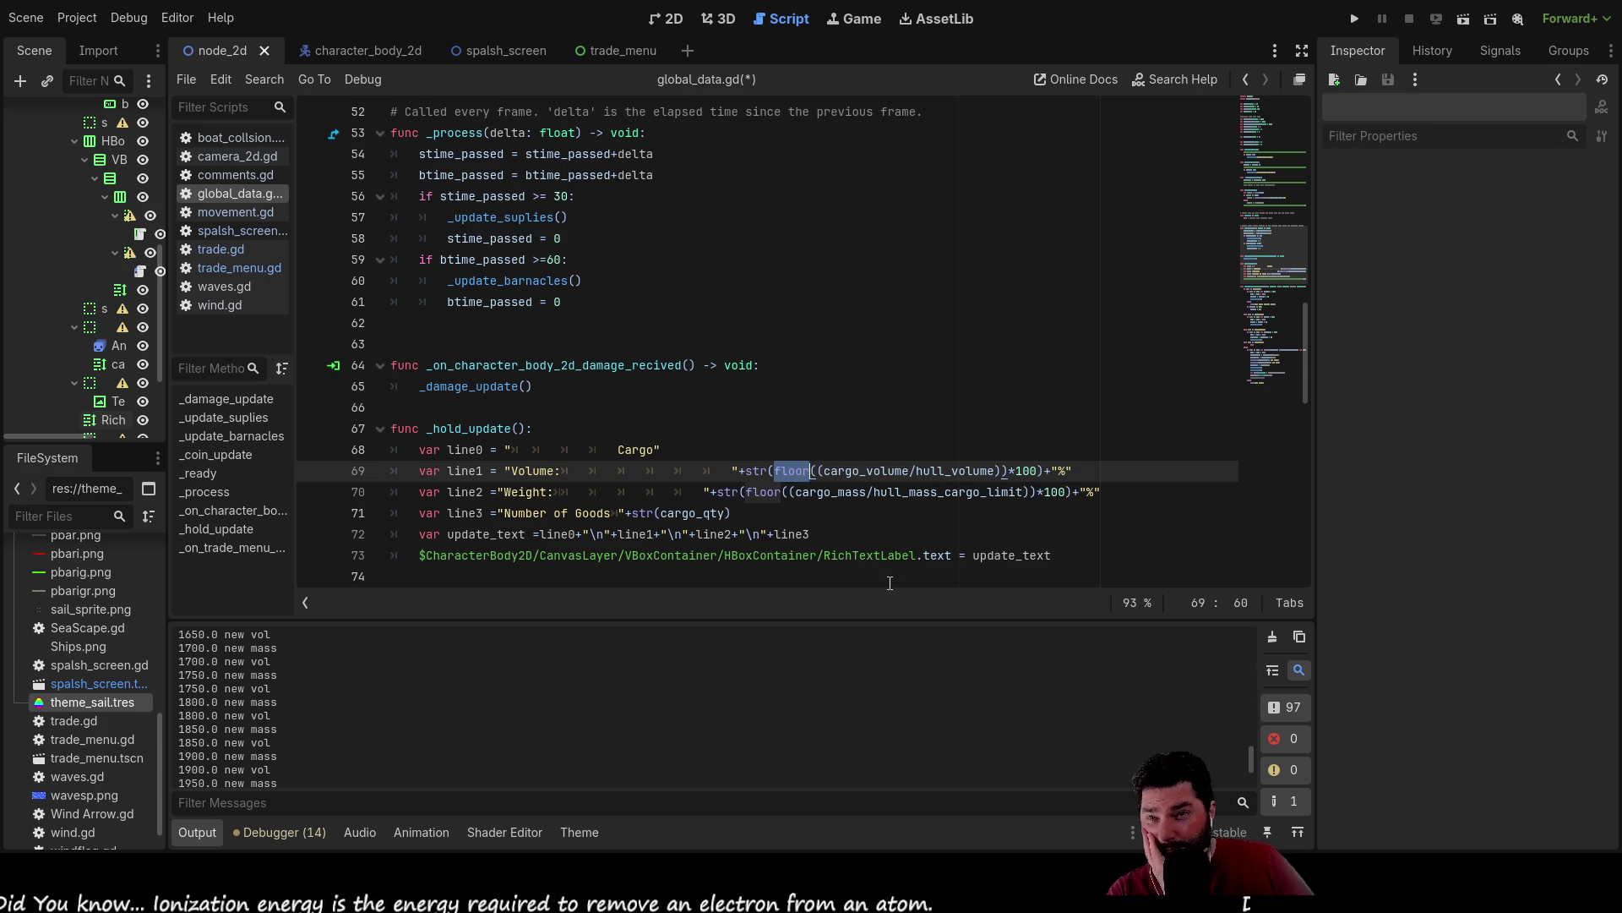
double_click(1025, 471)
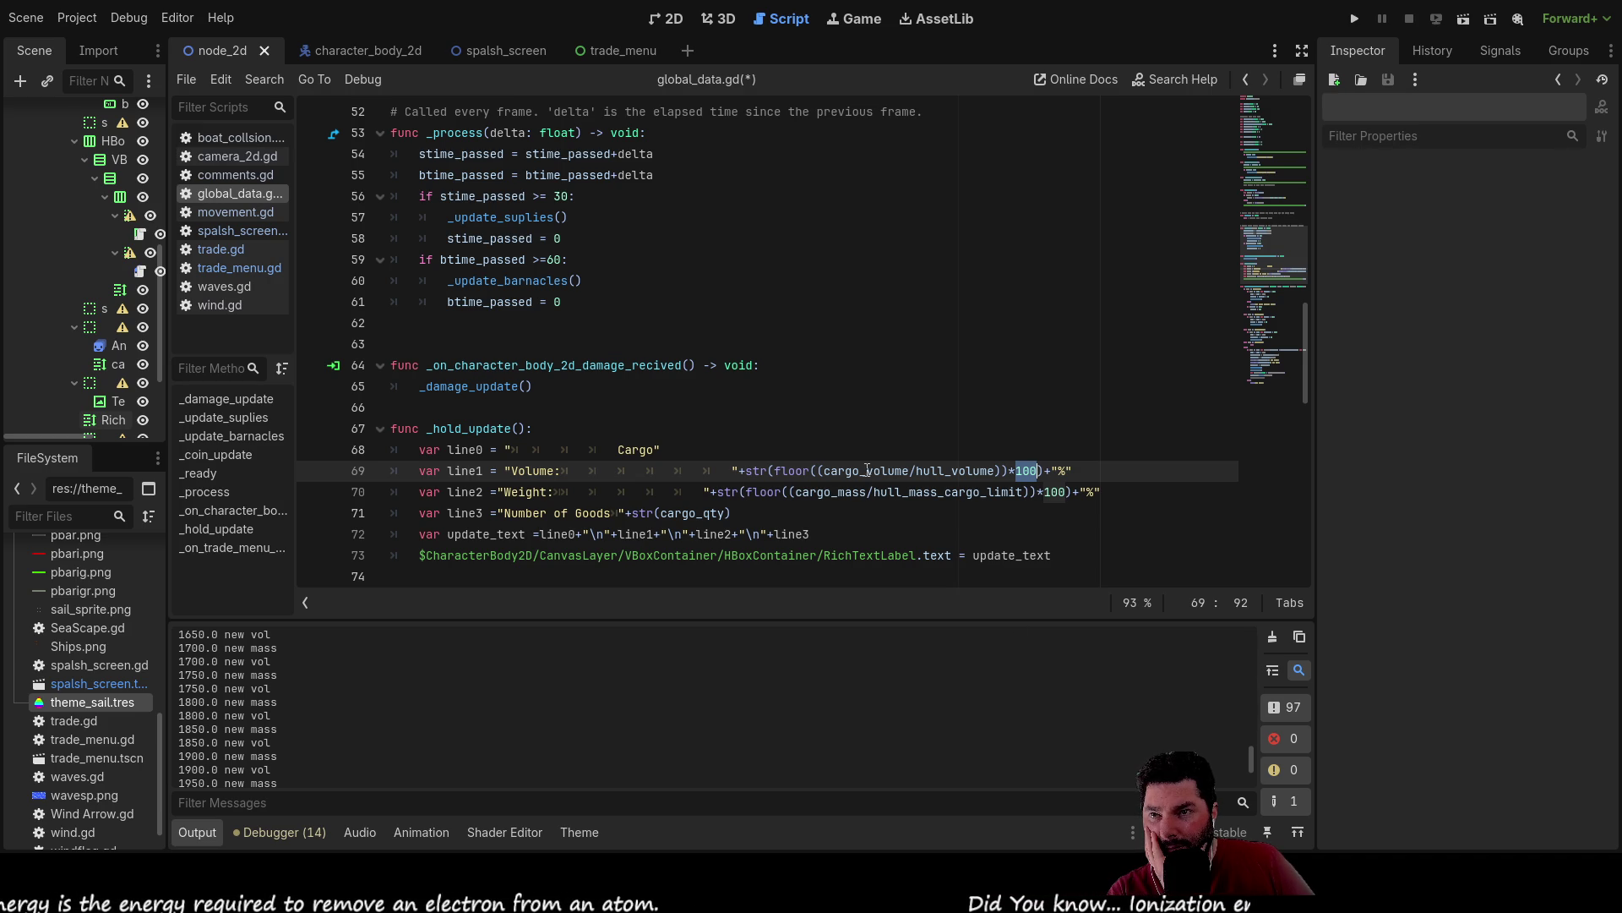
double_click(796, 471)
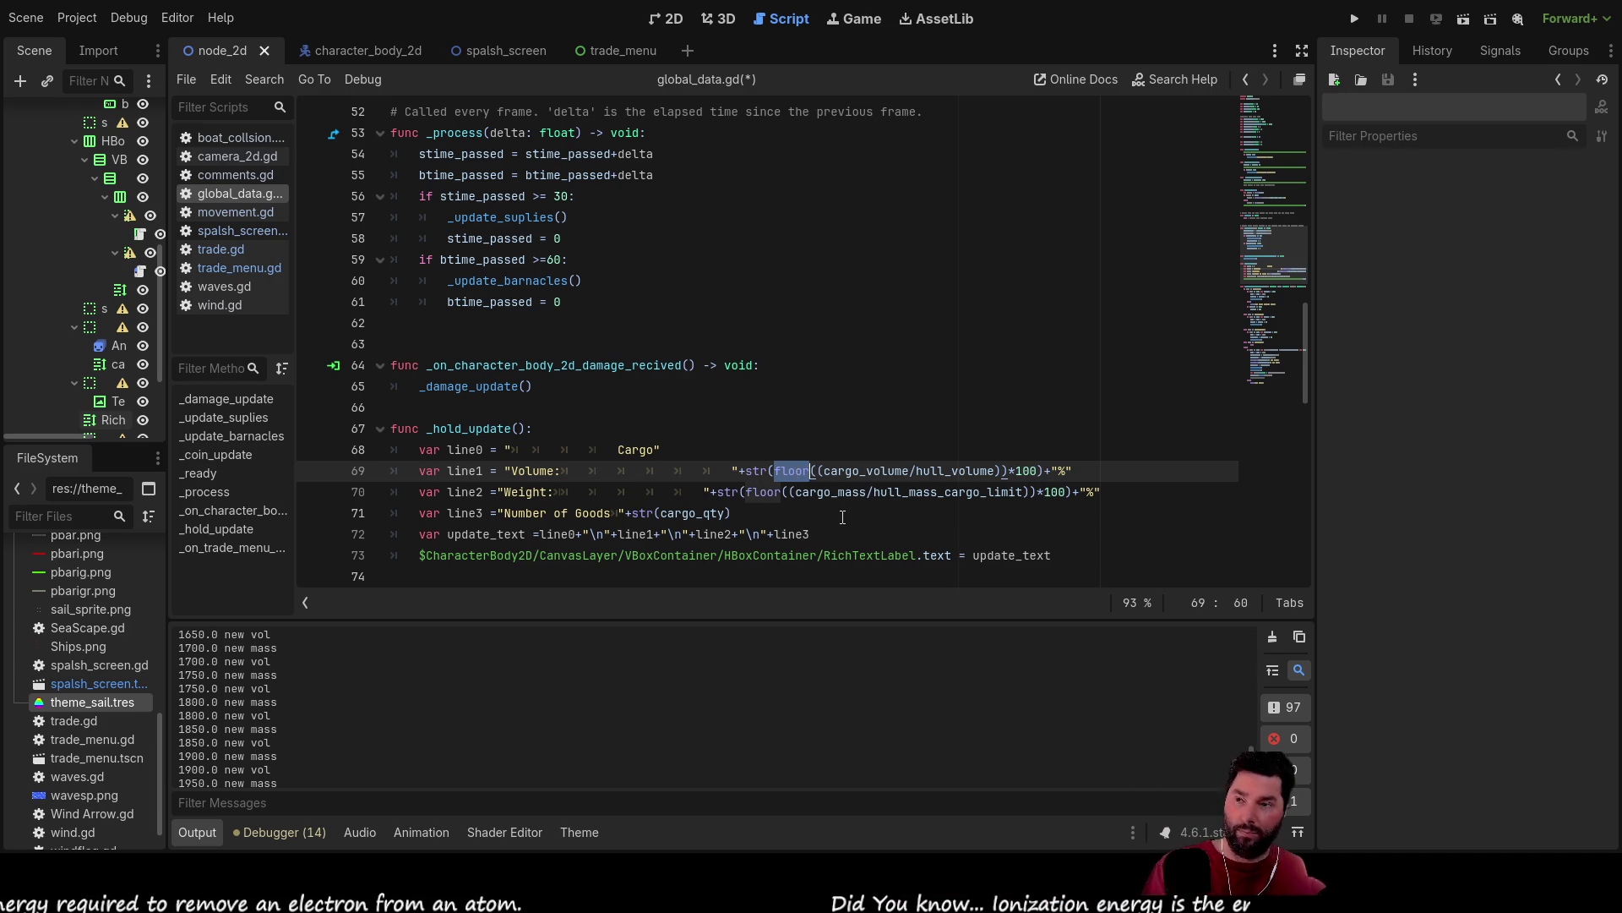
key(Delete)
double_click(763, 492)
key(Delete)
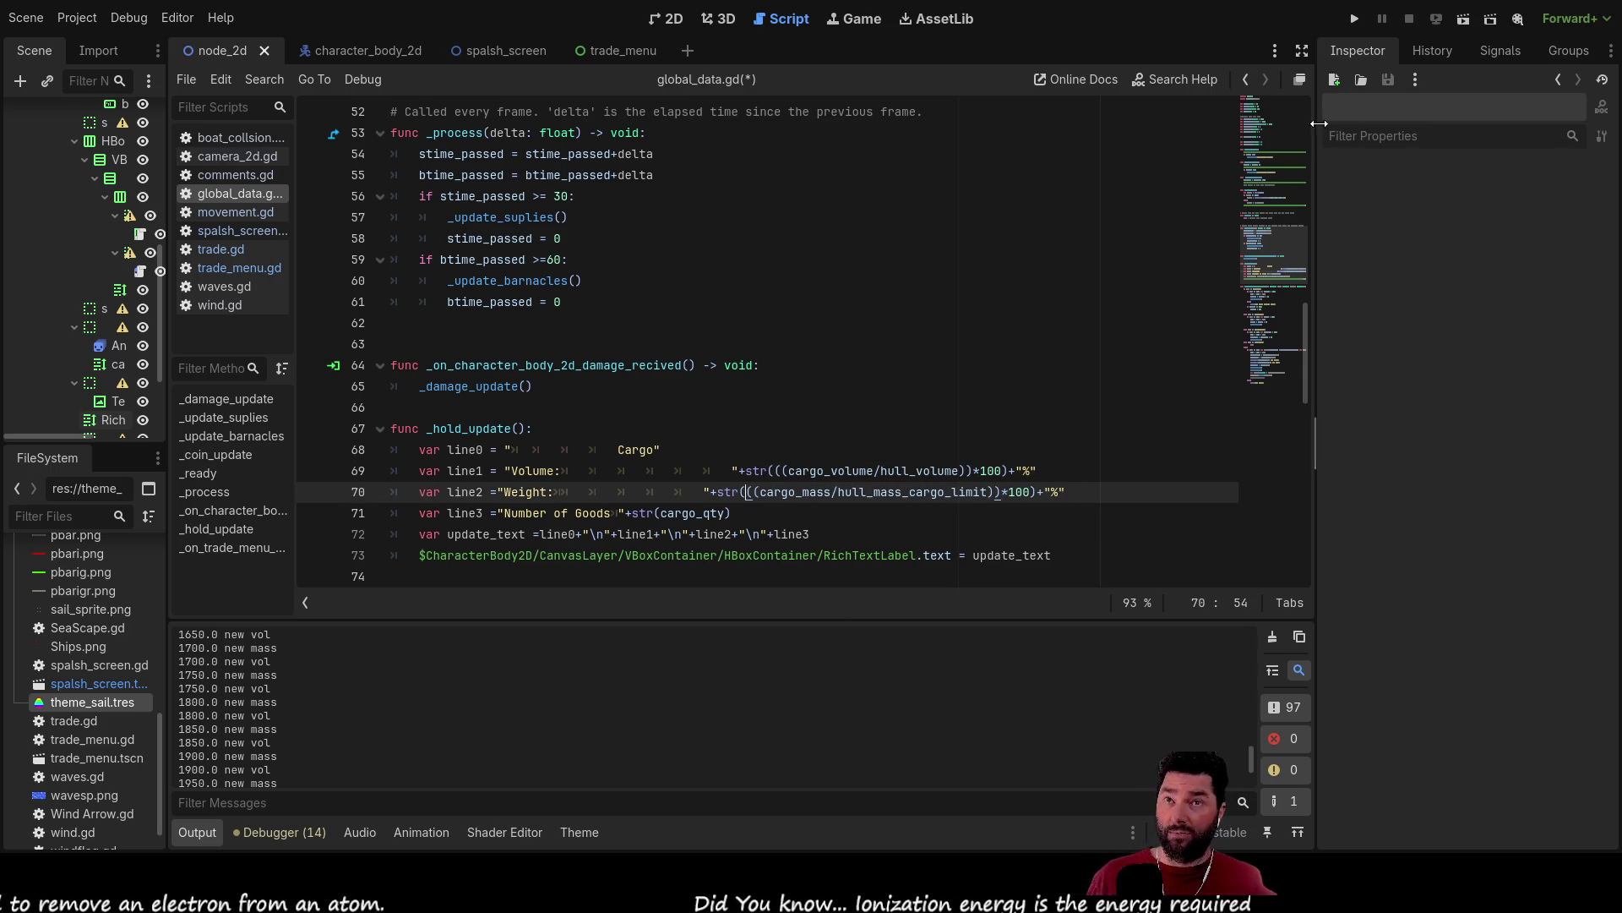
click(1353, 24)
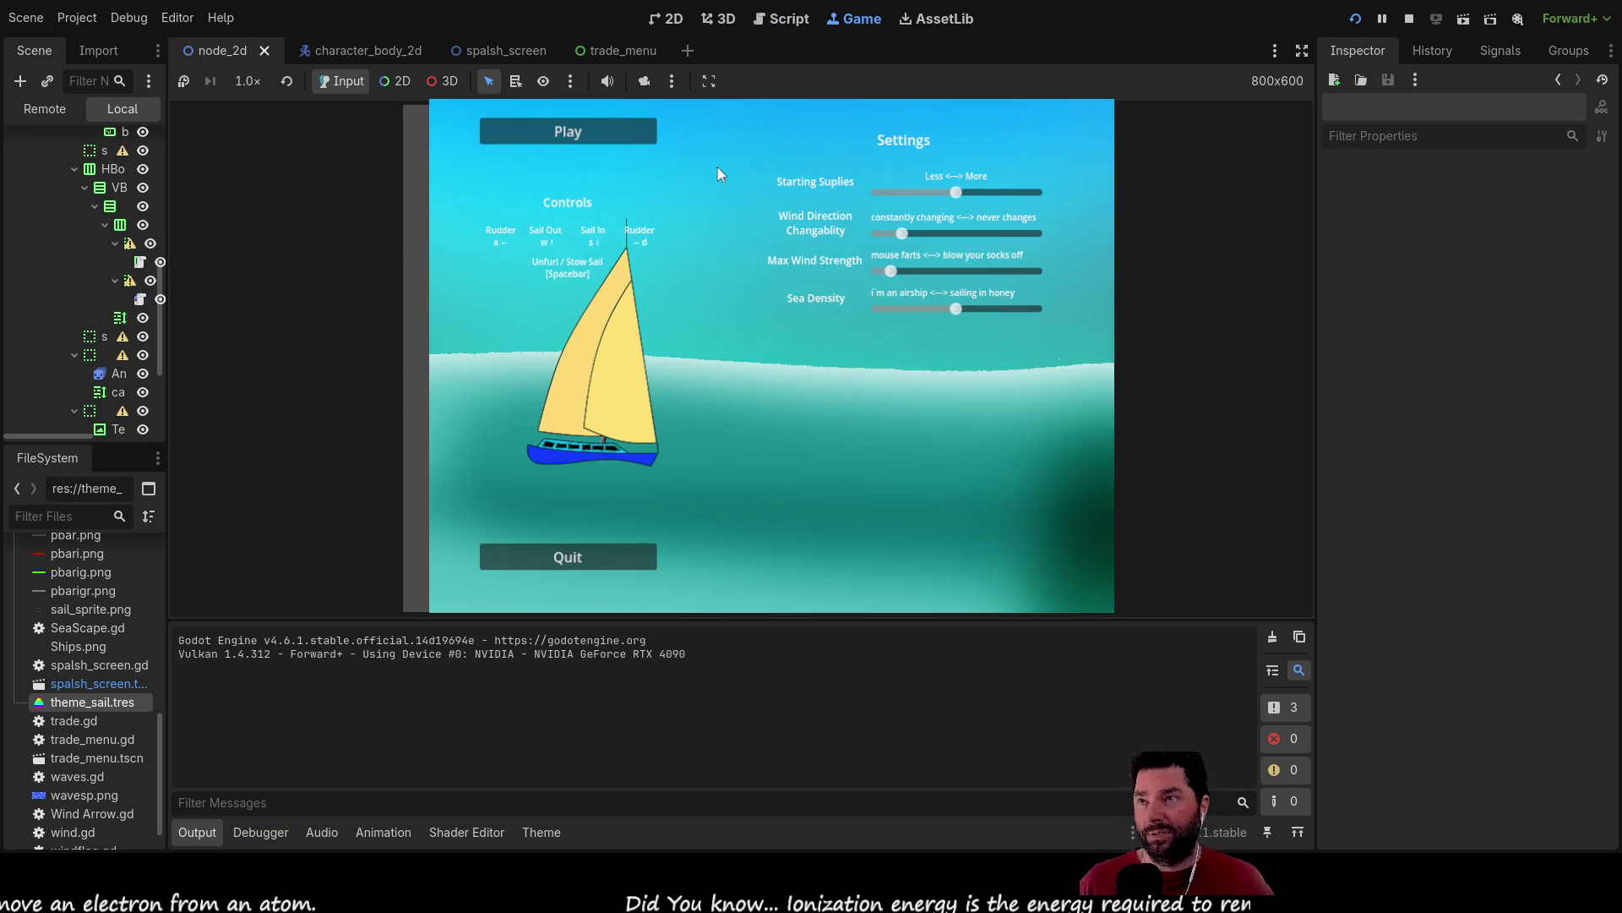
Start the game, dock at the island, and buy Fresh Water until cargo weight reaches 100%.
click(566, 133)
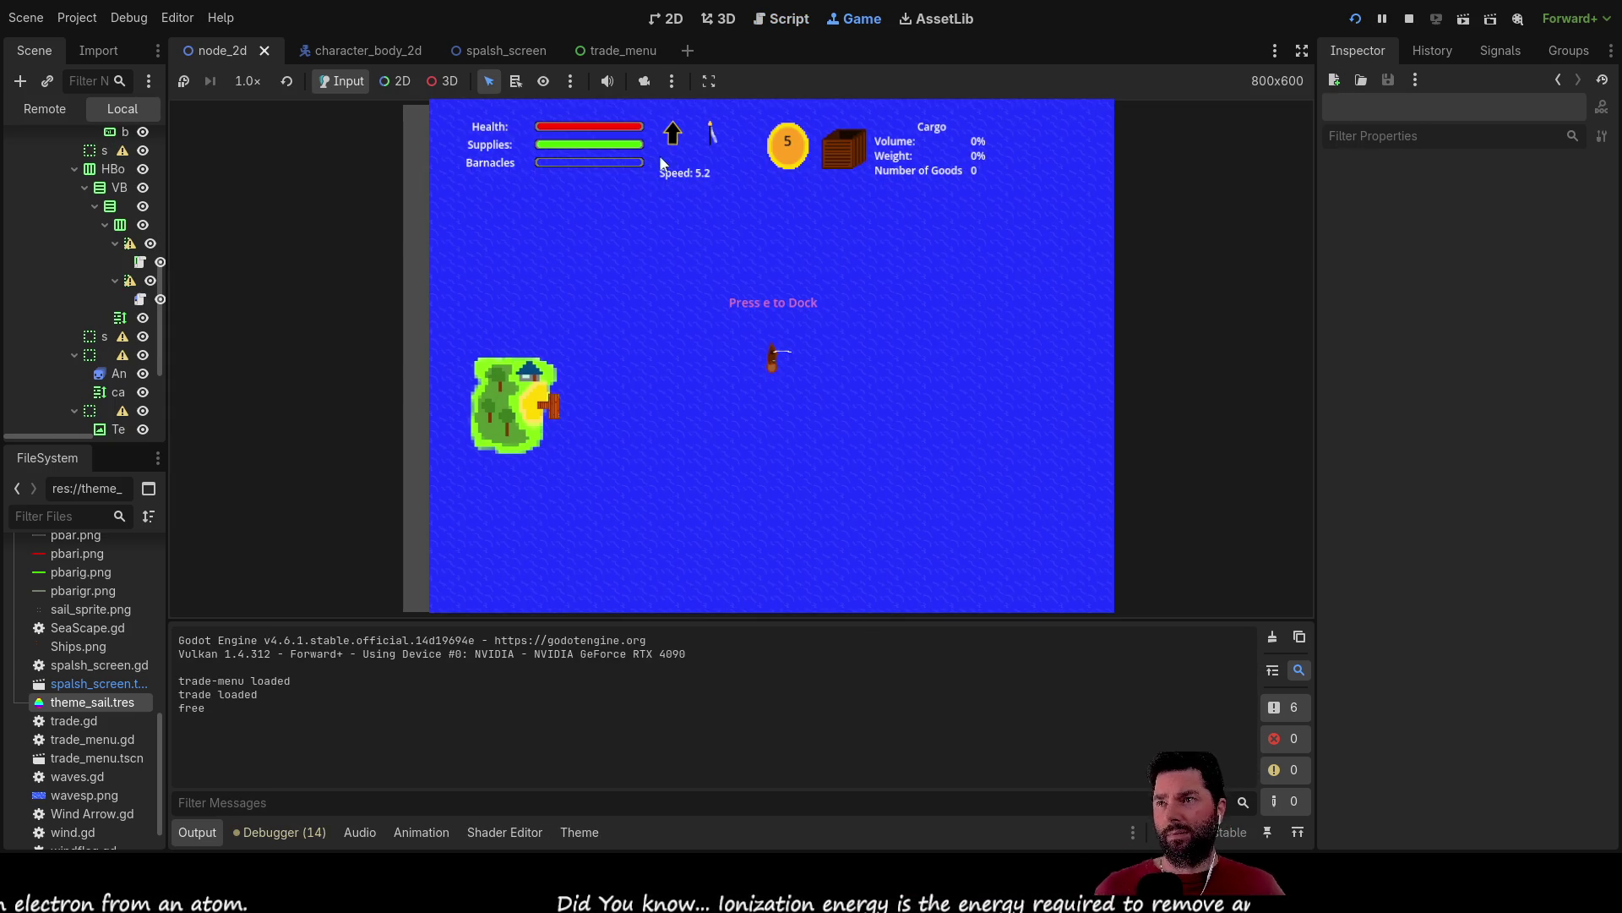
key(e)
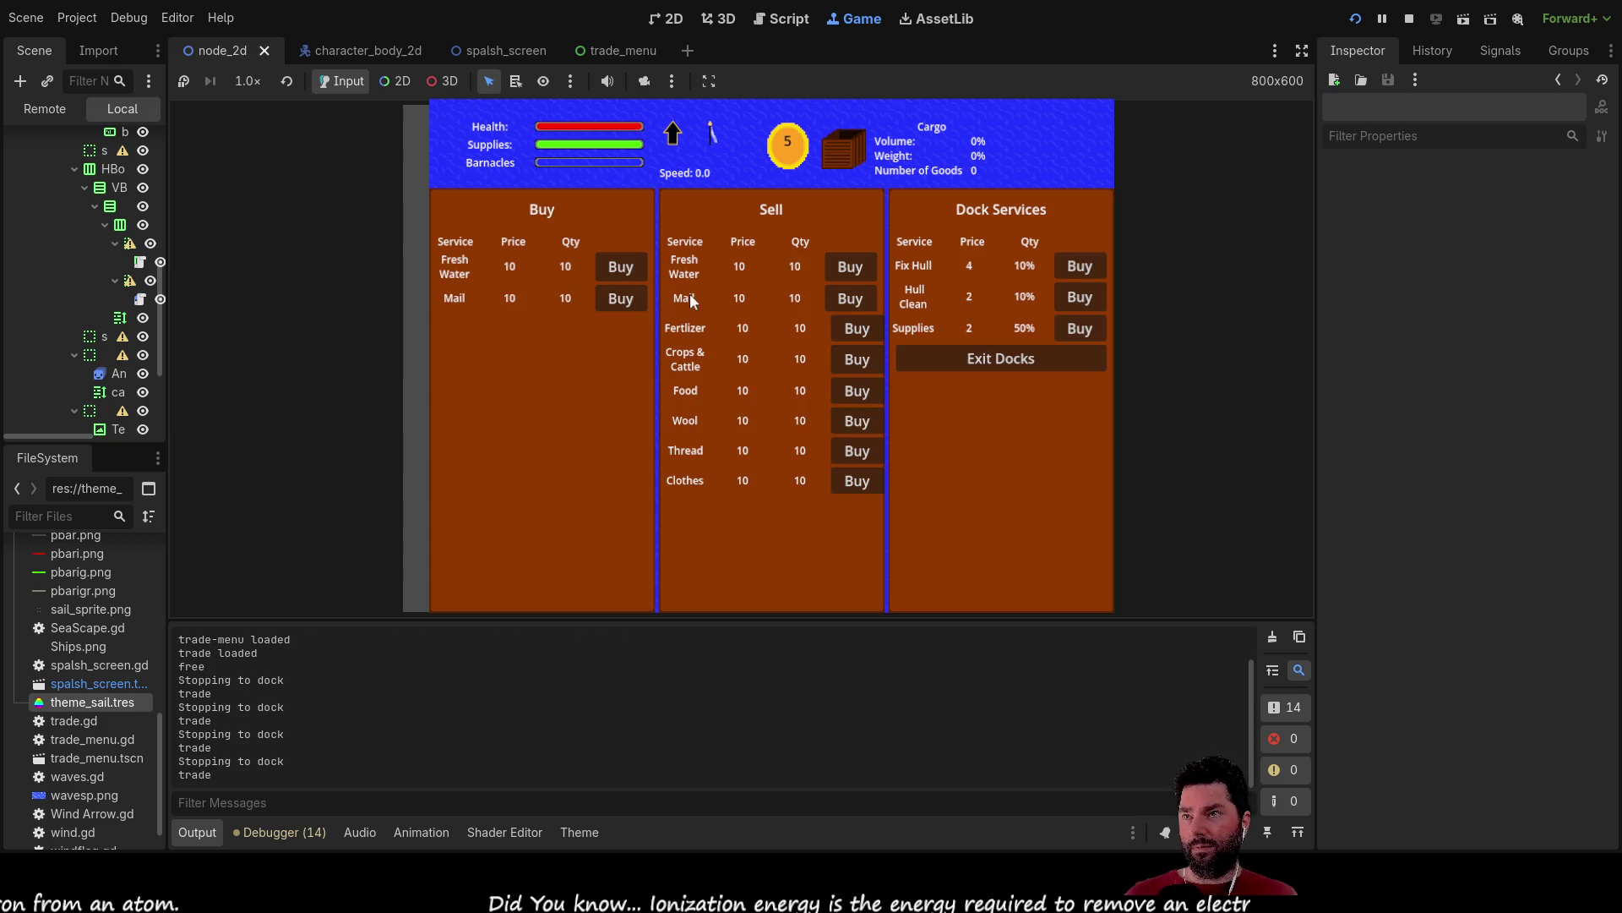
click(621, 267)
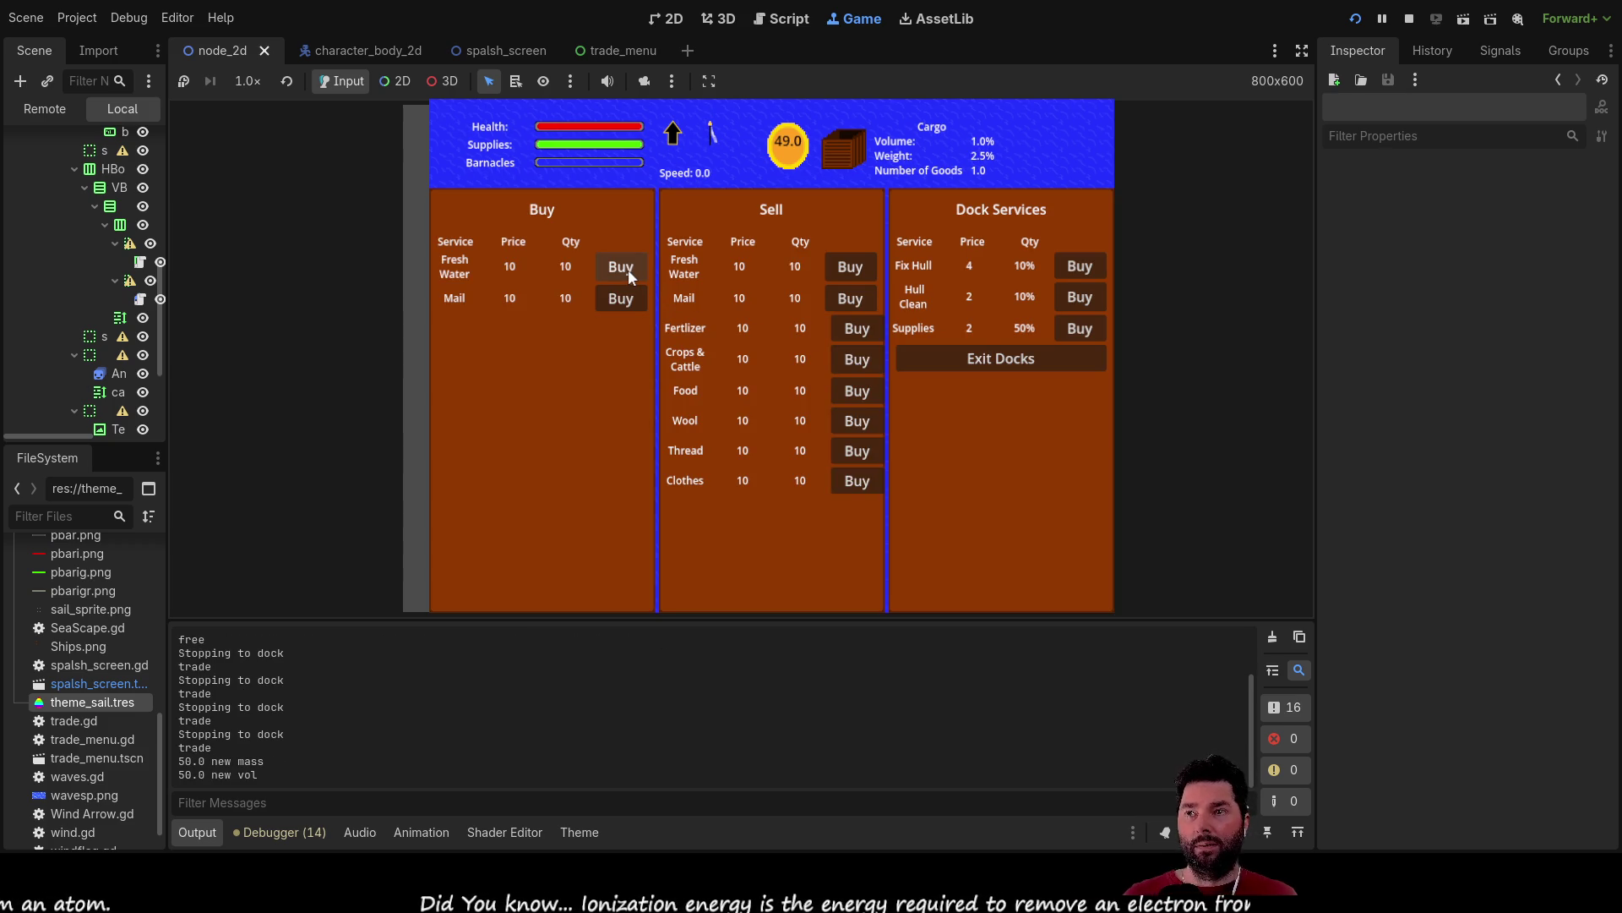
click(626, 268)
click(622, 268)
click(623, 265)
click(623, 265)
click(623, 265)
double_click(621, 266)
click(622, 265)
double_click(622, 265)
click(622, 265)
double_click(622, 265)
click(622, 265)
double_click(622, 265)
double_click(622, 267)
click(622, 267)
double_click(622, 267)
click(622, 267)
double_click(622, 267)
click(622, 267)
double_click(622, 267)
click(622, 267)
double_click(622, 267)
click(622, 267)
double_click(622, 267)
click(622, 267)
double_click(622, 267)
click(621, 267)
double_click(622, 267)
click(622, 267)
Confirm a full hold blocks further Fresh Water purchases, then exit the docks to sea.
click(625, 270)
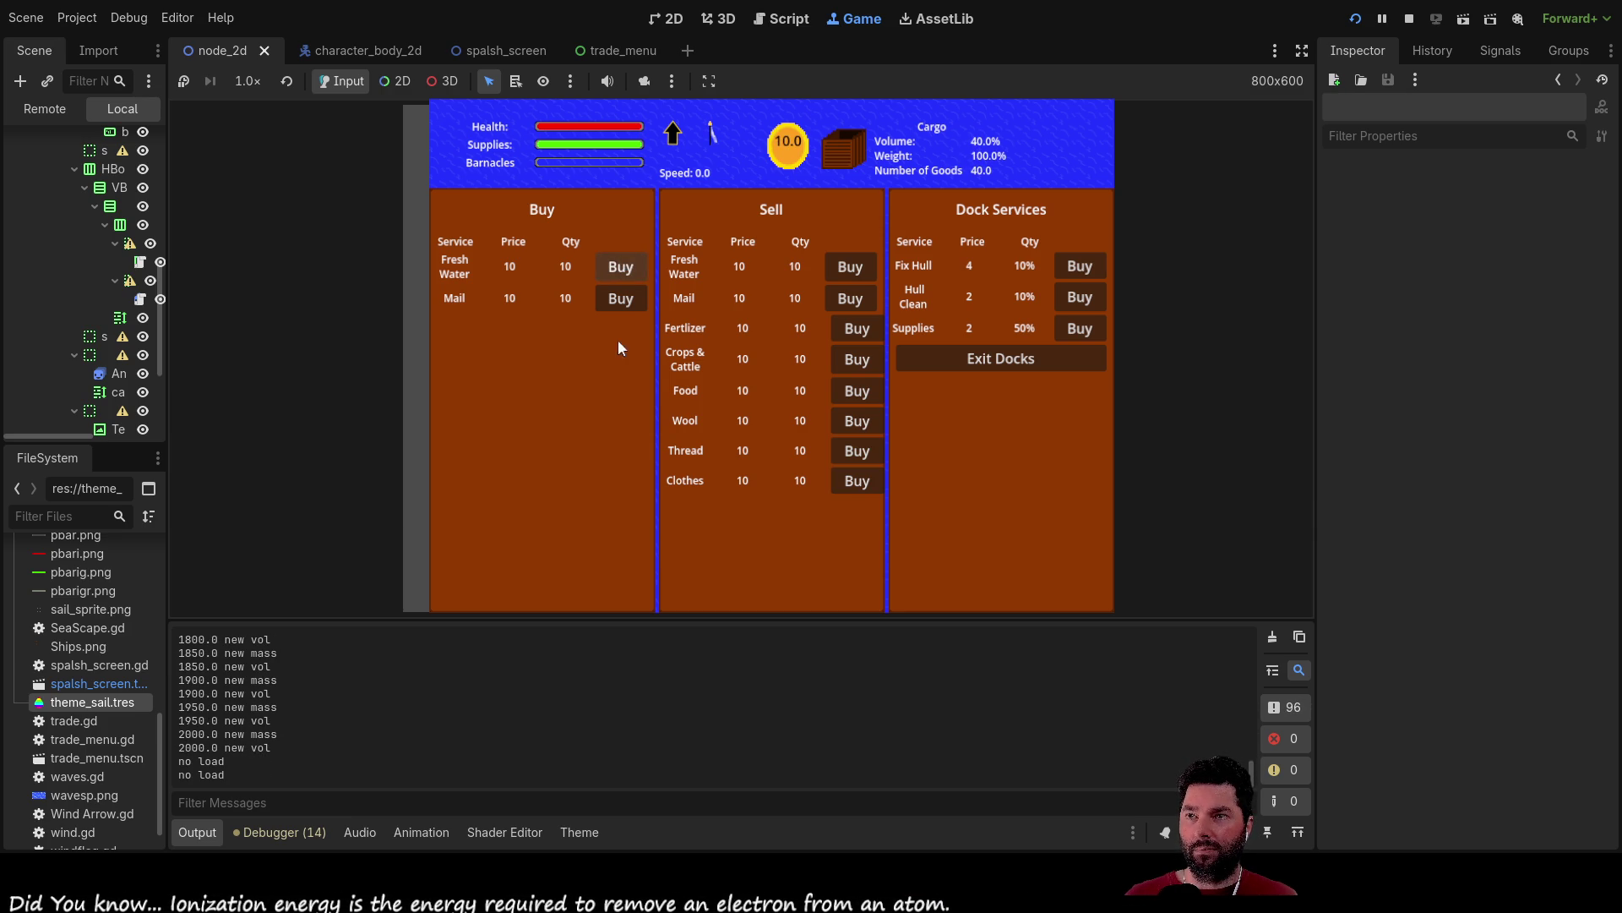
double_click(626, 269)
click(627, 268)
double_click(624, 268)
double_click(624, 268)
double_click(624, 268)
double_click(624, 267)
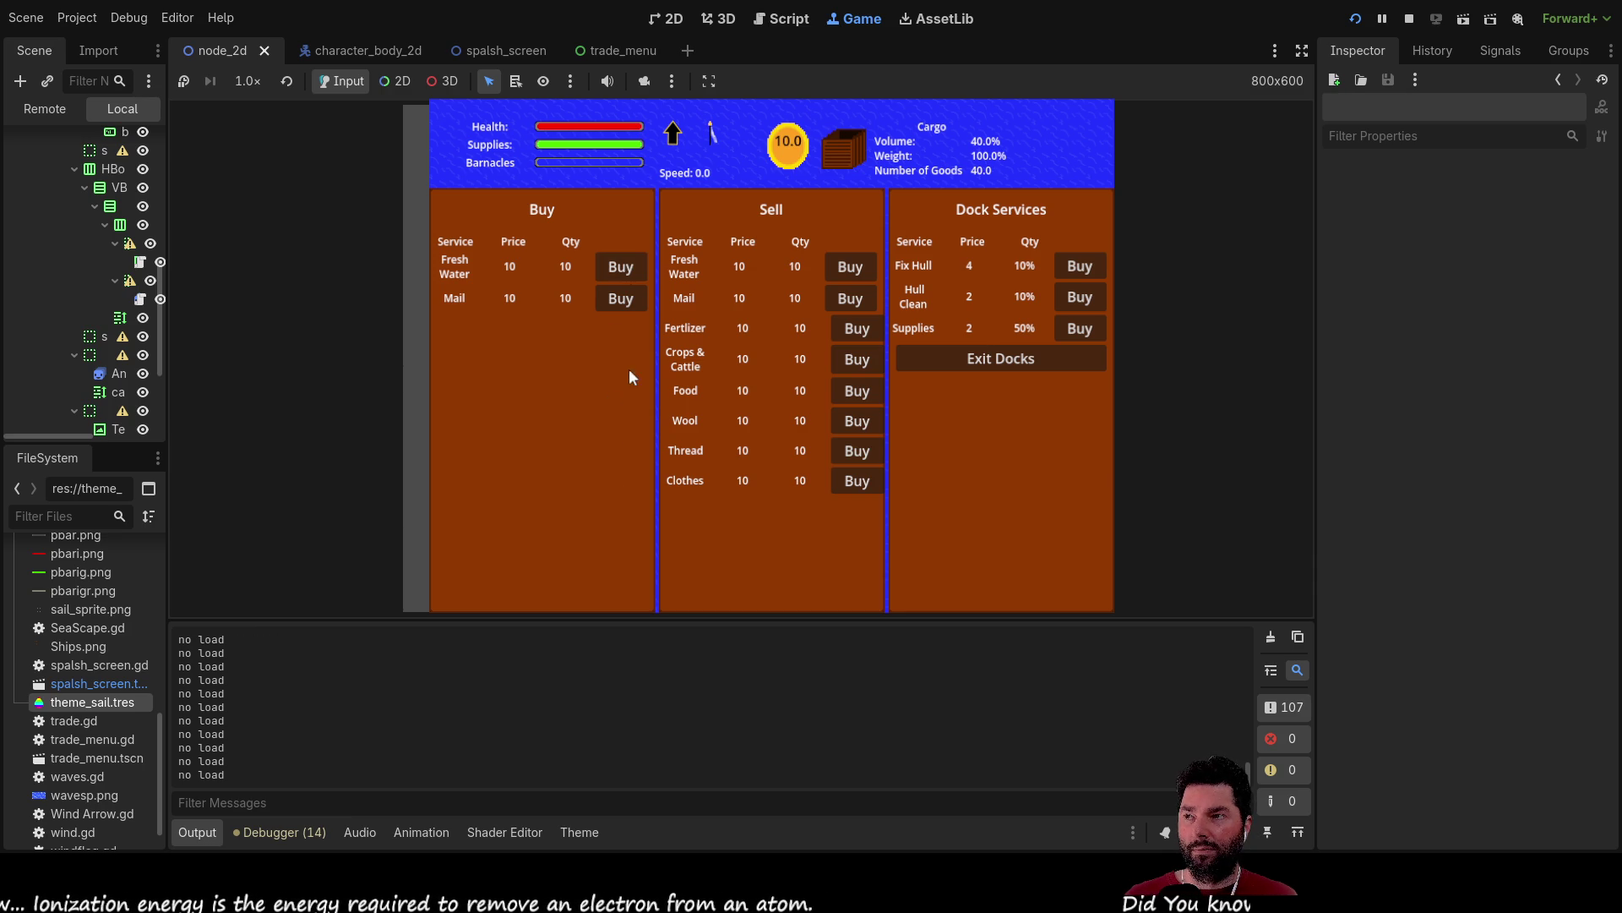
double_click(625, 267)
double_click(625, 267)
click(625, 267)
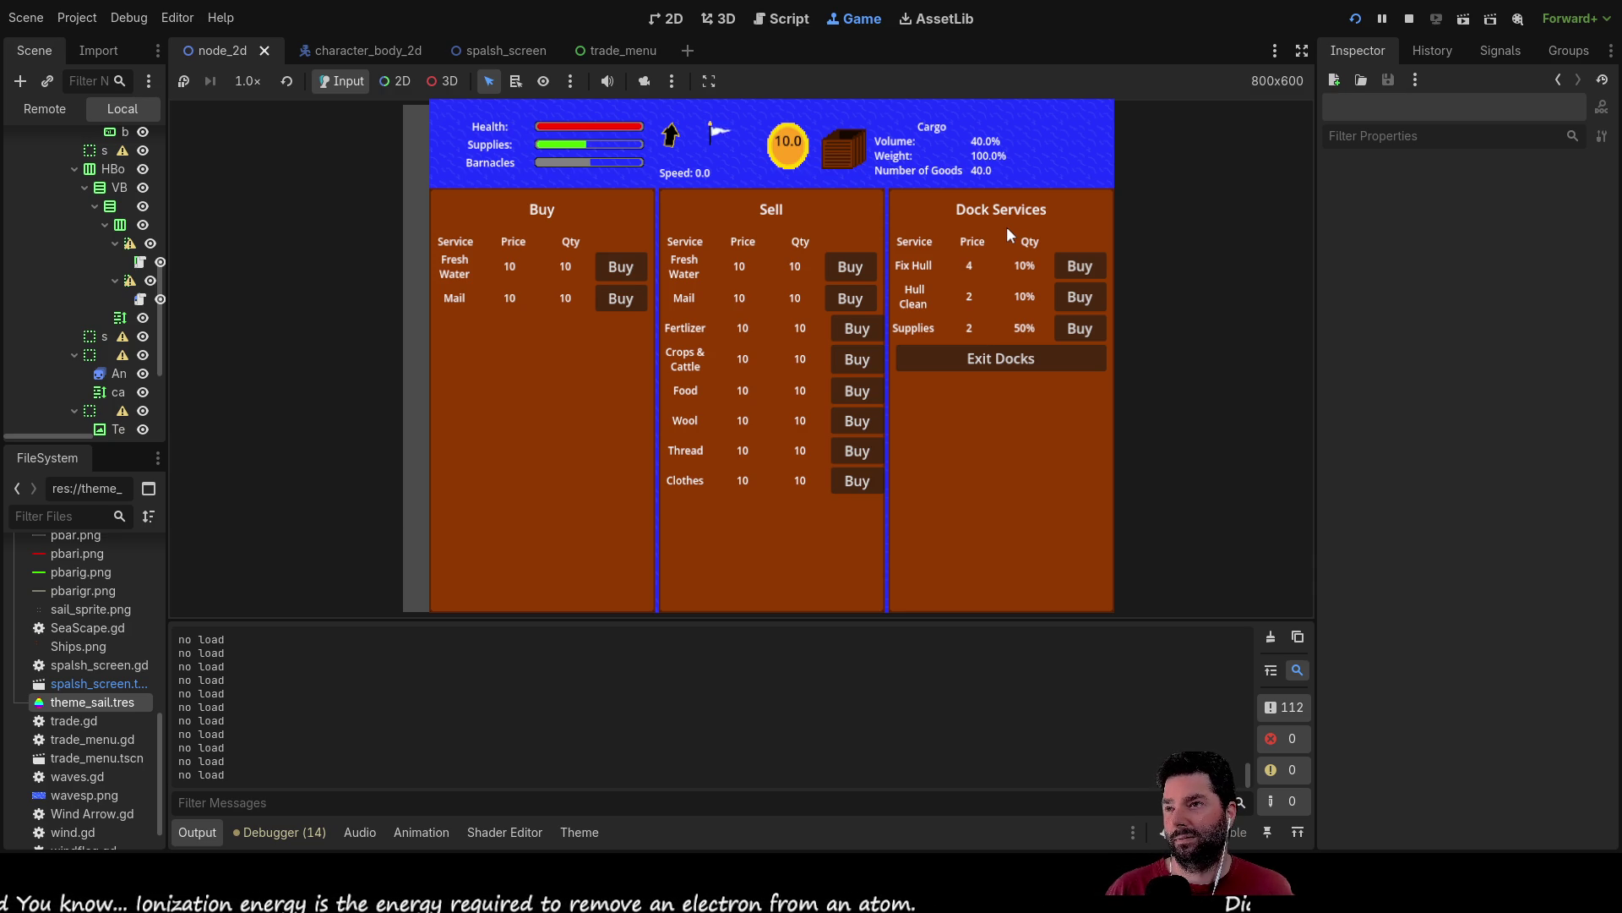
click(1002, 360)
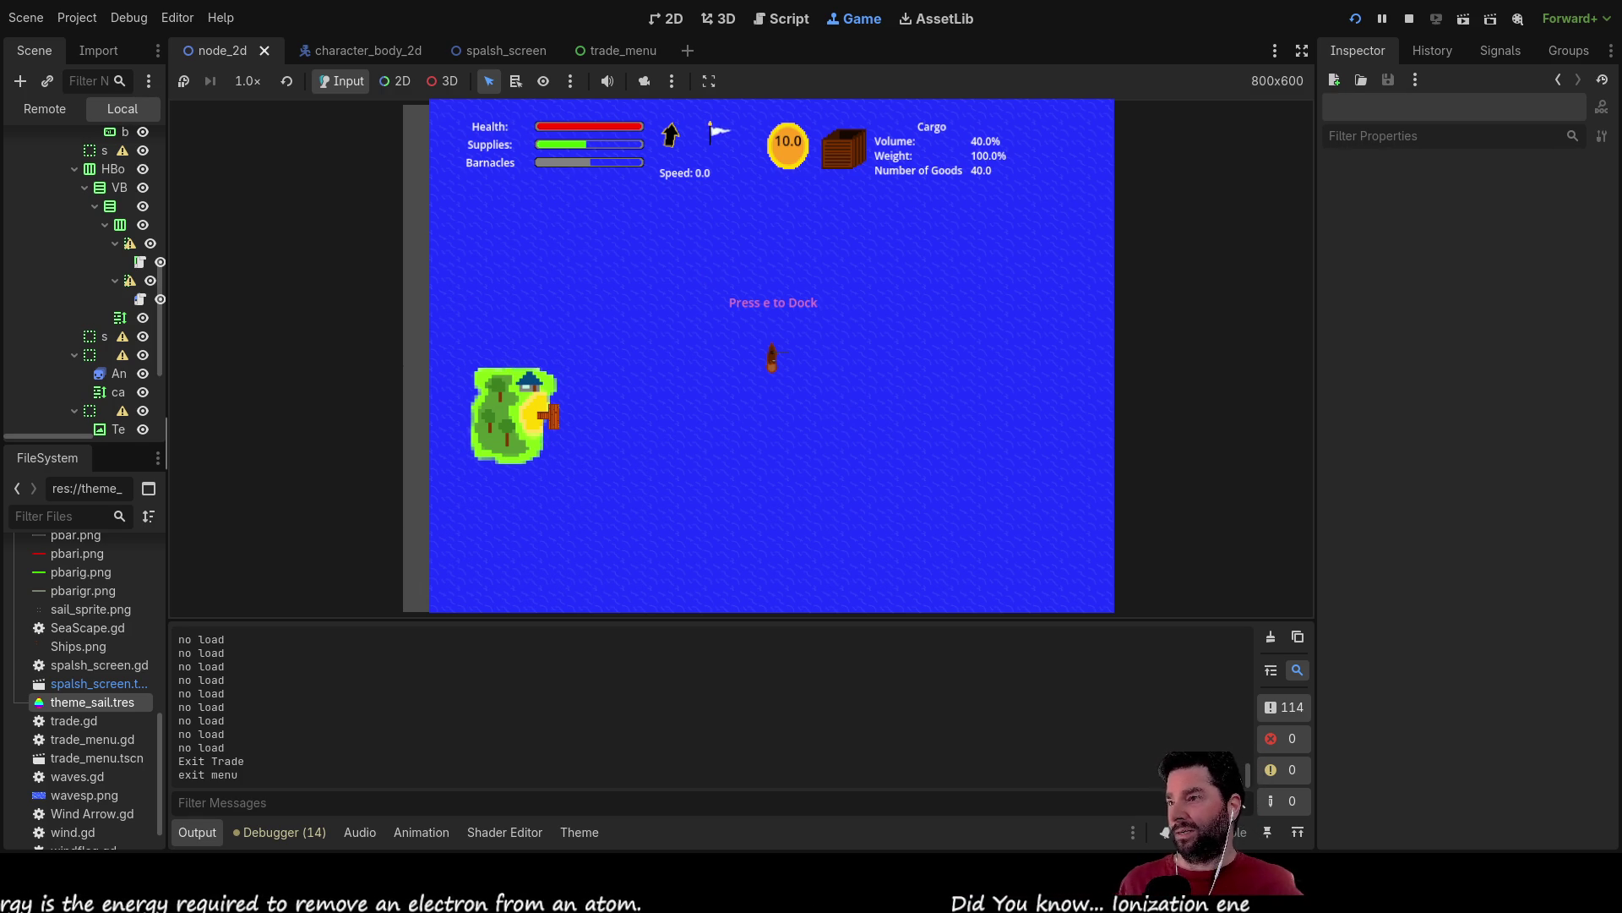
key(ctrl+F1)
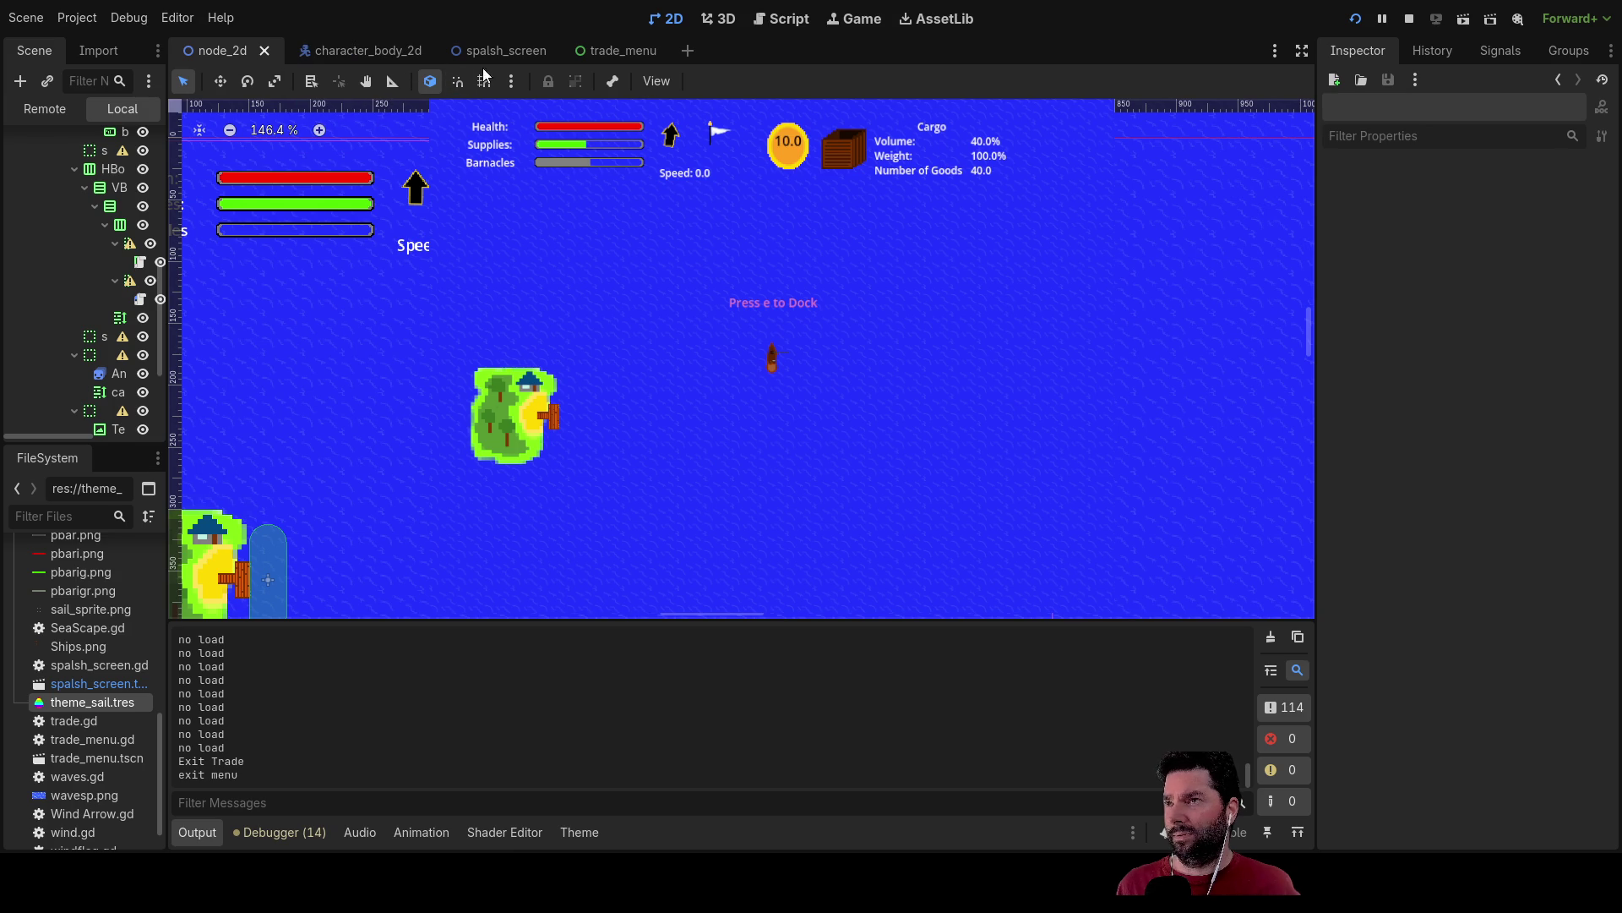
Open movement.gd and then waves.gd in the script editor.
click(788, 20)
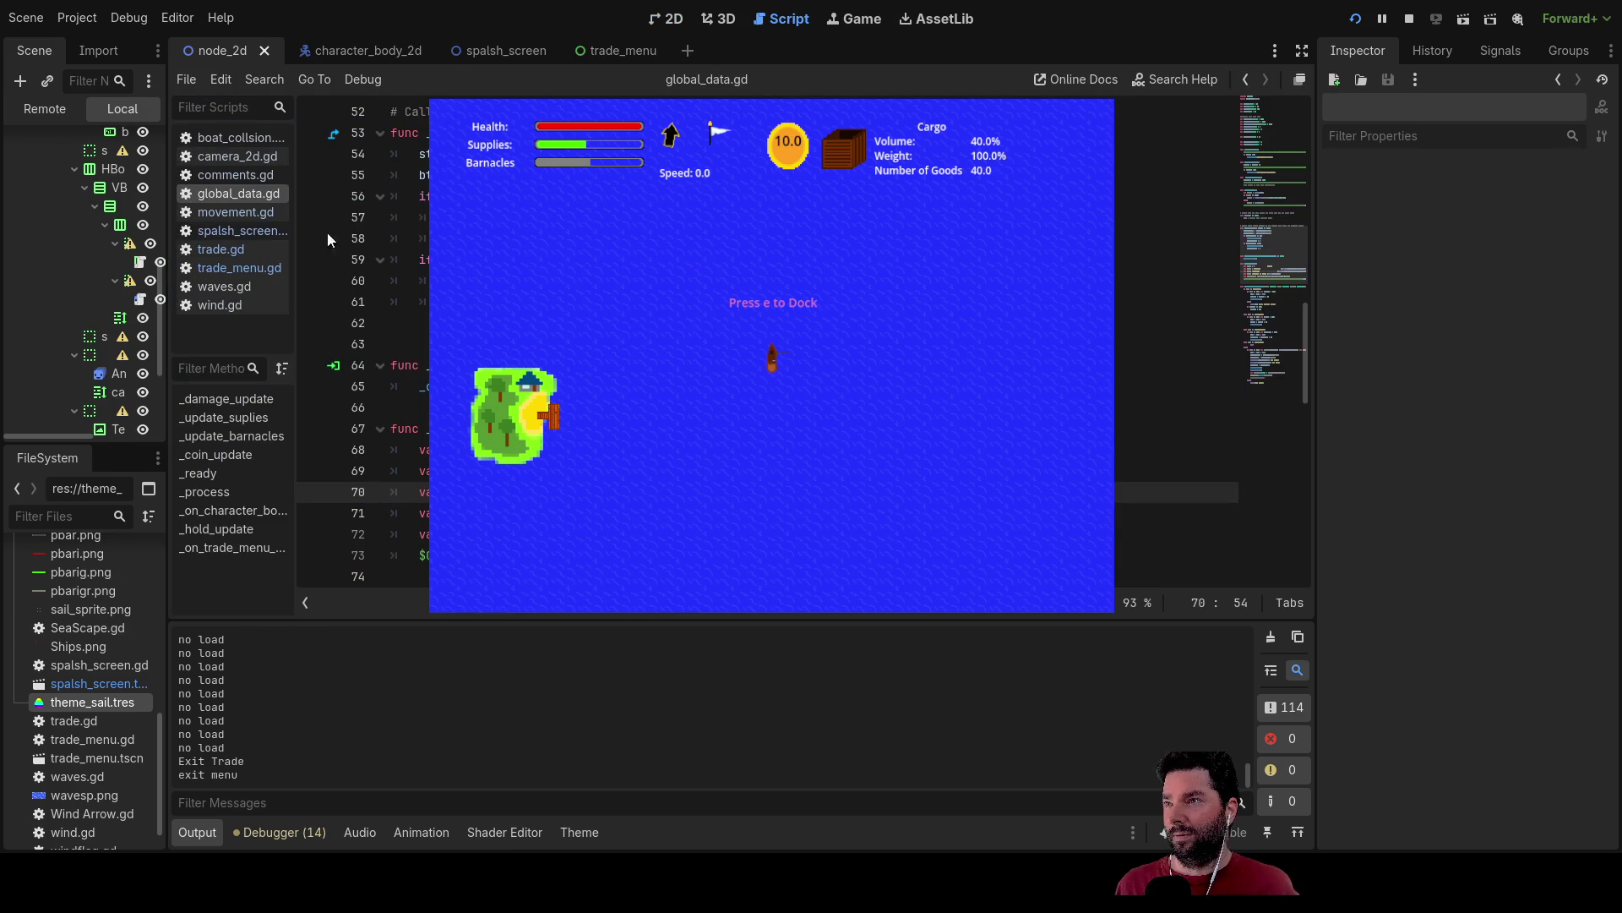
click(240, 213)
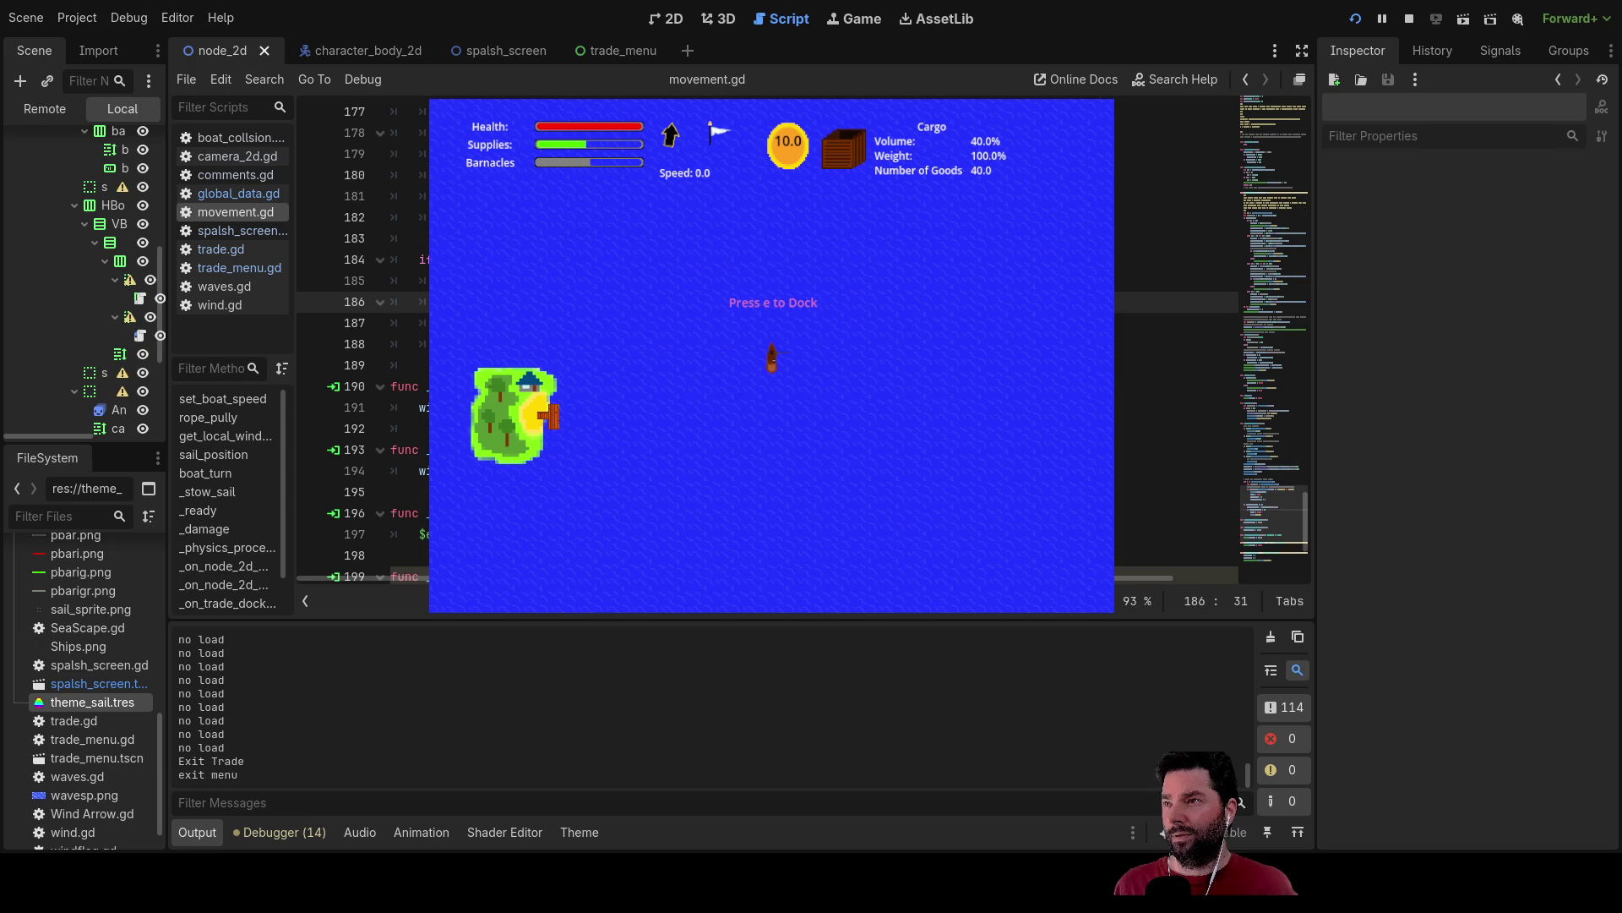
click(221, 287)
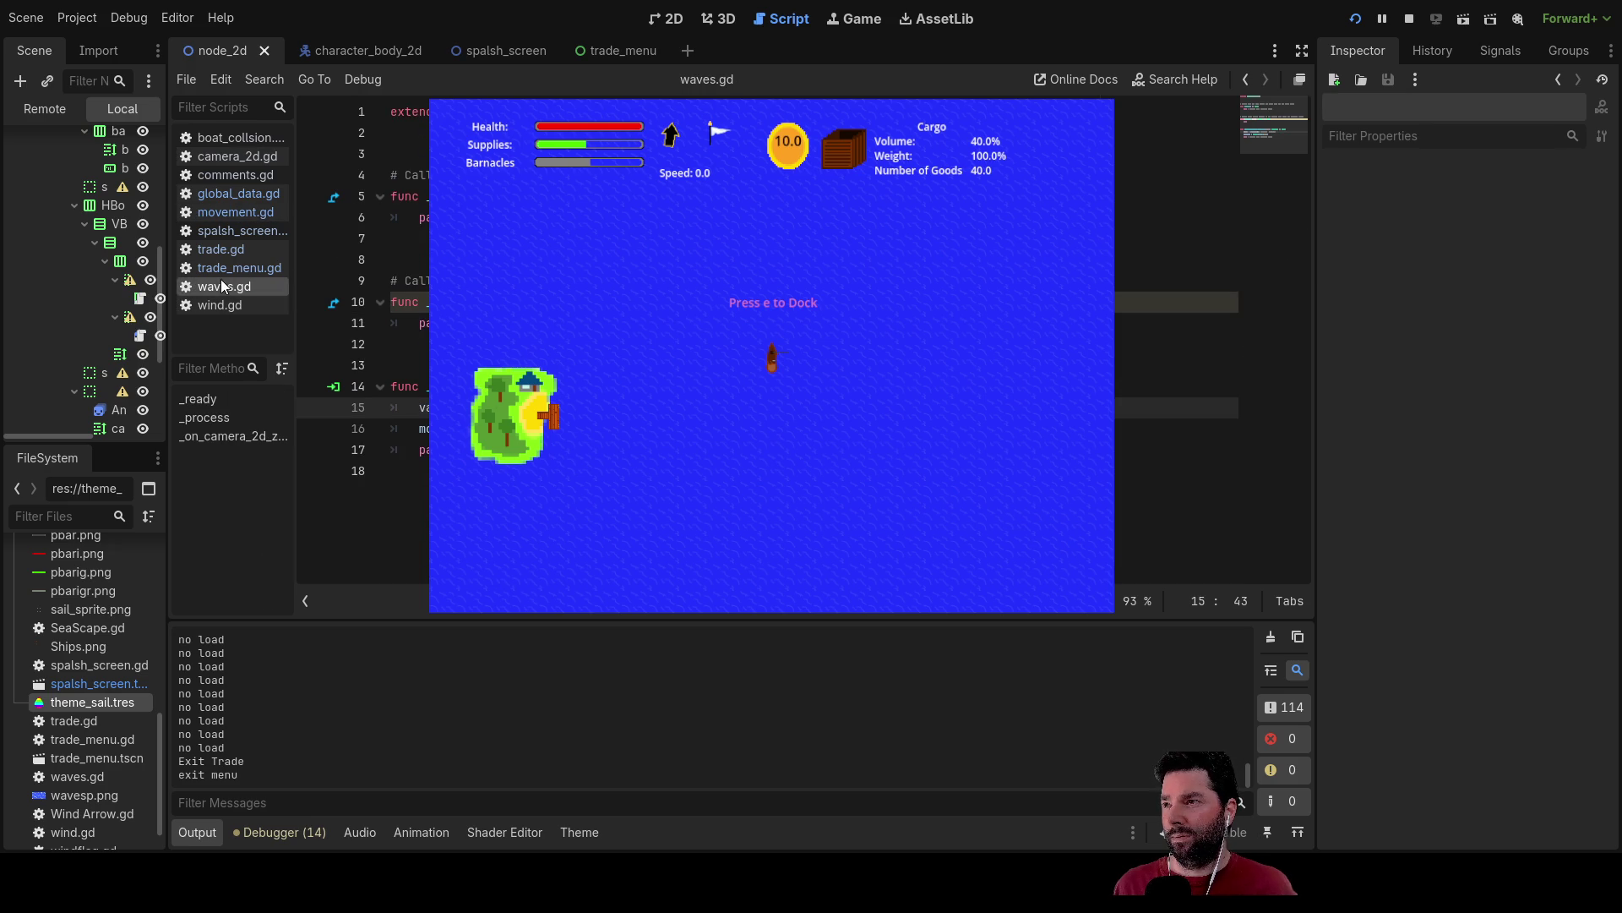
scroll(95, 295, up, 5)
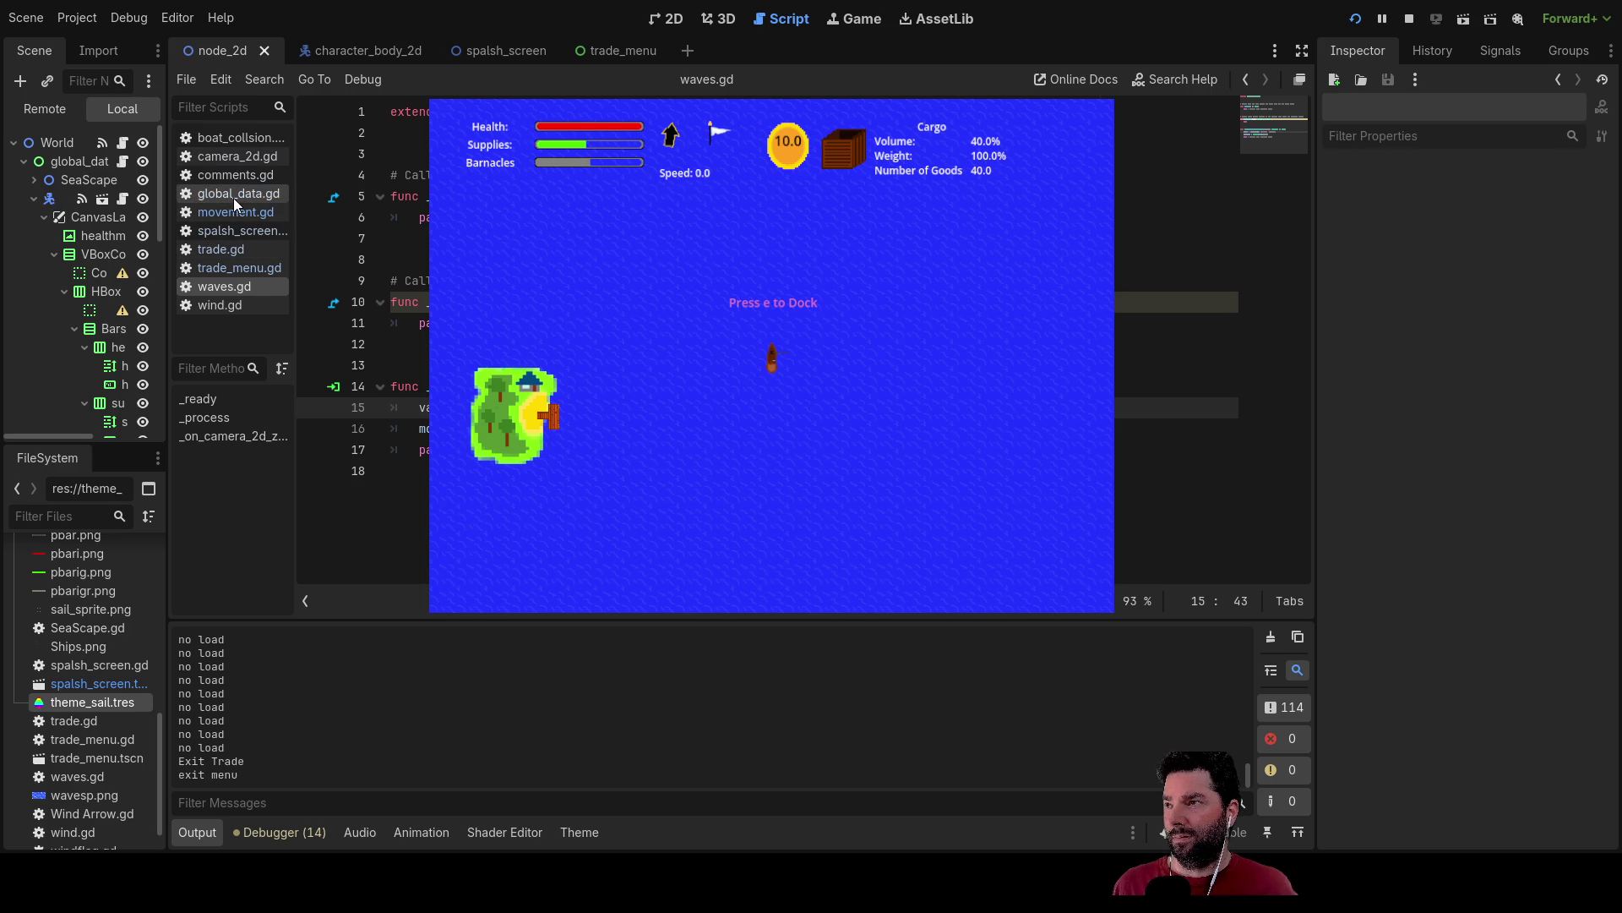
Select the World node and widen the Scene dock to reveal the HUD containers.
click(50, 142)
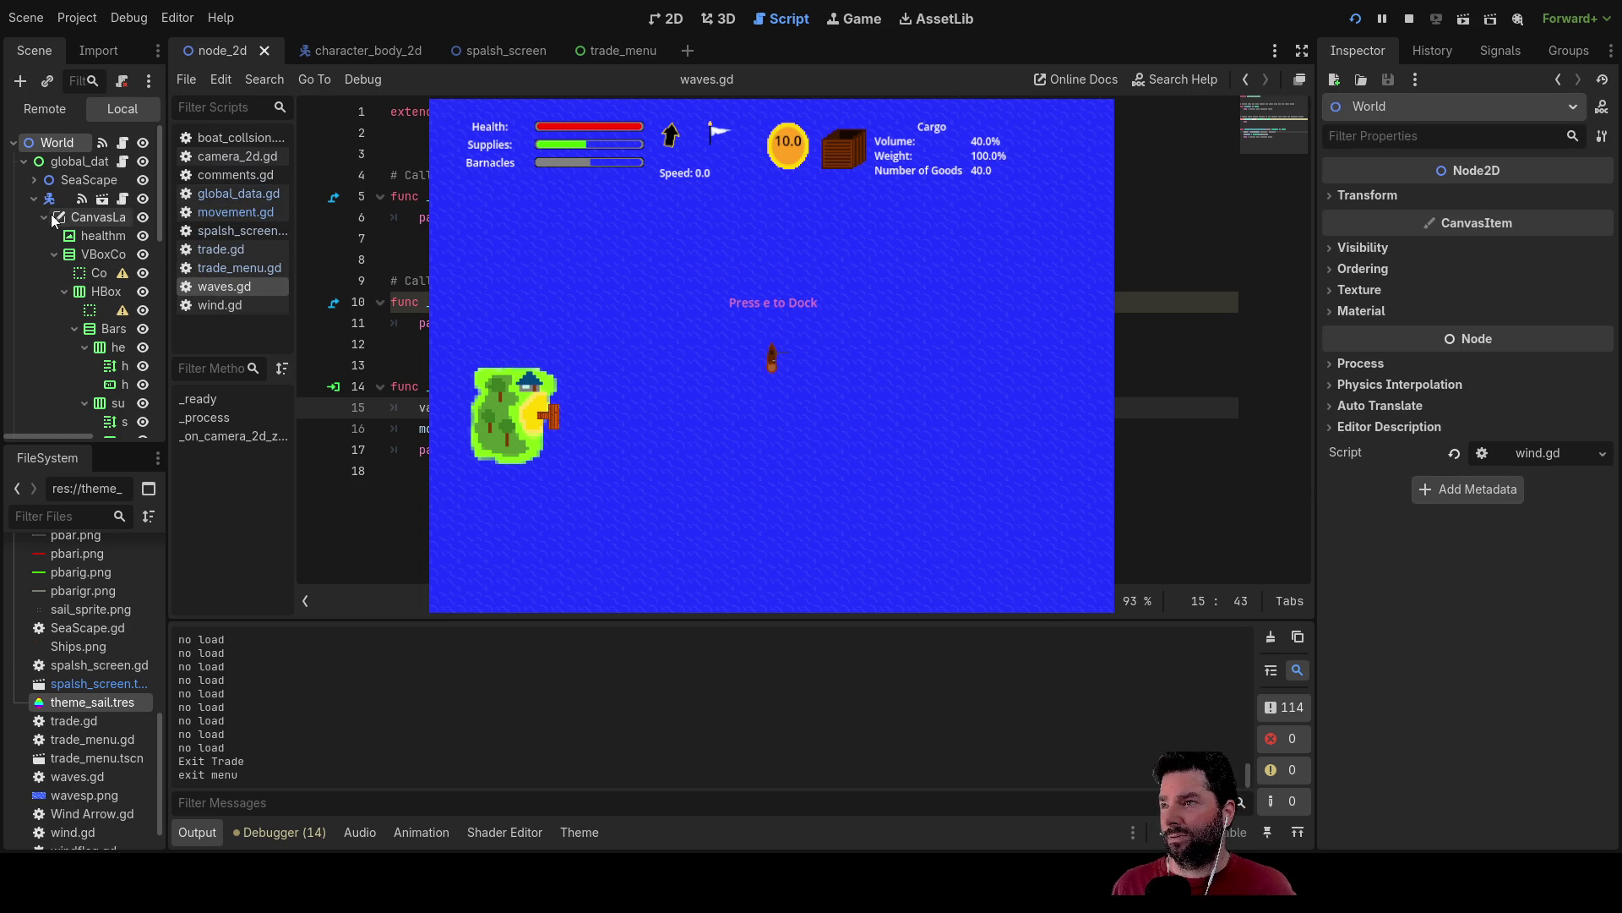
scroll(93, 253, down, 5)
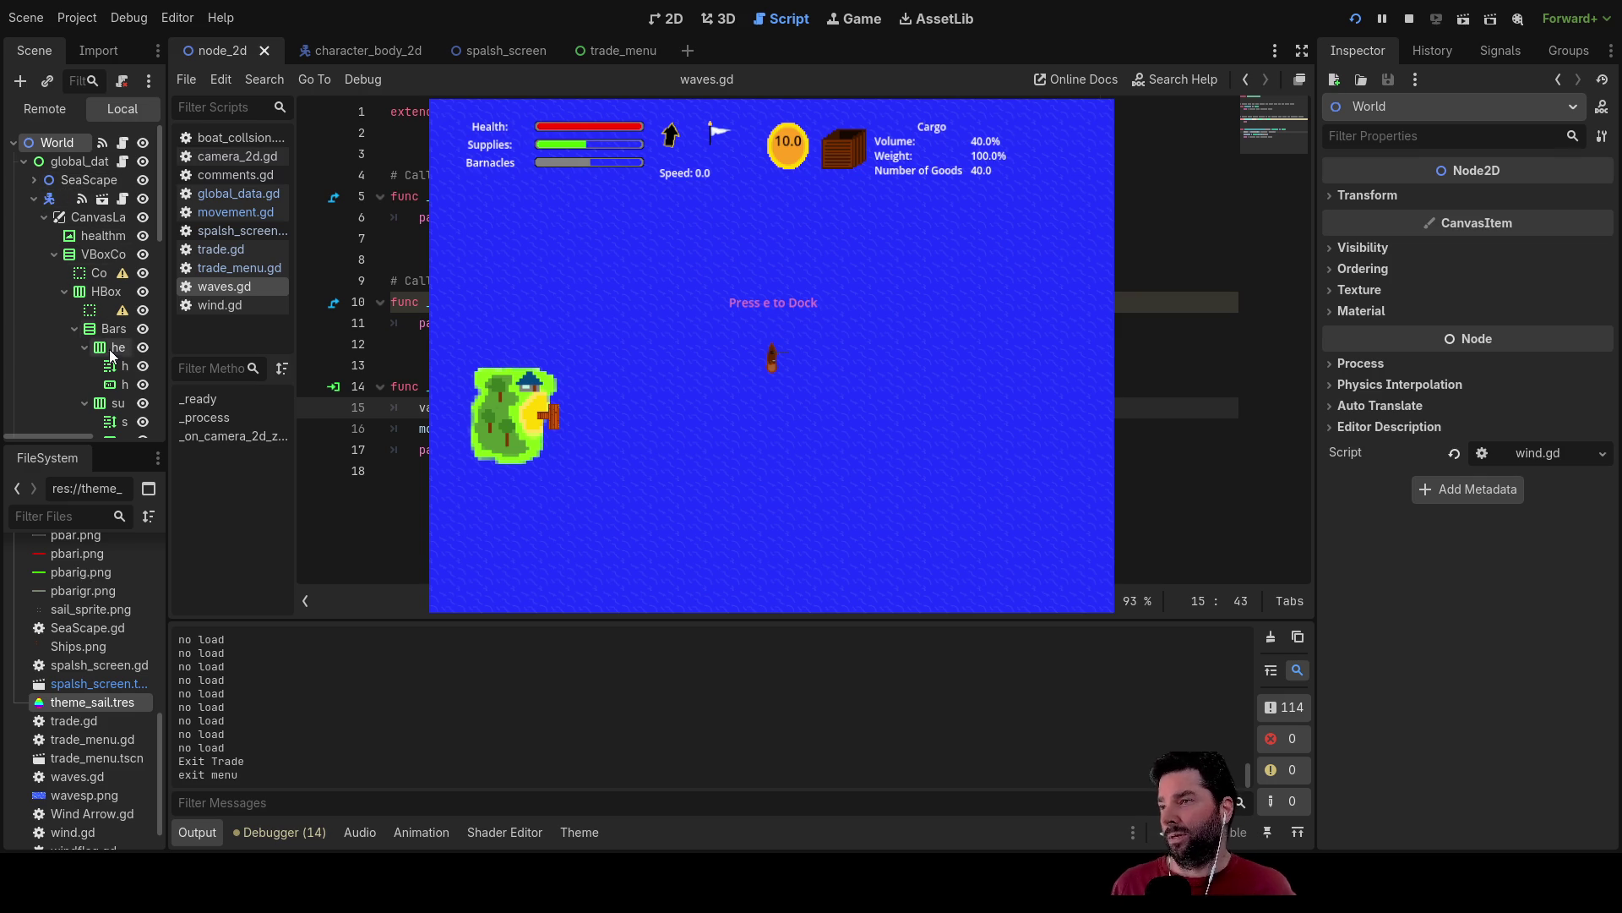
drag(168, 341, 362, 347)
scroll(167, 316, down, 2)
scroll(205, 373, down, 3)
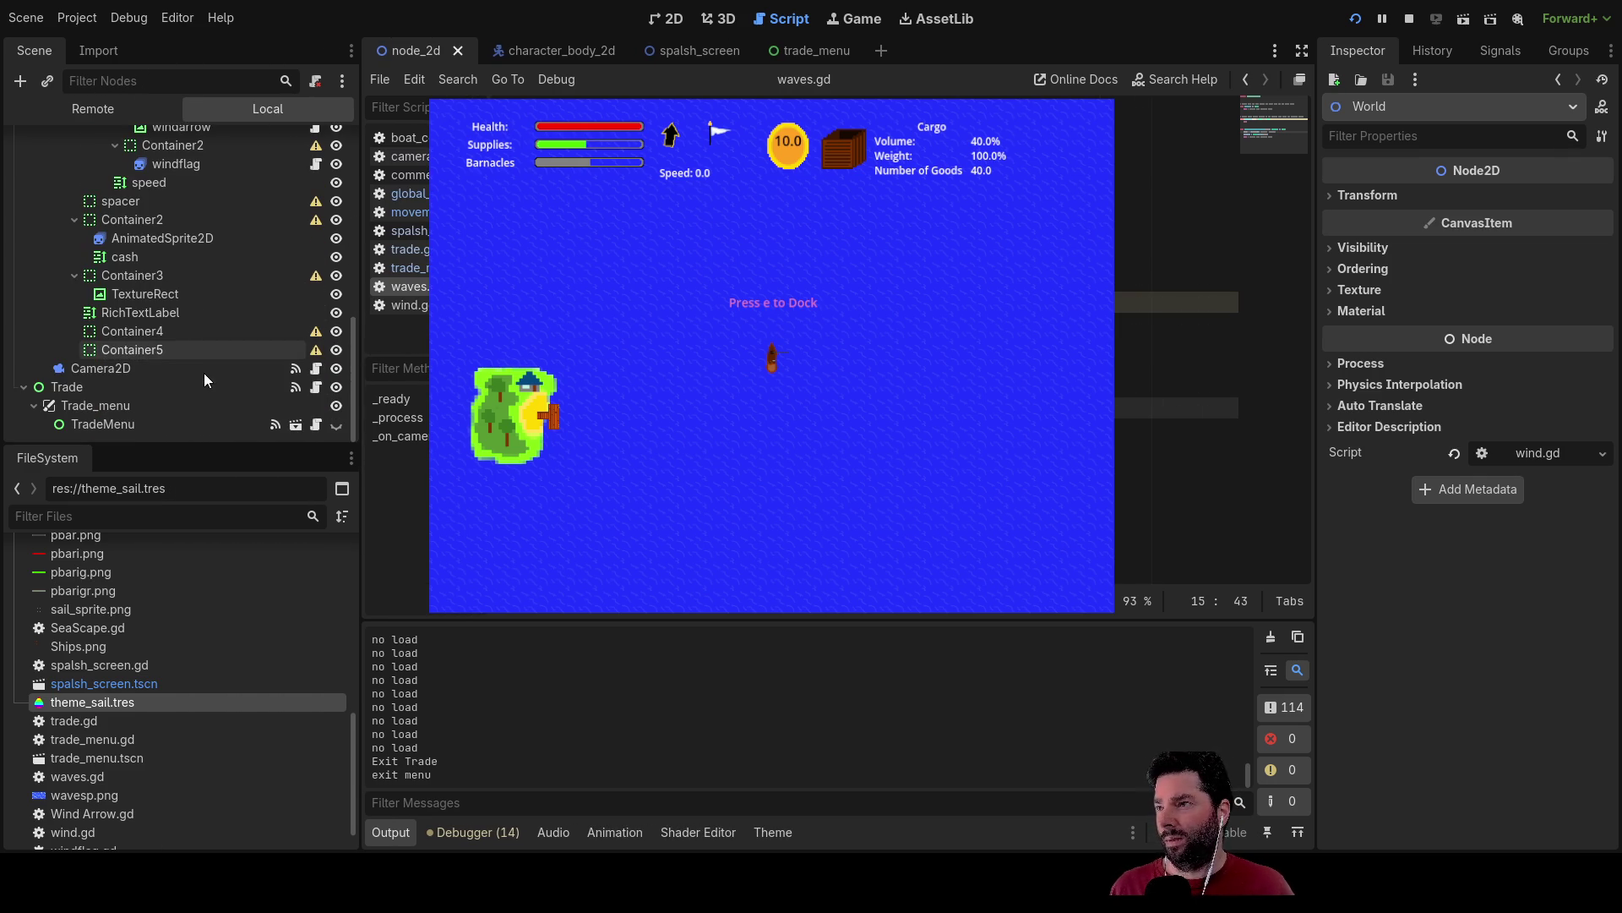
Rename the coin's AnimatedSprite2D node to coin_sprite.
click(179, 238)
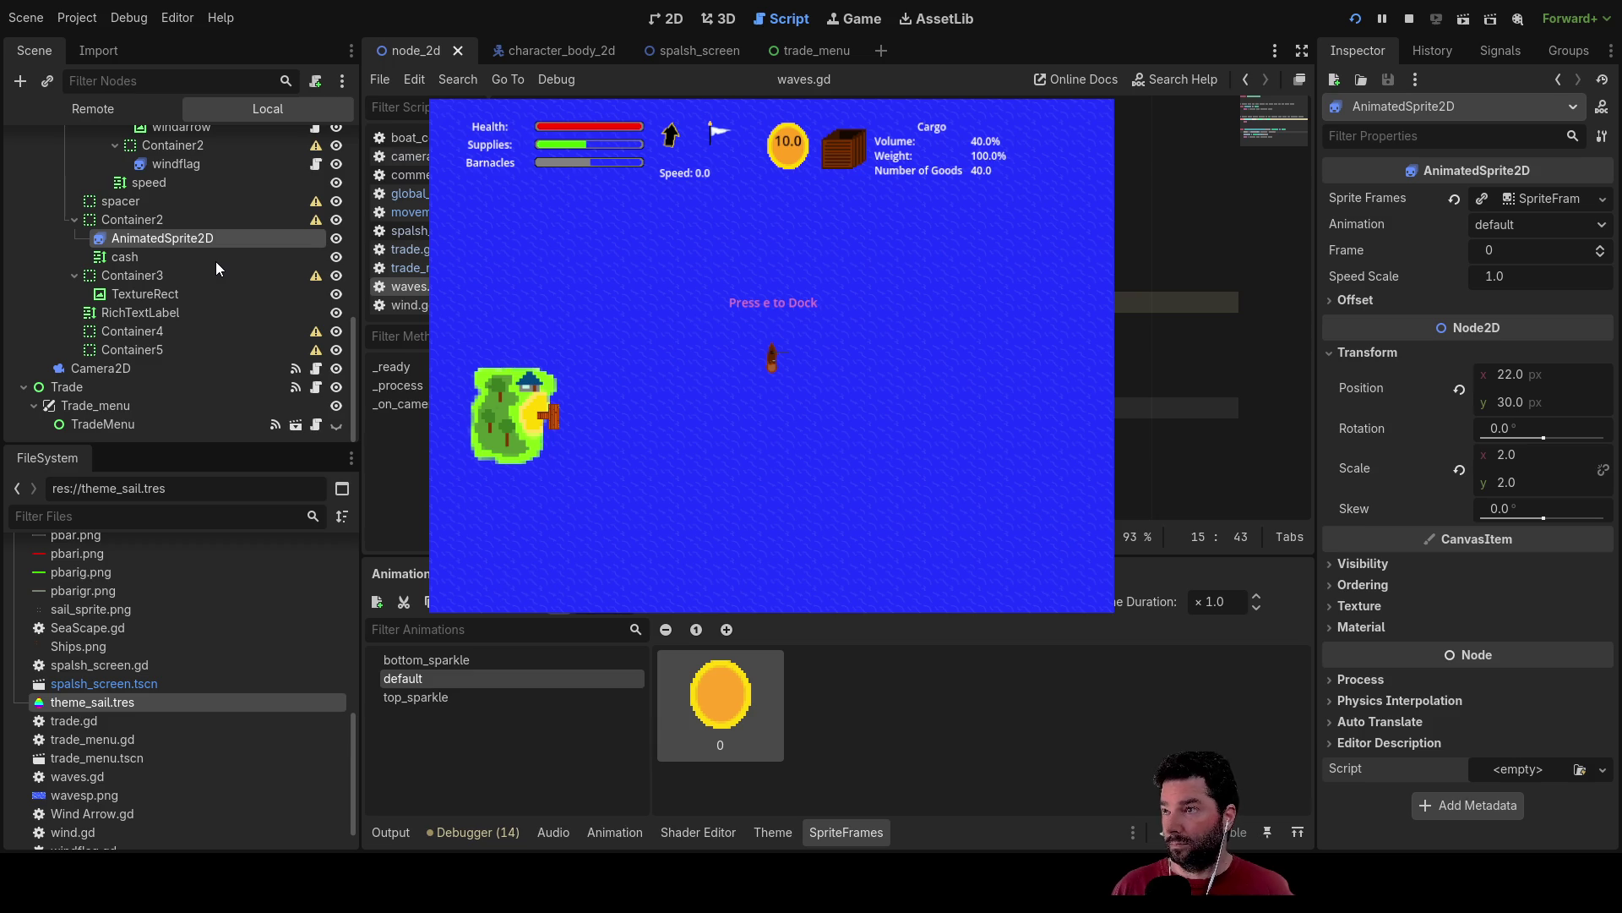
key(F2)
text(coin_sprite)
key(Return)
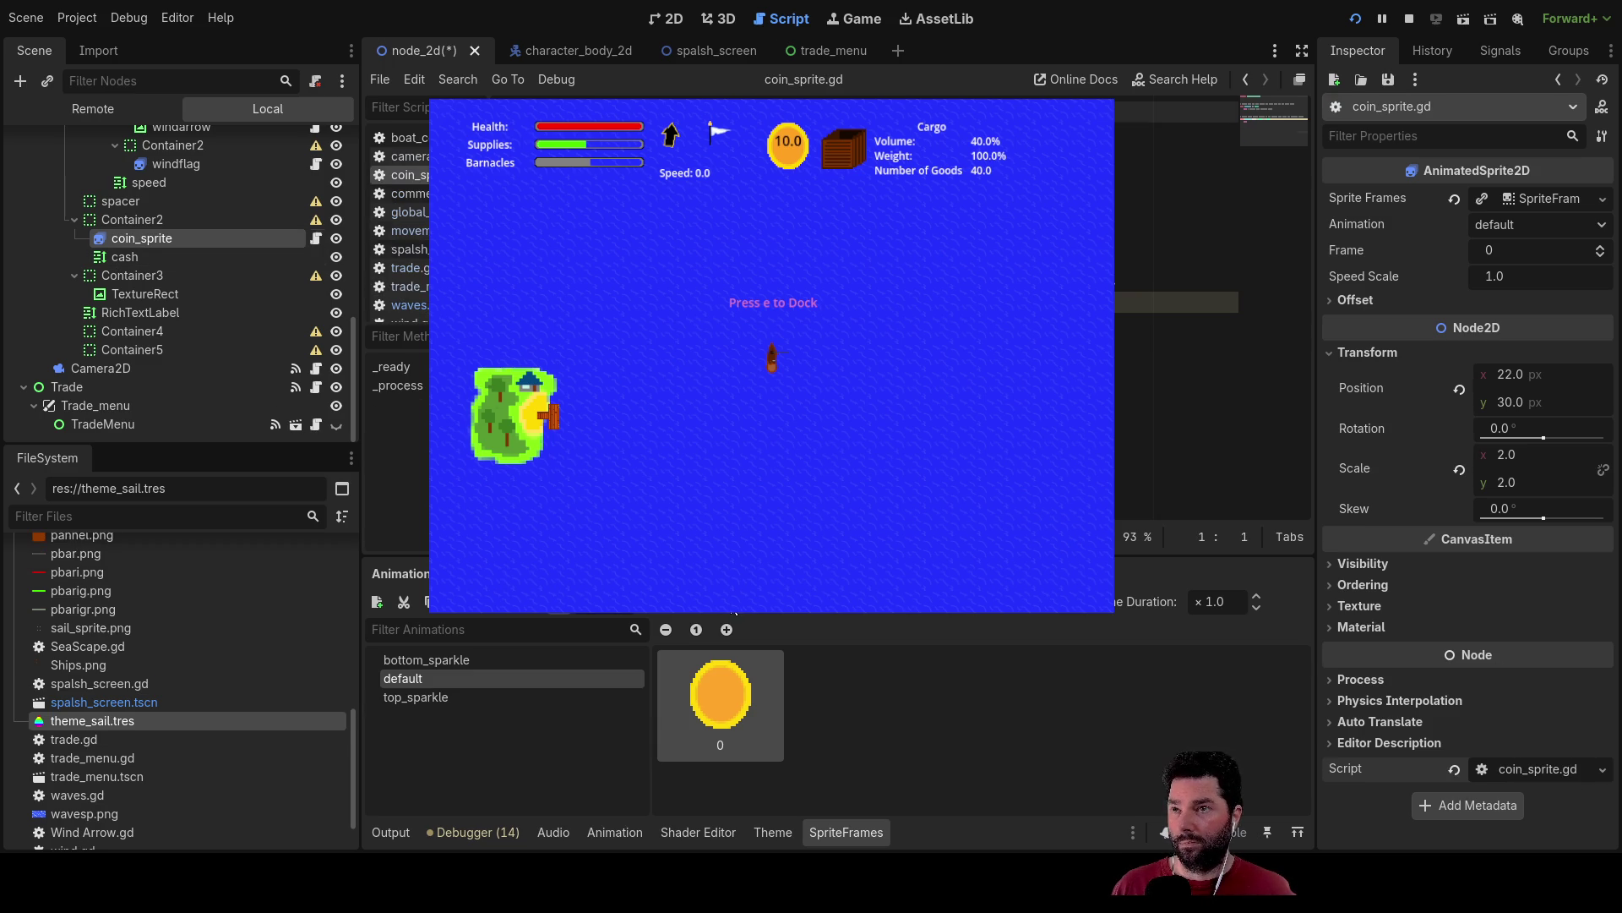
On line 2 of coin_sprite.gd, replace the last character with 'nim'.
click(1175, 324)
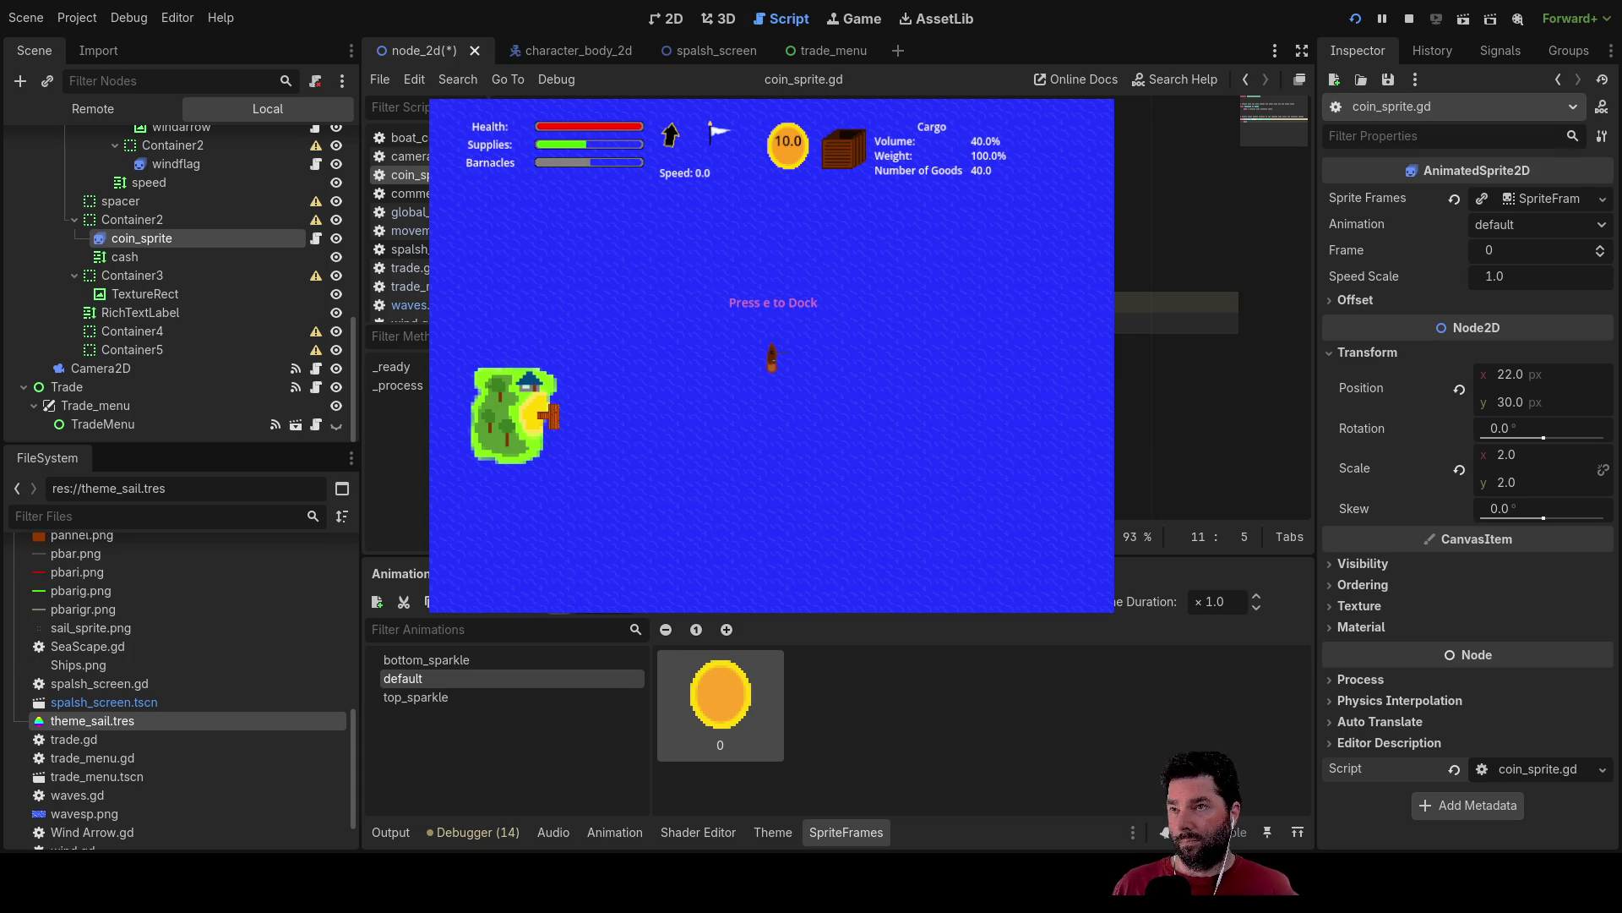
key(Up)
key(Up)
key(Up)
key(Down)
key(Down)
key(Down)
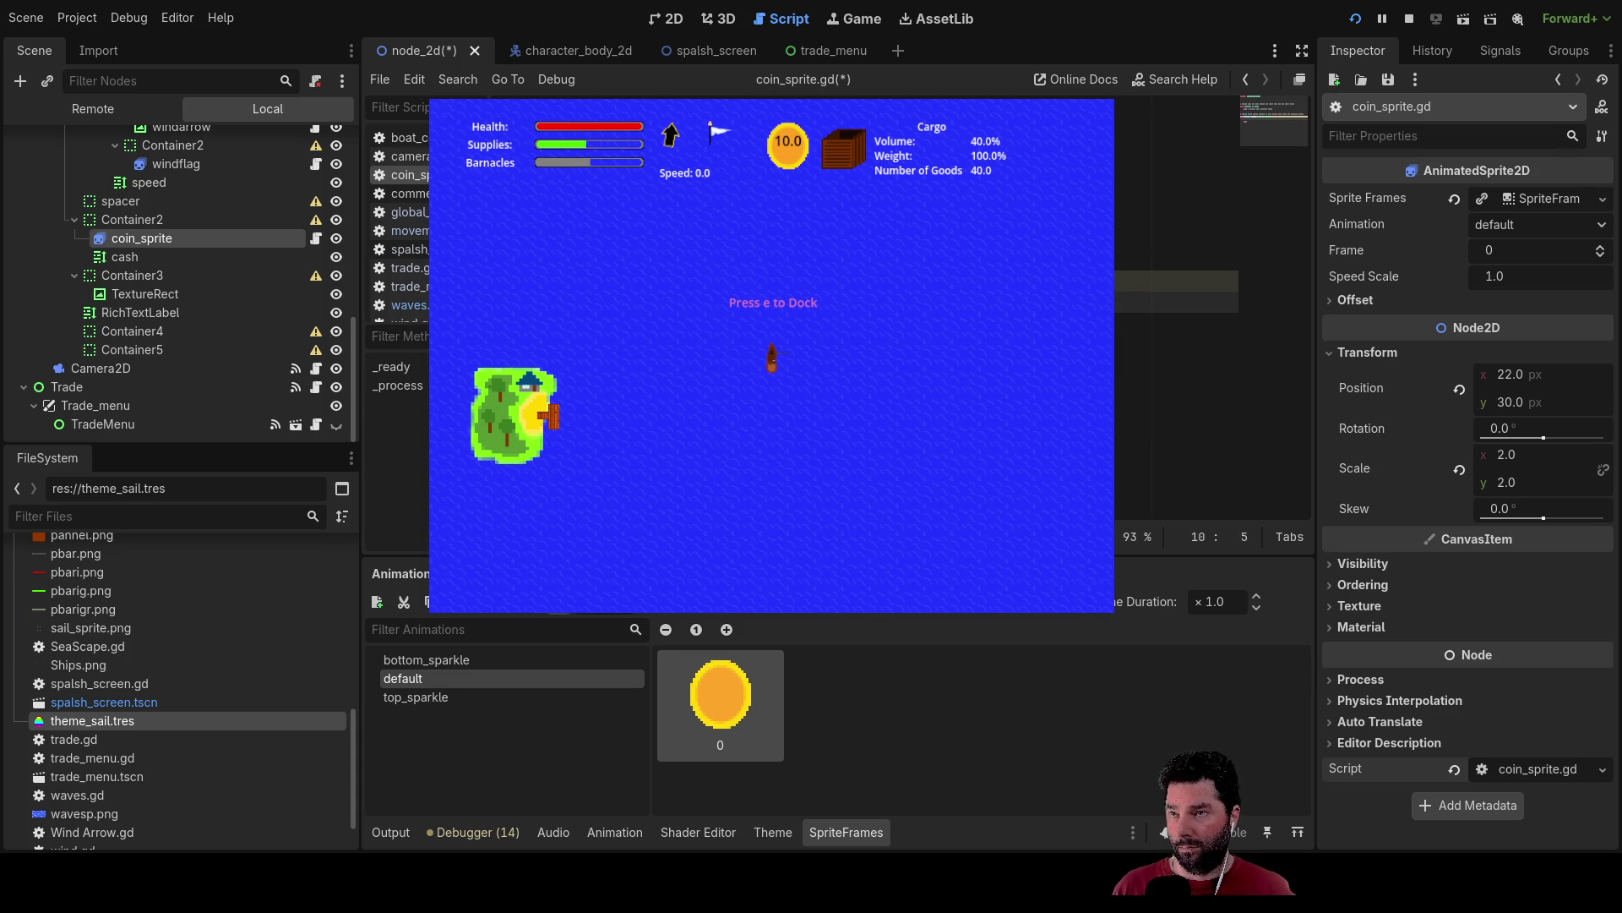
key(Up)
key(Up)
key(Up)
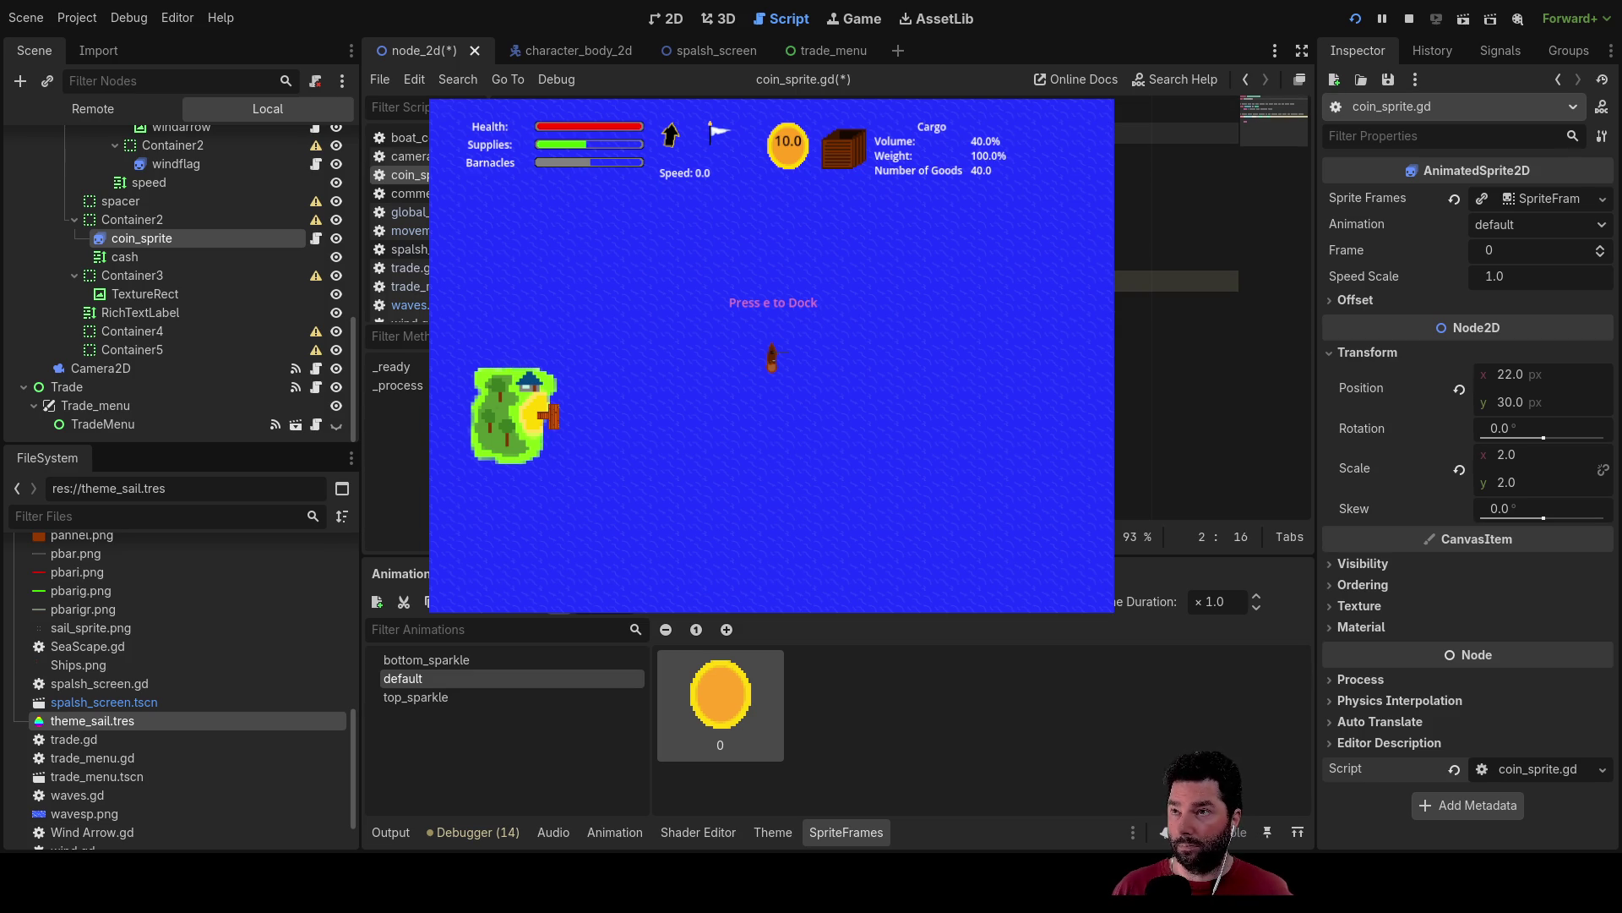
key(BackSpace)
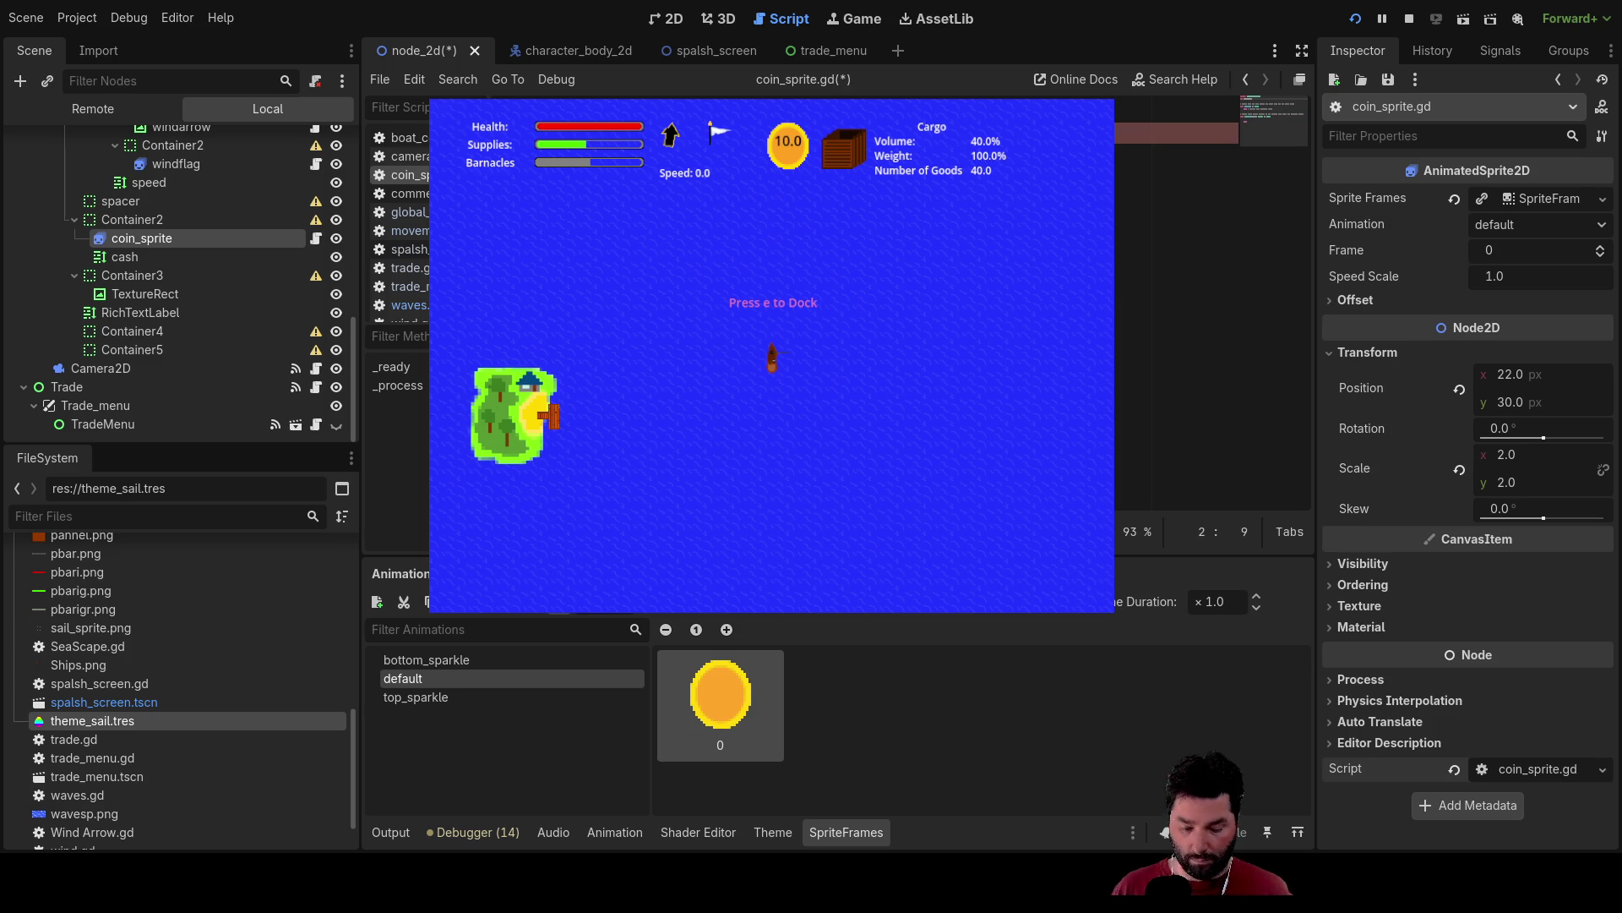
text(nim)
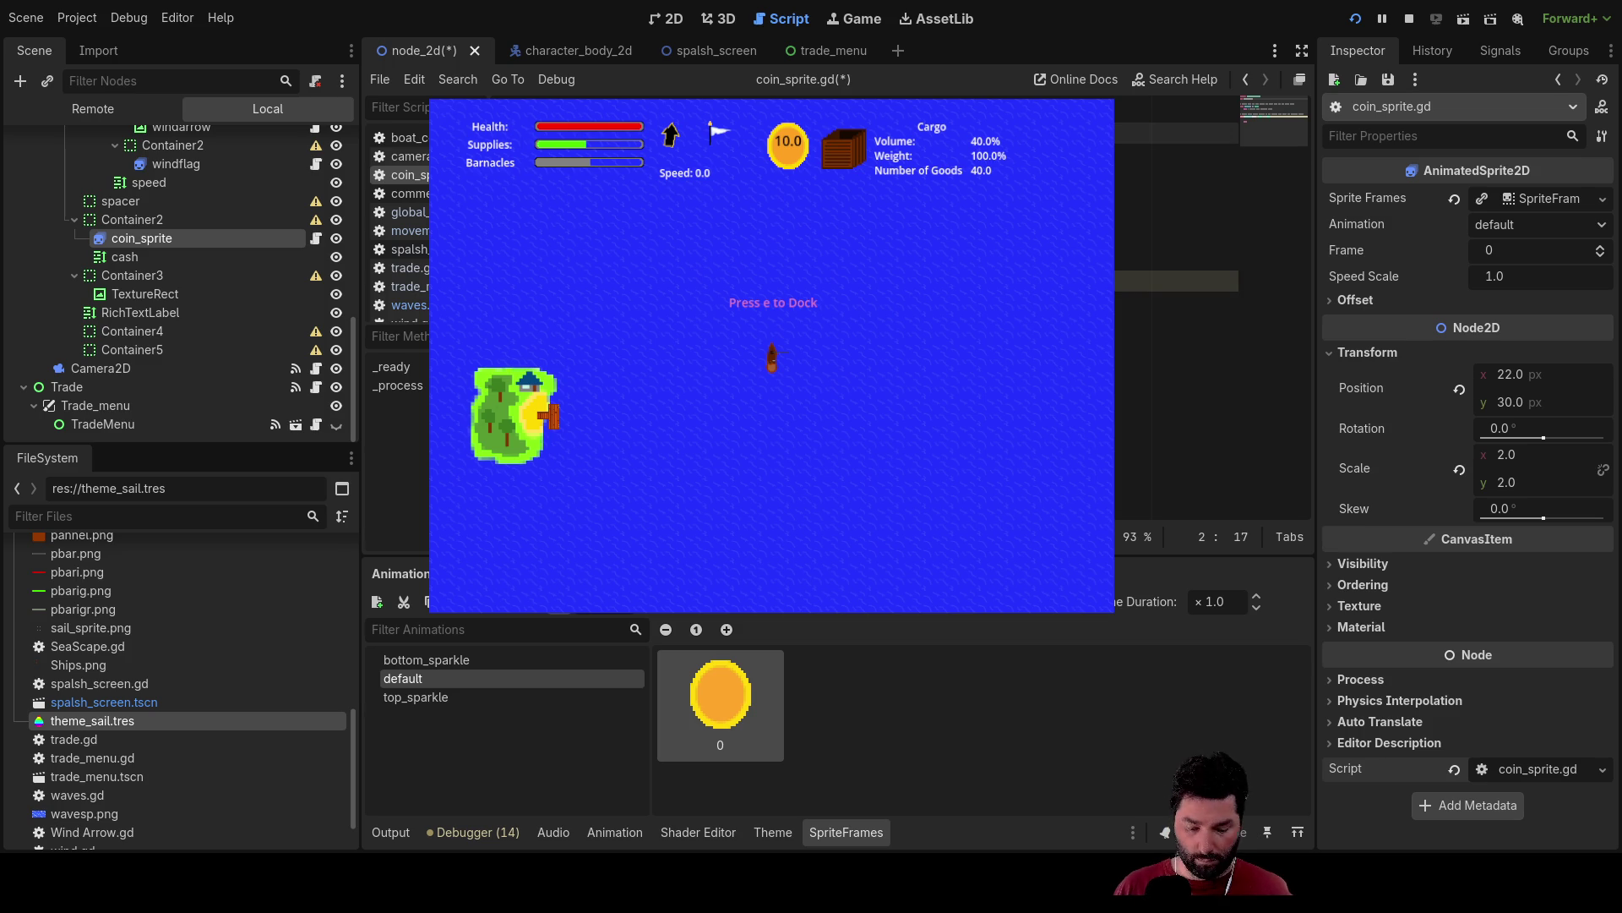
Complete line 10 with 'get' via autocomplete and start indented line 11.
key(Down)
key(Down)
key(Down)
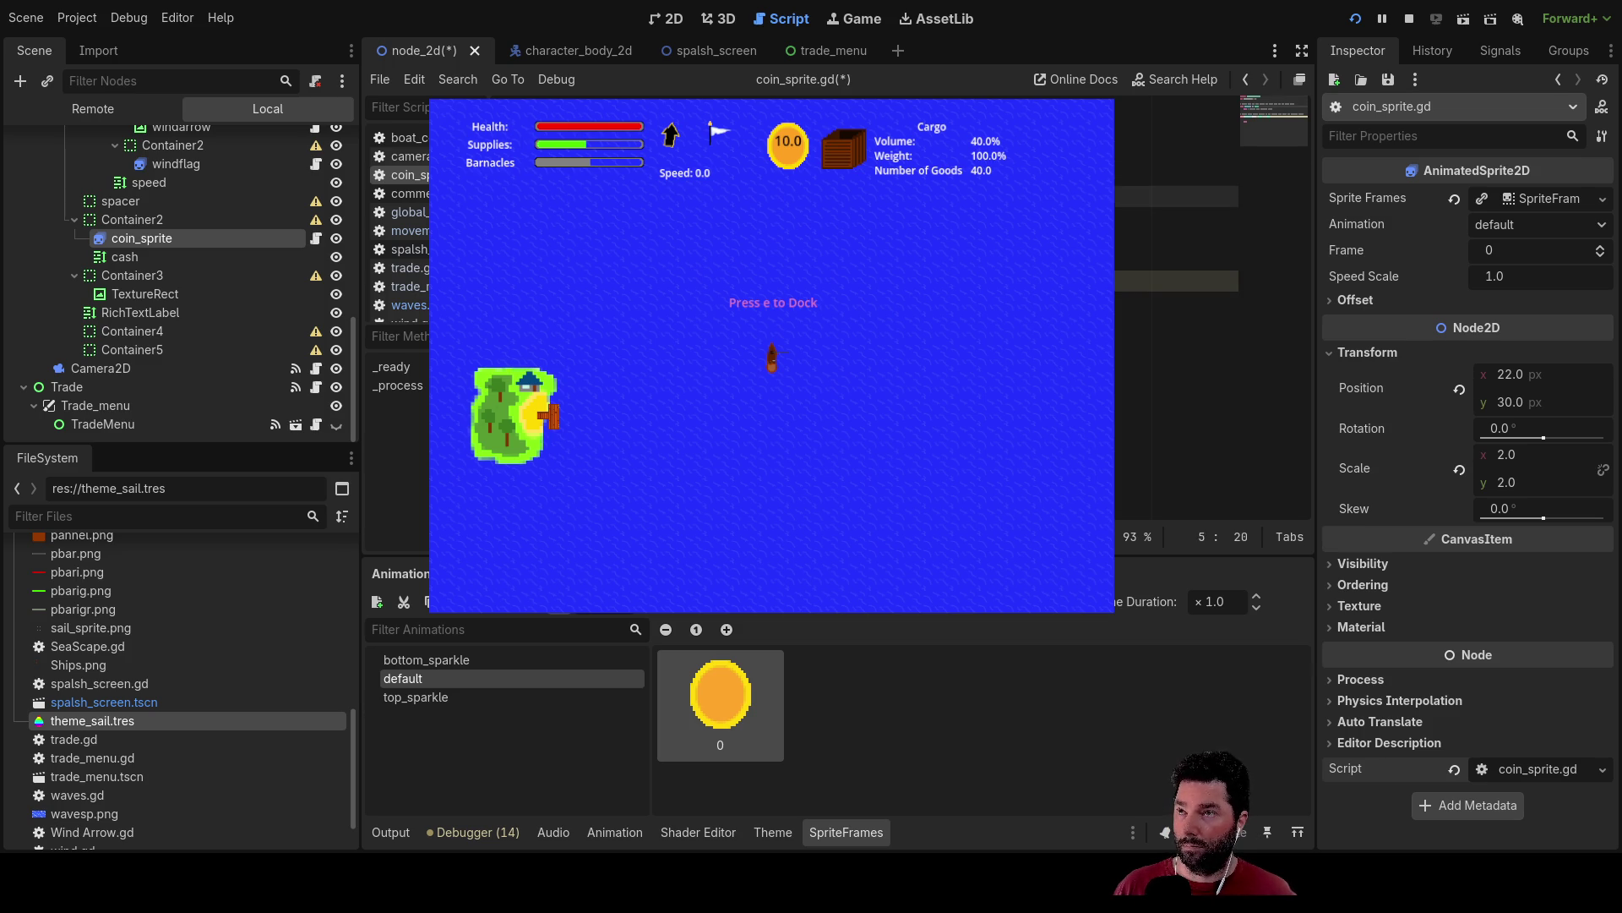
key(Up)
key(Up)
key(Up)
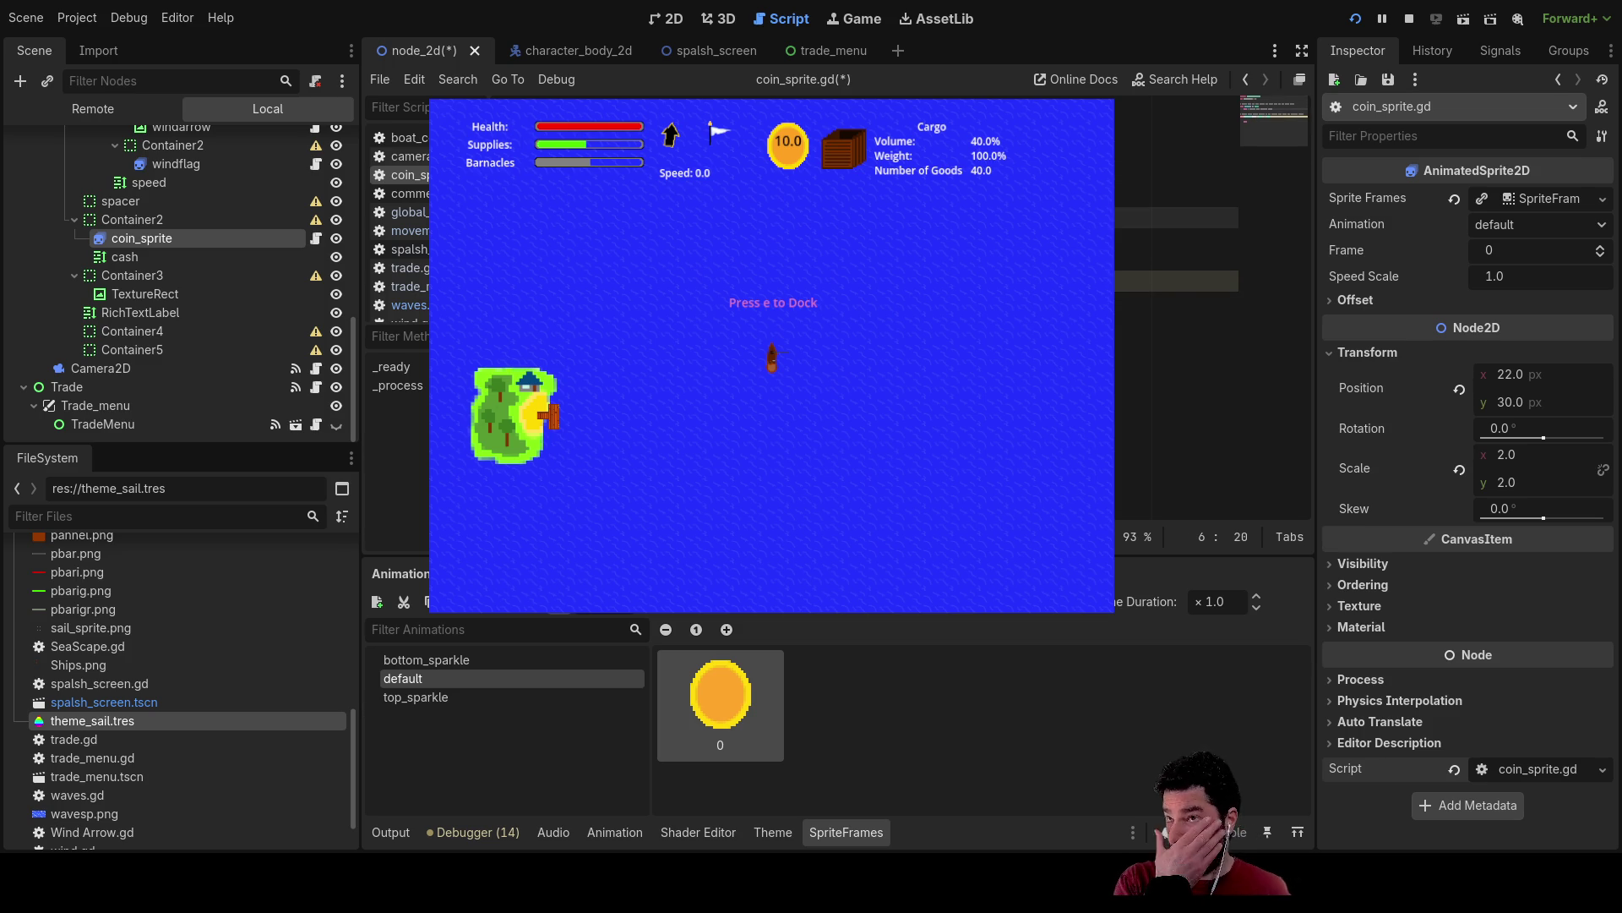
key(Down)
key(Down)
key(Down)
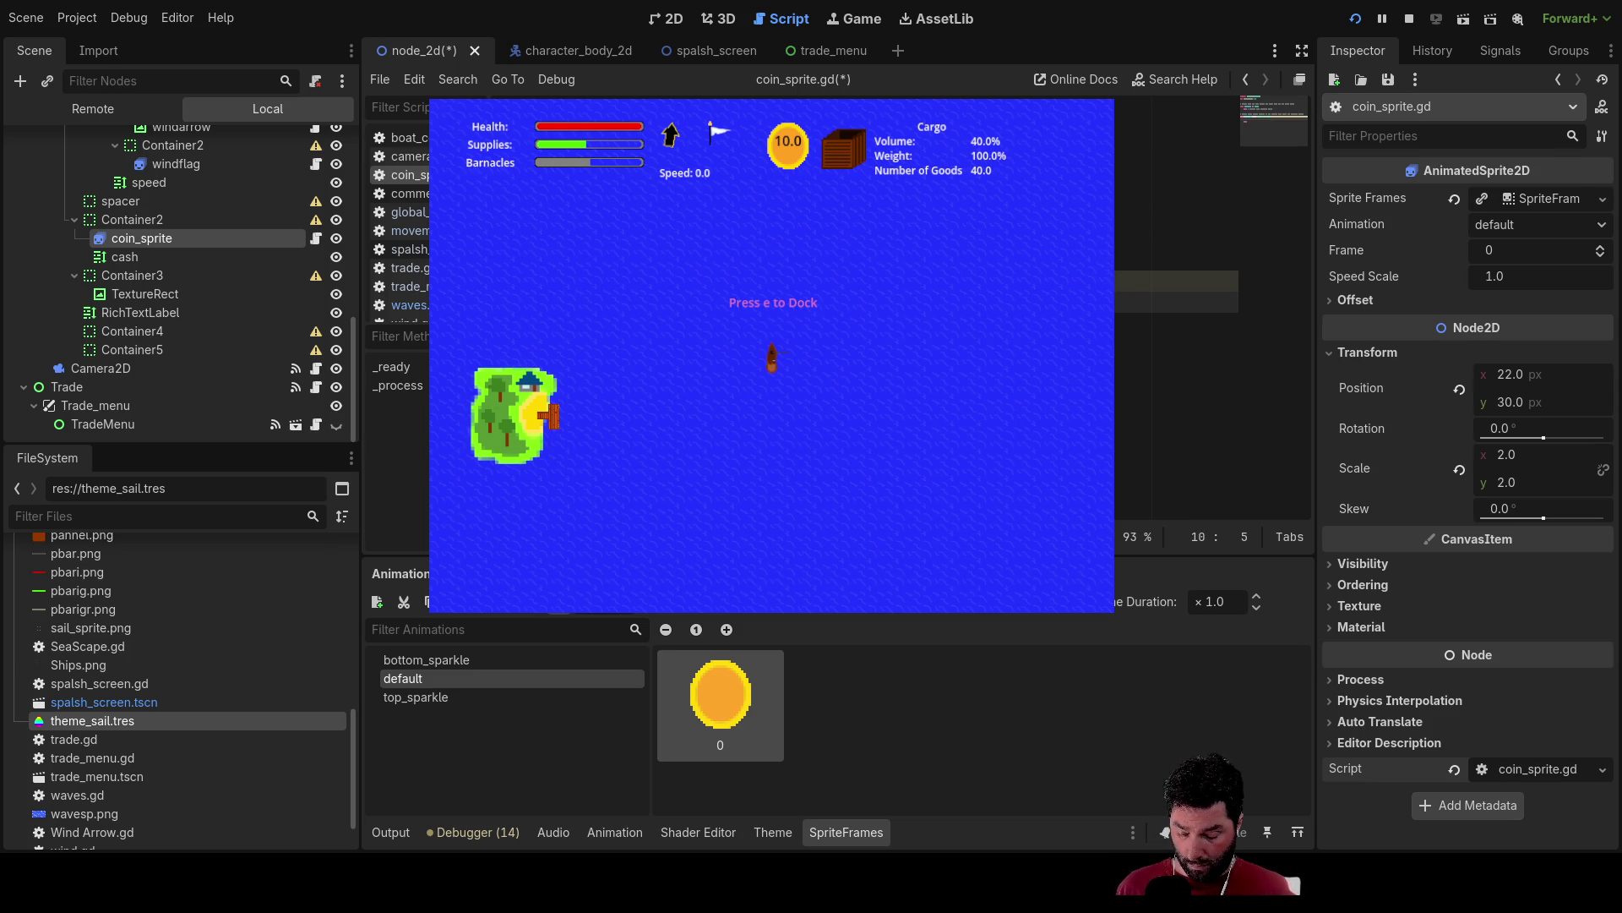
key(Return)
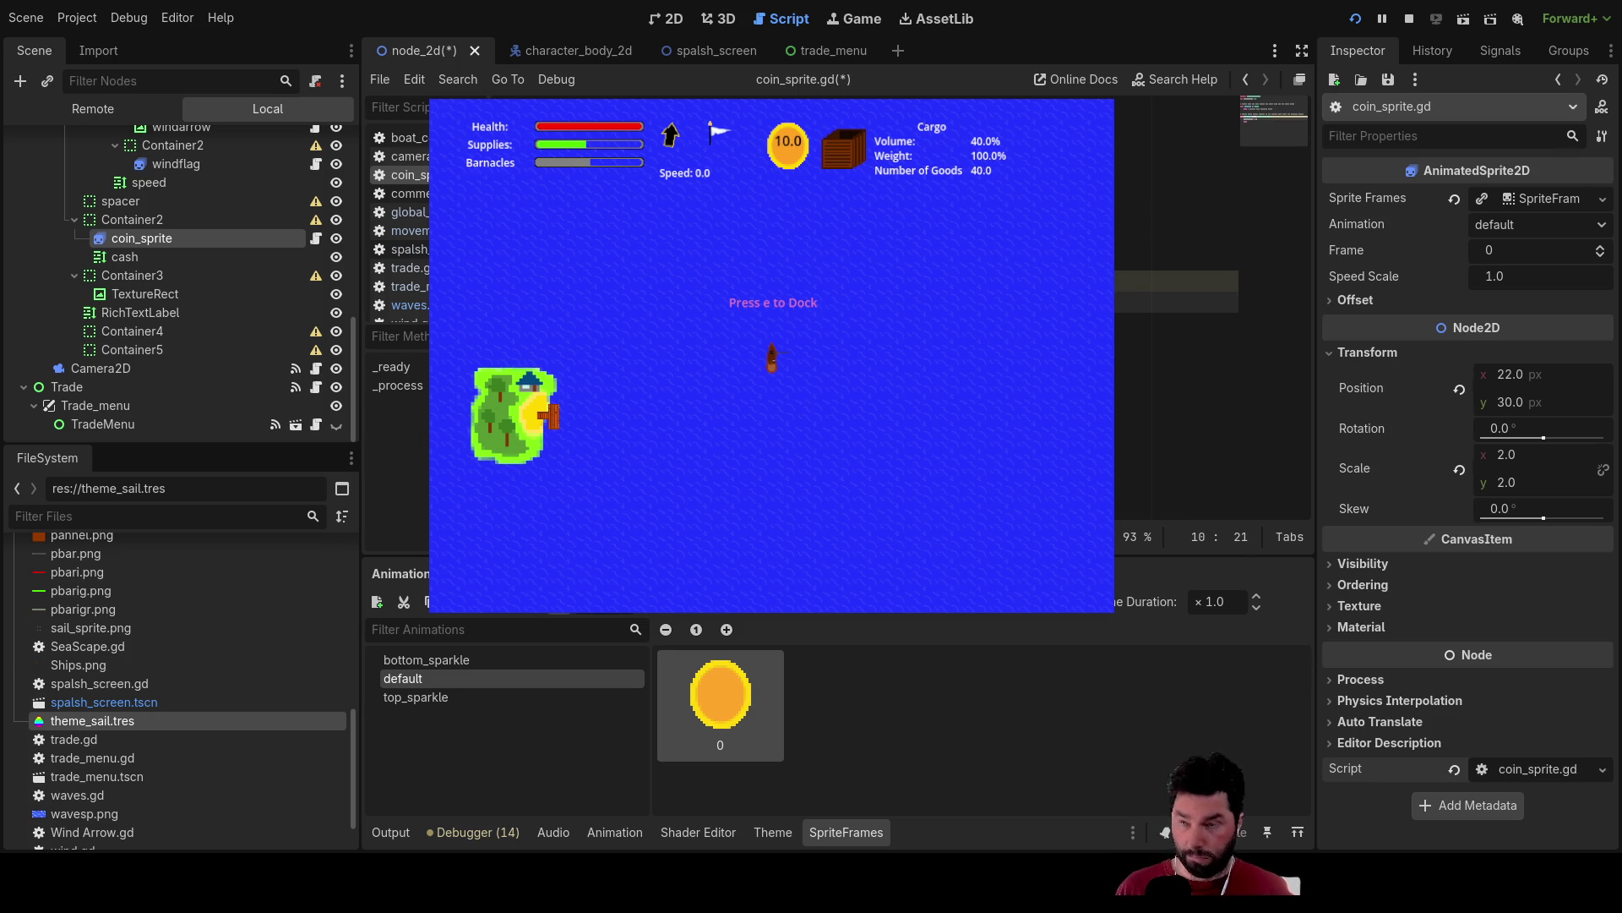
key(Return)
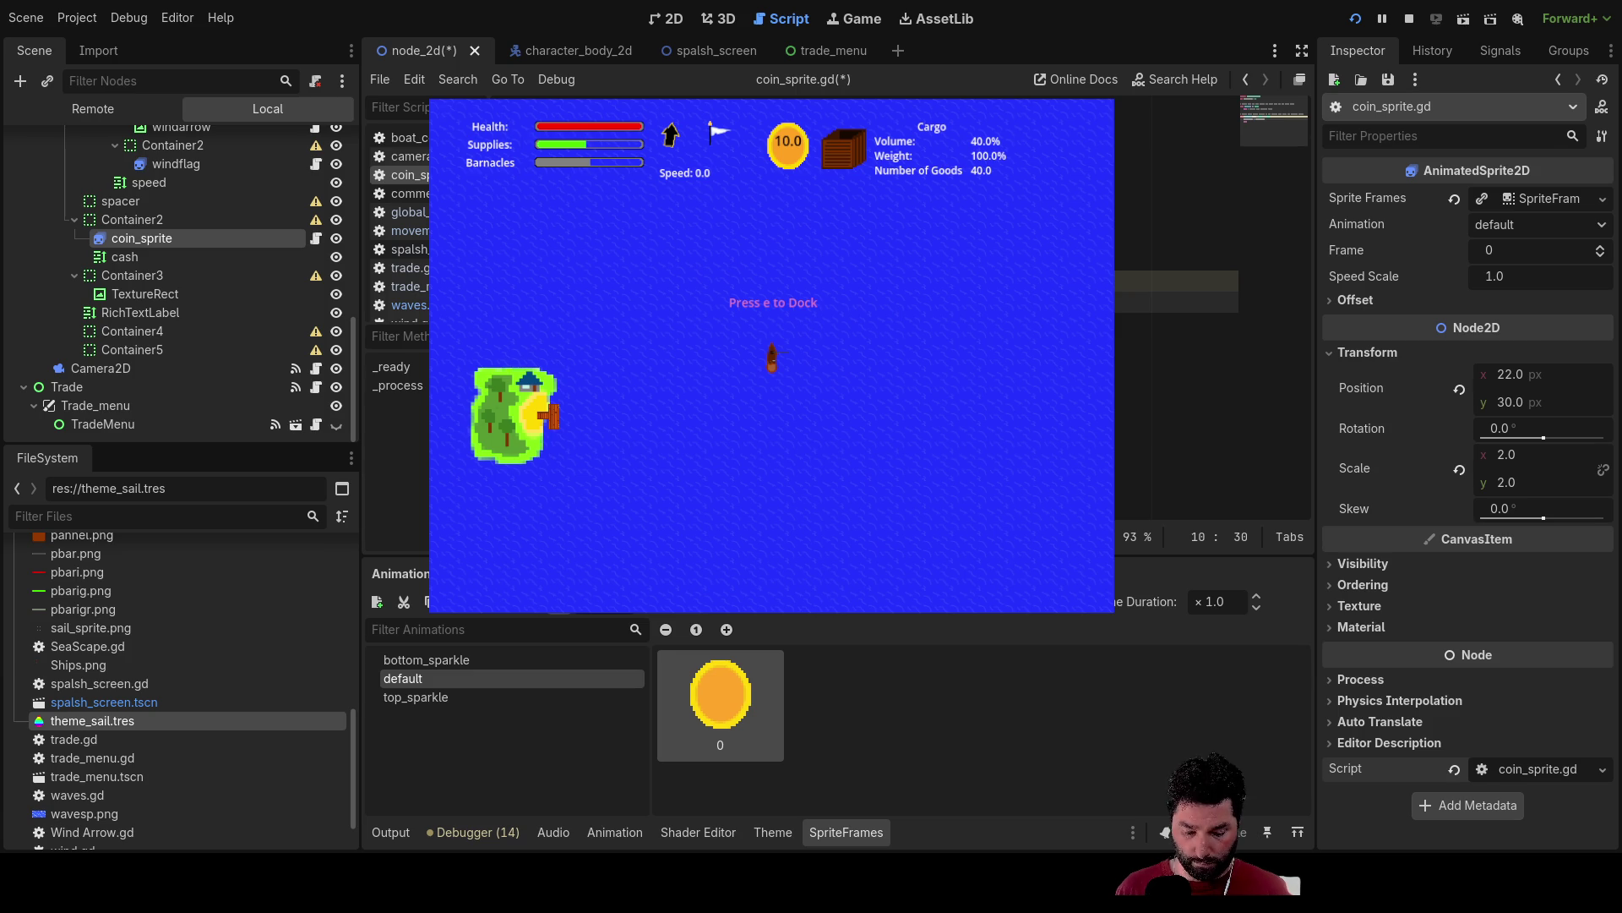
text(get)
key(Return)
key(Return)
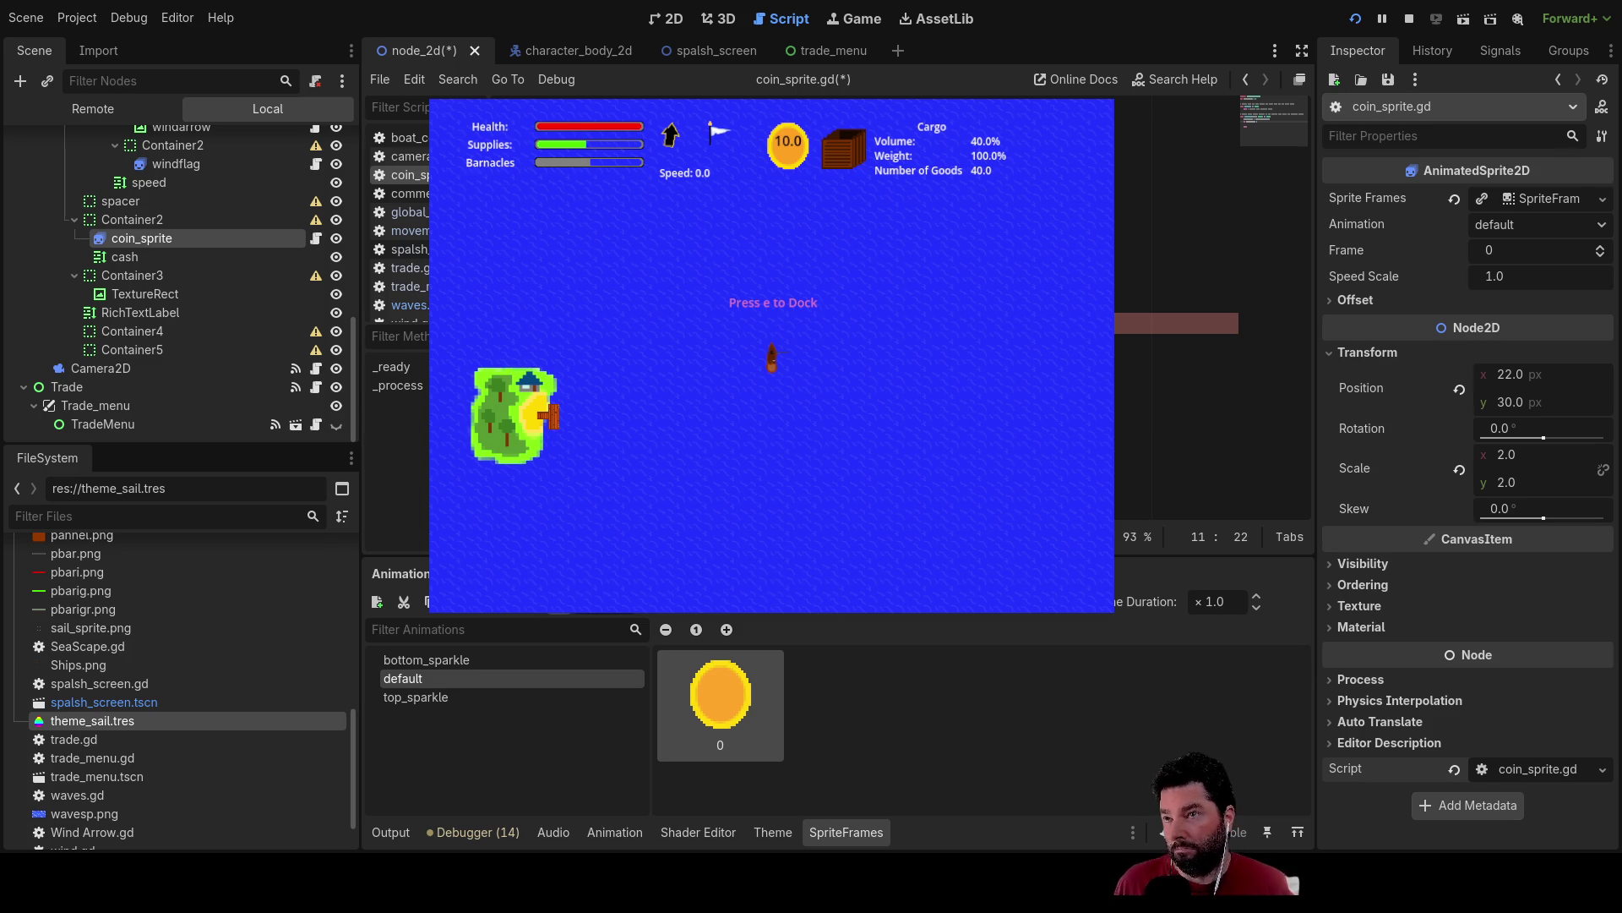
key(Up)
key(Up)
key(Up)
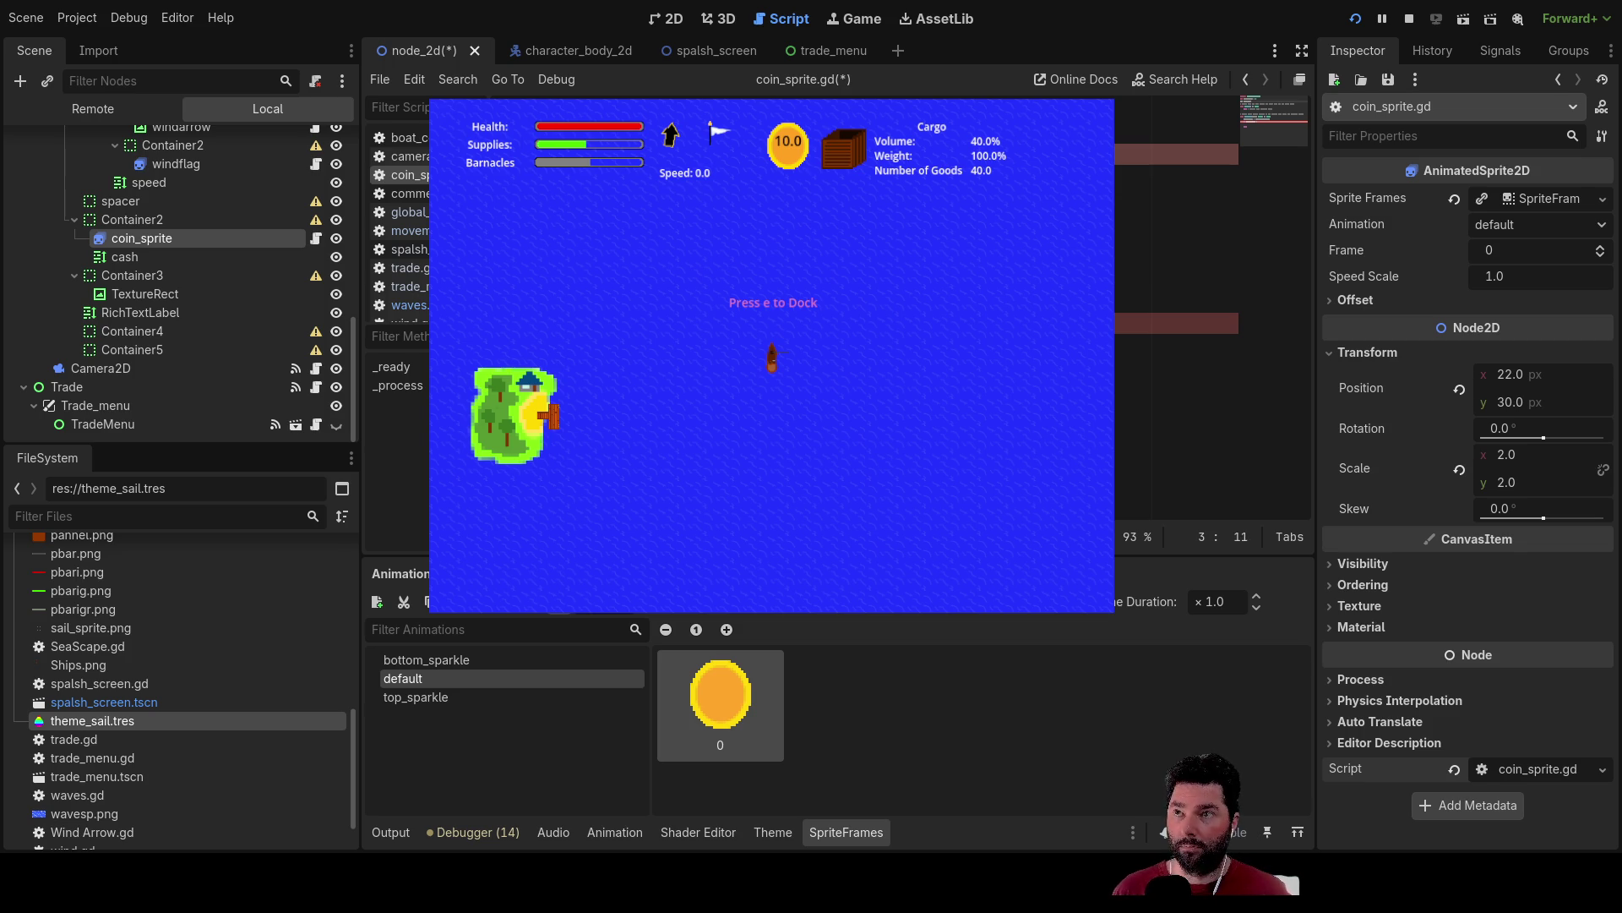
Clear the error on line 3 of coin_sprite.gd.
key(ctrl+BackSpace)
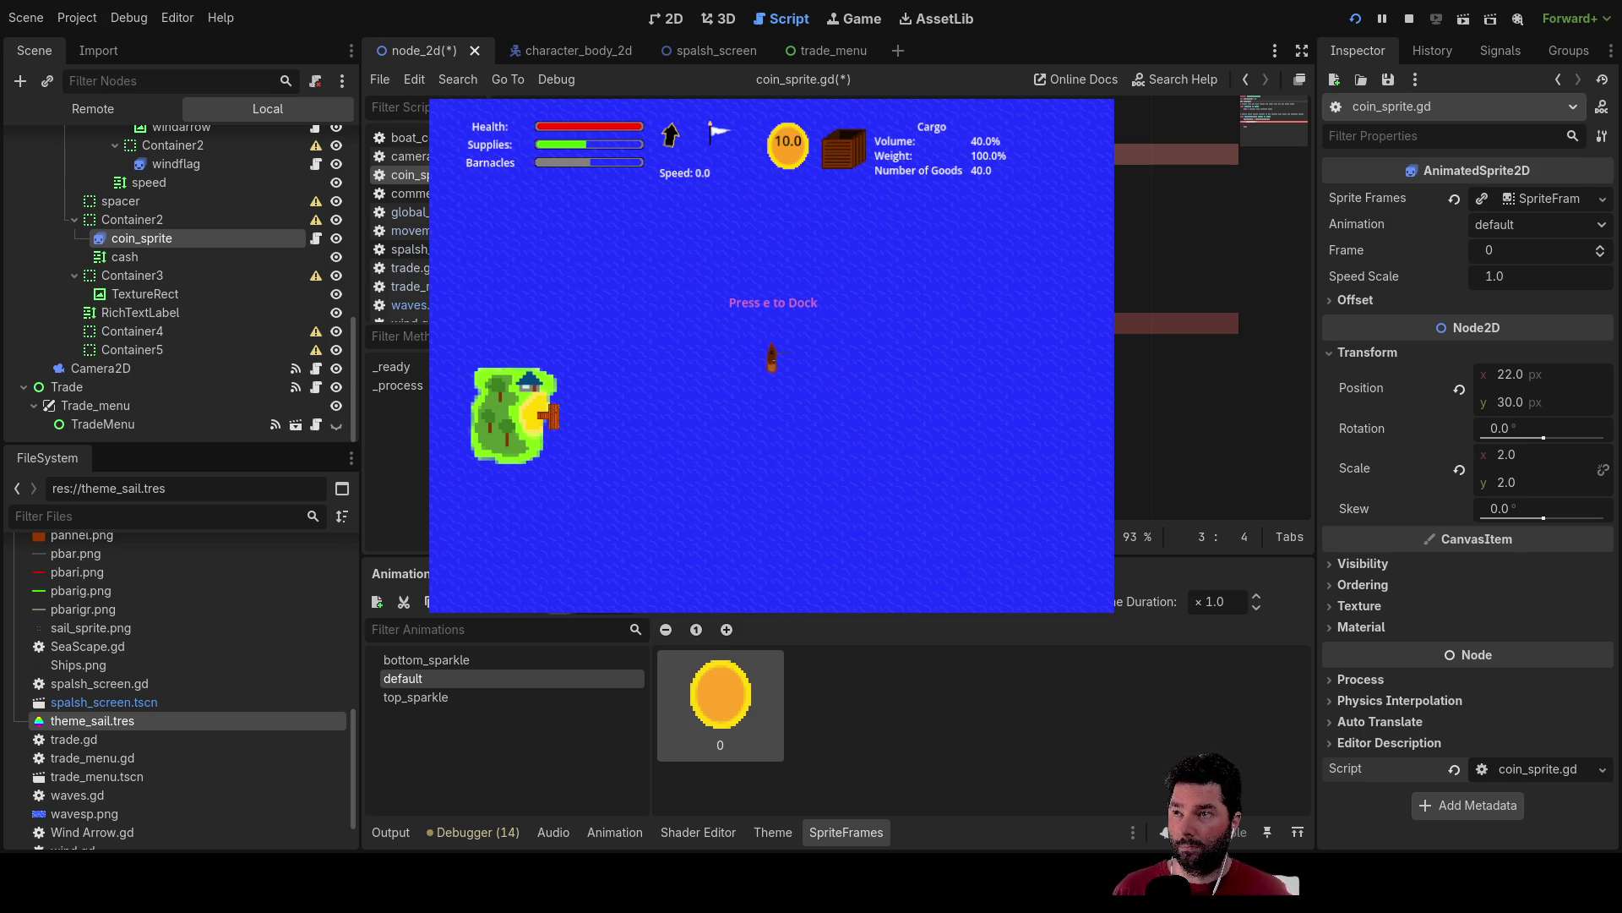
key(ctrl+z)
key(ctrl+z)
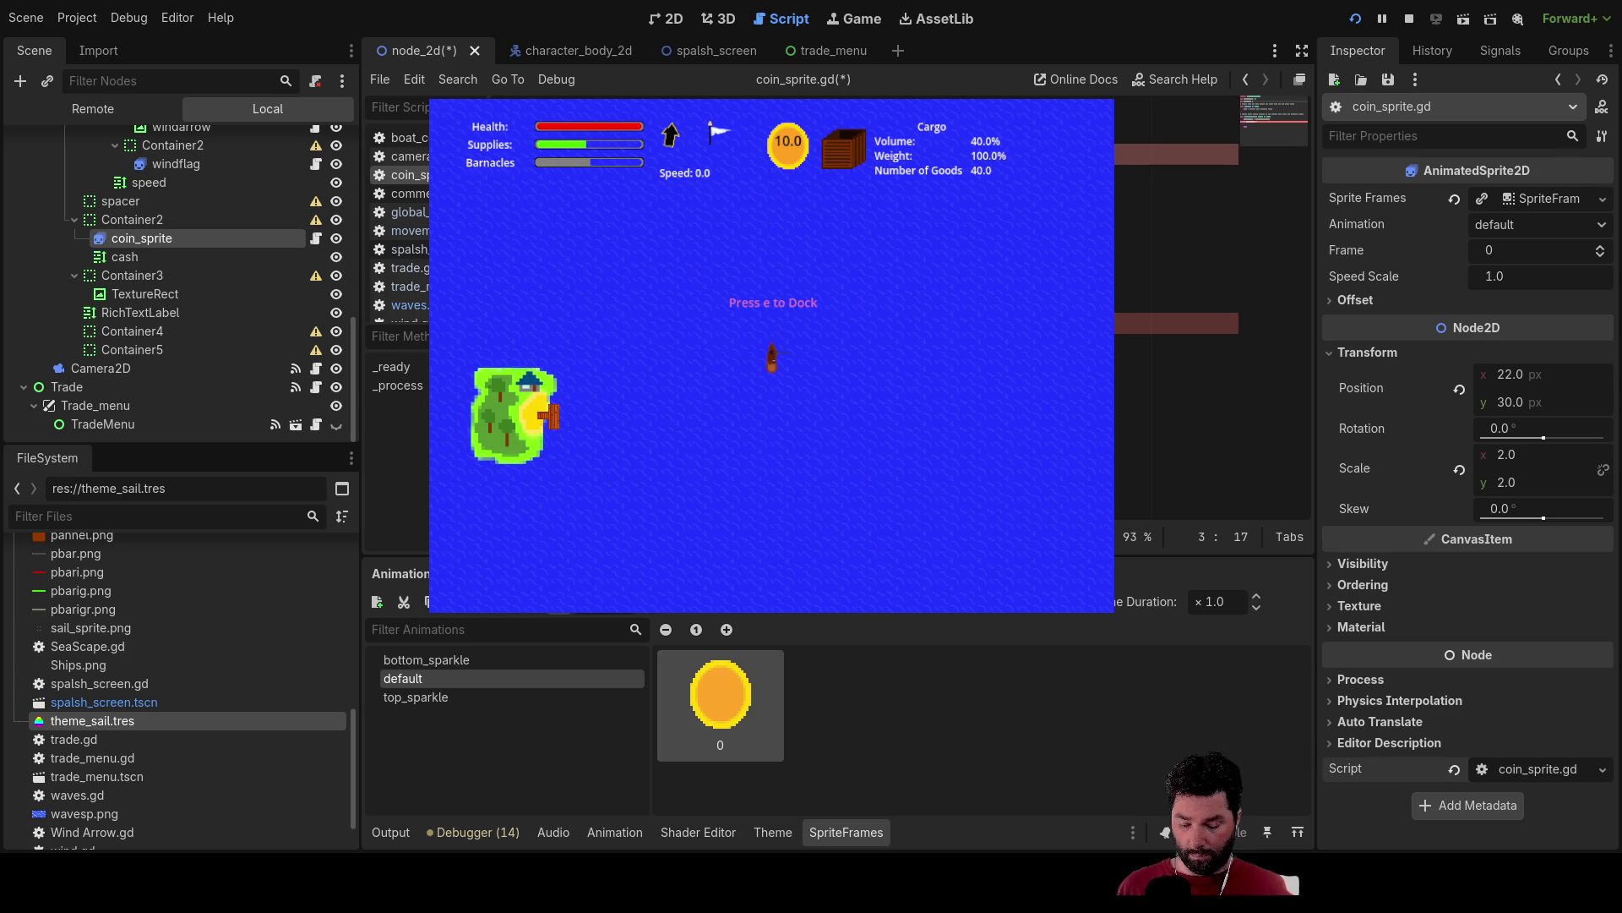
key(Up)
key(Up)
key(Down)
key(Down)
key(Down)
key(Down)
key(Down)
key(Down)
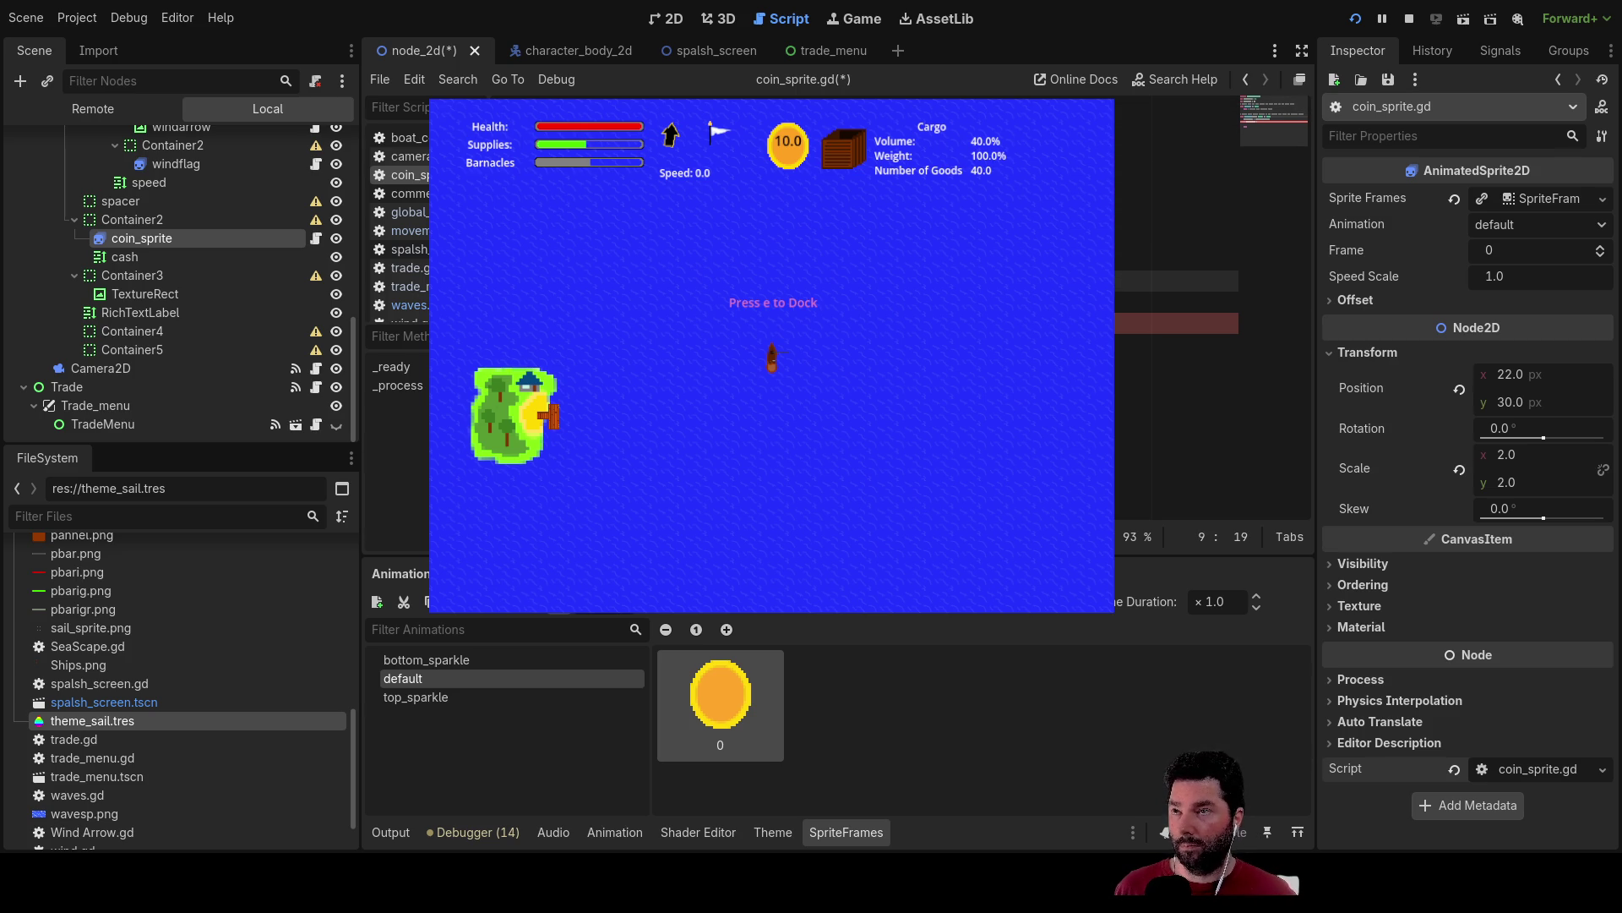
key(Up)
key(Up)
key(Down)
key(Up)
key(Up)
key(Up)
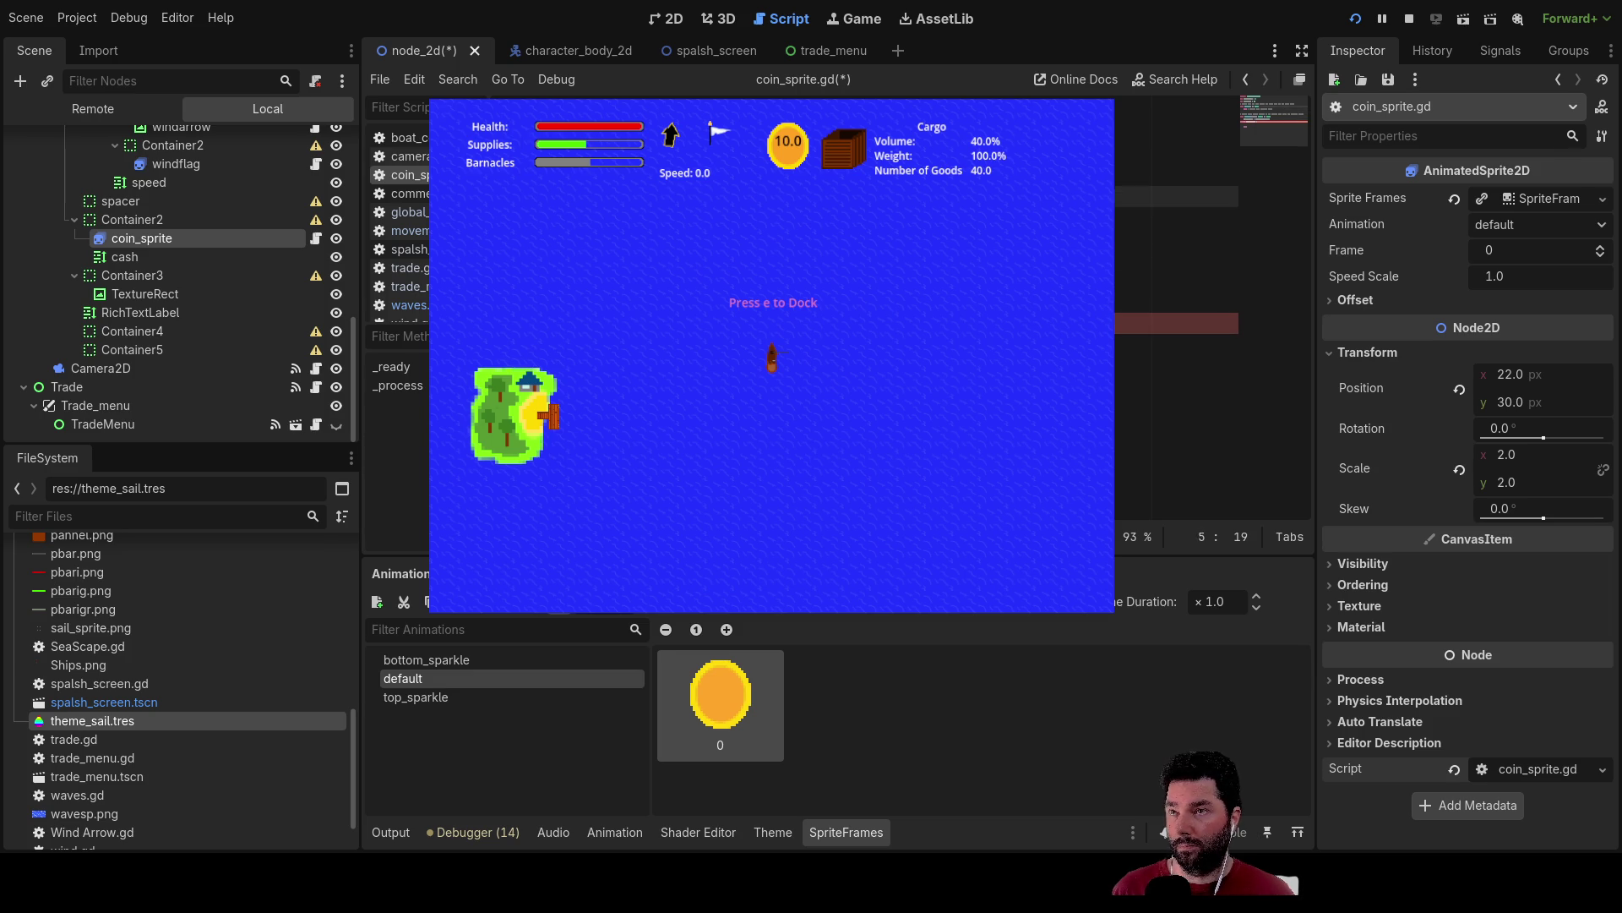
key(Up)
key(Up)
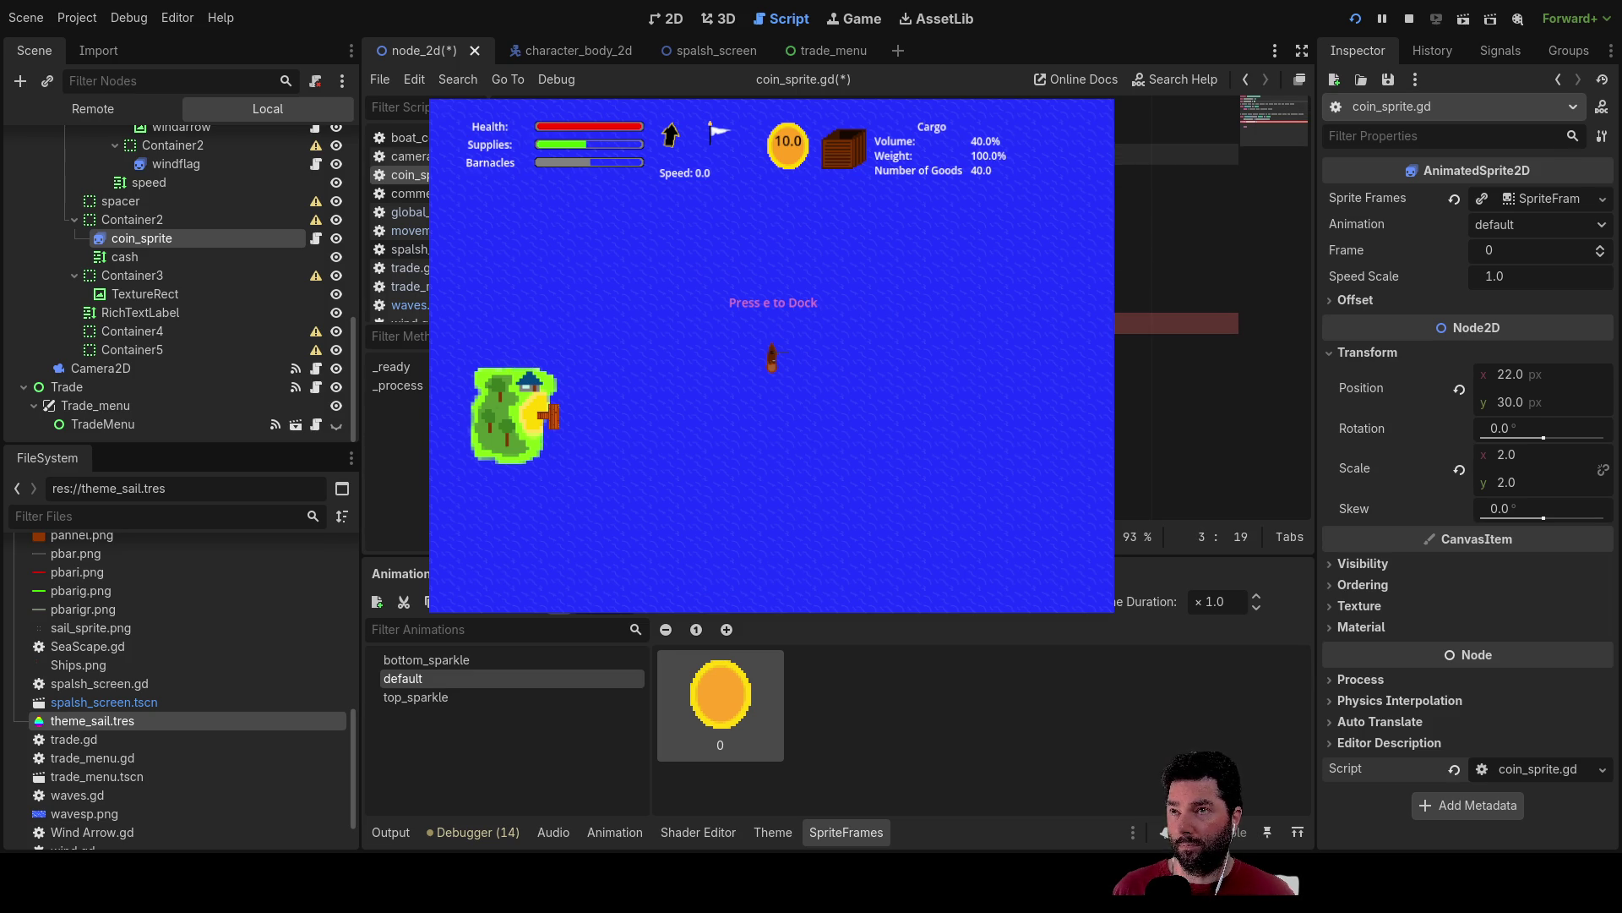
key(Down)
key(Down)
key(Down)
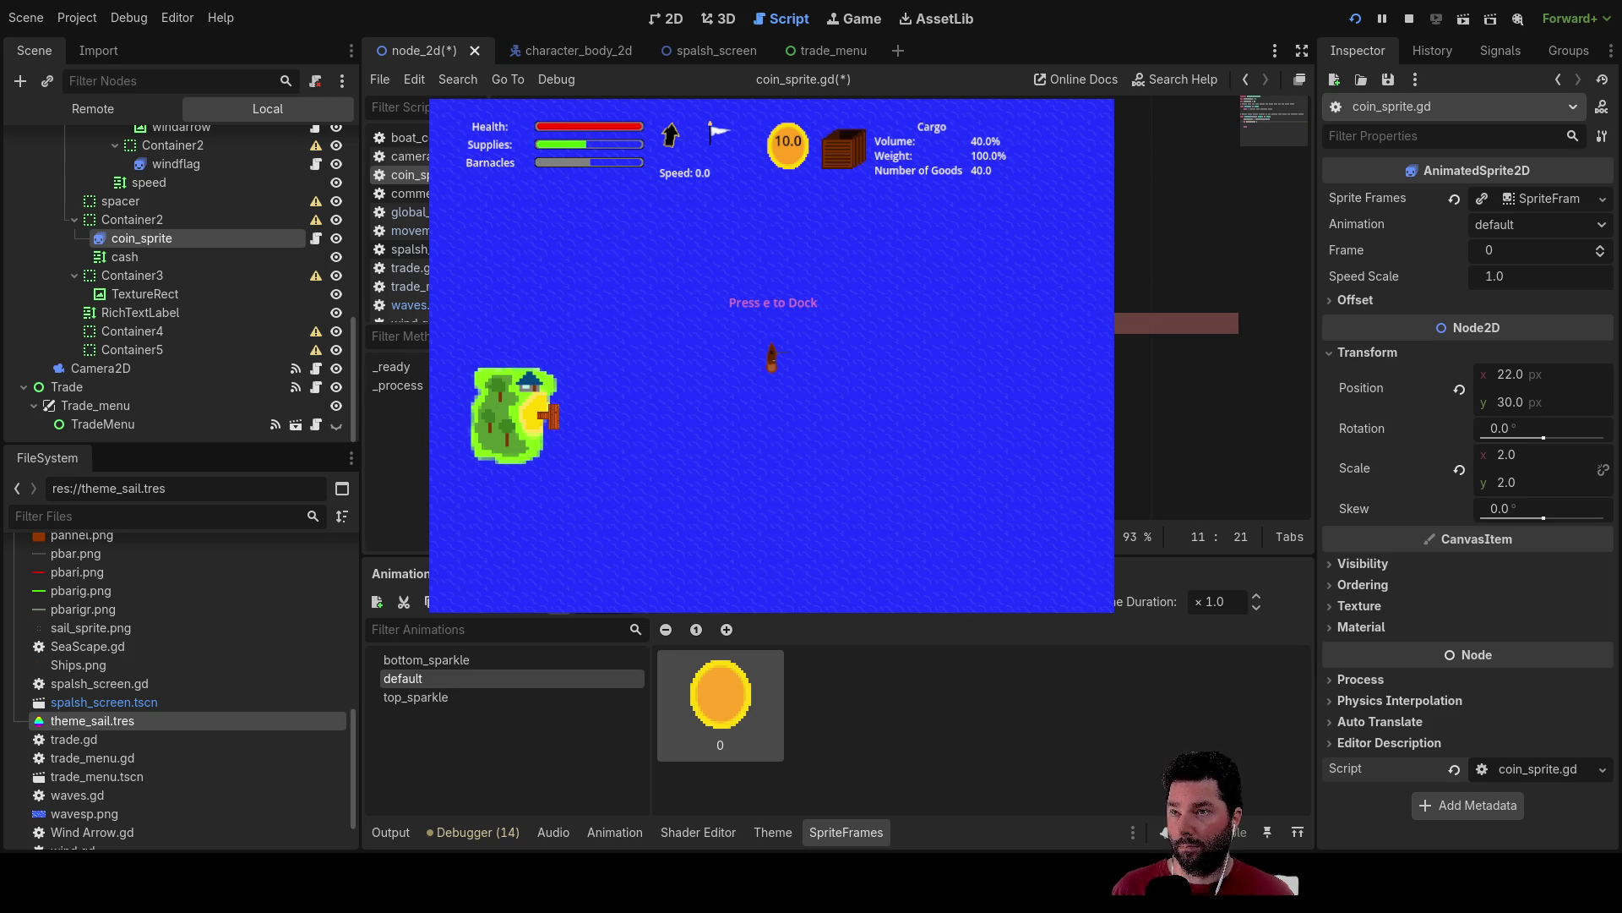
Add two indented lines after line 11 and type play().
key(Up)
key(Down)
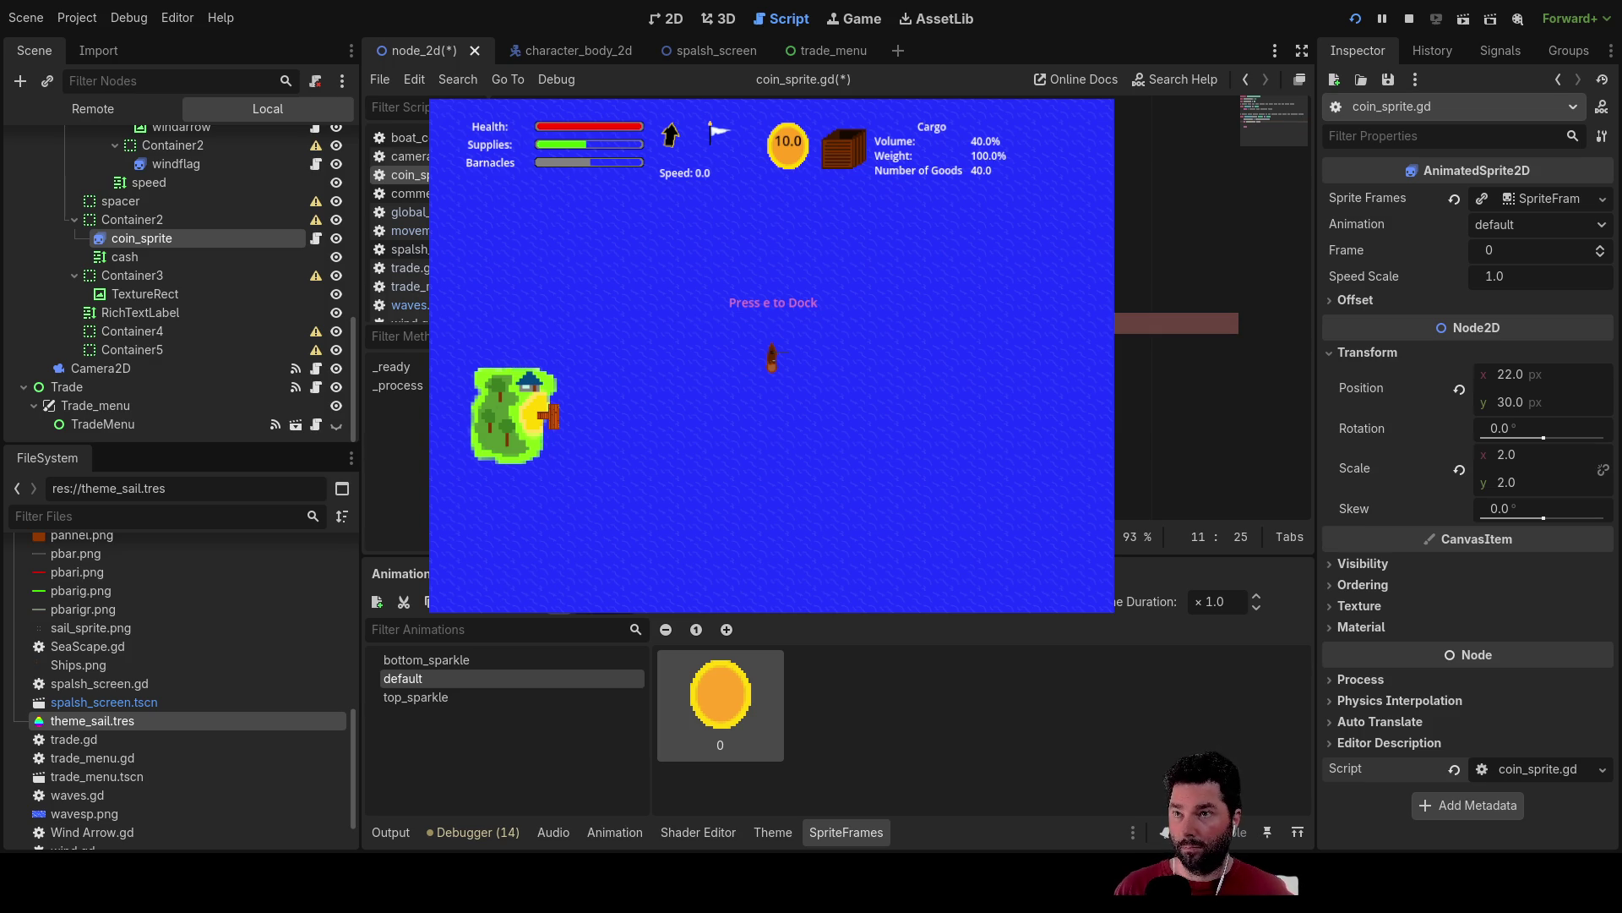
key(Return)
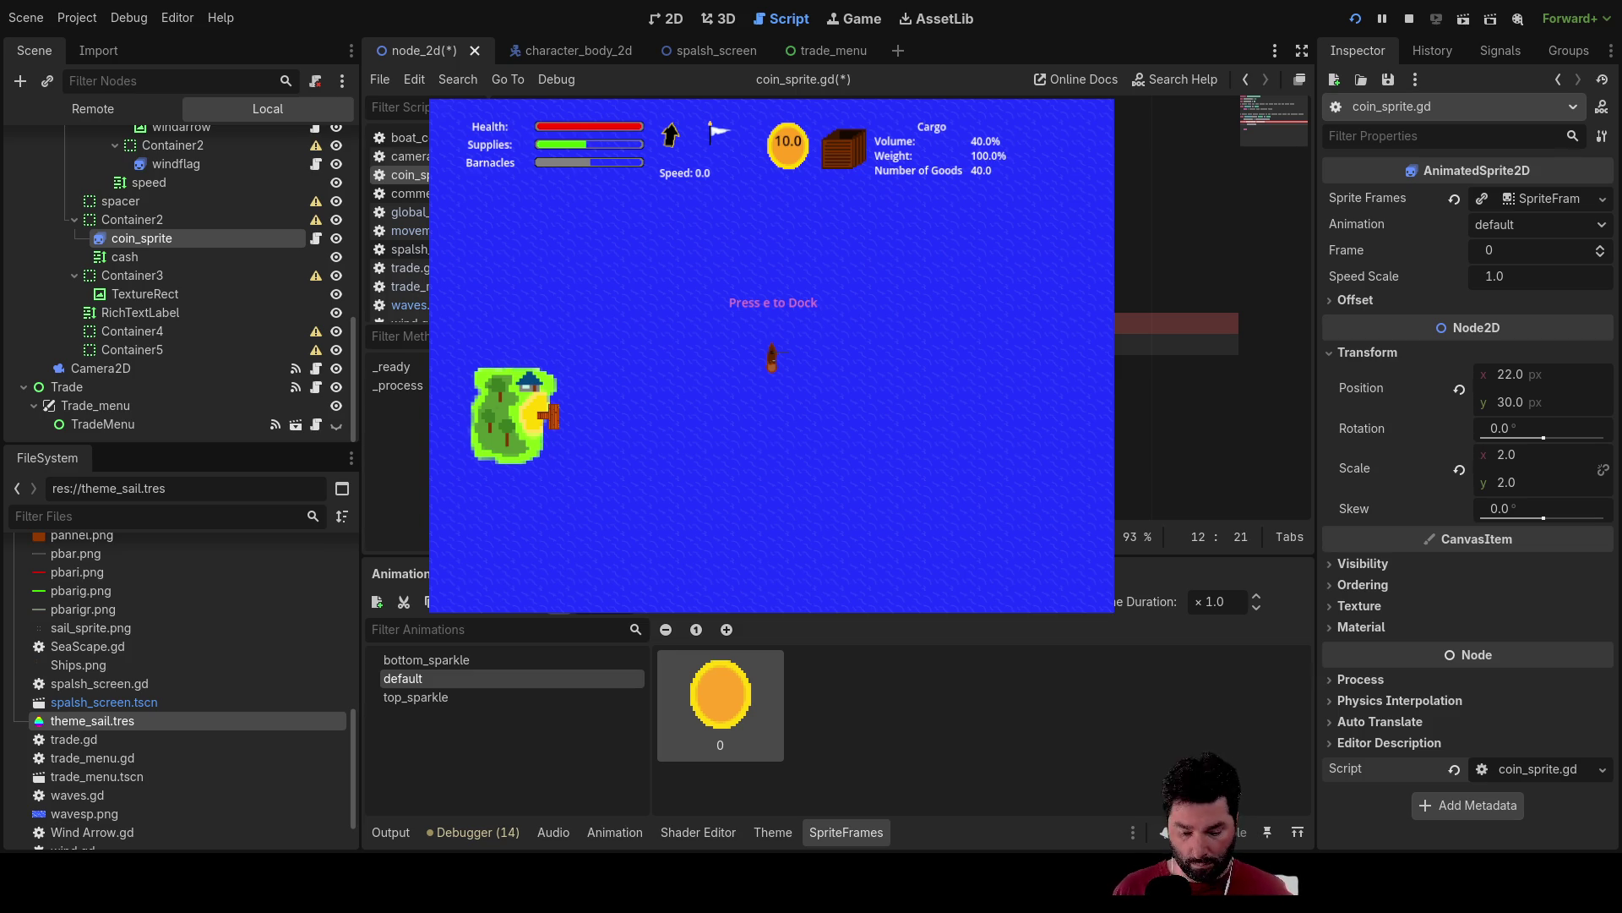
key(Return)
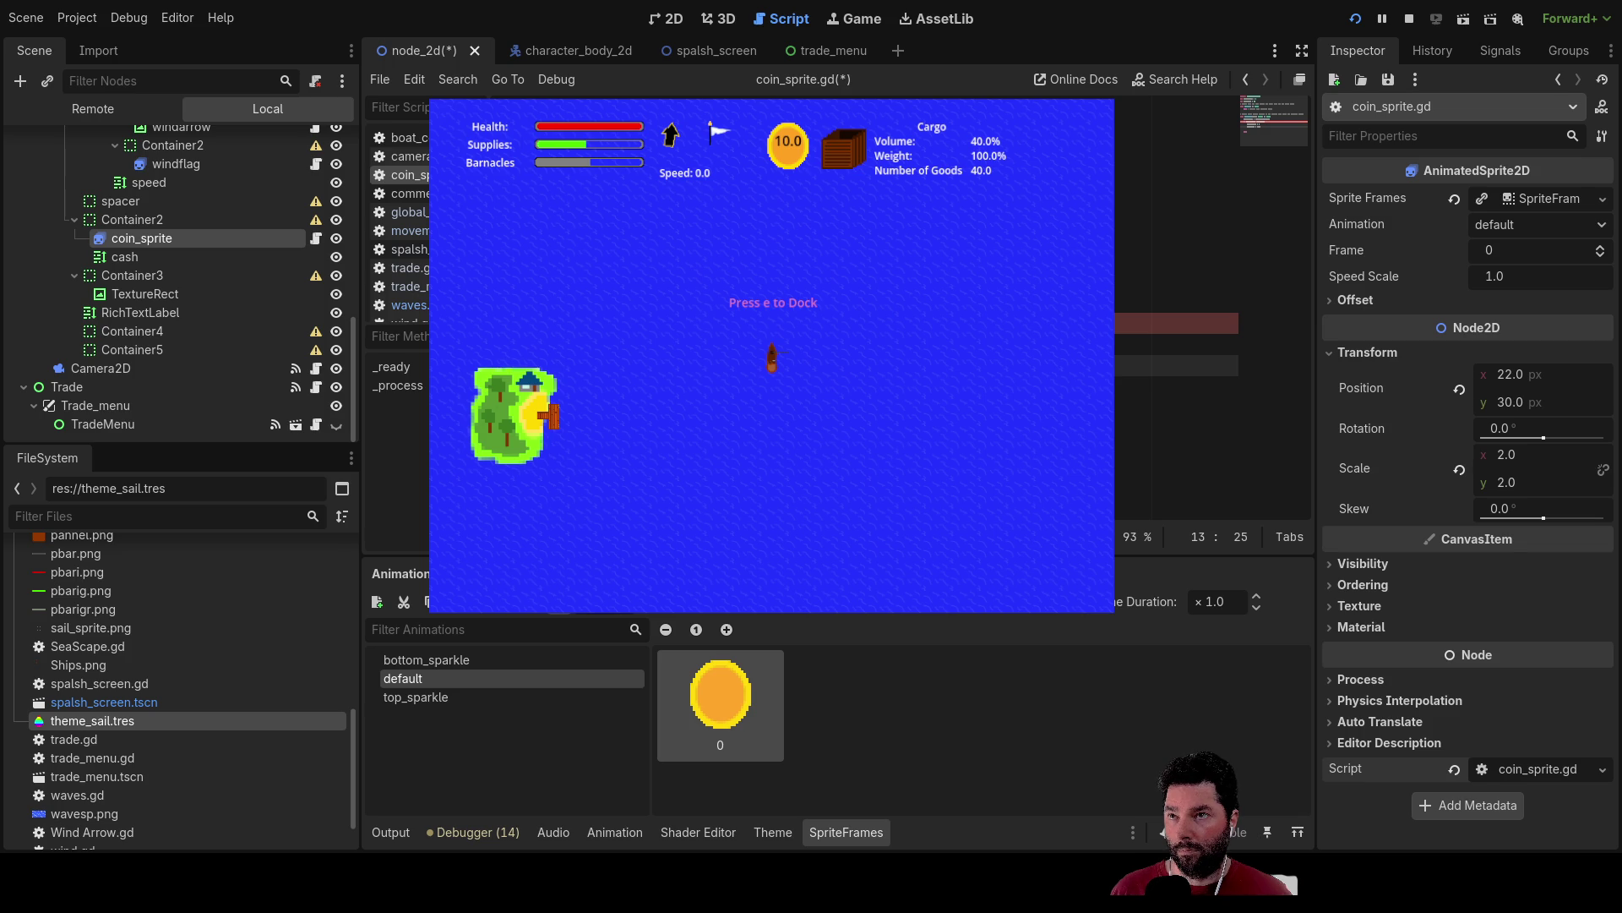
text(play())
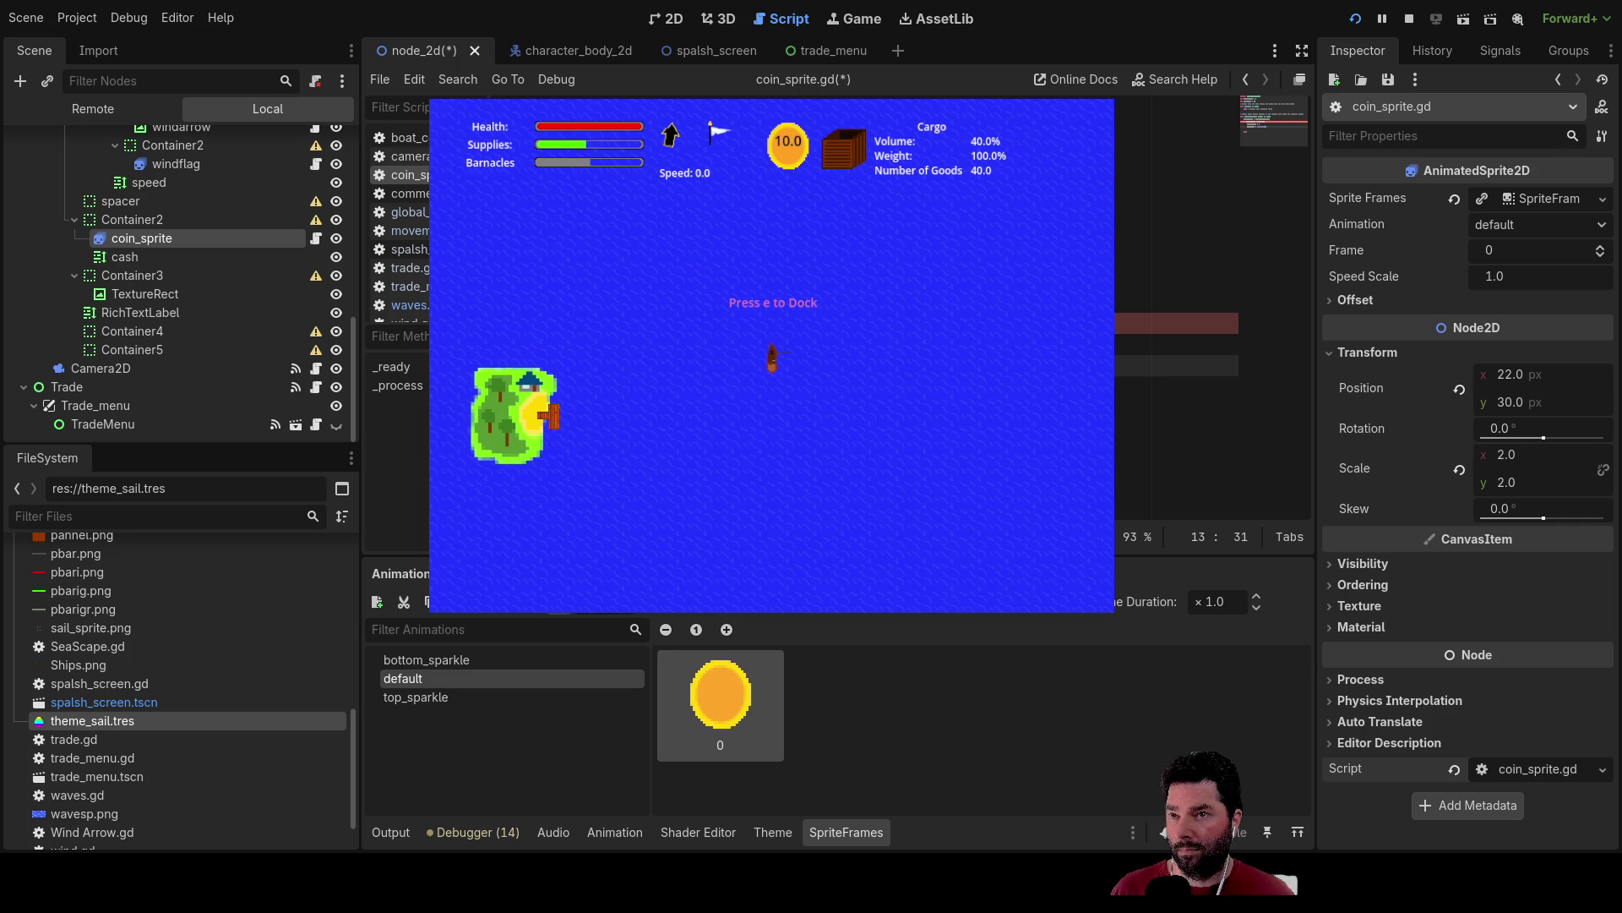
Finish the animation.play() calls for the sparkle animations.
key(Up)
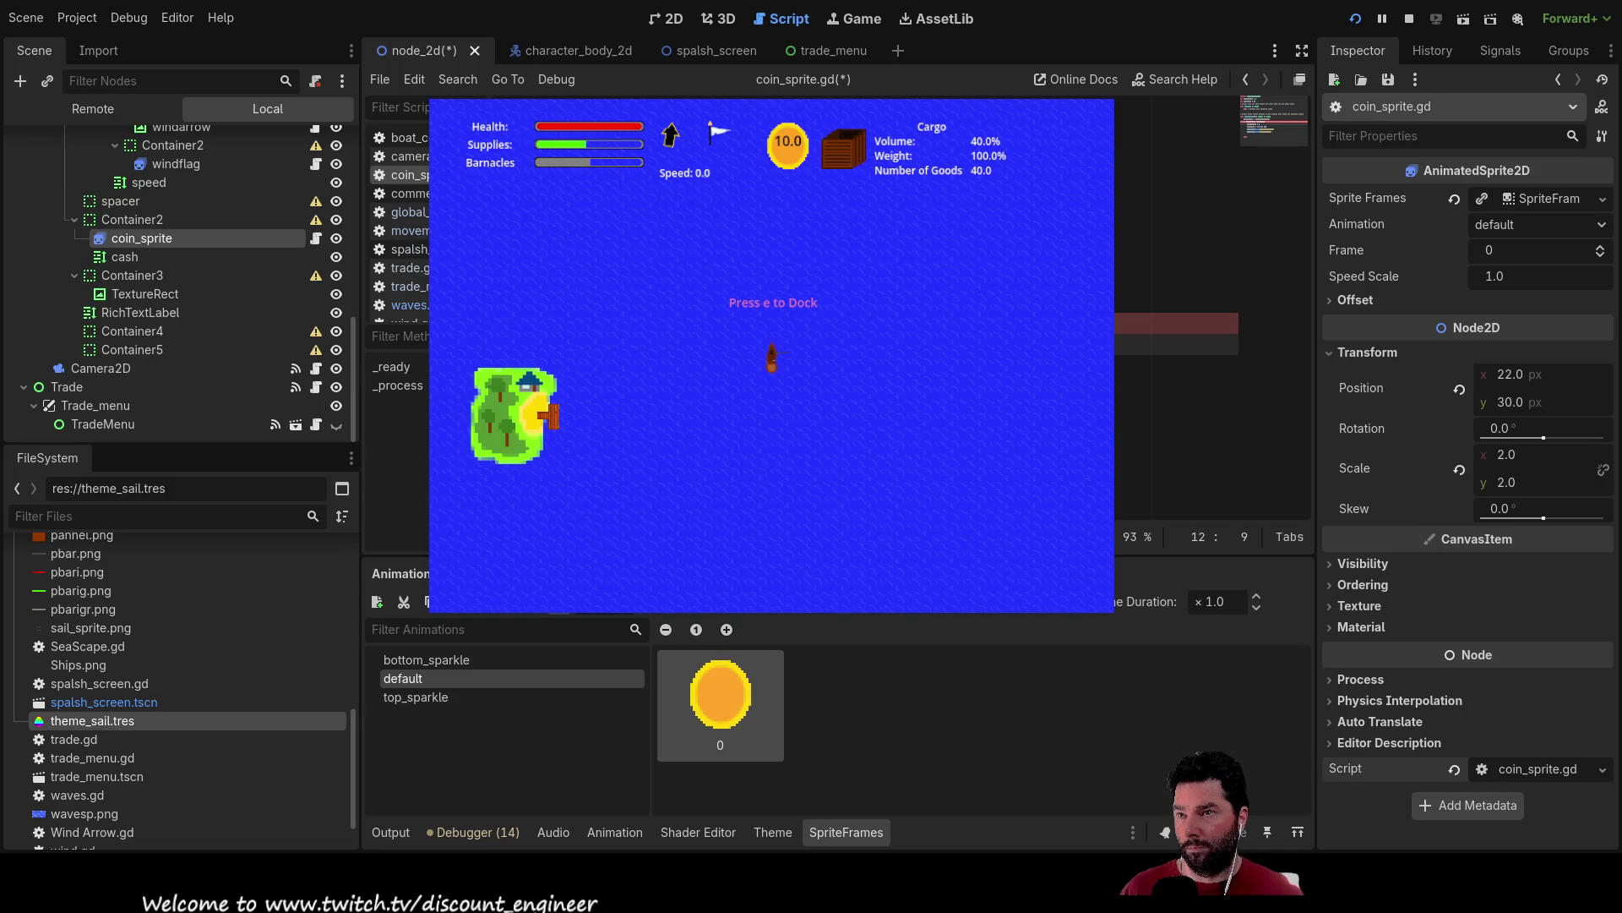
key(Right)
key(Right)
key(End)
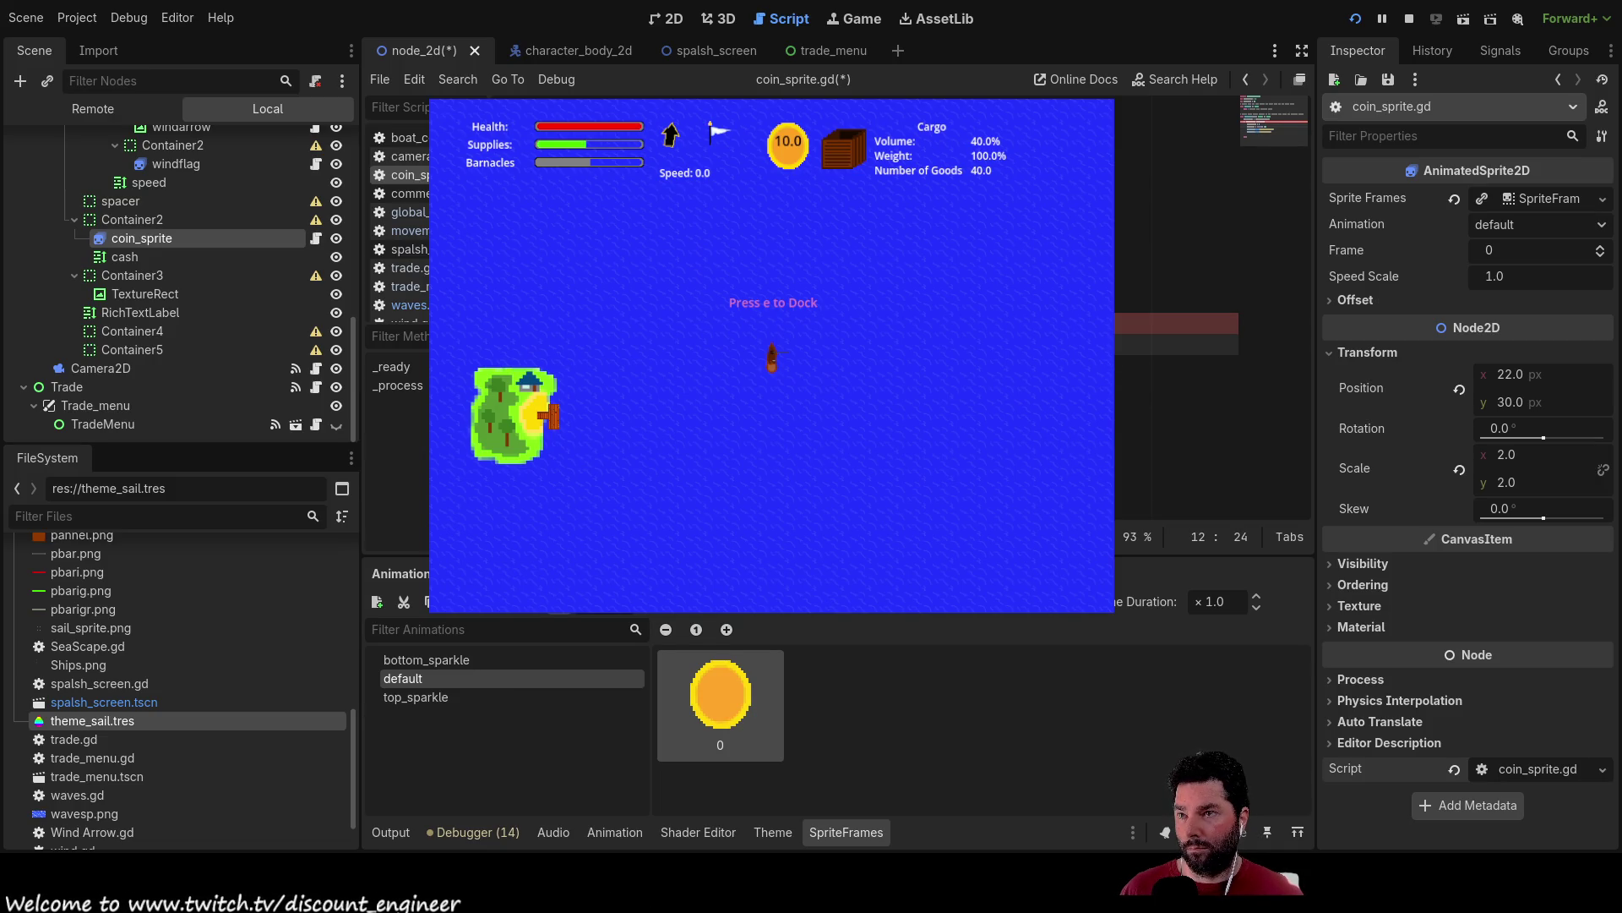
key(Down)
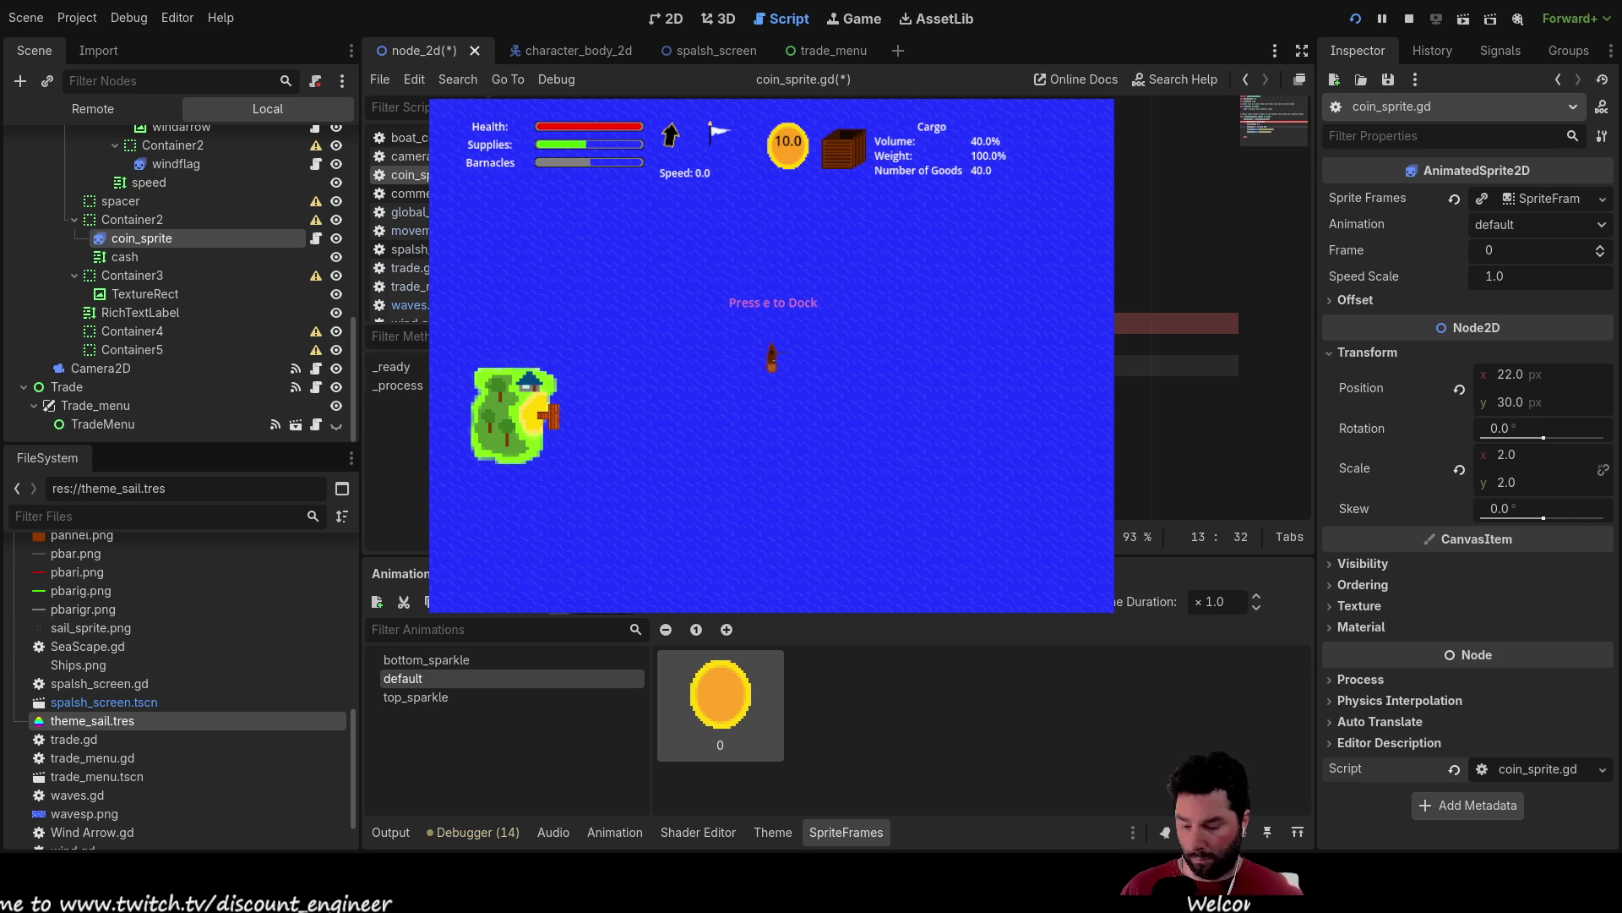
key(Up)
key(Home)
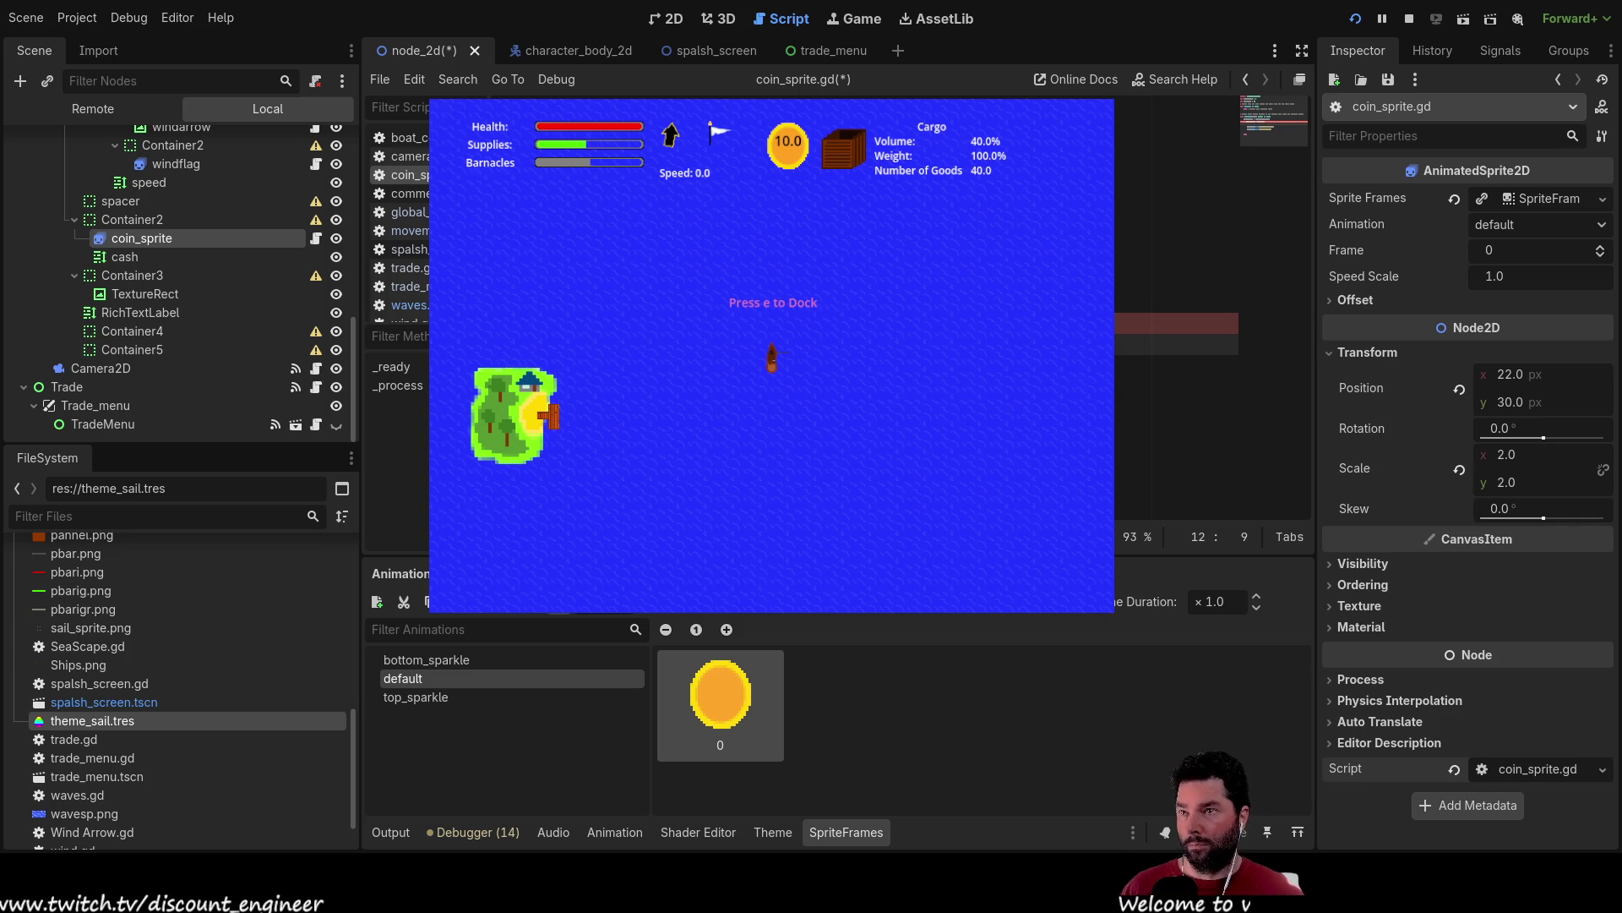
Continue writing the if condition on line 15 in _process.
key(Down)
key(Down)
key(Down)
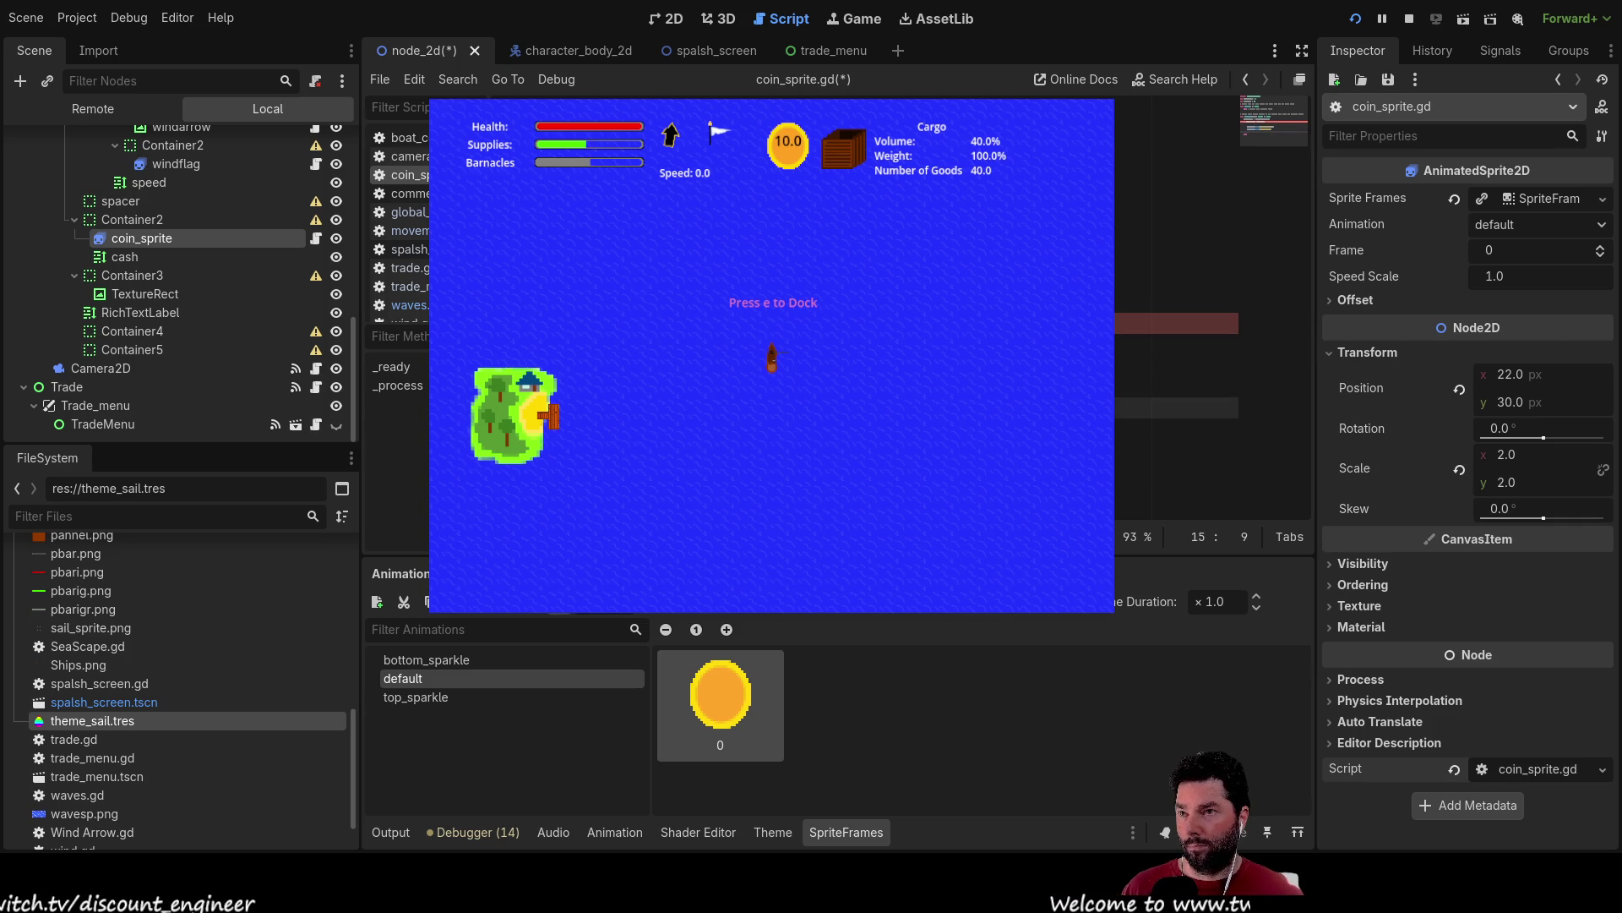
key(ctrl+Right)
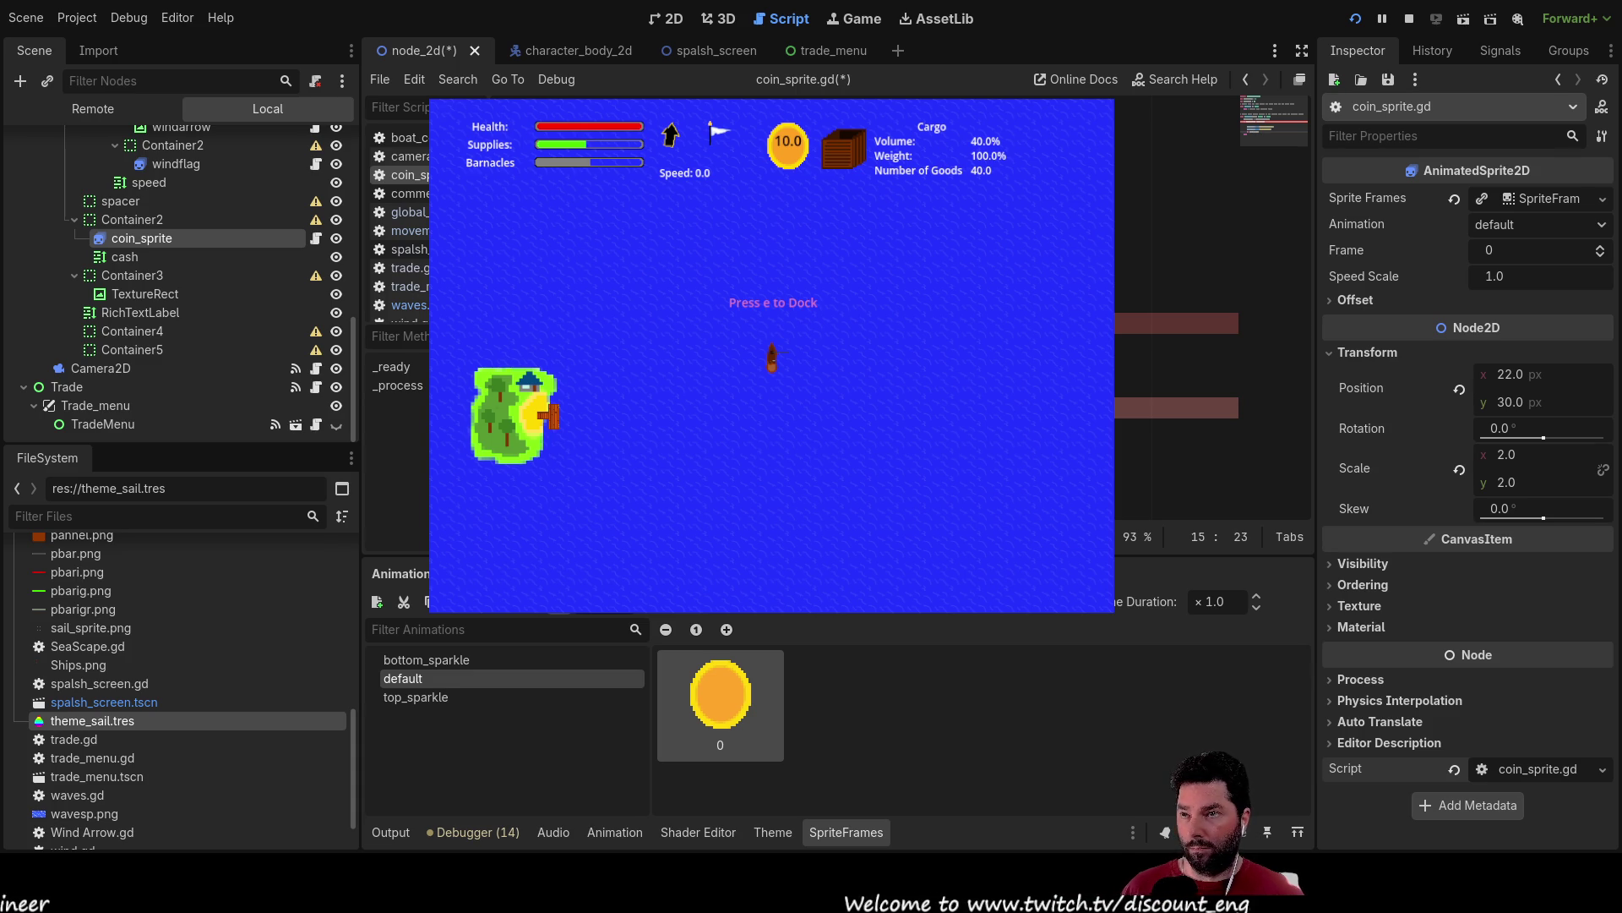
key(Right)
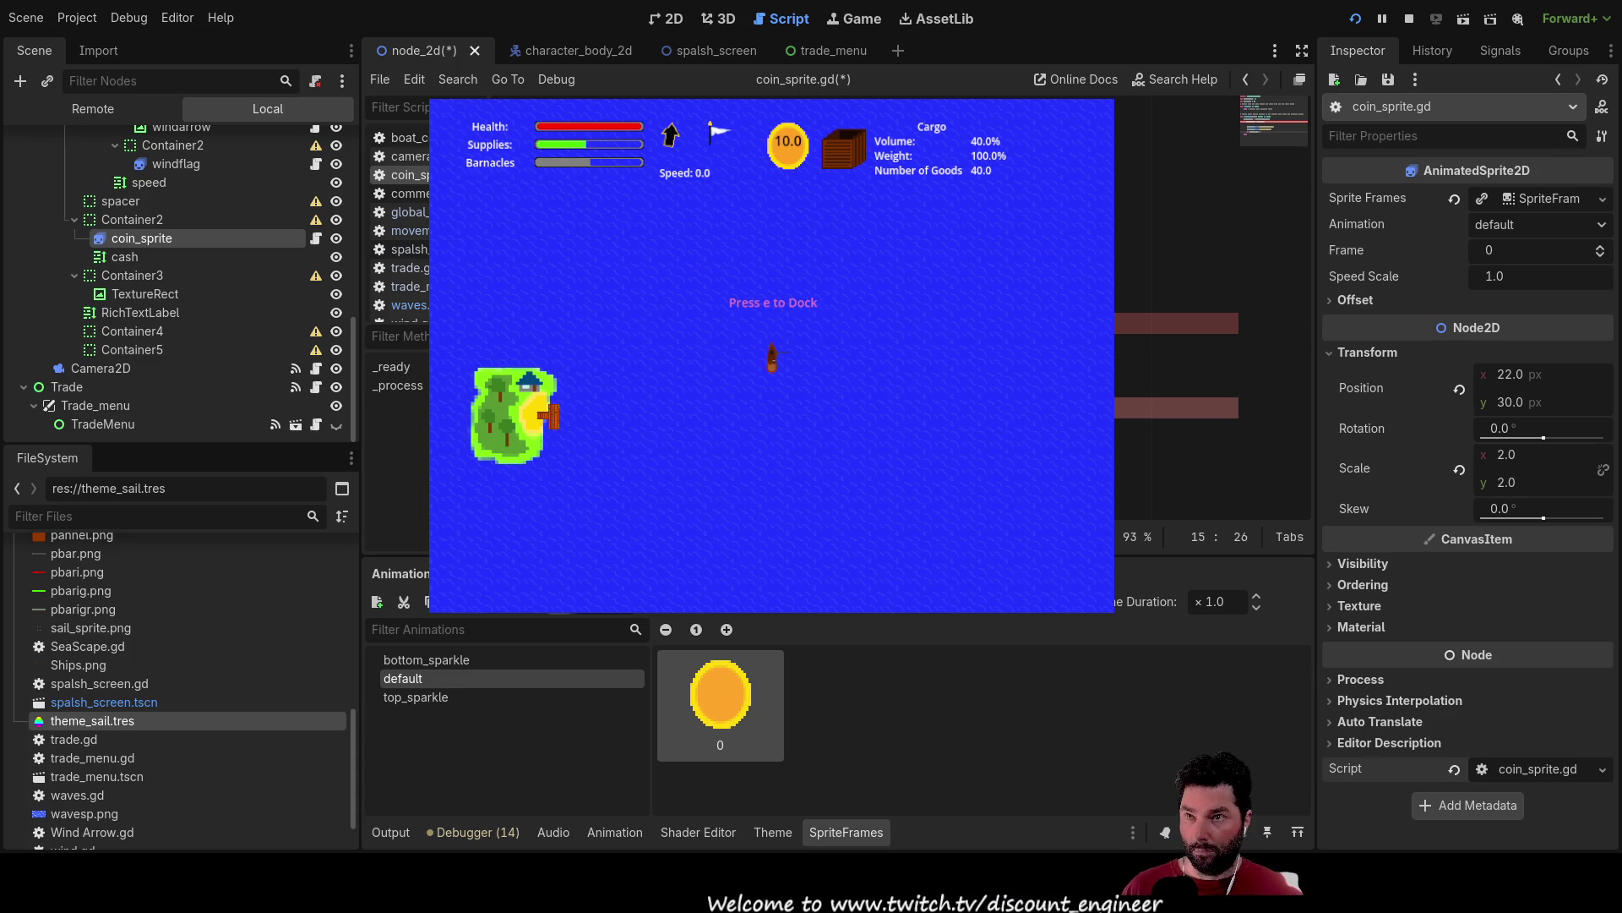
key(ctrl+Right)
key(ctrl+Right)
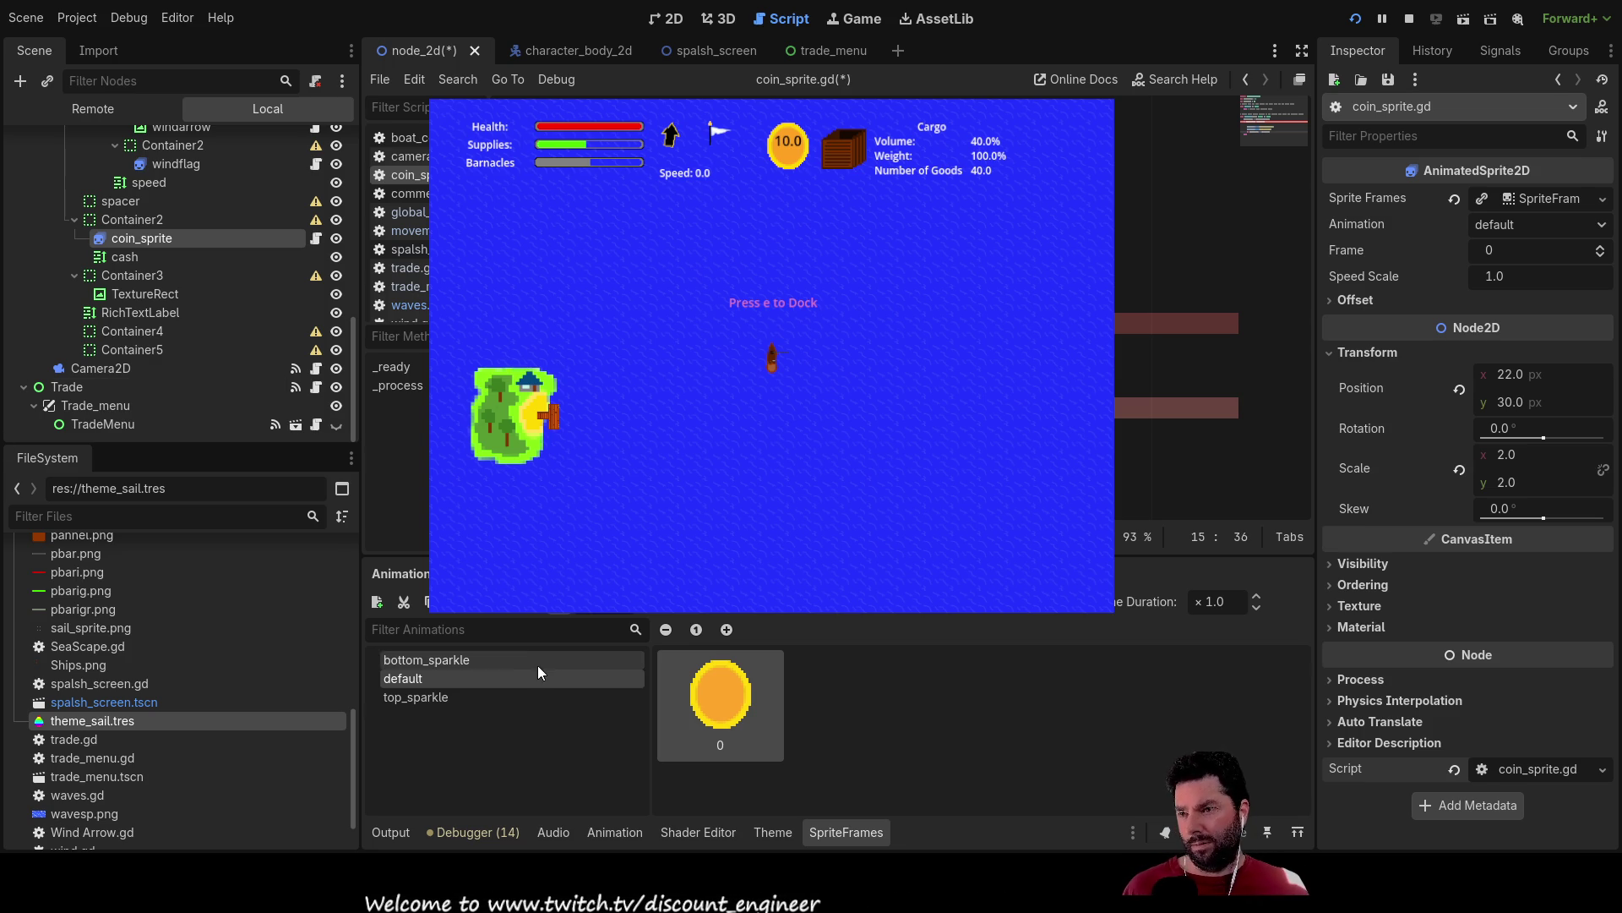
Set the coin sprite's animation to bottom_sparkle and return to coin_sprite.gd.
click(505, 658)
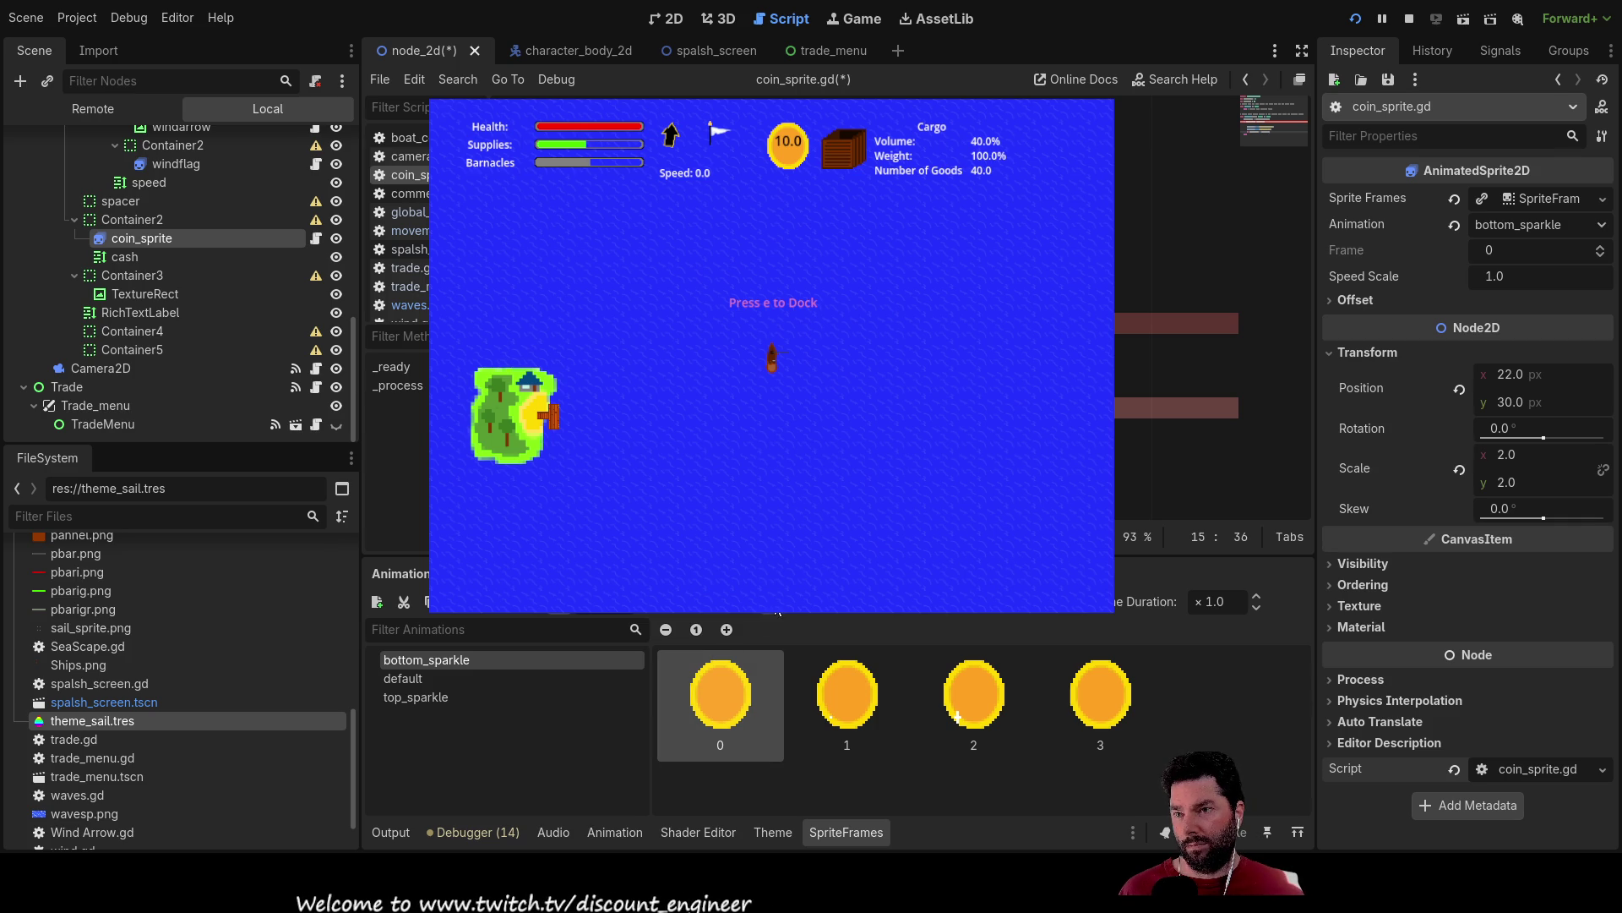
click(675, 21)
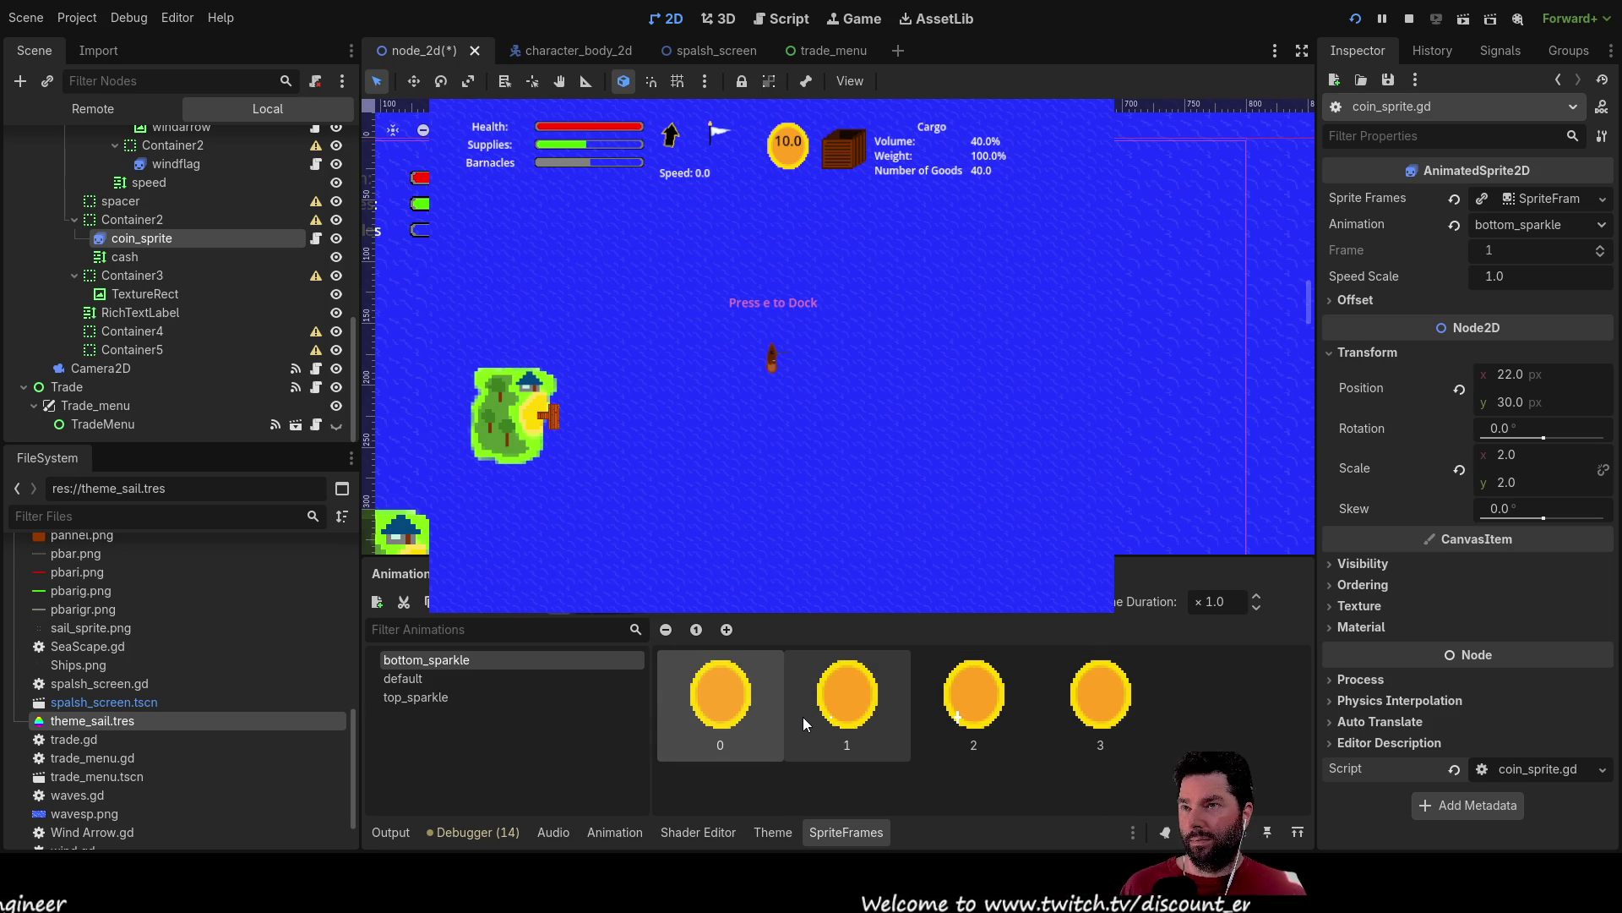
click(781, 19)
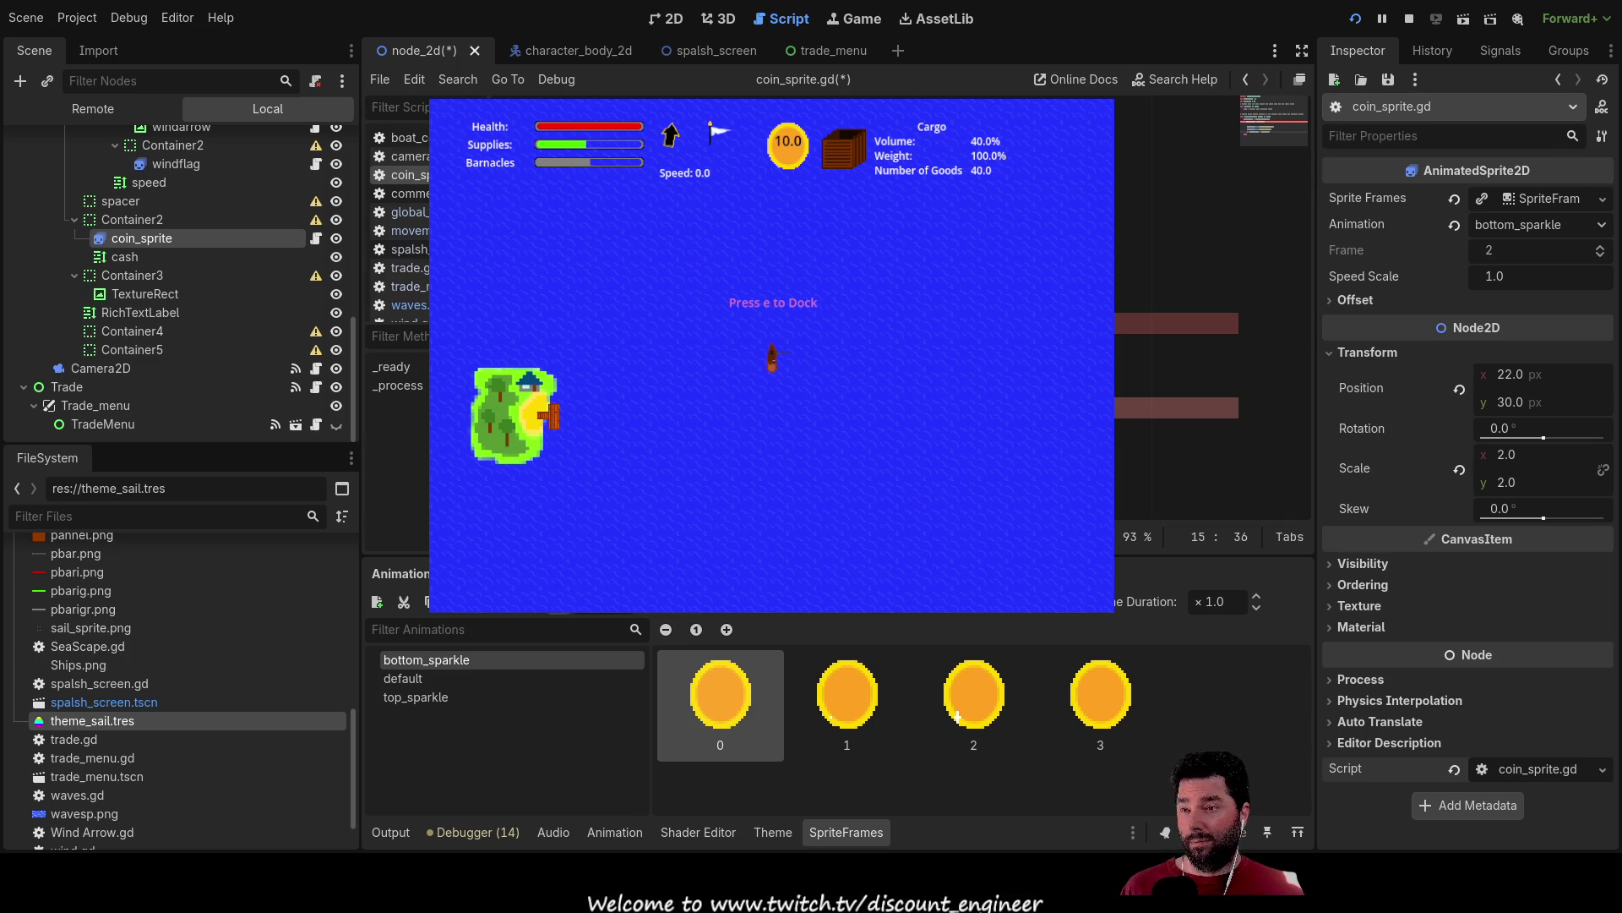
Finish line 15 as 'if time_passed > wait_time+0.8:' and stop the running game.
key(Right)
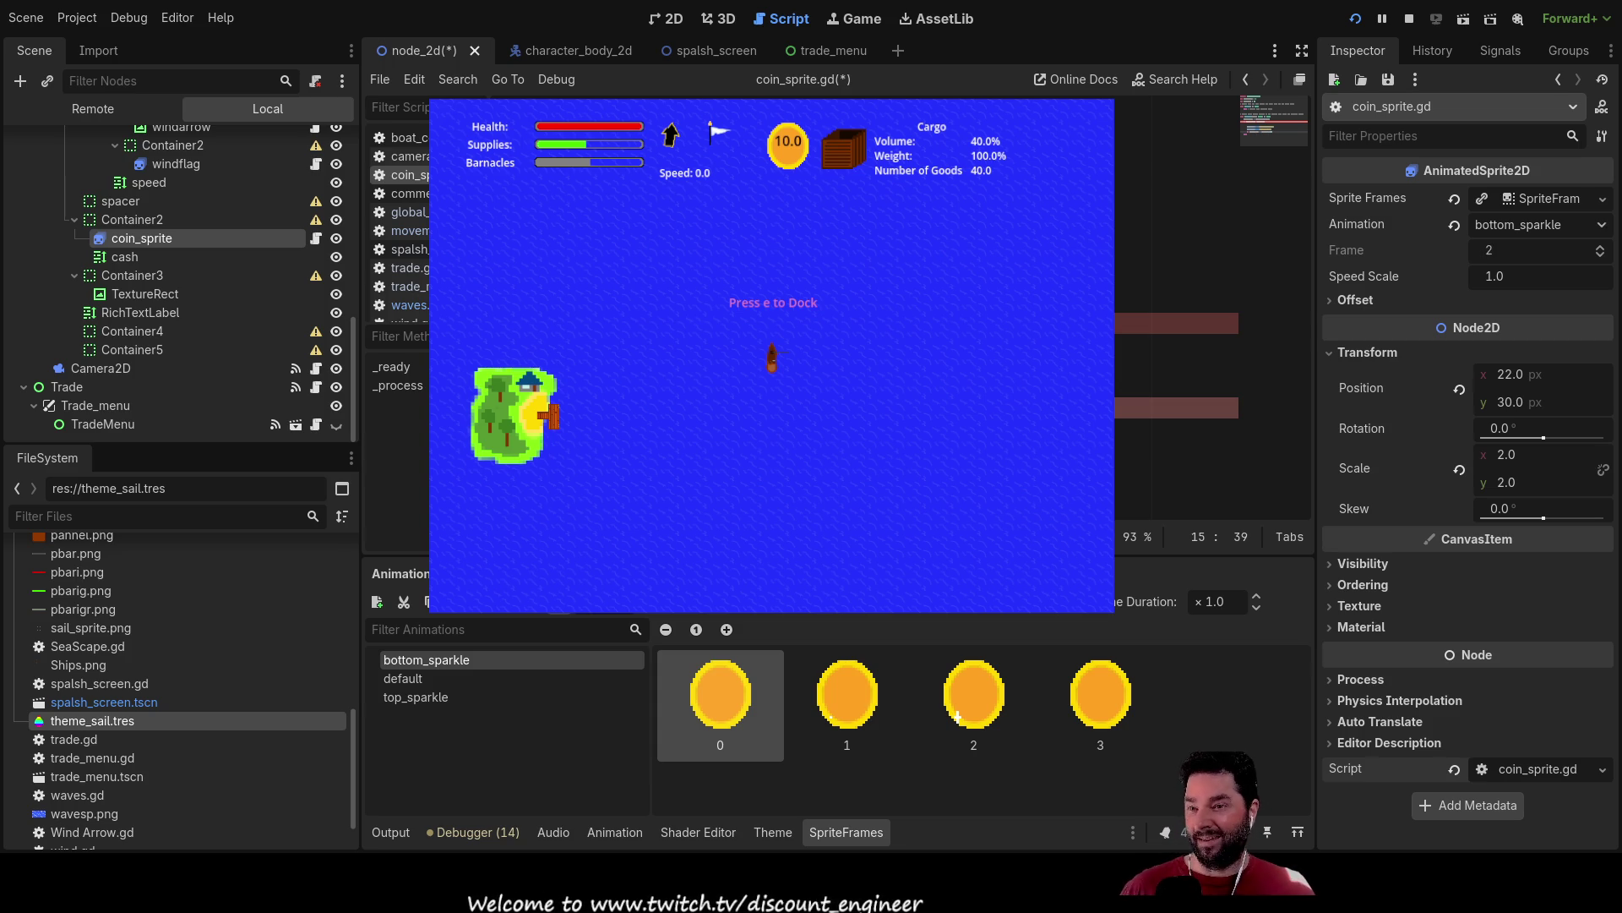
key(Return)
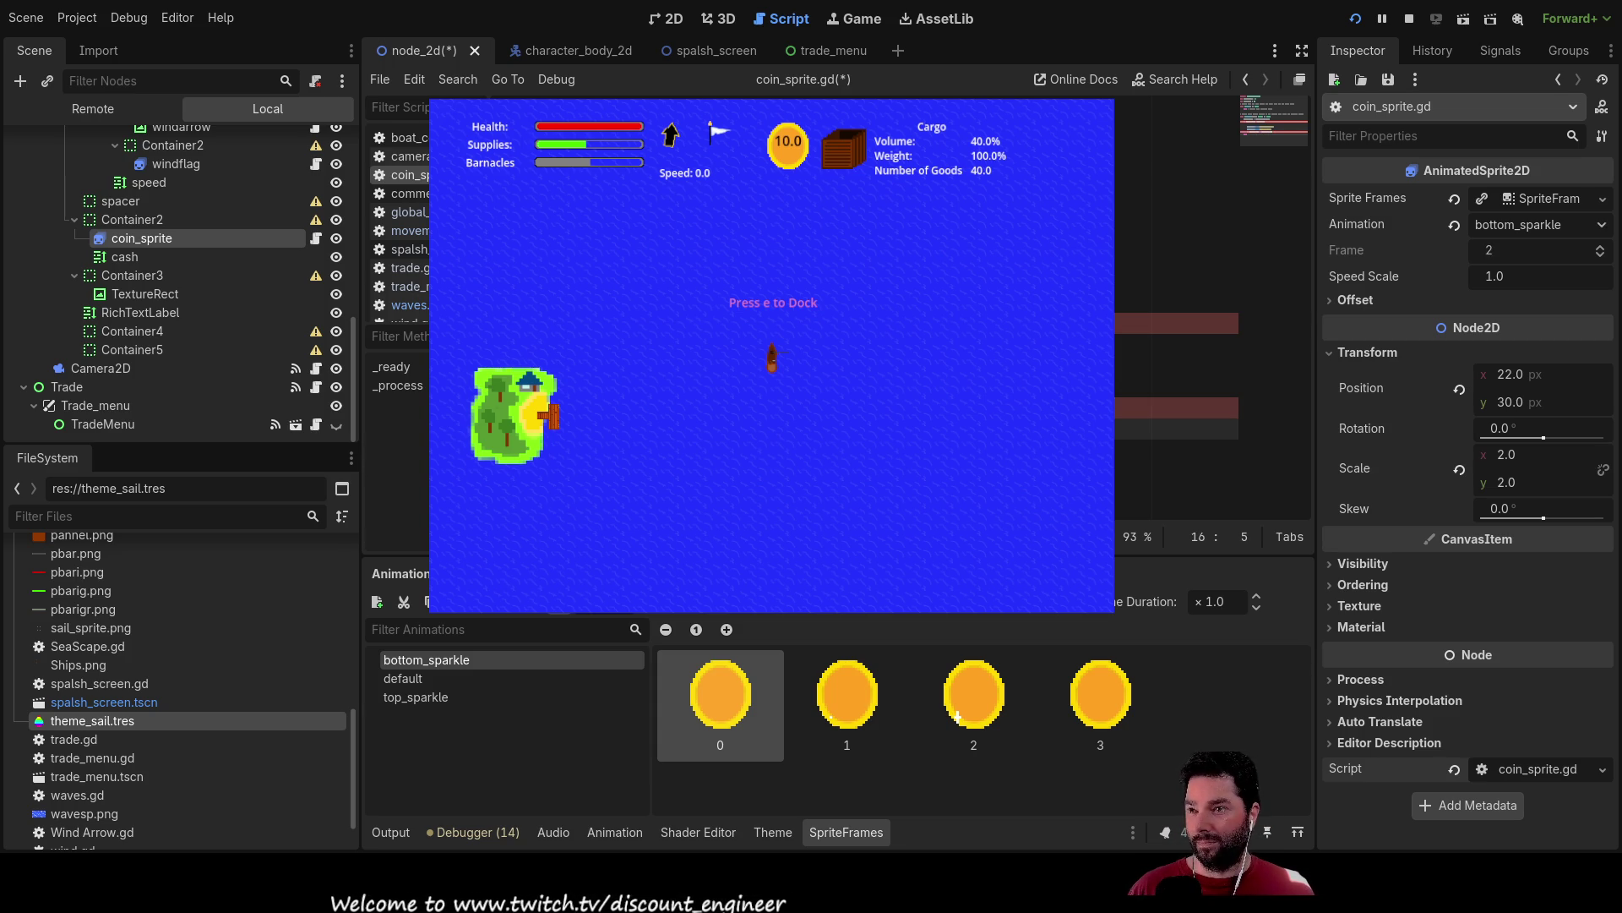
key(BackSpace)
key(BackSpace)
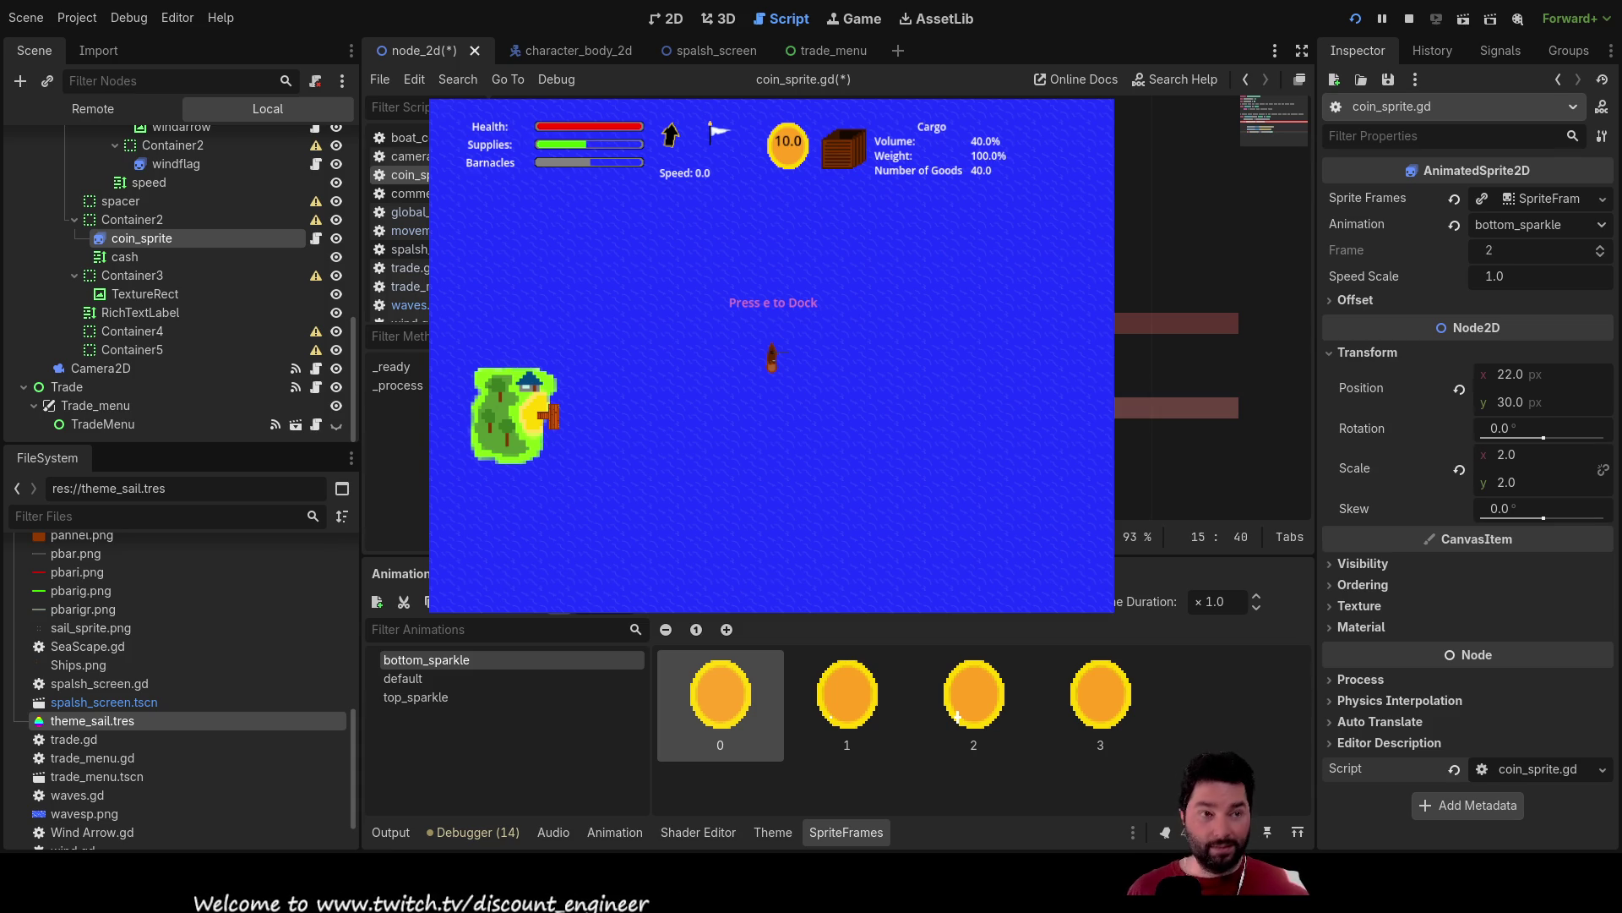
click(1409, 18)
click(663, 407)
Restore the timer reset lines and indent the wait_time line one level deeper in the nested if.
click(873, 413)
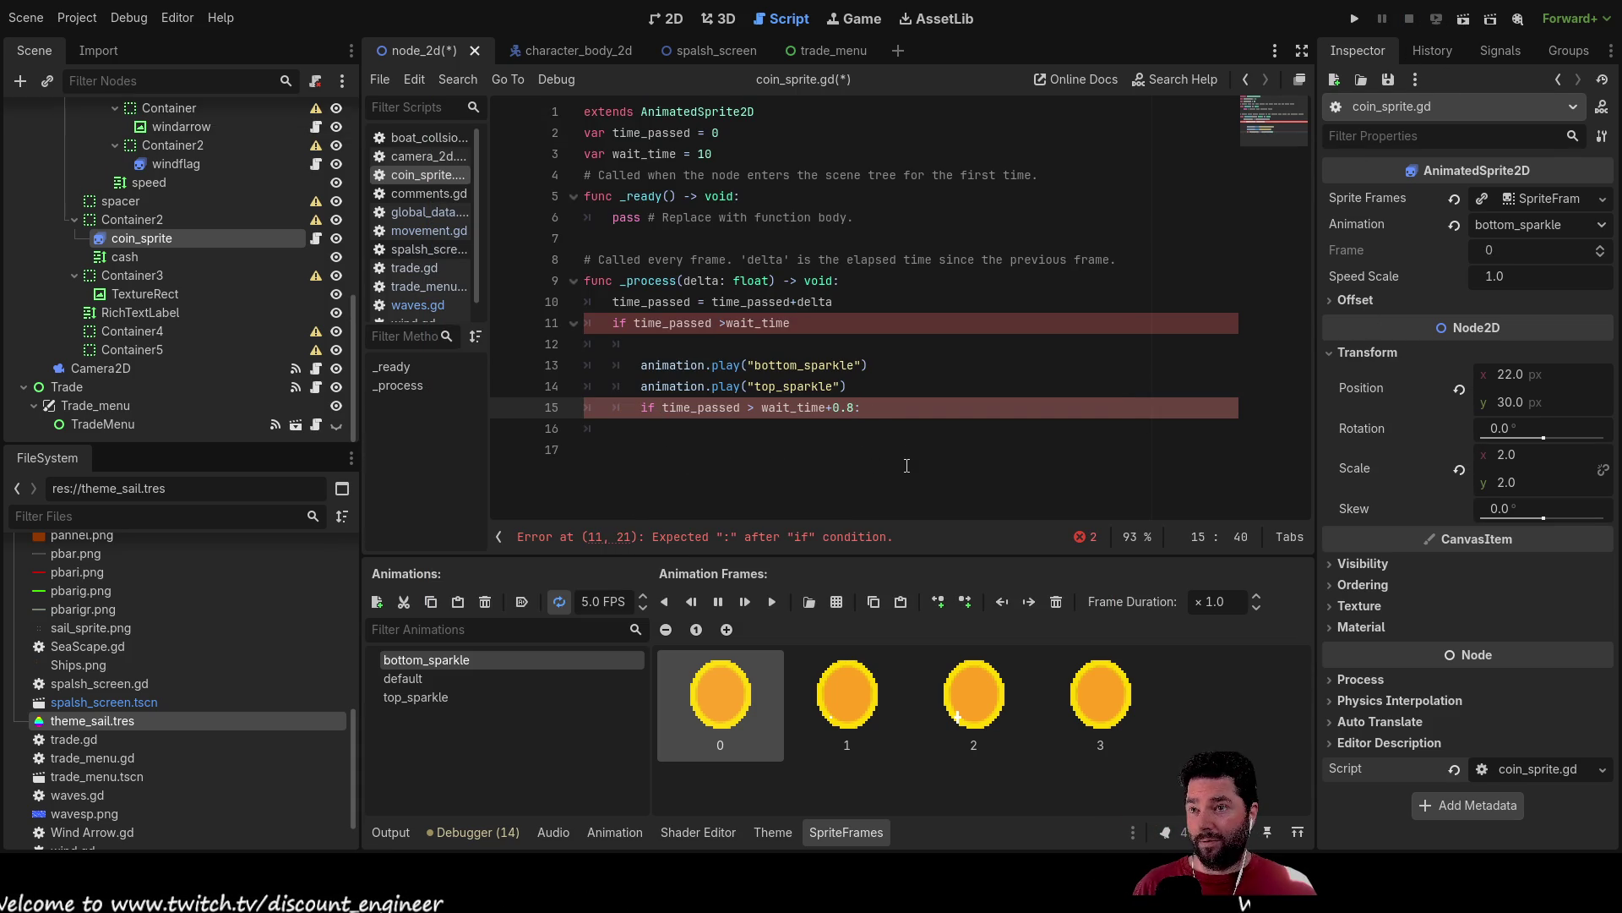
key(Return)
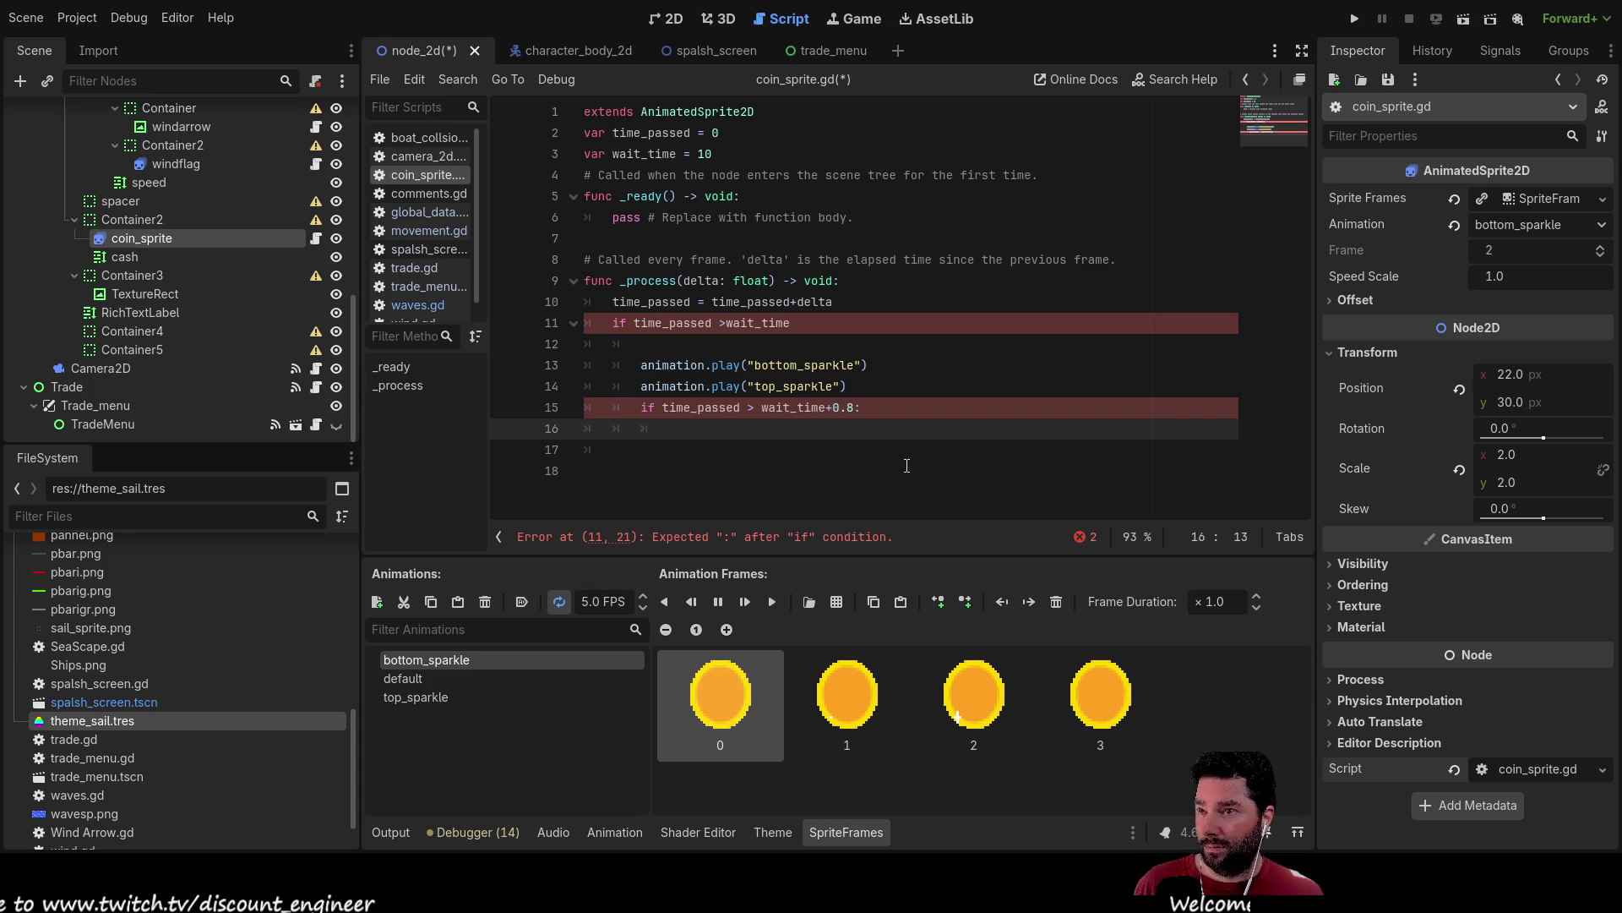
key(Up)
key(Up)
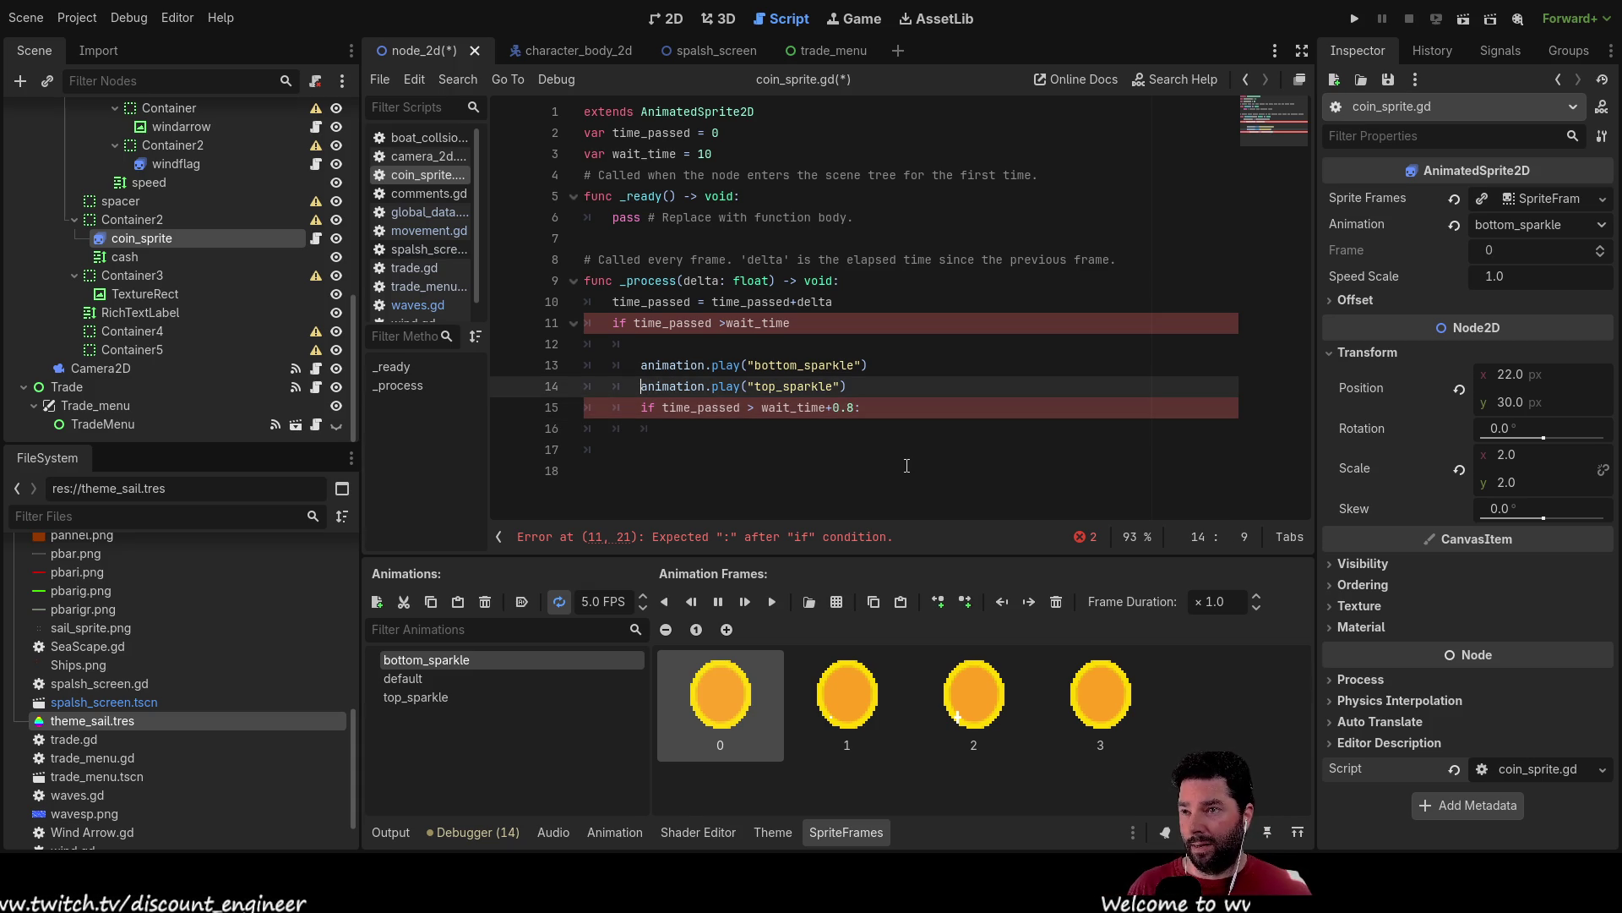
key(Down)
key(Down)
key(ctrl+z)
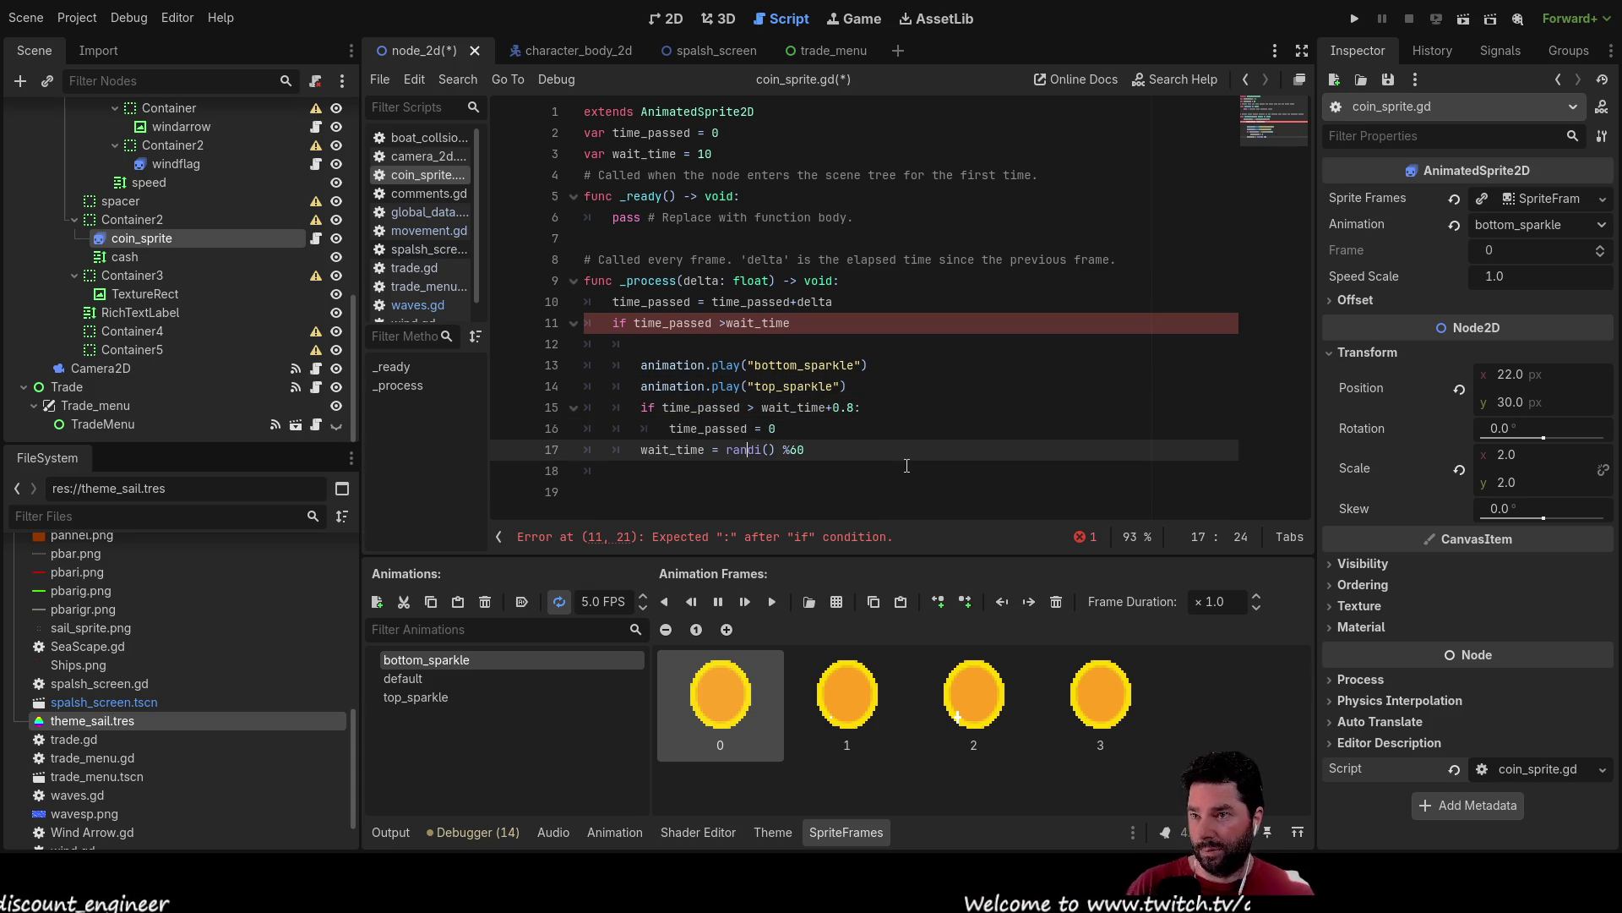
key(Tab)
key(Up)
key(Up)
key(Up)
Copy the top_sparkle play call above time_passed = 0 in the inner if and rename it 'default'.
key(Home)
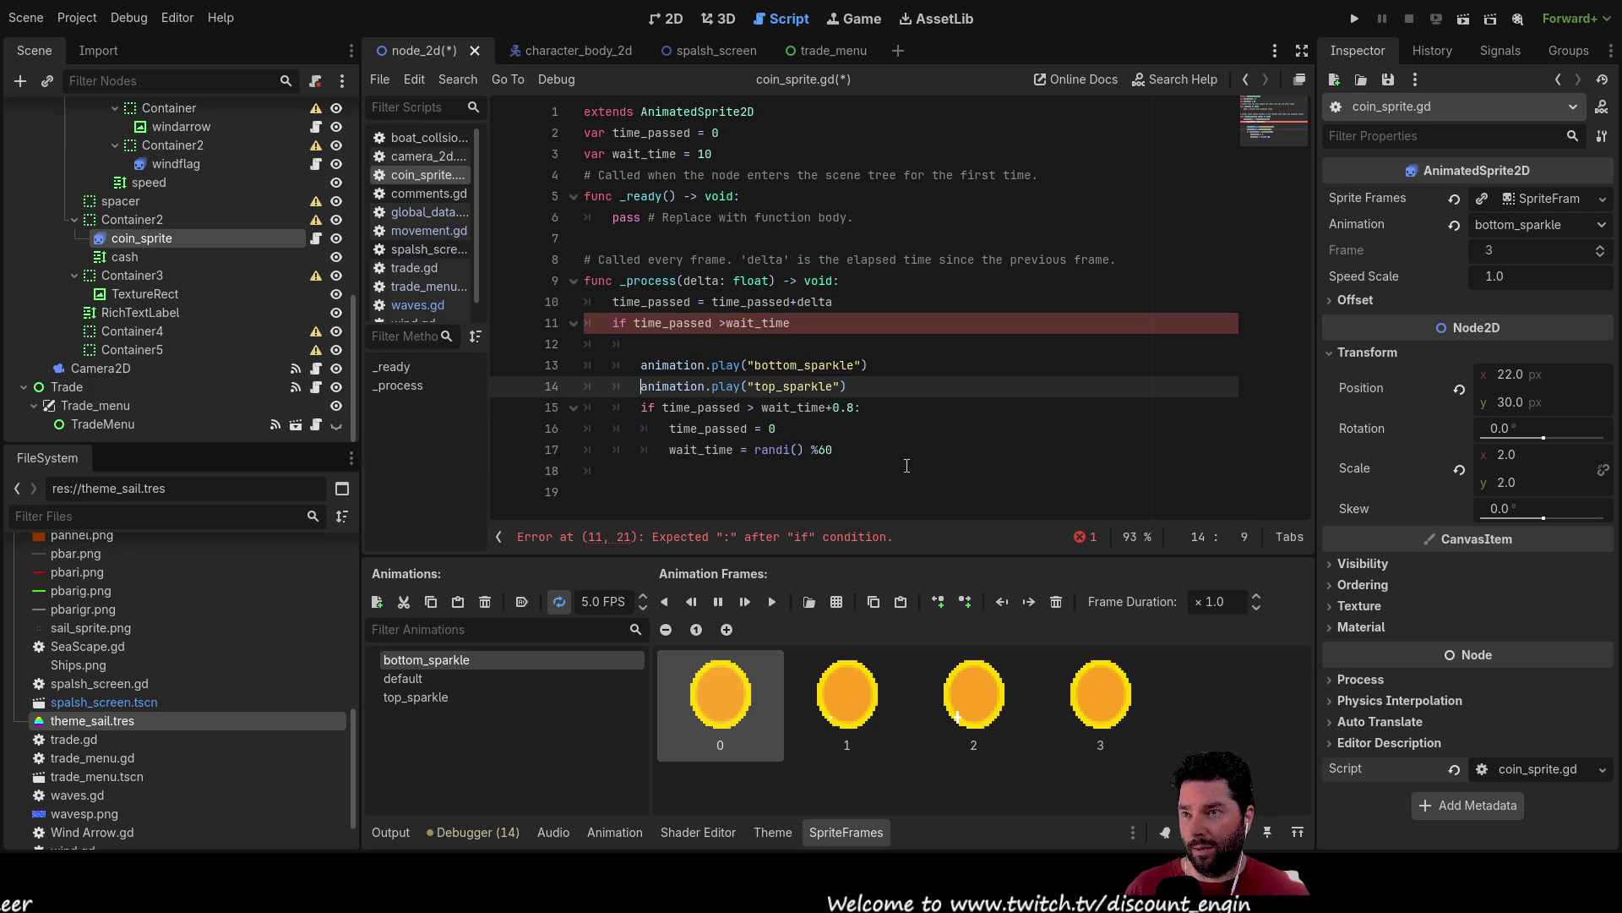
key(shift+Right)
key(shift+Right)
key(shift+Right)
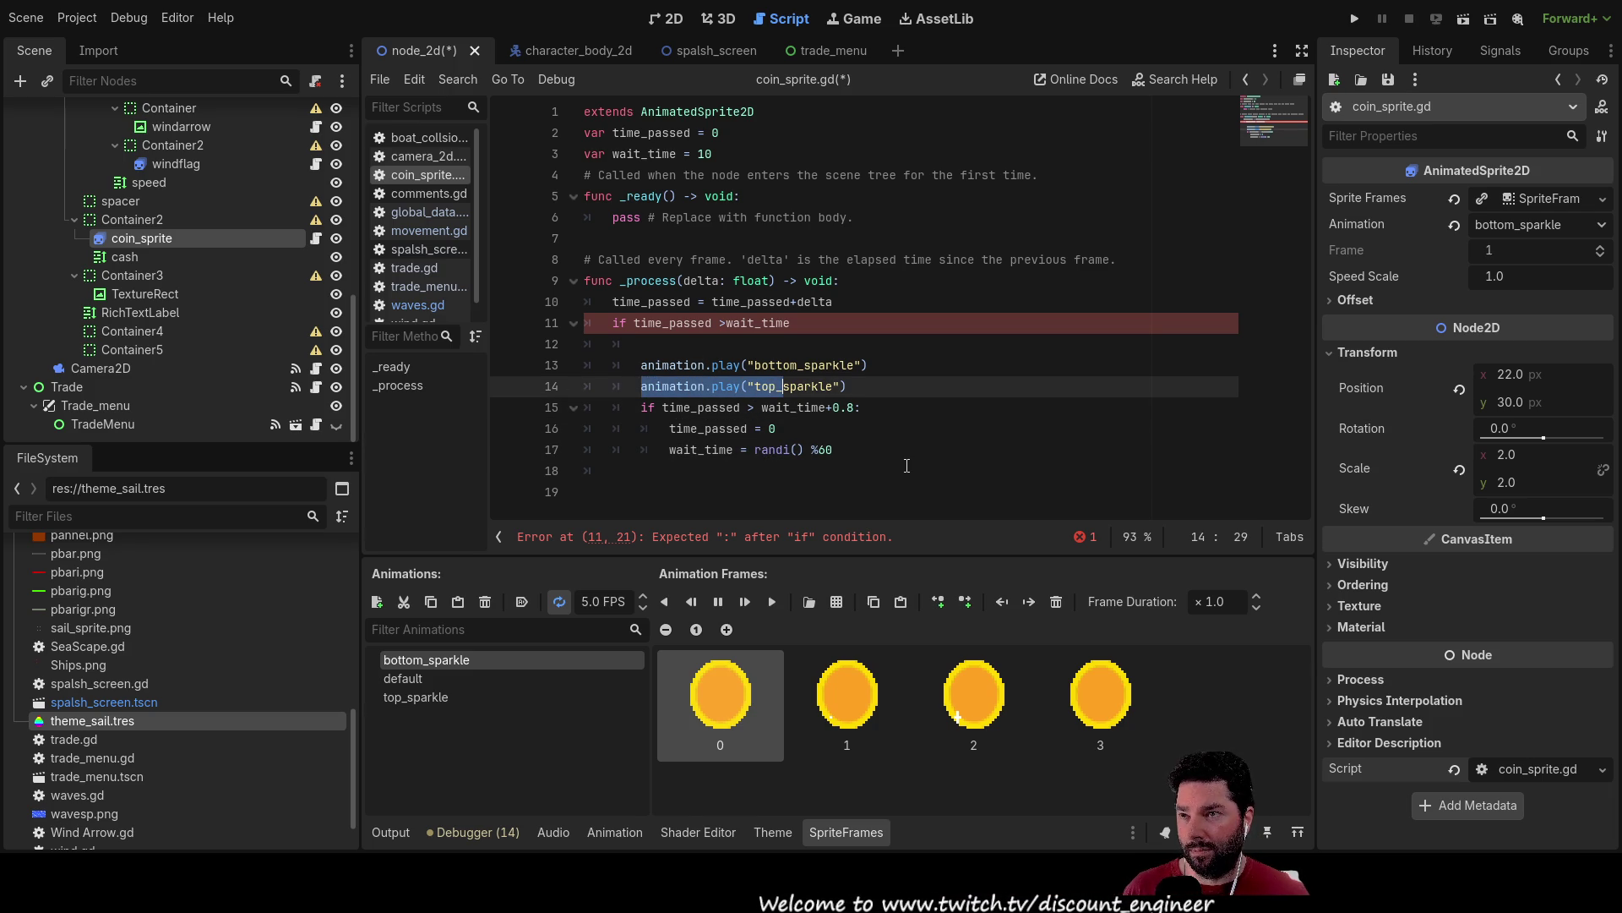
key(shift+Right)
key(shift+Right)
key(shift+Right)
key(ctrl+c)
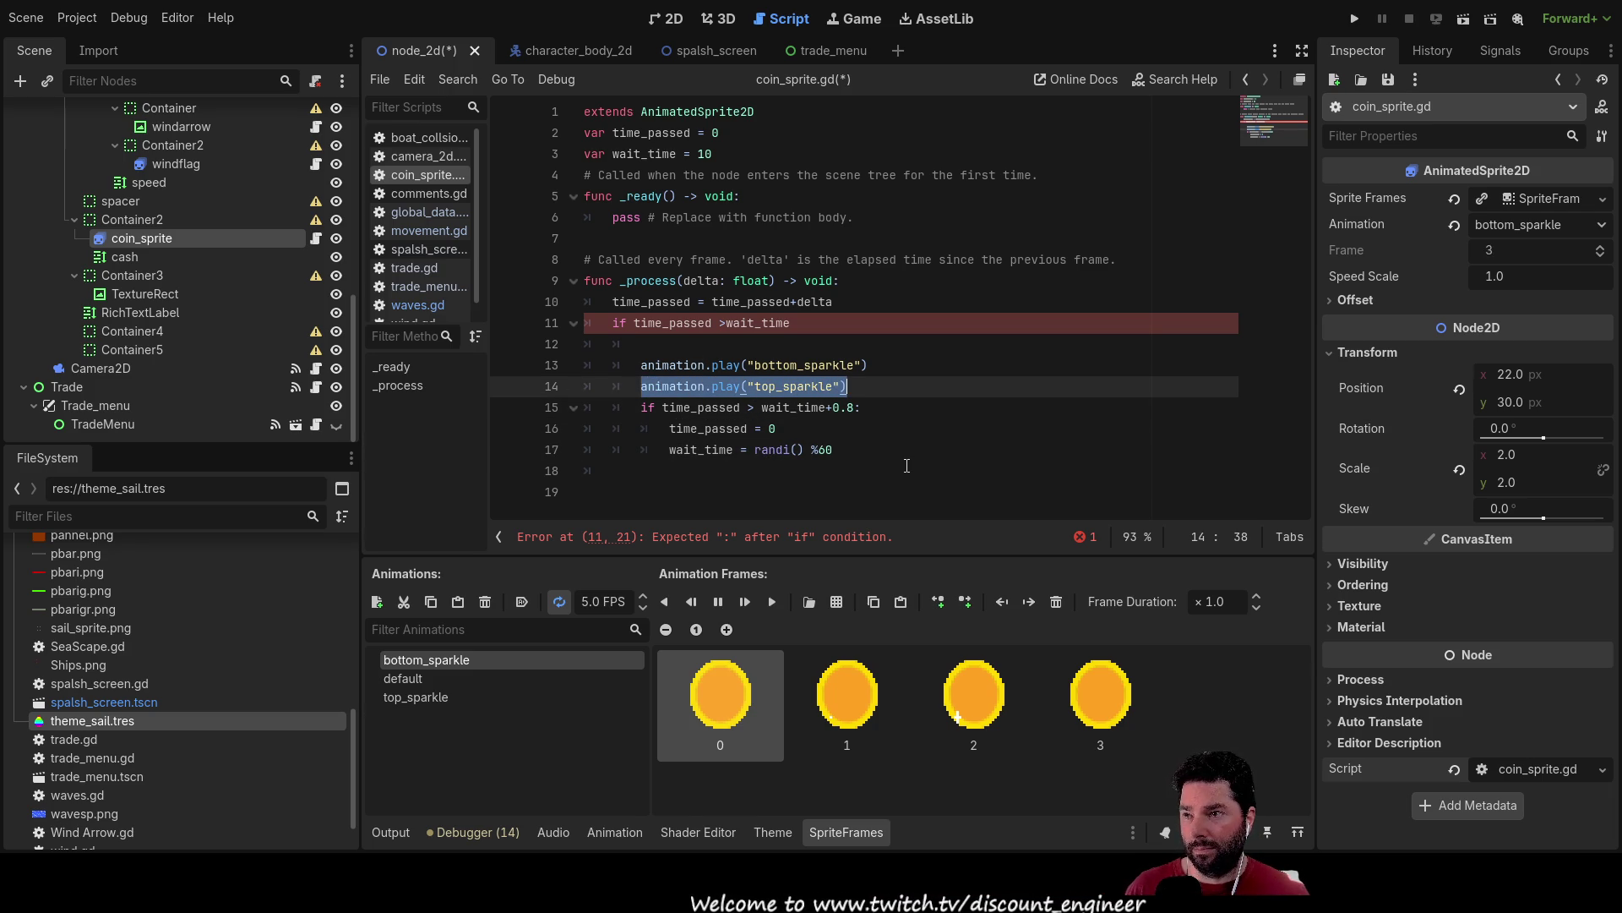
key(Down)
key(Down)
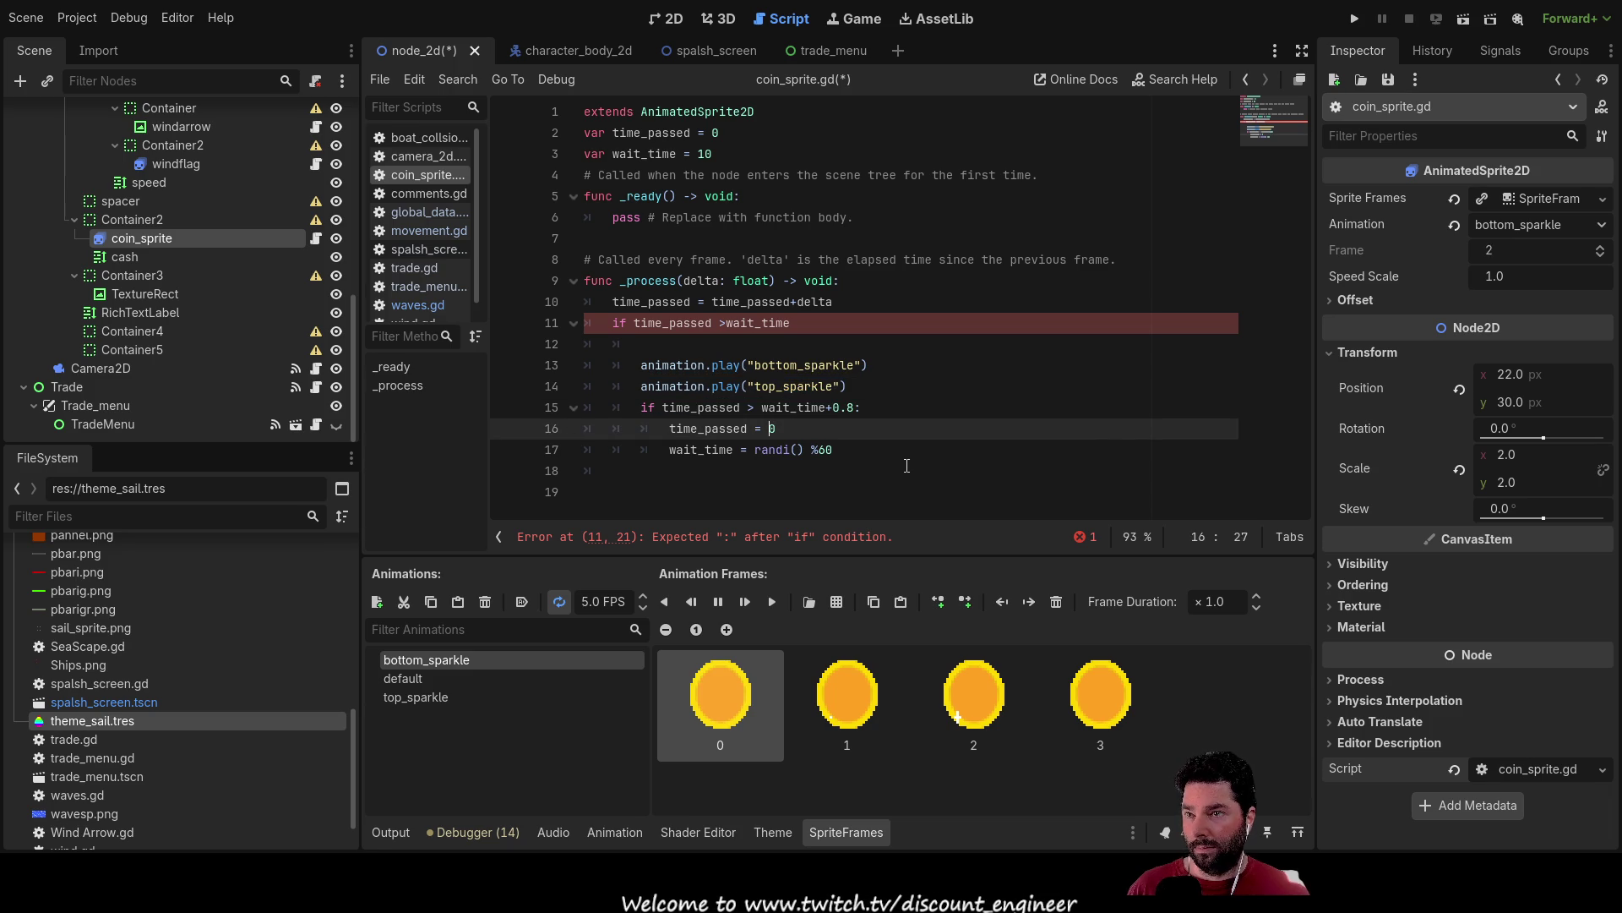
key(Return)
key(Up)
key(ctrl+v)
key(Left)
key(Left)
key(shift+Left)
key(shift+Left)
key(shift+Left)
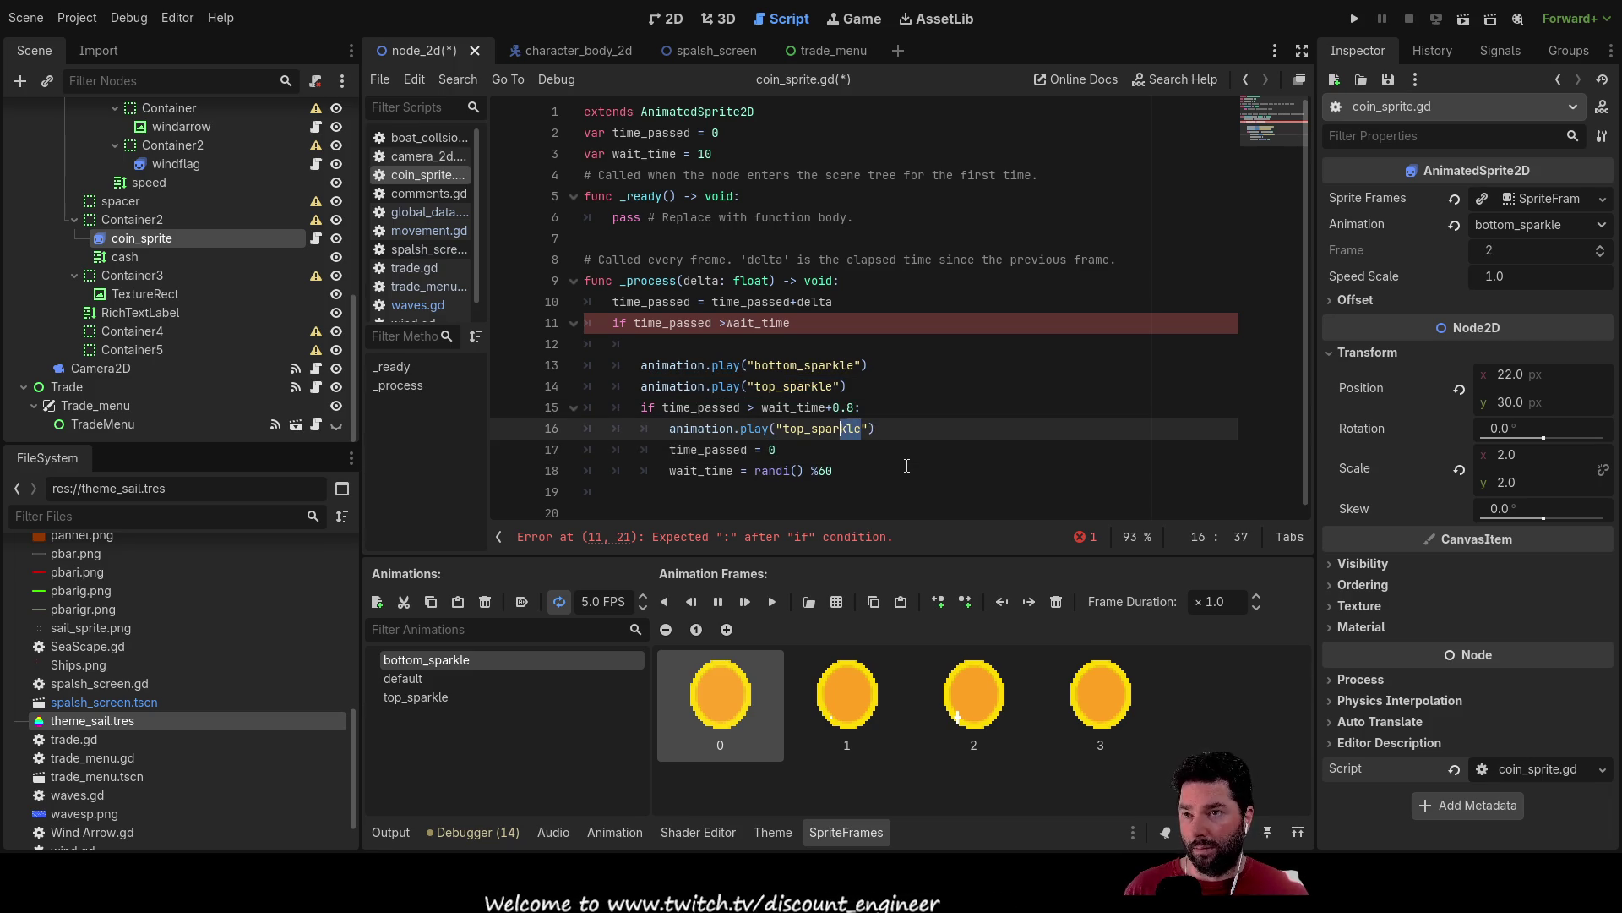
text(default)
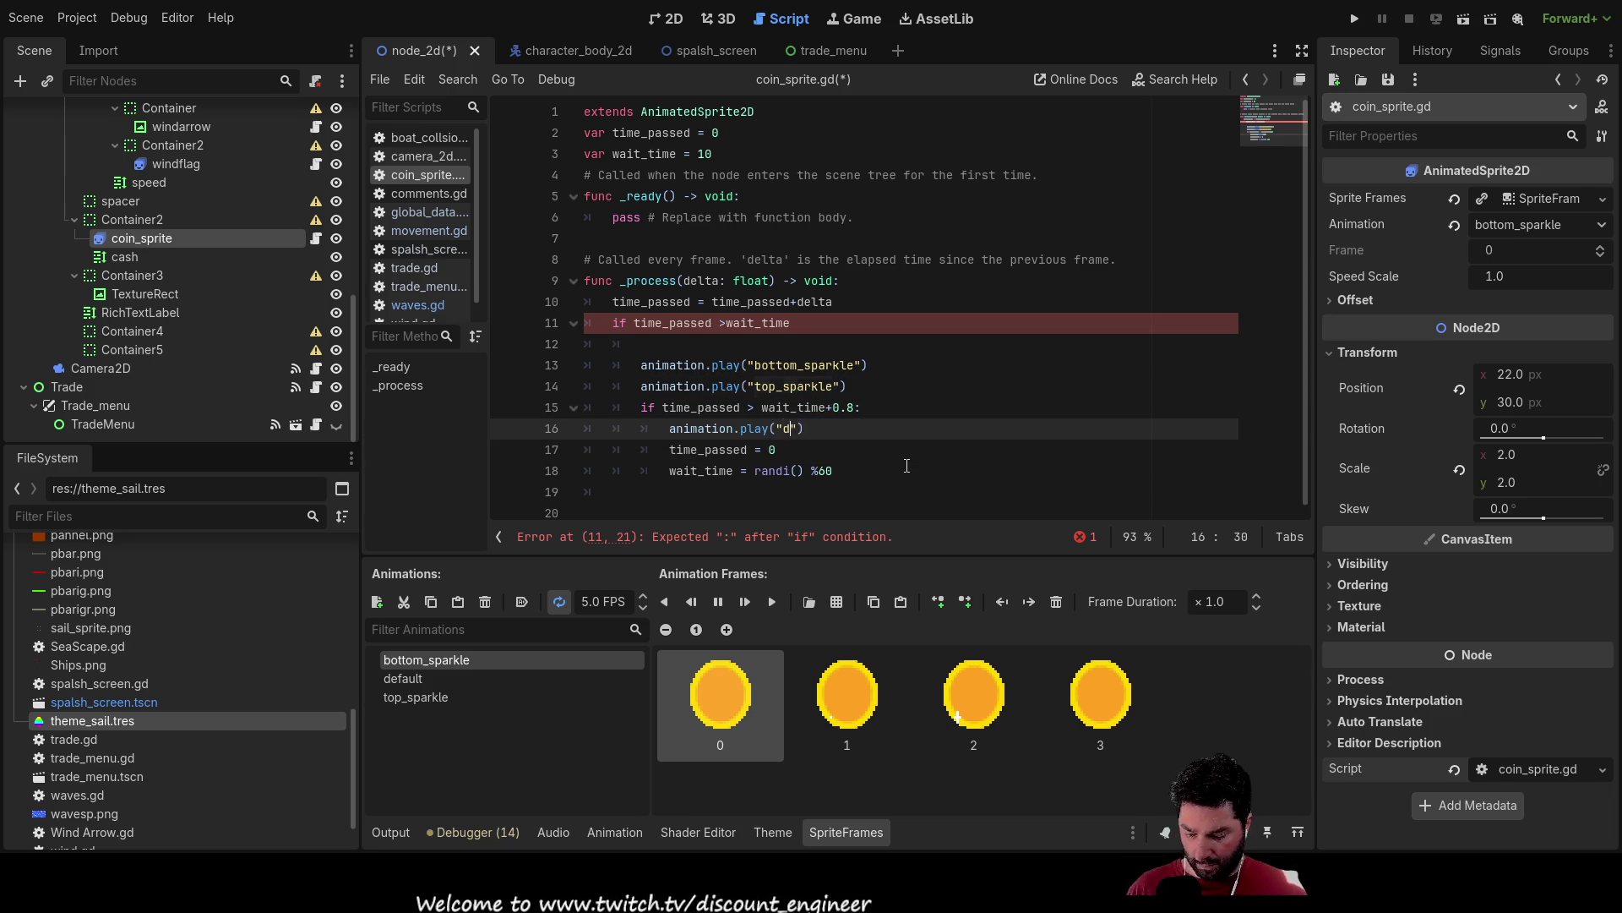
Keep a blank indented line under the outer if, above the sparkle play calls.
key(Up)
key(Up)
key(Up)
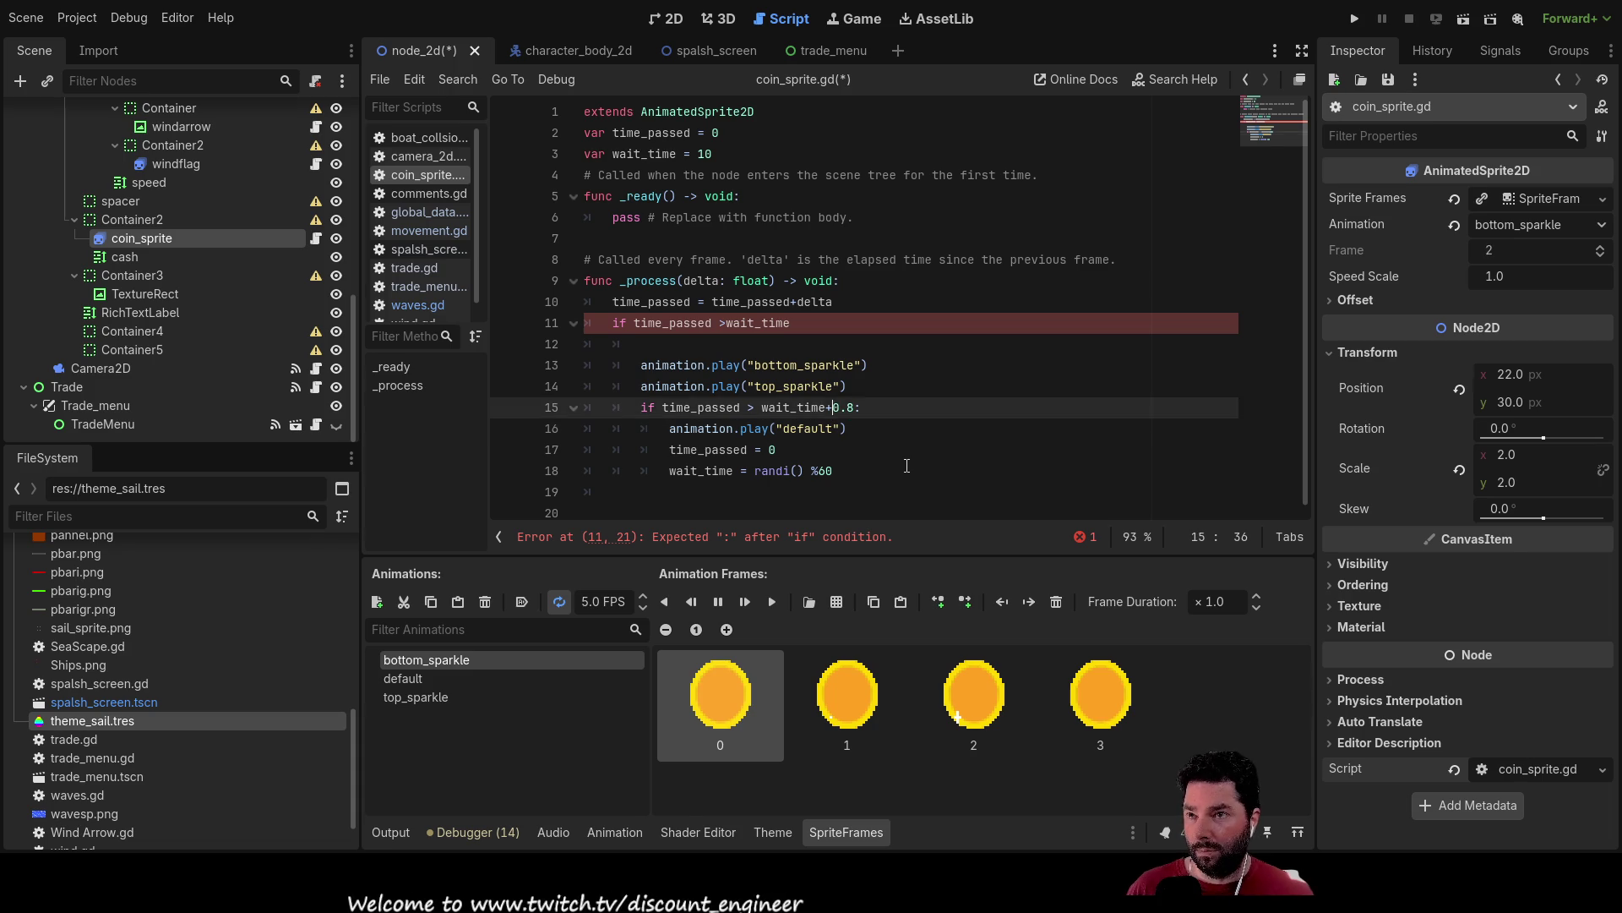
key(Up)
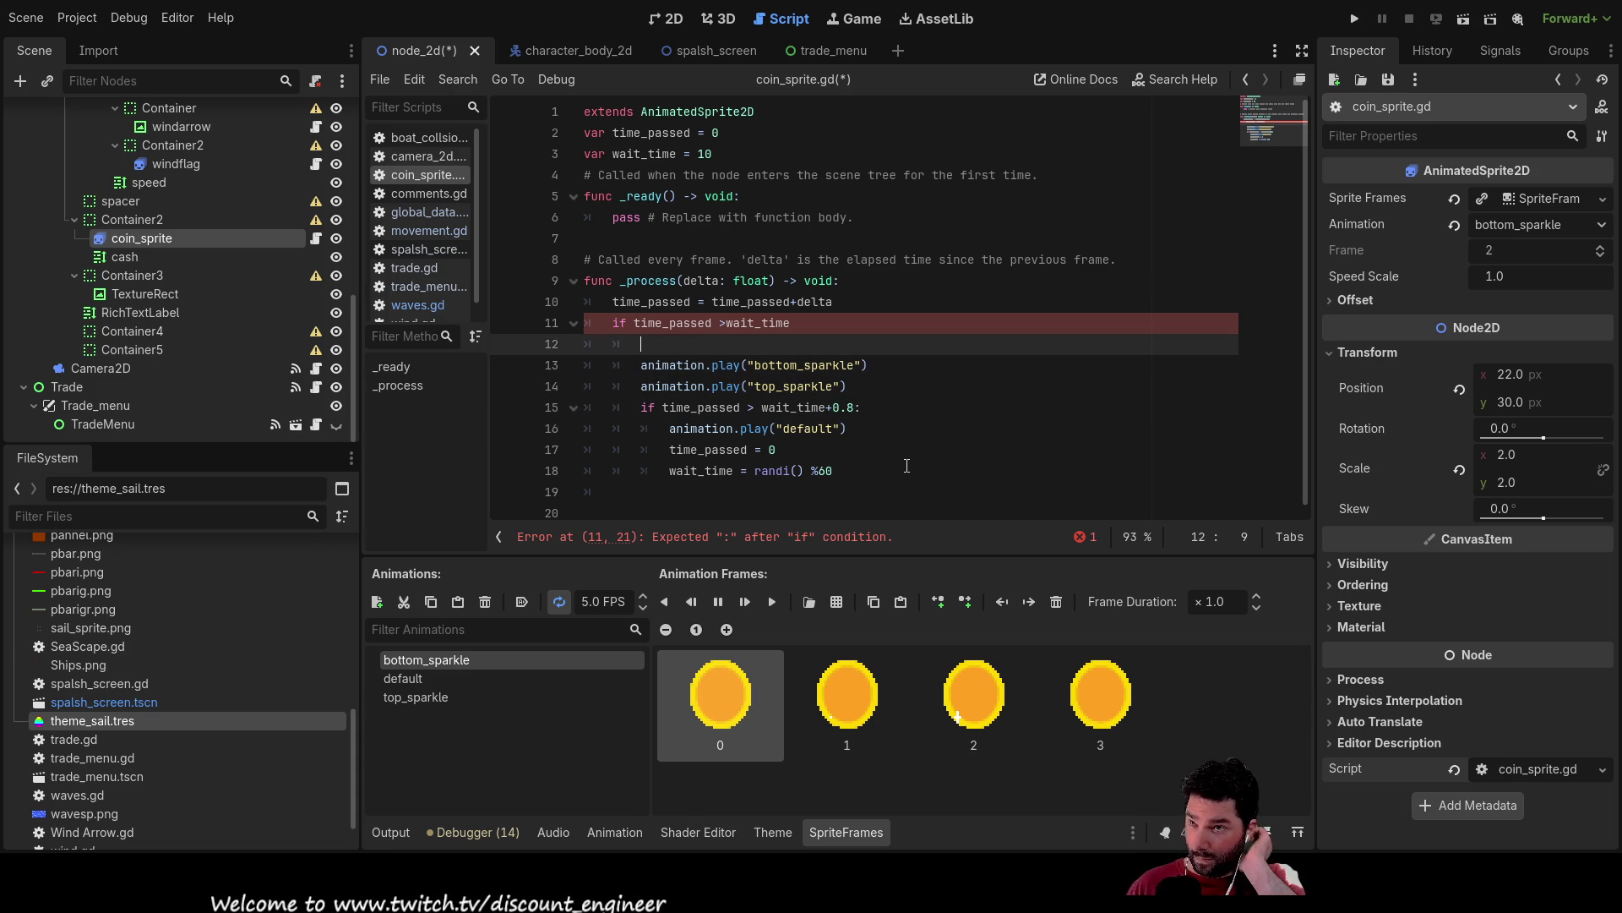
key(ctrl+shift+k)
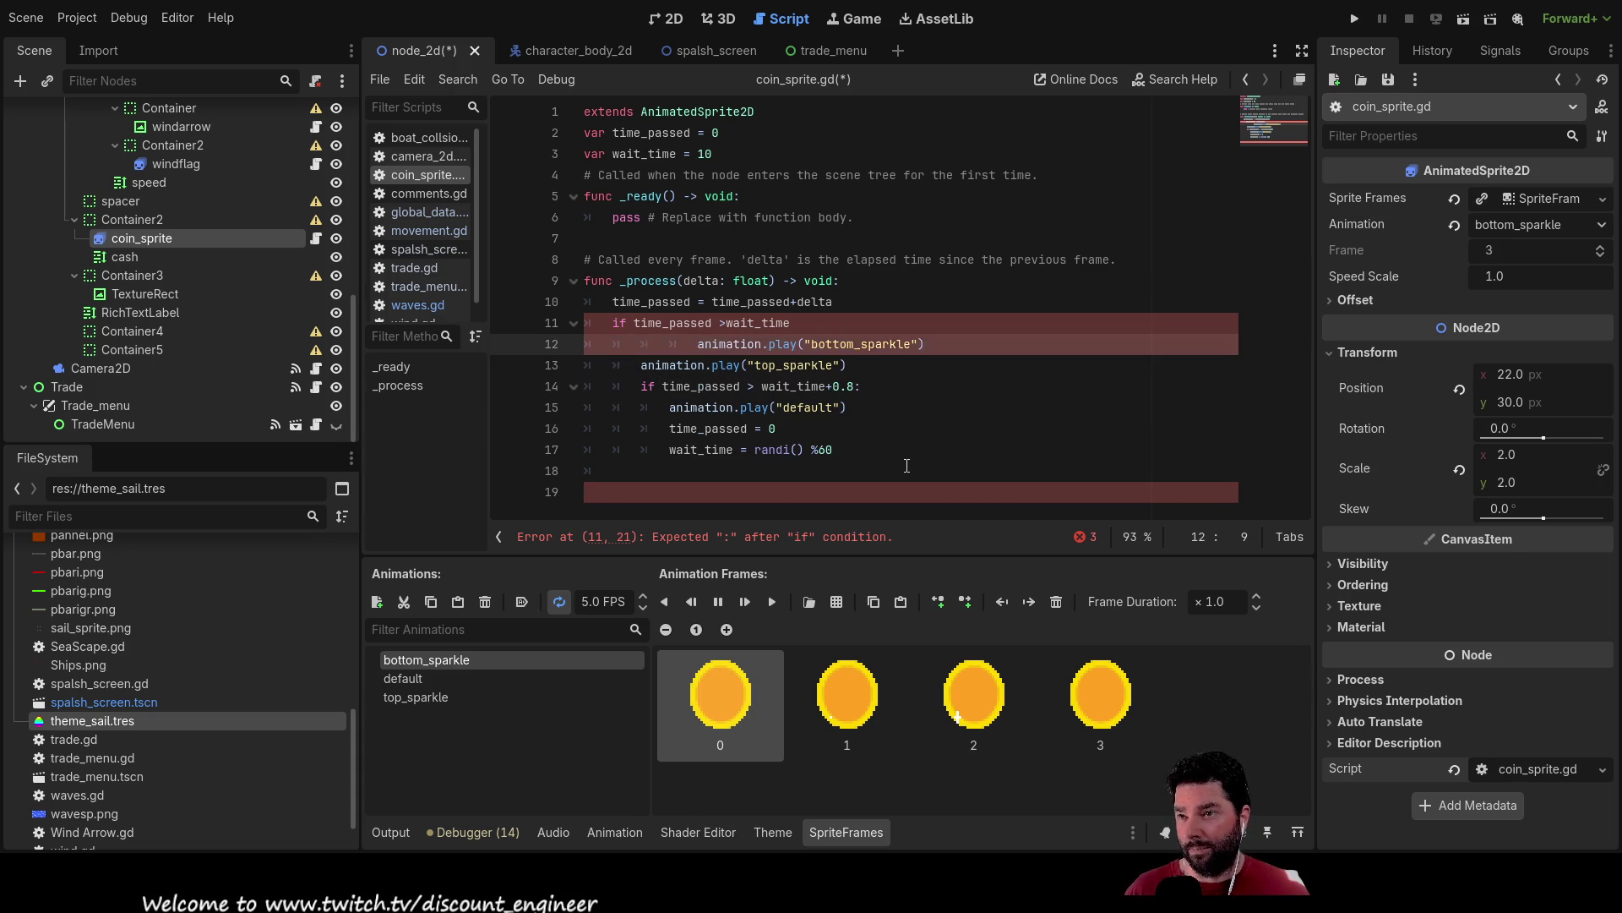
key(ctrl+z)
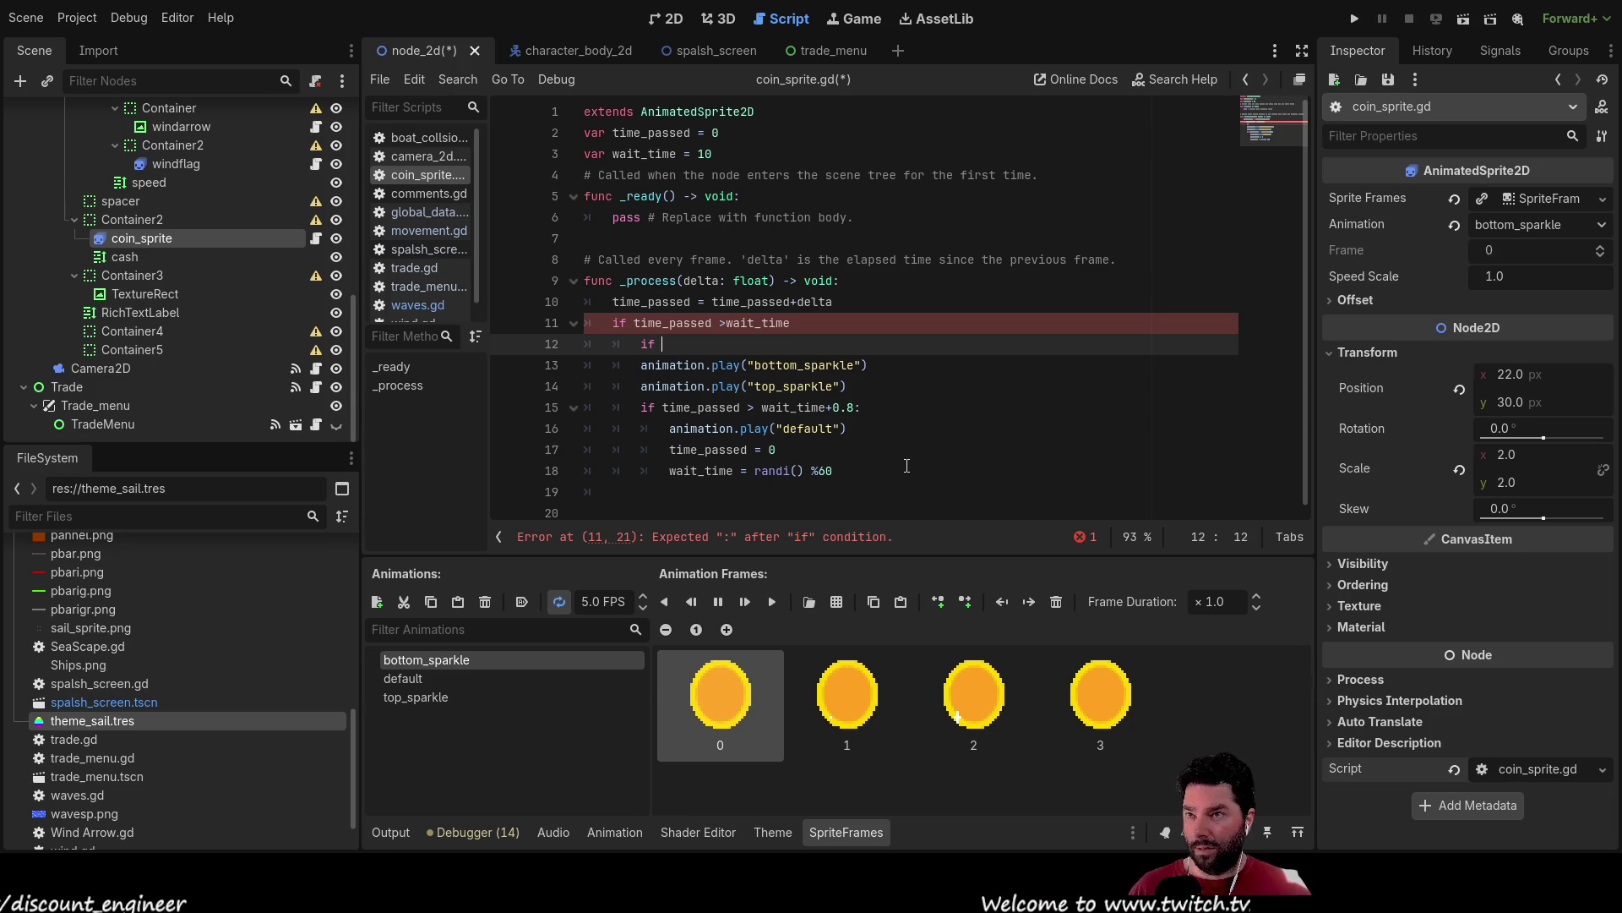
Add 'if randf > 0.5:' with bottom_sparkle beneath it and top_sparkle under an else branch.
text(if )
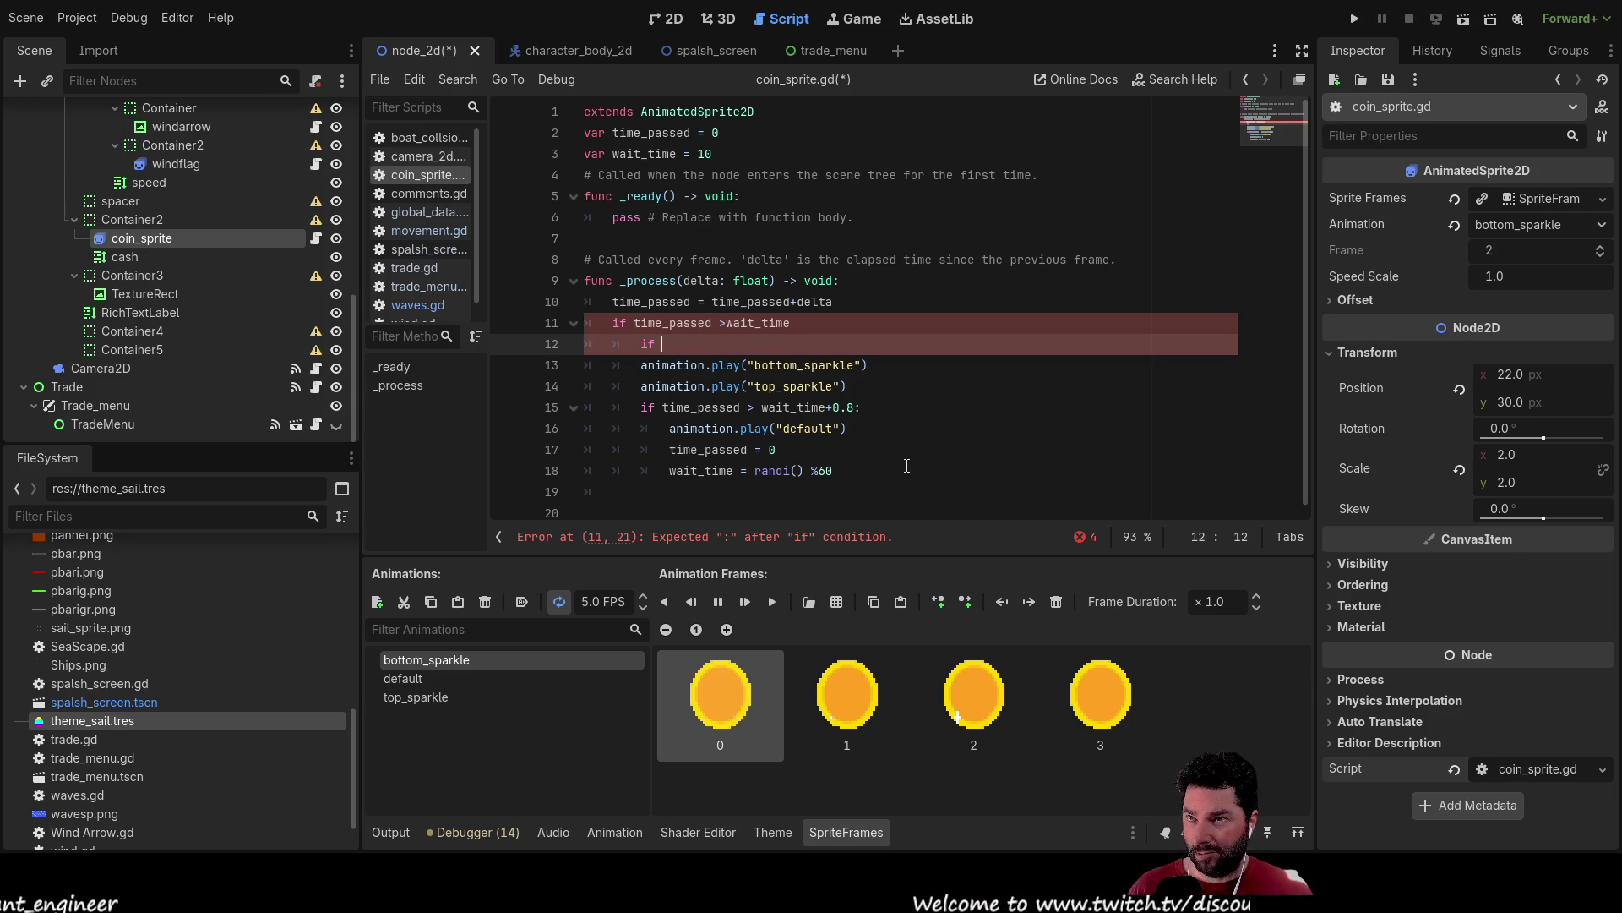
text(rand)
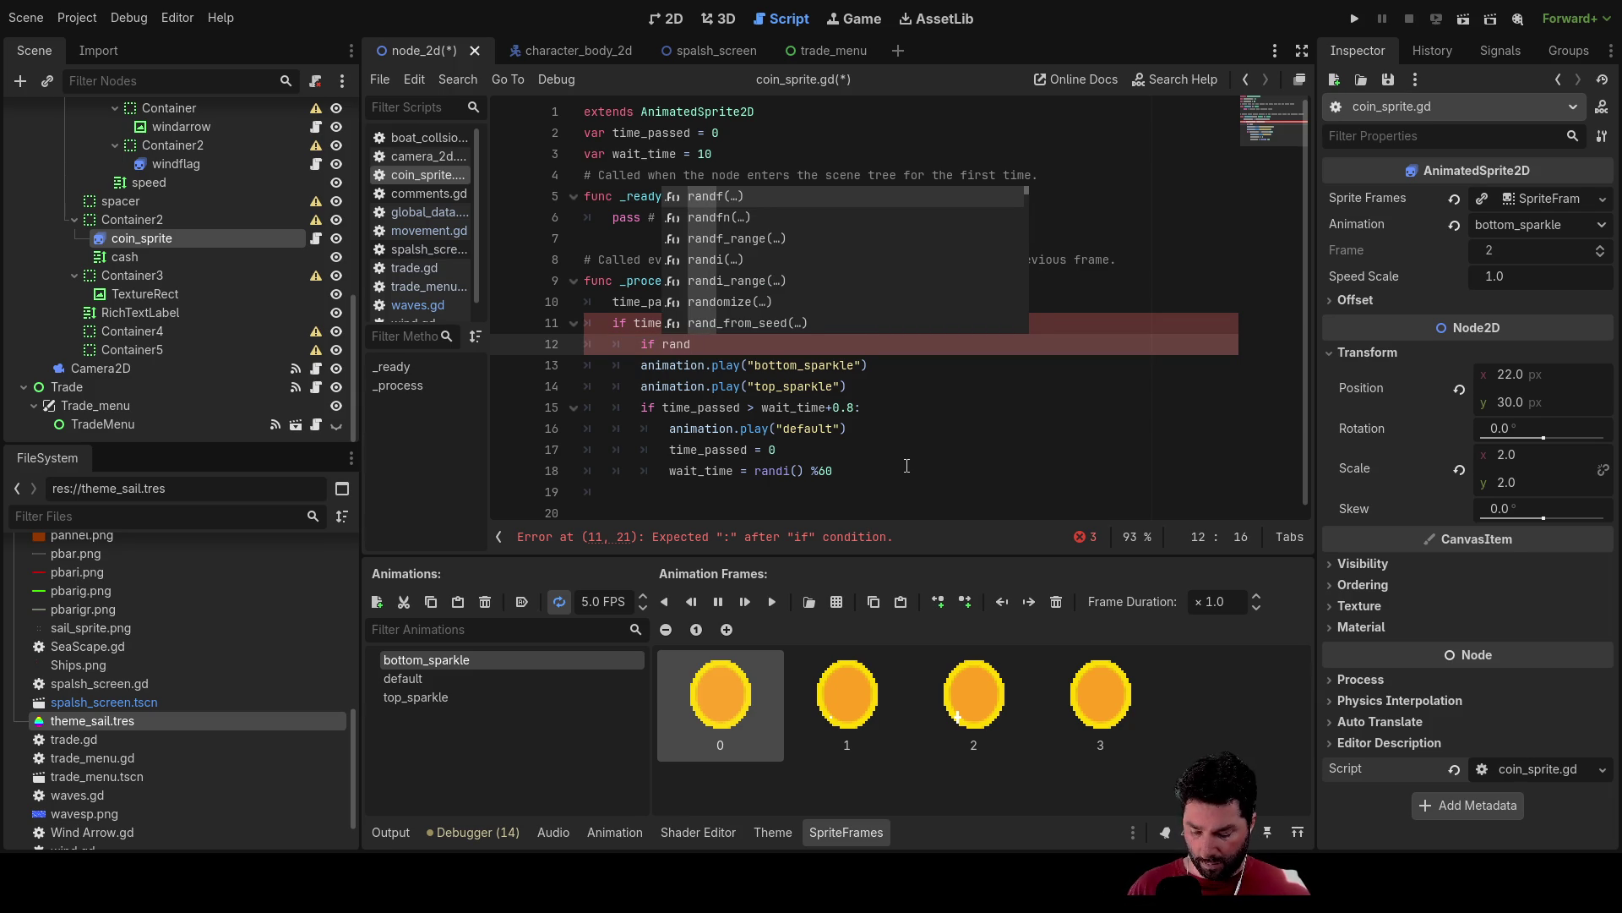
text(f)
text( > 0.)
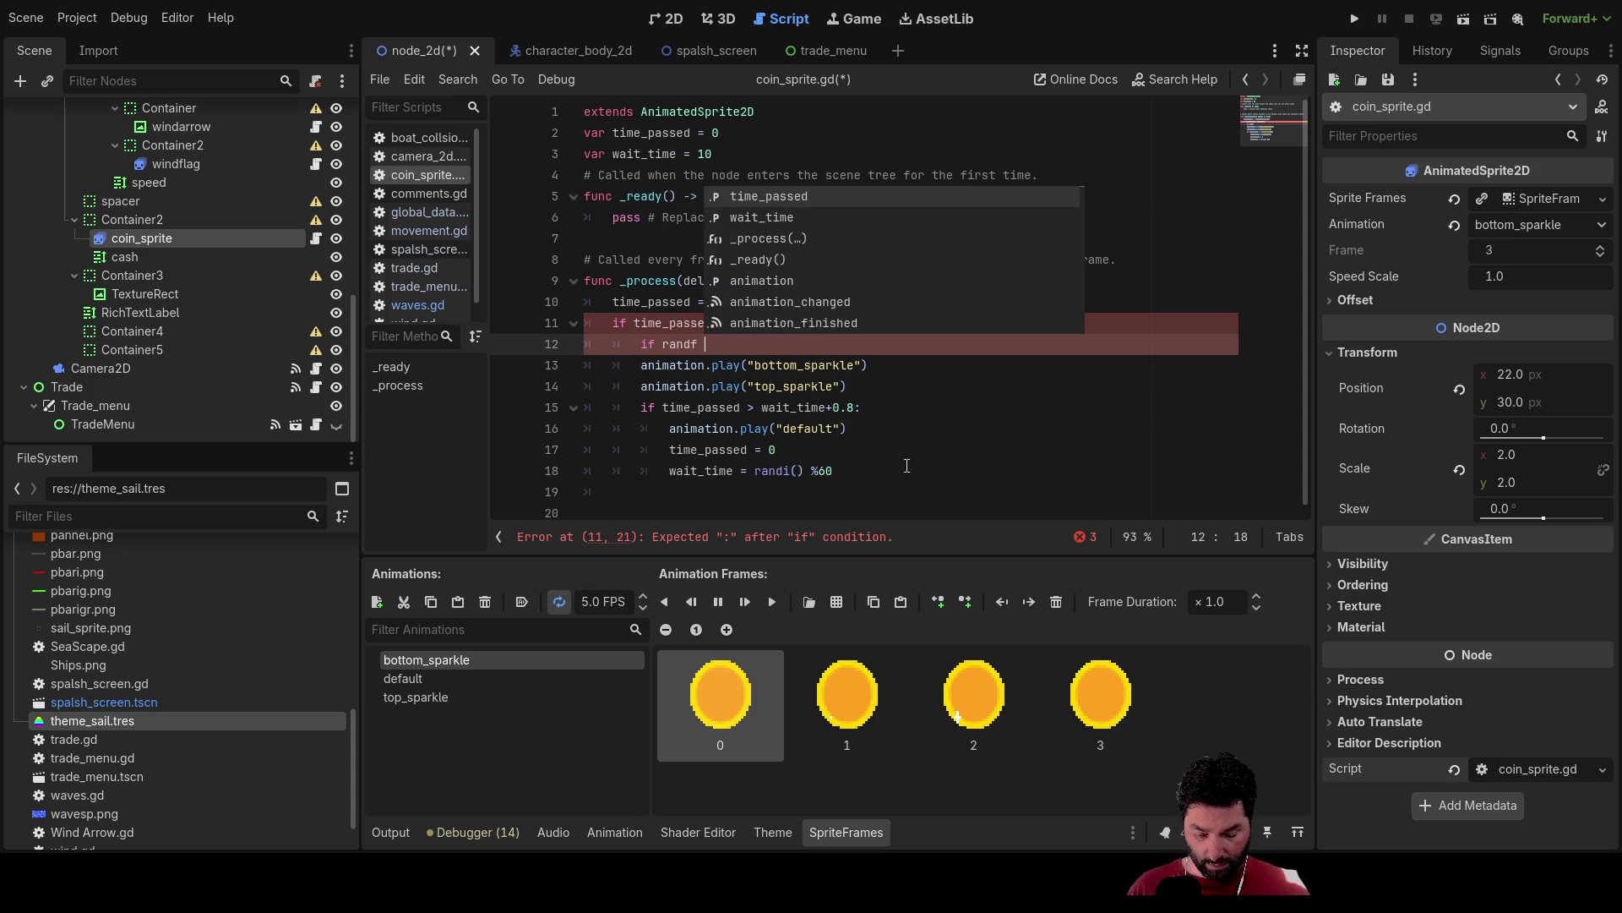
text(5)
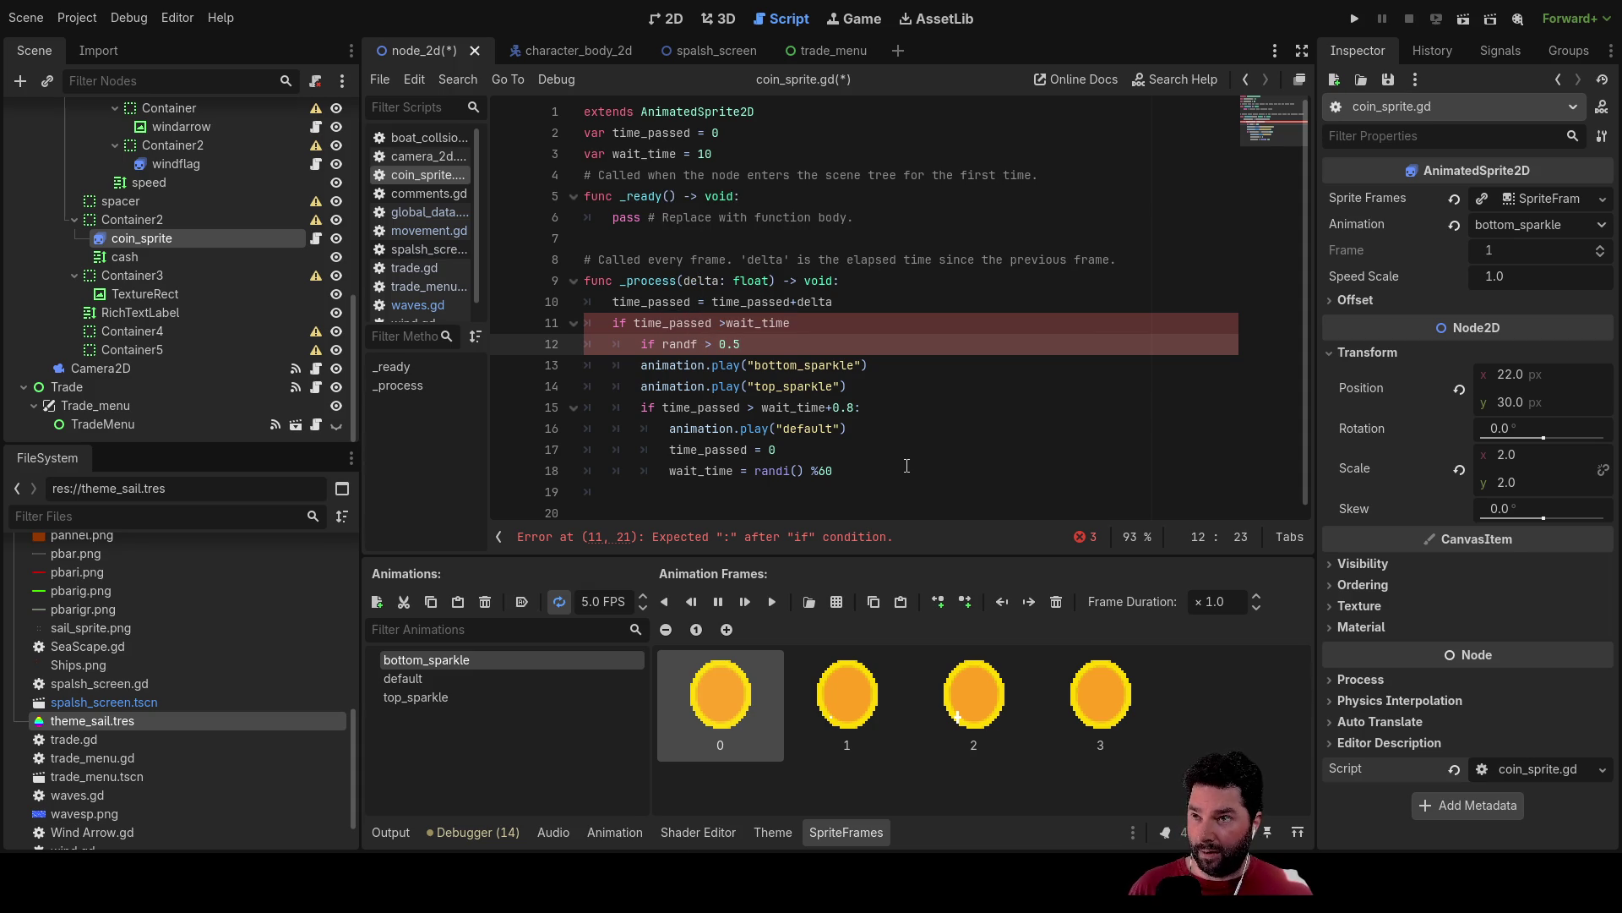
text(:)
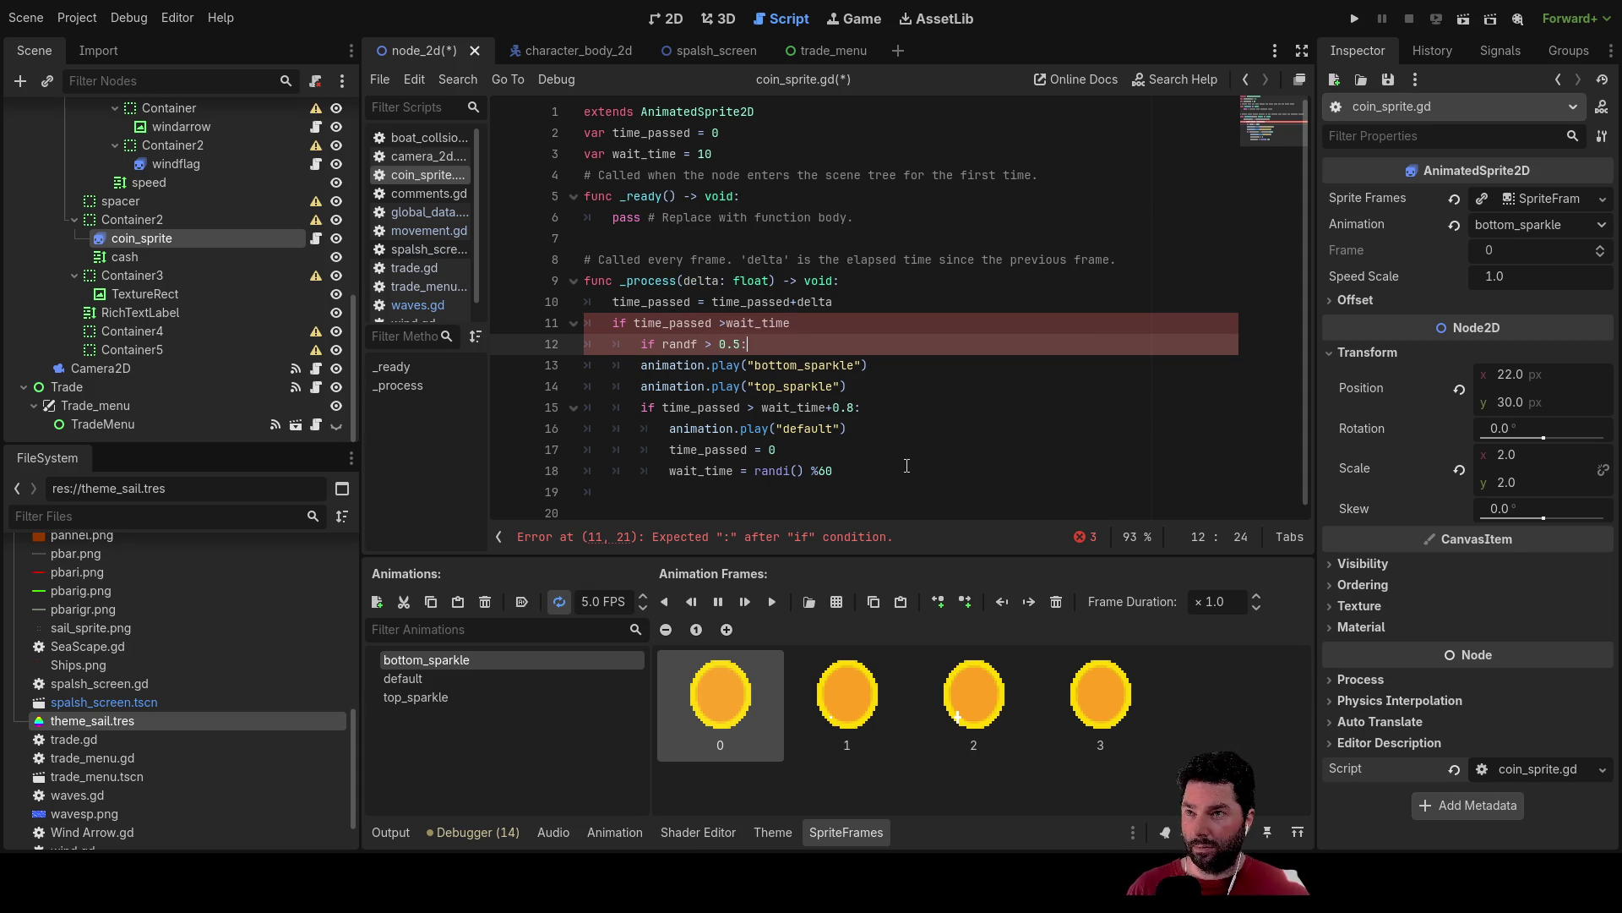
key(Down)
key(Home)
key(Tab)
key(Down)
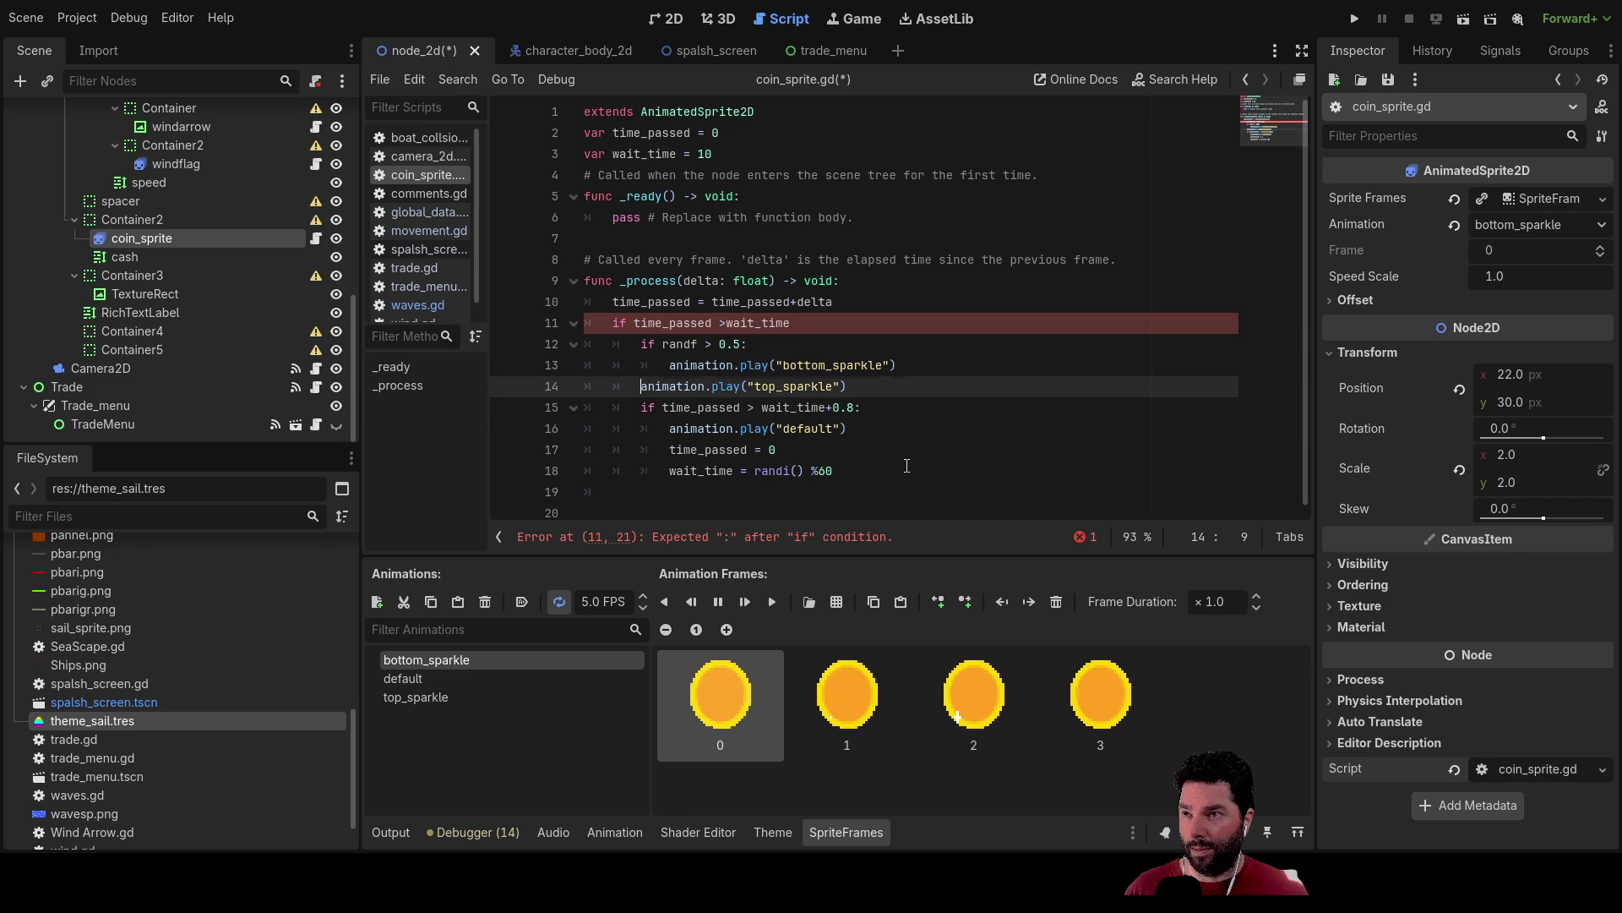
key(Return)
key(Up)
text(else)
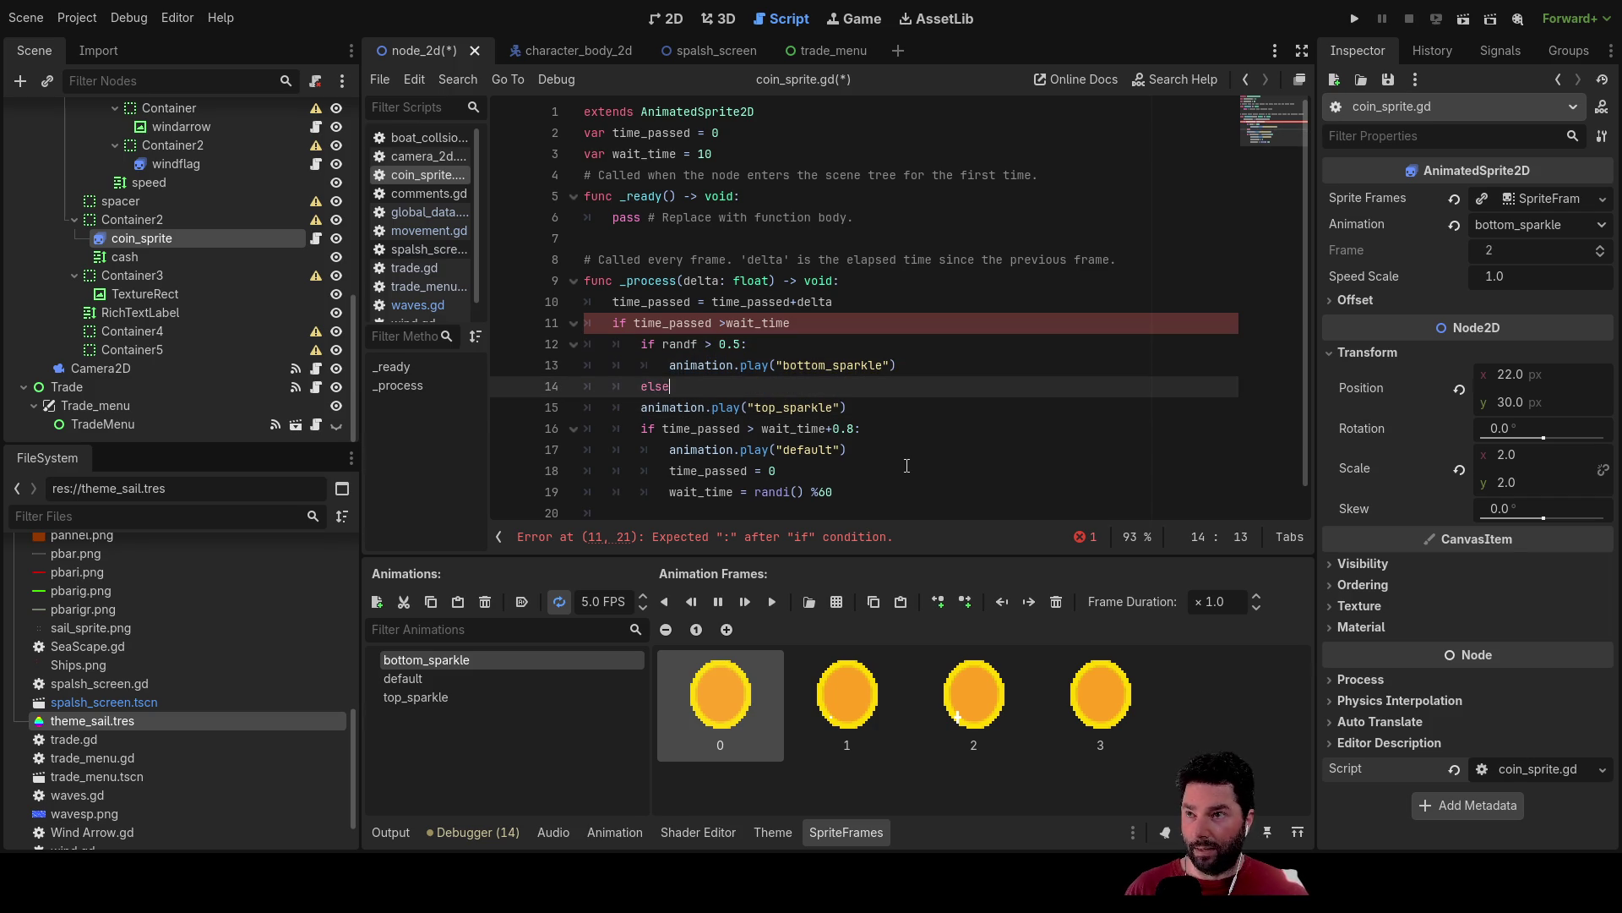
key(Down)
key(Home)
key(Tab)
key(Down)
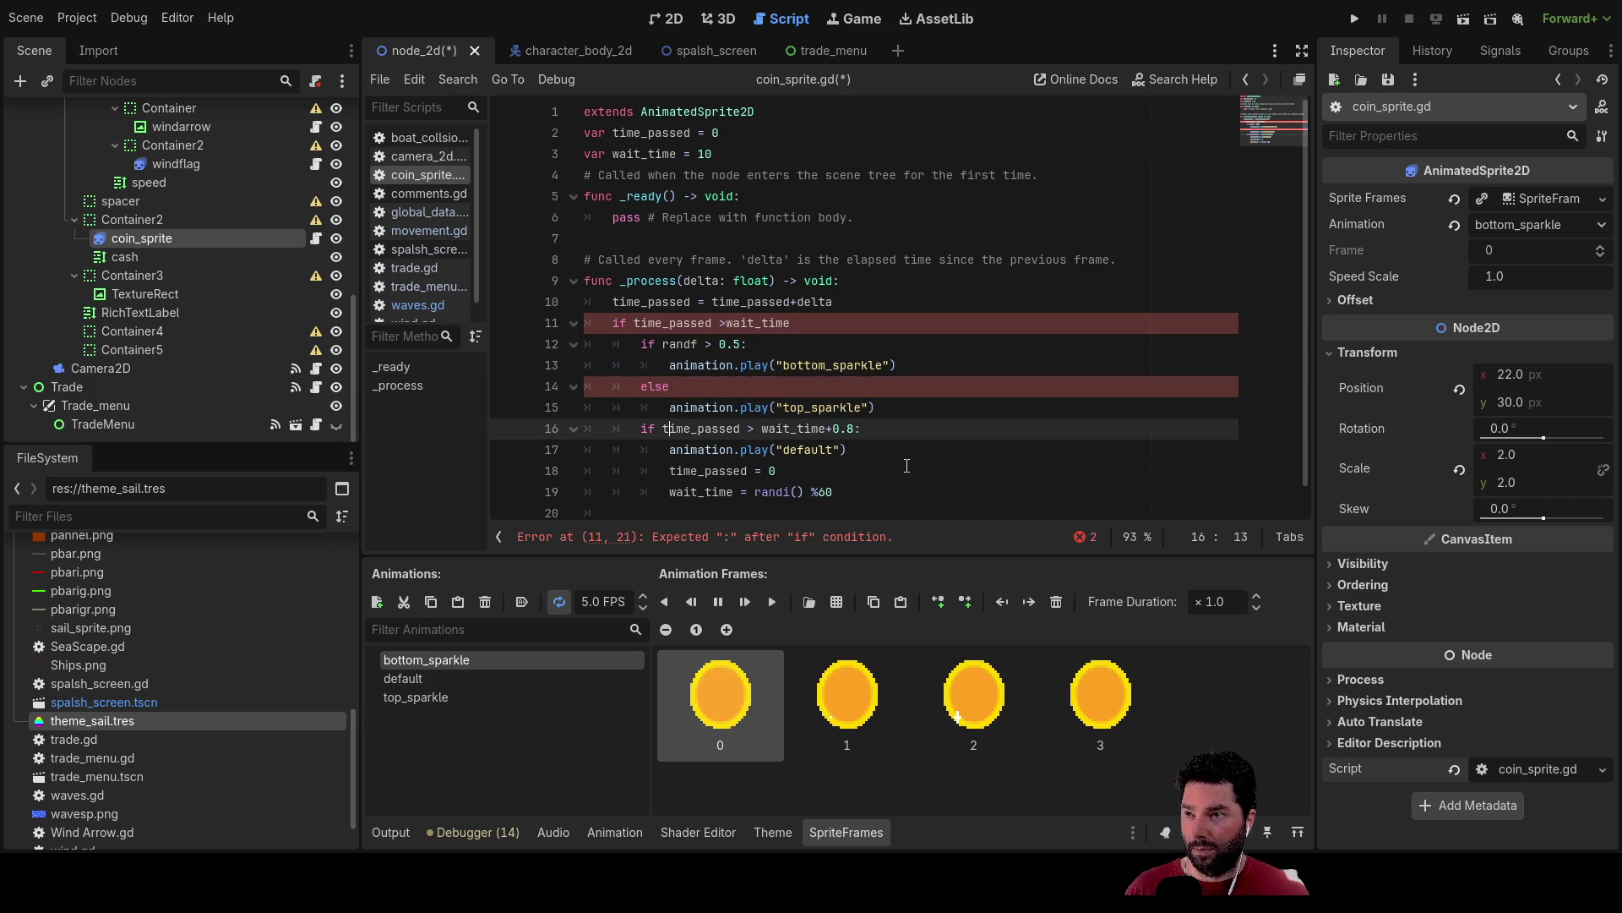
Add the missing colons to the else line and to the end of line 11.
key(Up)
key(Up)
key(Up)
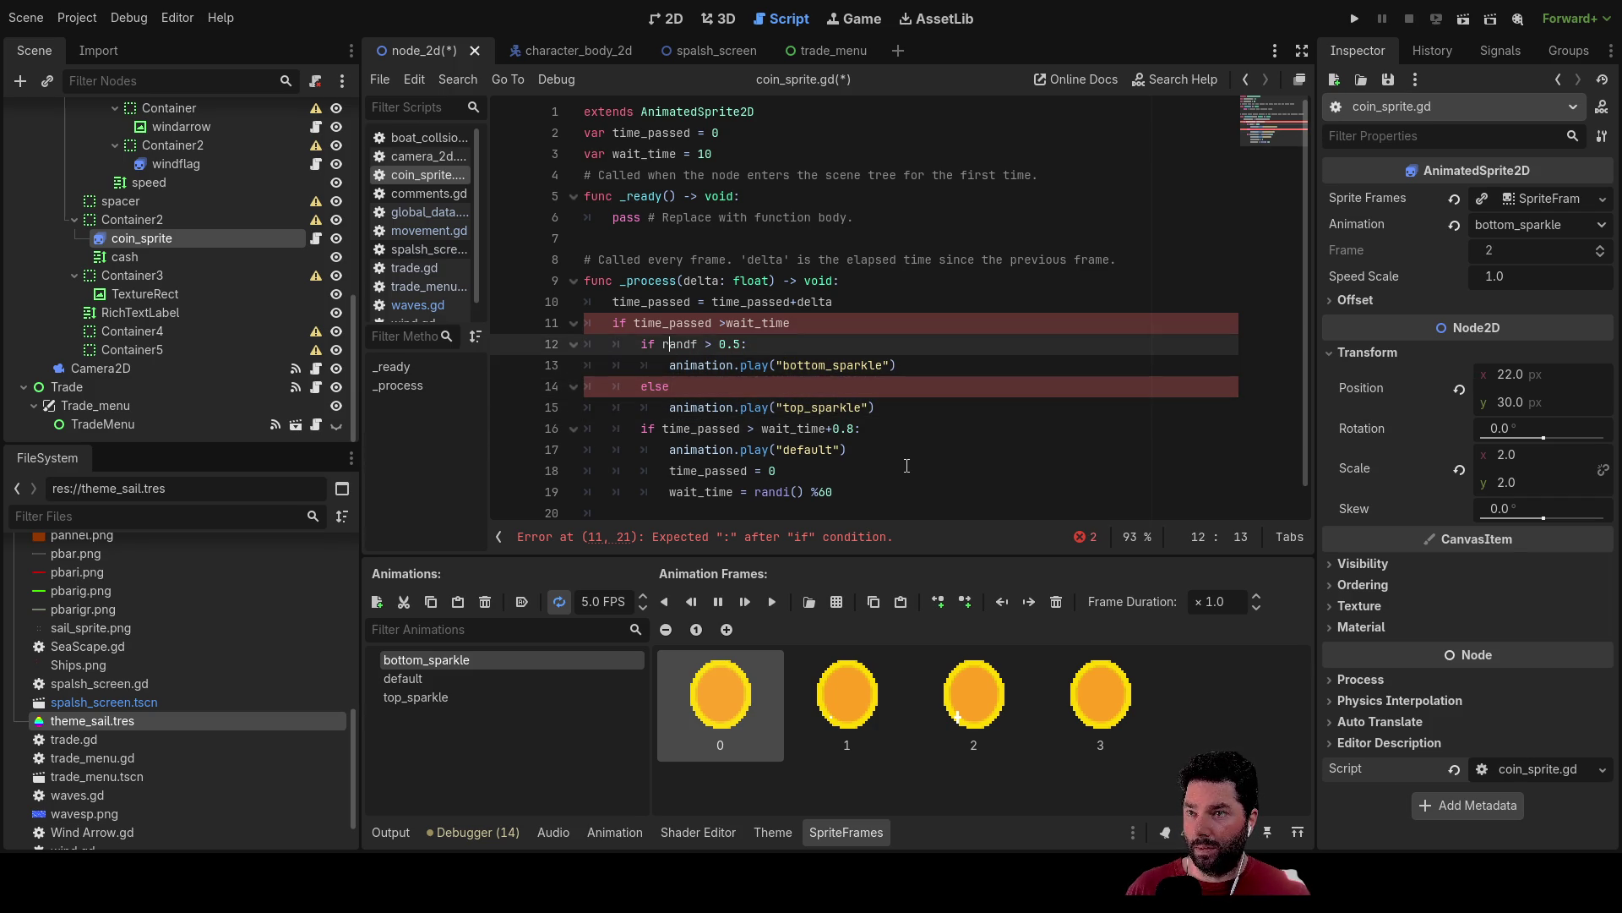
key(Down)
key(Down)
key(Down)
key(Up)
key(Up)
key(Up)
key(Down)
key(Down)
key(Down)
key(Up)
key(Up)
key(Down)
key(Down)
key(Down)
key(Up)
key(Up)
key(Up)
key(Up)
key(Up)
text(:)
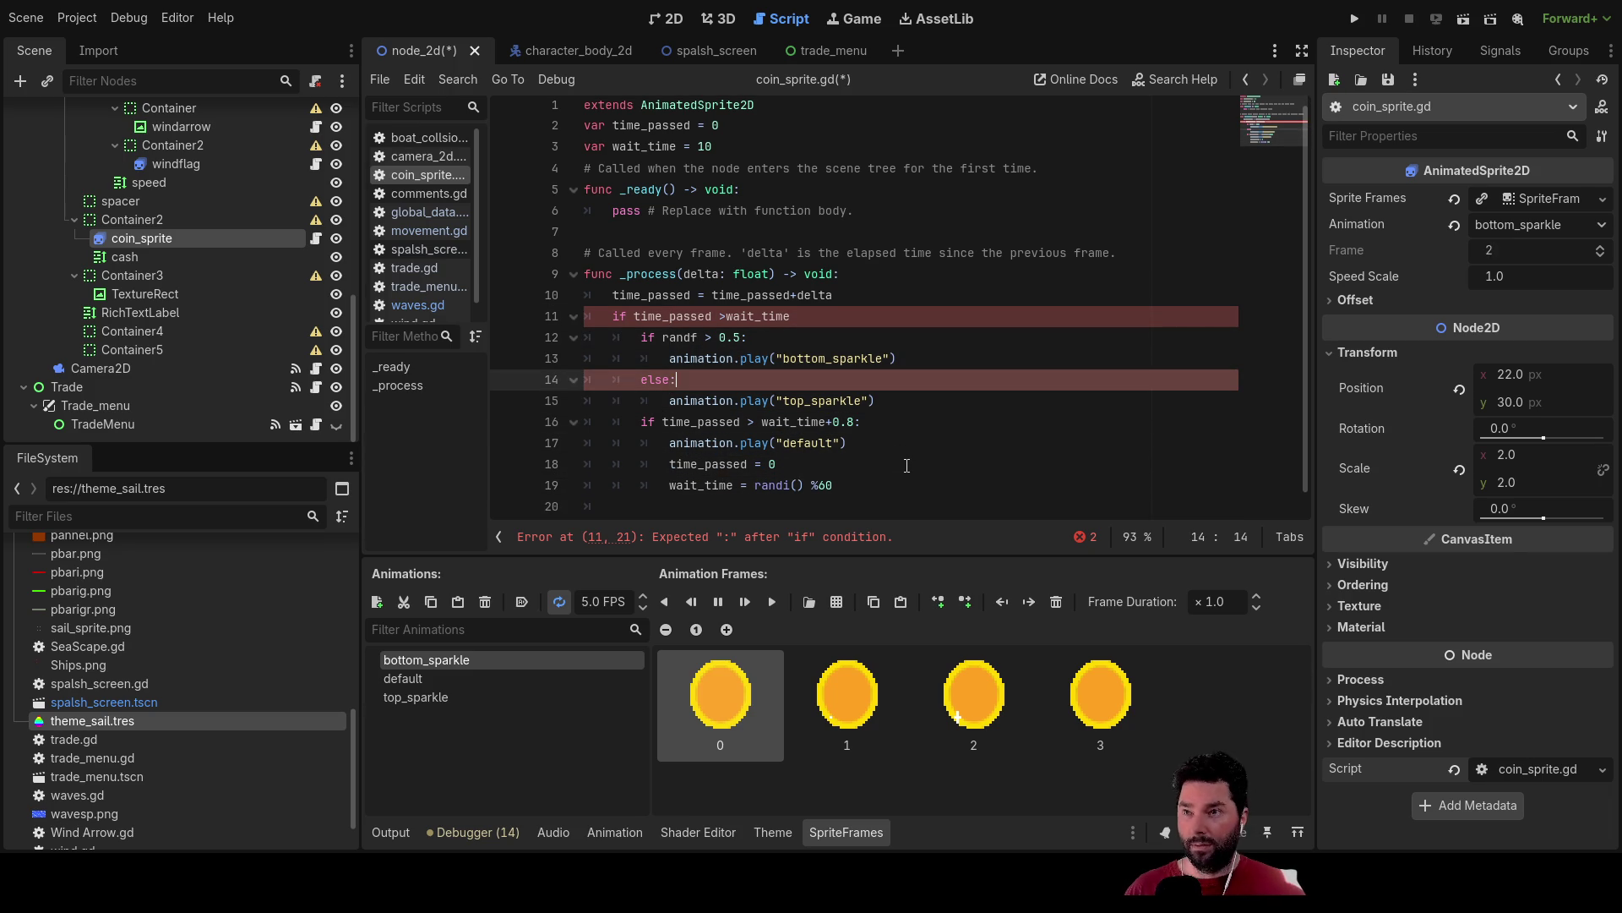
key(Up)
key(Up)
key(Up)
key(Down)
key(Down)
key(Down)
key(Down)
key(Up)
key(Up)
key(Up)
key(Up)
key(Up)
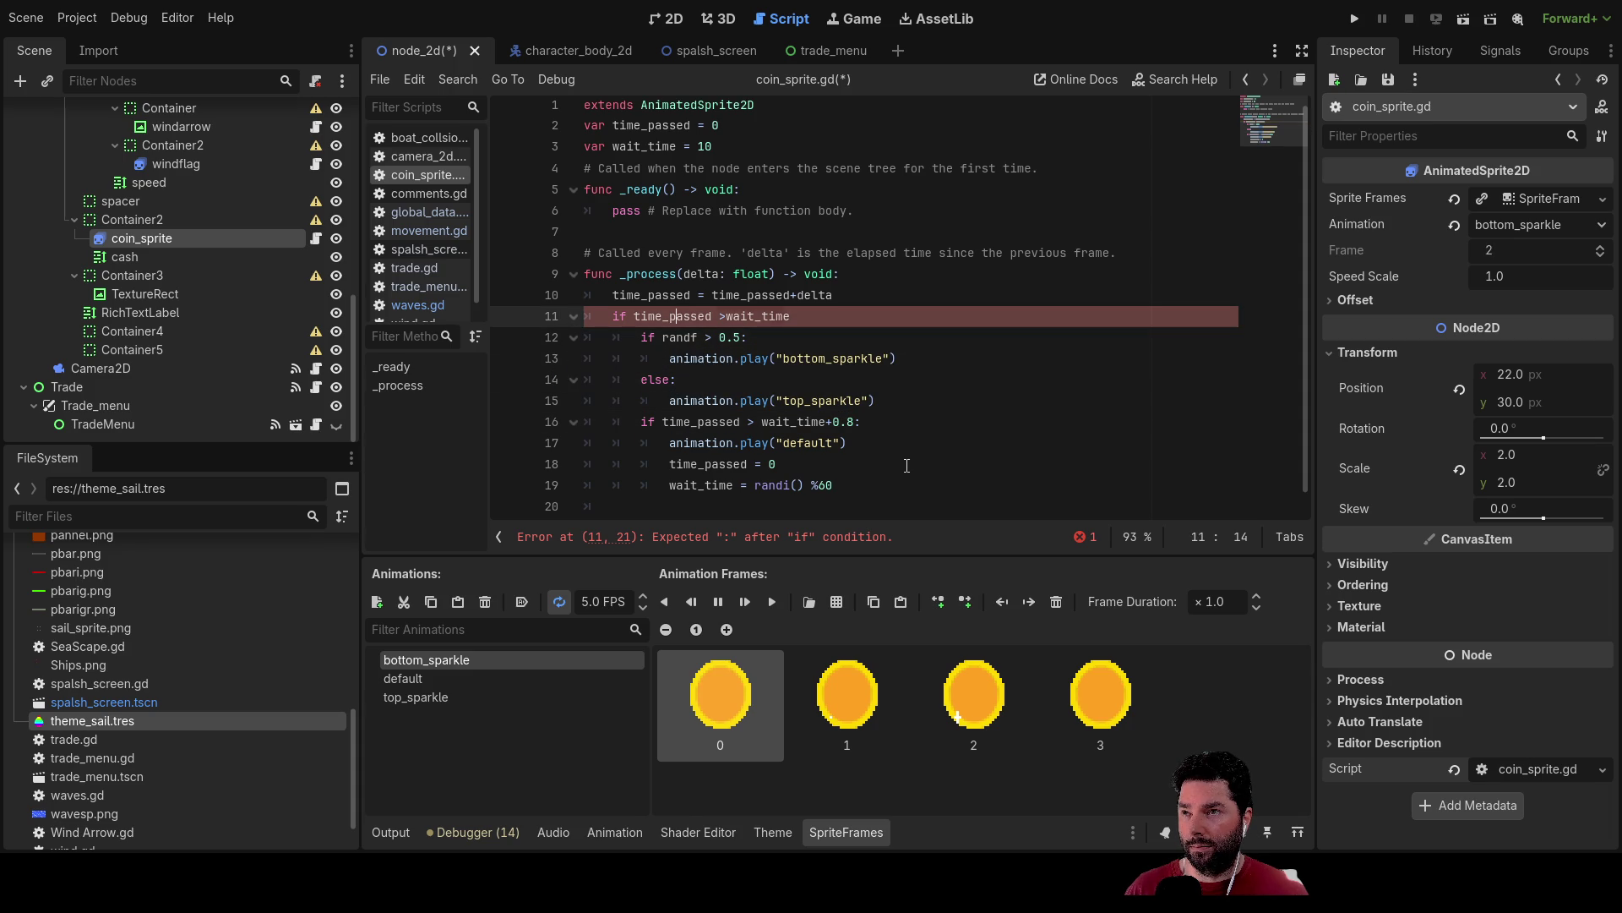
key(End)
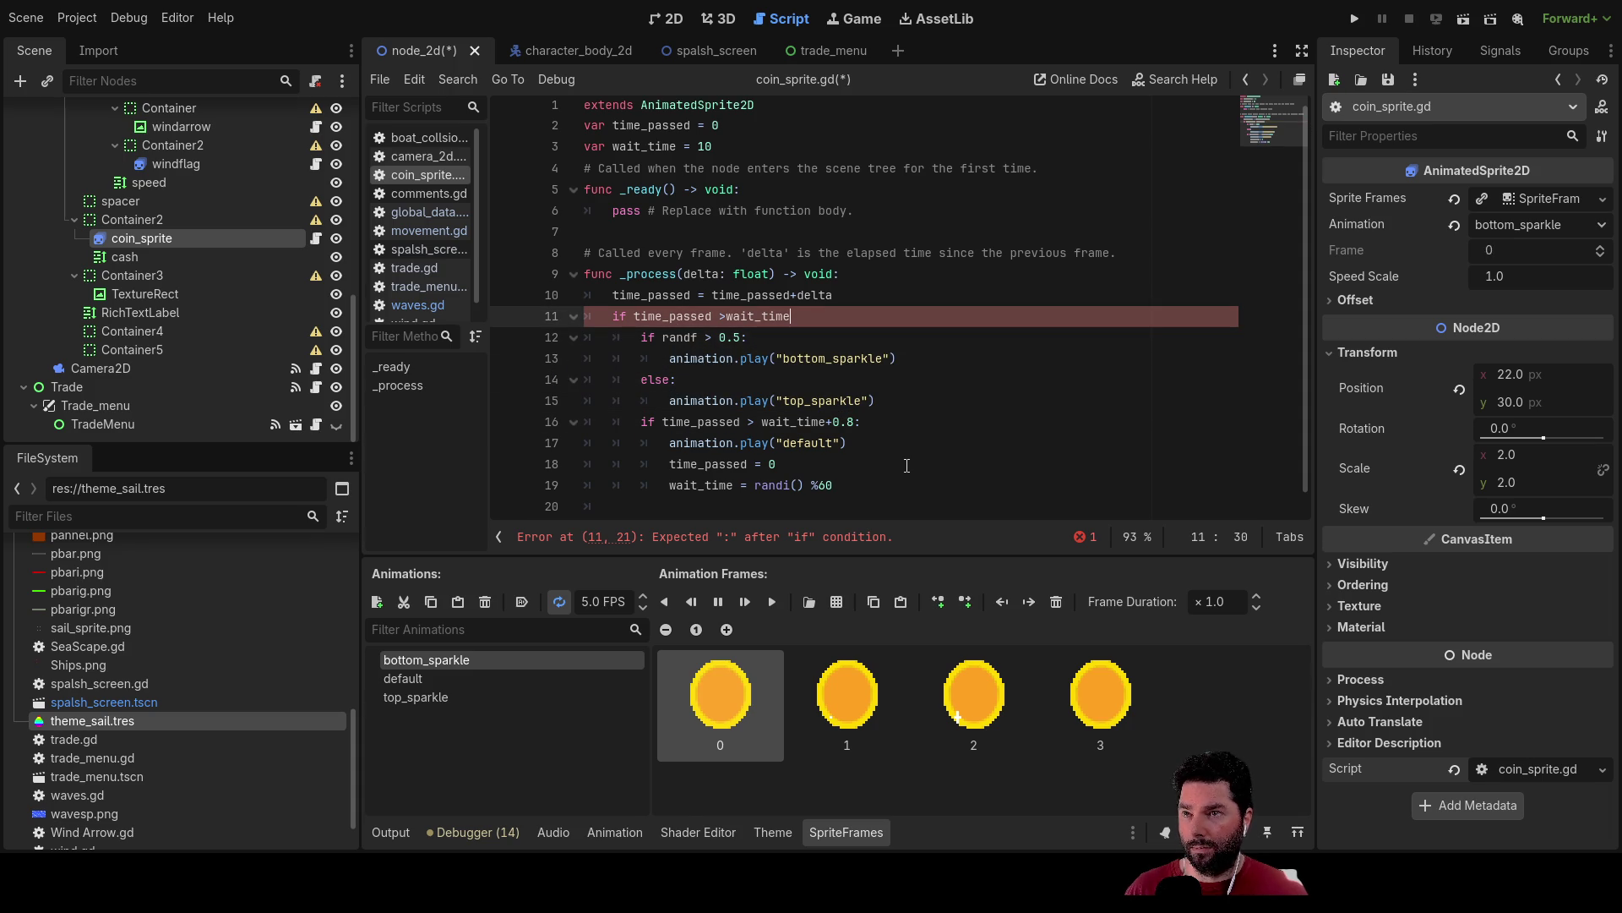
text(:)
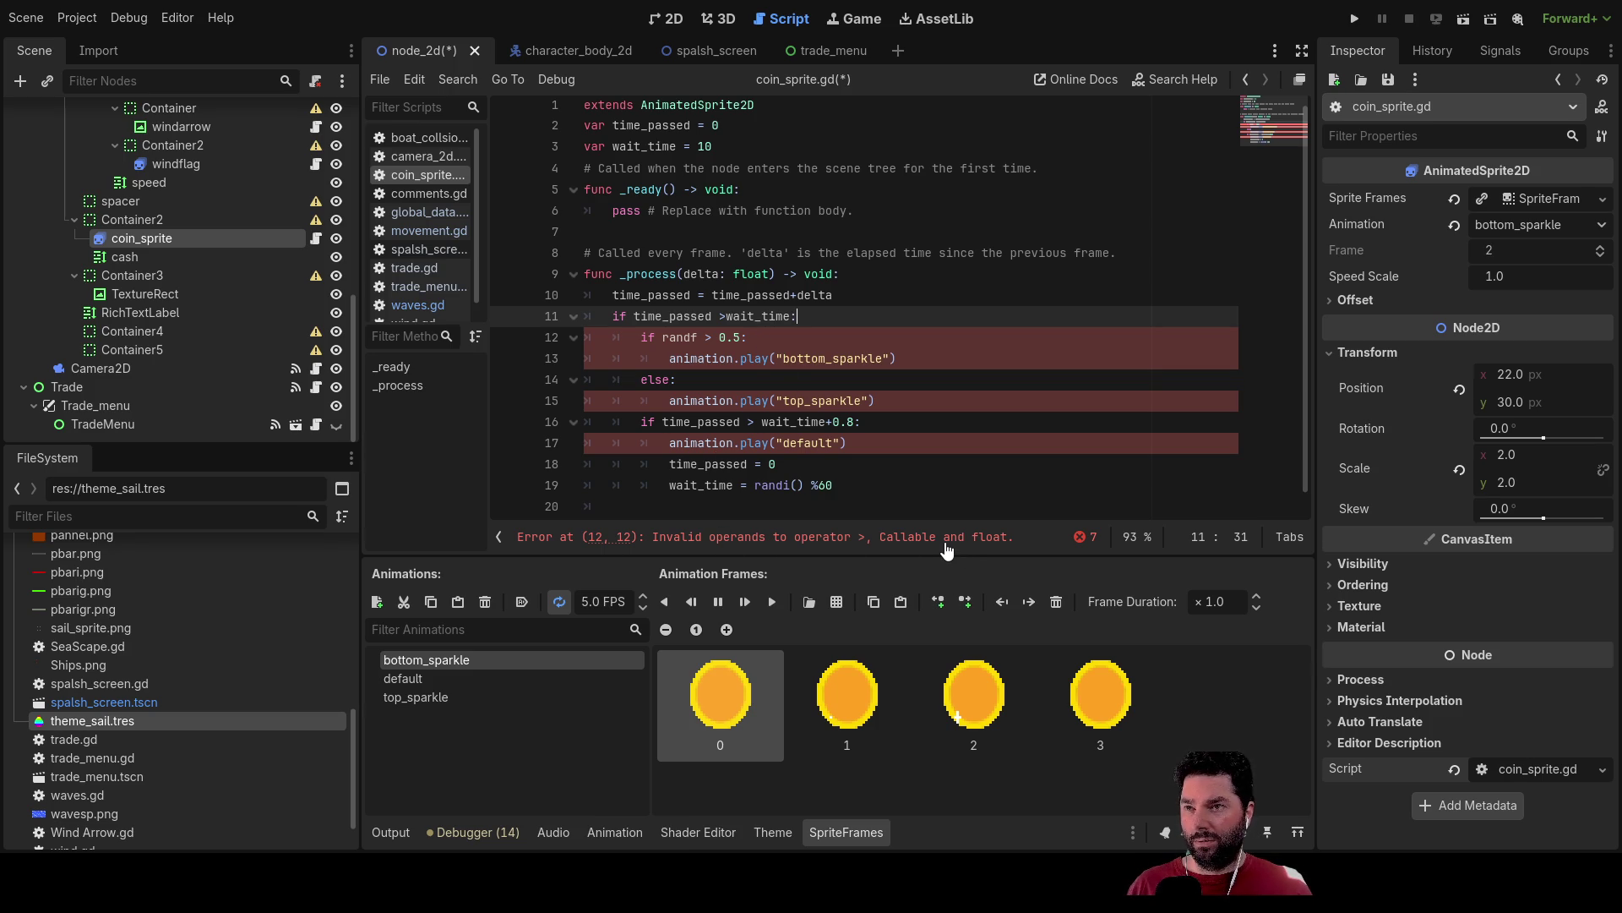
click(701, 338)
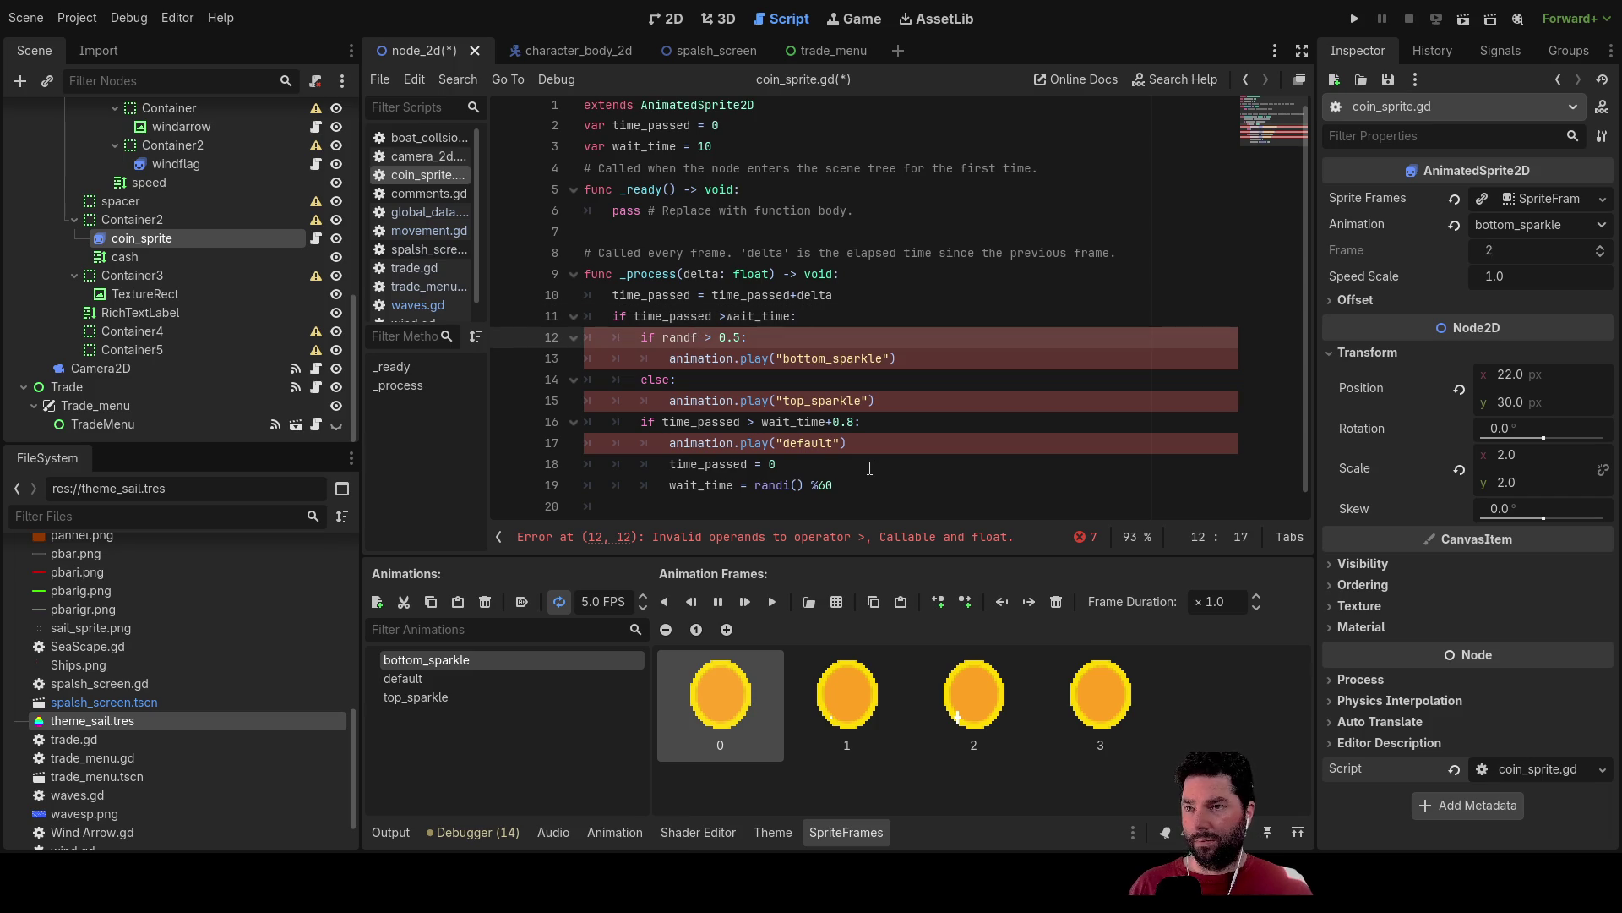
Fix the check to 'if randf() > 0.5:' and select the windflag node in the Scene dock.
text(())
key(Down)
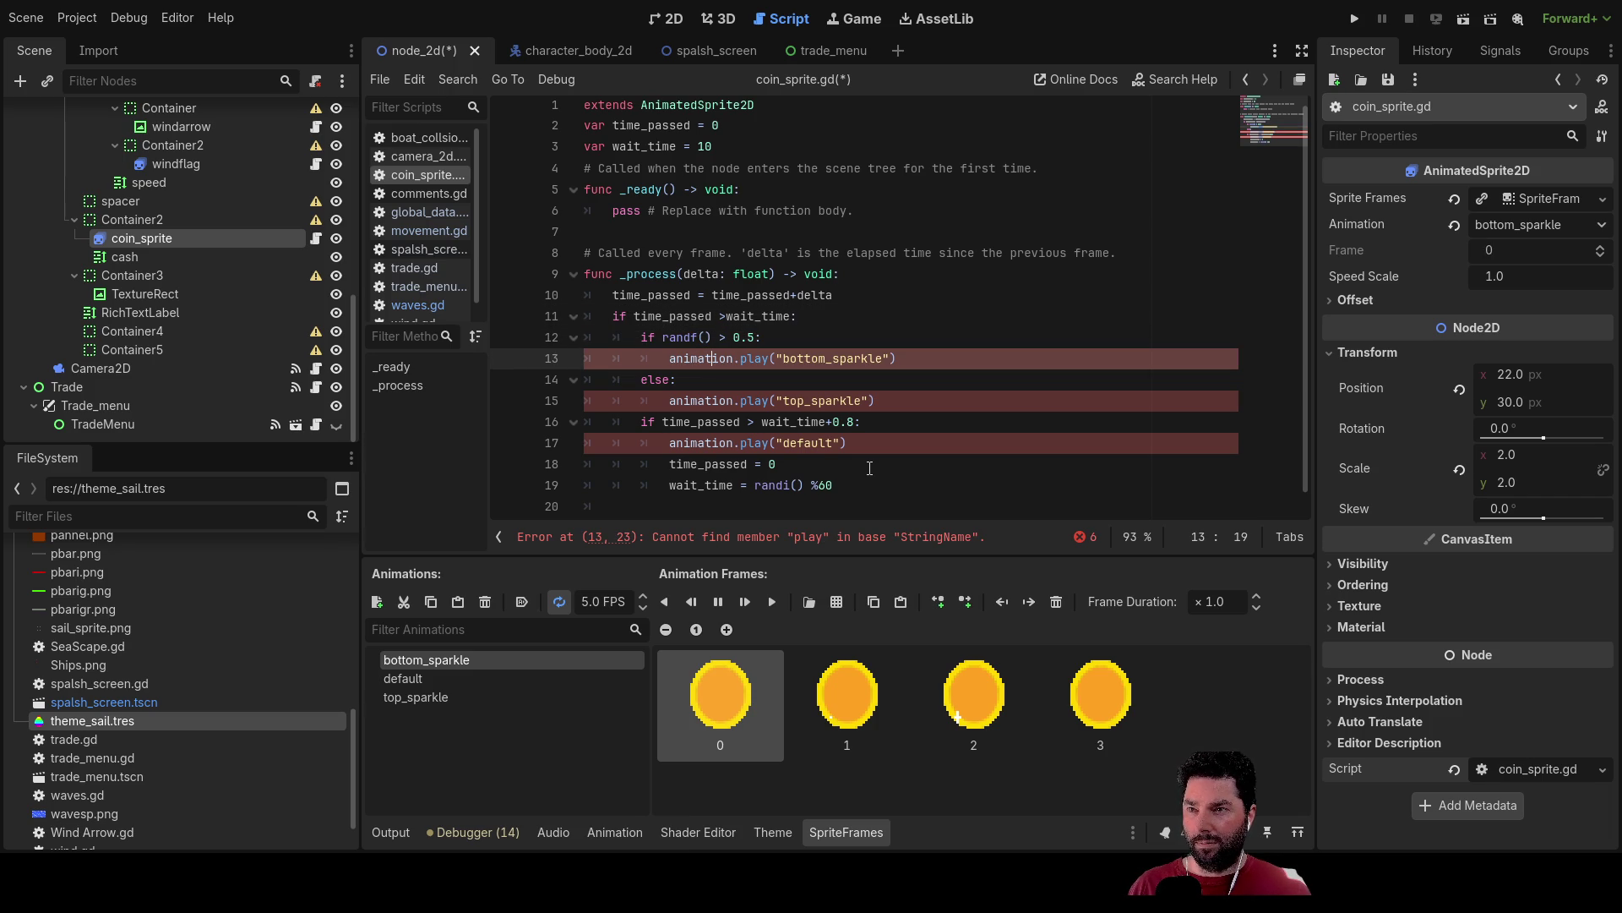
key(Up)
key(Down)
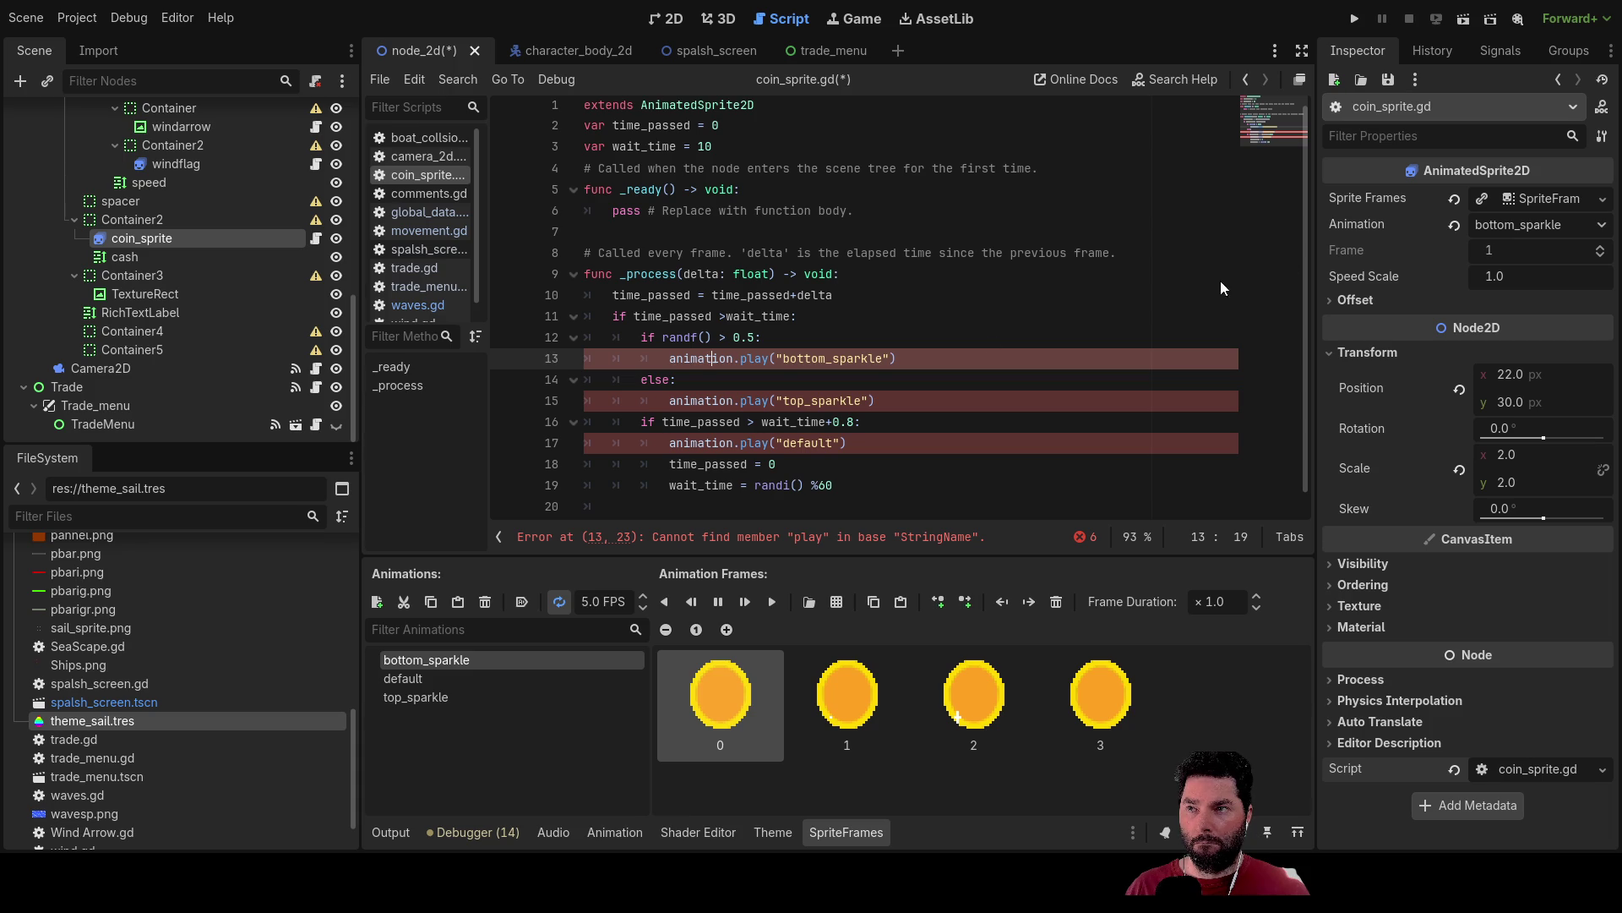
click(188, 165)
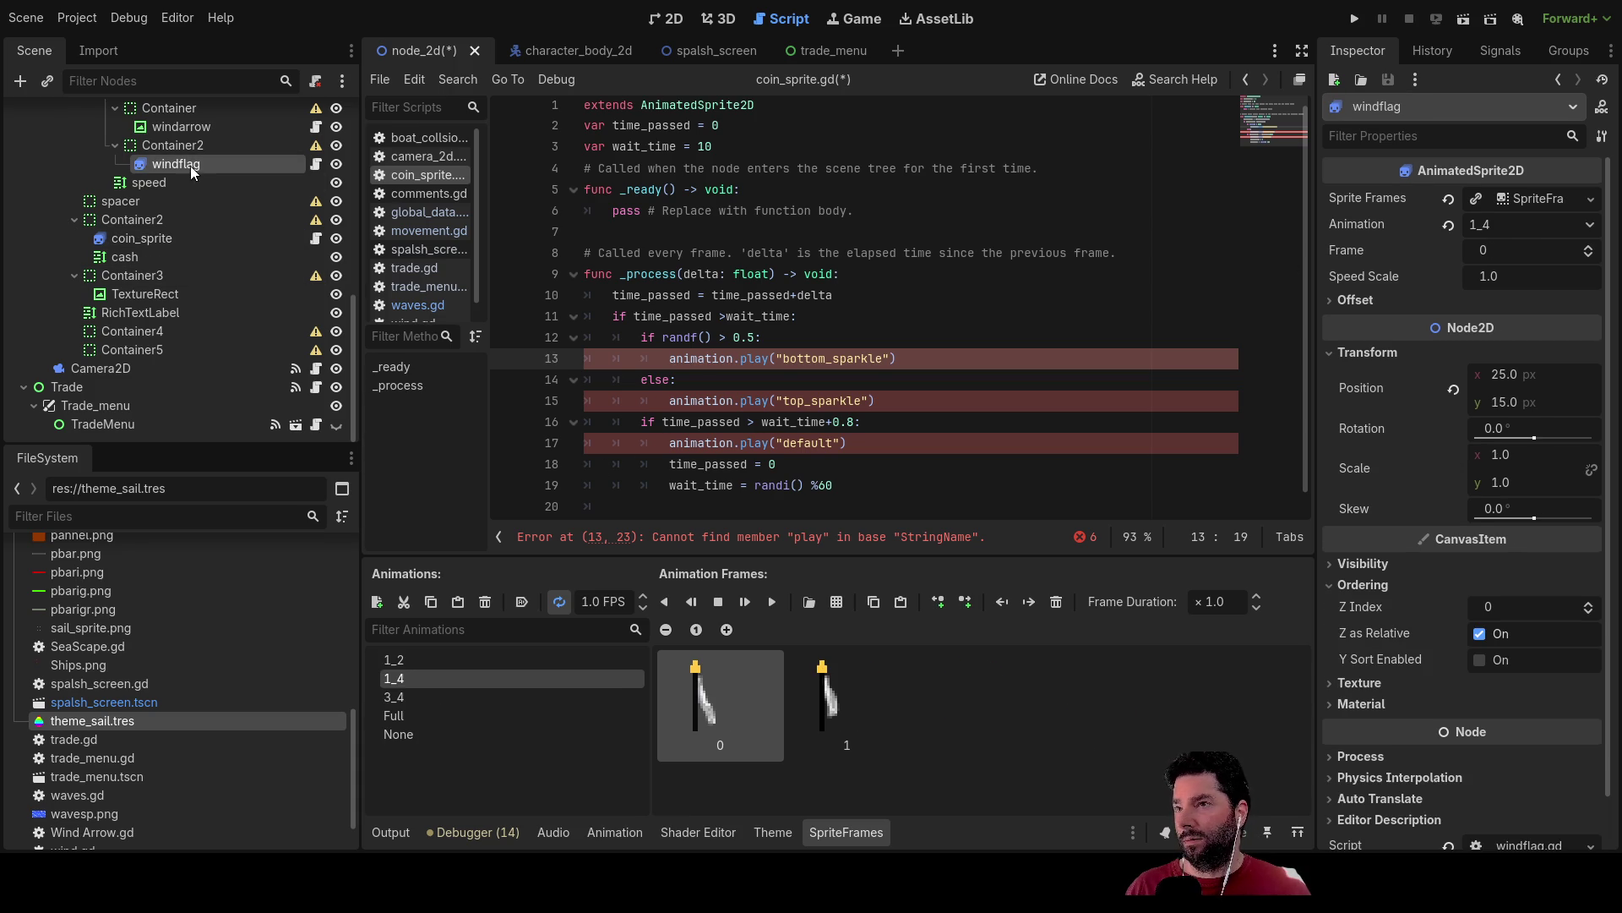
Open windflag.gd from the Inspector and scroll through its wind-strength flag animation function.
scroll(1519, 703, down, 2)
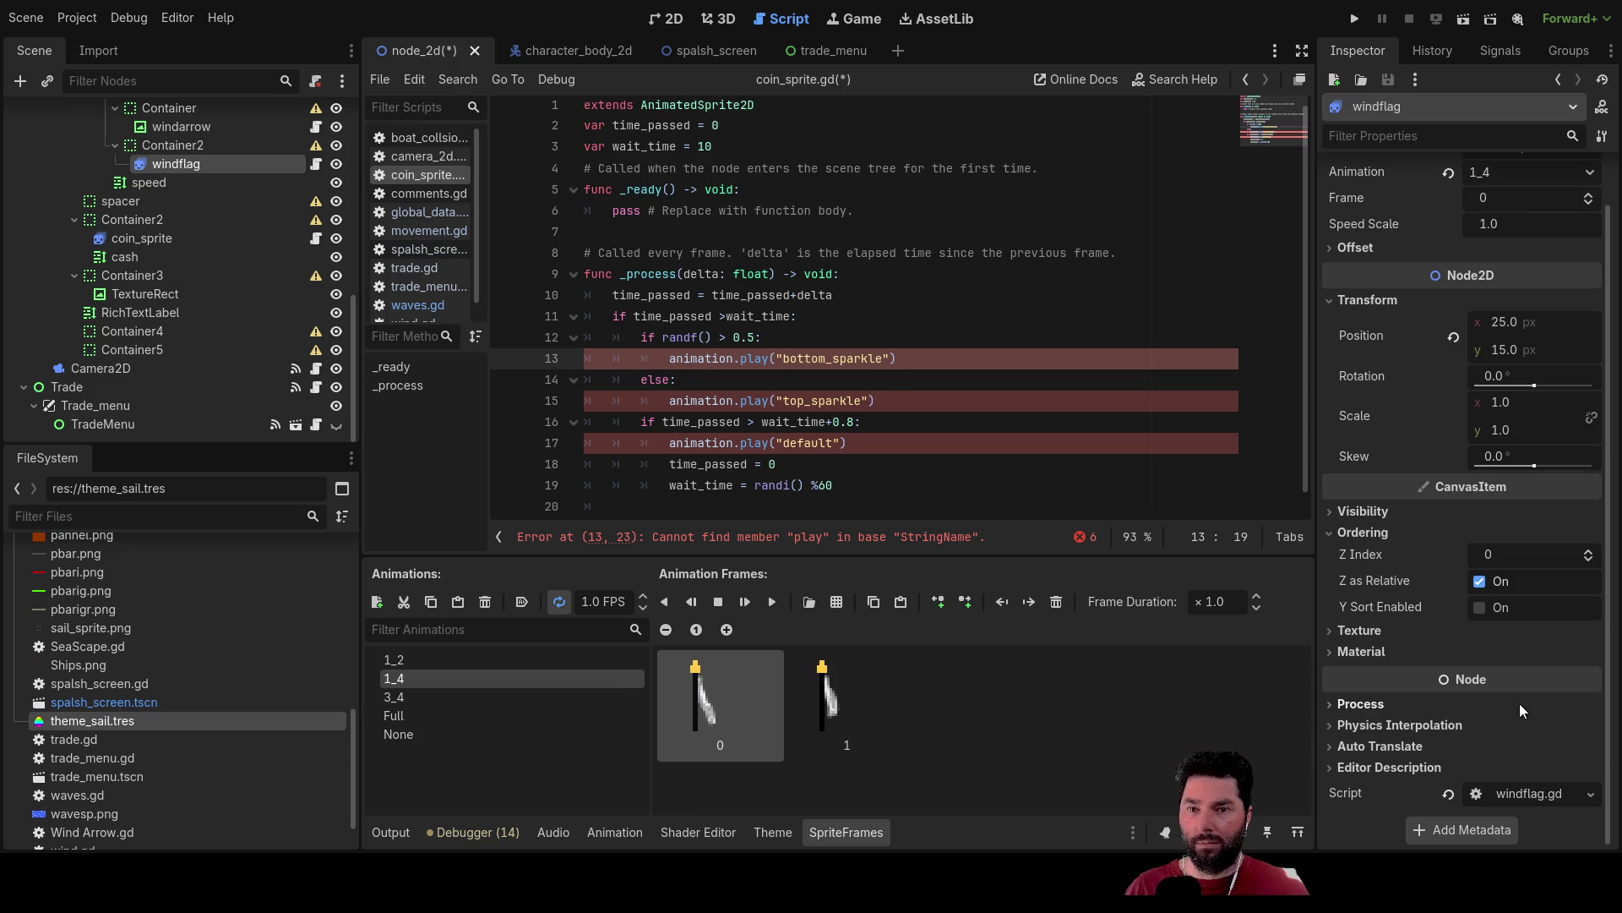
scroll(414, 269, down, 1)
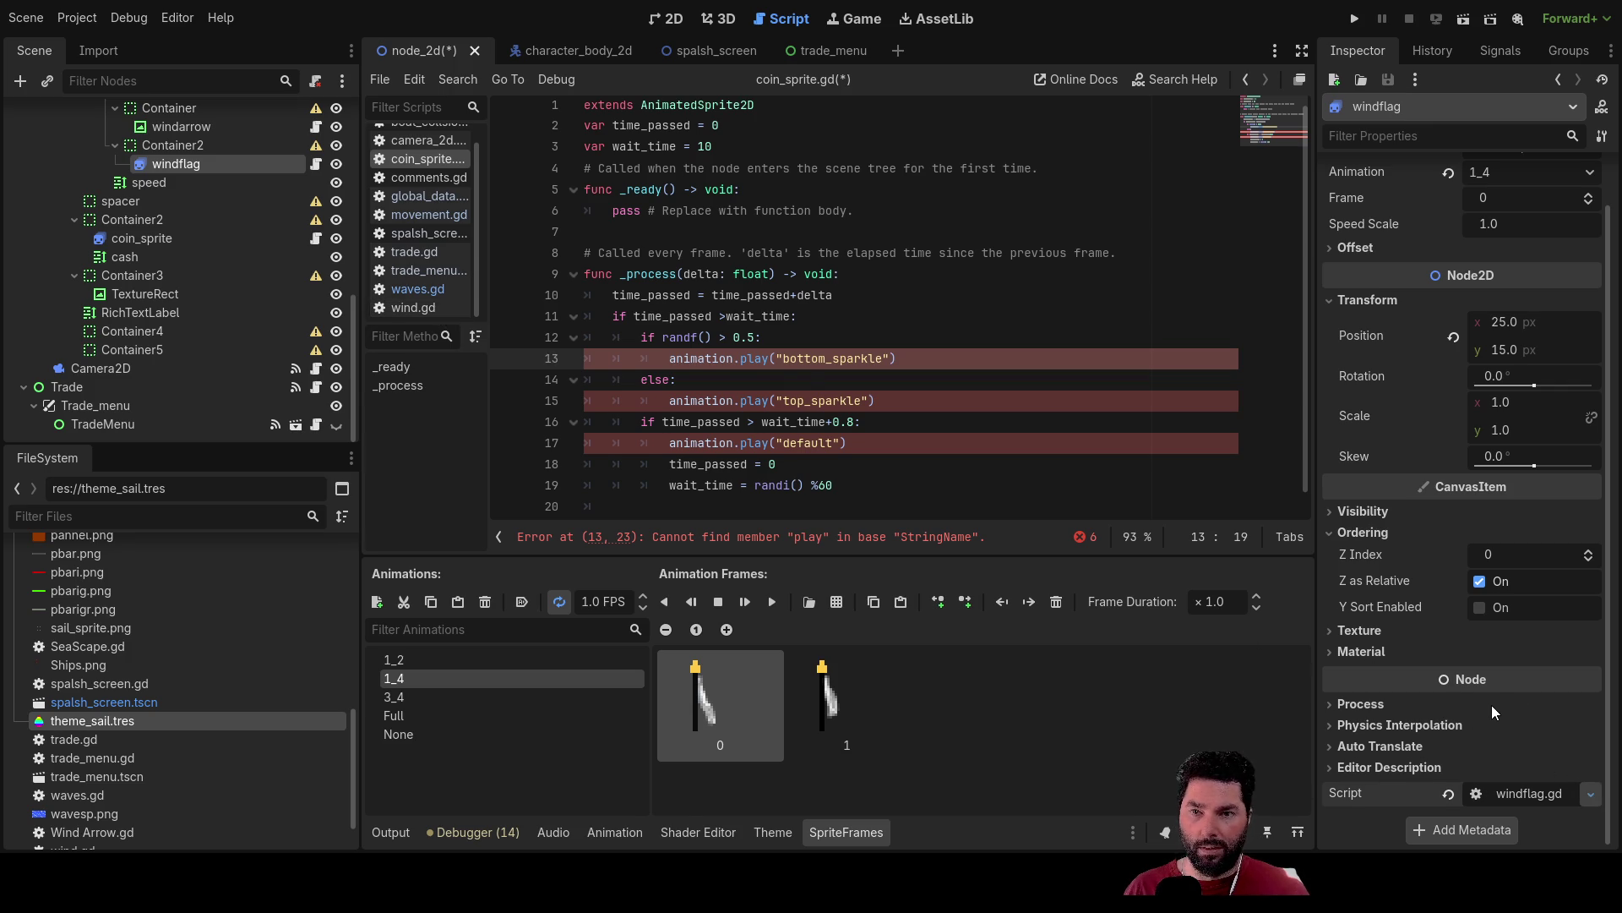
click(1529, 793)
scroll(817, 364, down, 1)
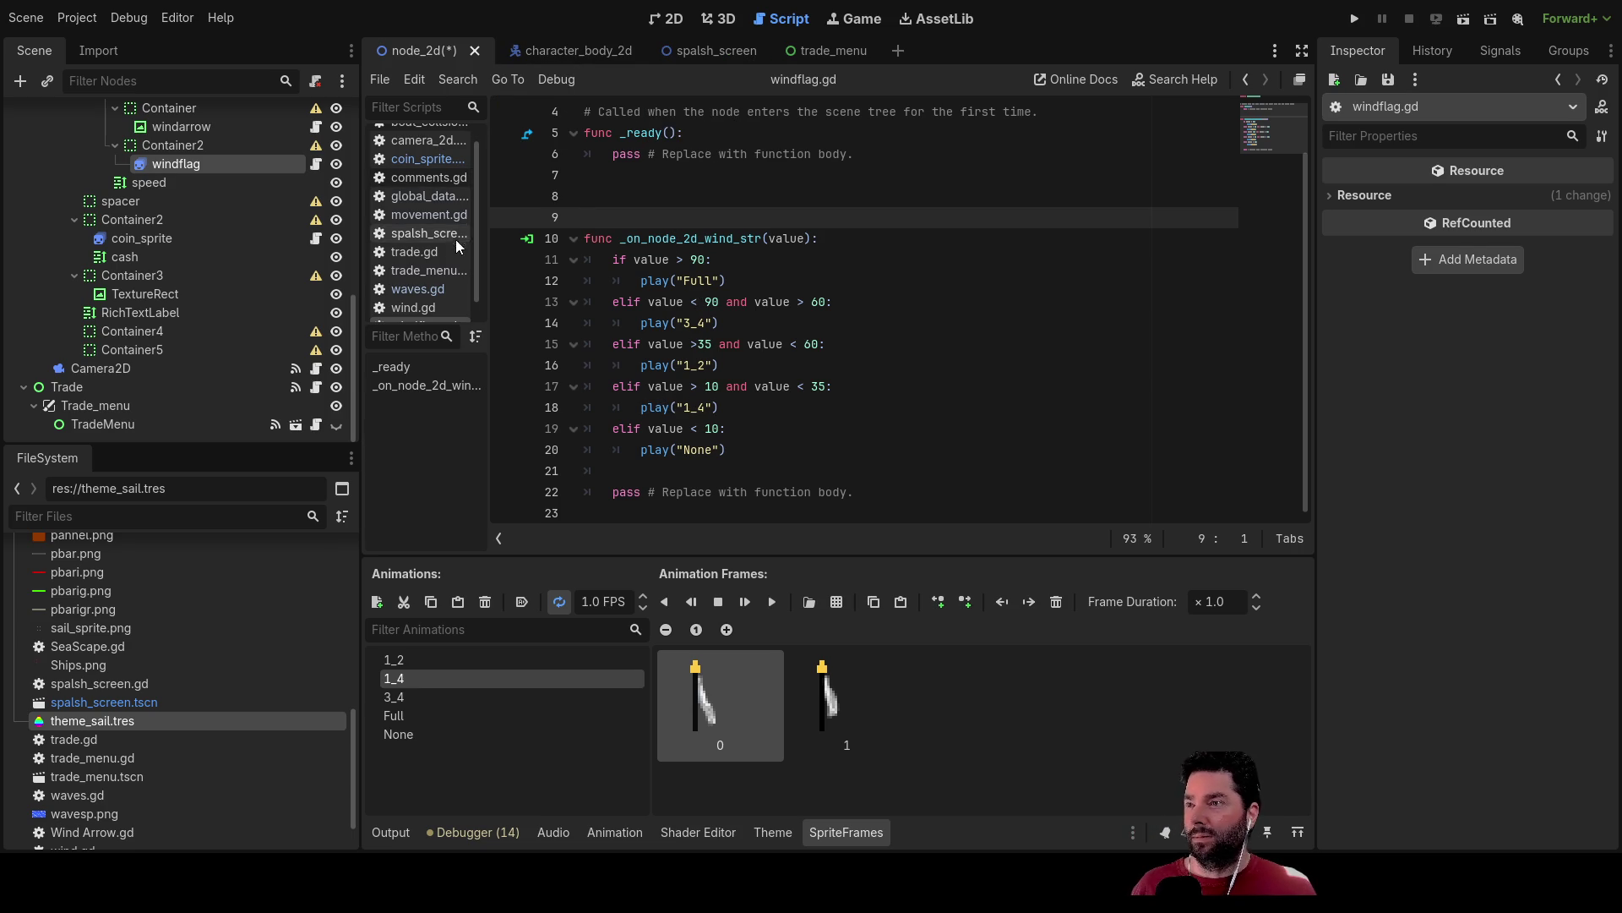
scroll(443, 262, down, 1)
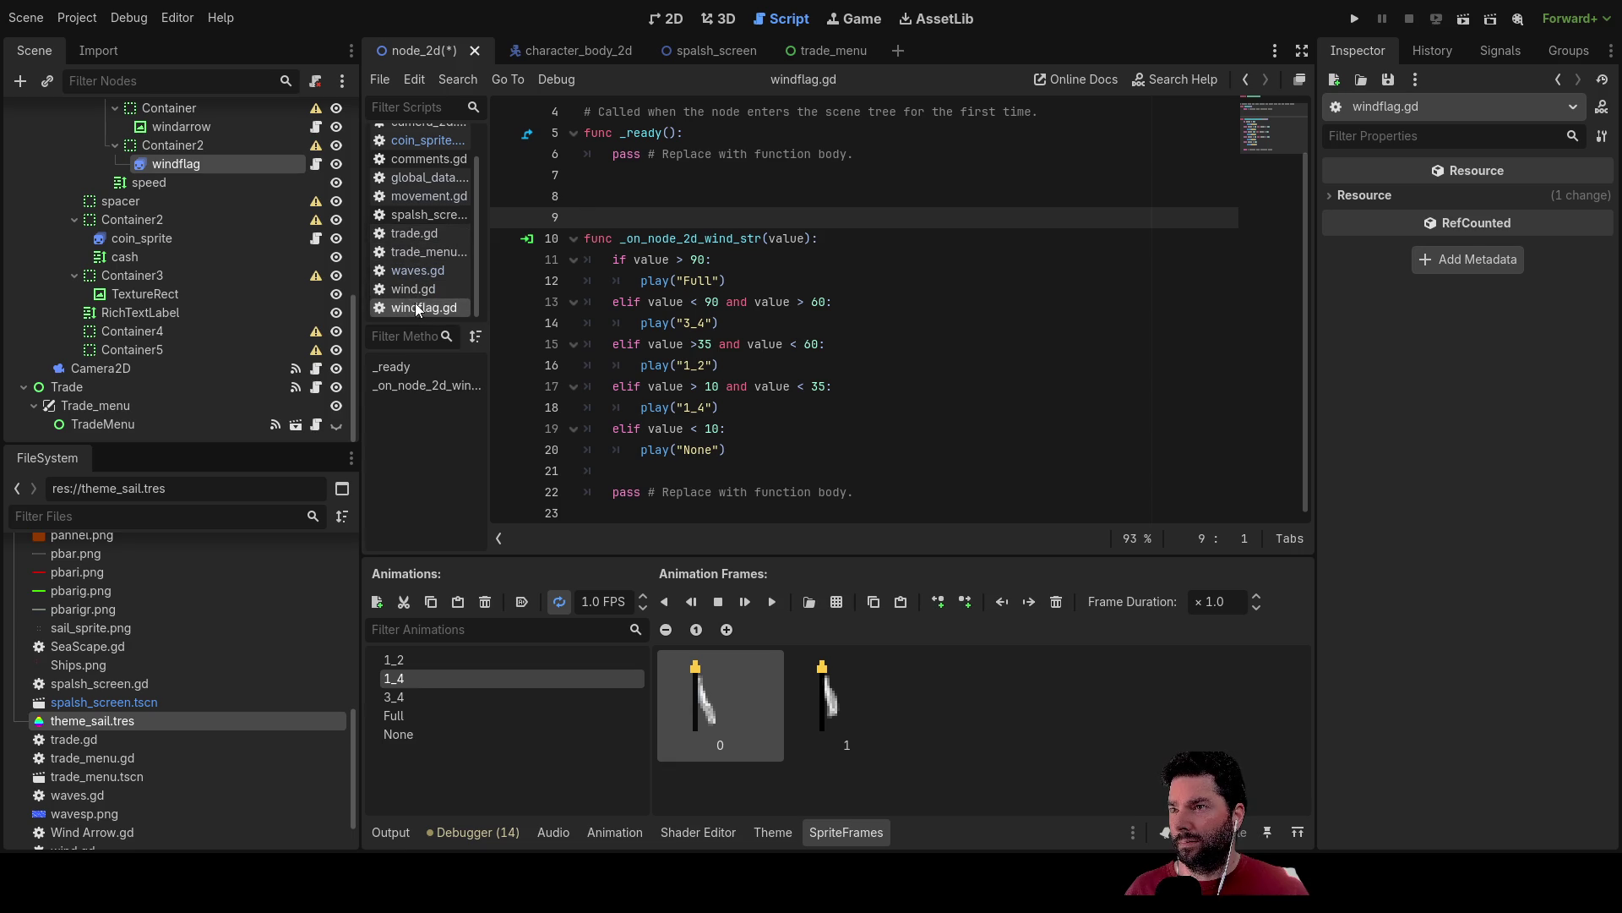
Strip 'animation.' from the bottom_sparkle, top_sparkle and default play calls, then run with F6.
scroll(418, 220, up, 2)
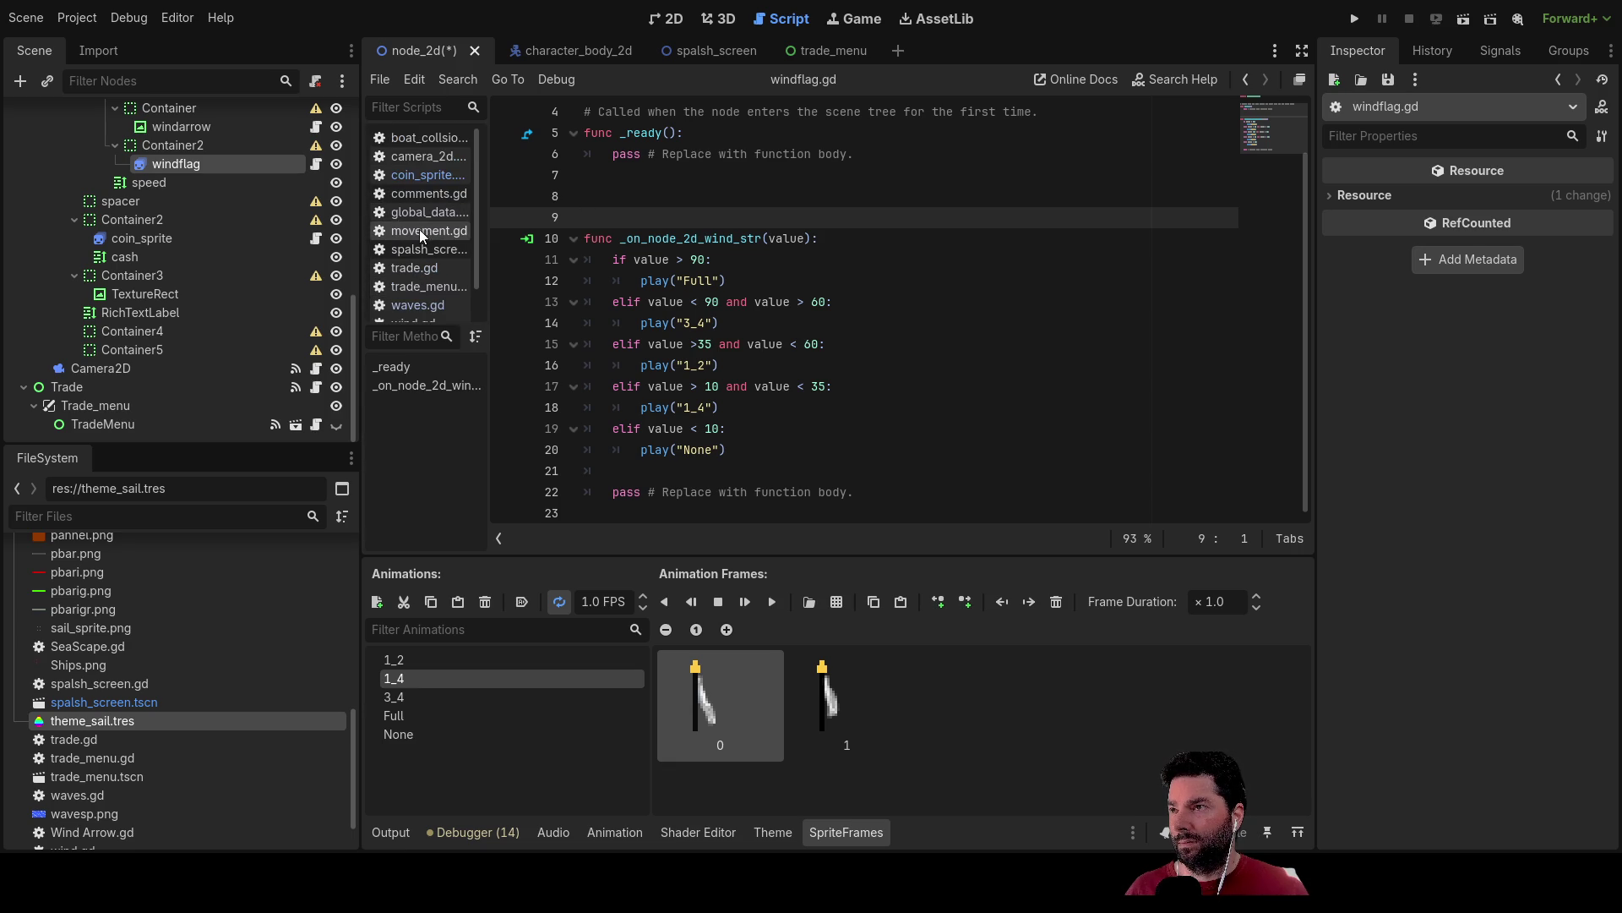
click(424, 176)
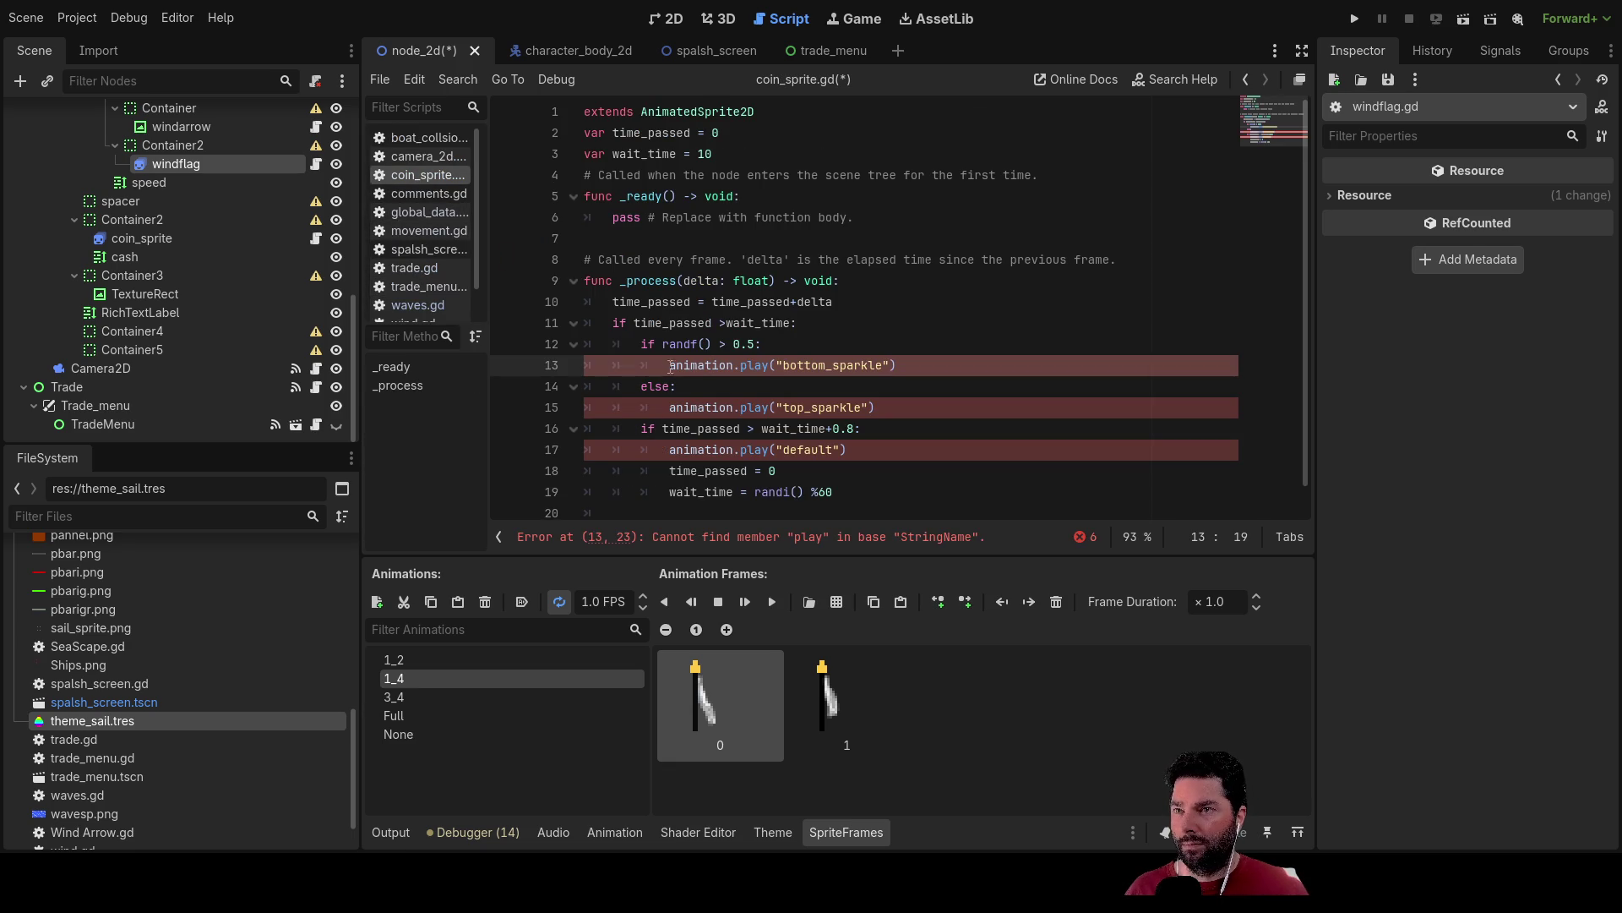
key(BackSpace)
key(BackSpace)
key(BackSpace)
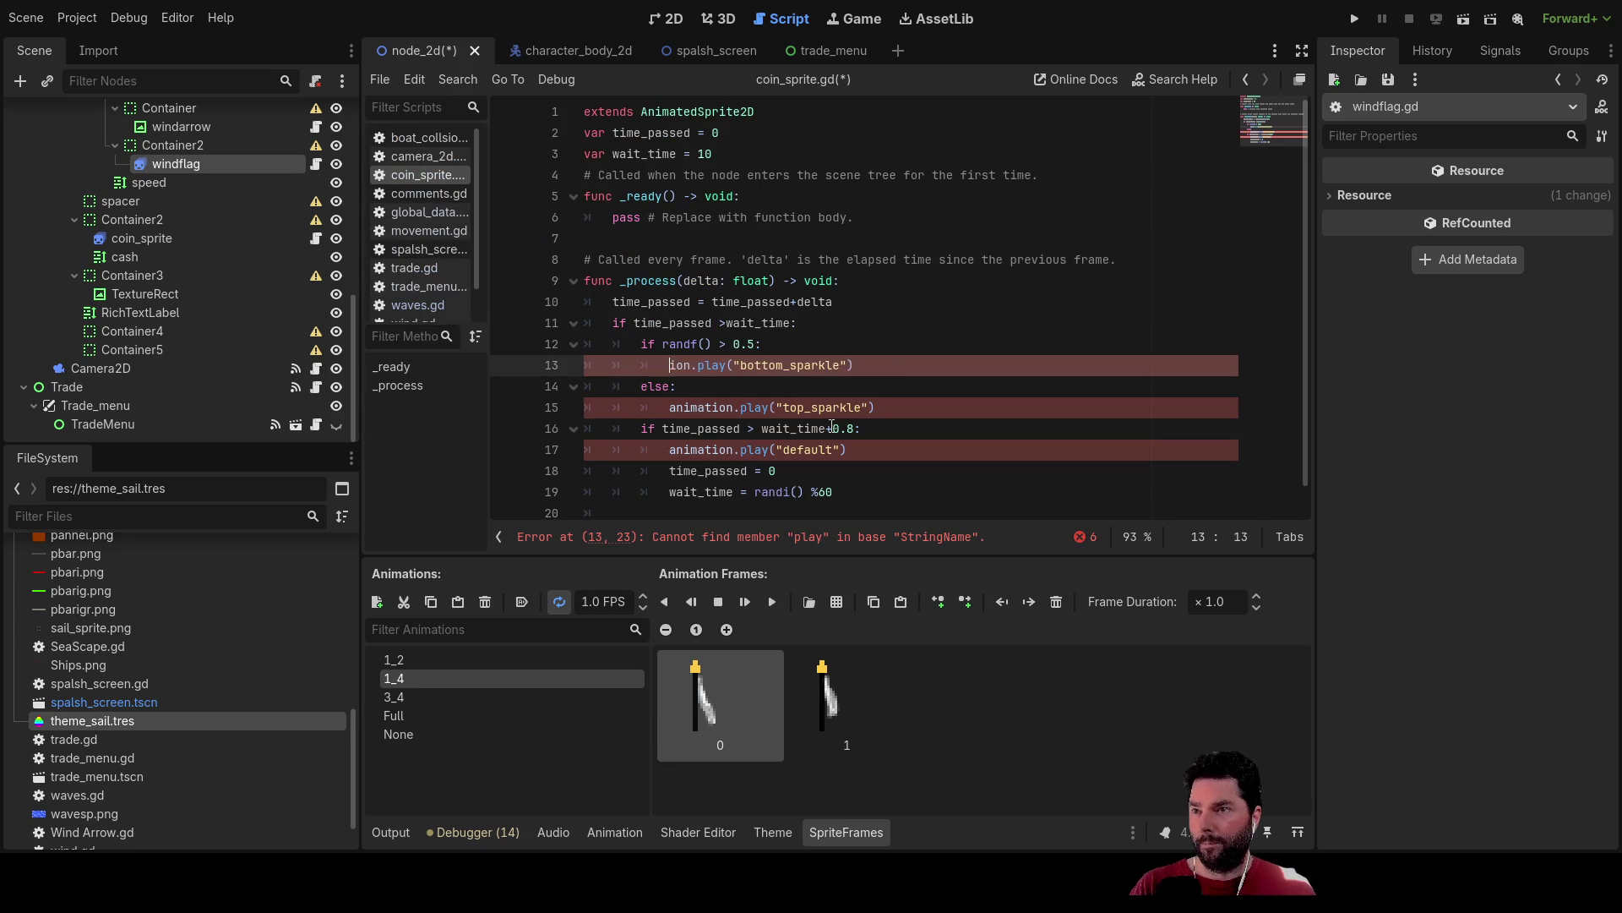
key(Down)
key(Down)
key(Delete)
key(Delete)
key(Delete)
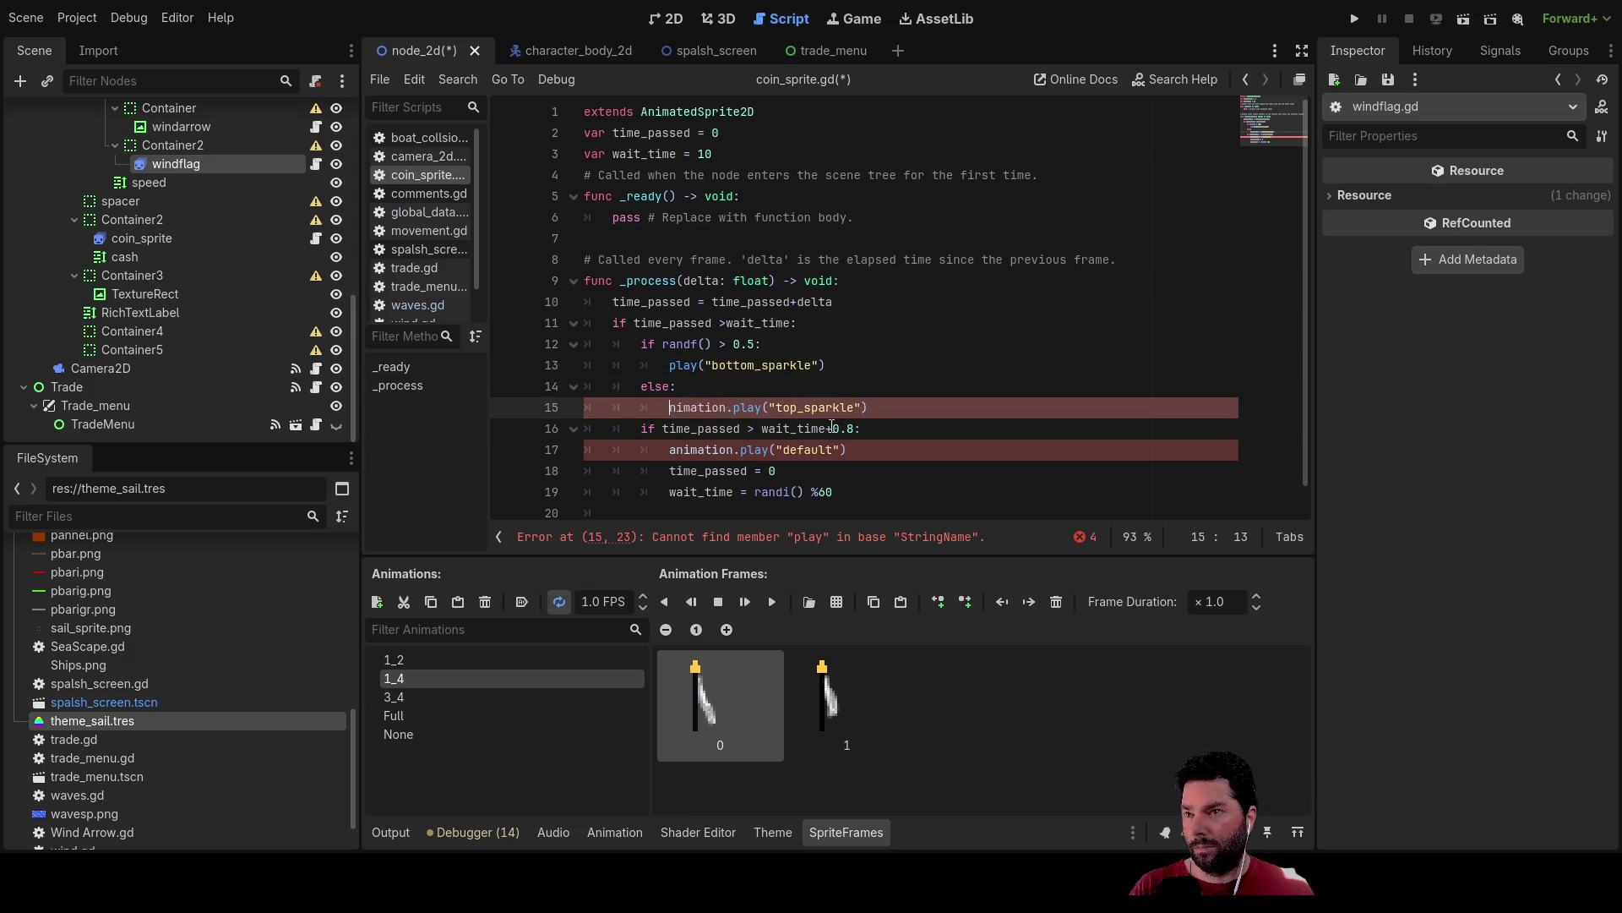
key(Delete)
key(Delete)
key(Delete)
key(Down)
key(Down)
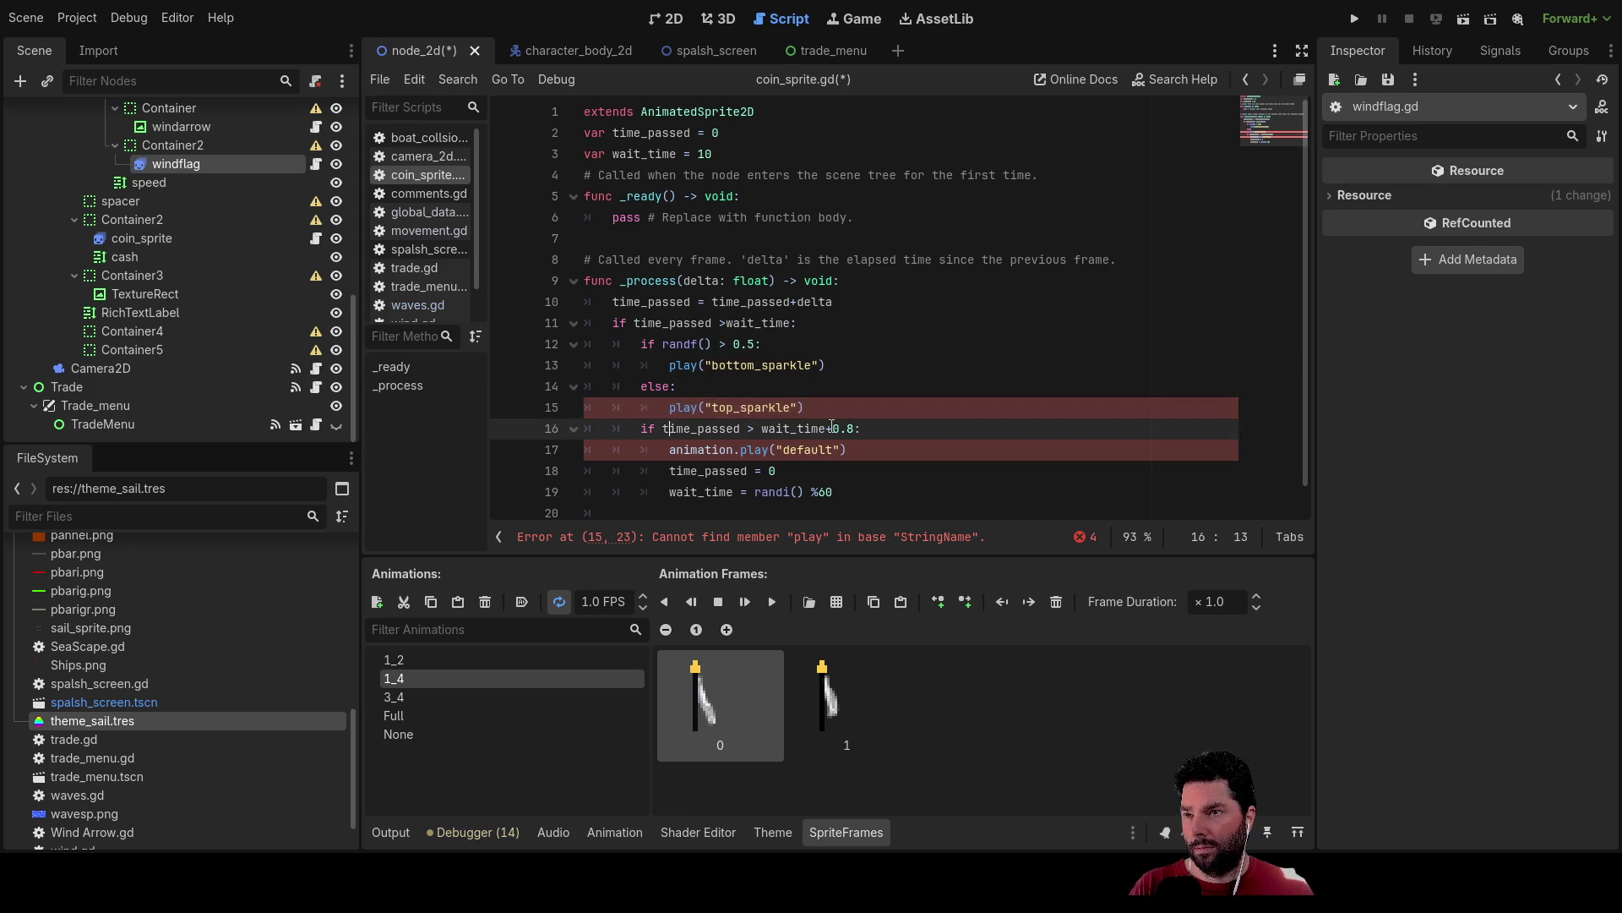
key(Delete)
key(Delete)
key(Delete)
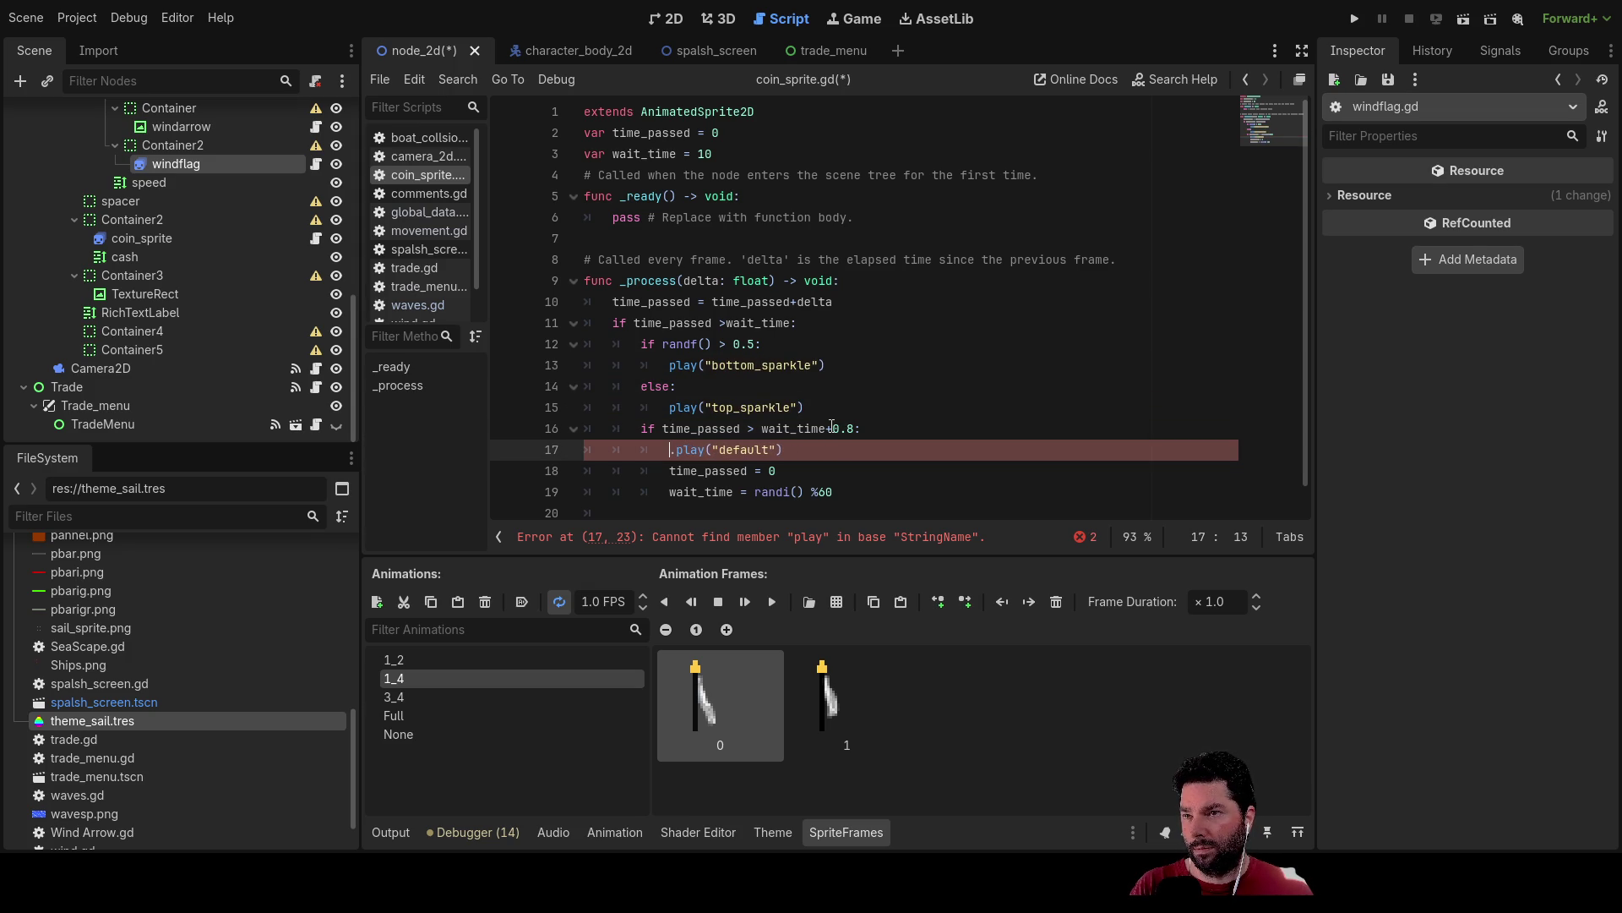
key(Up)
key(Up)
key(Up)
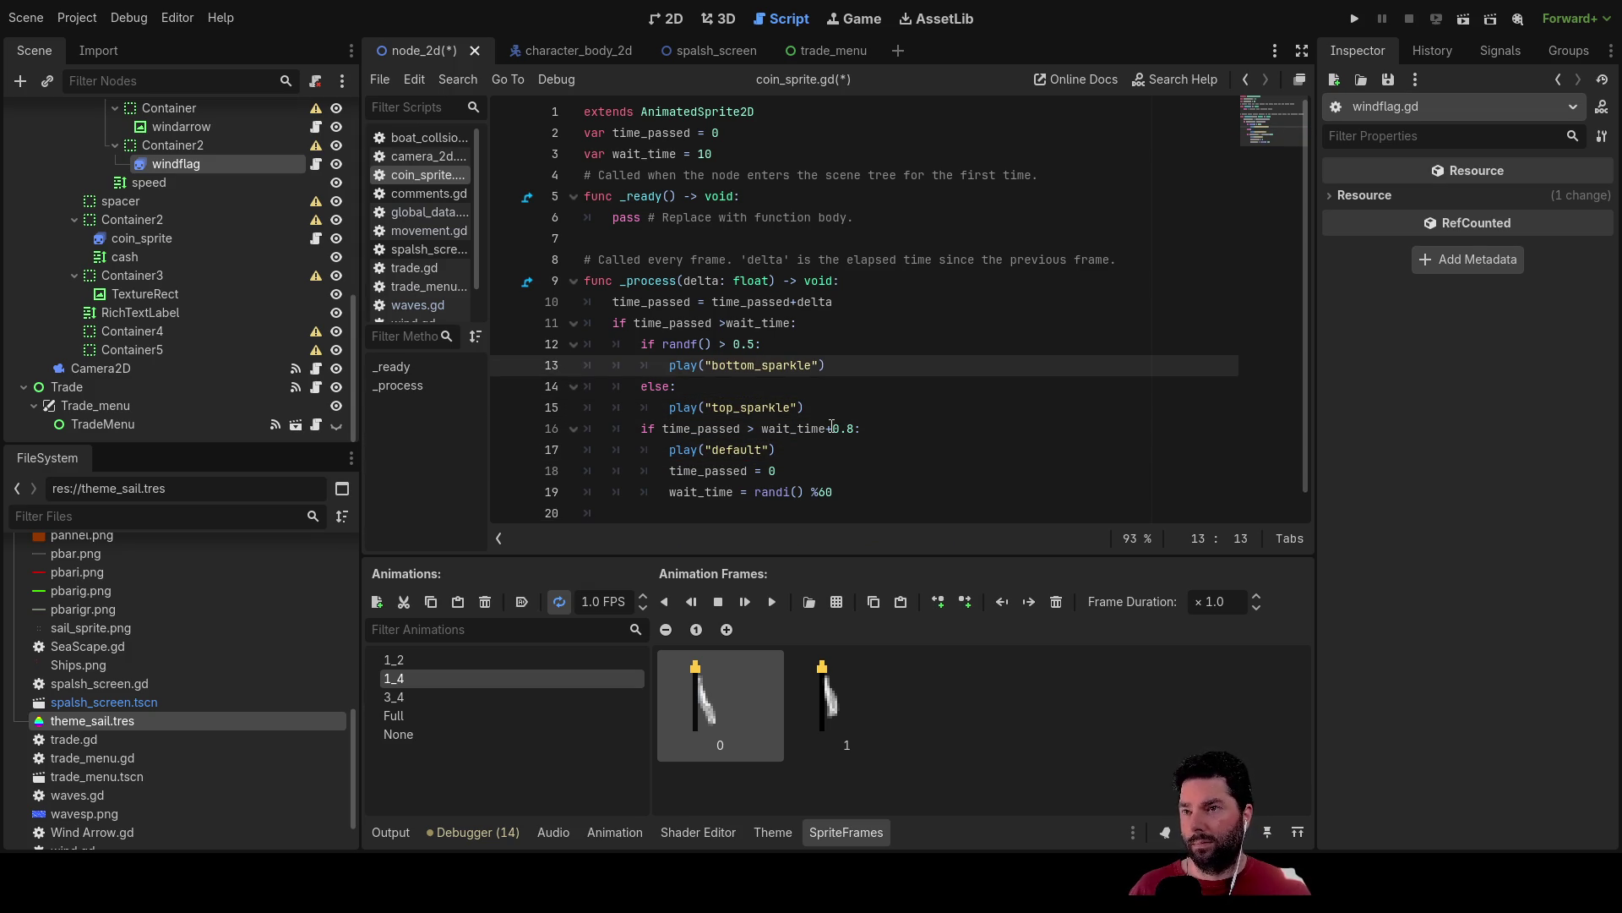
key(F6)
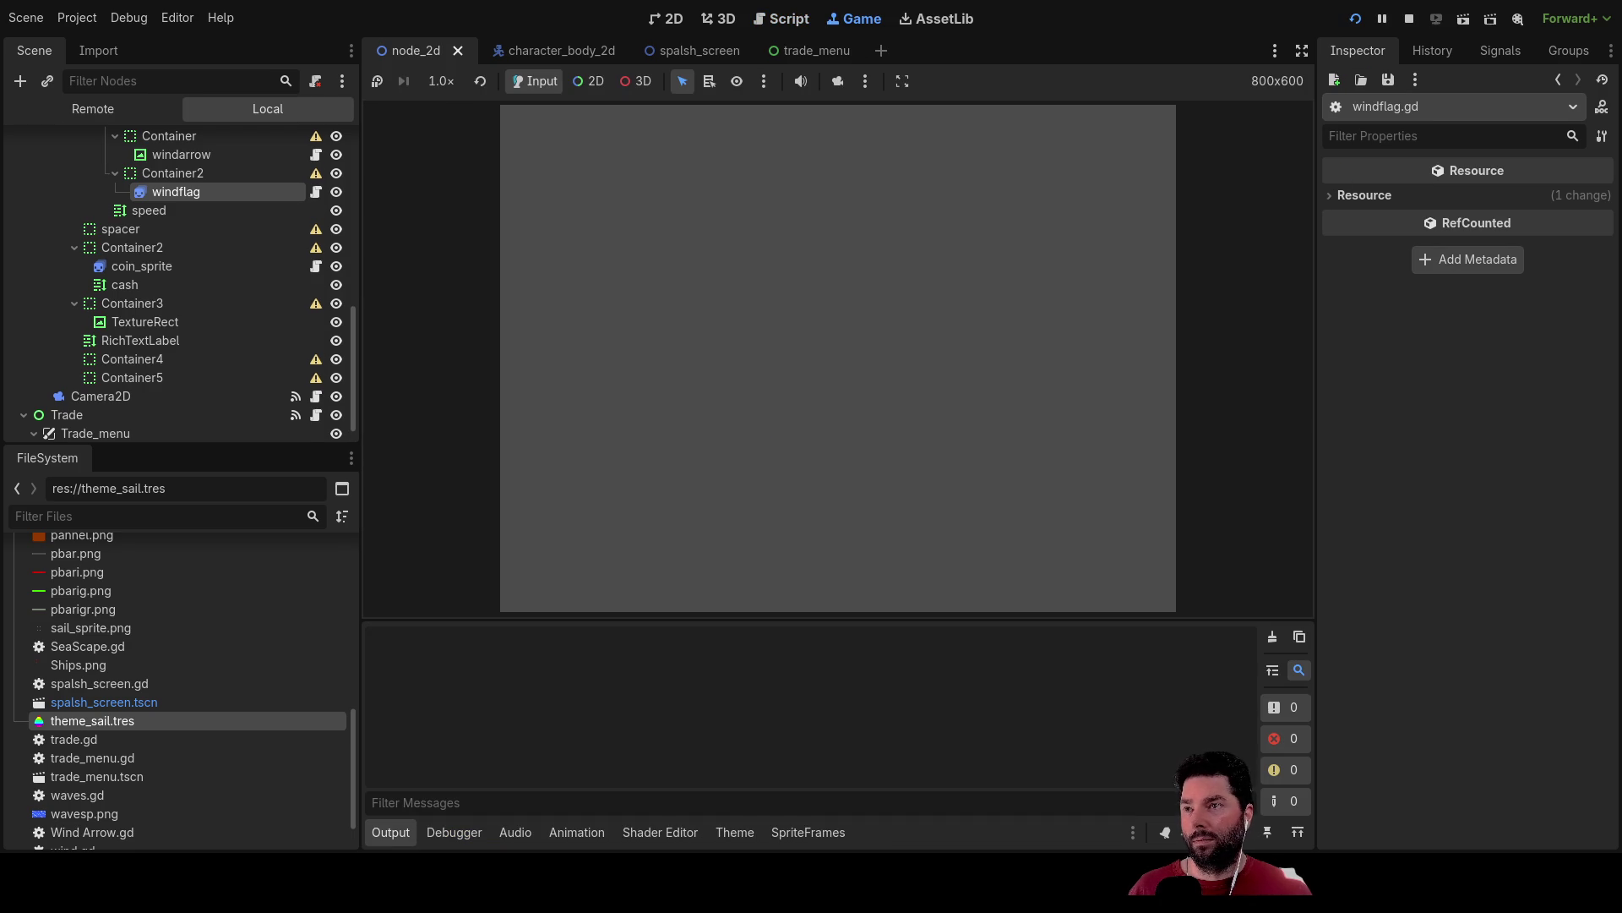
Start the game, dock with E to reach the trade menu, then stop the test run.
click(608, 133)
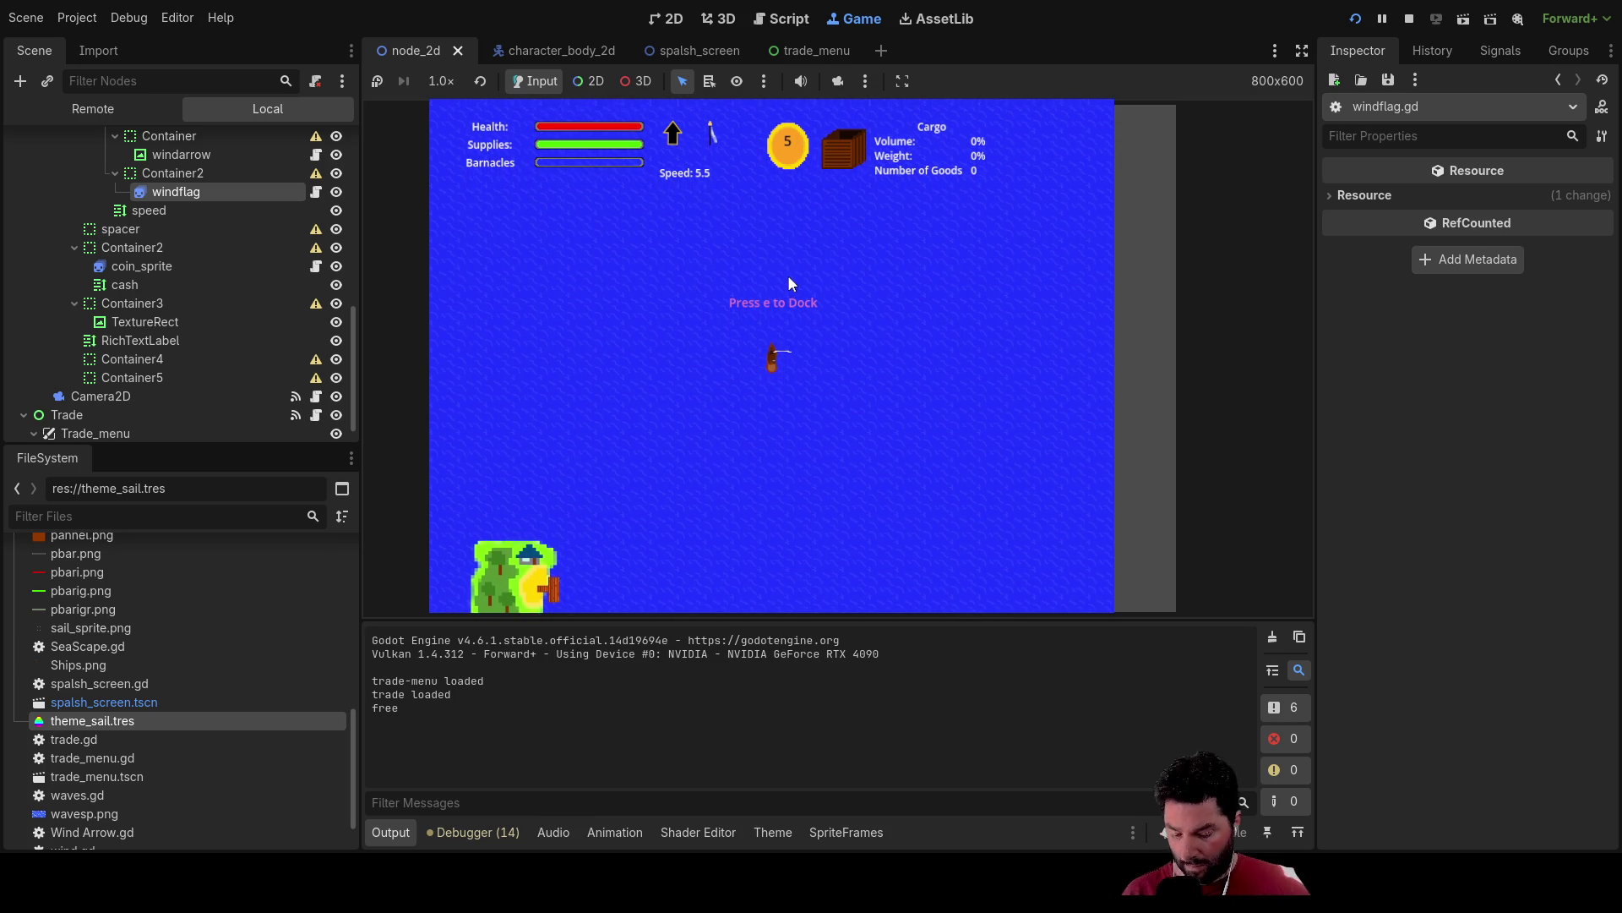
key(e)
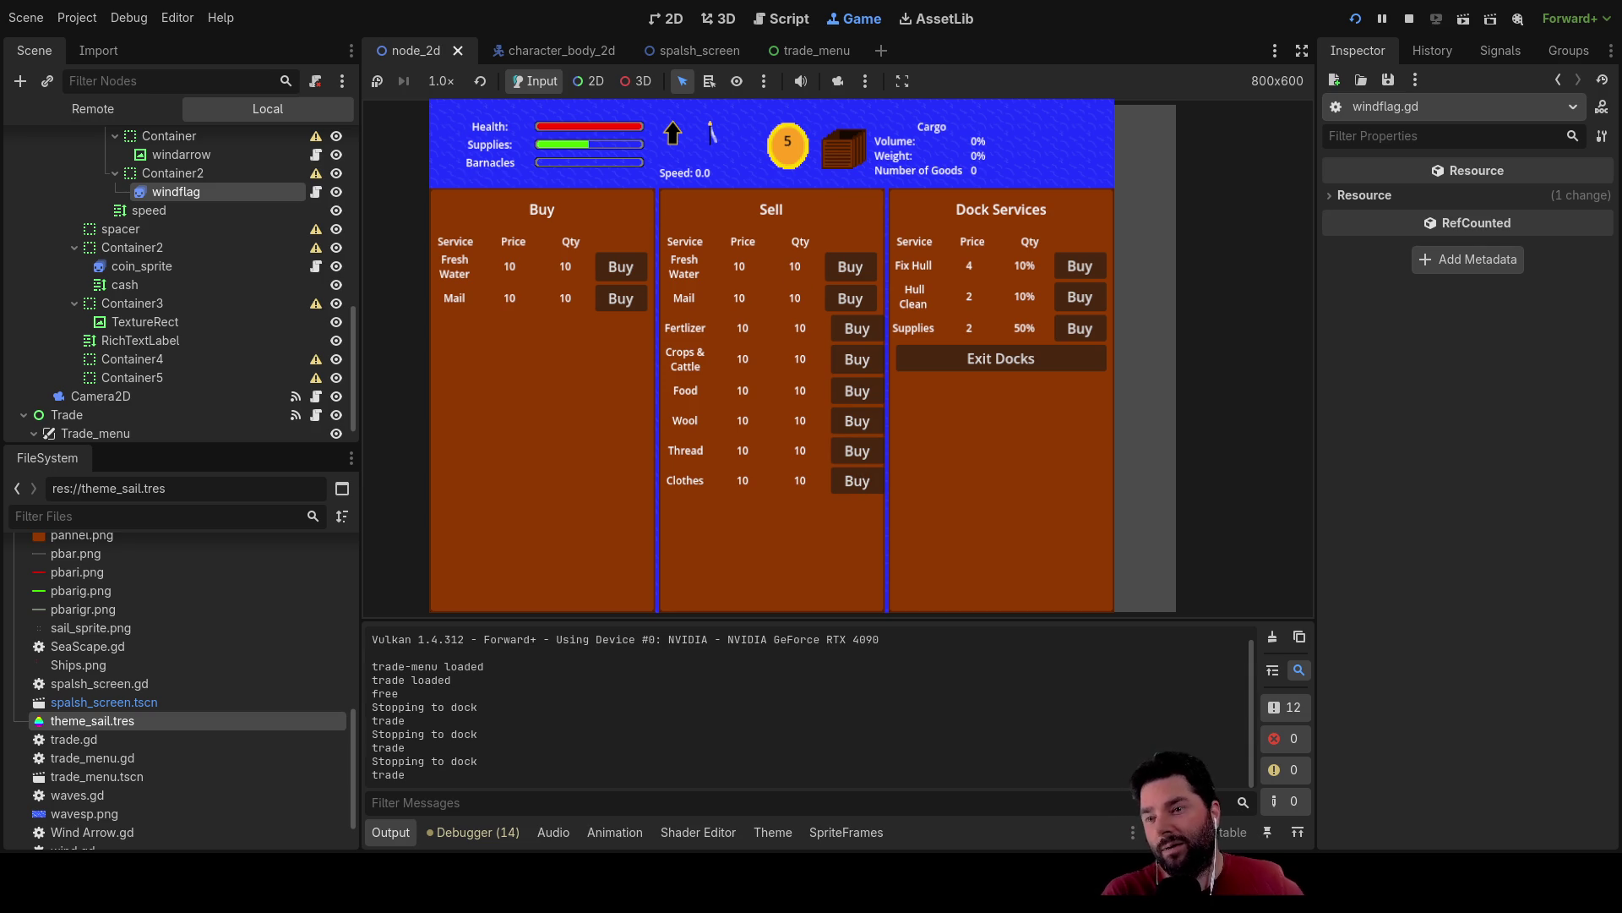
click(1409, 18)
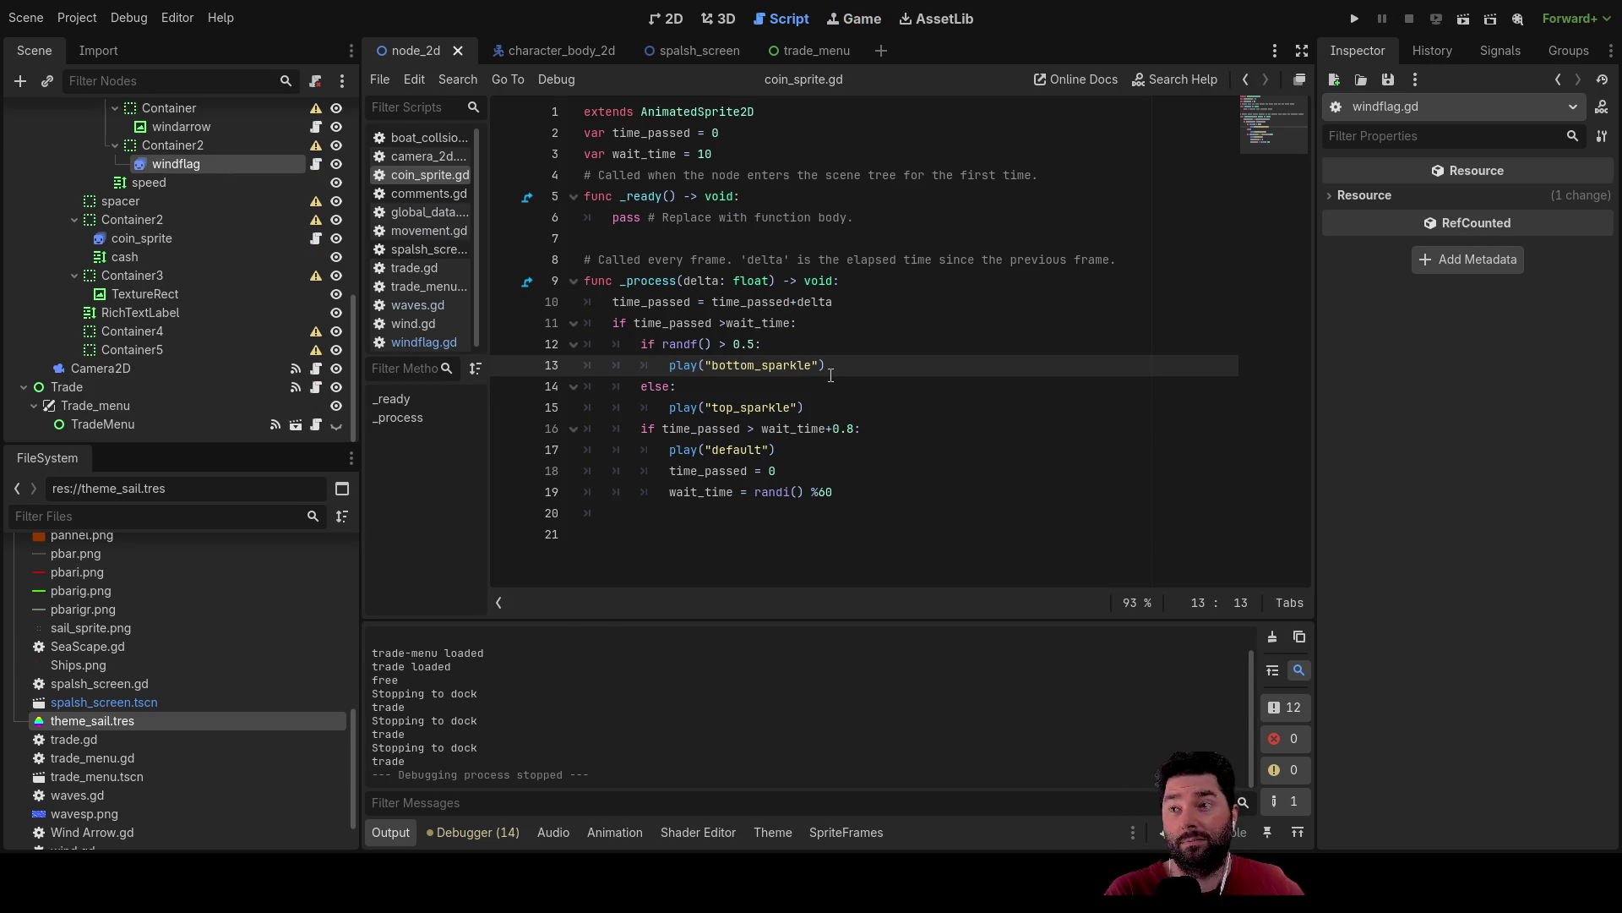
Change the reroll to randi() %5 and the starting wait_time from 10 to 5.
click(835, 492)
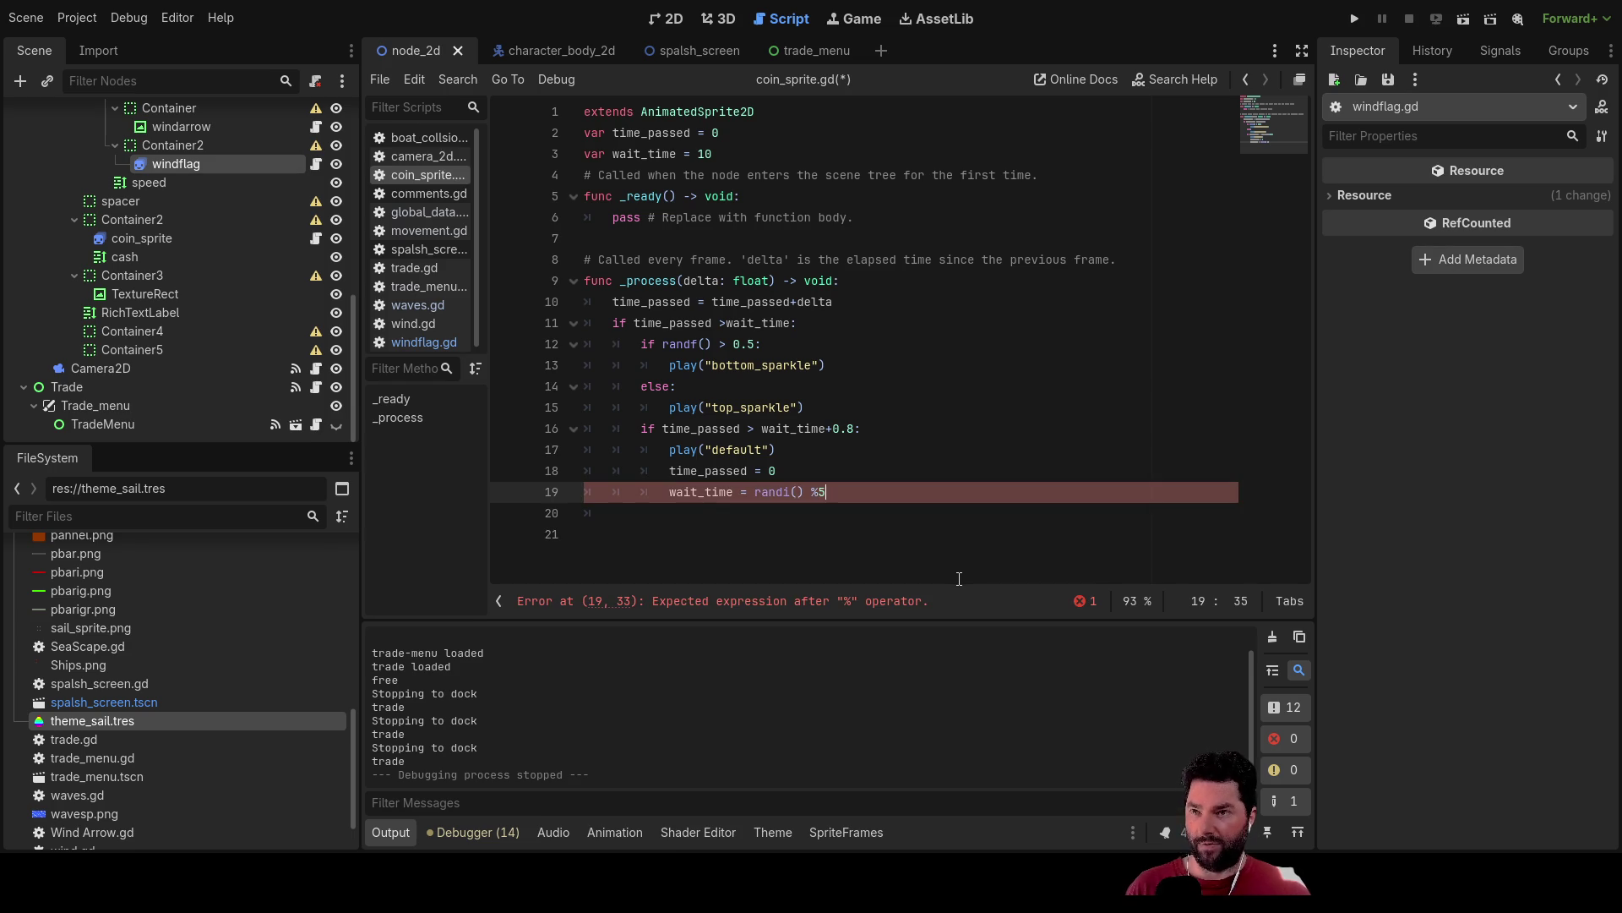
key(Up)
key(Up)
key(Up)
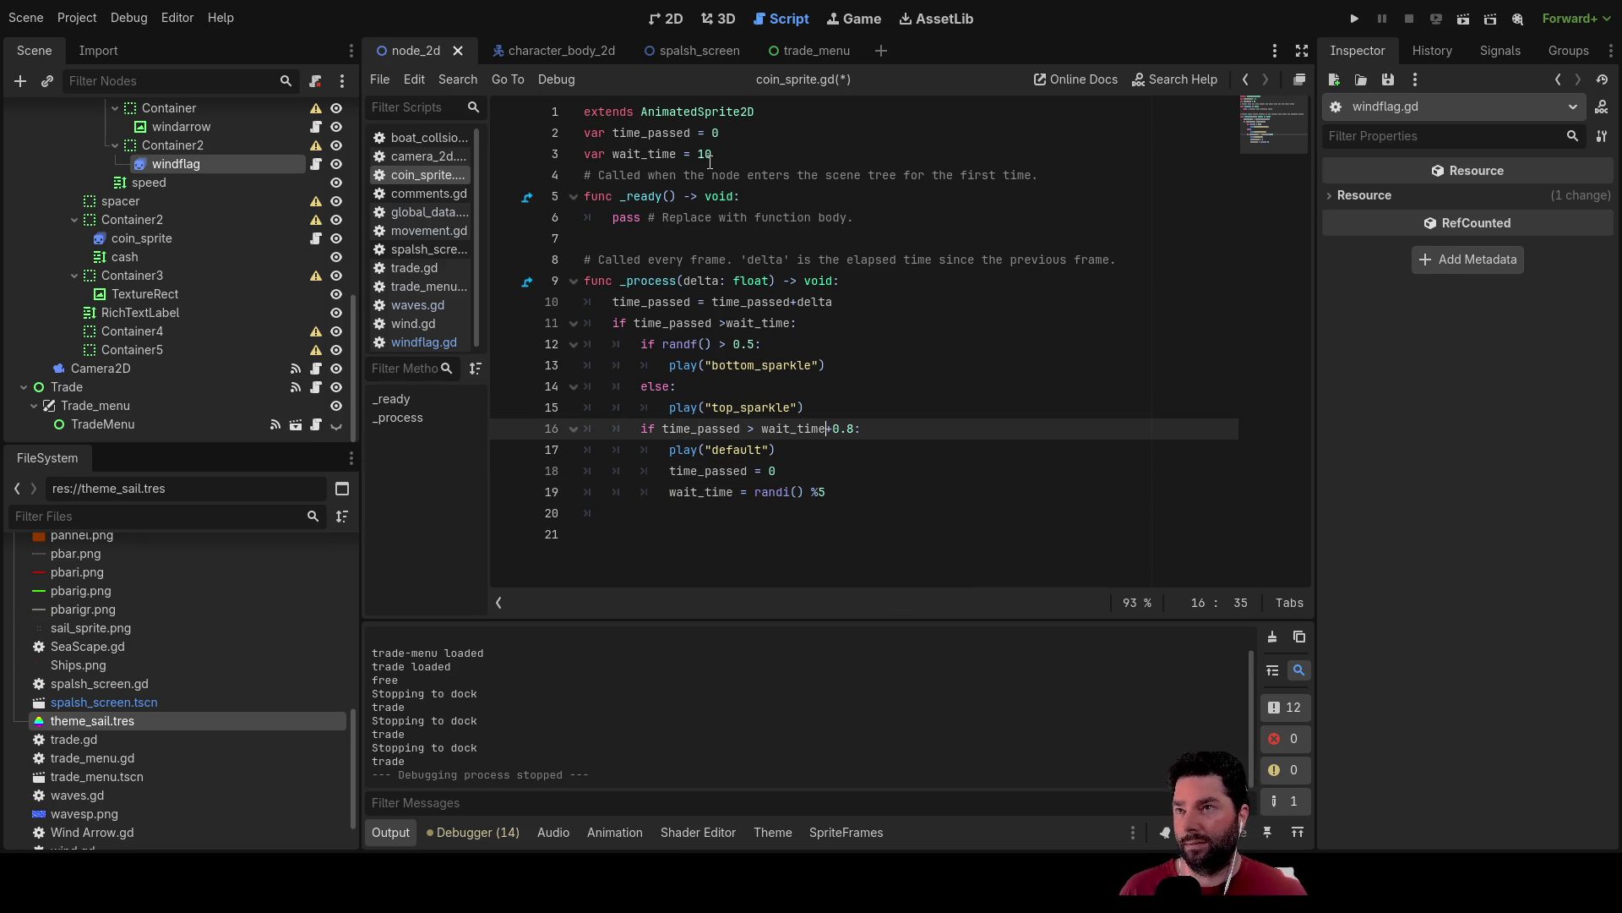
double_click(708, 156)
text(5)
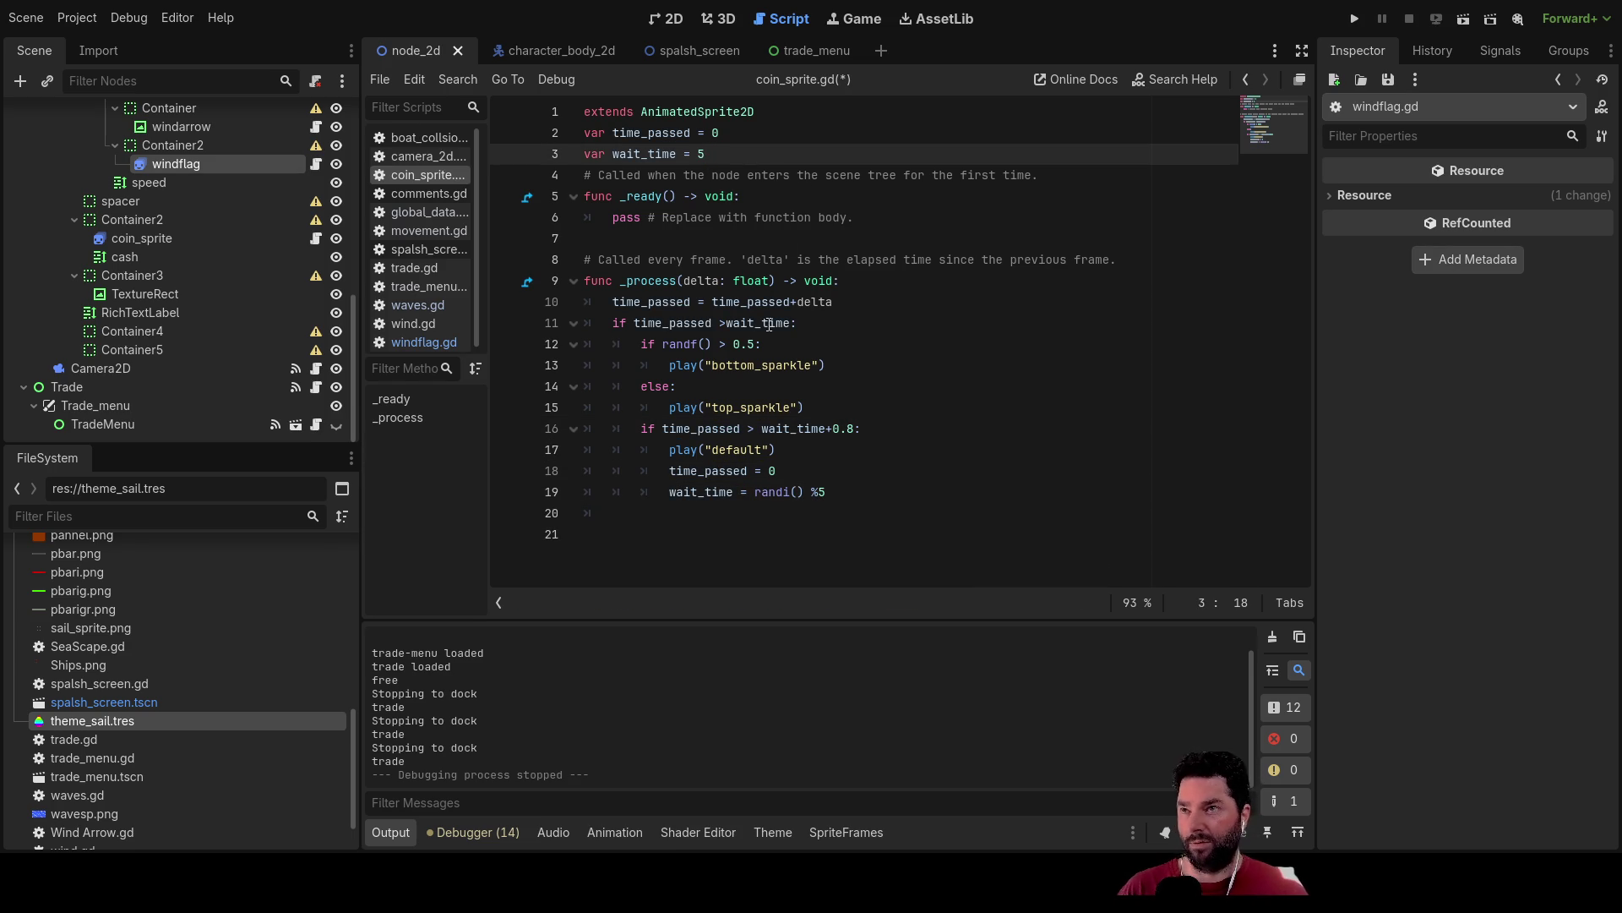
click(828, 406)
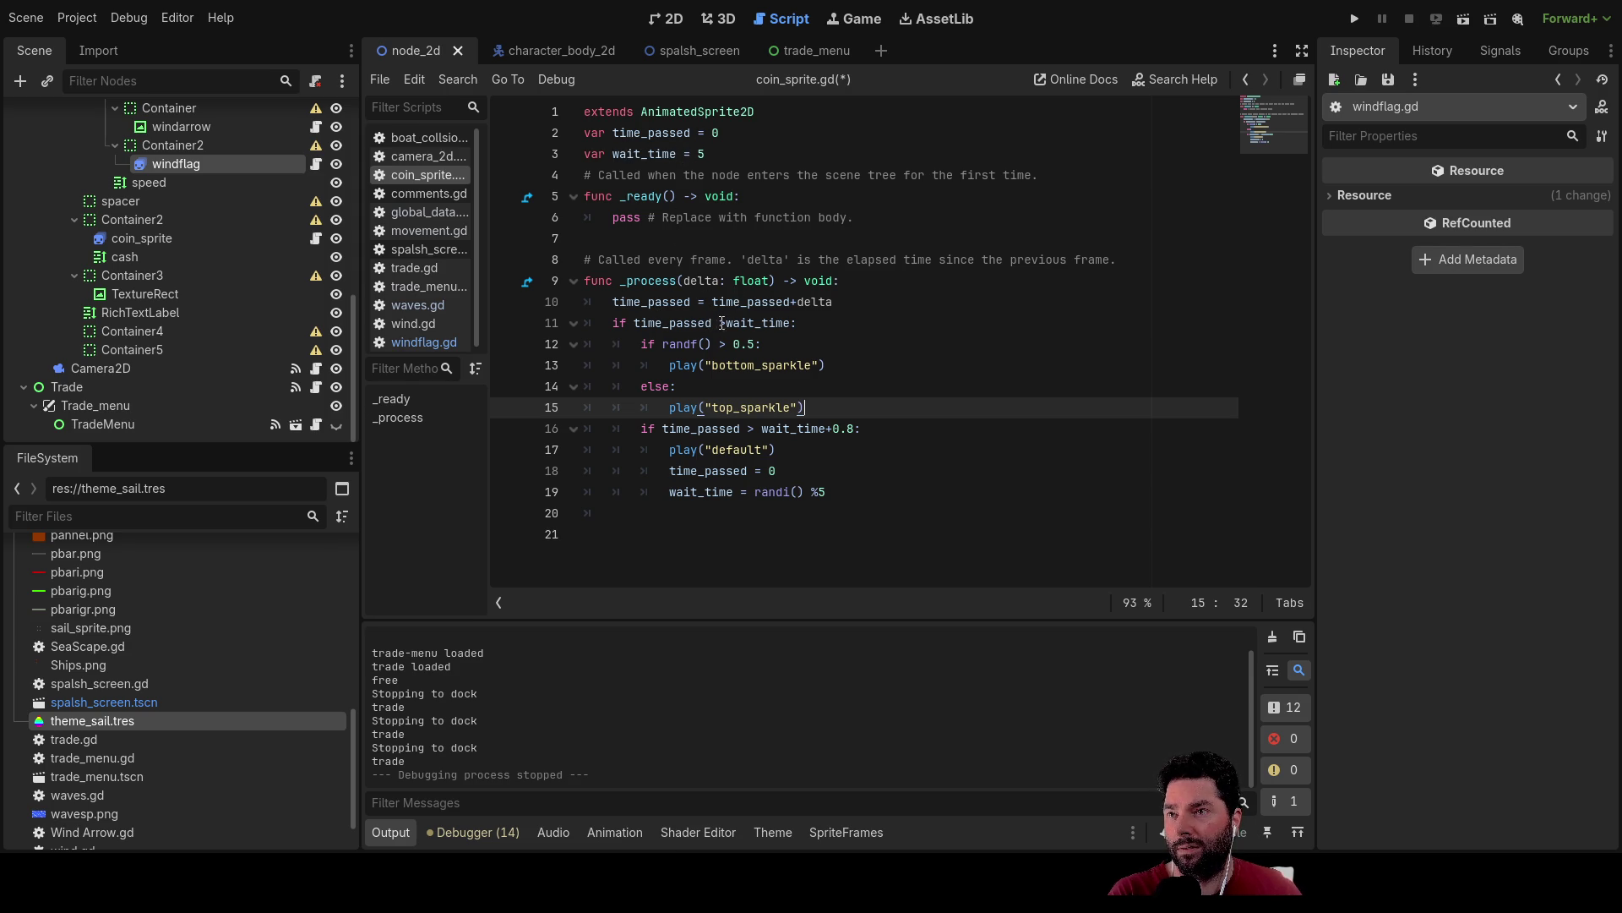
Tidy the wait_time comparison spacing, review the sparkle branches, and run the project.
click(727, 323)
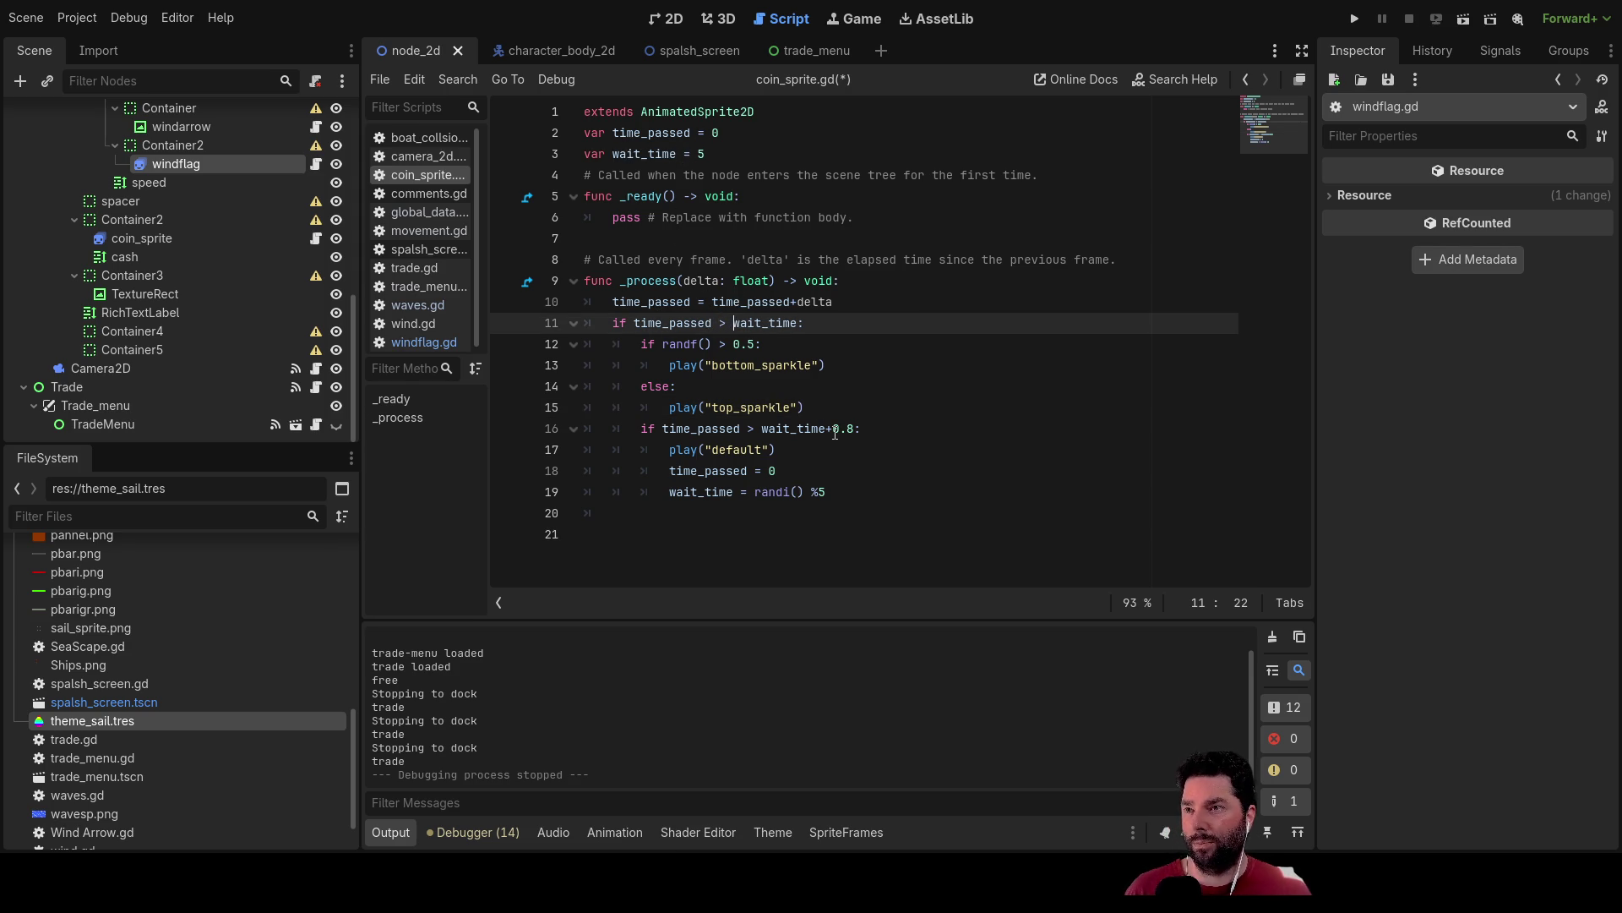
key(Down)
key(Up)
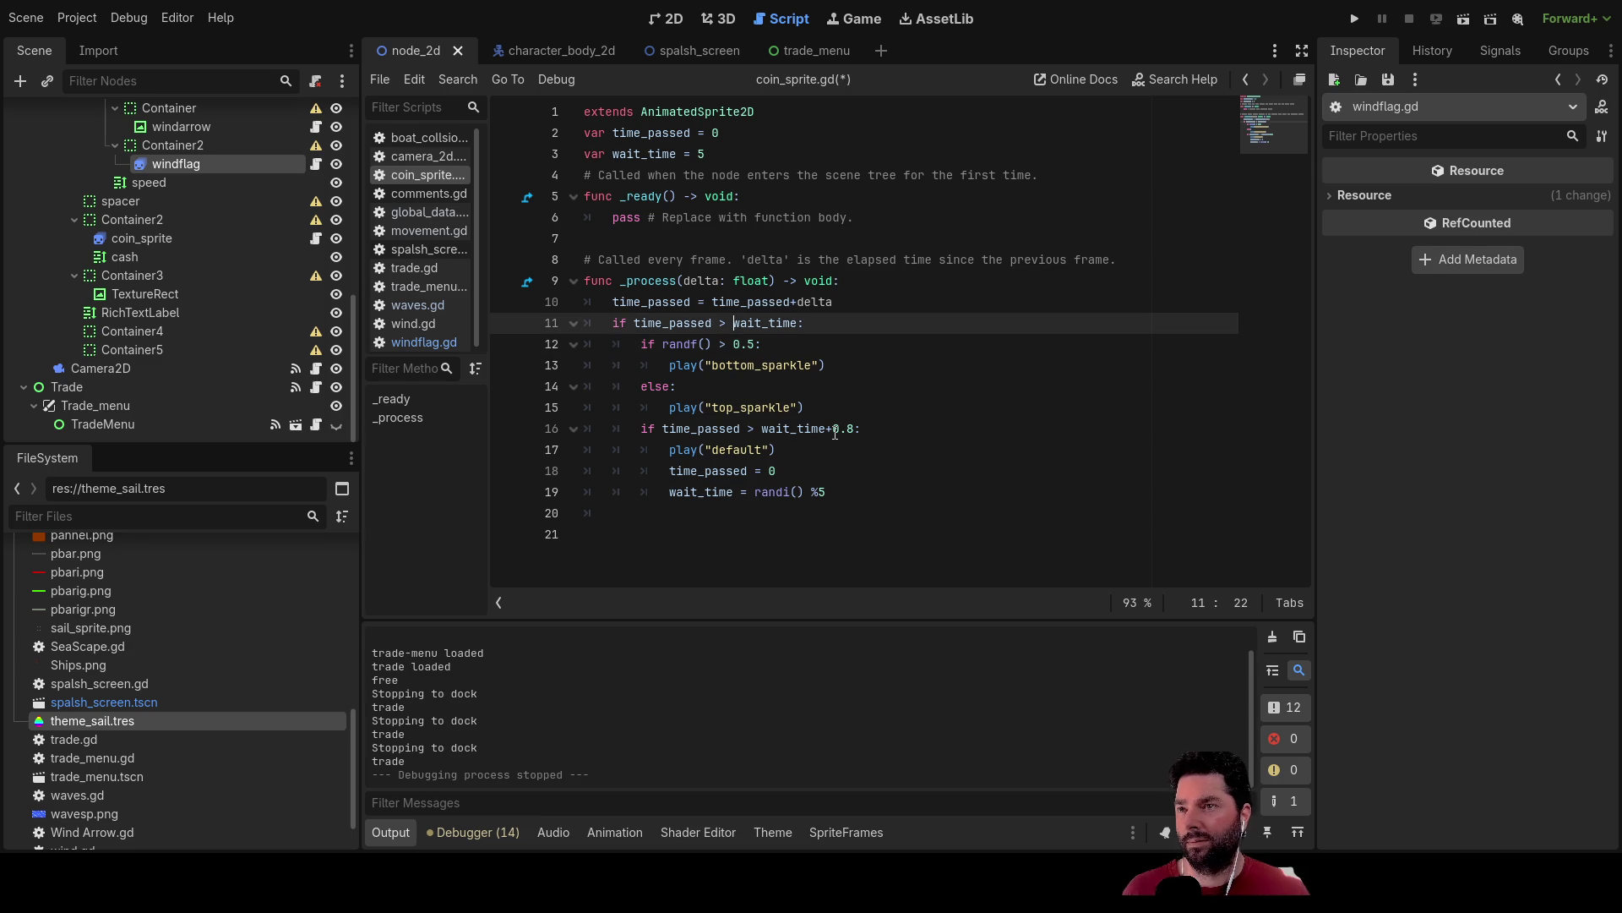
key(Down)
key(Down)
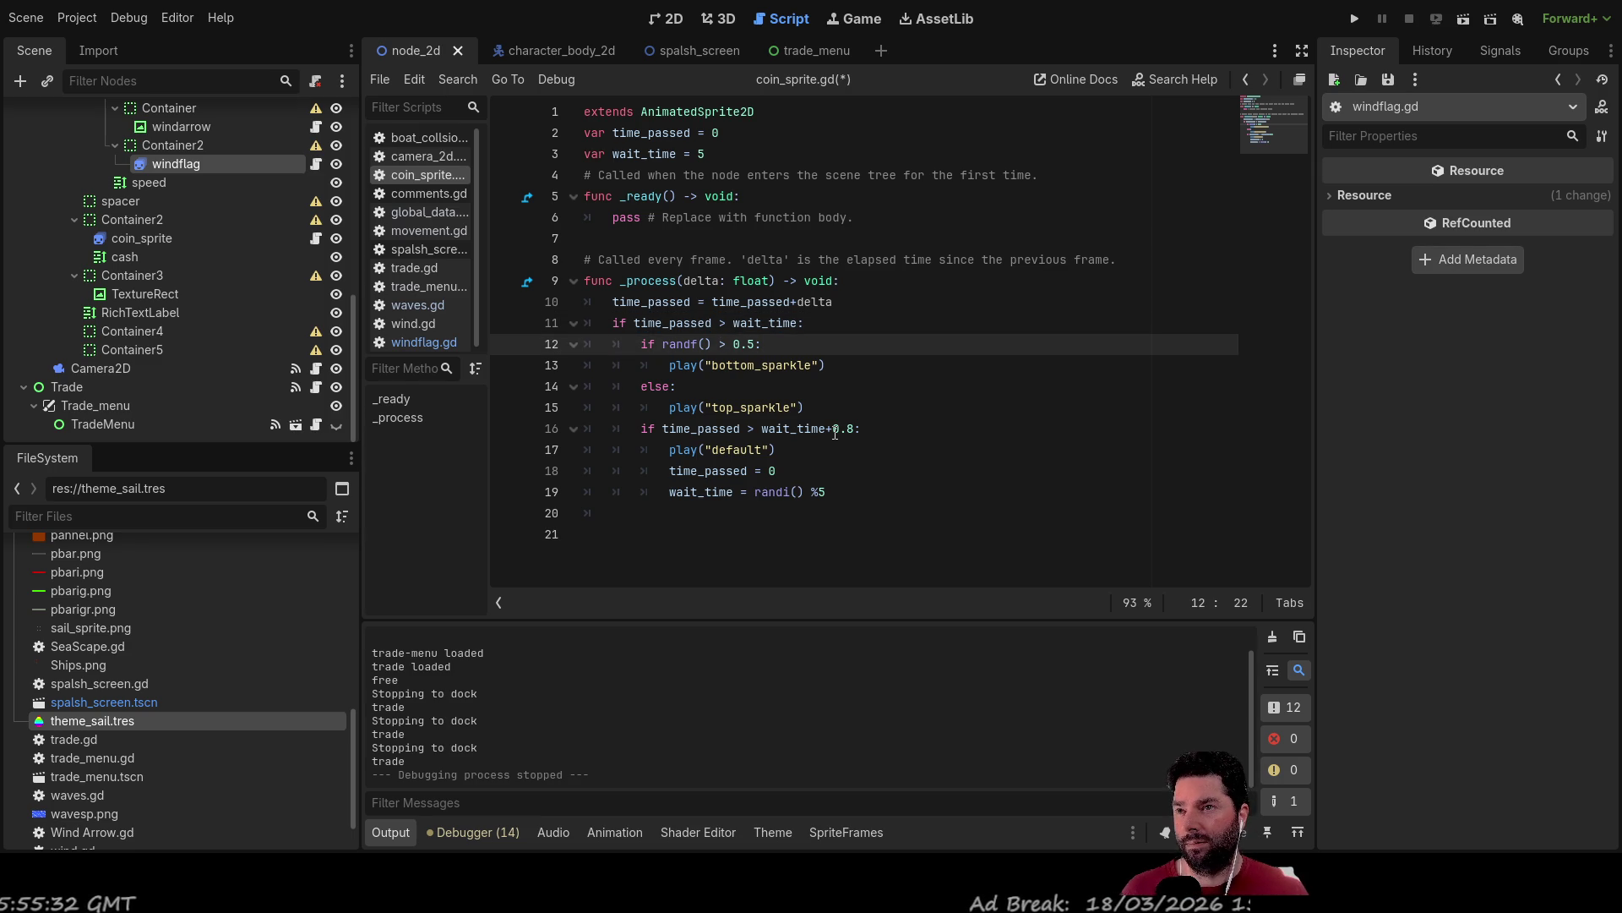
key(Down)
key(Down)
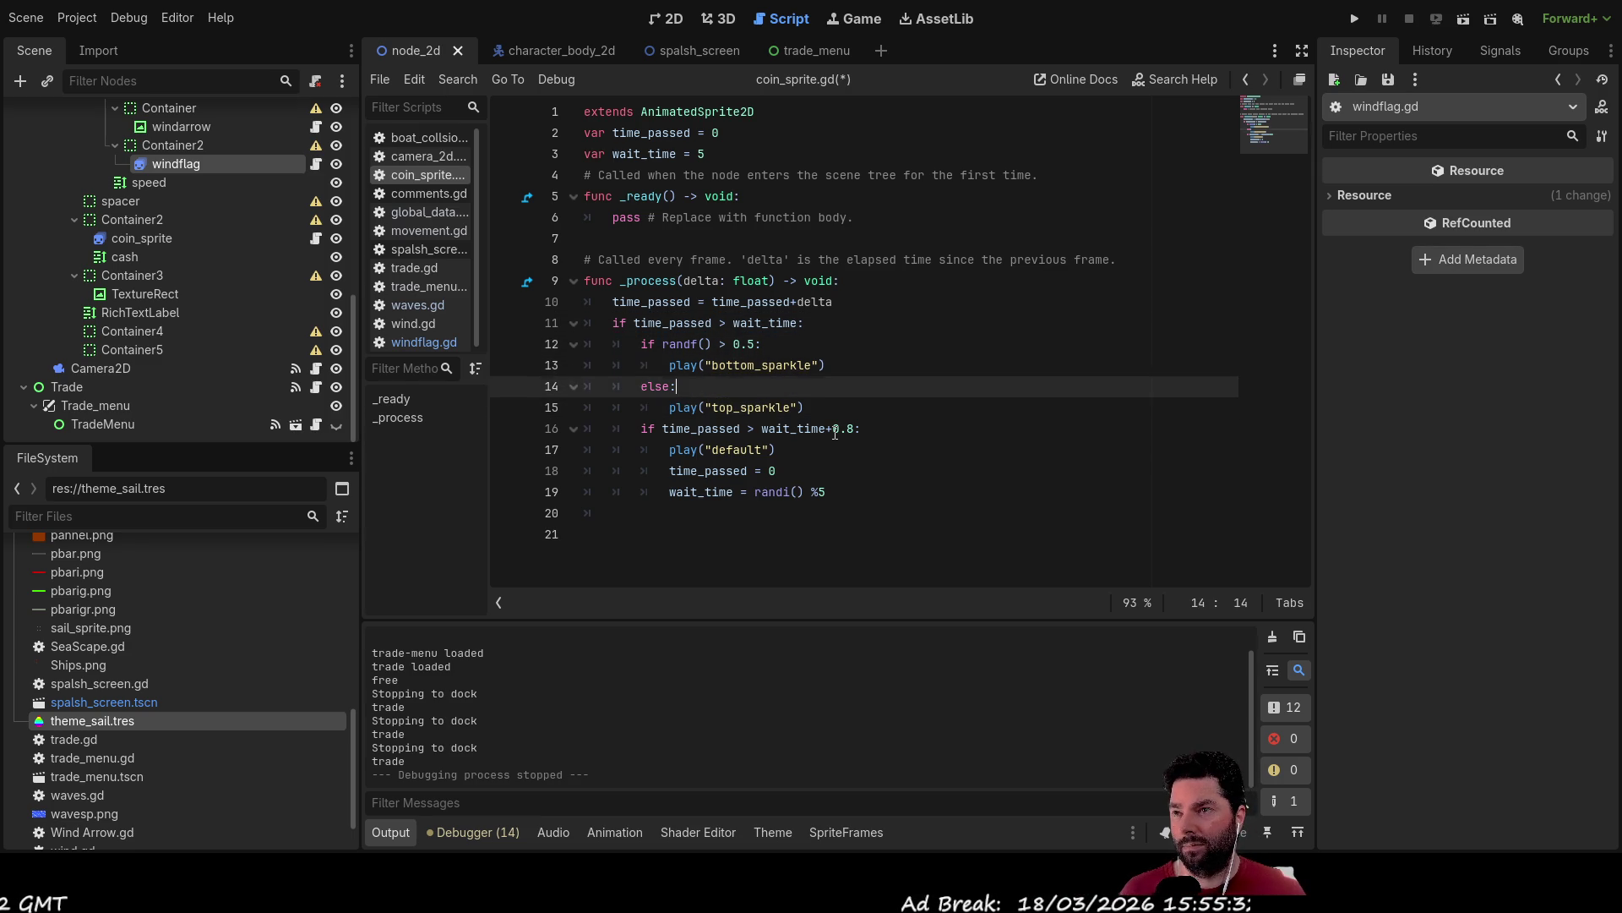
key(Up)
key(Up)
key(Up)
key(Left)
key(Left)
key(Left)
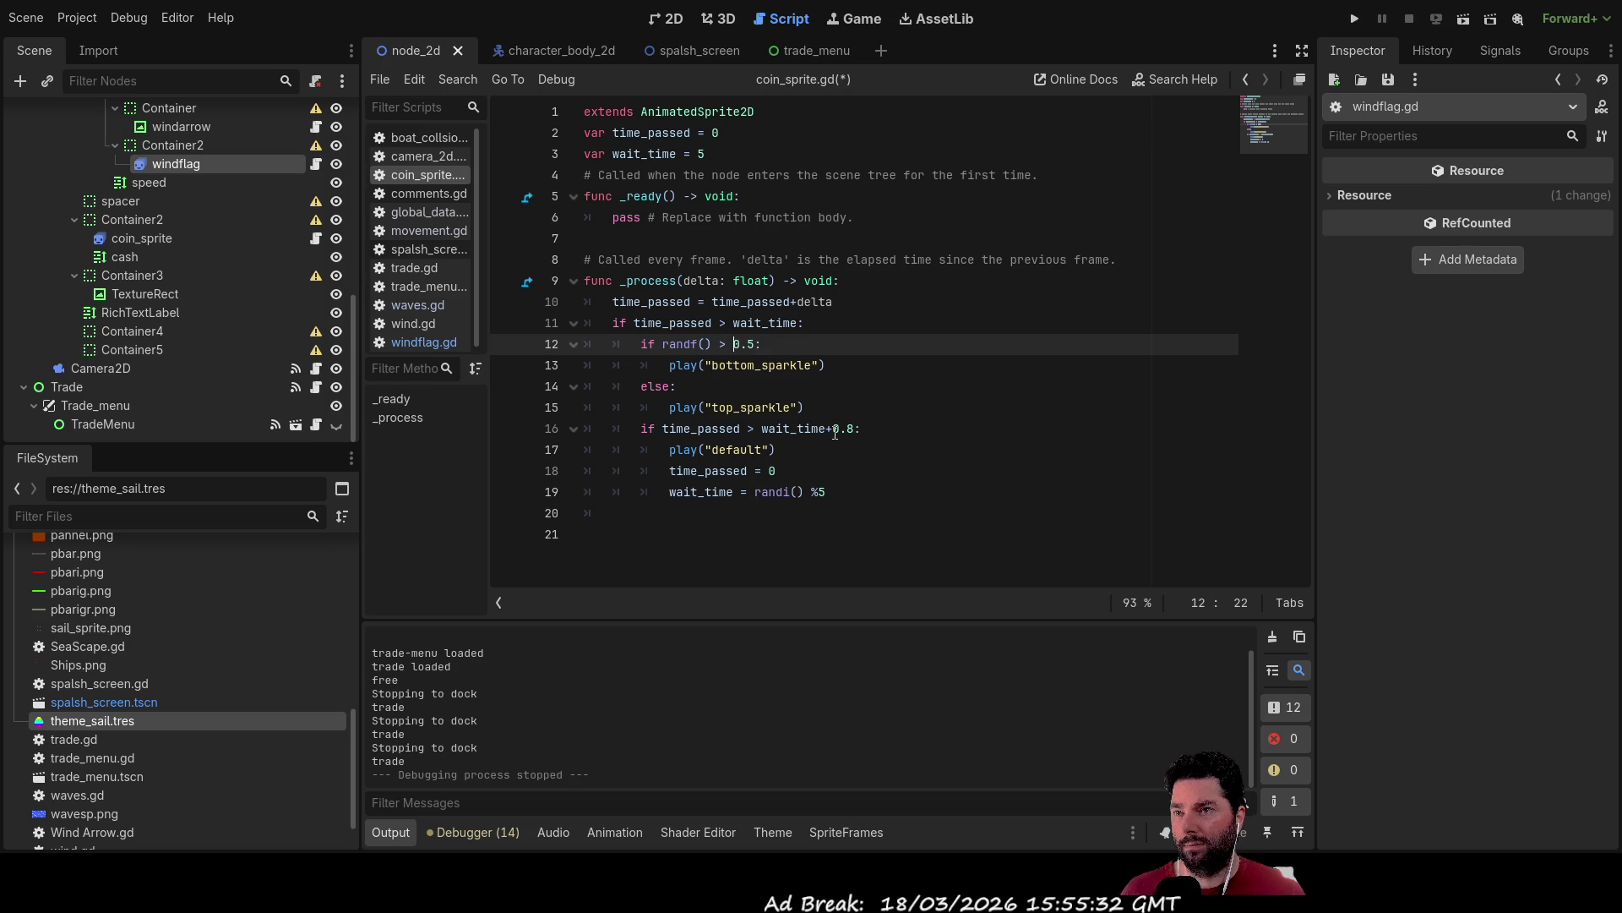
key(Down)
key(Right)
key(Right)
key(Right)
key(Down)
key(Down)
key(Down)
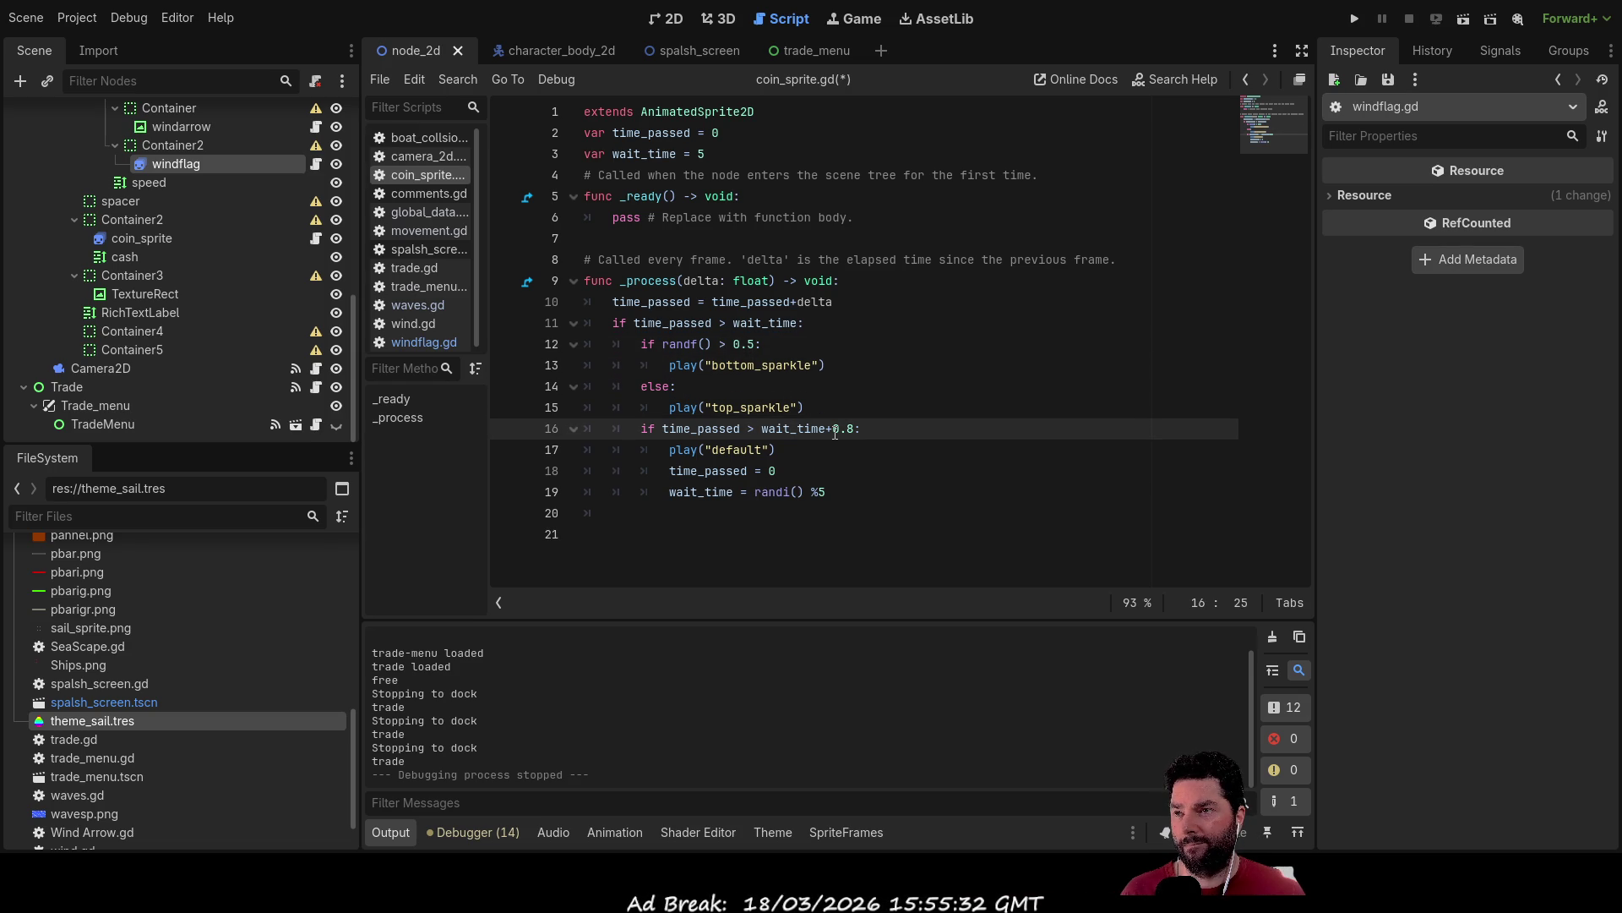
key(Up)
key(Up)
key(Up)
key(Up)
key(Down)
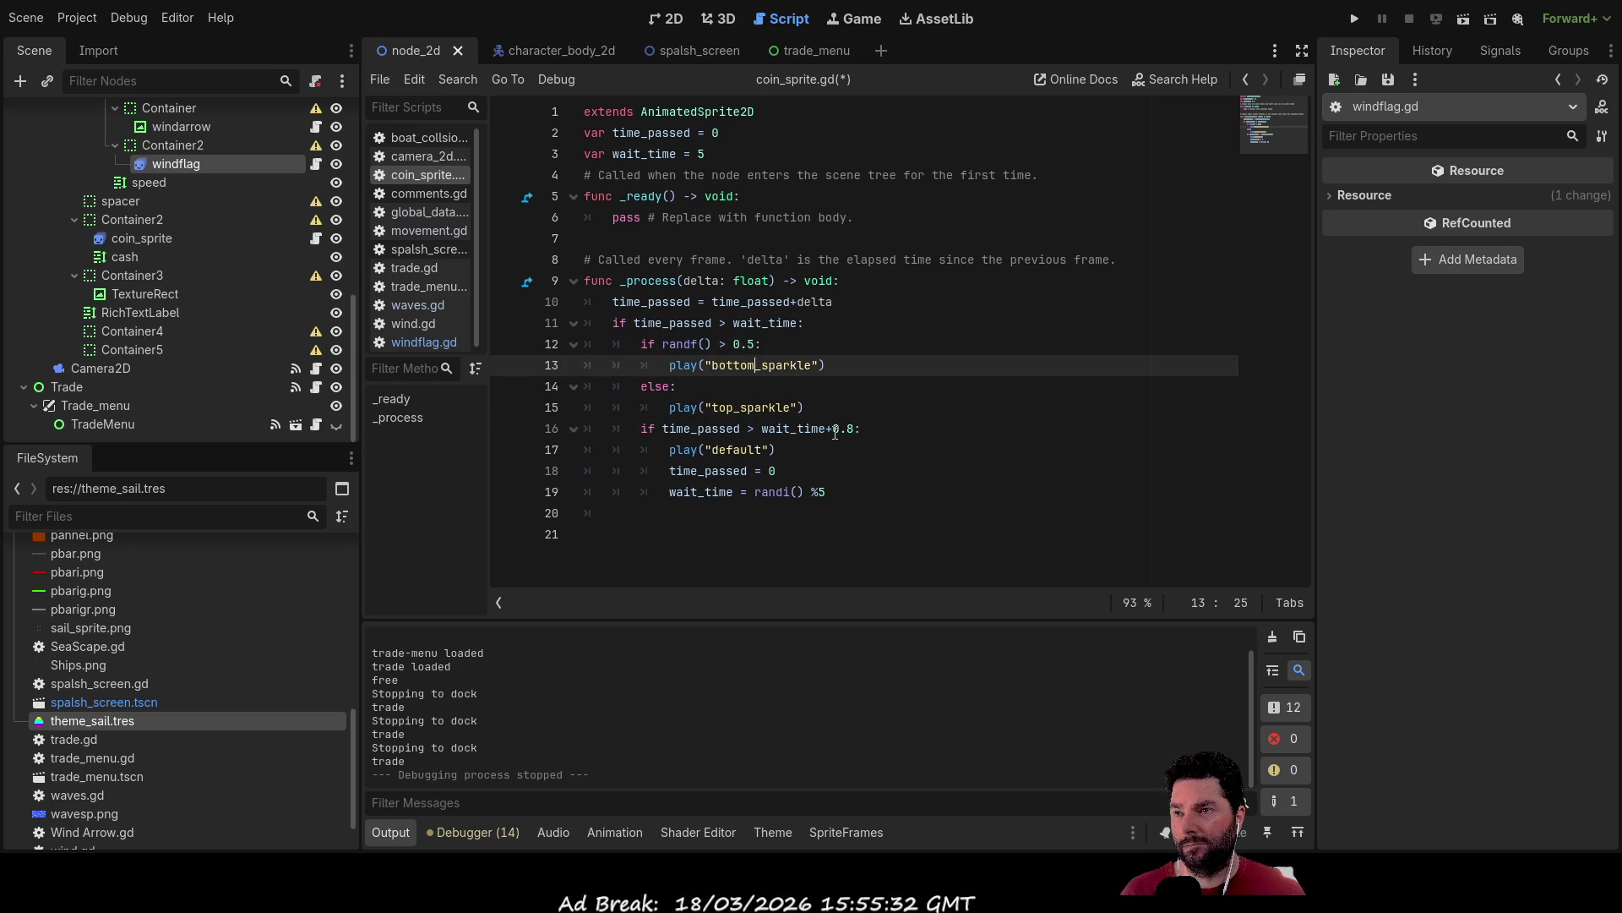
key(Down)
key(Down)
key(Down)
key(Down)
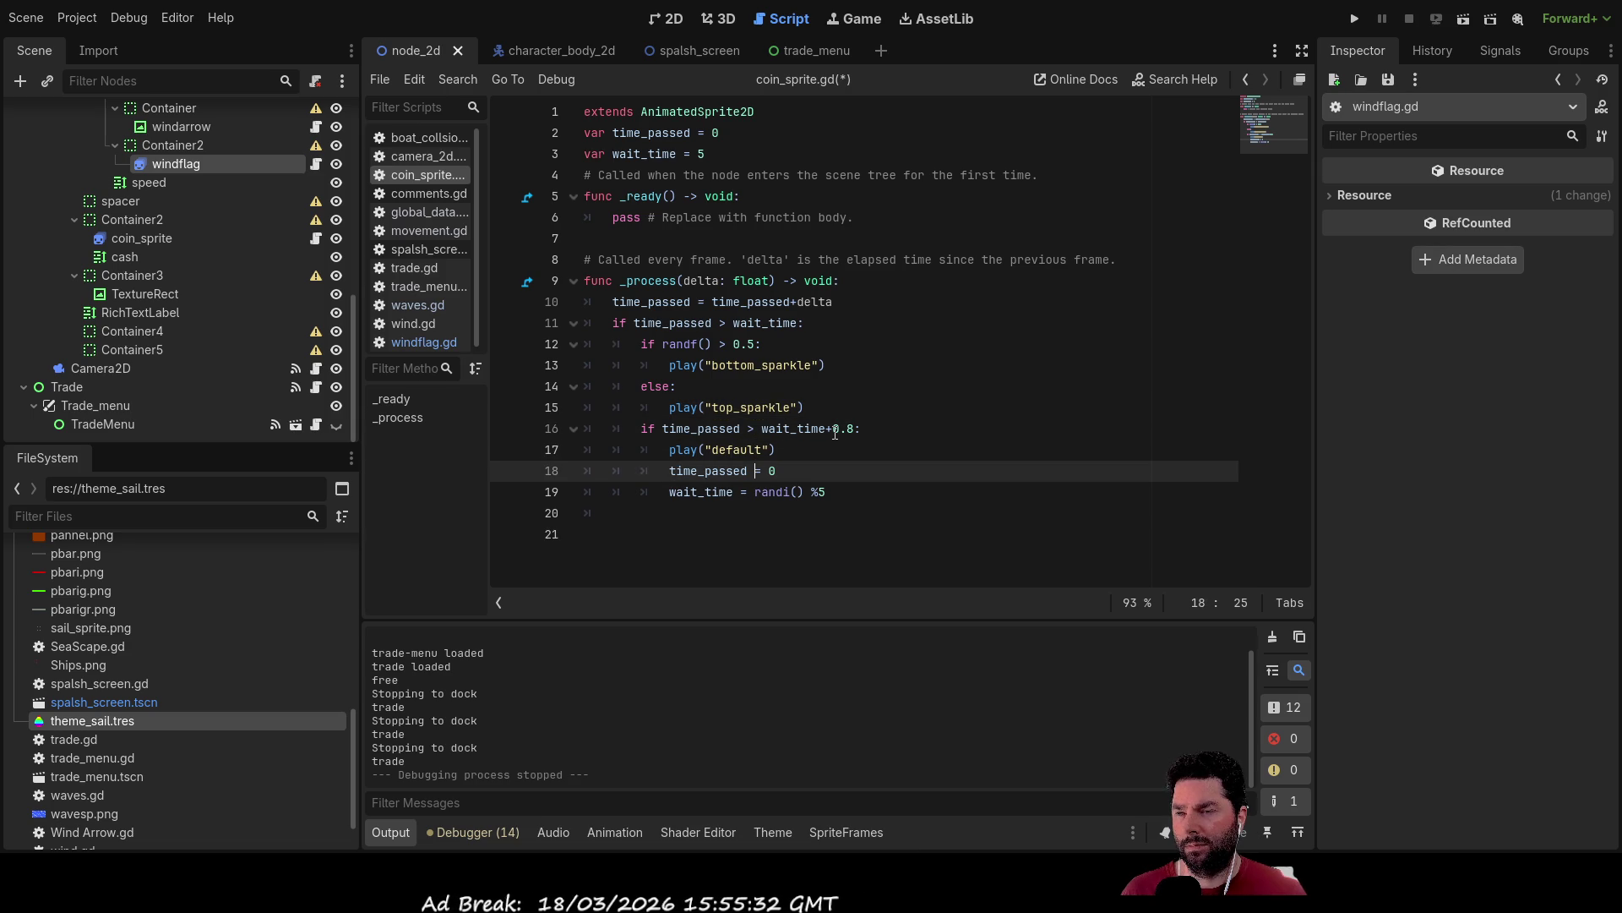
key(Down)
key(Down)
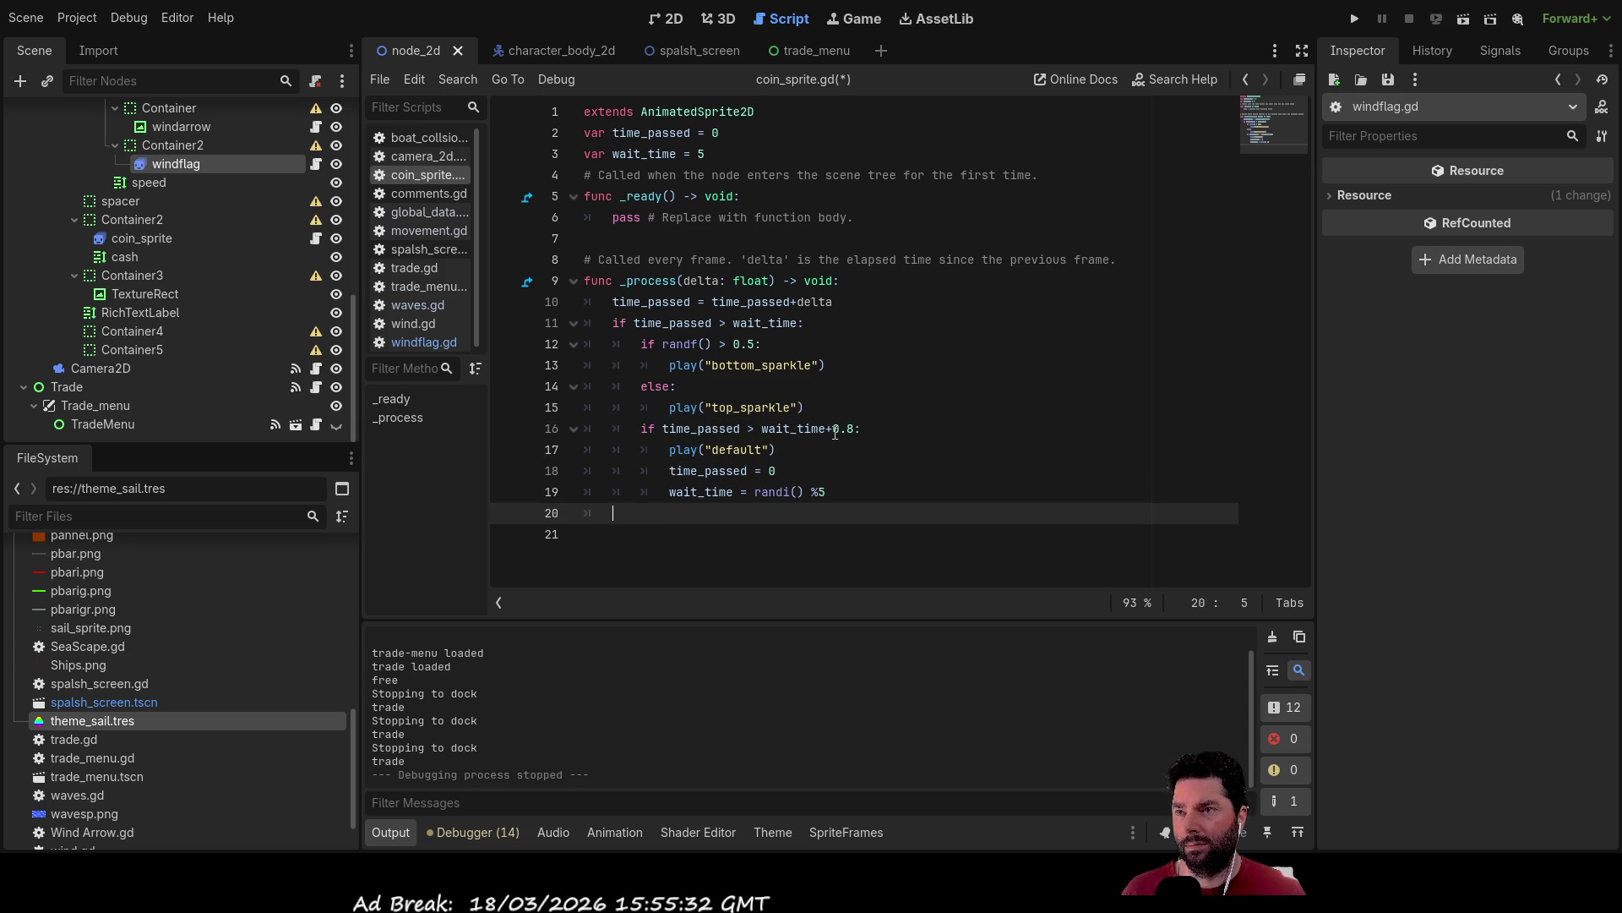
click(1354, 17)
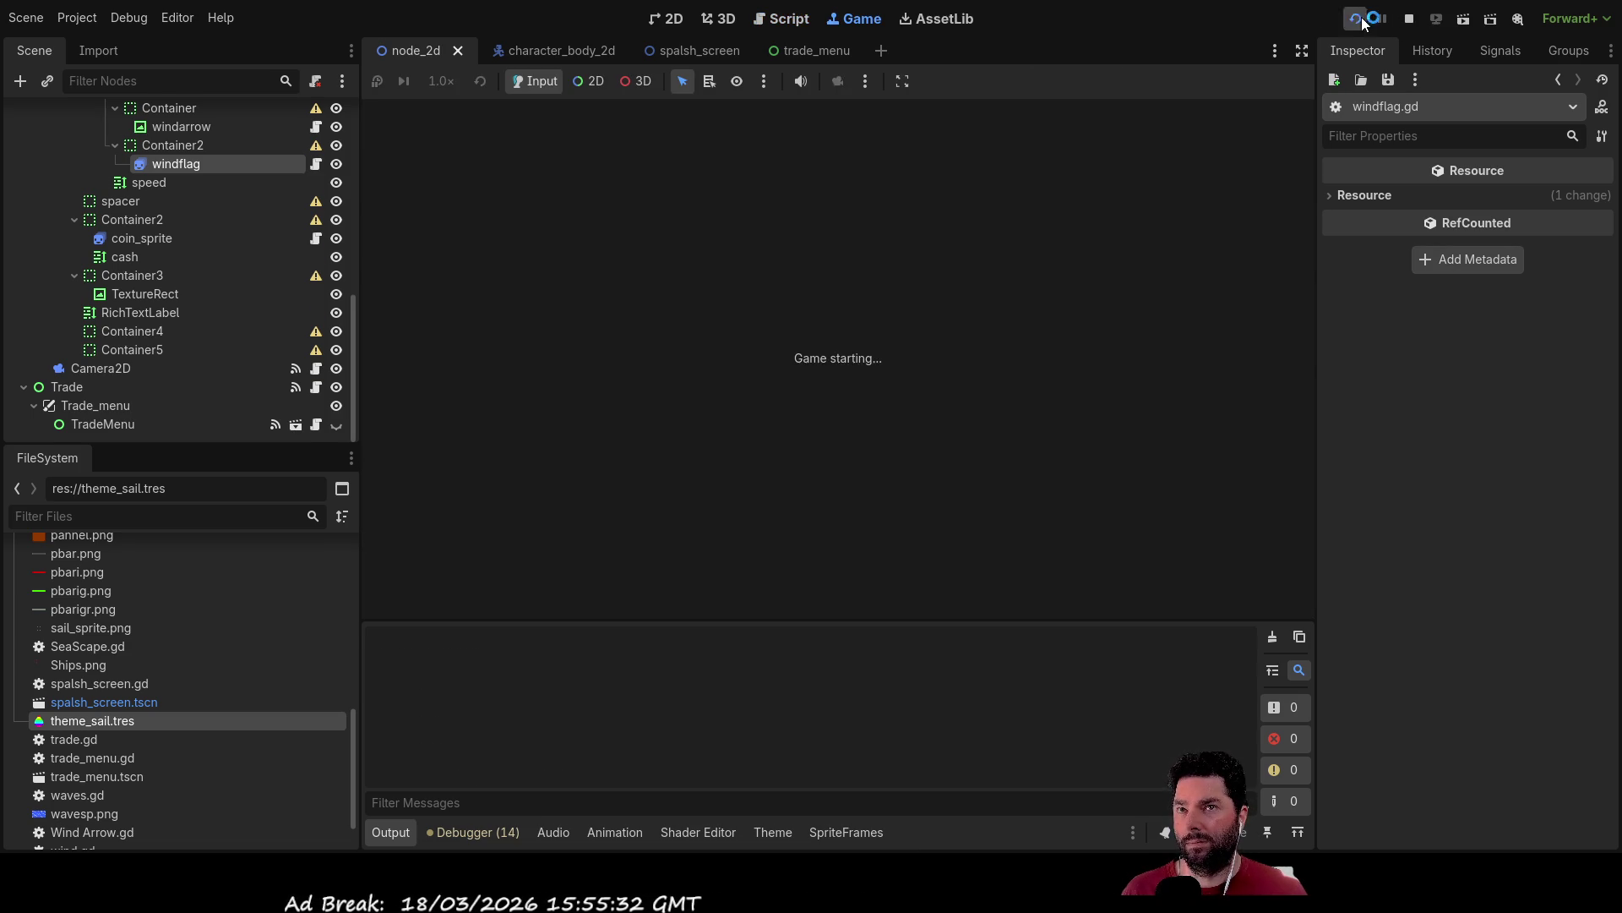
Start playing from the game's opening menu.
click(586, 127)
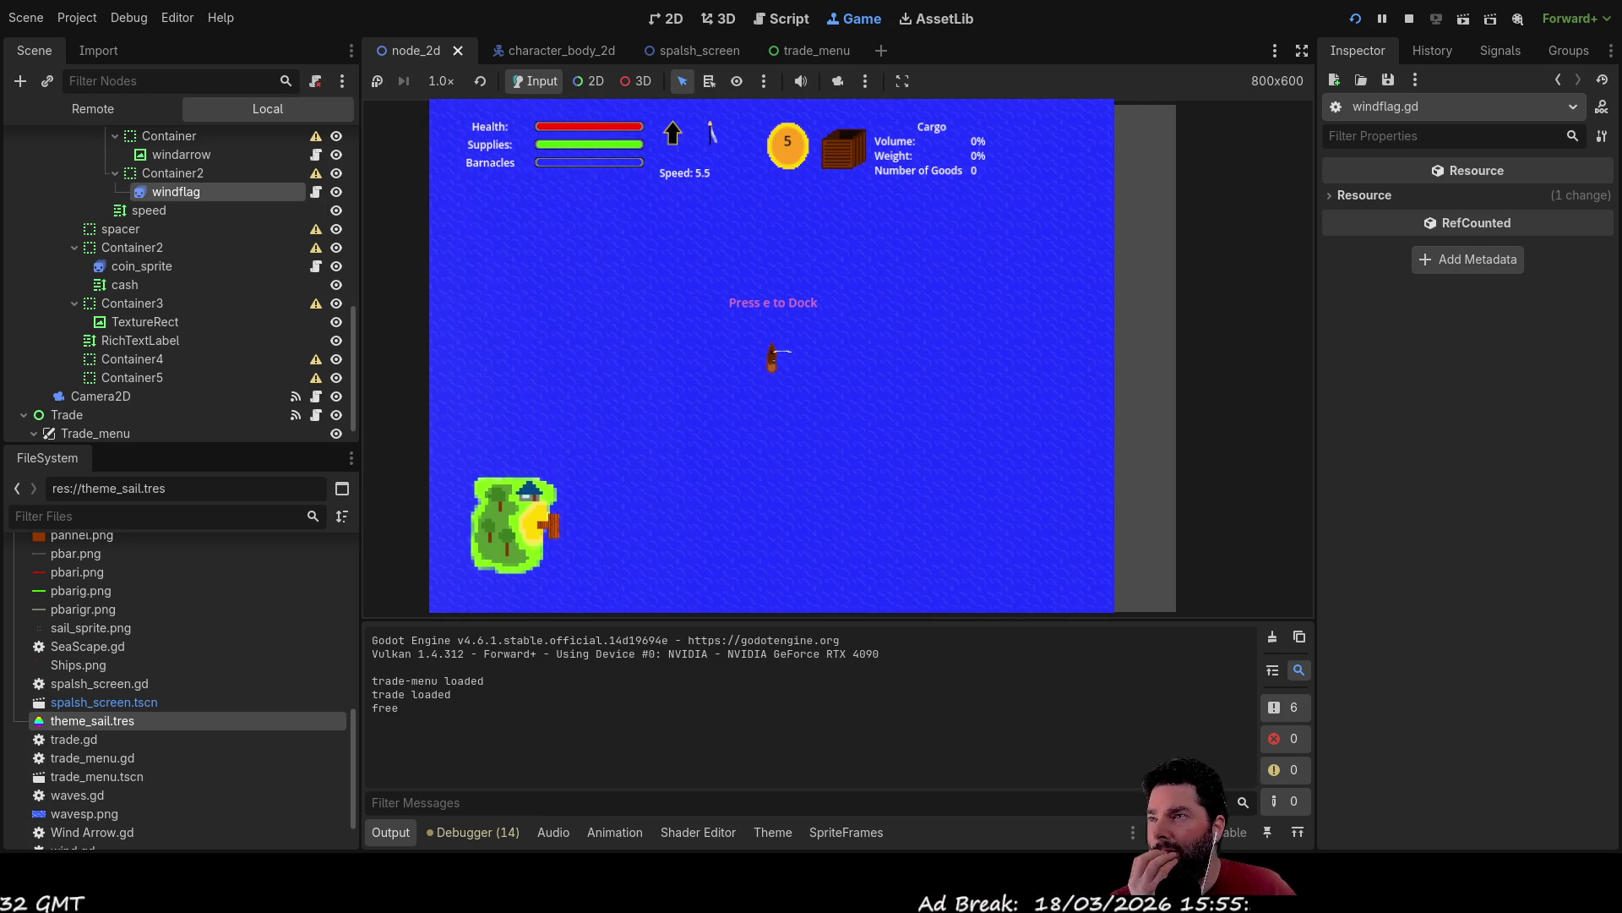
scroll(194, 359, down, 1)
scroll(195, 330, up, 10)
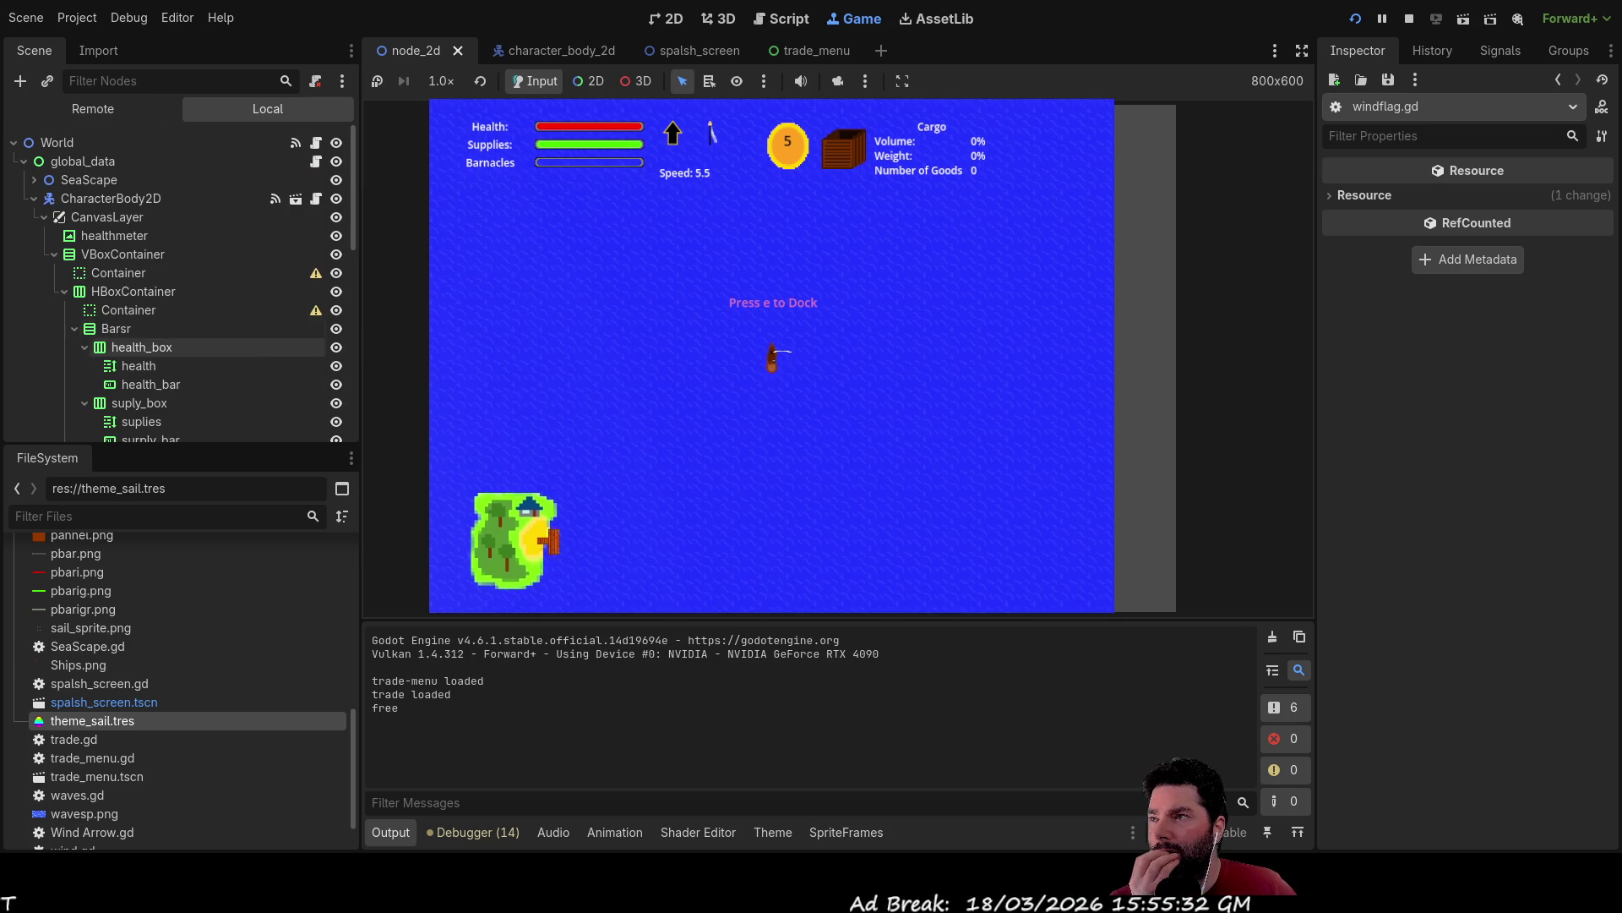
In the remote Scene tree, expand VBoxContainer and select coin_sprite to view its animations.
click(34, 198)
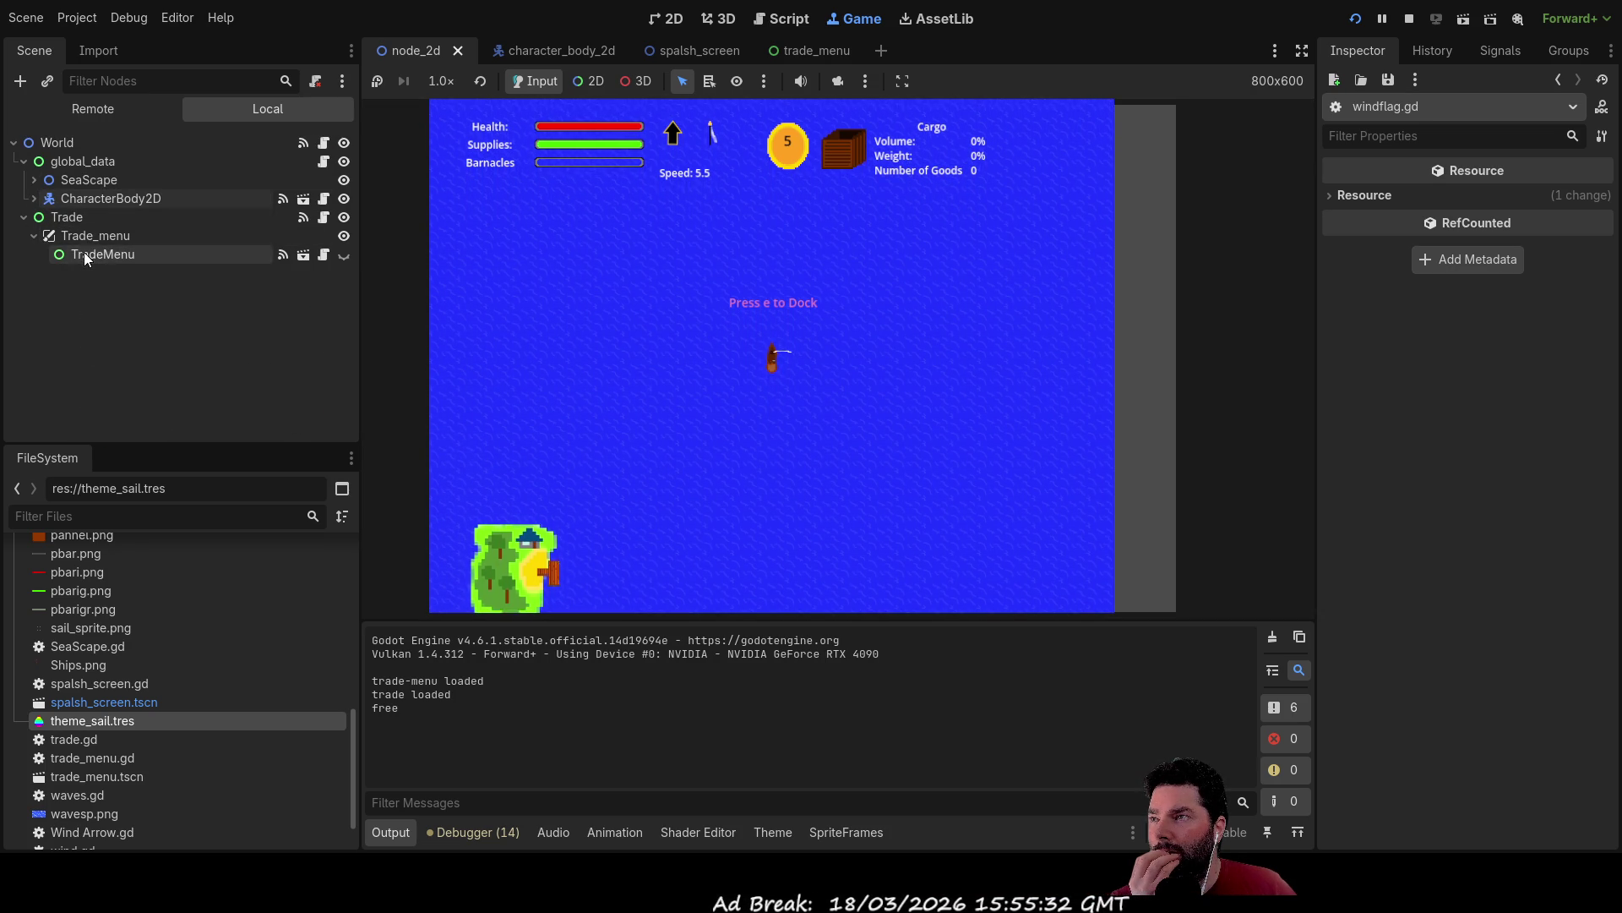
click(40, 203)
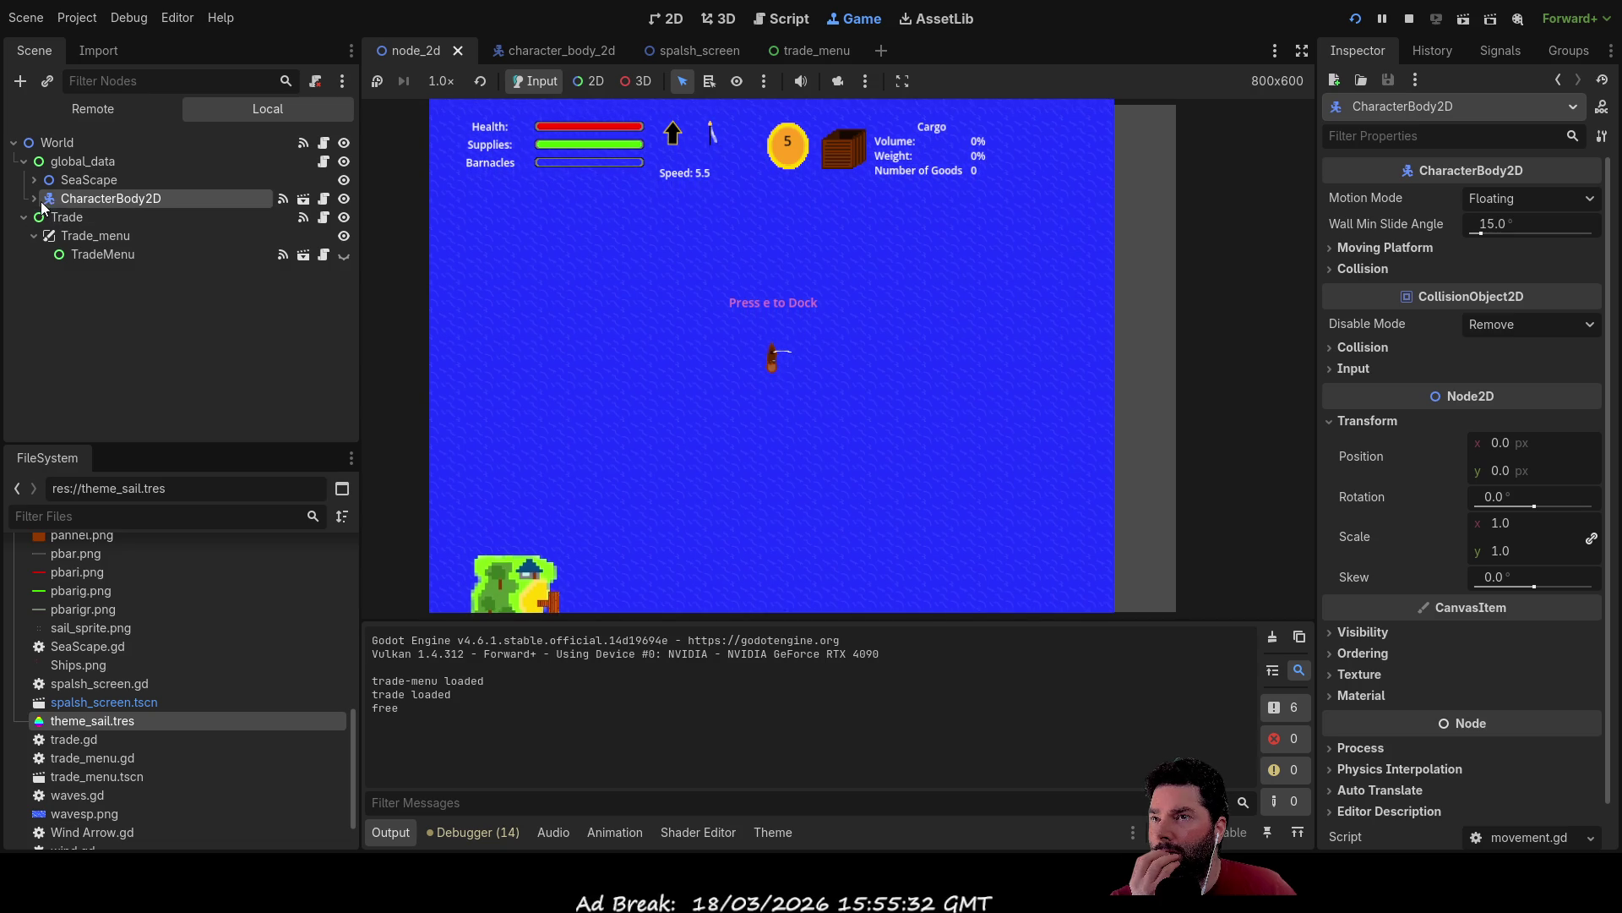
click(35, 200)
scroll(179, 274, down, 2)
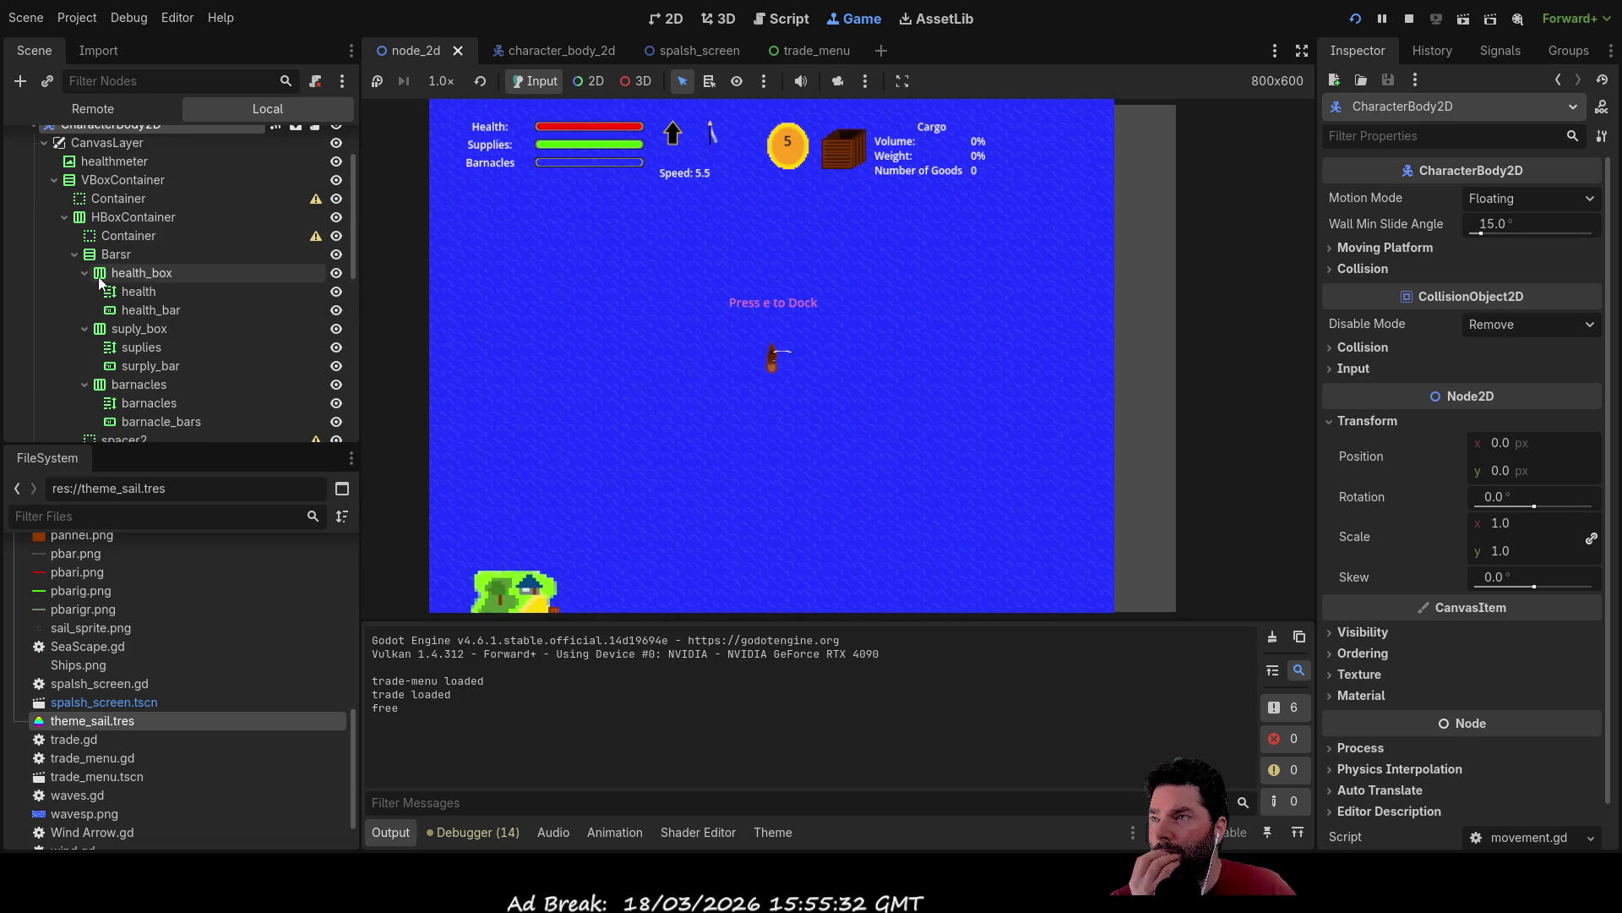
click(52, 179)
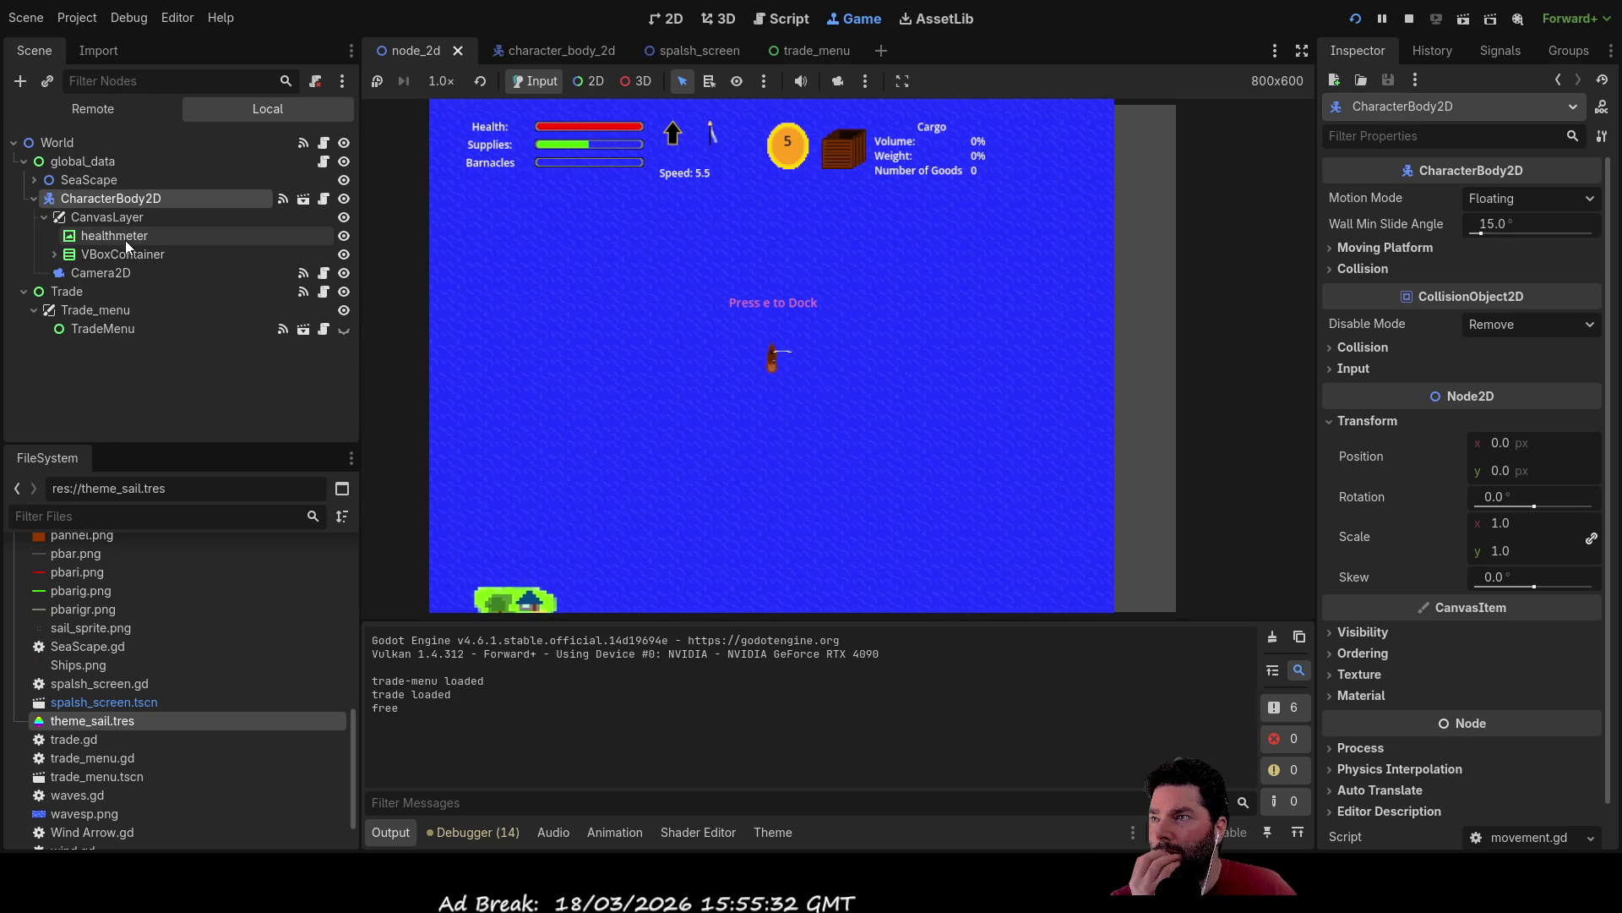
click(125, 222)
click(125, 237)
click(102, 254)
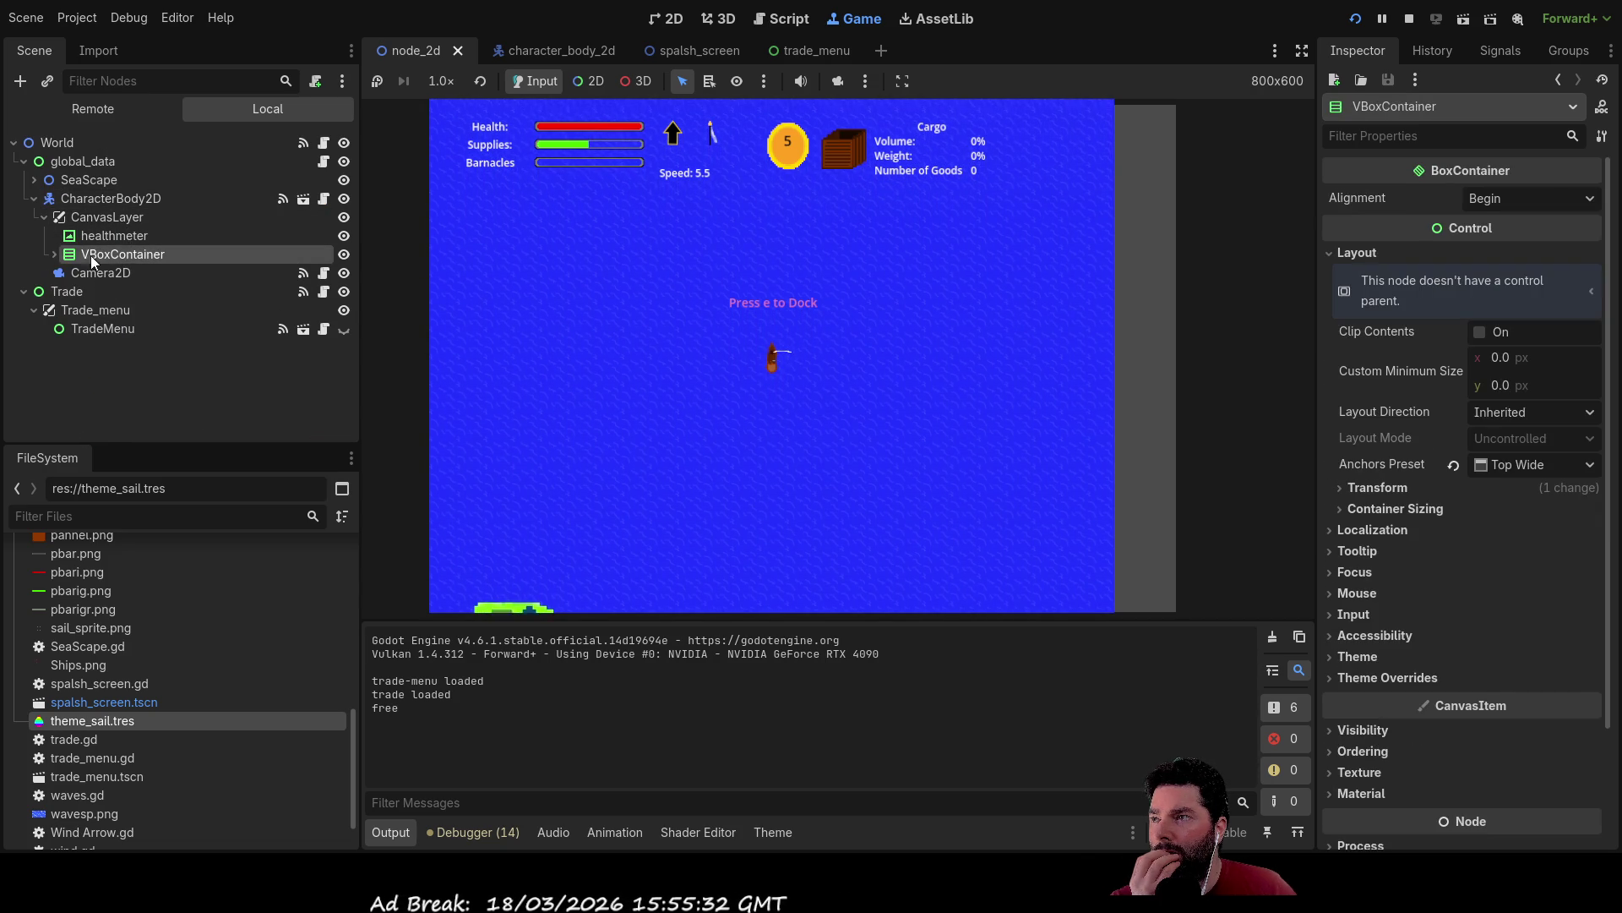
click(53, 254)
scroll(159, 272, down, 10)
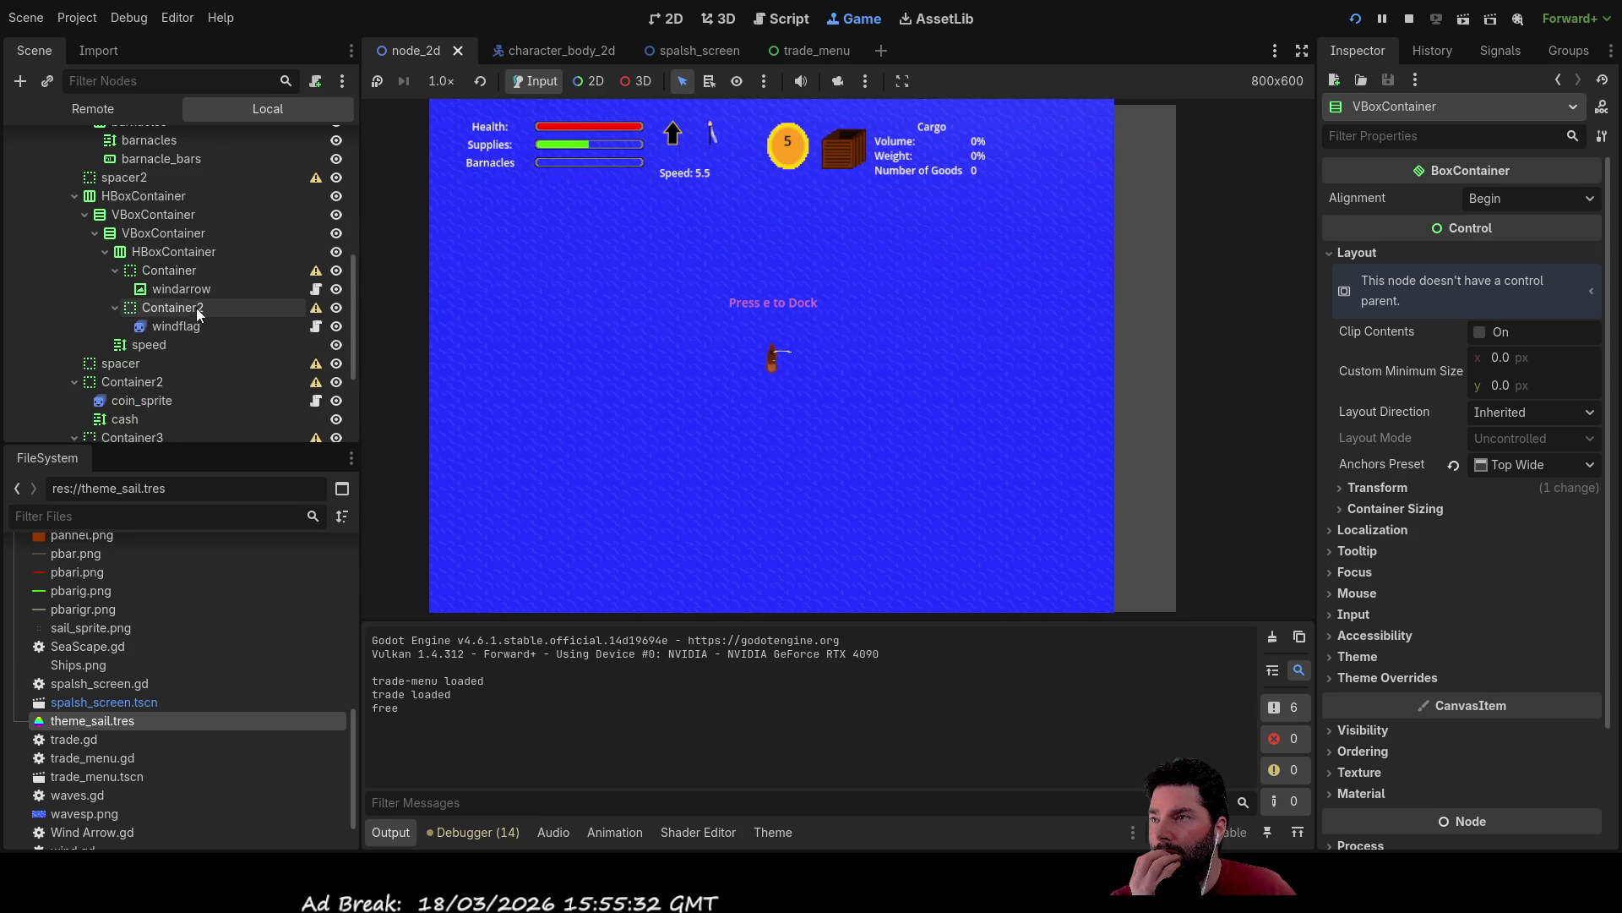
click(149, 289)
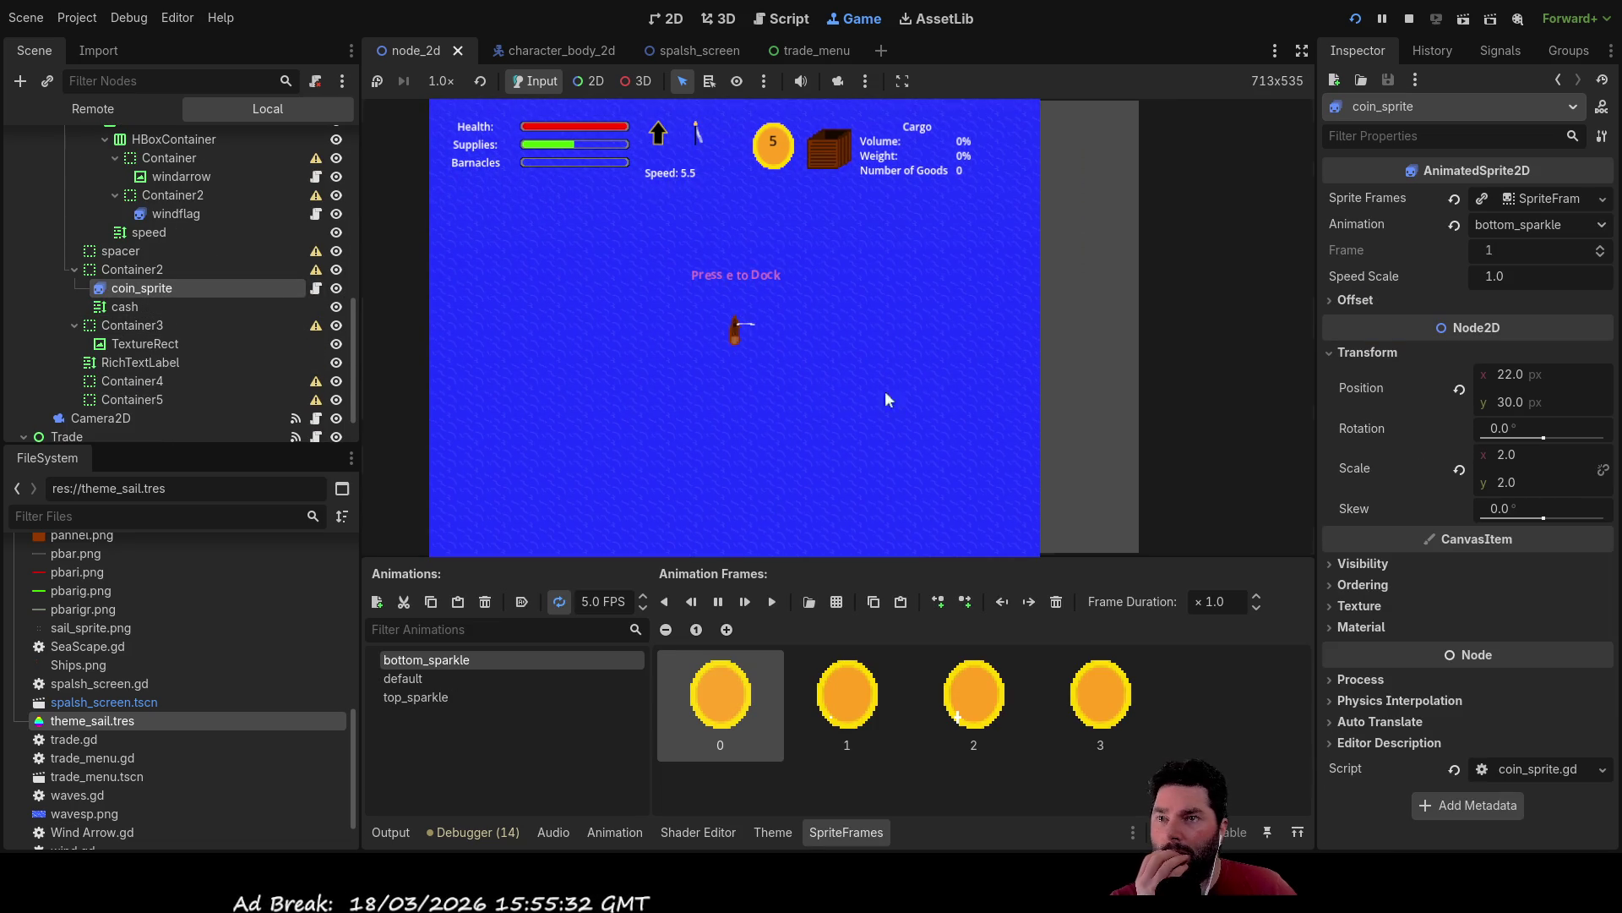
Preview coin_sprite's top_sparkle, default and bottom_sparkle animations, then stop the game with F8.
click(735, 702)
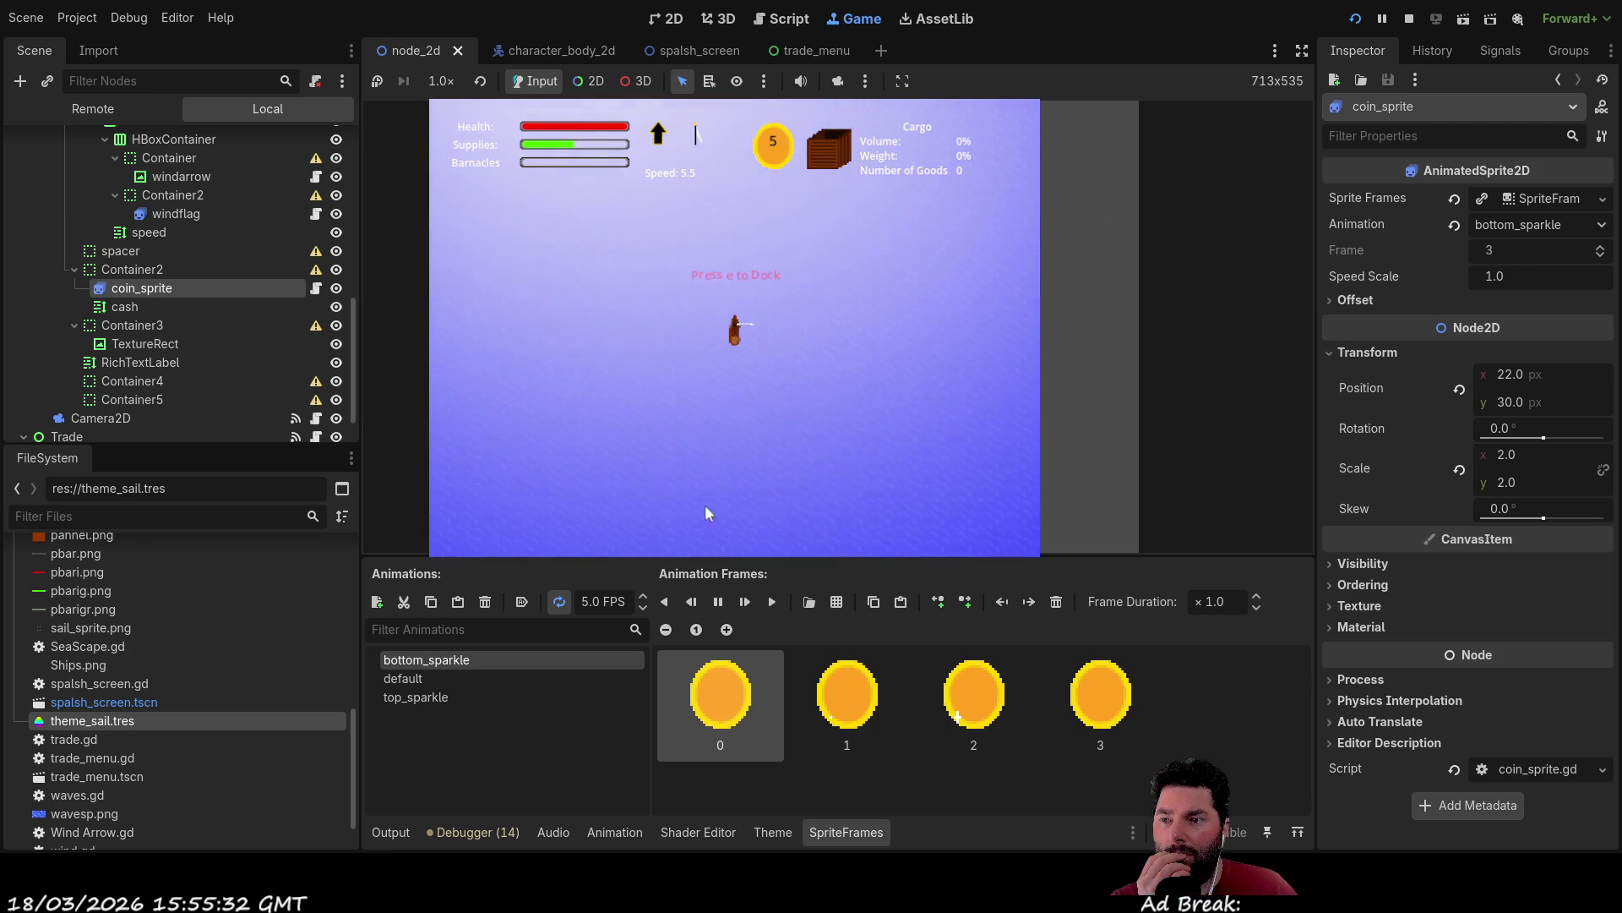
click(414, 679)
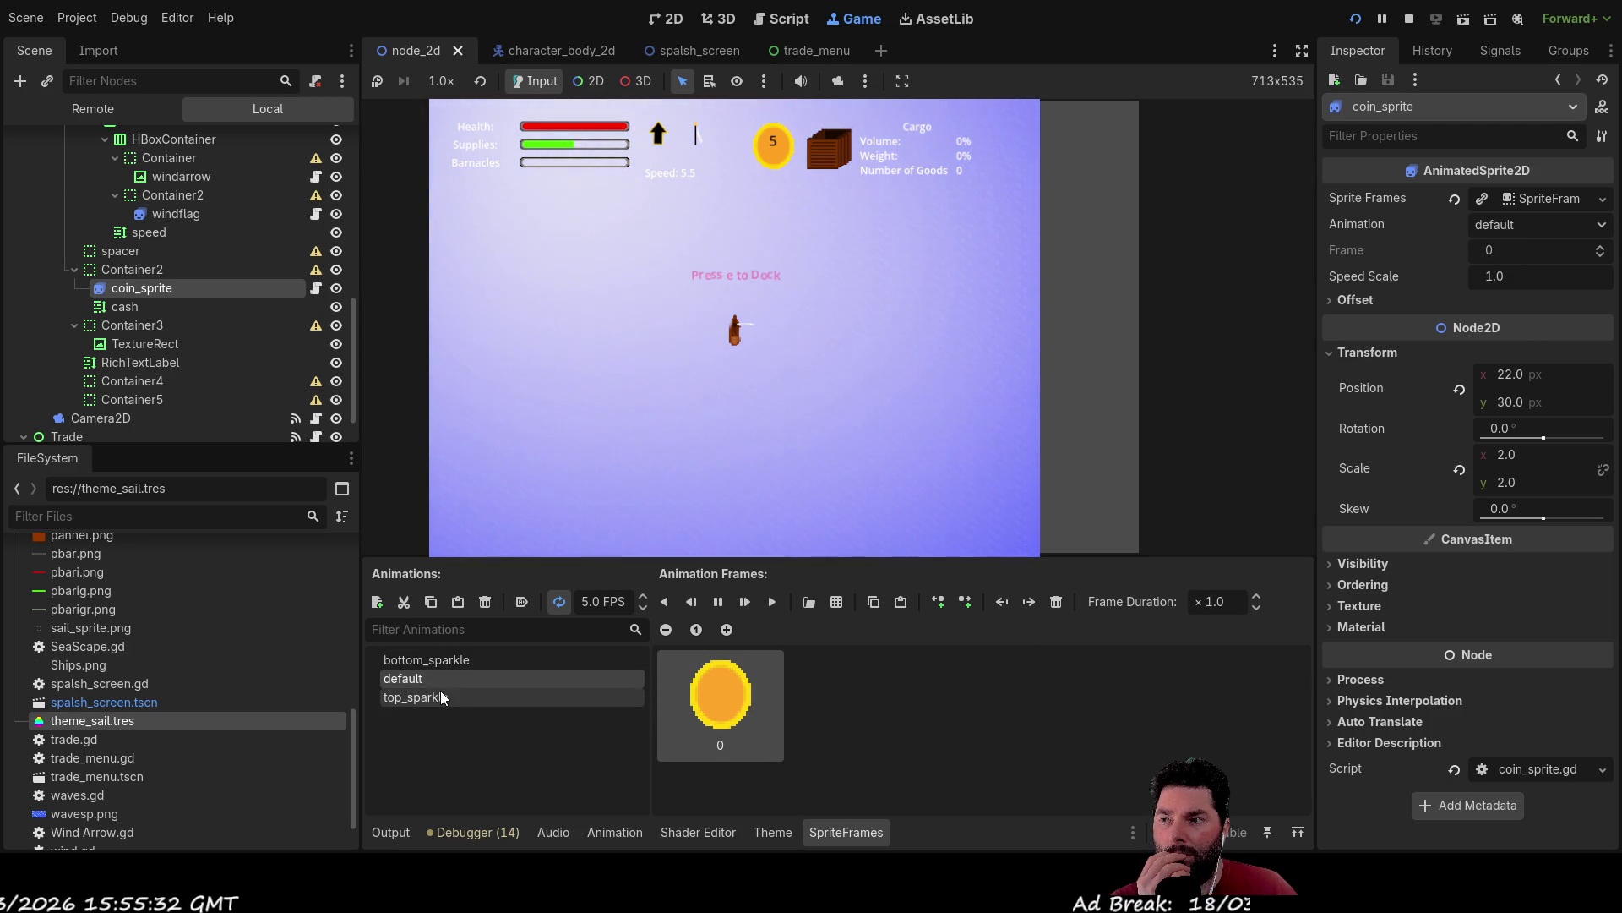
click(440, 697)
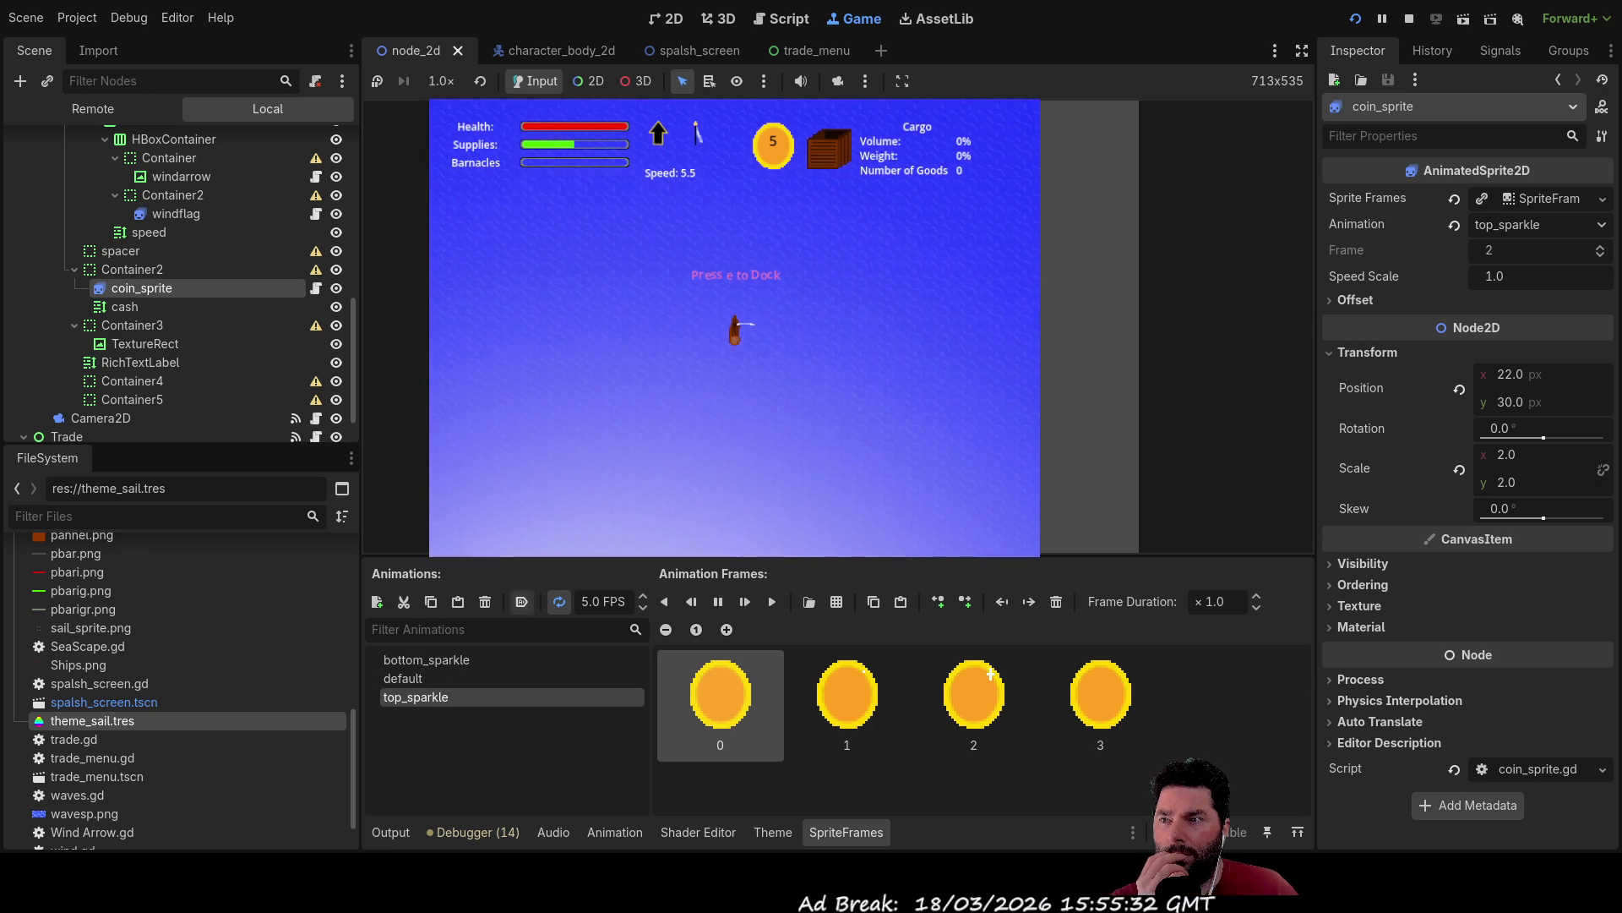
click(430, 660)
click(438, 673)
click(448, 662)
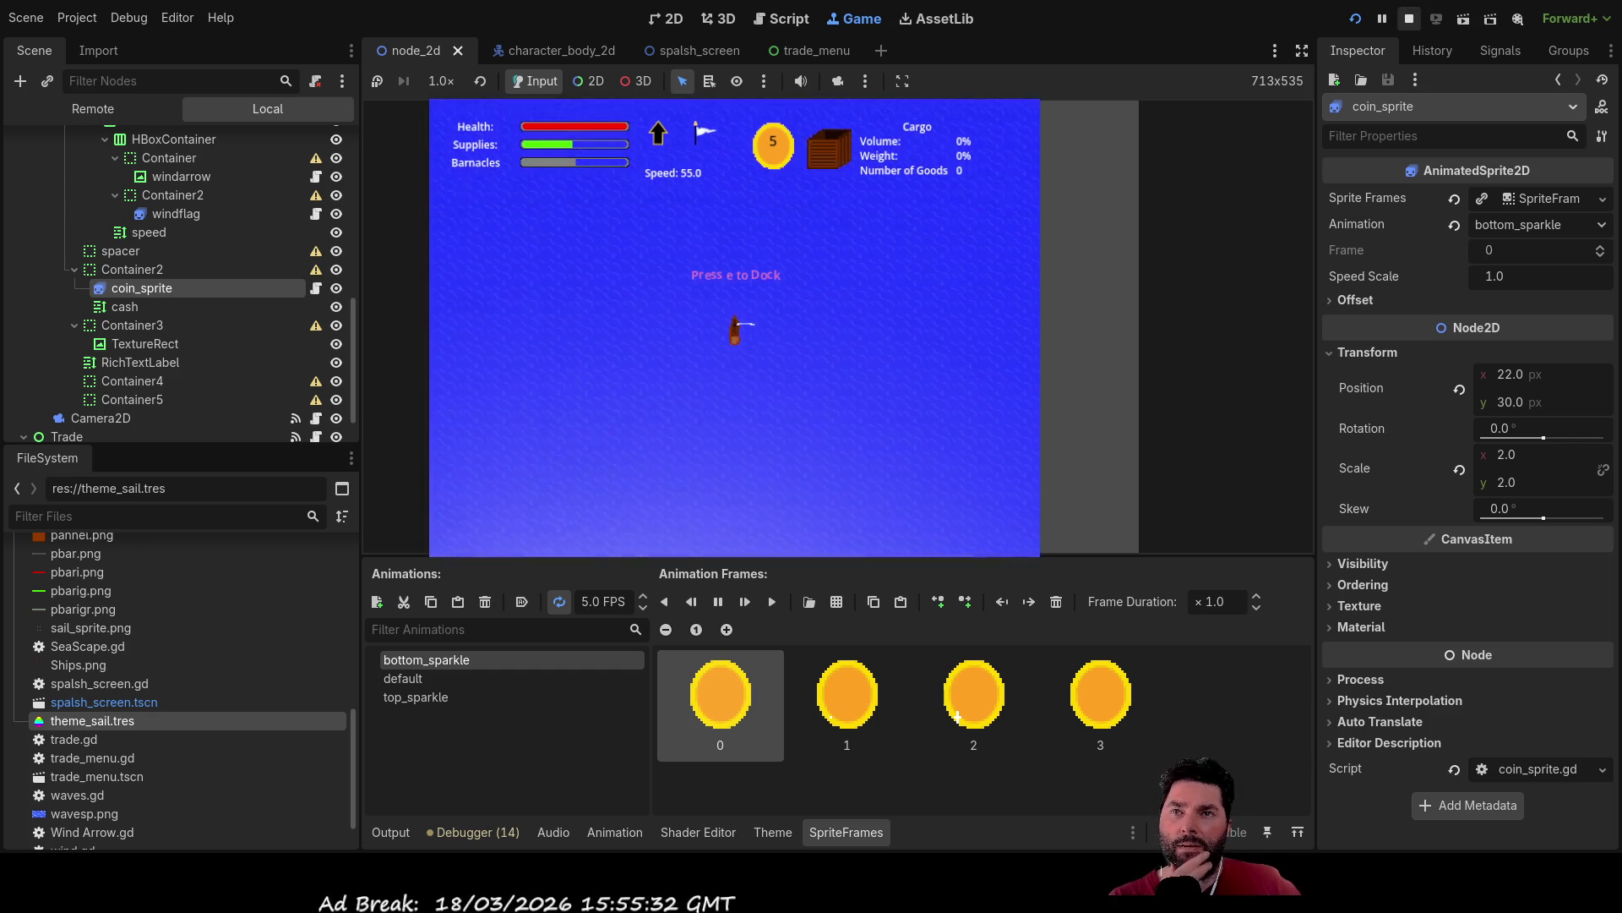
key(F8)
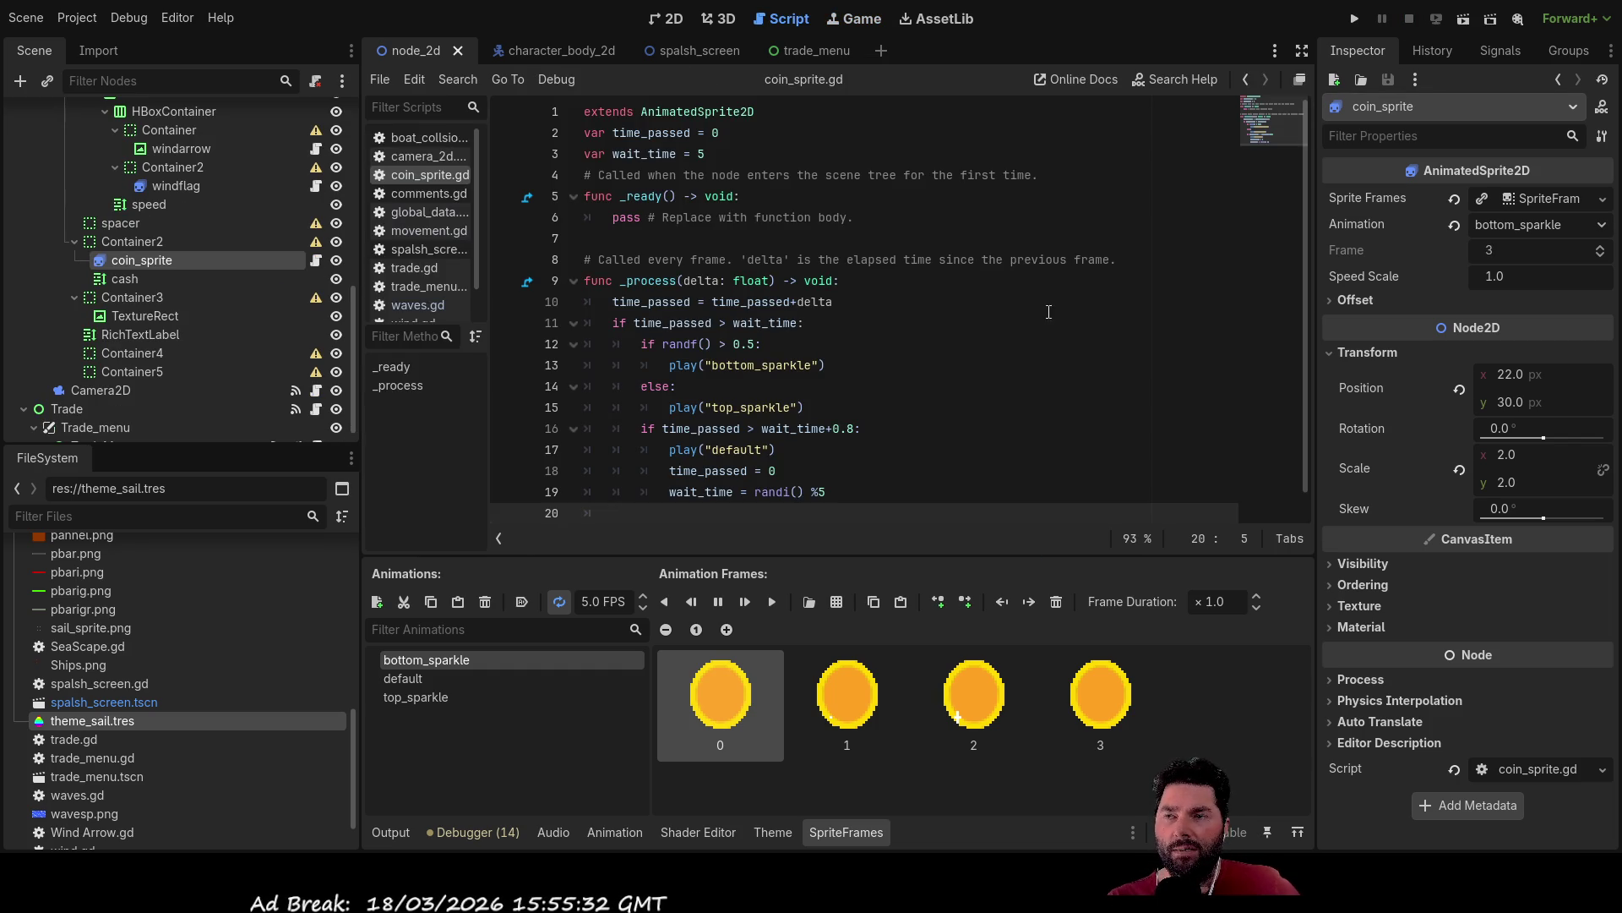
Return to the 2D view and set coin_sprite's animation to top_sparkle.
click(672, 19)
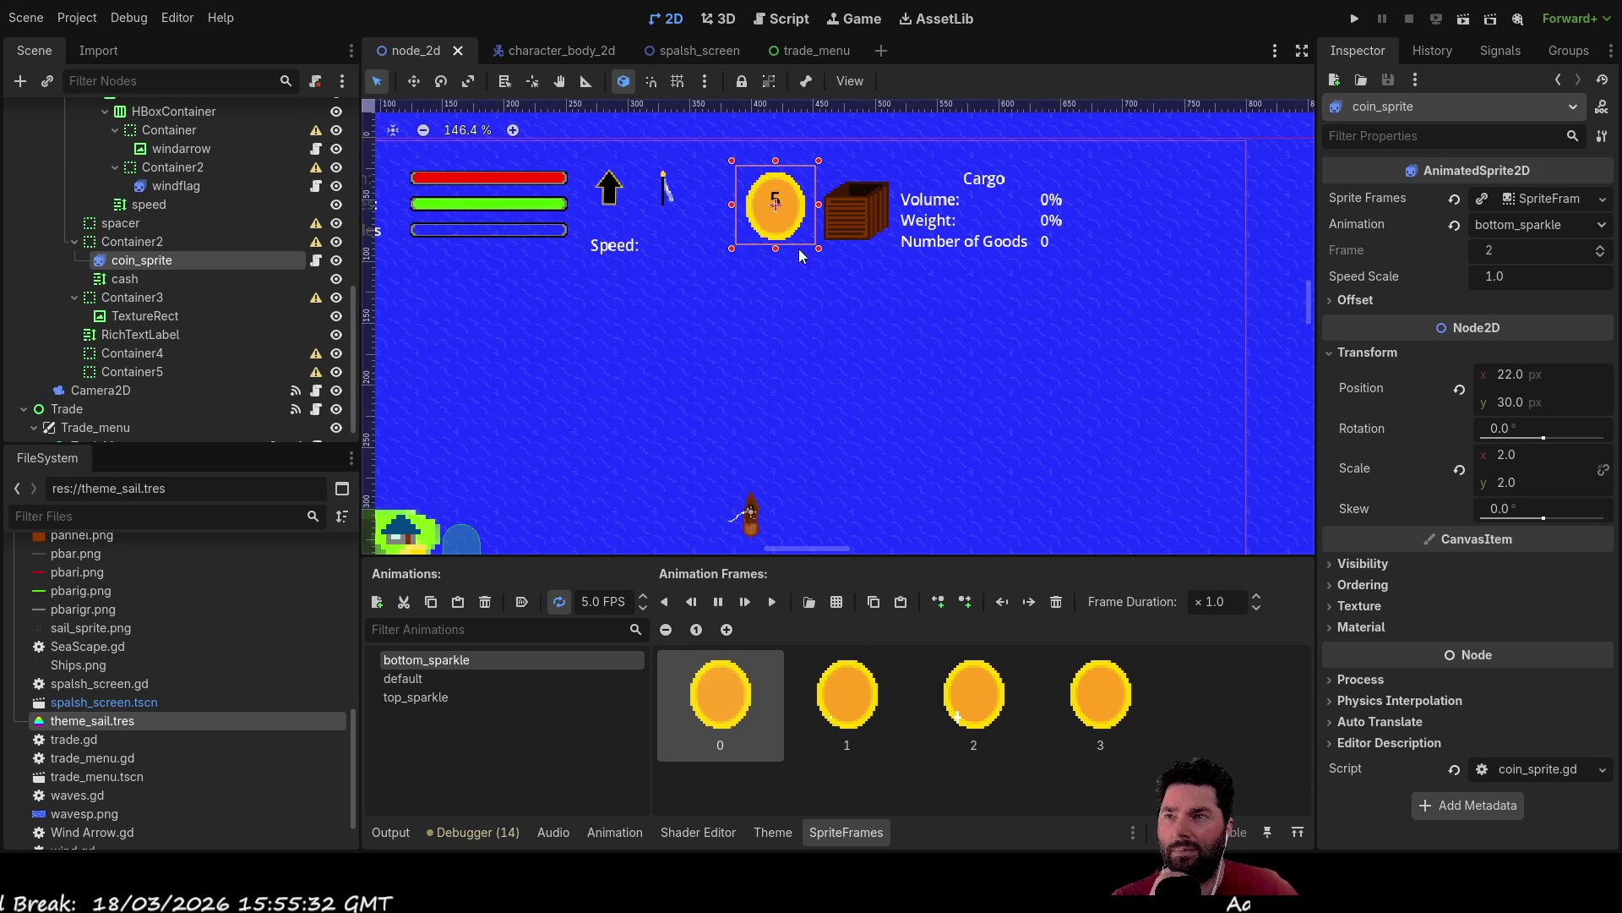
click(414, 697)
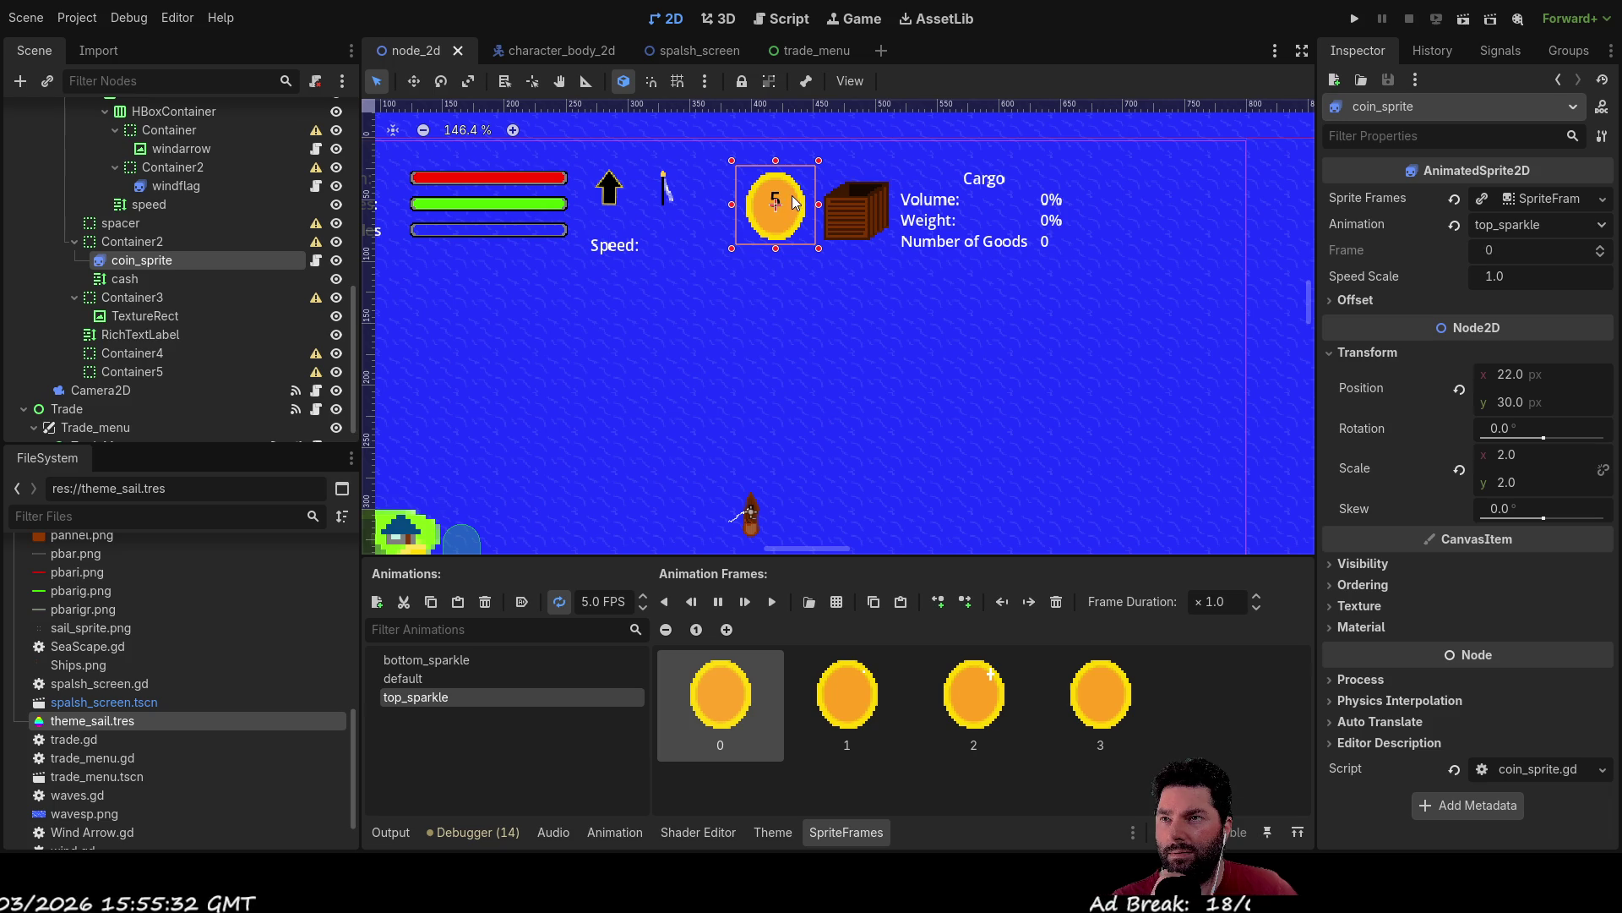
Compare coin_sprite's bottom_sparkle, default and top_sparkle animations, keep bottom_sparkle, and run the game with F5.
click(429, 661)
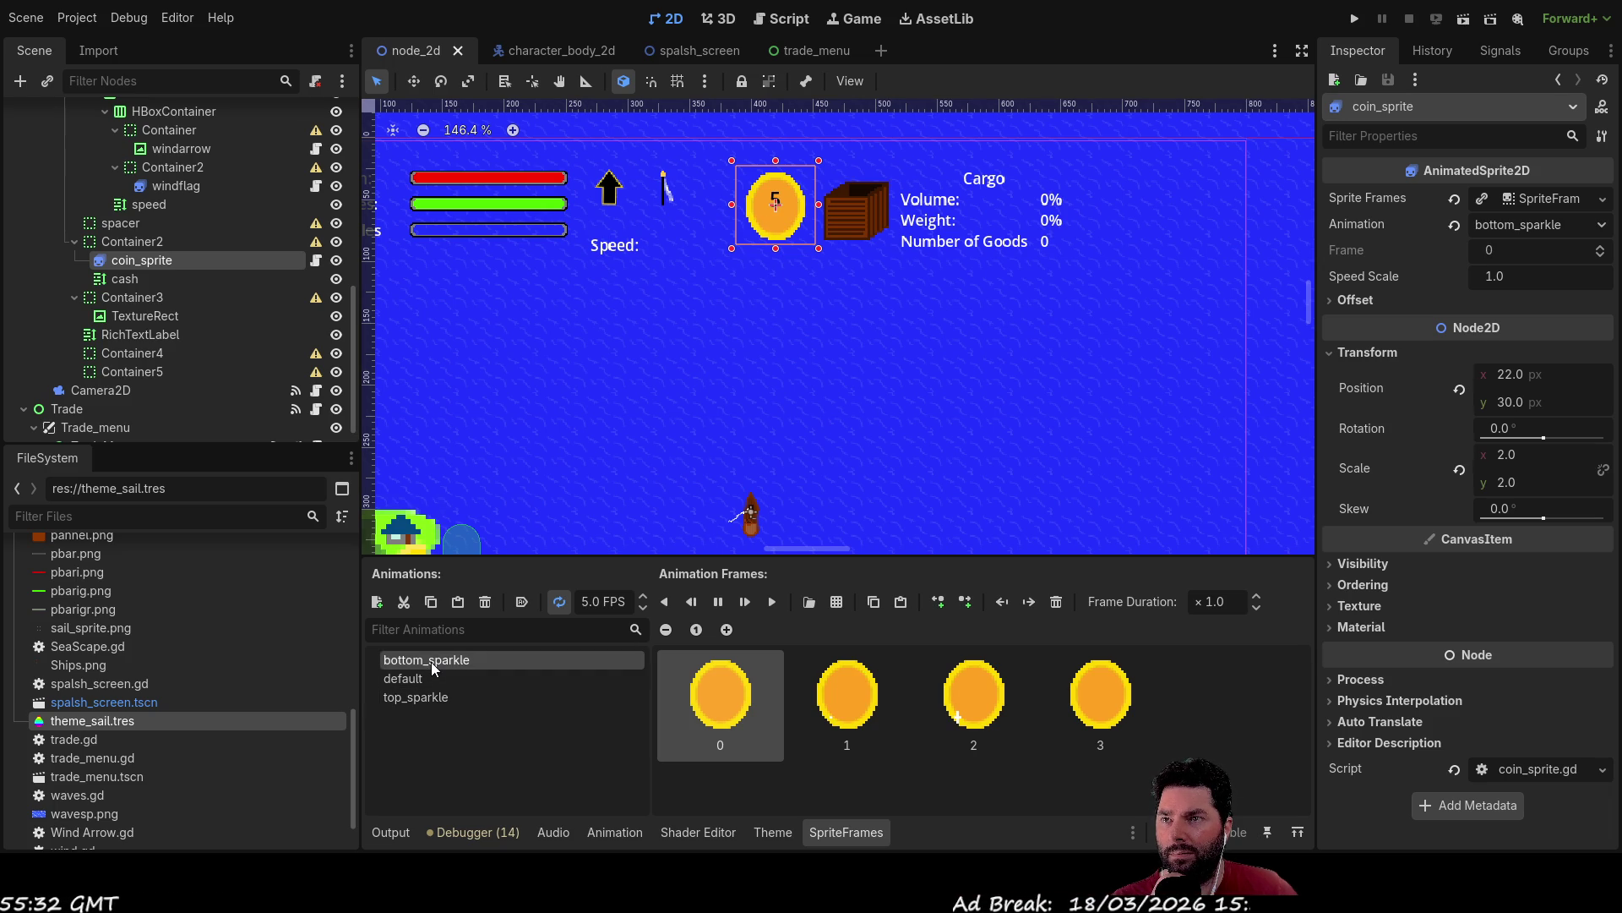
click(422, 682)
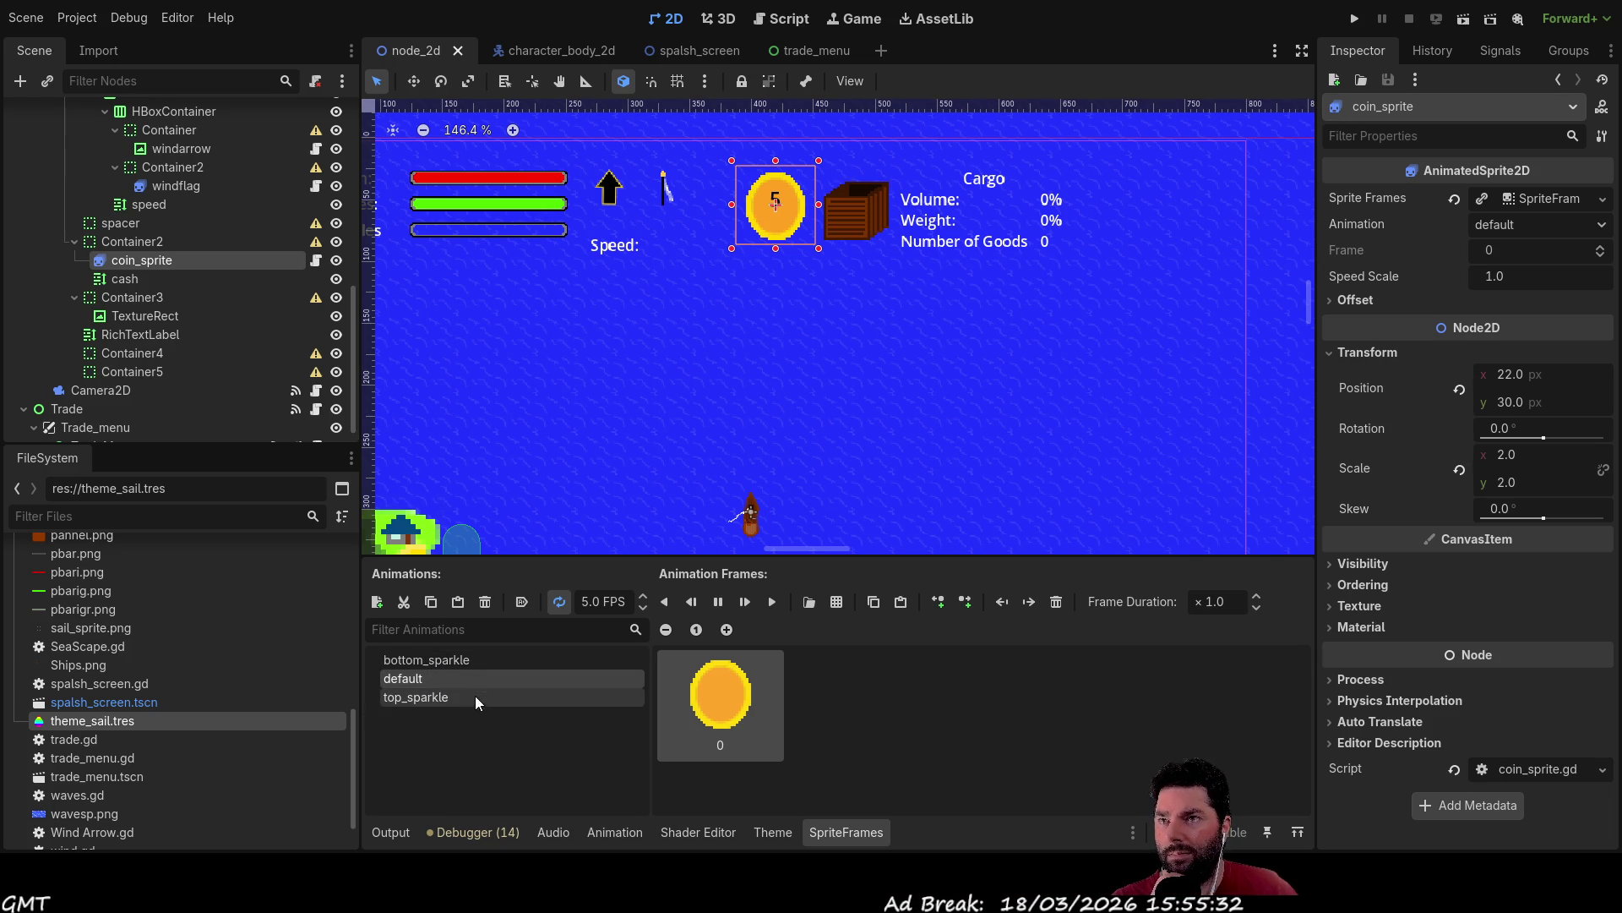
click(446, 664)
click(428, 677)
click(431, 697)
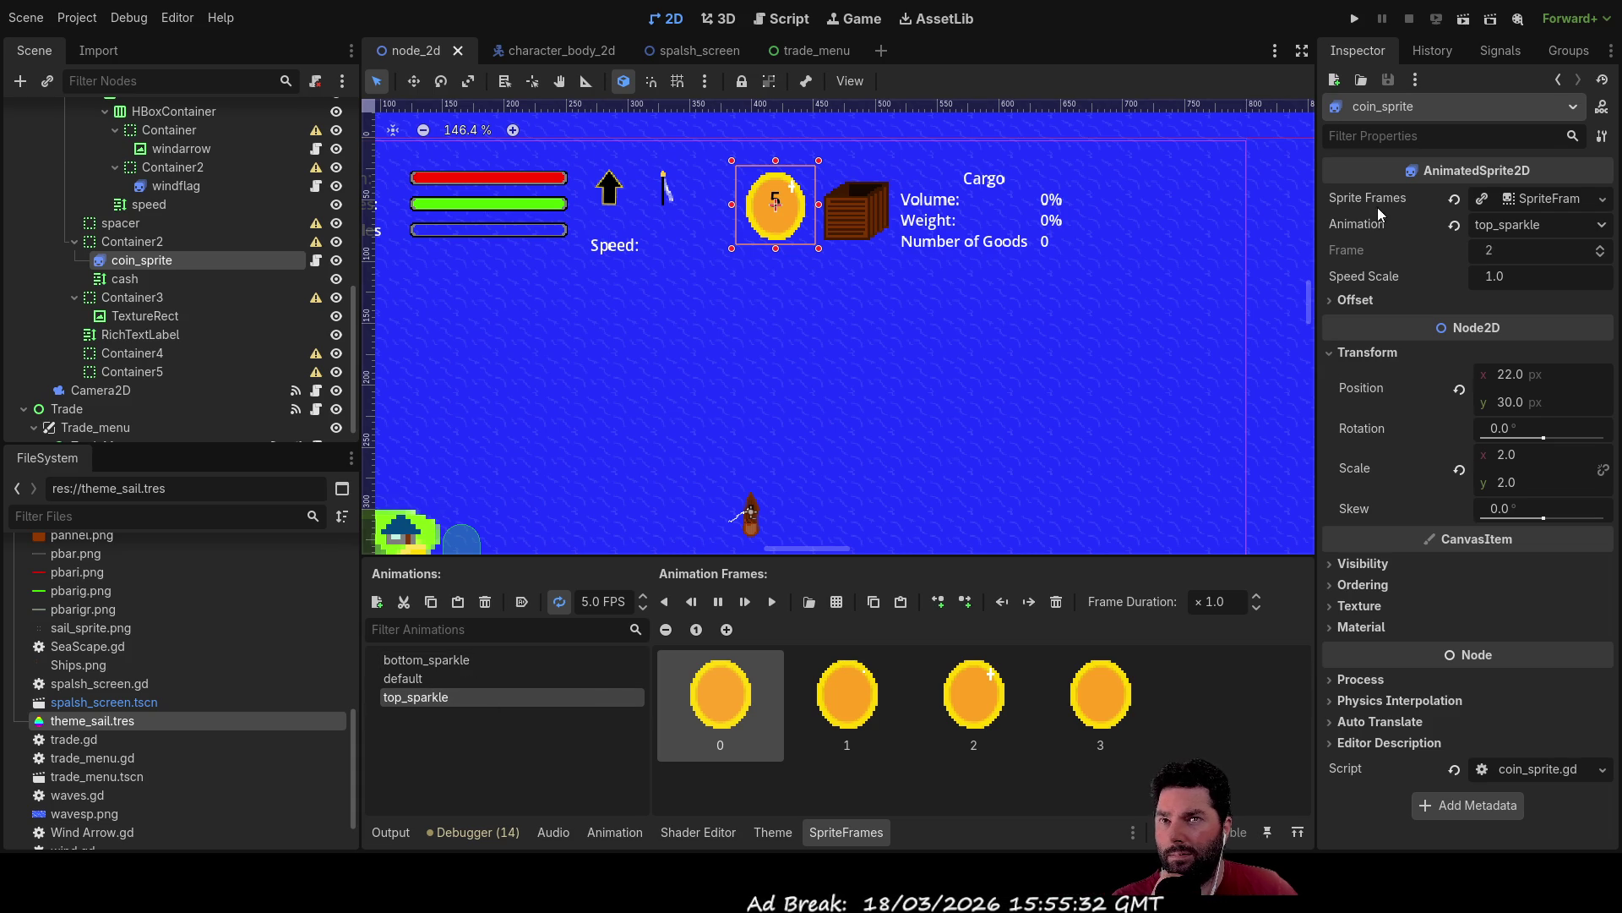
click(449, 662)
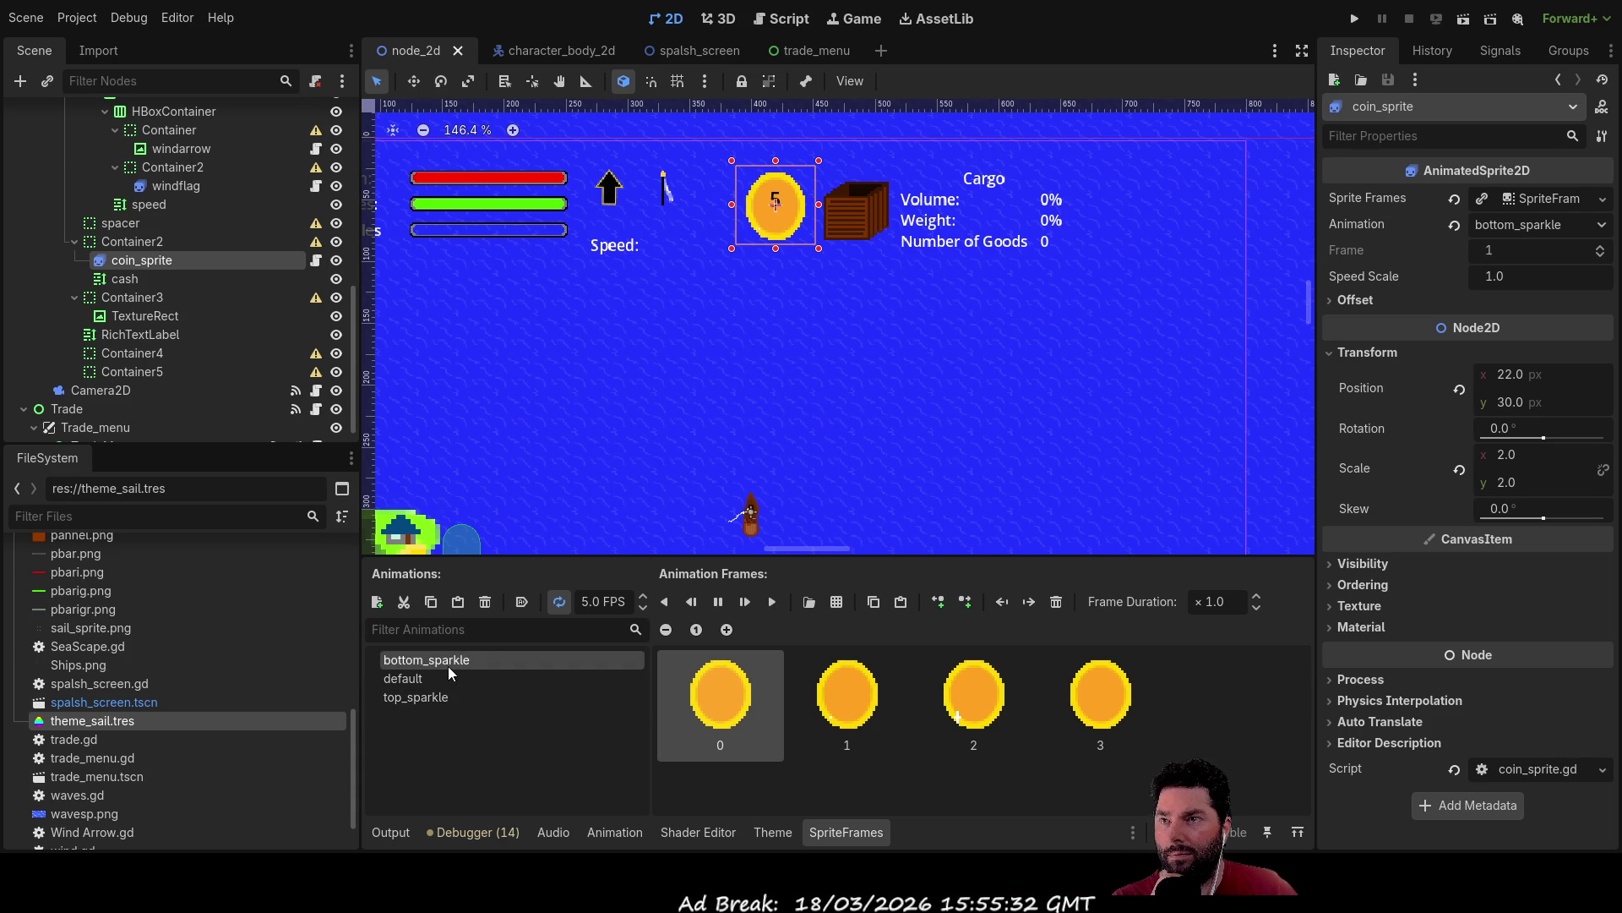
key(F5)
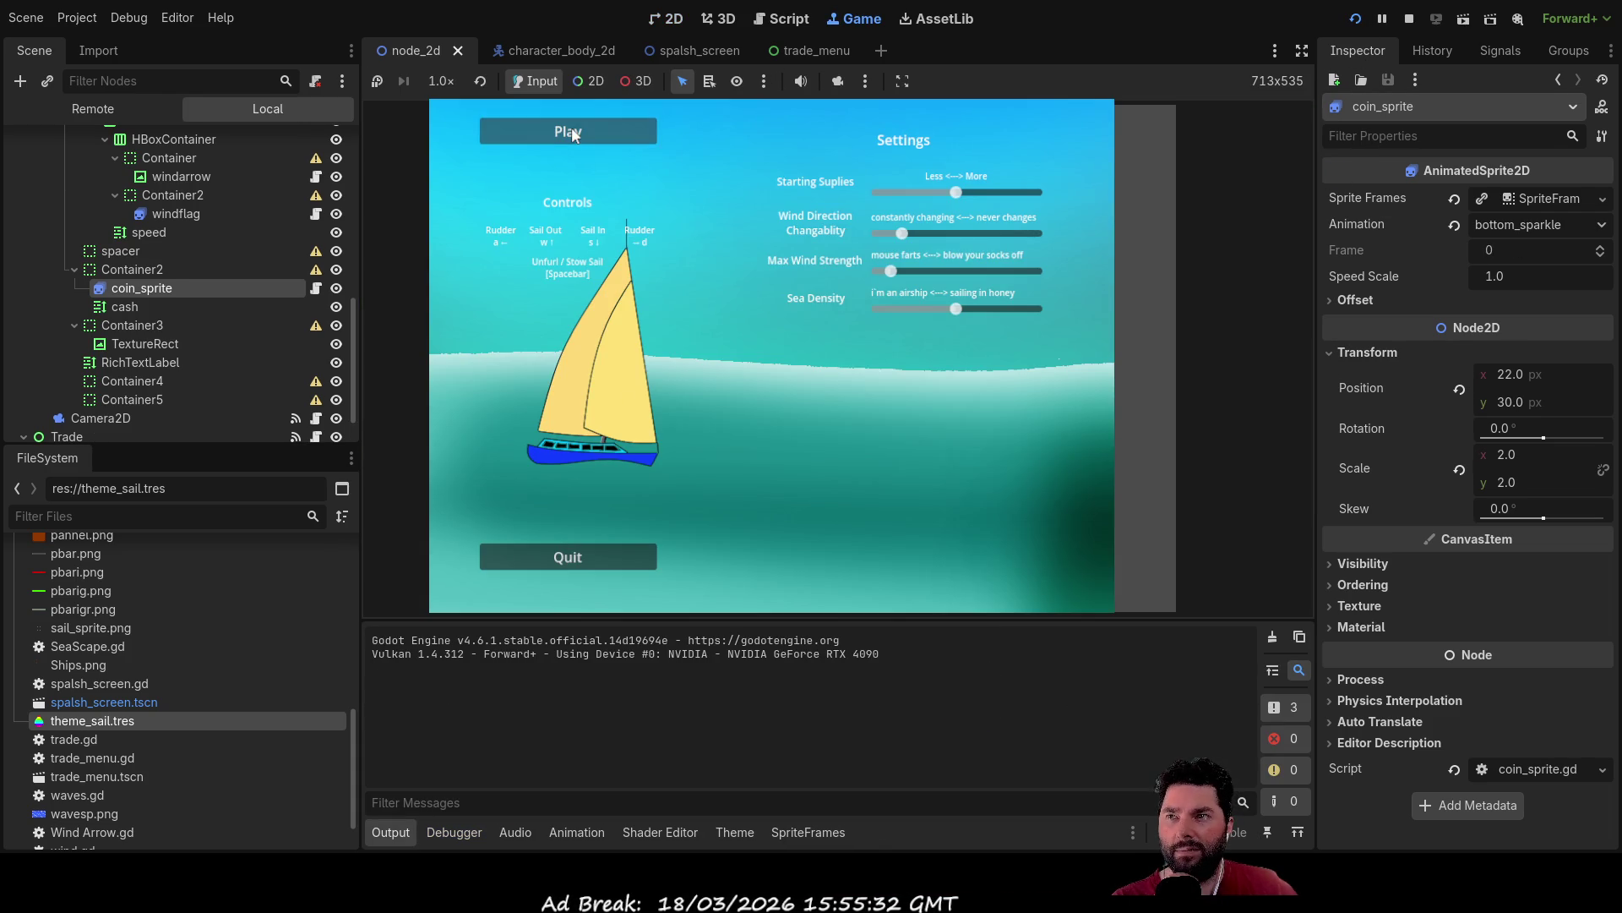
Start sailing, then switch the live coin_sprite to top_sparkle and back to bottom_sparkle.
click(568, 137)
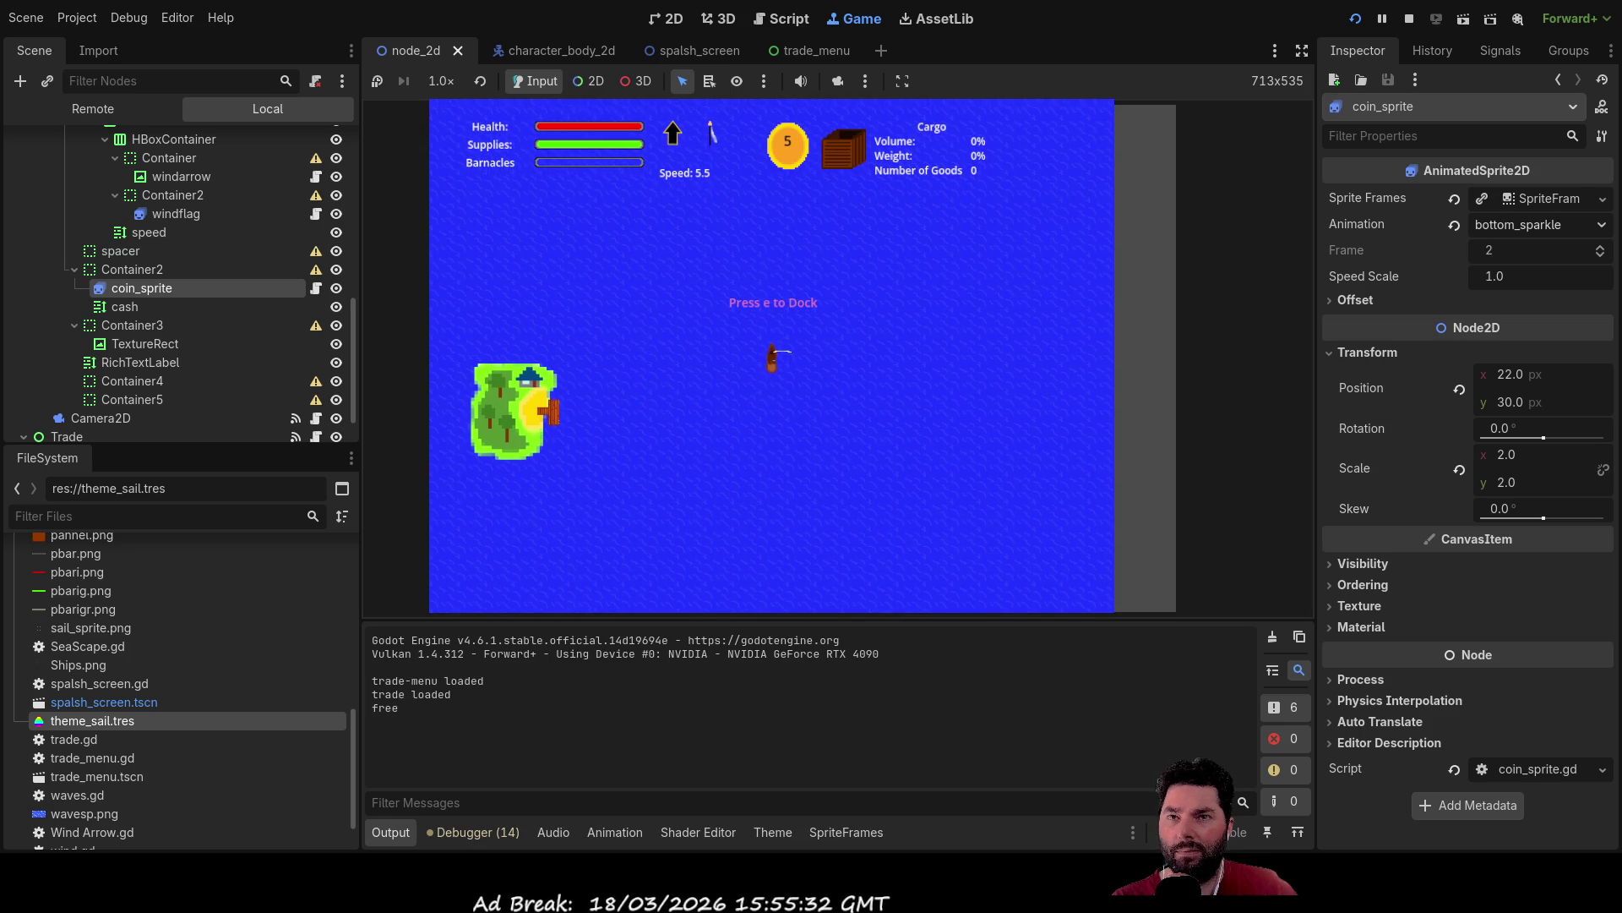
click(1555, 225)
click(1538, 287)
click(1515, 225)
click(1512, 252)
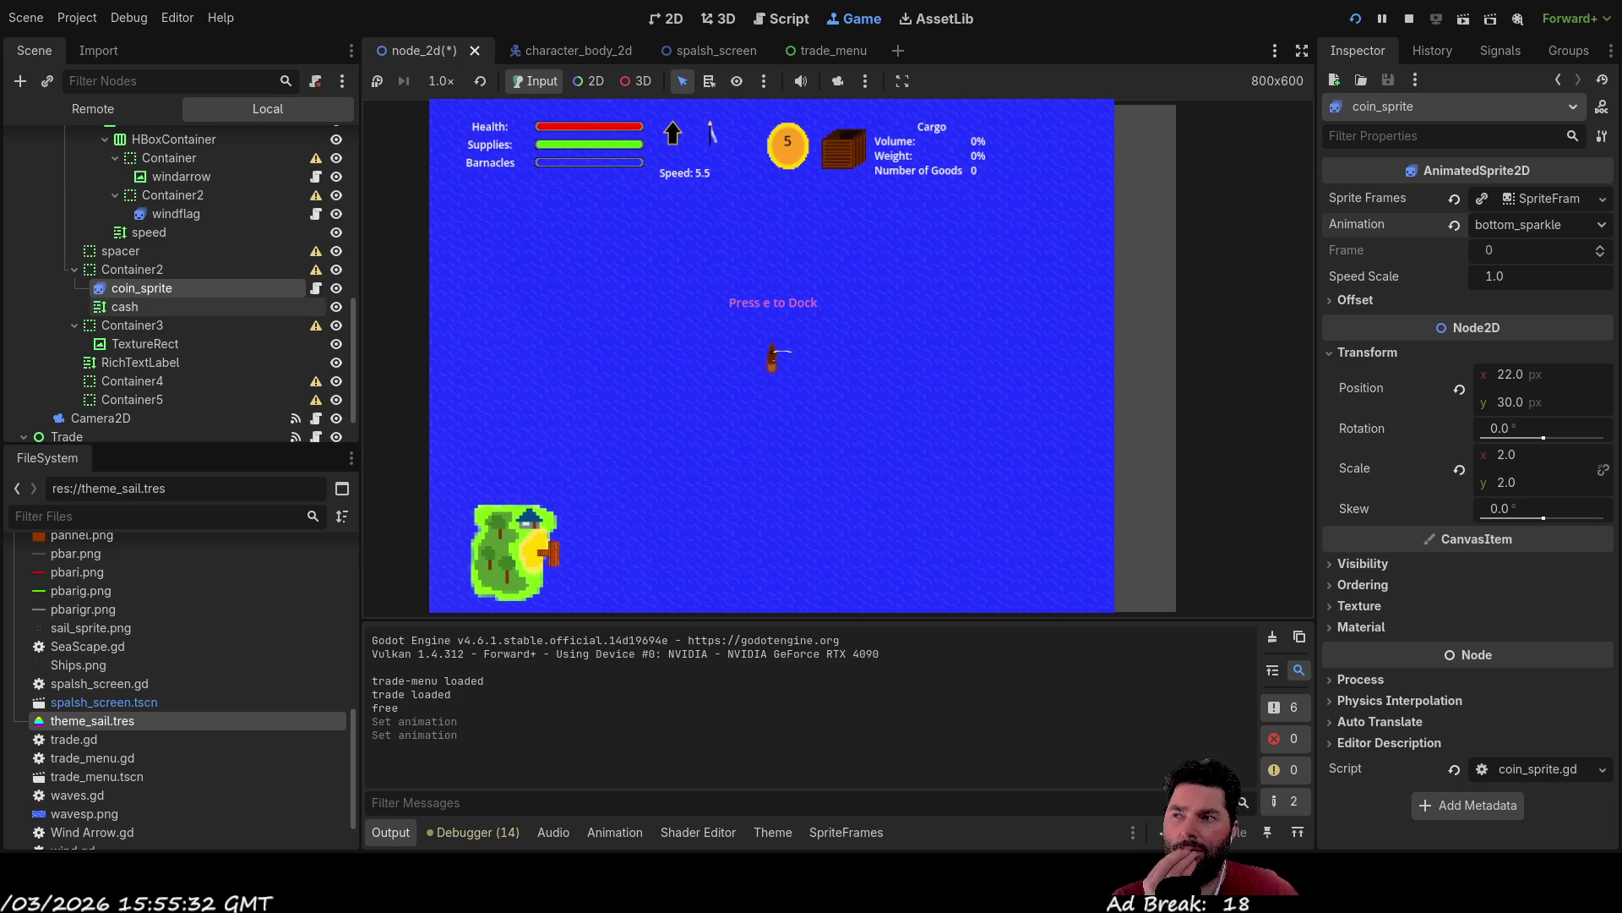
Hide and reshow coin_sprite in the running game, then collapse its Transform section.
click(336, 288)
click(335, 288)
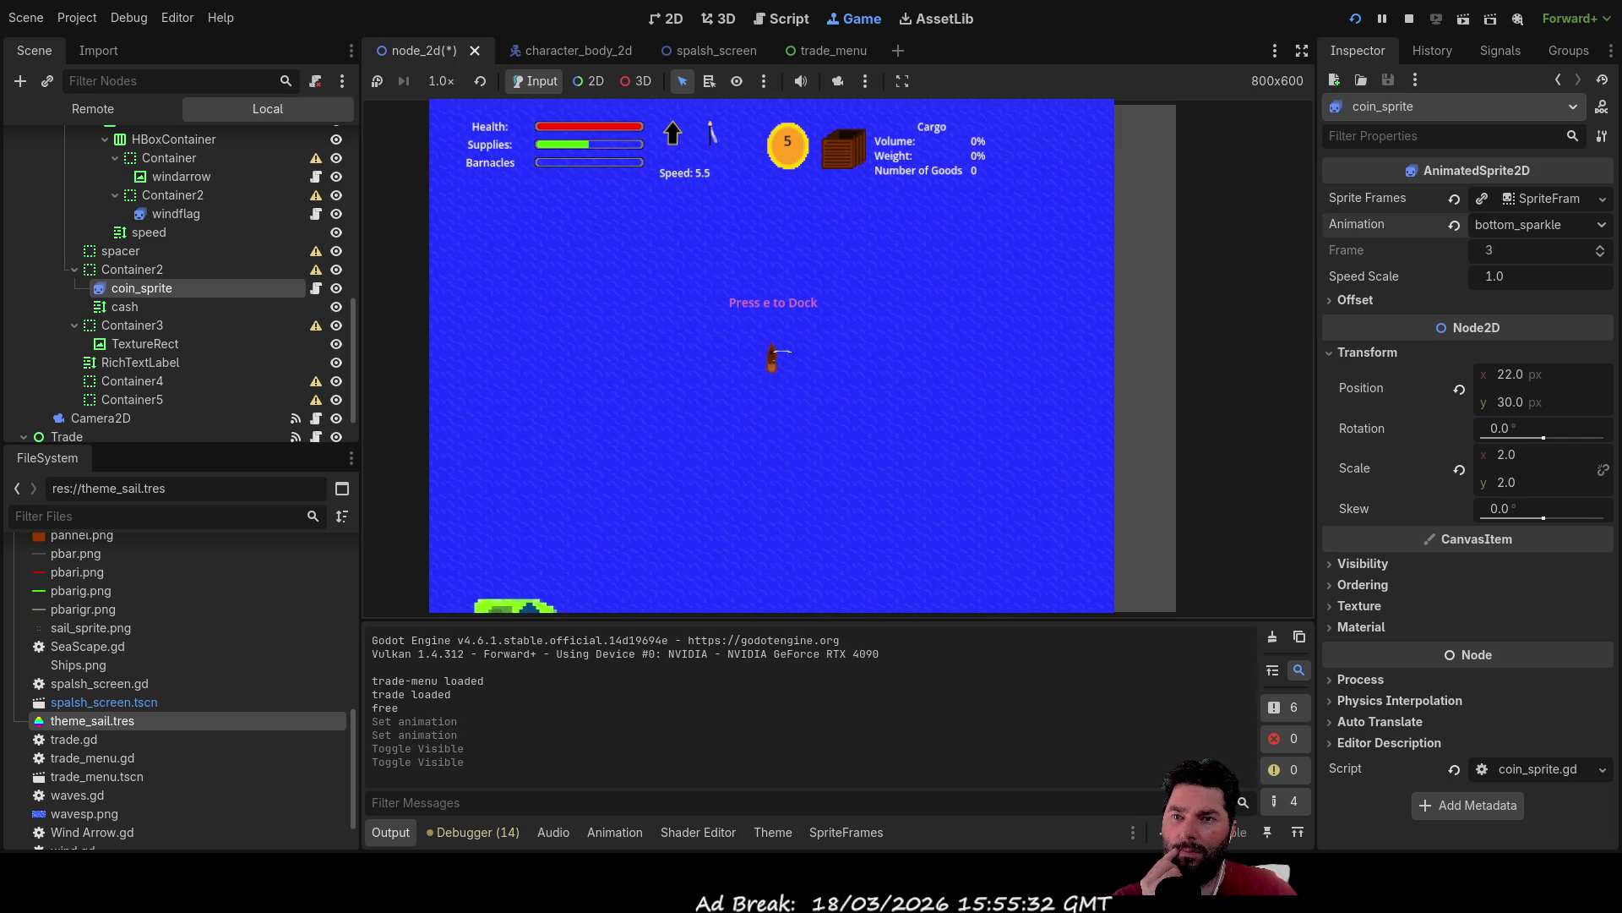
click(1331, 352)
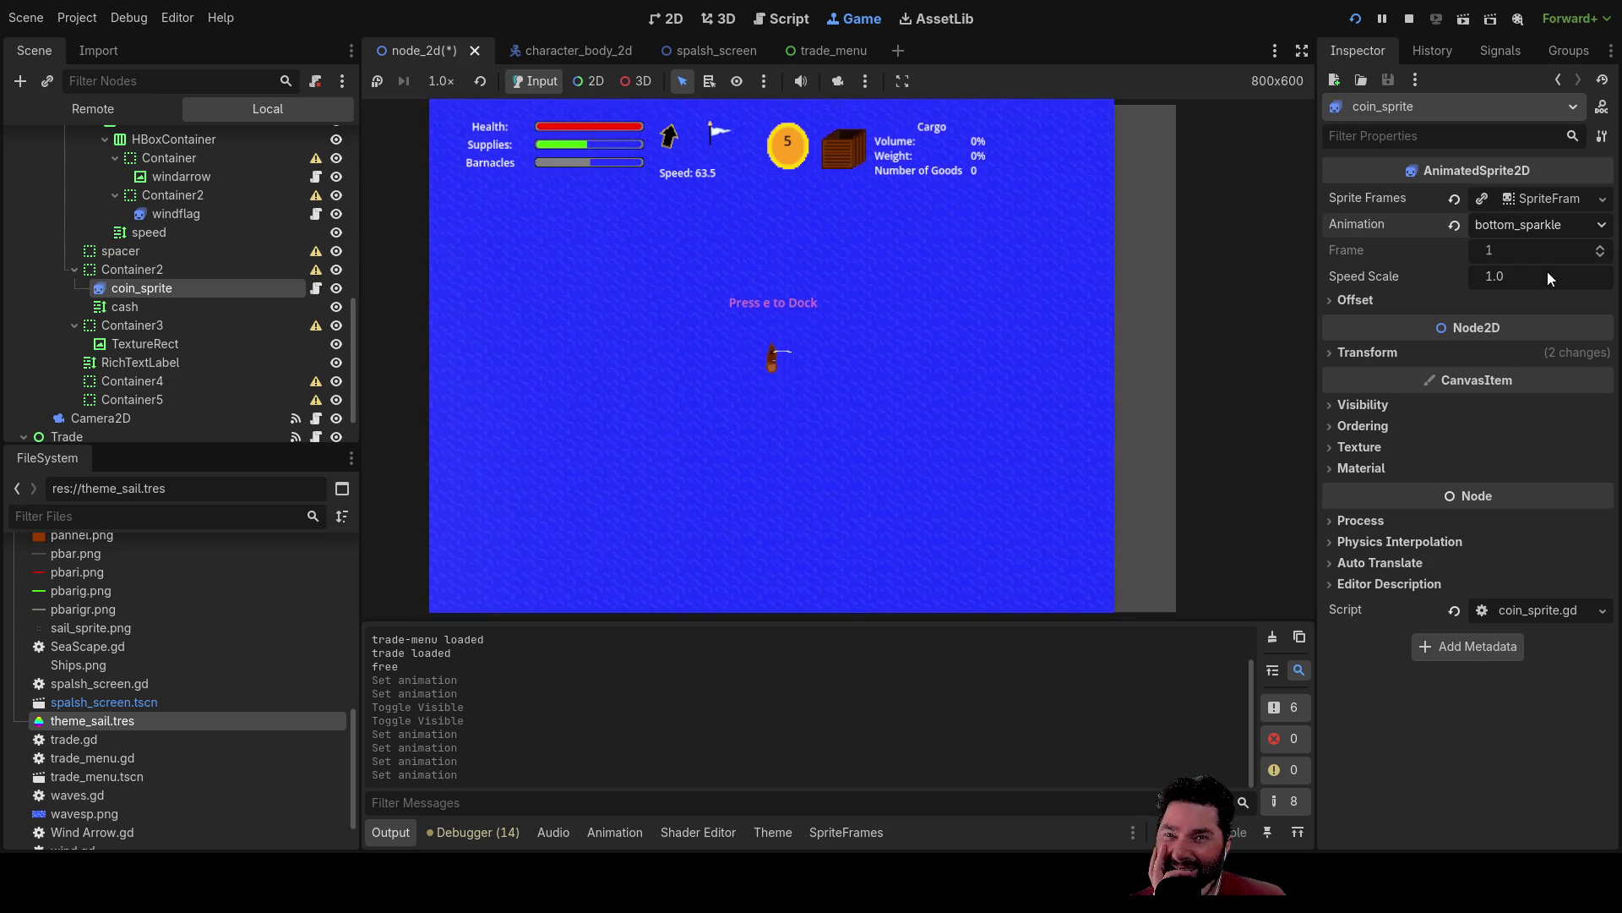
Switch the live coin_sprite to the default animation, watch it, then stop the game.
click(1538, 224)
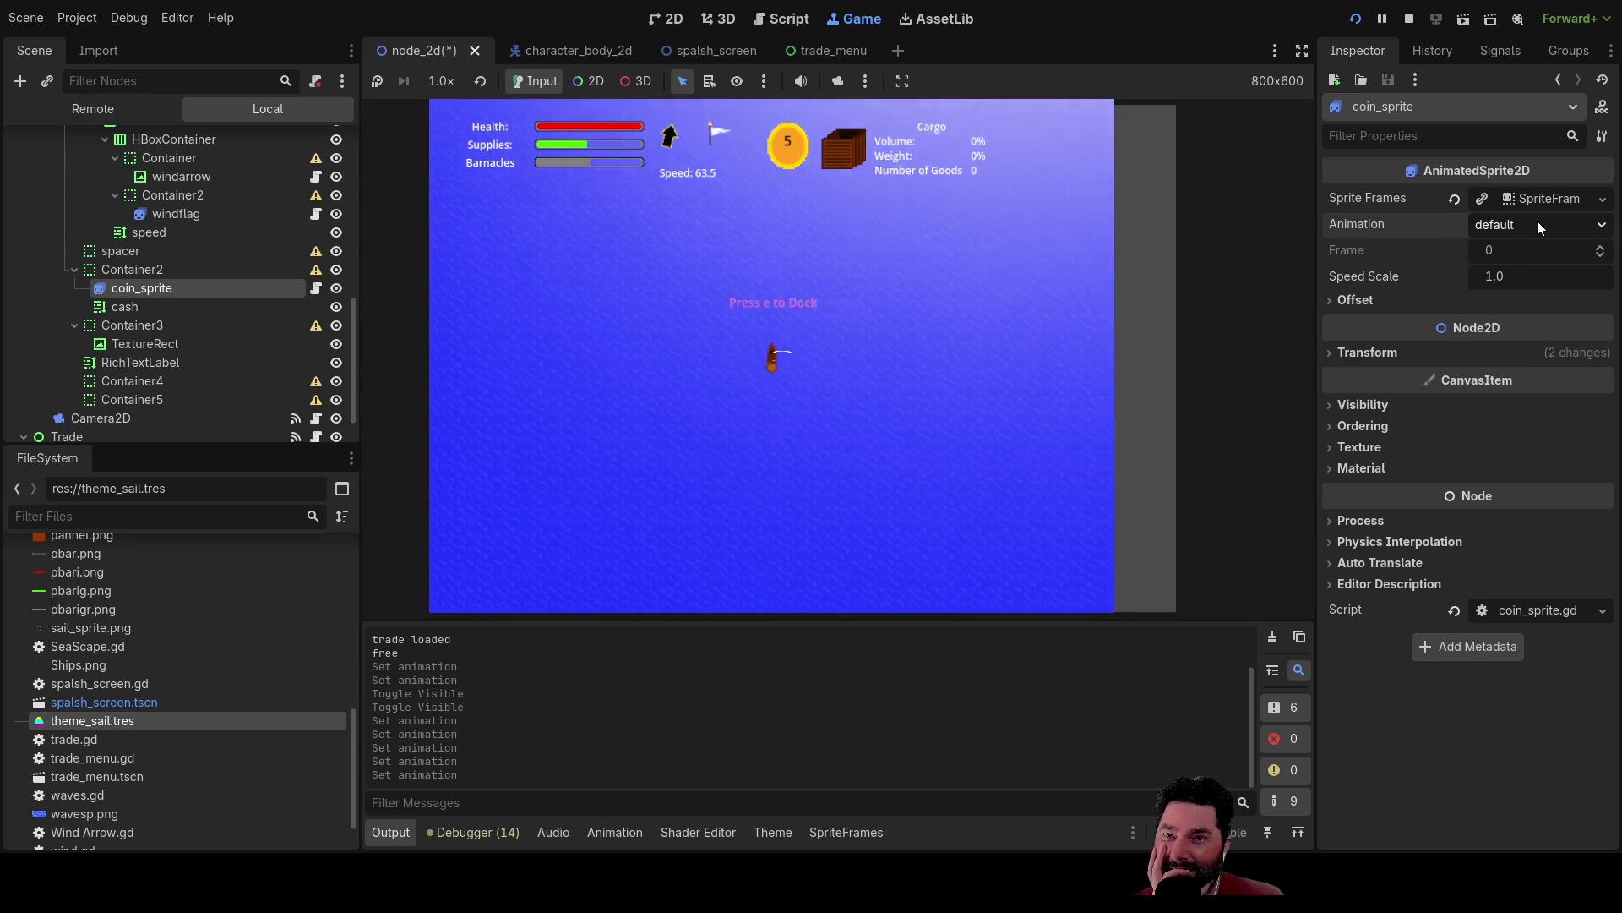
click(1522, 289)
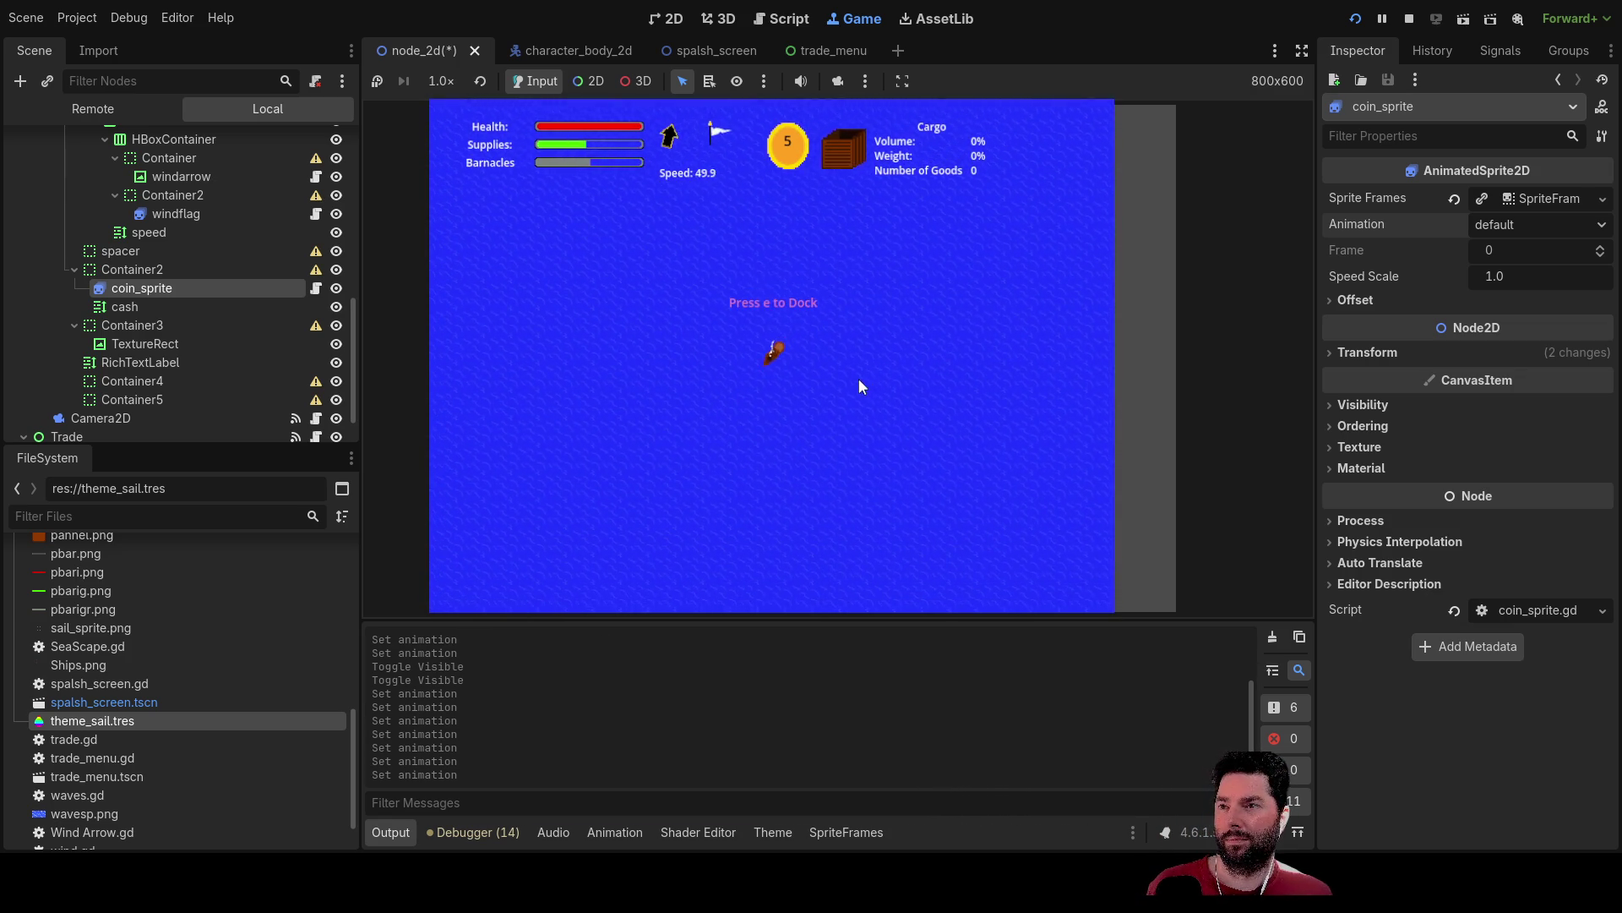
scroll(858, 387, up, 3)
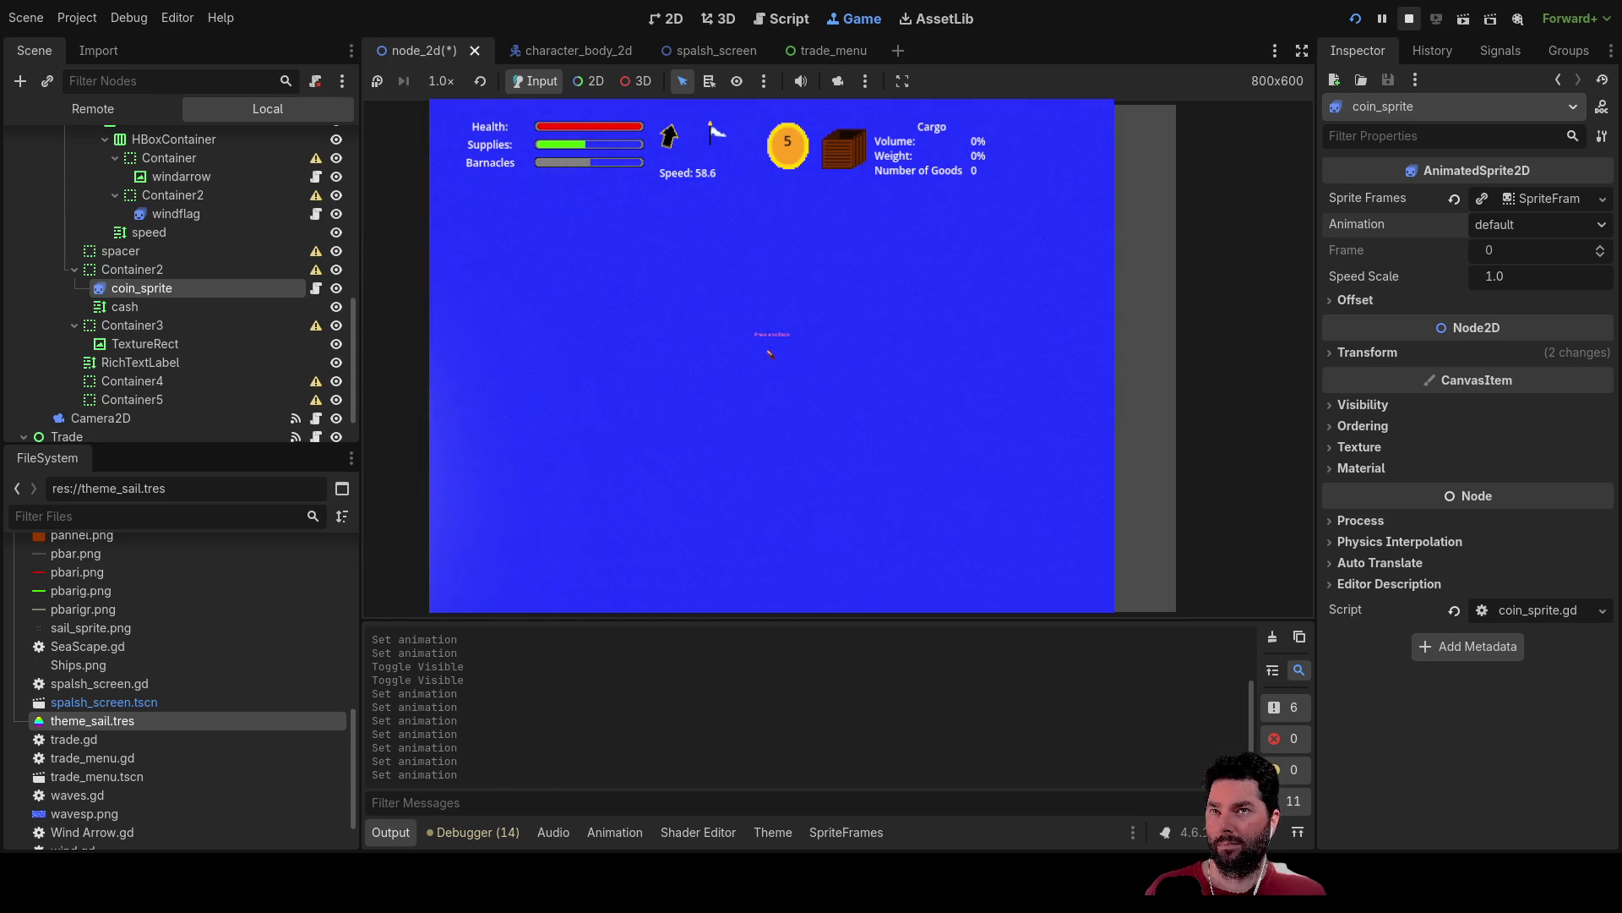
click(1408, 19)
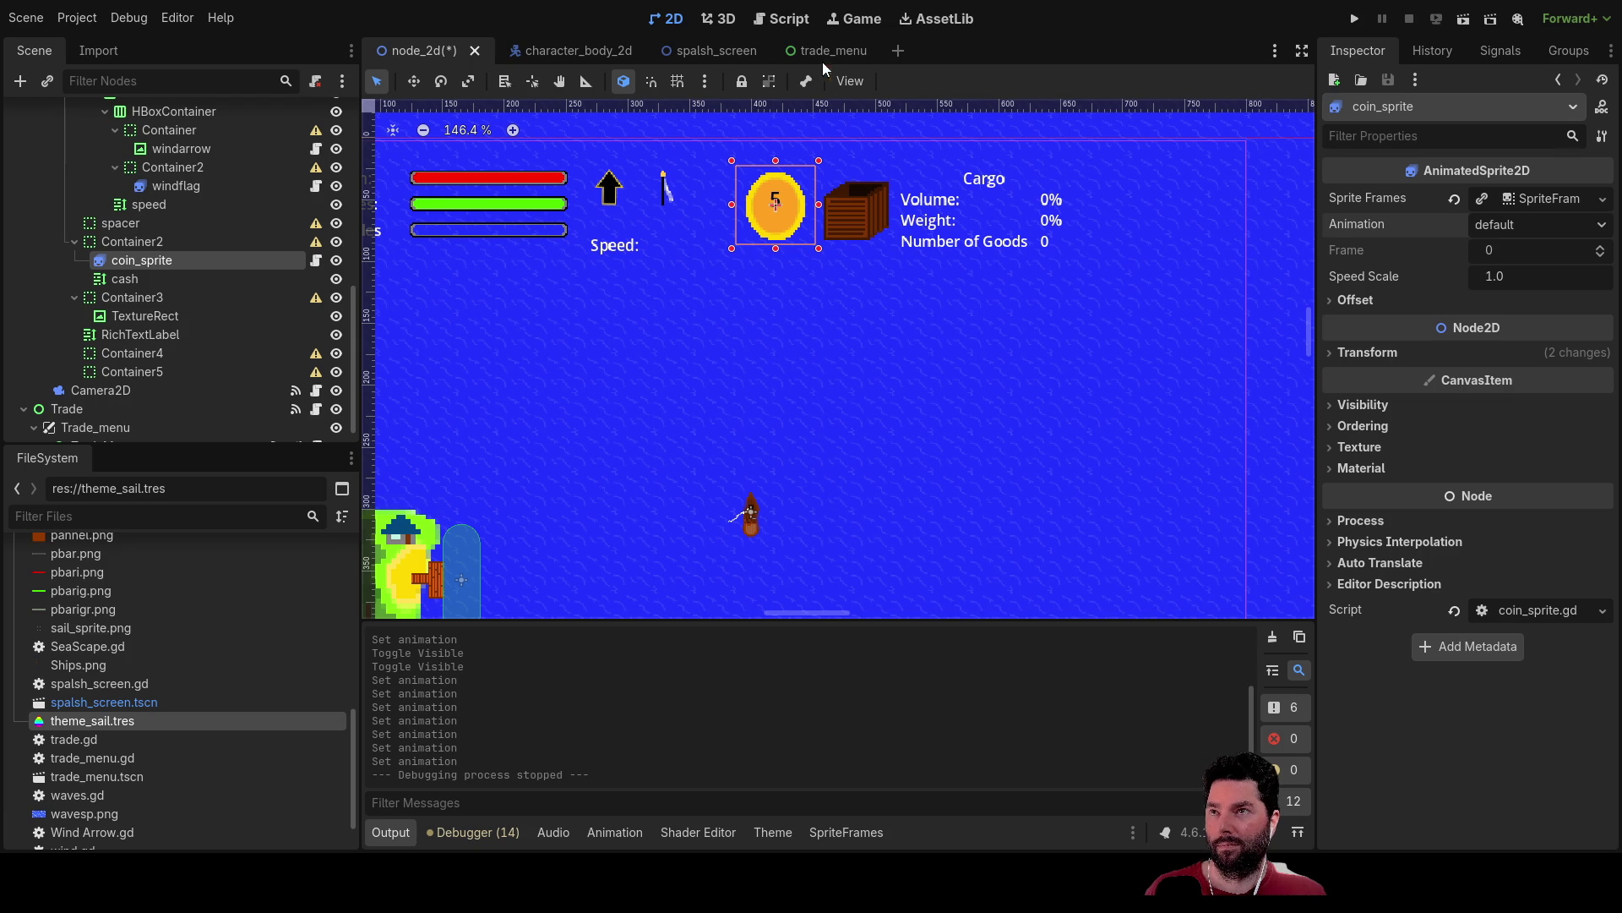
In coin_sprite.gd, open new lines above the second if check and after the bottom_sparkle play.
click(791, 18)
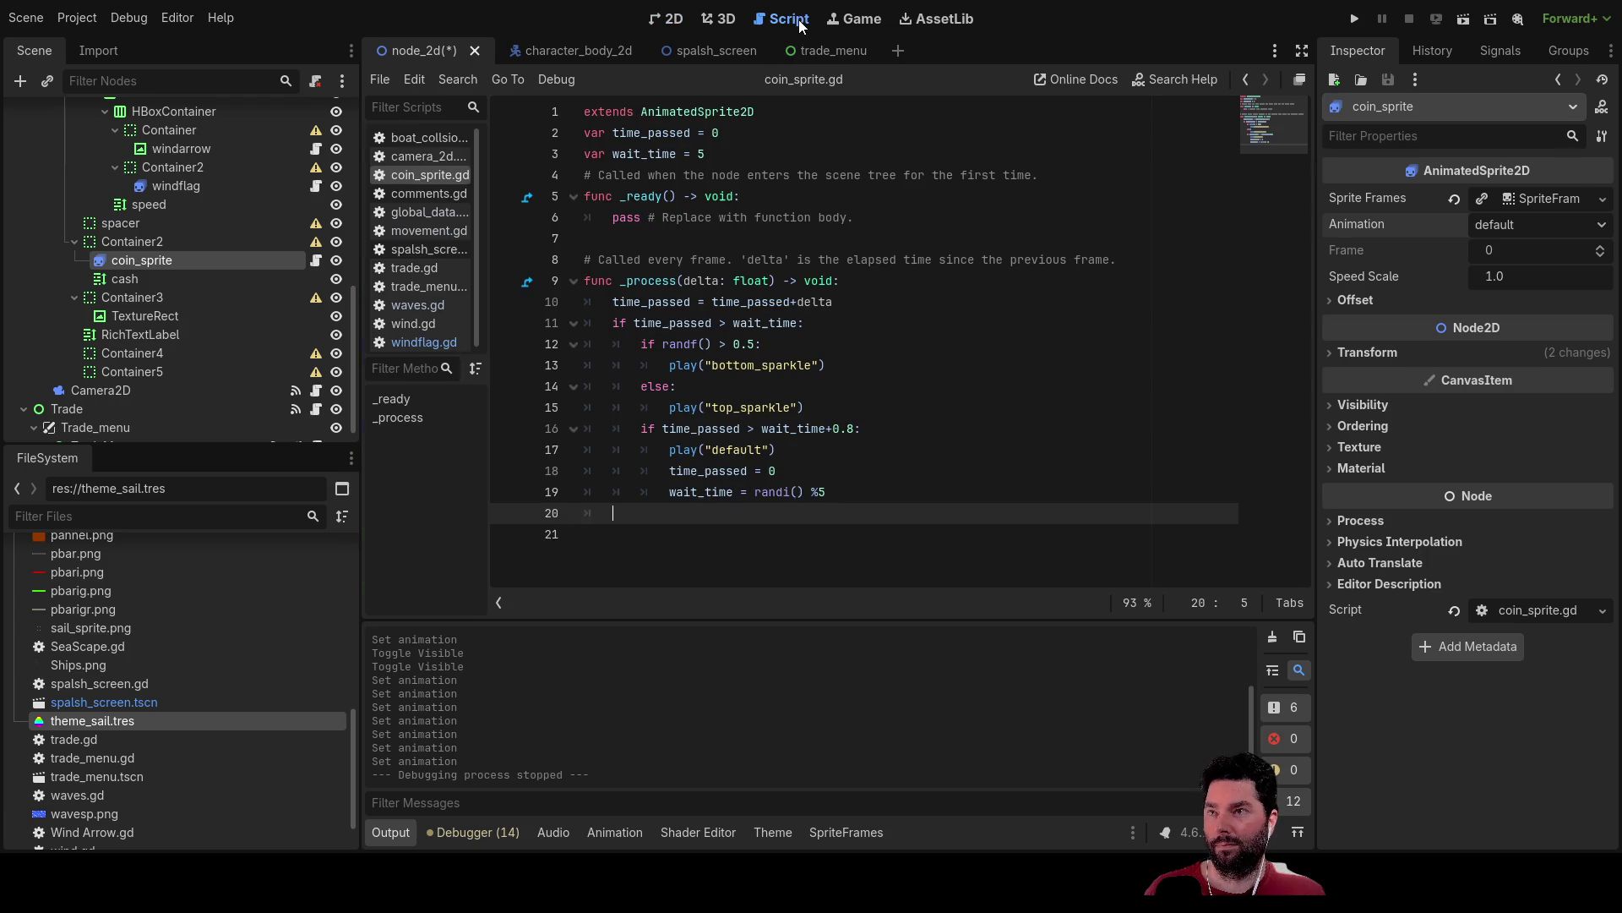
click(674, 491)
key(Up)
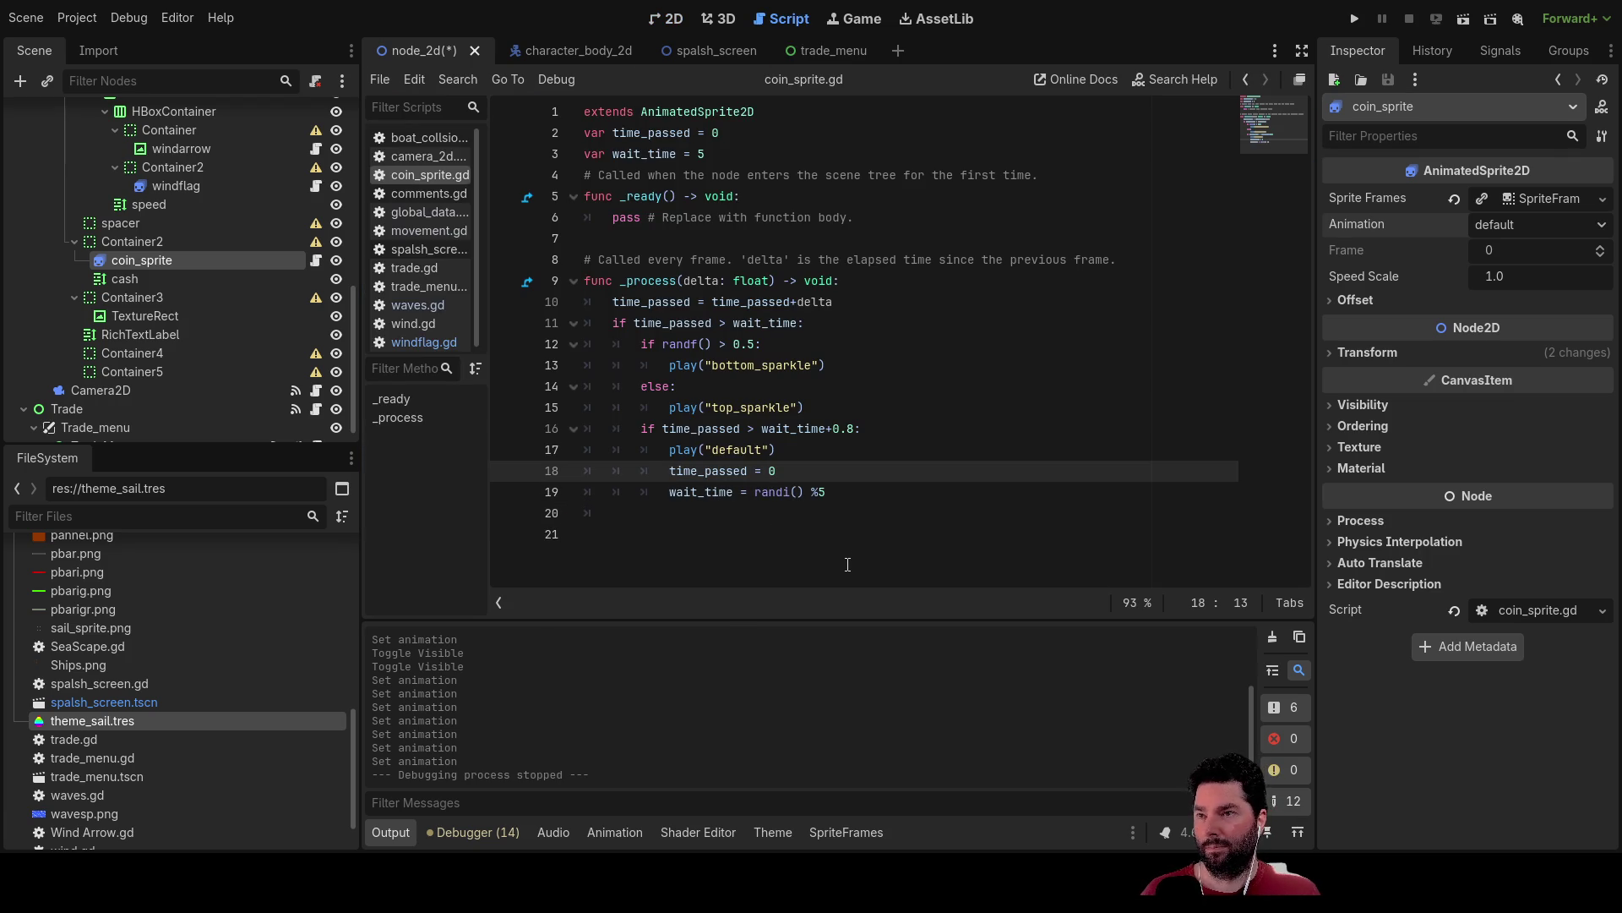
key(Up)
key(Up)
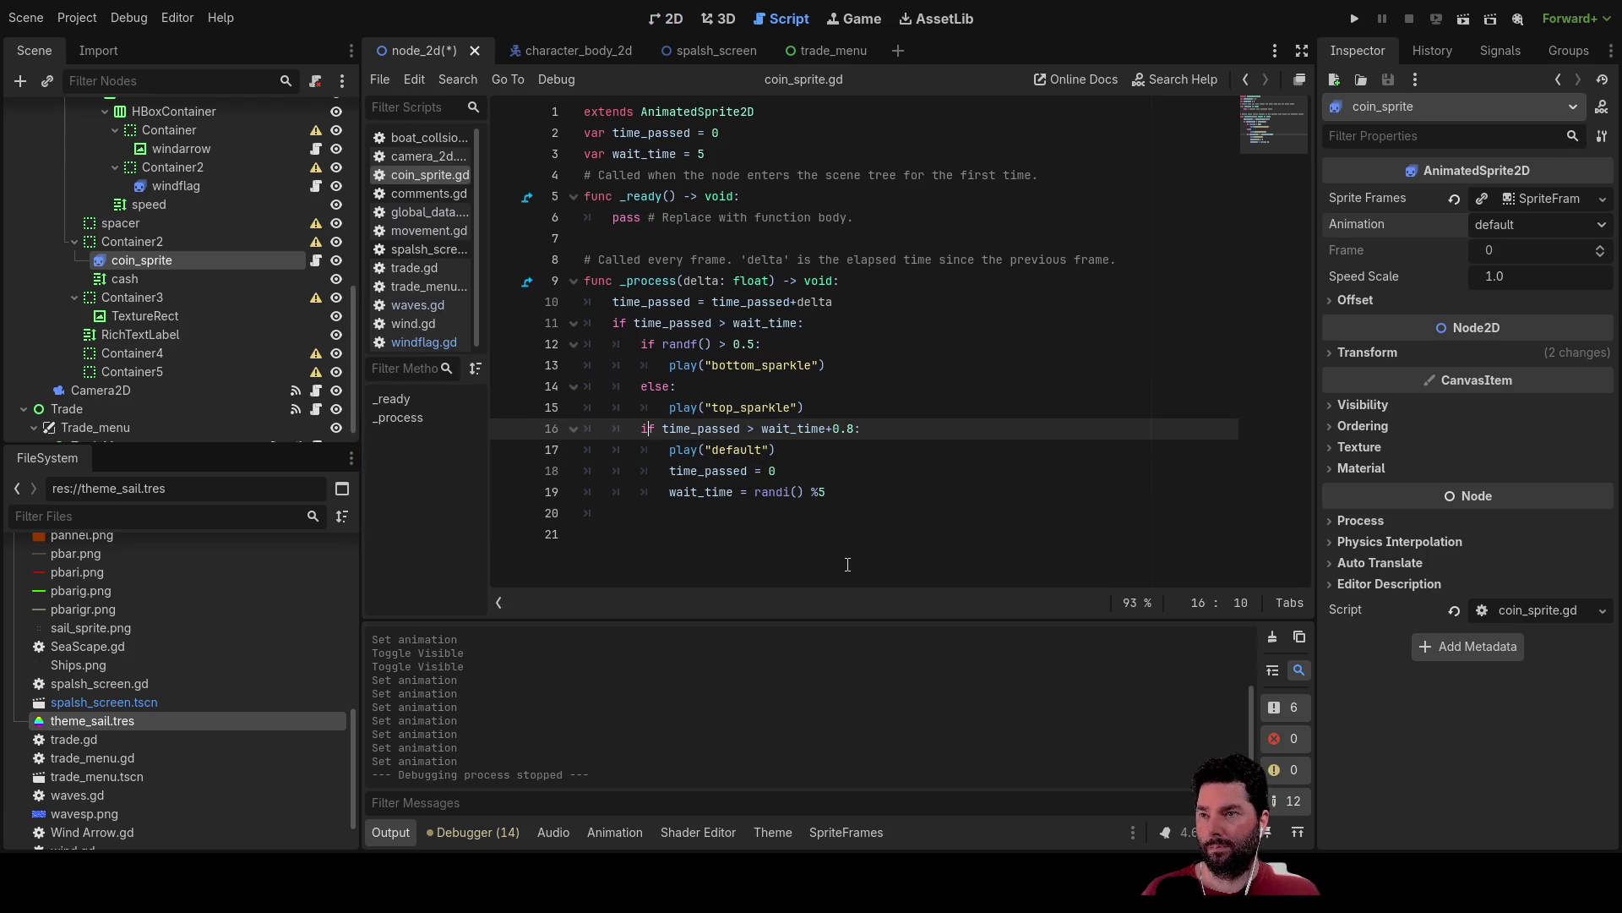
key(Return)
key(Tab)
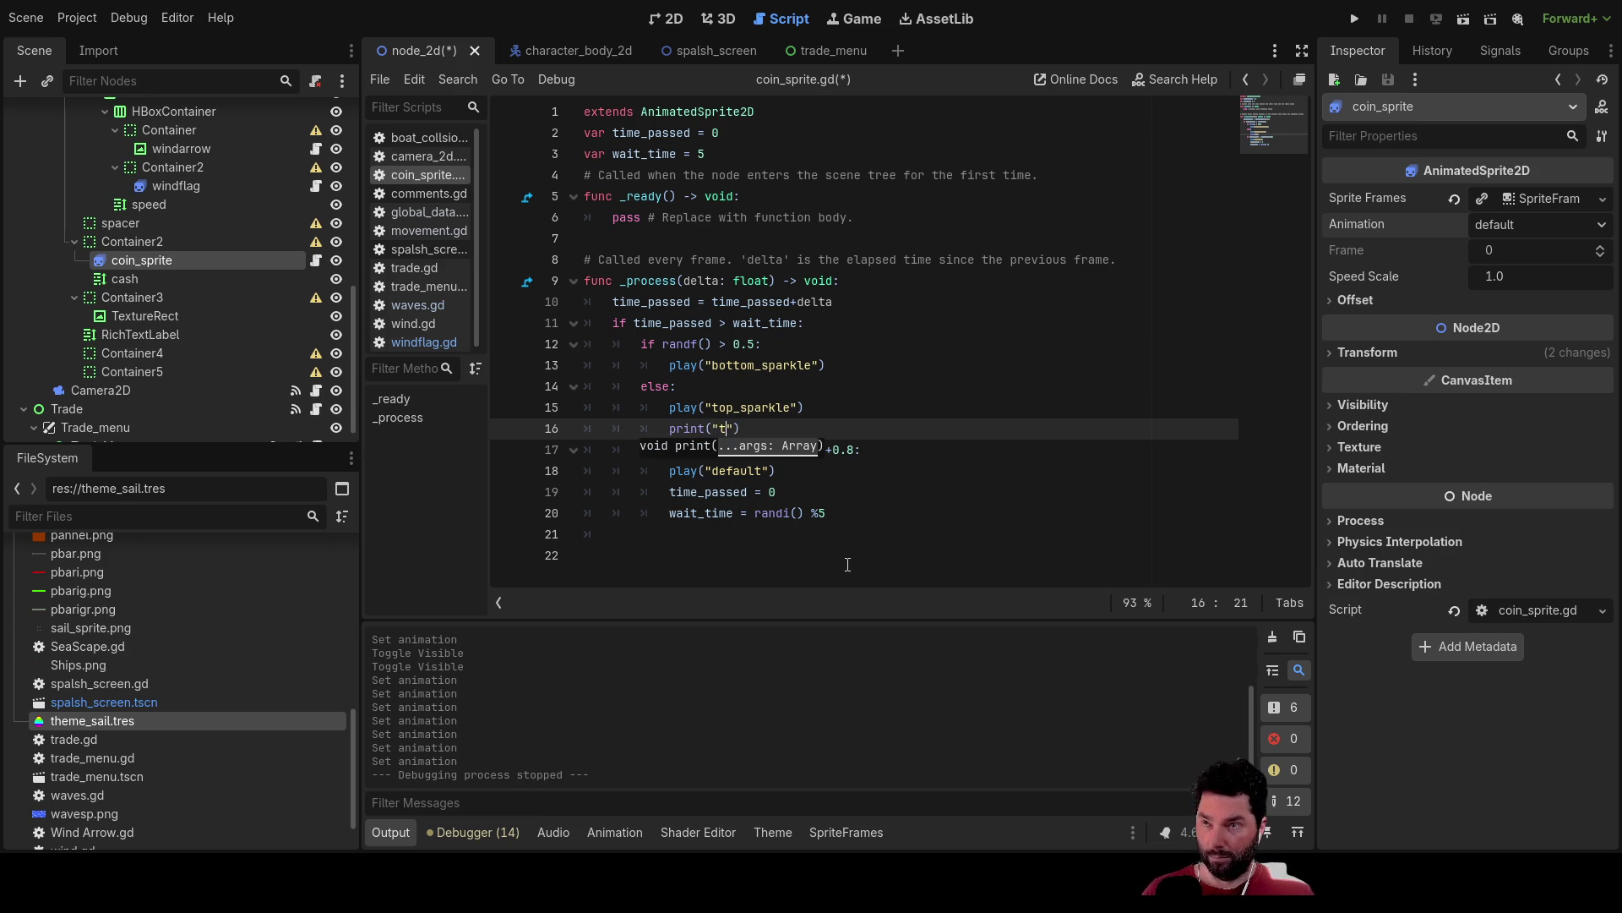
key(Up)
key(Up)
key(Left)
key(Return)
key(Up)
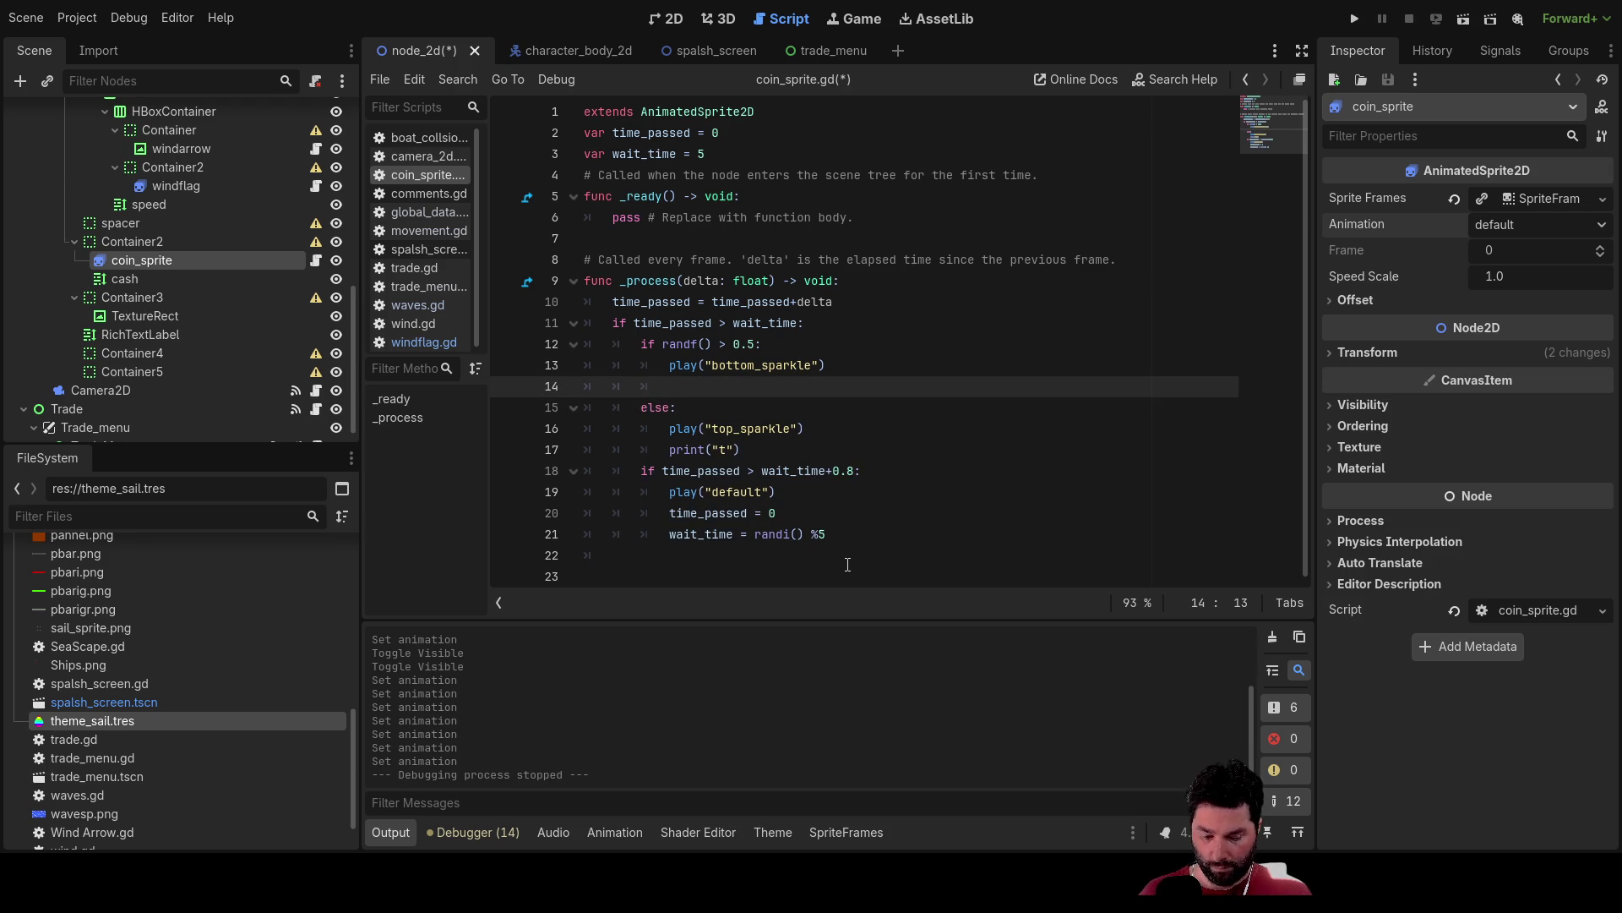
Write print("B") on line 14, completing the print call.
text((")
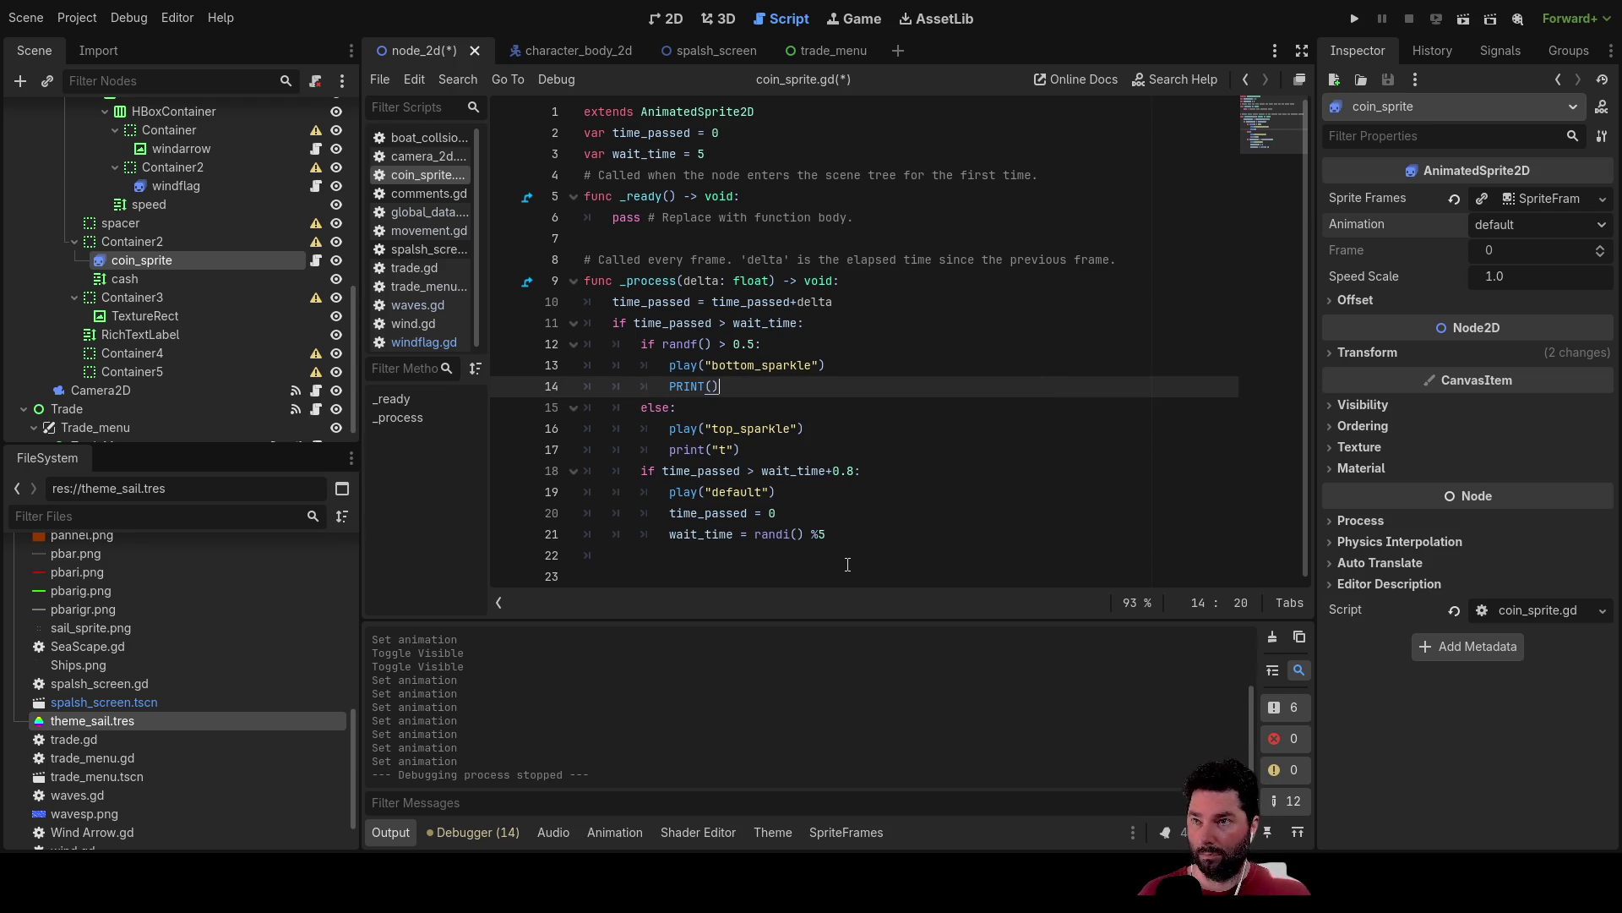
text(B)
key(Up)
key(Up)
key(Up)
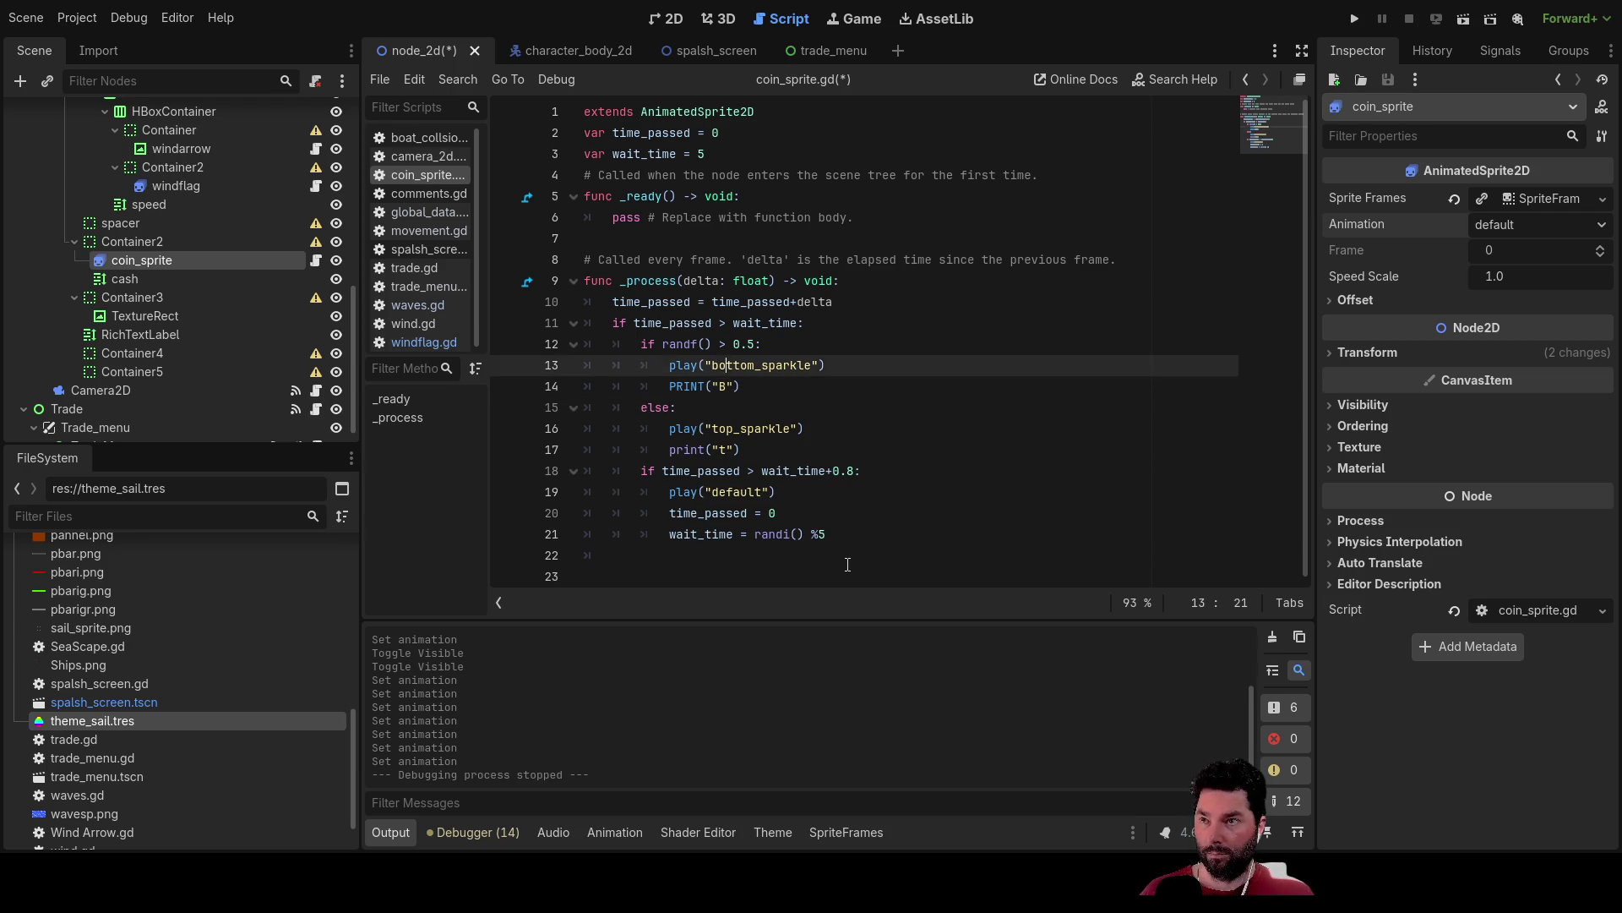
key(Down)
key(Down)
key(Down)
key(Down)
key(Down)
key(Down)
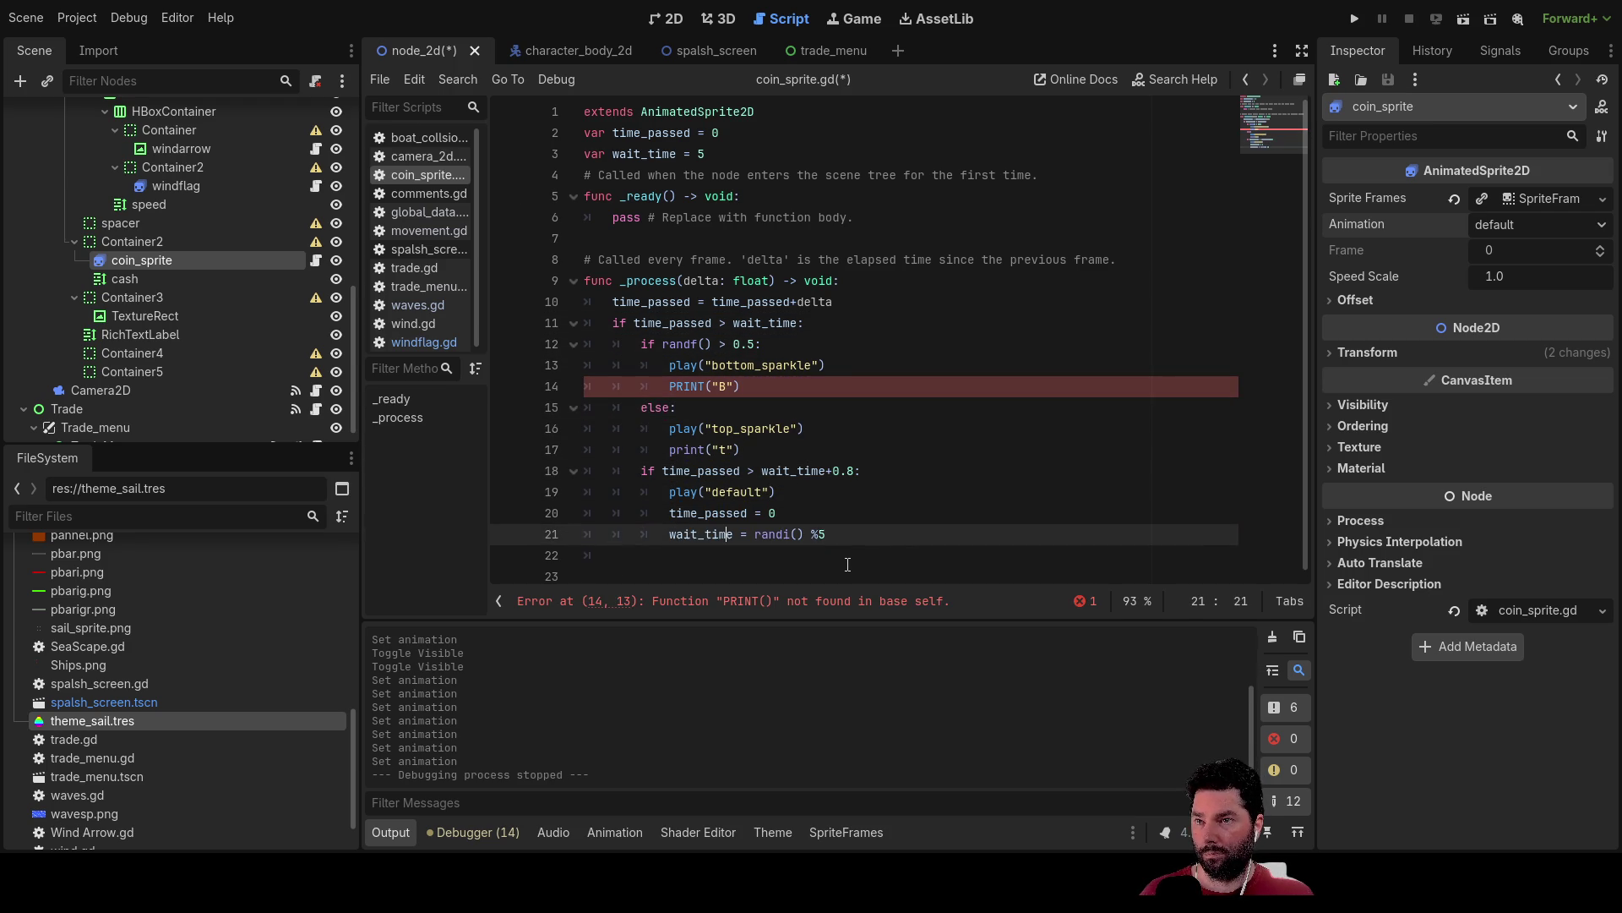
key(Up)
key(Up)
key(Up)
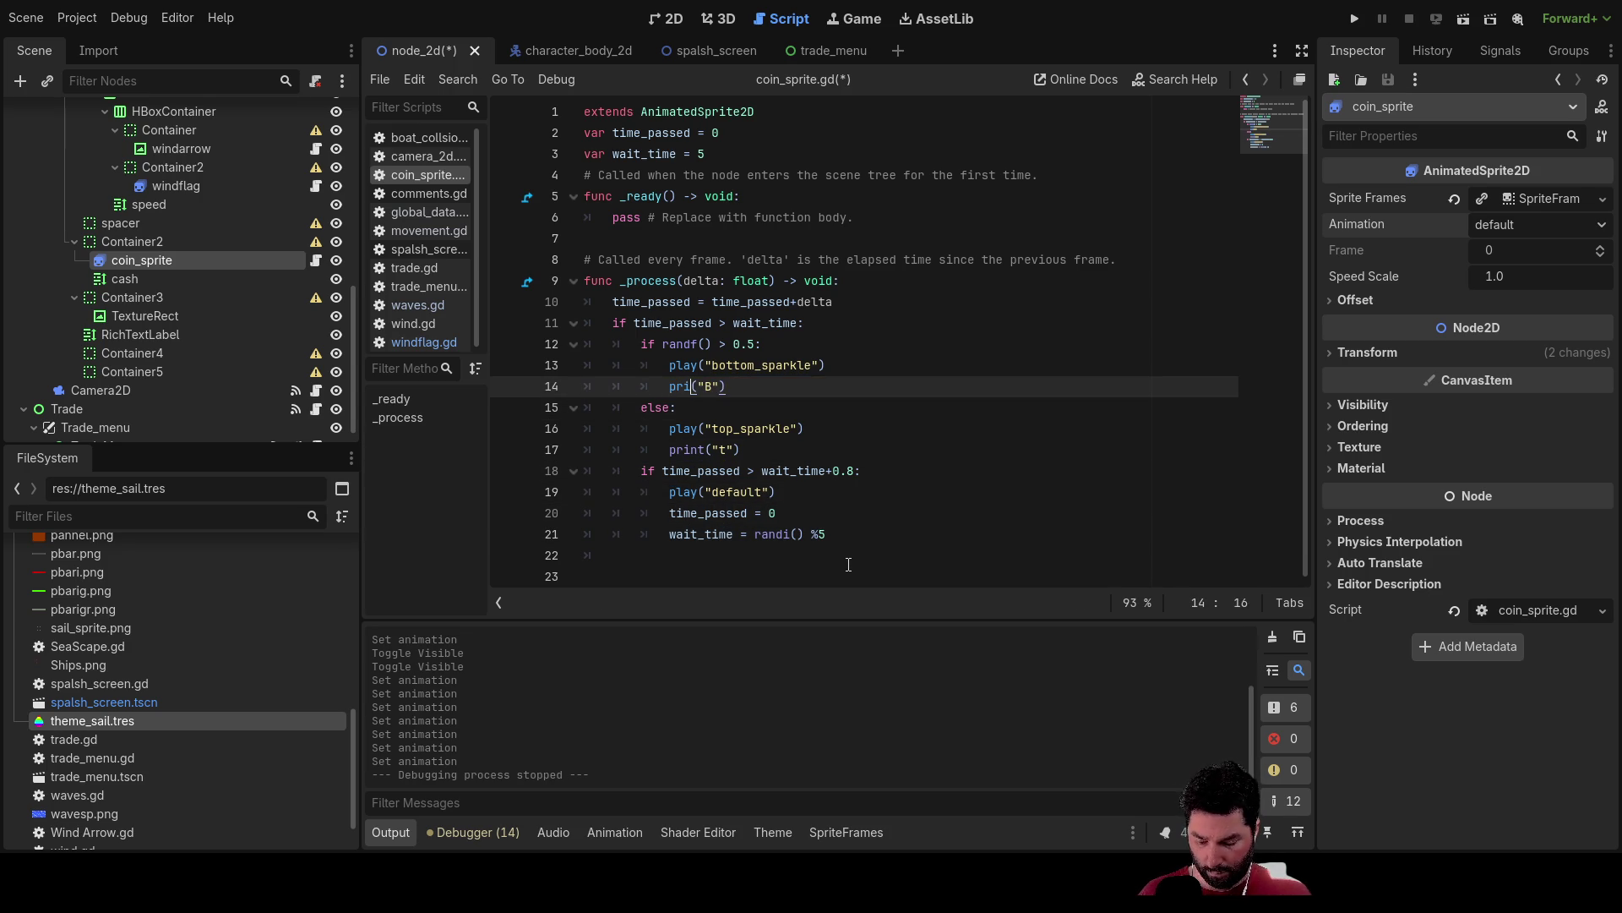
key(ctrl+space)
key(Down)
key(Down)
key(Down)
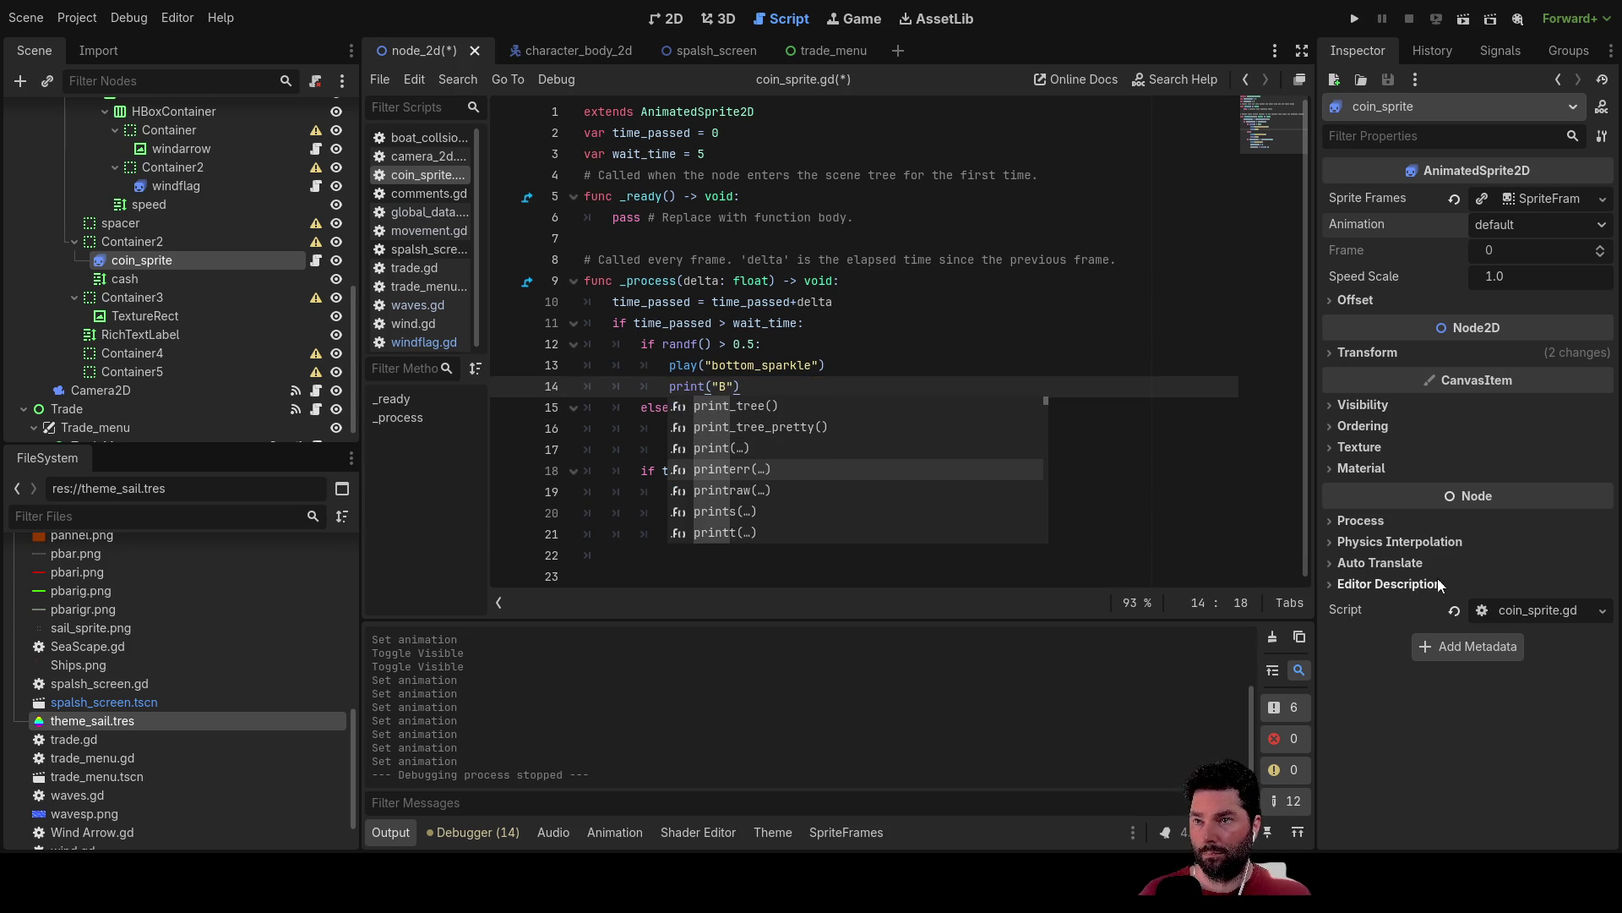
Add print("done") after the wait_time reset, then save and run the game.
click(934, 533)
click(731, 553)
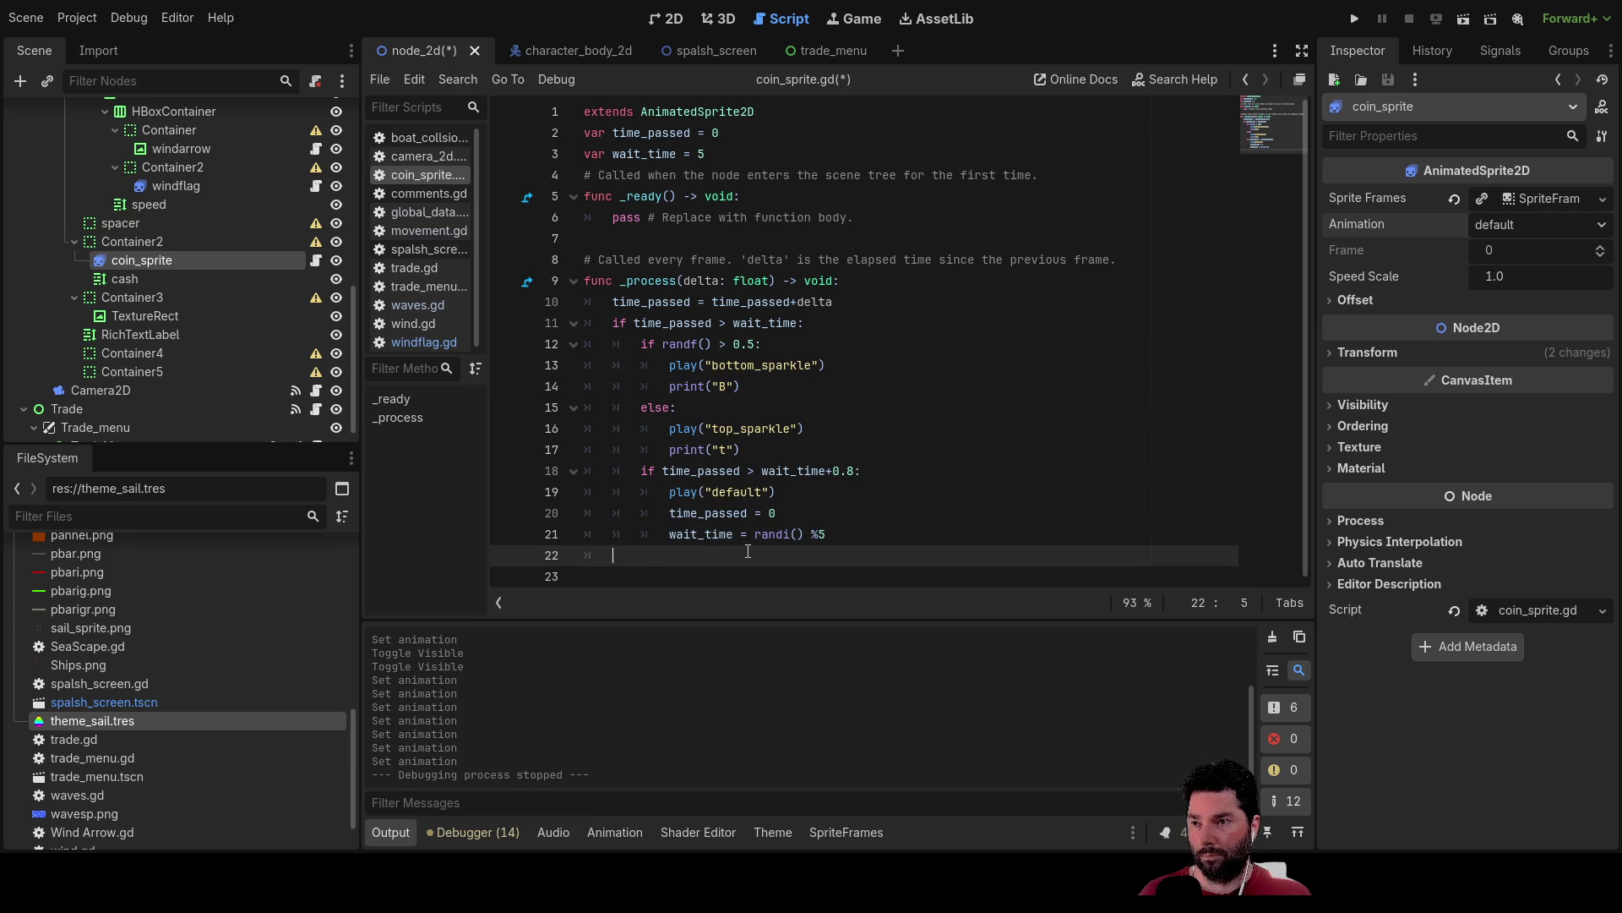
text(print())
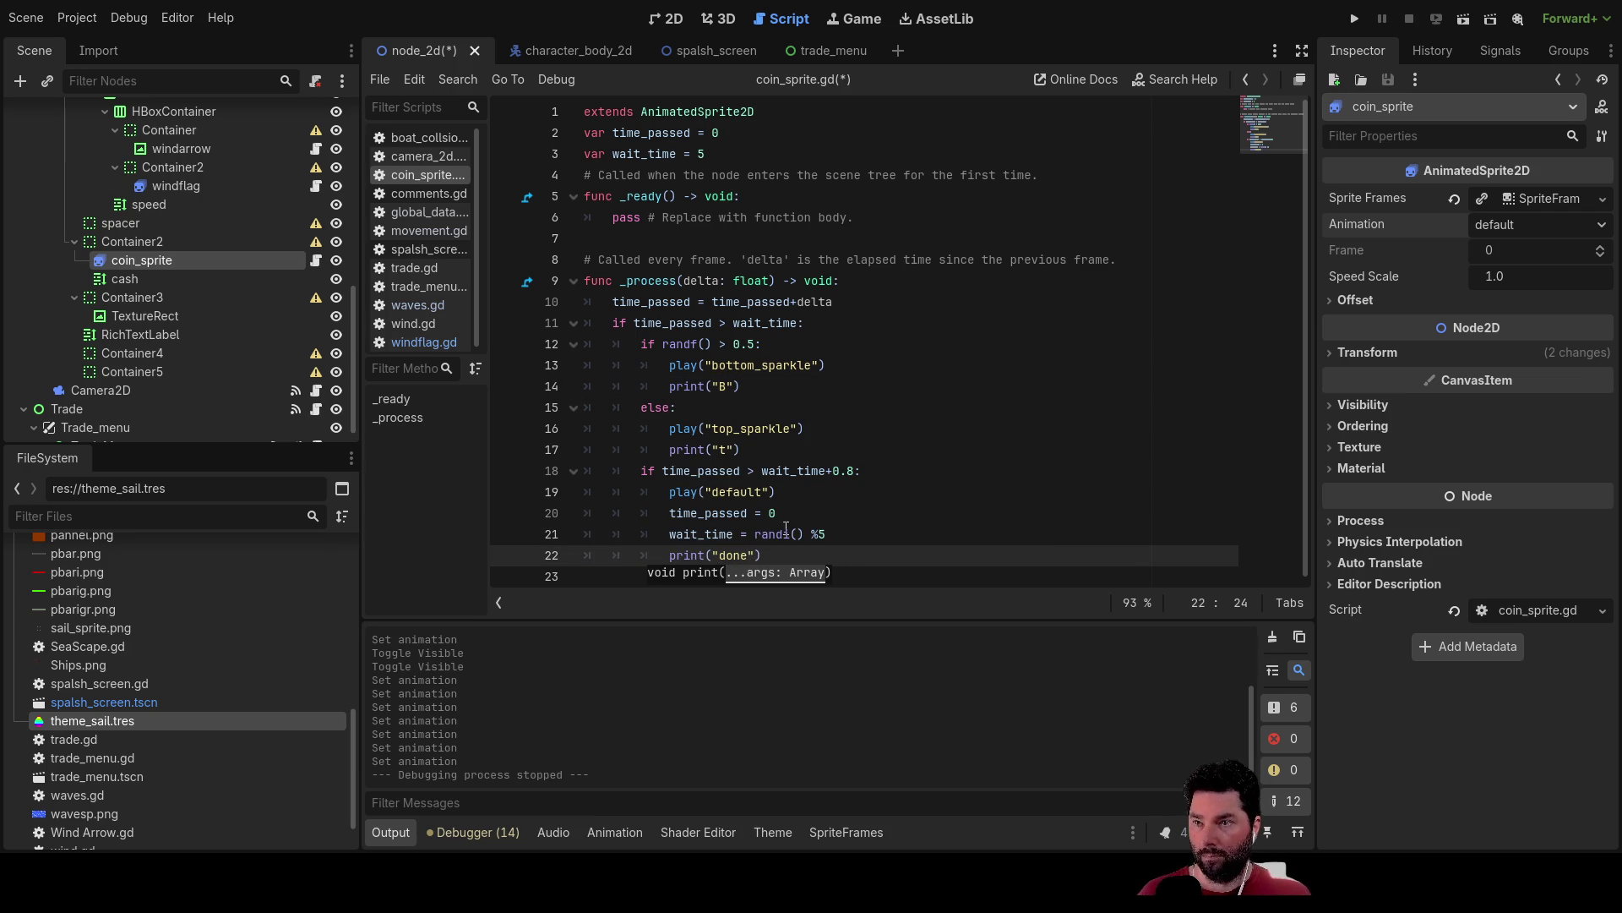
click(958, 490)
click(1362, 18)
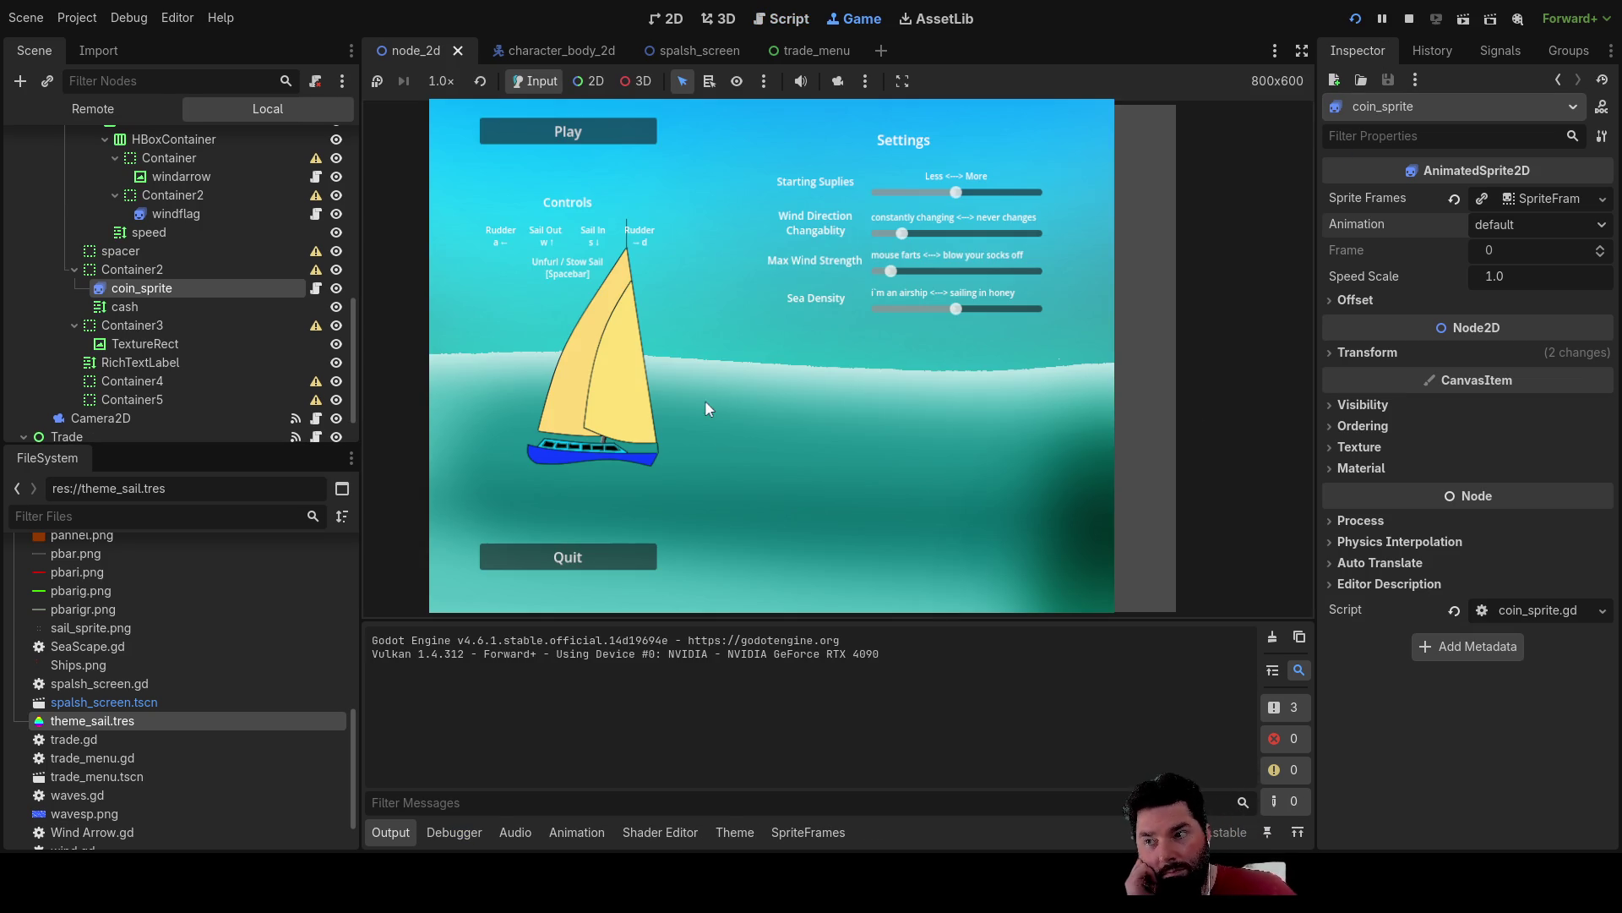
Play from the game's menu, watch the sailing scene, then stop the game.
click(550, 130)
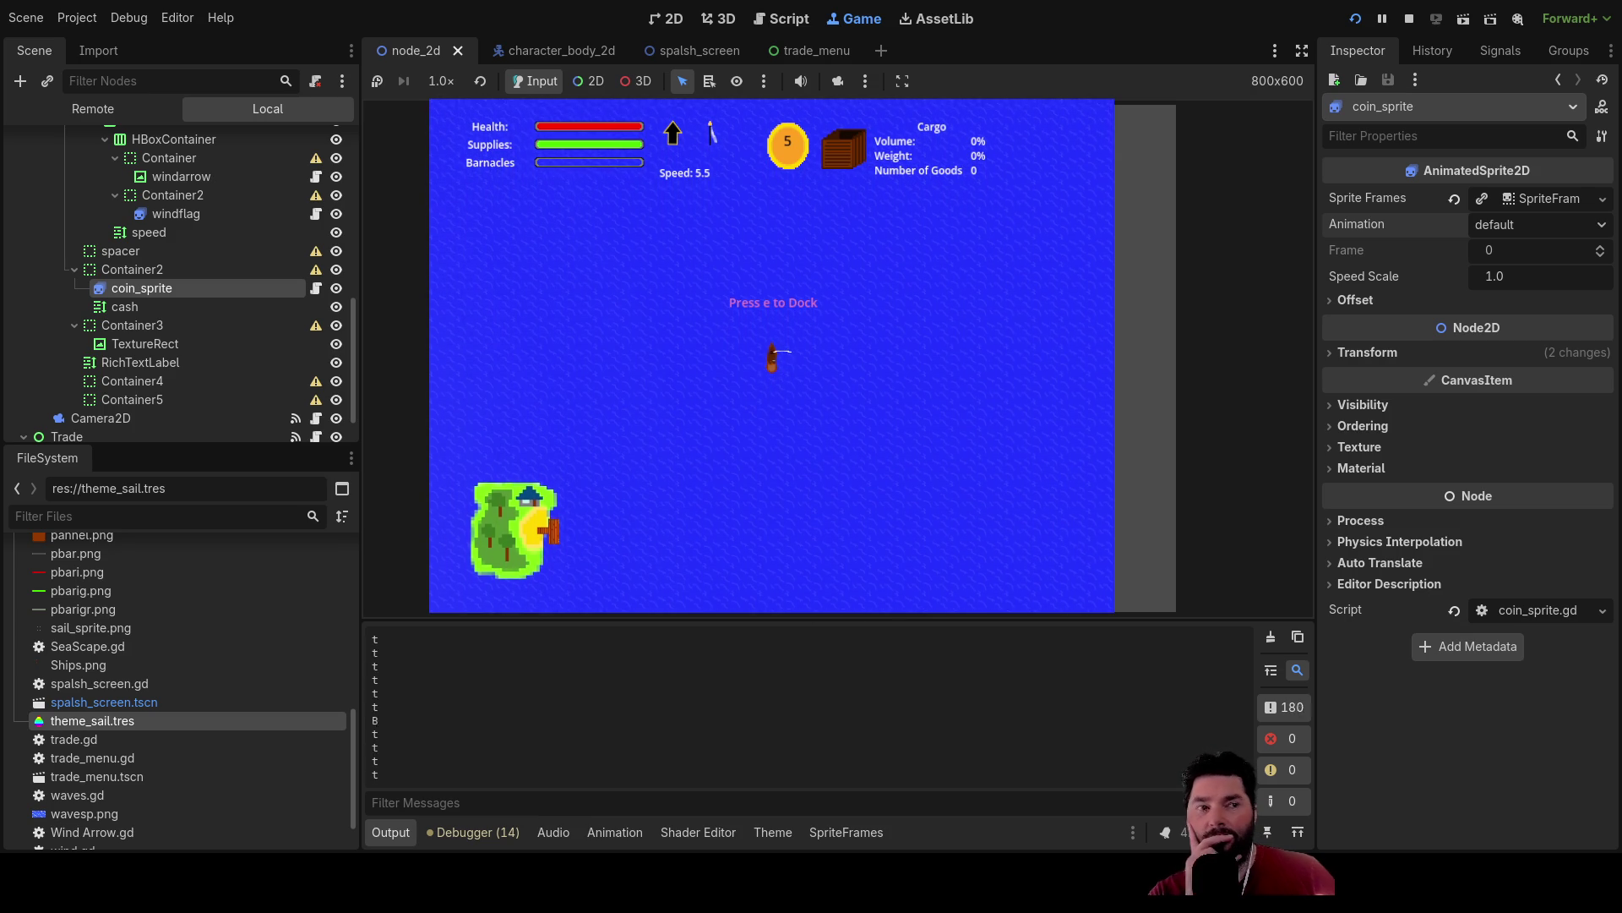
click(1408, 17)
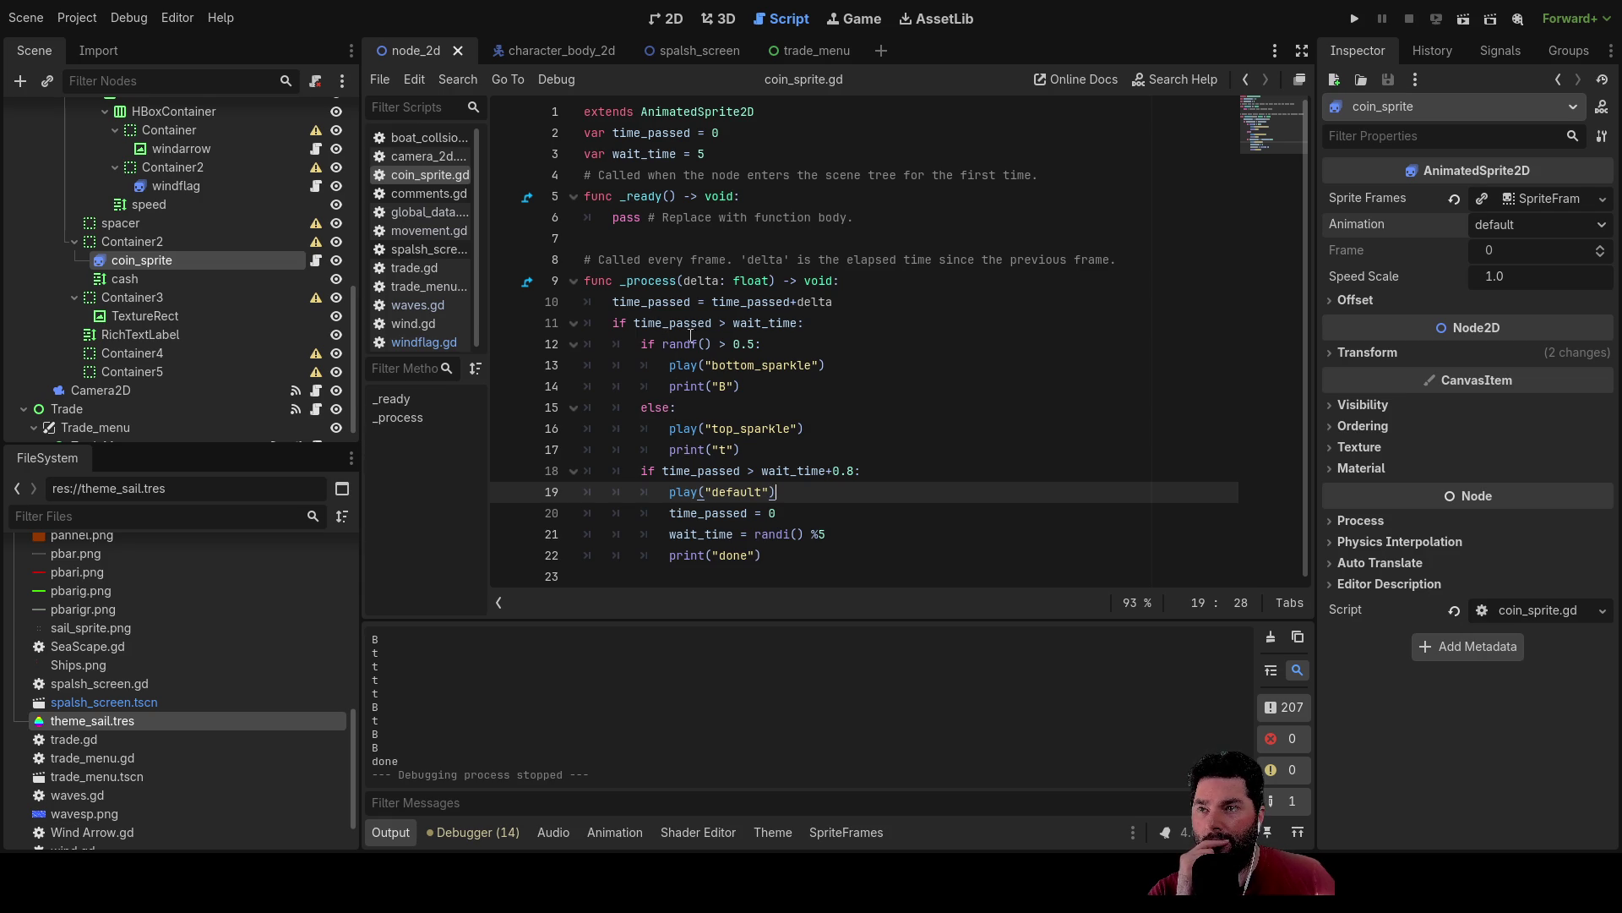
Append 'and play_once = 0' to the wait_time condition on line 11.
click(726, 324)
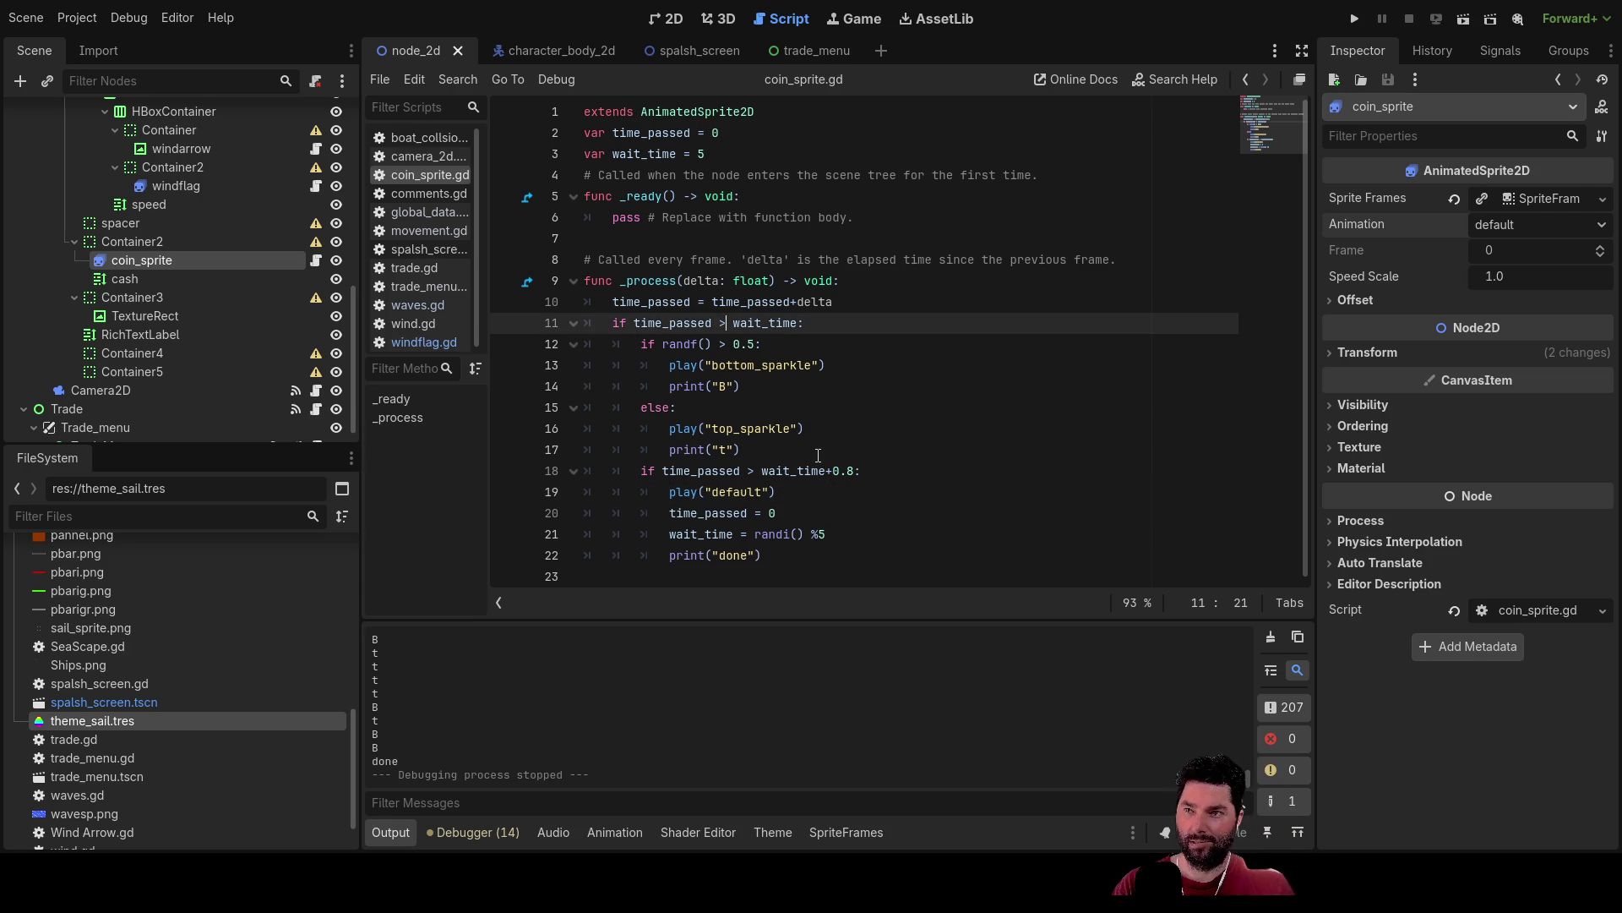
key(Down)
key(Up)
key(Left)
key(Left)
key(Down)
key(Up)
key(End)
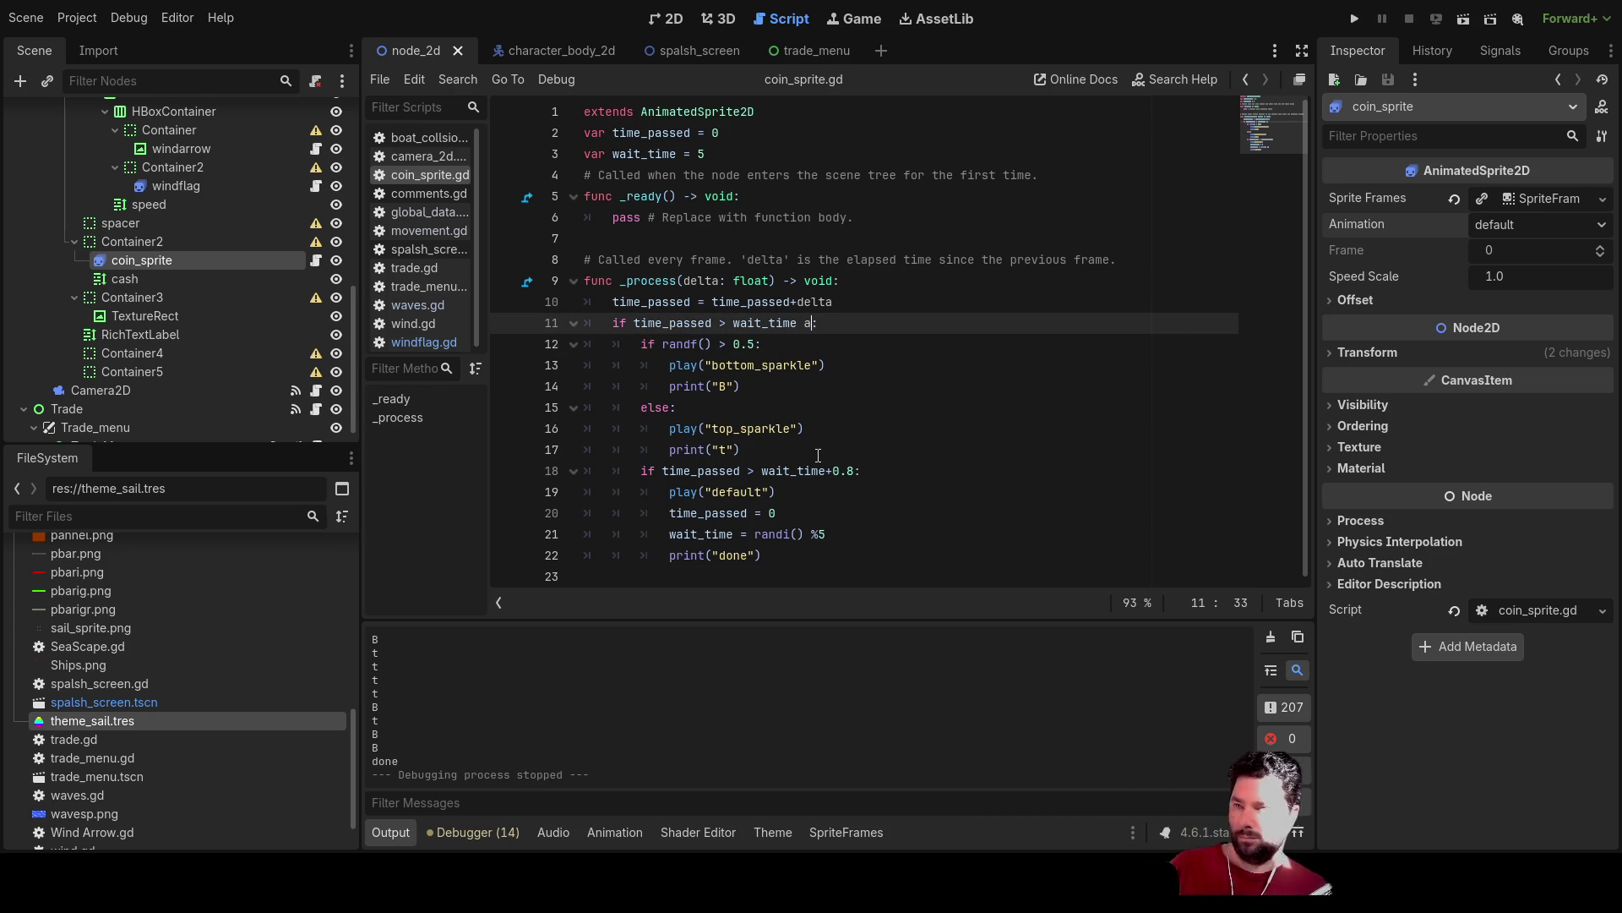
text(nd )
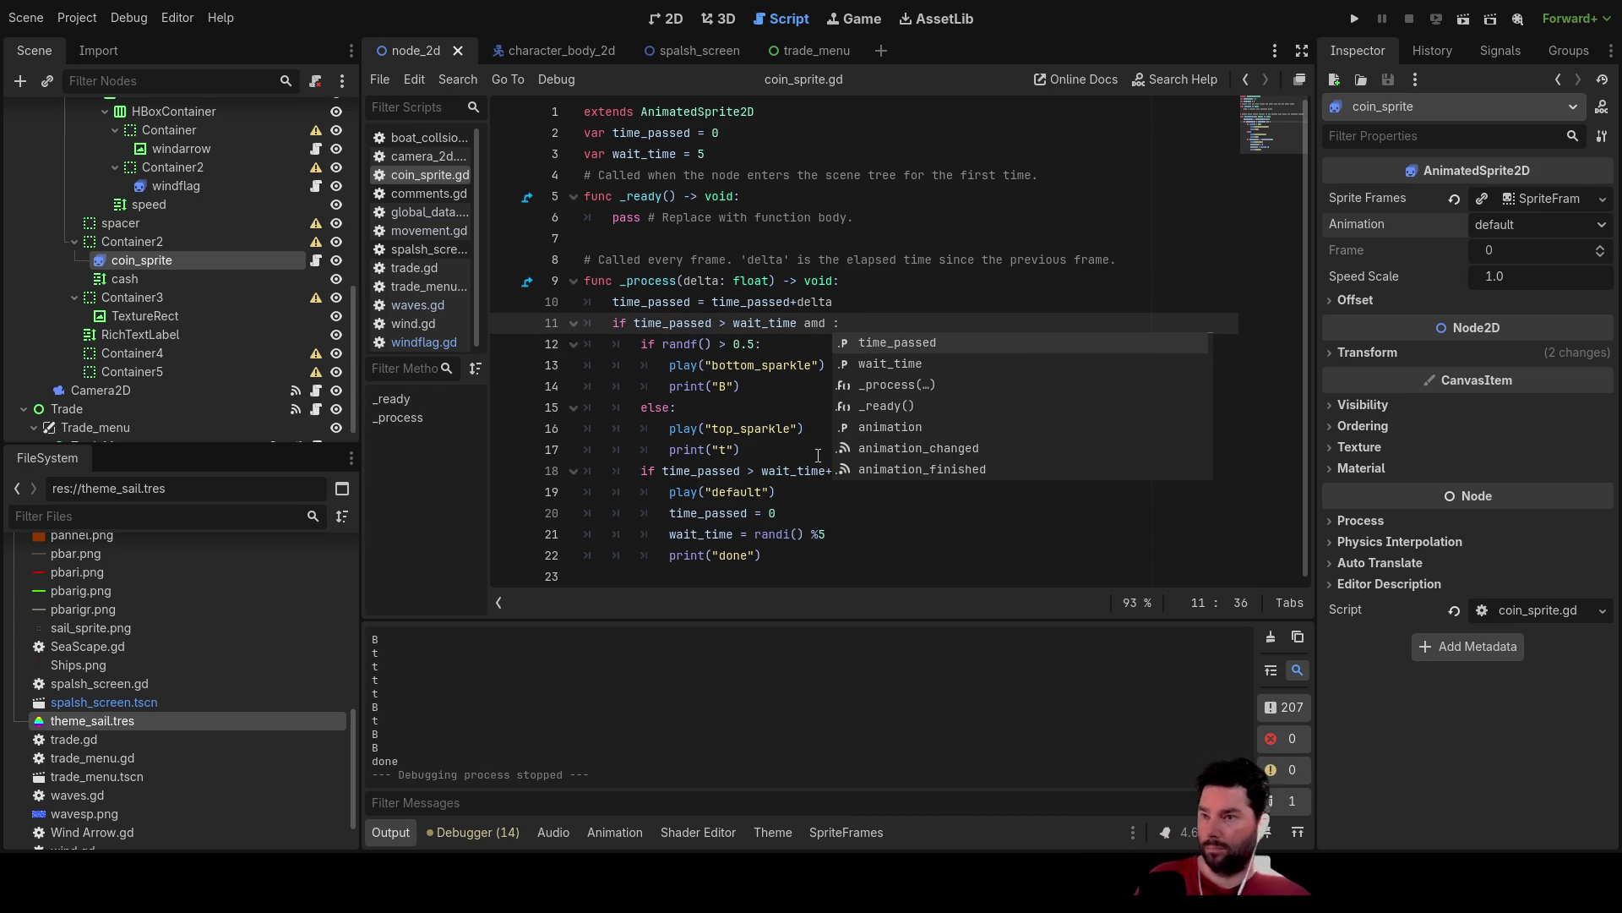
text(play-once)
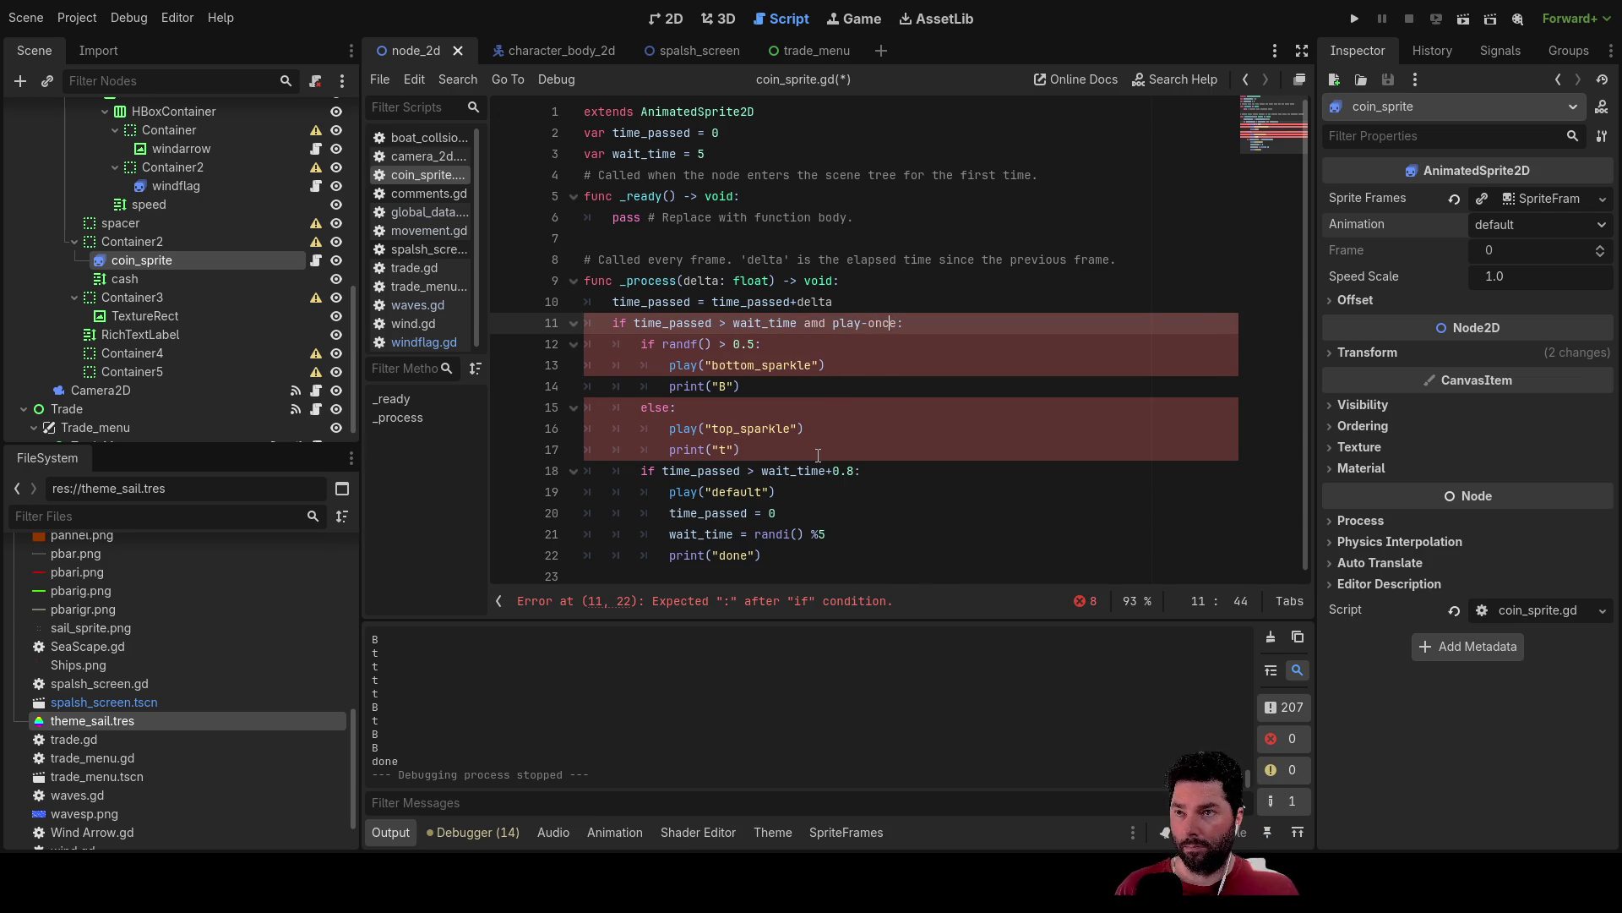
key(Right)
key(Right)
key(Right)
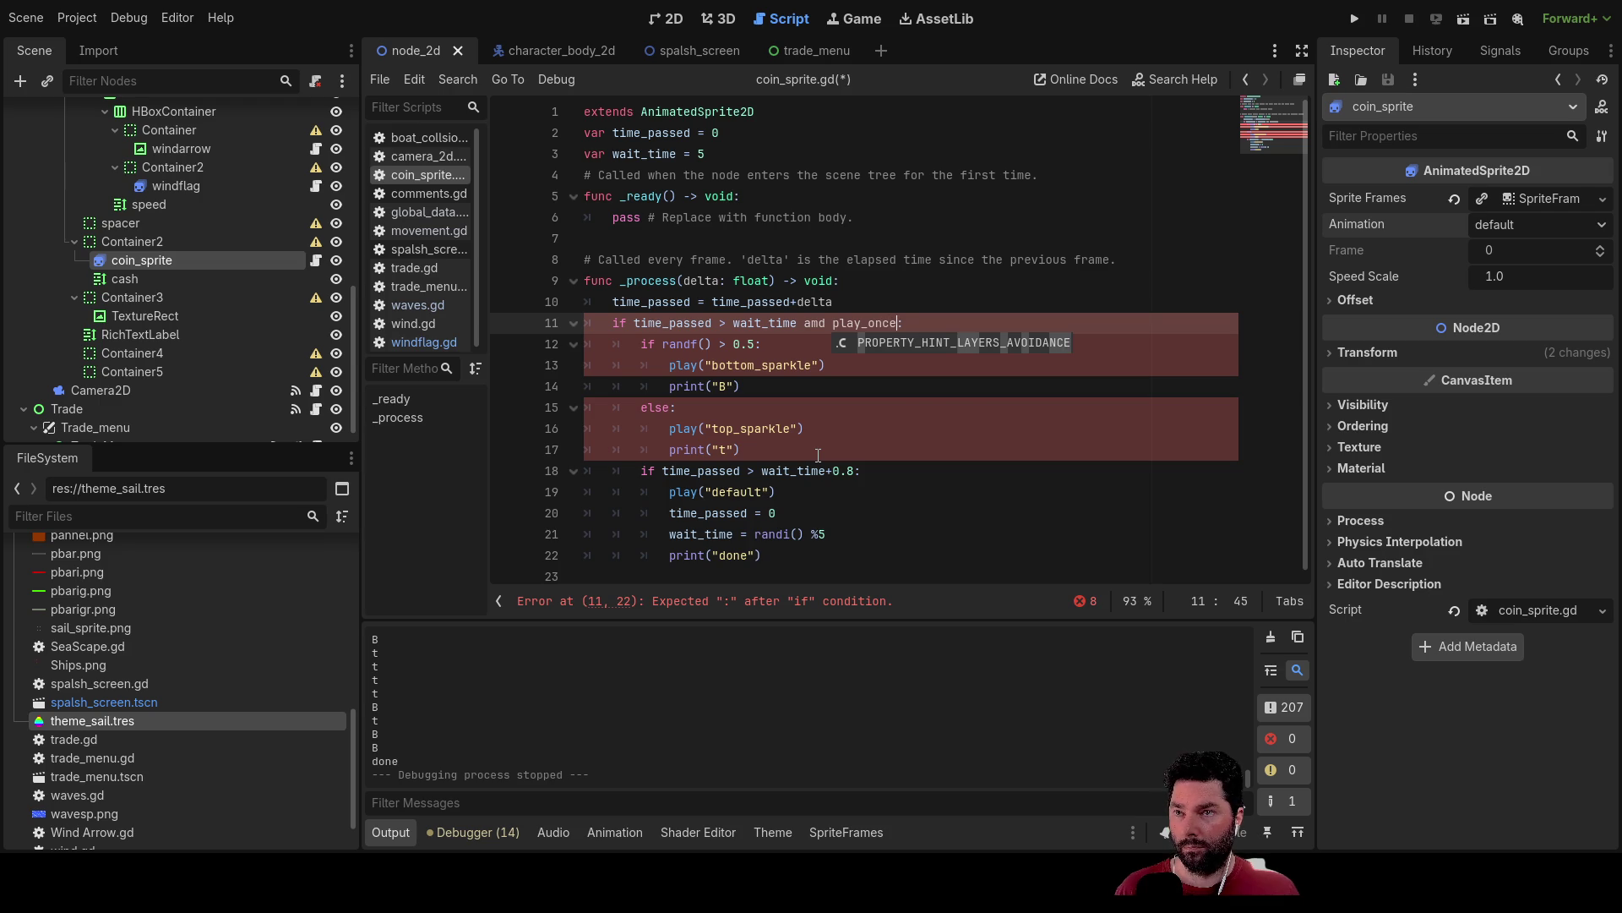
text(= 0)
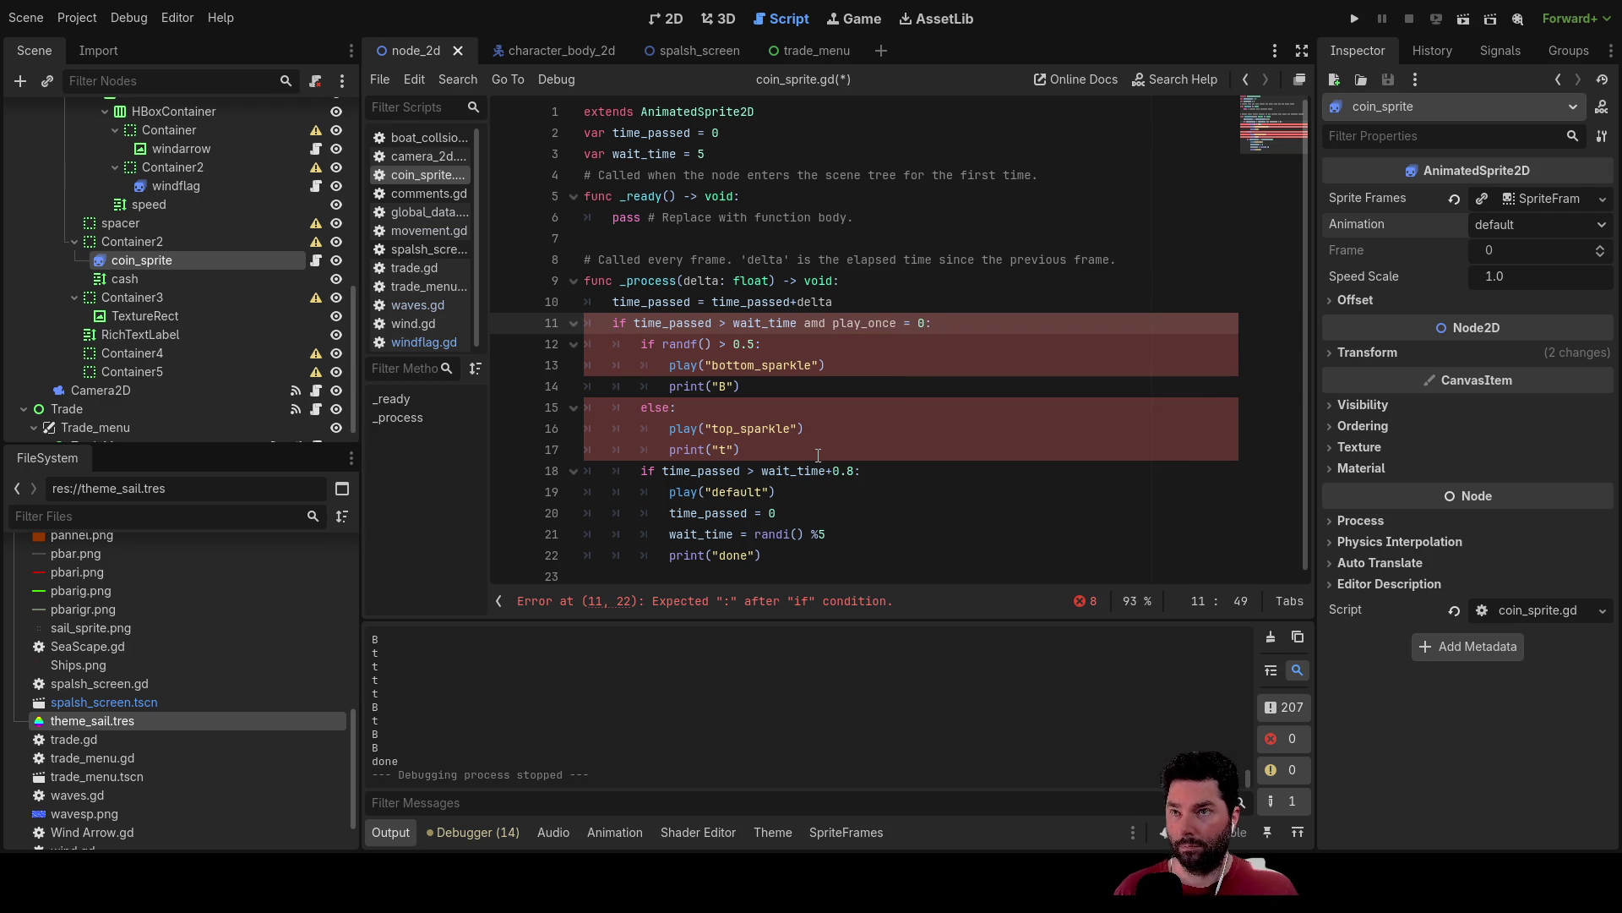
Insert a play_once line inside the wait_time block, above the randf check.
key(Down)
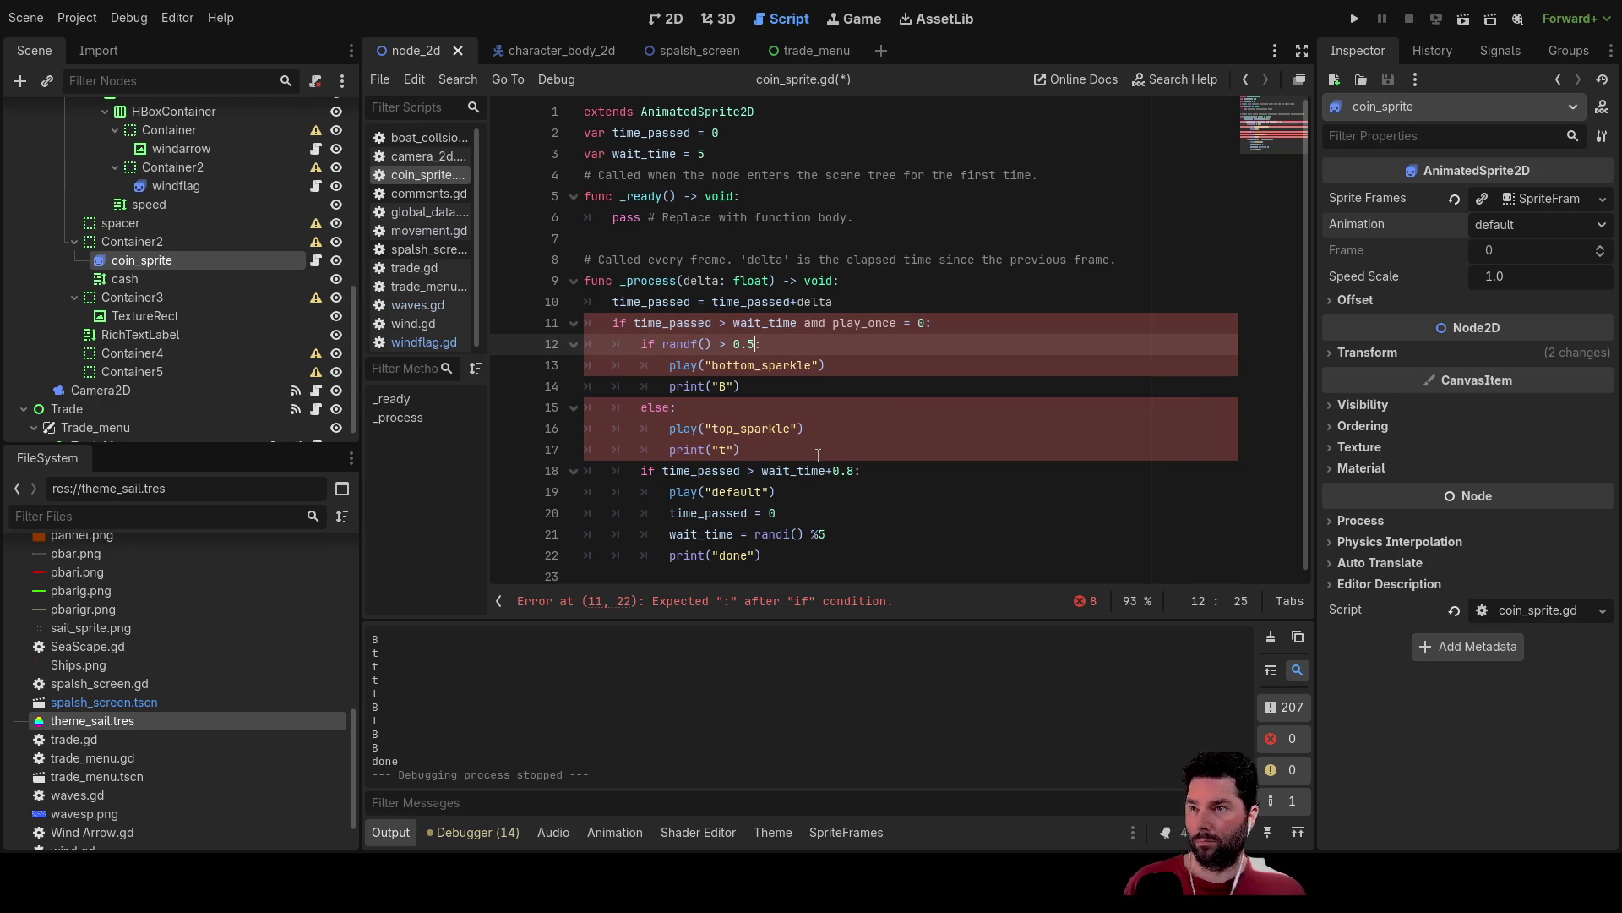
key(Down)
key(Down)
key(Down)
key(Up)
key(Up)
key(Up)
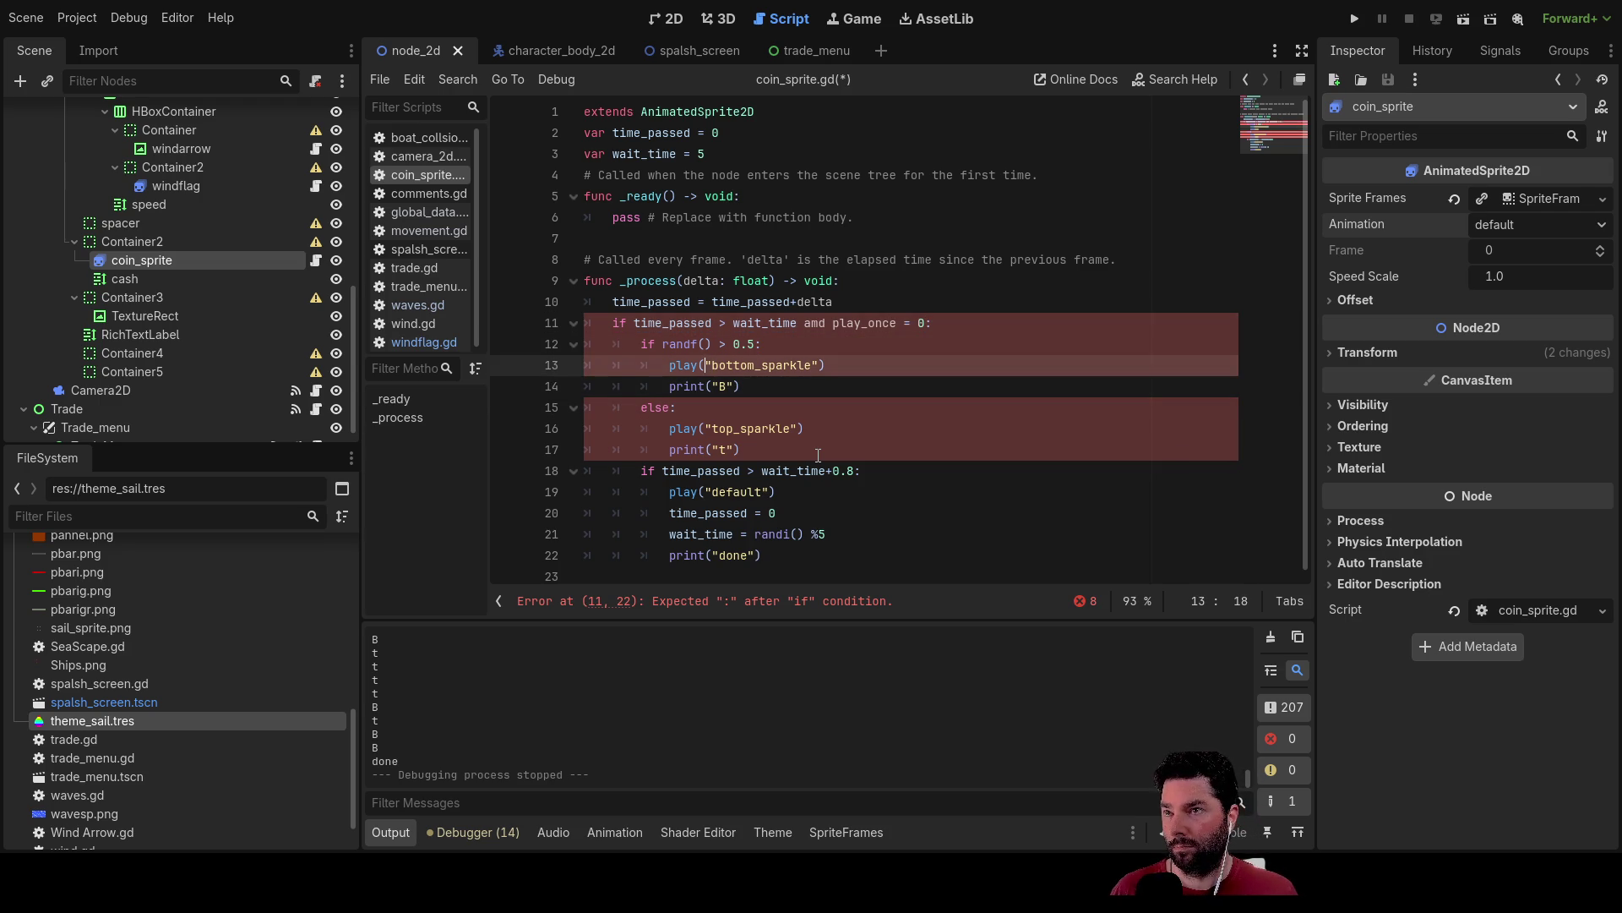
key(Return)
key(Up)
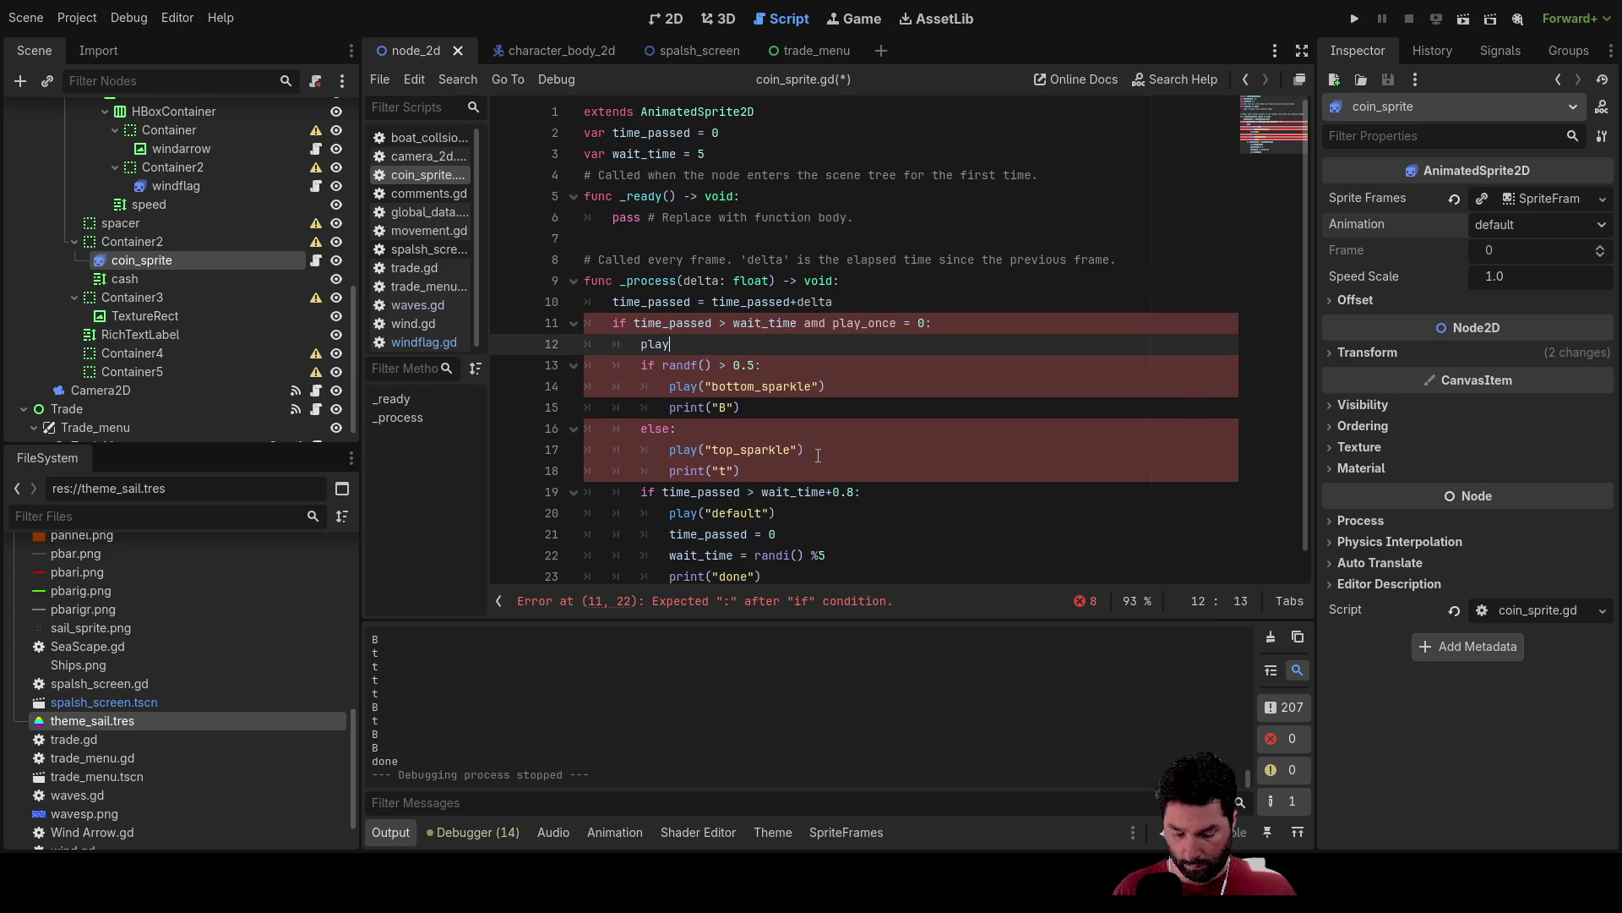
text(_once = 1)
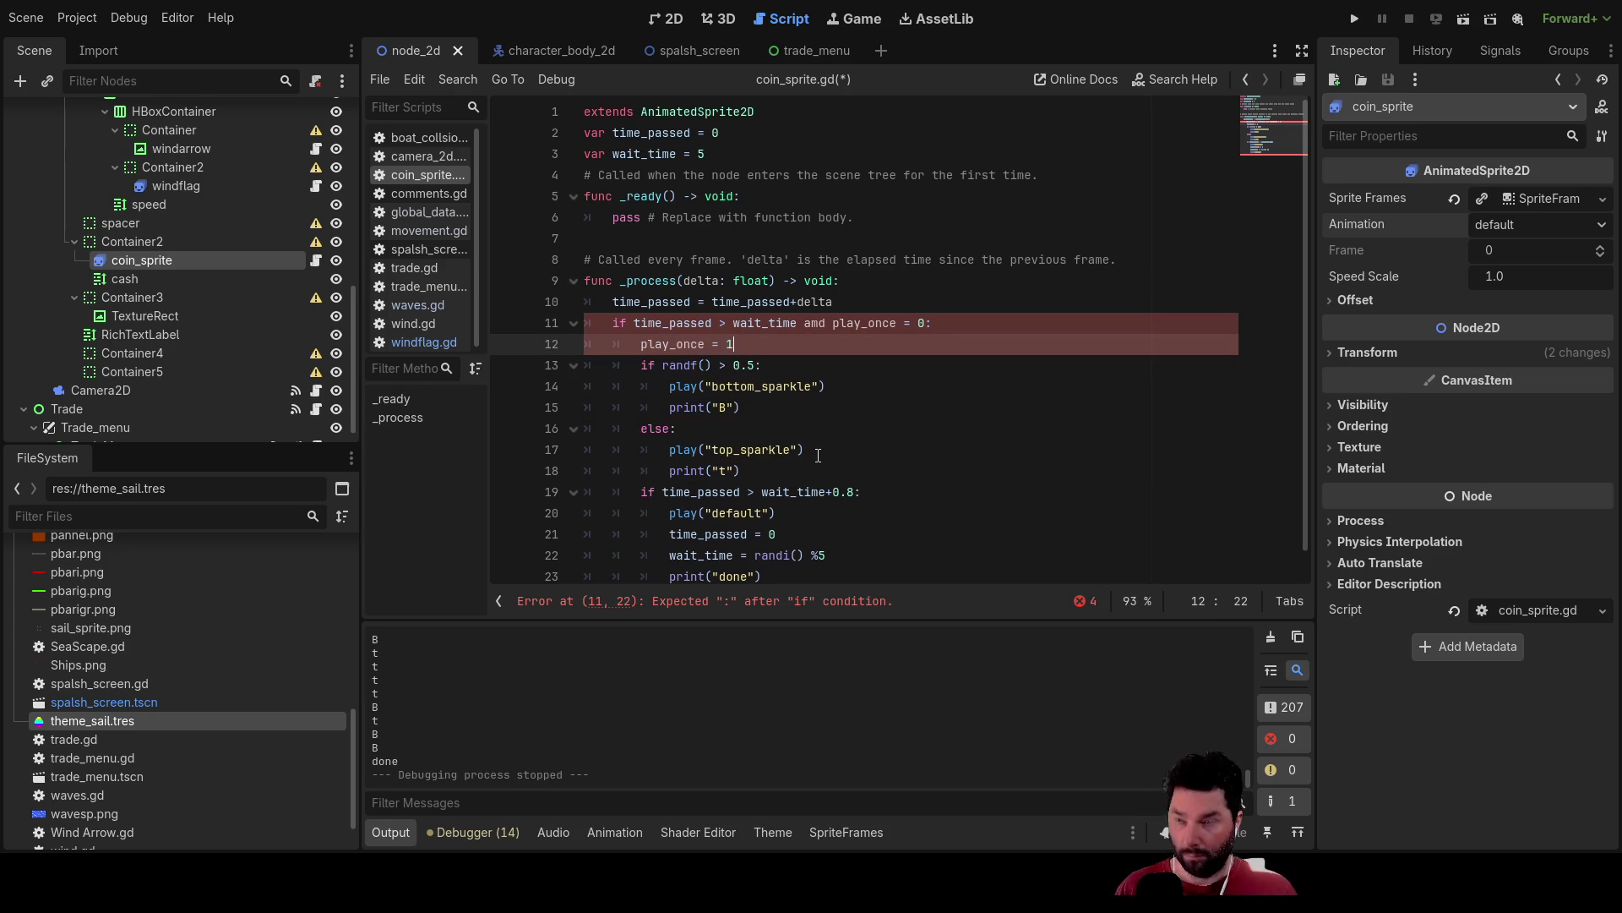
key(Up)
key(Down)
key(Down)
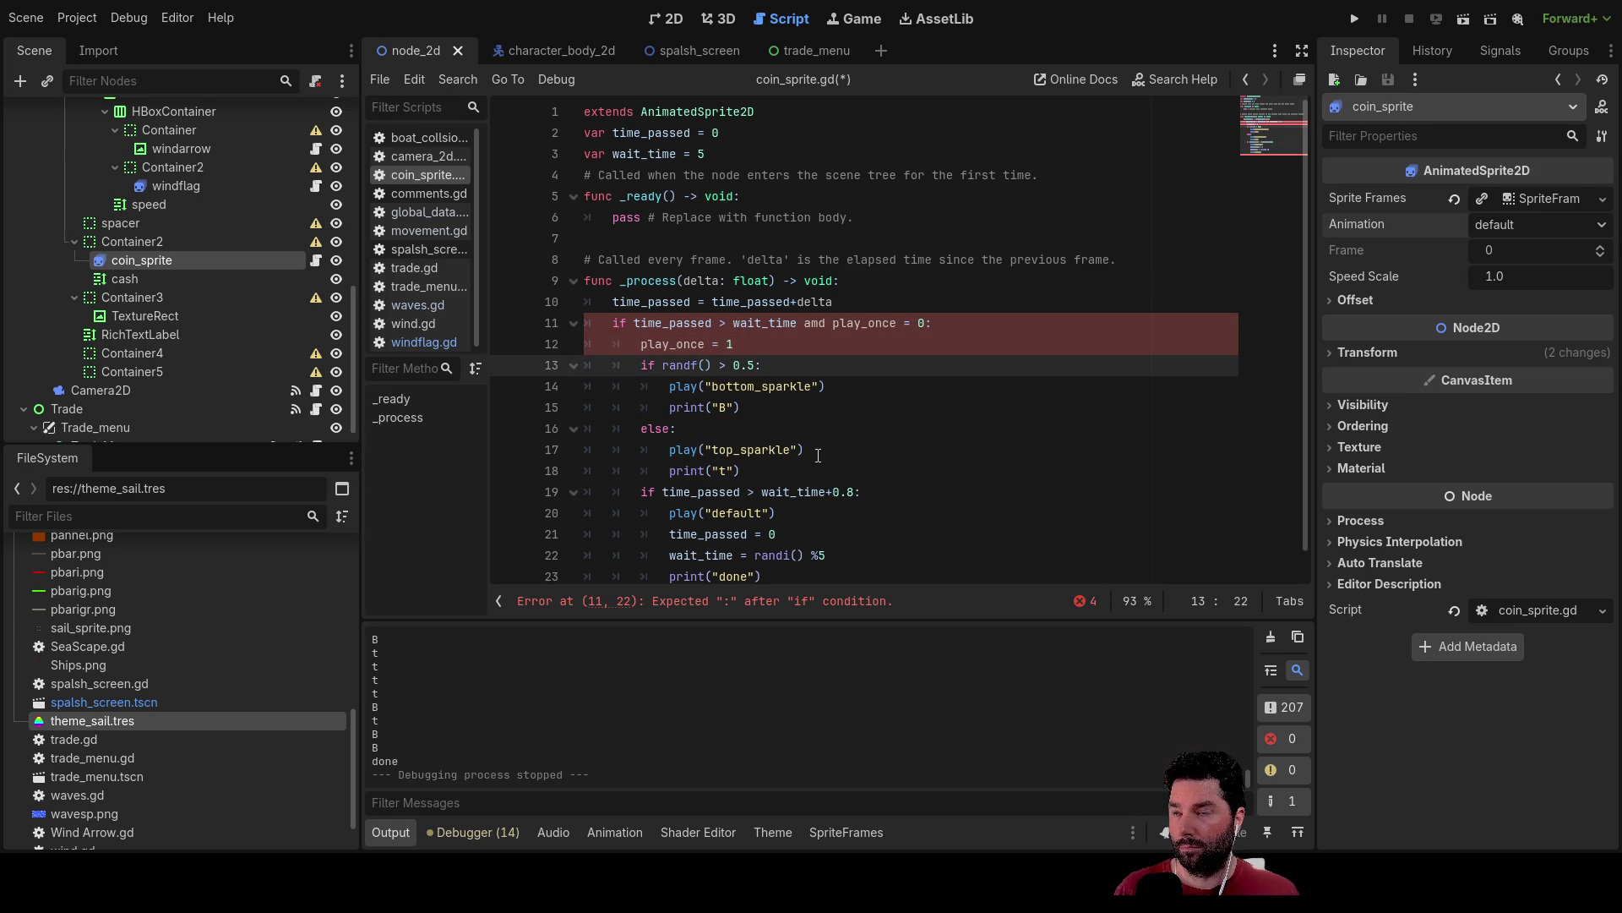
key(Home)
key(Up)
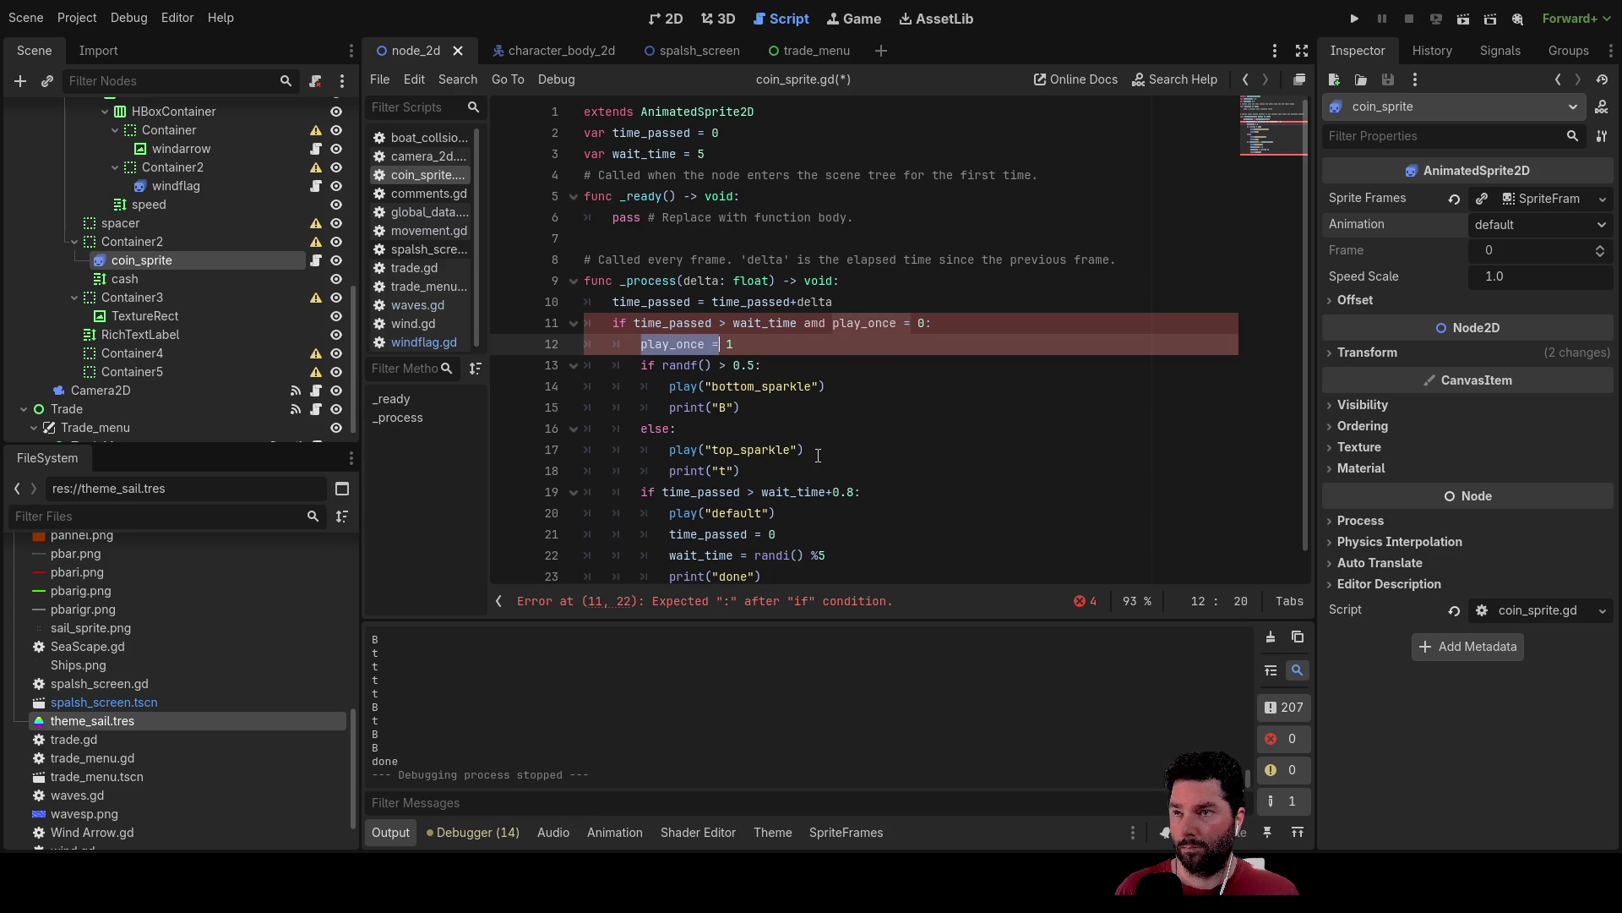
key(Down)
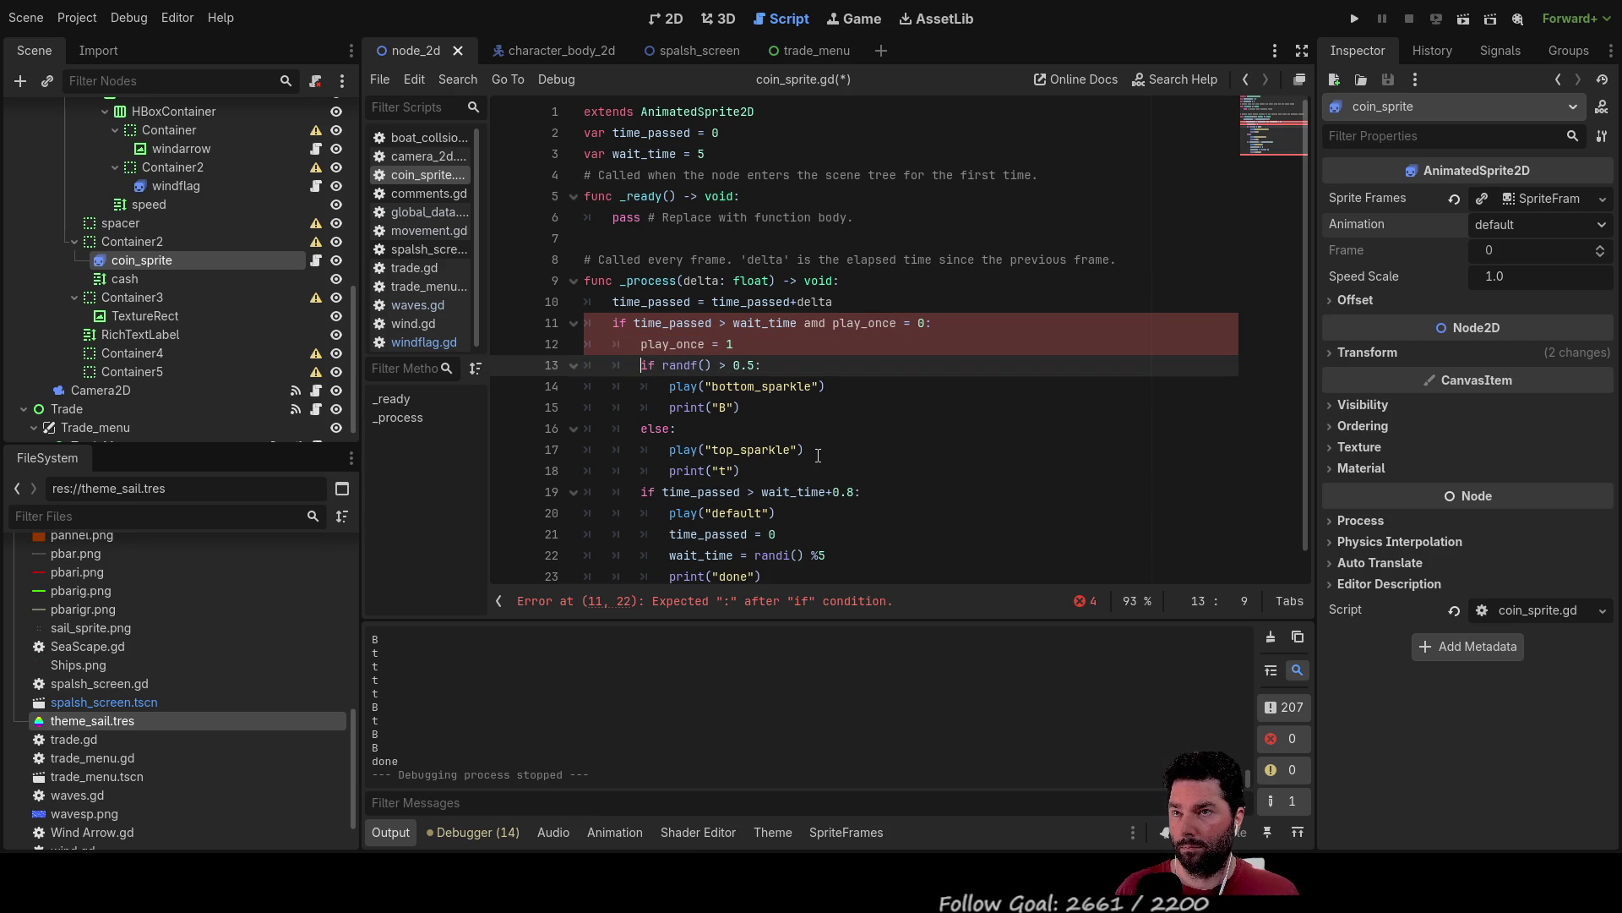
Remove 'and play_once = 0' from the line 11 condition.
key(Up)
key(Up)
key(Up)
key(Down)
key(Down)
key(Up)
key(Right)
key(Right)
key(Right)
key(shift+Right)
key(shift+Right)
key(shift+Right)
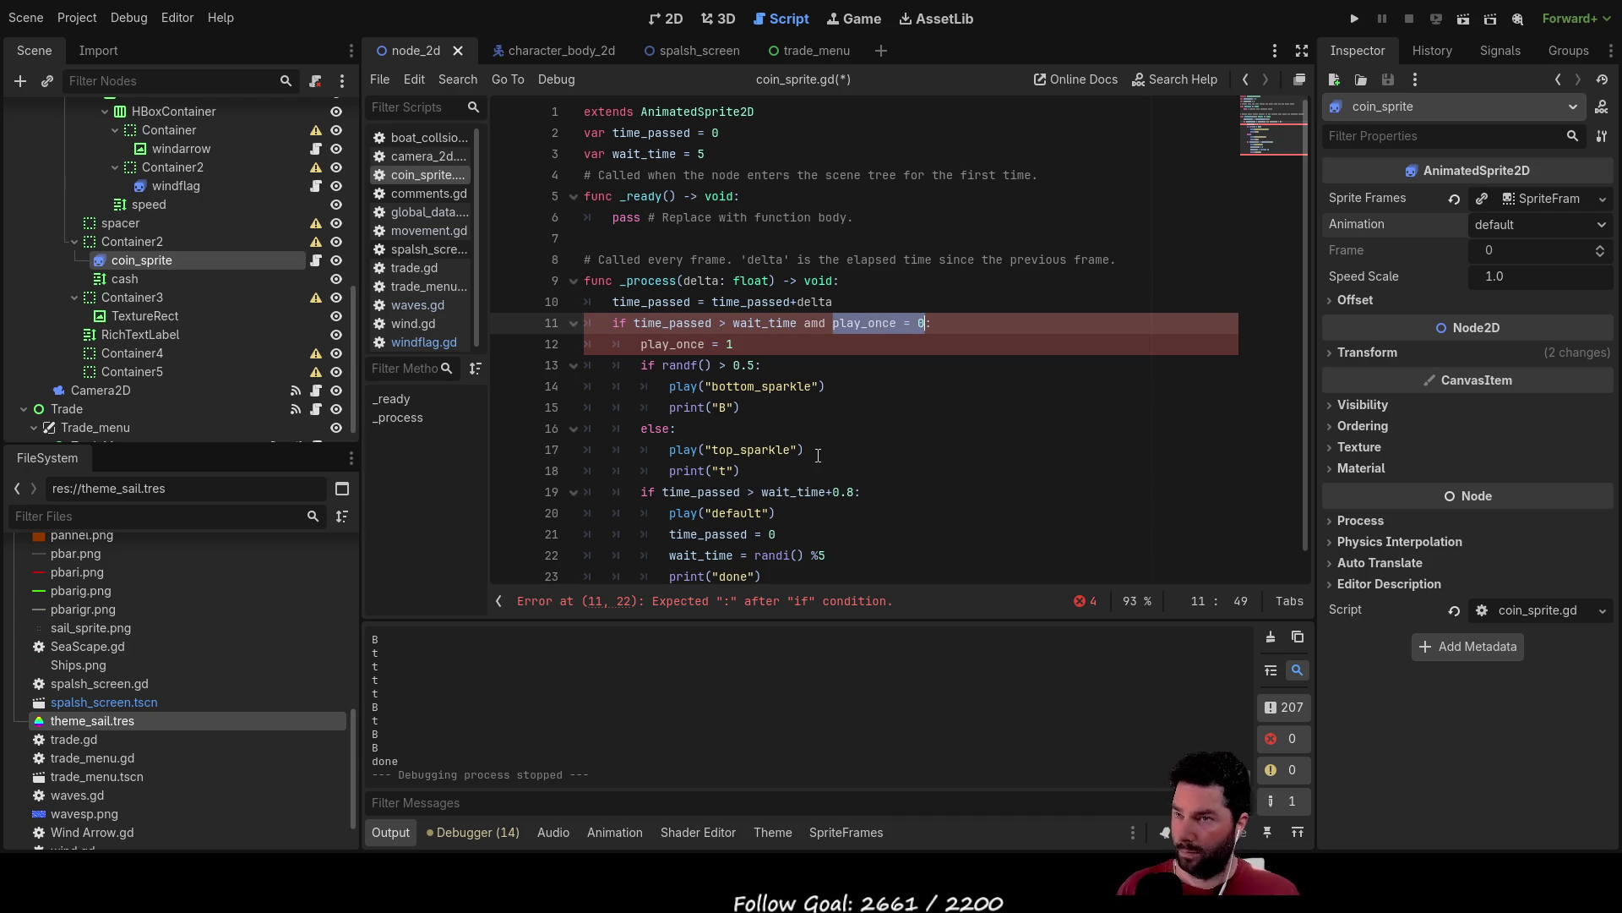
key(Left)
key(Left)
key(Left)
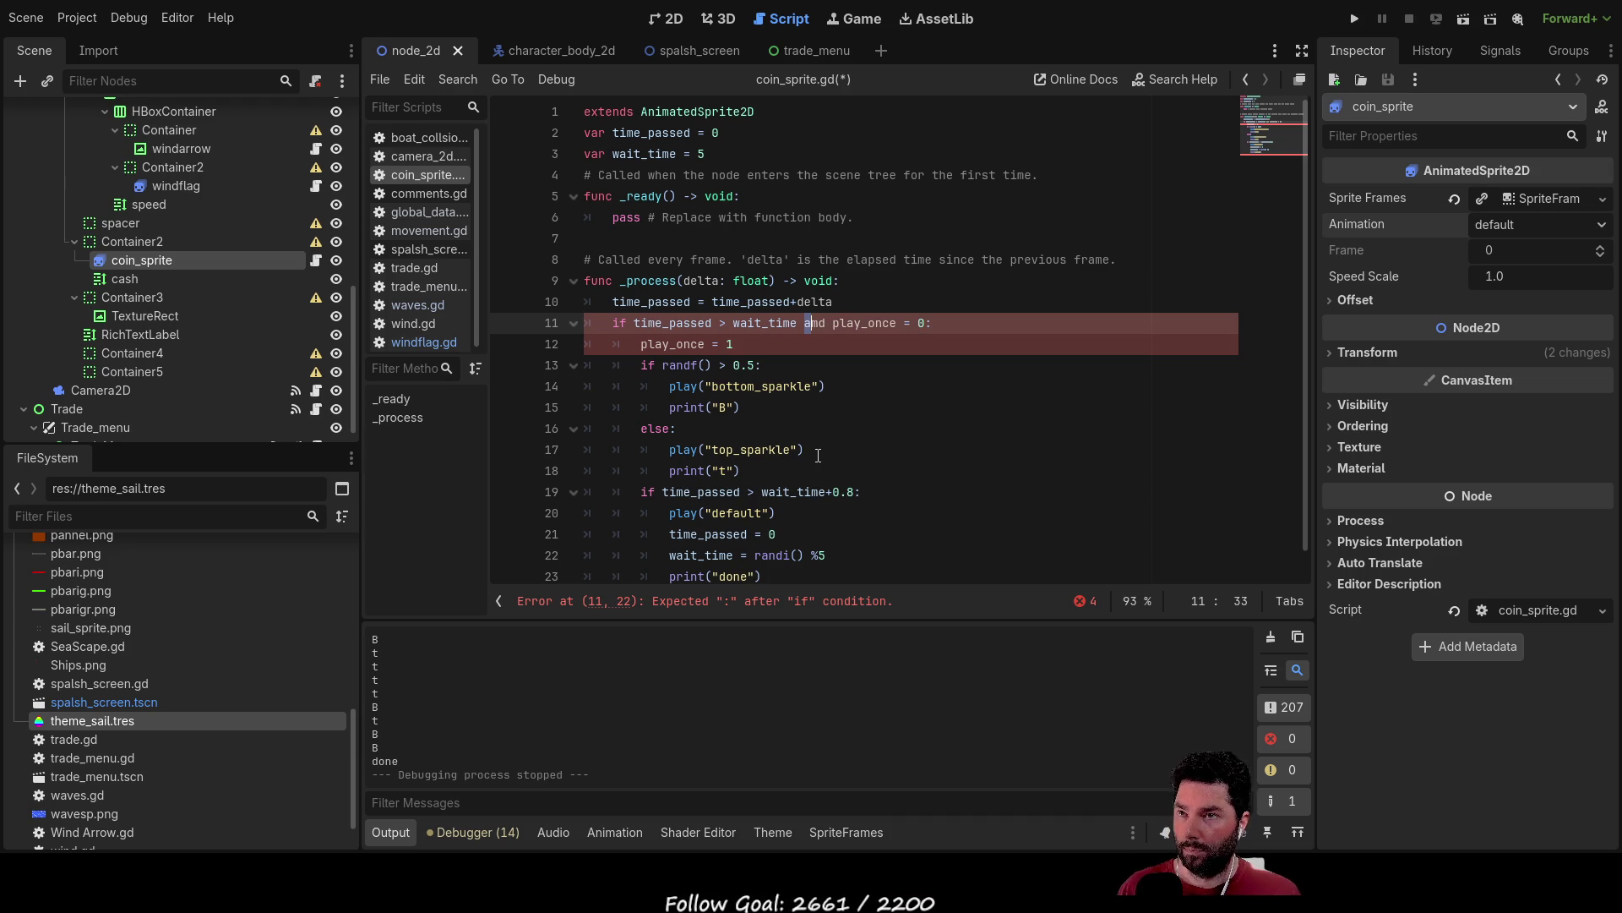
key(shift+Right)
key(shift+Right)
key(shift+Right)
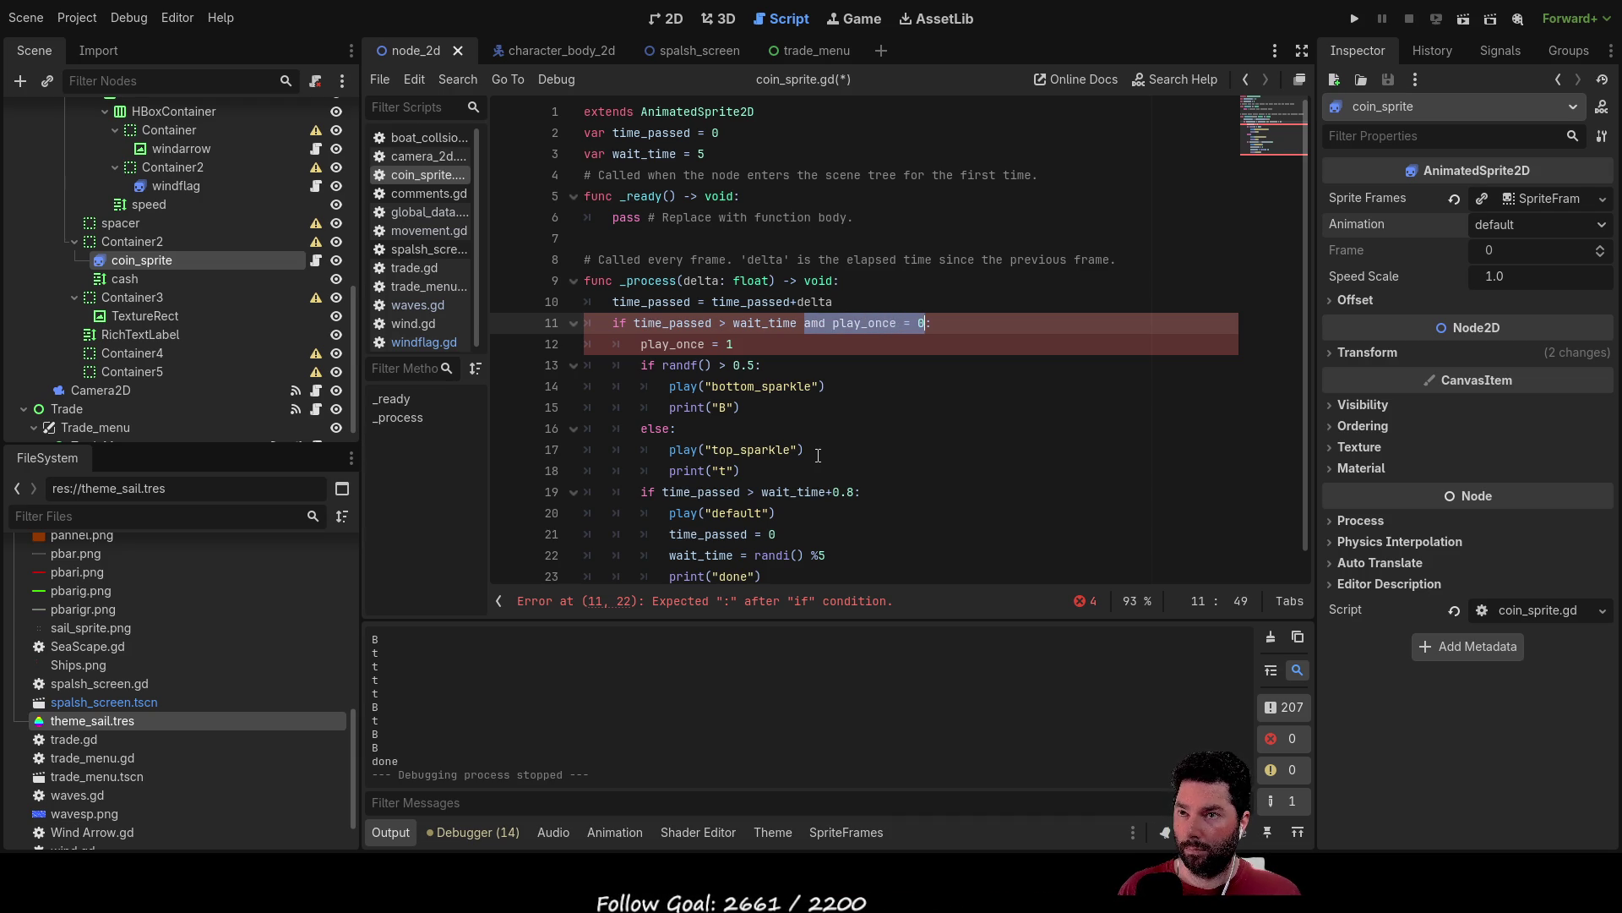
key(BackSpace)
key(BackSpace)
key(Down)
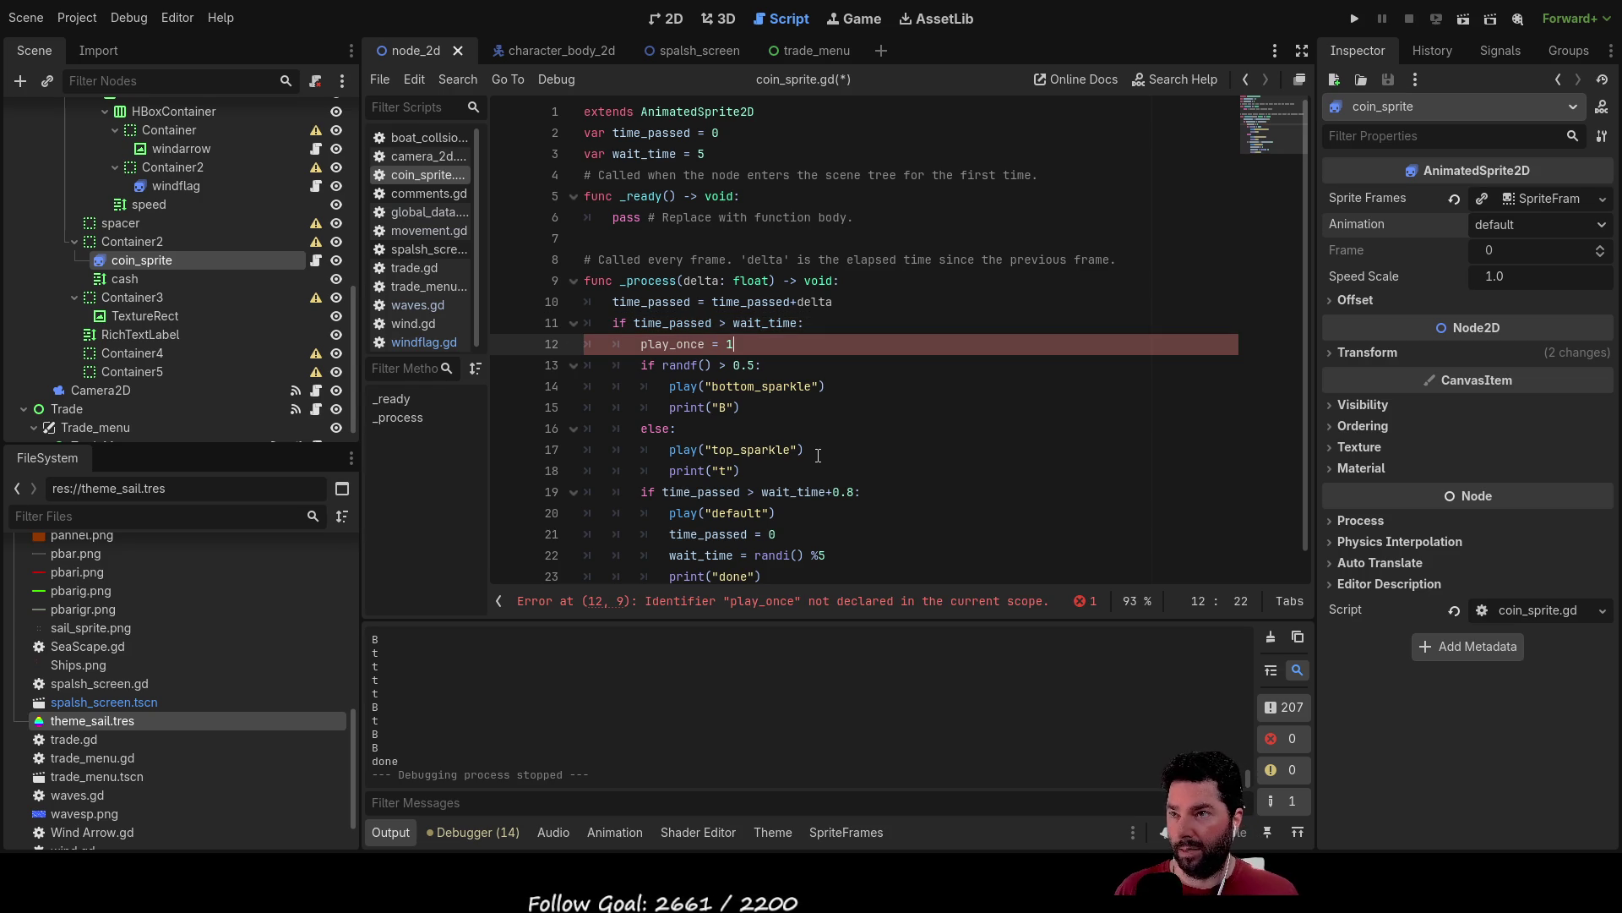
Declare 'var play_once = 0' below the existing variable declarations.
key(Down)
key(Home)
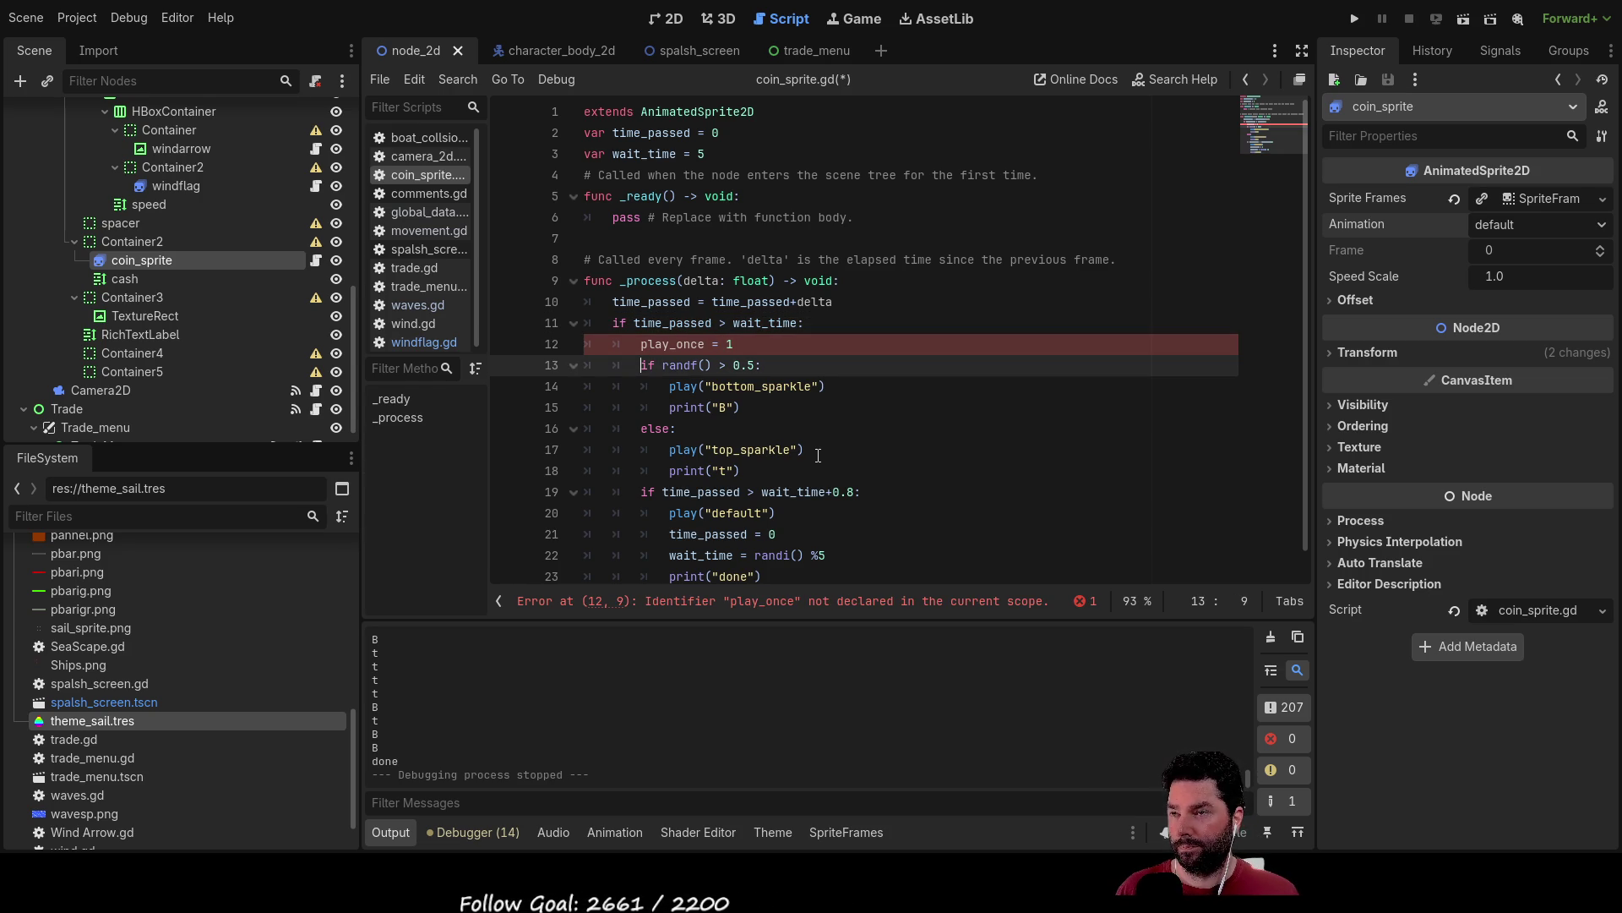
key(Up)
key(Up)
key(Up)
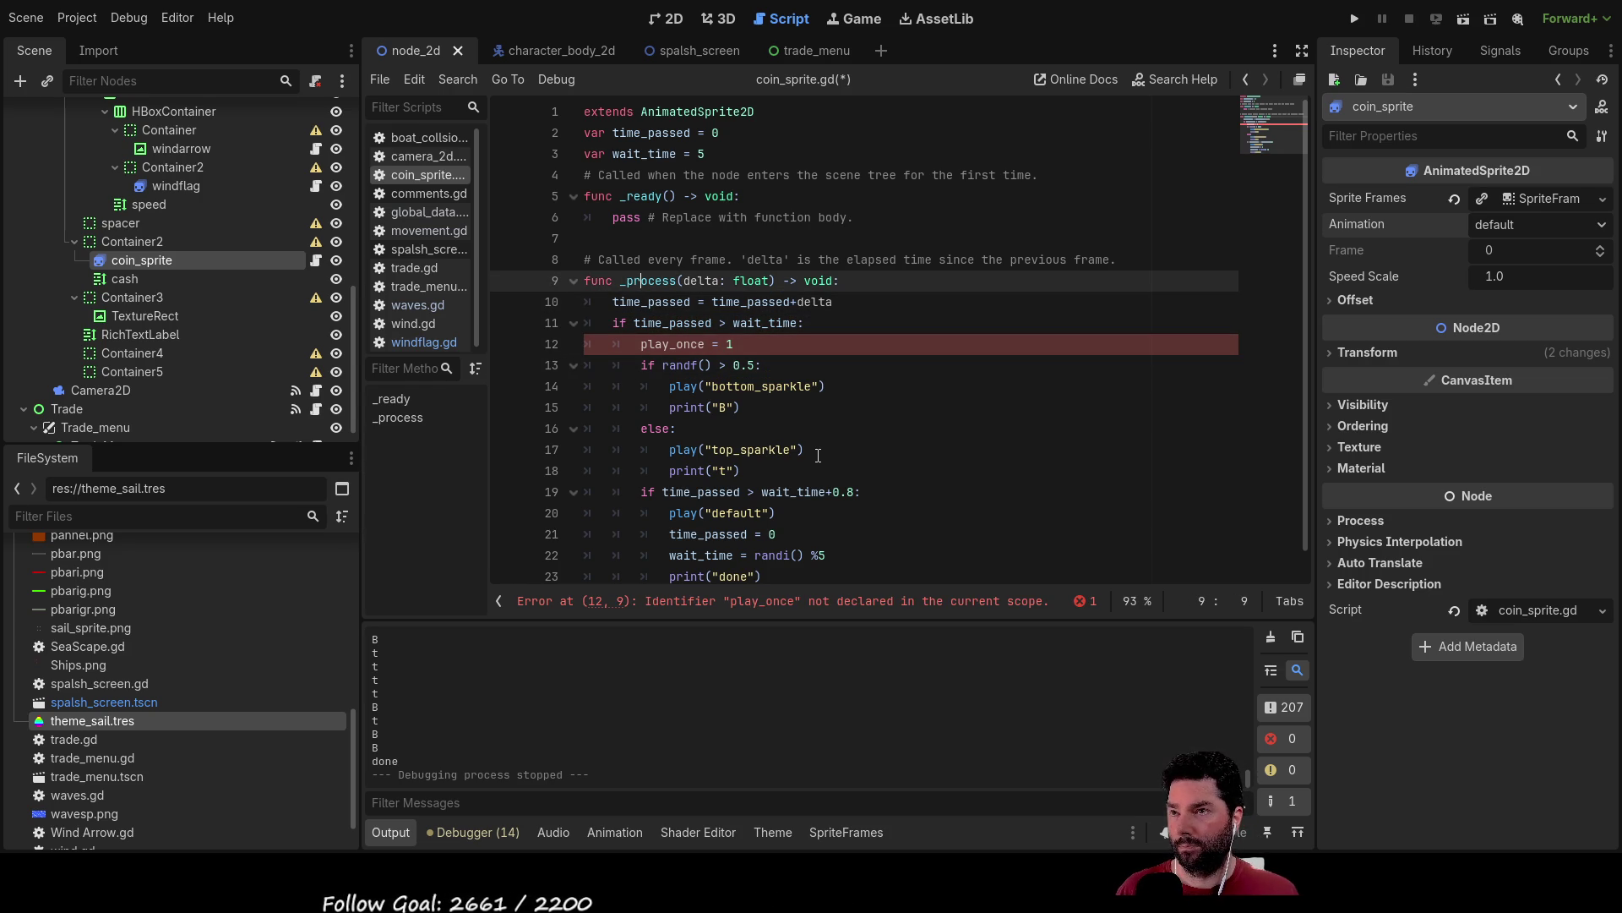
key(Down)
key(Down)
key(Up)
key(Up)
key(Up)
key(Up)
key(Up)
key(Down)
key(Home)
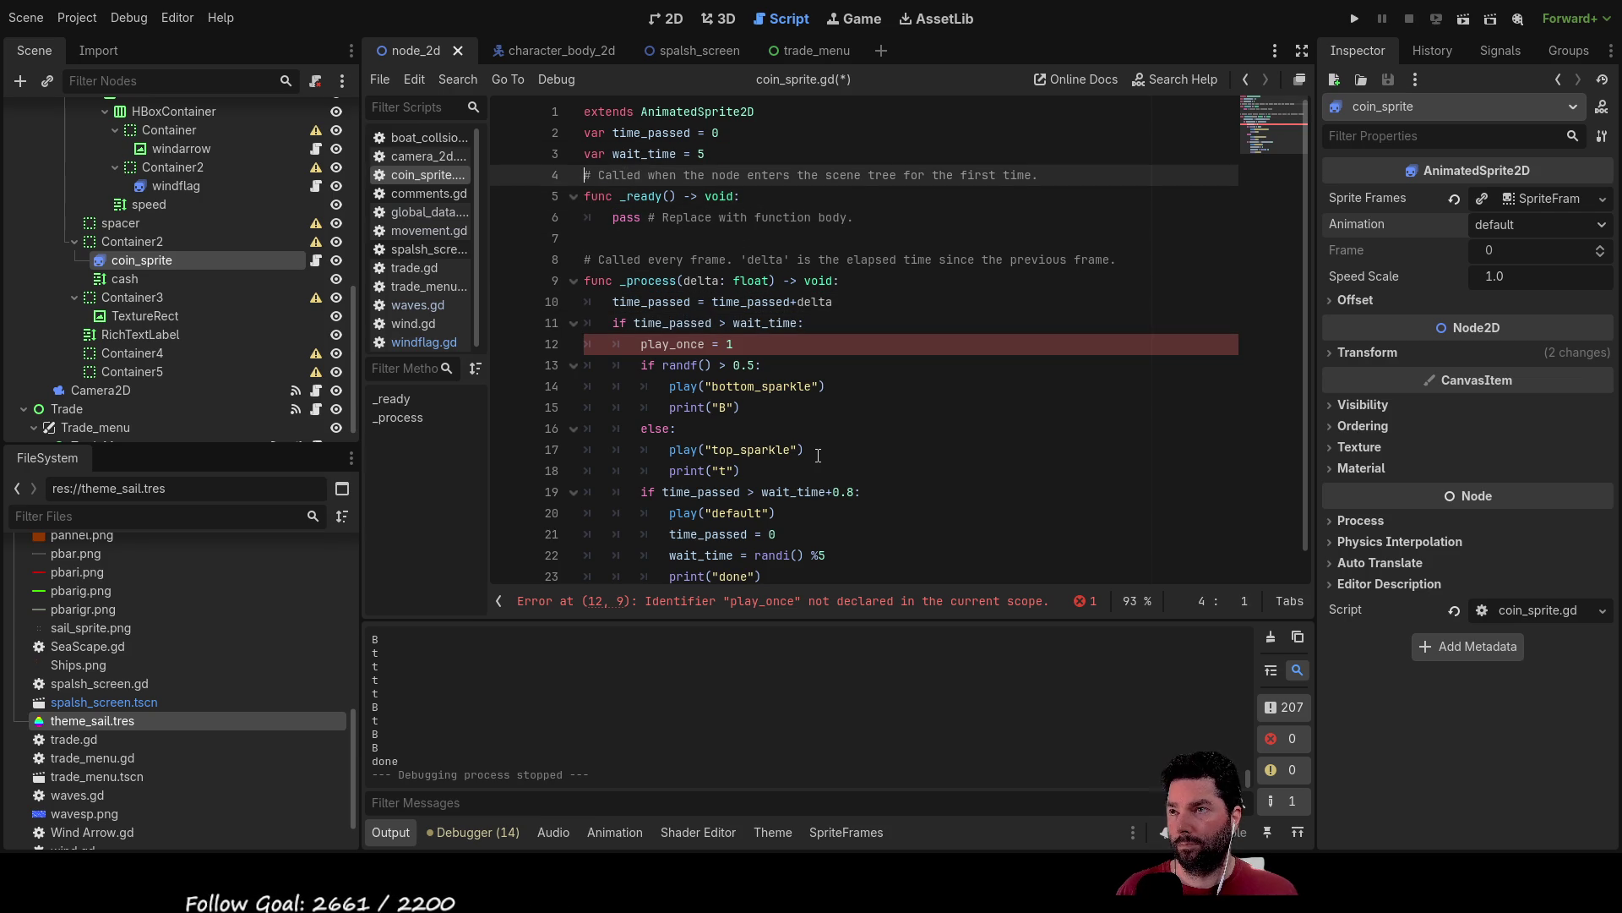
key(Return)
key(Up)
text(var play_once = 0)
key(Down)
key(Down)
key(Down)
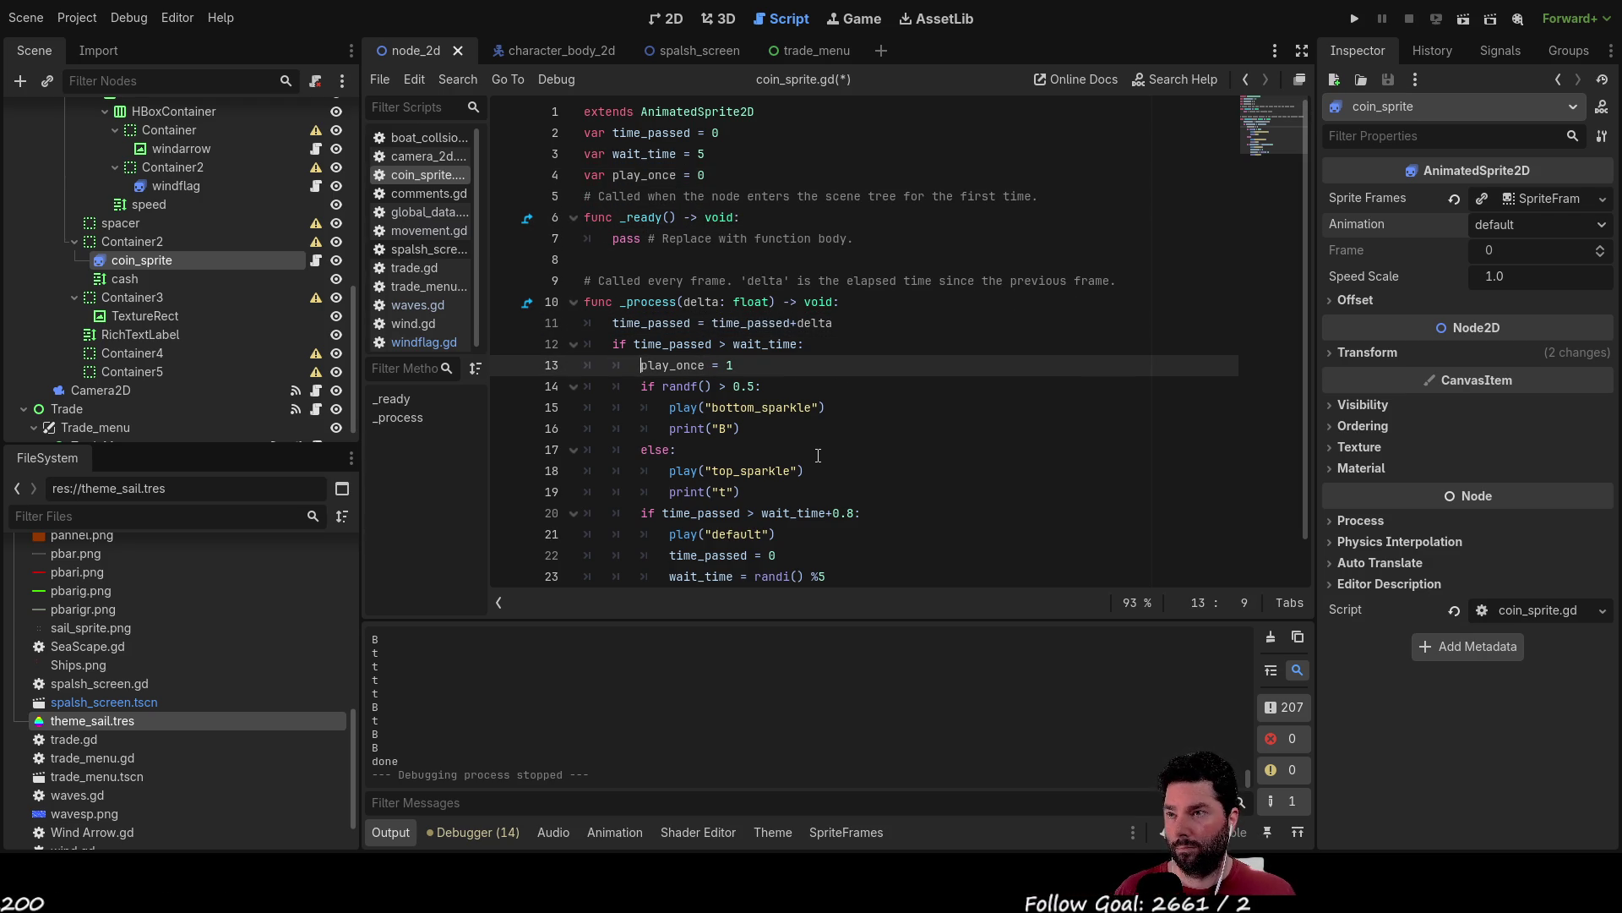
Turn the play_once line into a 'play_once = 0:' test above the randf block.
key(Return)
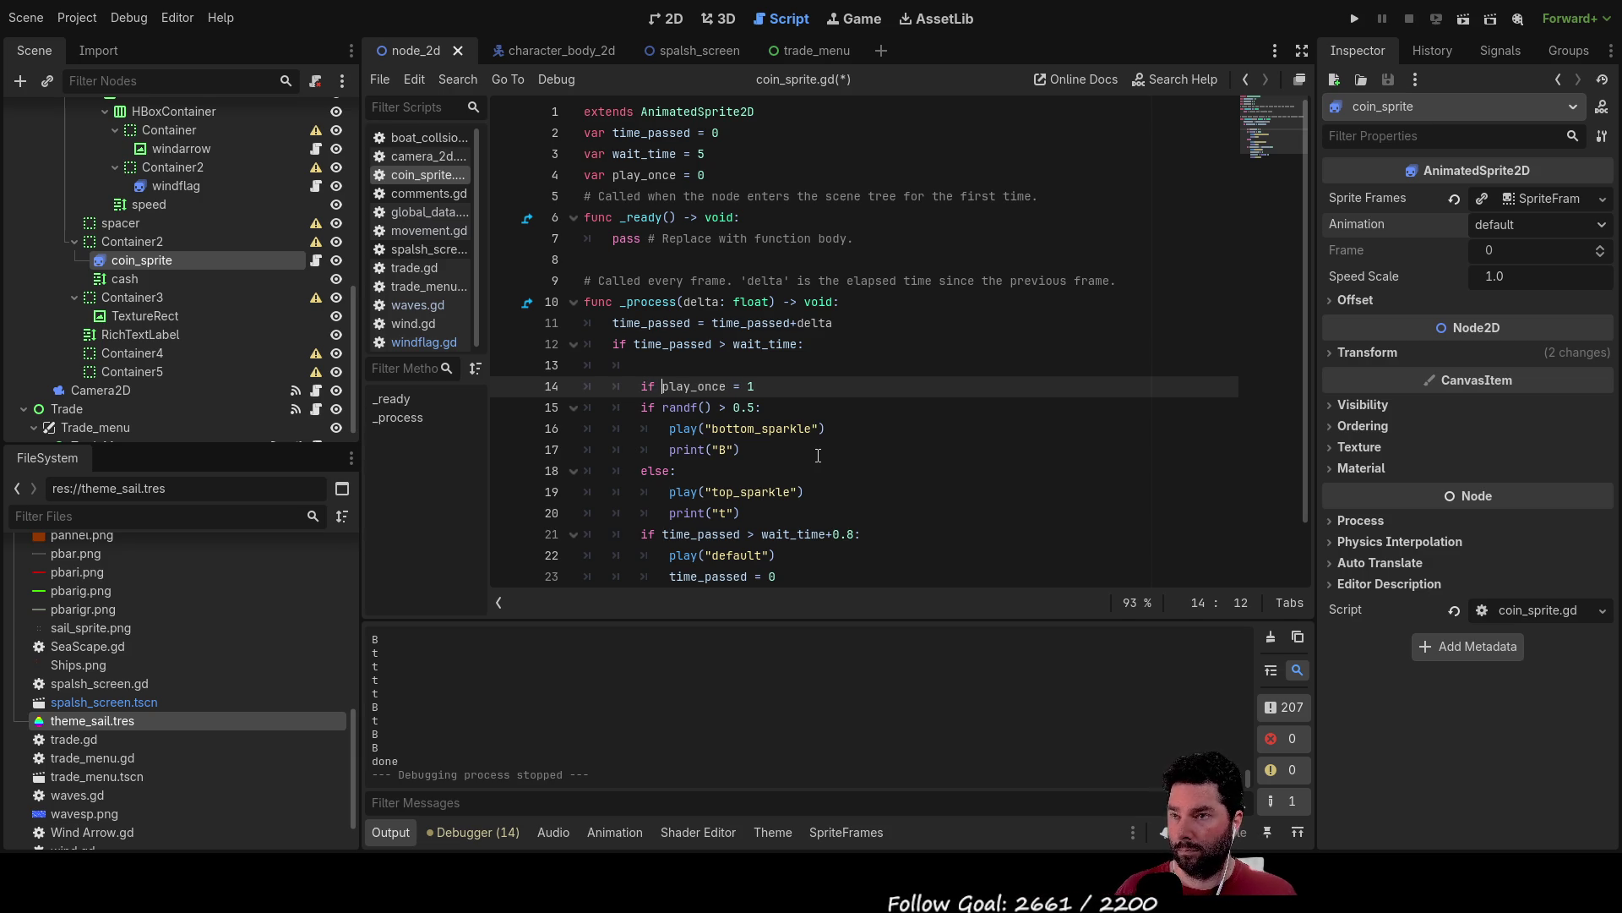
key(End)
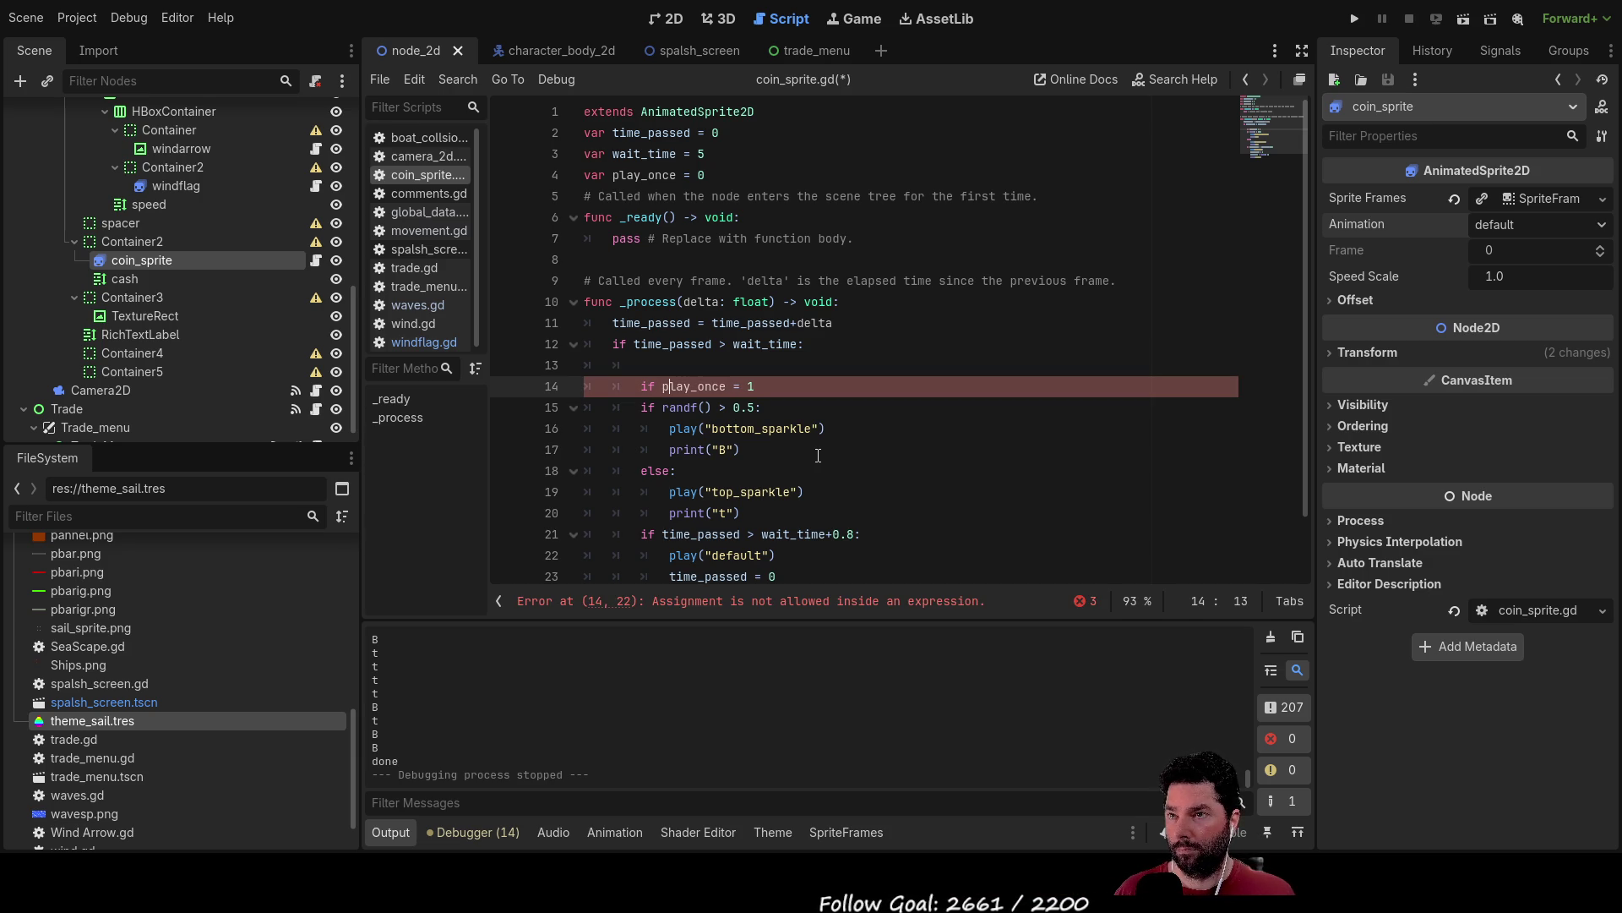
key(BackSpace)
text(0:)
key(Down)
key(Down)
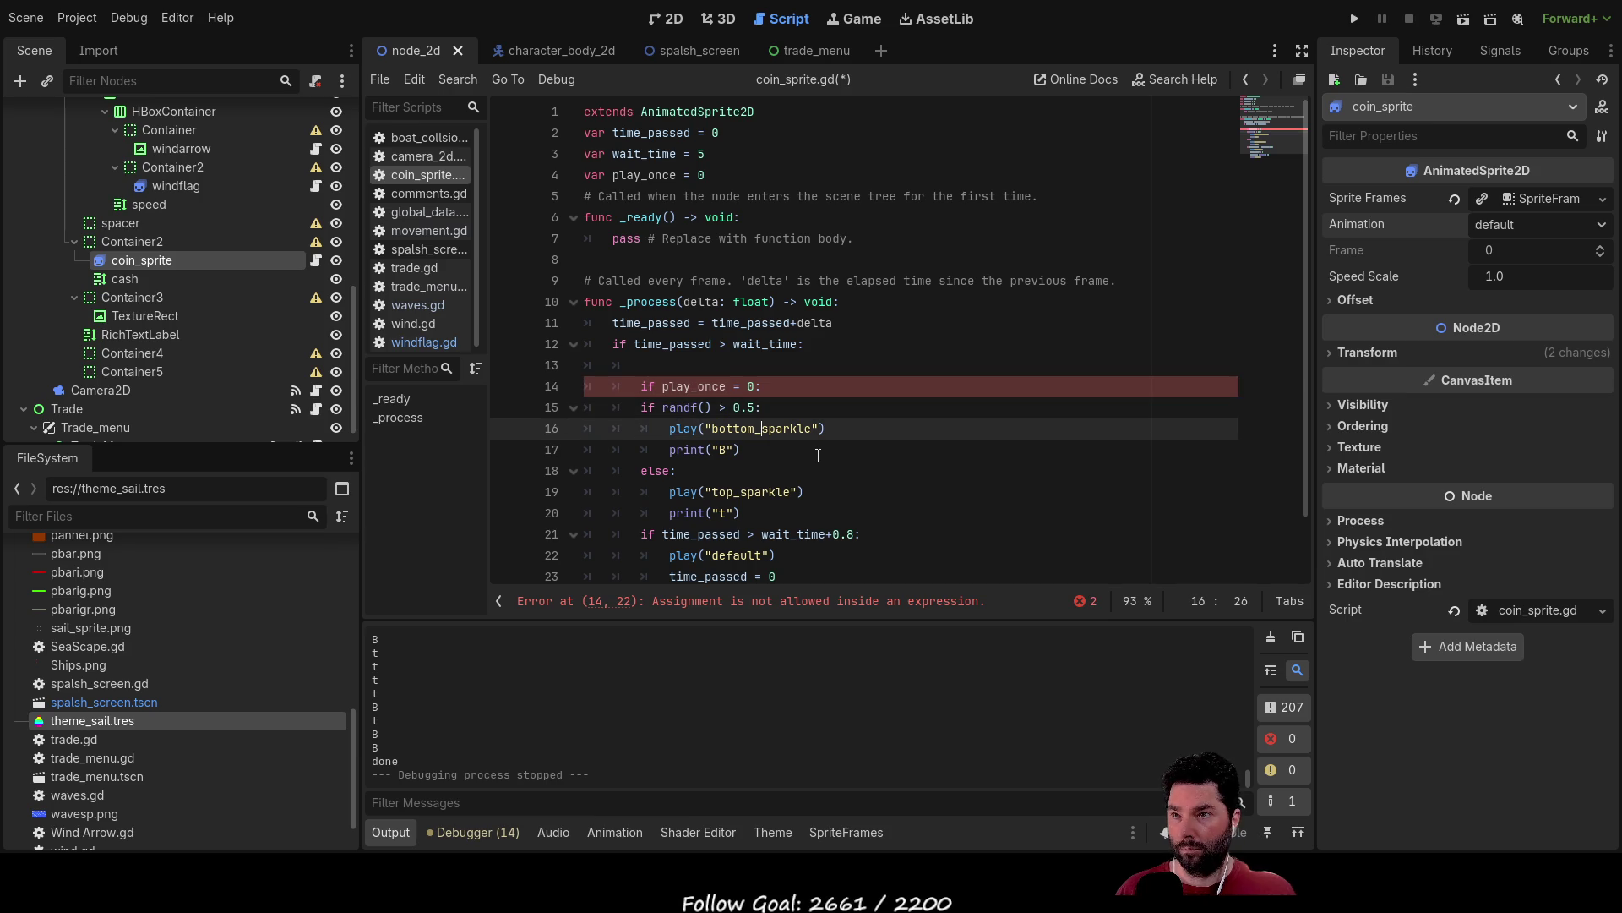
Indent the randf check, both sparkle branches and print("t") under the play_once test.
key(Up)
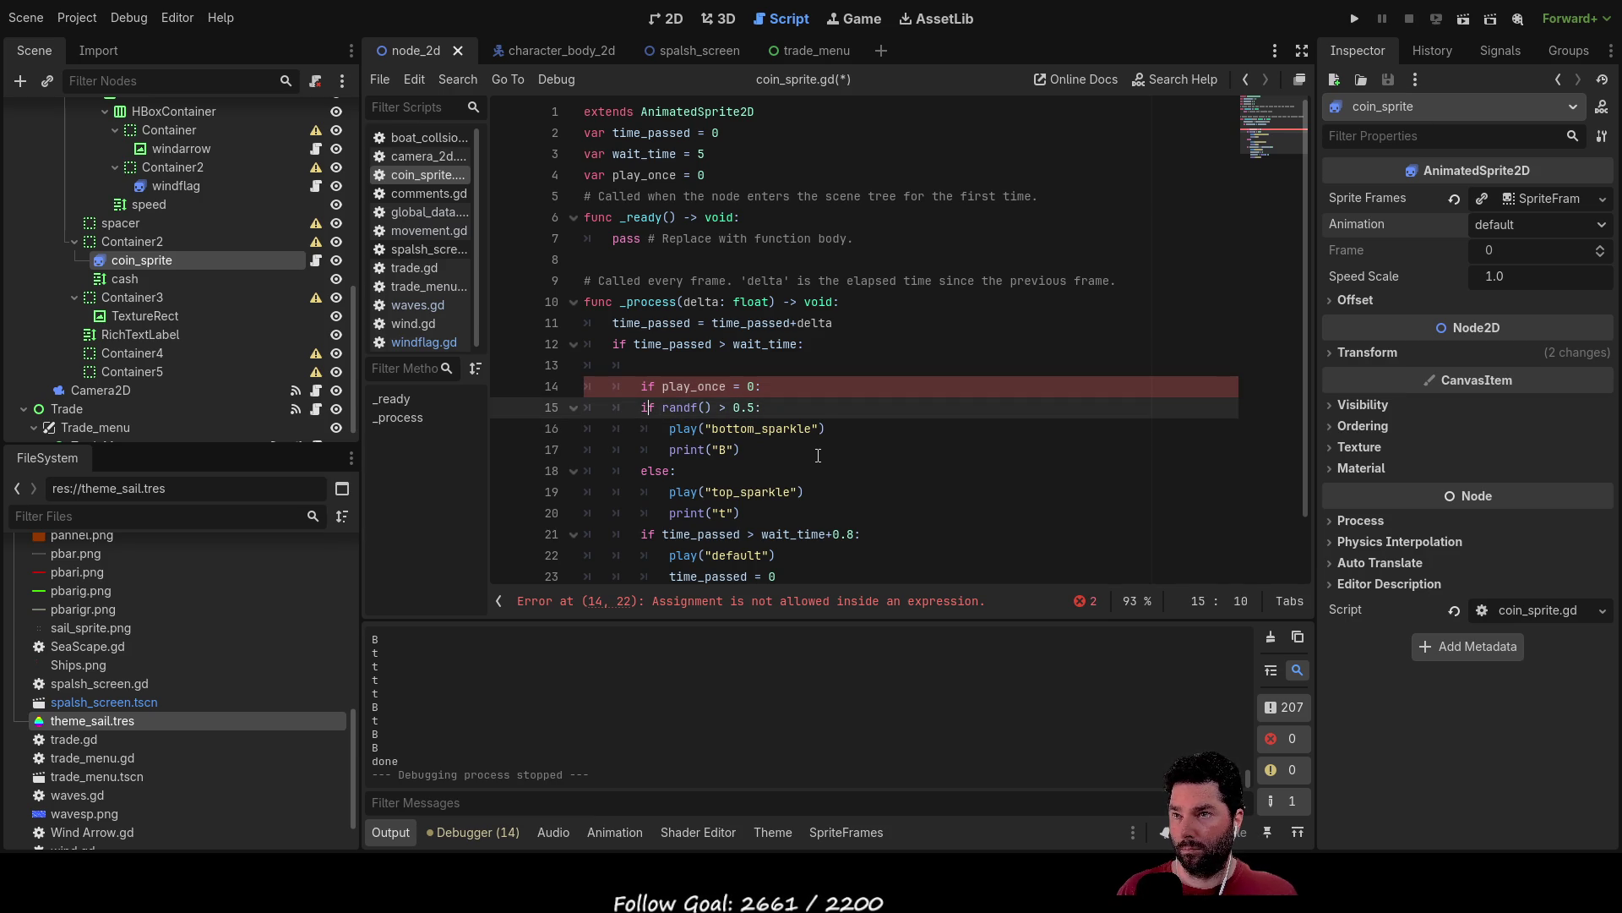
key(Home)
key(Tab)
key(Down)
key(Tab)
key(Down)
key(Tab)
key(Down)
key(Tab)
key(Down)
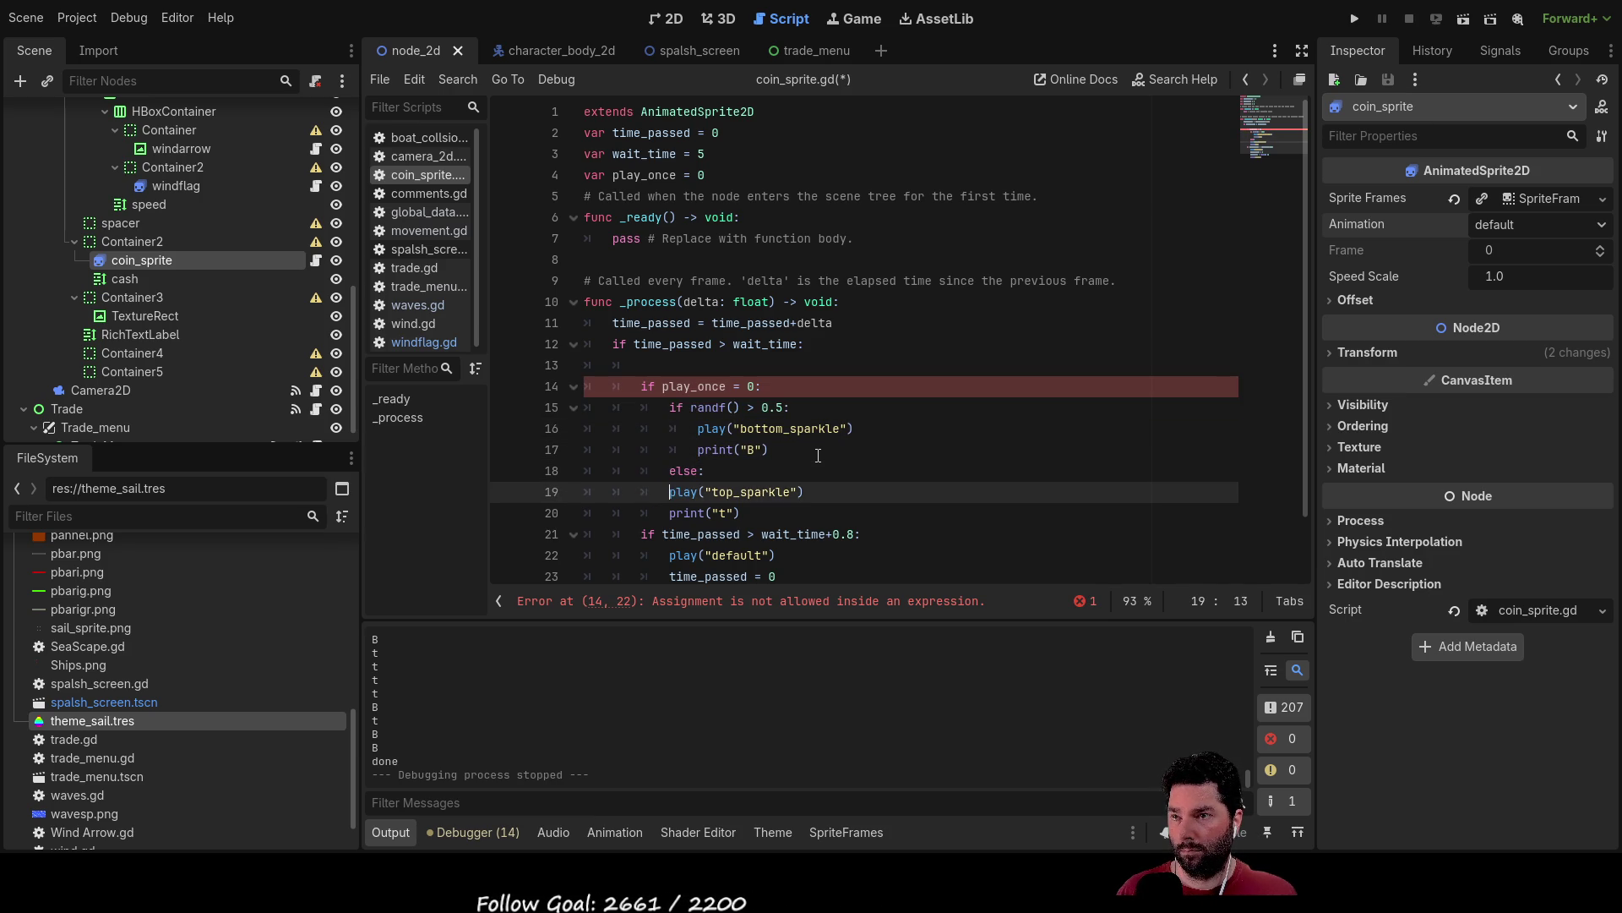
key(Tab)
key(Down)
key(Tab)
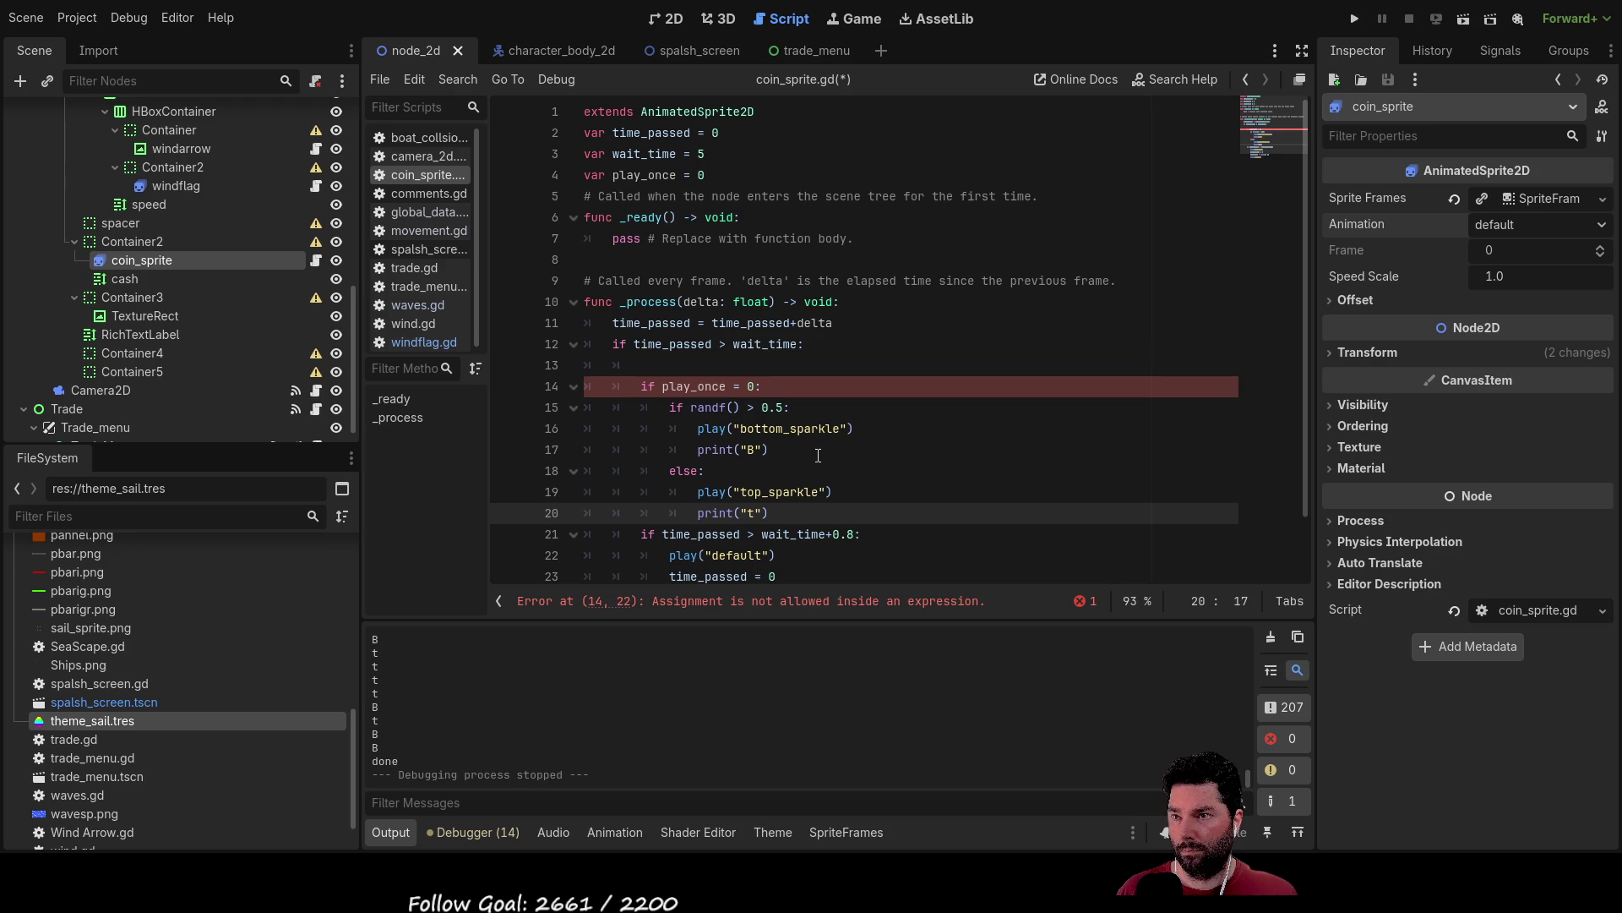
key(Up)
key(Up)
key(Up)
key(Up)
key(Up)
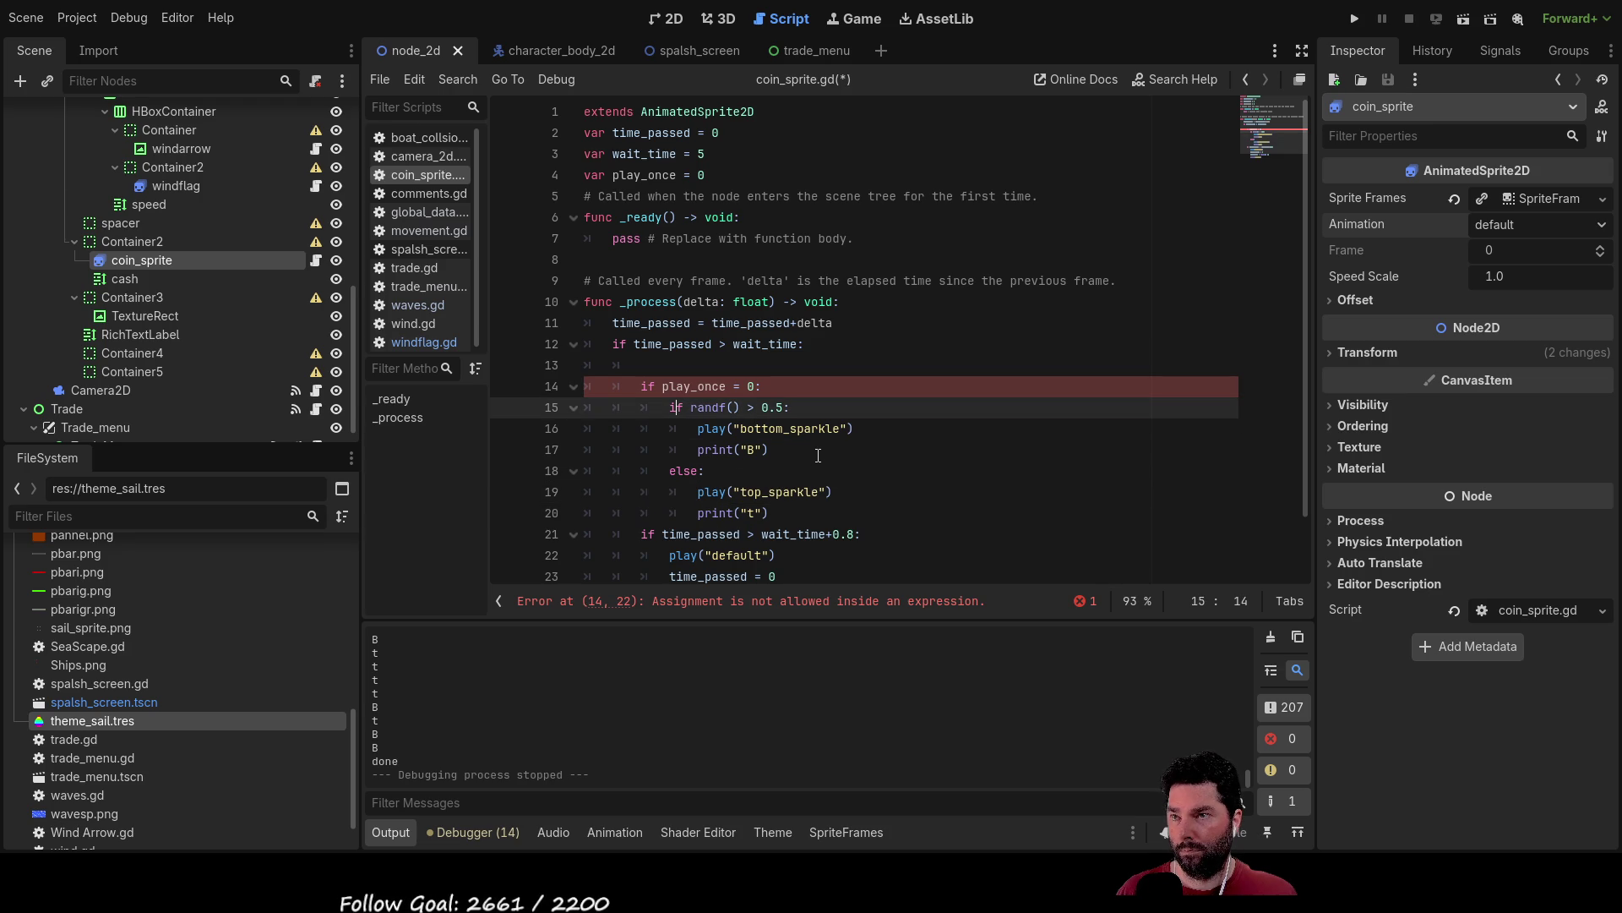
Add 'play_once = 1' under the test and make the condition 'play_once == 0'.
key(ctrl+shift+Return)
text(play)
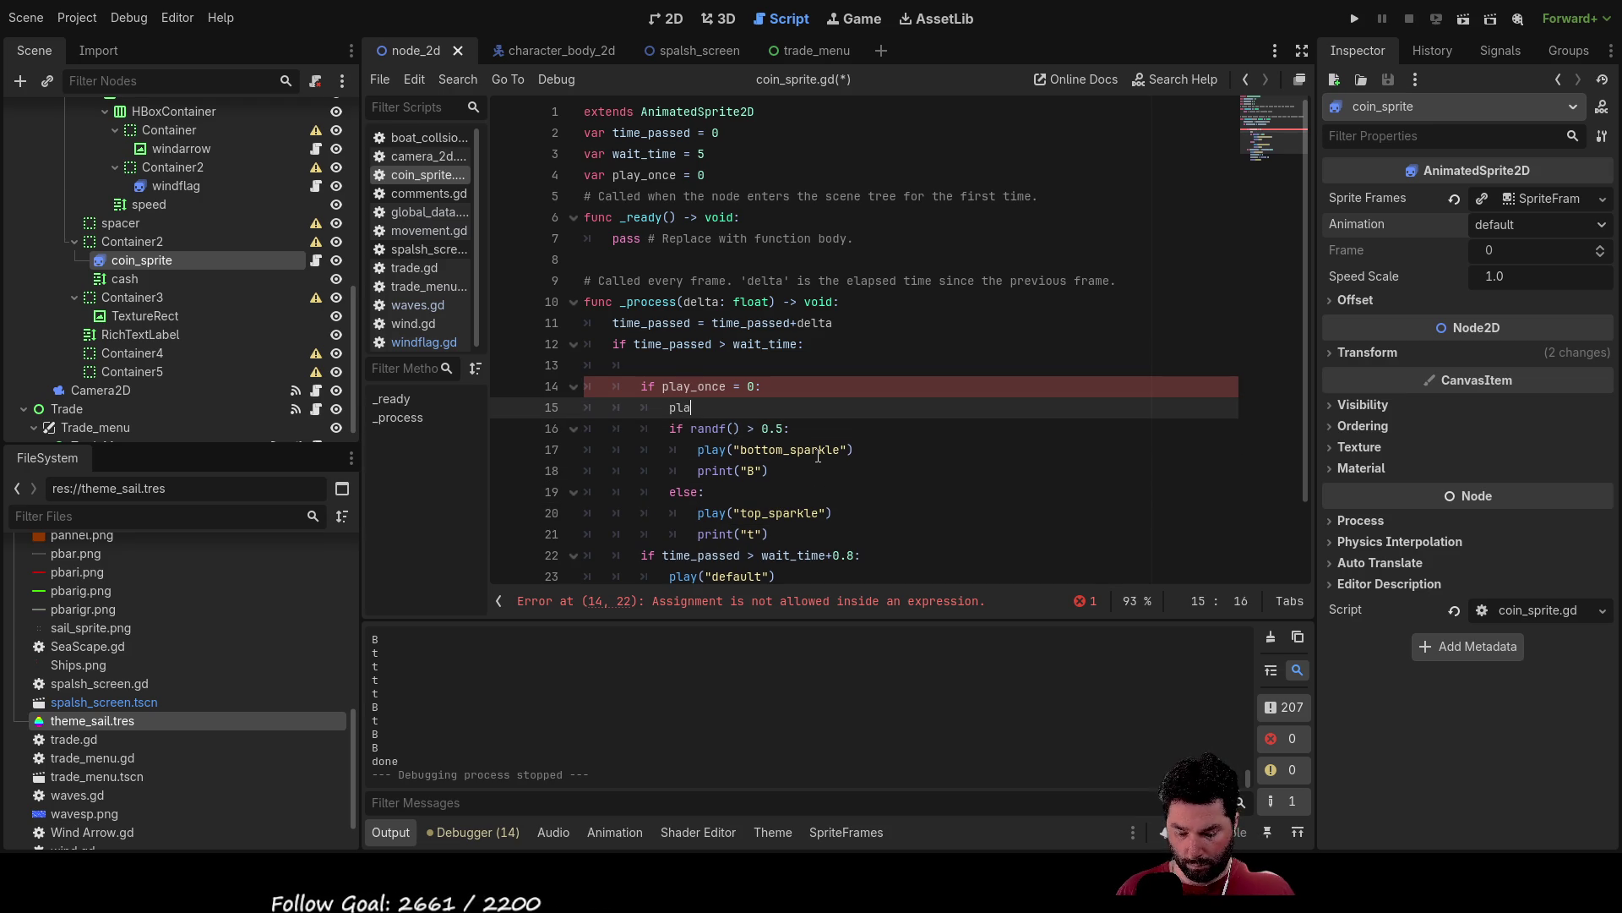
key(Return)
text(= 1)
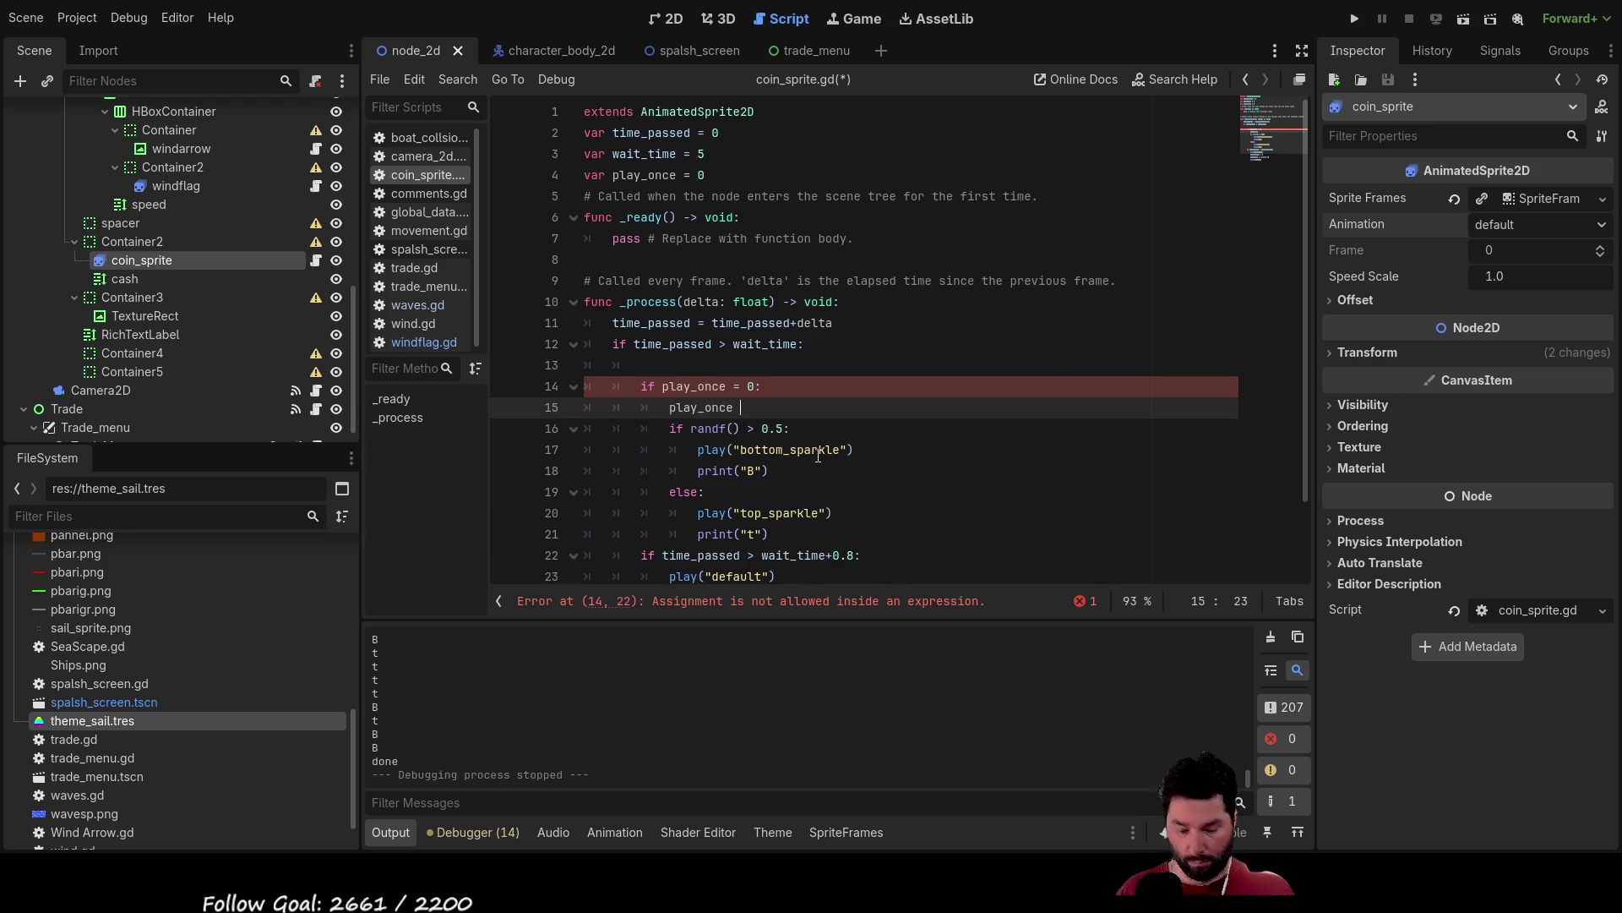
key(Up)
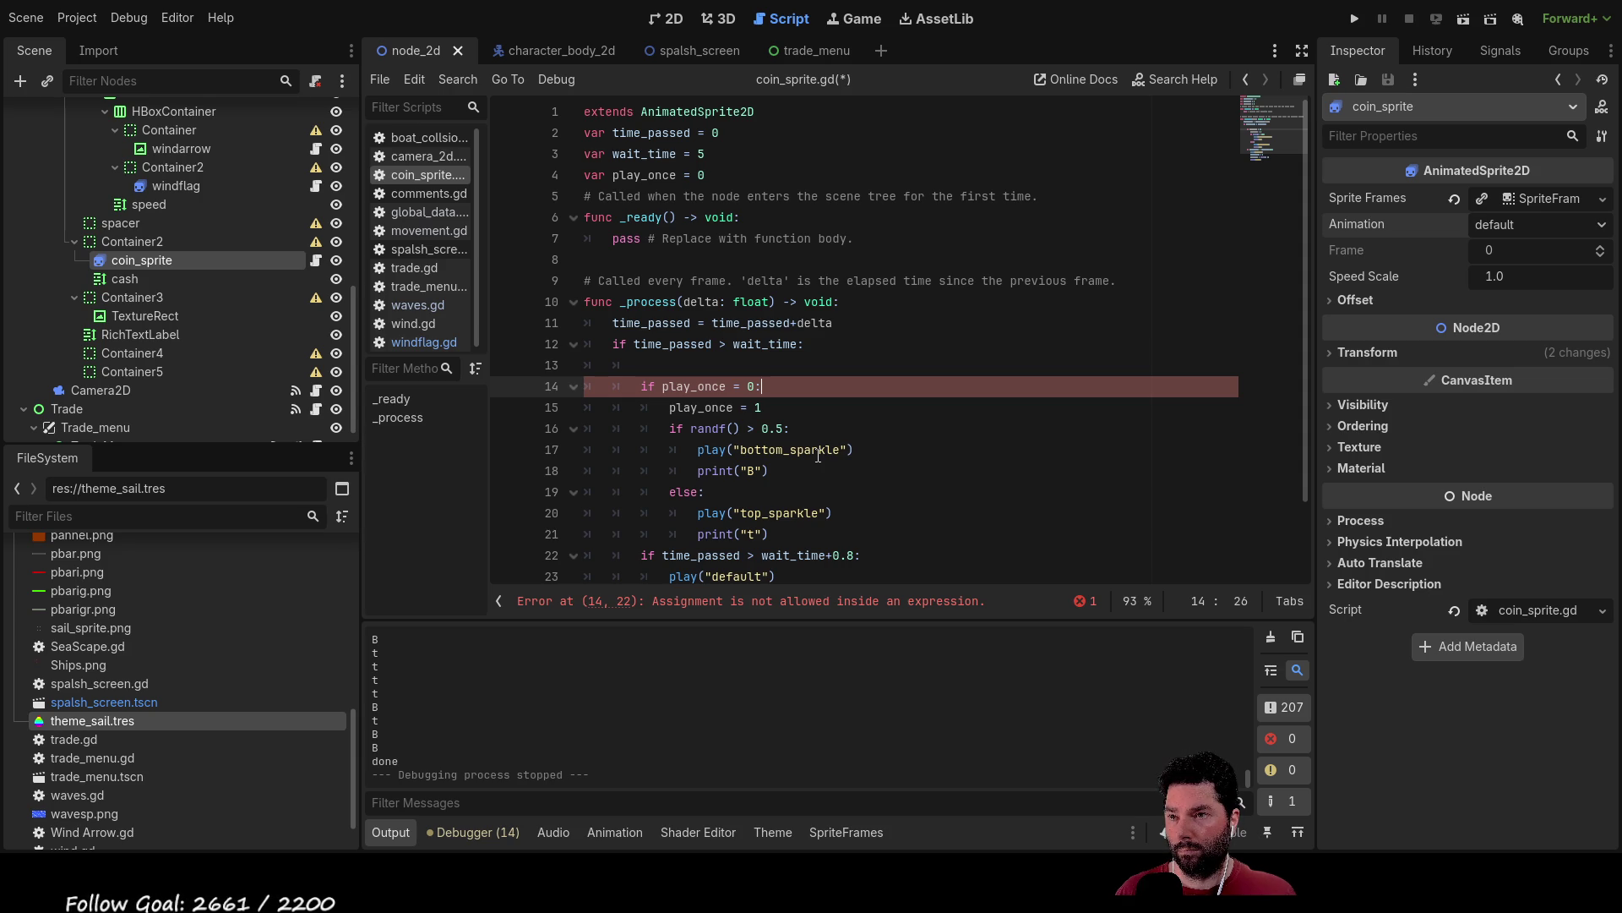
key(Left)
key(Left)
key(Left)
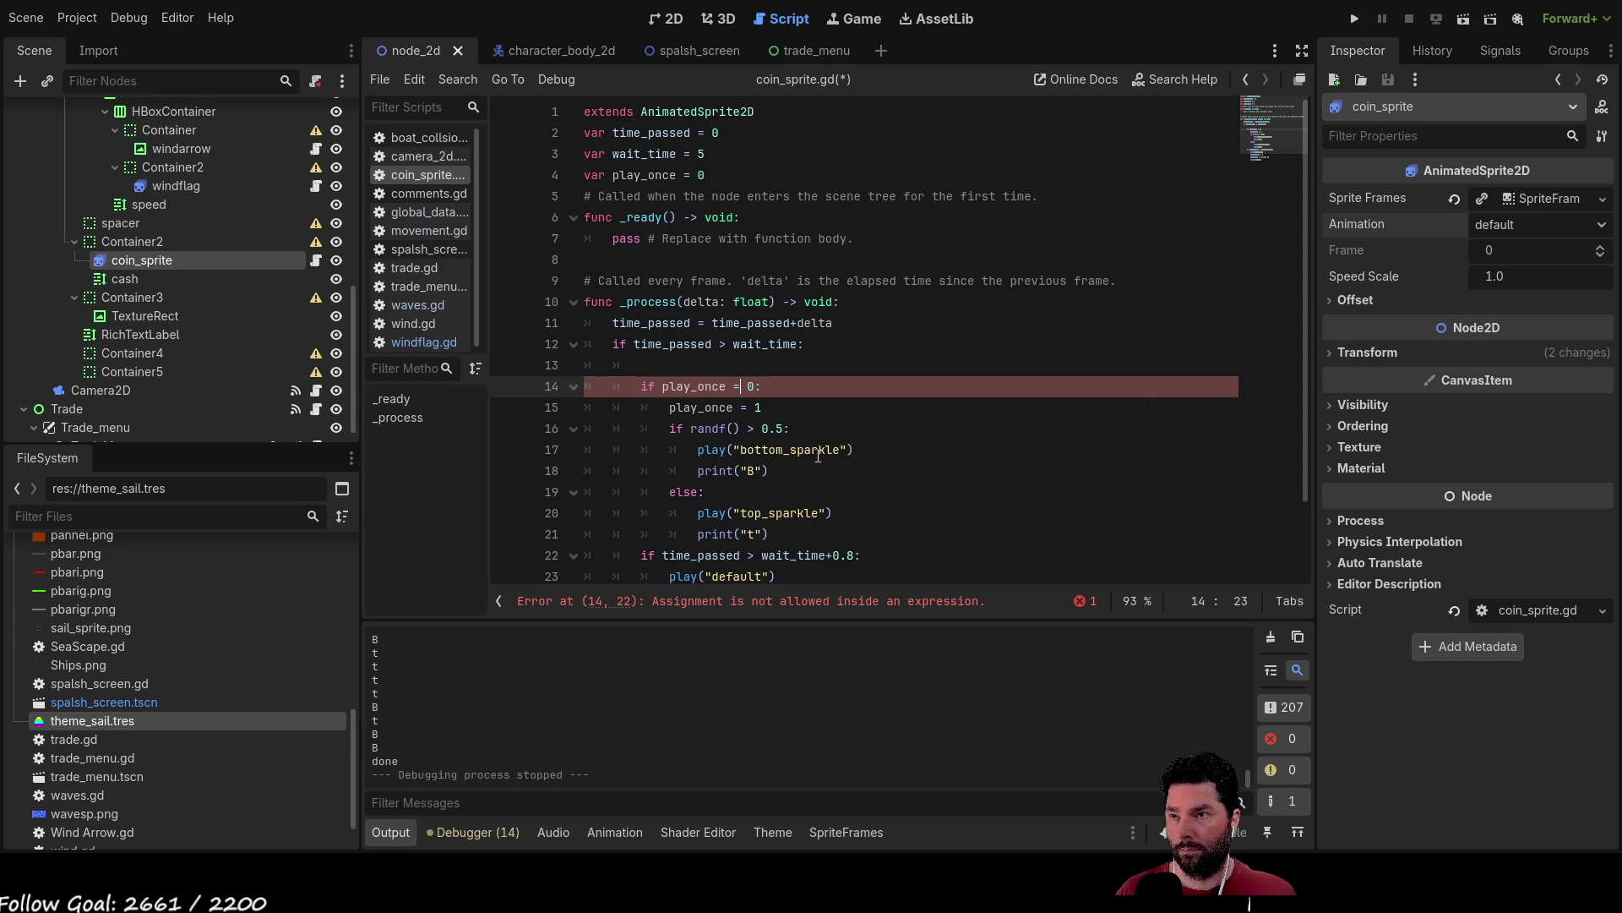
key(Down)
key(Down)
click(845, 344)
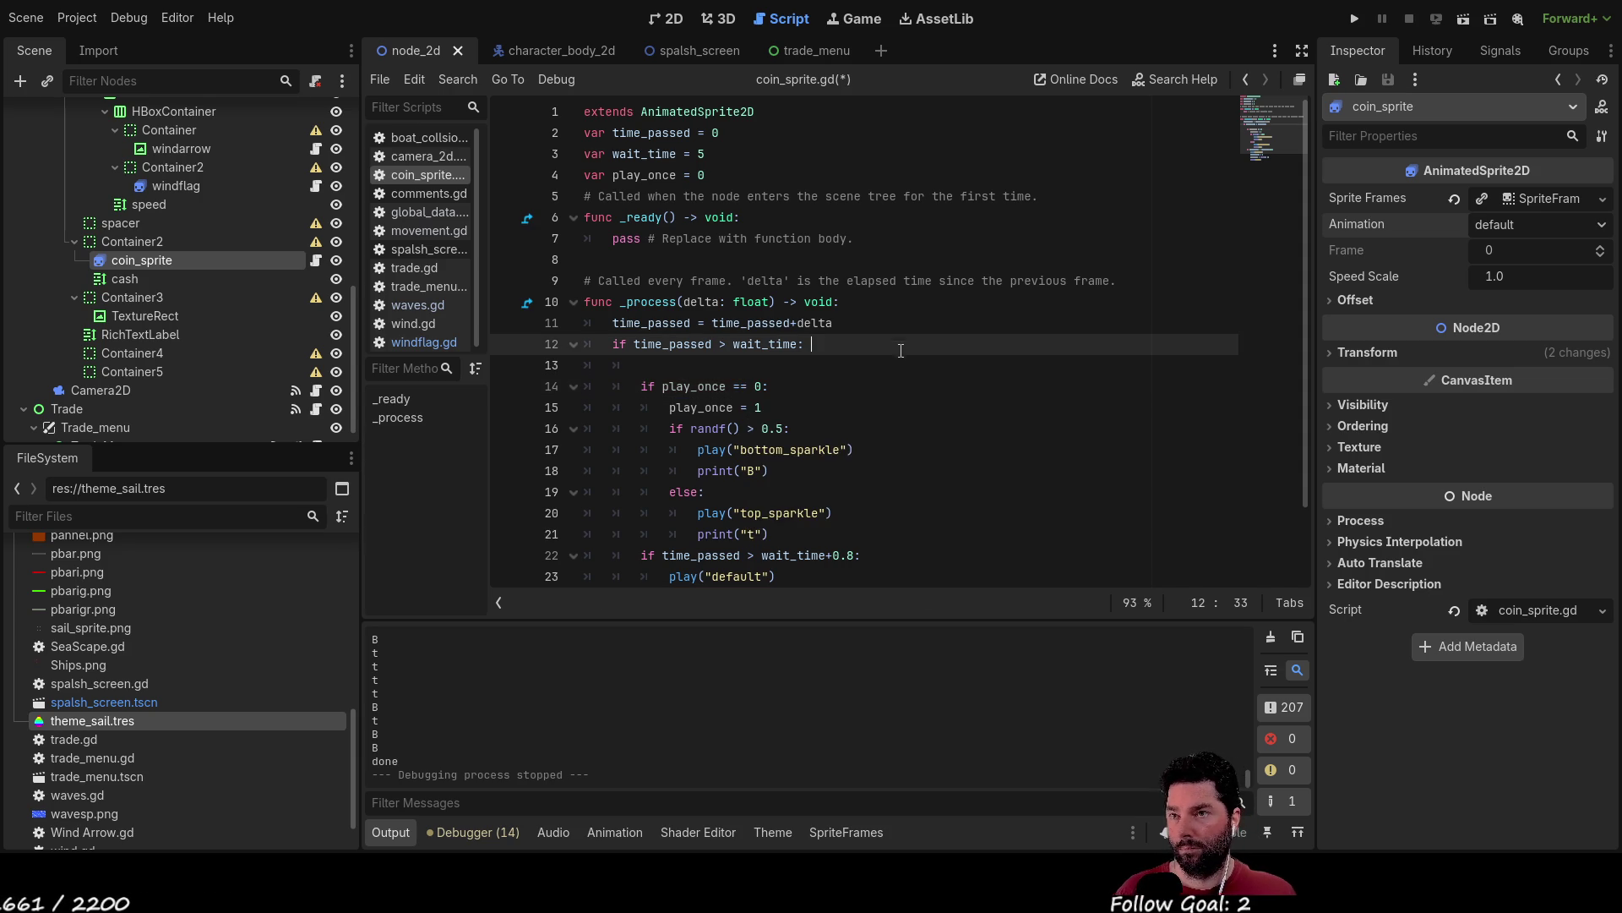
scroll(799, 410, down, 2)
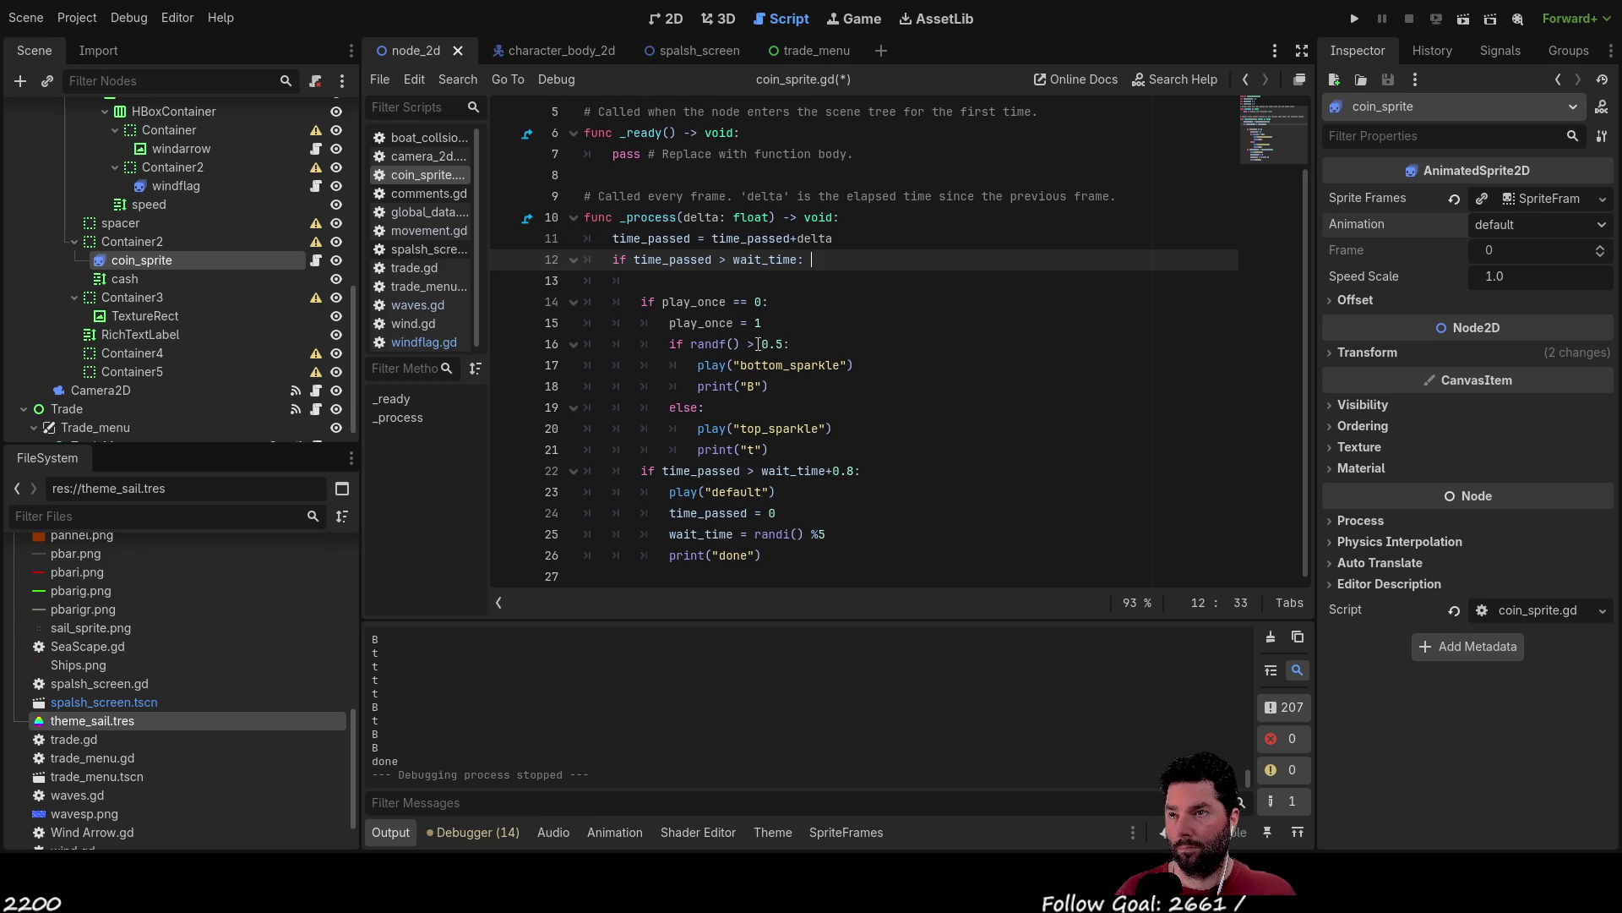
drag(670, 323, 768, 323)
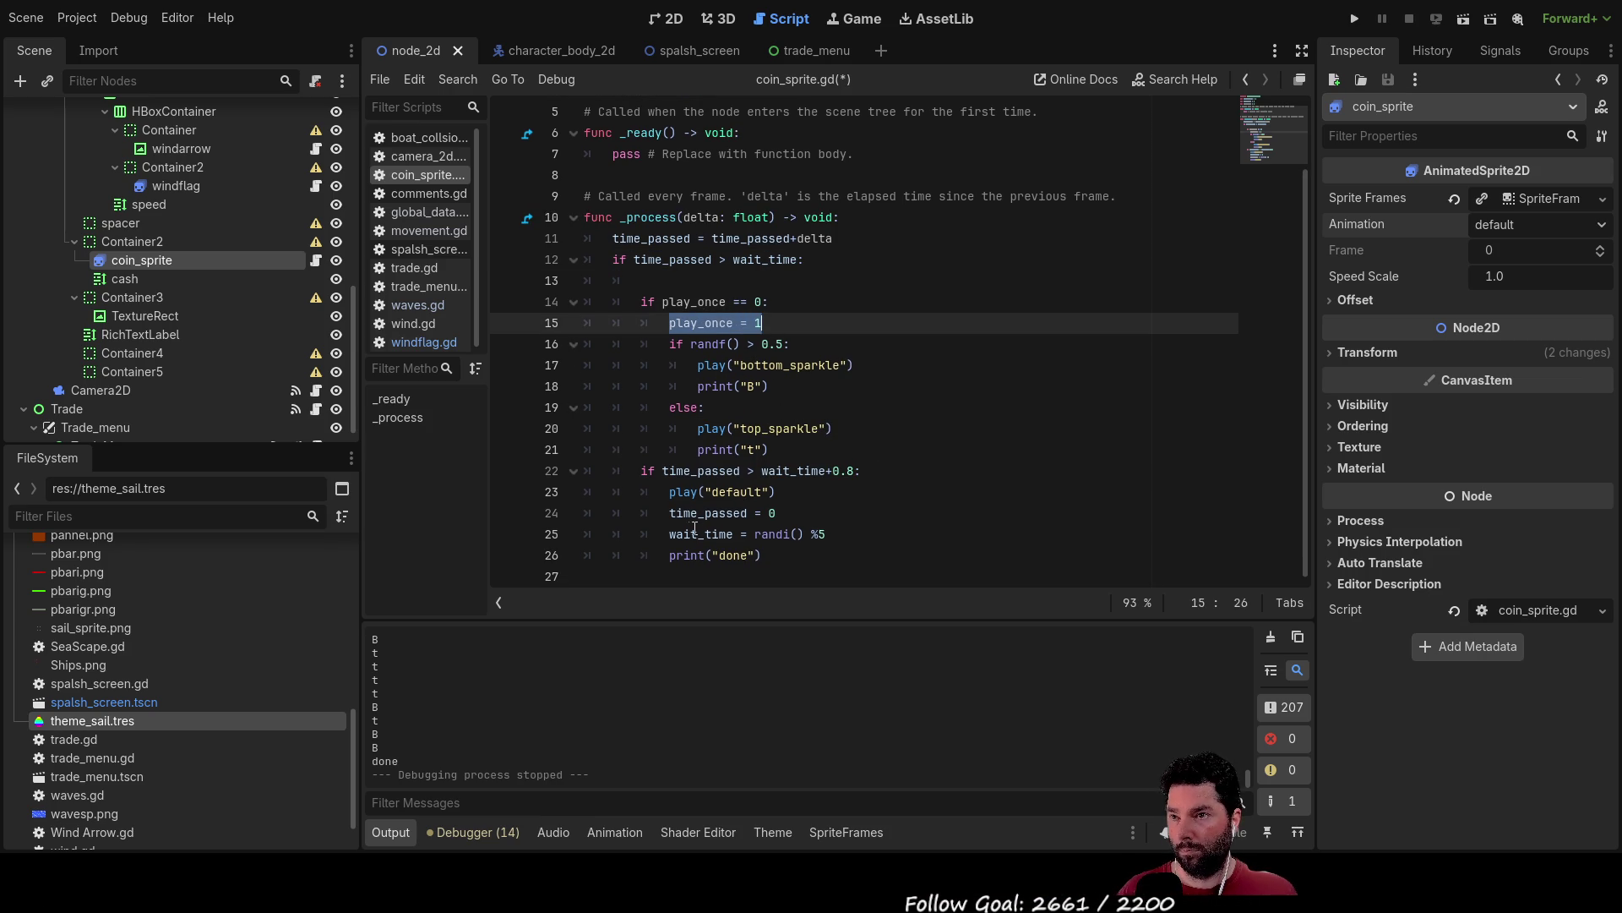
Add 'play_once = 0' after the wait_time reset and run the project.
click(676, 513)
click(841, 542)
key(Return)
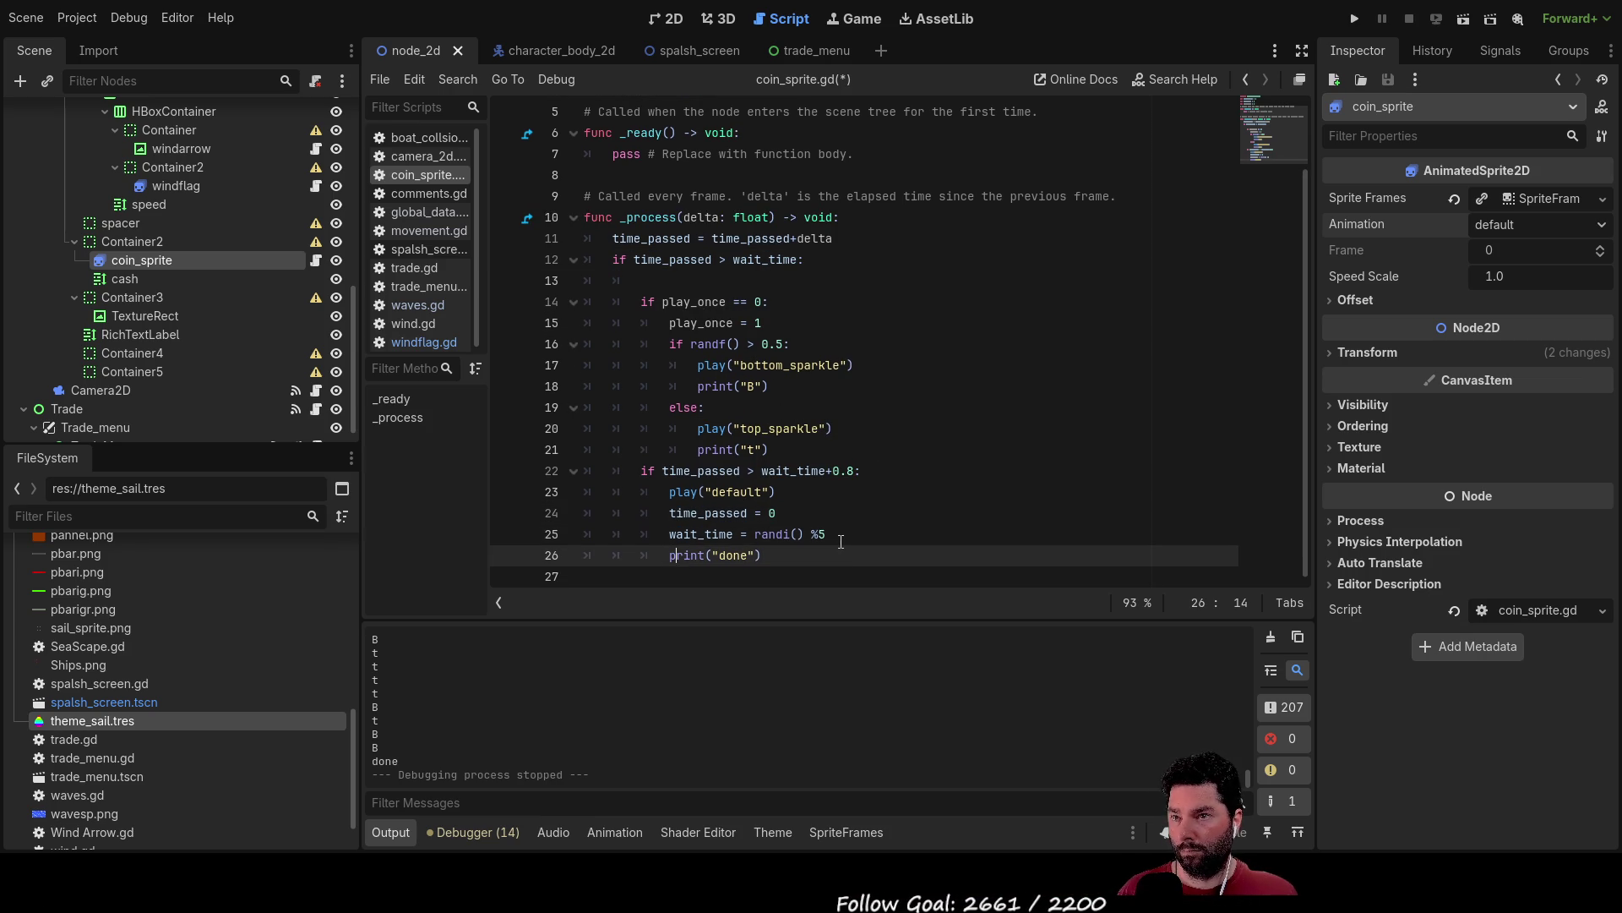
text(play_once = 0)
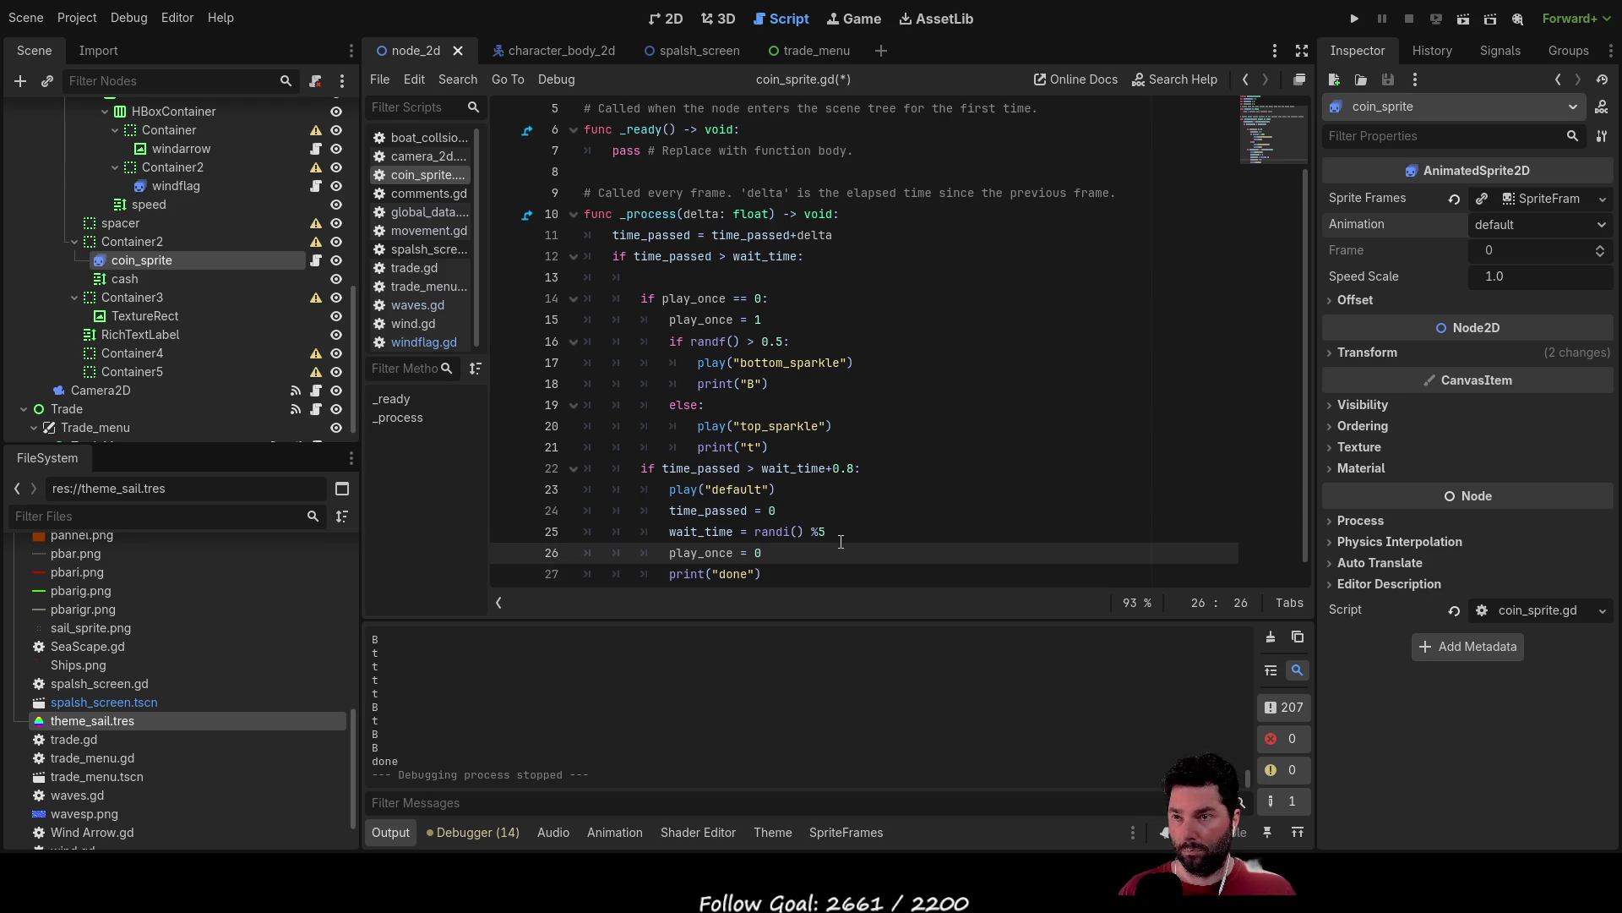
key(Up)
key(Up)
key(Up)
scroll(1072, 451, up, 2)
click(1355, 17)
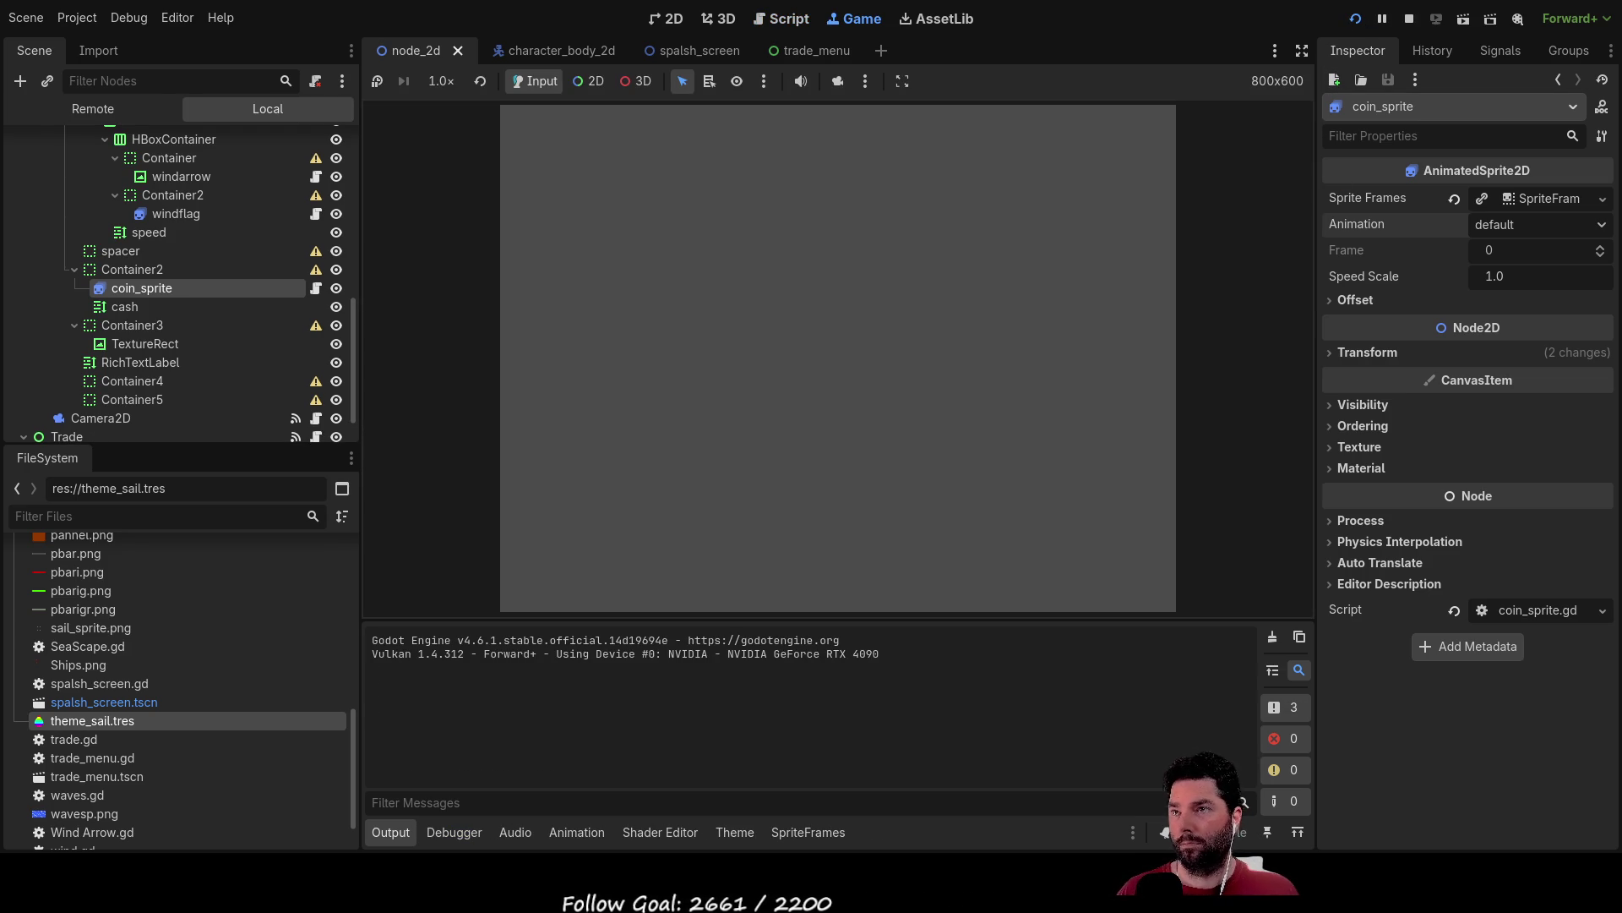
Play from the game's main menu, watch the coin sparkle, then stop with F8.
click(608, 127)
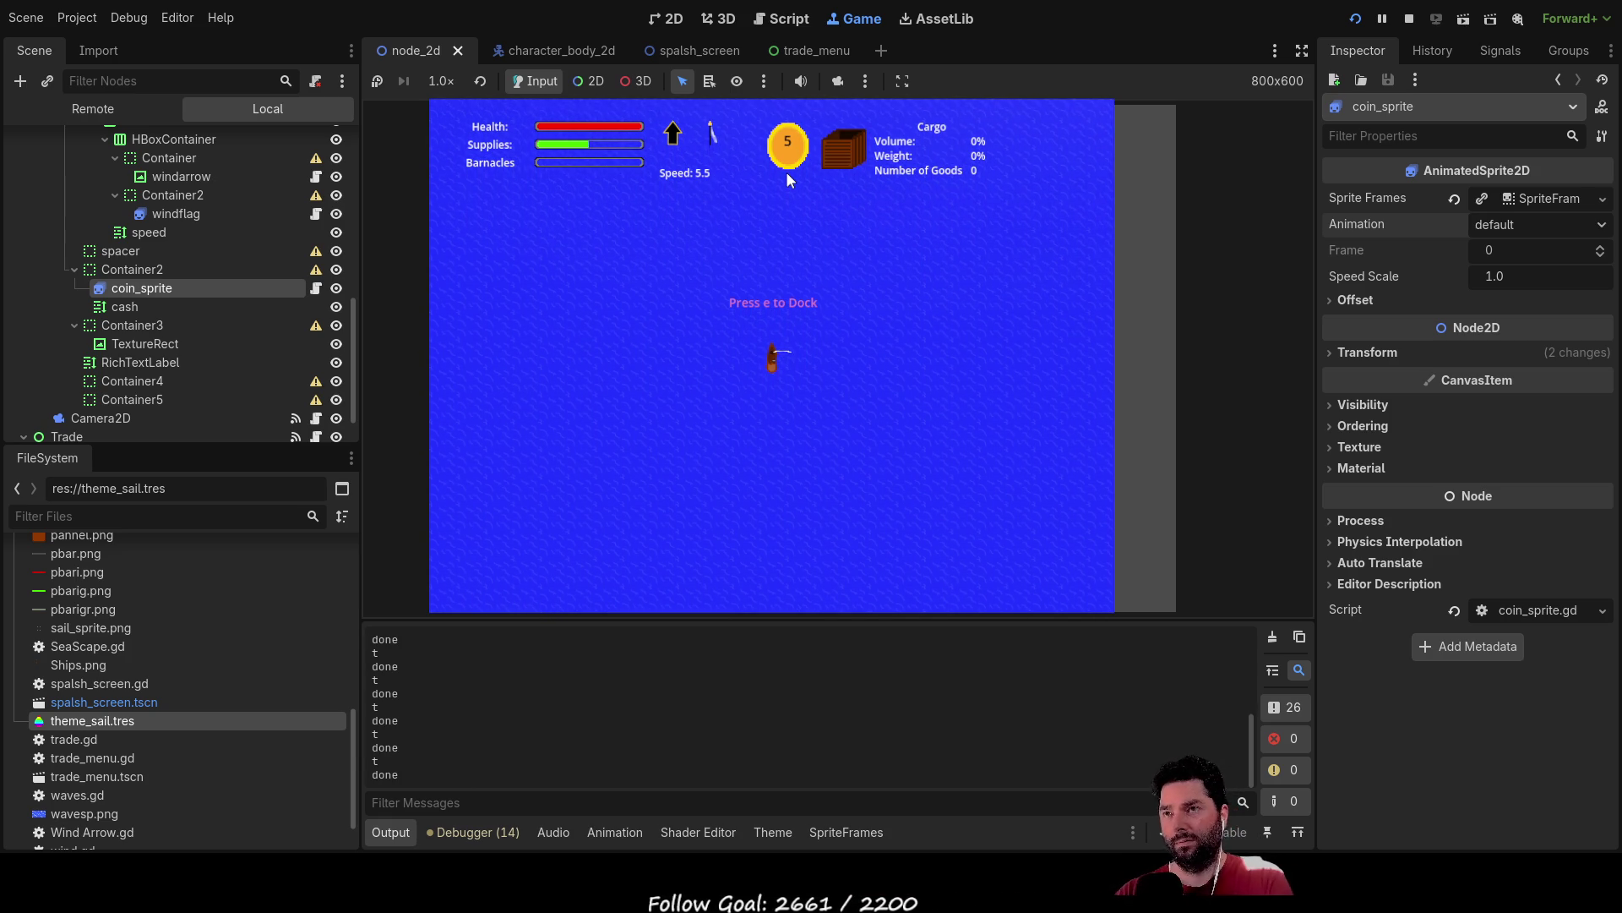
key(F8)
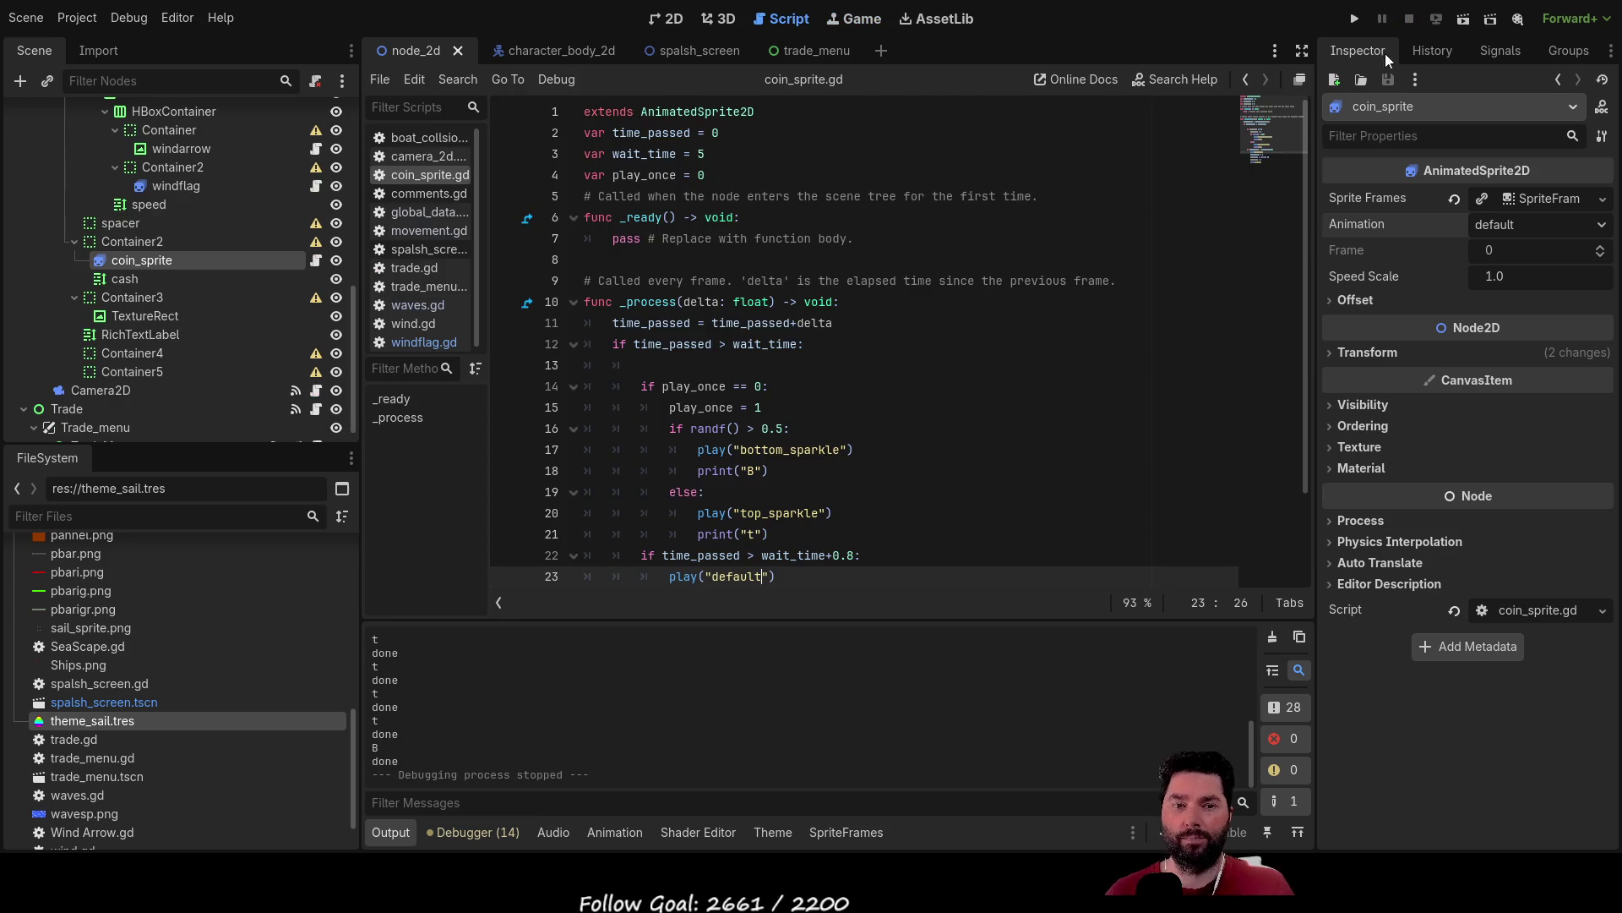
Change the wait_time modulo from randi() % 5 to randi() % 20.
scroll(794, 490, down, 1)
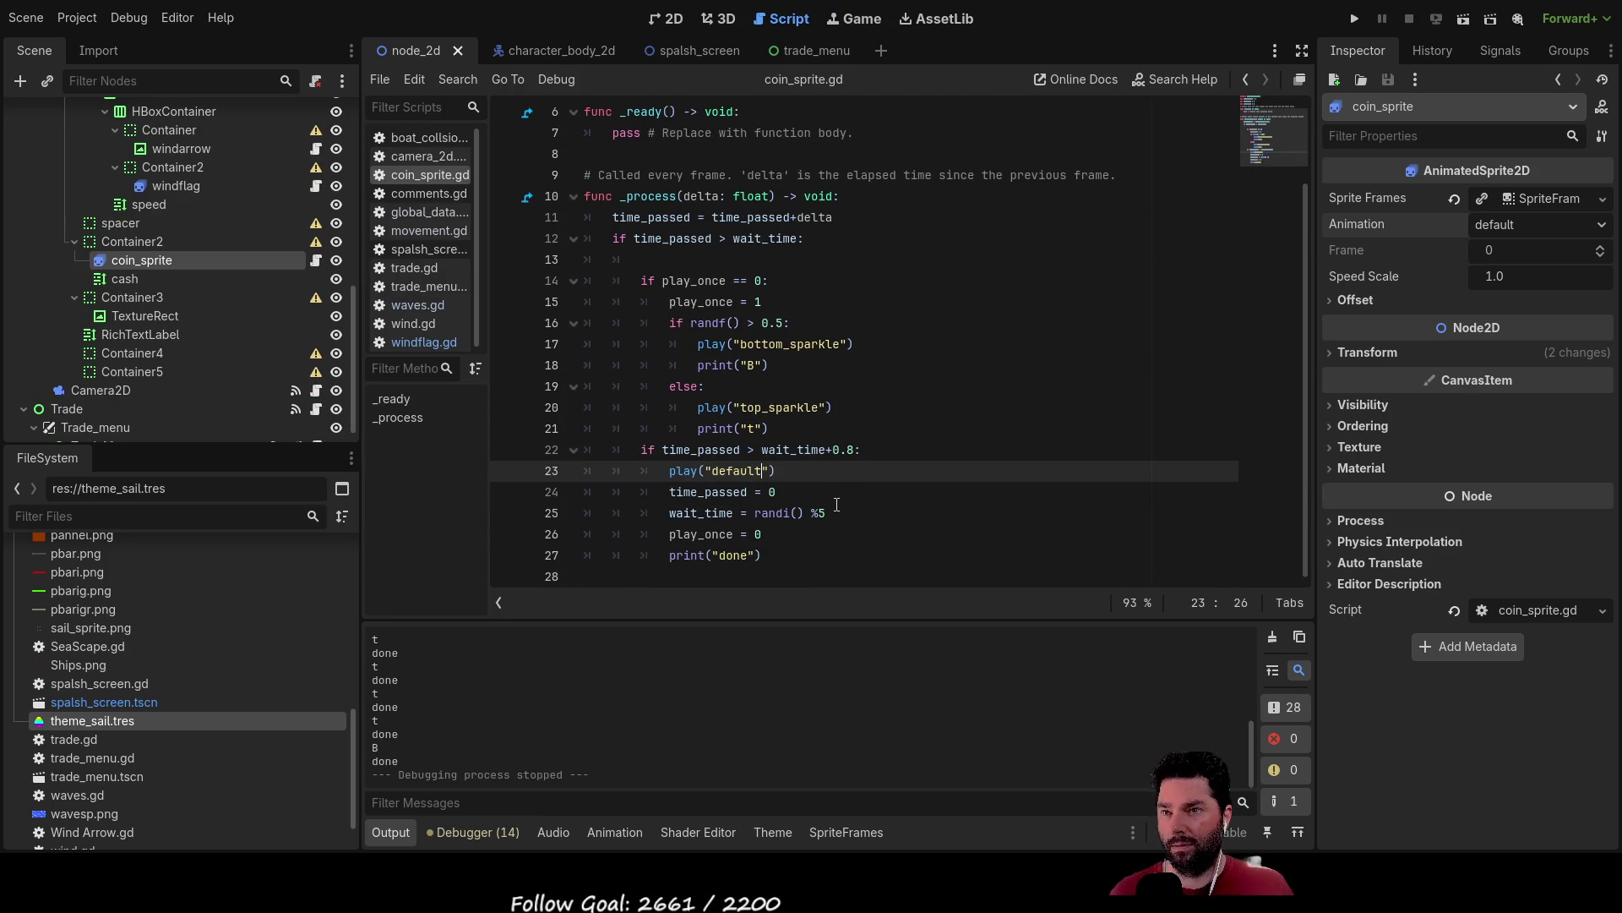
click(836, 507)
text(1)
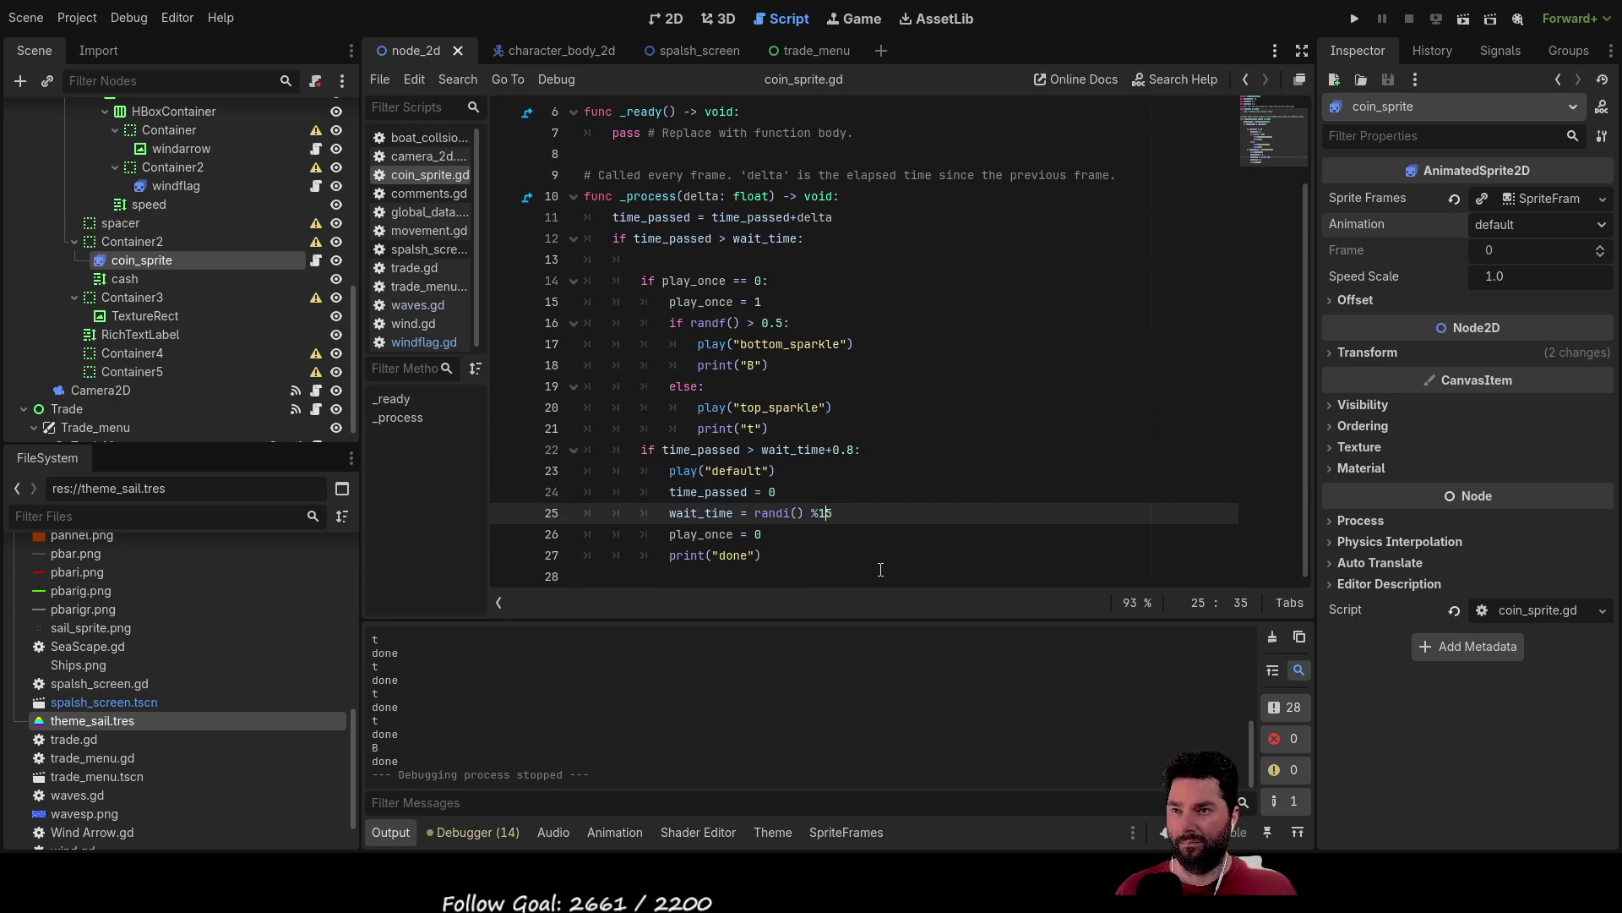
key(BackSpace)
key(BackSpace)
text(20)
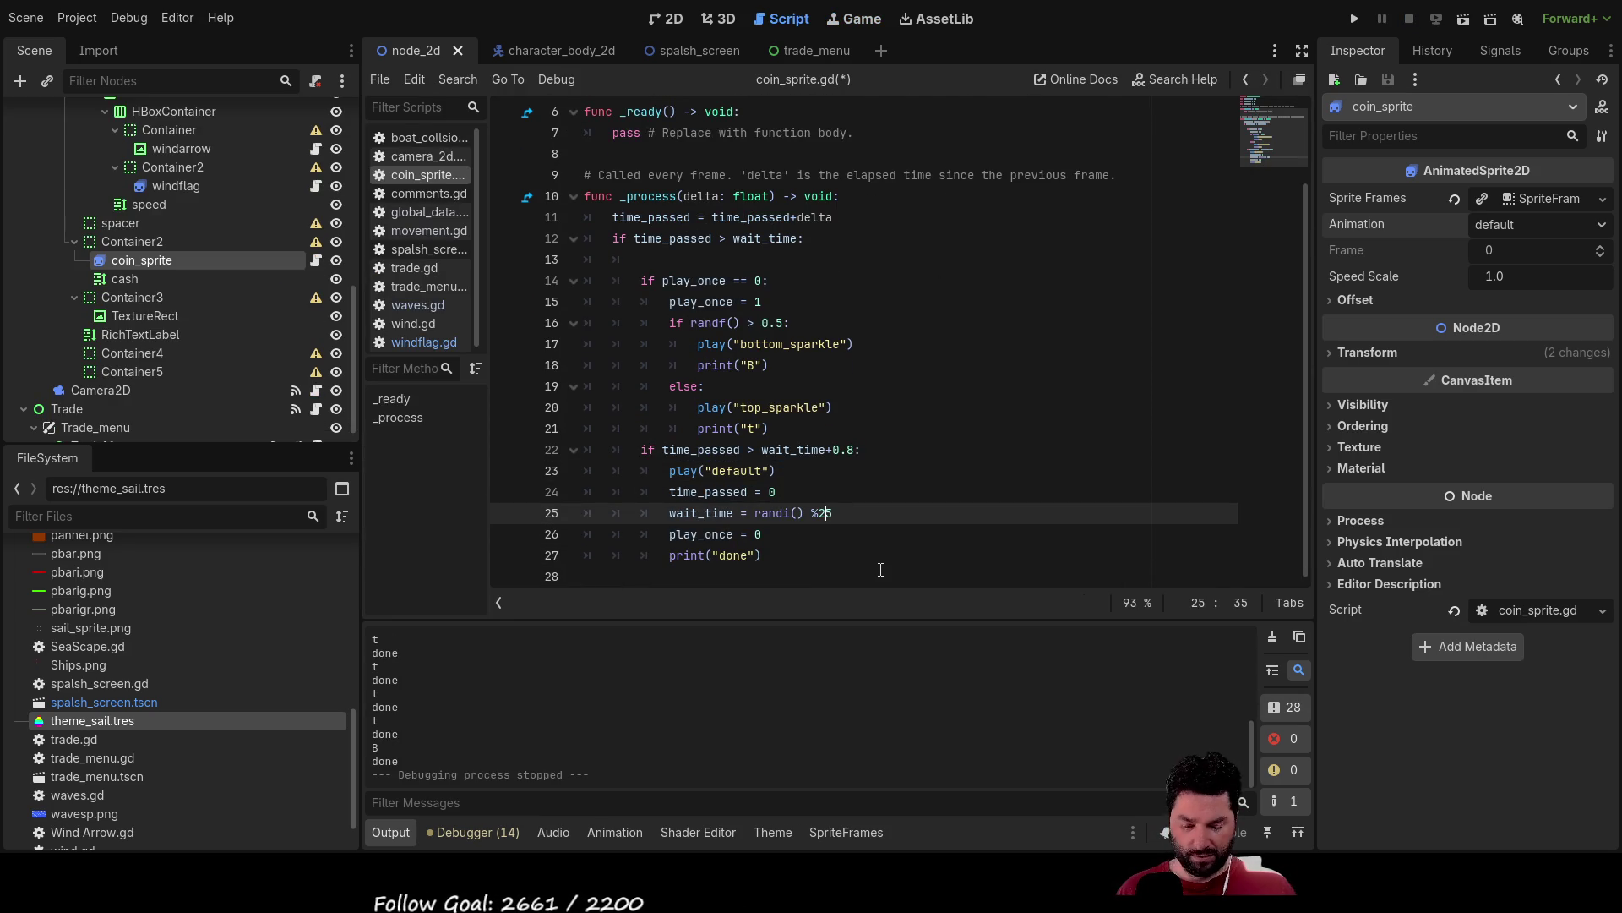
Change the timer check's offset from +0.8 to +1.
key(Up)
key(Up)
key(Up)
key(Up)
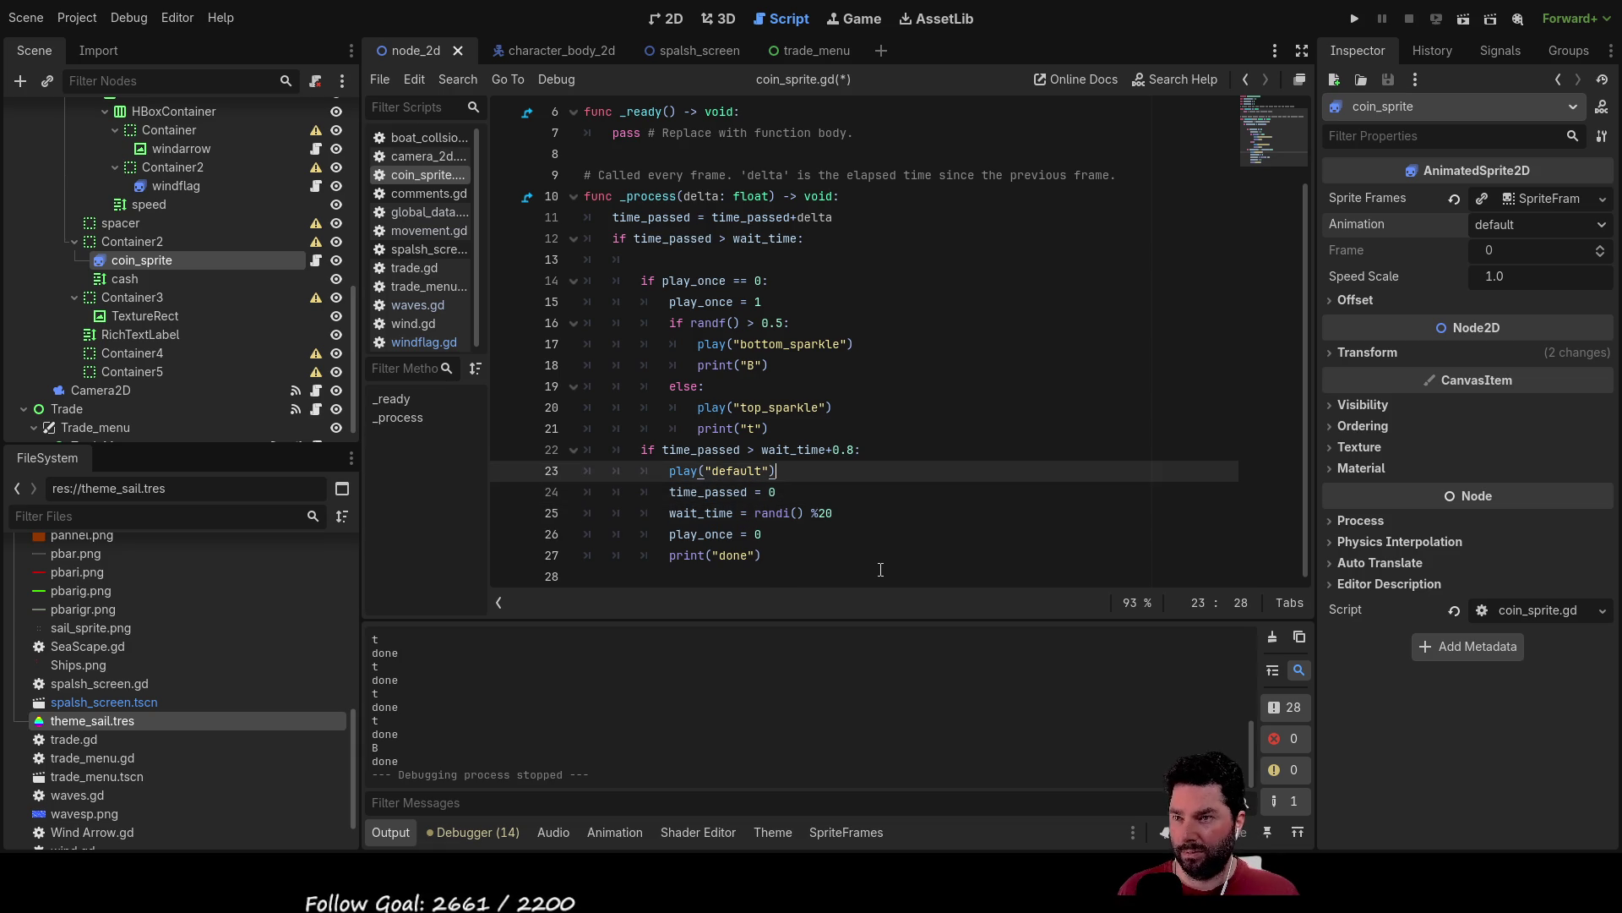
key(End)
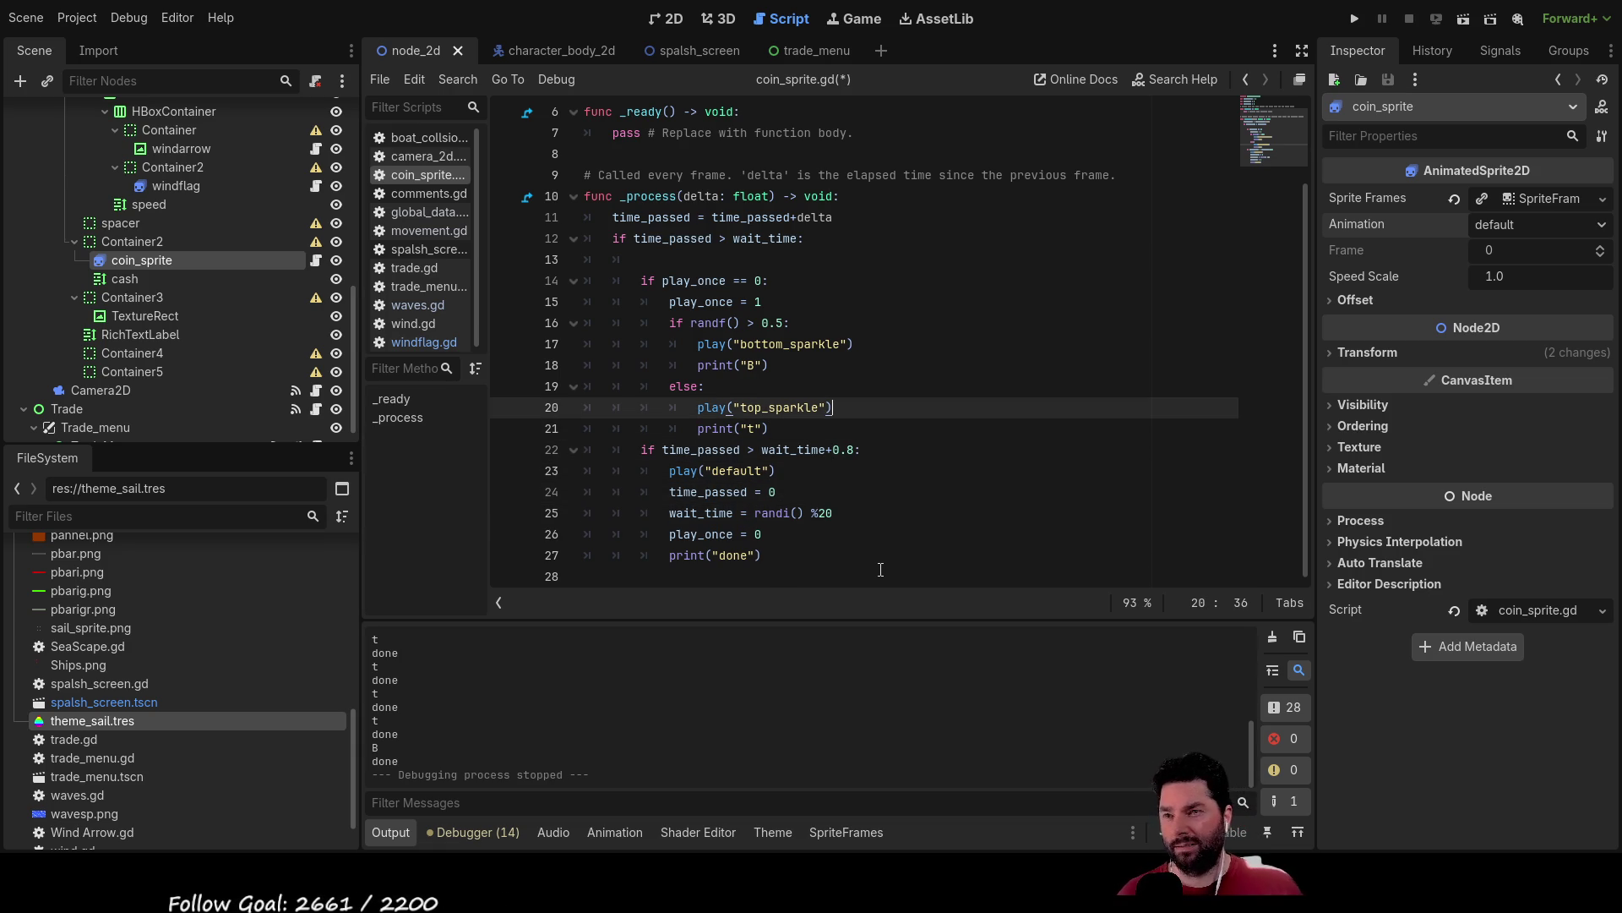
key(Down)
key(Down)
key(shift+Right)
key(shift+Right)
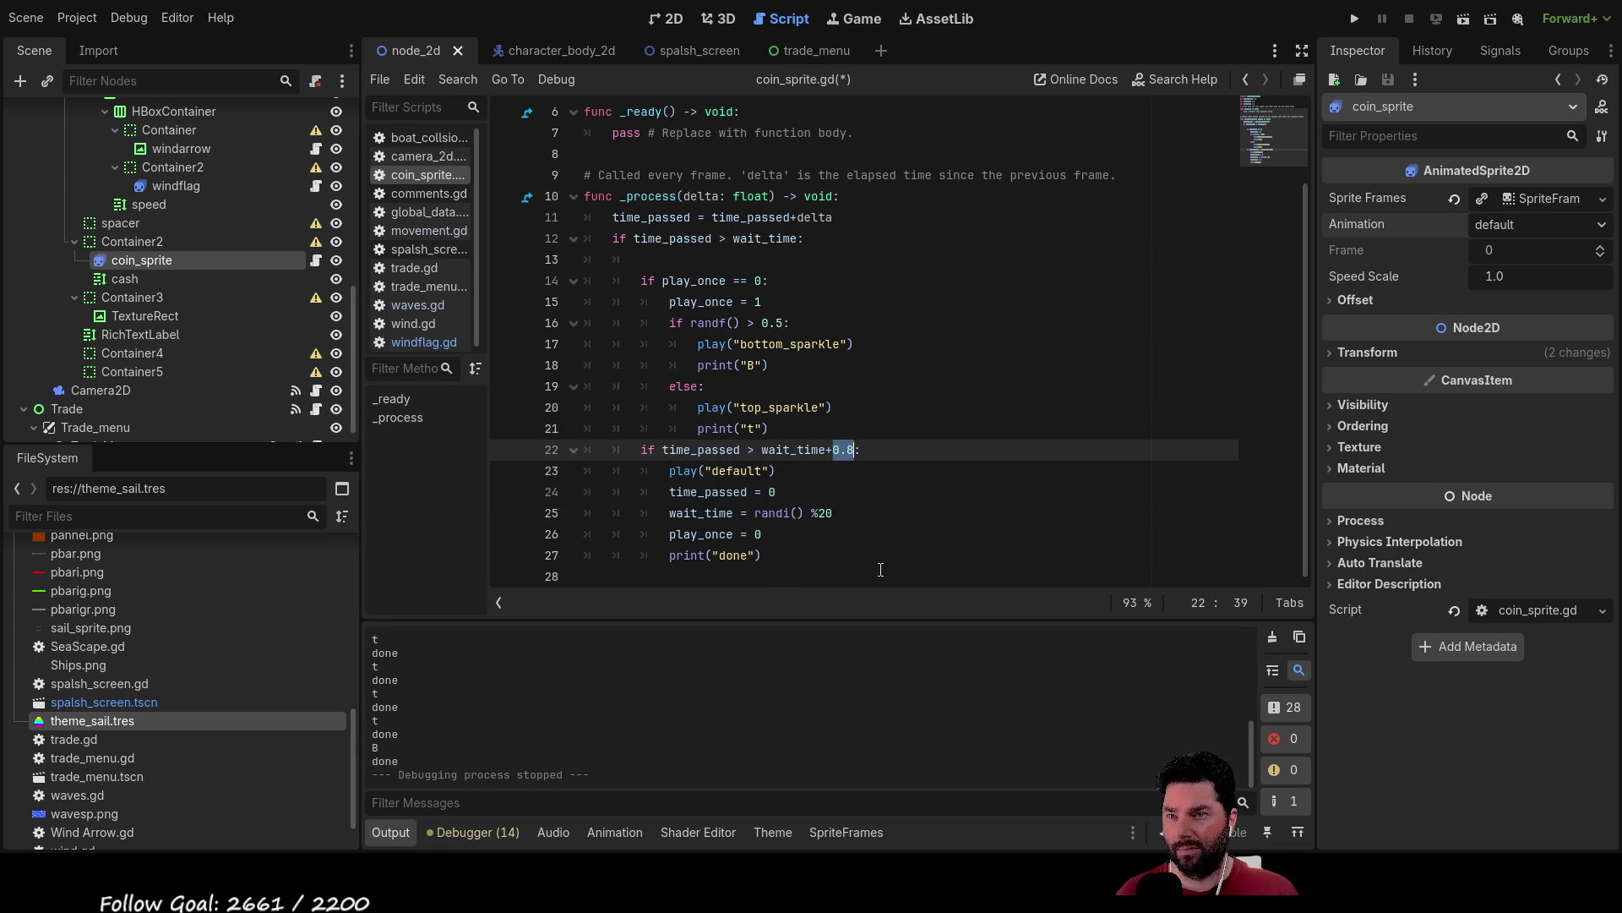
text(1)
key(Delete)
Delete the empty line above the play_once check, then relaunch the game and press Play.
key(Up)
key(Down)
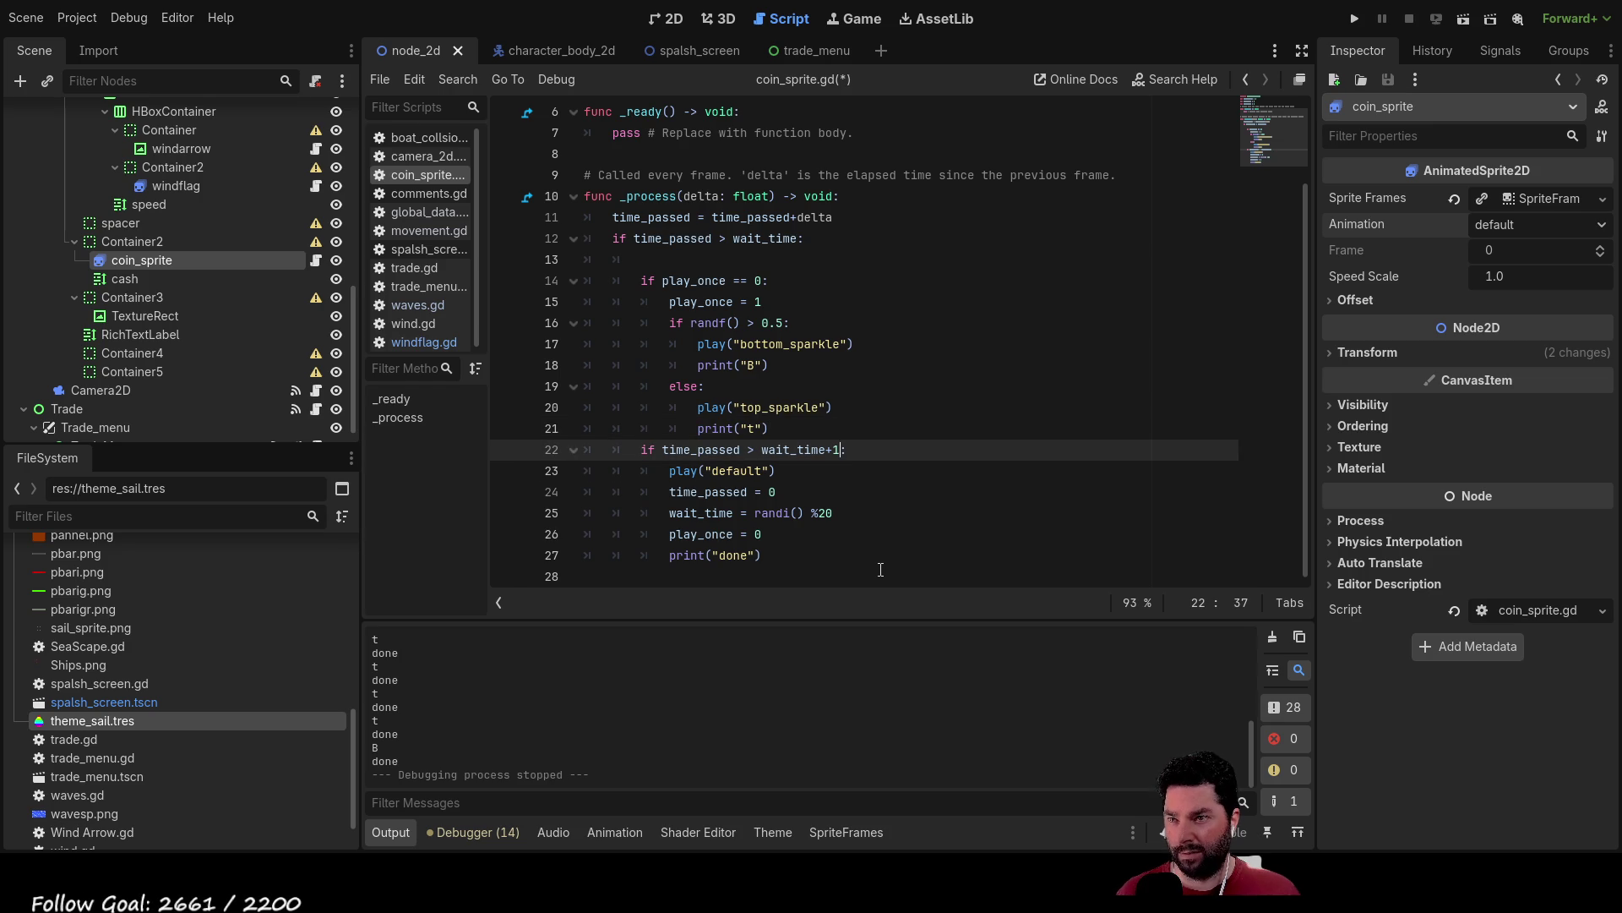
key(Up)
key(Up)
key(Up)
key(Up)
key(Up)
key(Up)
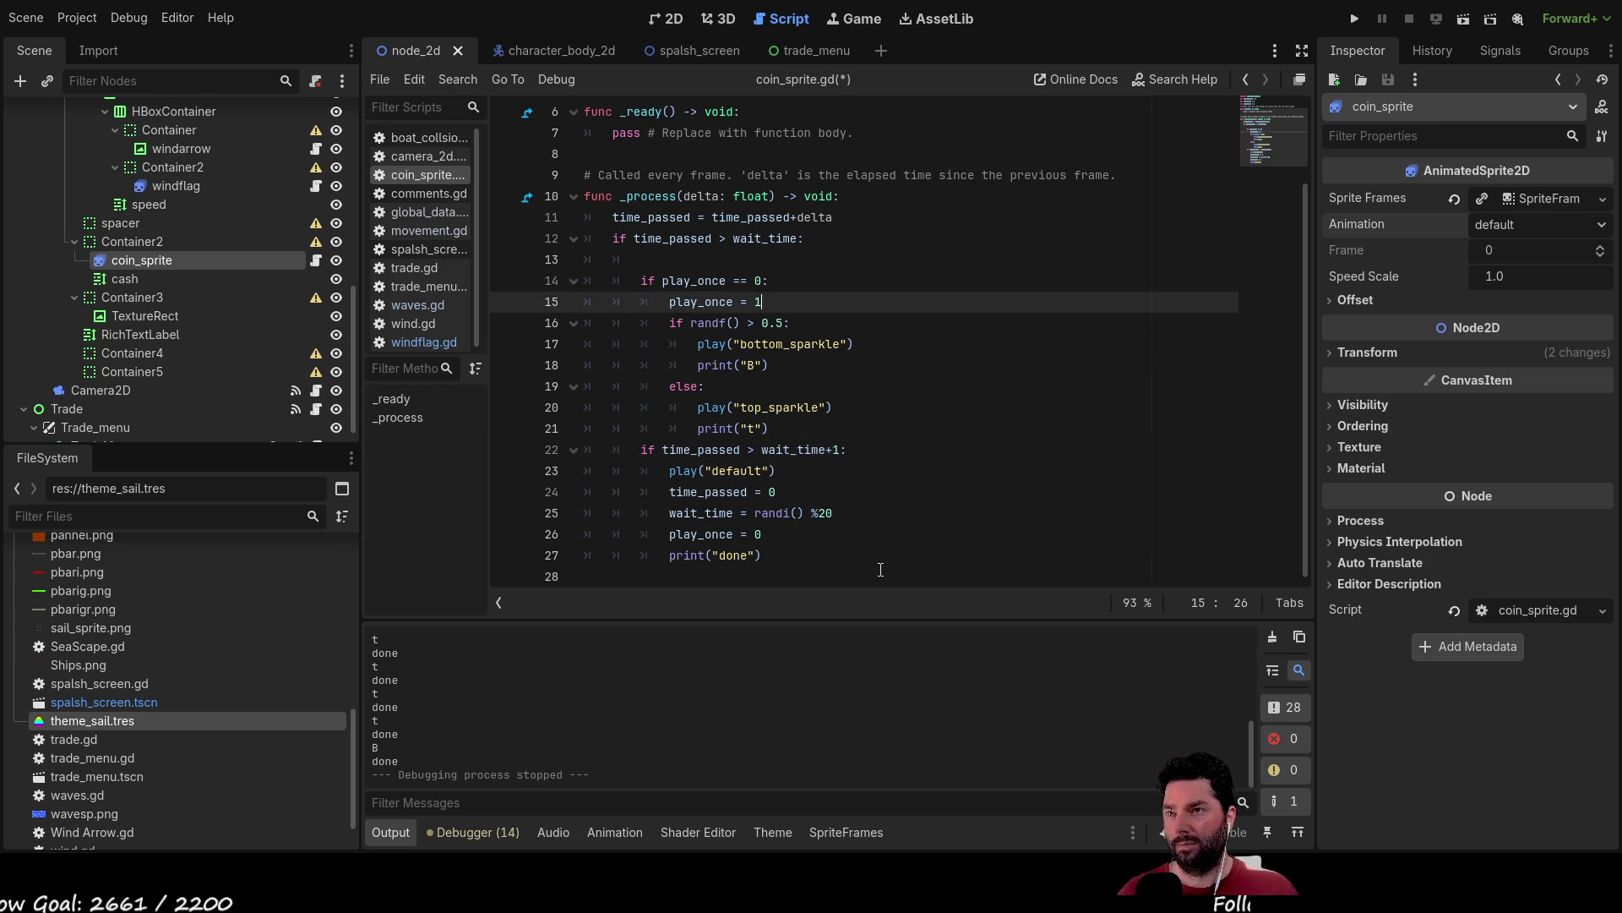
key(Home)
key(Right)
key(Down)
key(Down)
key(Down)
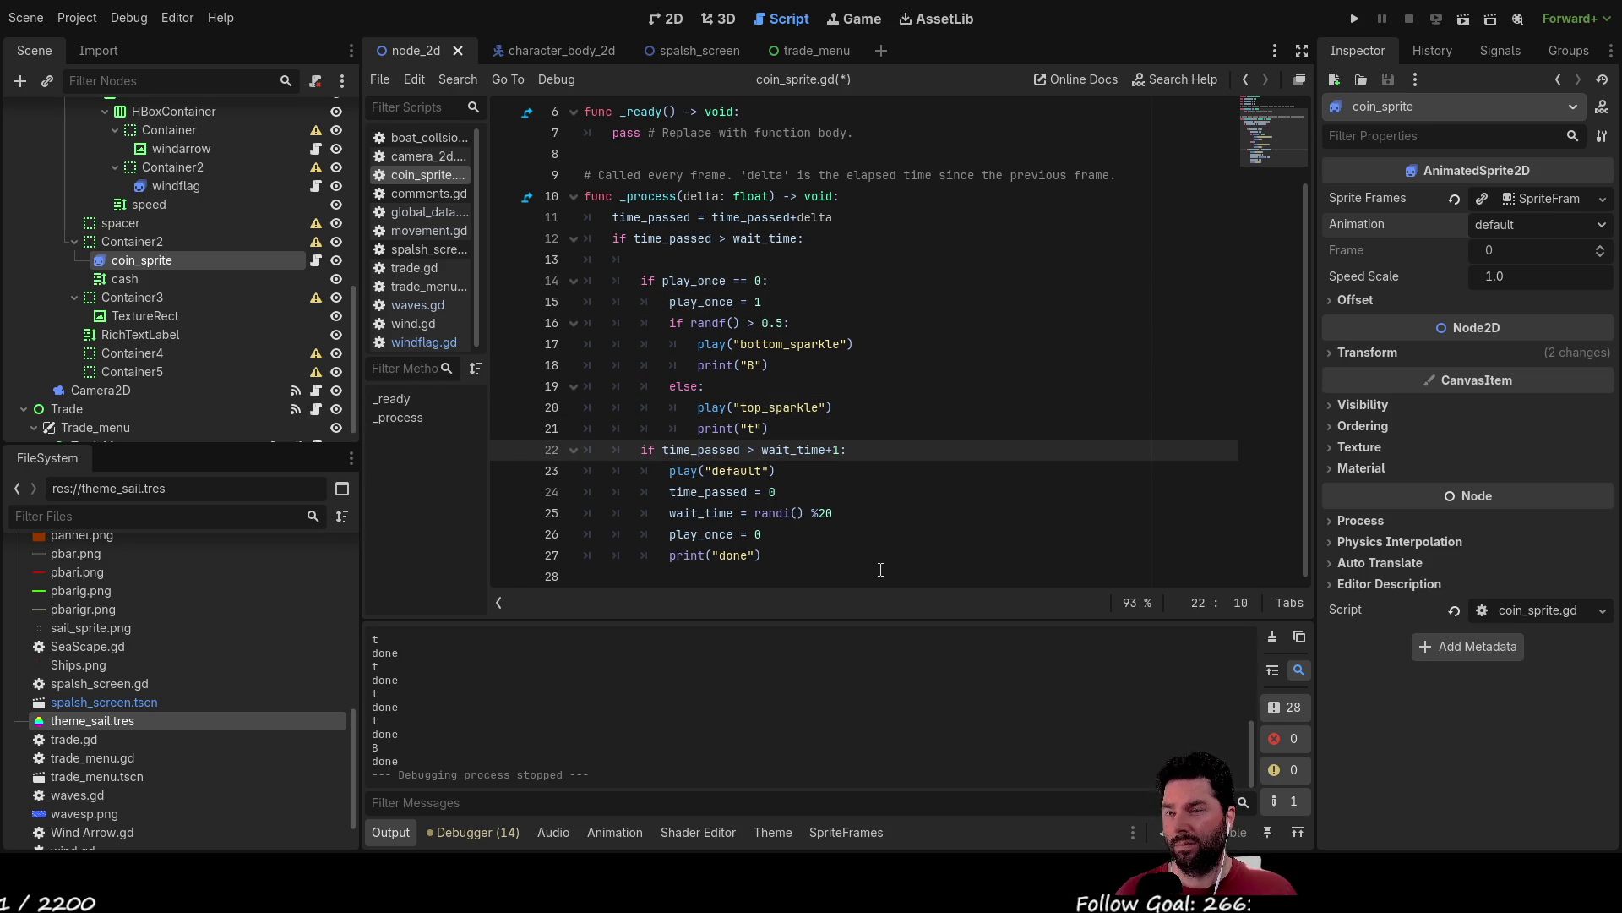
key(Down)
key(Down)
key(Down)
key(Down)
key(Down)
key(Up)
key(Up)
key(Up)
key(Up)
key(Up)
key(Up)
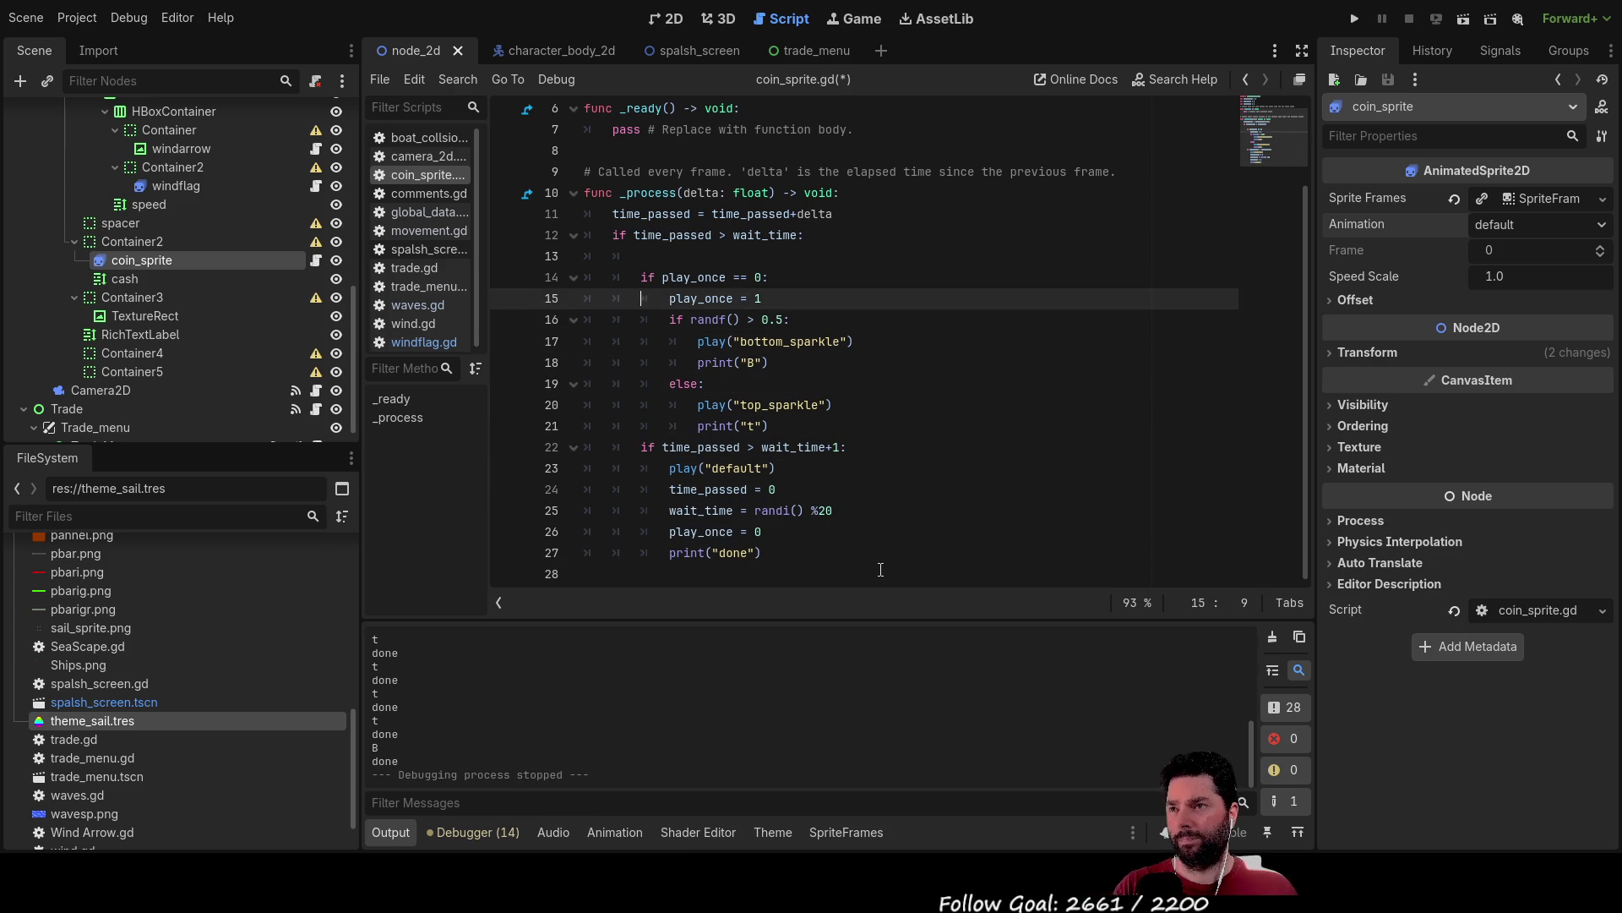
key(BackSpace)
key(BackSpace)
key(BackSpace)
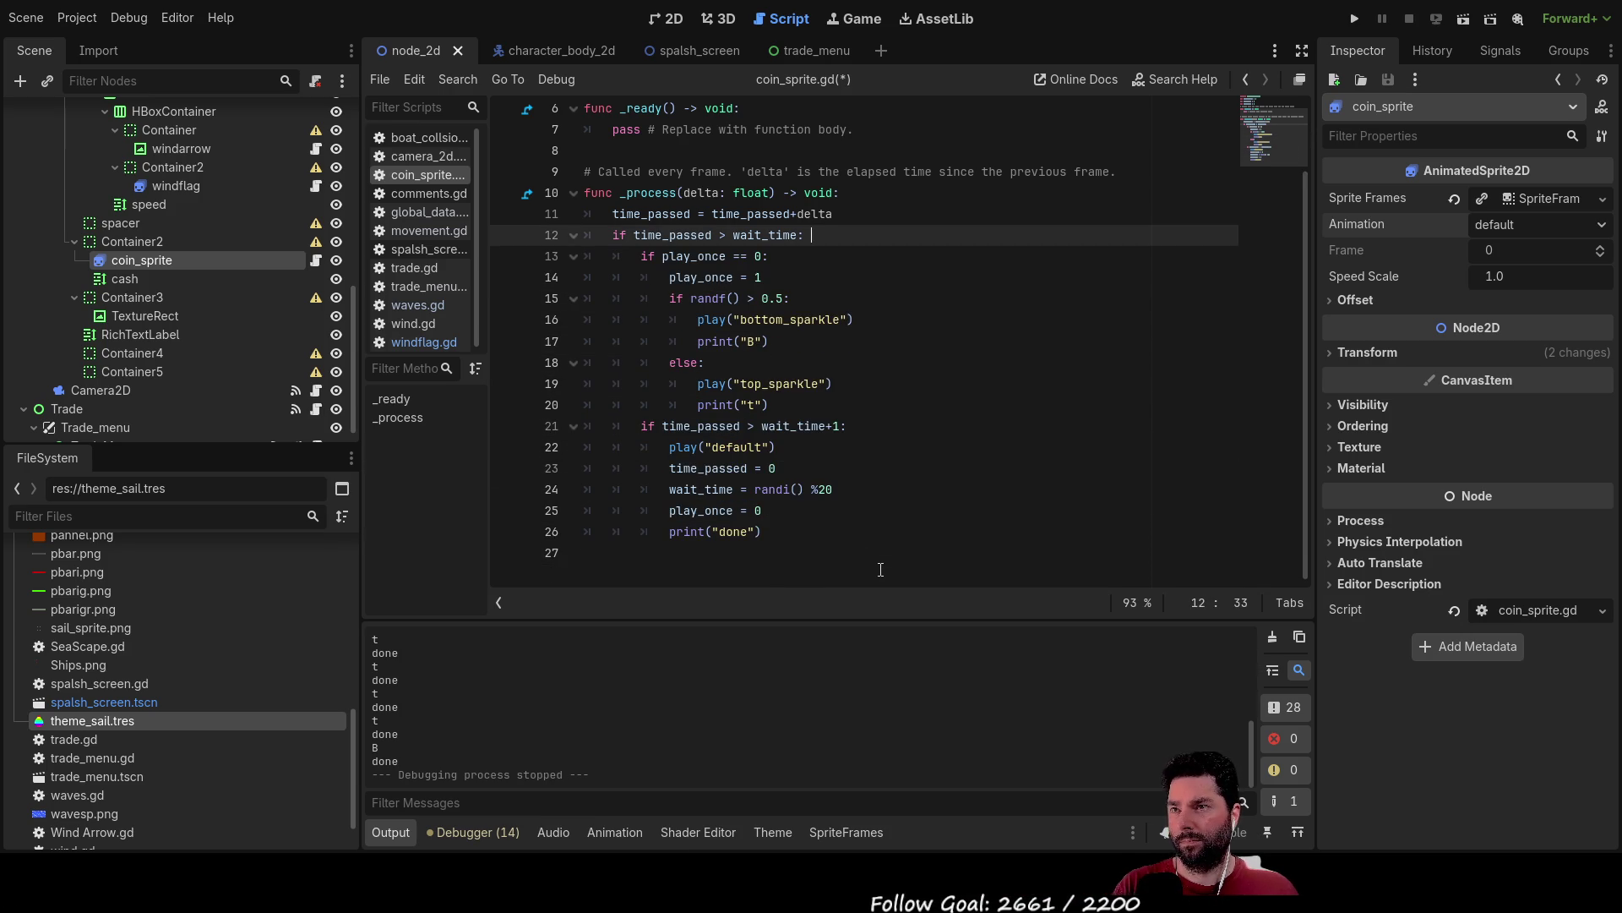
click(1353, 19)
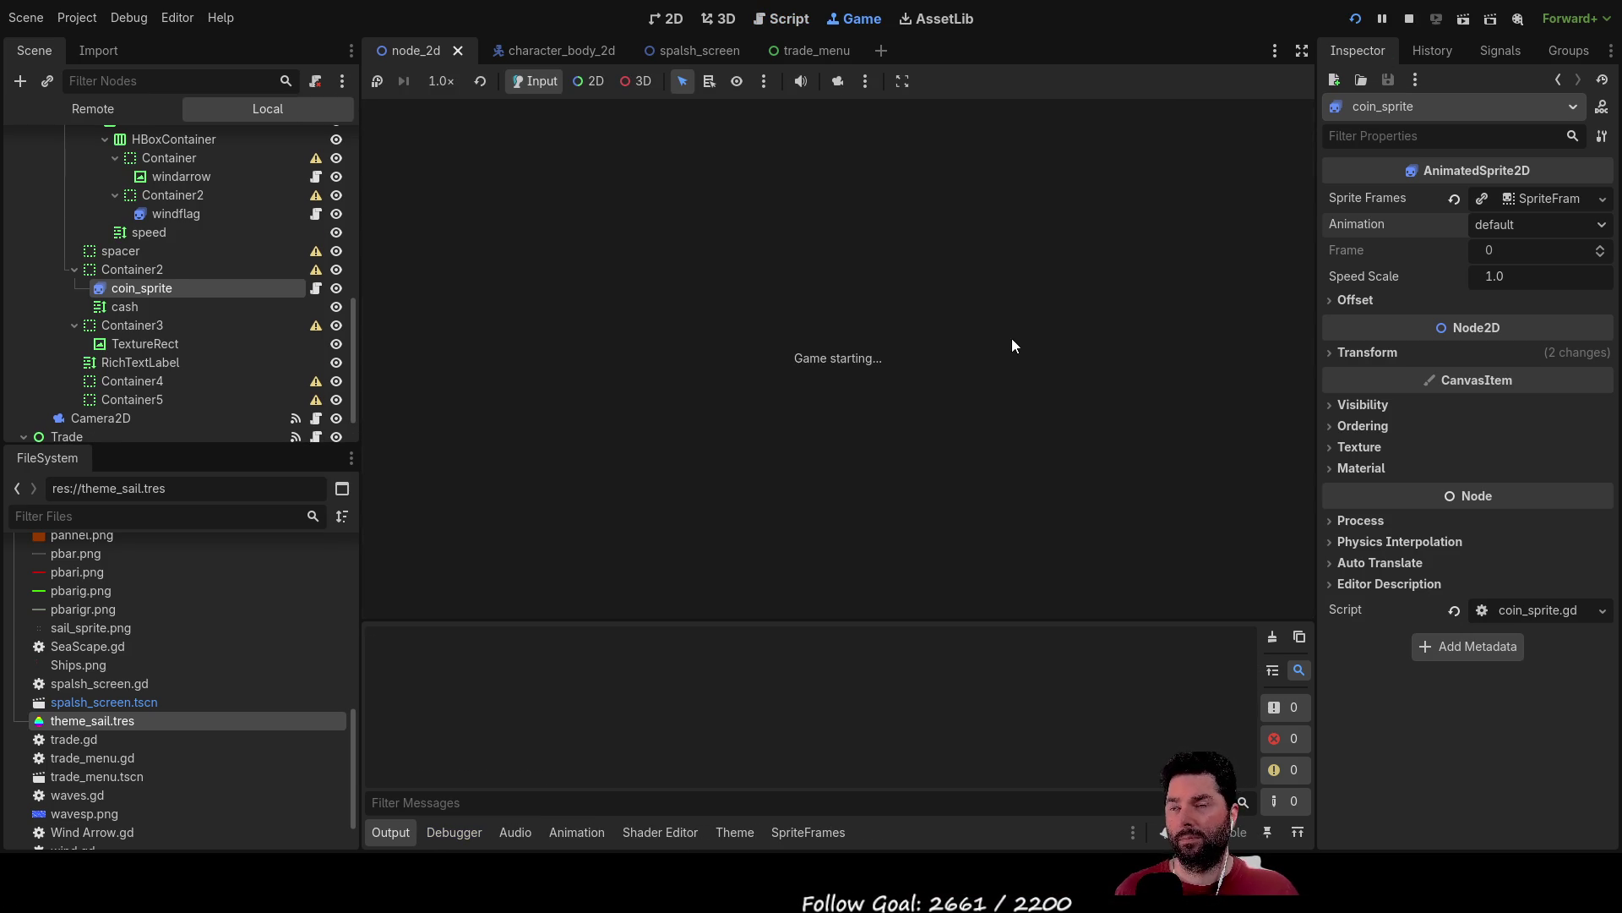
click(627, 138)
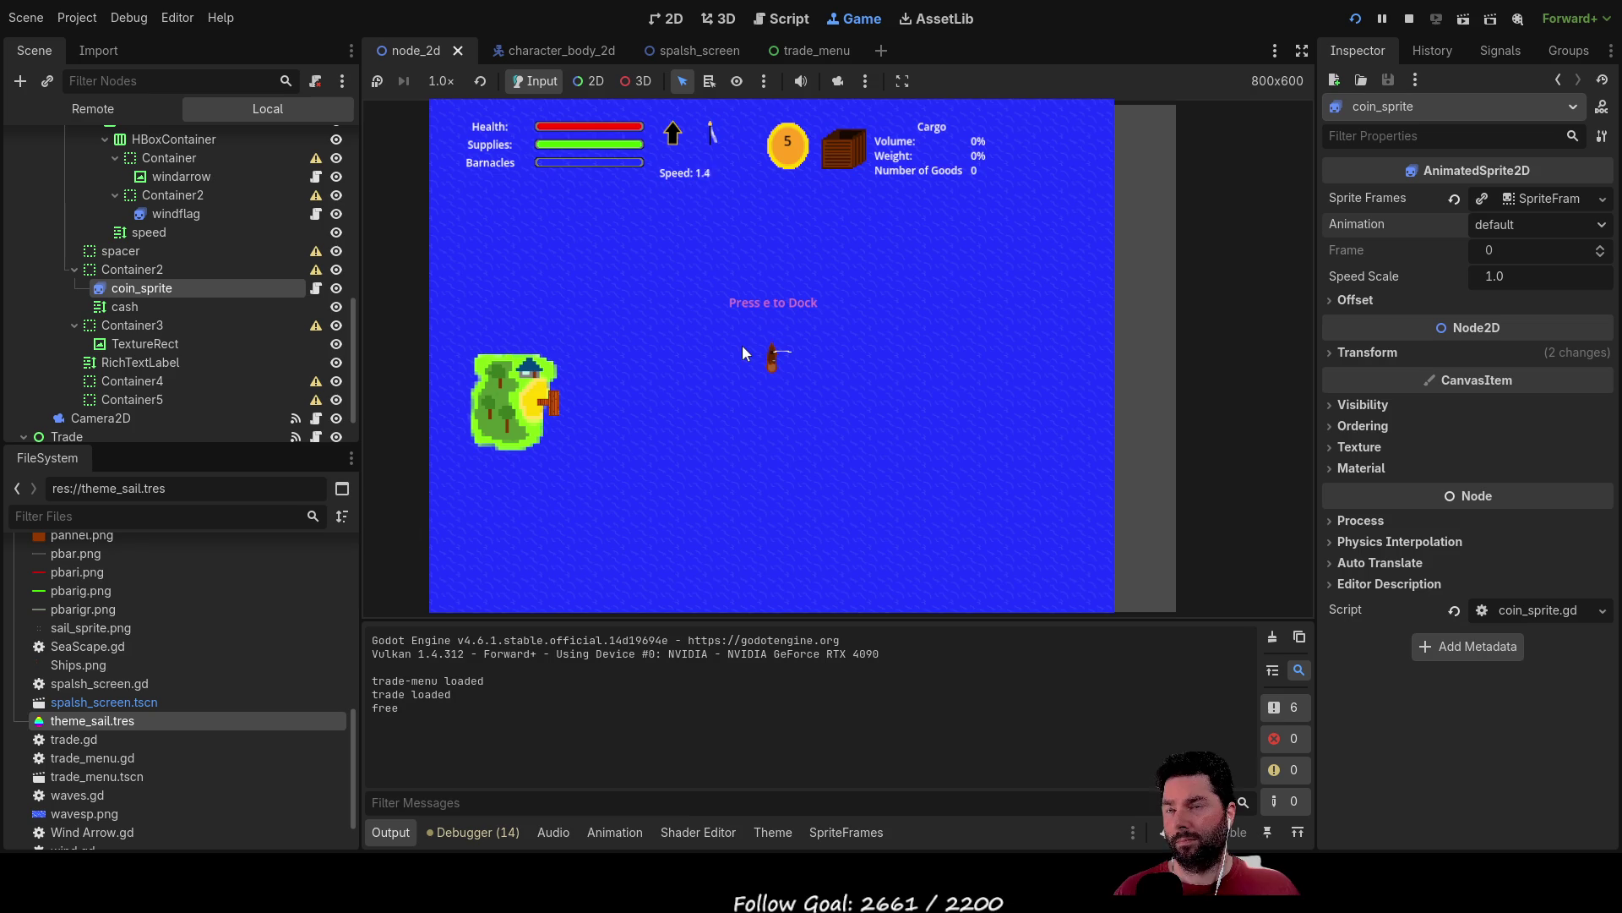
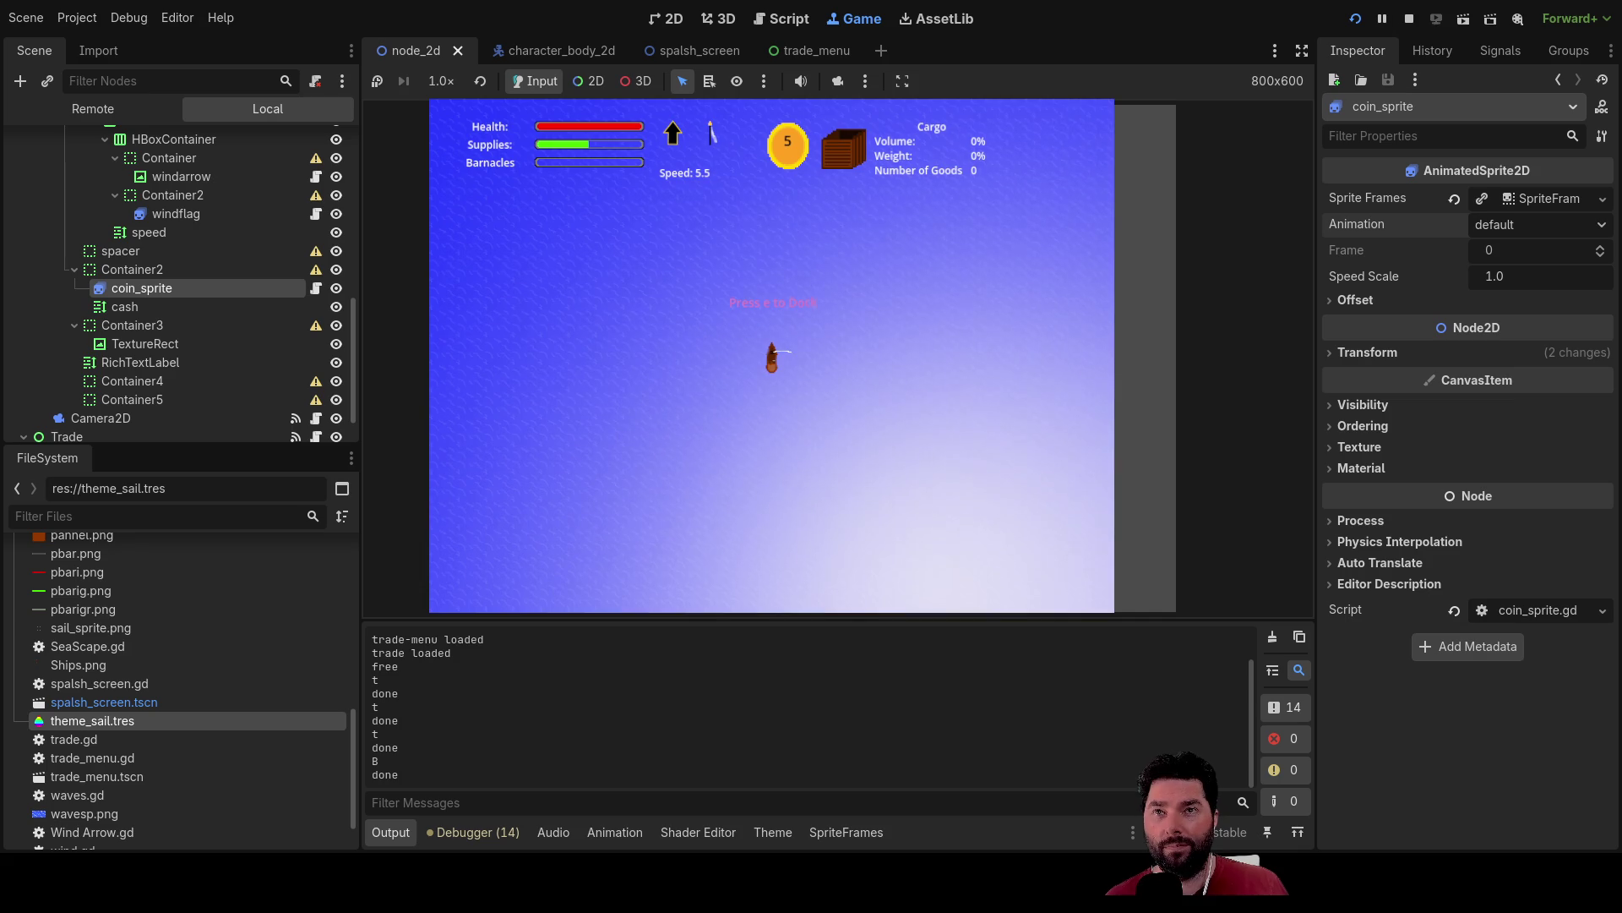
Stop the running game and delete the print("B") and print("t") lines from coin_sprite.gd.
click(1409, 18)
mouse_move(698, 341)
mouse_down()
mouse_move(855, 341)
mouse_move(725, 336)
mouse_move(771, 363)
mouse_up()
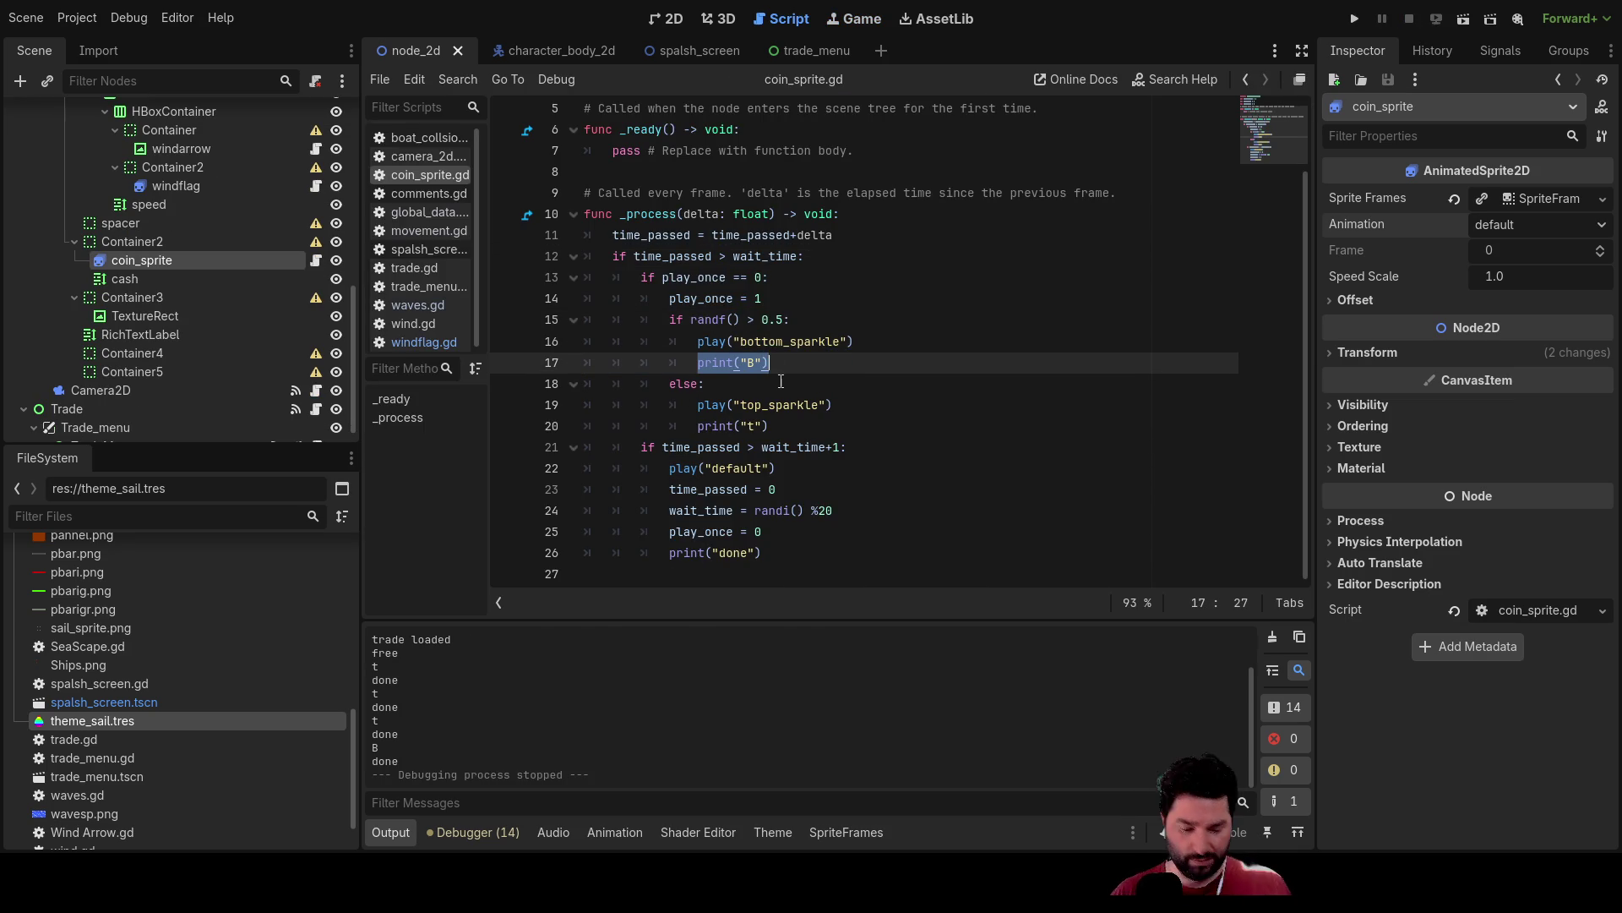
key(BackSpace)
key(BackSpace)
key(BackSpace)
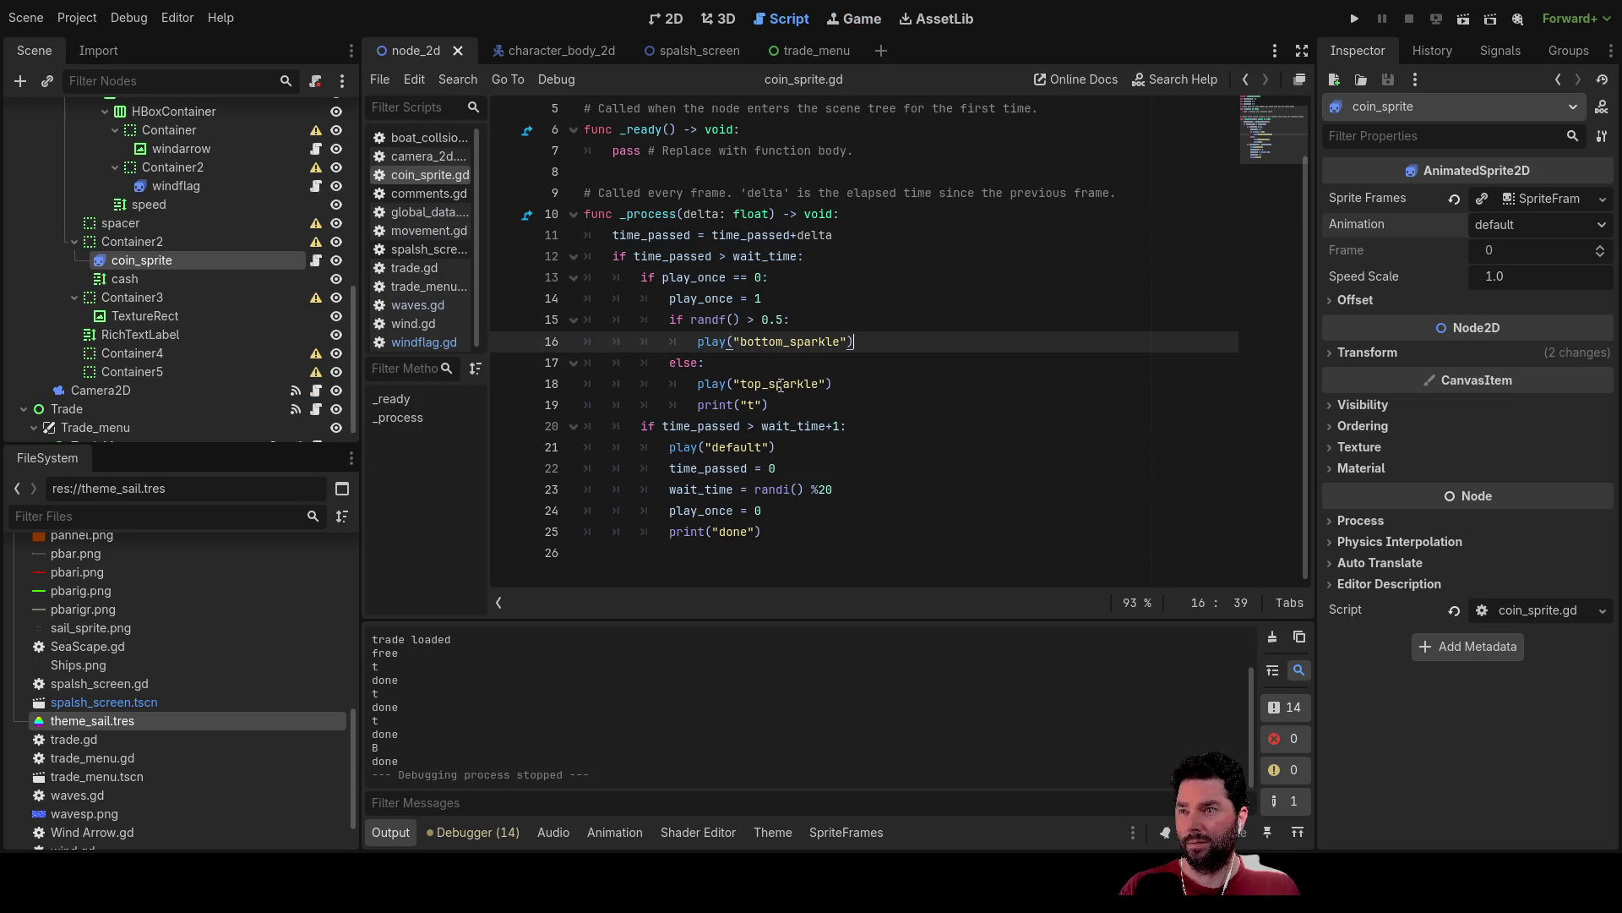
click(776, 405)
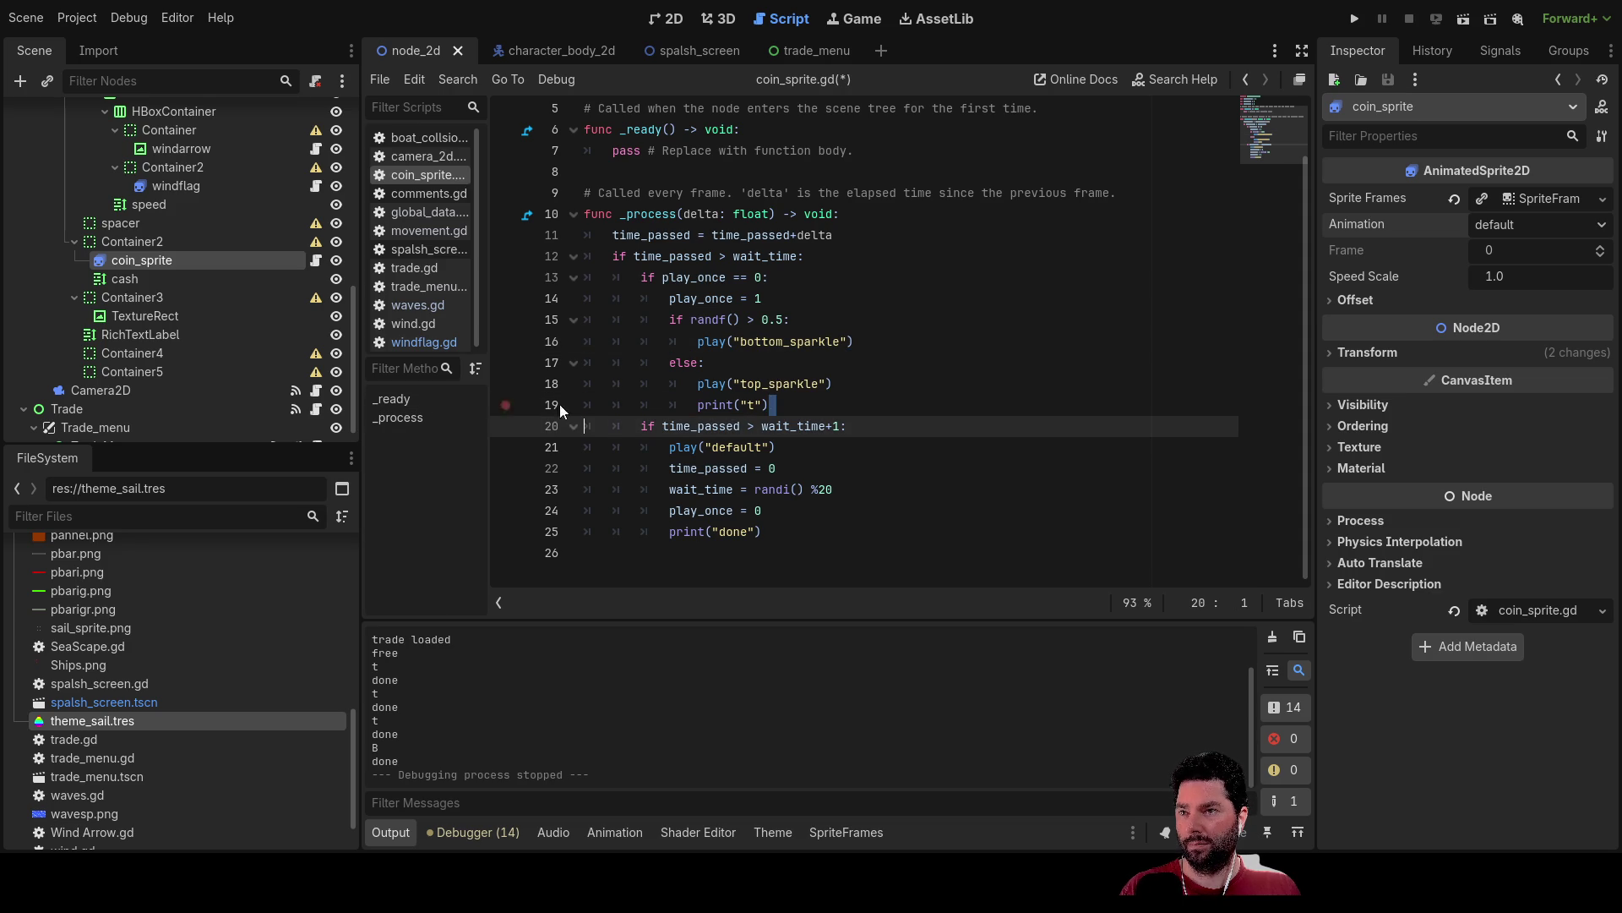
drag(795, 399, 562, 413)
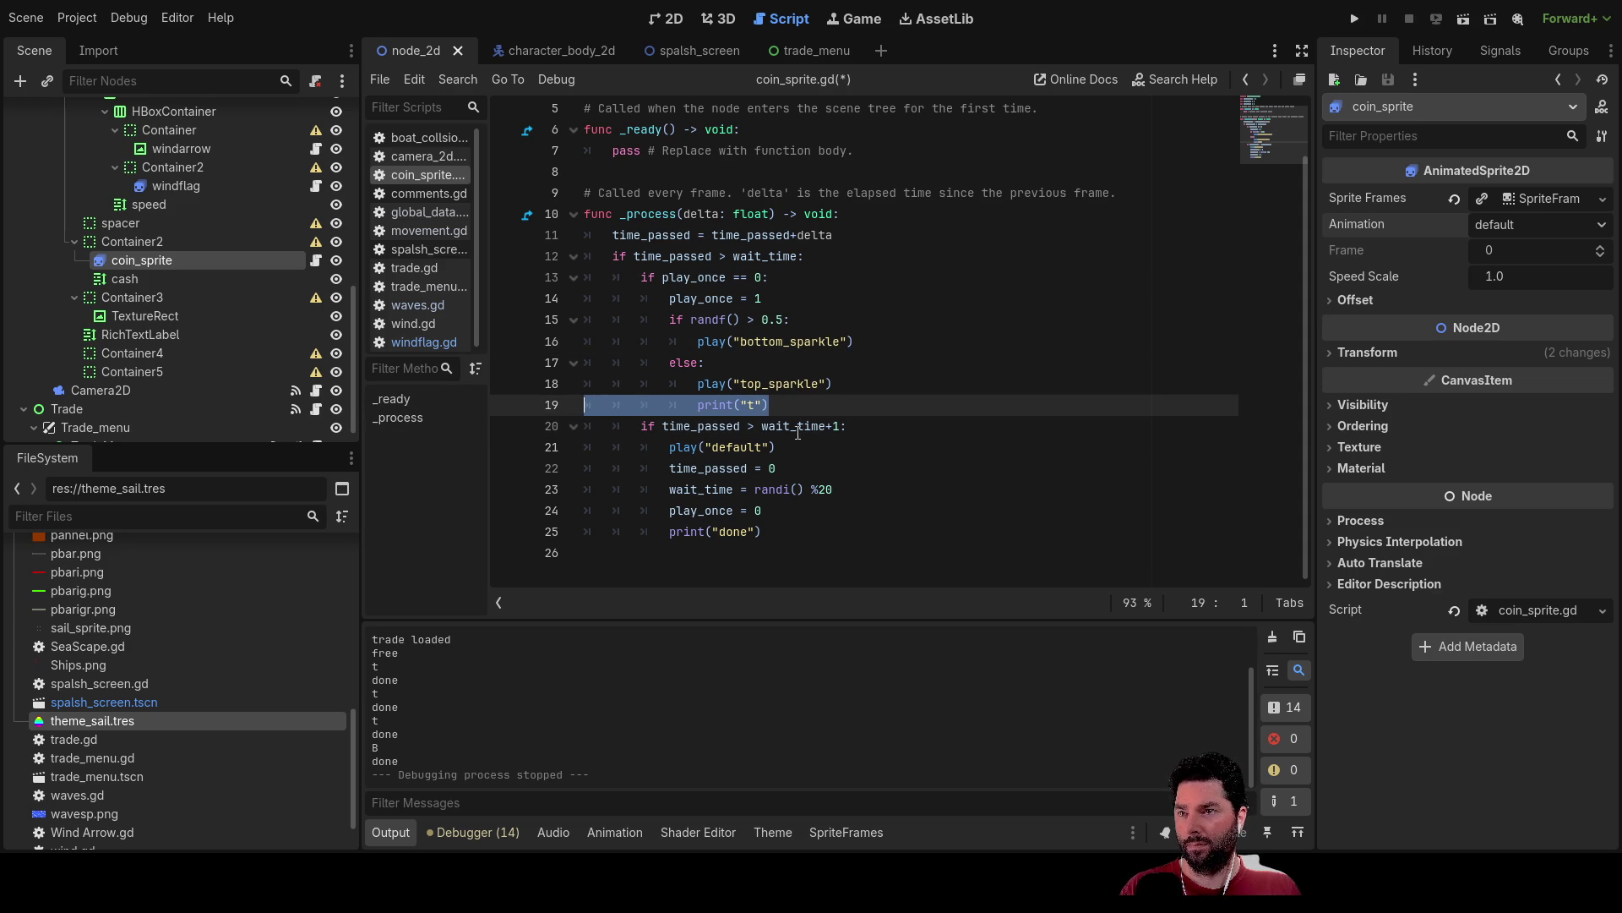
key(BackSpace)
Delete the print("done") line and the leftover empty line 19, then show the 2D scene.
drag(767, 536, 575, 536)
key(BackSpace)
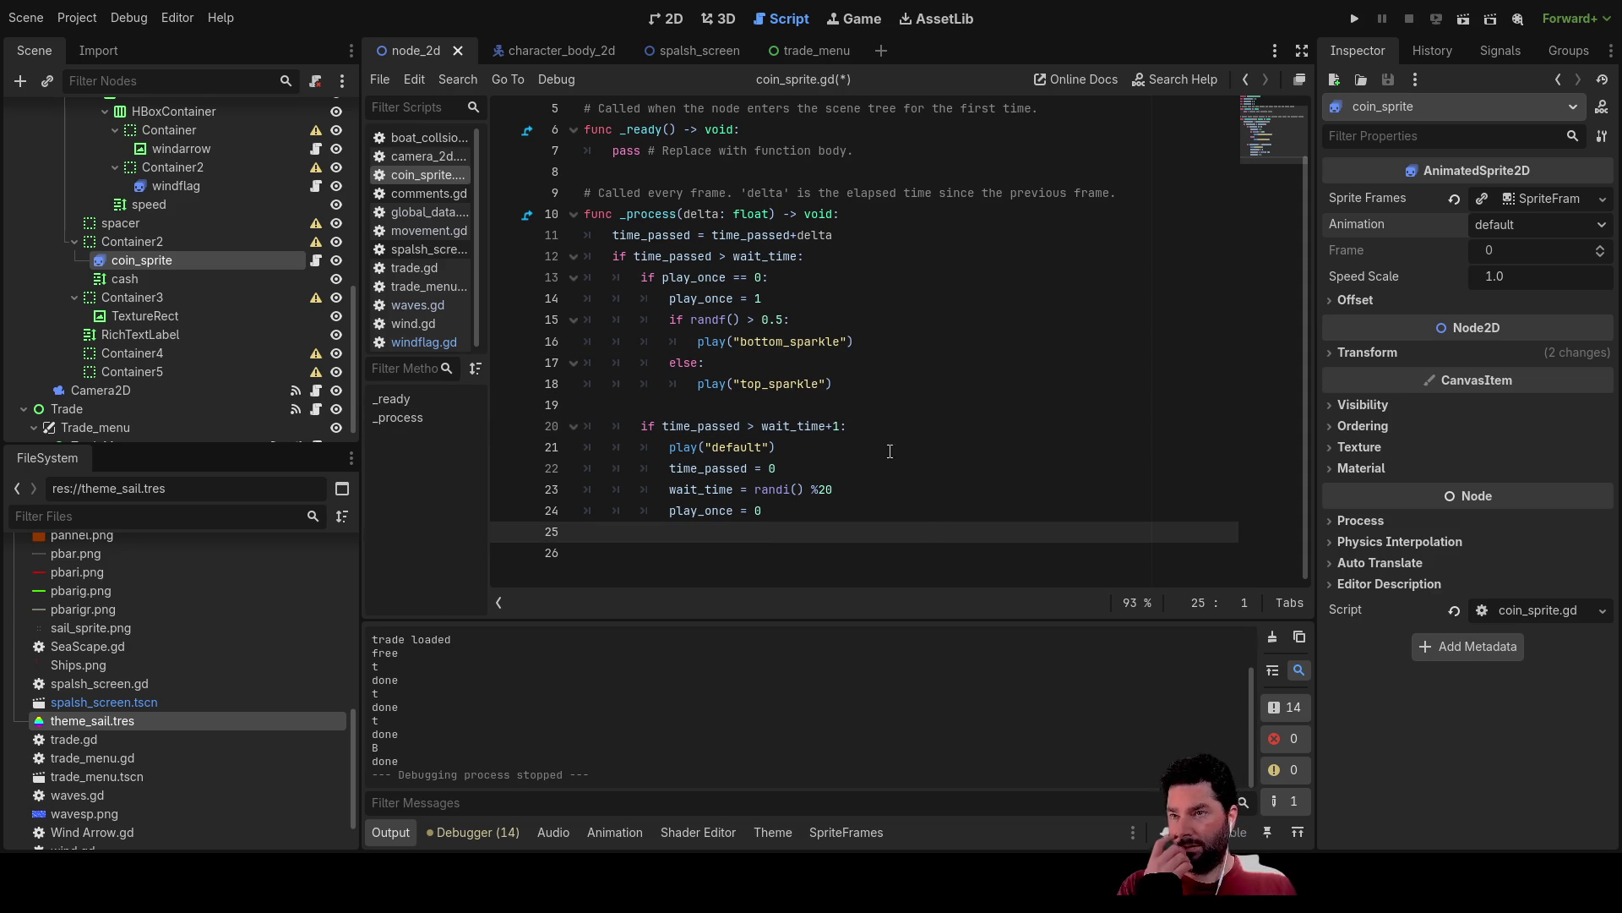
click(767, 413)
key(Delete)
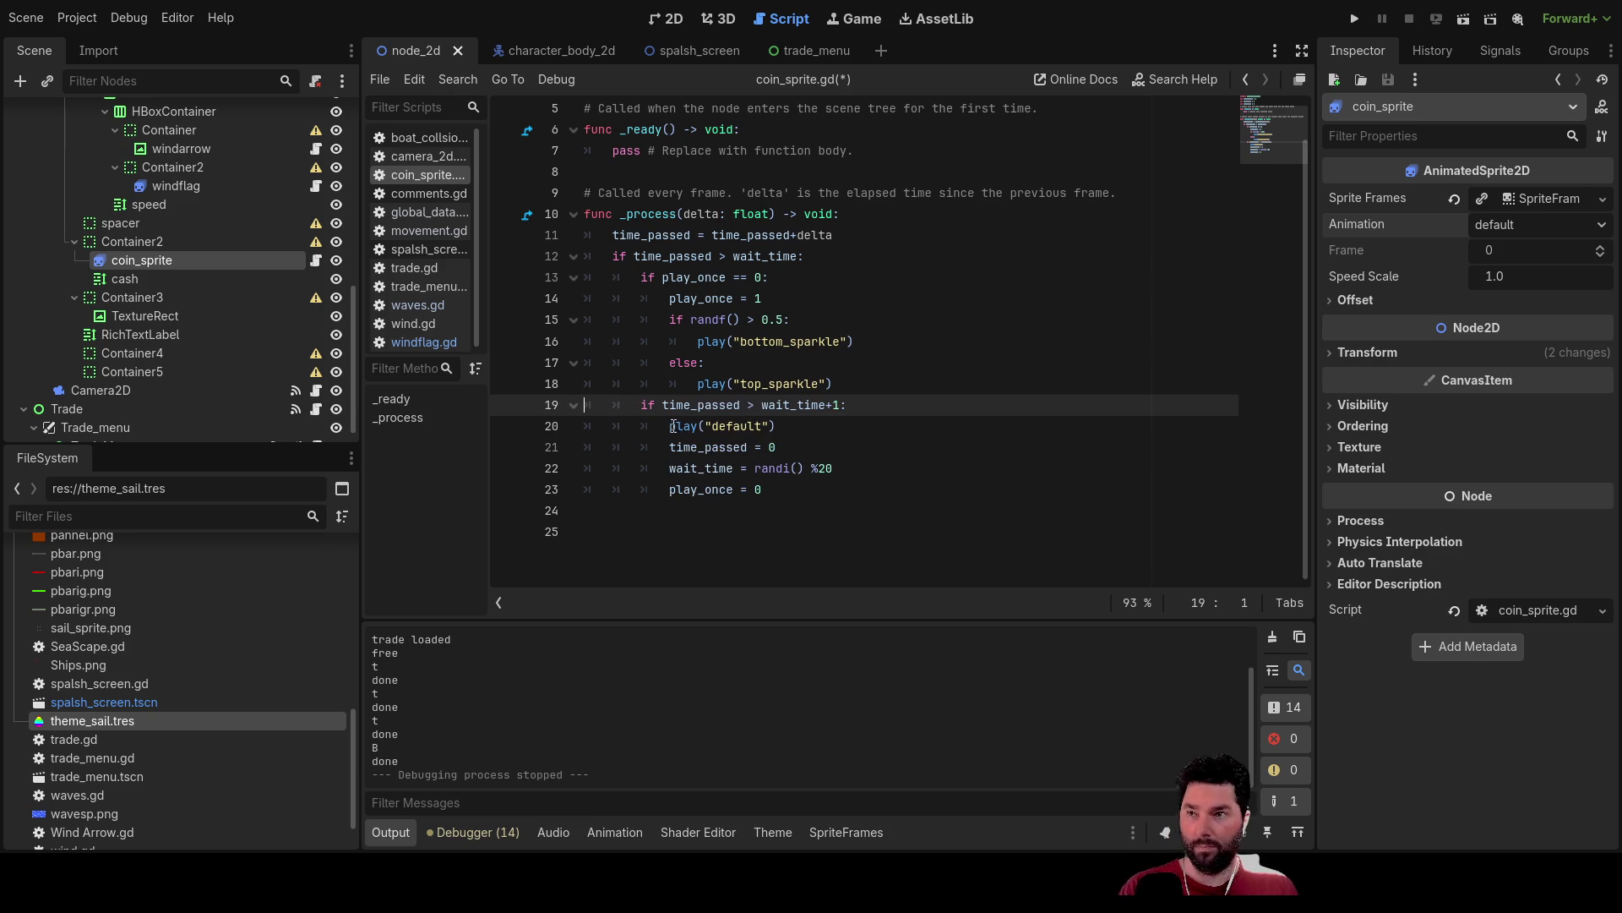
scroll(816, 492, up, 2)
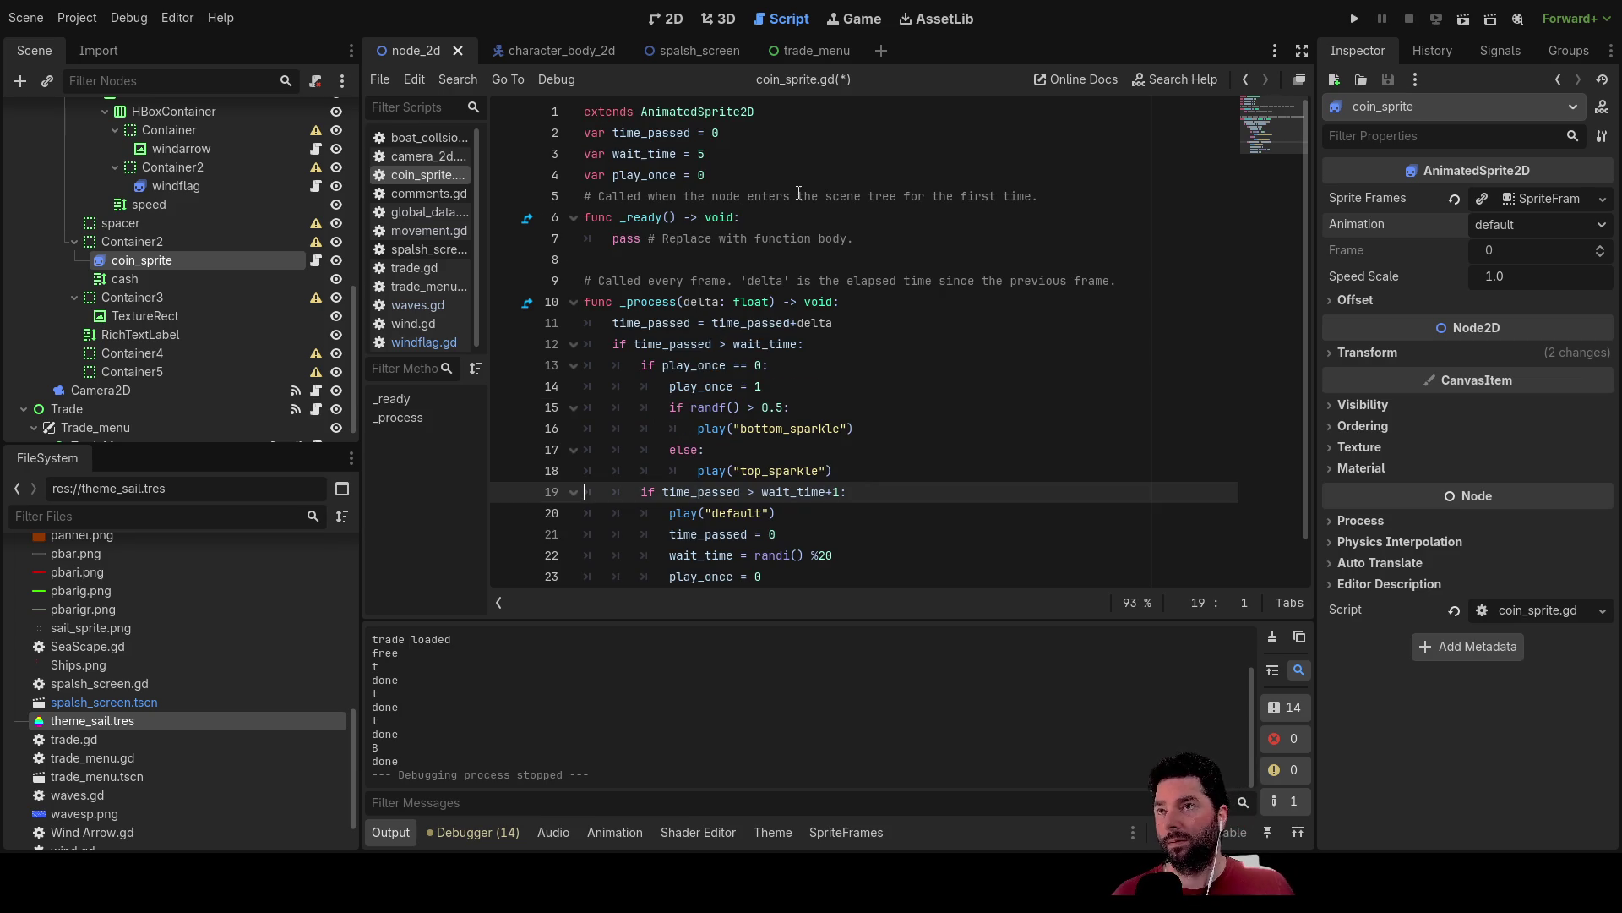
click(677, 20)
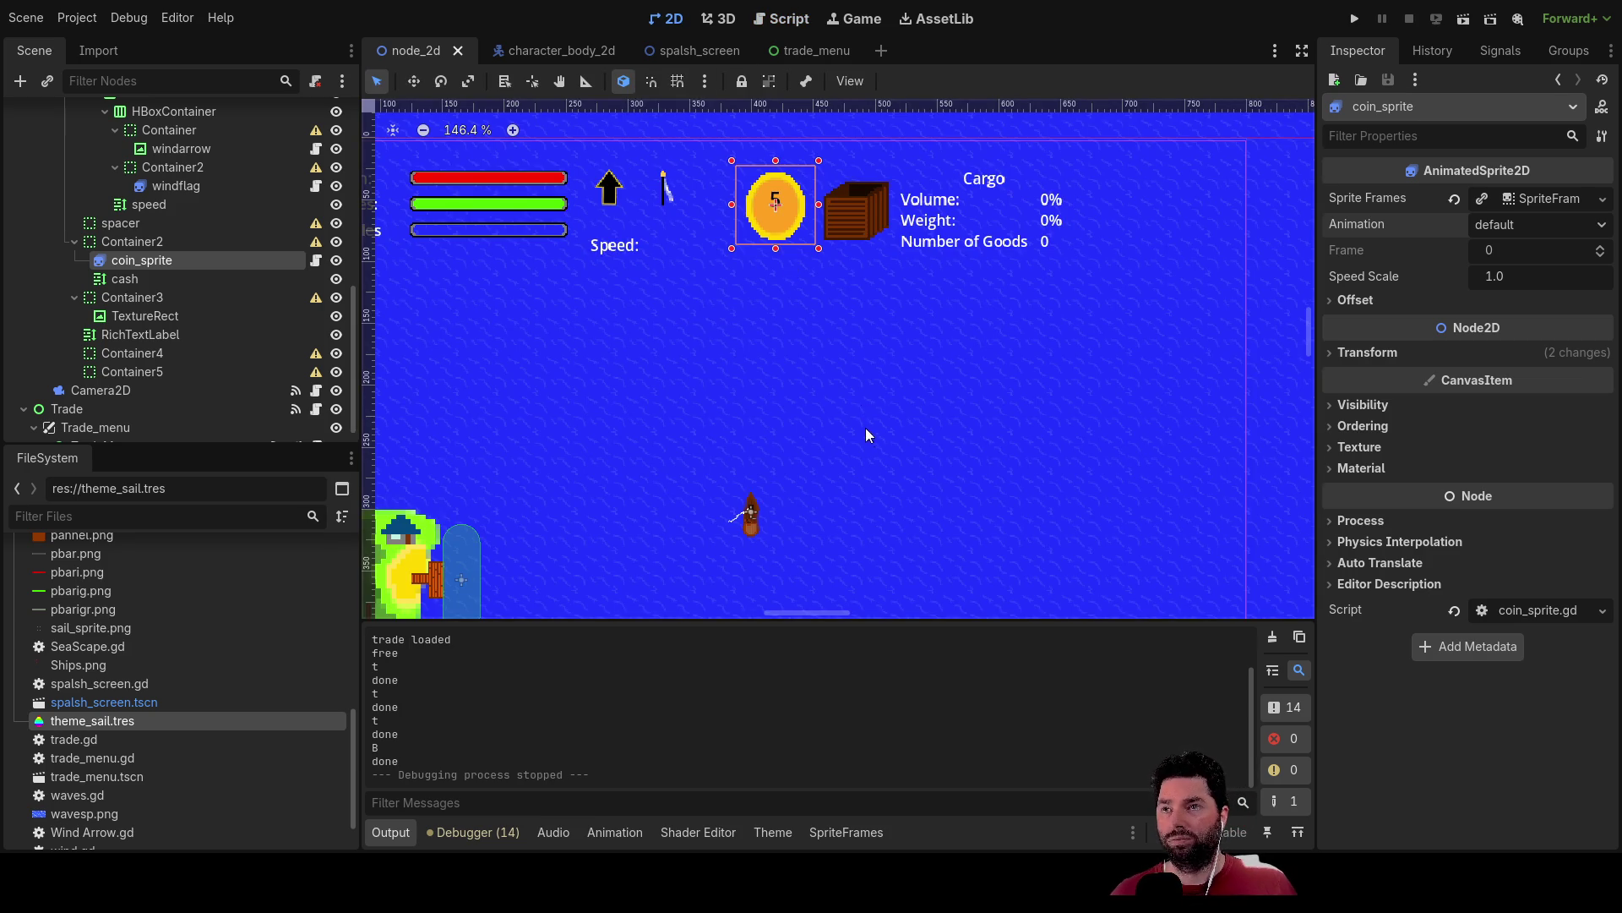
Pan the 2D canvas over the scene, then go back to coin_sprite.gd in the script editor.
drag(883, 494, 862, 336)
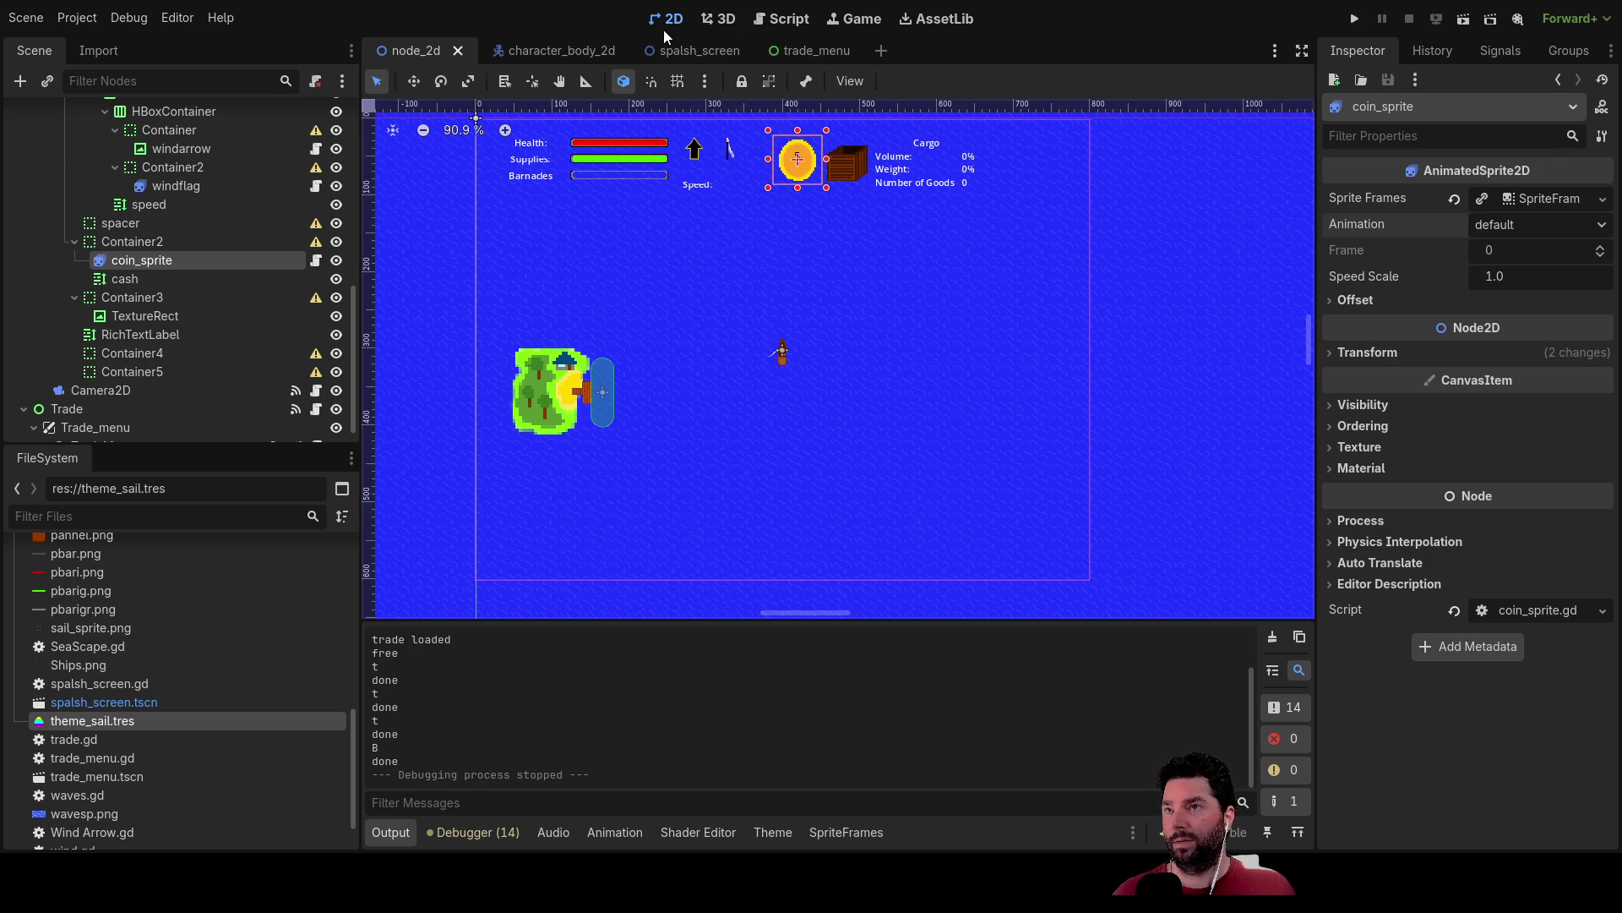
click(790, 18)
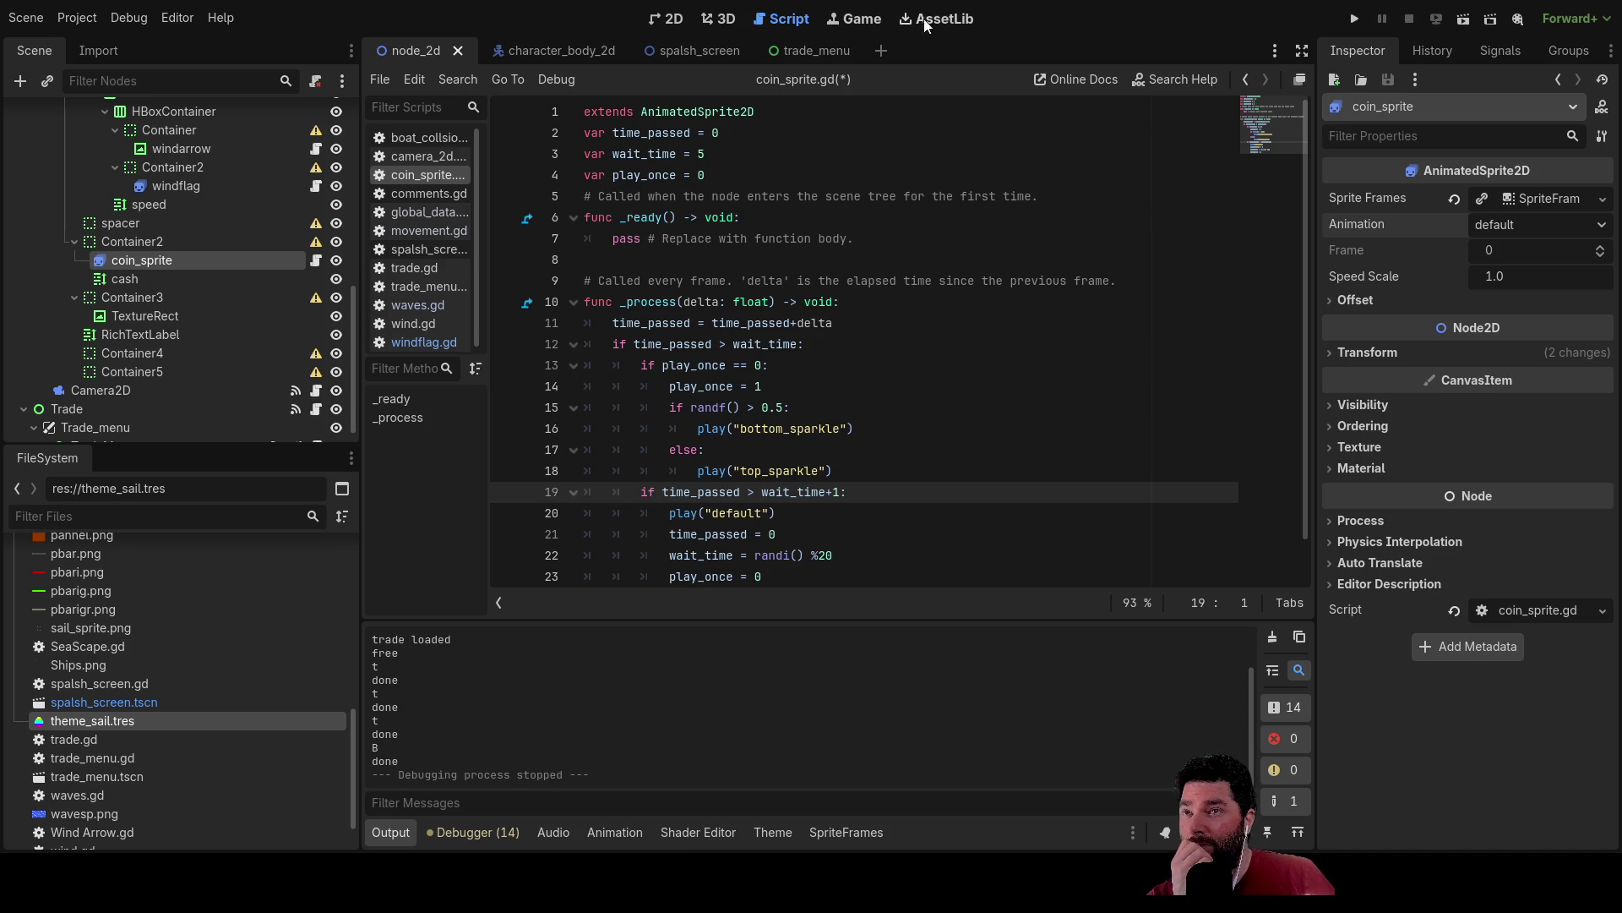
Open the trade_menu scene and remove empty line 40 after the restock signal in trade_menu.gd.
click(576, 49)
click(686, 49)
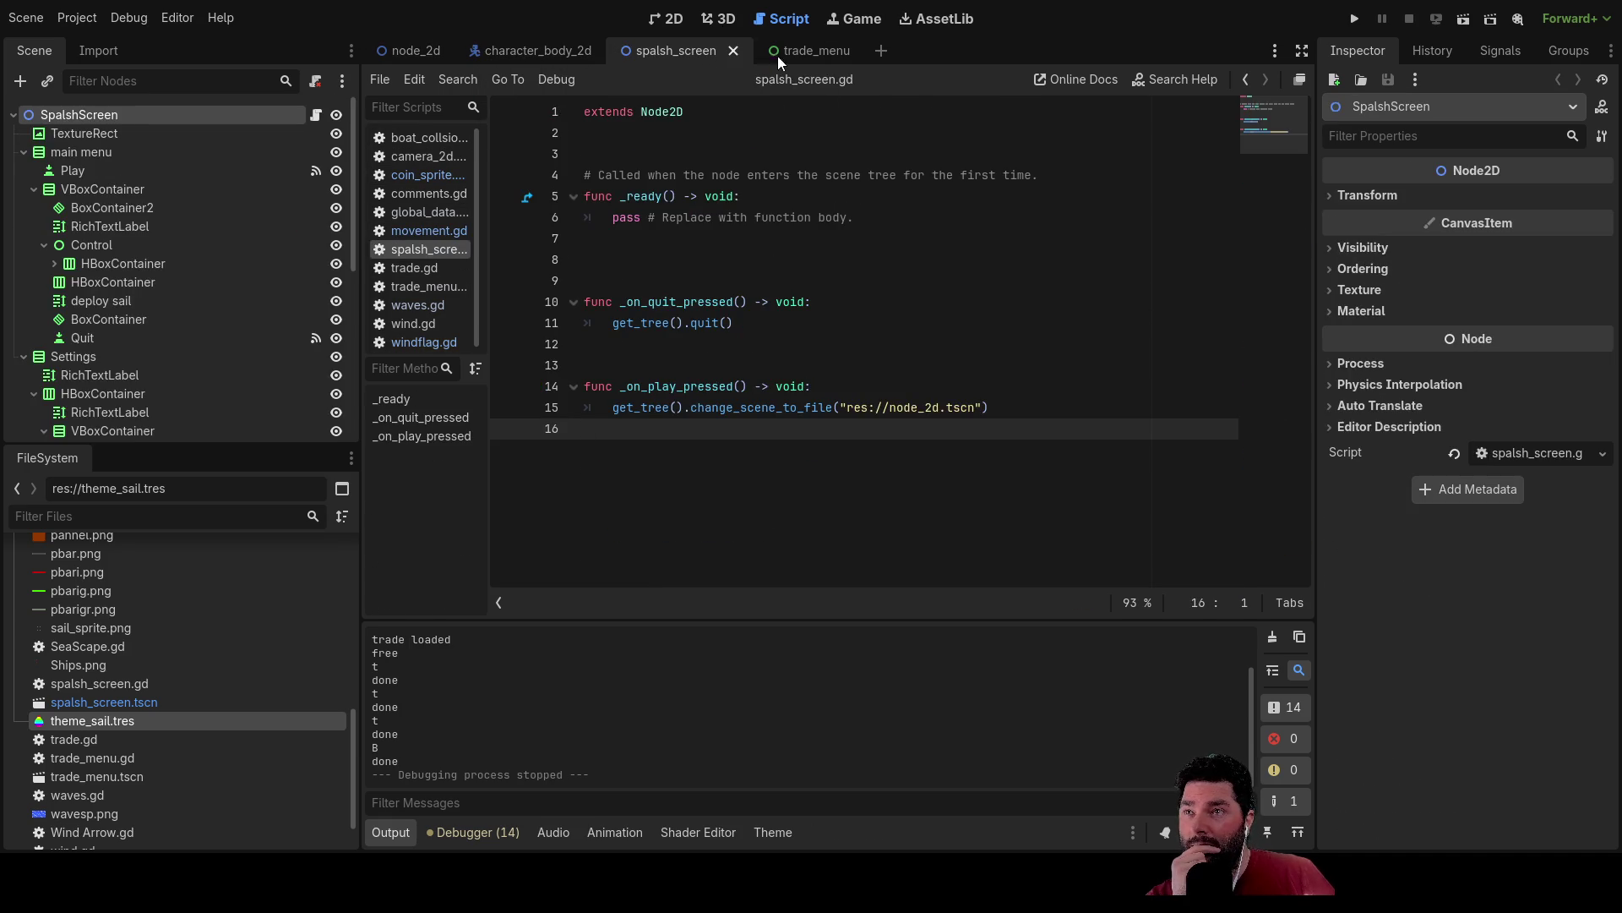
click(774, 53)
scroll(753, 385, down, 3)
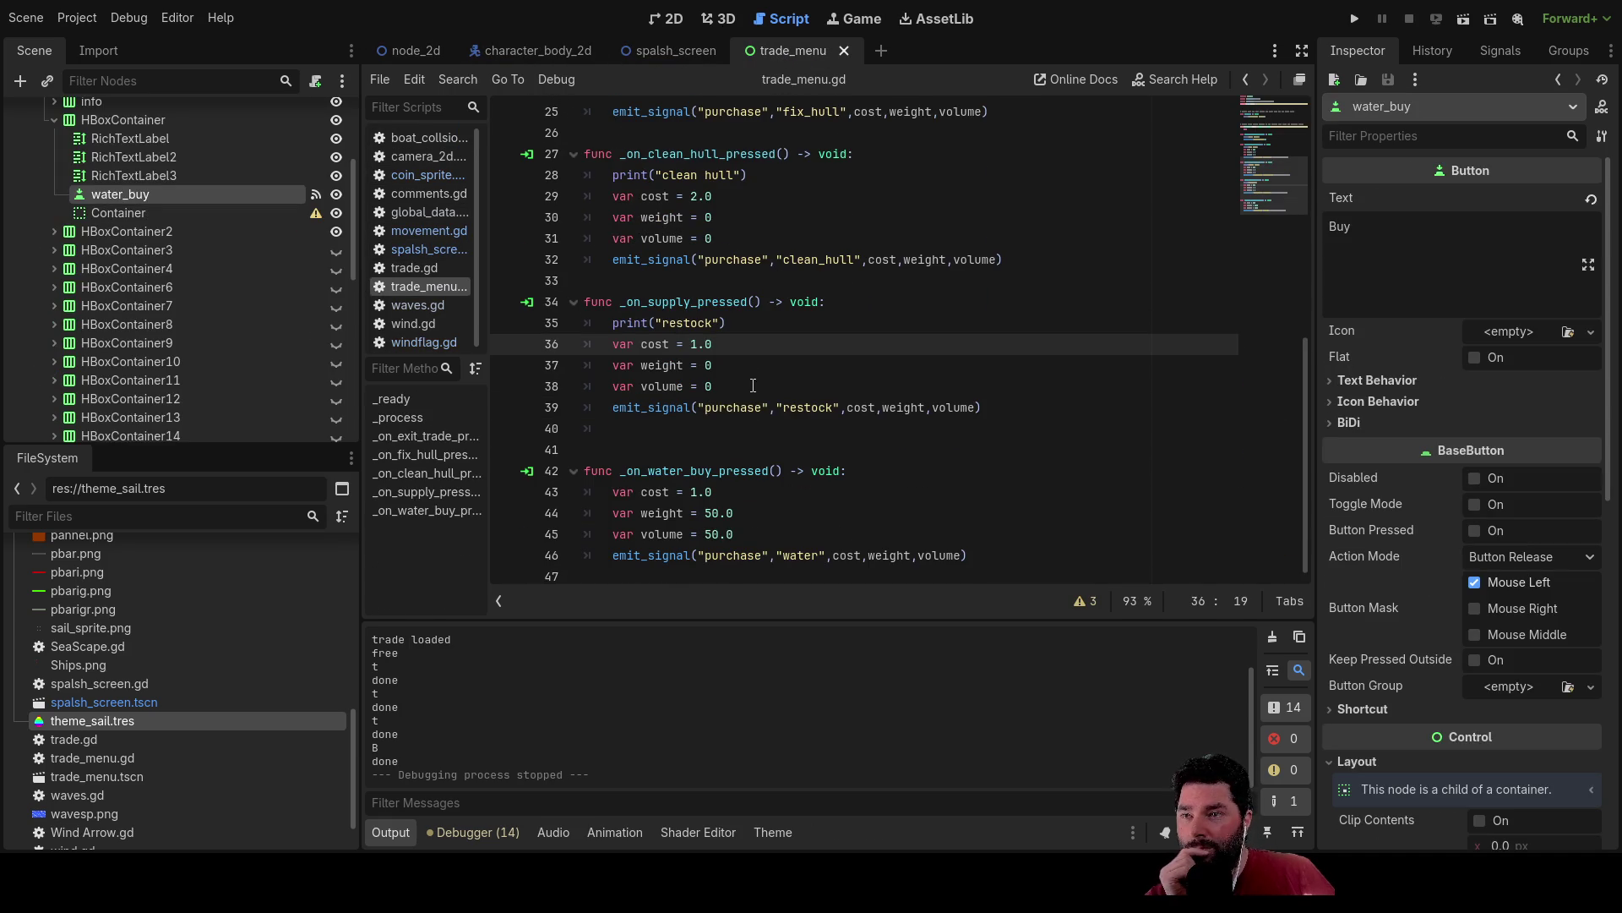
scroll(743, 400, up, 8)
scroll(743, 388, down, 8)
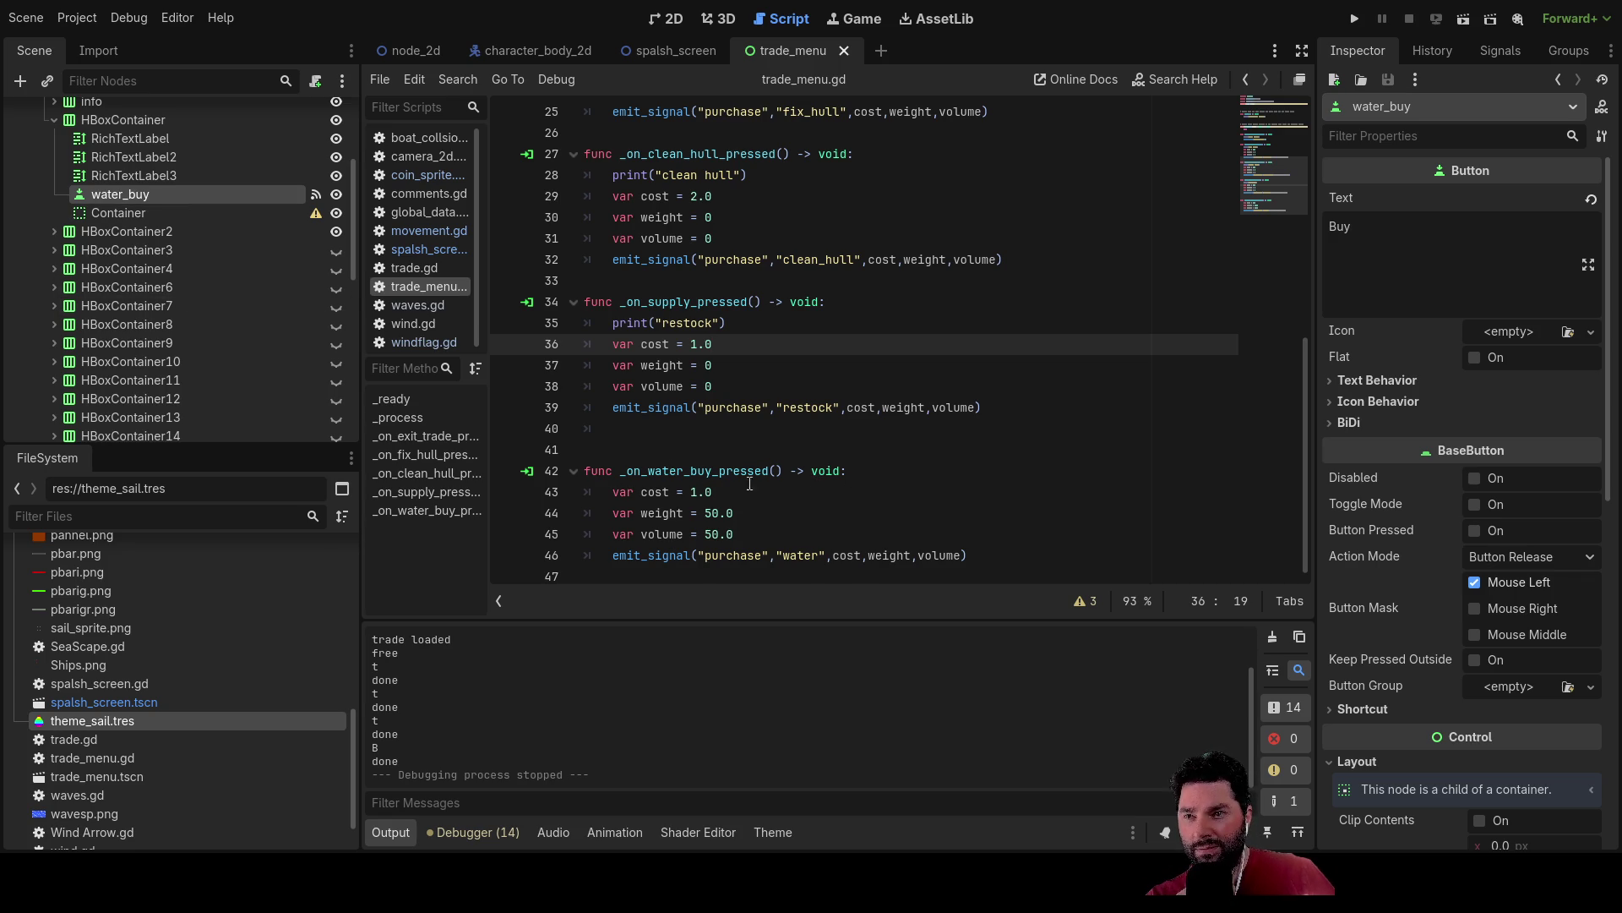
key(Down)
key(Down)
key(Down)
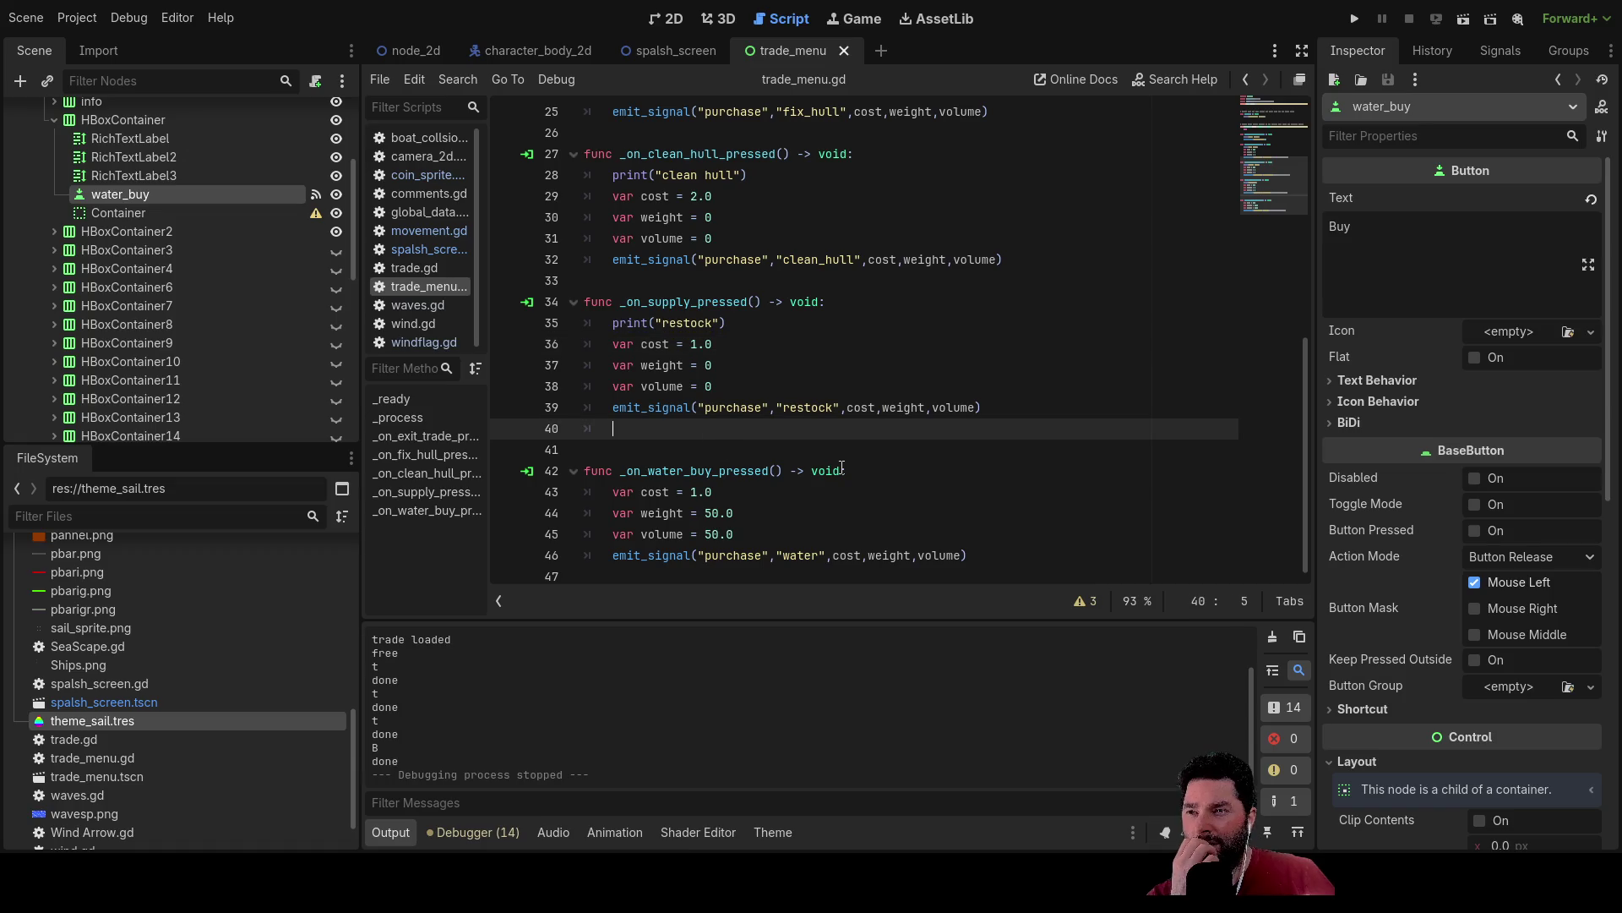
key(BackSpace)
key(BackSpace)
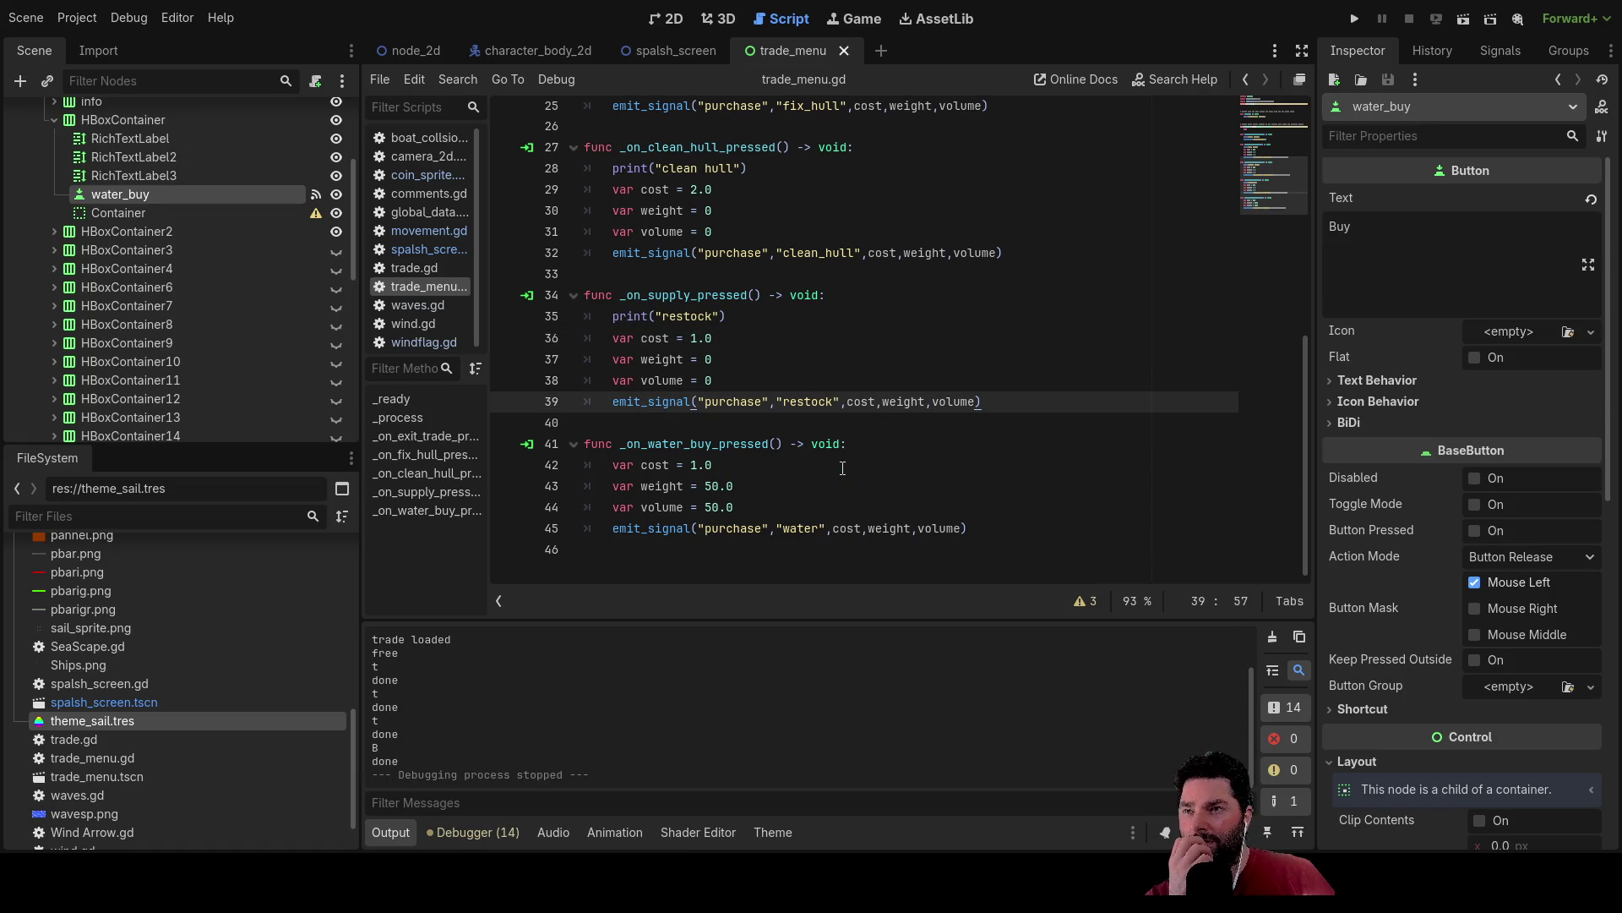
Open global_data.gd and strip the stray indentation from its trailing lines 115–118.
click(422, 212)
scroll(820, 344, down, 2)
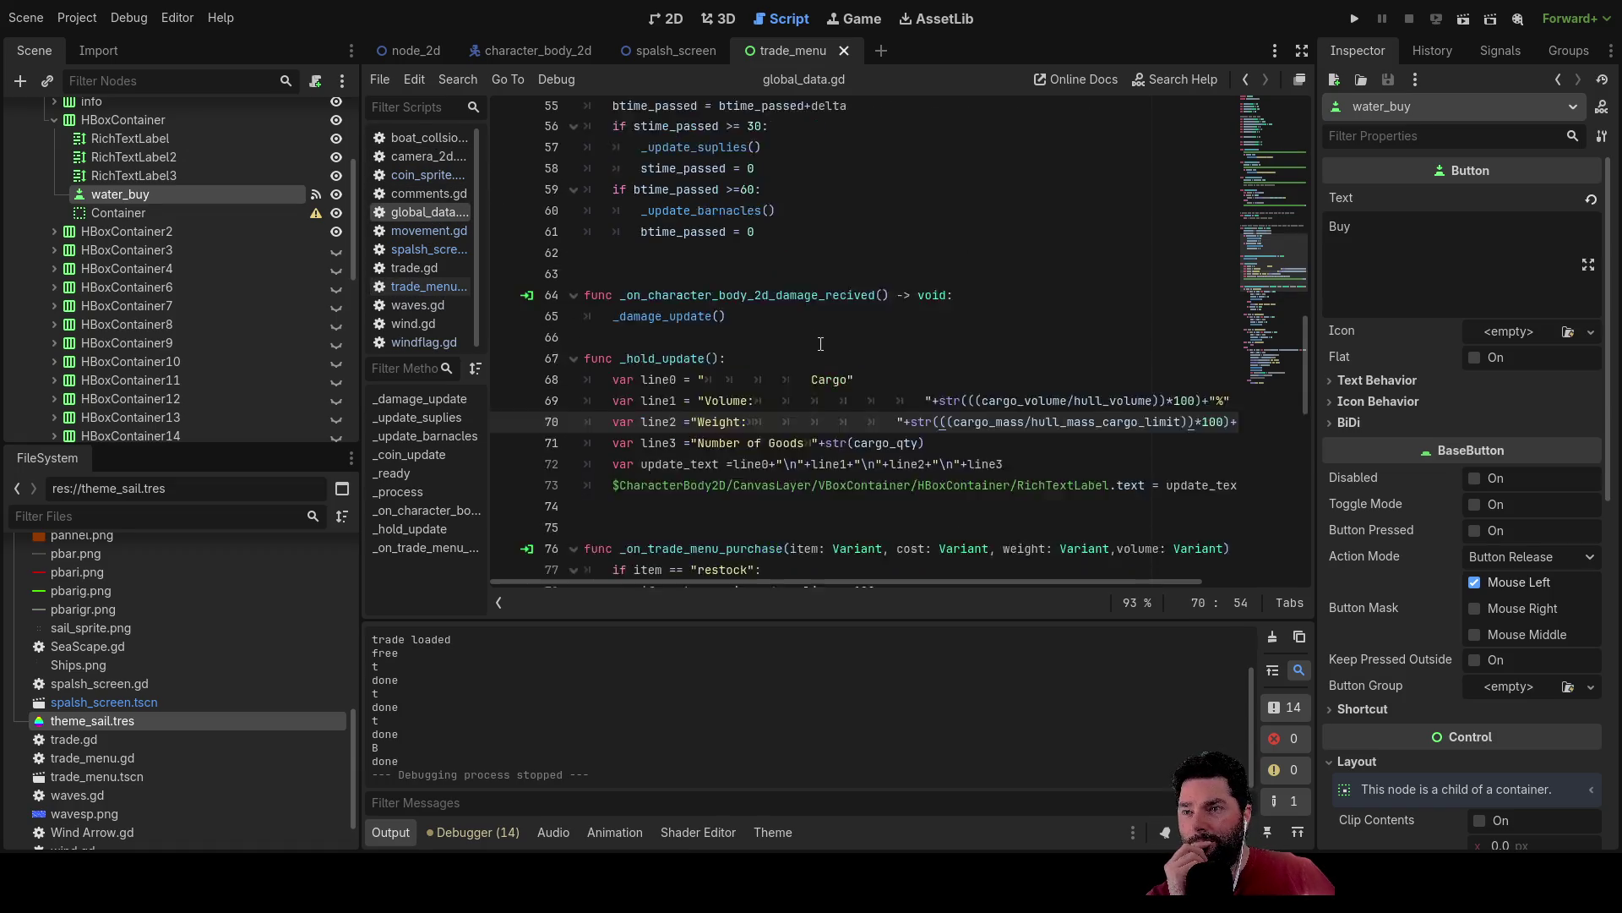
scroll(820, 344, down, 10)
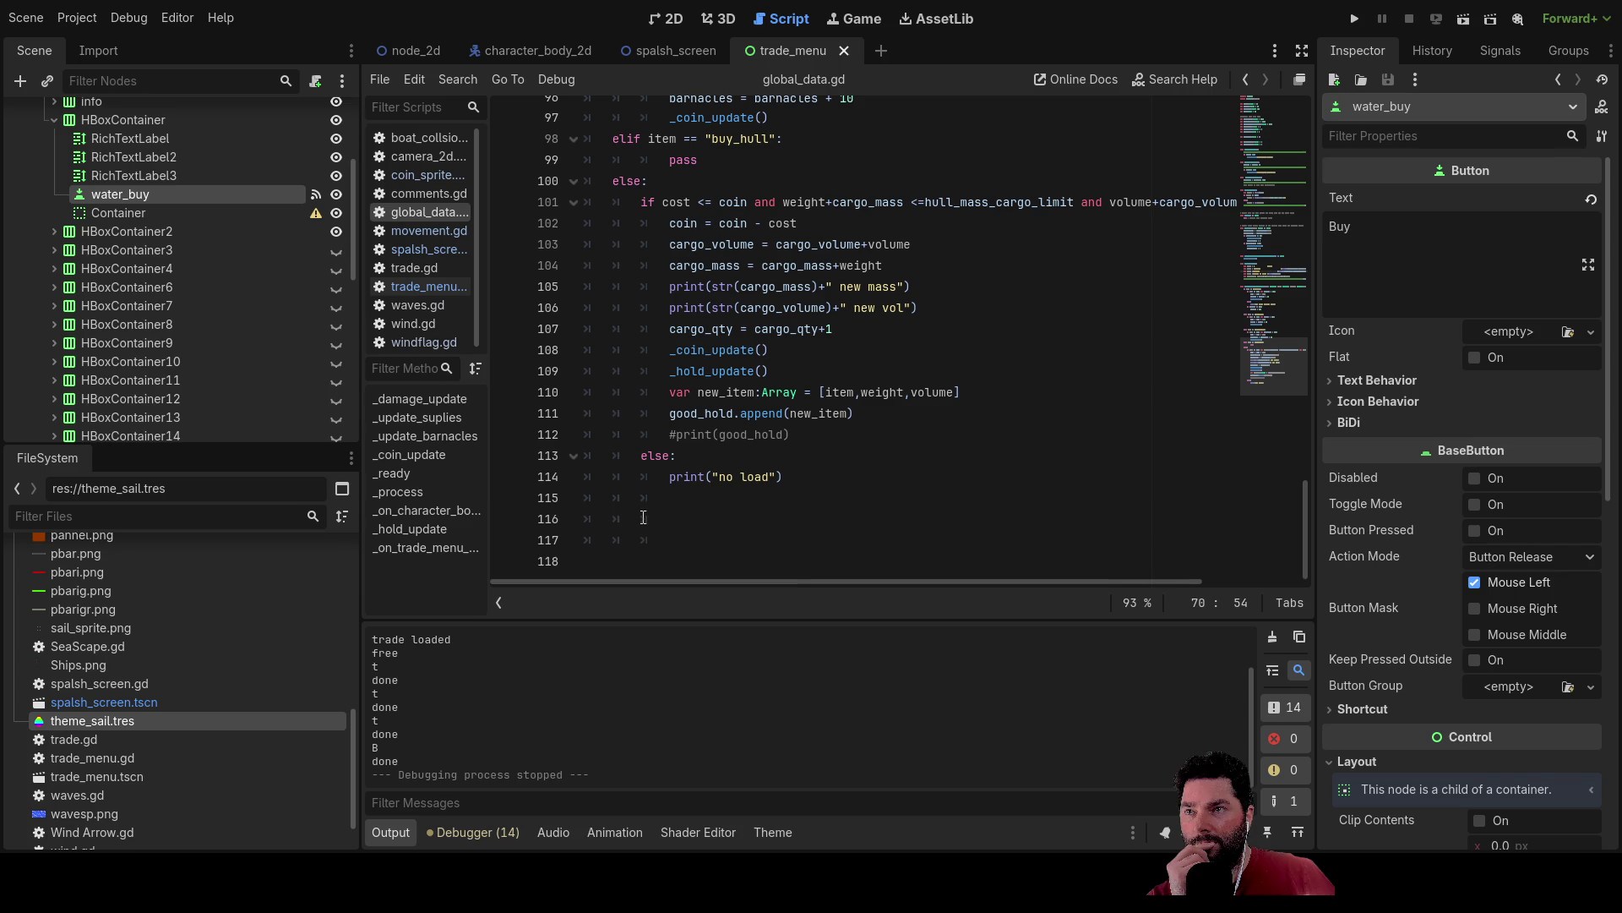
click(643, 516)
key(Return)
key(Return)
key(BackSpace)
key(BackSpace)
key(Up)
key(Up)
key(Up)
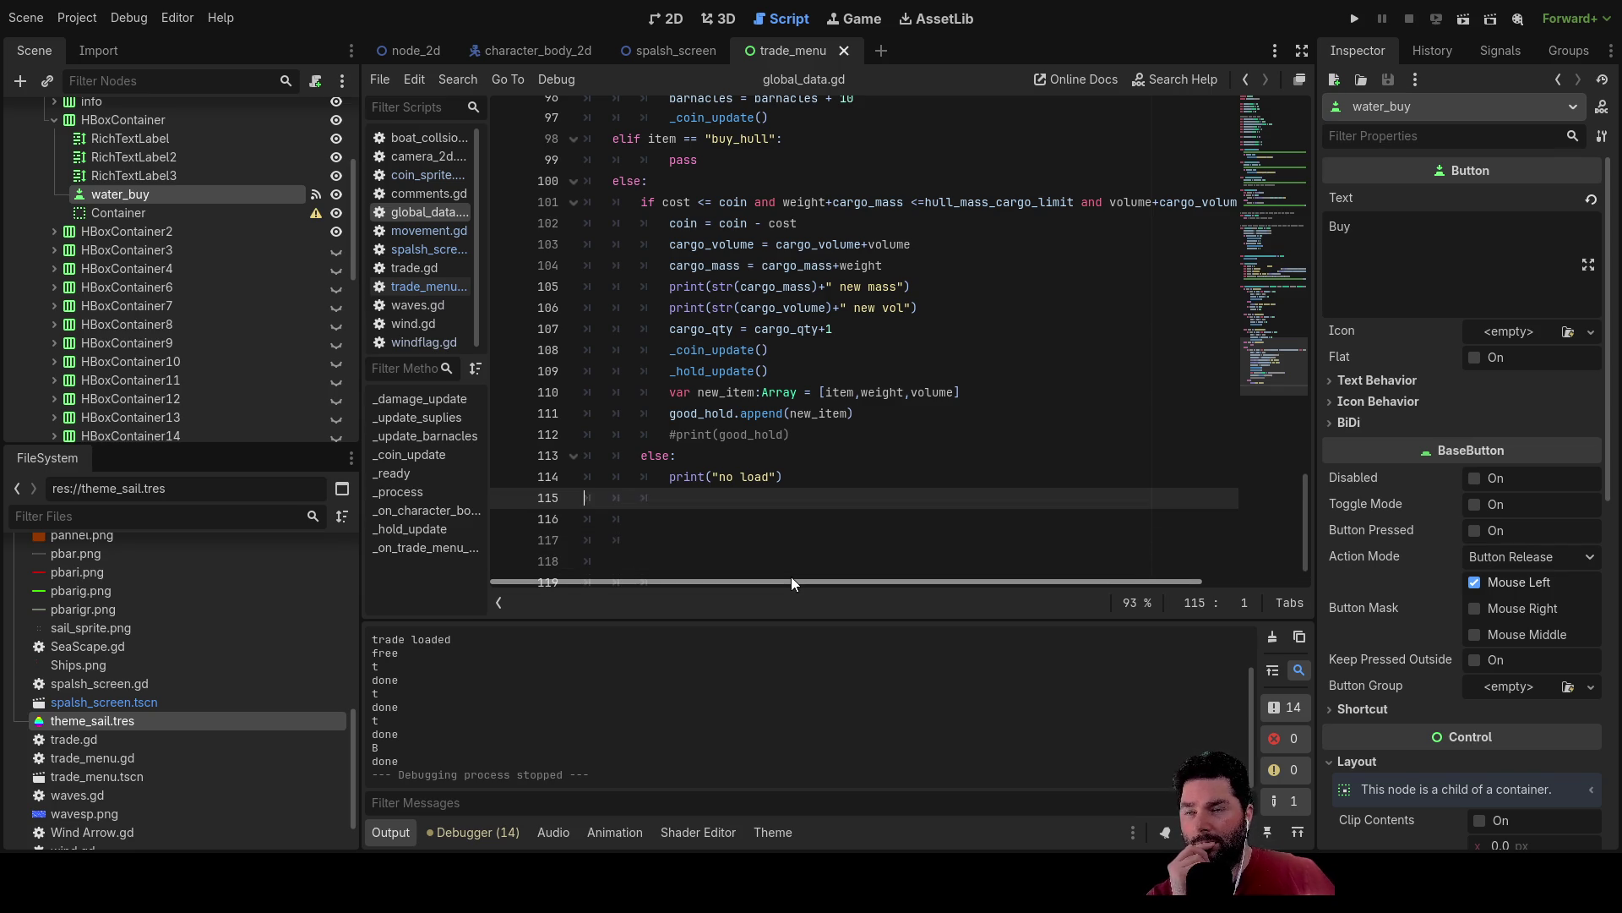
key(Delete)
key(Down)
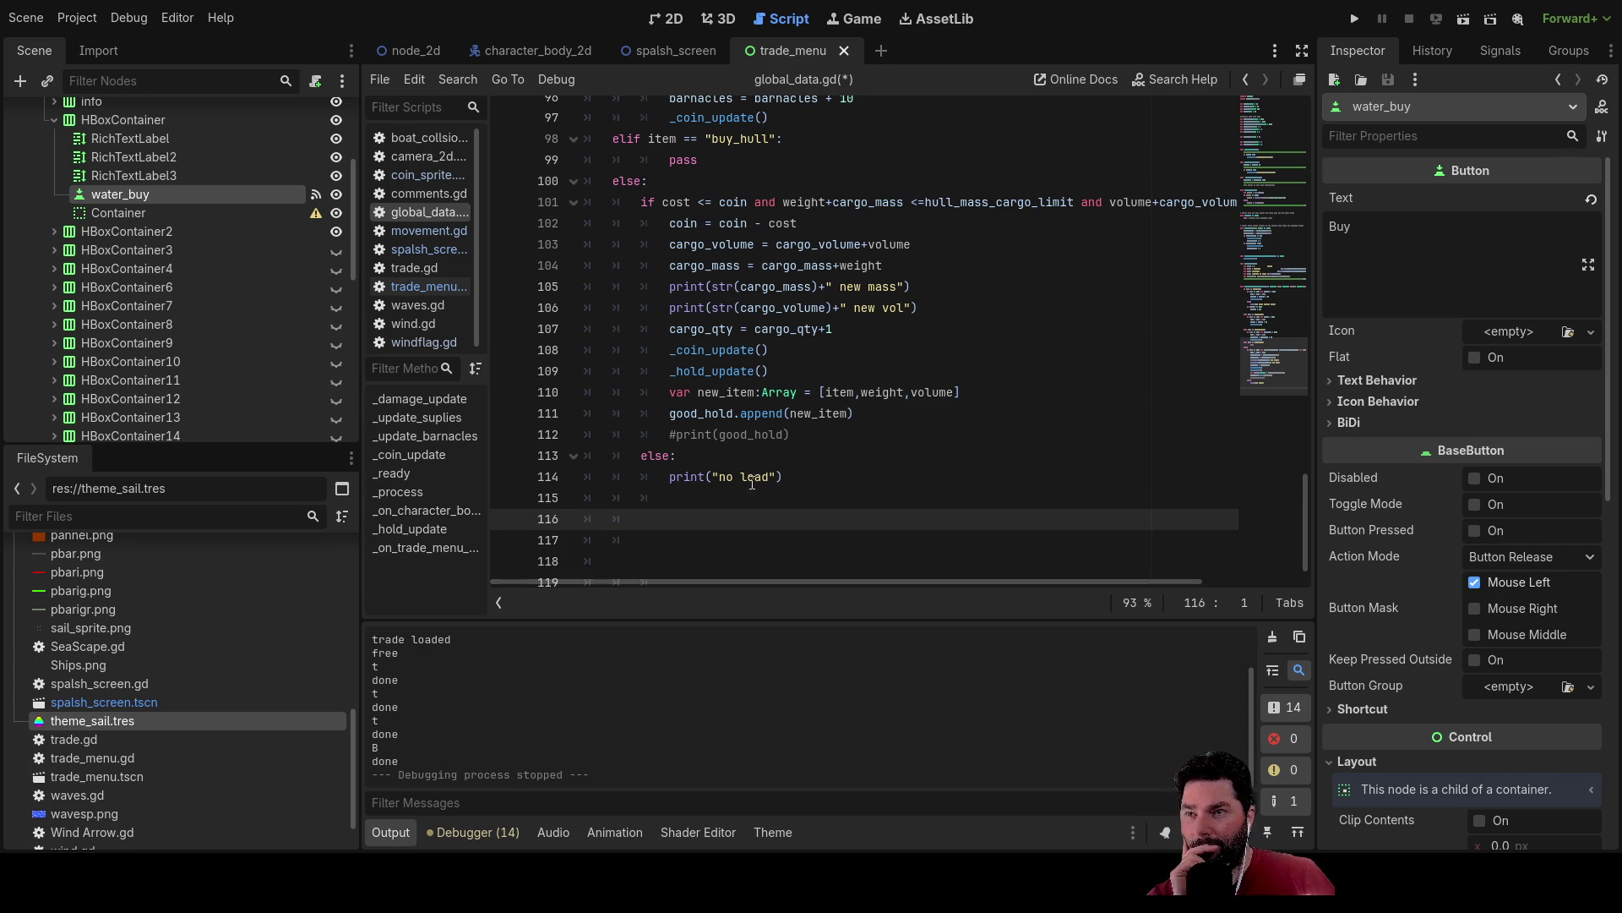
click(668, 19)
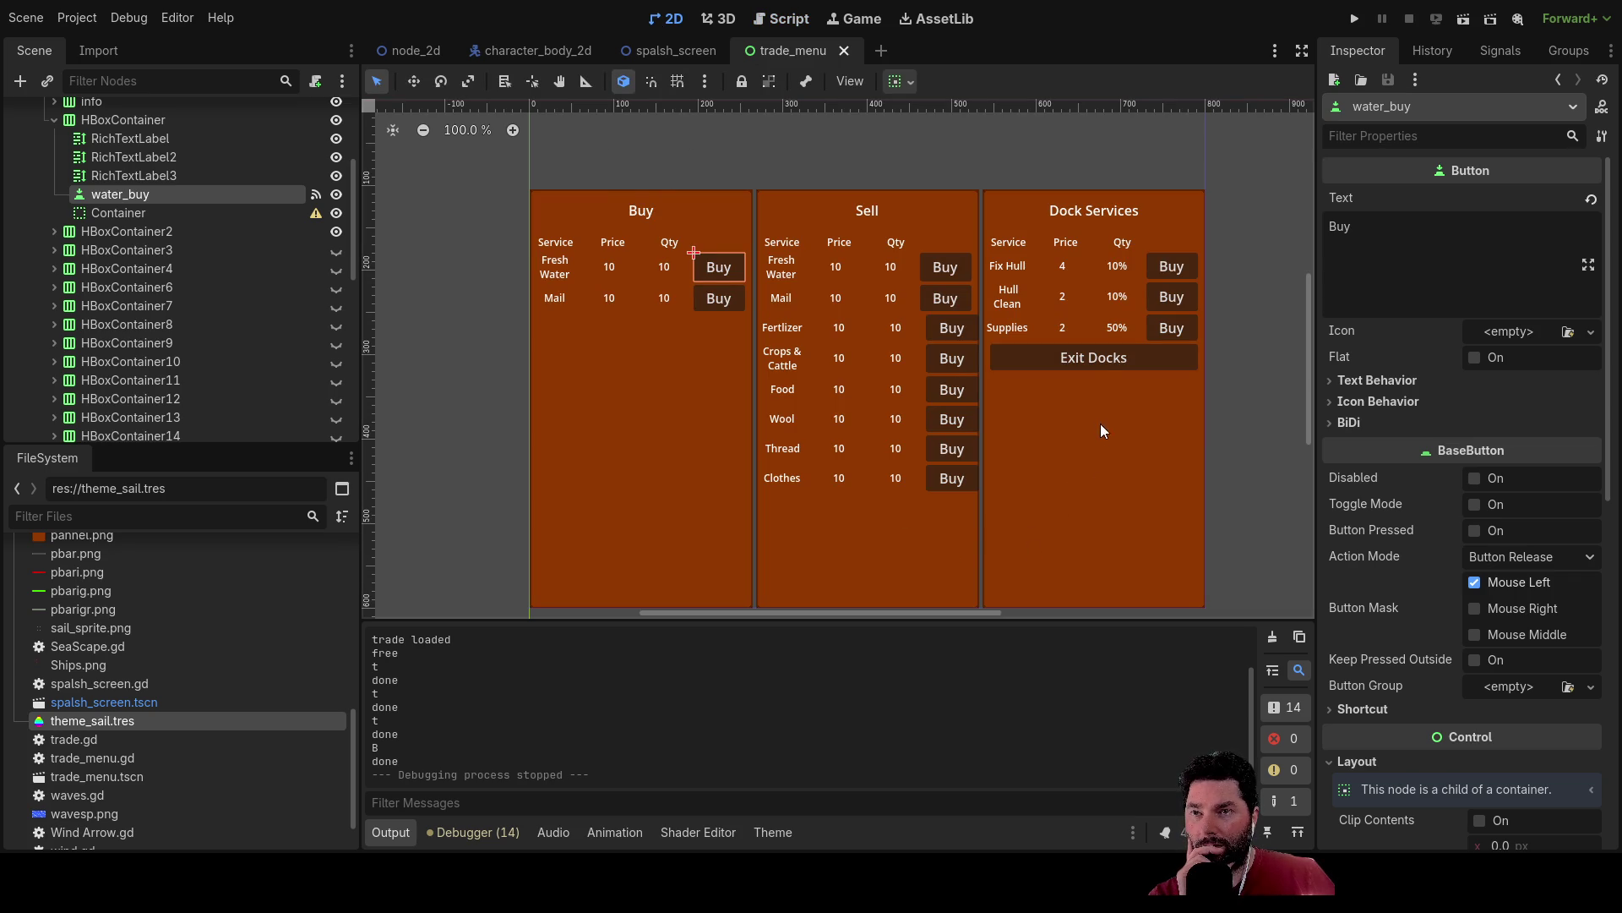
Select the Container node under VBoxContainer2 in the trade_menu Scene dock.
scroll(916, 297, down, 1)
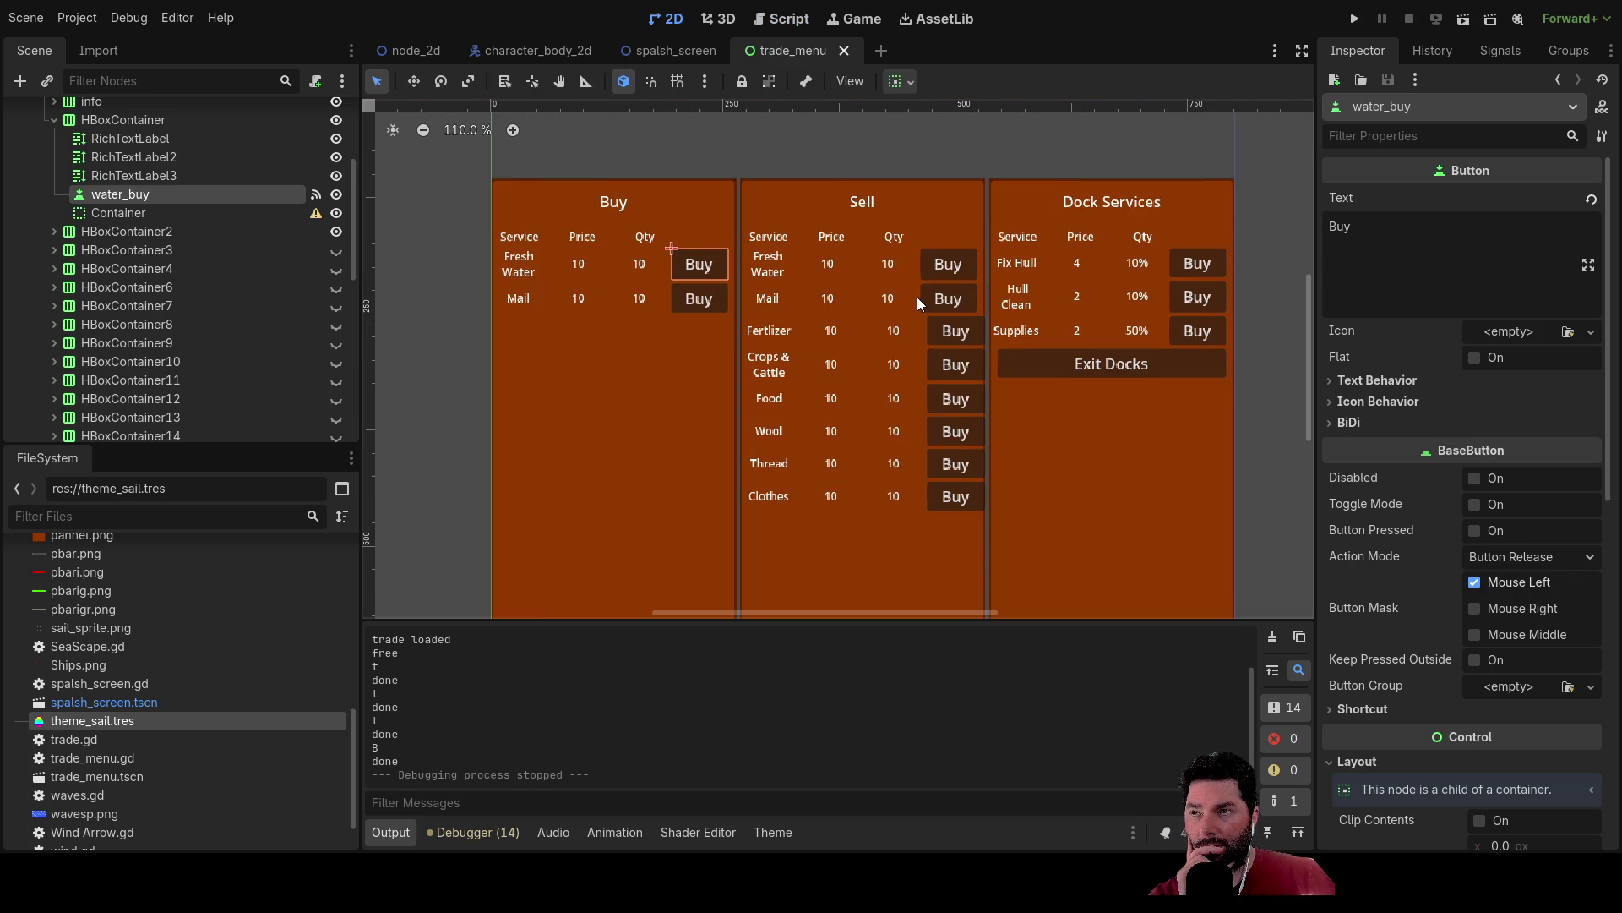
scroll(95, 222, up, 5)
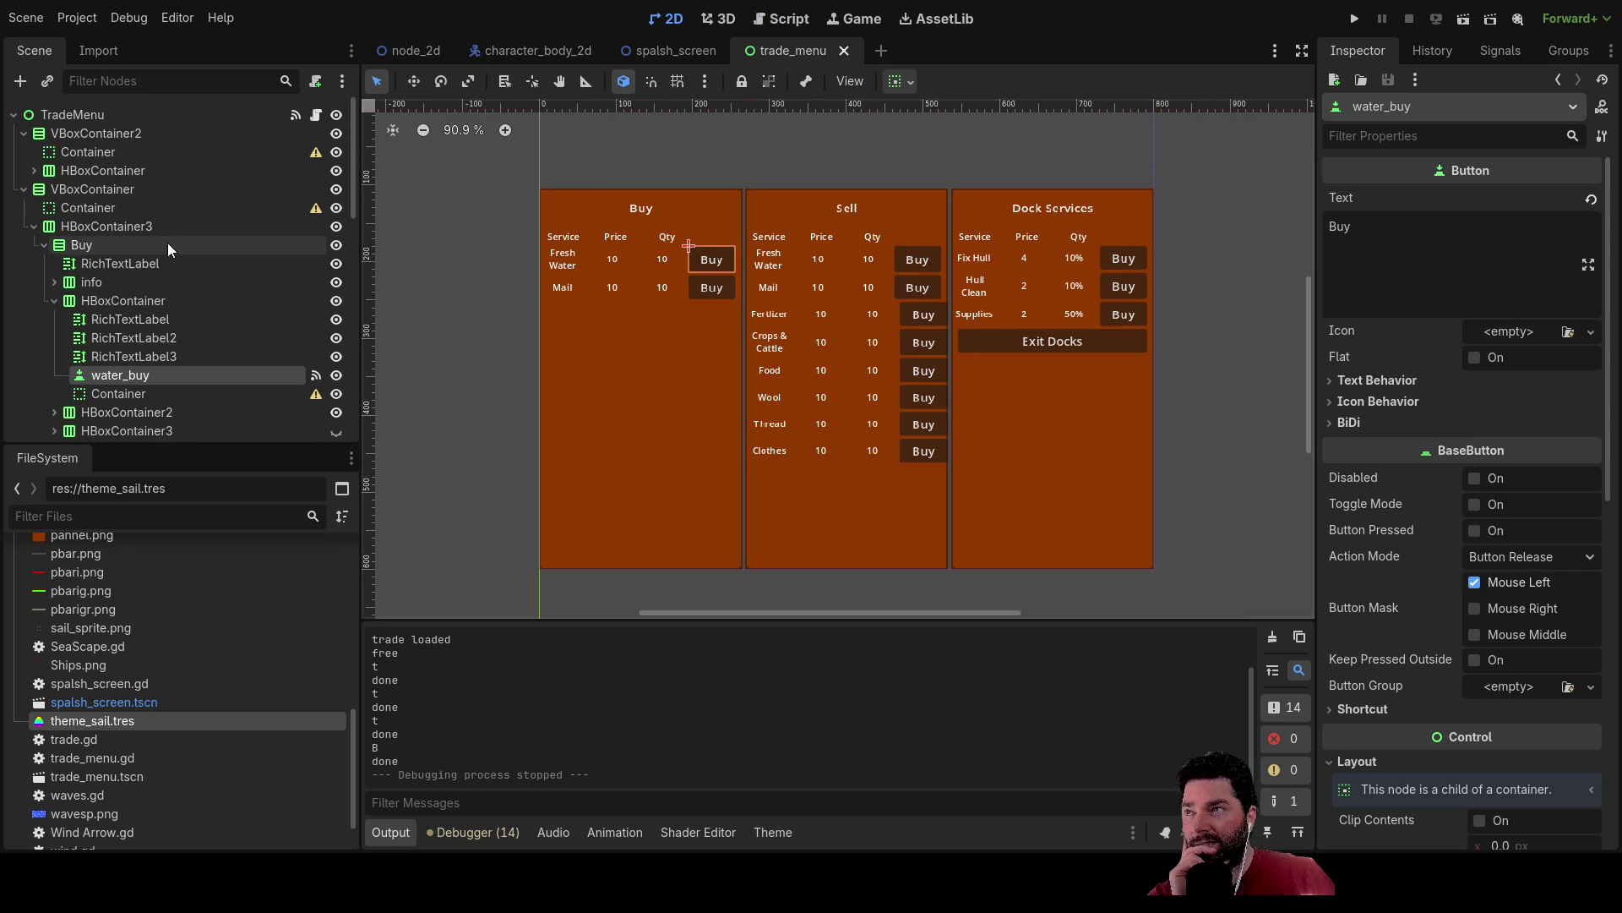
click(88, 152)
scroll(781, 399, down, 3)
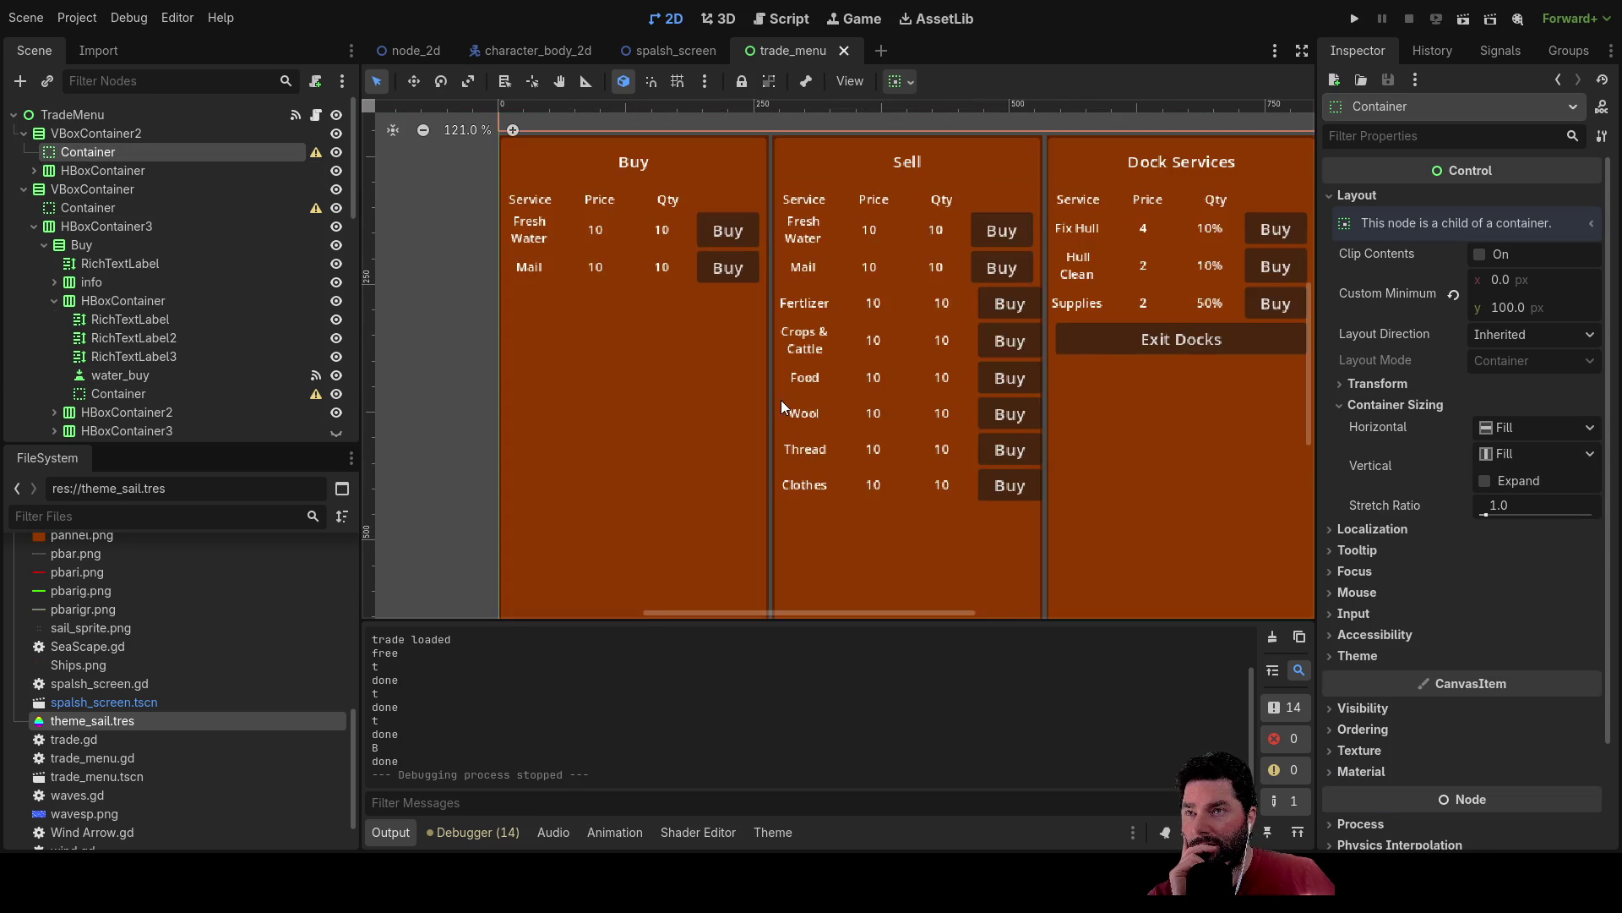
scroll(749, 323, up, 7)
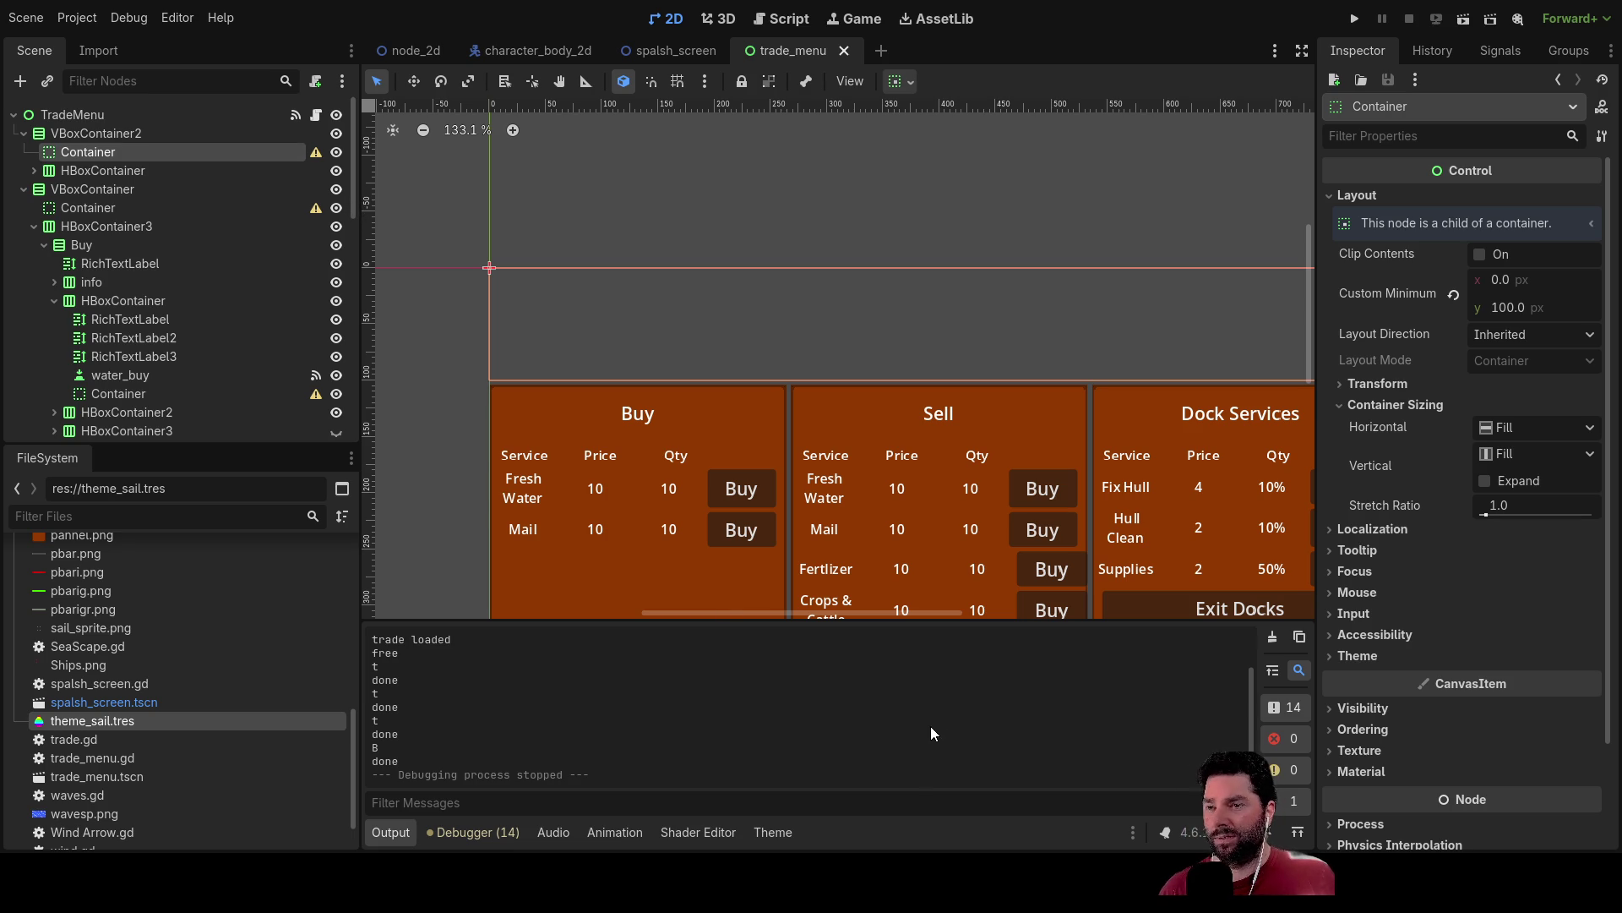
scroll(199, 358, down, 10)
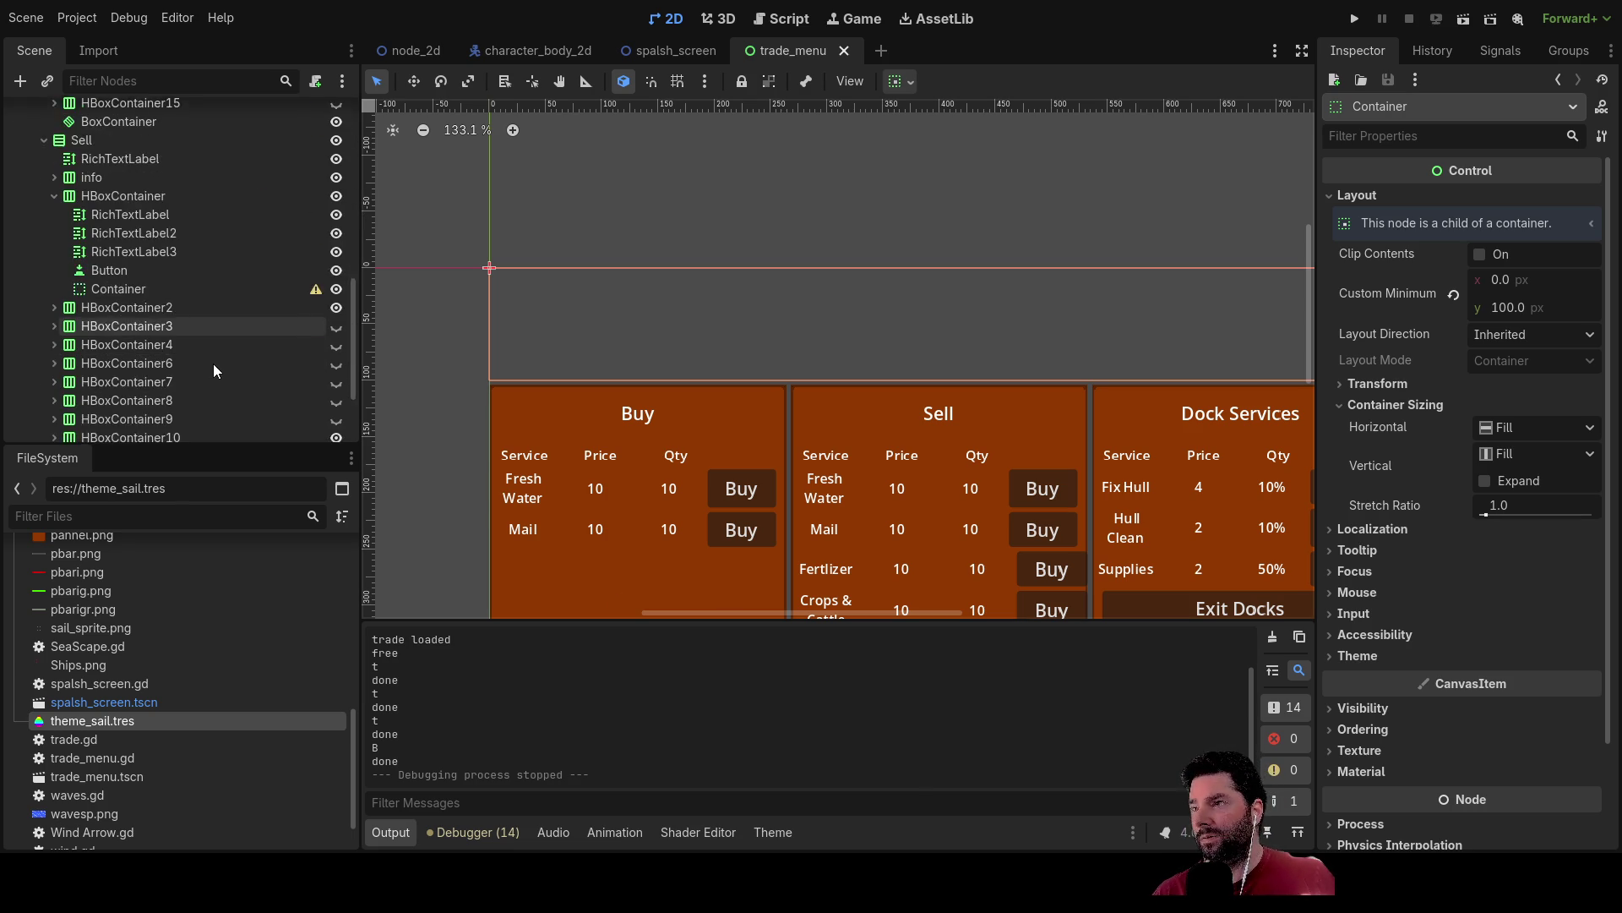
scroll(100, 421, up, 10)
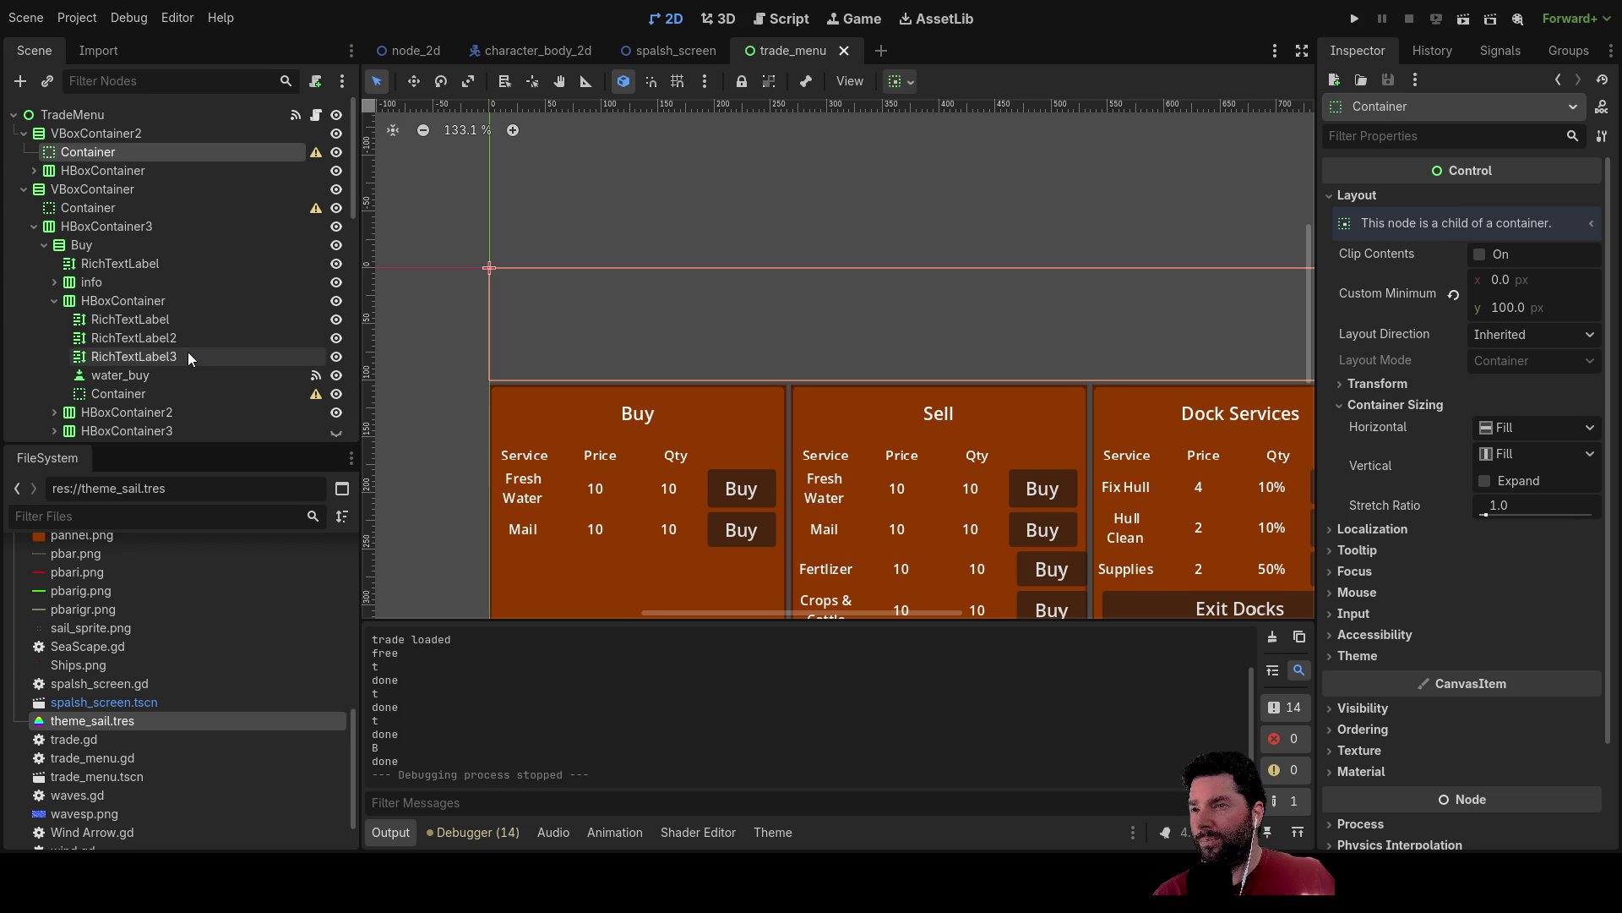
Collapse VBoxContainer, expand VBoxContainer2 and its HBoxContainer, then select Panel and VBoxContainer2.
click(23, 133)
click(30, 154)
click(25, 153)
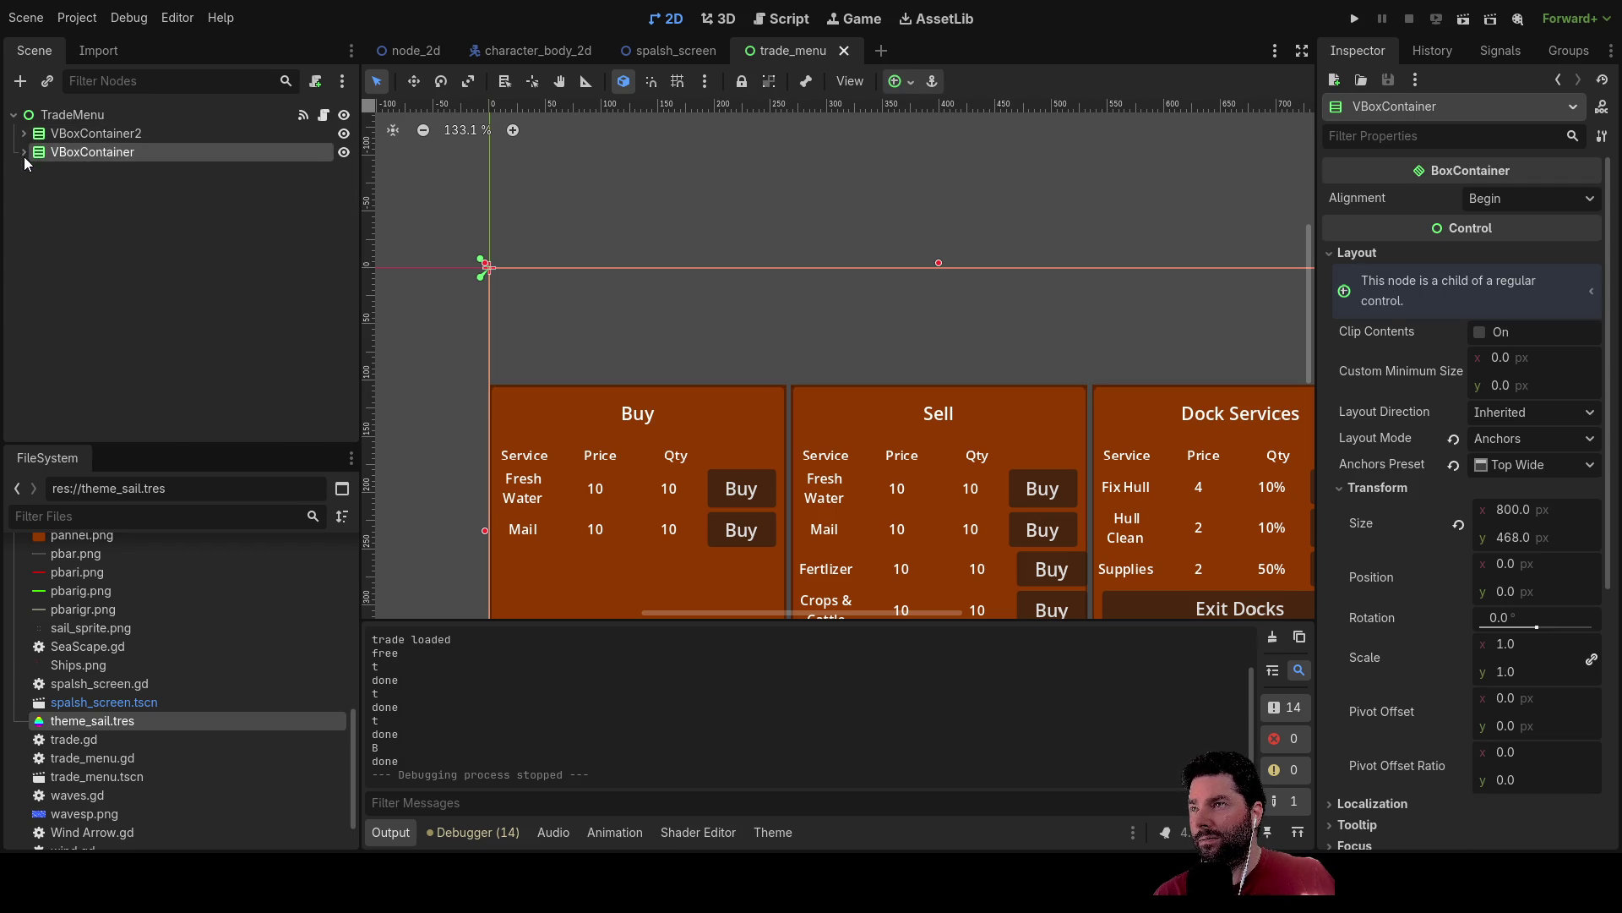
click(25, 153)
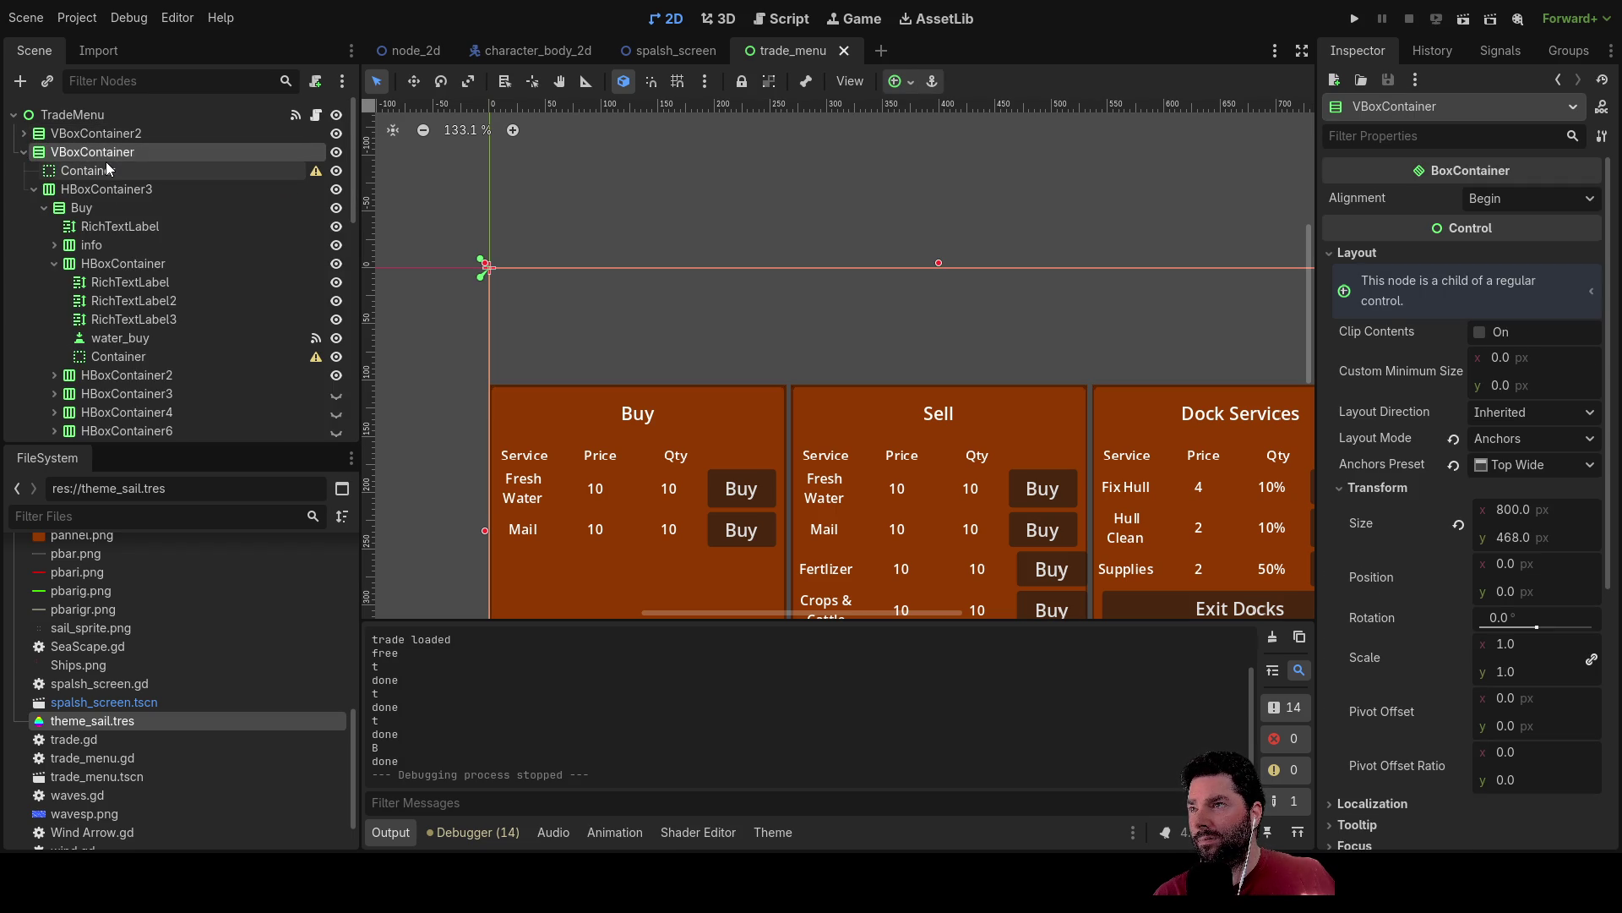
click(24, 152)
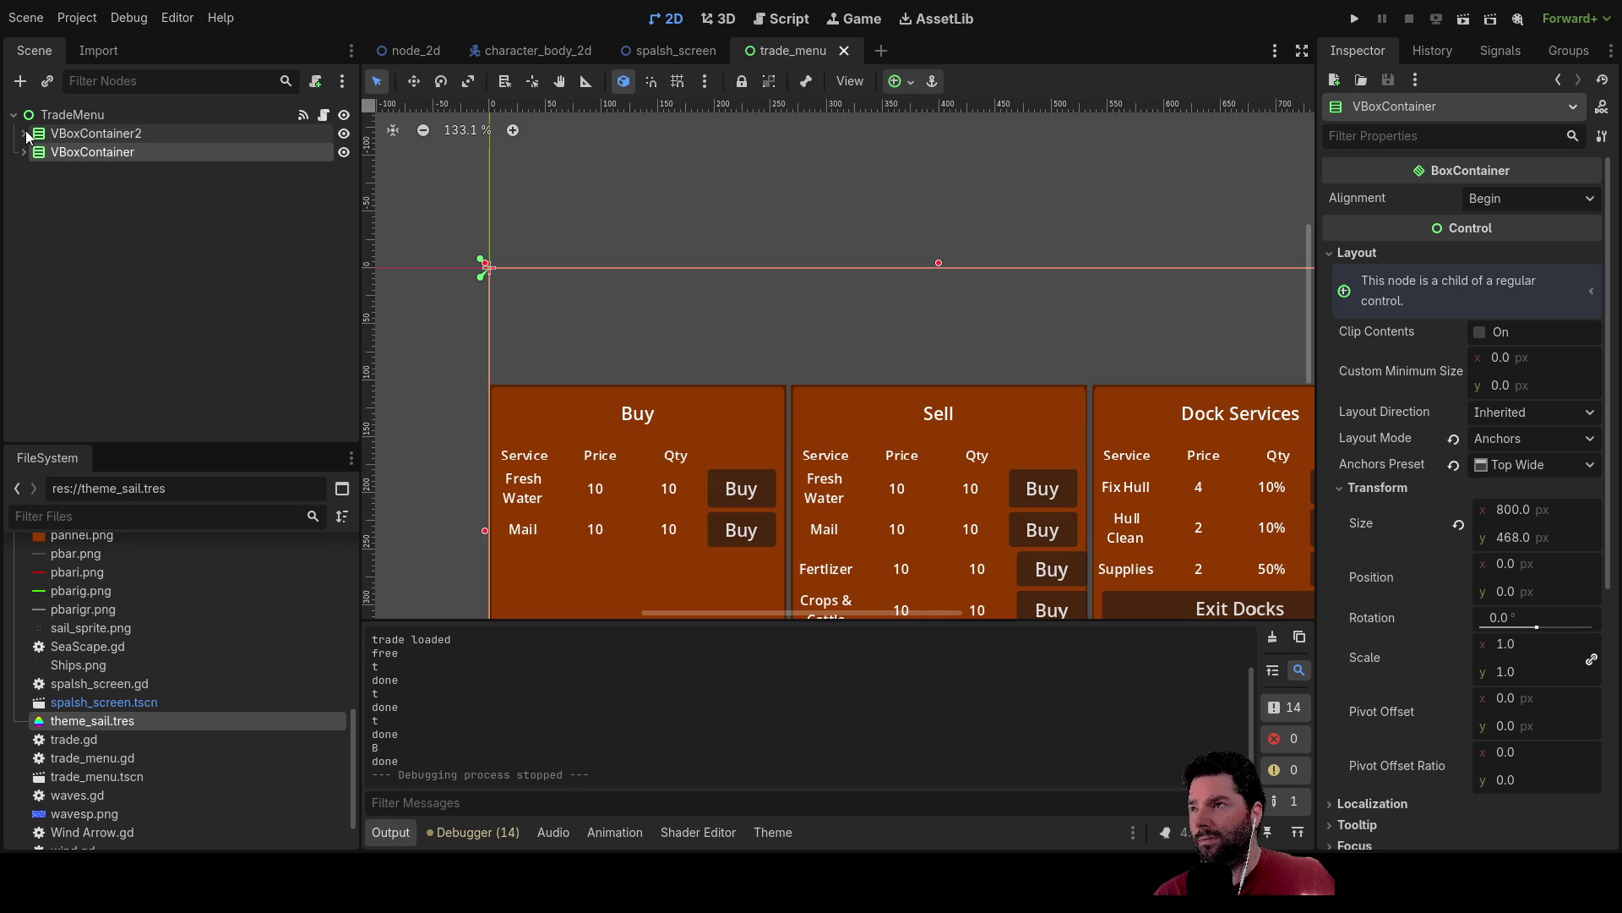
click(23, 134)
click(44, 172)
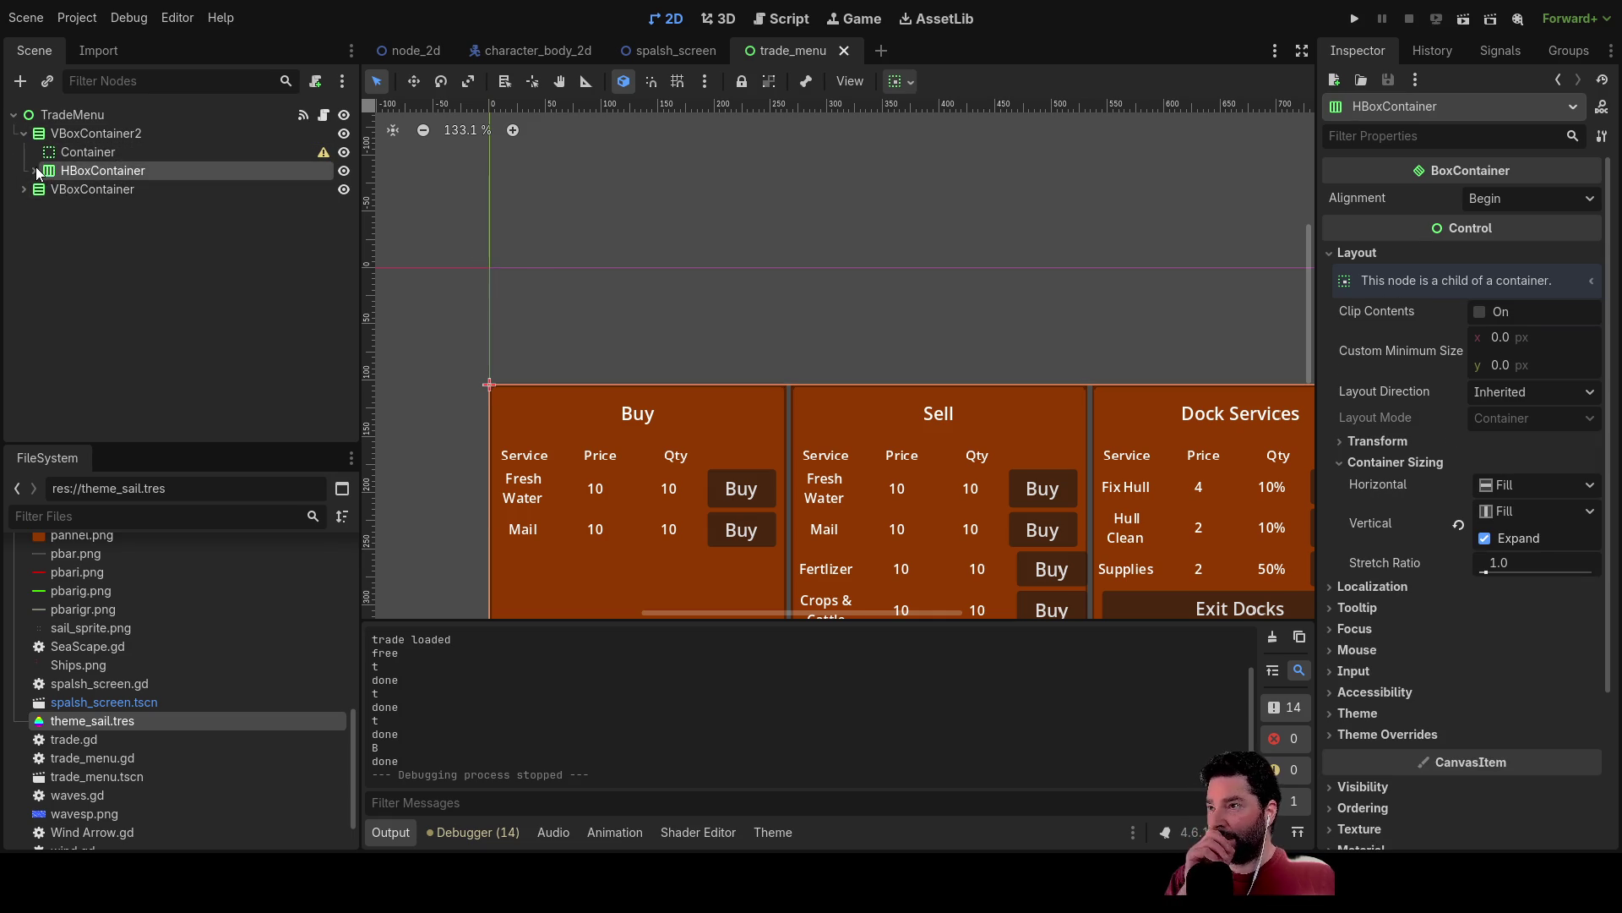
click(35, 171)
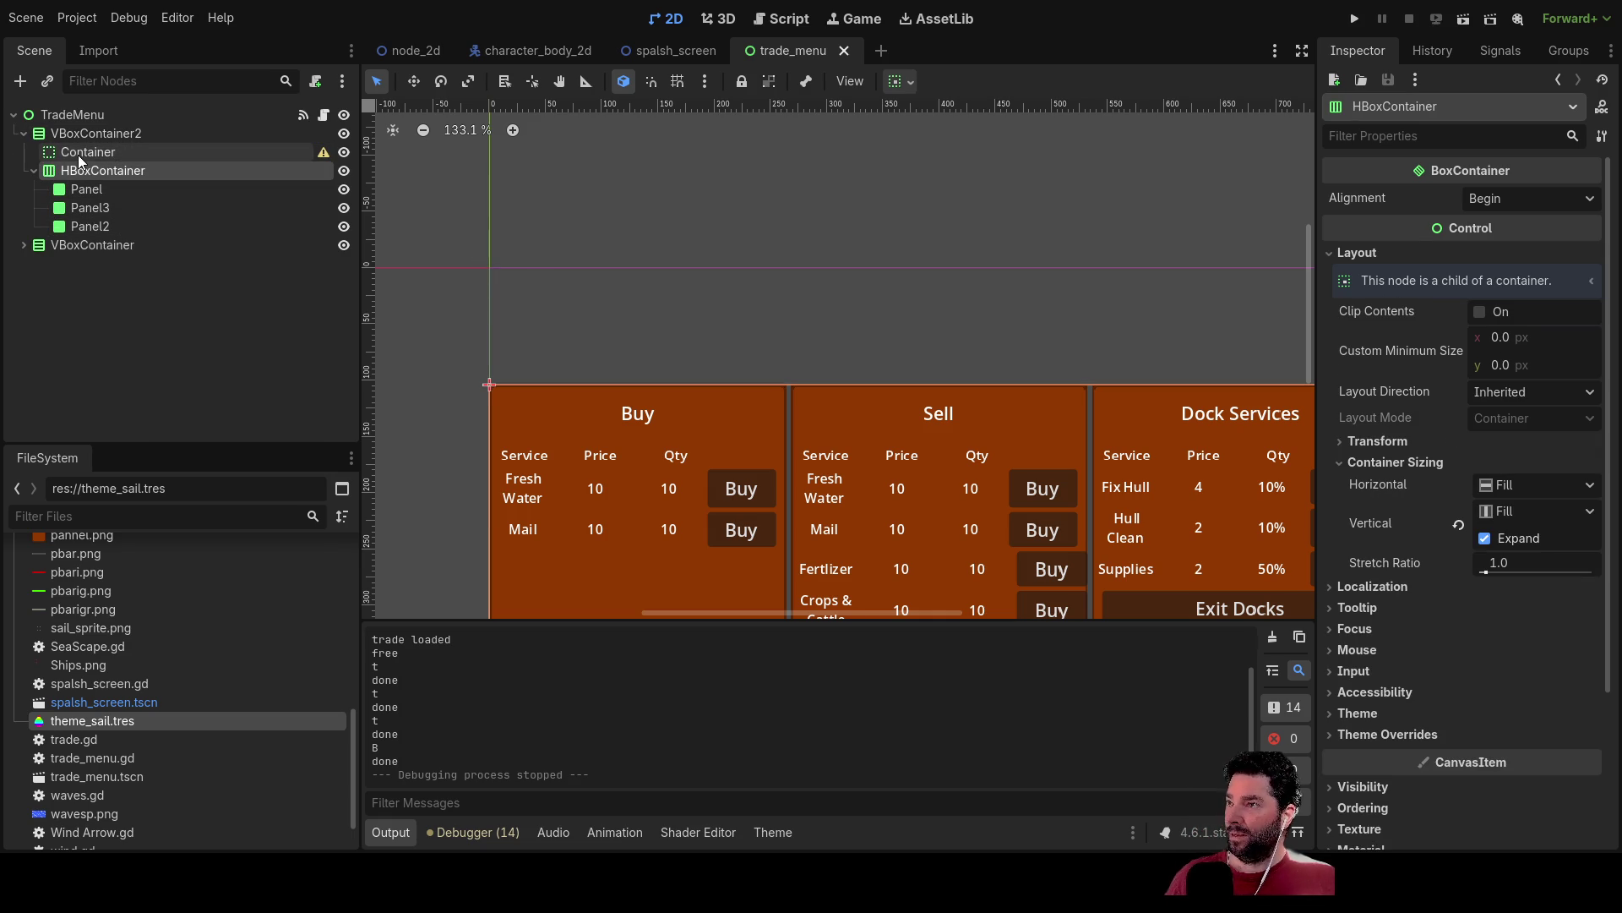
click(113, 136)
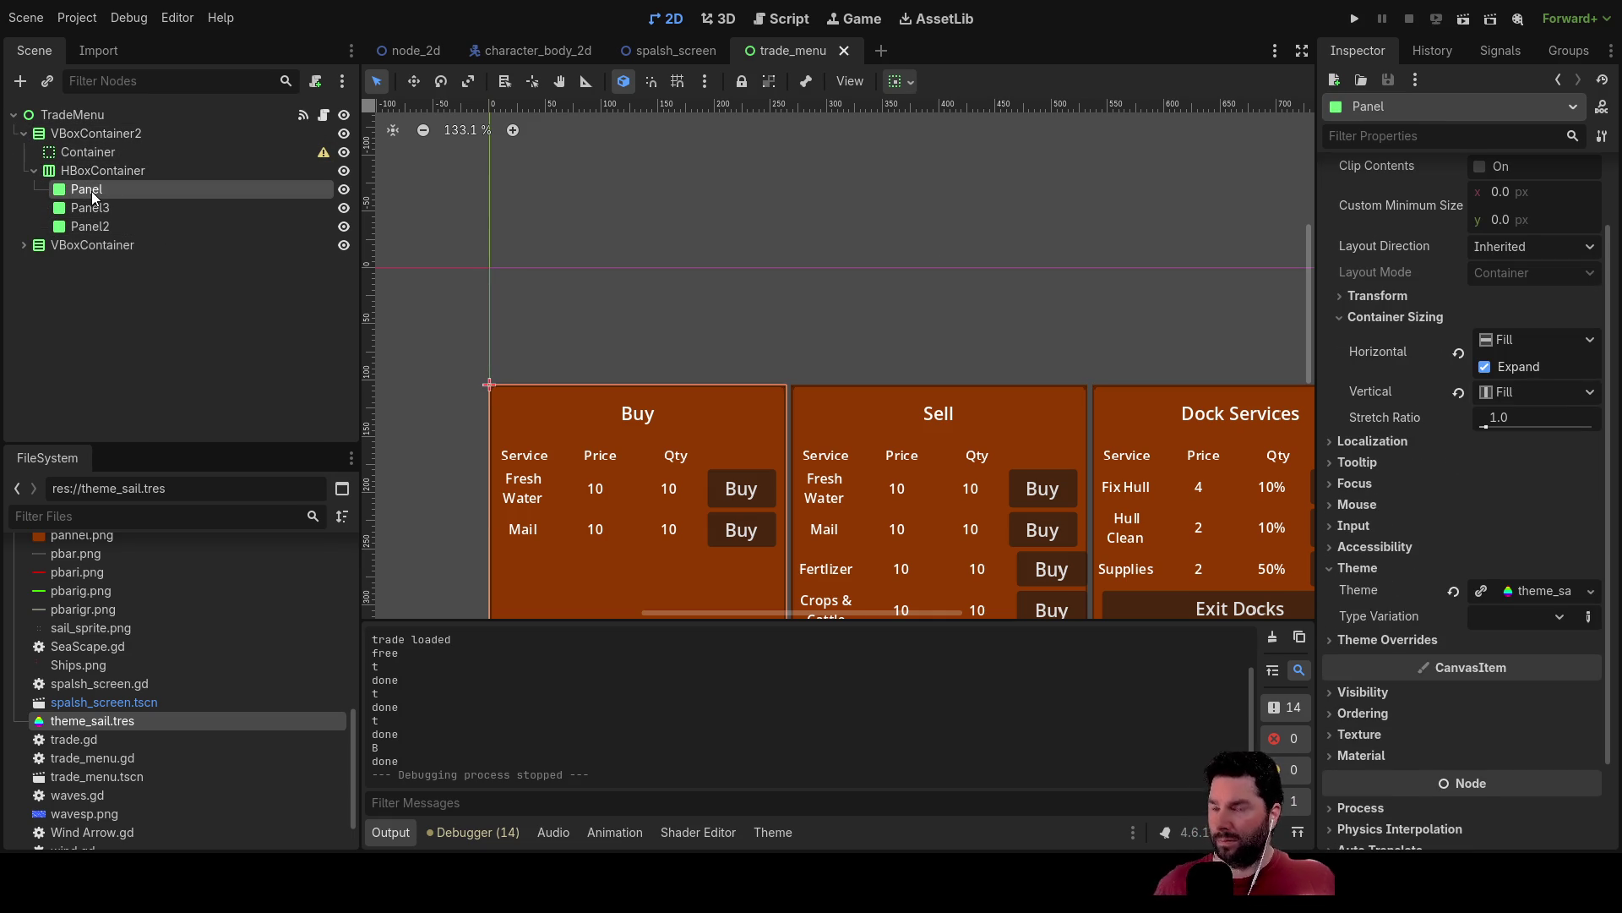
click(98, 137)
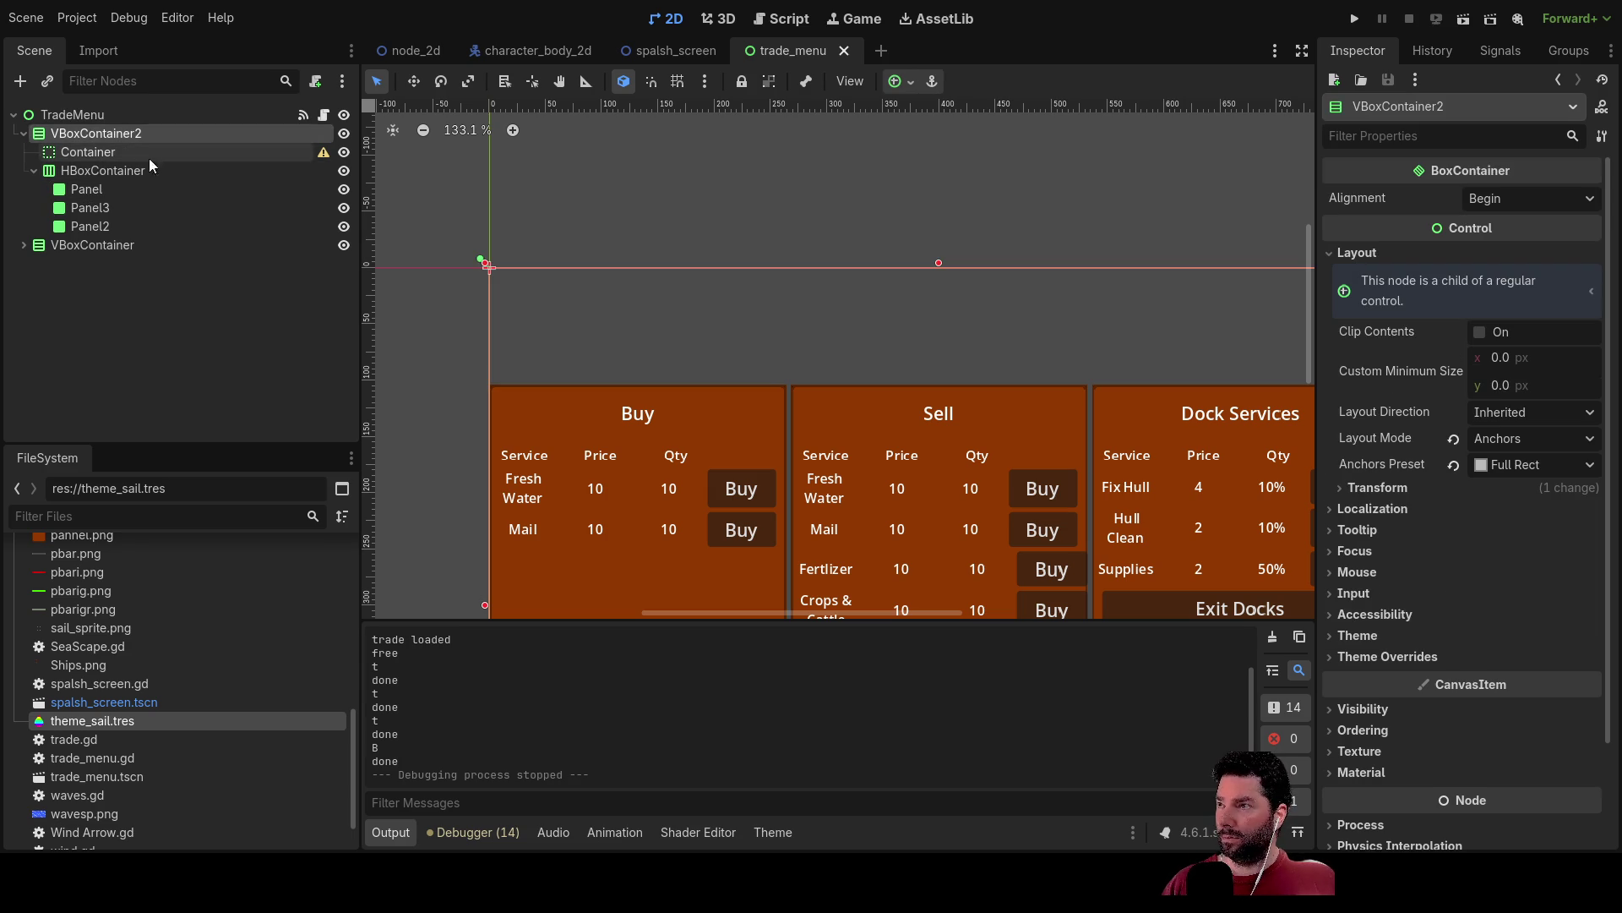
Paste the copied Panel as a child of Container and check Container's size.
click(140, 156)
key(ctrl+v)
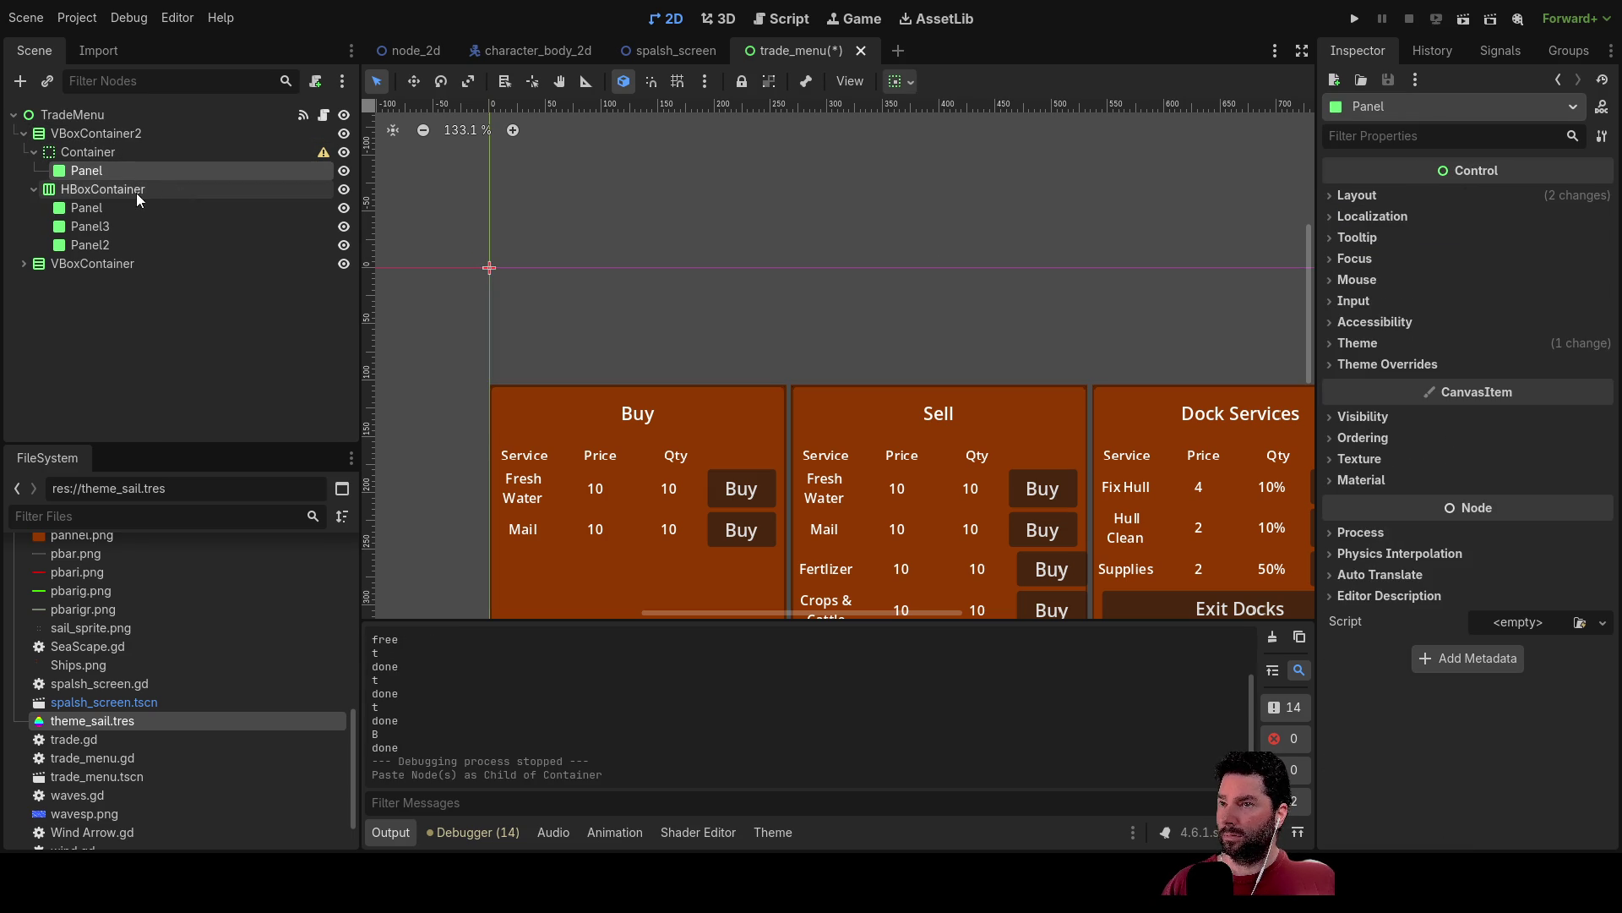
click(89, 149)
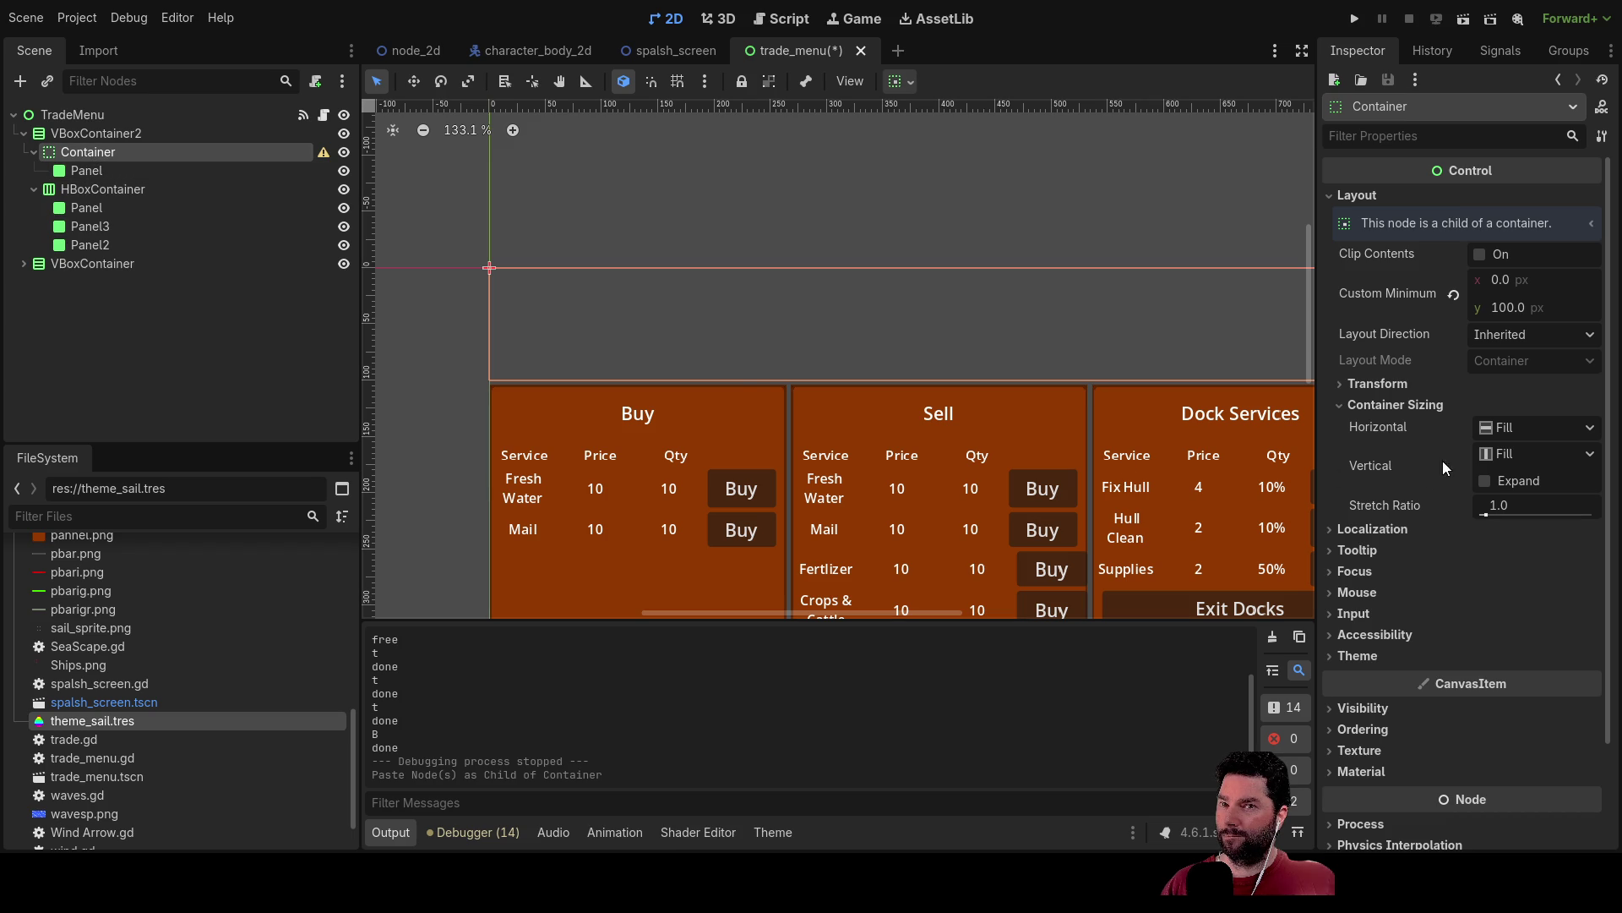
click(1347, 383)
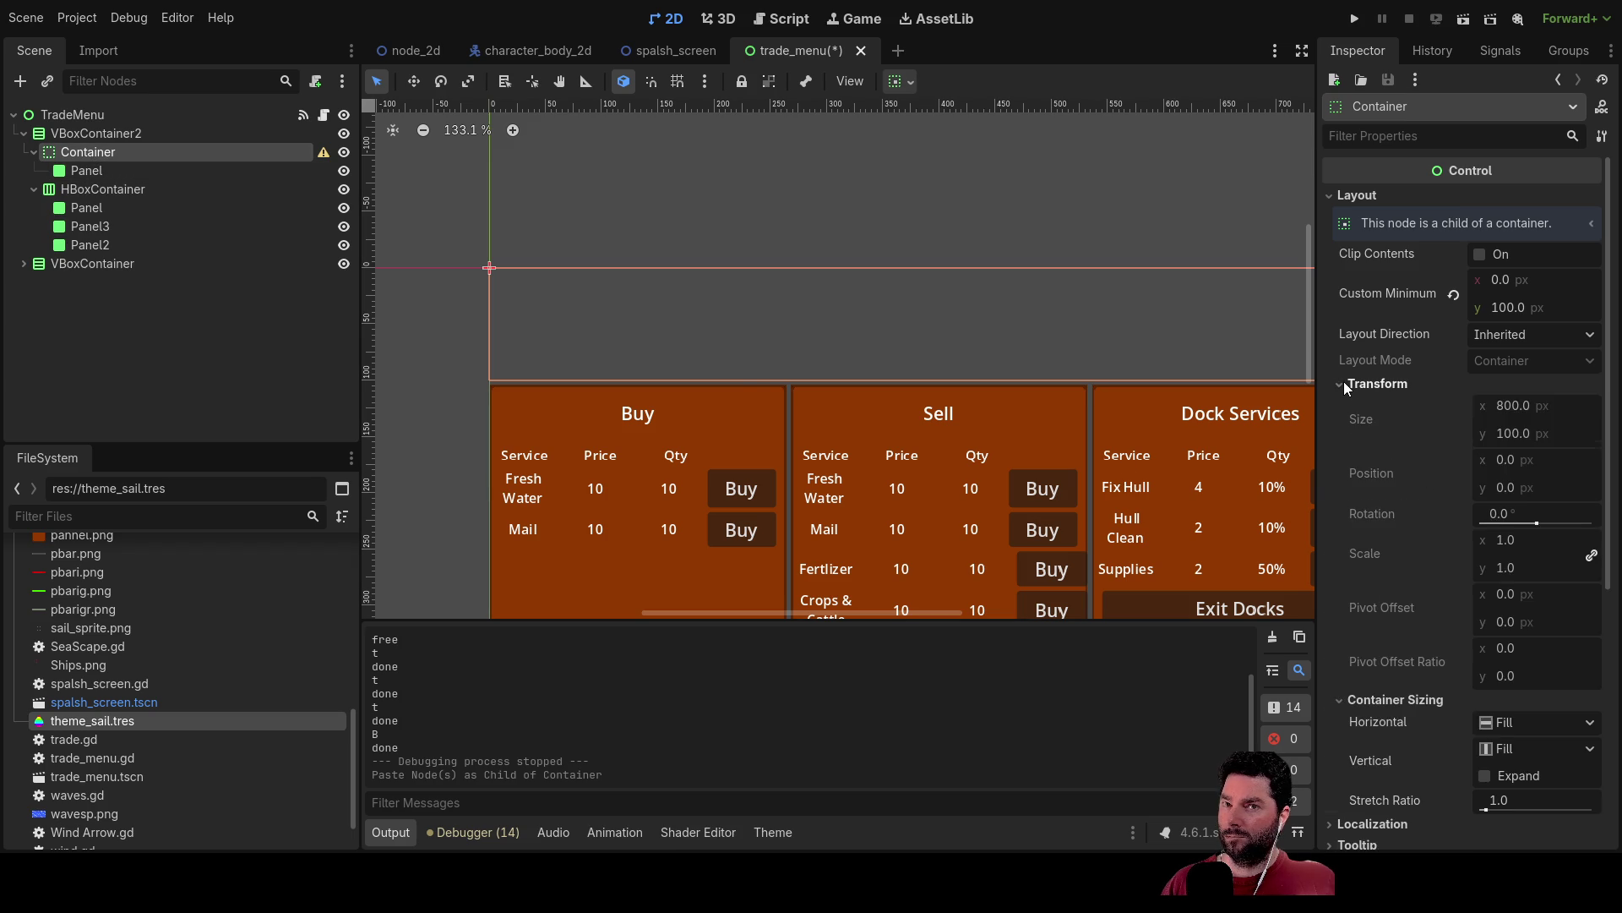
click(1344, 383)
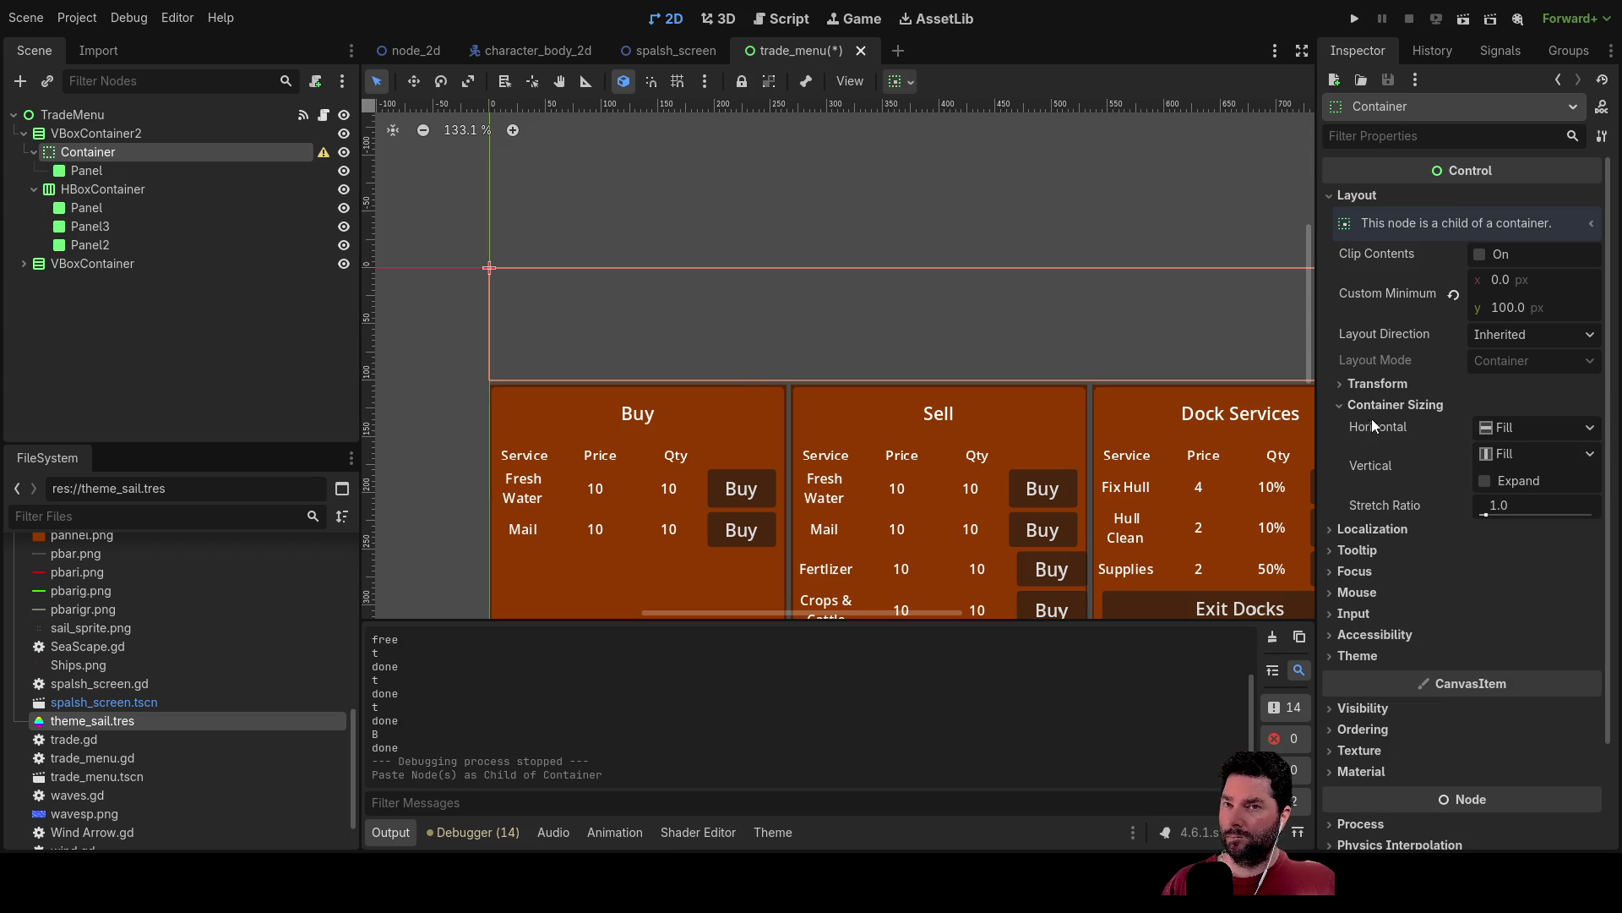
Set the pasted Panel's Custom Minimum Size to 100 × 100 px.
click(86, 170)
click(1350, 196)
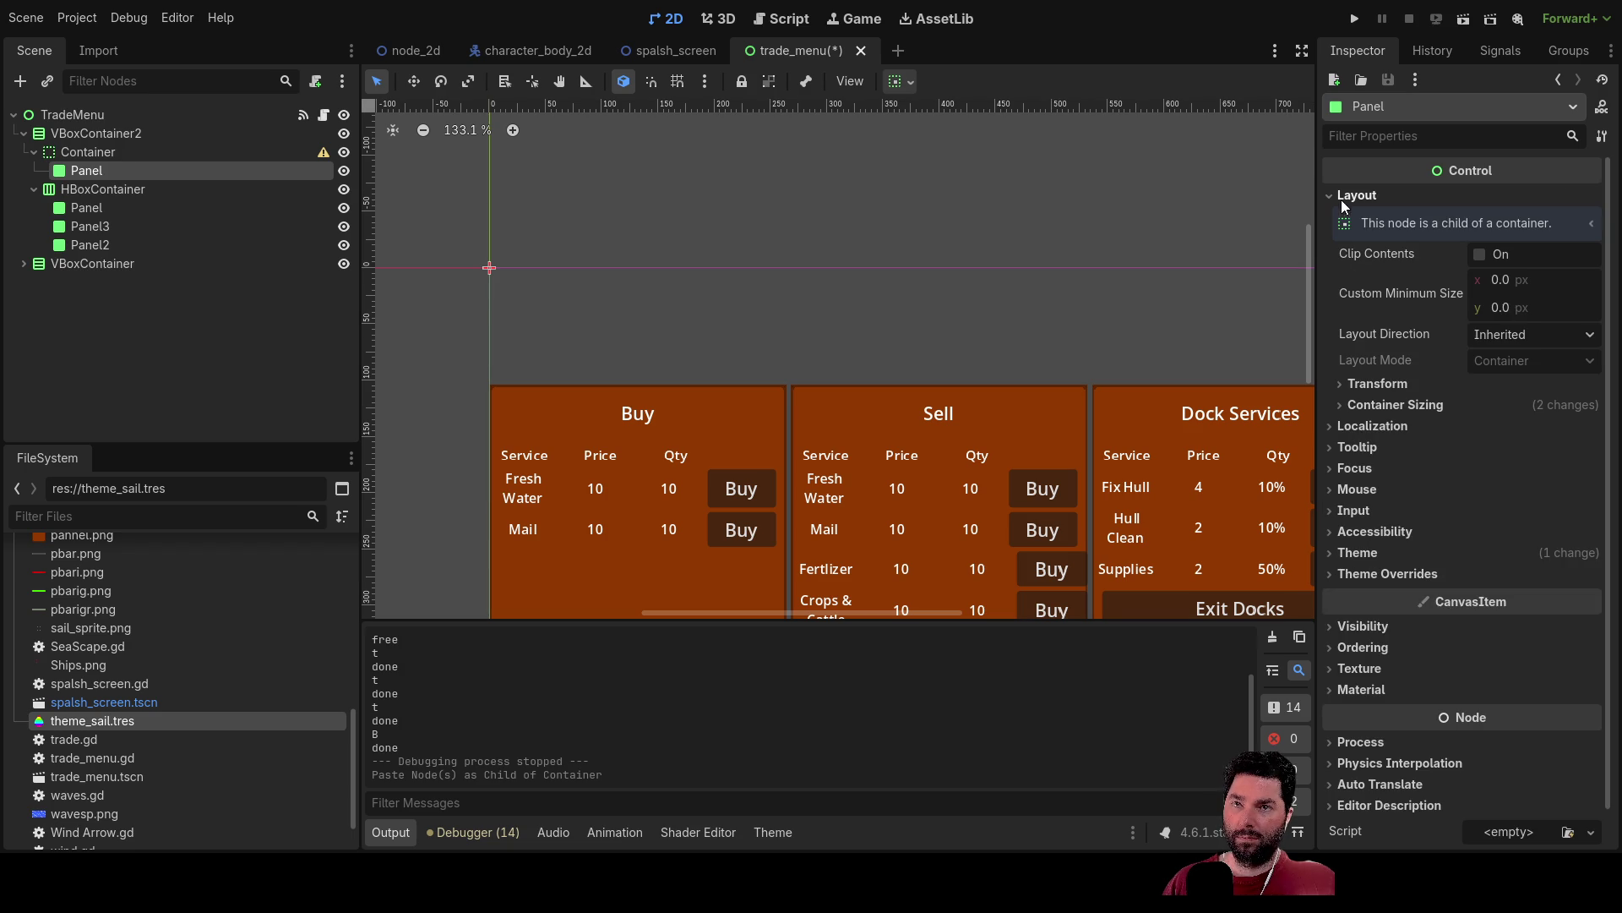
click(1499, 278)
text(100)
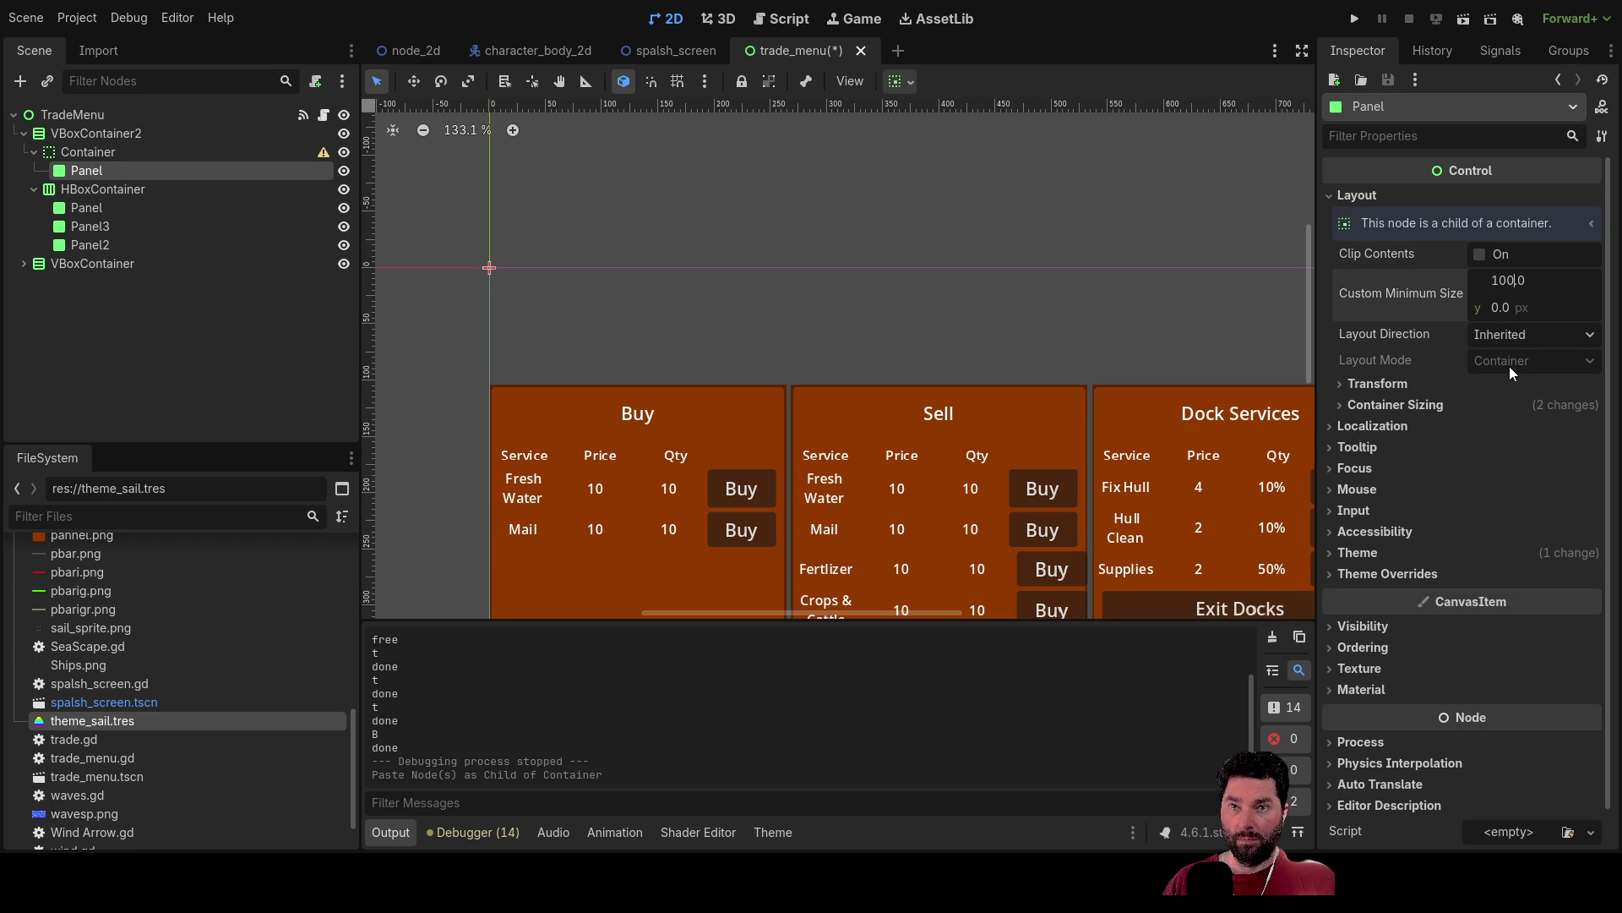
key(Down)
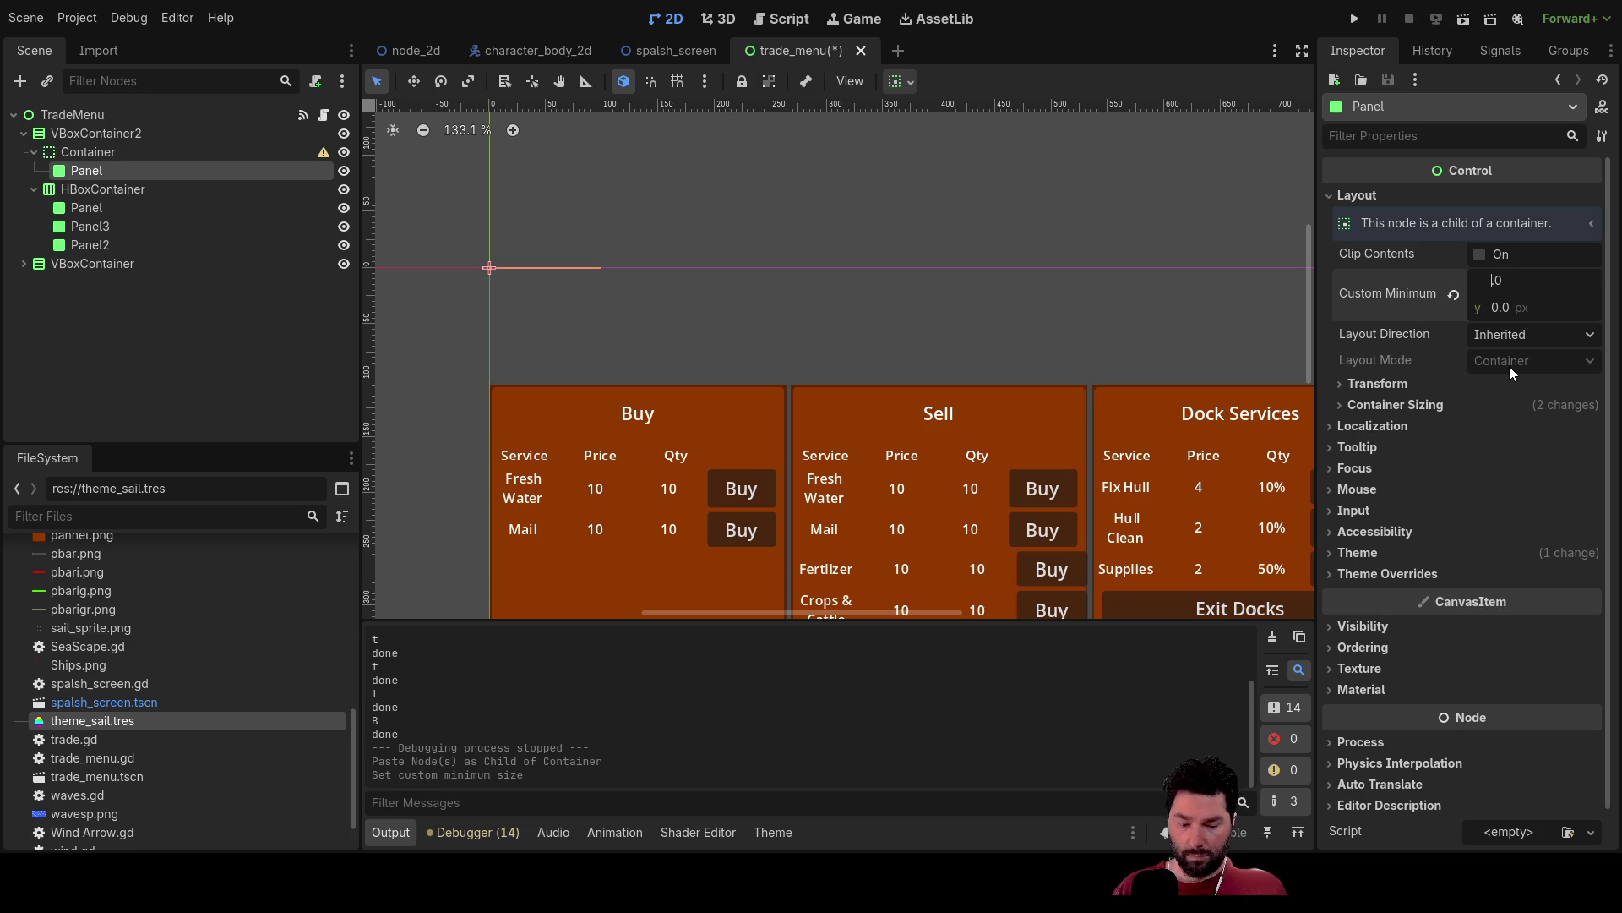
key(Up)
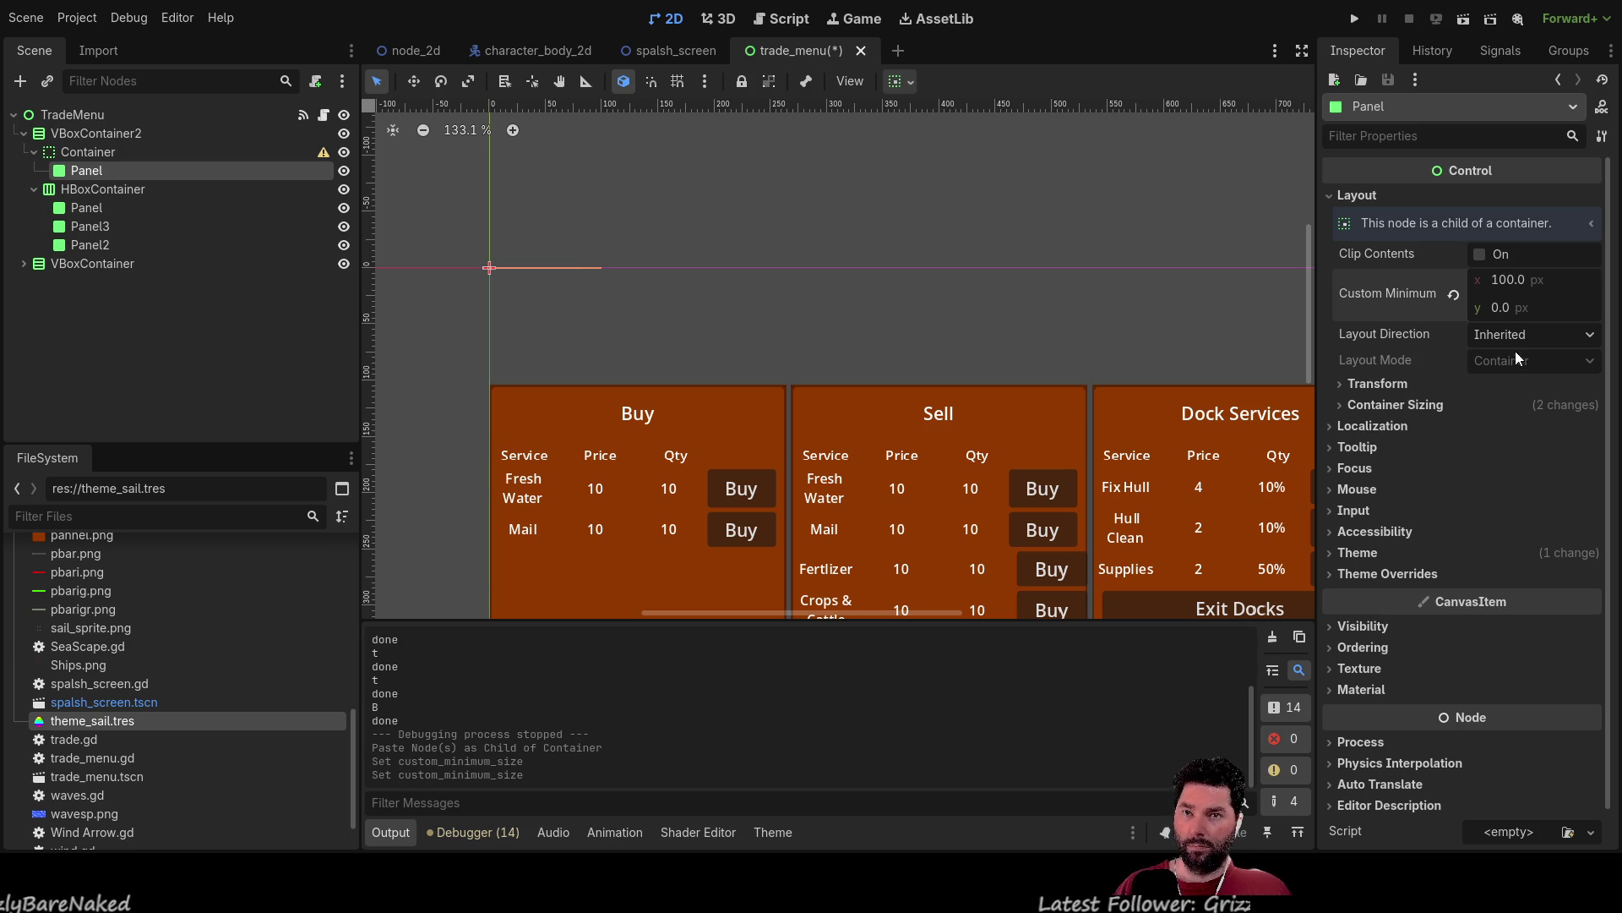
click(1345, 404)
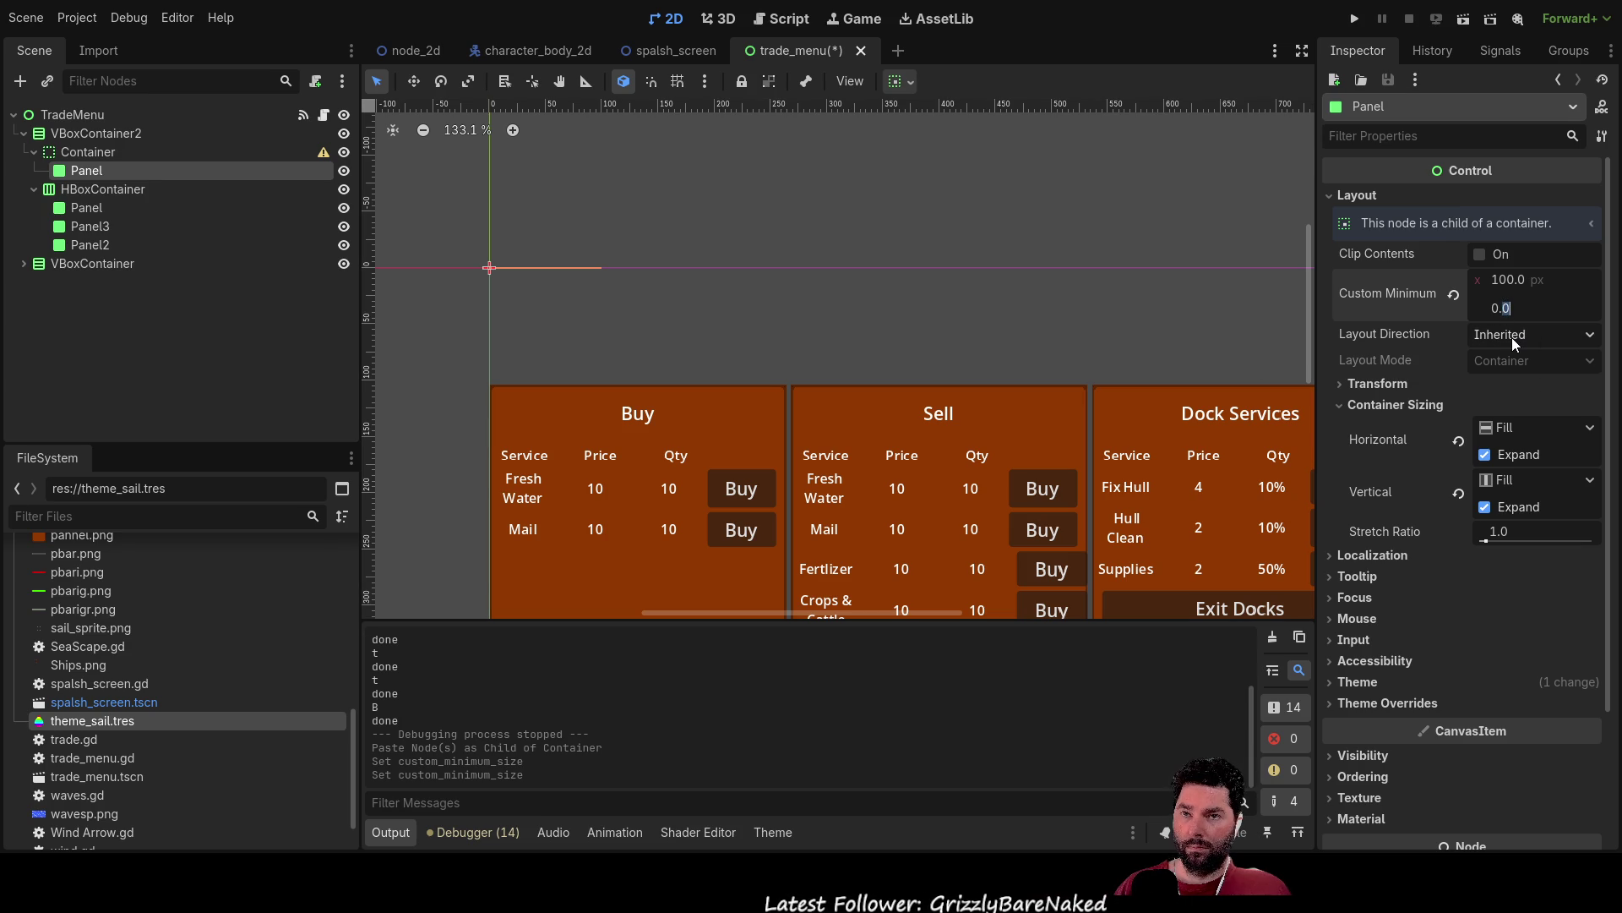
text(100)
key(Return)
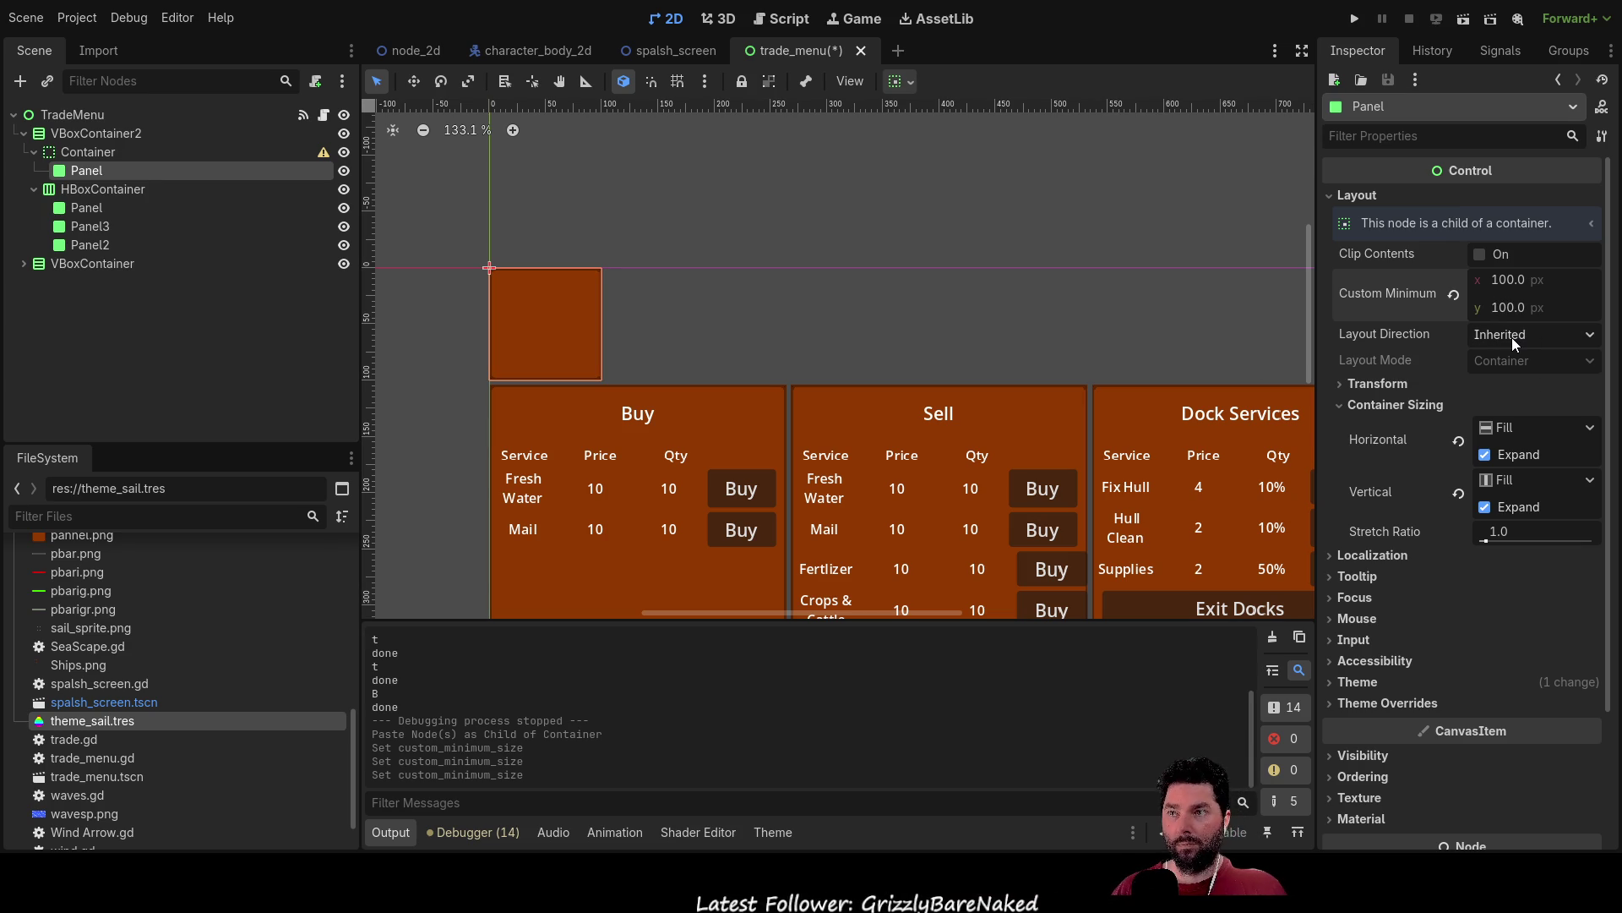
click(1510, 281)
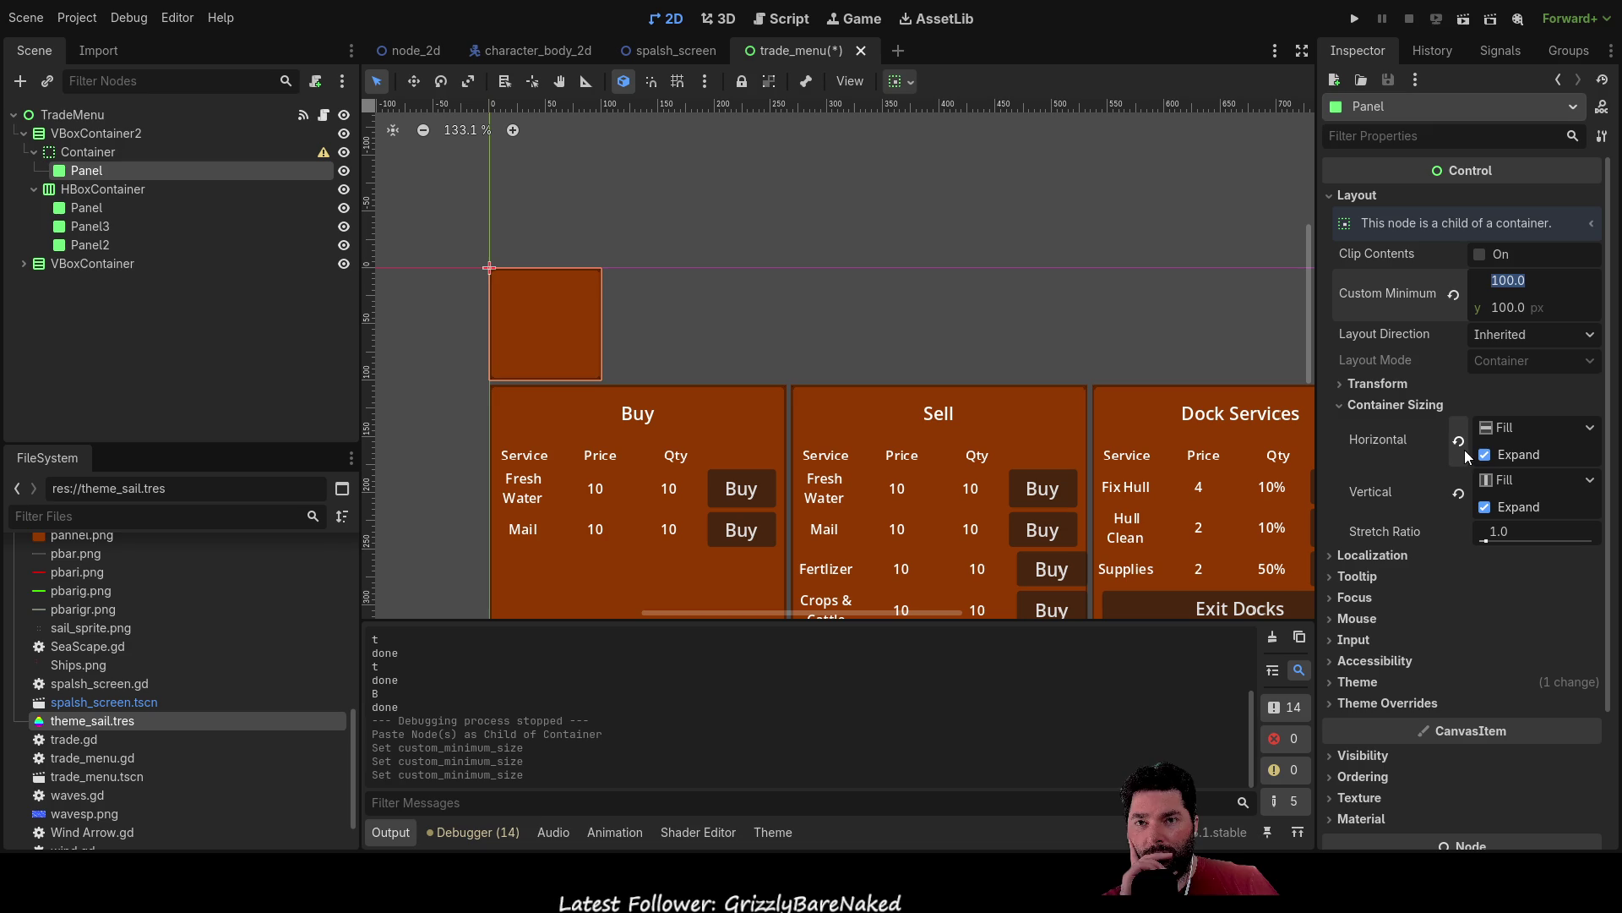
click(1489, 429)
Review the Panel's fill and focus settings, comparing its sizing against Container.
click(1516, 419)
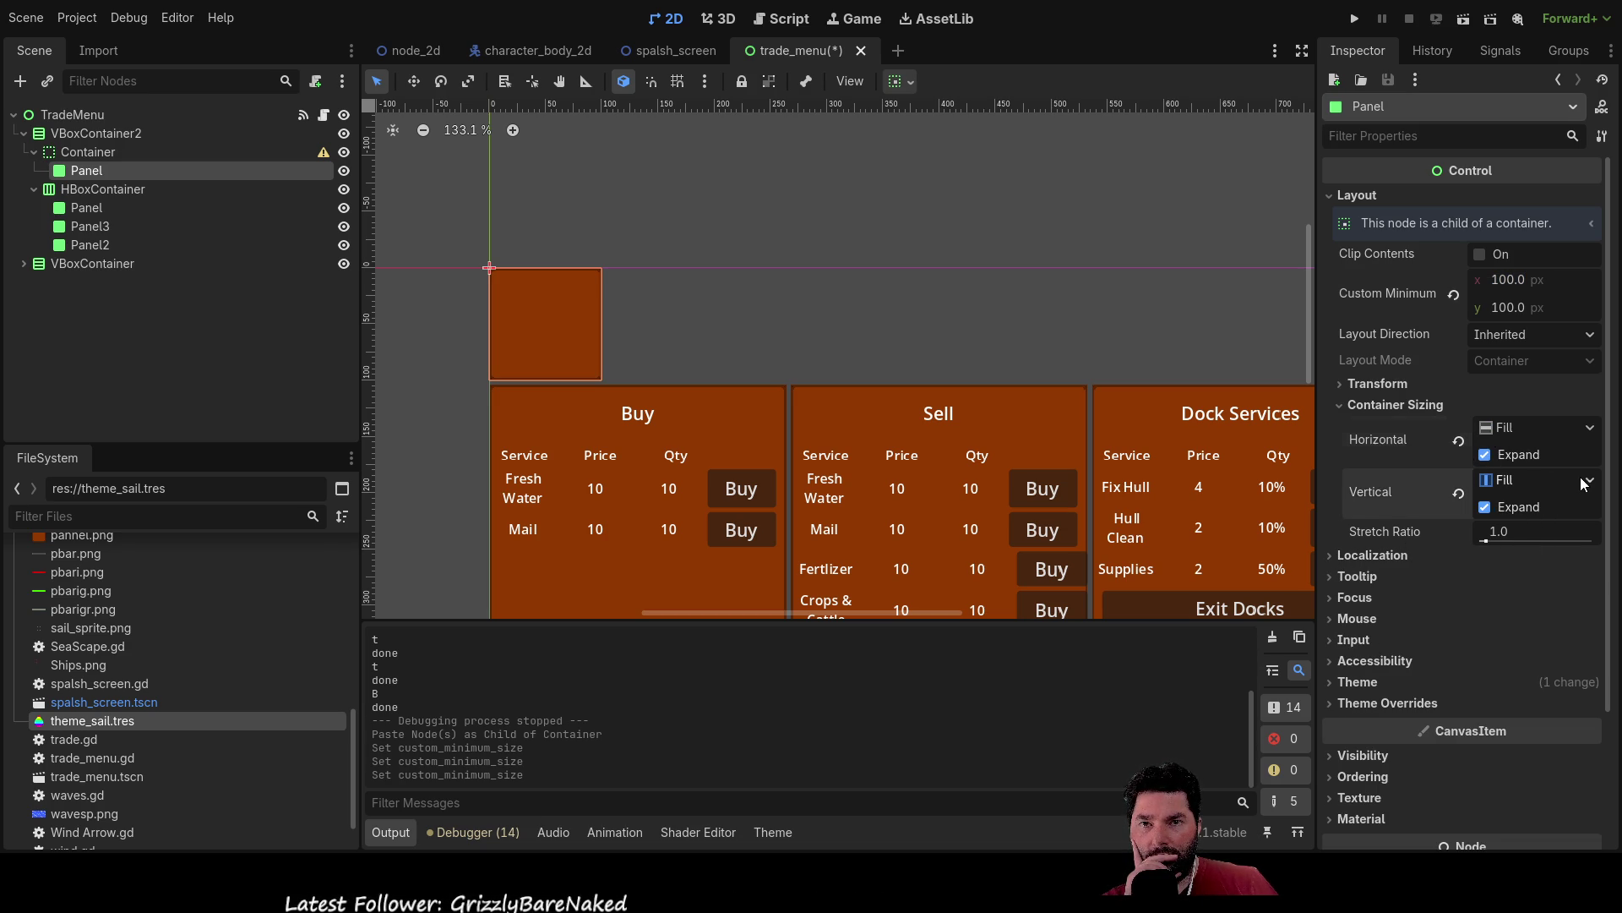
click(1439, 595)
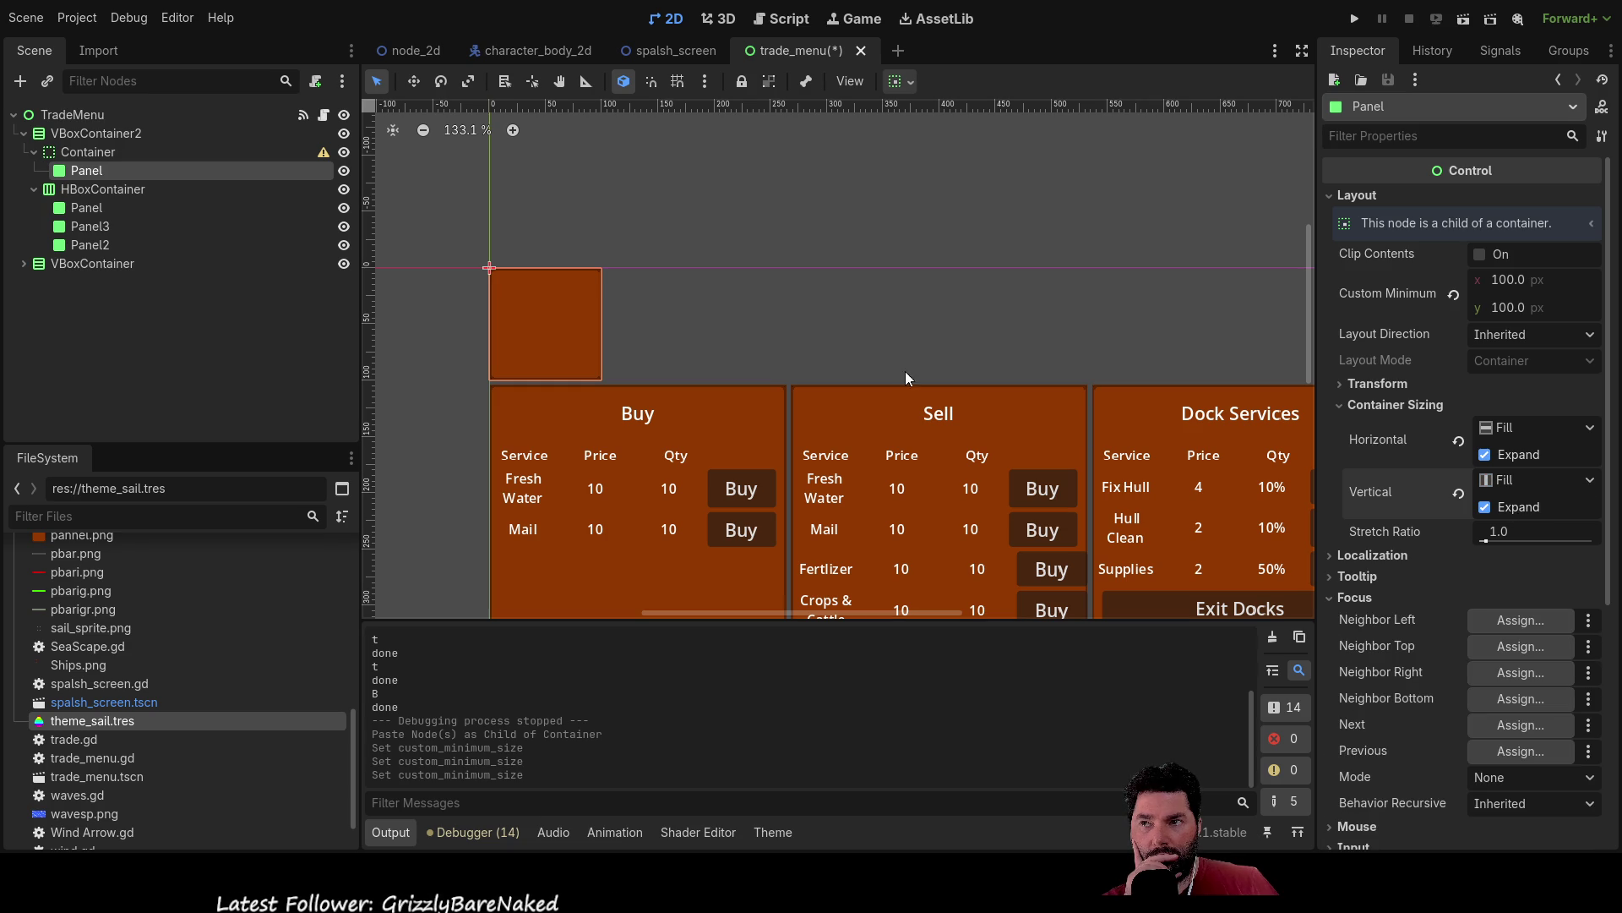
click(76, 149)
click(88, 171)
scroll(811, 211, down, 4)
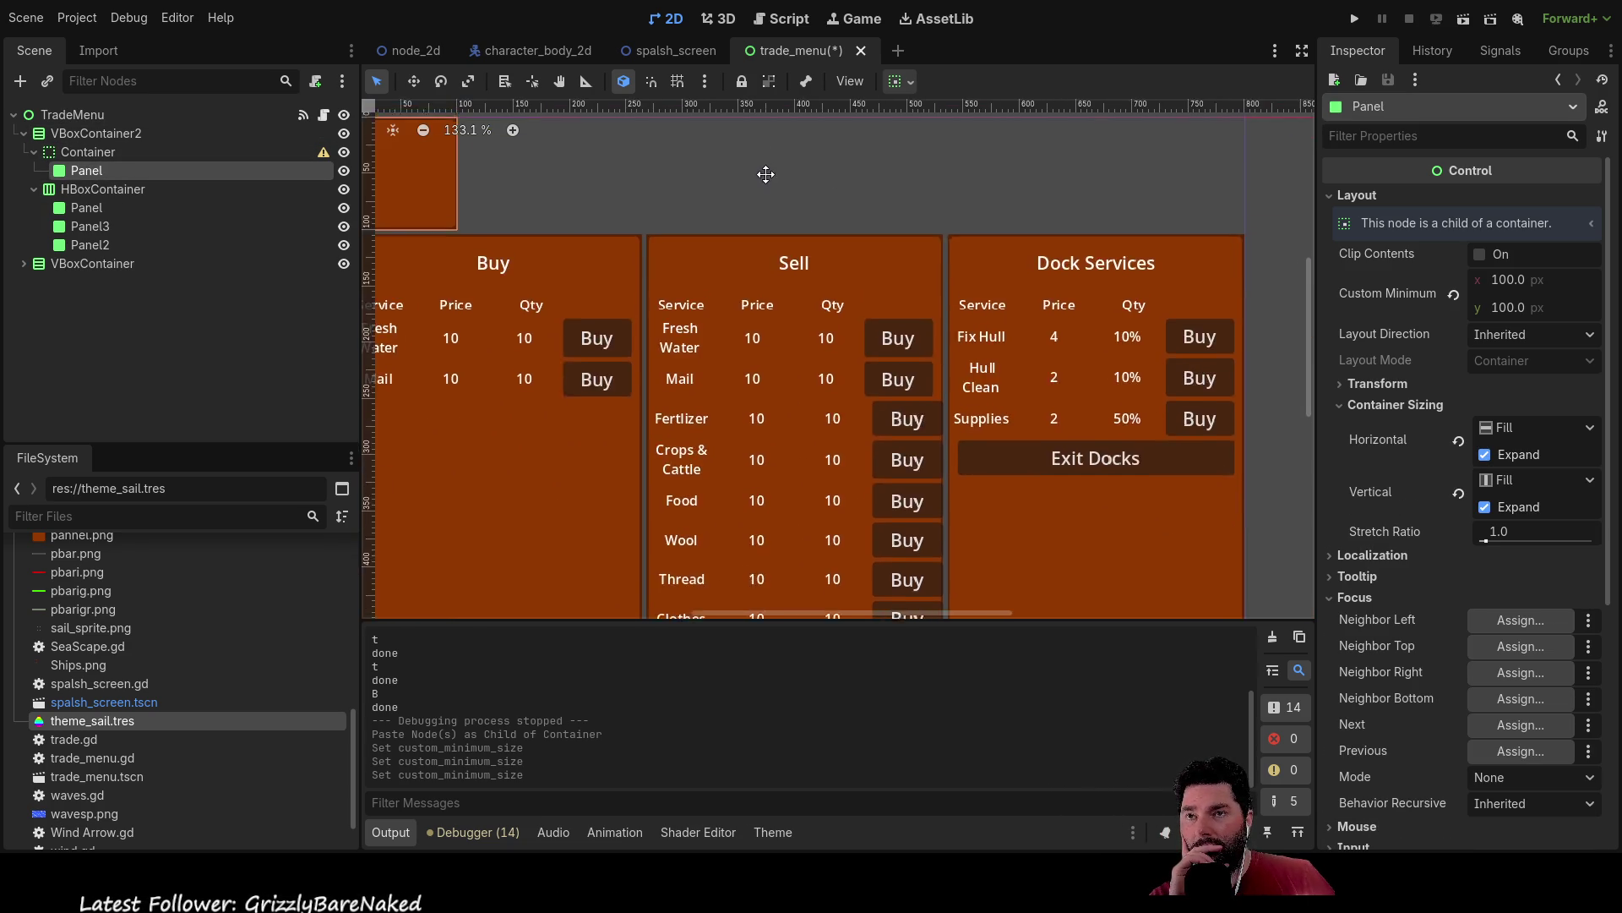
scroll(651, 290, up, 1)
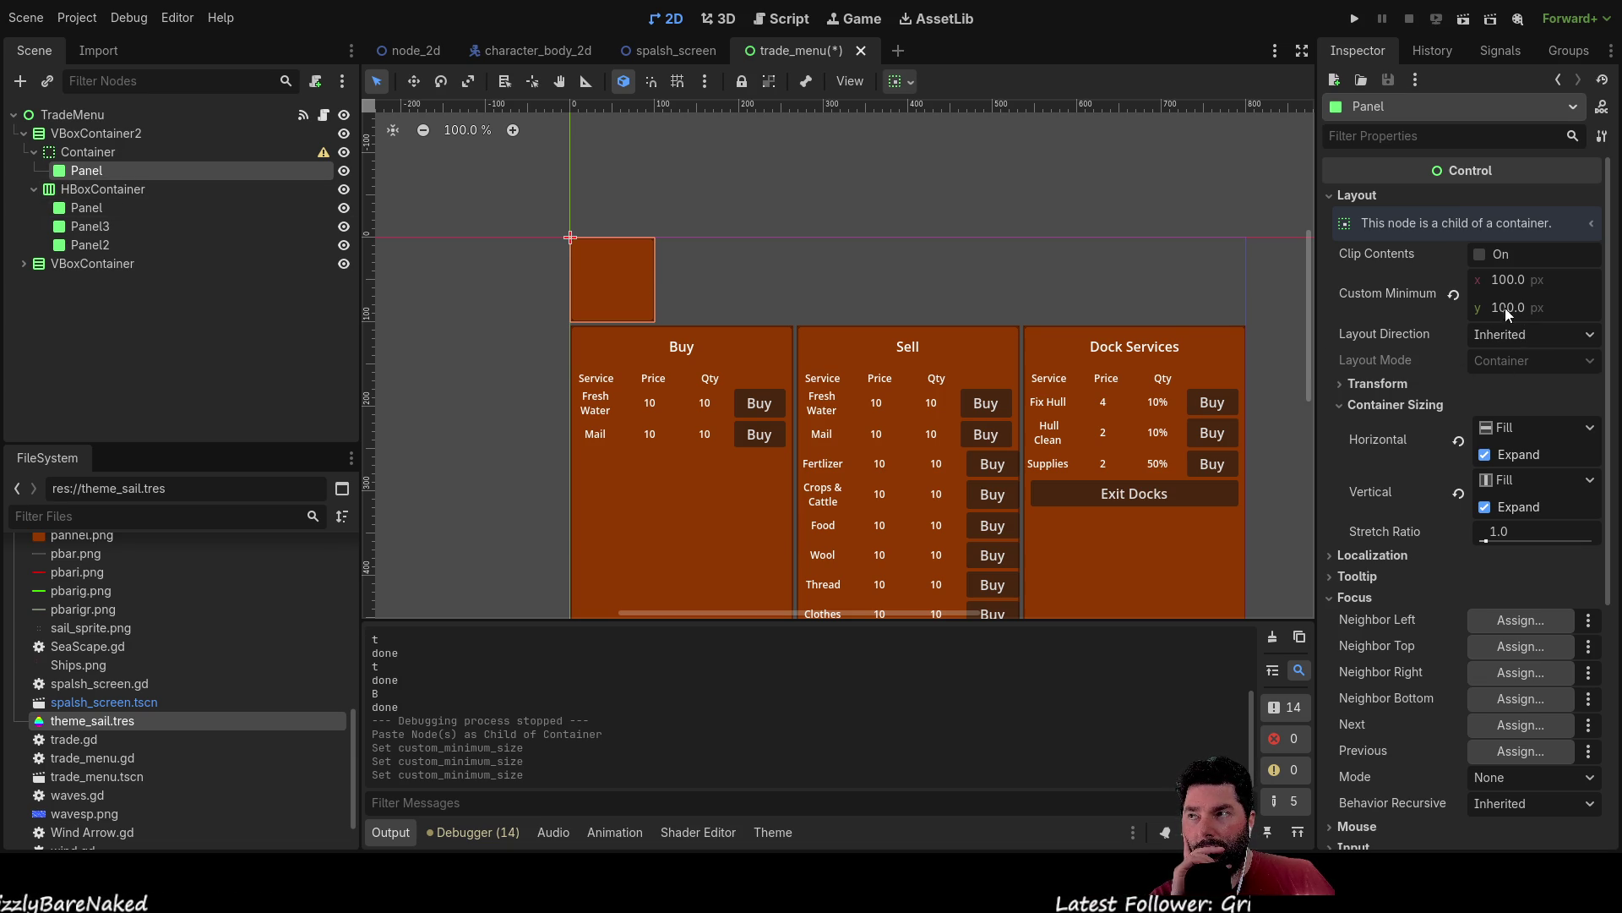
click(88, 151)
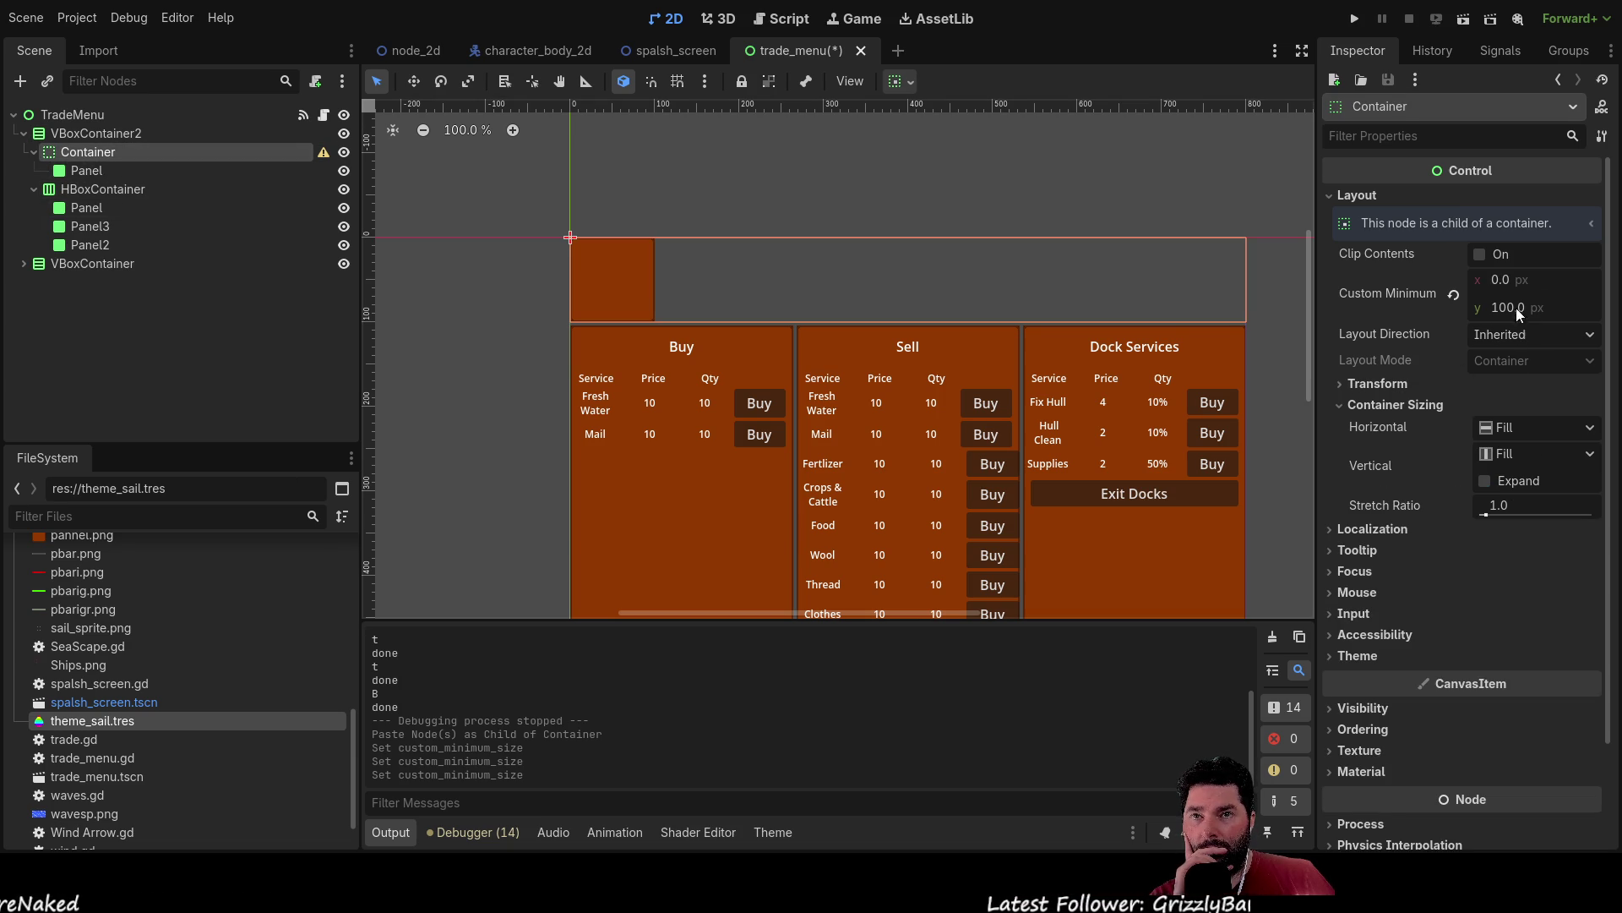
click(86, 170)
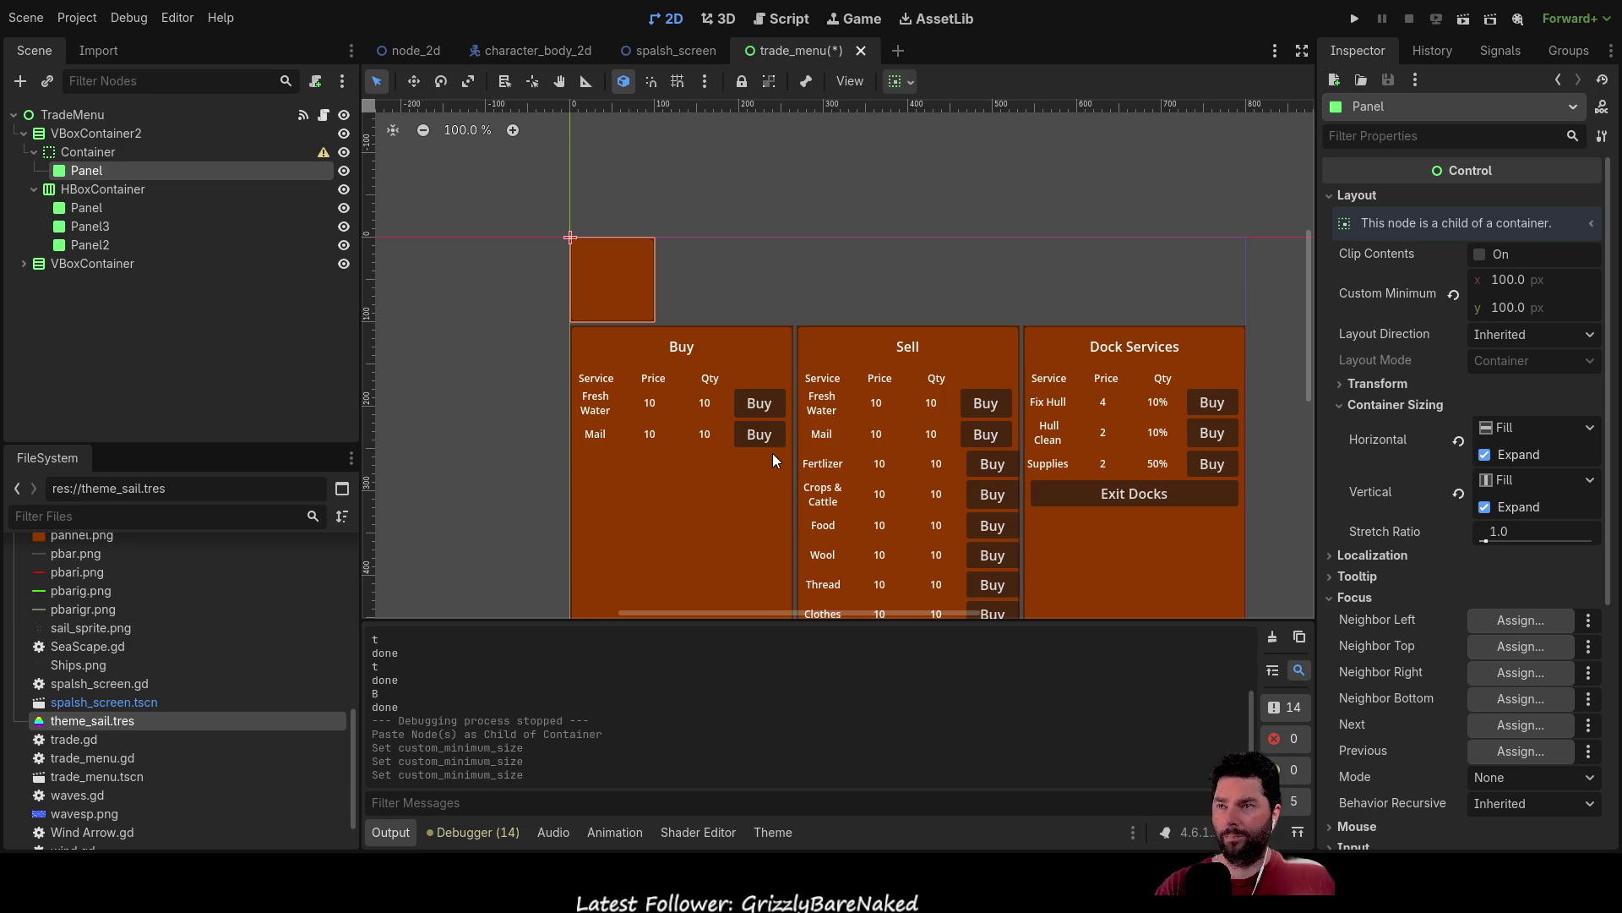
Delete the test Panel from Container, then test-run the game, dock with X, and stop it.
key(Delete)
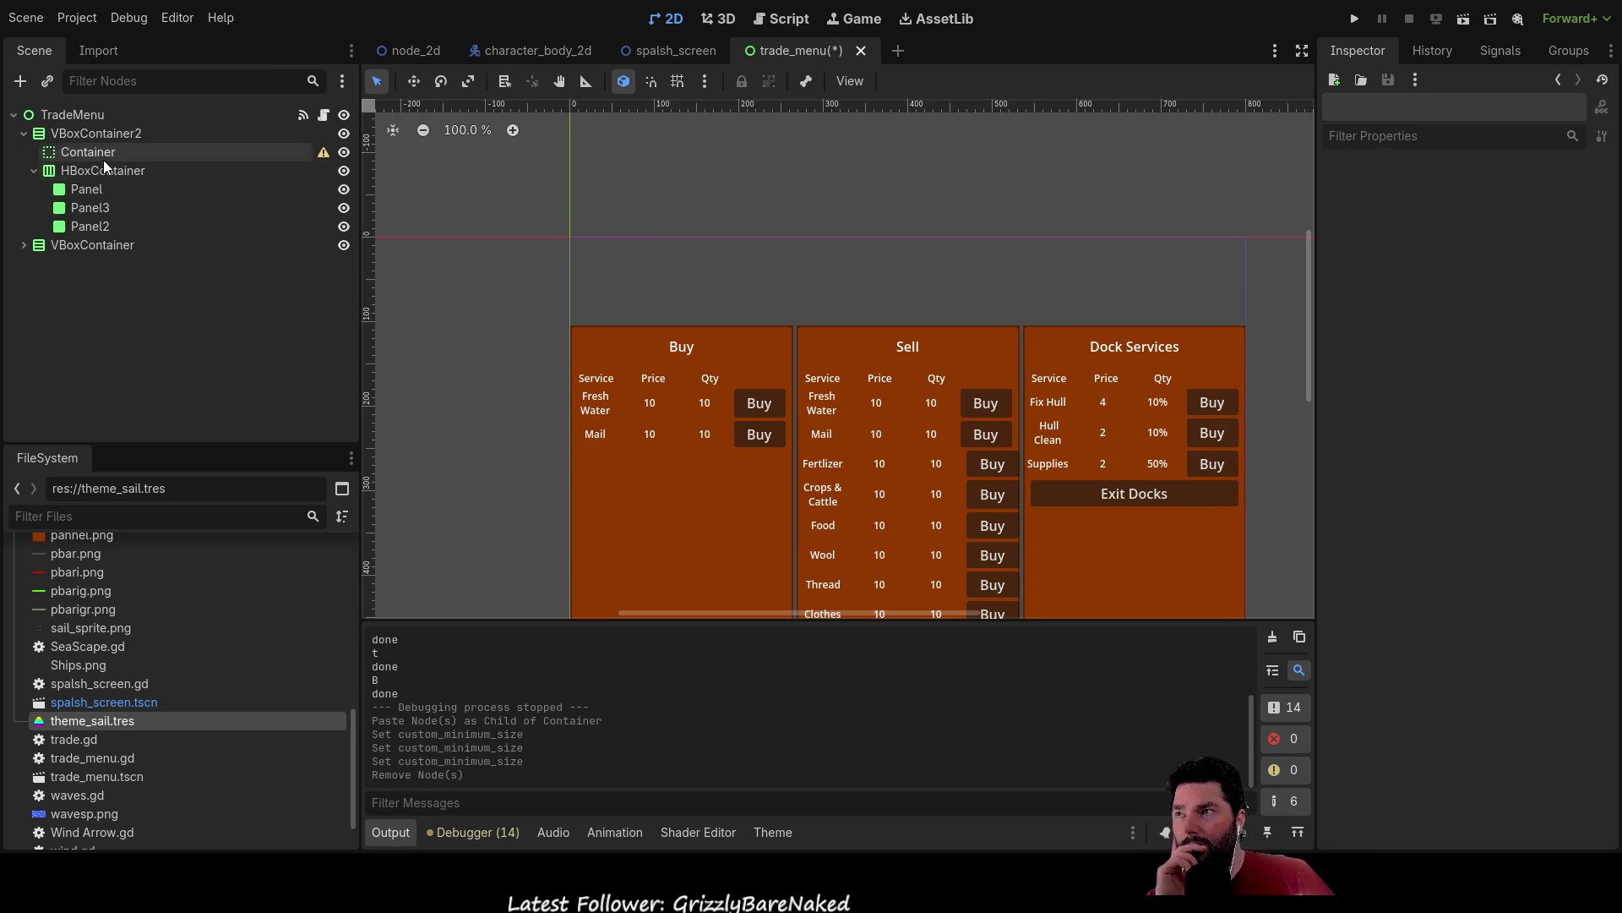
click(96, 149)
click(1355, 17)
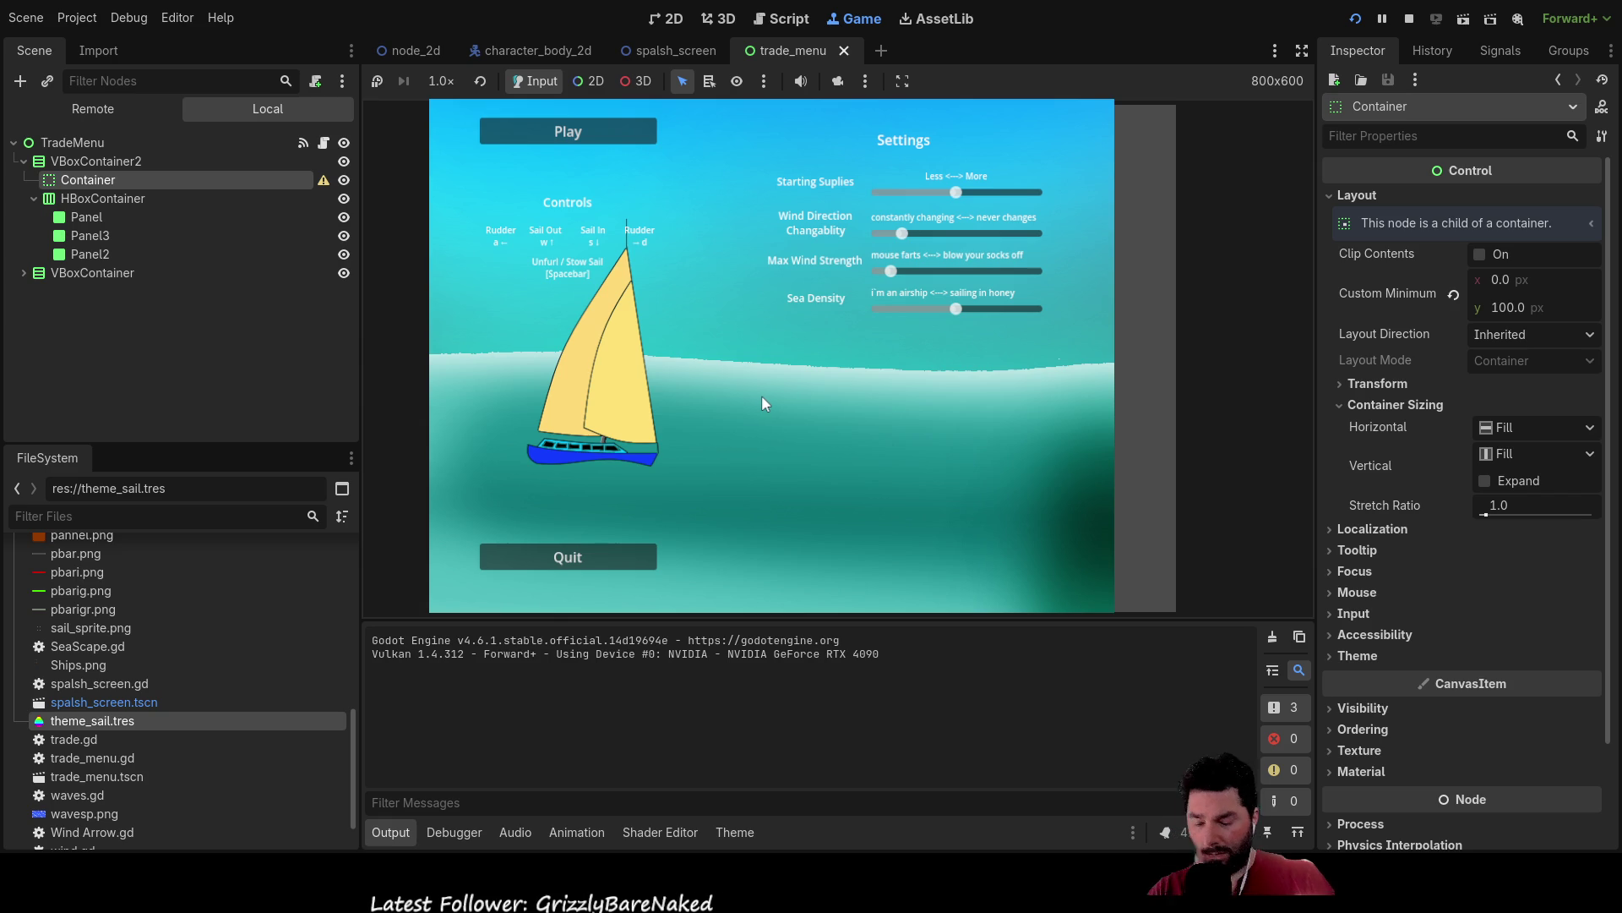
click(600, 142)
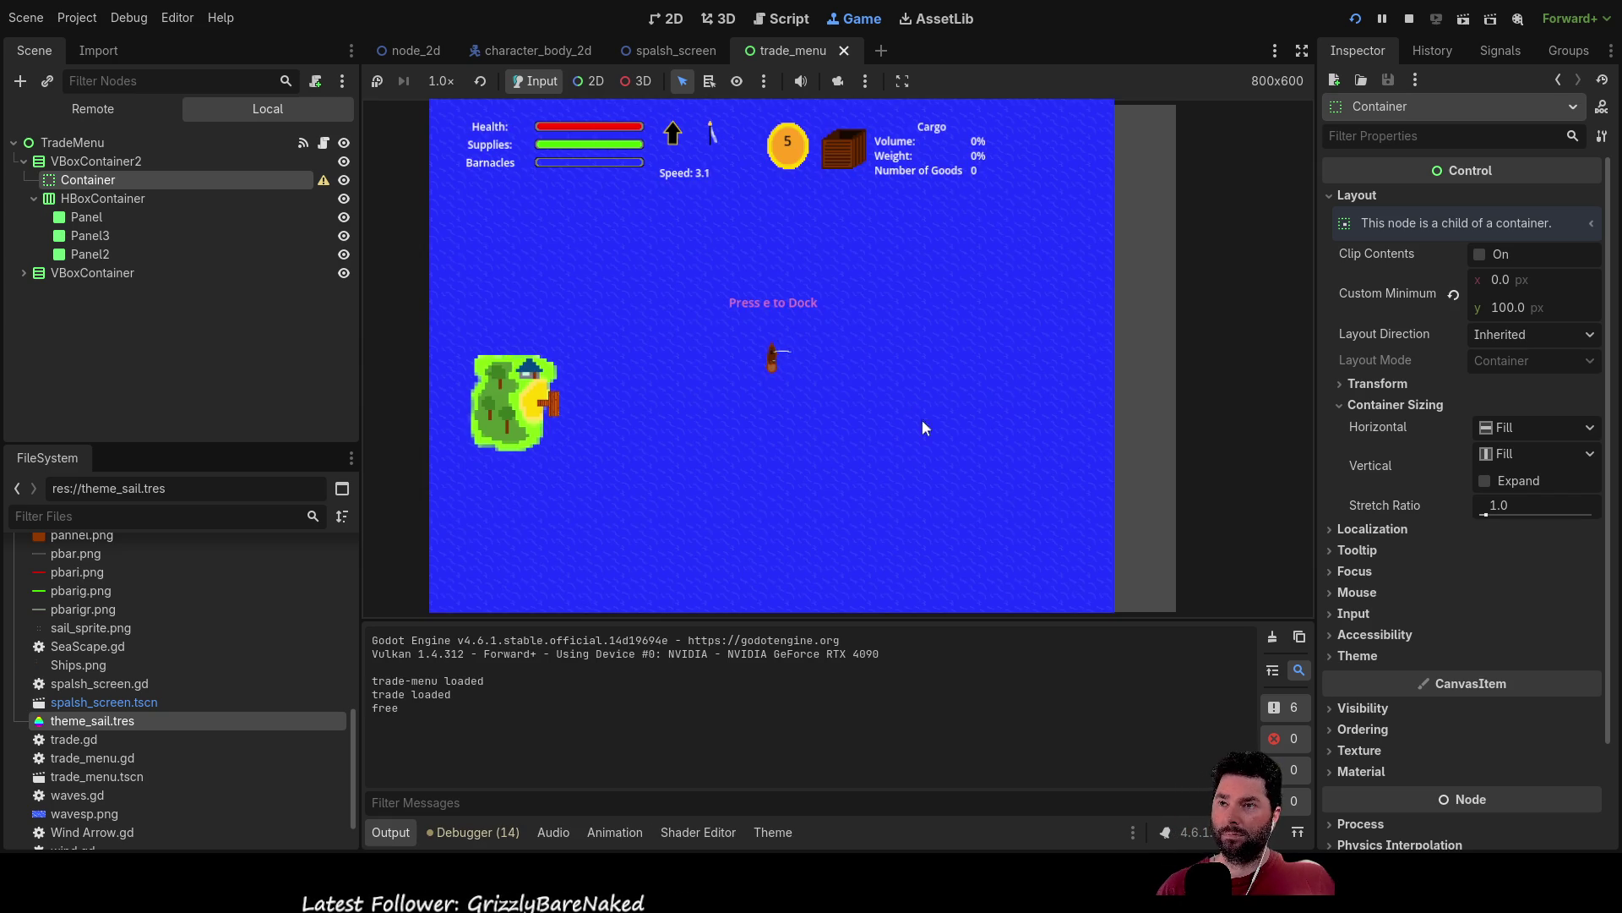
key(x)
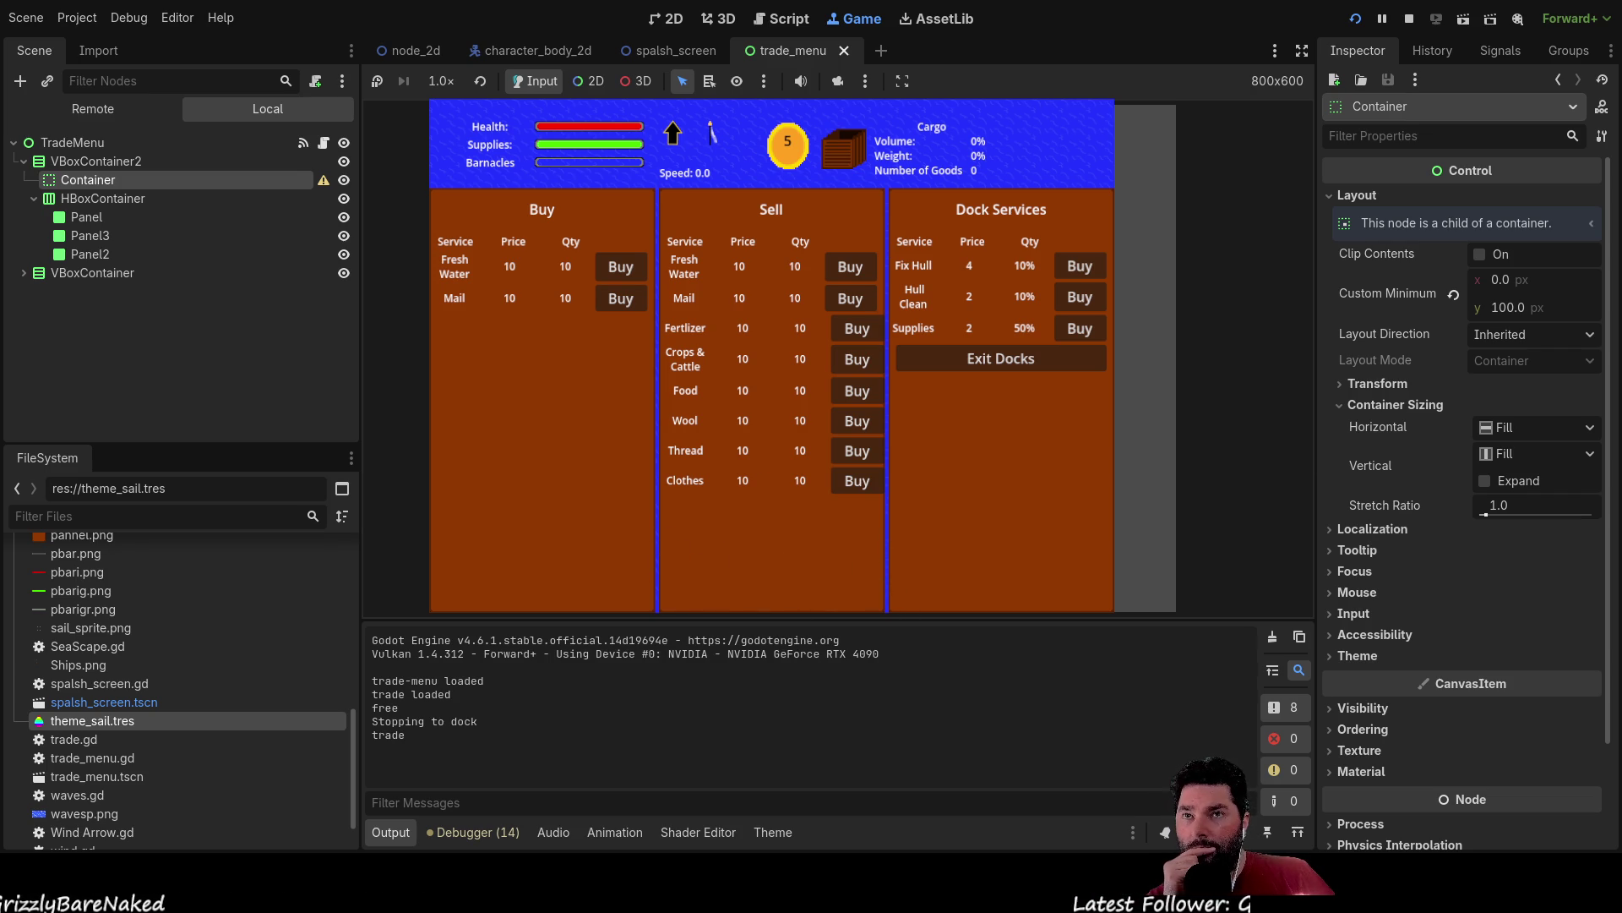
key(F8)
scroll(758, 296, down, 3)
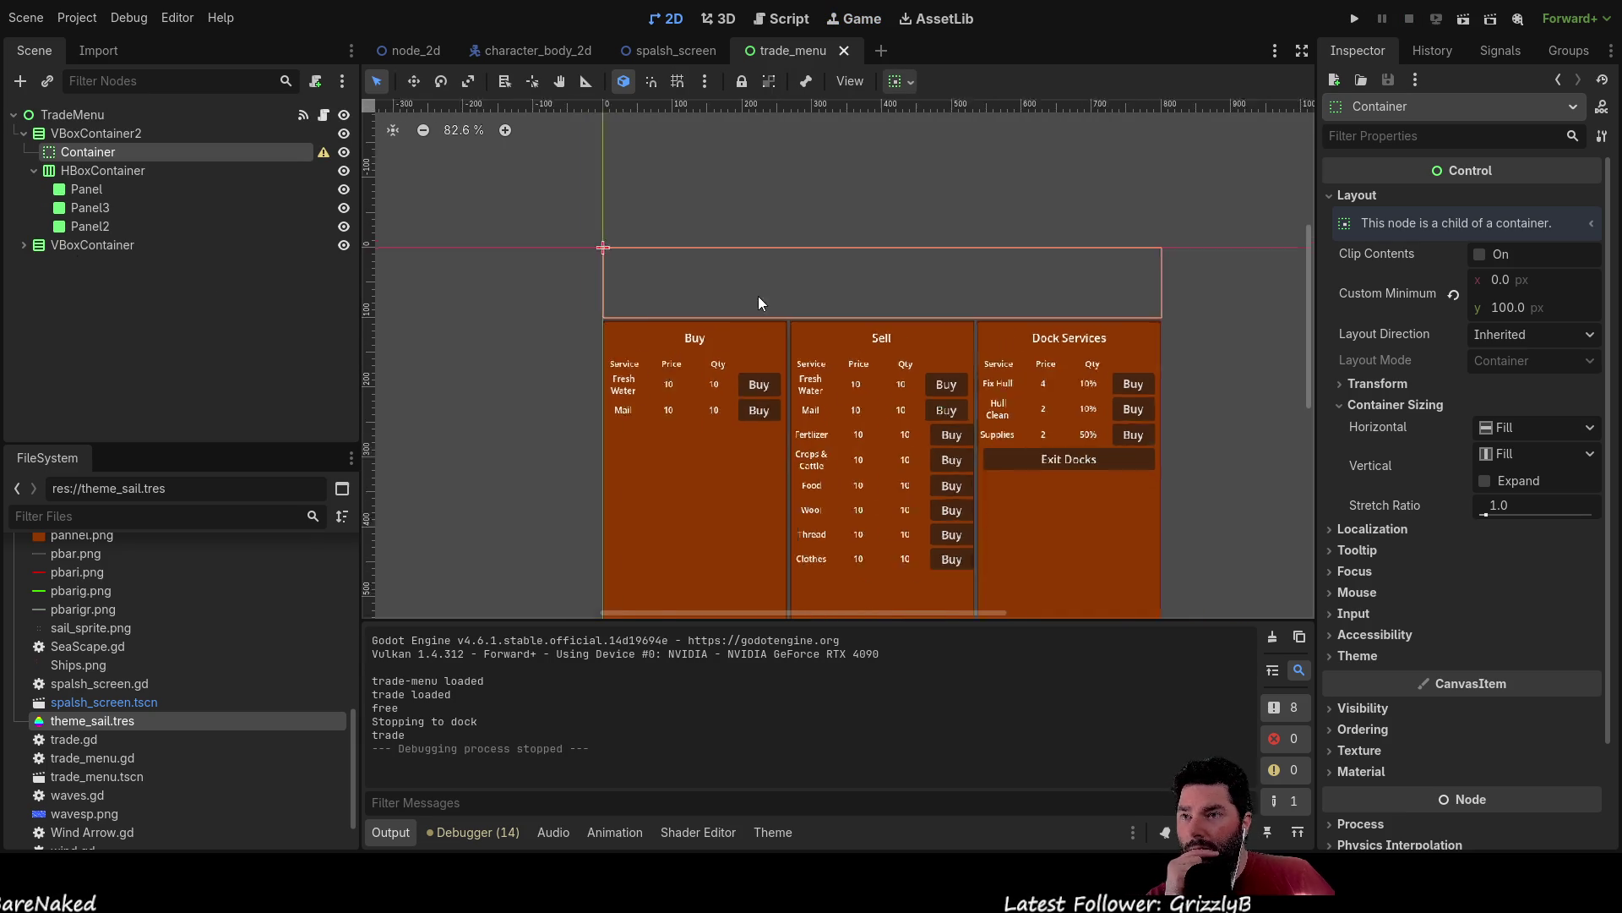
Select VBoxContainer2, try raising its bottom anchors, then undo the anchor move.
scroll(754, 448, up, 5)
scroll(982, 367, down, 2)
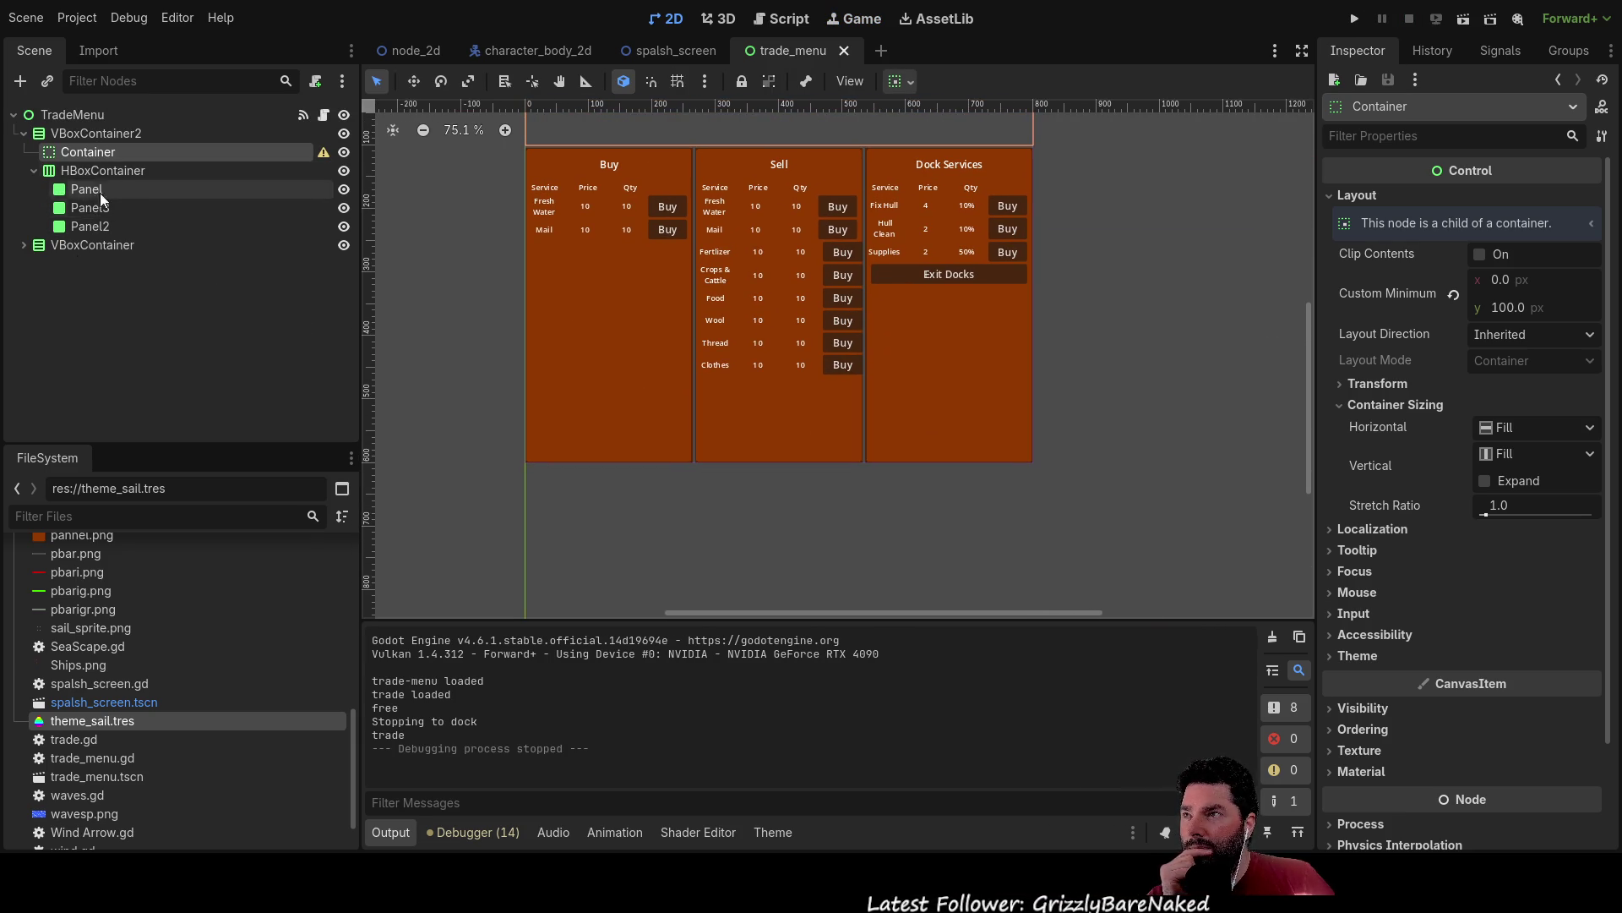
click(108, 134)
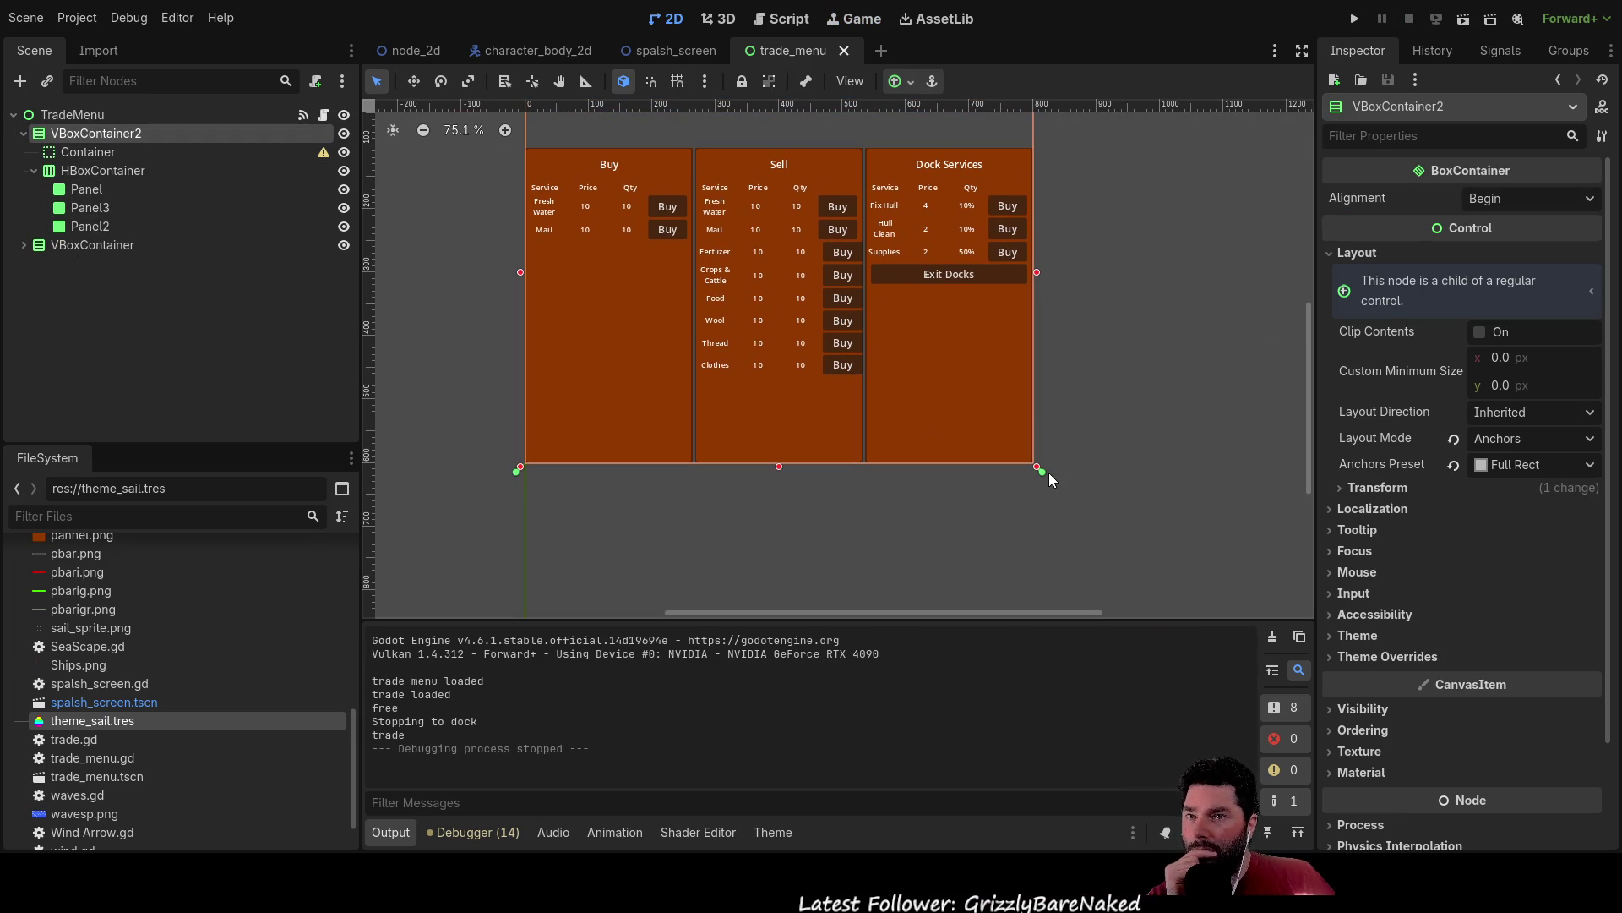
mouse_move(1043, 472)
mouse_down()
mouse_move(1043, 442)
mouse_move(1059, 592)
mouse_up()
scroll(1068, 555, up, 1)
scroll(1057, 507, down, 3)
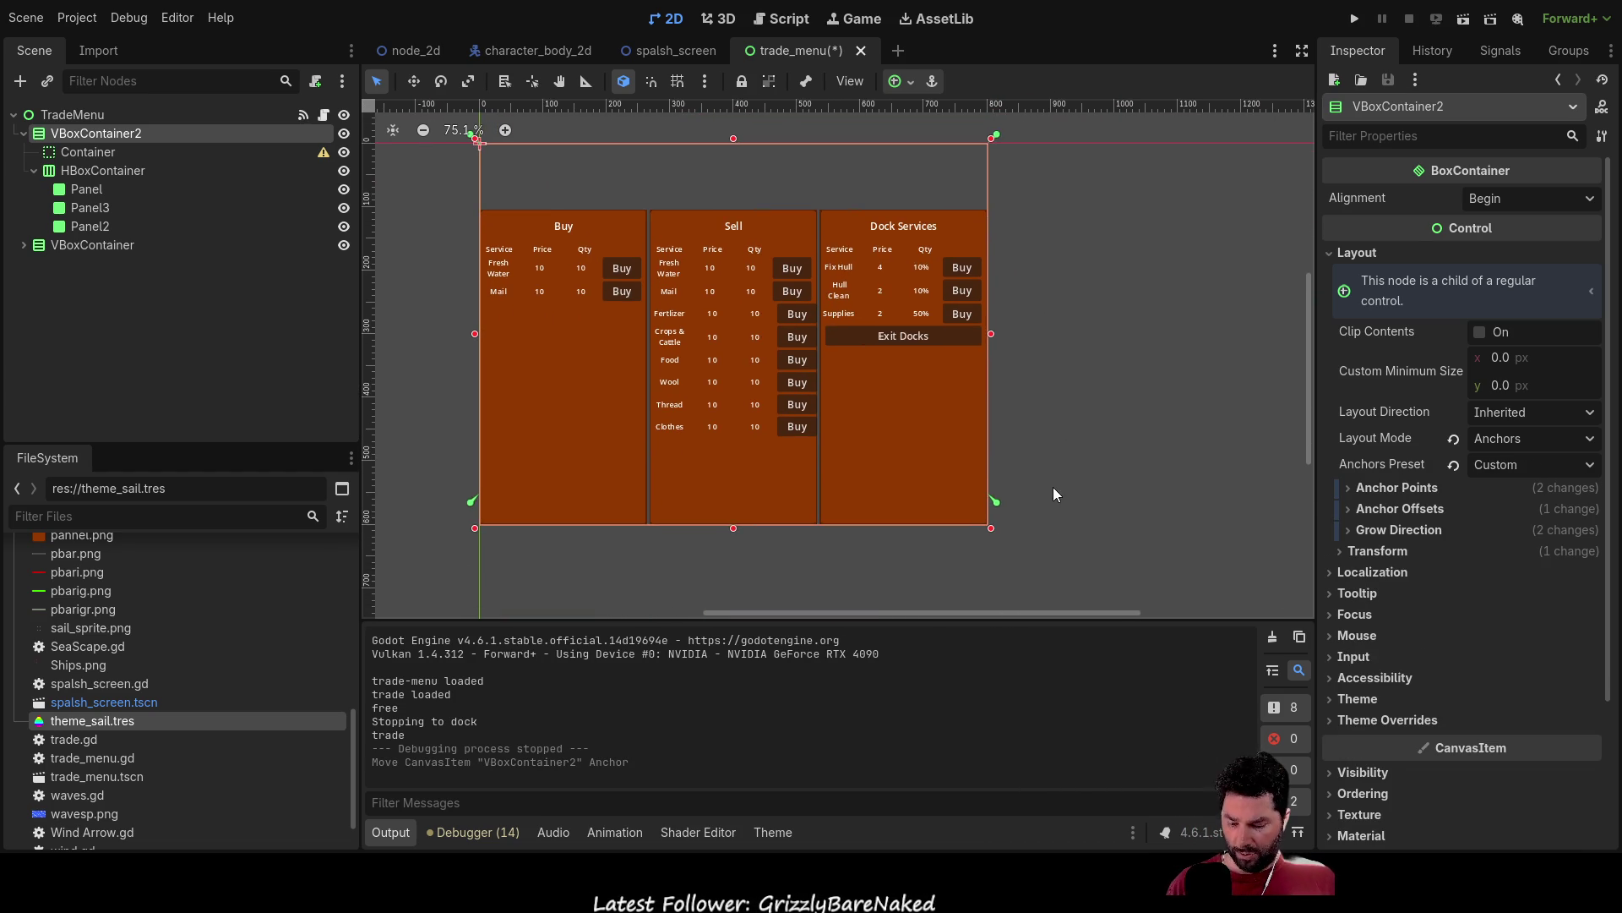
key(ctrl+z)
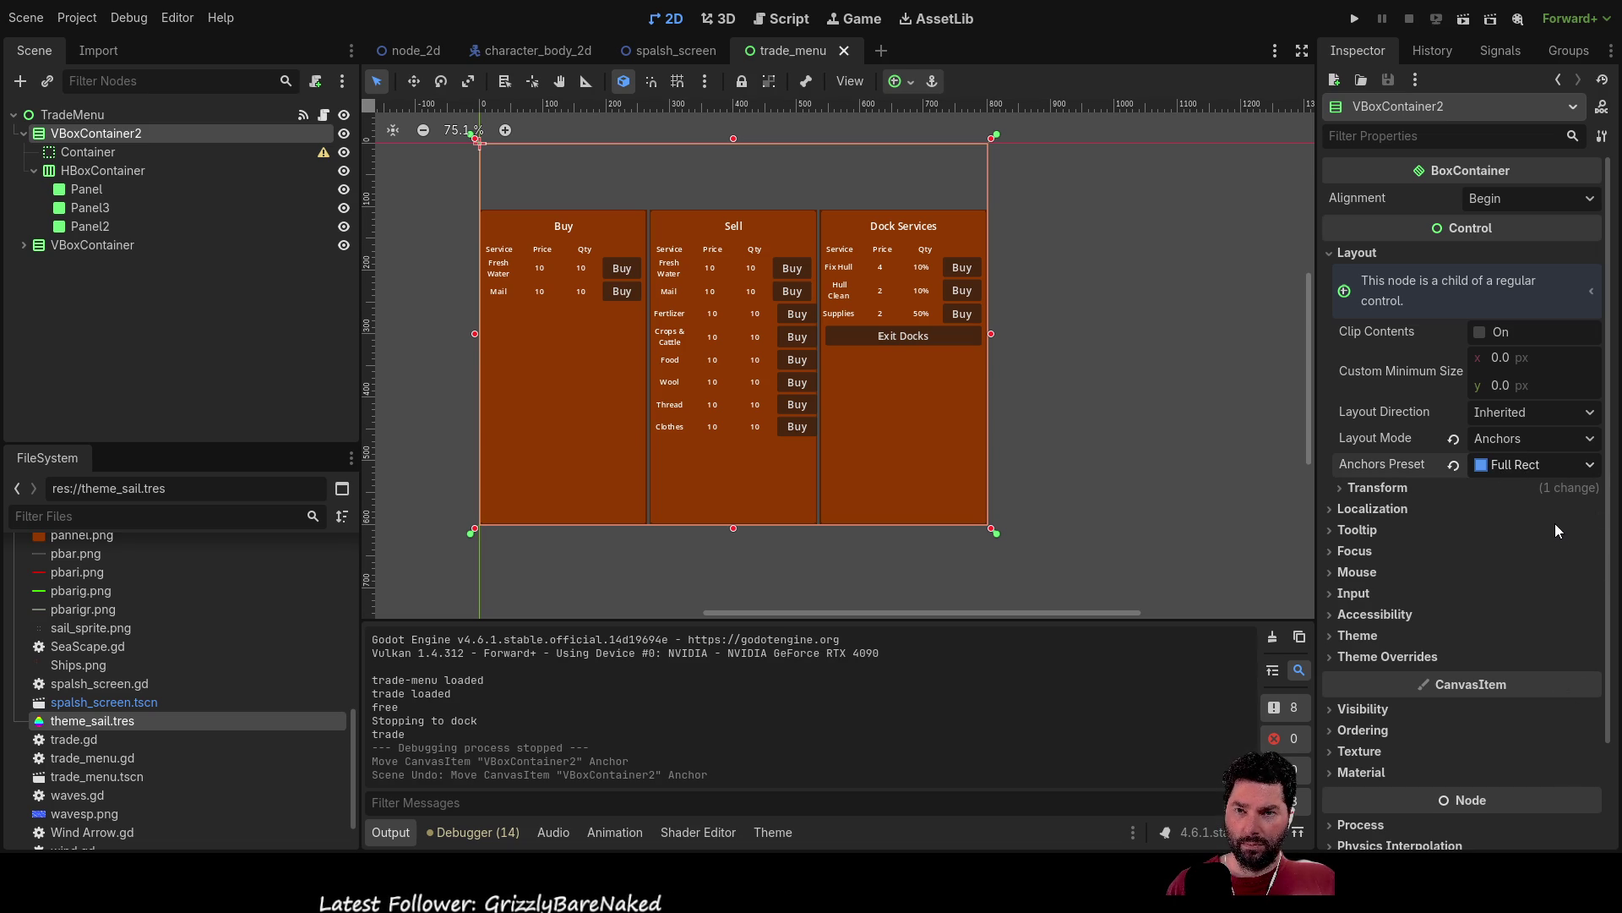
Set VBoxContainer2's anchors preset to Custom and drag its bottom edge up to 800 × 495.
click(1534, 490)
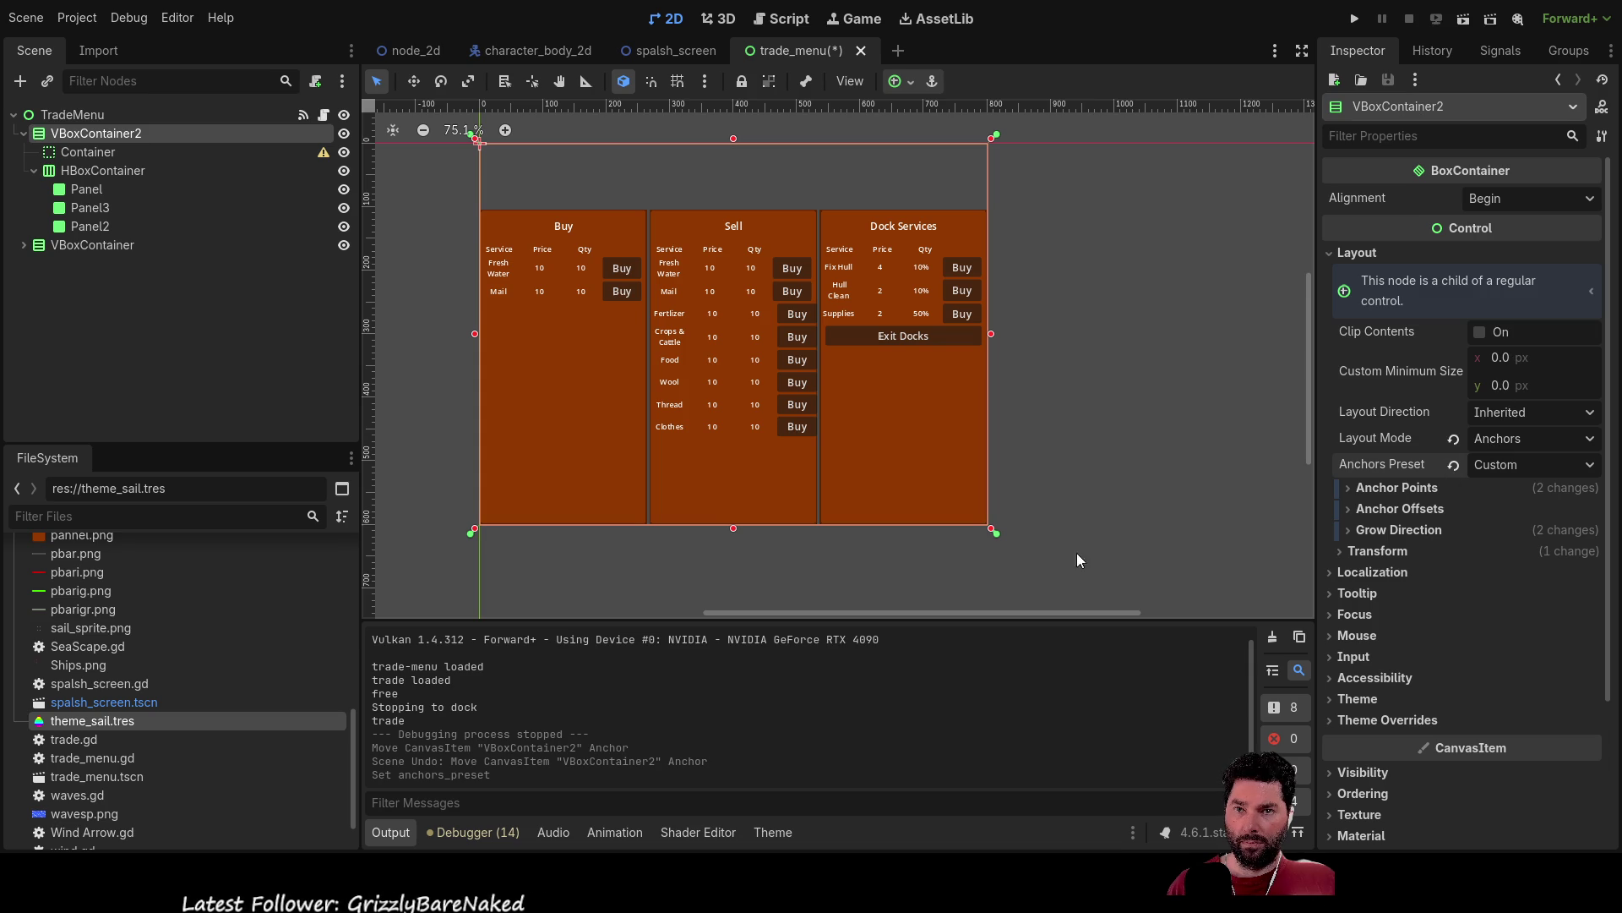
scroll(1104, 566, up, 4)
scroll(997, 474, up, 12)
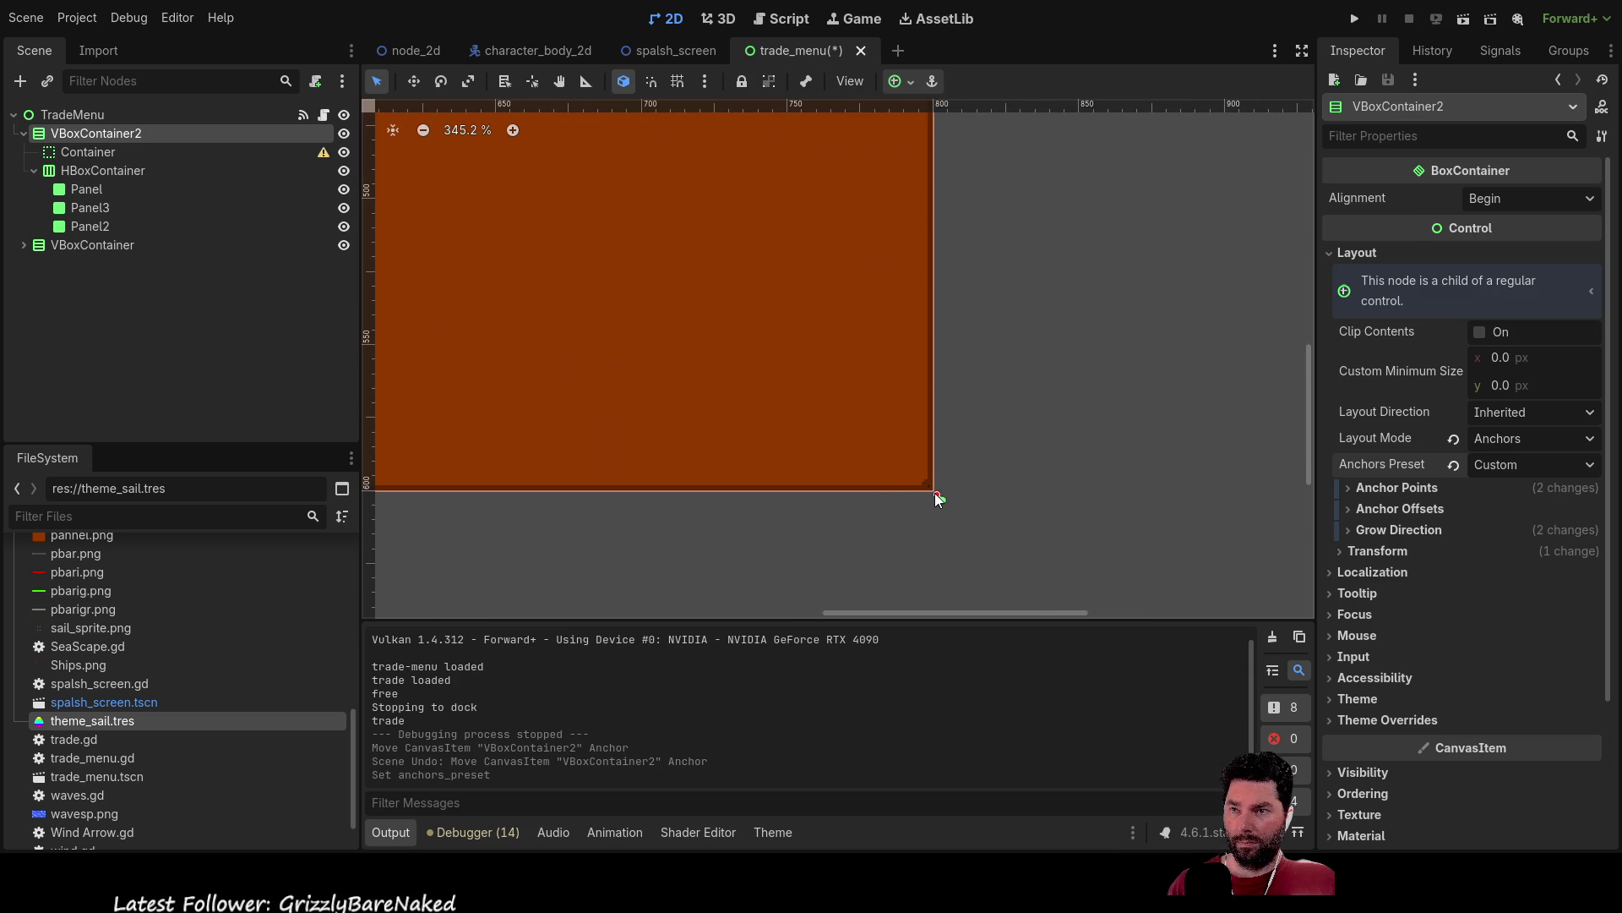
drag(935, 495, 934, 346)
scroll(975, 459, down, 9)
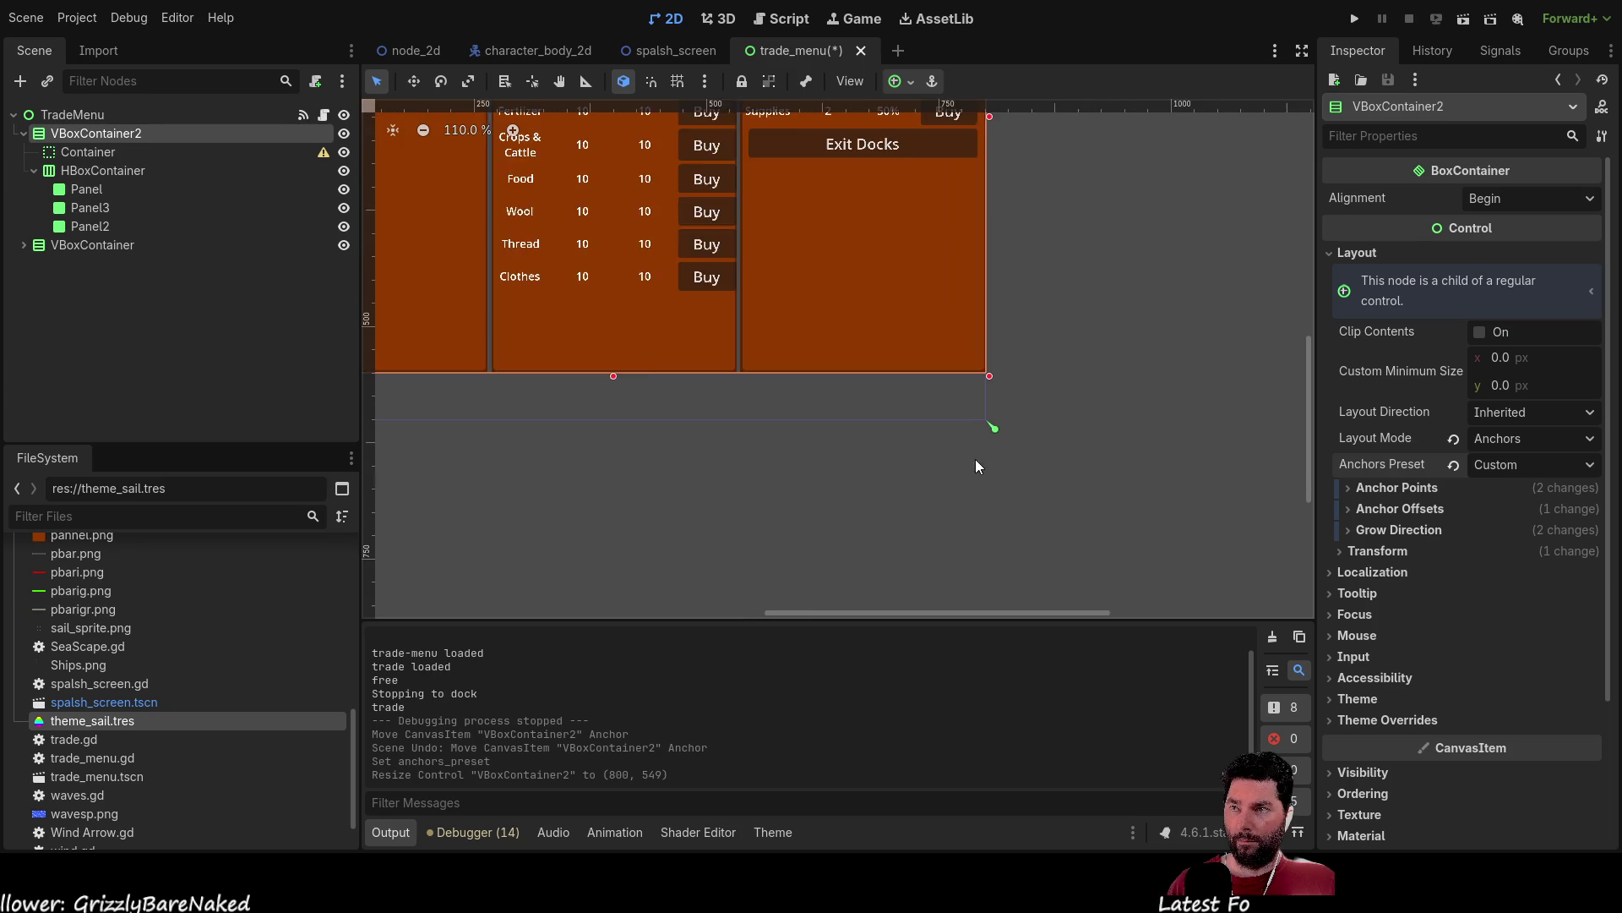
scroll(968, 460, up, 10)
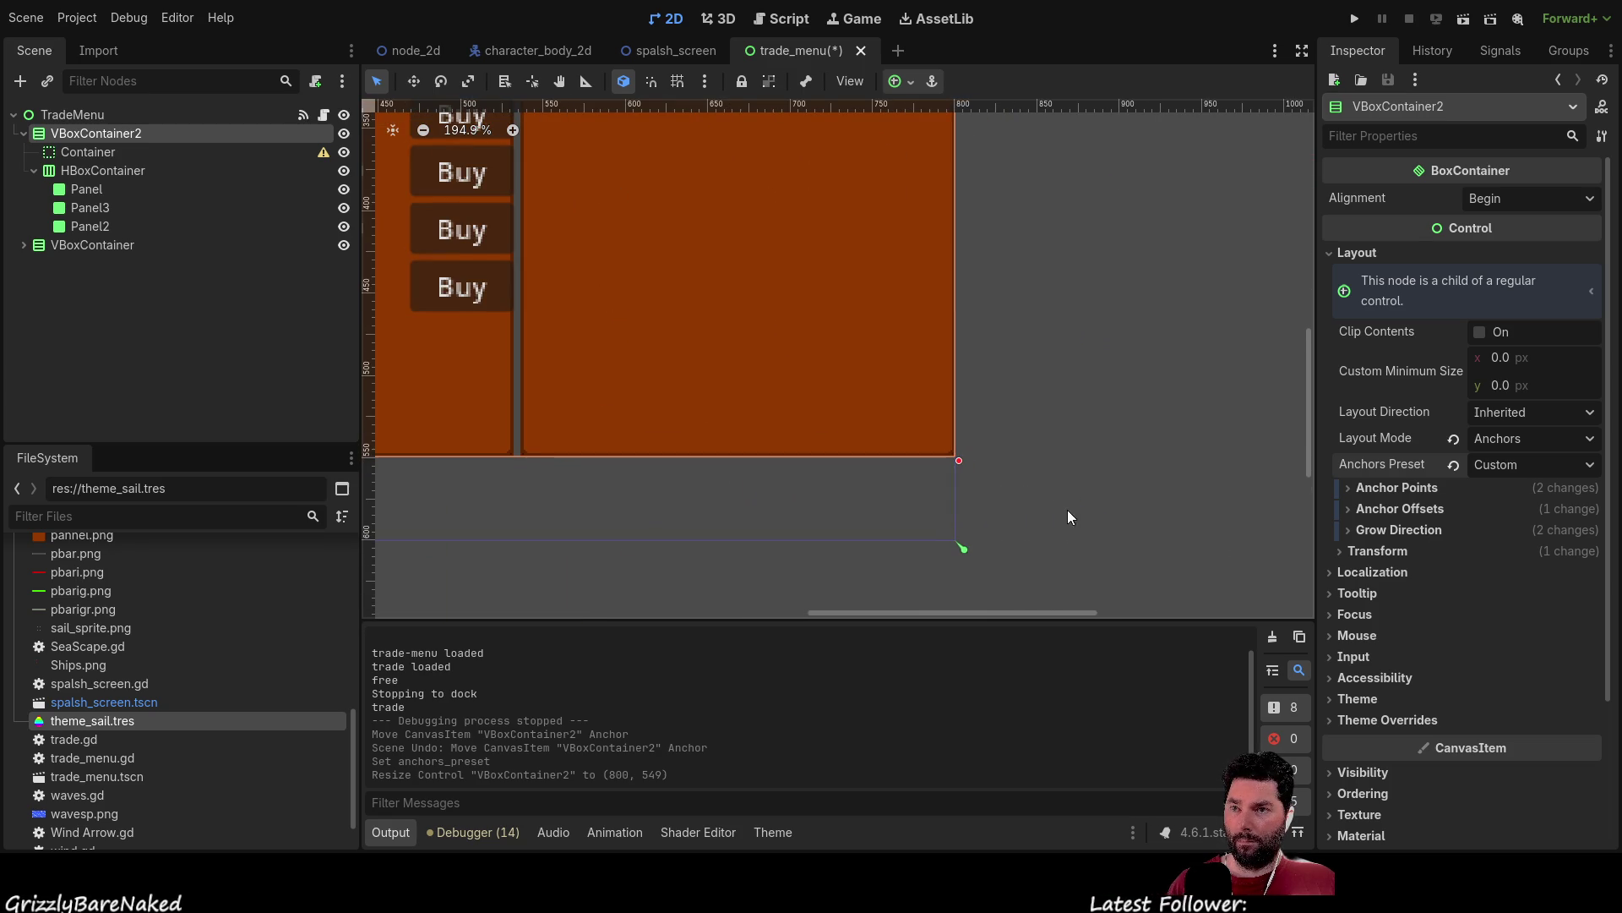
drag(958, 461, 956, 369)
scroll(1014, 493, up, 3)
scroll(1125, 455, down, 3)
scroll(1068, 489, up, 4)
scroll(965, 534, up, 1)
scroll(965, 534, down, 8)
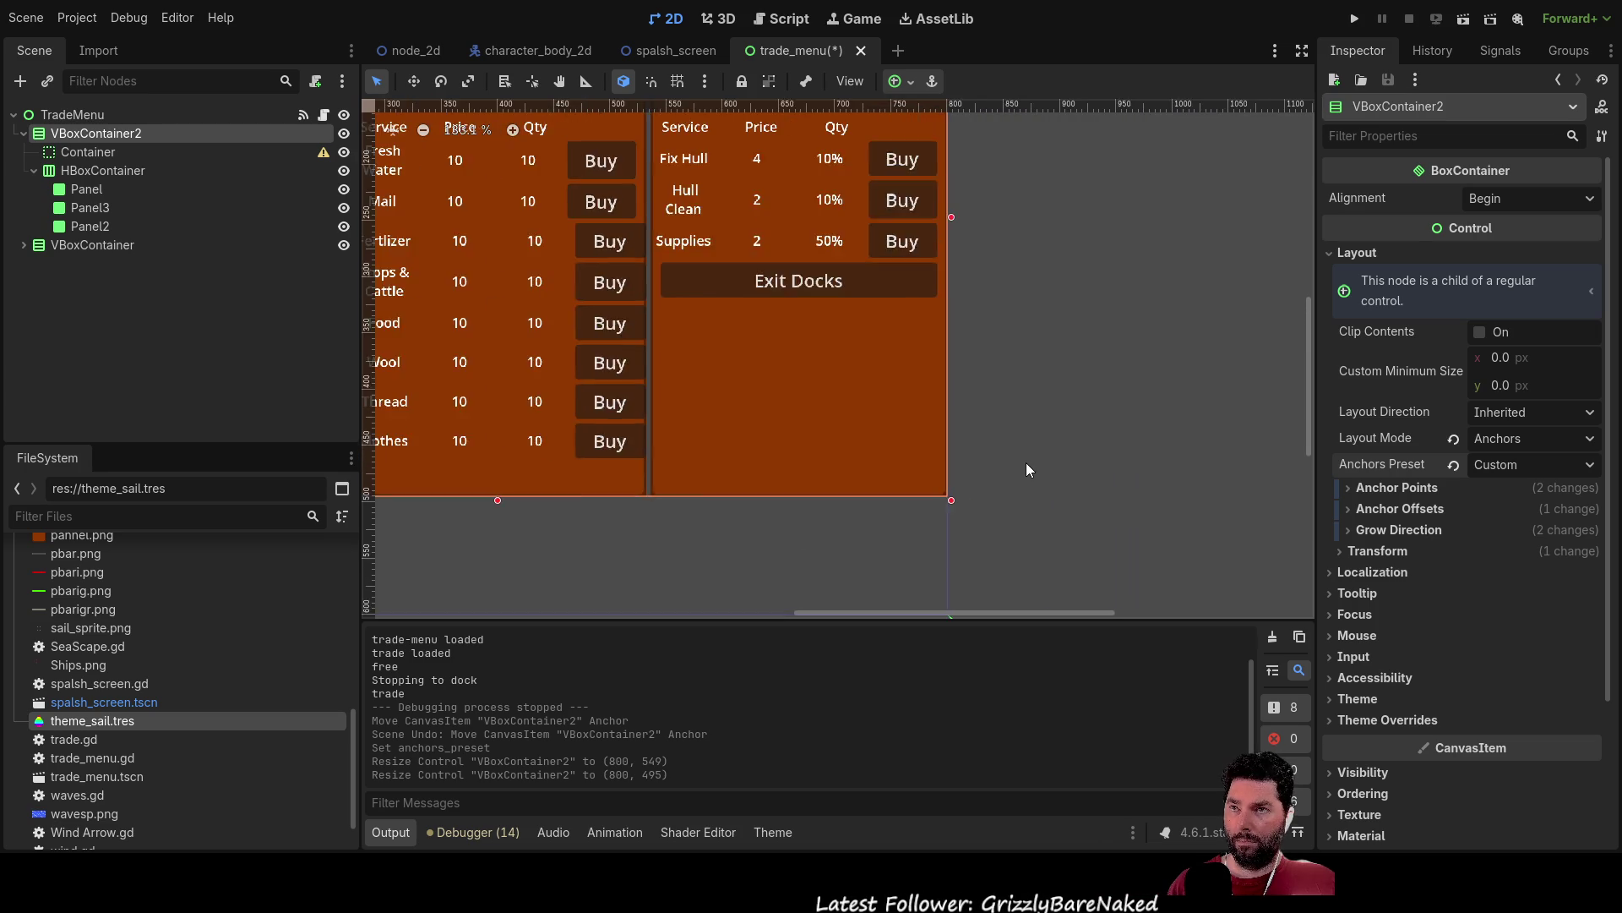
mouse_move(804, 527)
mouse_down()
mouse_move(971, 499)
mouse_move(933, 497)
mouse_up()
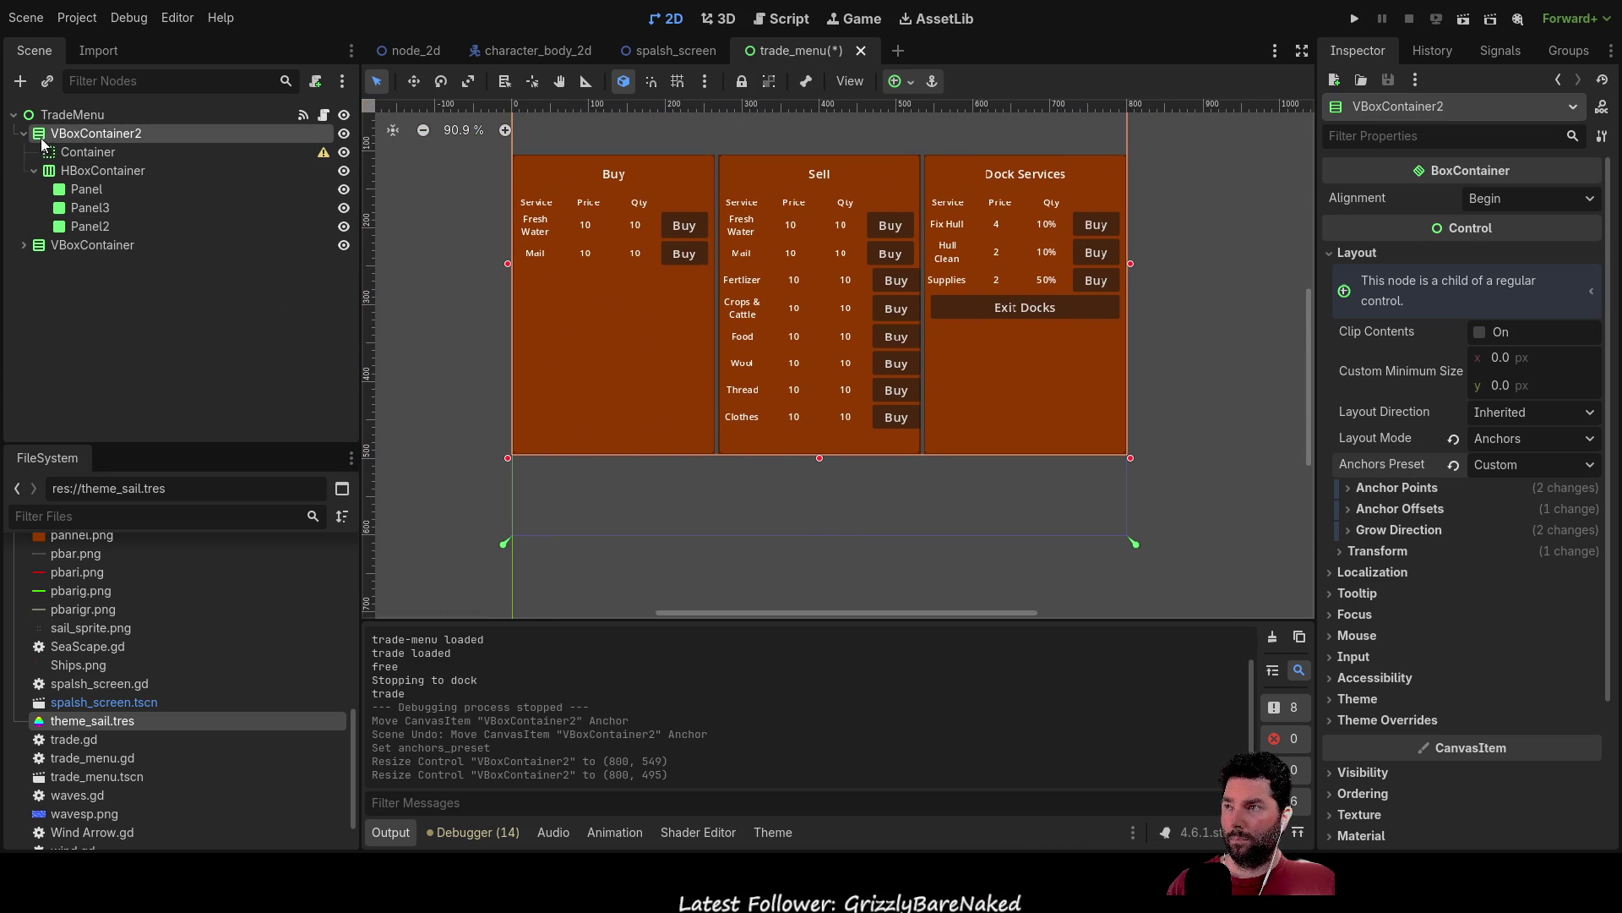
Paste a copy of Container and move it into VBoxContainer2 as Container2.
click(34, 170)
click(95, 152)
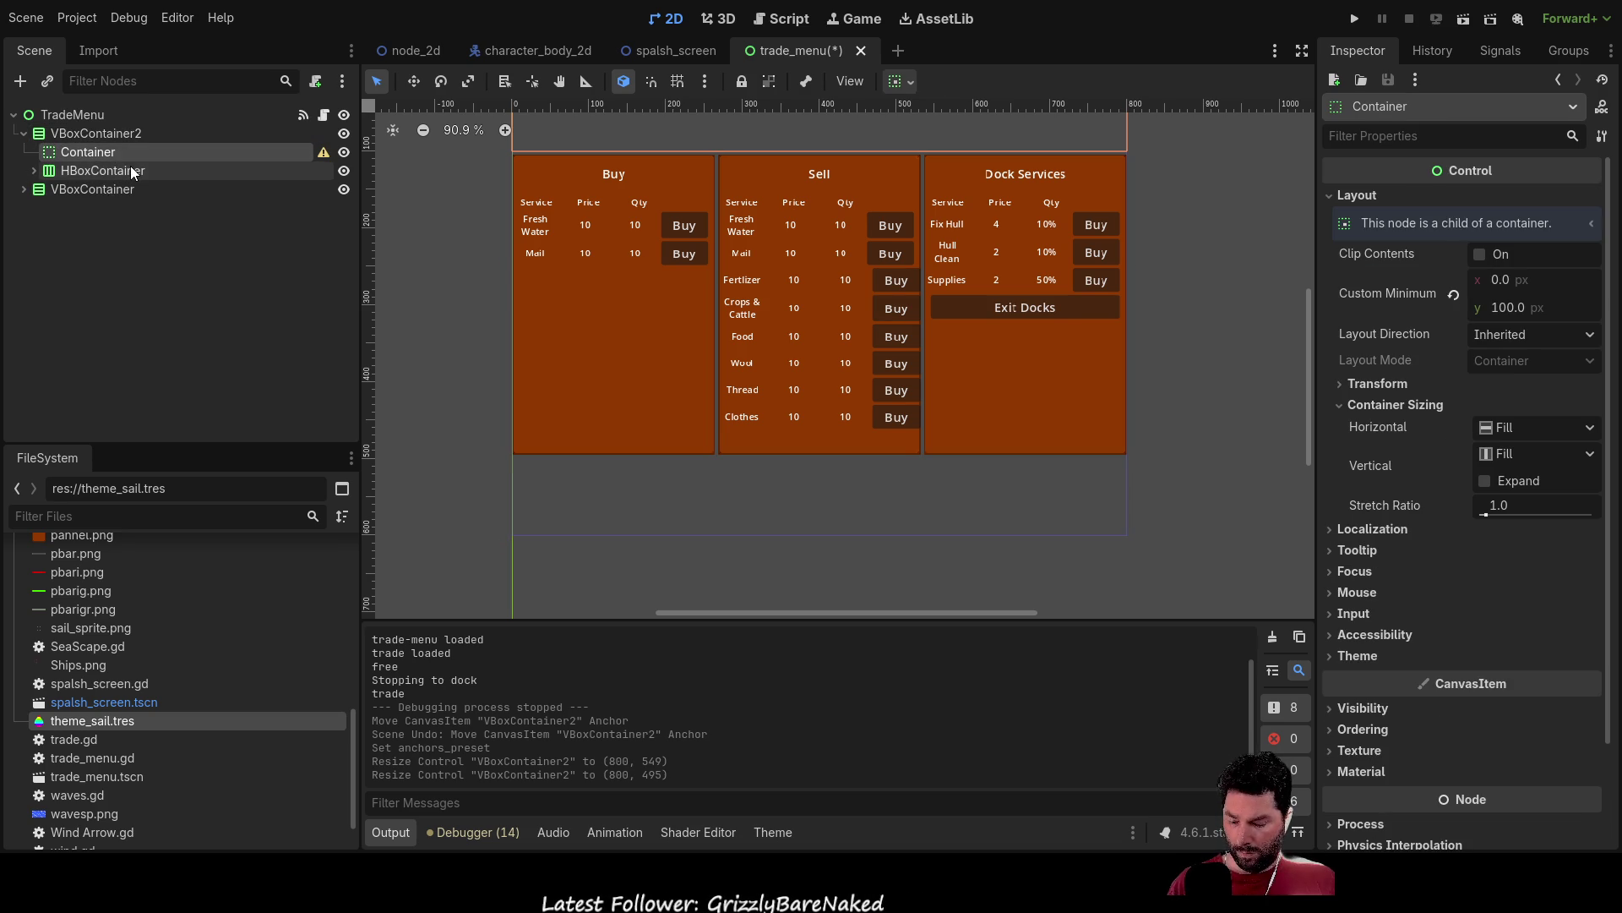
click(105, 171)
key(ctrl+v)
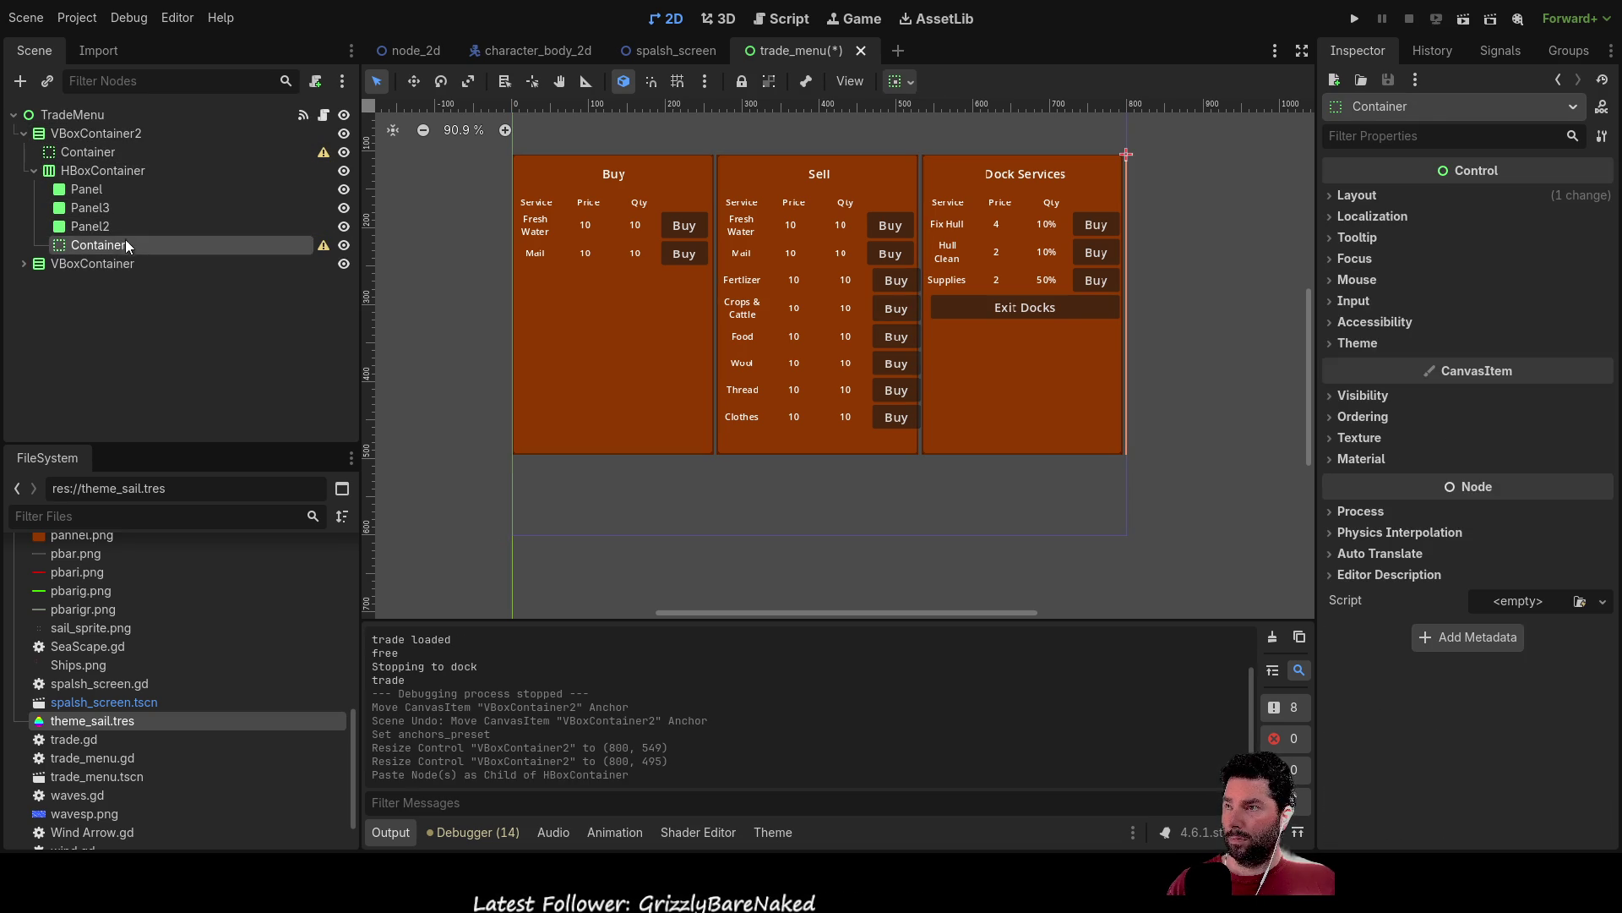
mouse_move(98, 241)
mouse_down()
mouse_move(99, 121)
mouse_move(91, 133)
mouse_up()
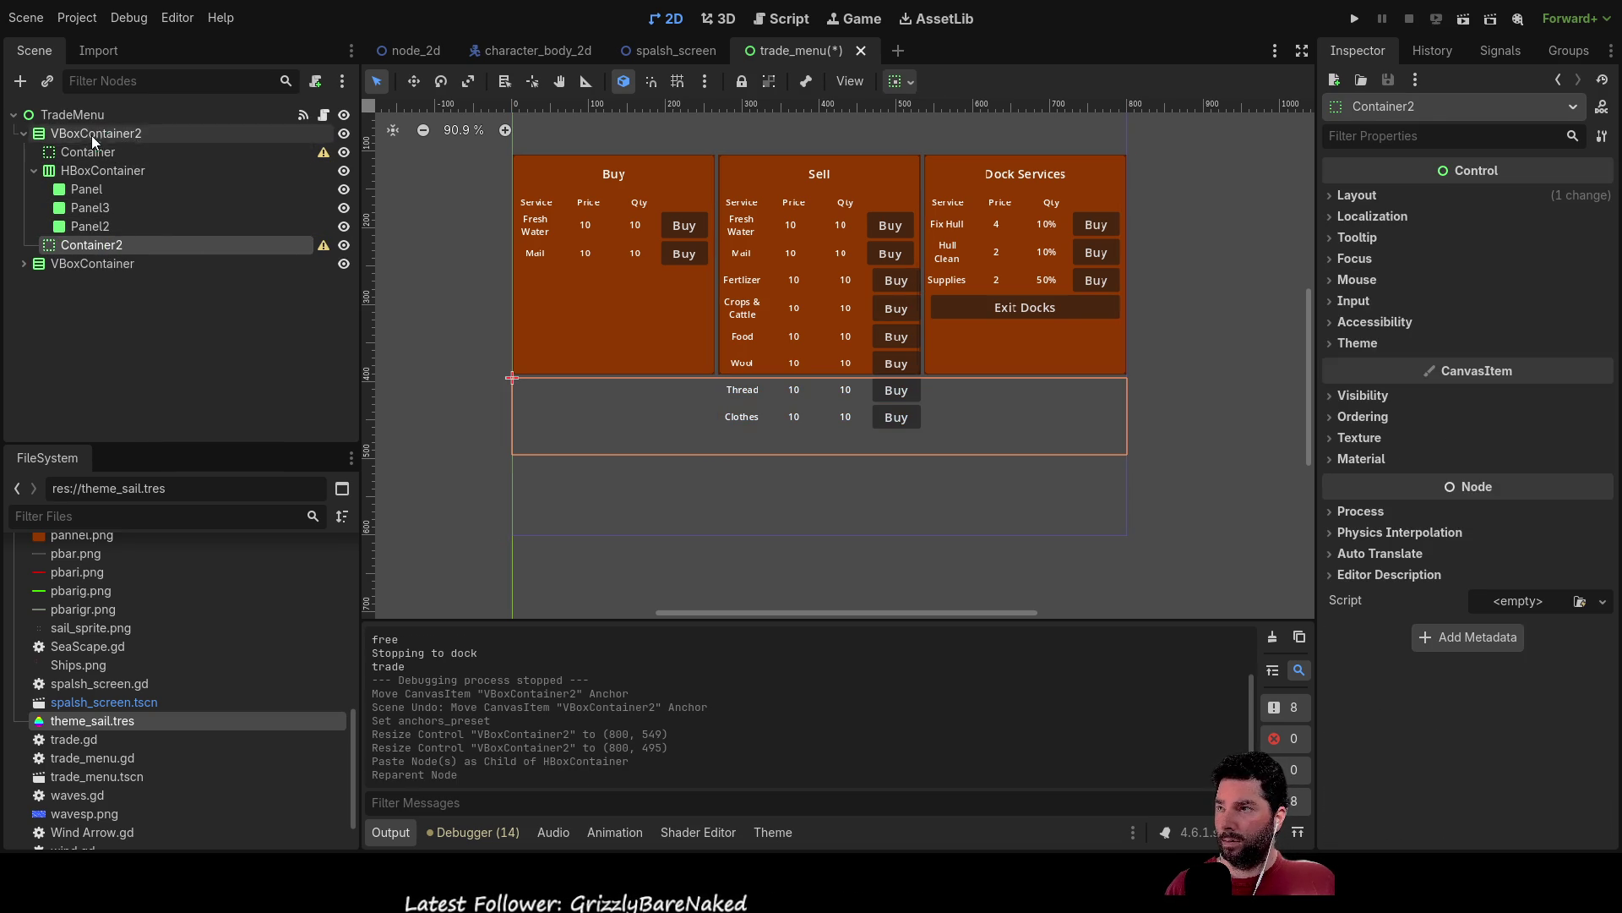
click(33, 169)
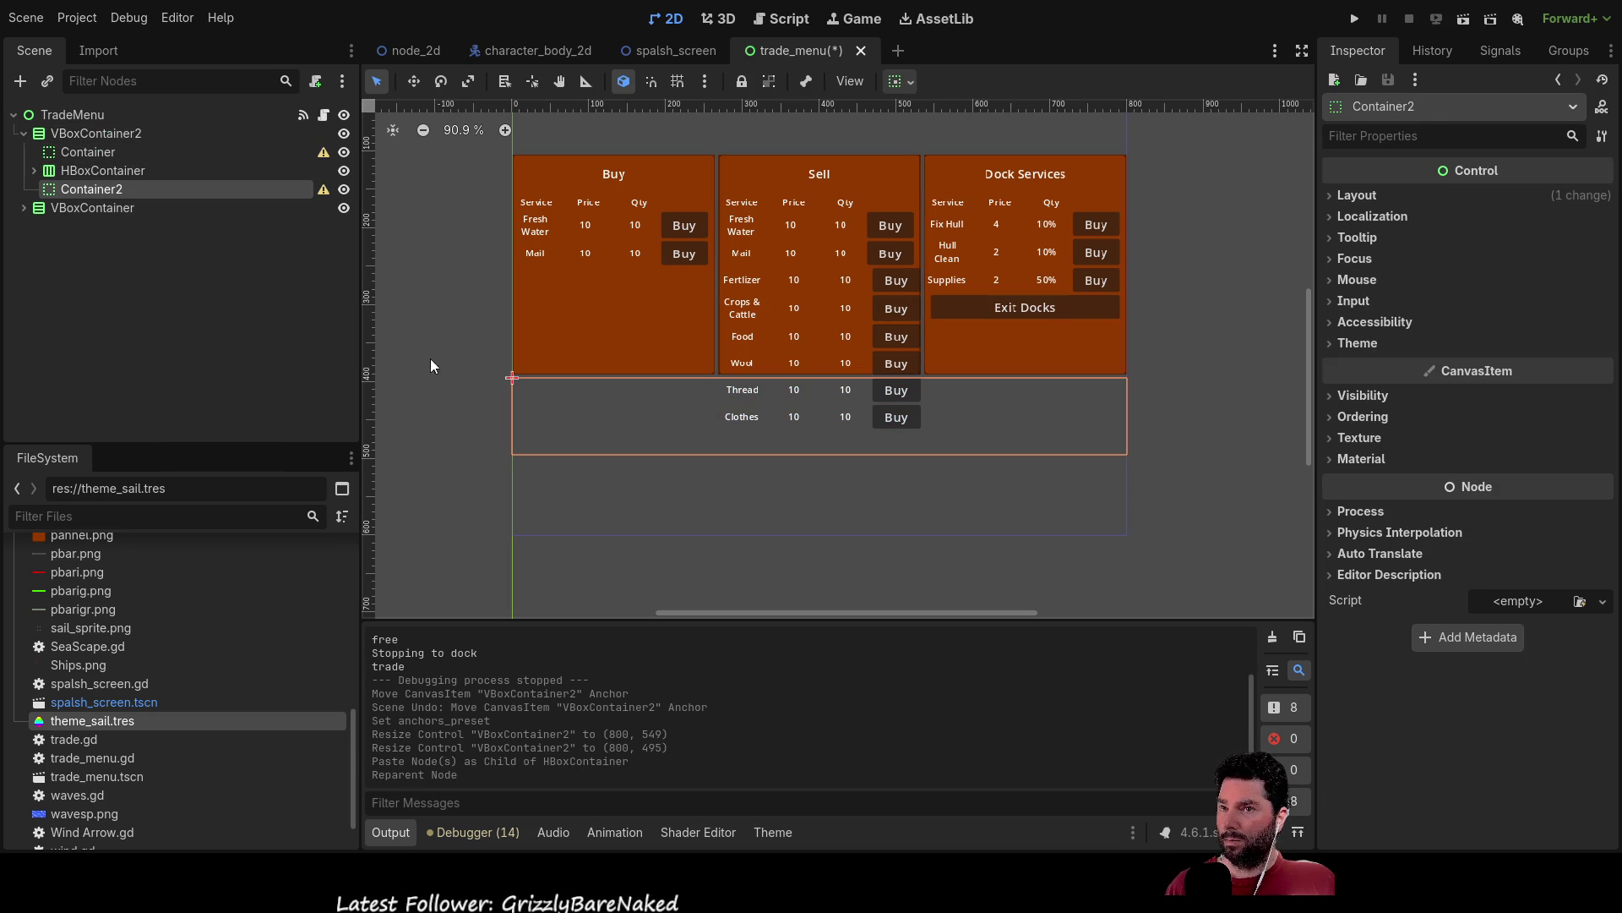
Paste a Panel into VBoxContainer2 below the trade columns and show its Layout properties.
click(34, 172)
click(84, 190)
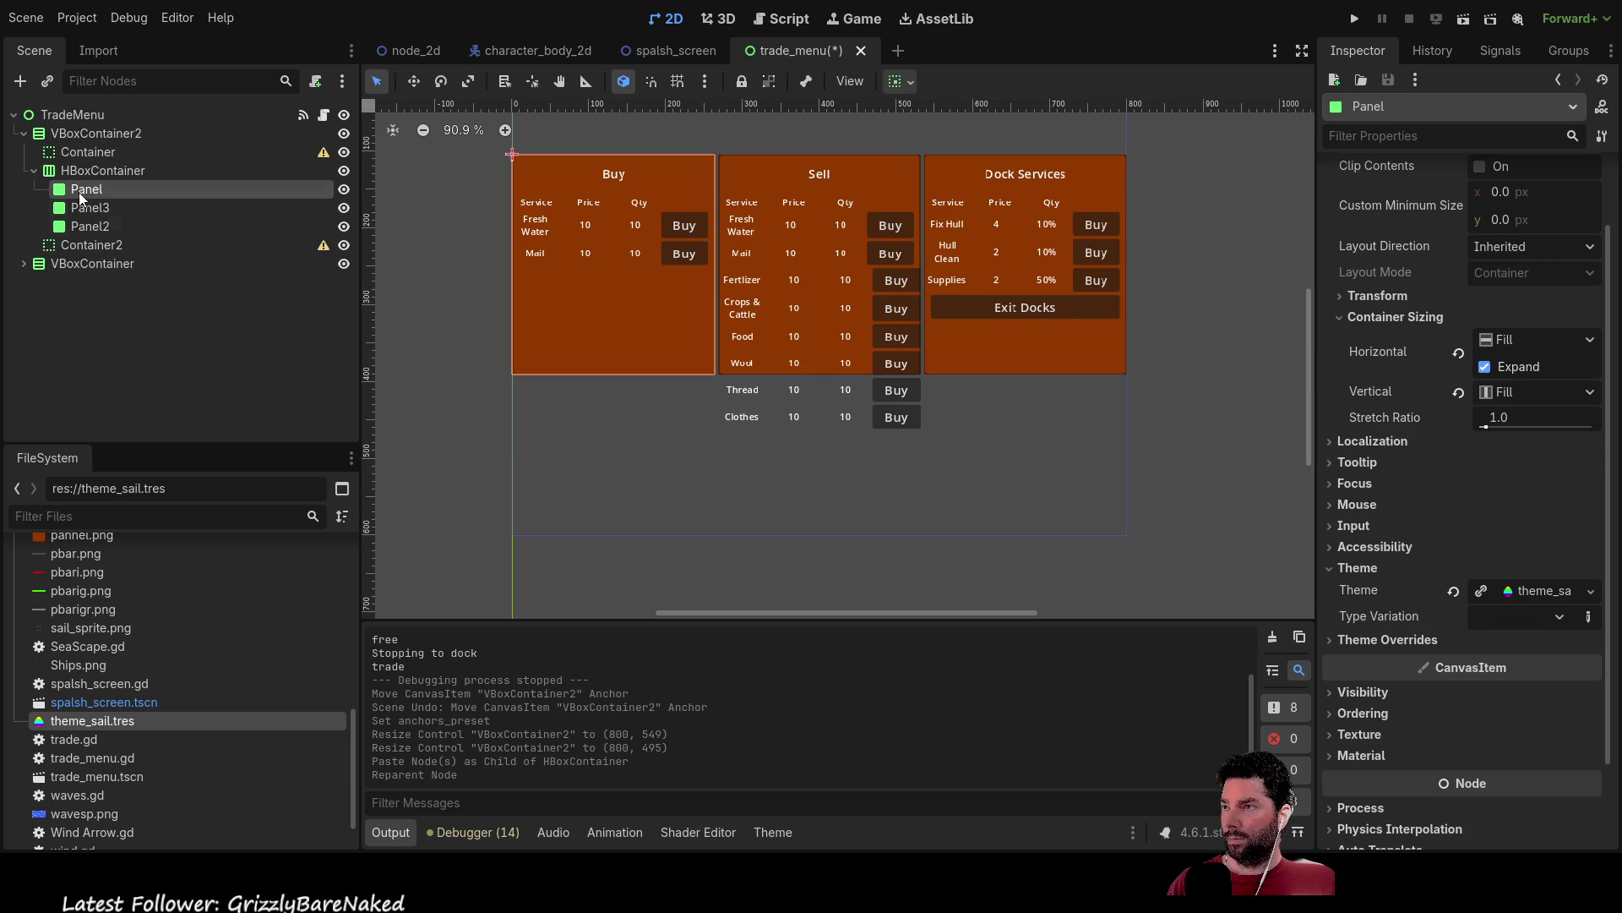
click(61, 131)
key(ctrl+v)
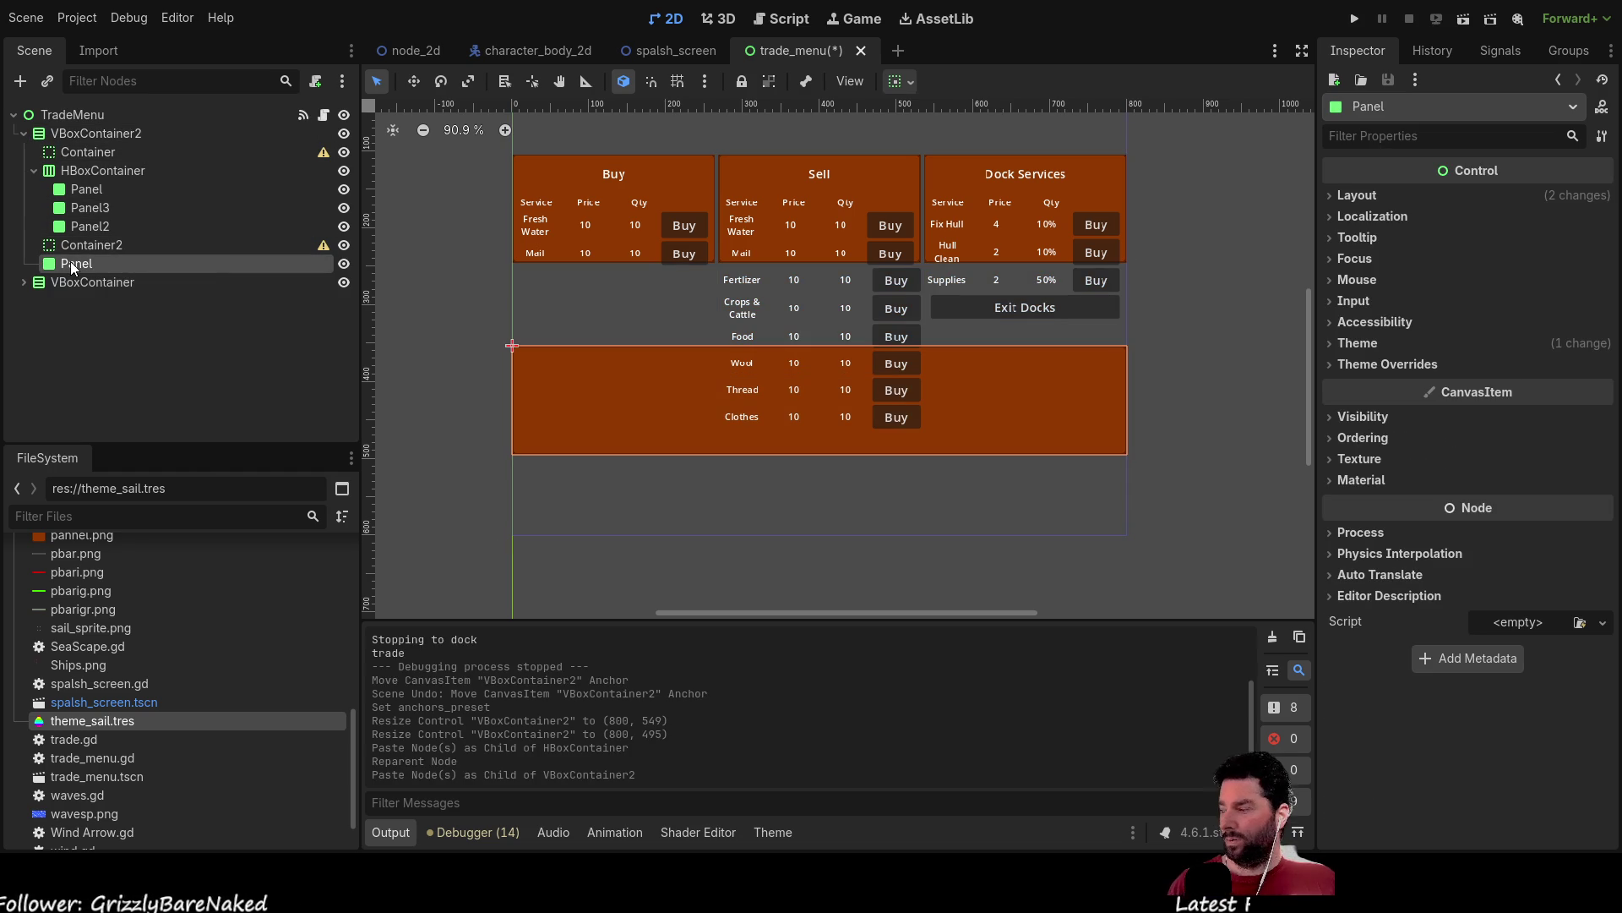
click(88, 248)
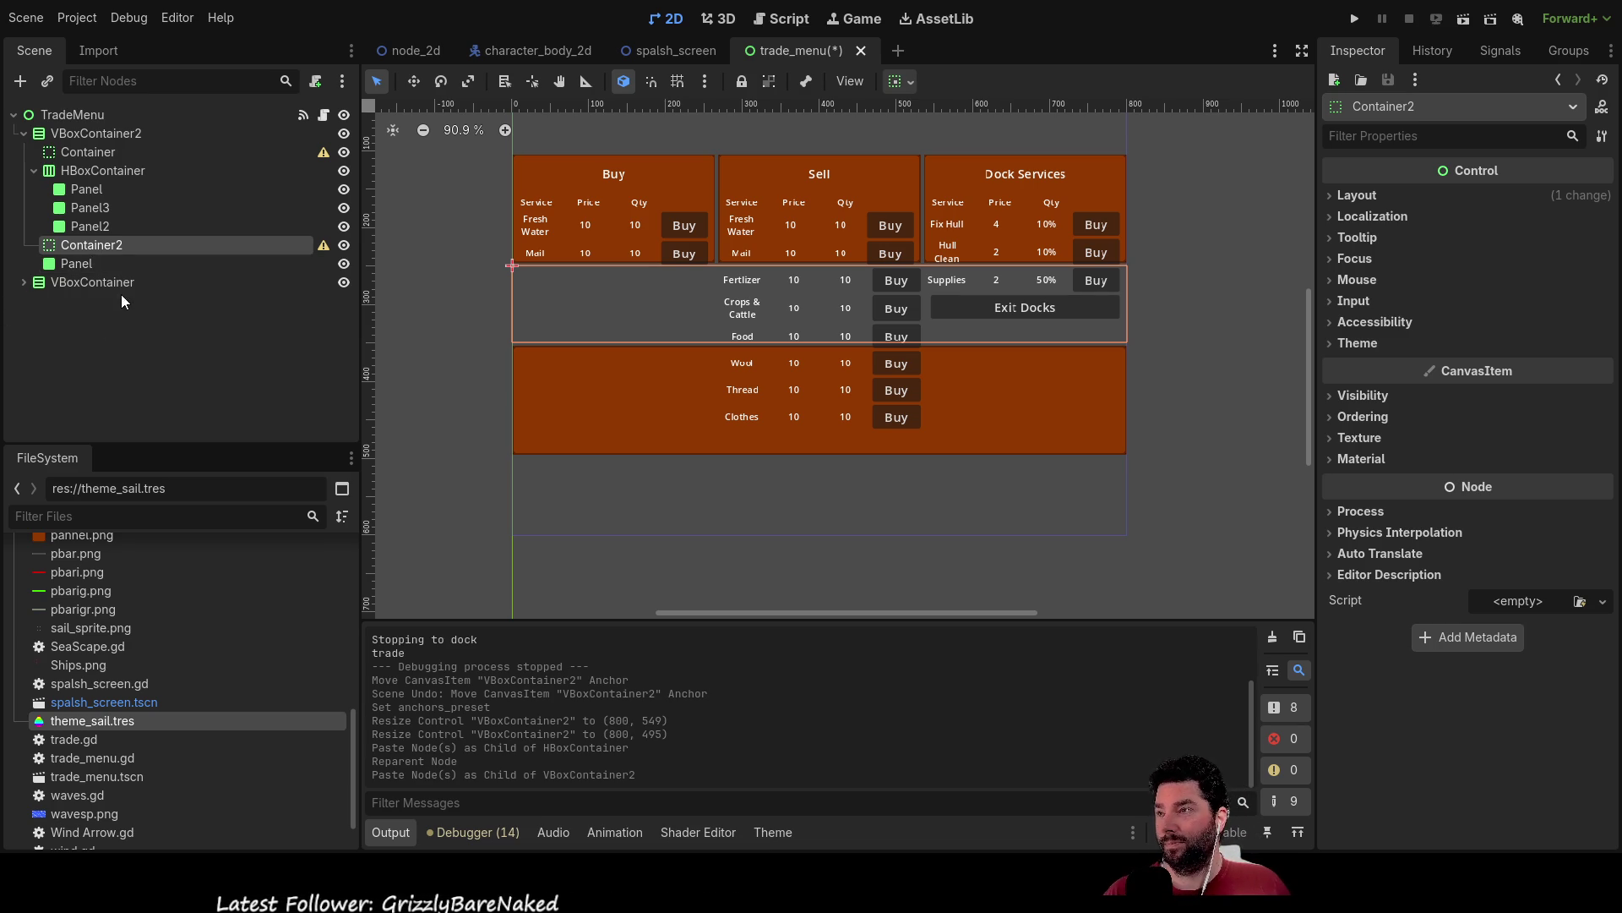
click(75, 263)
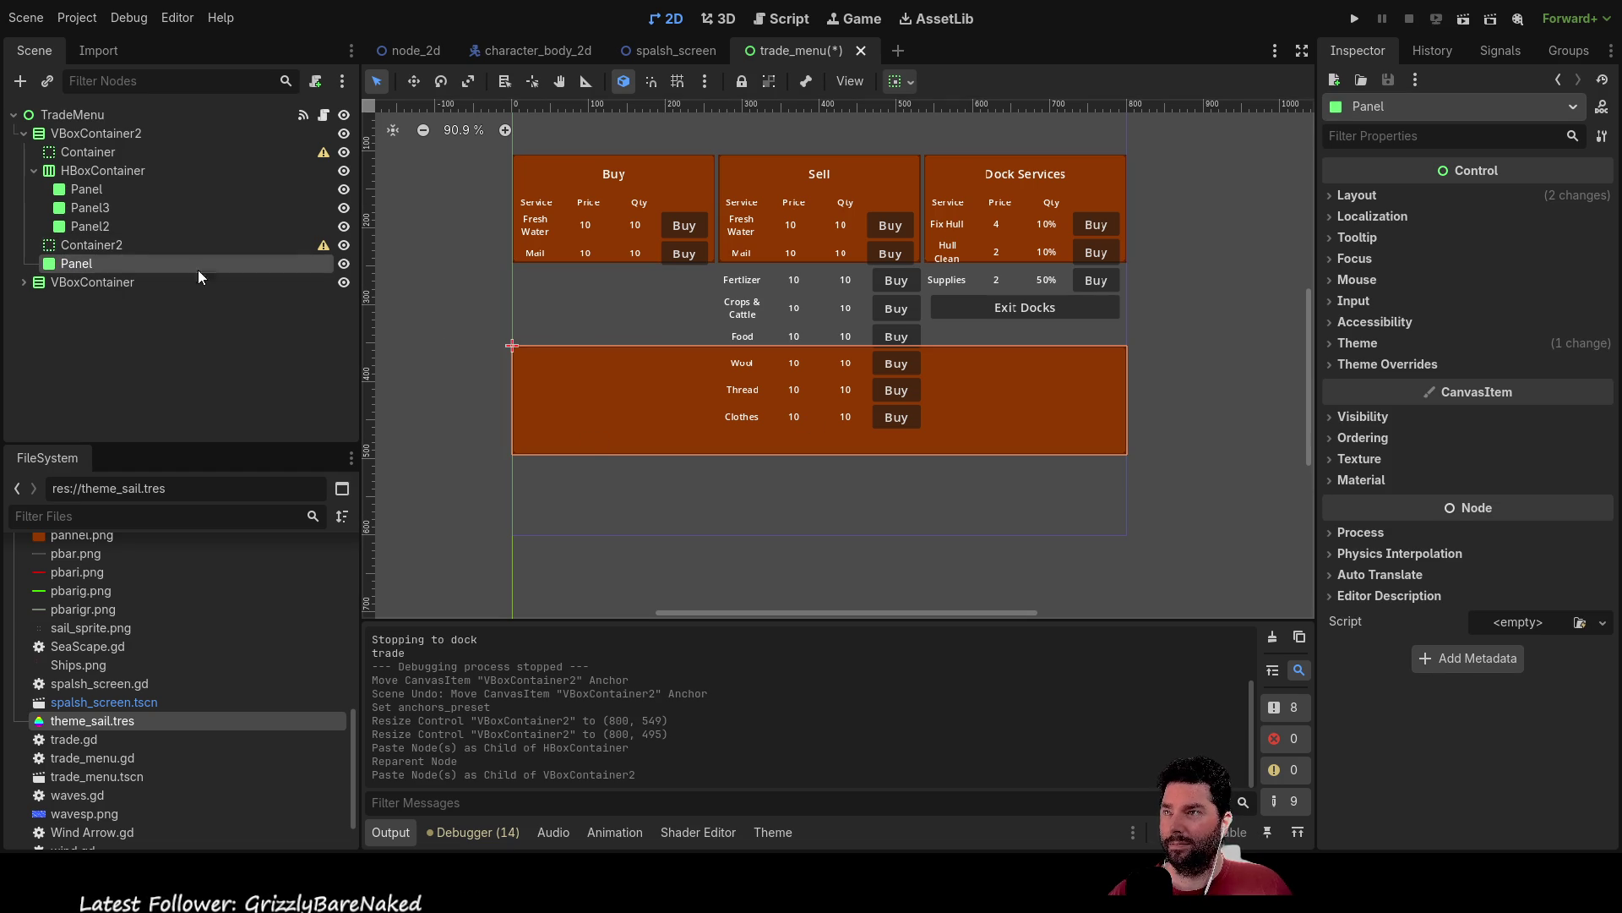
click(91, 244)
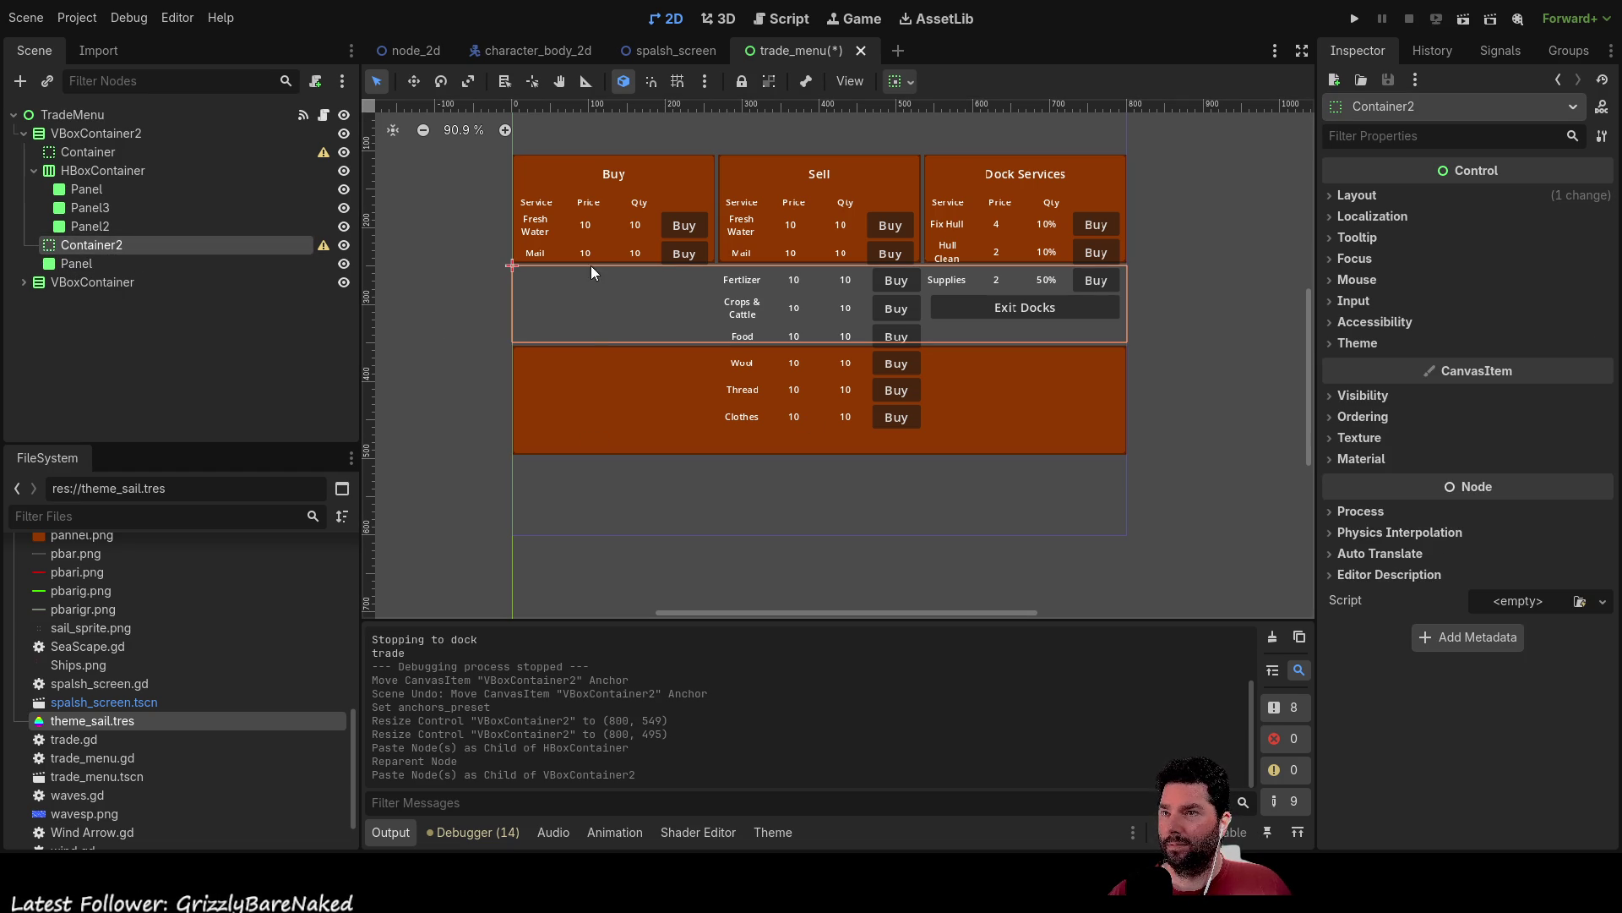
click(78, 265)
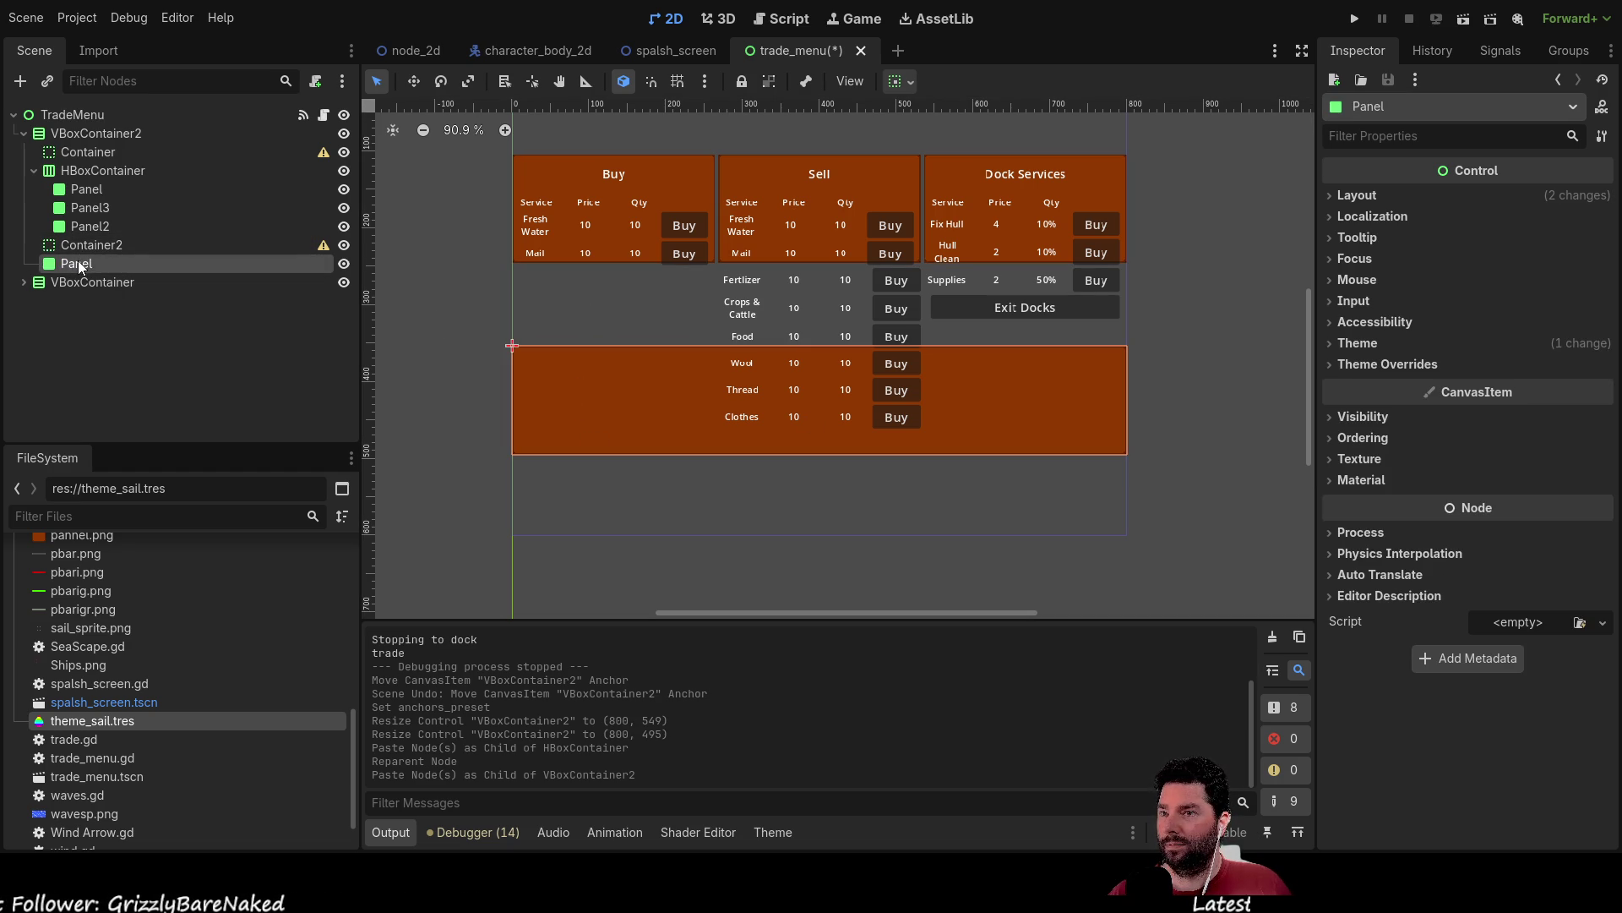
click(1336, 203)
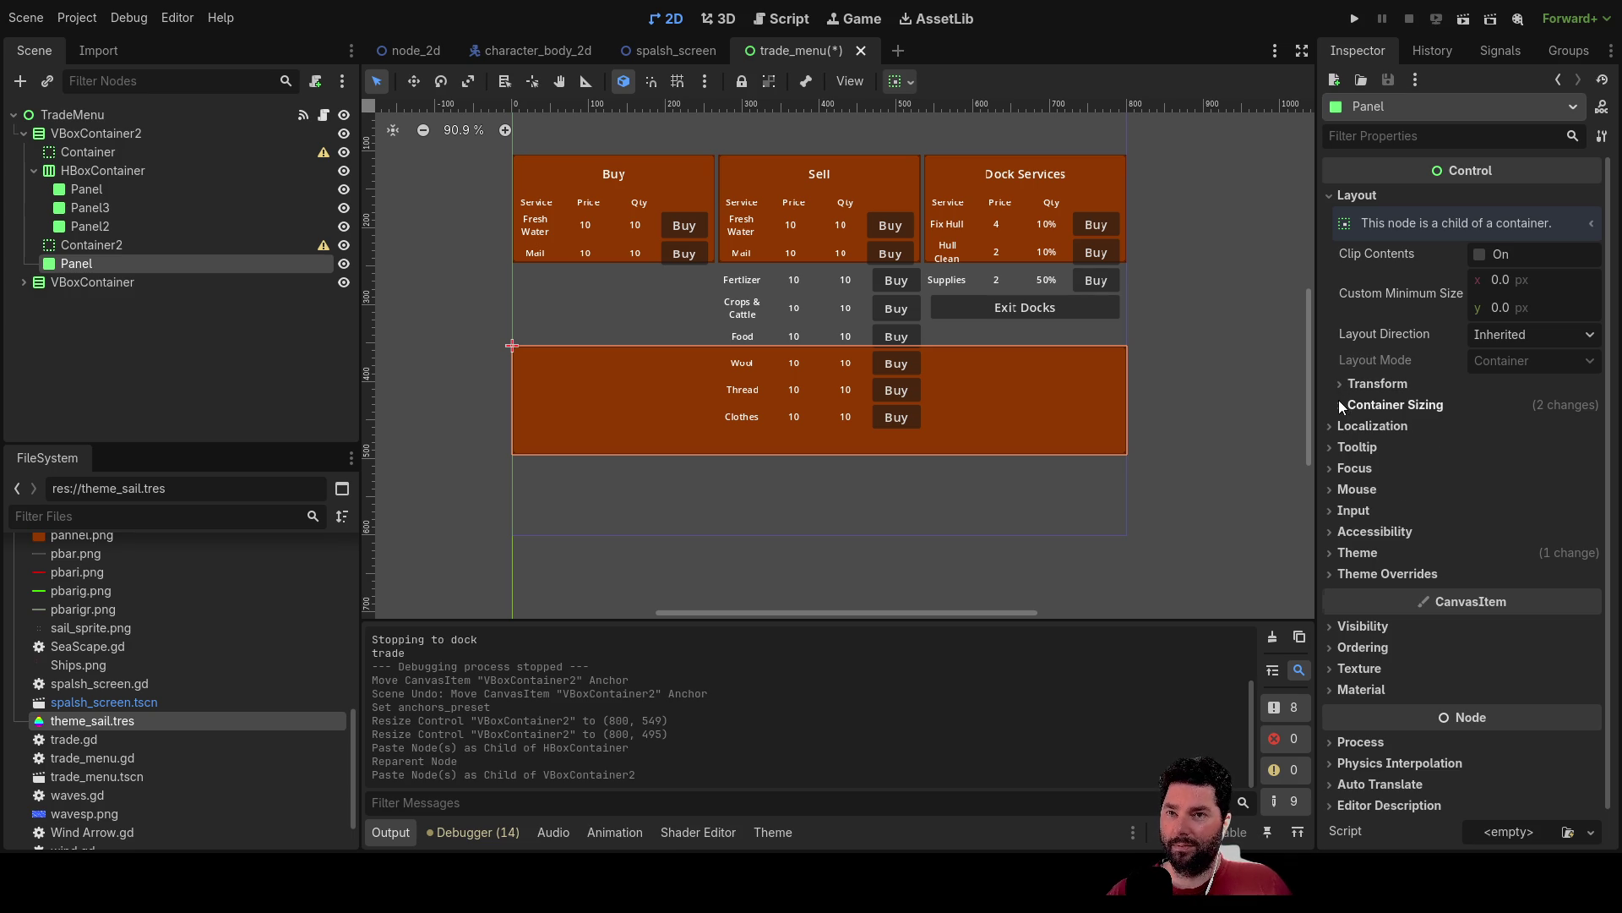
Toggle the lower Panel's vertical Expand, ending with it unchecked.
click(1378, 404)
click(1485, 481)
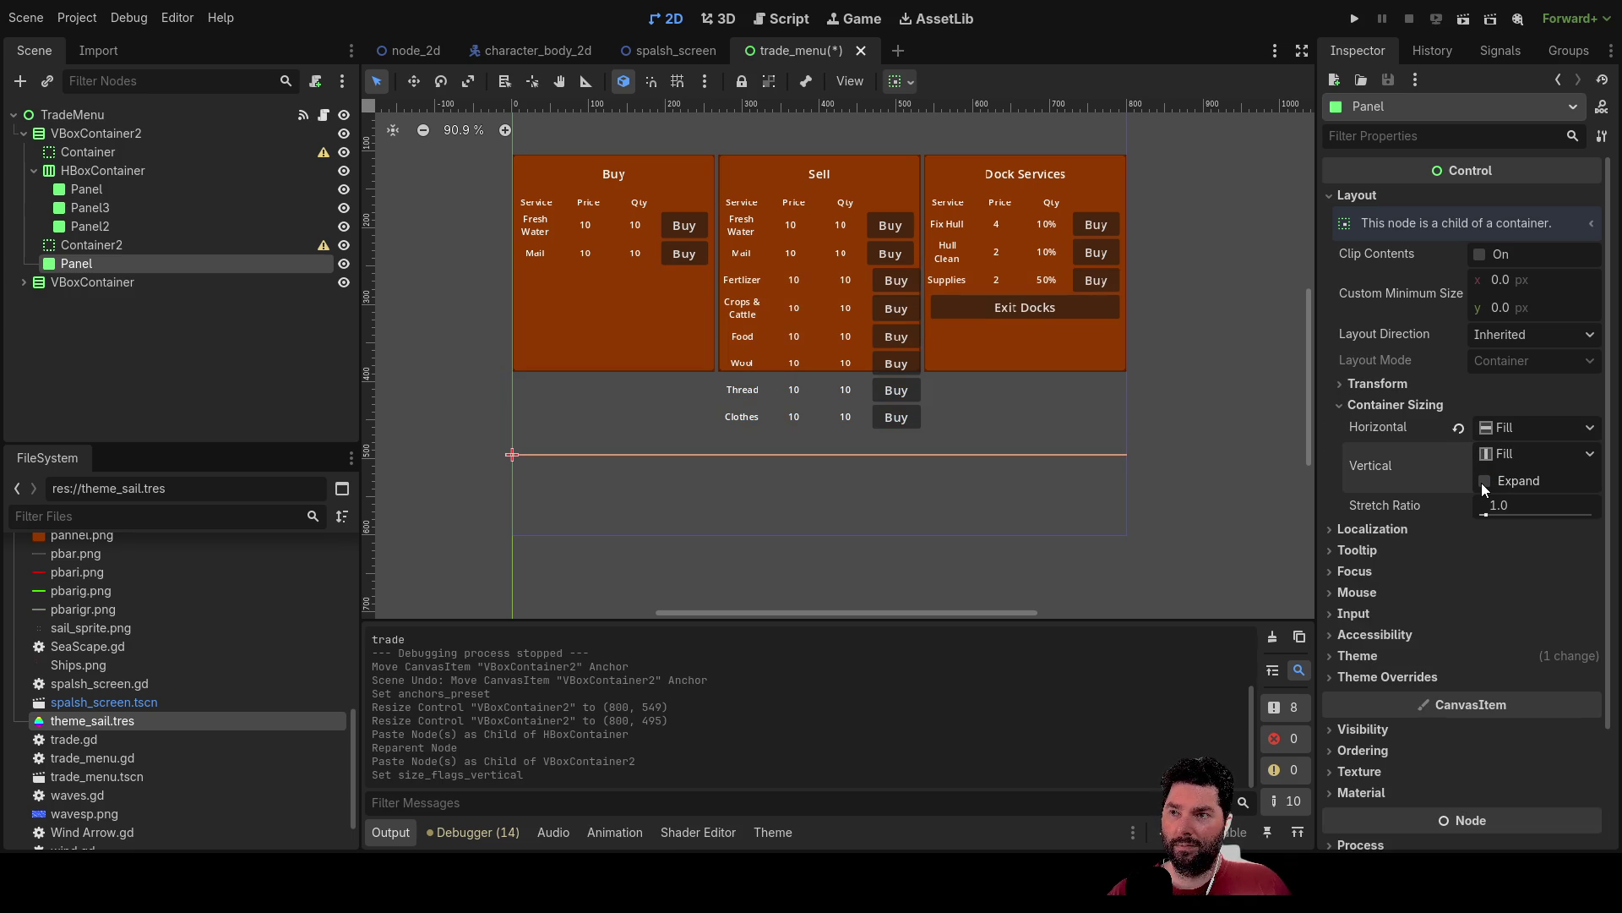
click(1484, 481)
click(1484, 482)
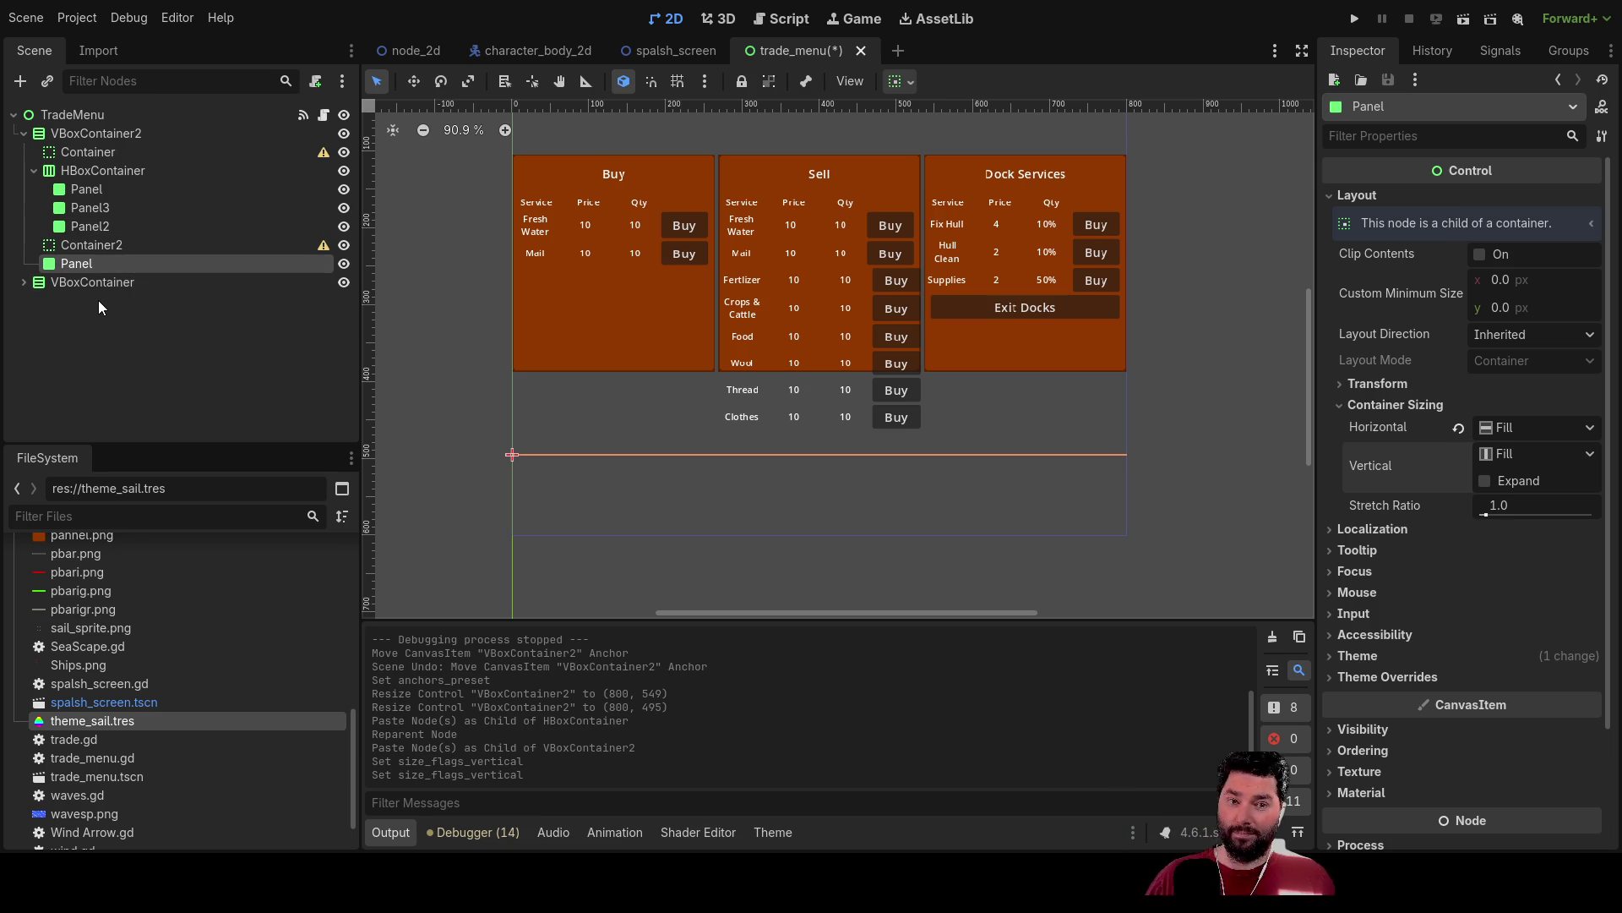
click(1534, 454)
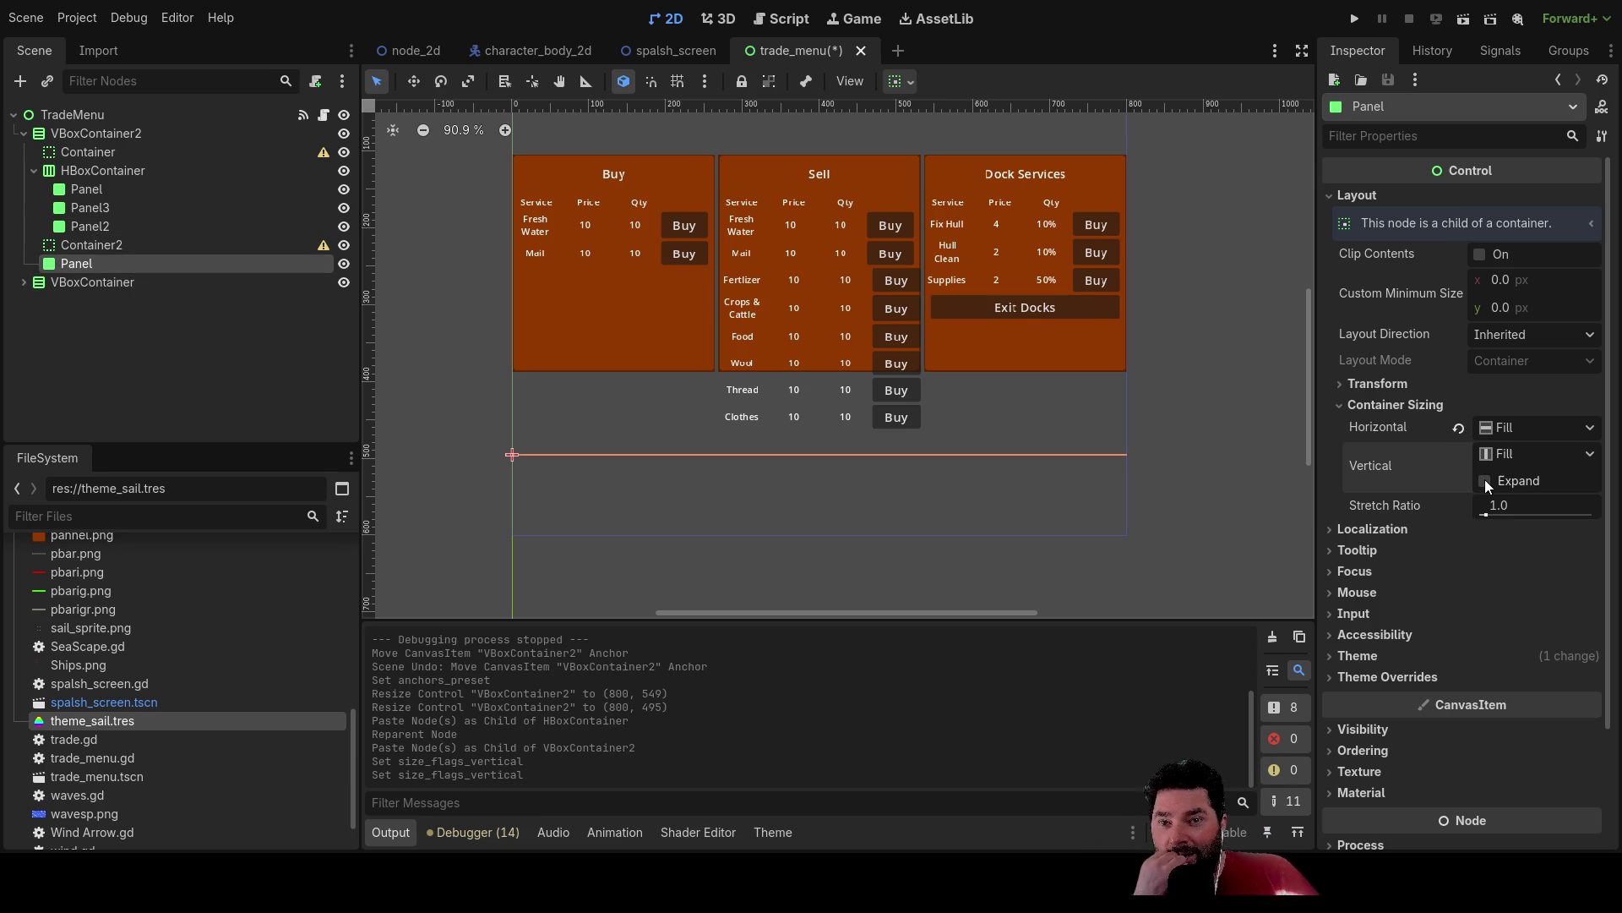
click(681, 324)
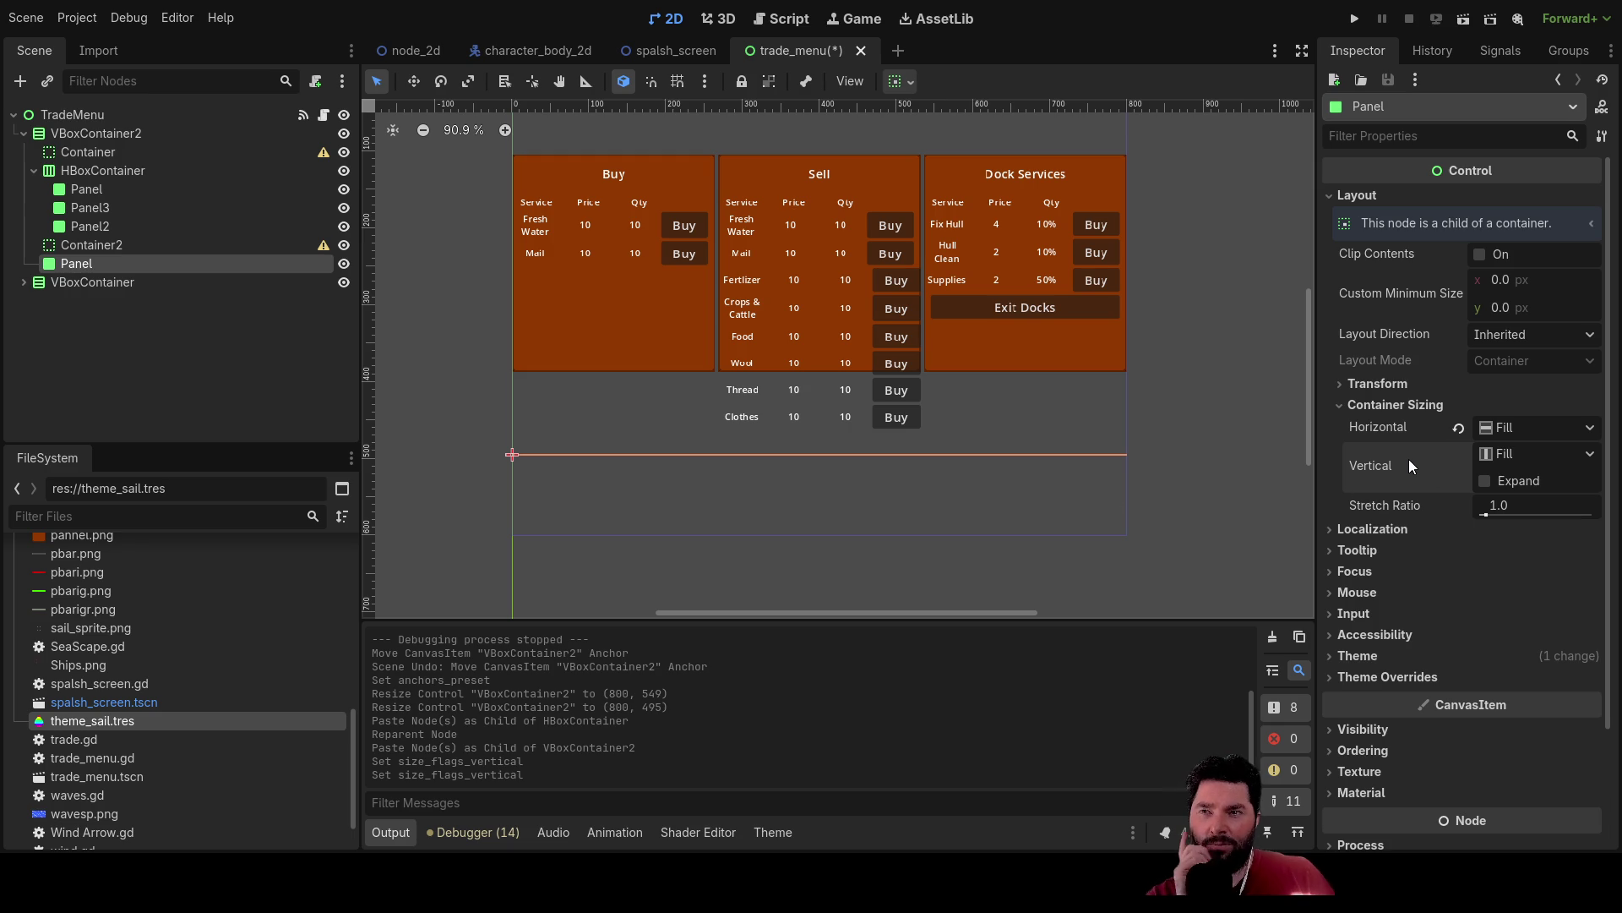
Hide Container2 and let the lower Panel expand vertically to fill the height.
click(101, 247)
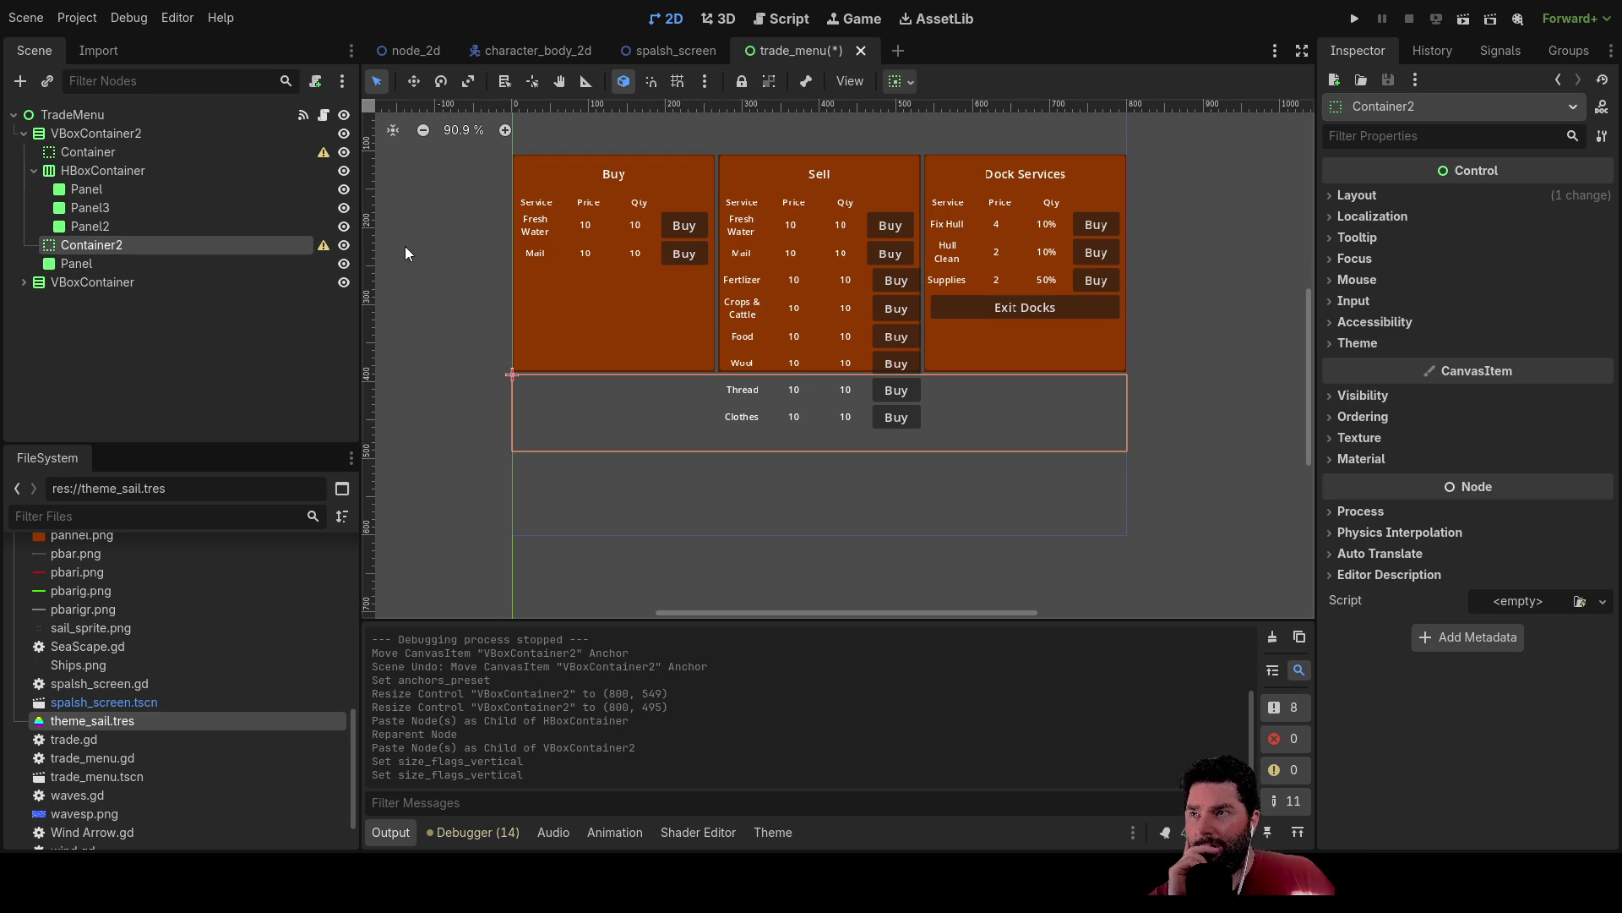
click(345, 247)
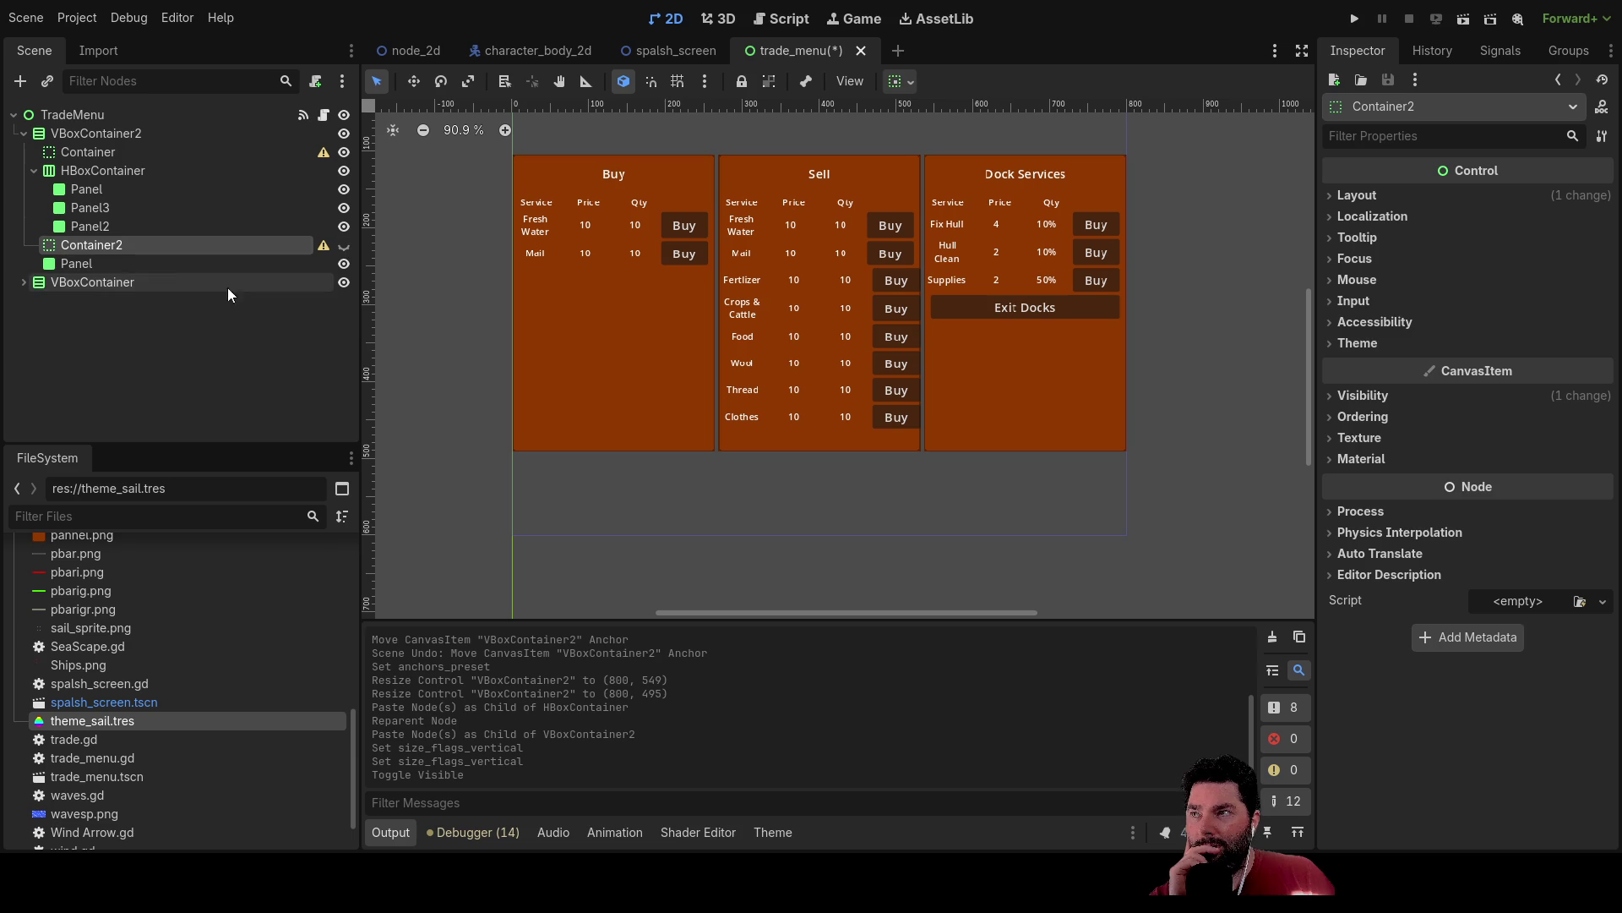
click(85, 266)
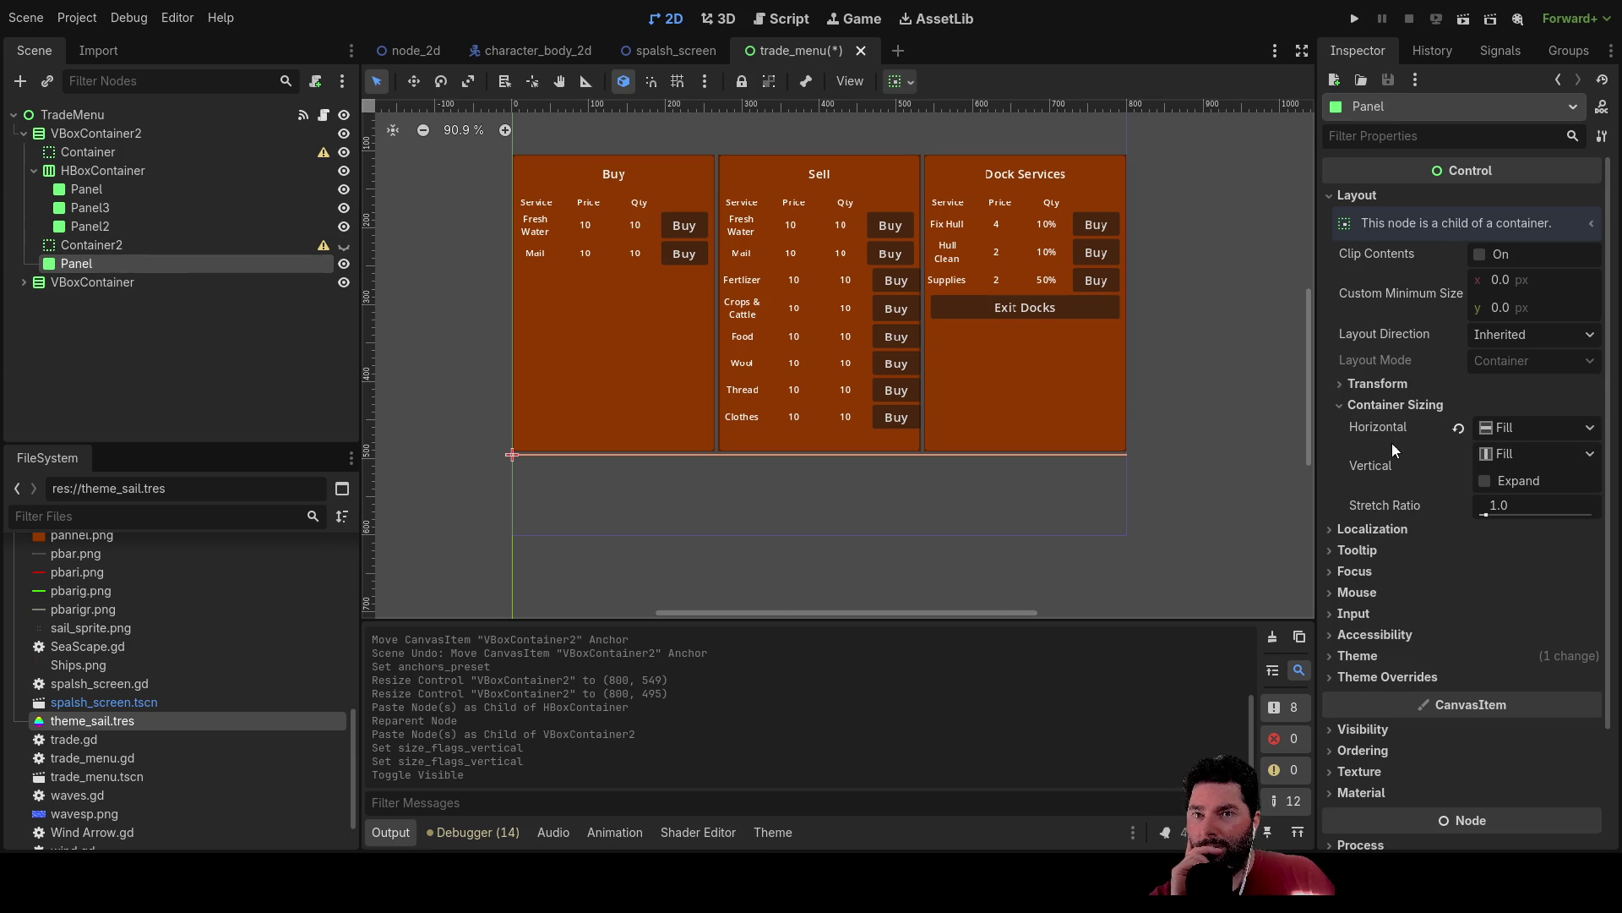
click(1485, 481)
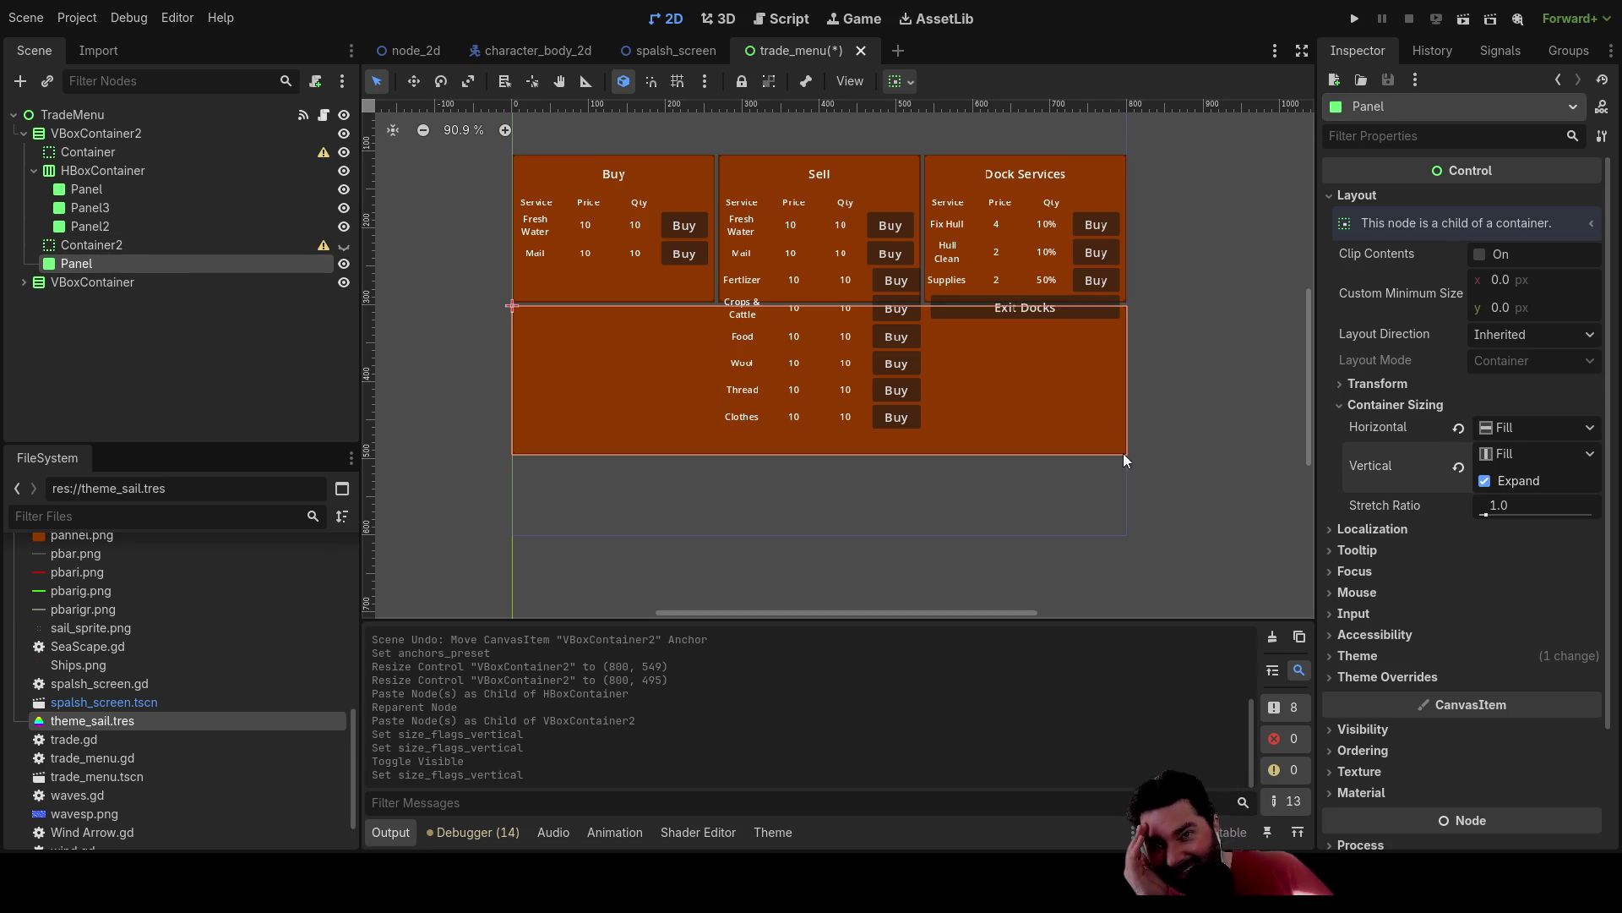
Make VBoxContainer2, the trade menu, taller at the bottom.
click(93, 134)
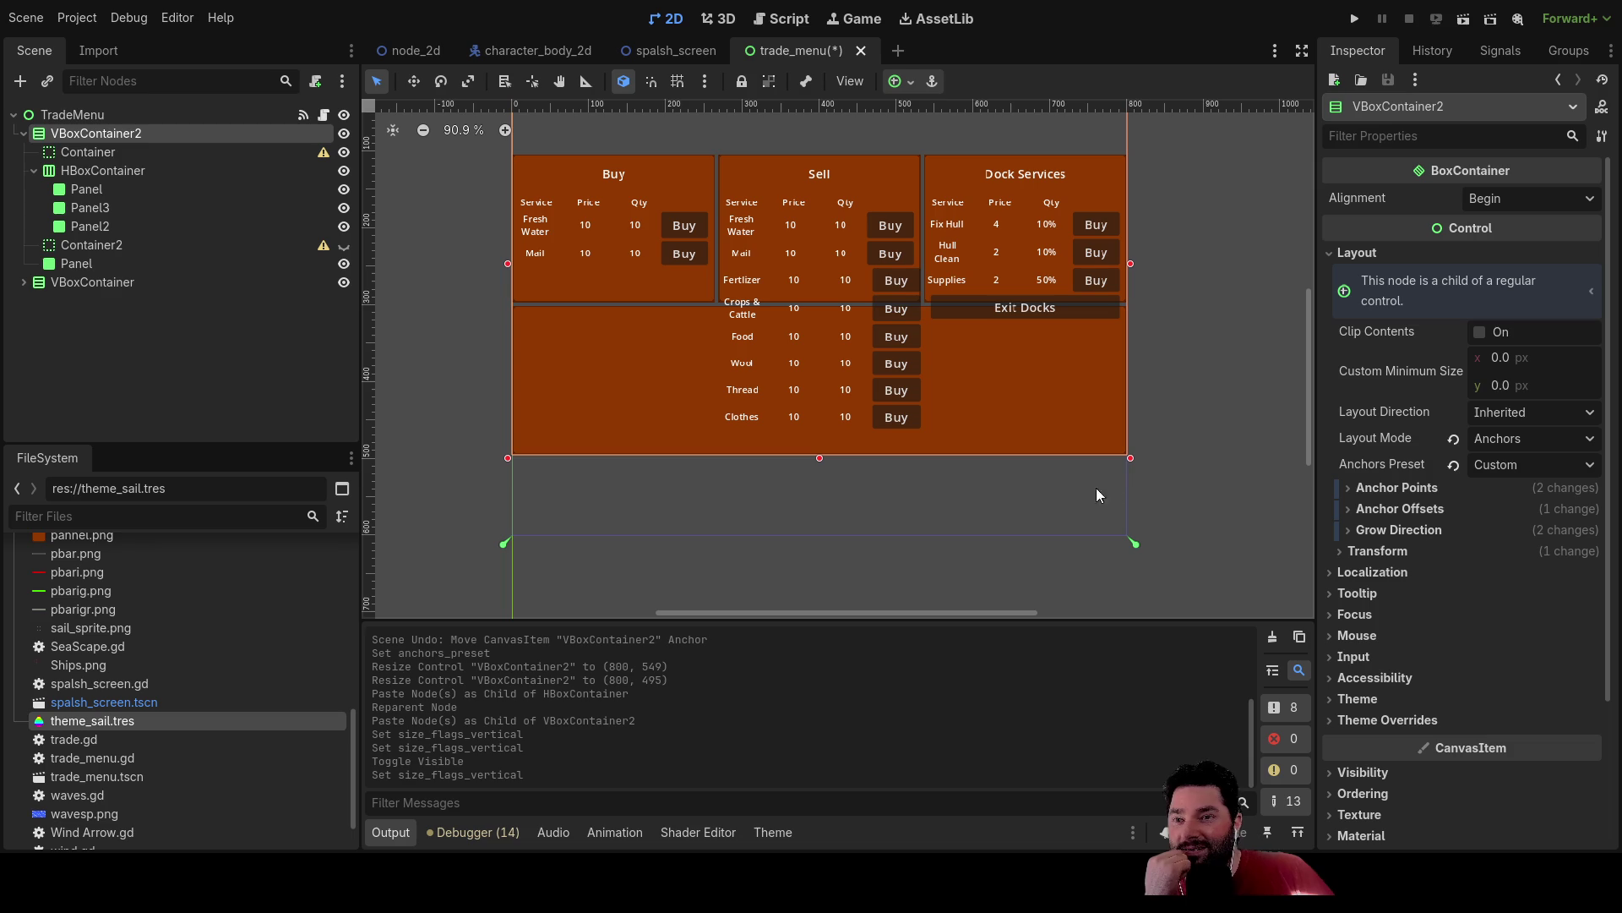
drag(1132, 464, 1131, 541)
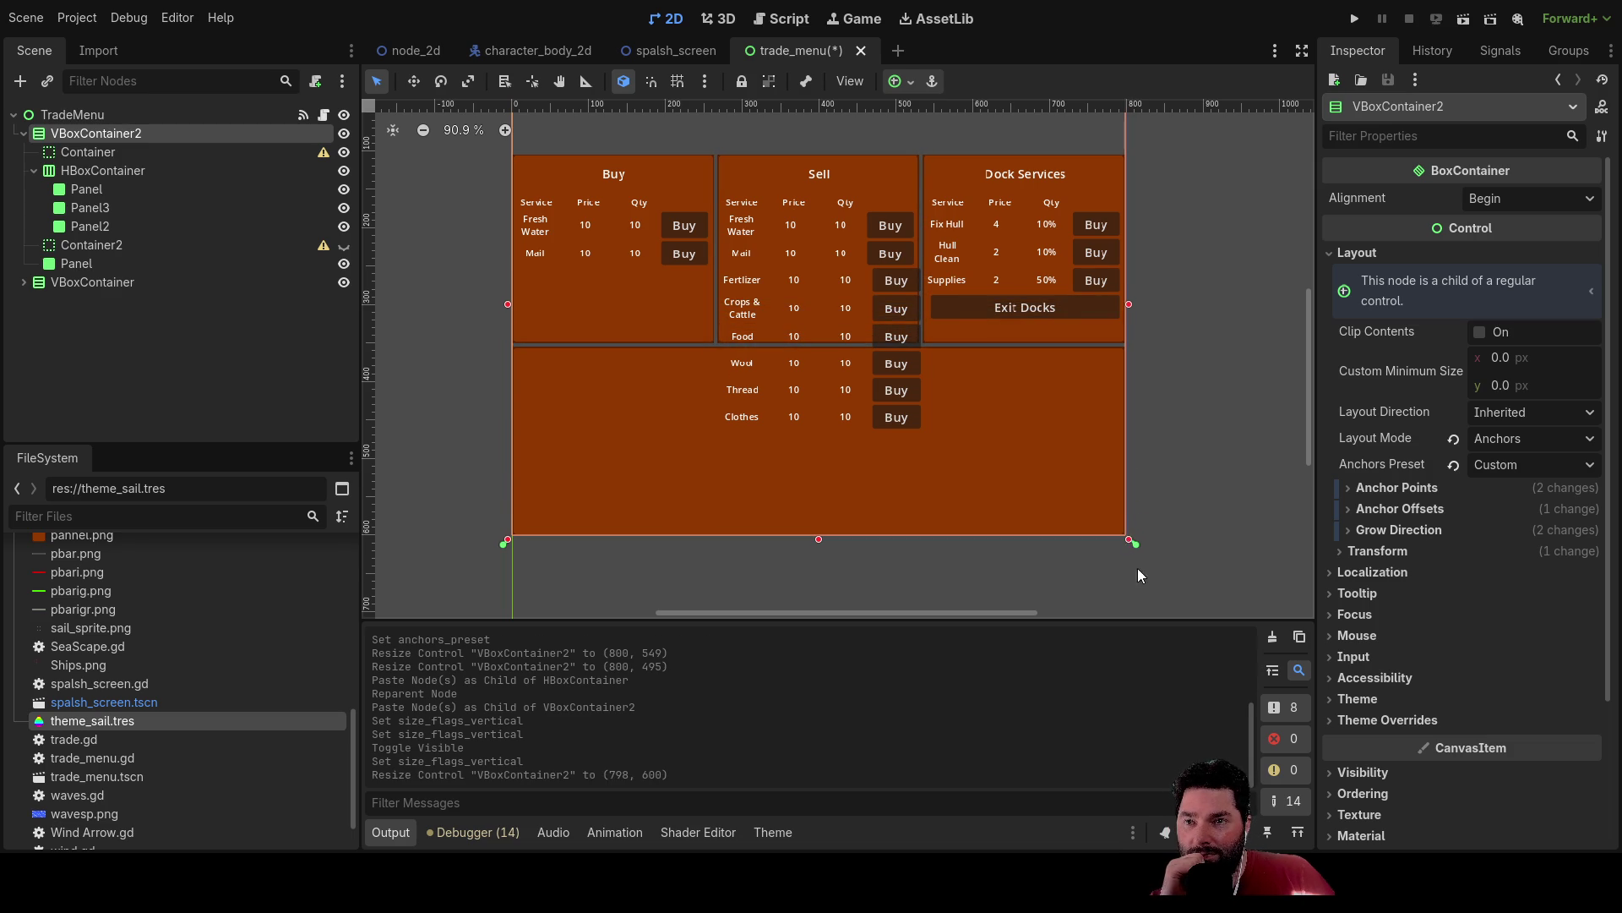
scroll(1131, 540, up, 5)
scroll(1158, 600, down, 3)
scroll(1170, 546, right, 1)
scroll(995, 545, right, 2)
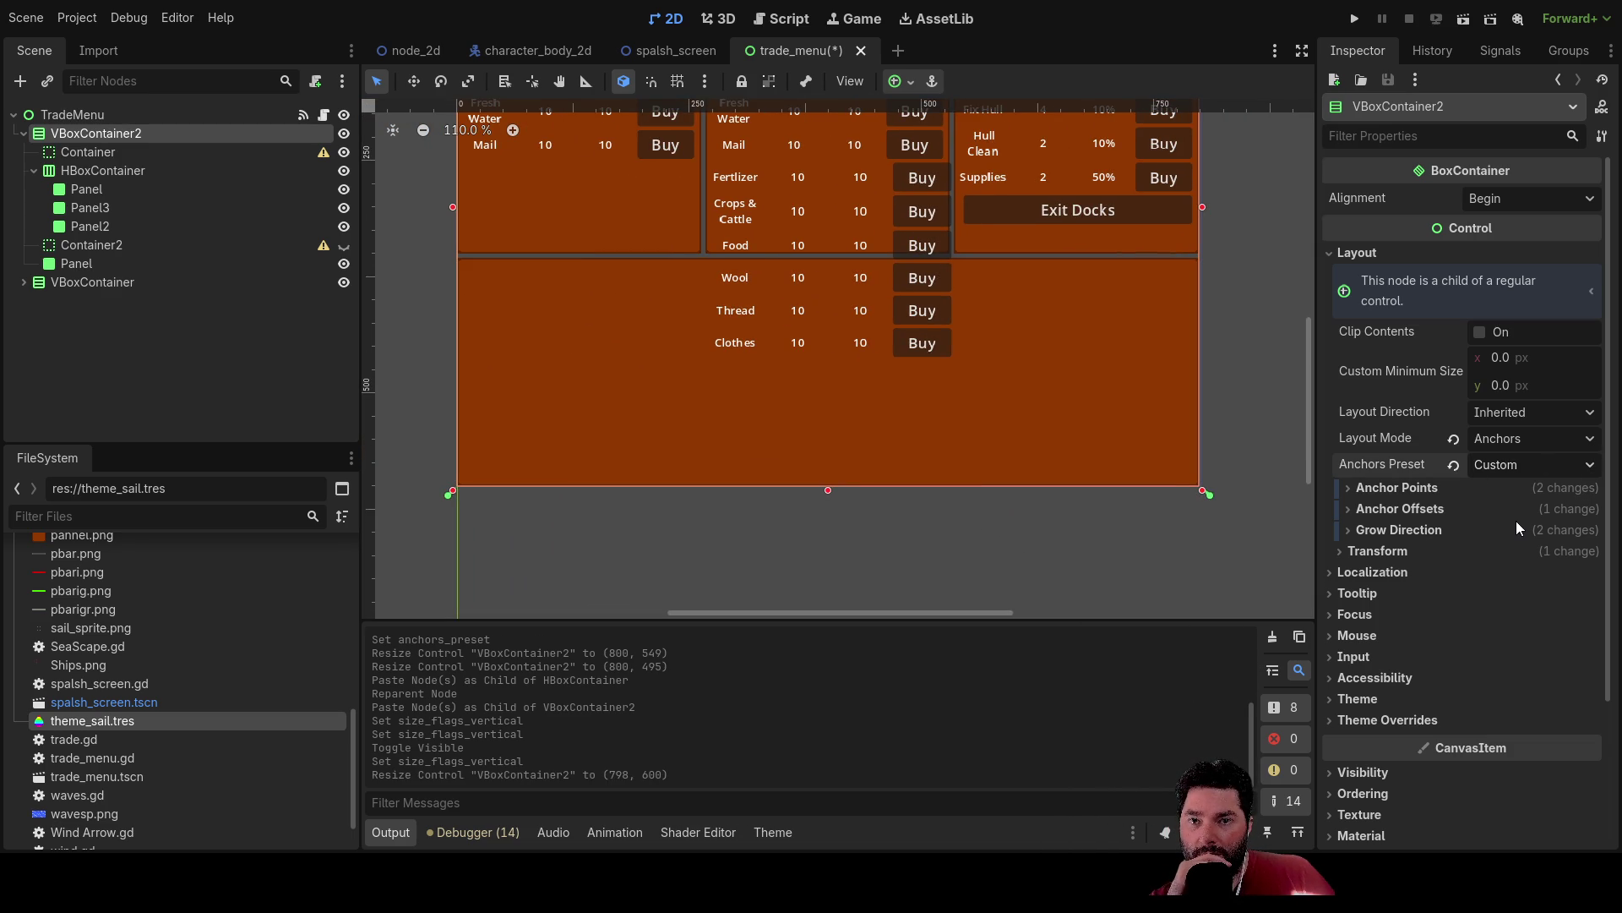
Make Container2 visible again and centre the trade menu on the canvas.
click(79, 250)
click(345, 247)
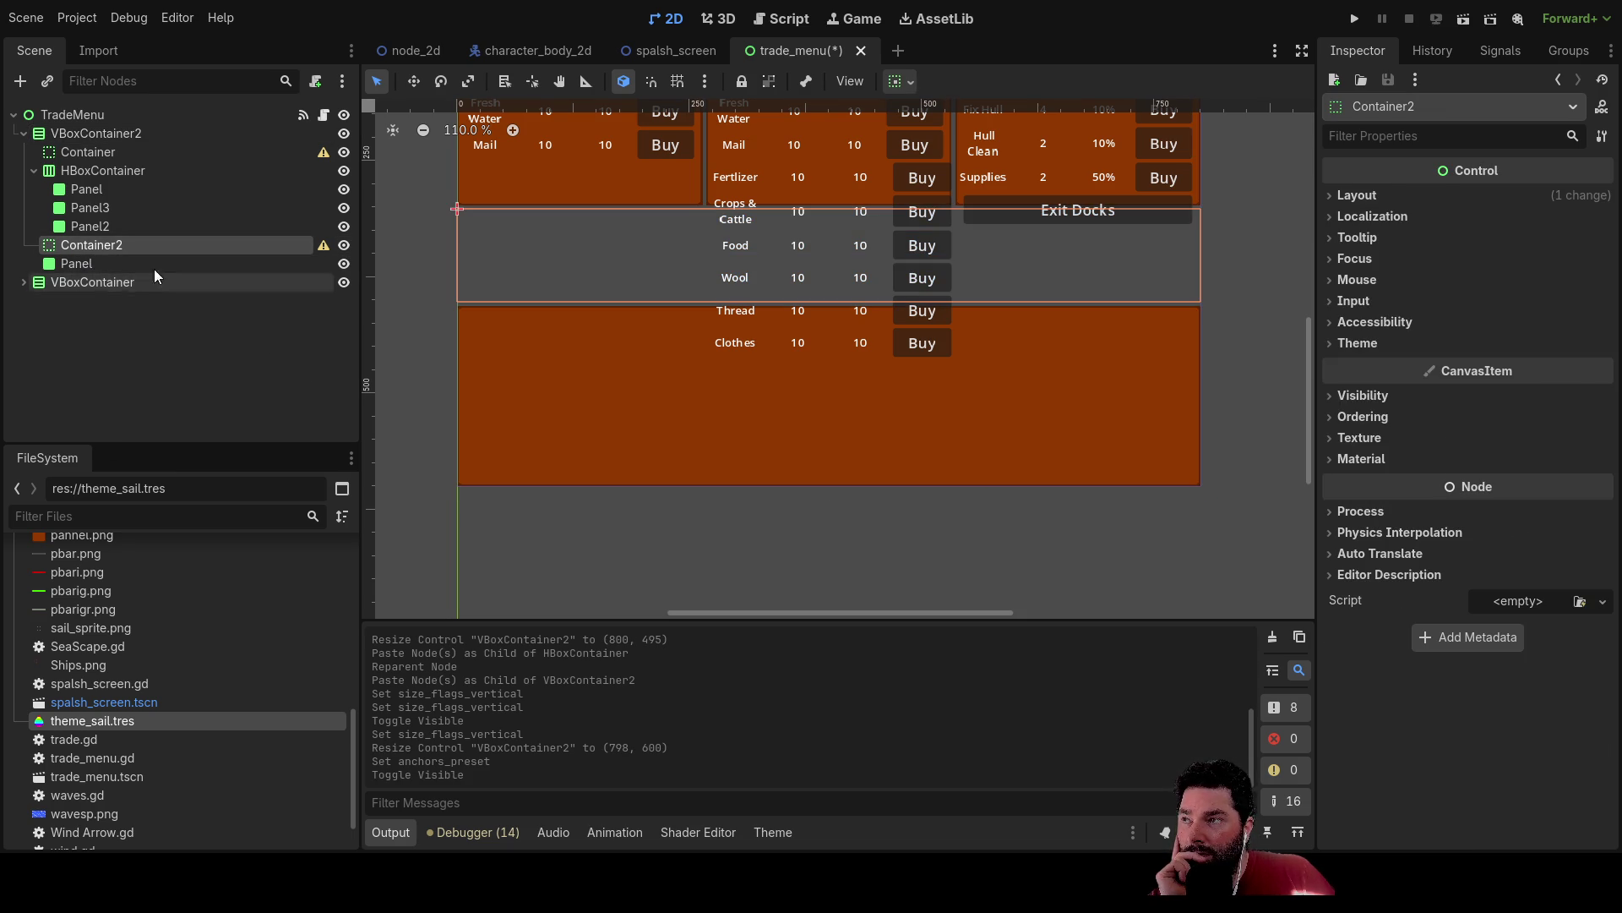
scroll(383, 402, down, 3)
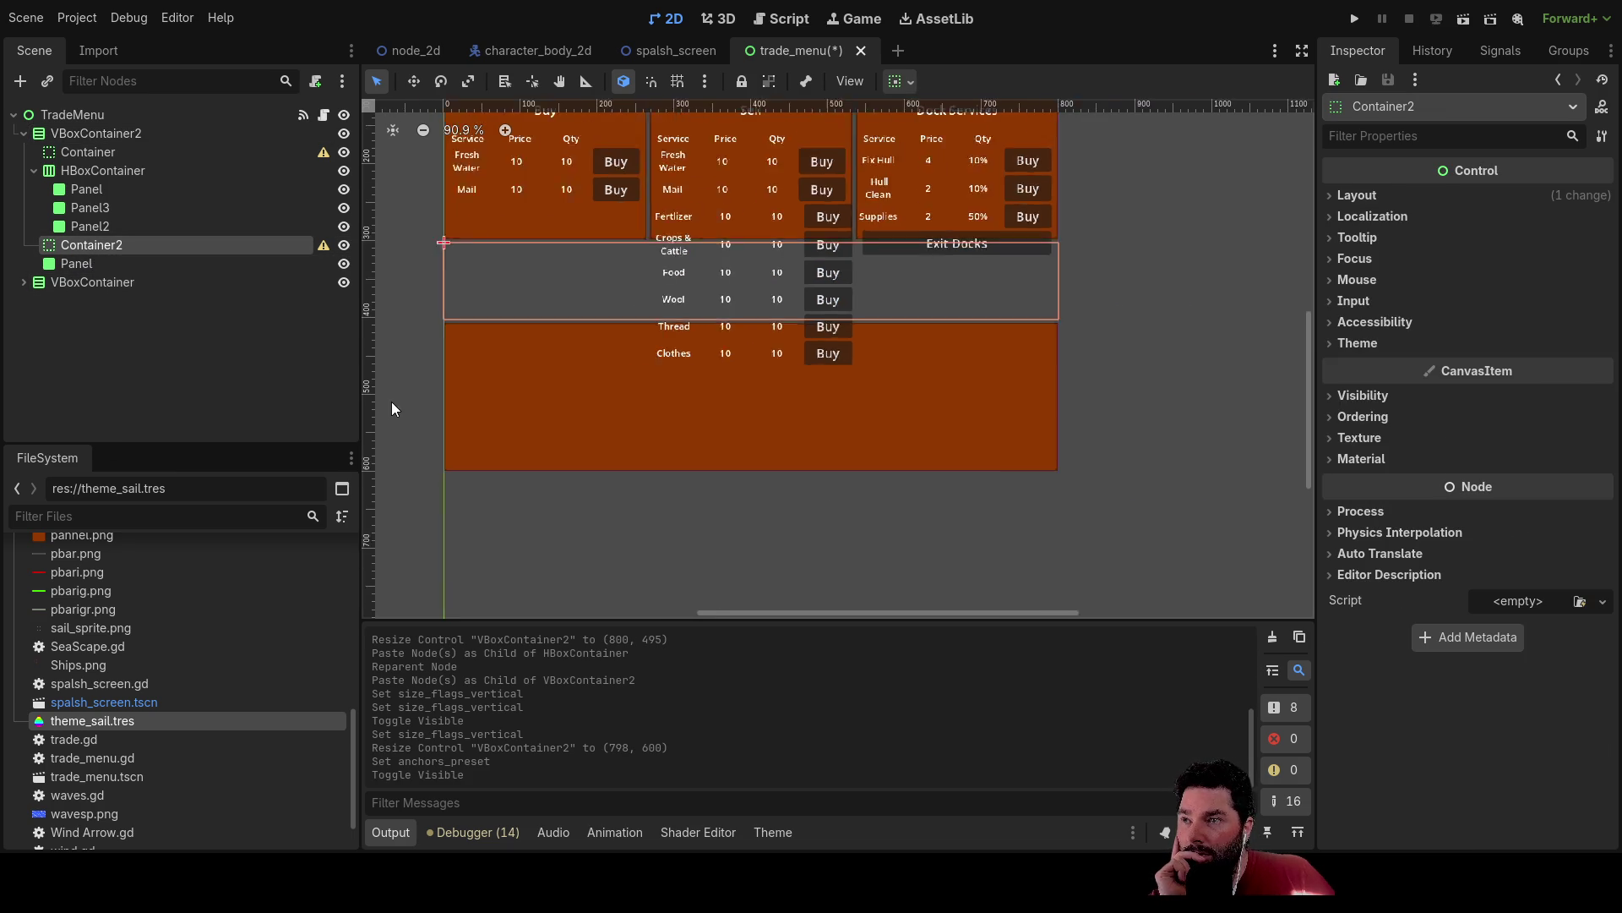
drag(473, 409, 529, 422)
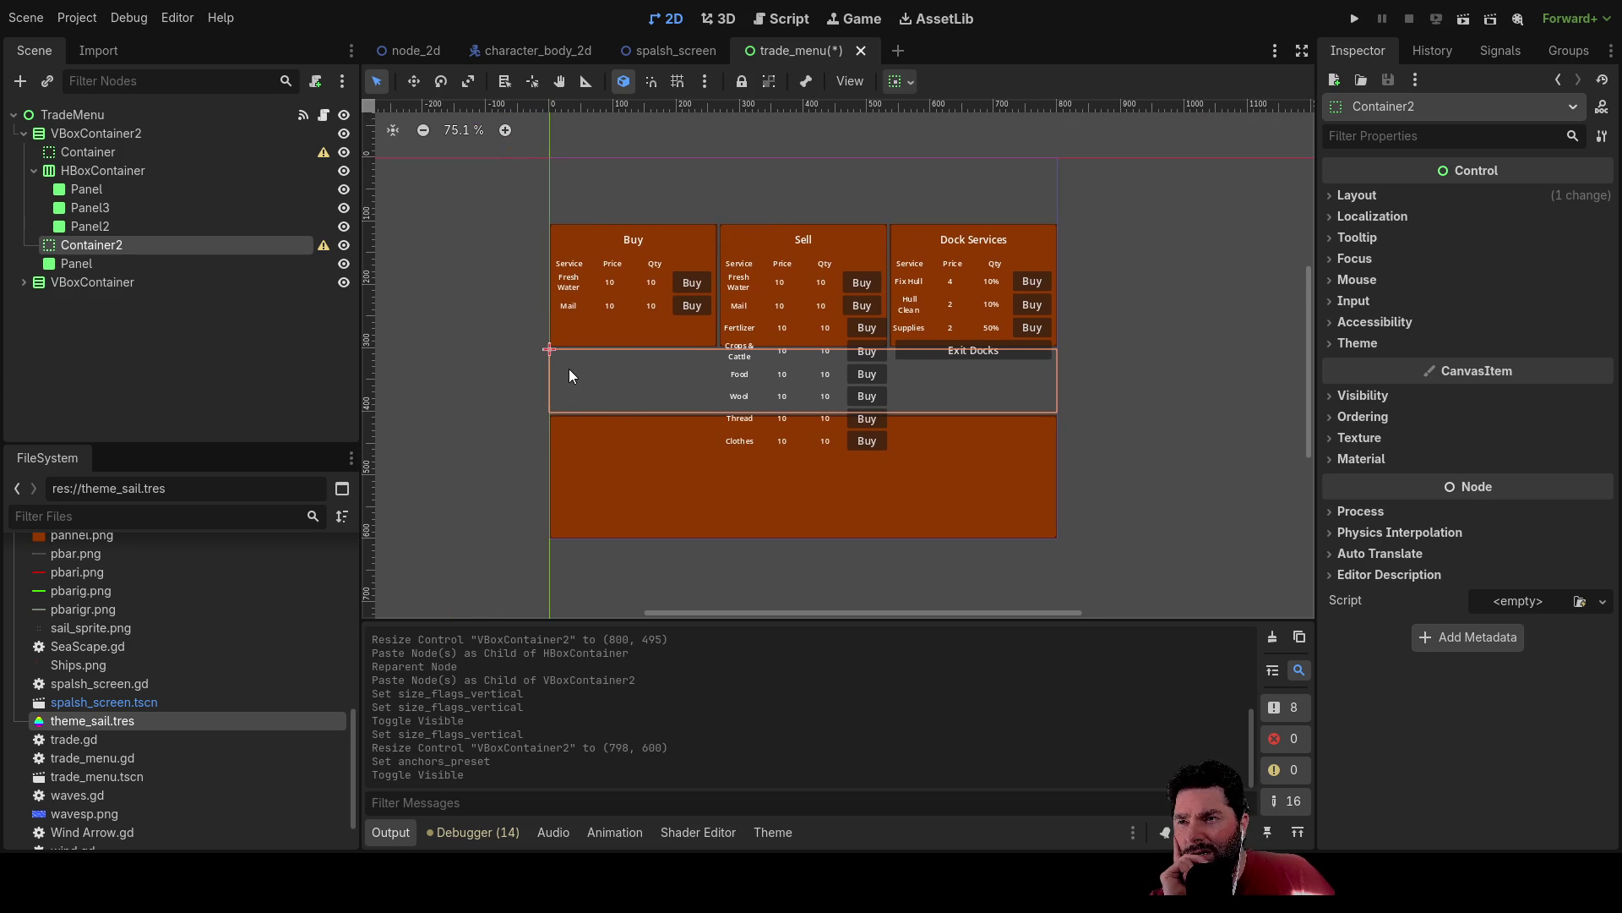
Turn the bottom Panel's vertical Expand off and select VBoxContainer2.
click(76, 262)
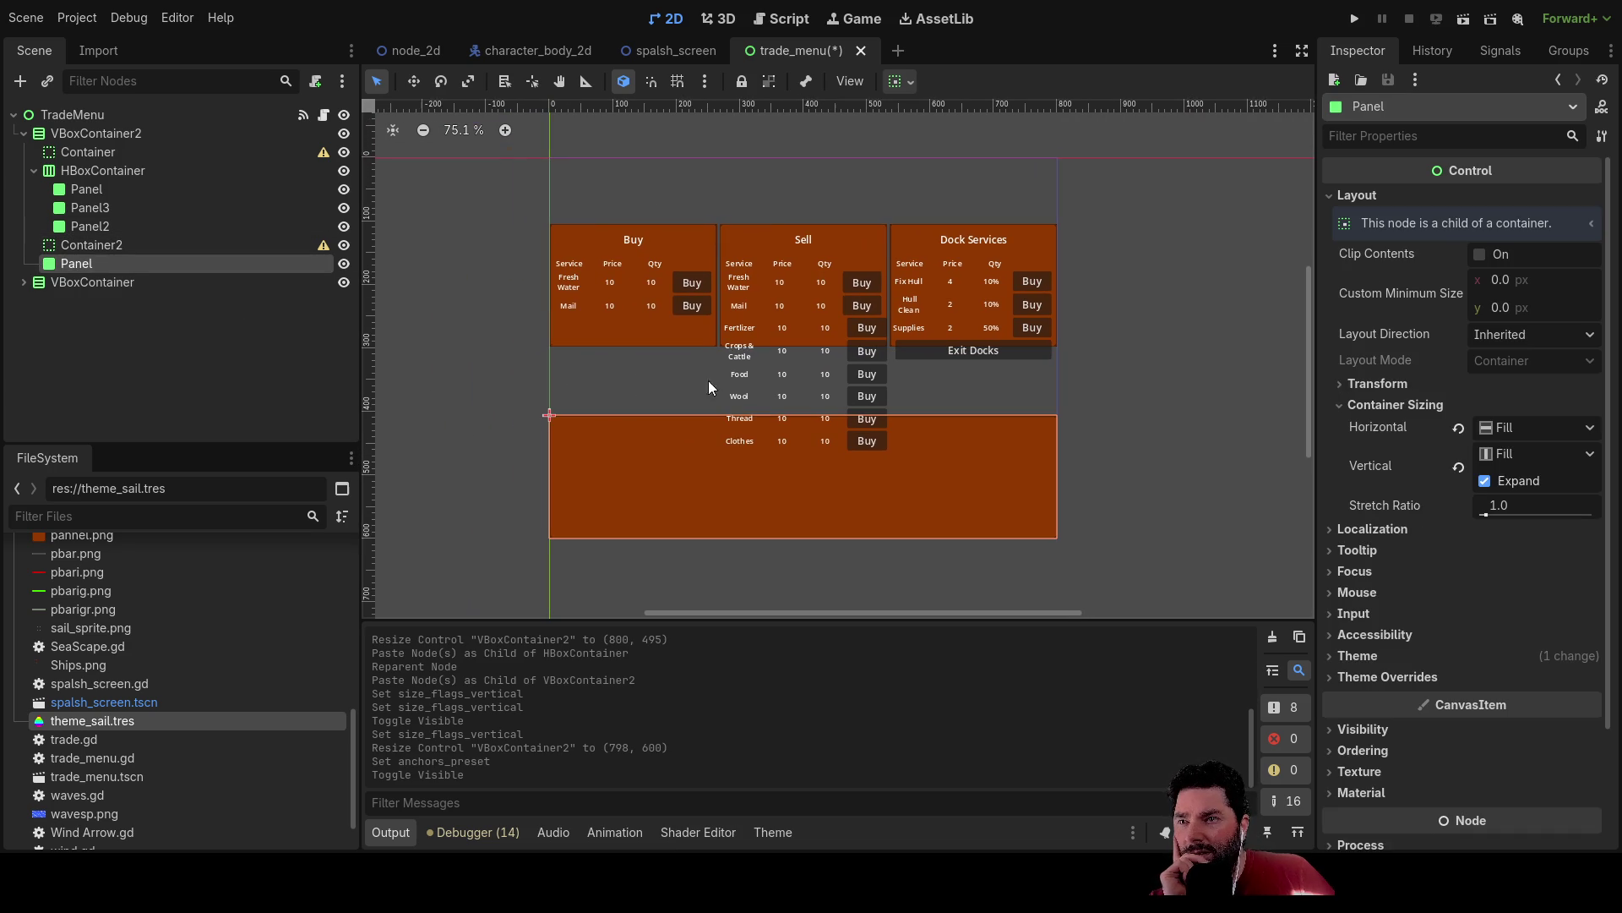
click(1485, 481)
click(1485, 482)
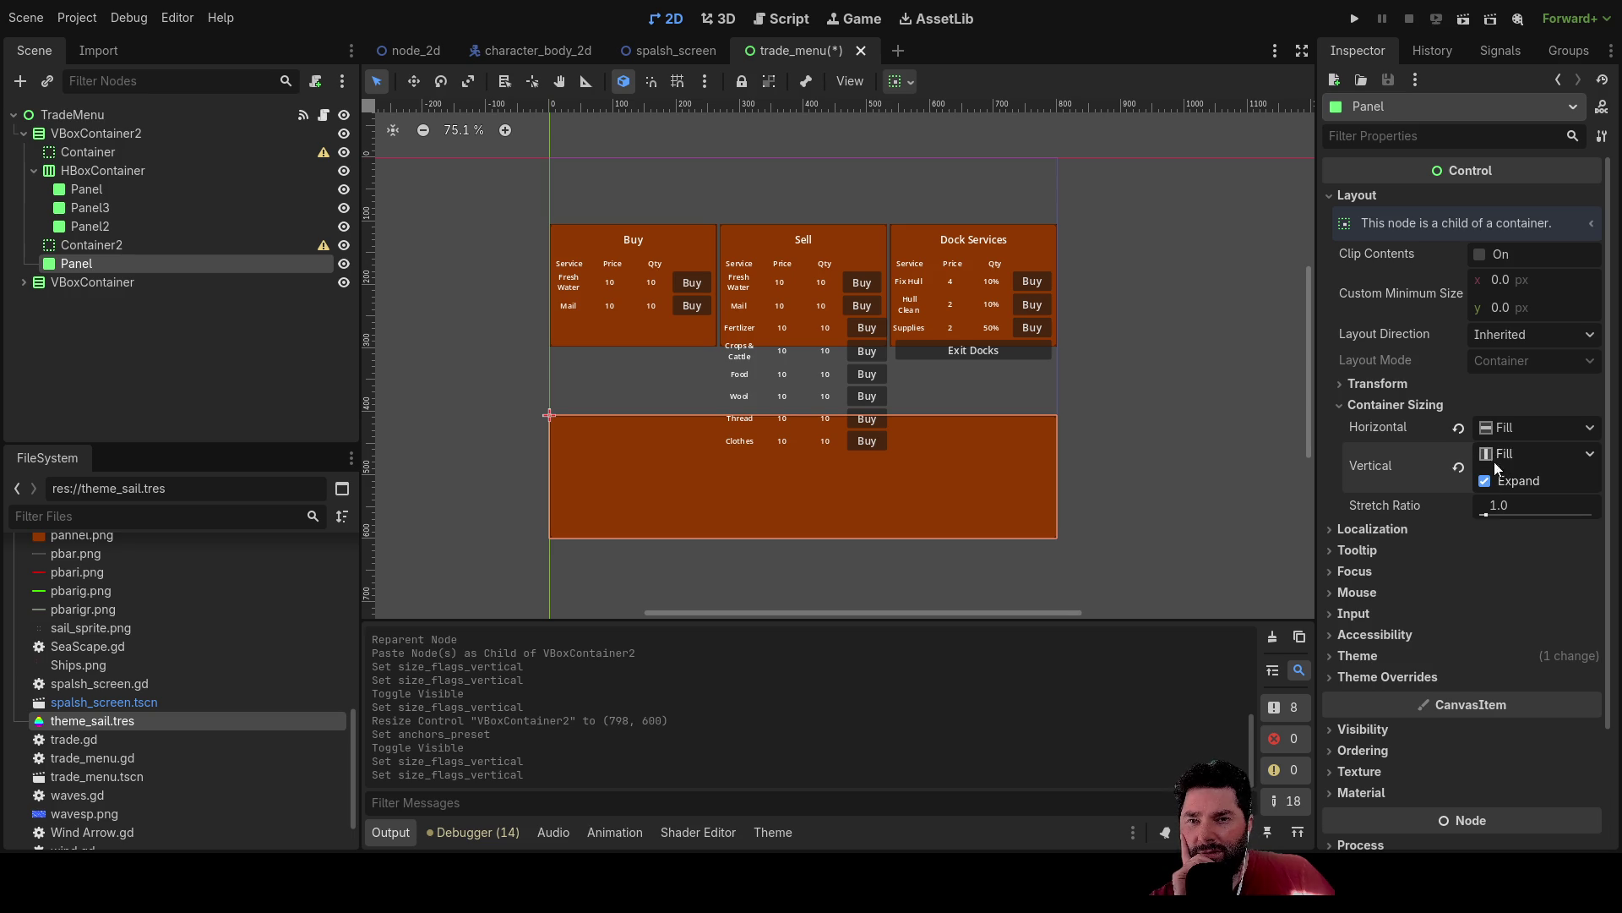
click(1485, 481)
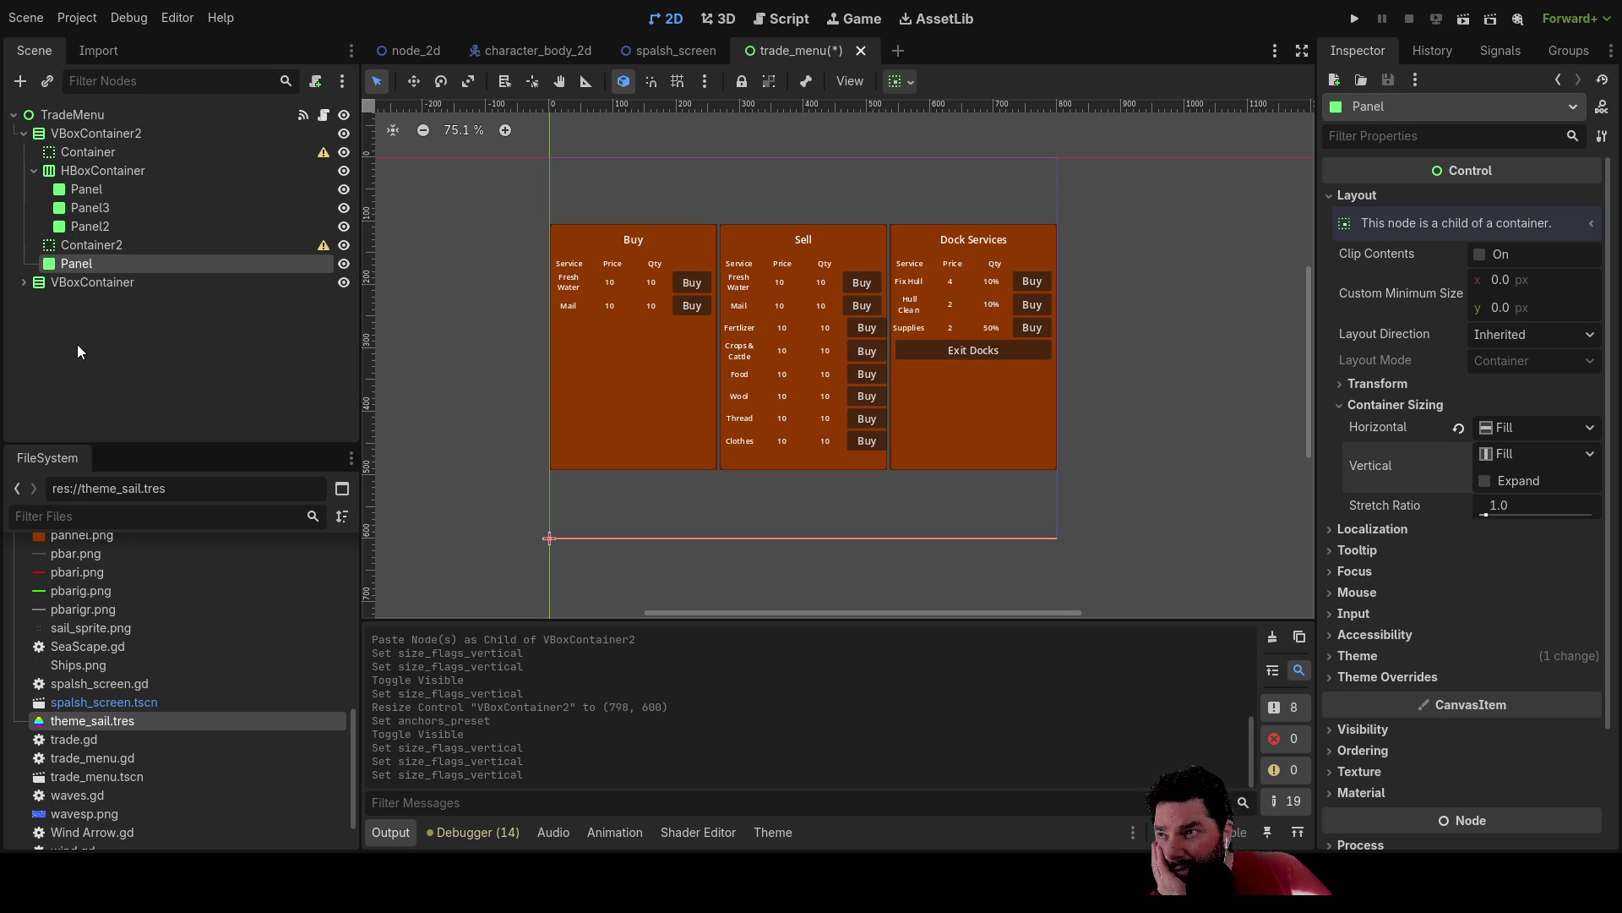
click(88, 247)
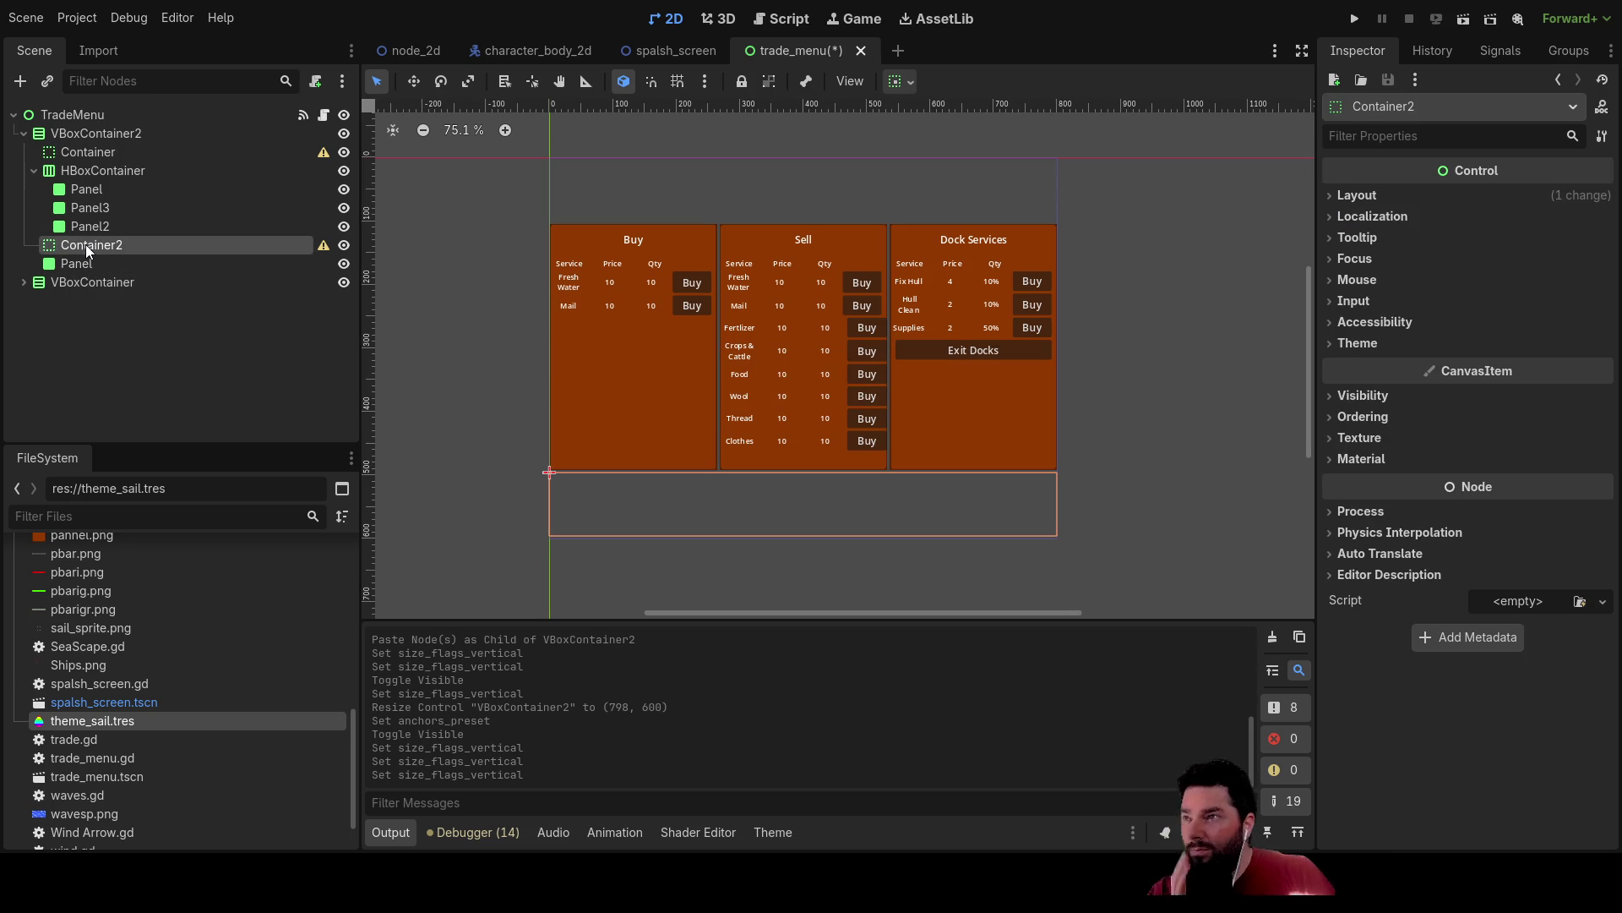
click(88, 133)
Paste Container3 into VBoxContainer2, keeping the bottom Panel's vertical Expand off.
key(ctrl+v)
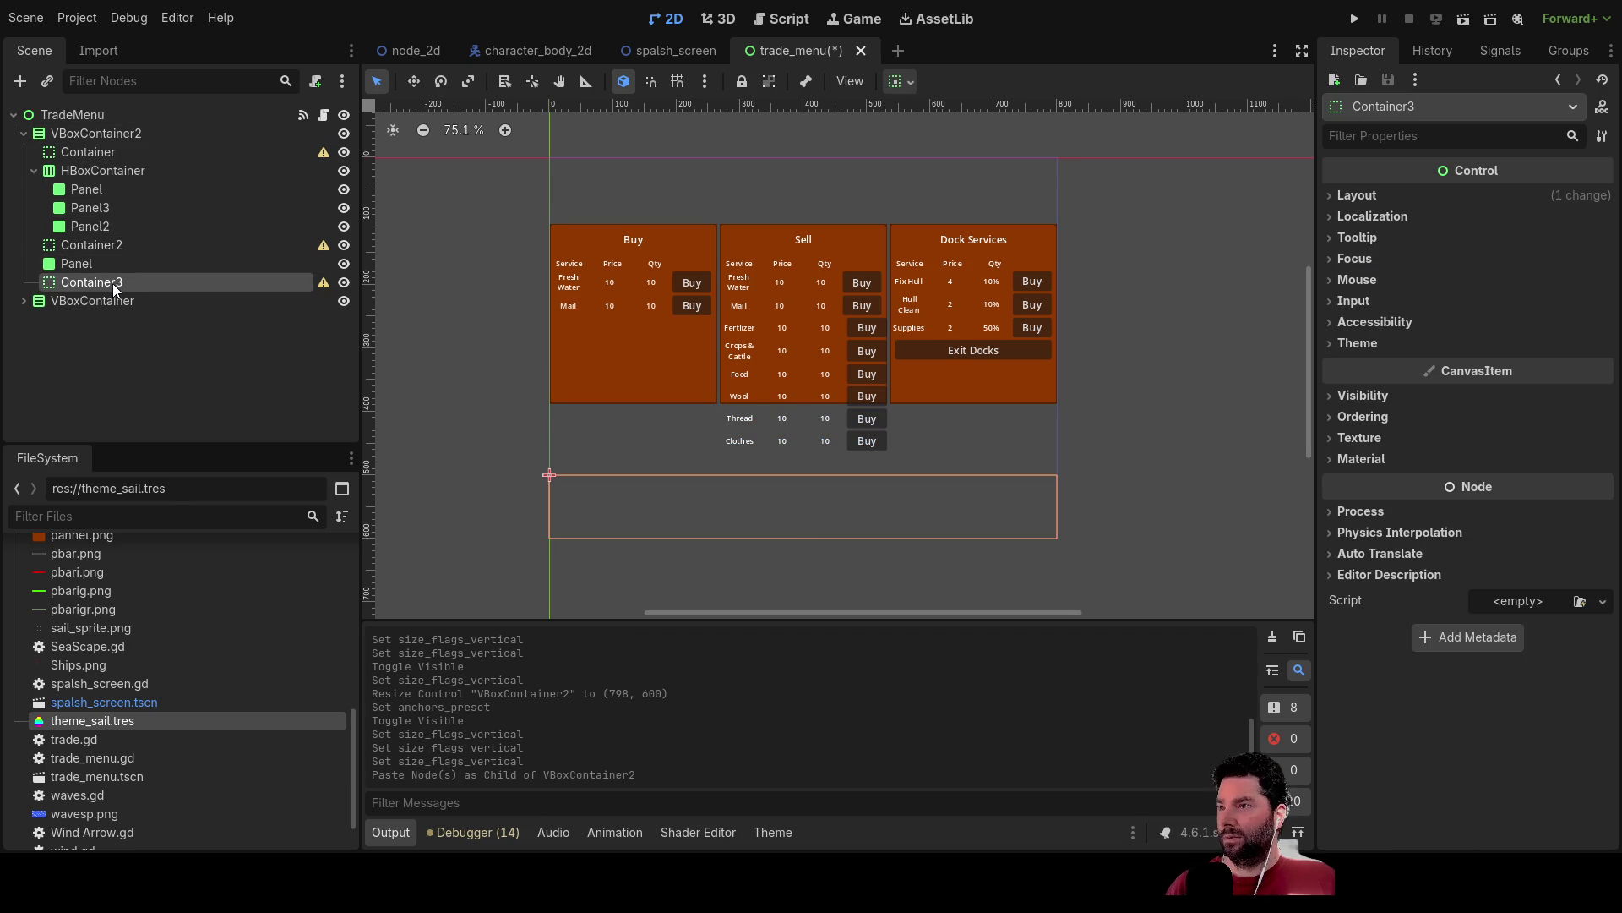
click(82, 267)
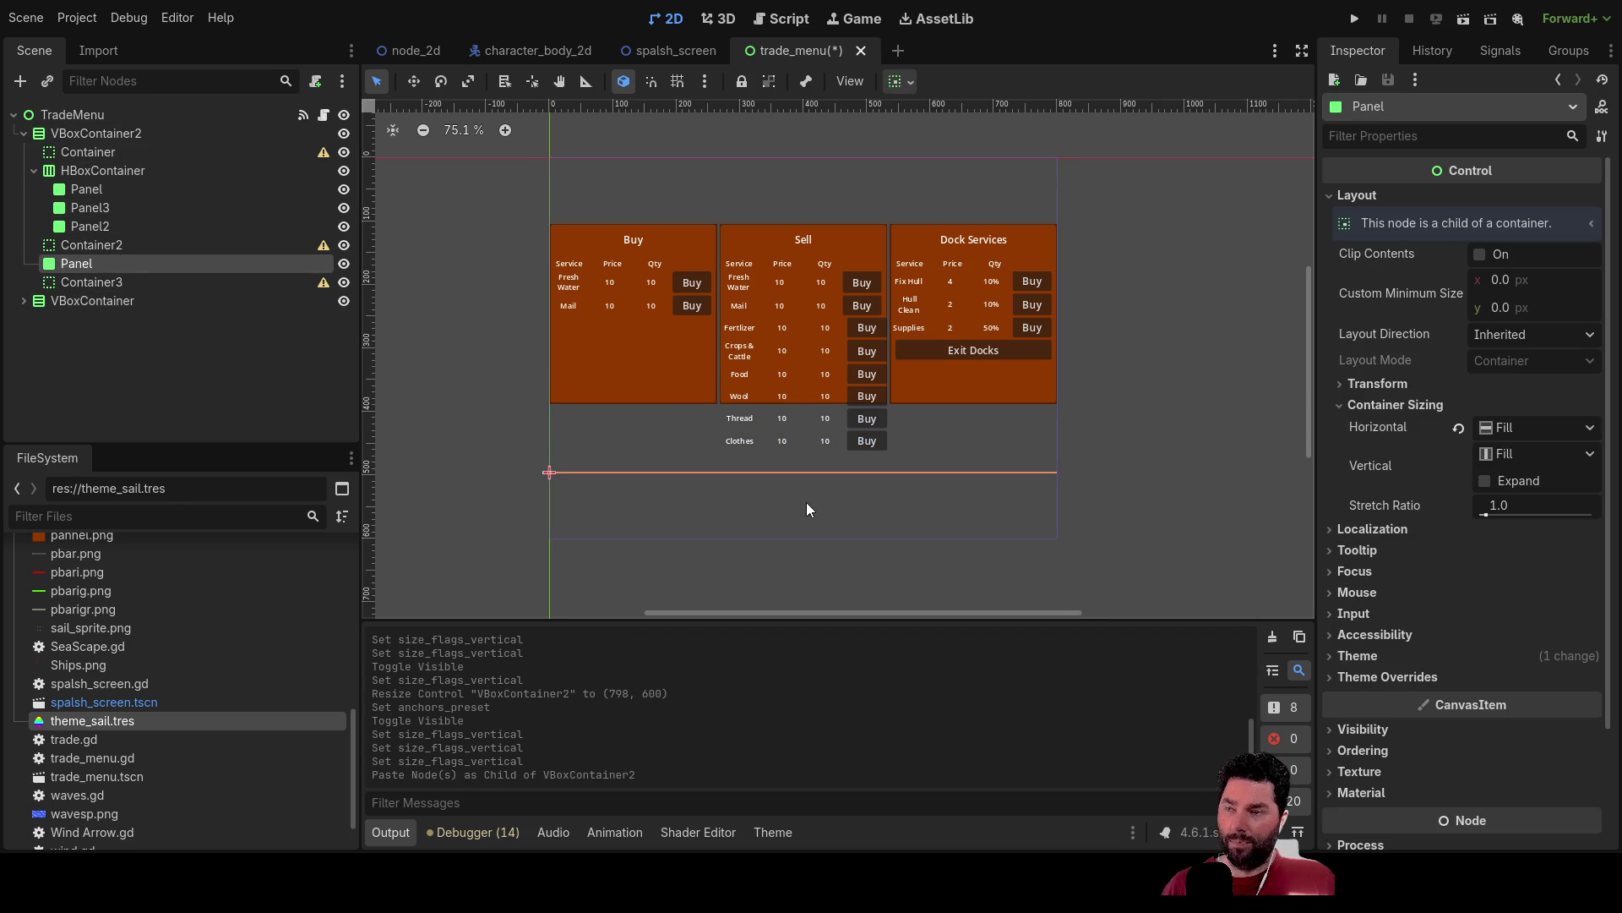
scroll(1413, 562, down, 3)
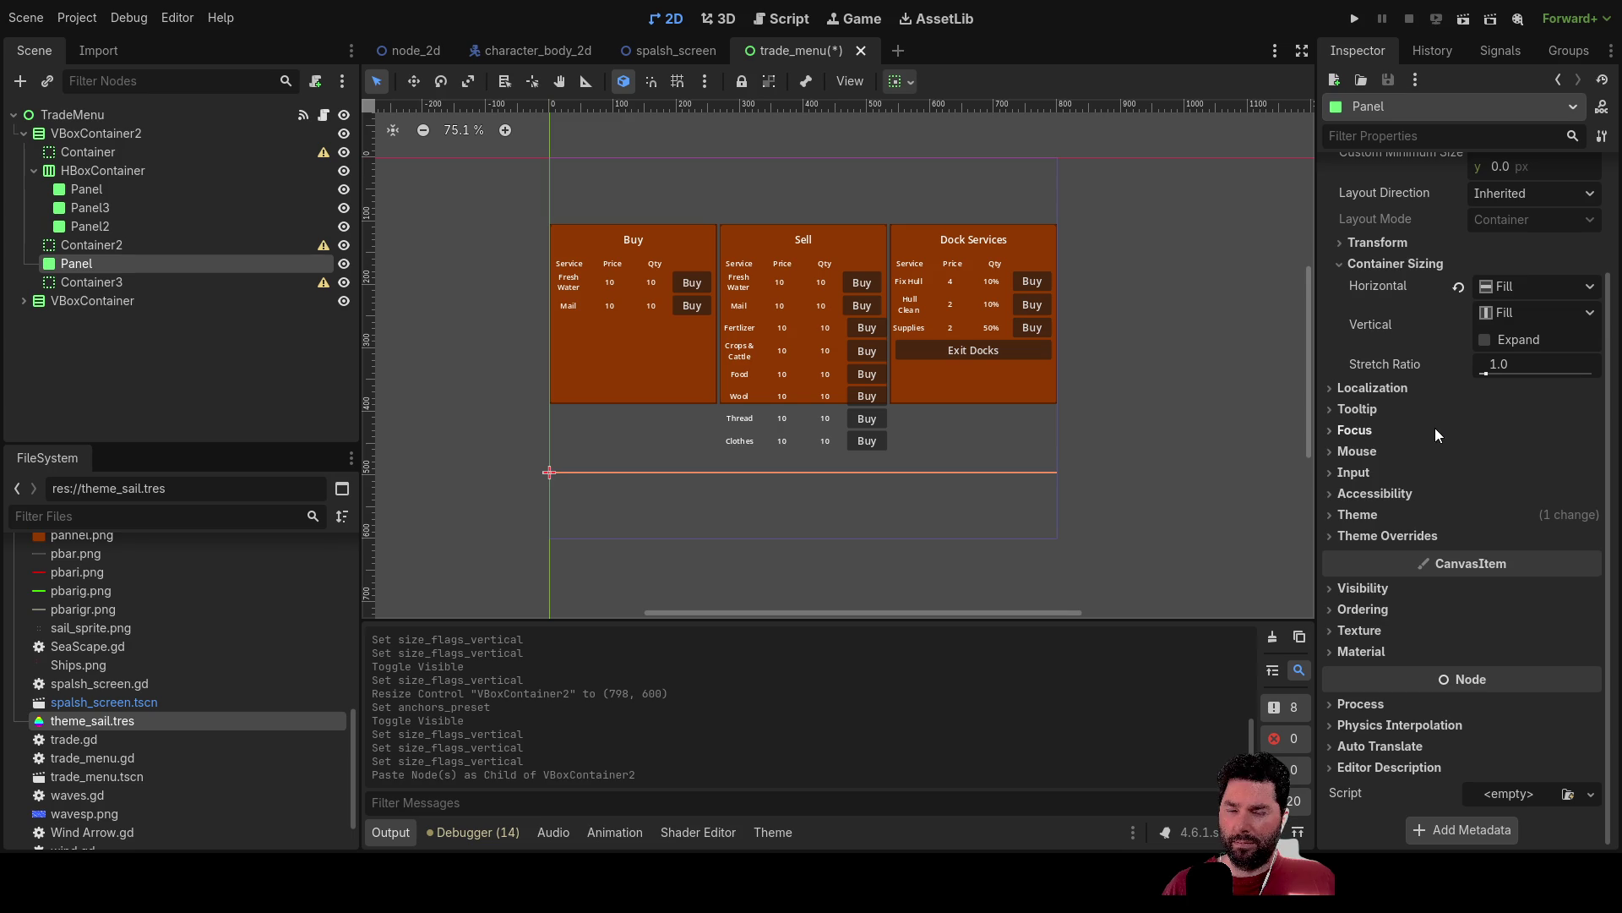
click(1485, 342)
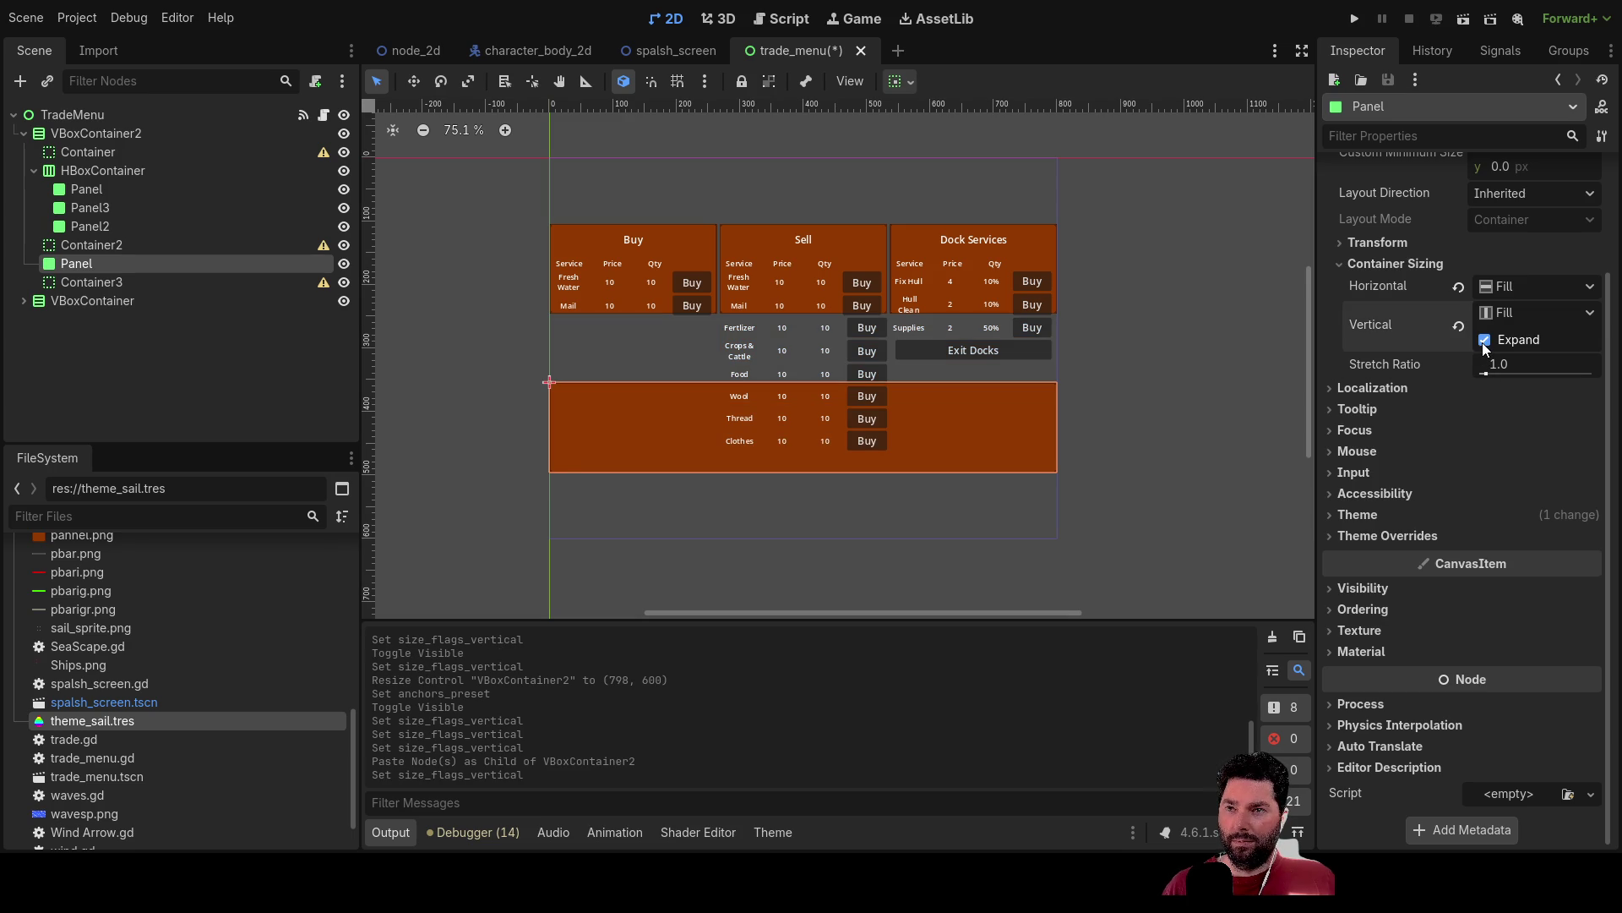
click(1485, 342)
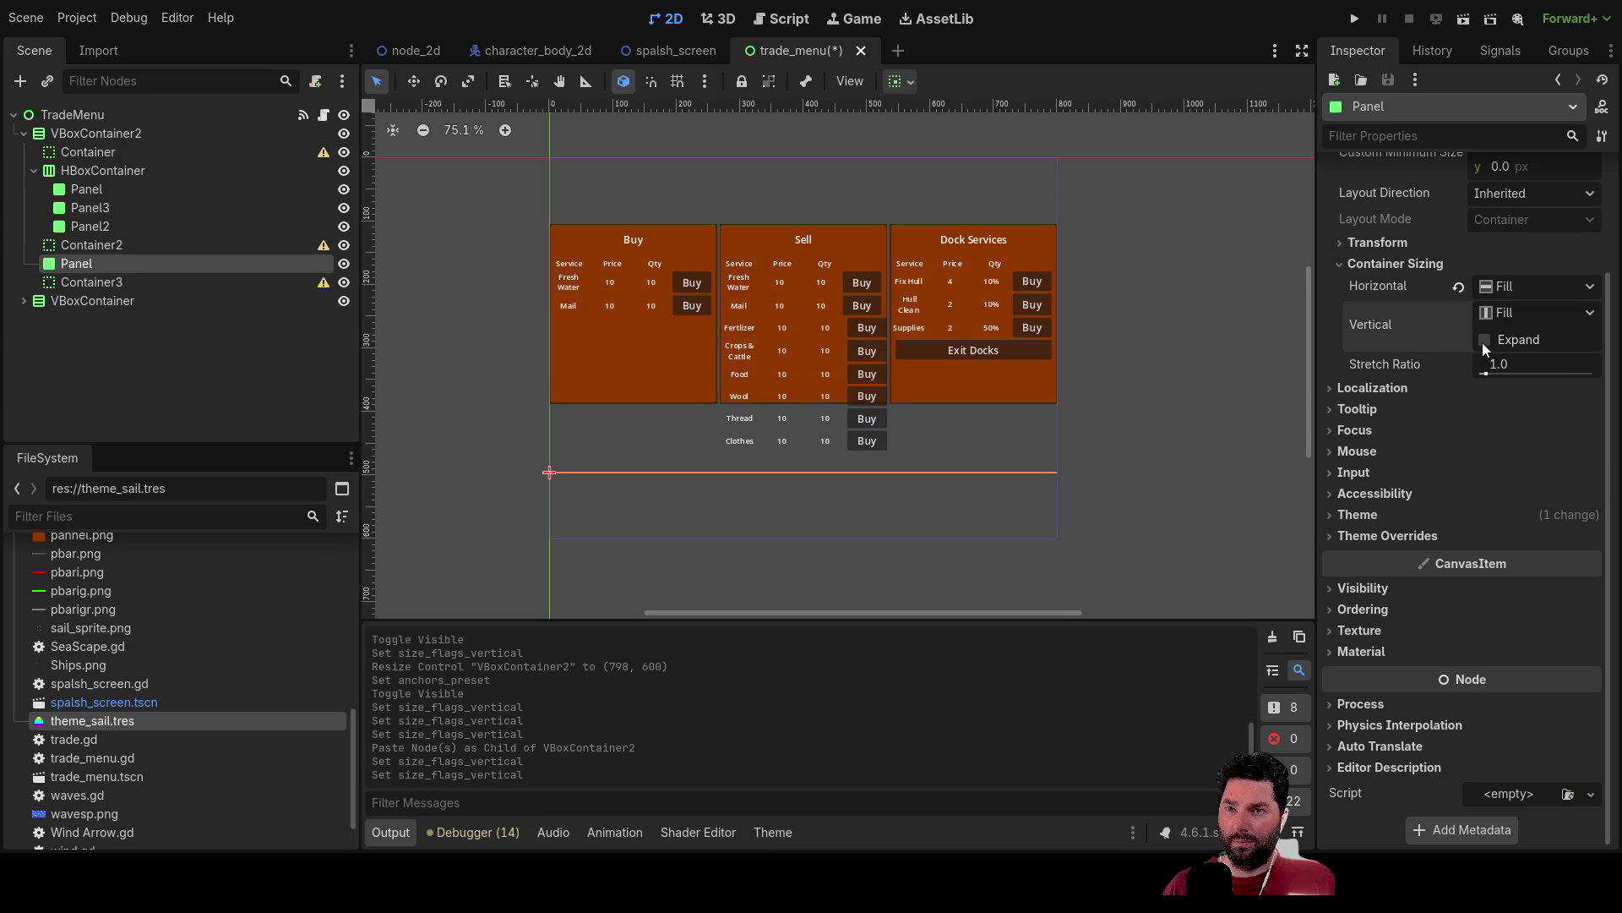
Give the bottom Panel a 100 px custom minimum height.
click(1342, 245)
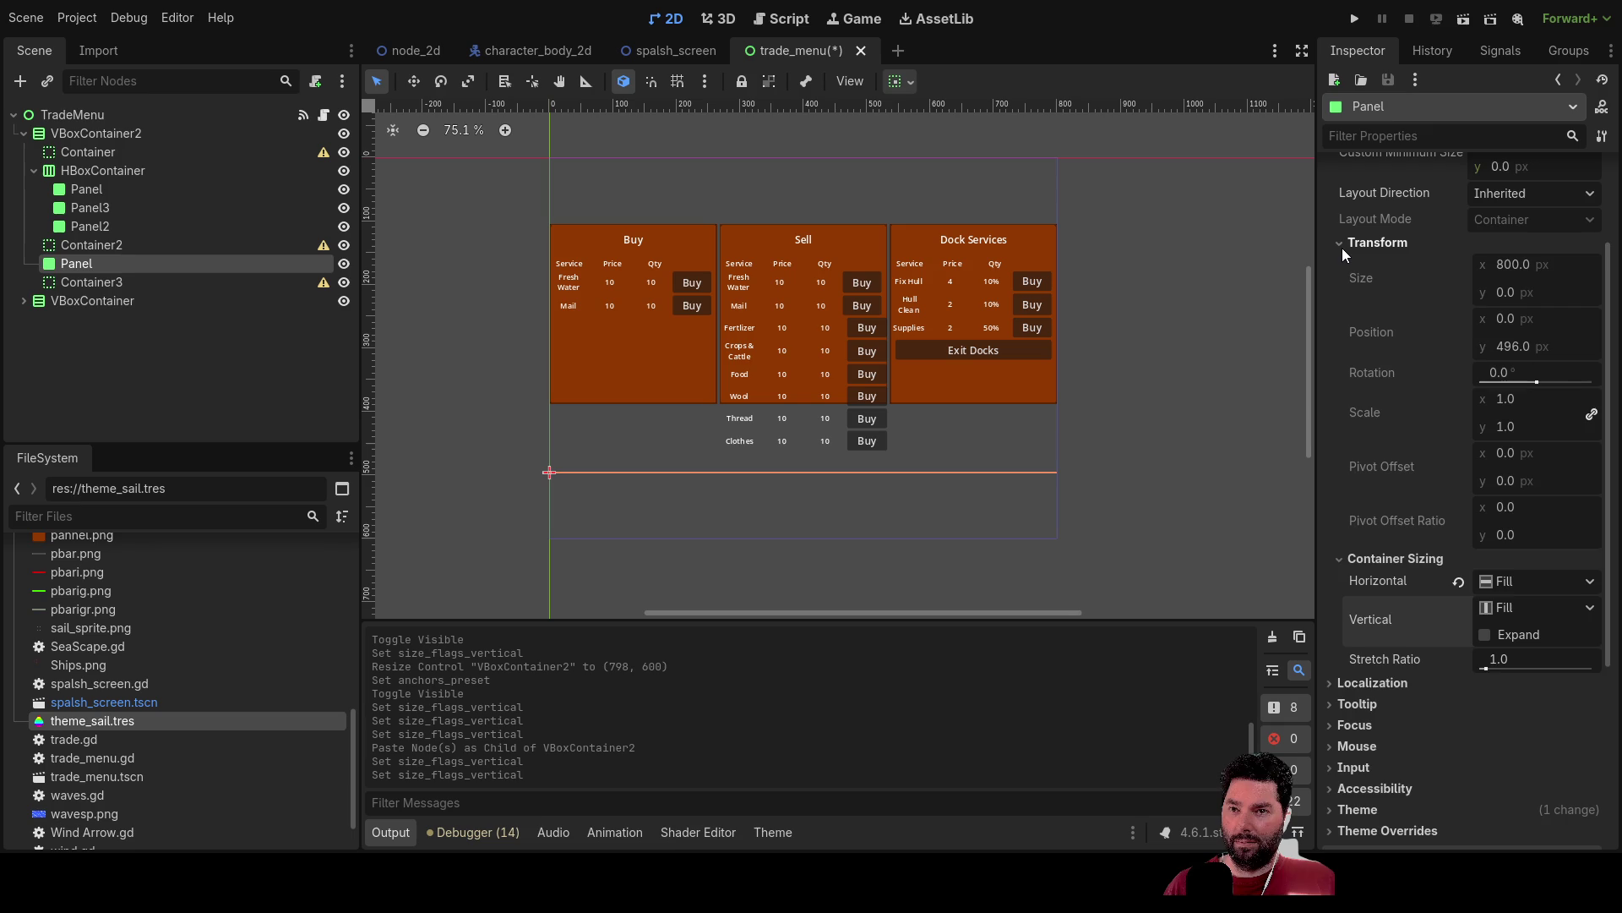
click(1342, 245)
scroll(1414, 424, up, 3)
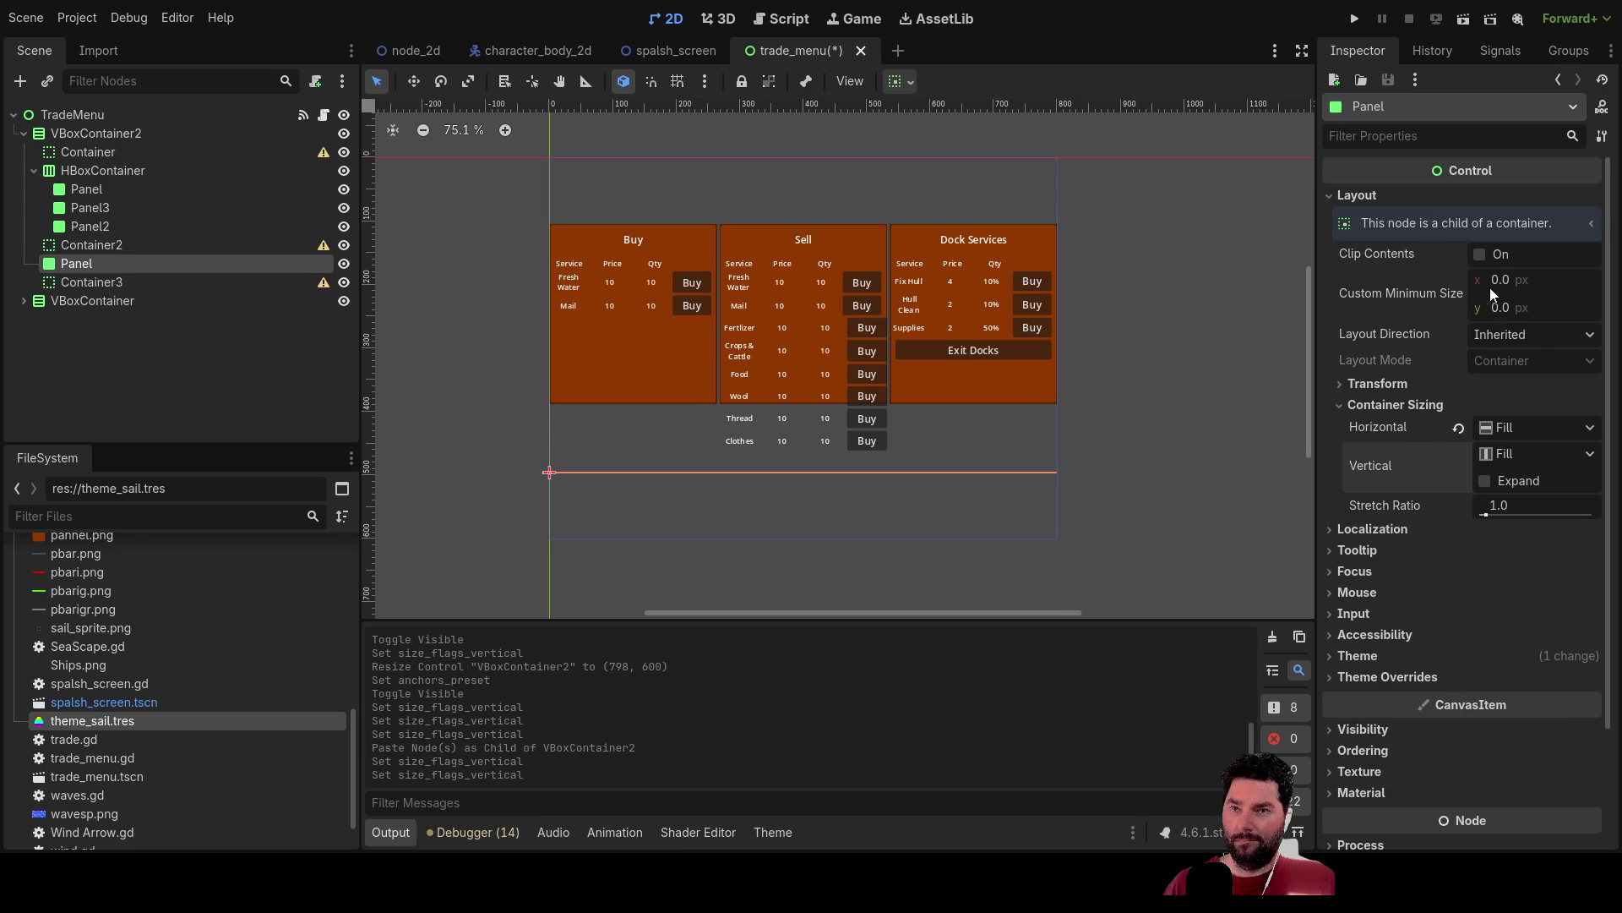
drag(1511, 311, 1491, 310)
text(100)
key(Return)
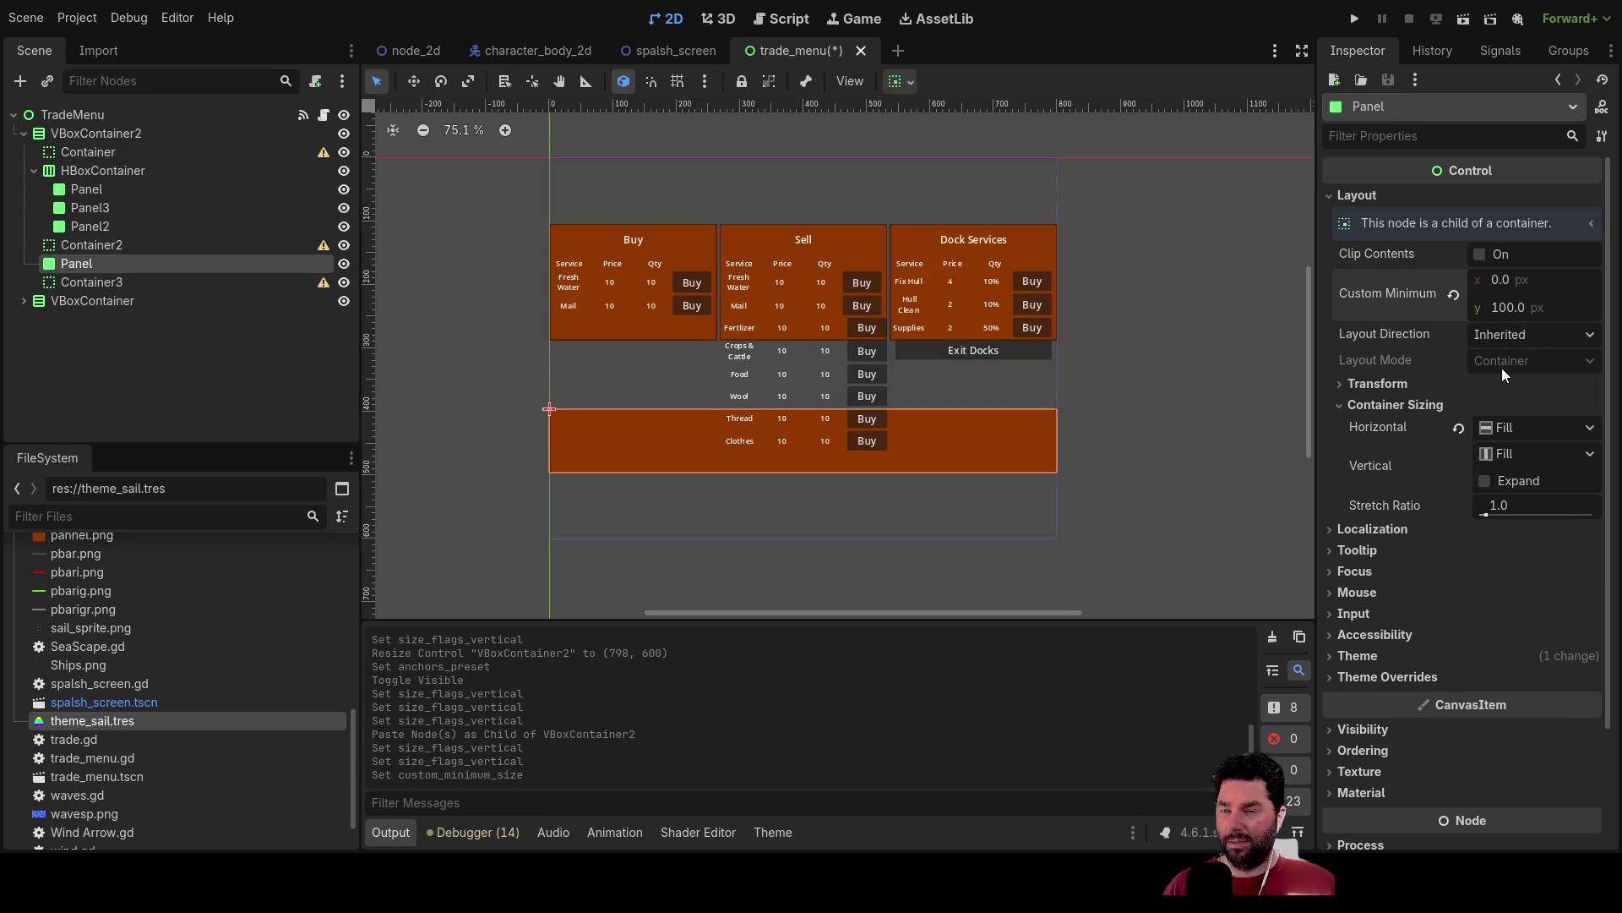
click(93, 245)
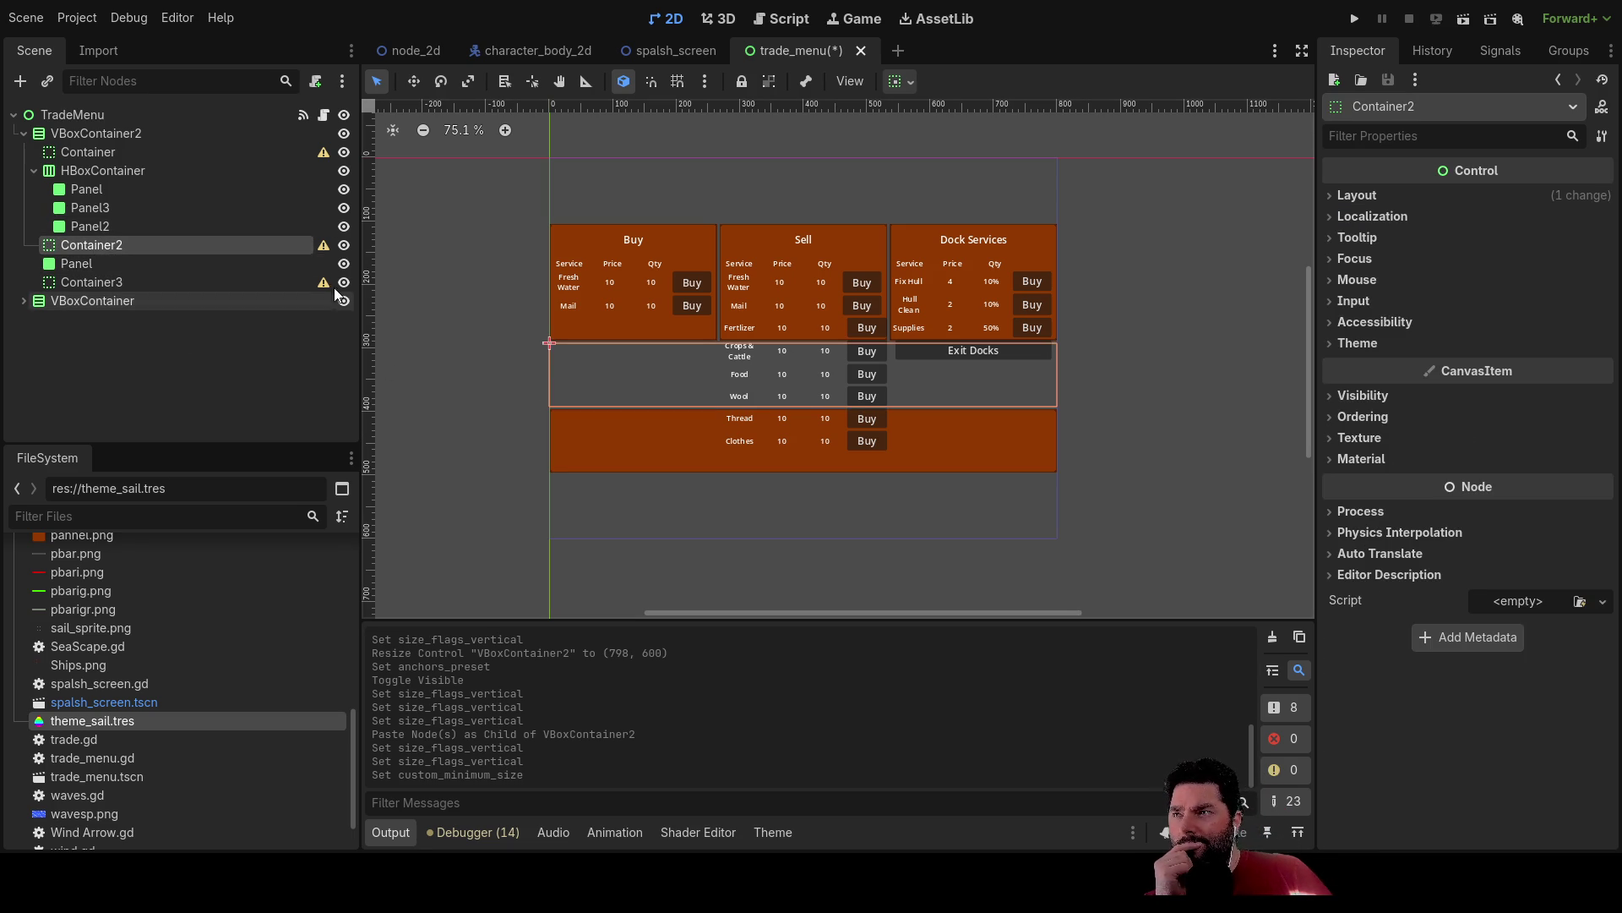
click(86, 189)
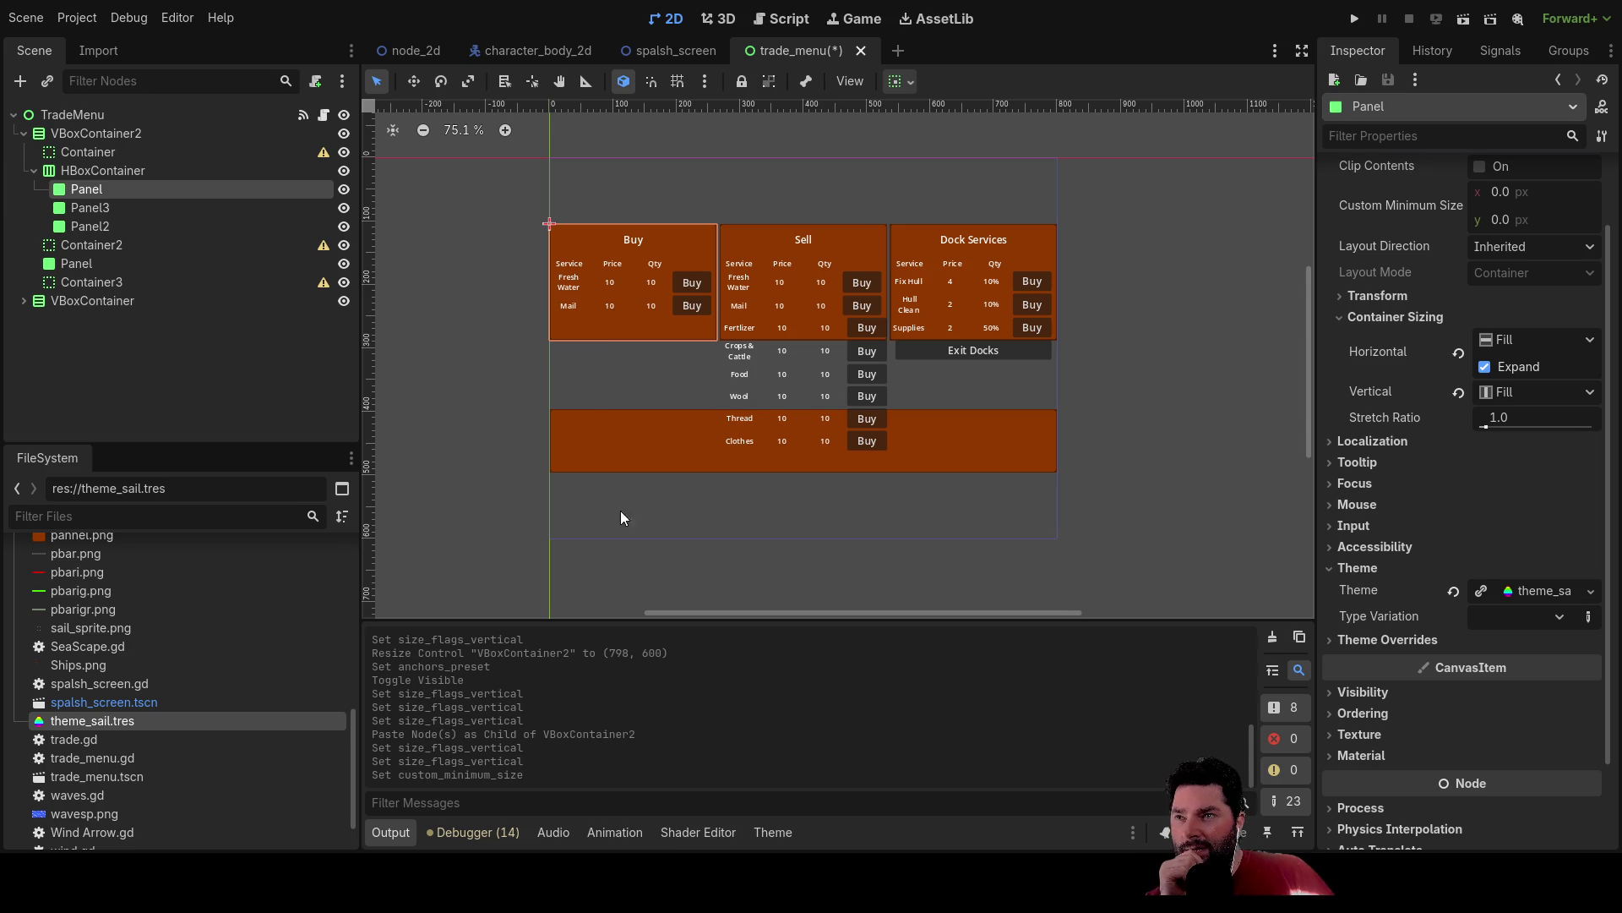
click(597, 449)
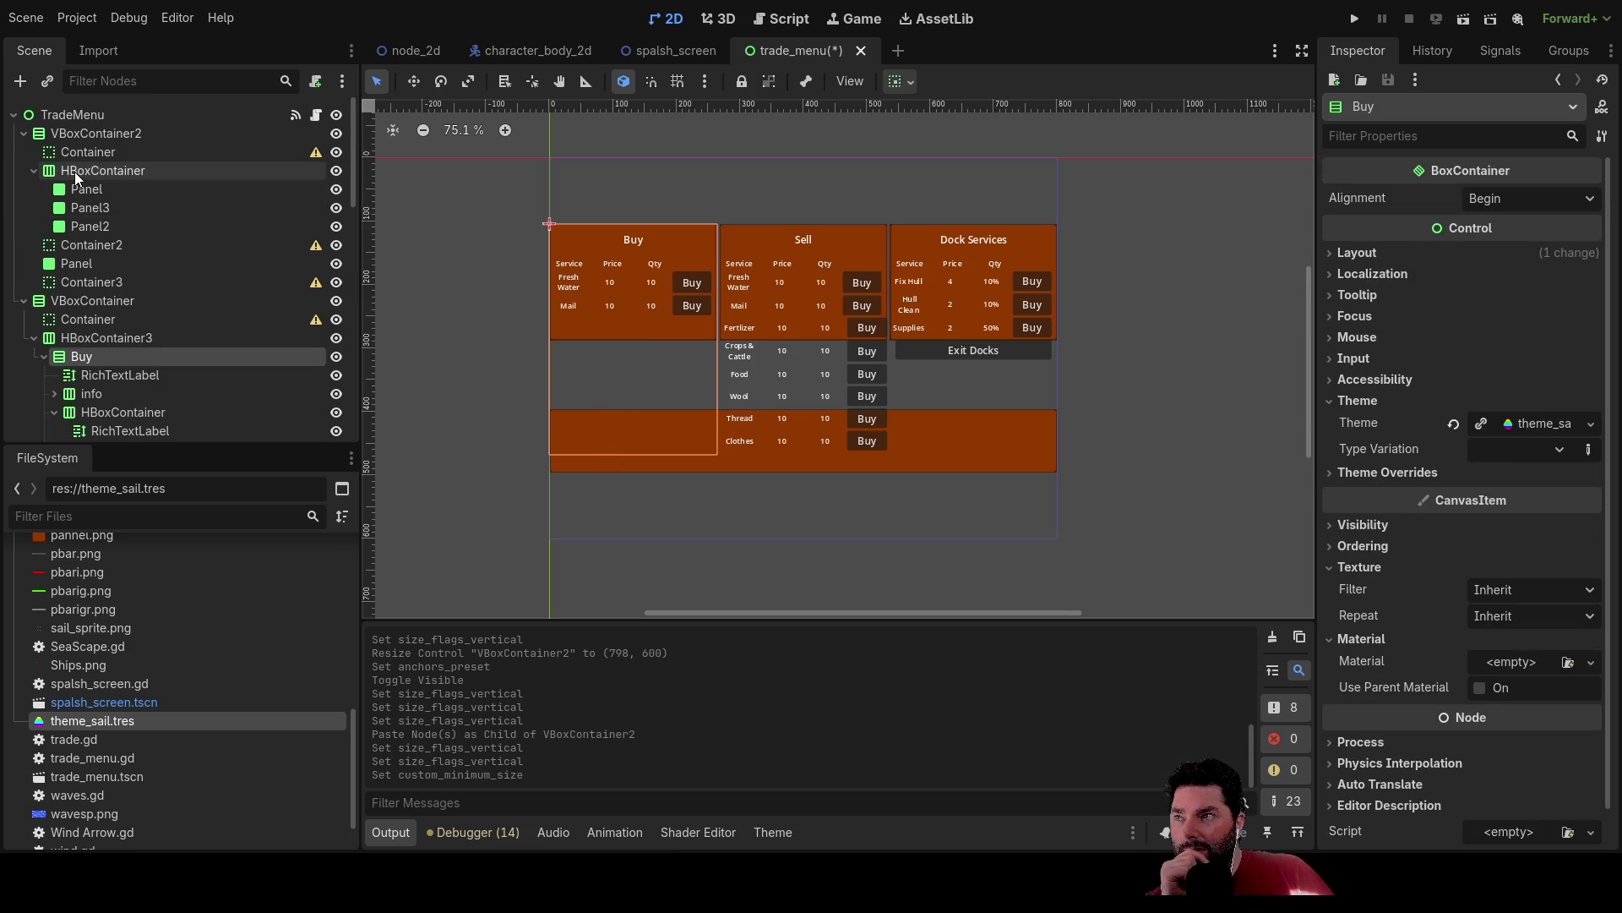
click(24, 133)
click(24, 152)
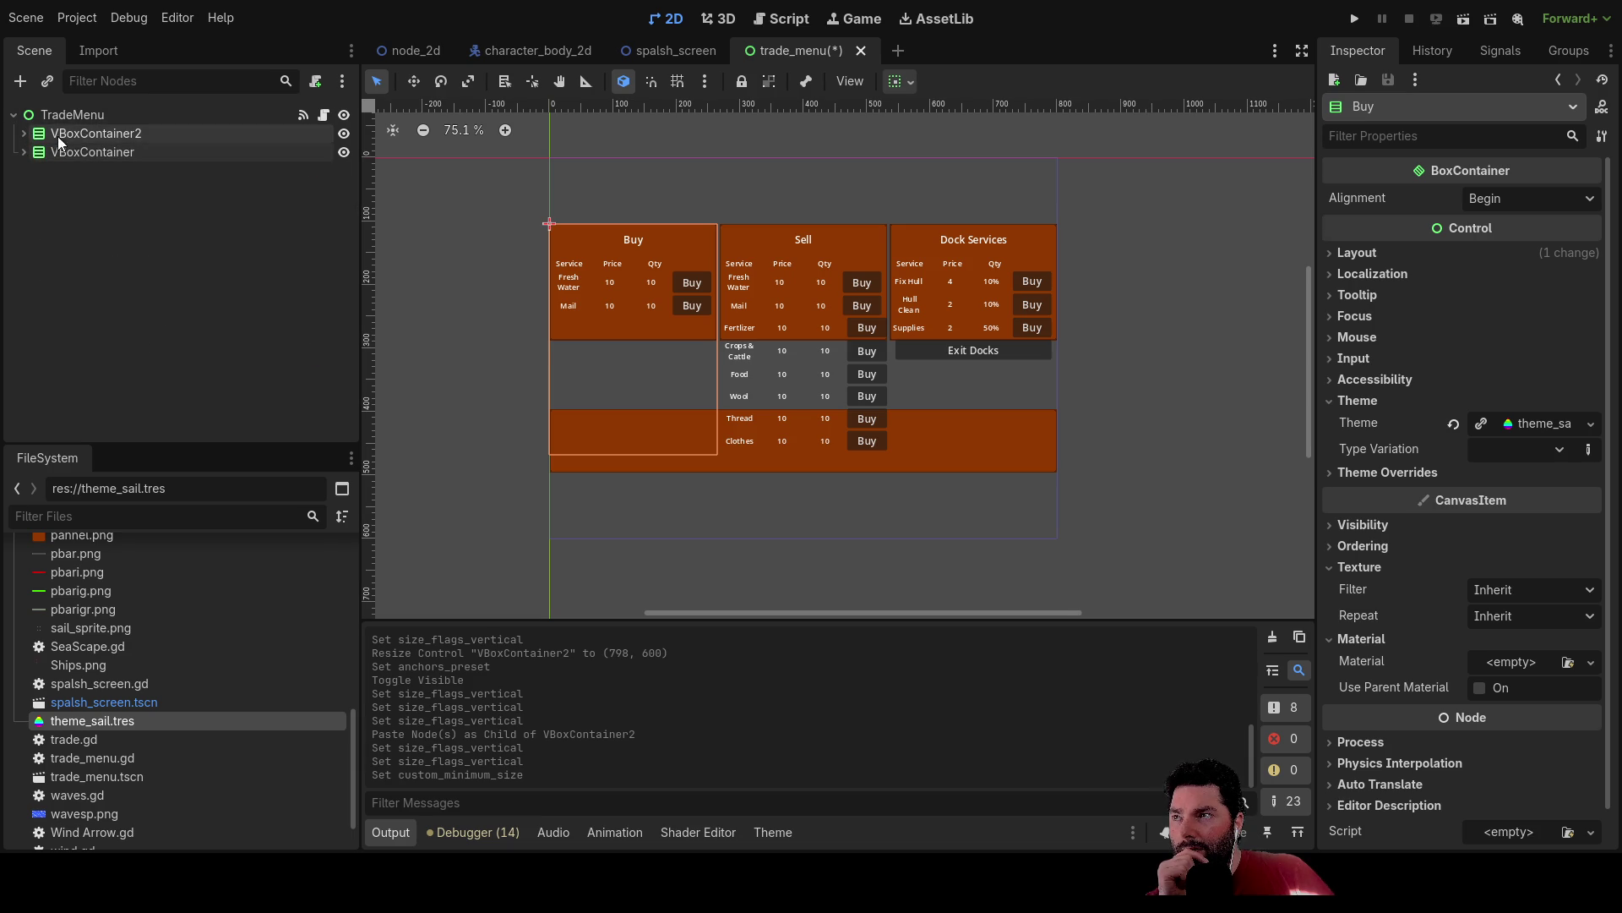
click(55, 135)
click(24, 134)
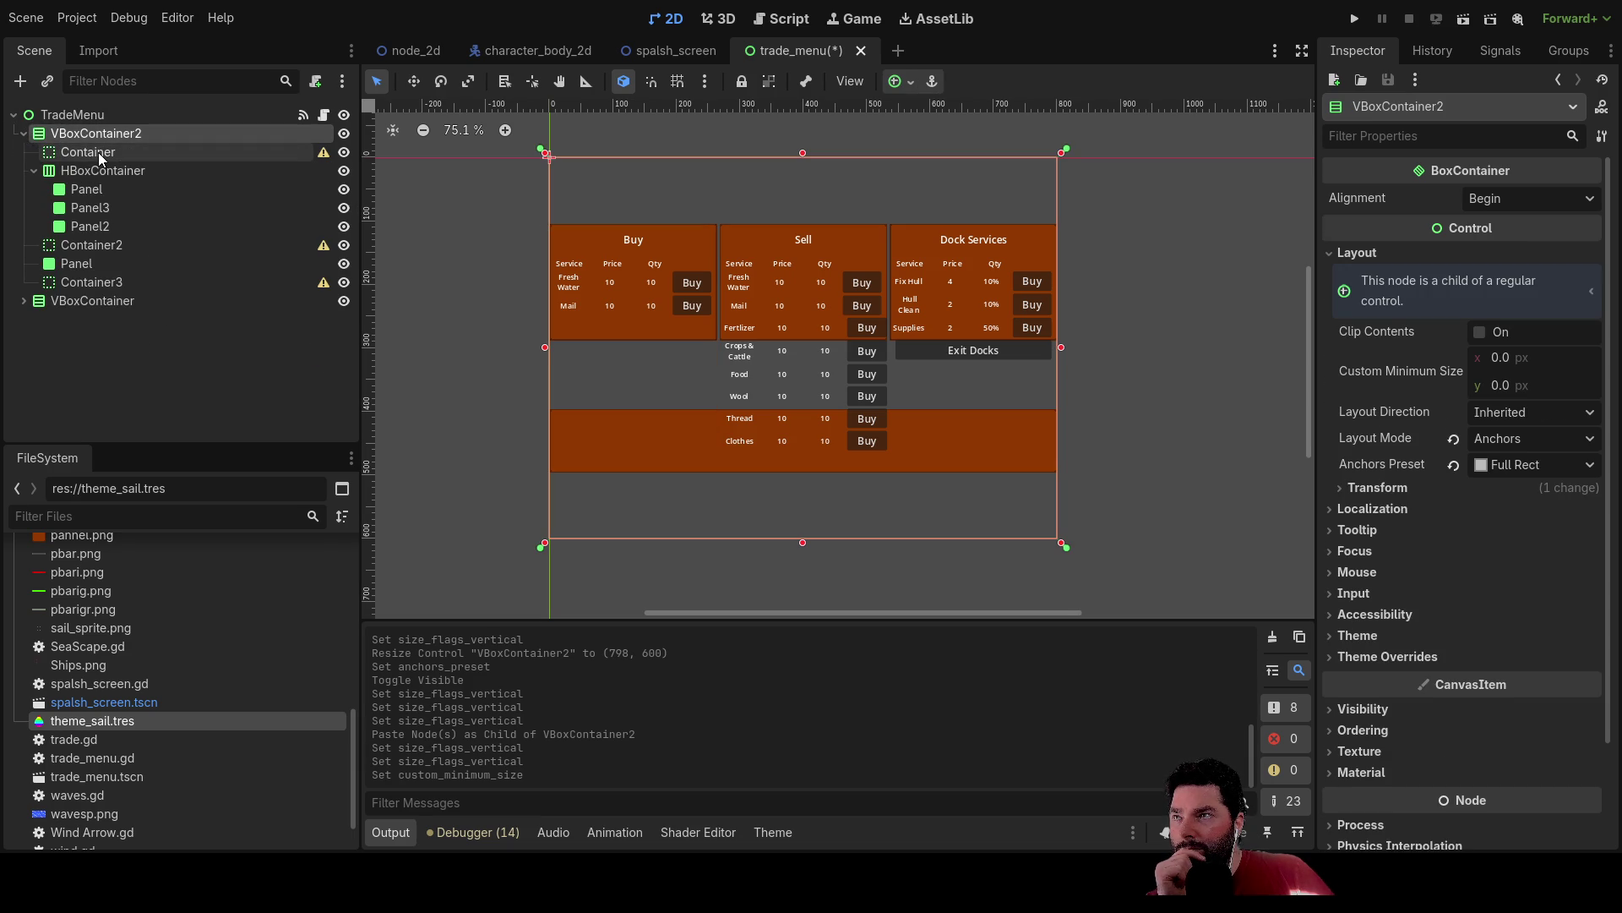
click(99, 154)
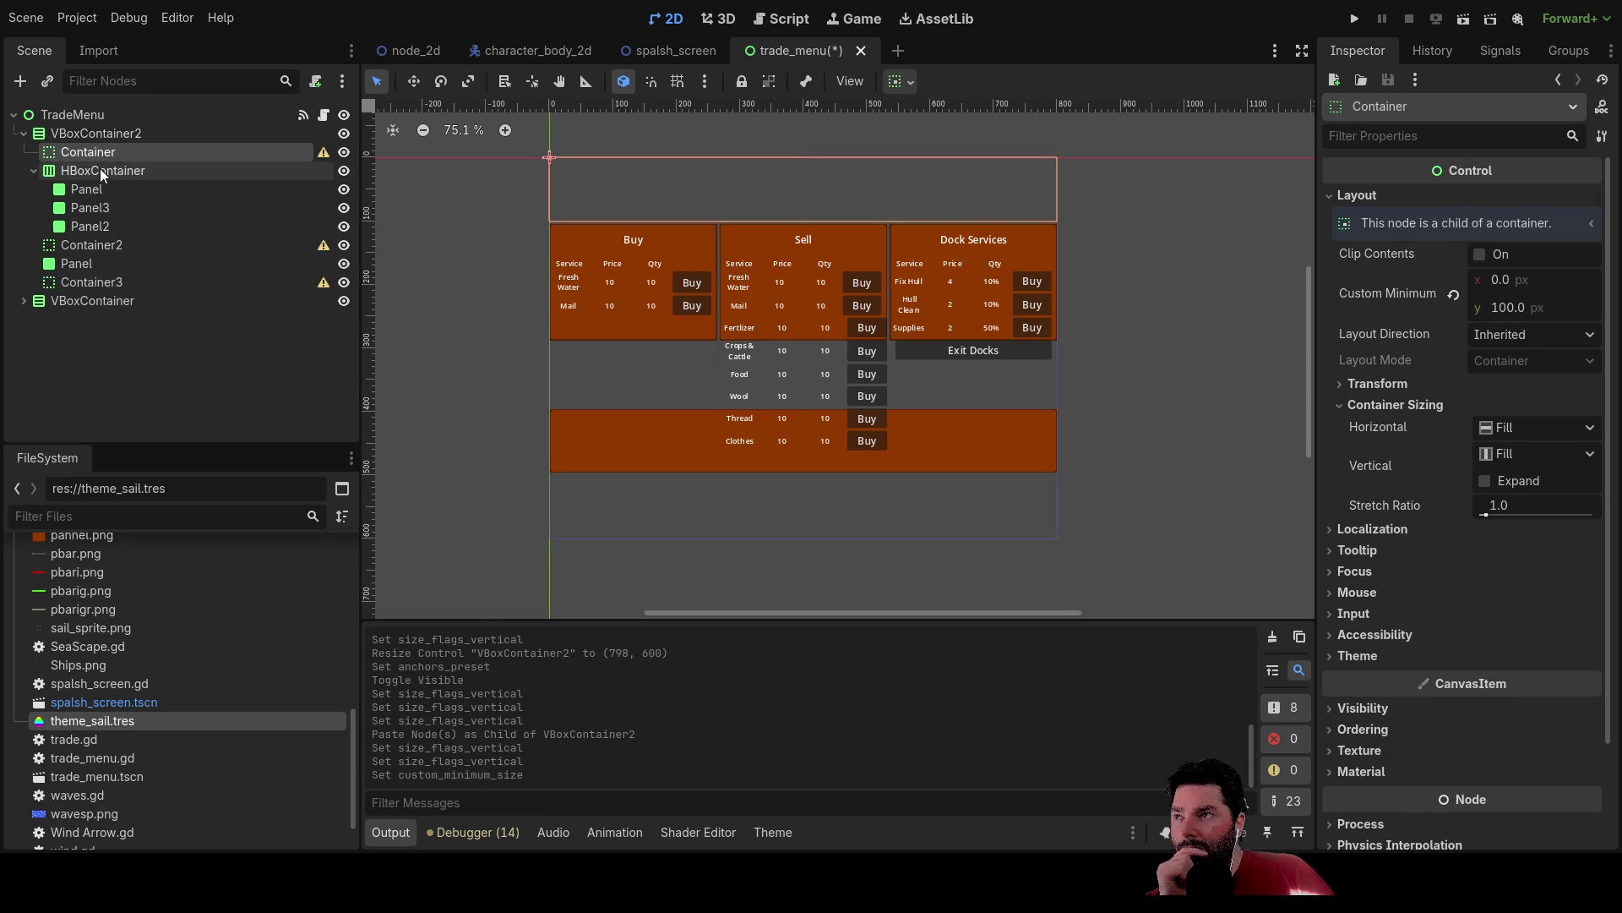
click(106, 169)
click(95, 194)
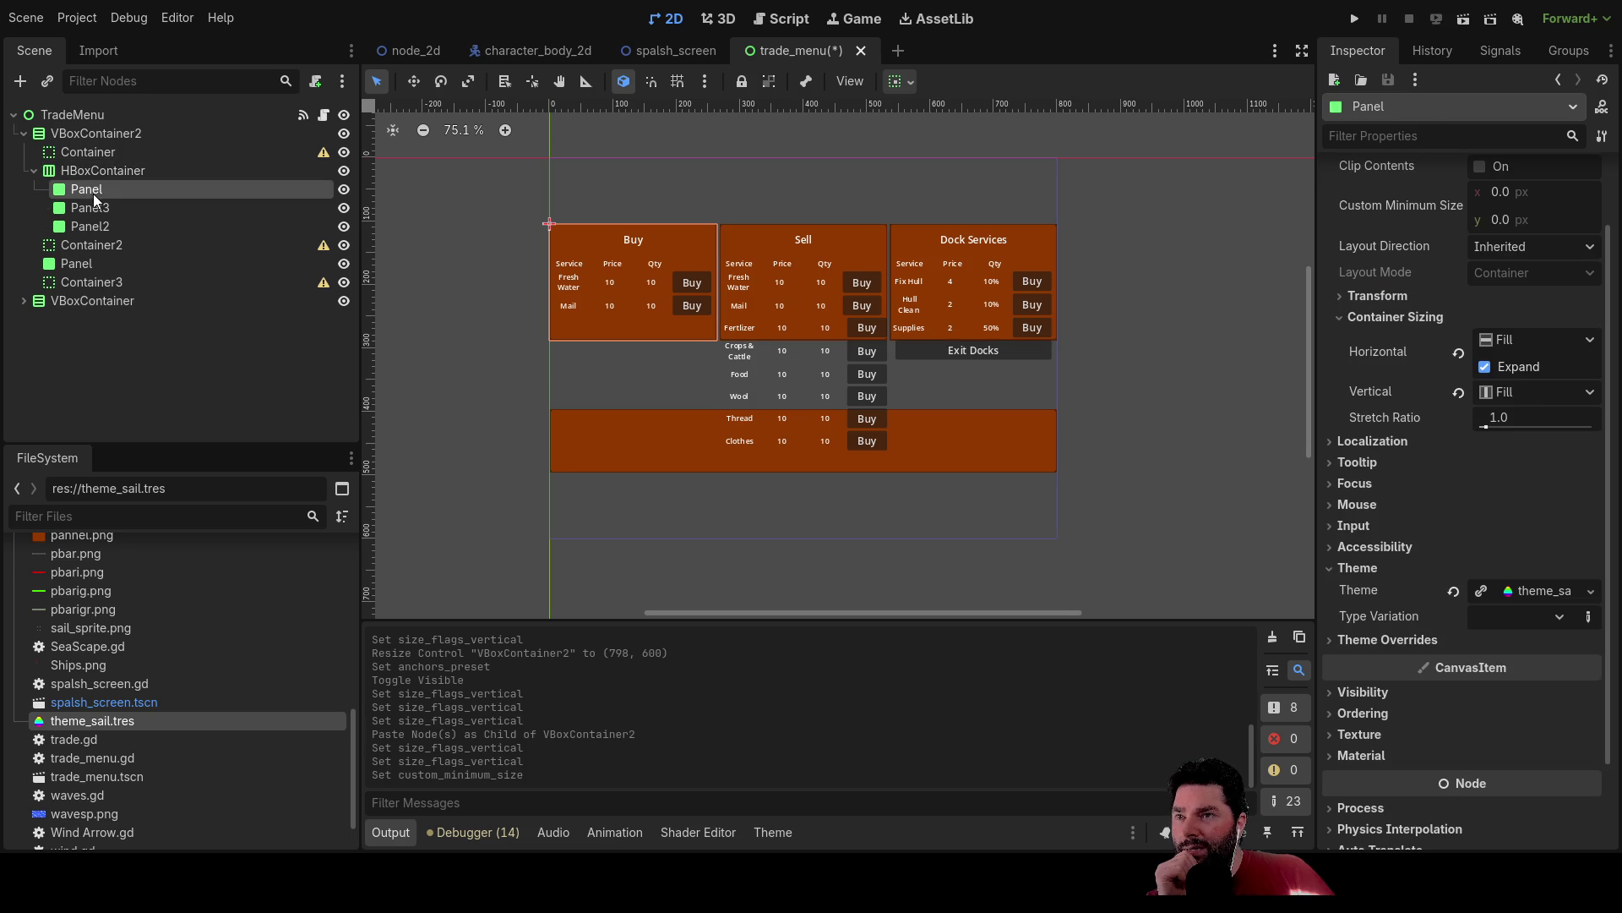
click(94, 174)
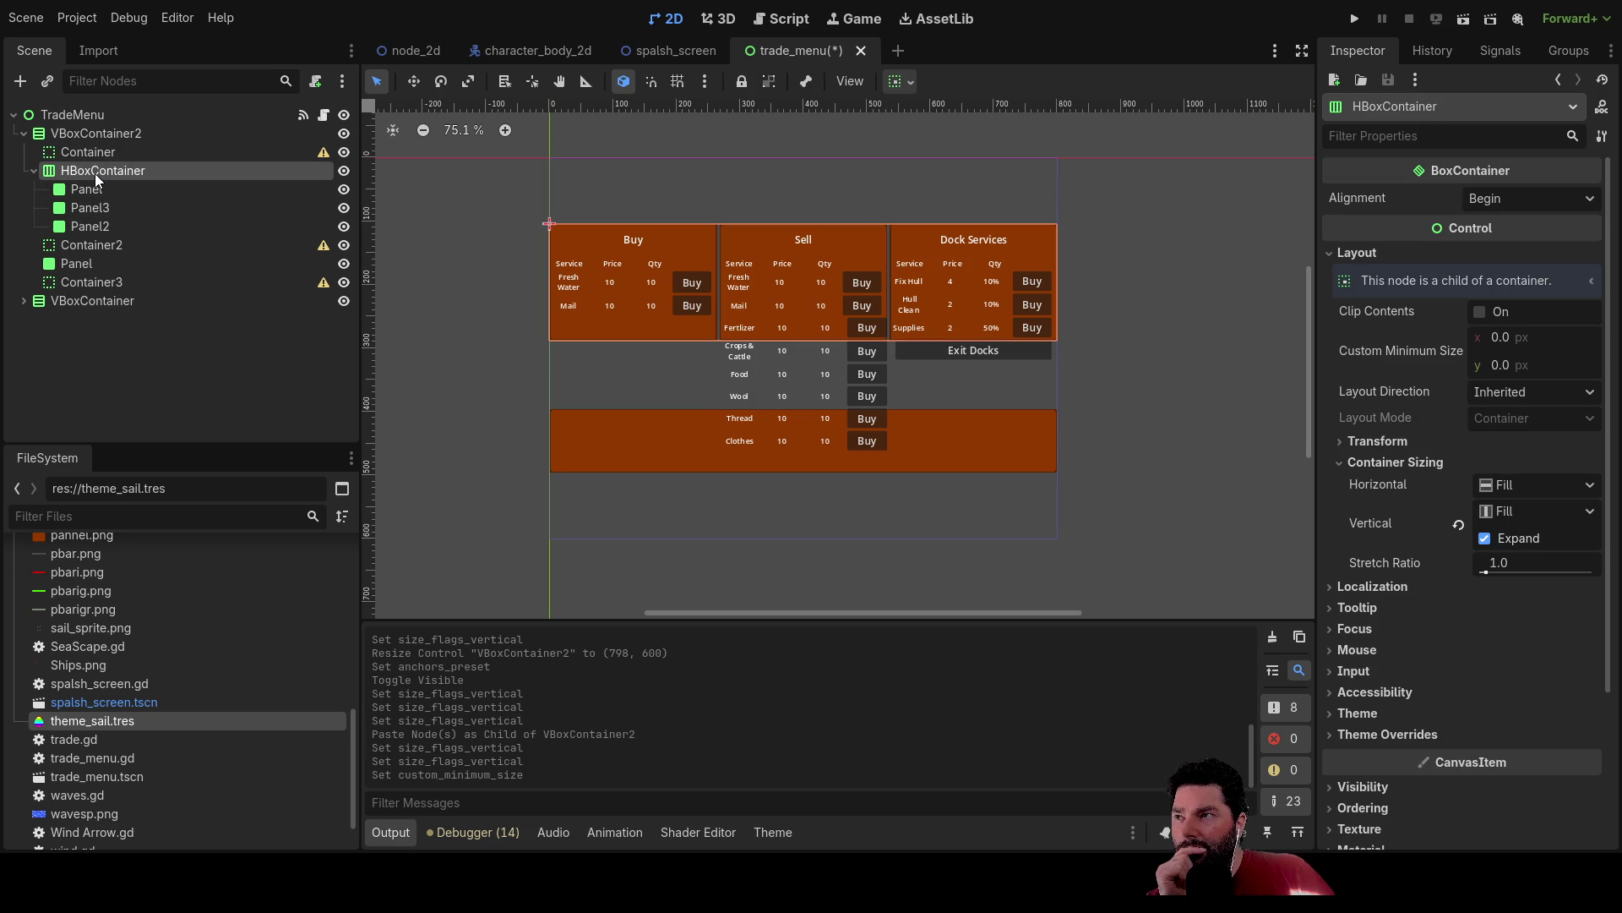
click(101, 243)
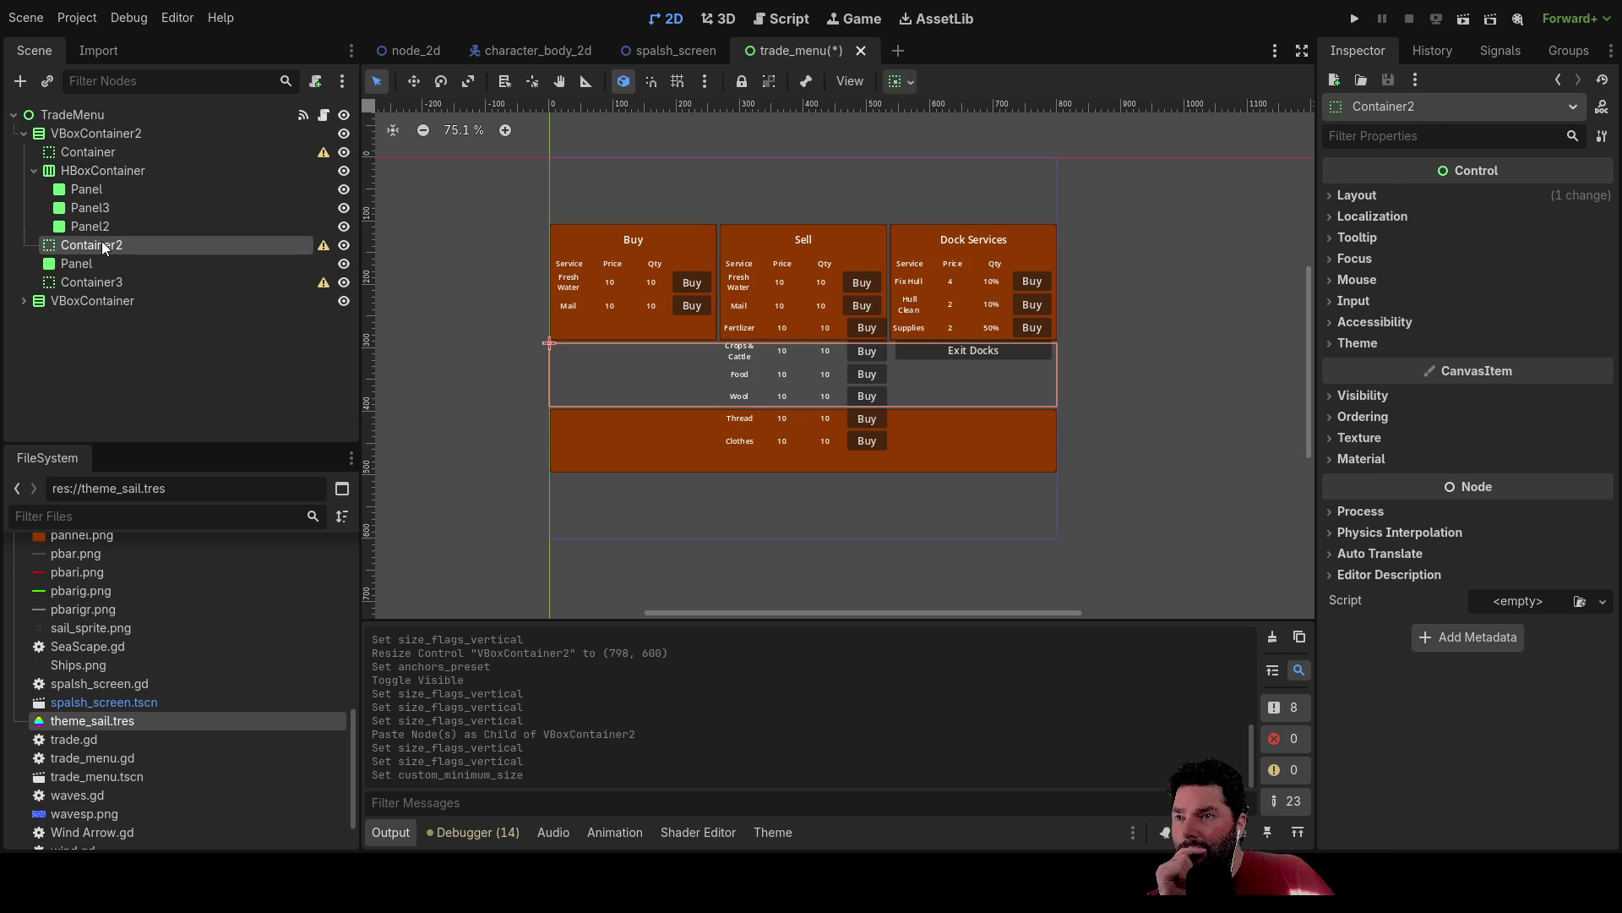
click(99, 259)
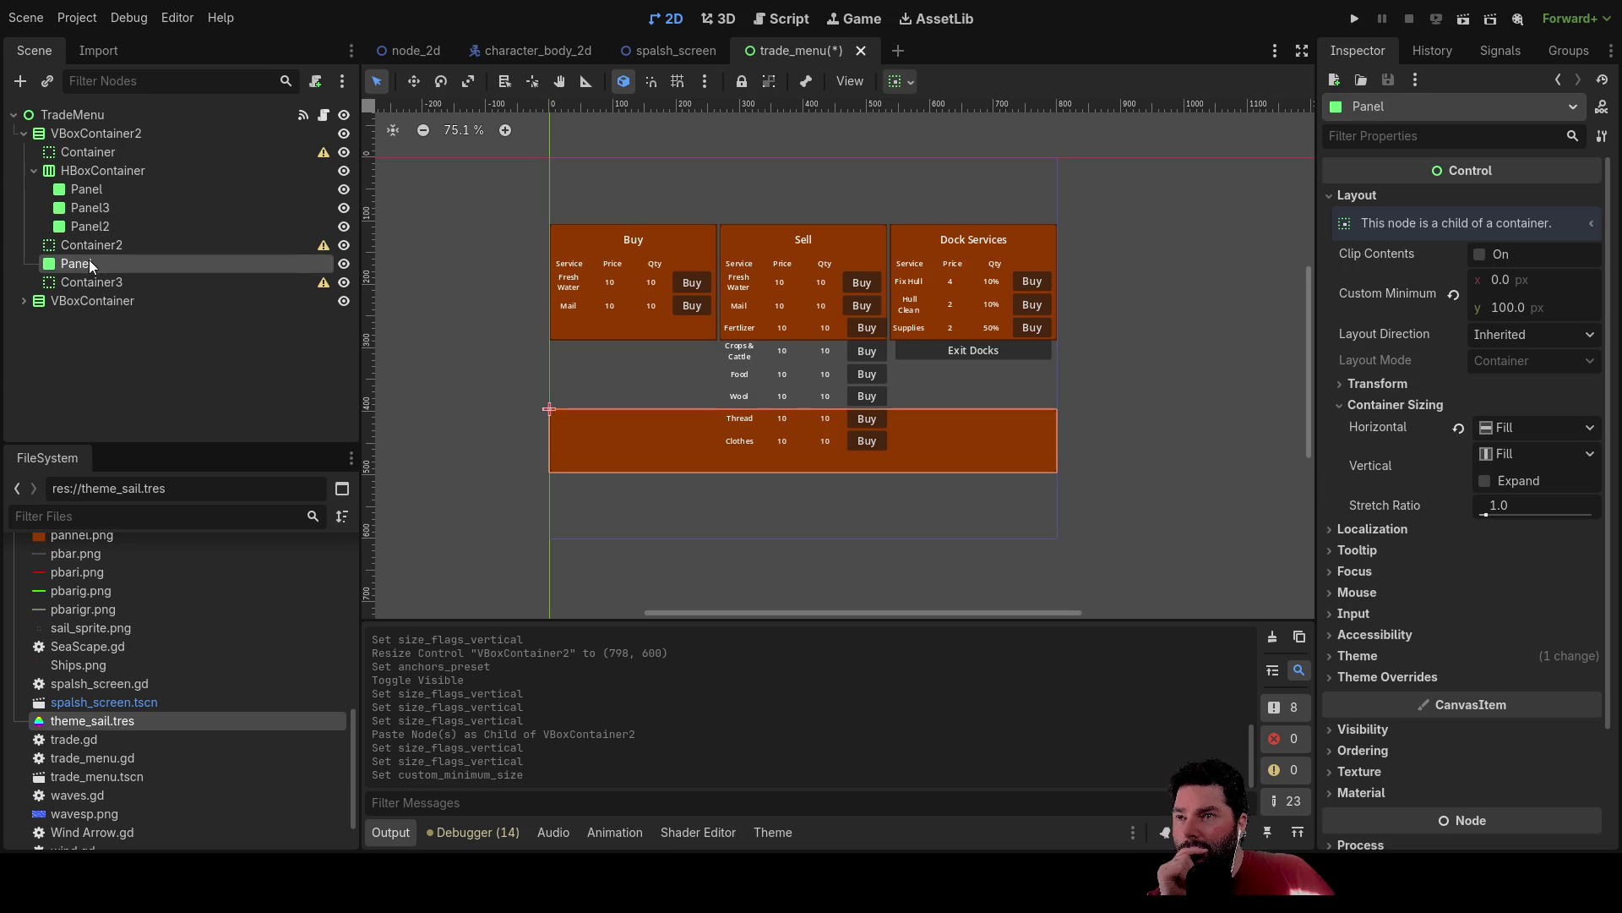
click(93, 288)
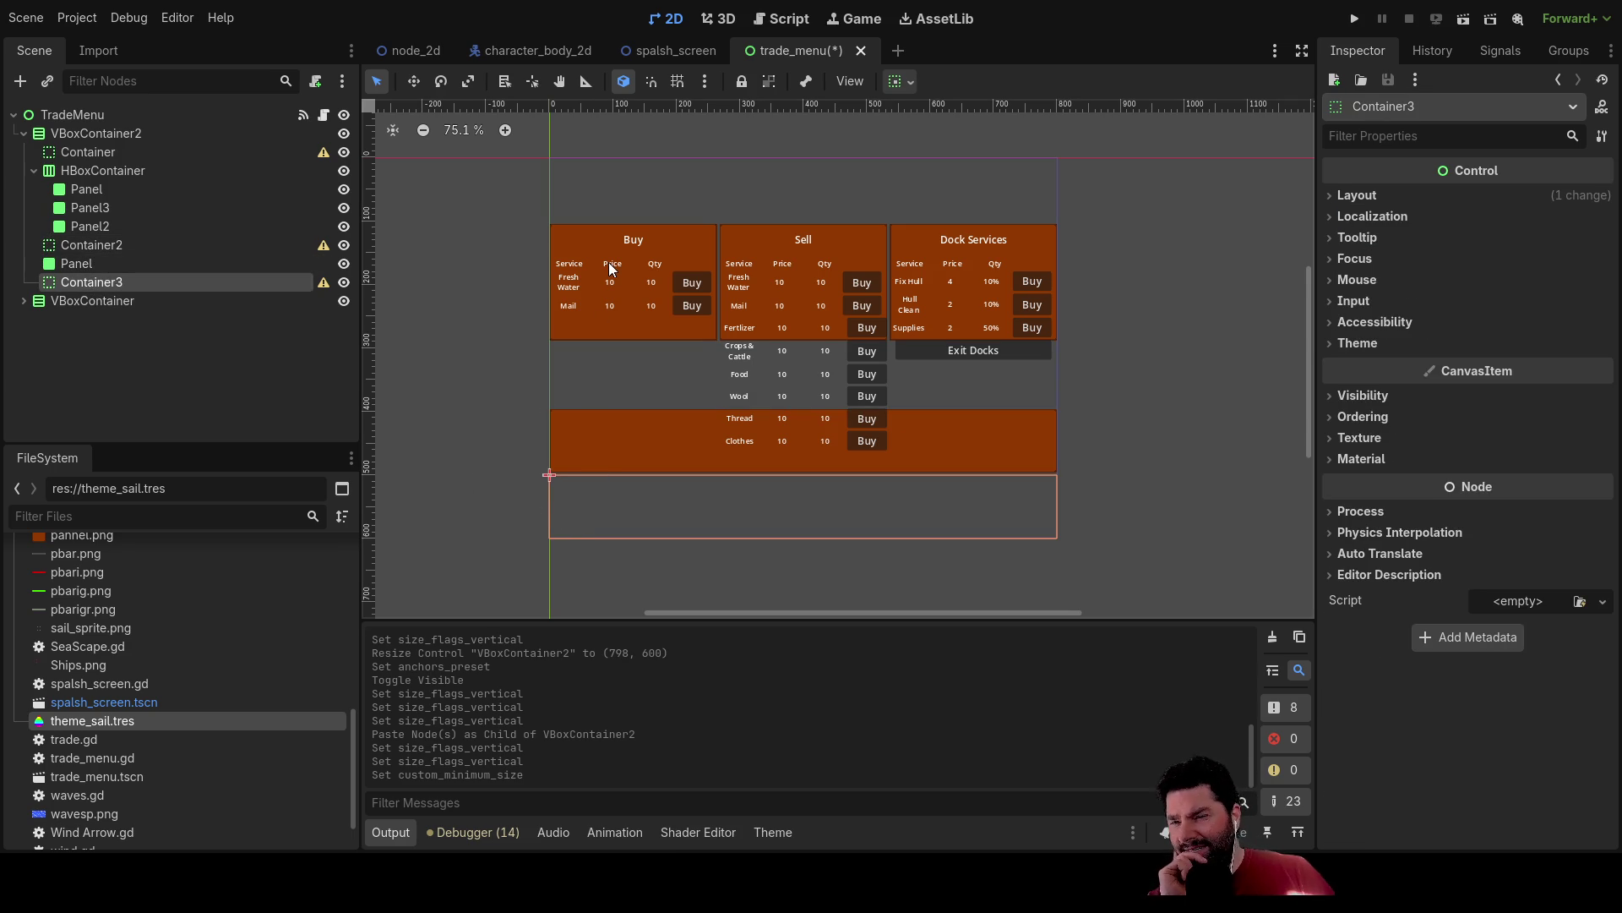
click(87, 245)
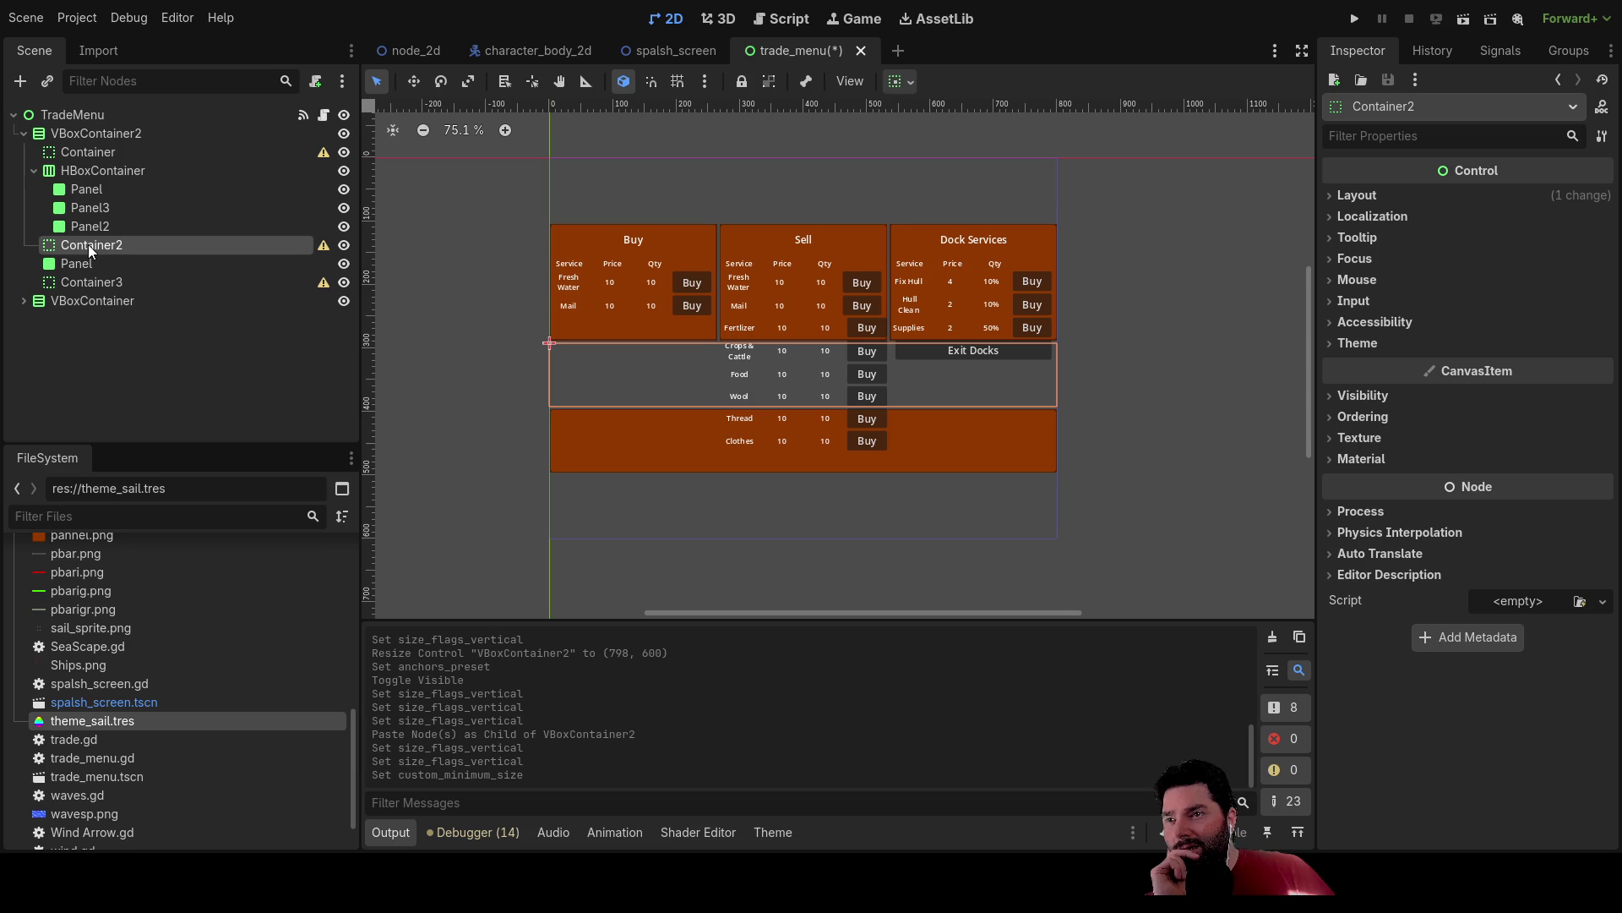
click(95, 170)
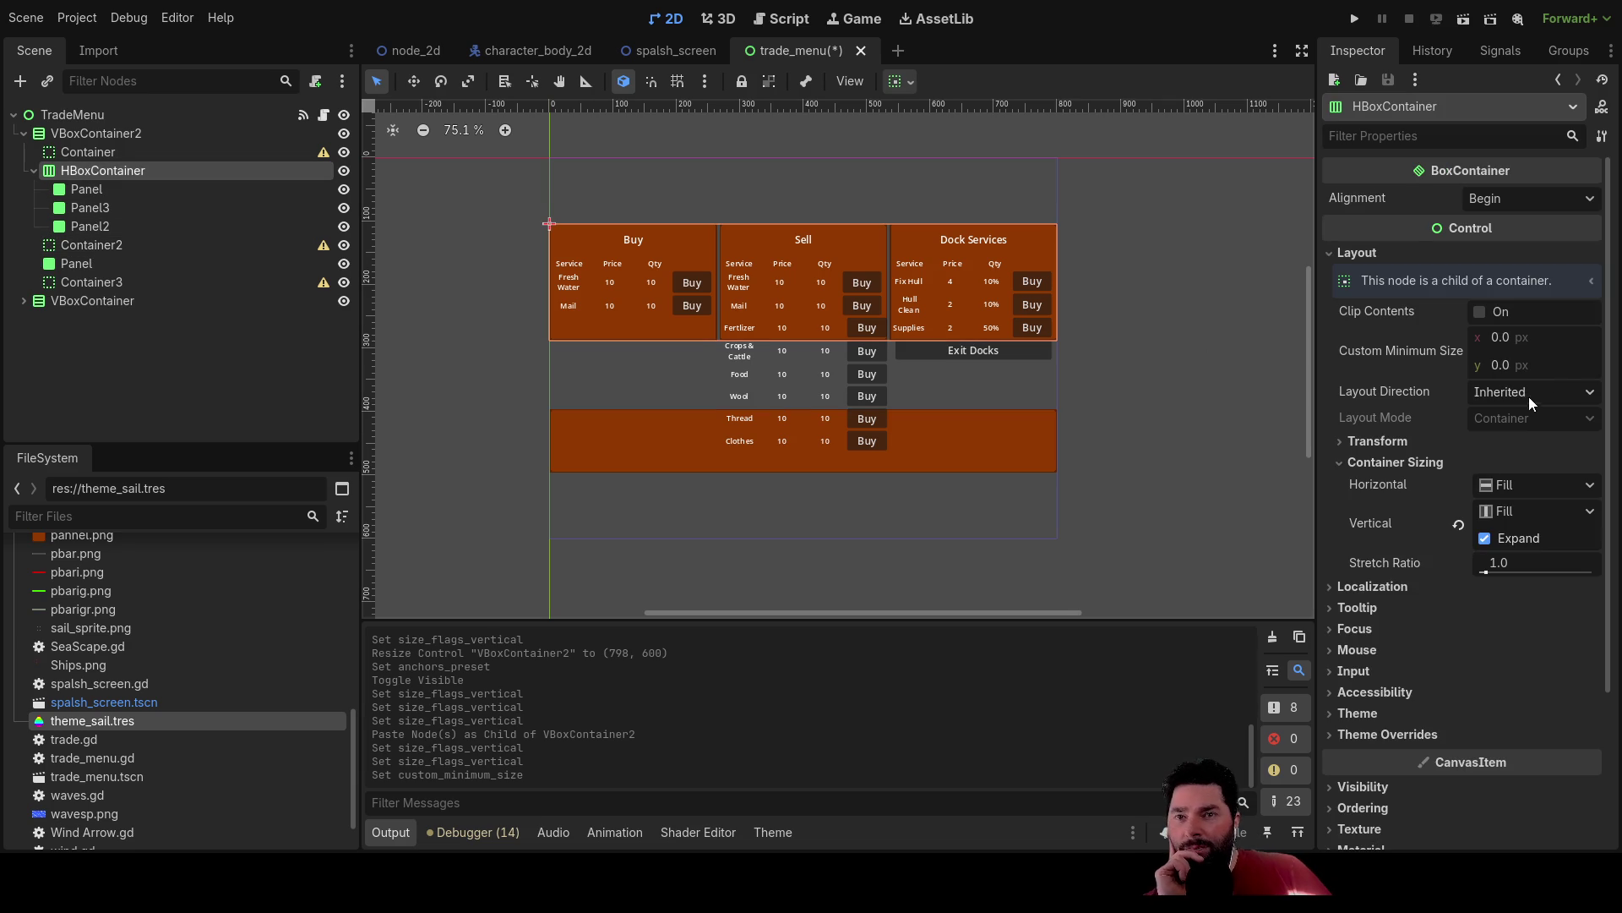
Change the HBoxContainer's custom minimum height from 250 to 0.
click(1501, 367)
text(250)
key(Return)
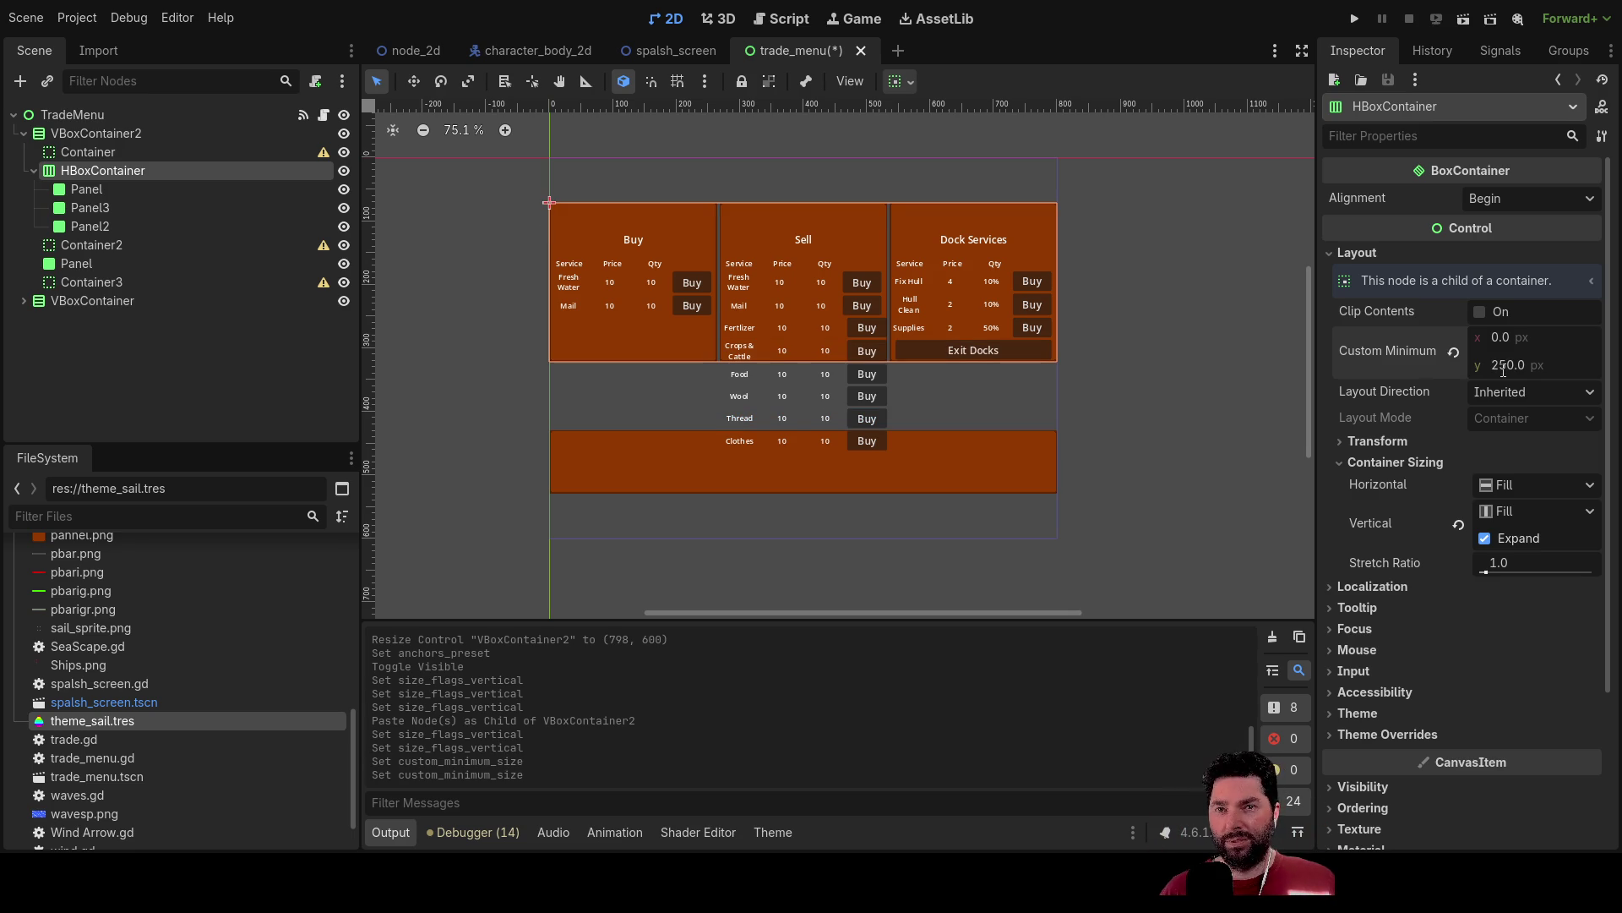
double_click(1509, 366)
text(0)
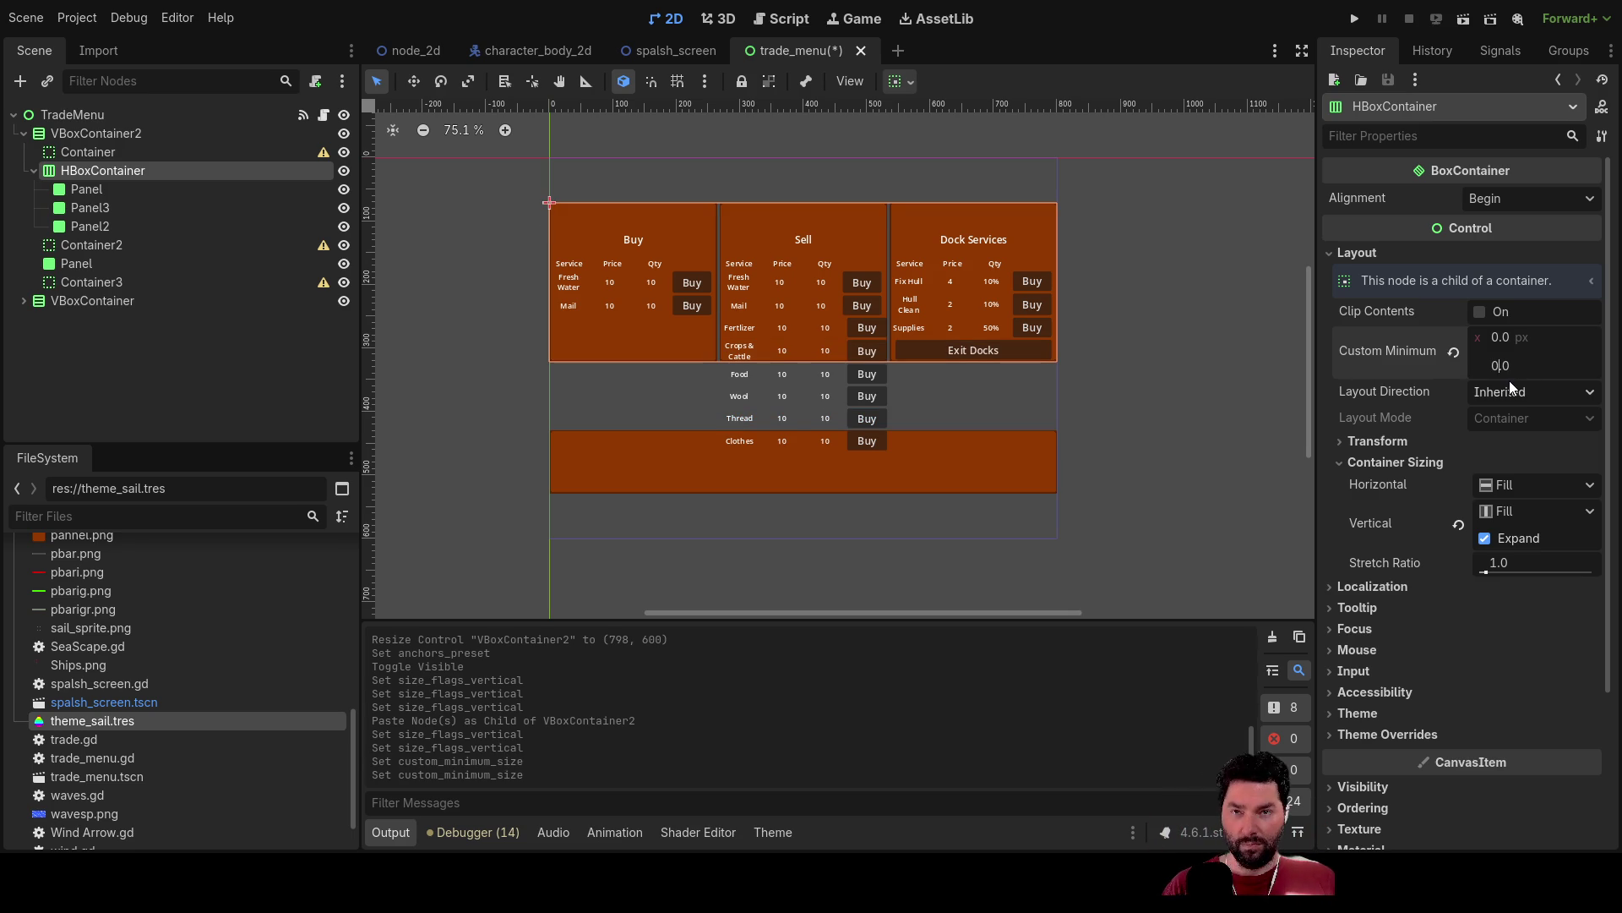
key(Return)
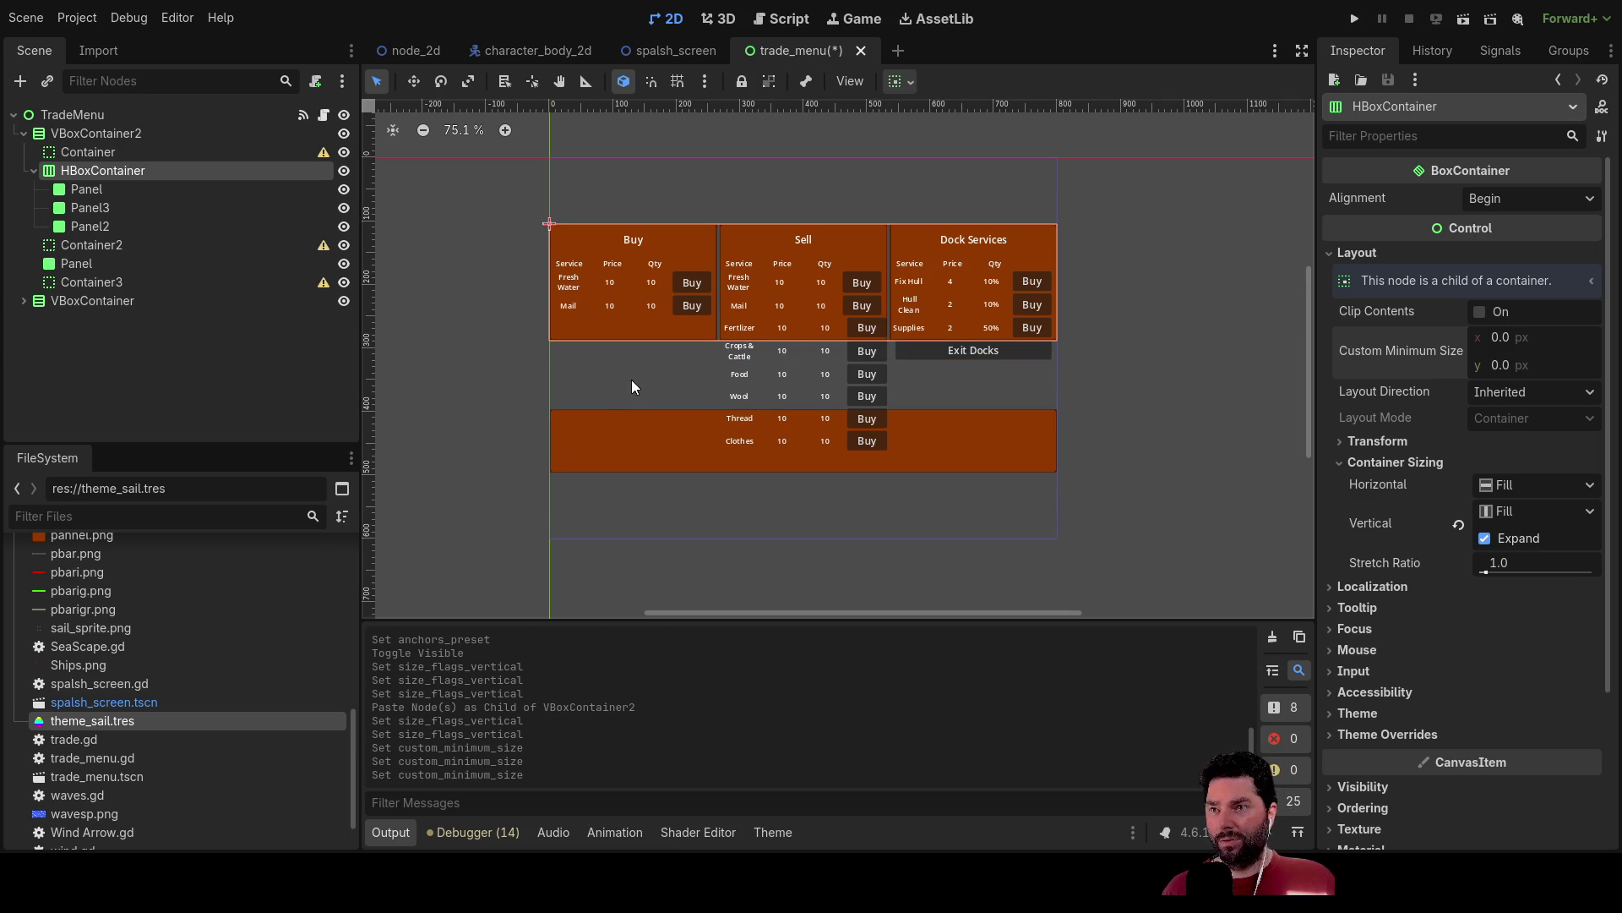
click(598, 380)
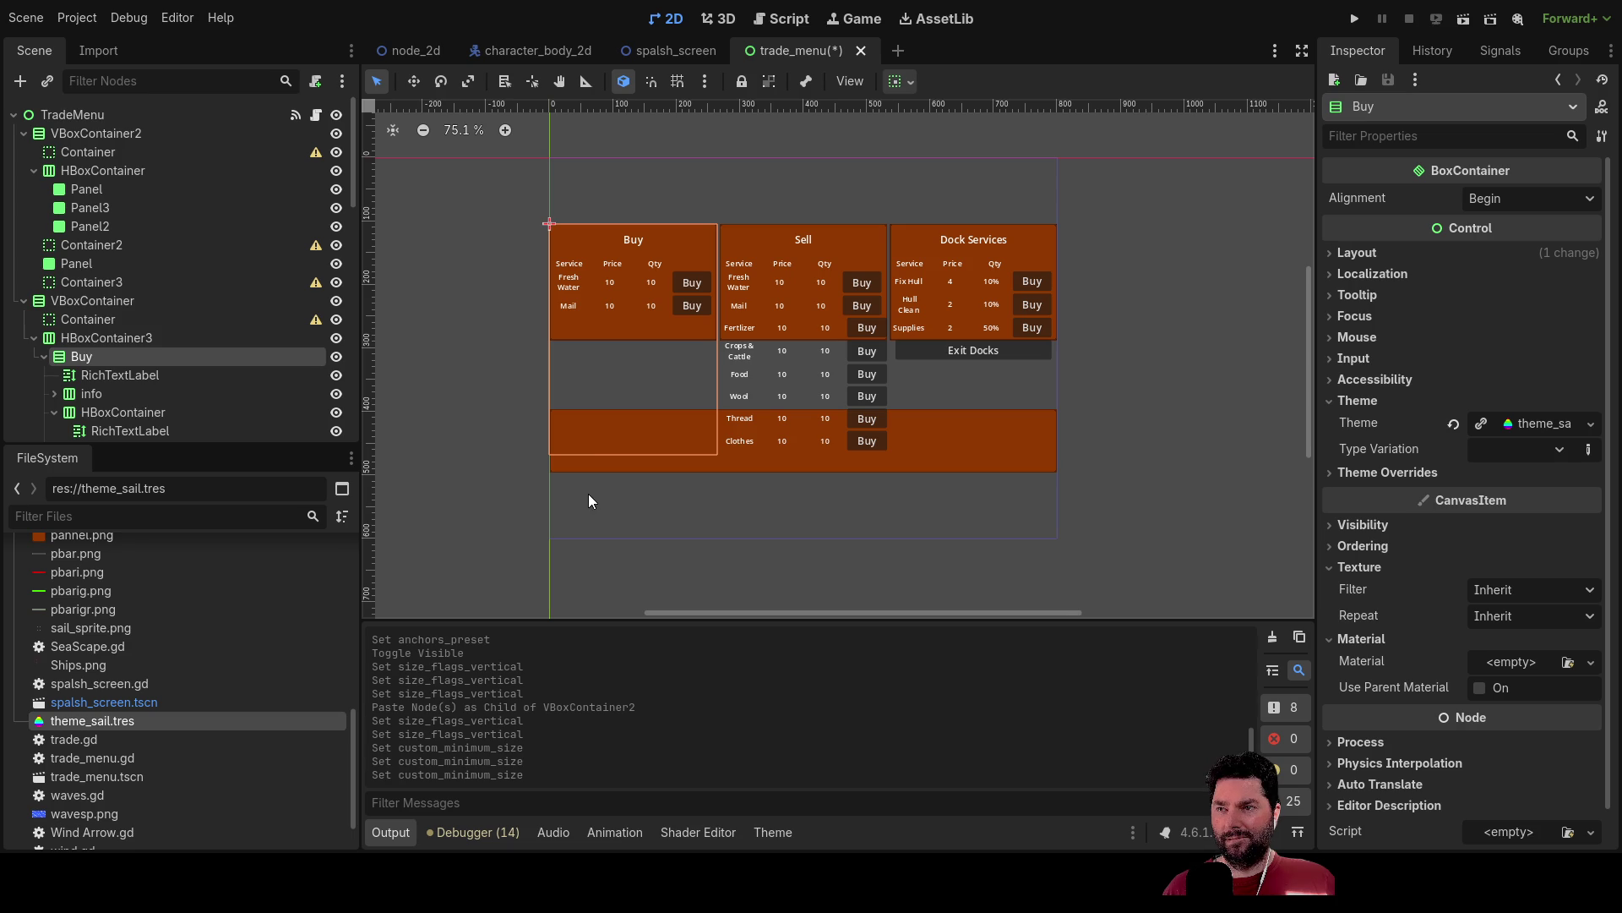
Set spacer Container3's custom minimum height to 20.
scroll(144, 372, down, 5)
scroll(144, 372, up, 5)
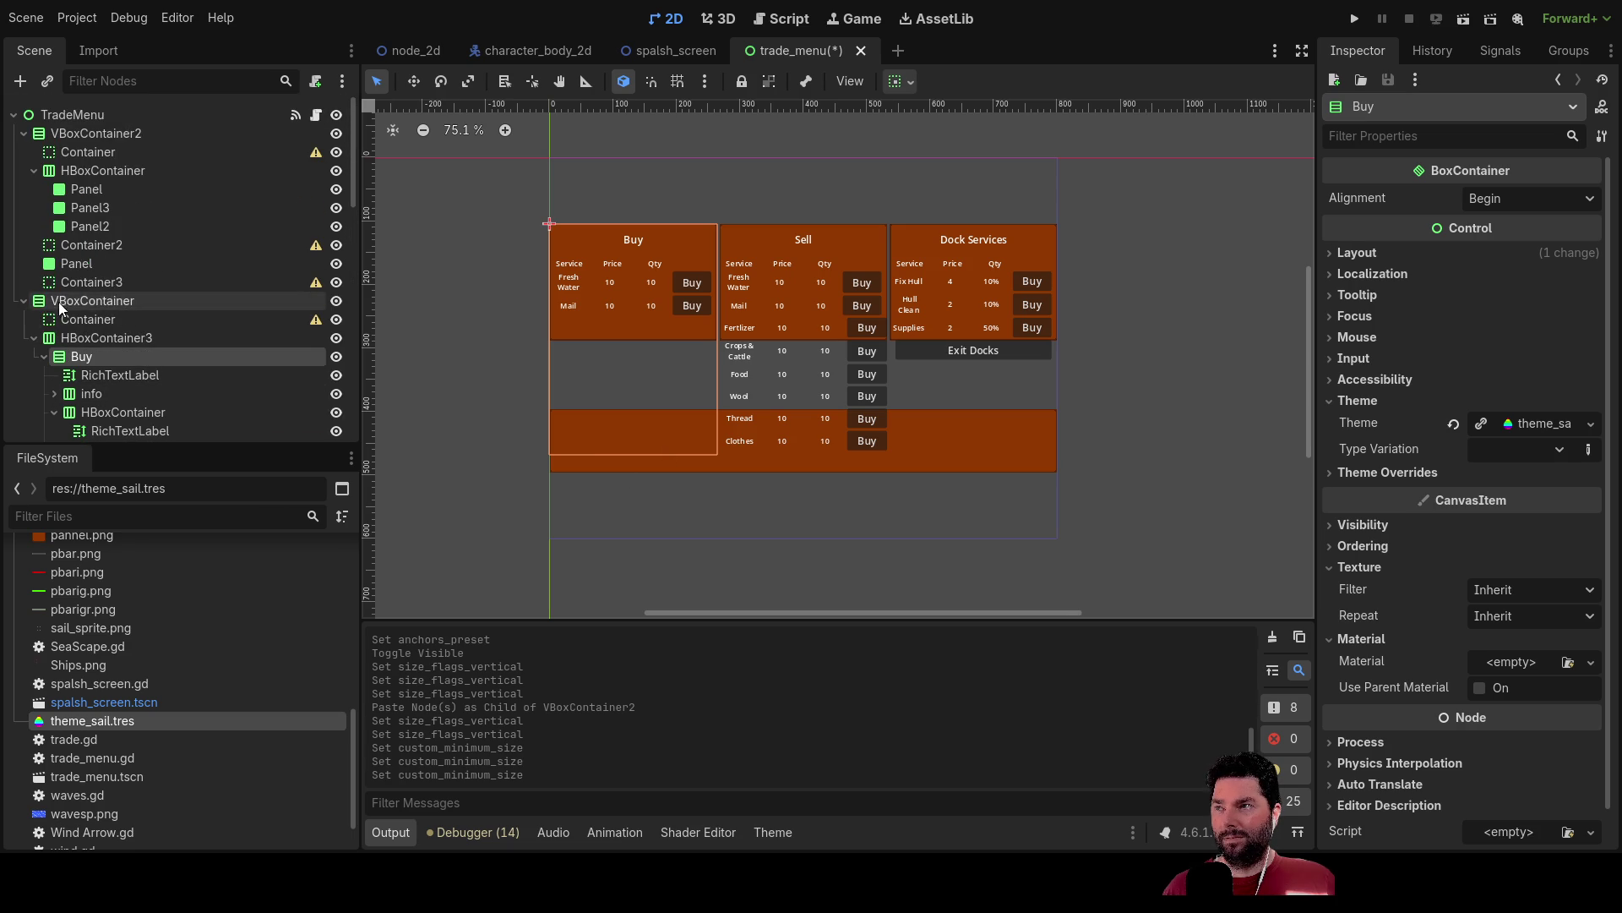
click(76, 283)
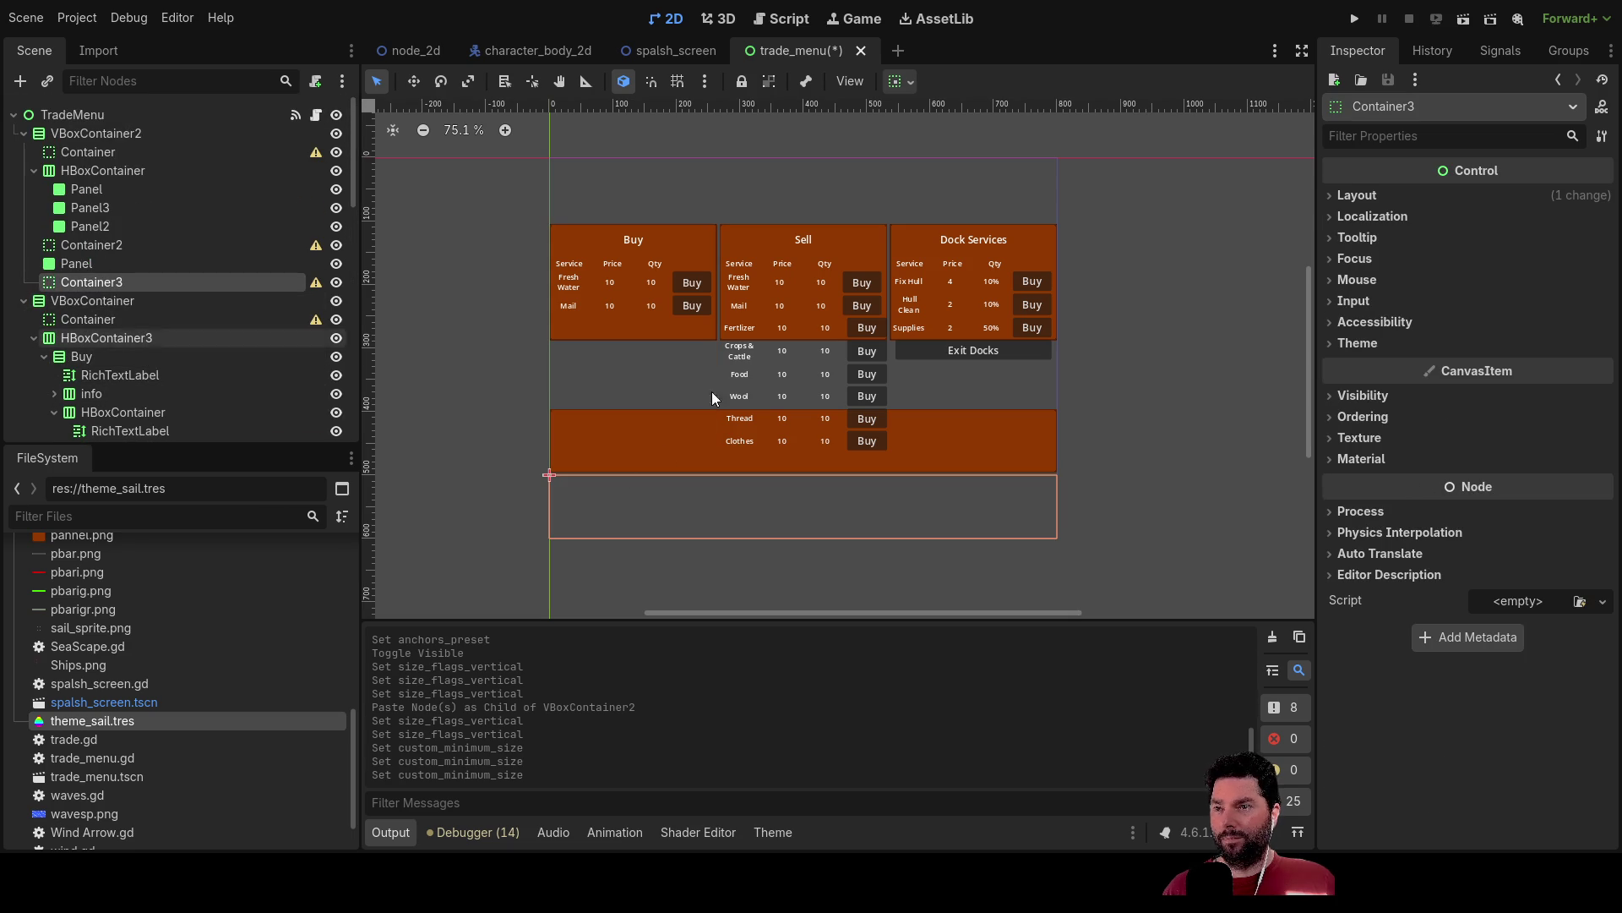
click(1333, 198)
double_click(1500, 307)
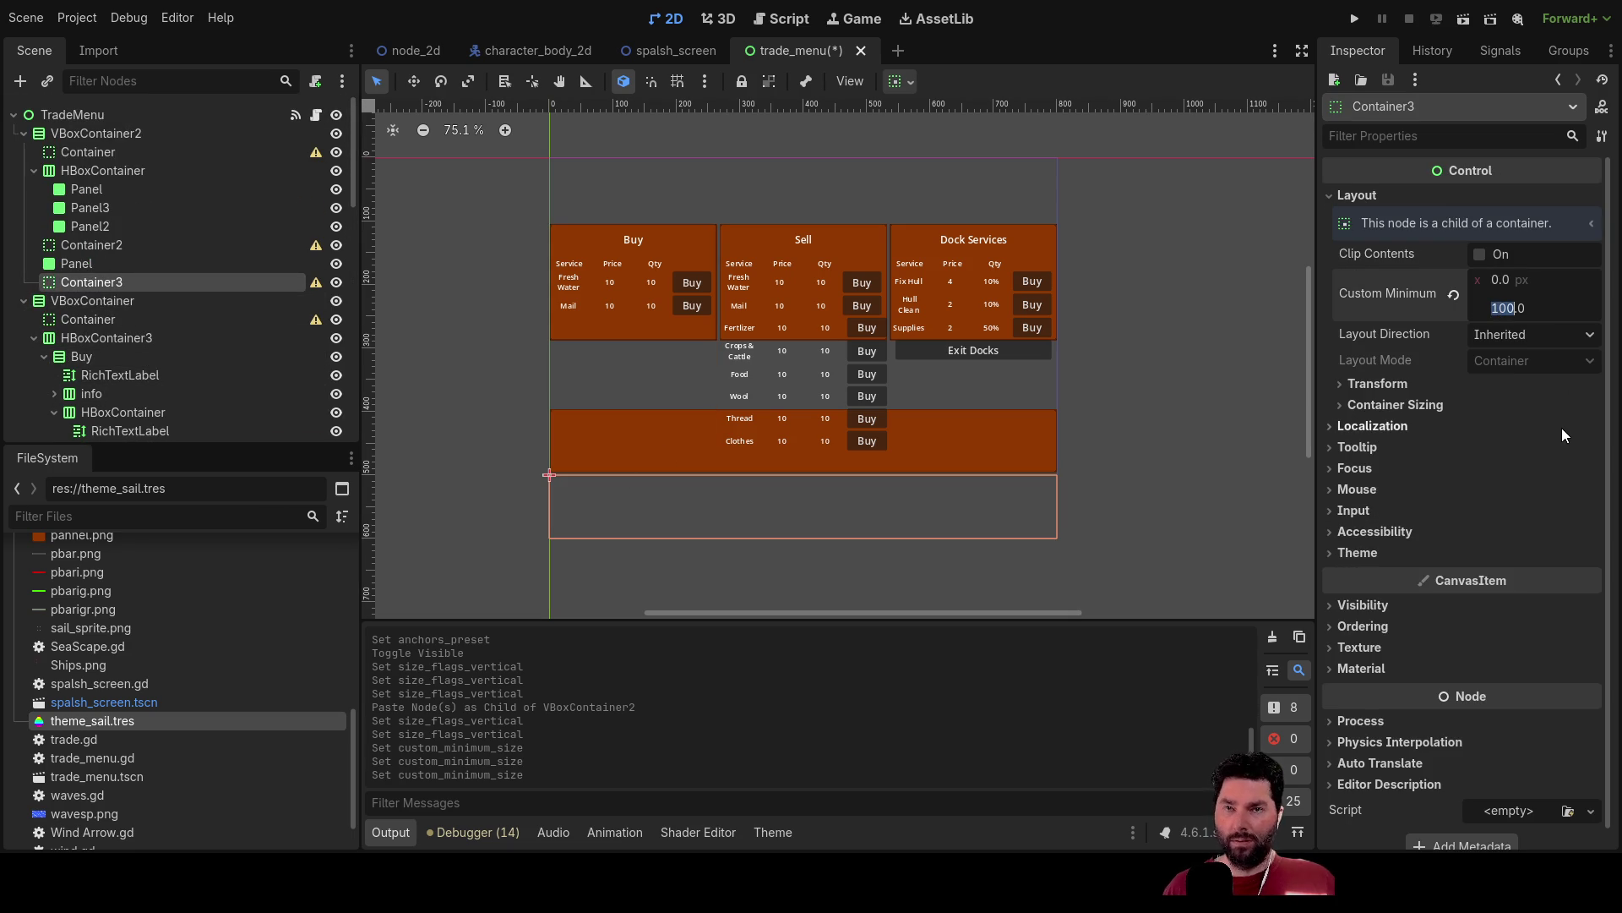
text(20)
key(Return)
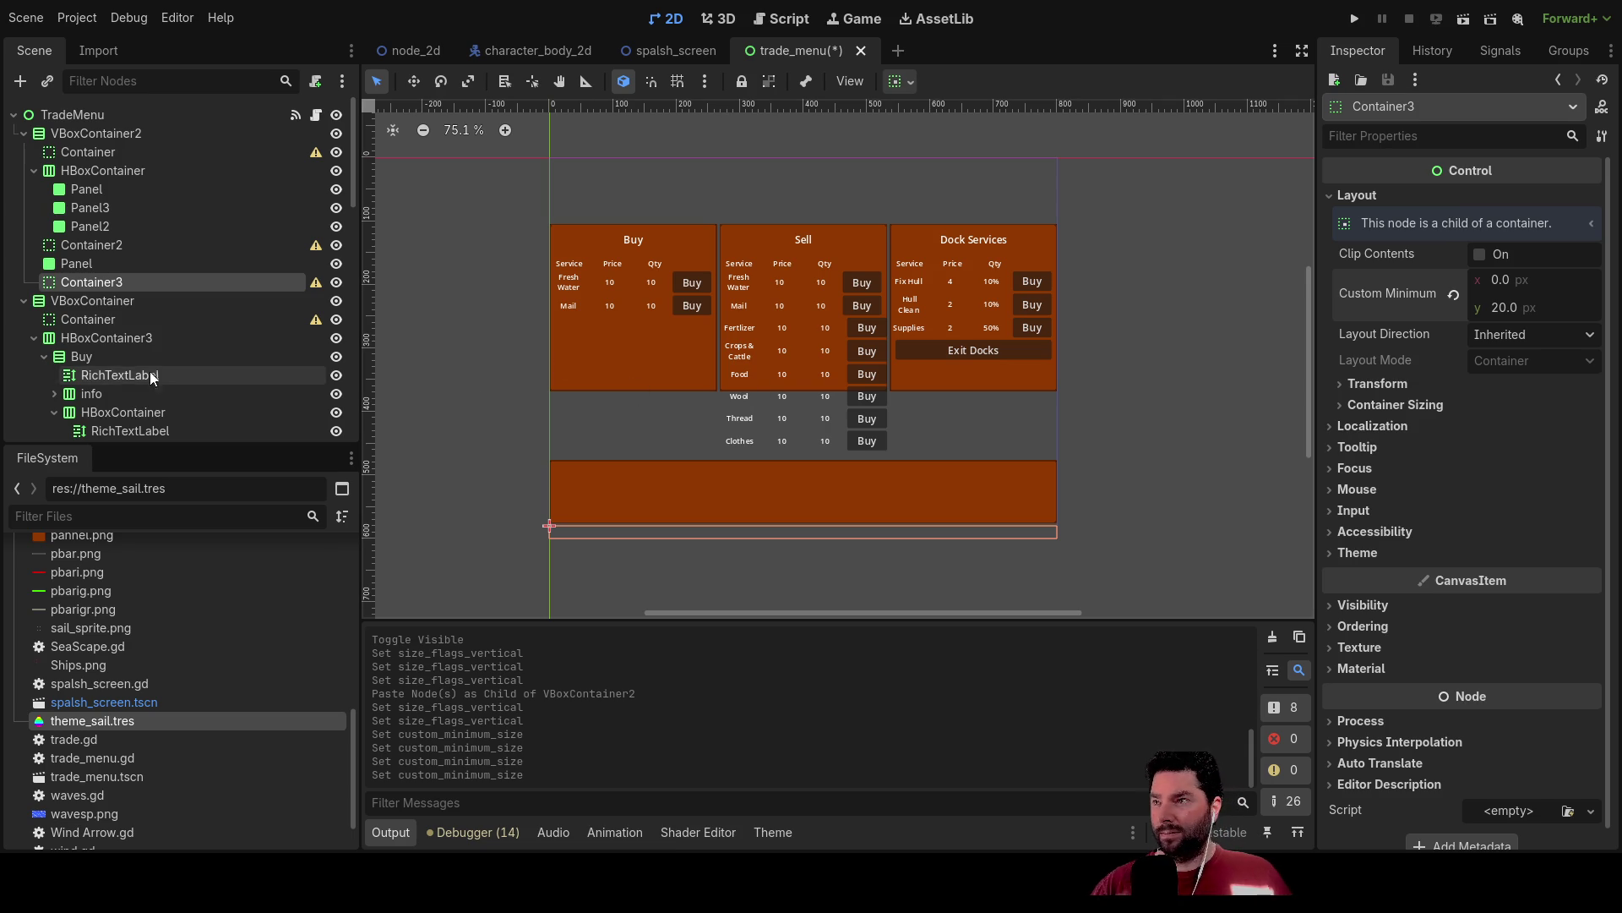
Compare the top spacer and Buy column, then re-expand the VBoxContainer2 branch.
click(98, 318)
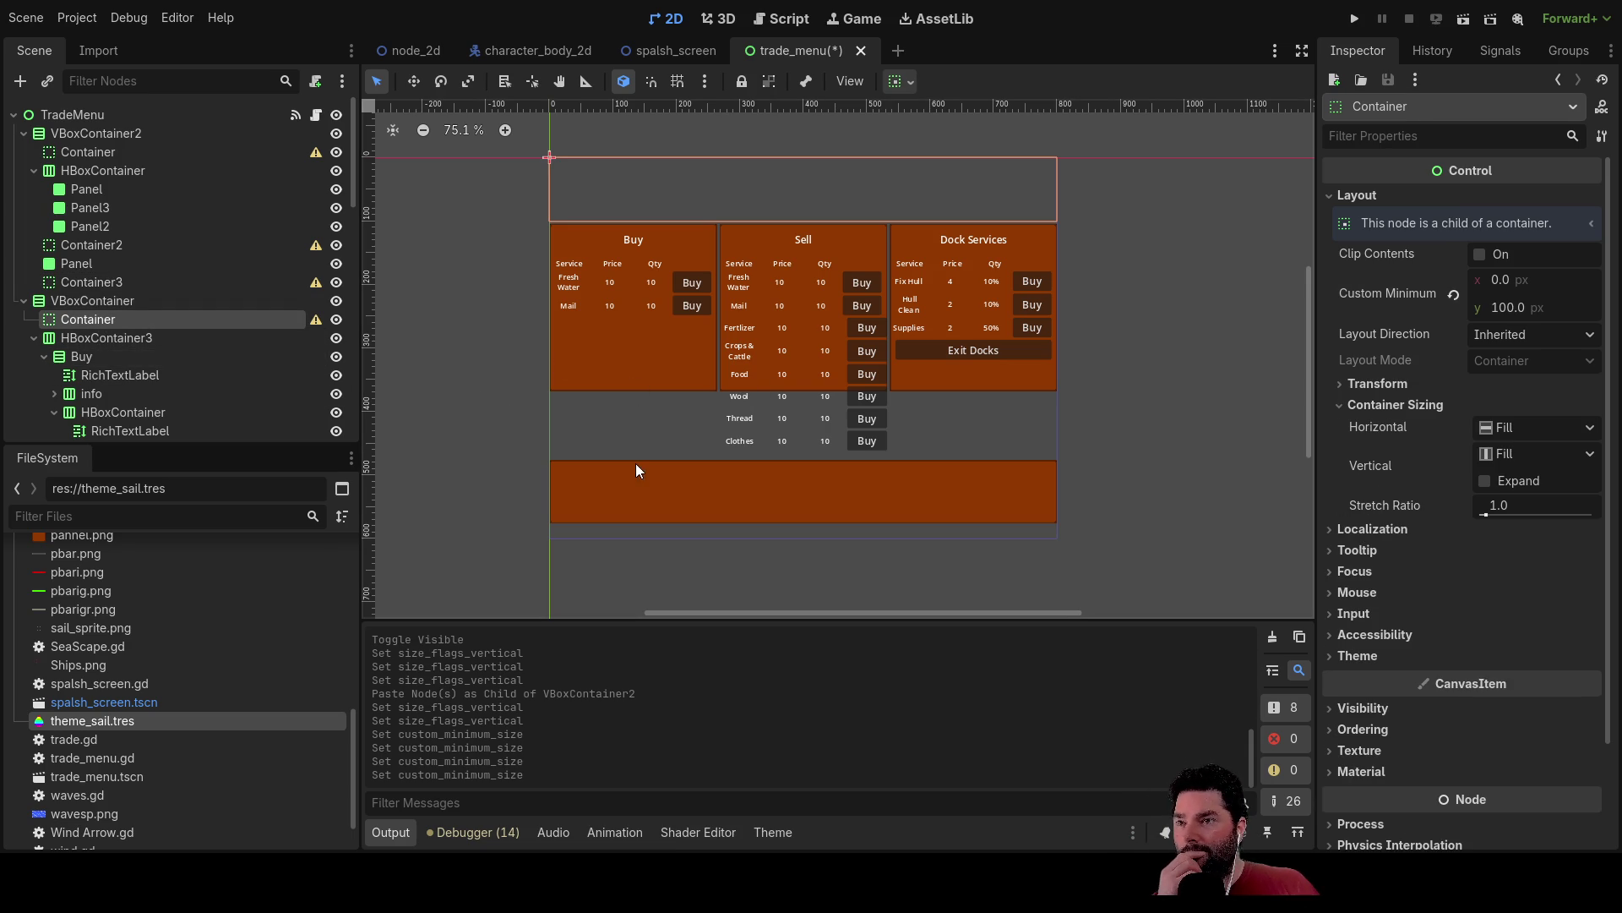
click(596, 424)
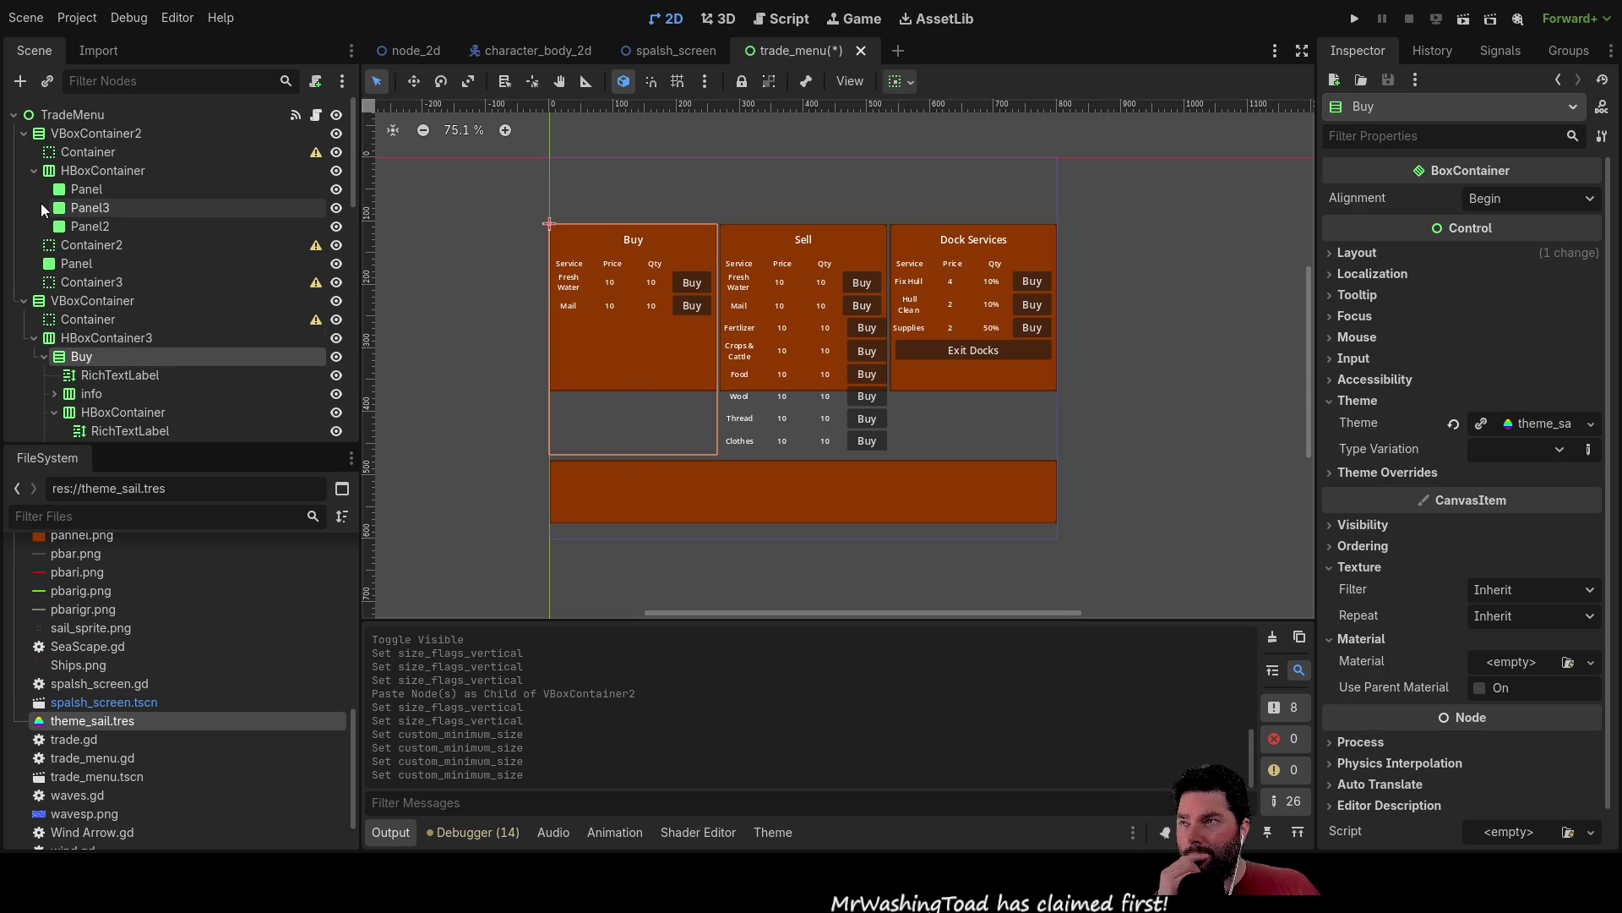
click(23, 134)
click(24, 152)
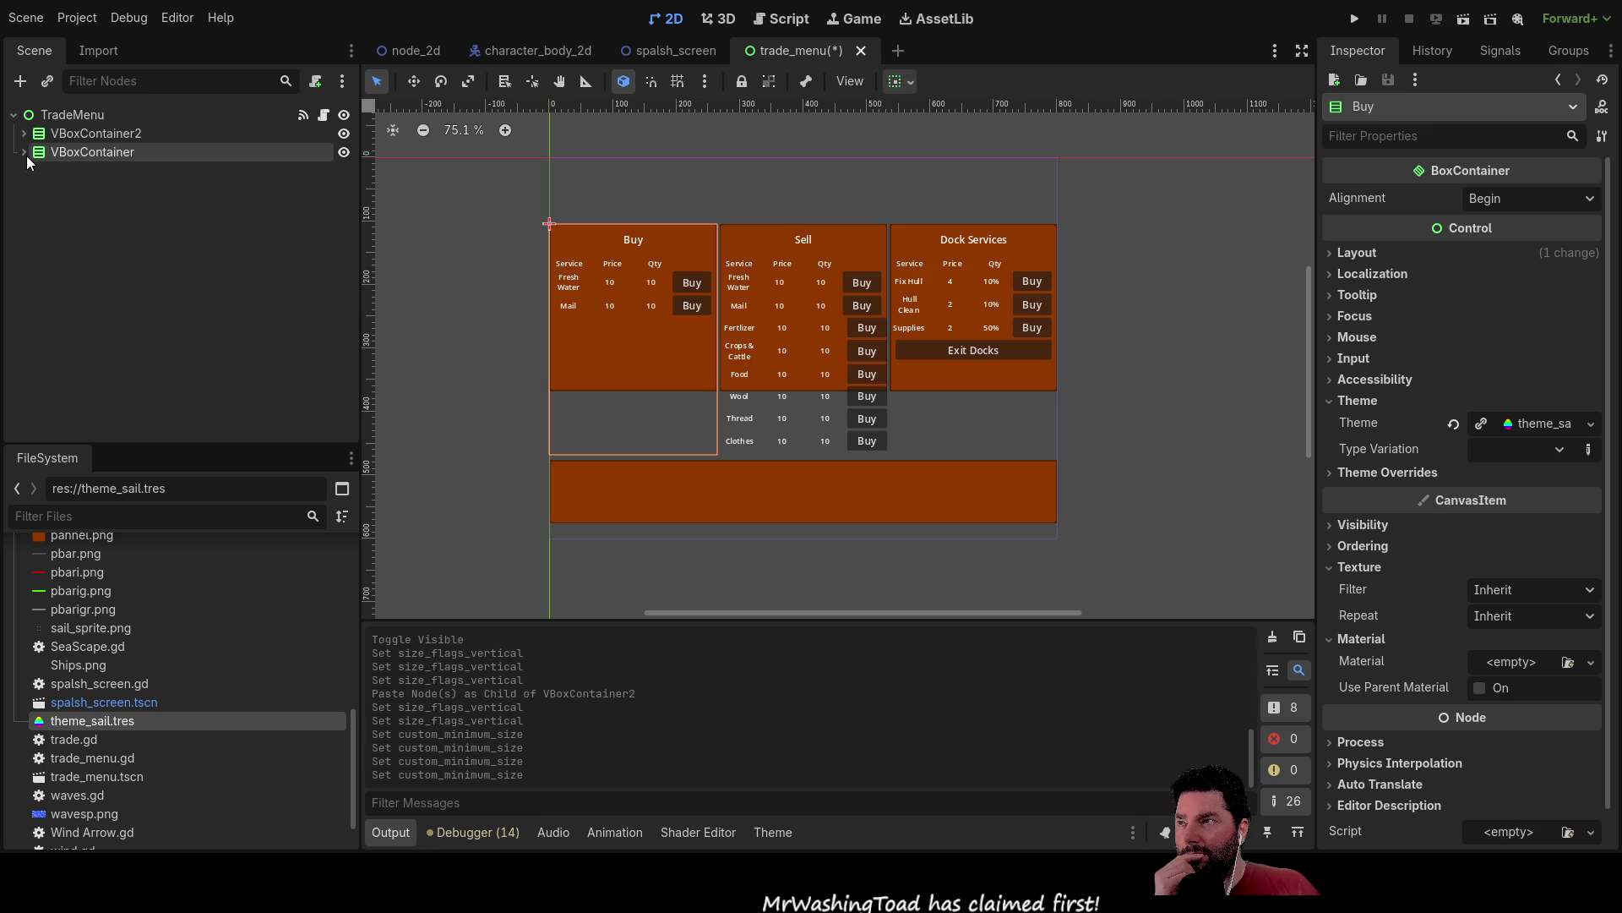
click(23, 133)
Set spacer Container2's custom minimum height to 20 and recentre the trade menu.
click(93, 245)
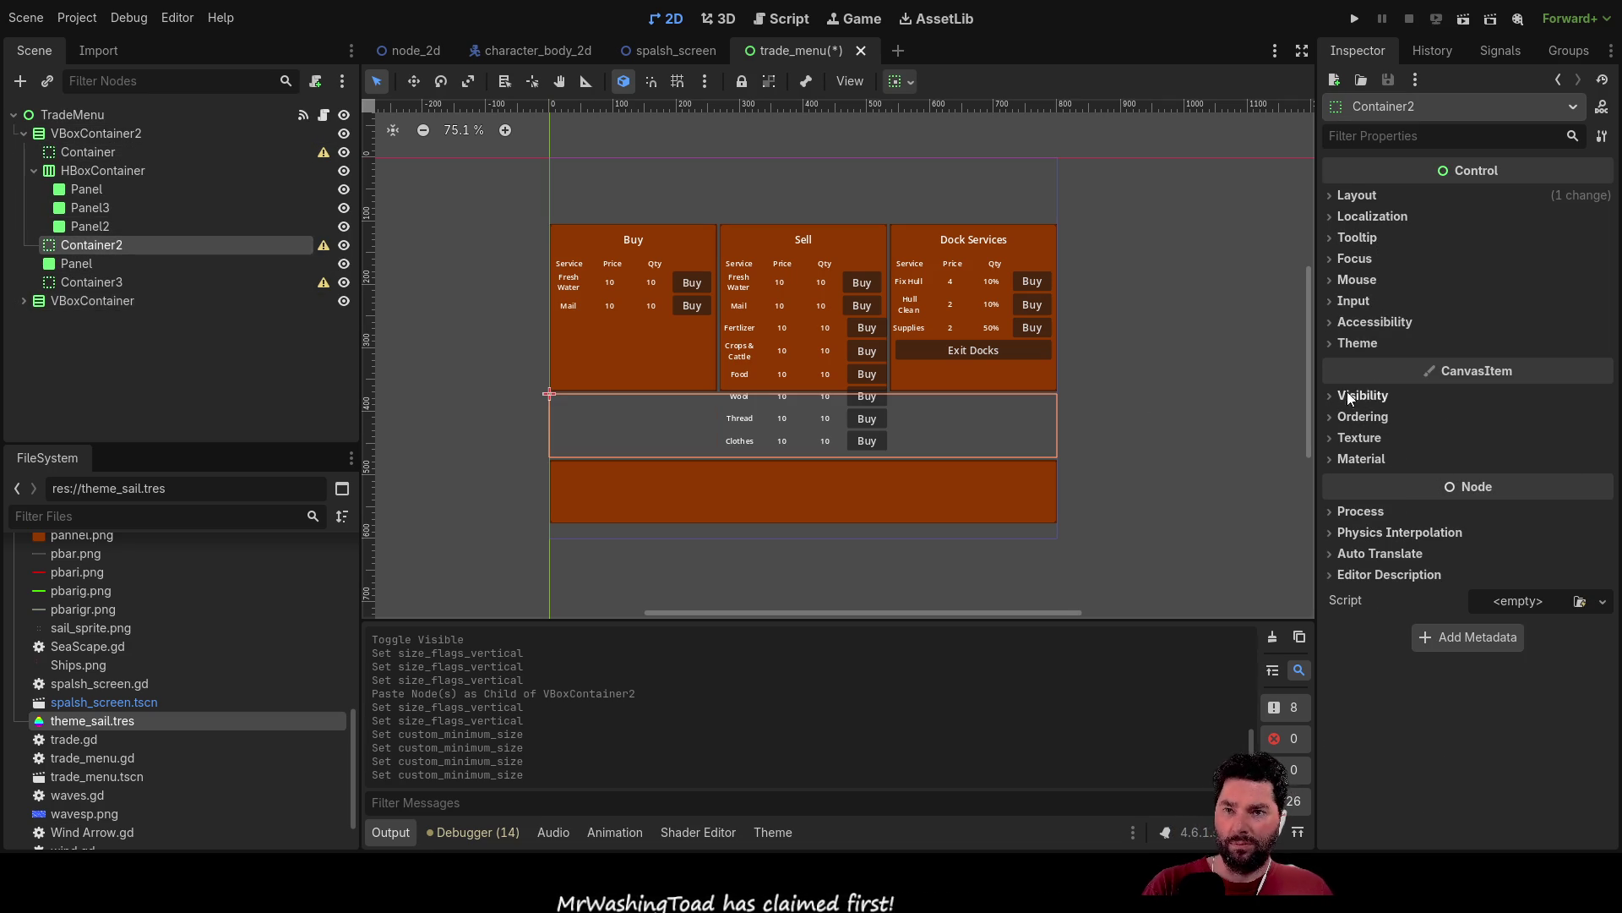
click(1340, 199)
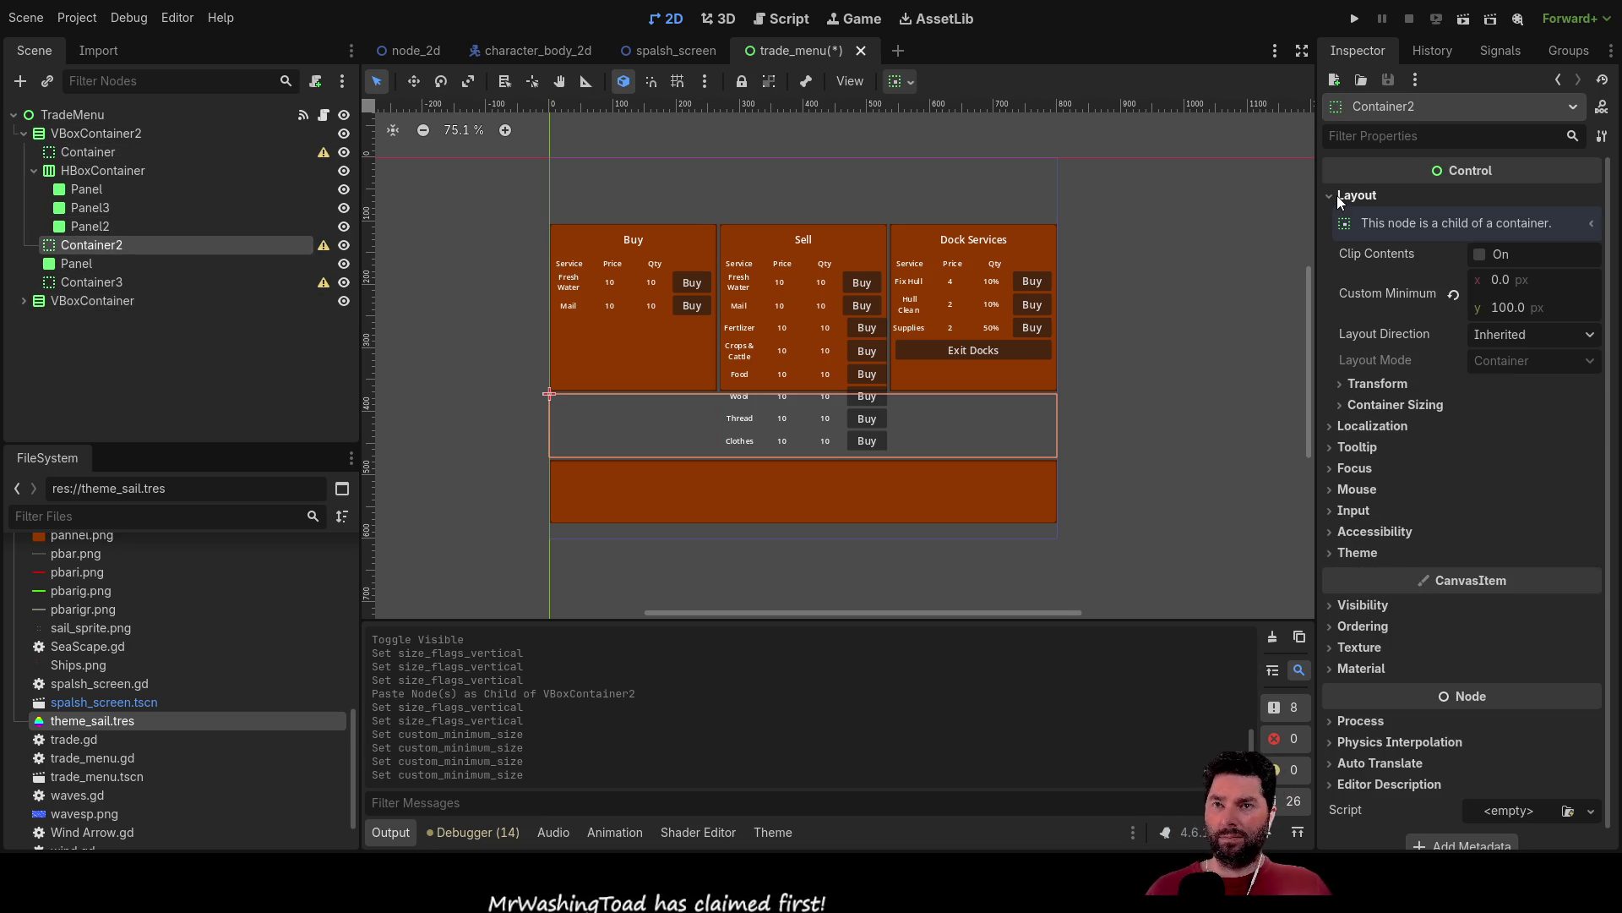
click(1514, 307)
text(20)
key(Return)
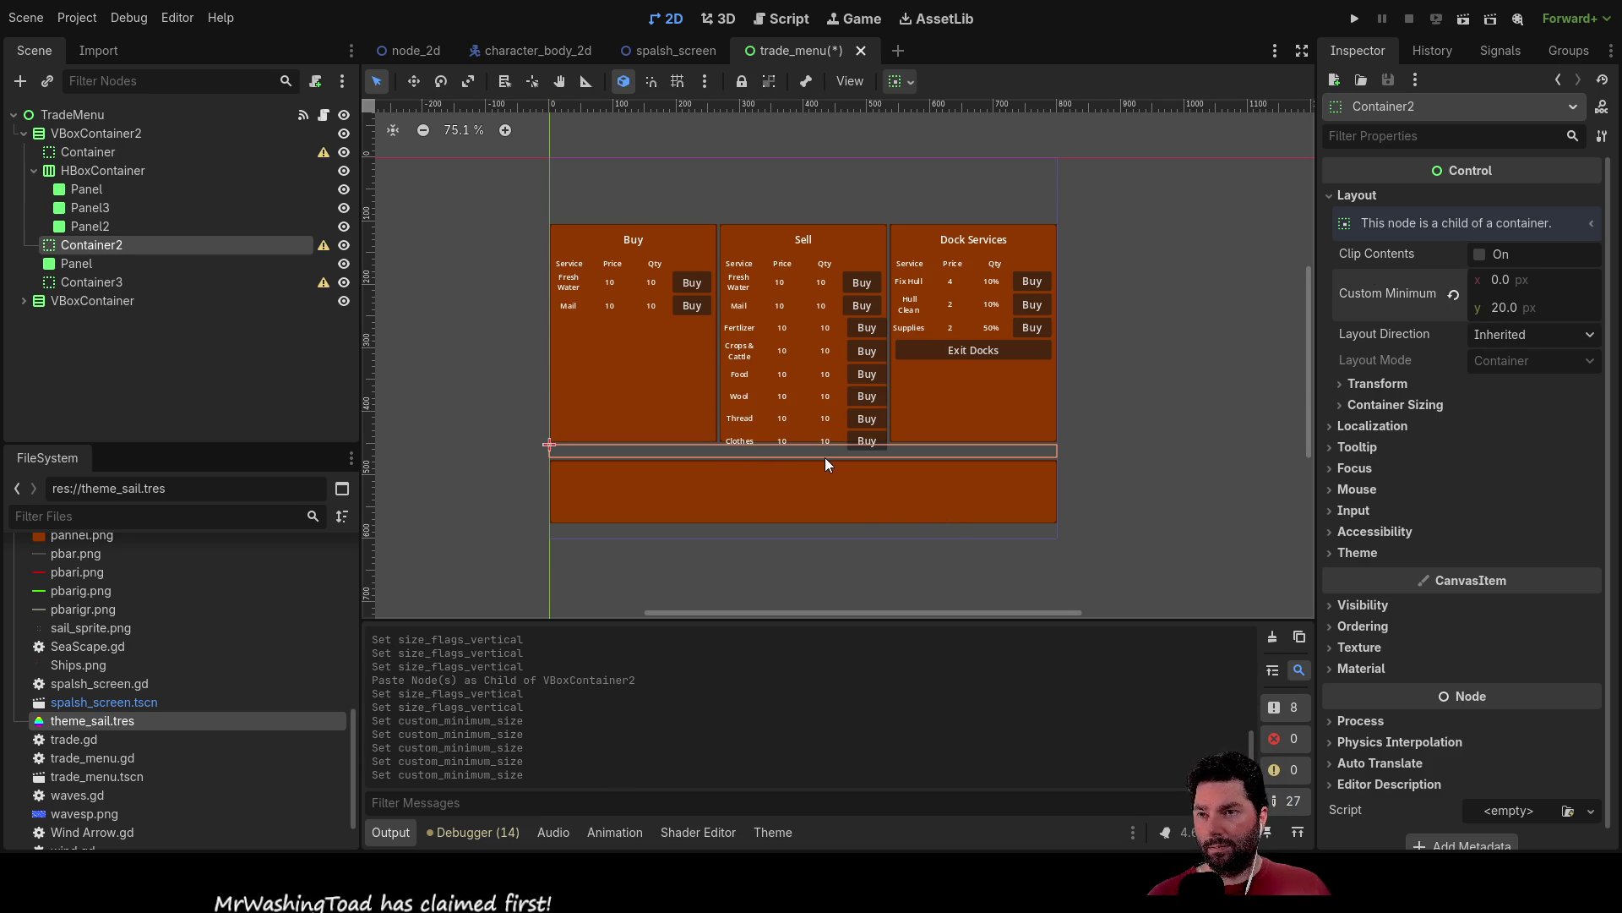
scroll(937, 493, up, 6)
scroll(936, 489, down, 4)
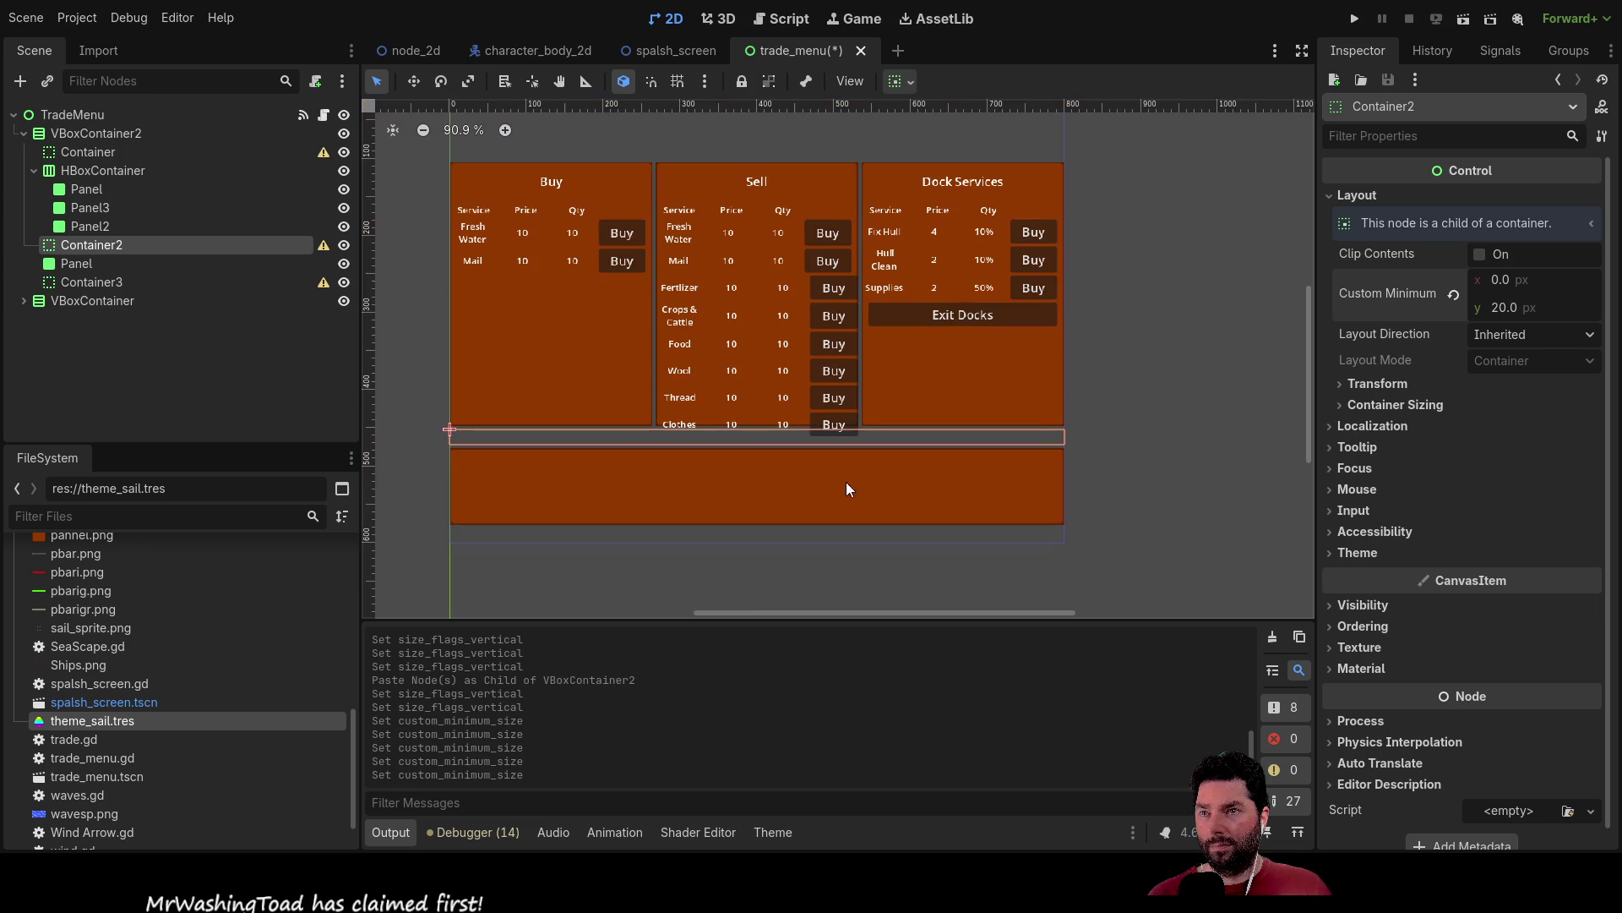
mouse_move(793, 482)
mouse_down()
mouse_move(854, 481)
mouse_move(847, 507)
mouse_move(848, 470)
mouse_up()
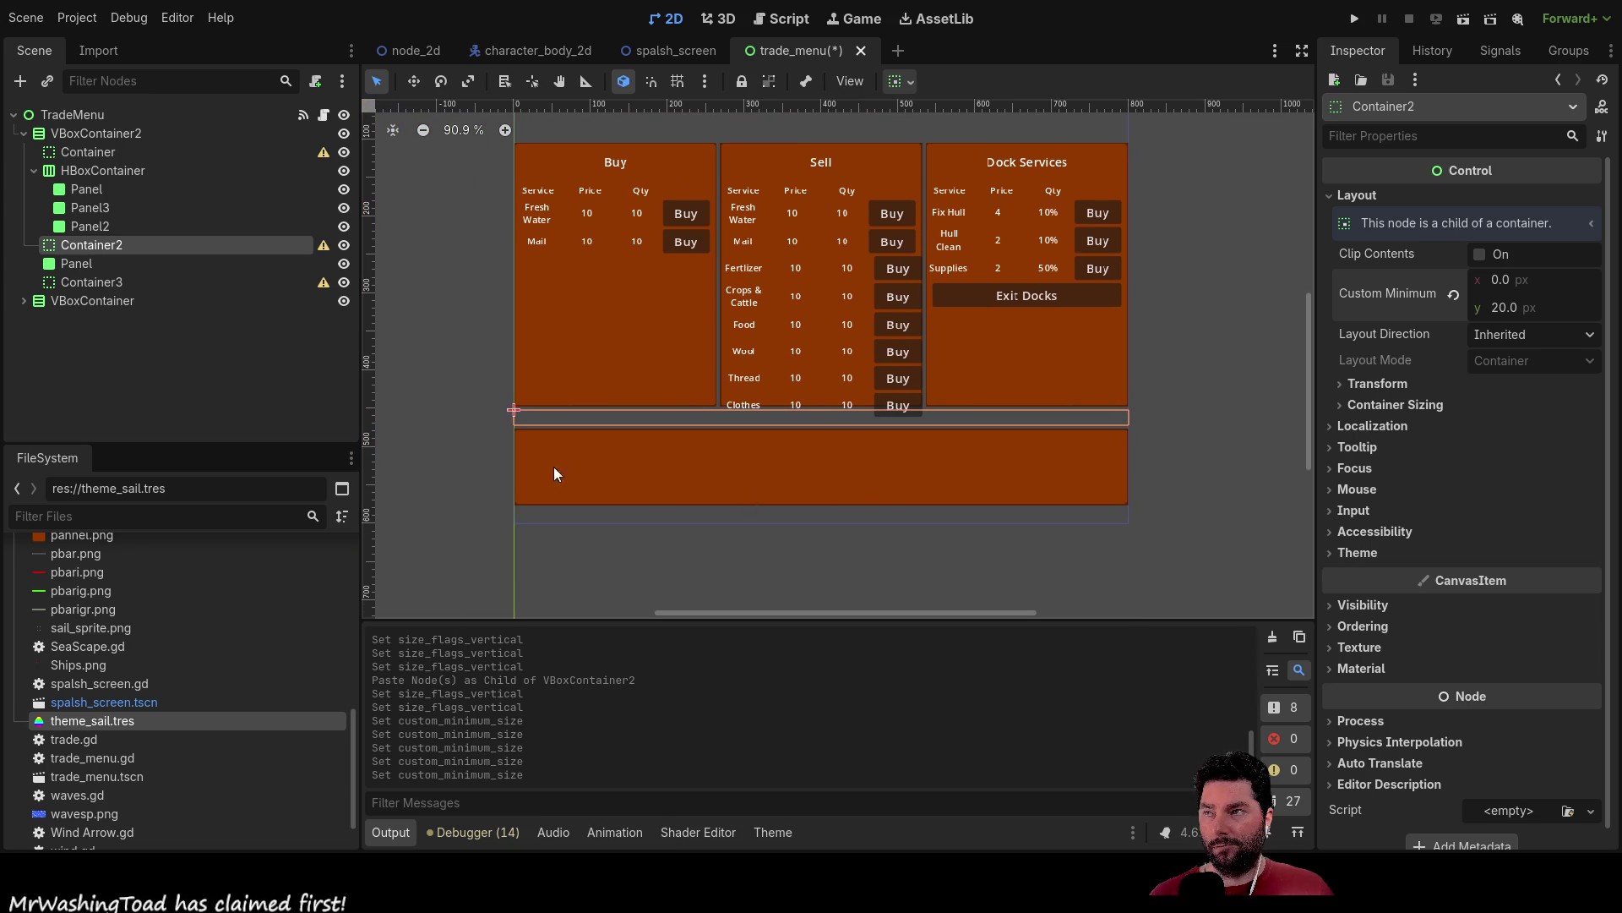
click(652, 459)
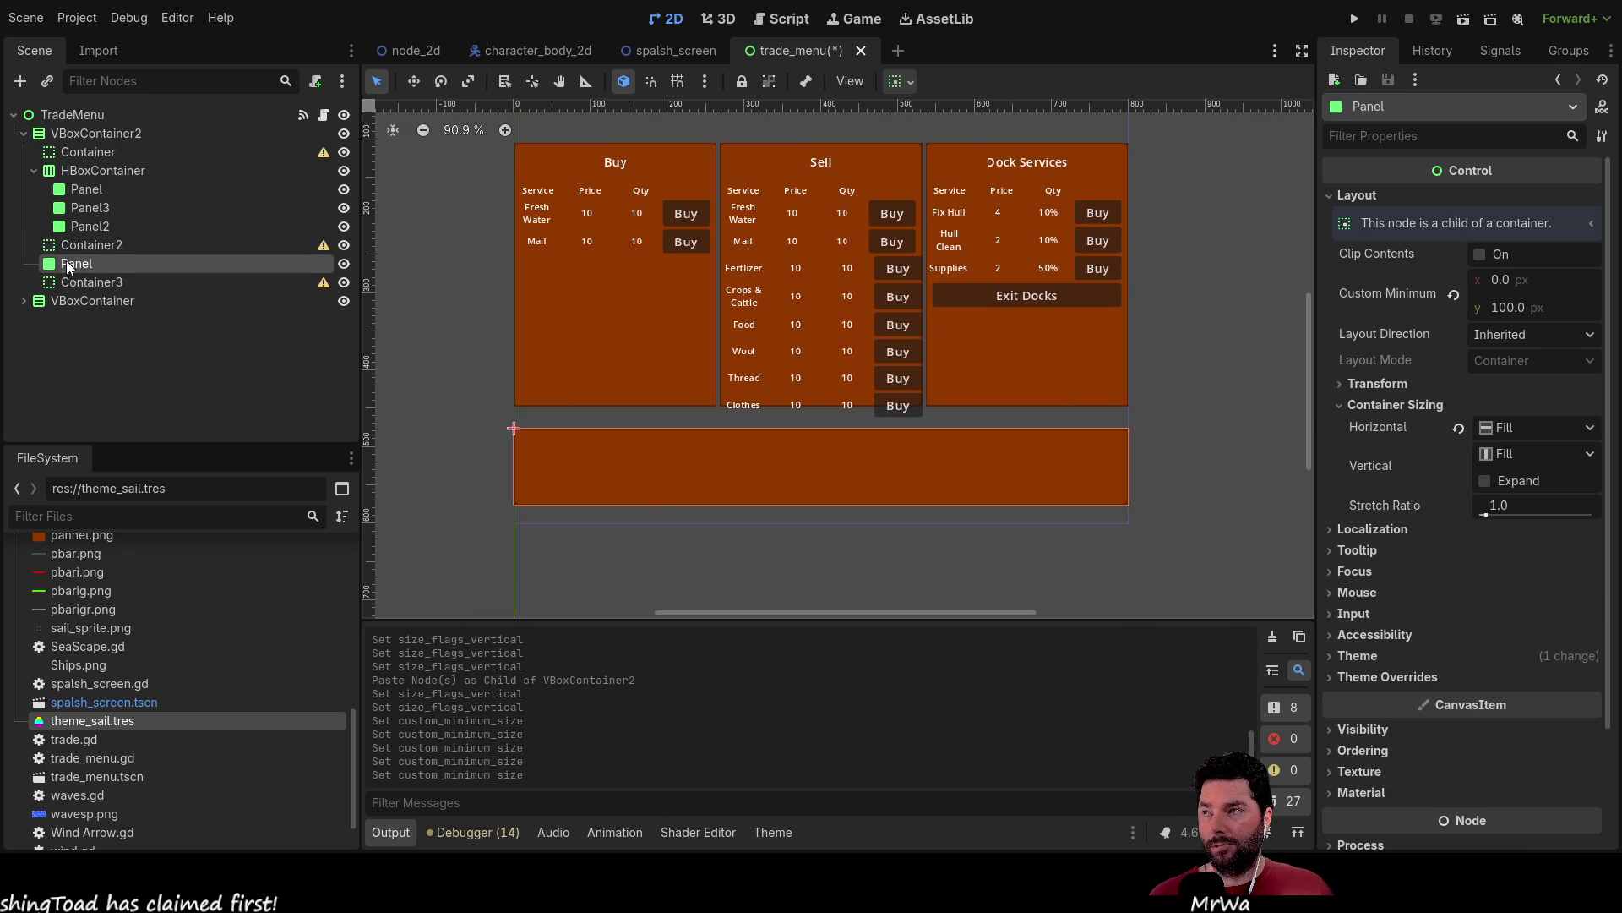
Add an HBoxContainer2 under VBoxContainer2 and move the lower Panel into it.
click(72, 134)
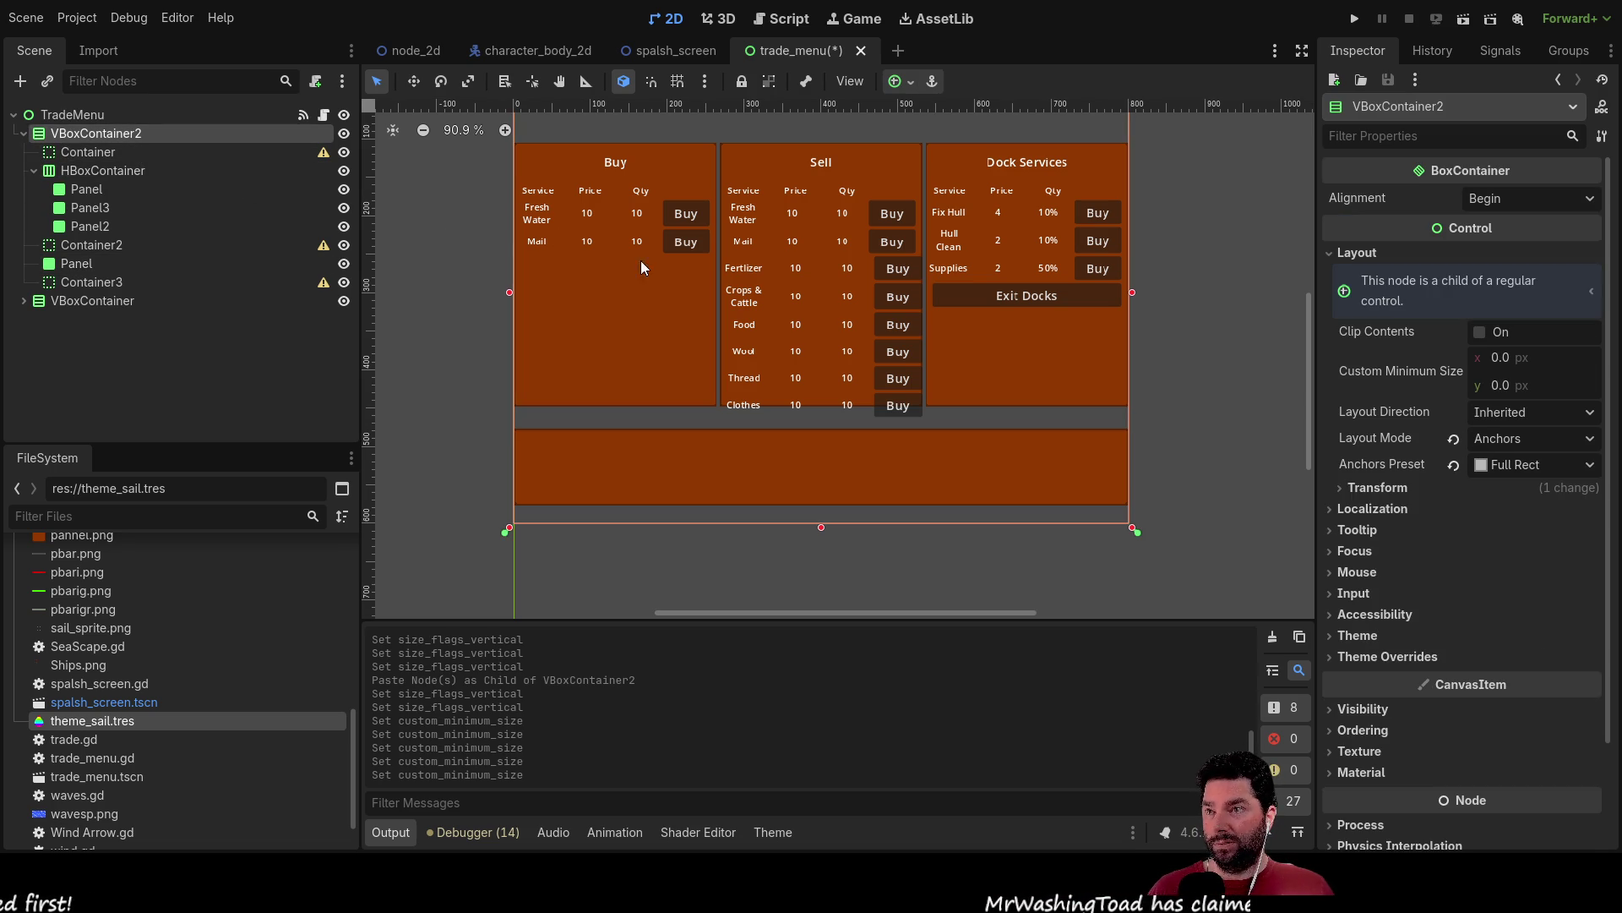
key(ctrl+a)
key(Return)
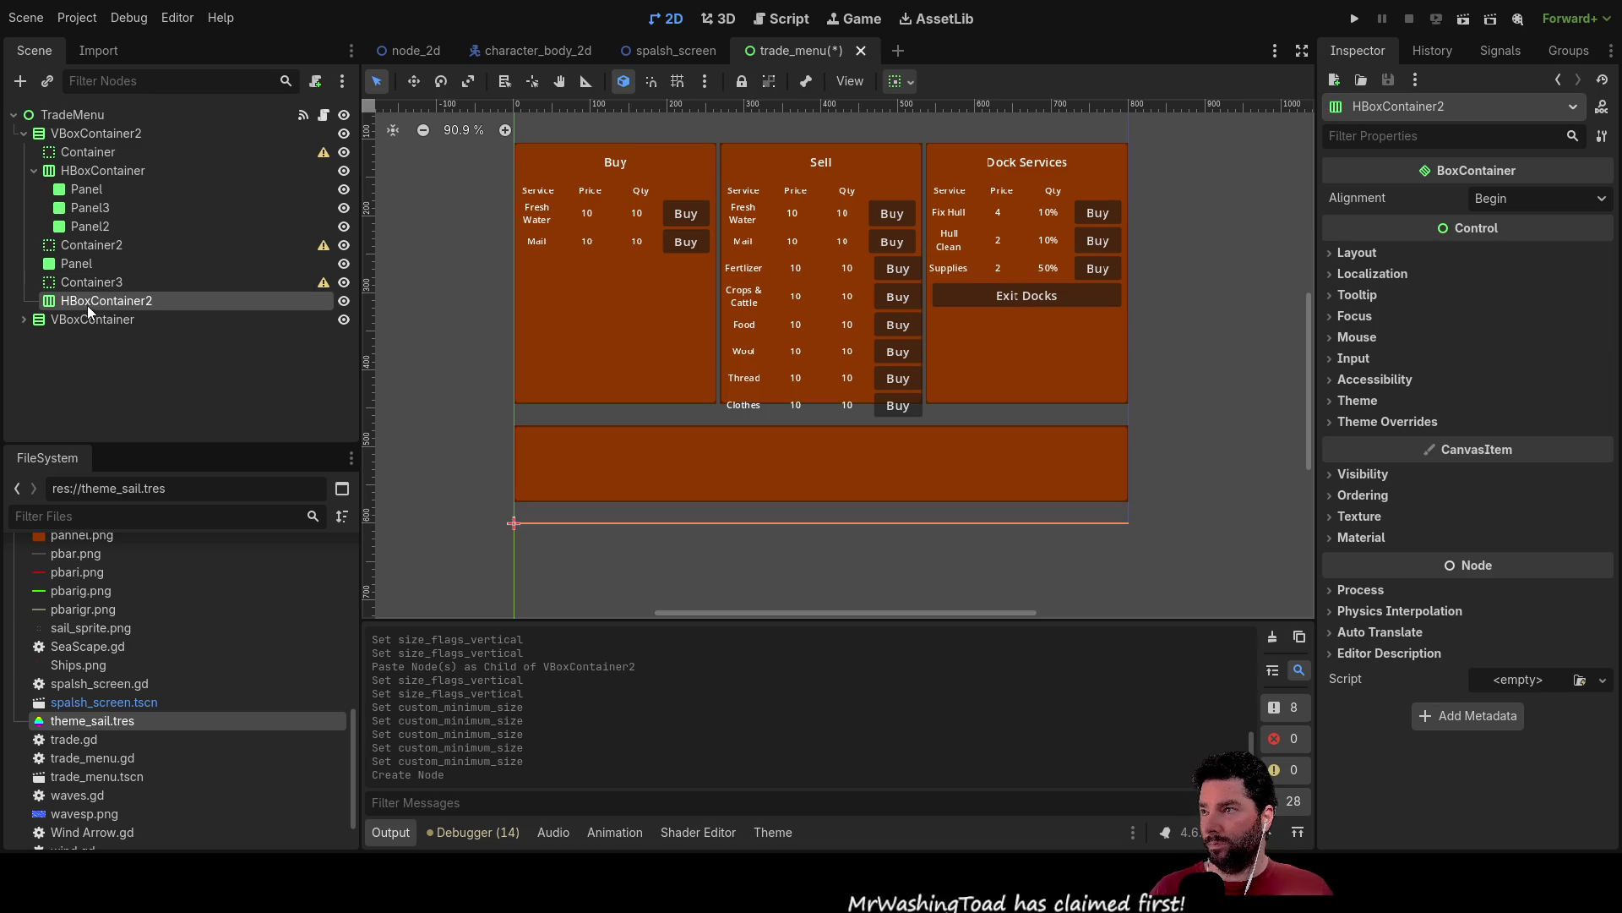
click(74, 287)
mouse_move(79, 248)
mouse_down()
mouse_move(93, 313)
mouse_move(82, 261)
mouse_move(114, 289)
mouse_move(99, 301)
mouse_up()
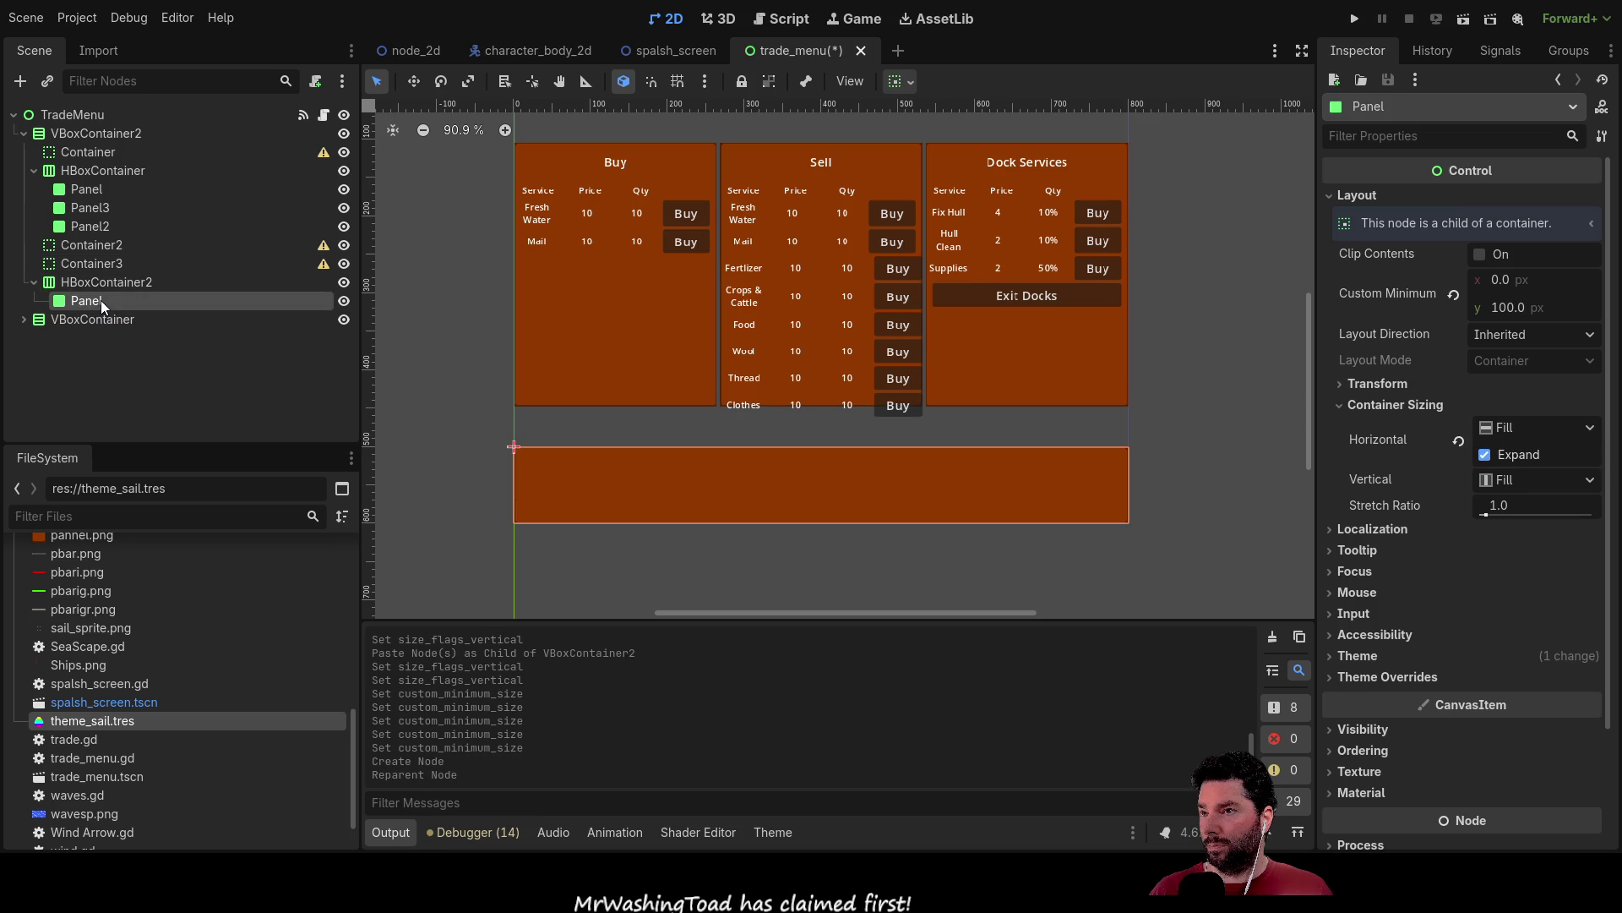
Place HBoxContainer2 between spacers Container2 and Container3.
click(89, 264)
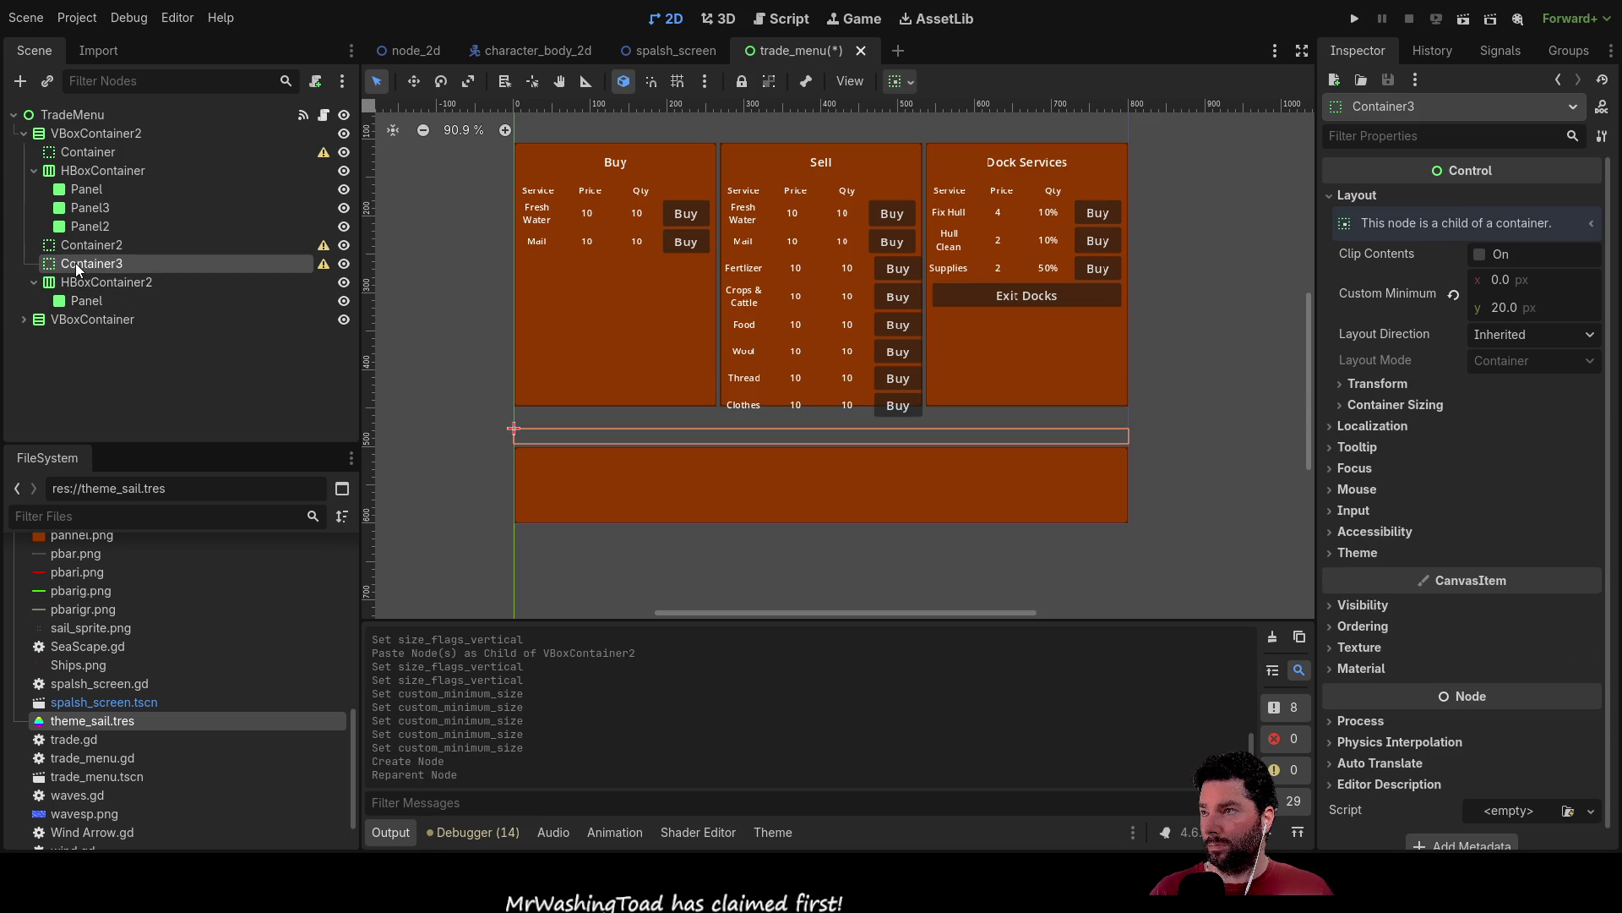
drag(89, 283, 91, 262)
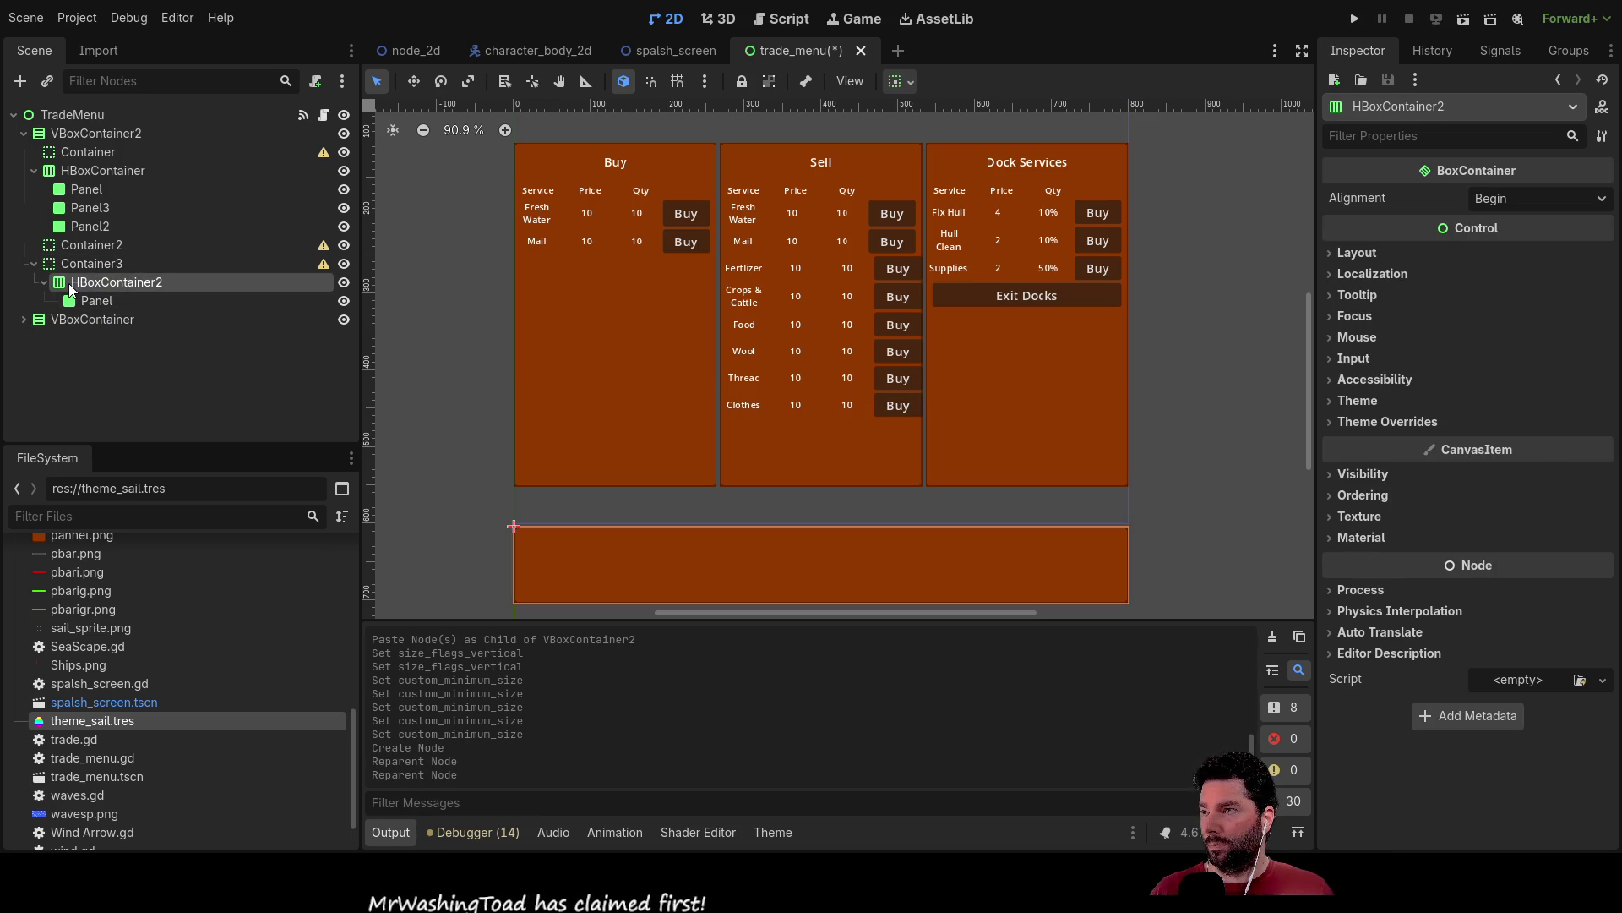
drag(80, 284, 95, 251)
Inspect the sizes of the spacers, HBoxContainer and lower Panel.
click(34, 264)
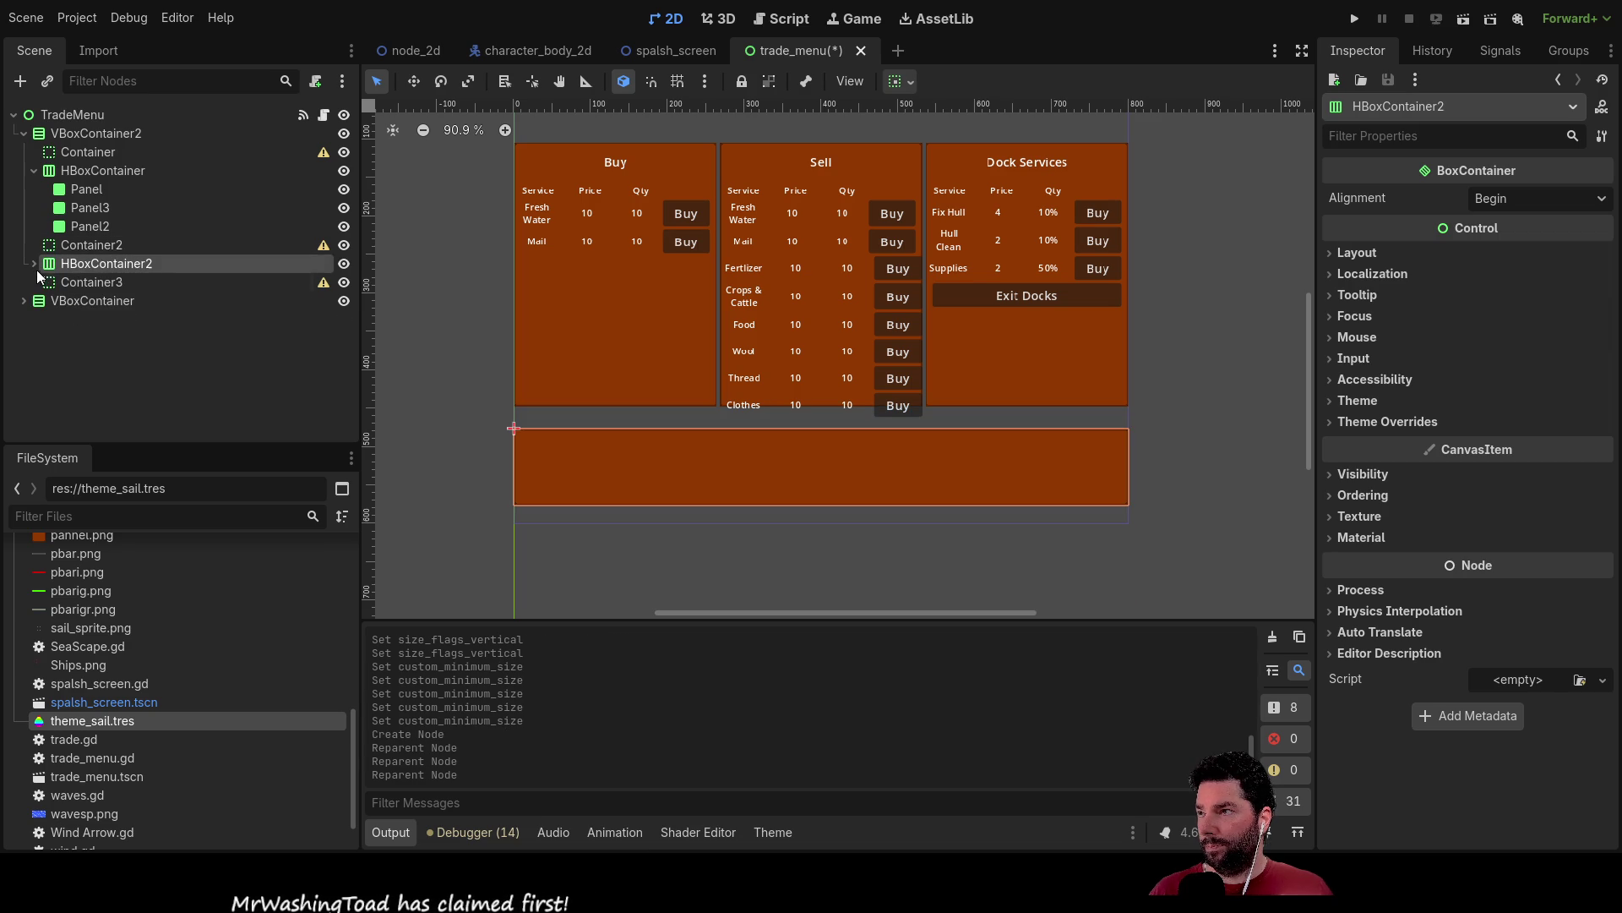
click(34, 264)
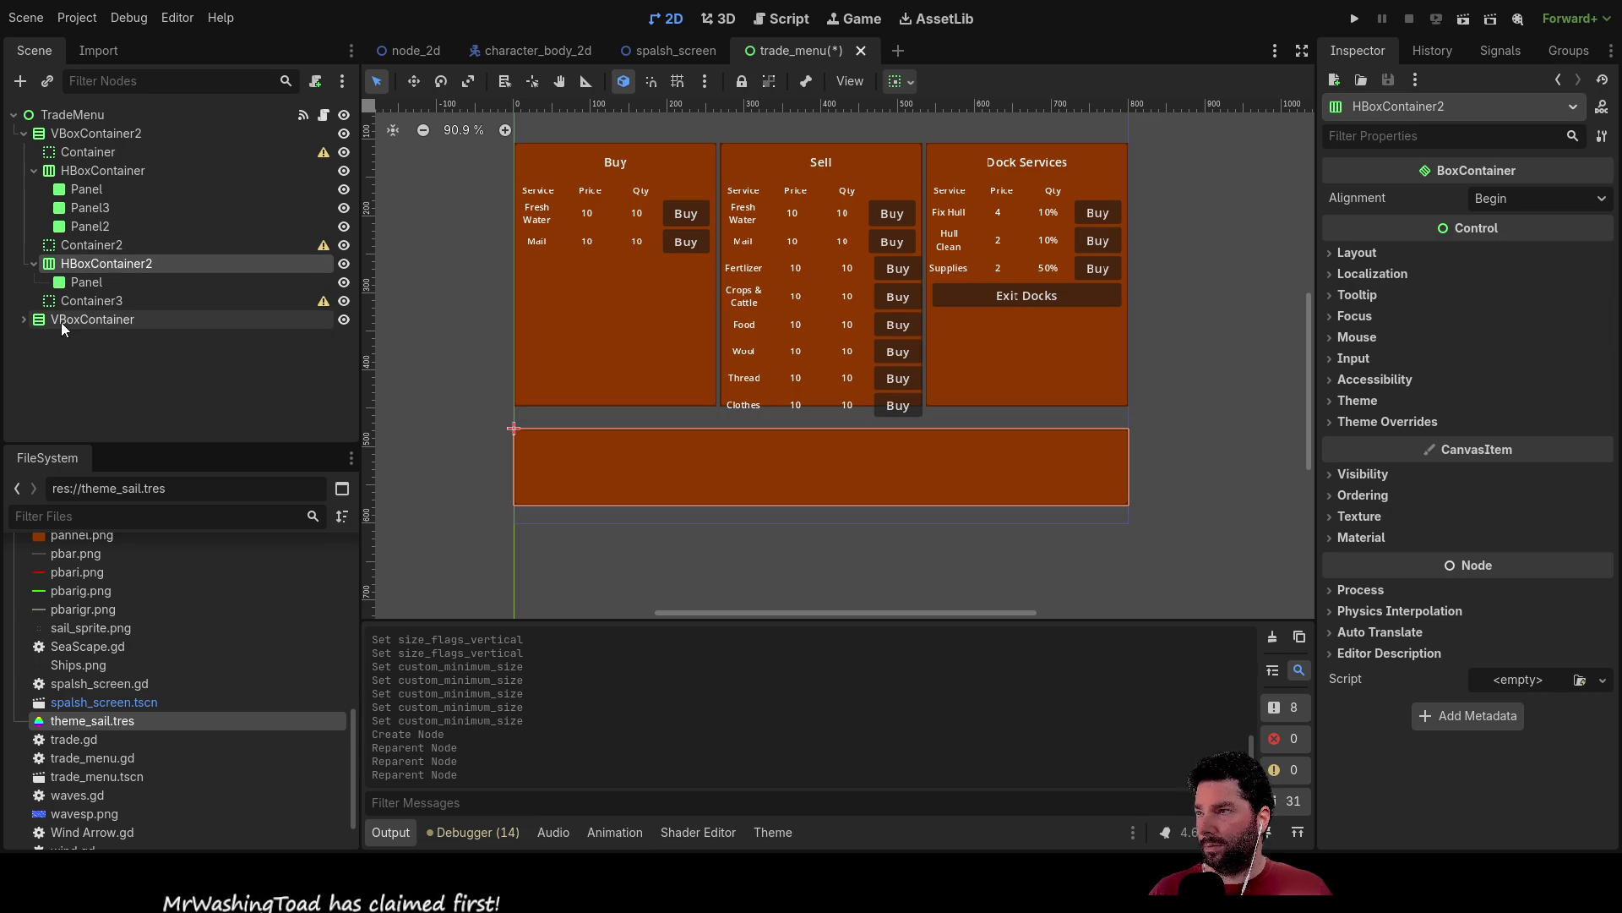
click(97, 304)
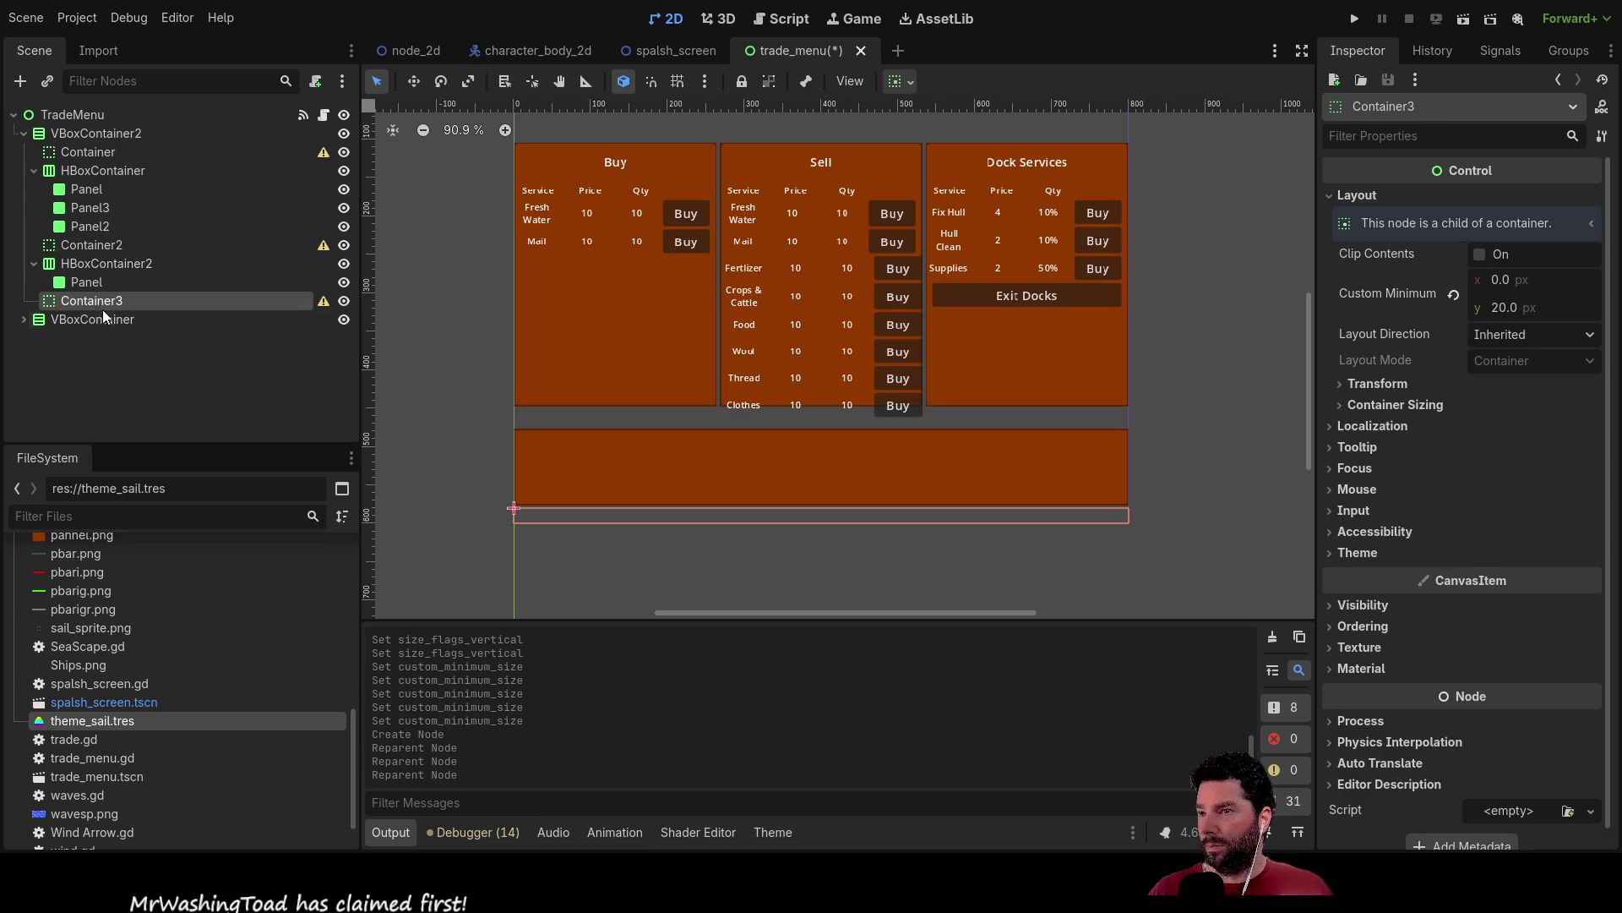
click(78, 247)
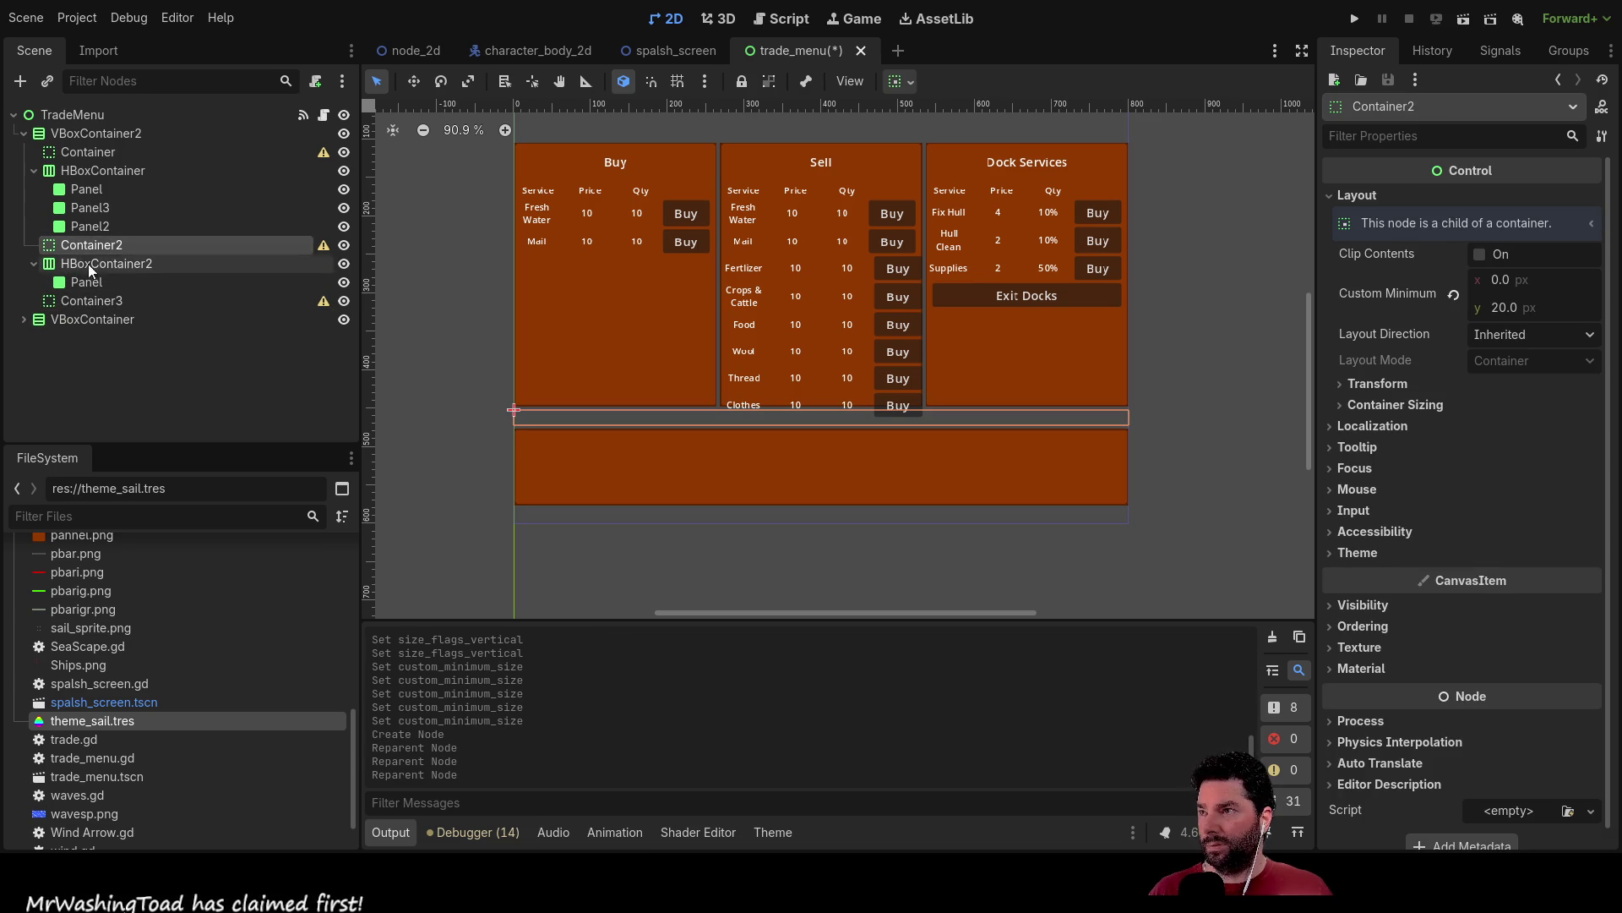
click(90, 170)
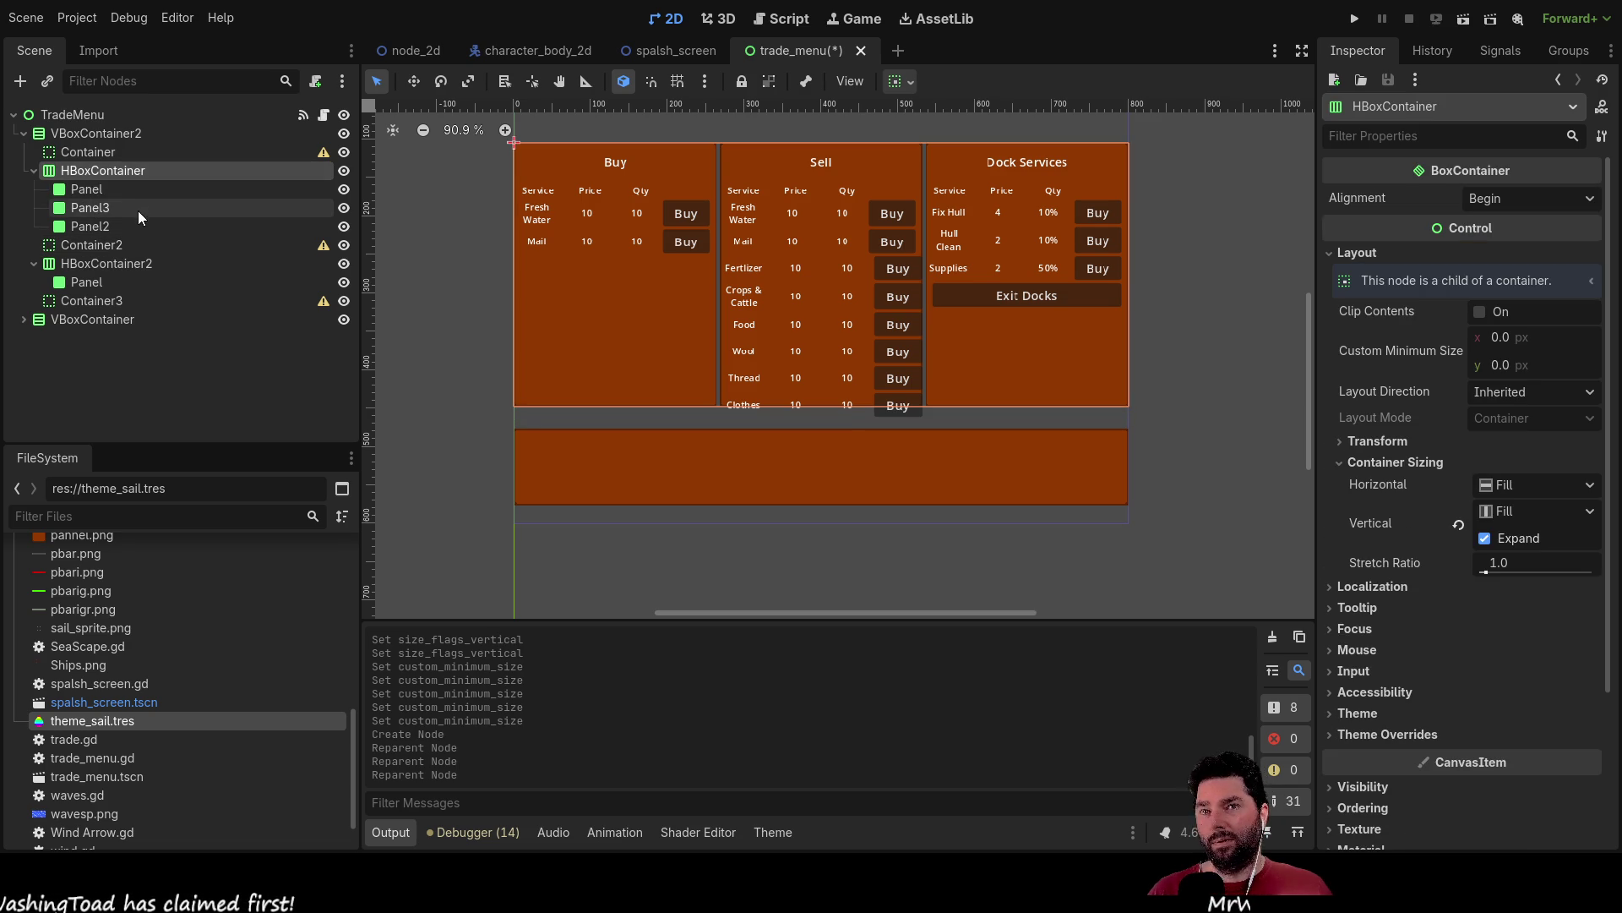
click(96, 156)
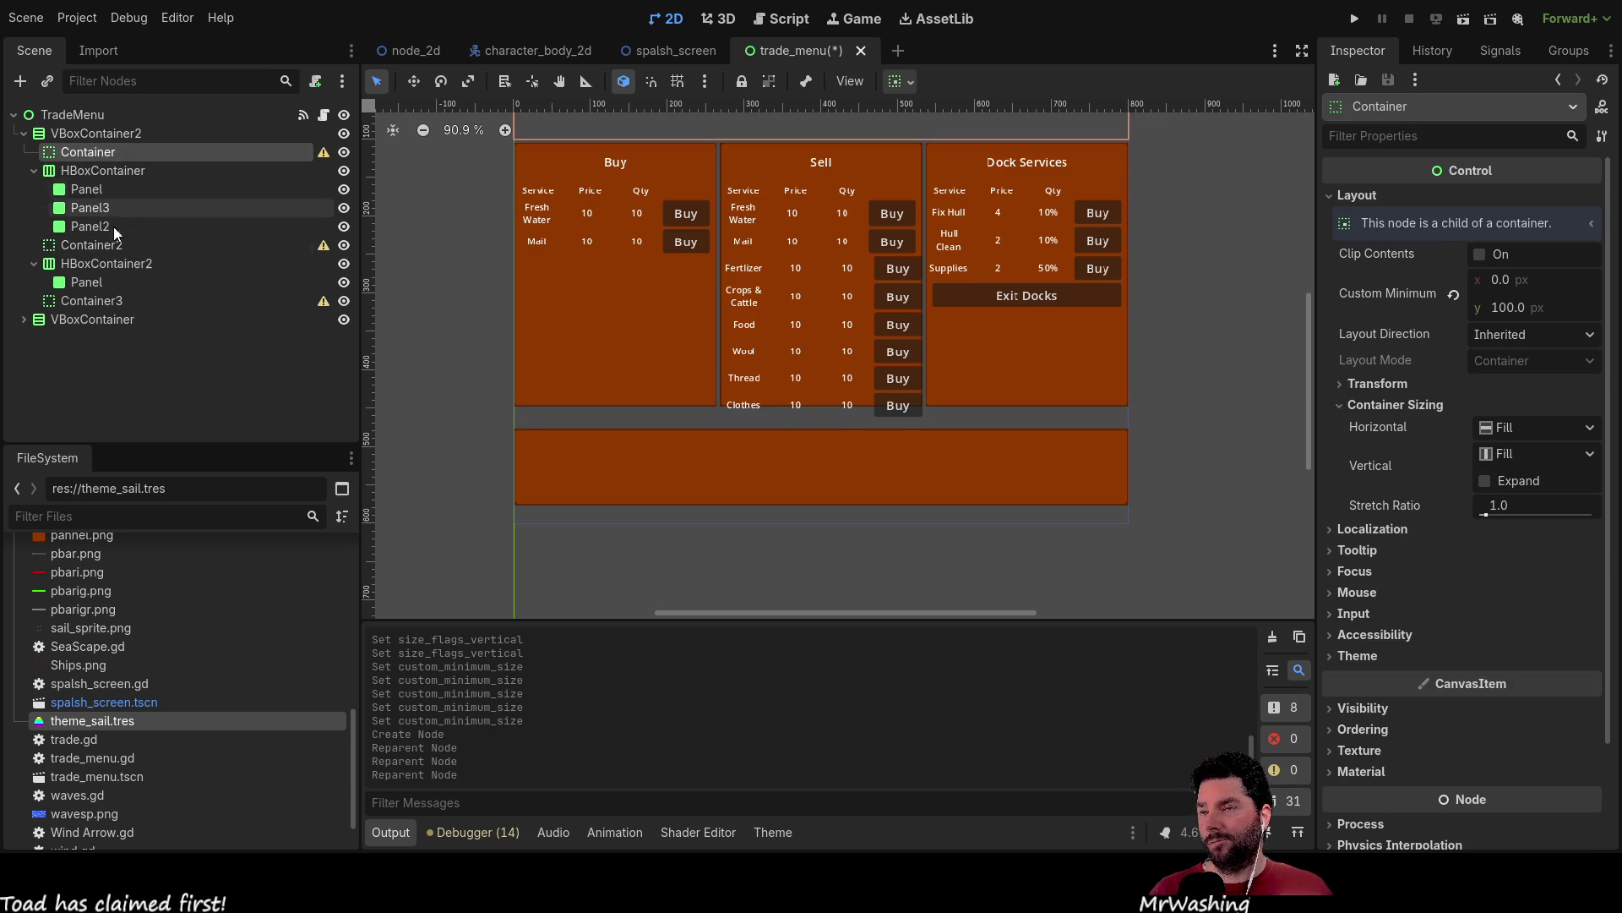
click(87, 171)
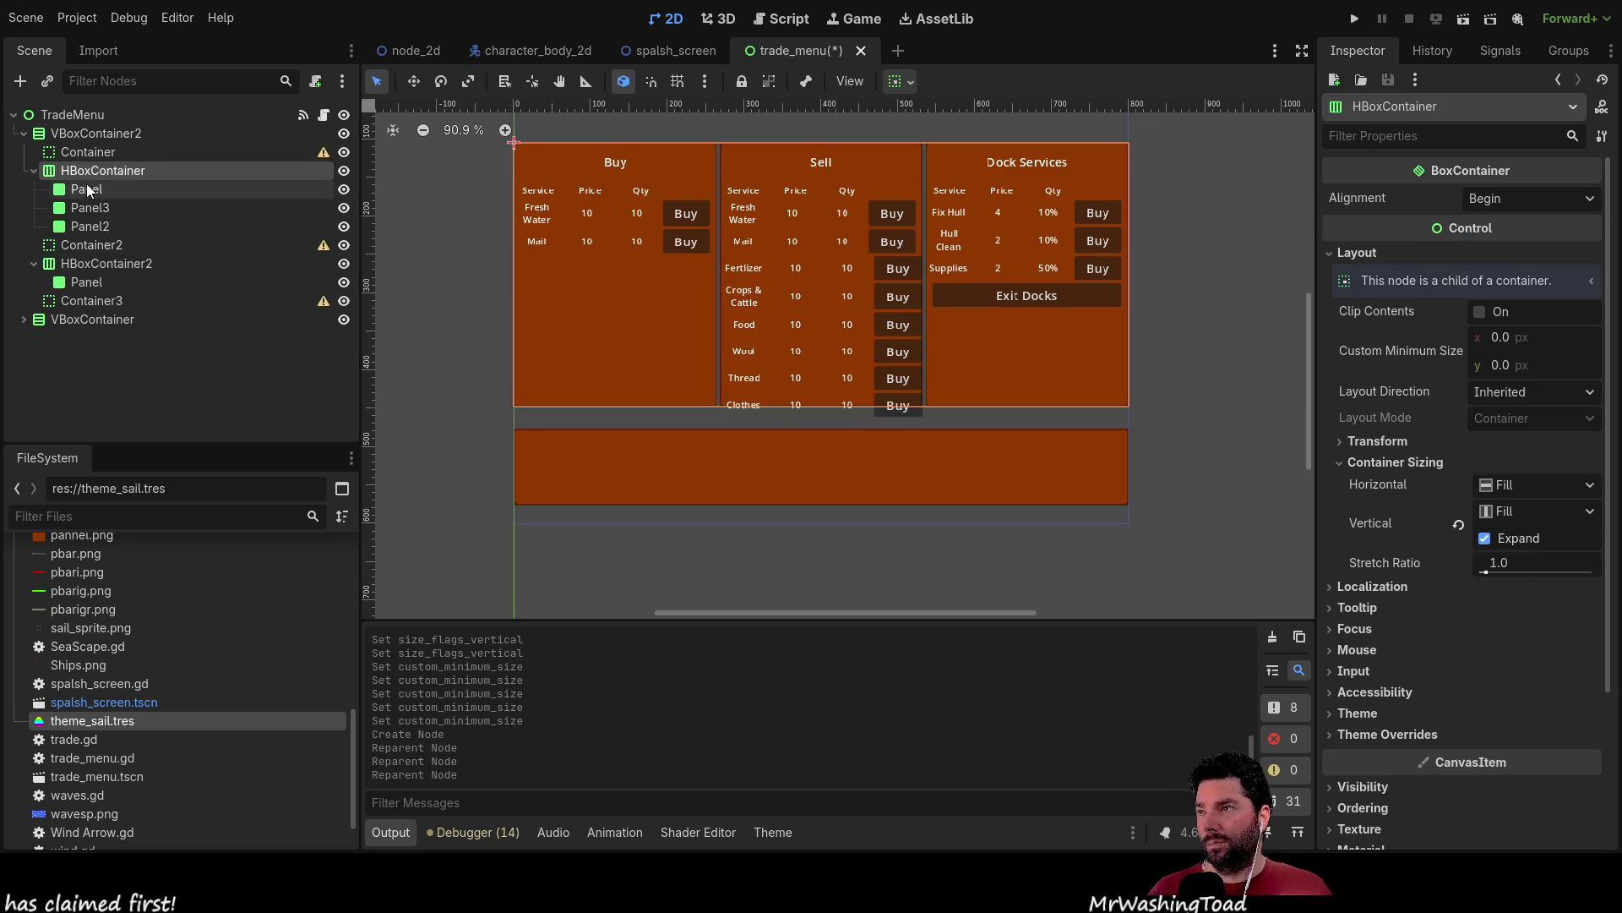
click(84, 245)
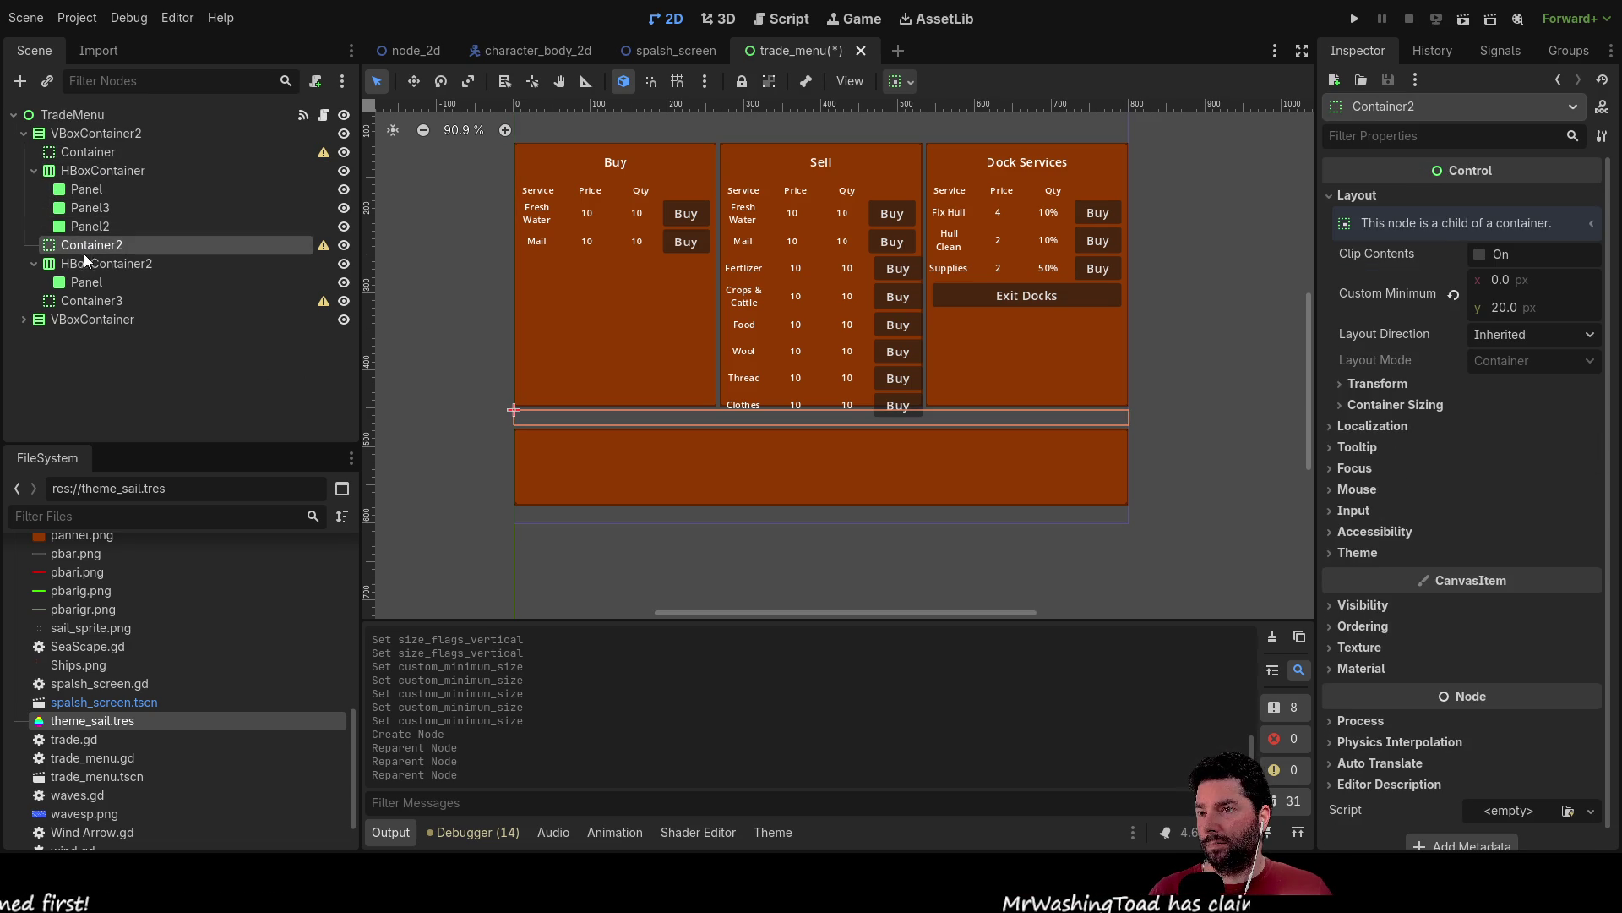
click(87, 281)
Set Container3's custom minimum height to 10.
click(88, 301)
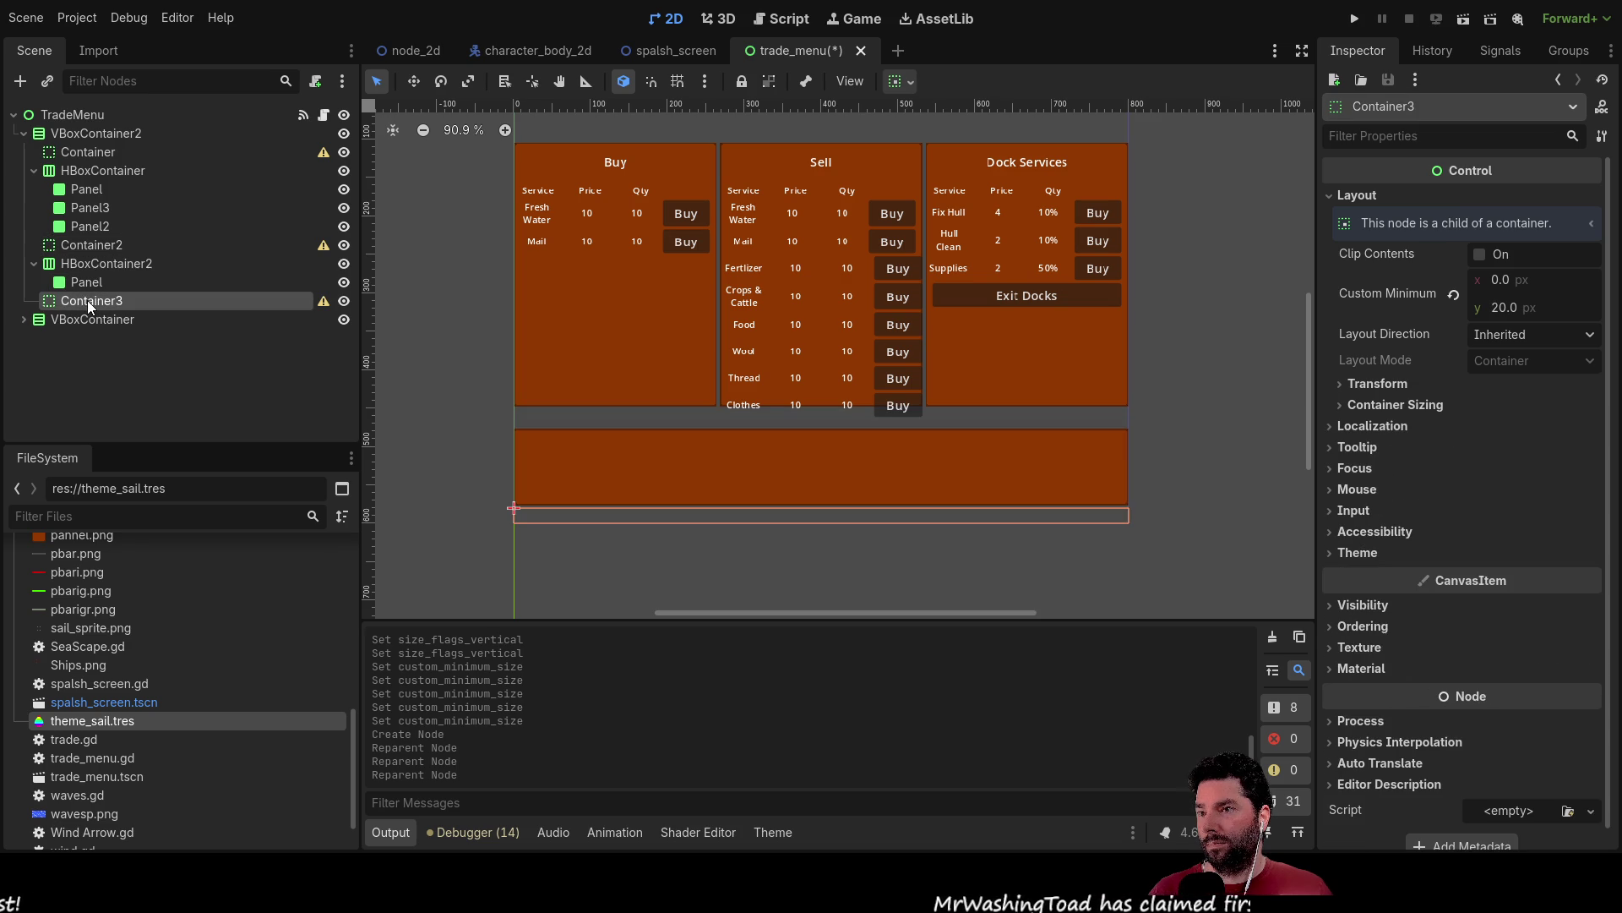
double_click(1504, 310)
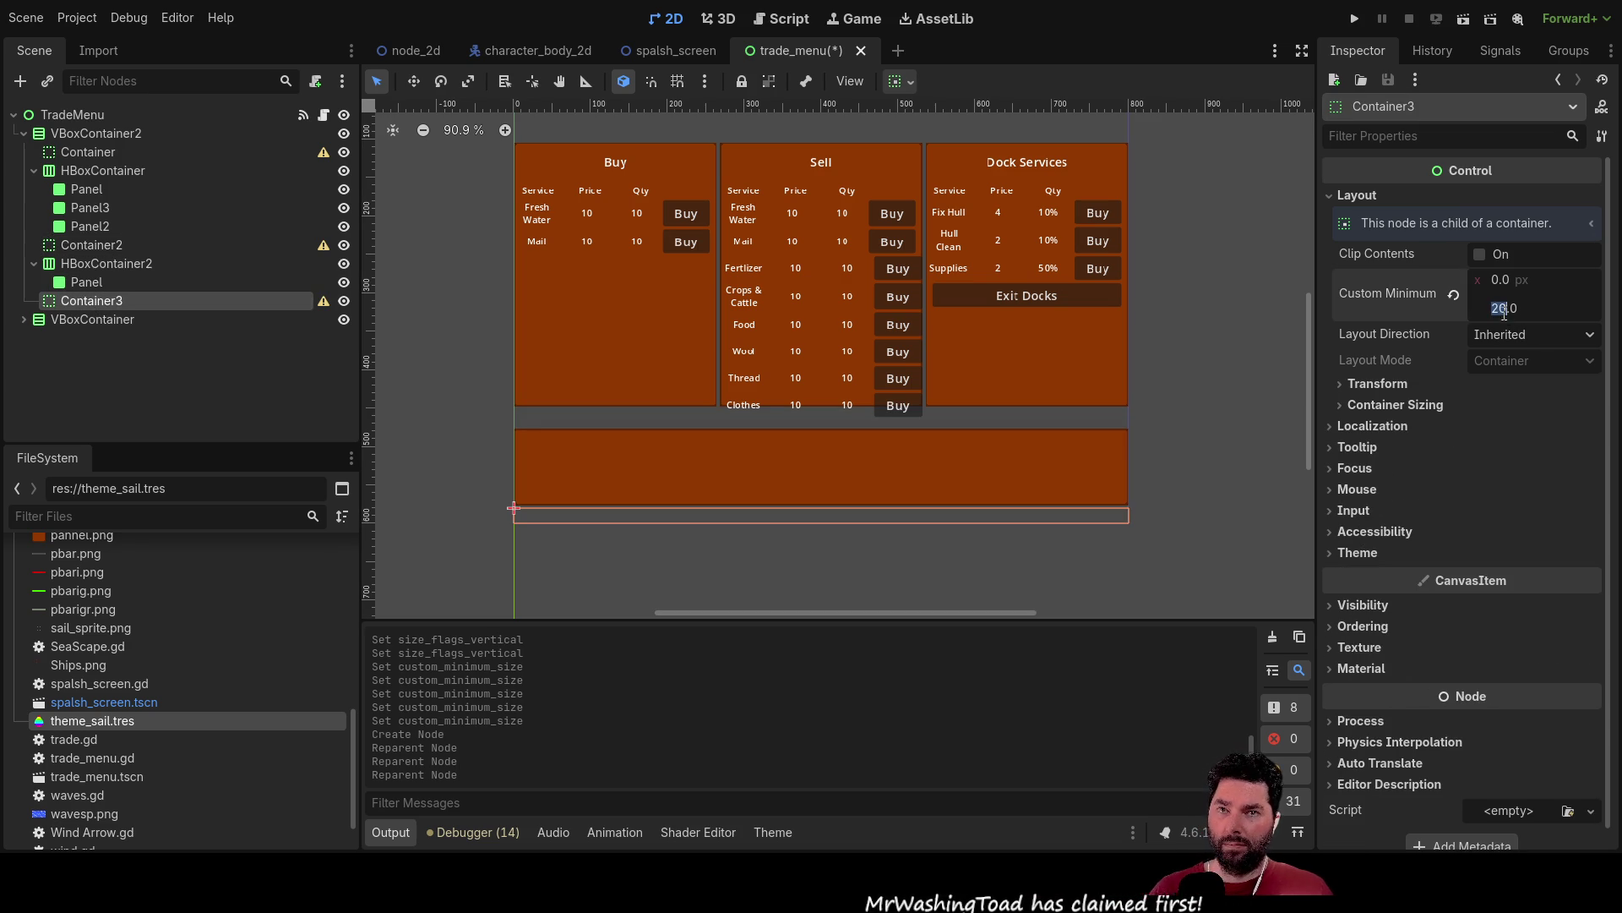
text(10)
key(Return)
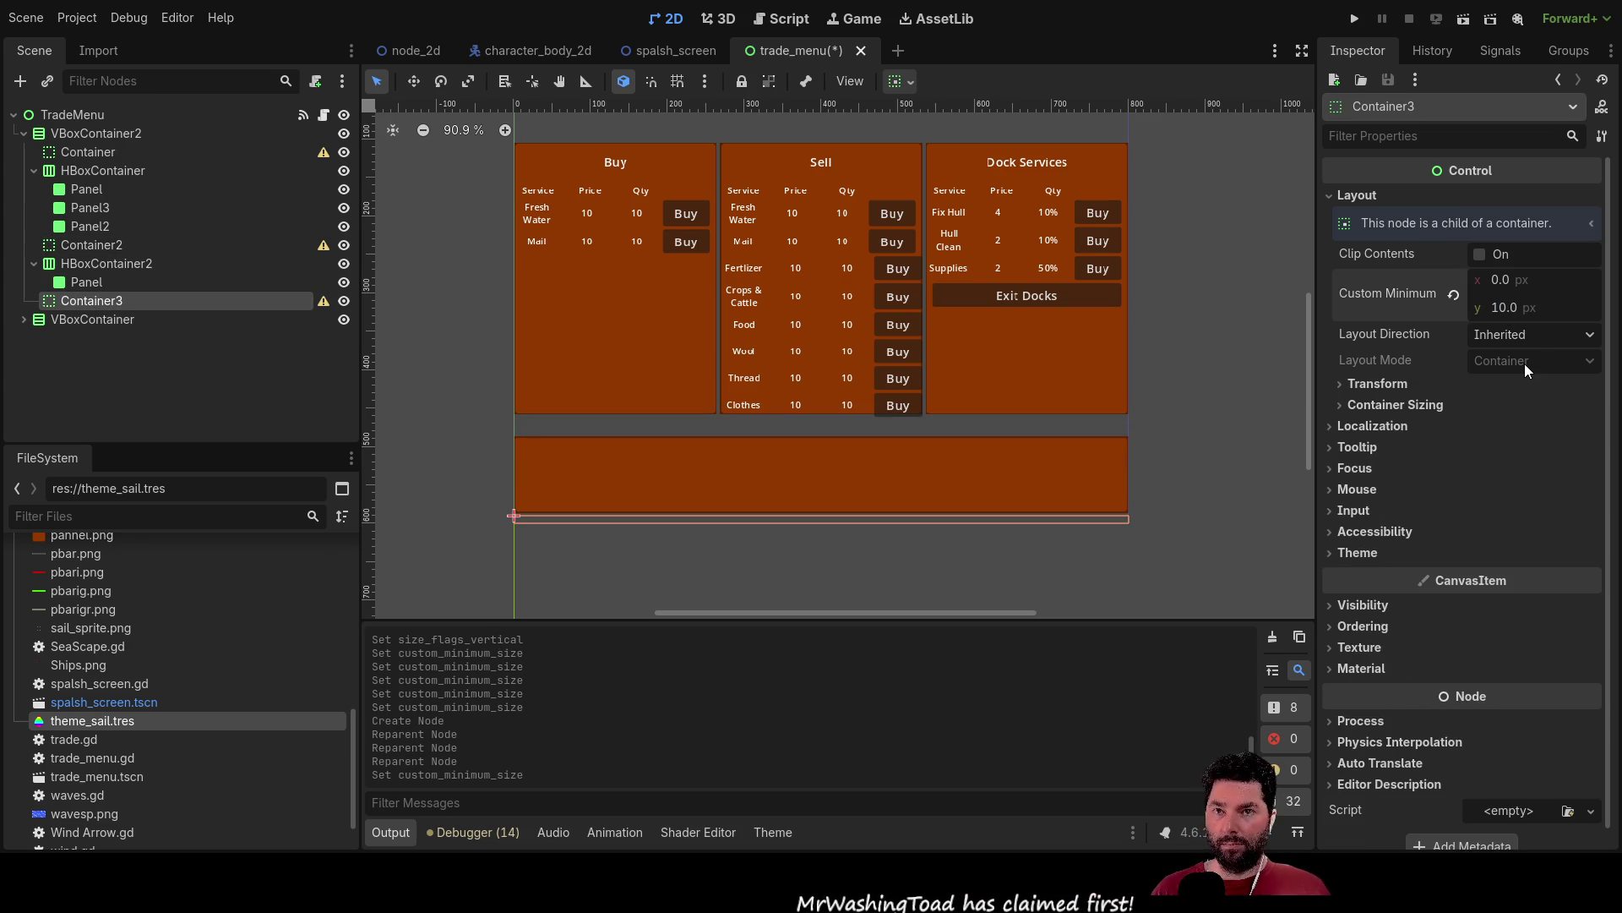
Set the Panel inside HBoxContainer2 to a 60 px custom minimum height.
click(84, 280)
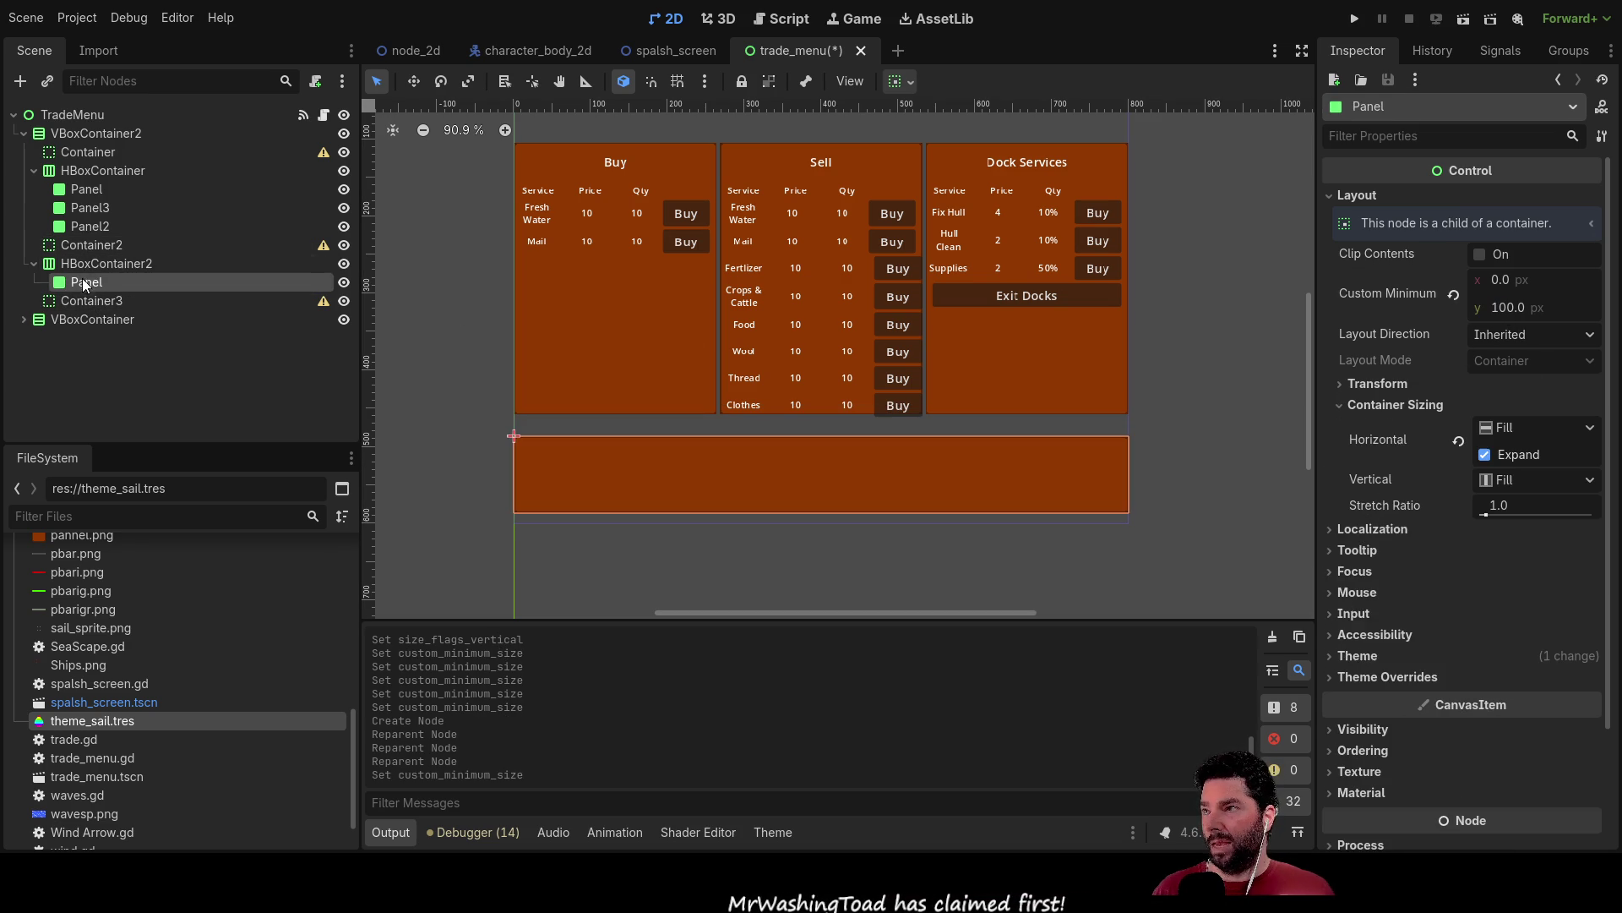
double_click(1513, 309)
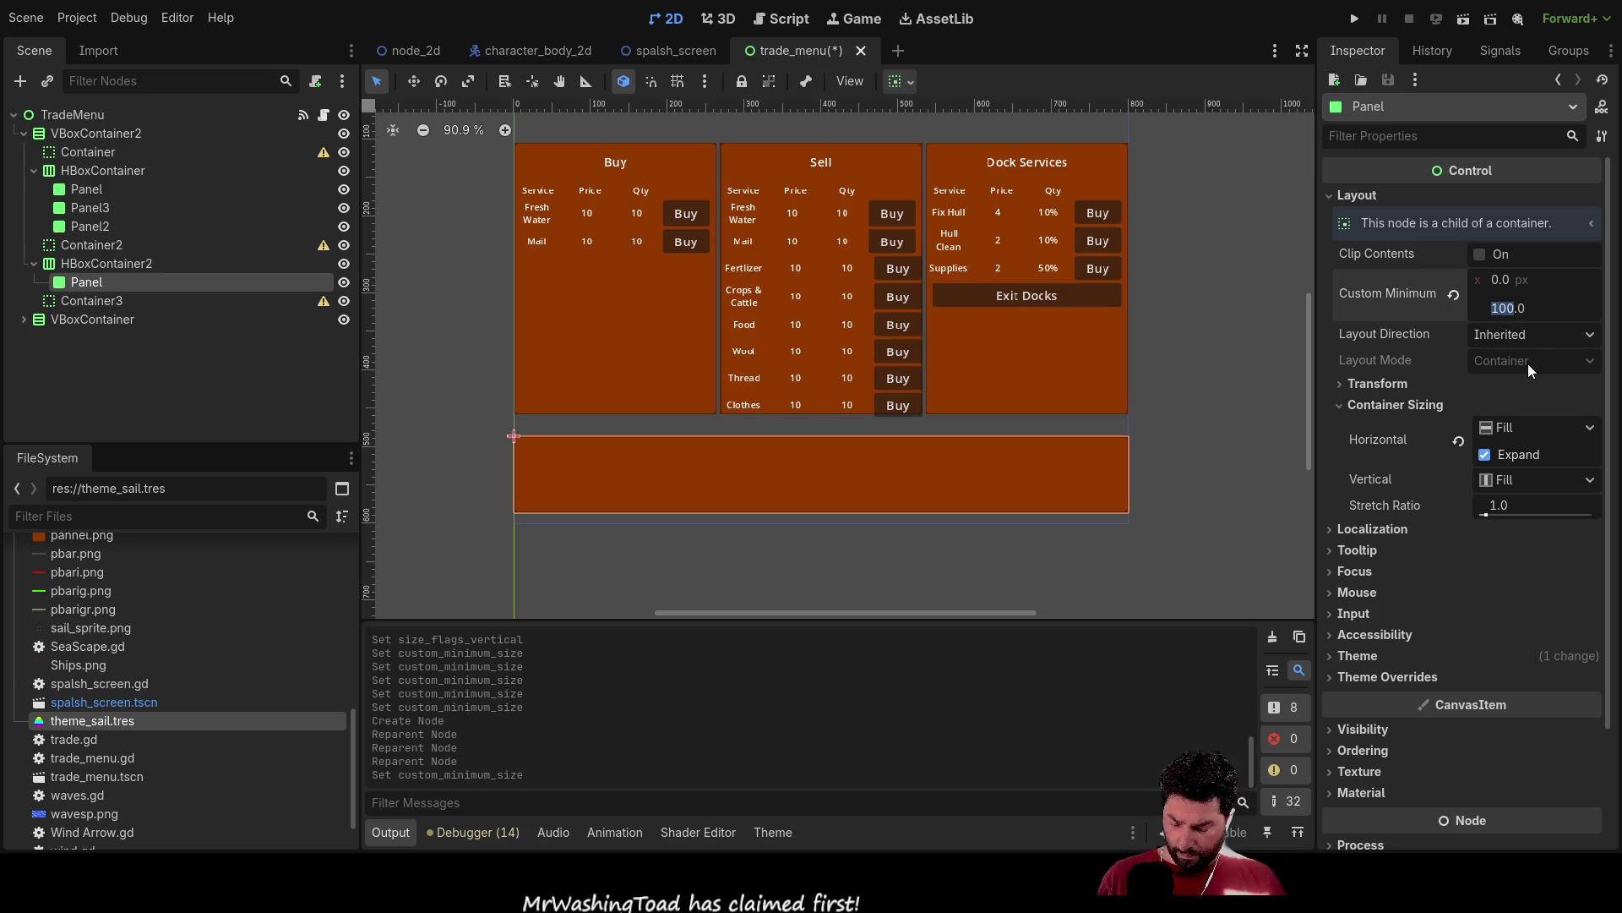
text(60)
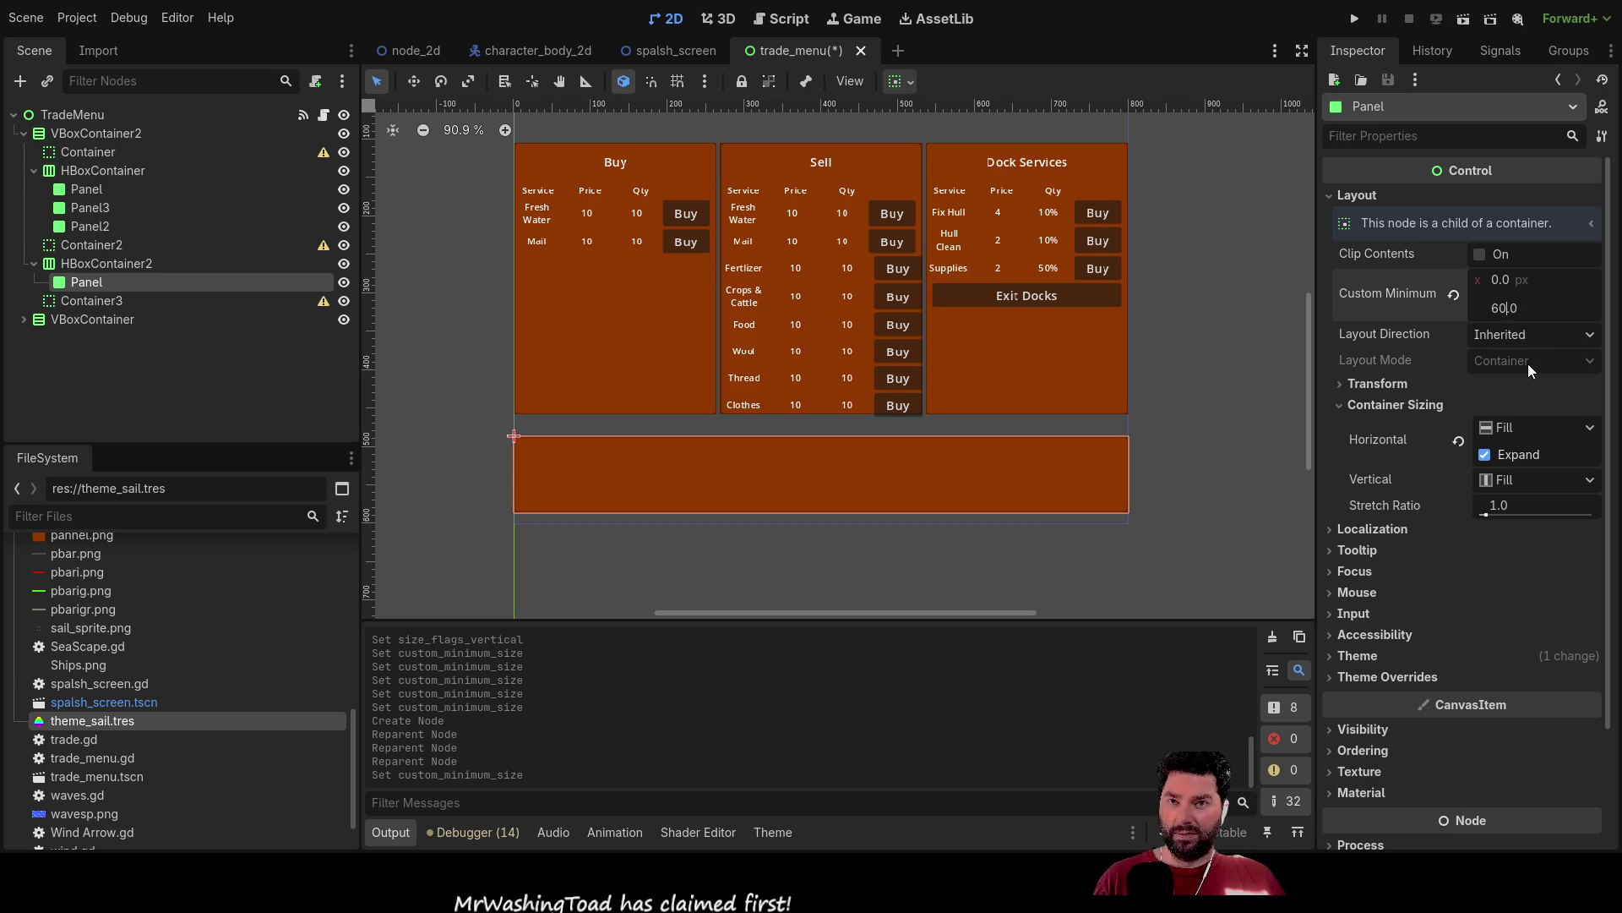
key(Return)
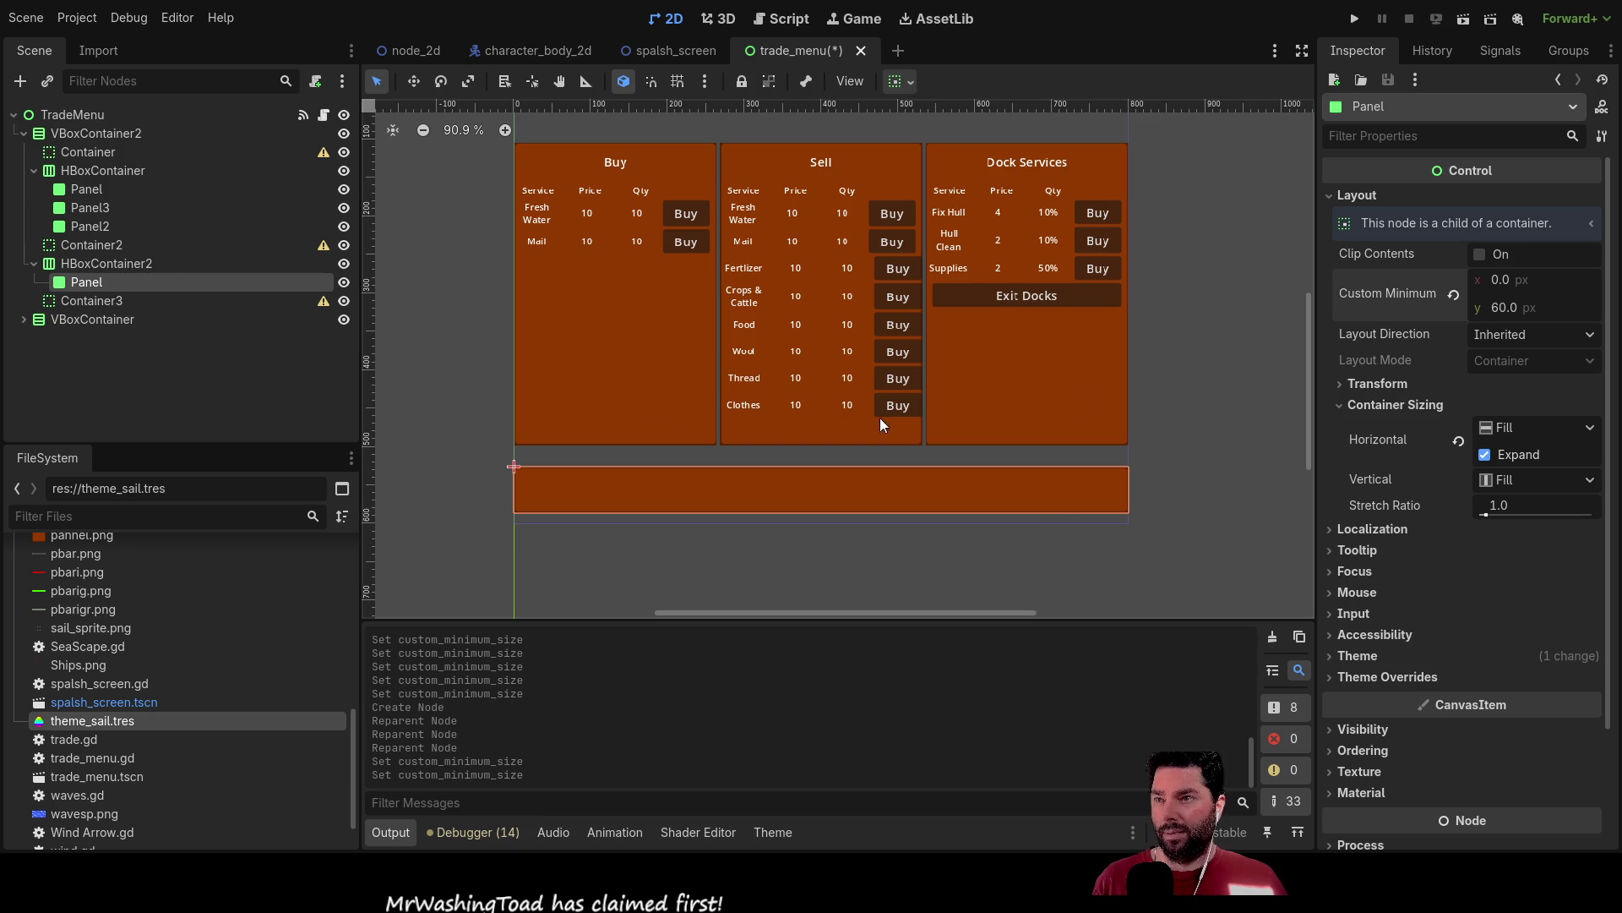
Paste two copies of spacer Container2 into HBoxContainer2, one placed before the Panel.
click(78, 245)
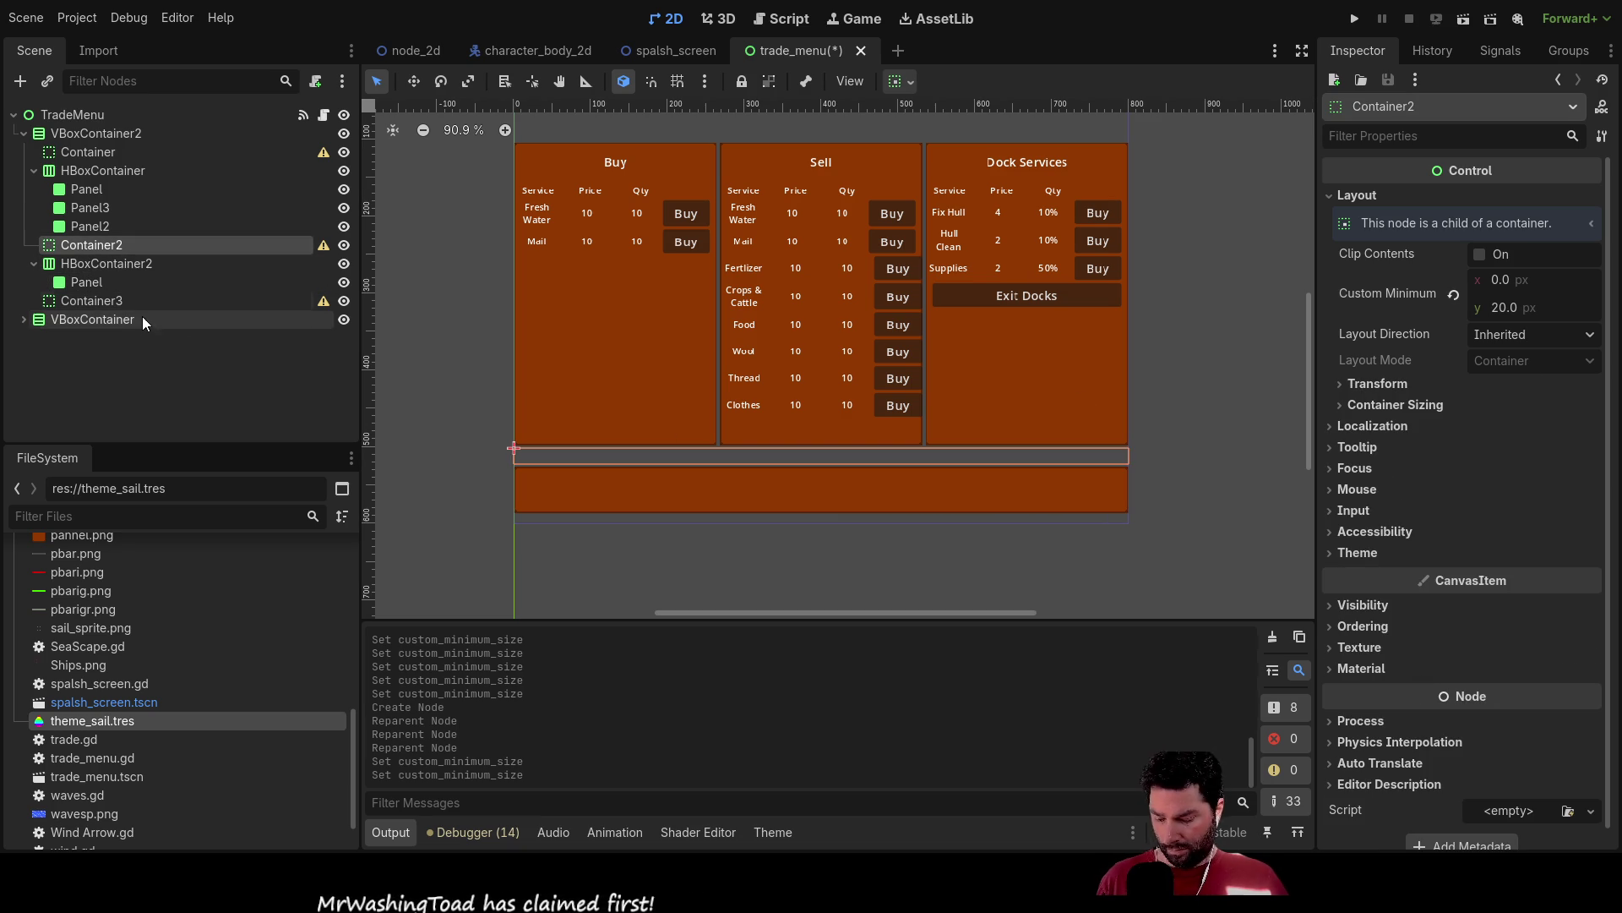
key(ctrl+c)
click(123, 264)
key(ctrl+v)
key(ctrl+v)
mouse_move(101, 313)
mouse_down()
mouse_move(120, 267)
mouse_move(94, 310)
mouse_move(77, 296)
mouse_move(95, 284)
mouse_up()
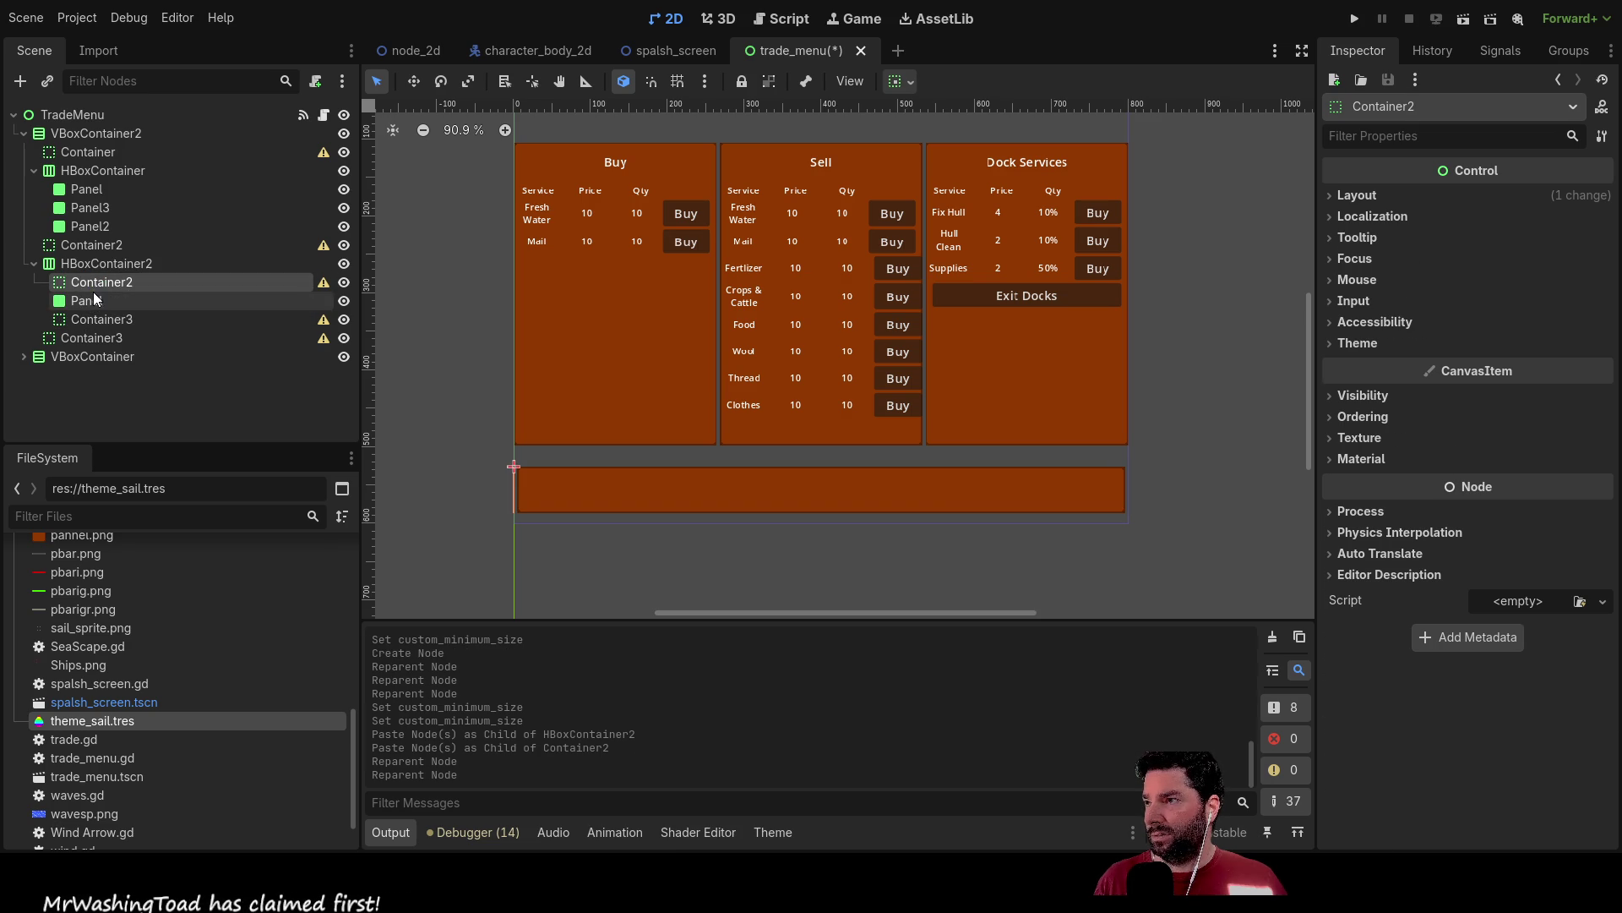
Give the left Container2 a custom minimum size of x 100, y 0.
click(1355, 197)
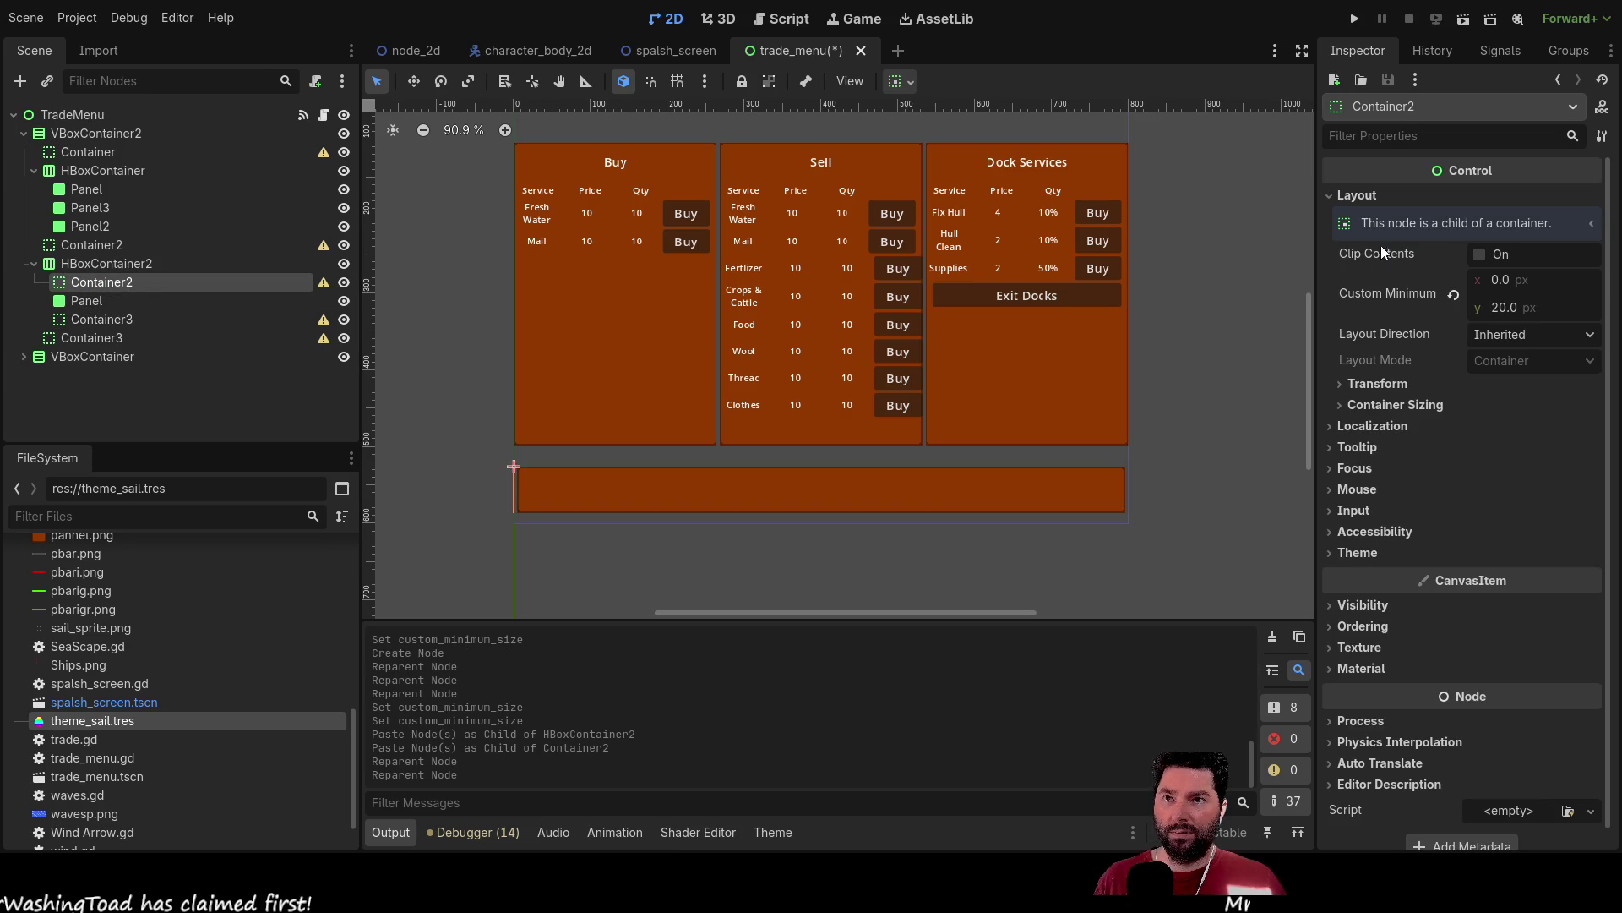
click(1509, 308)
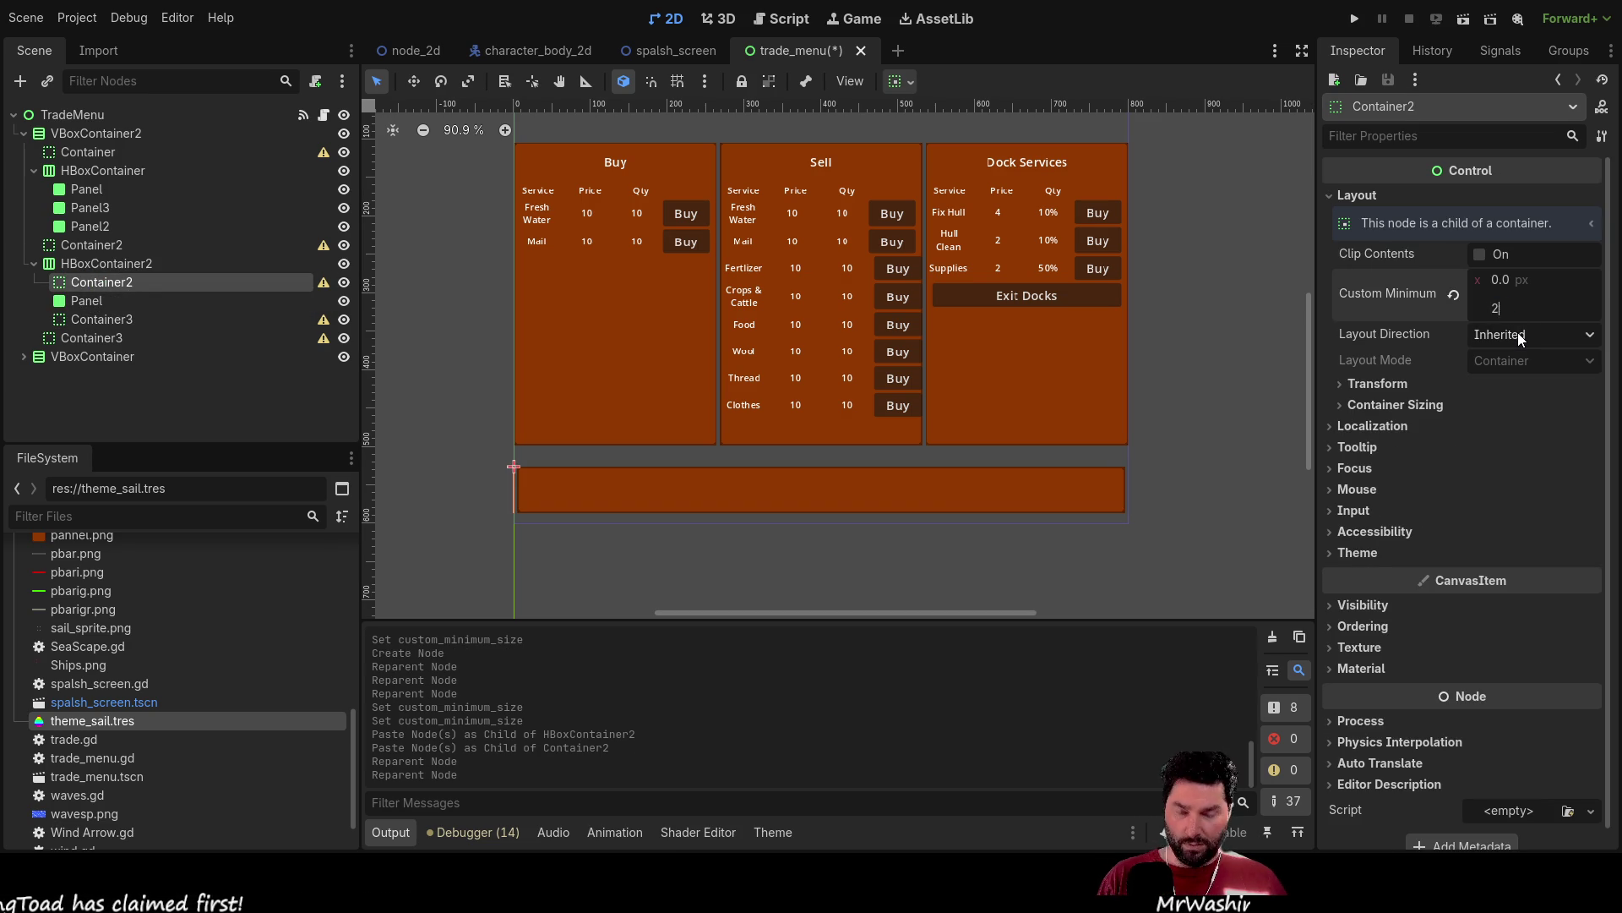
text(1000)
key(Return)
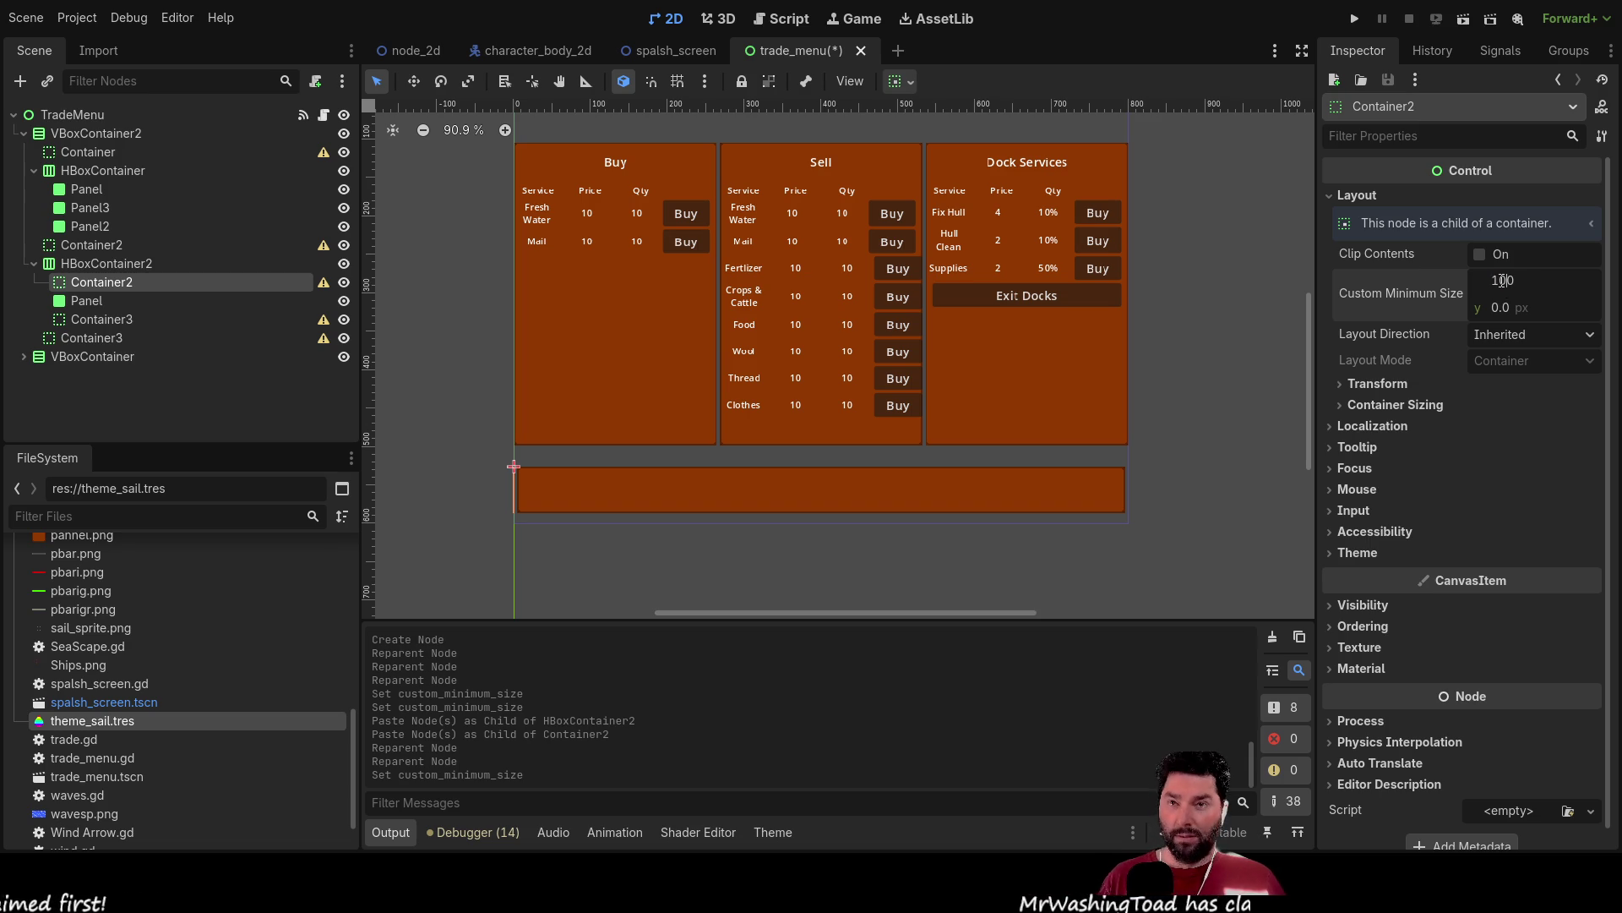
key(Return)
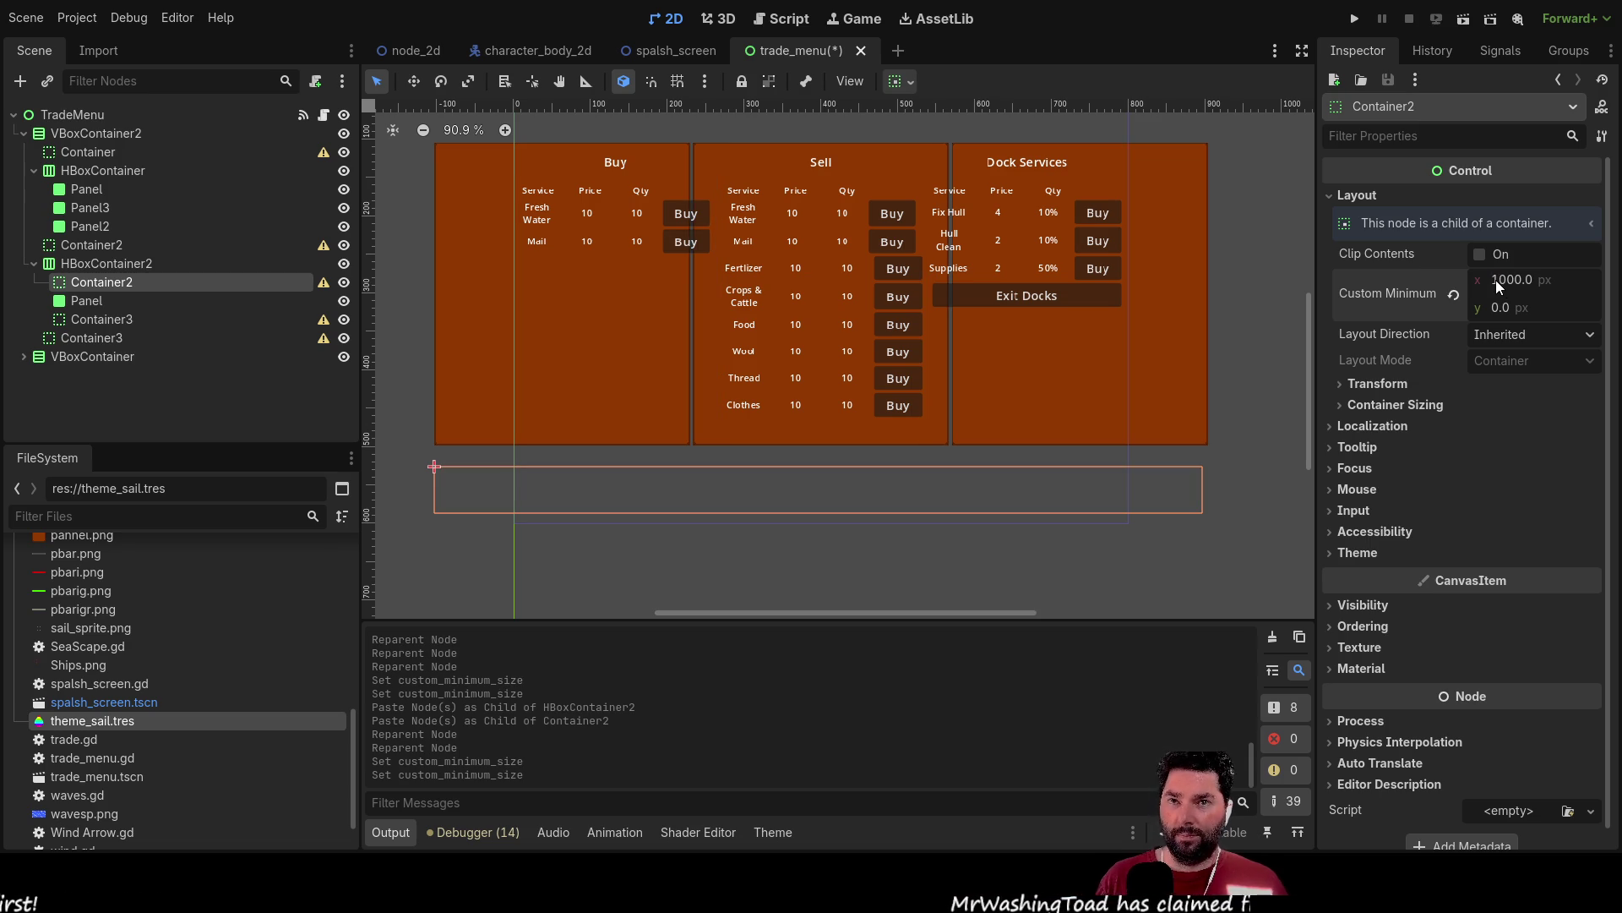
click(1517, 282)
text(100)
key(Return)
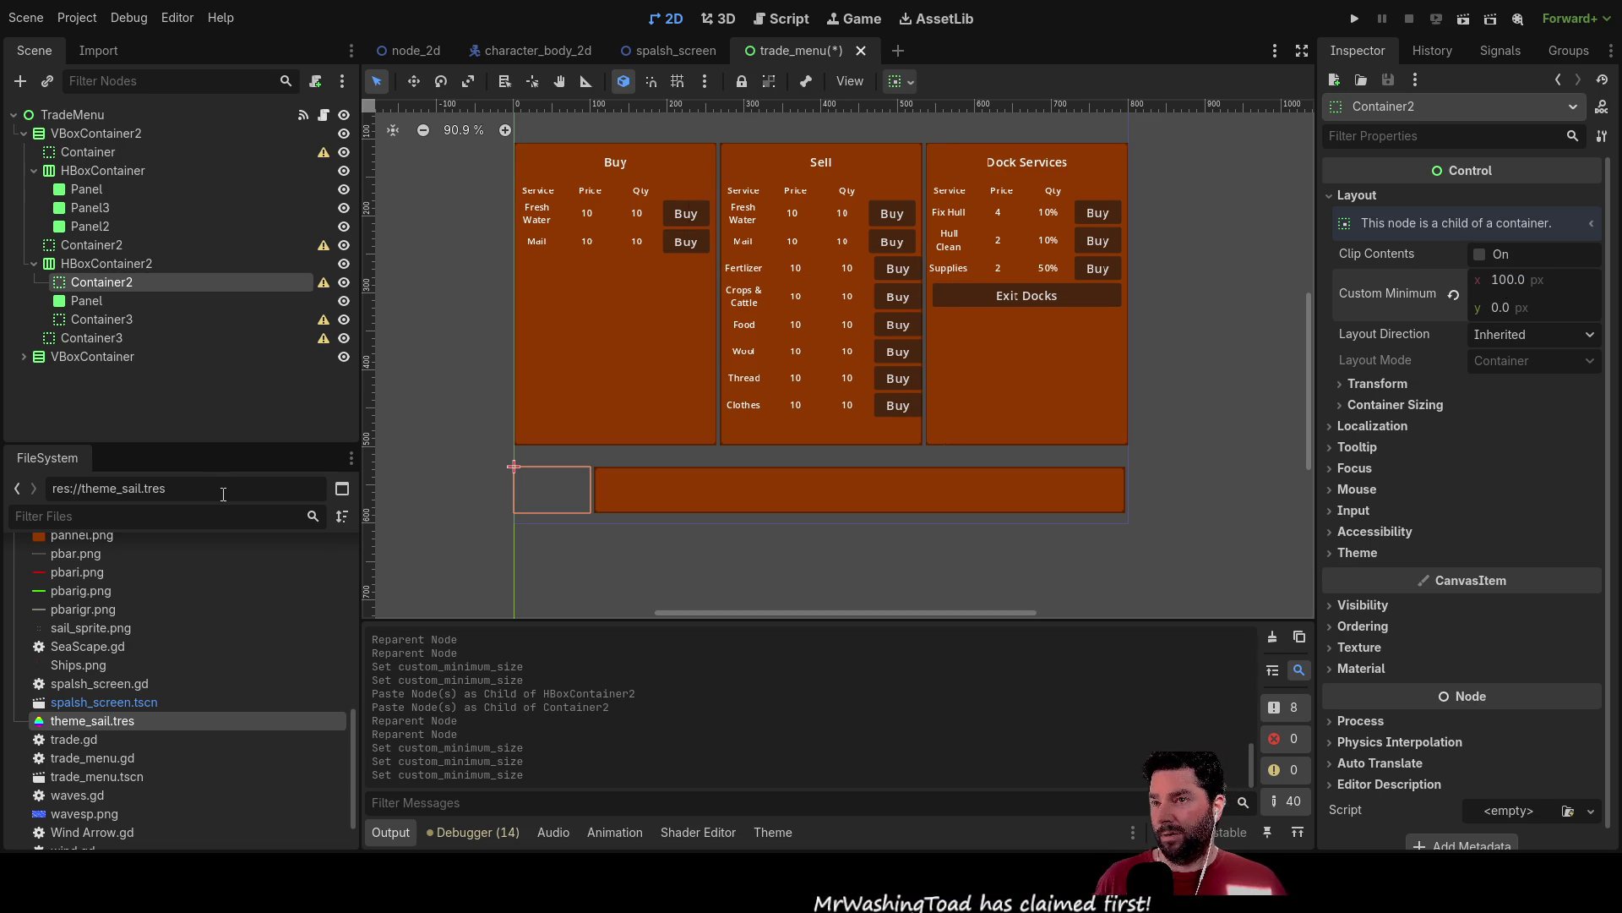
click(100, 325)
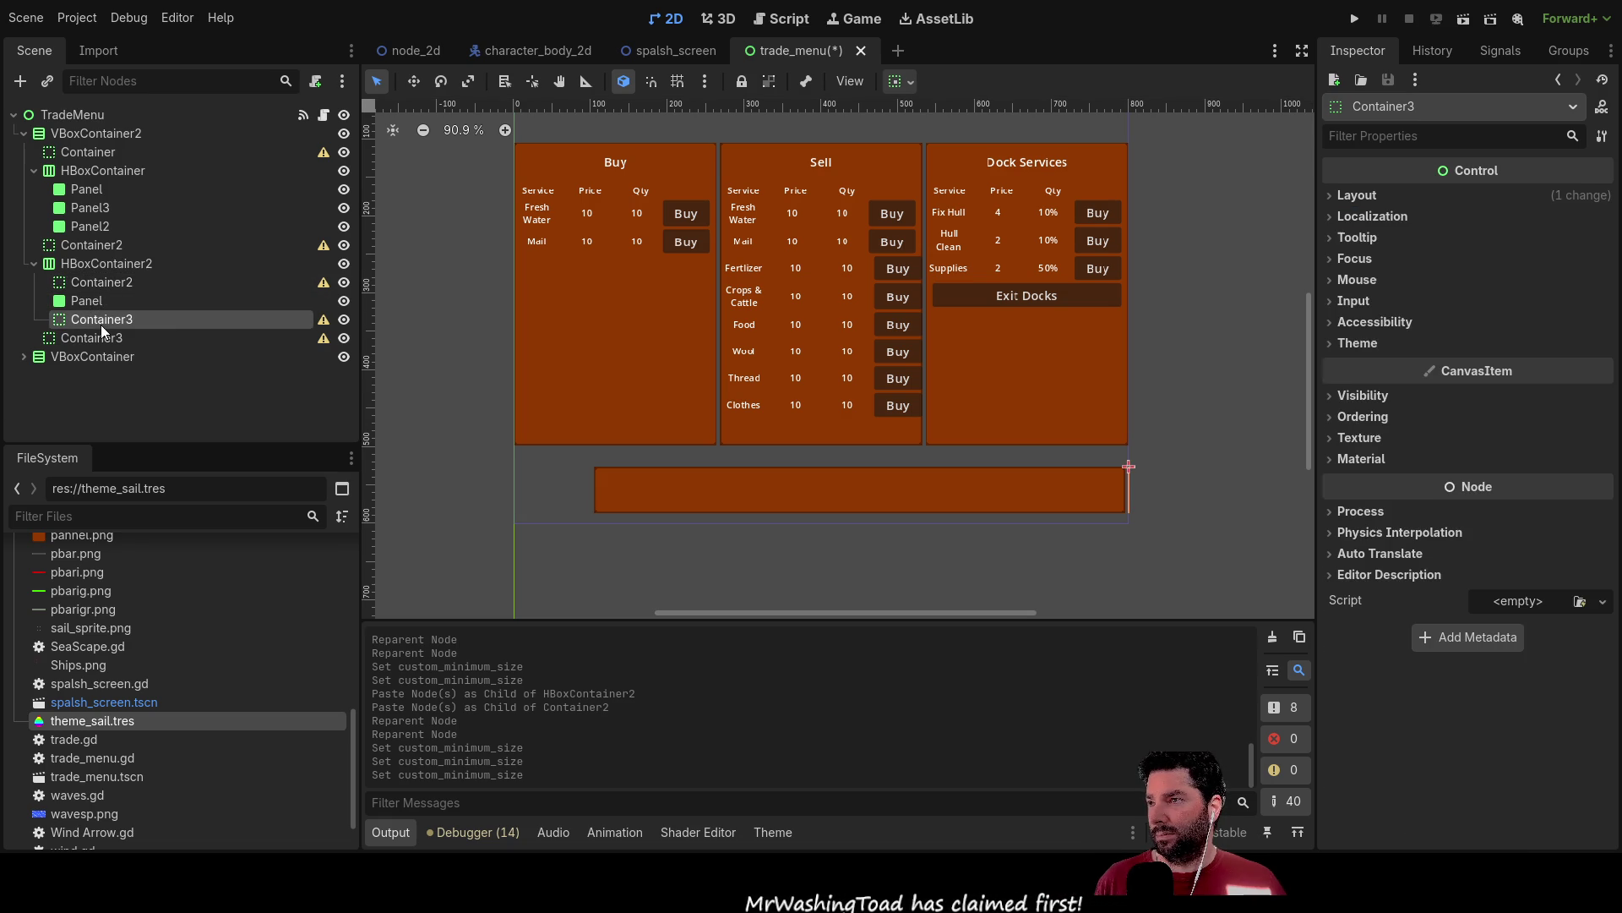
Set Container3's custom minimum size to x 100, y 0, correcting a mistaken 0.1 width.
click(1359, 197)
double_click(1511, 306)
text(0)
click(1505, 280)
text(100)
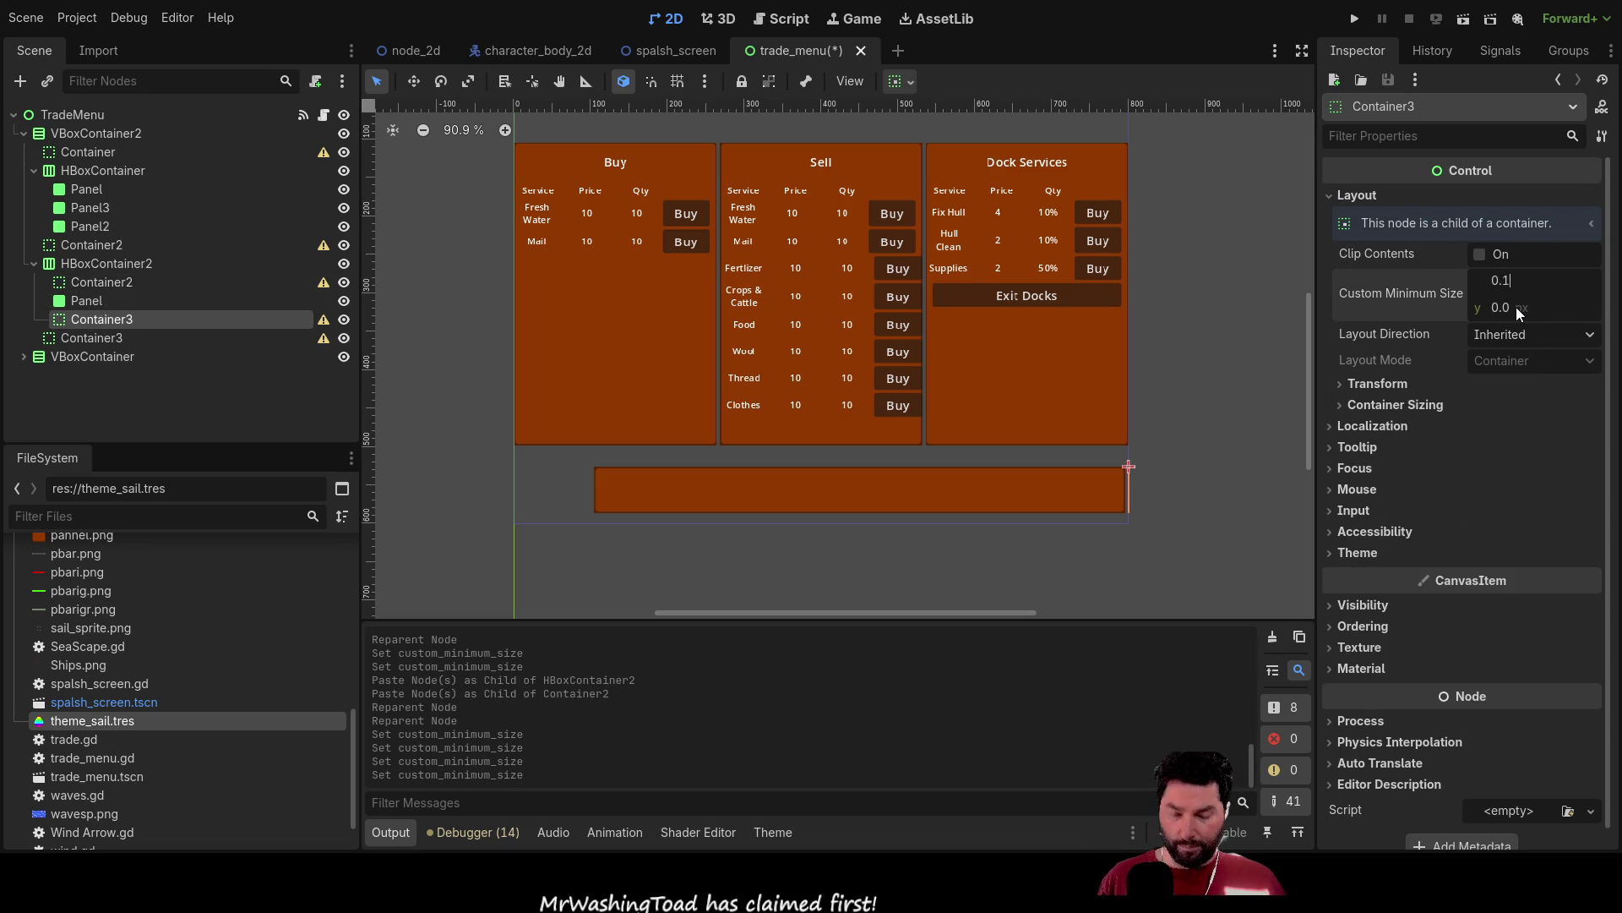
key(Return)
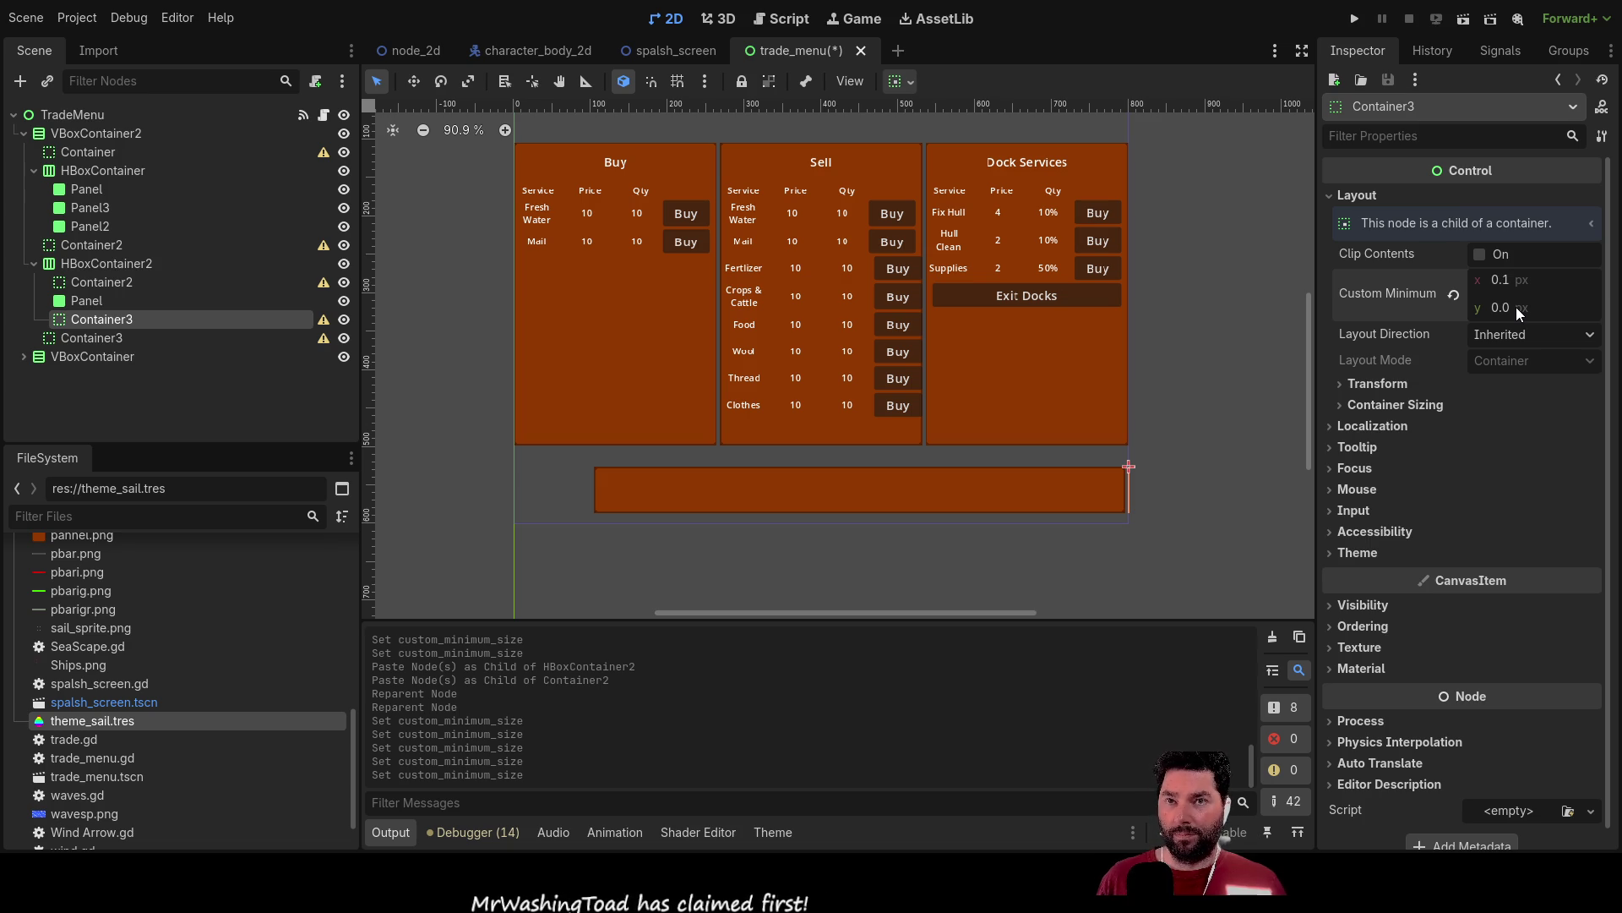
click(1495, 280)
text(100)
key(Return)
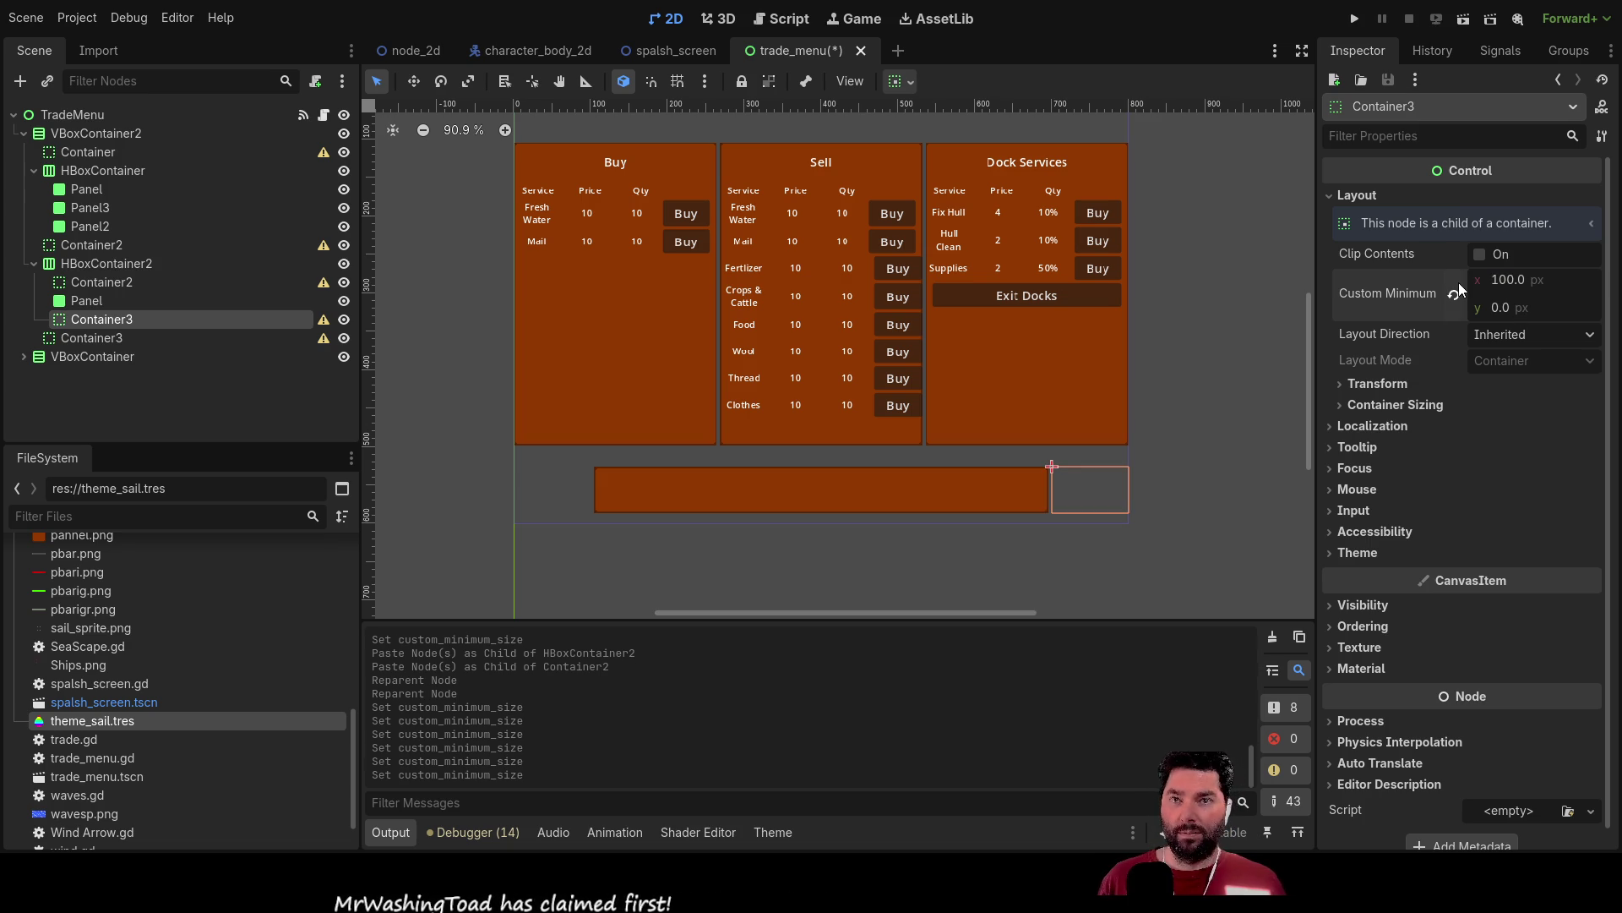
click(772, 580)
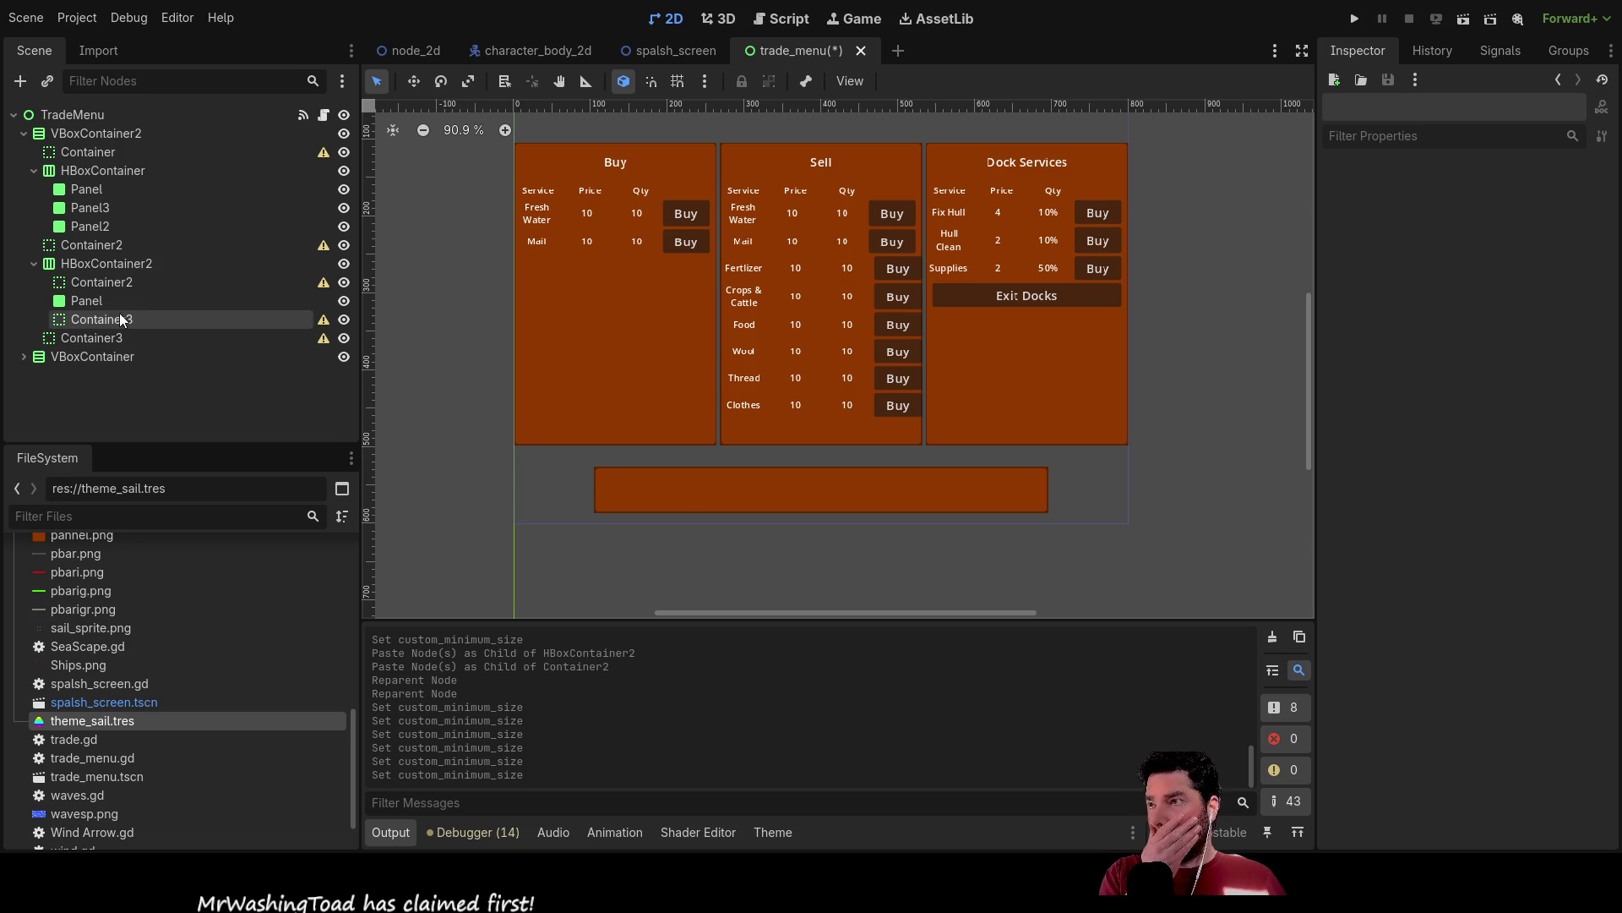
click(95, 302)
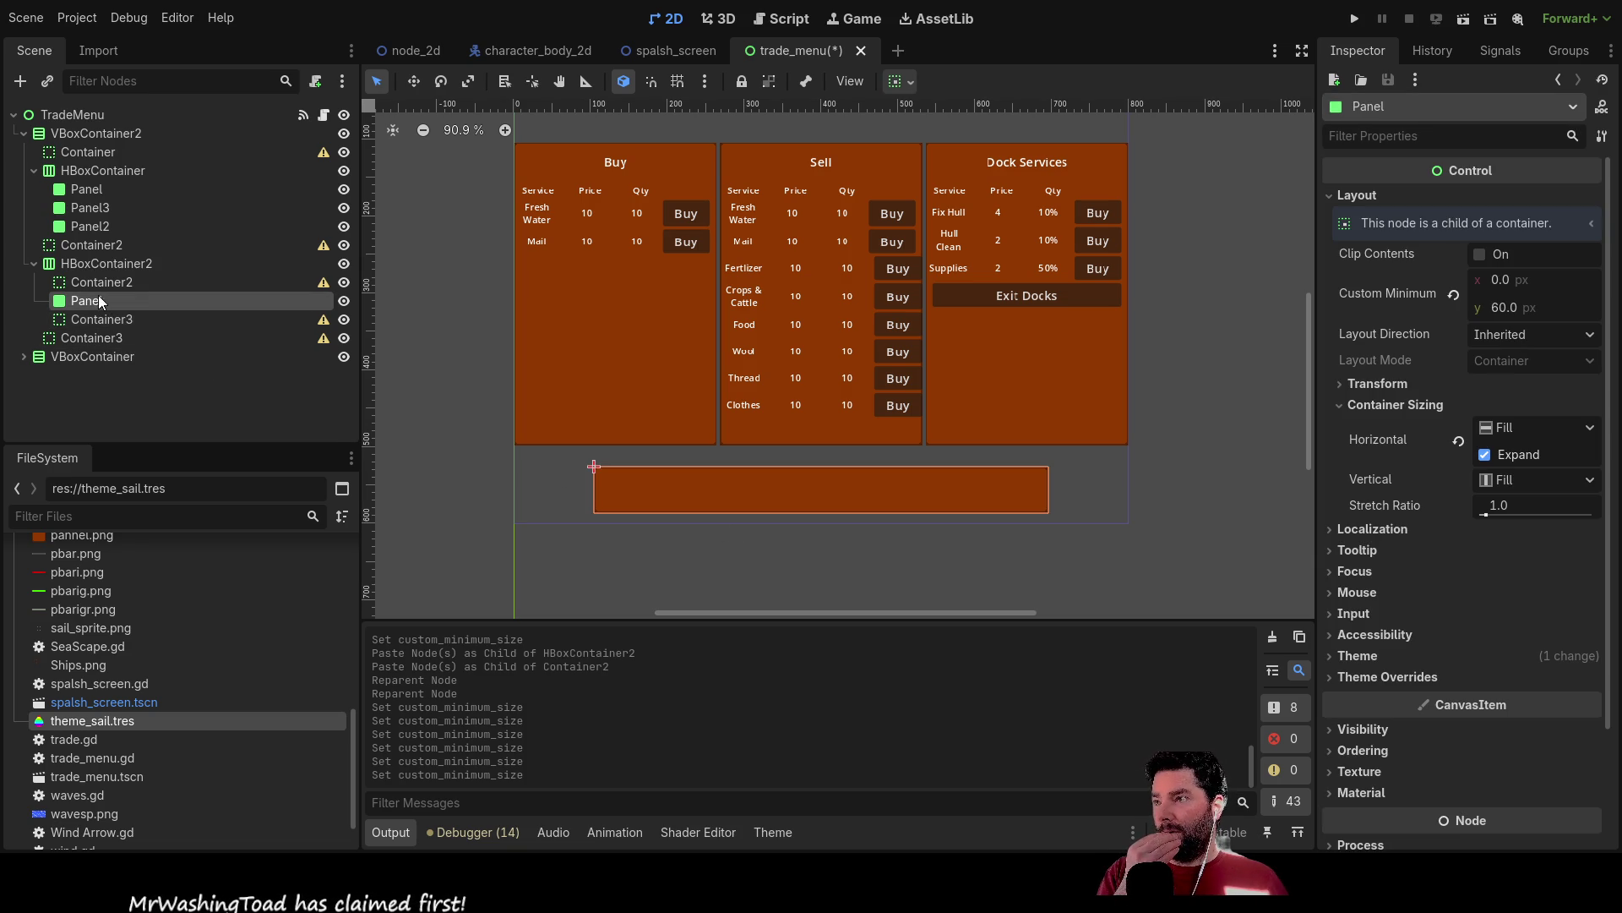
Browse the VBoxContainer2, VBoxContainer and HBoxContainer3 branches in the scene tree.
click(98, 262)
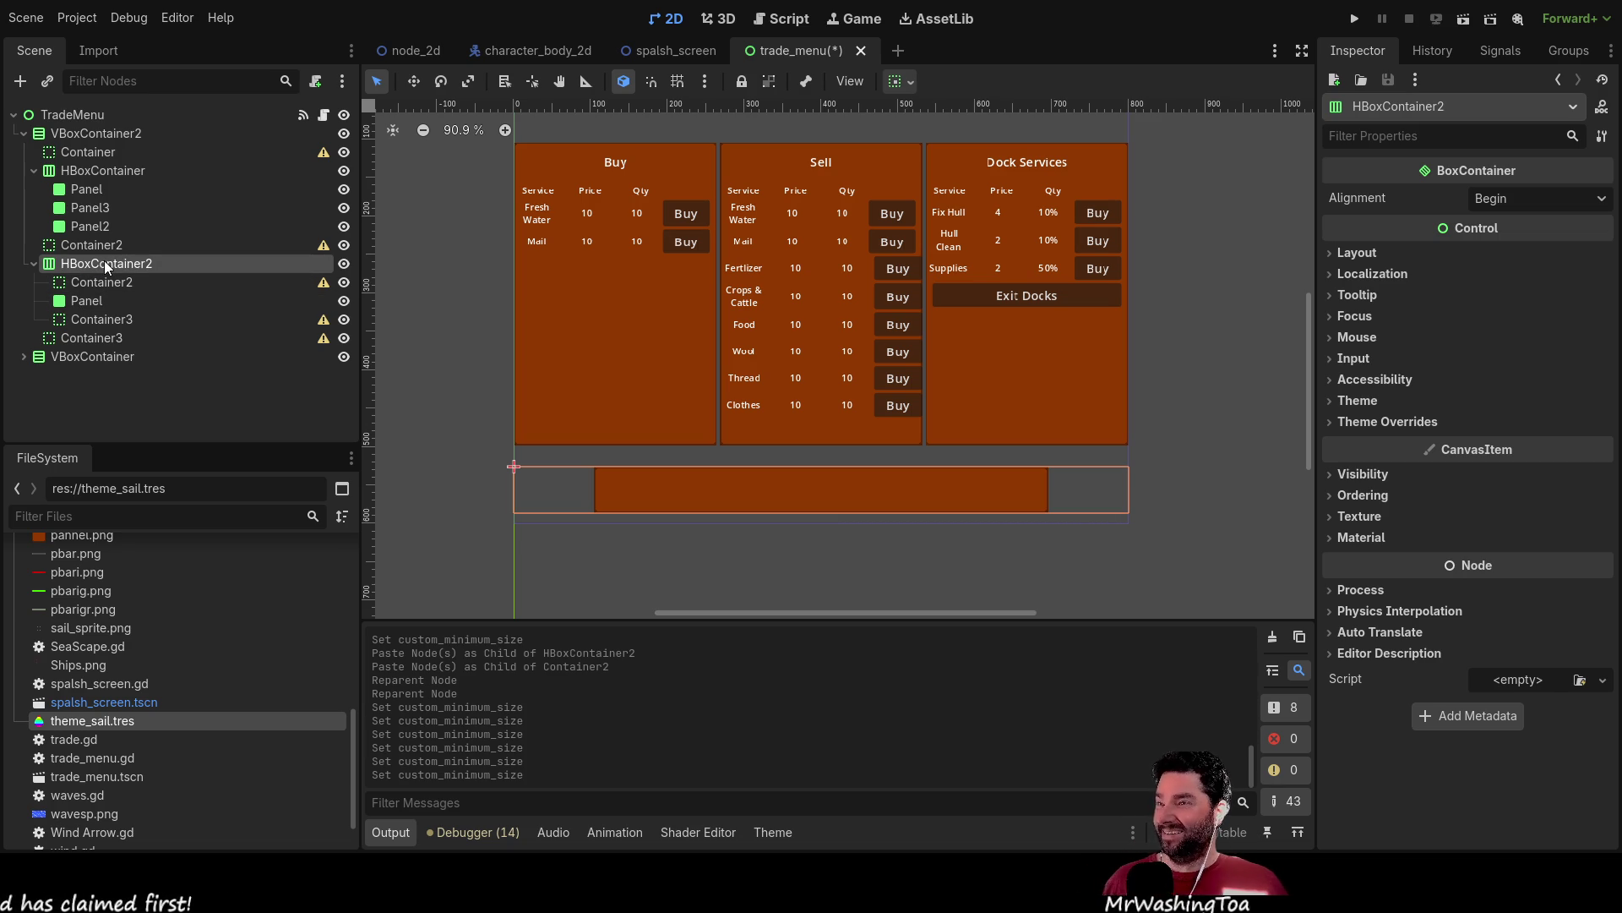
click(24, 358)
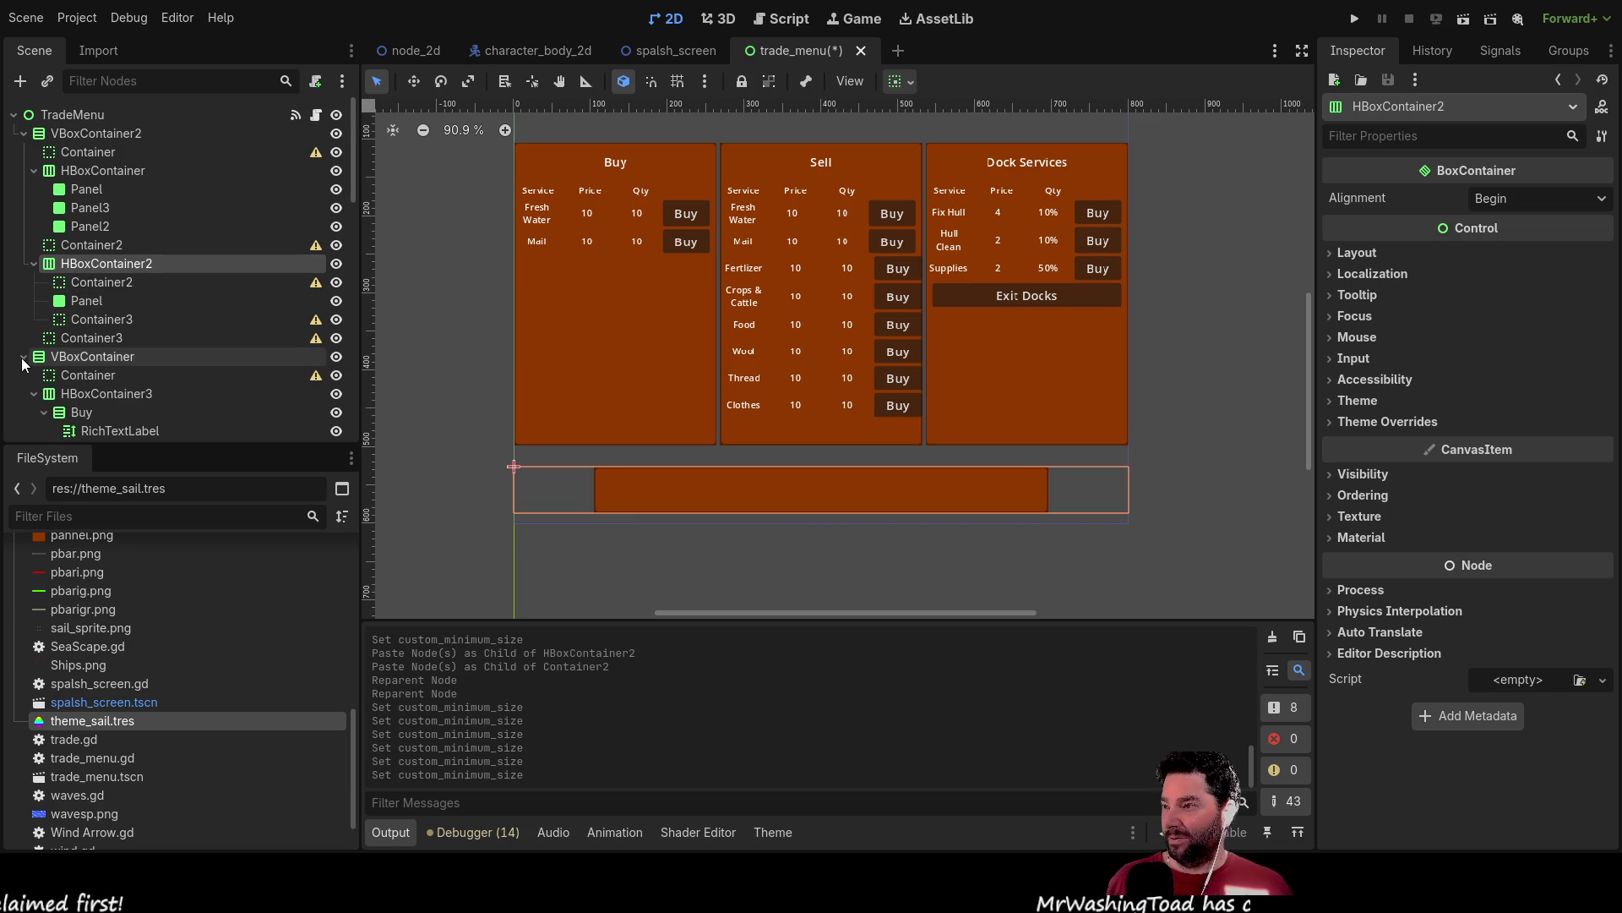
click(34, 394)
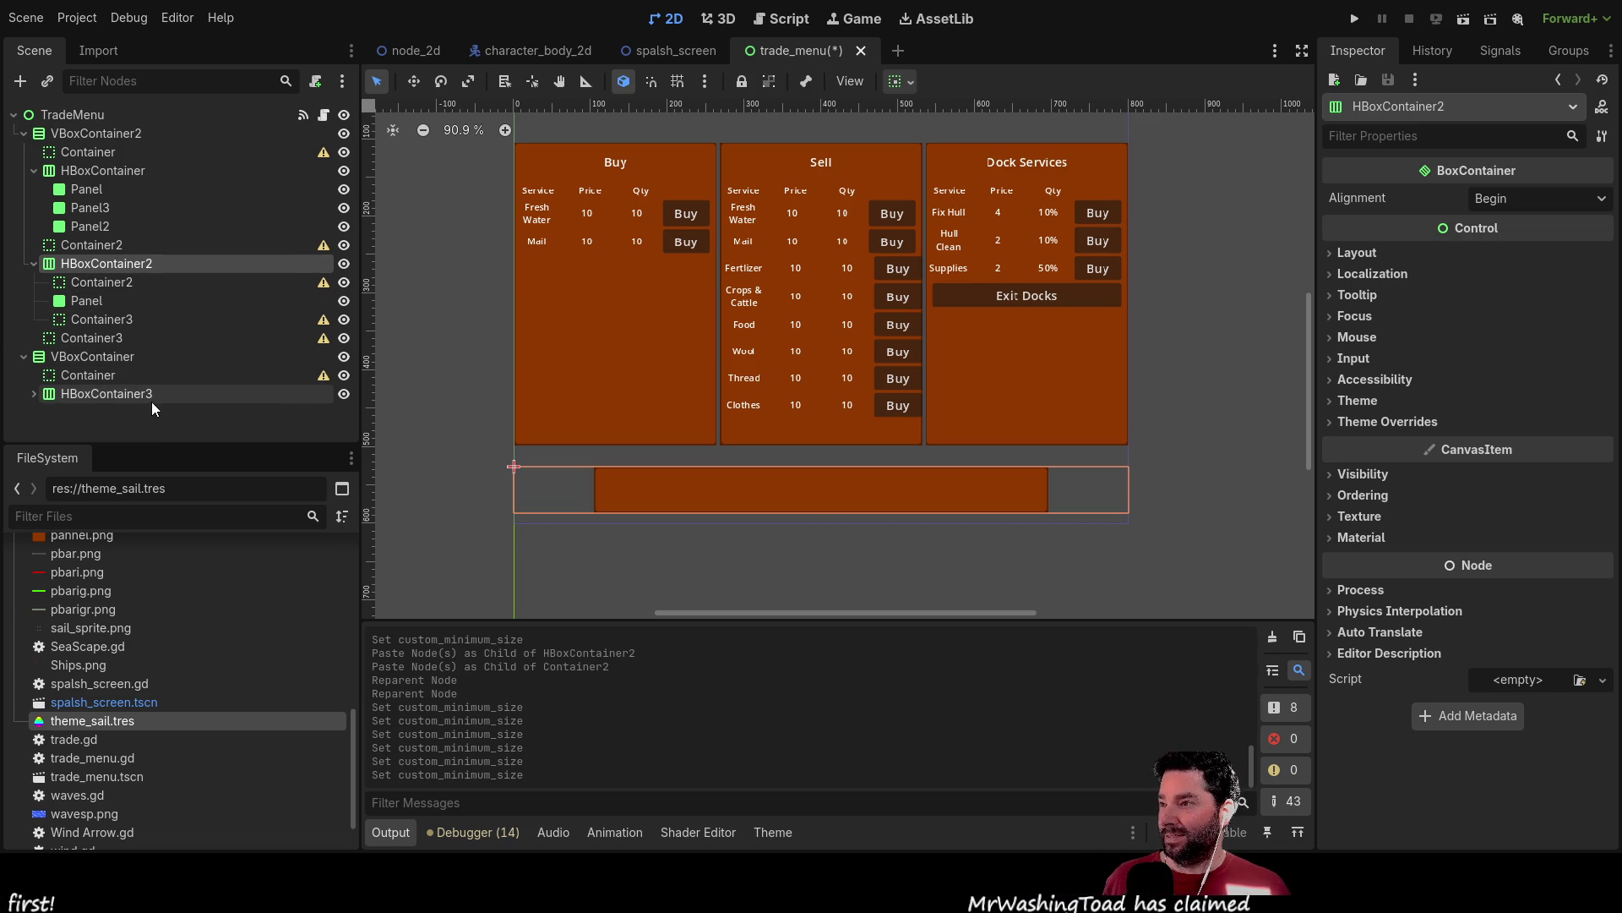
click(23, 134)
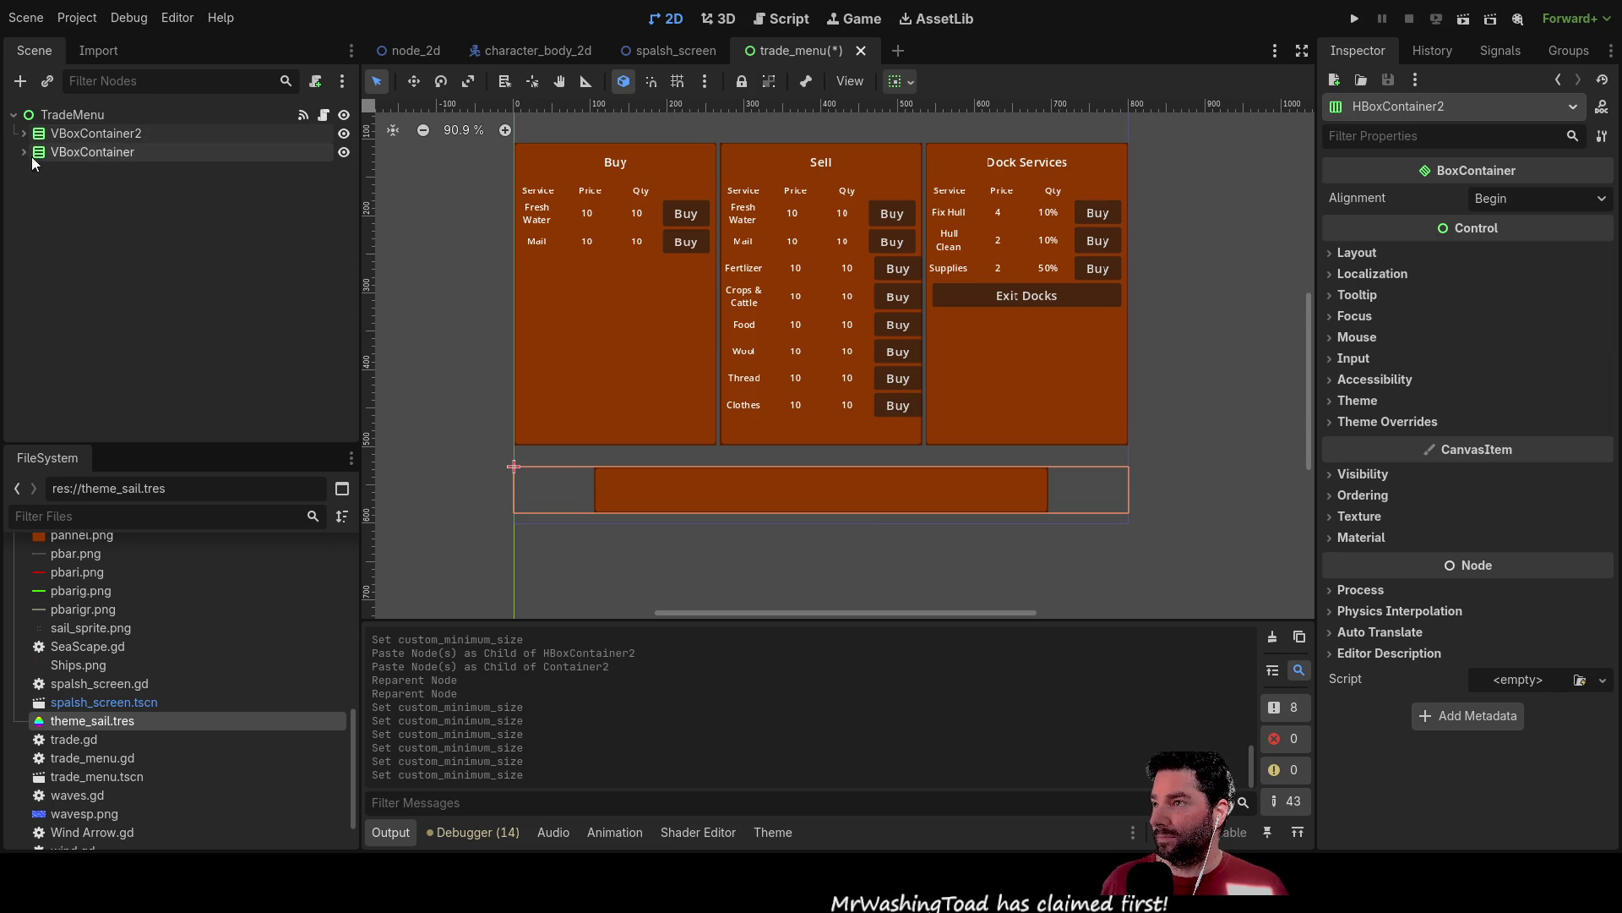
click(24, 133)
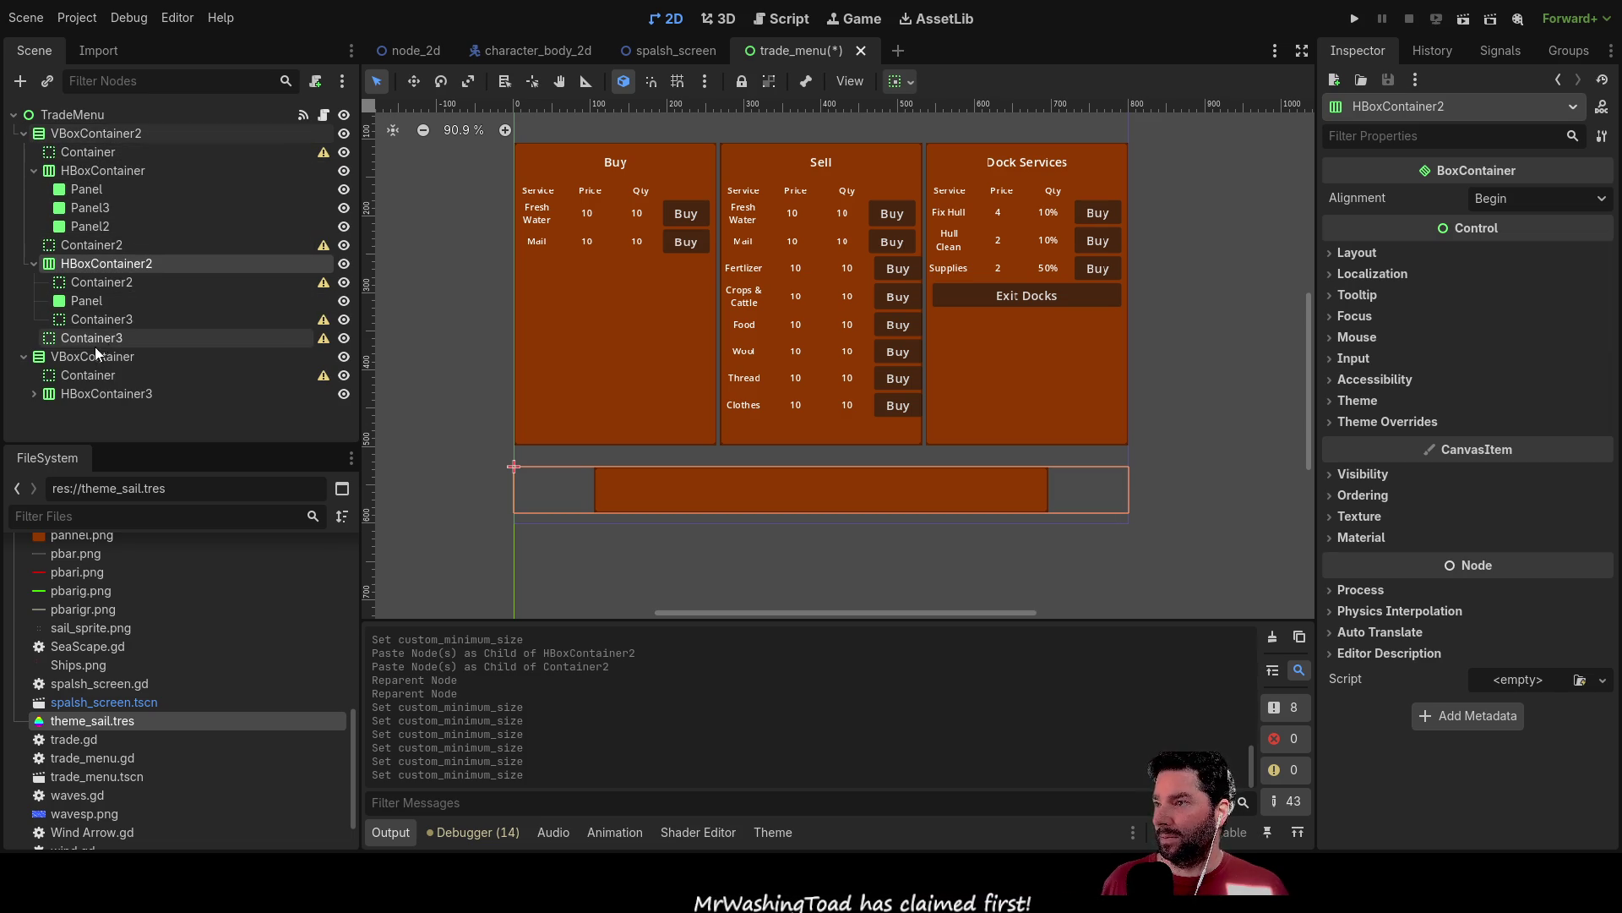
click(76, 394)
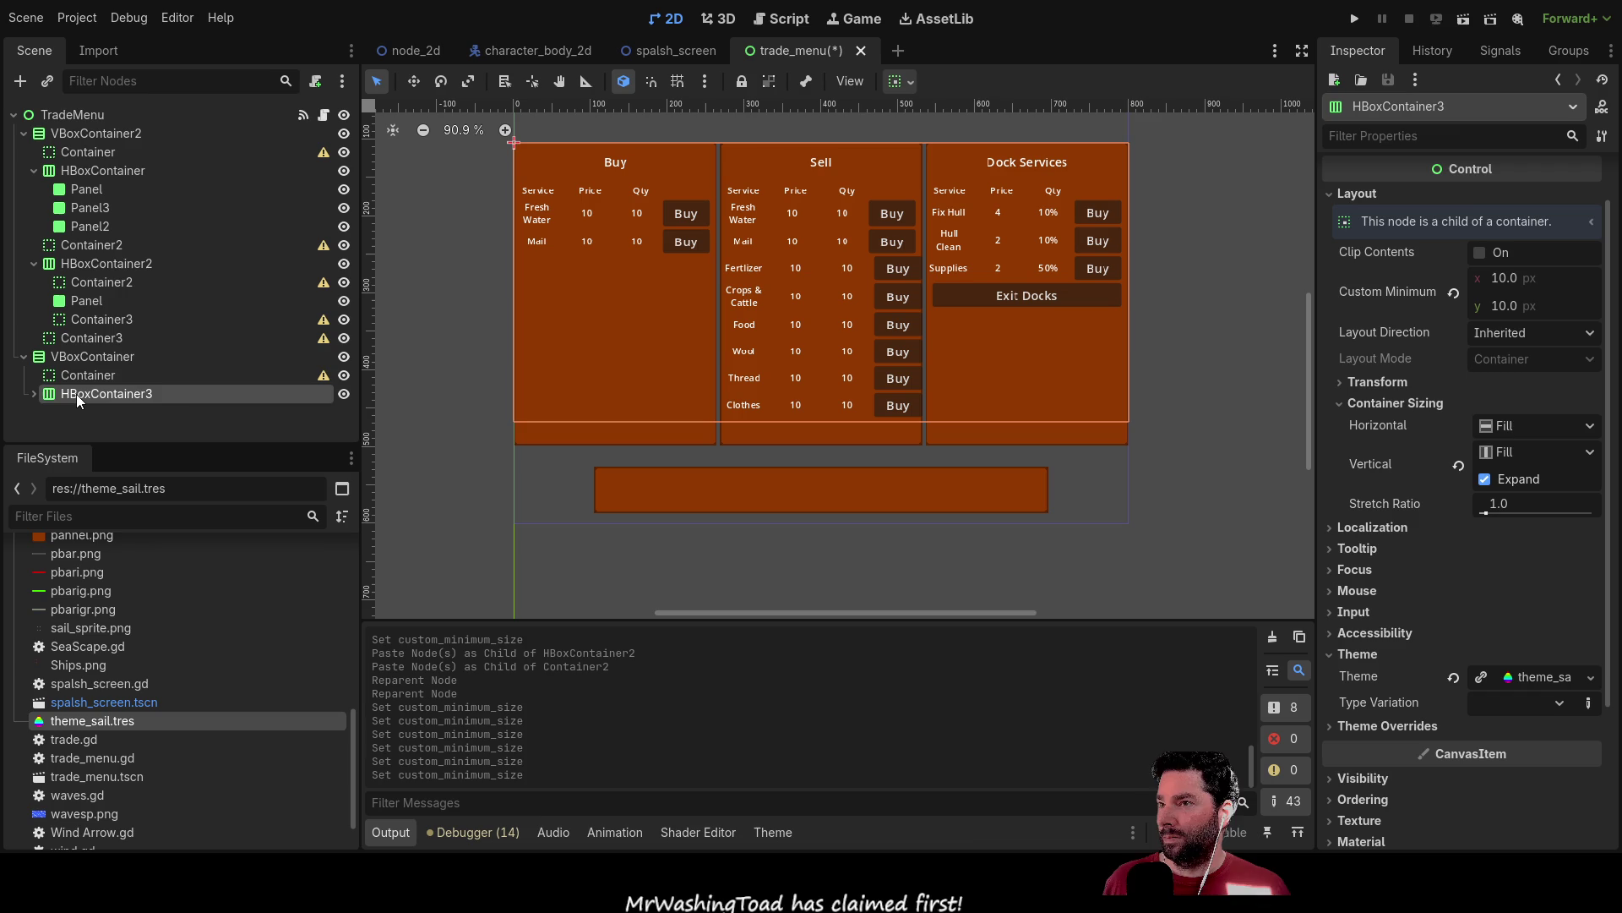
Paste HBoxContainer2 into HBoxContainer3, then undo the mistaken paste.
click(102, 262)
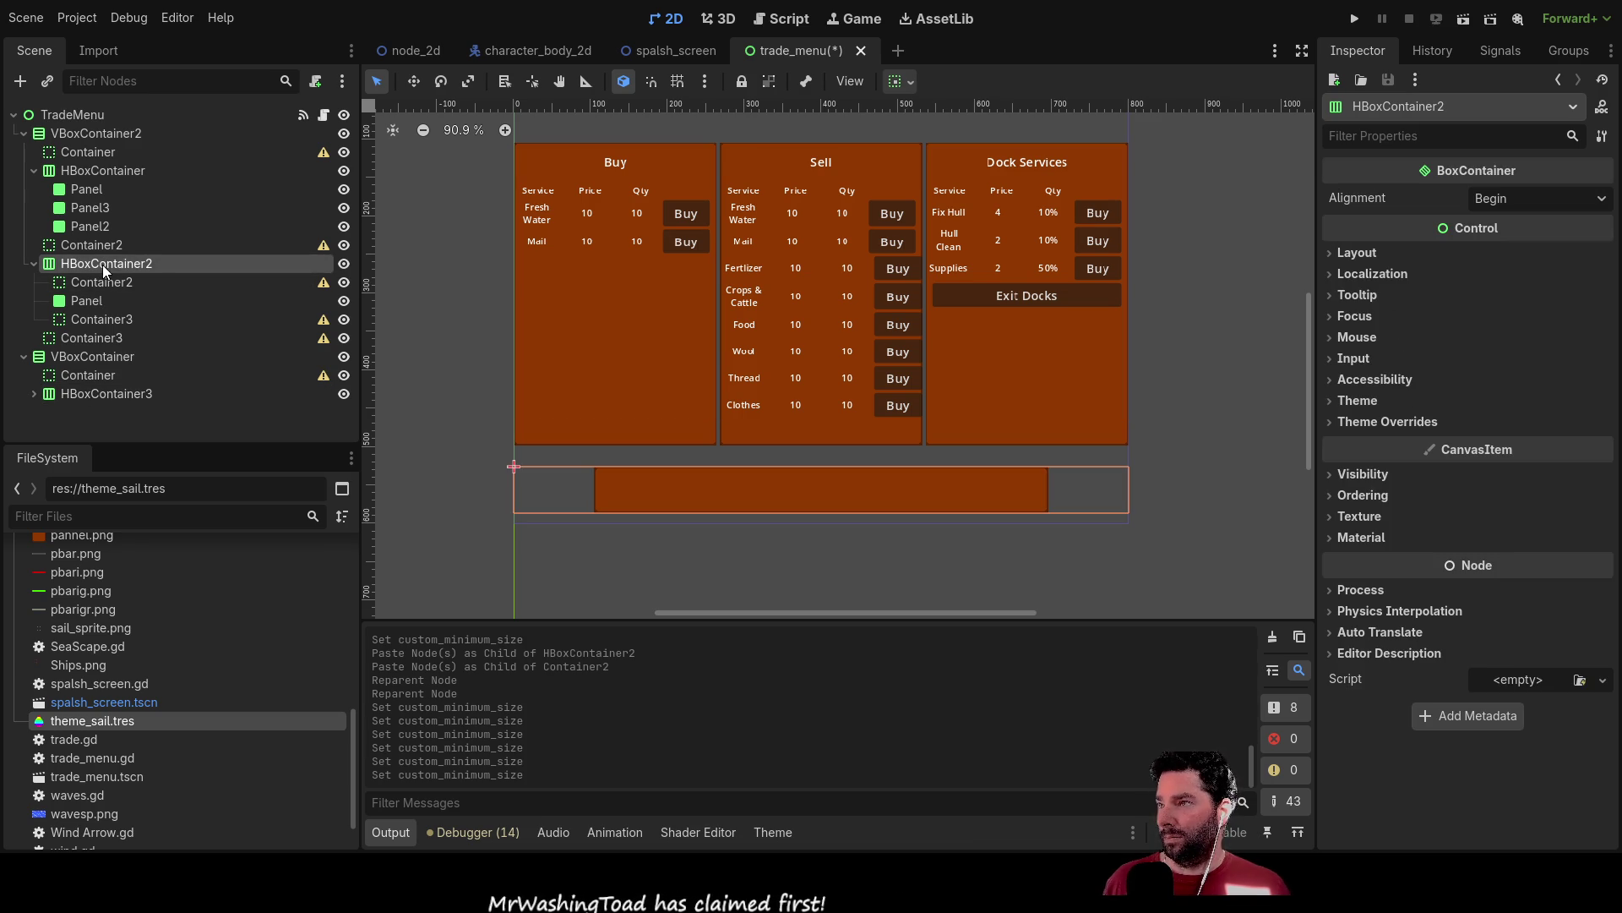
click(92, 393)
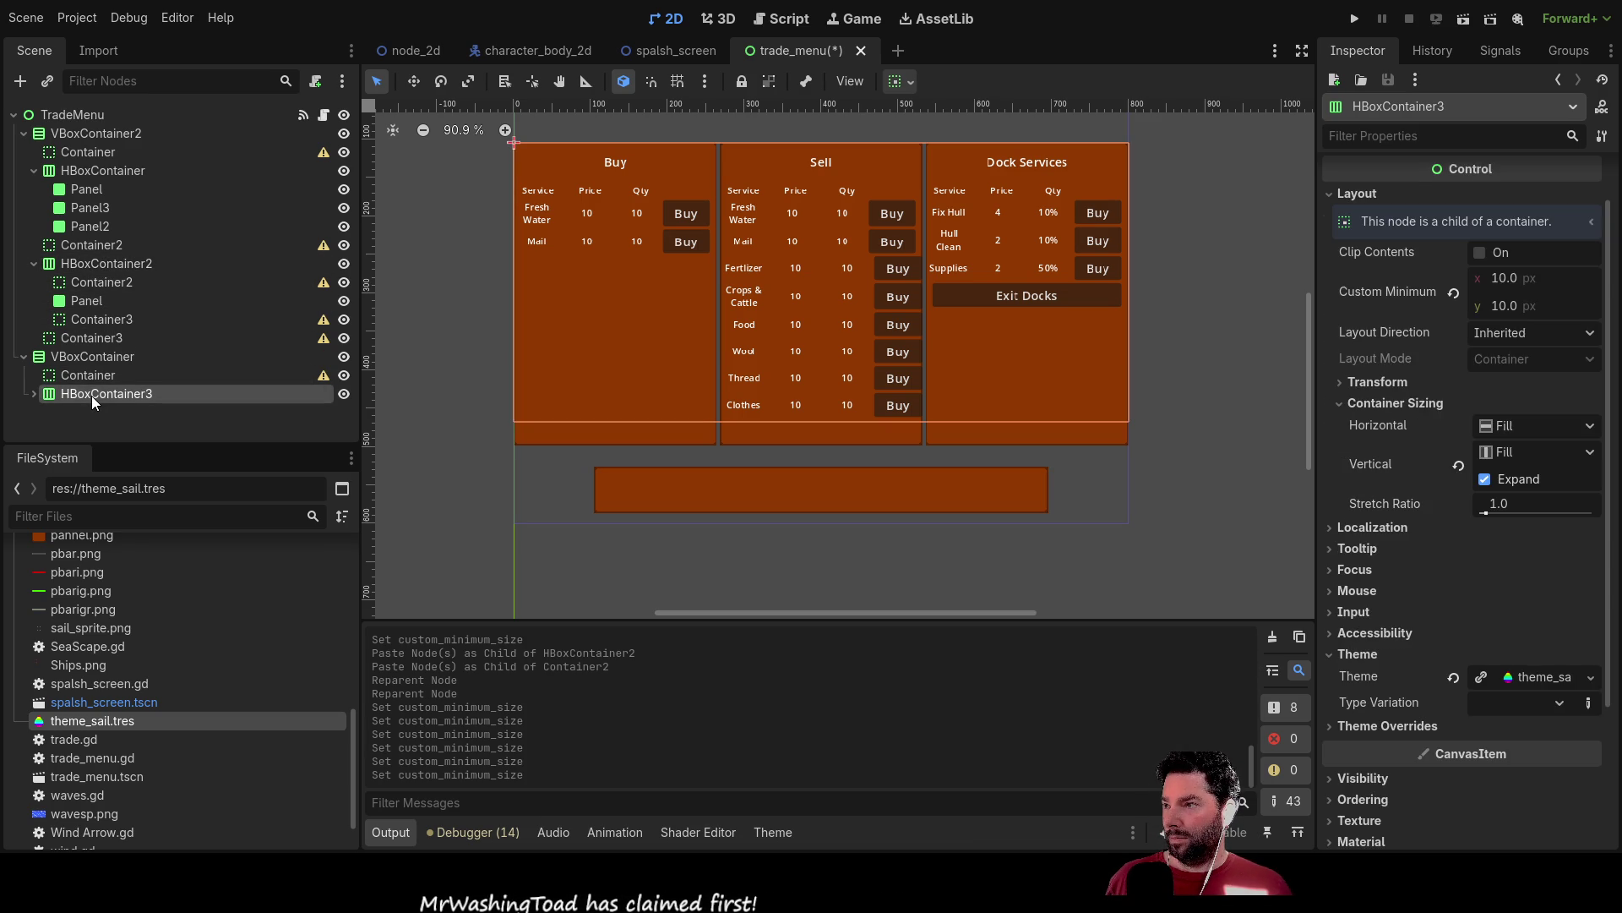
key(ctrl+v)
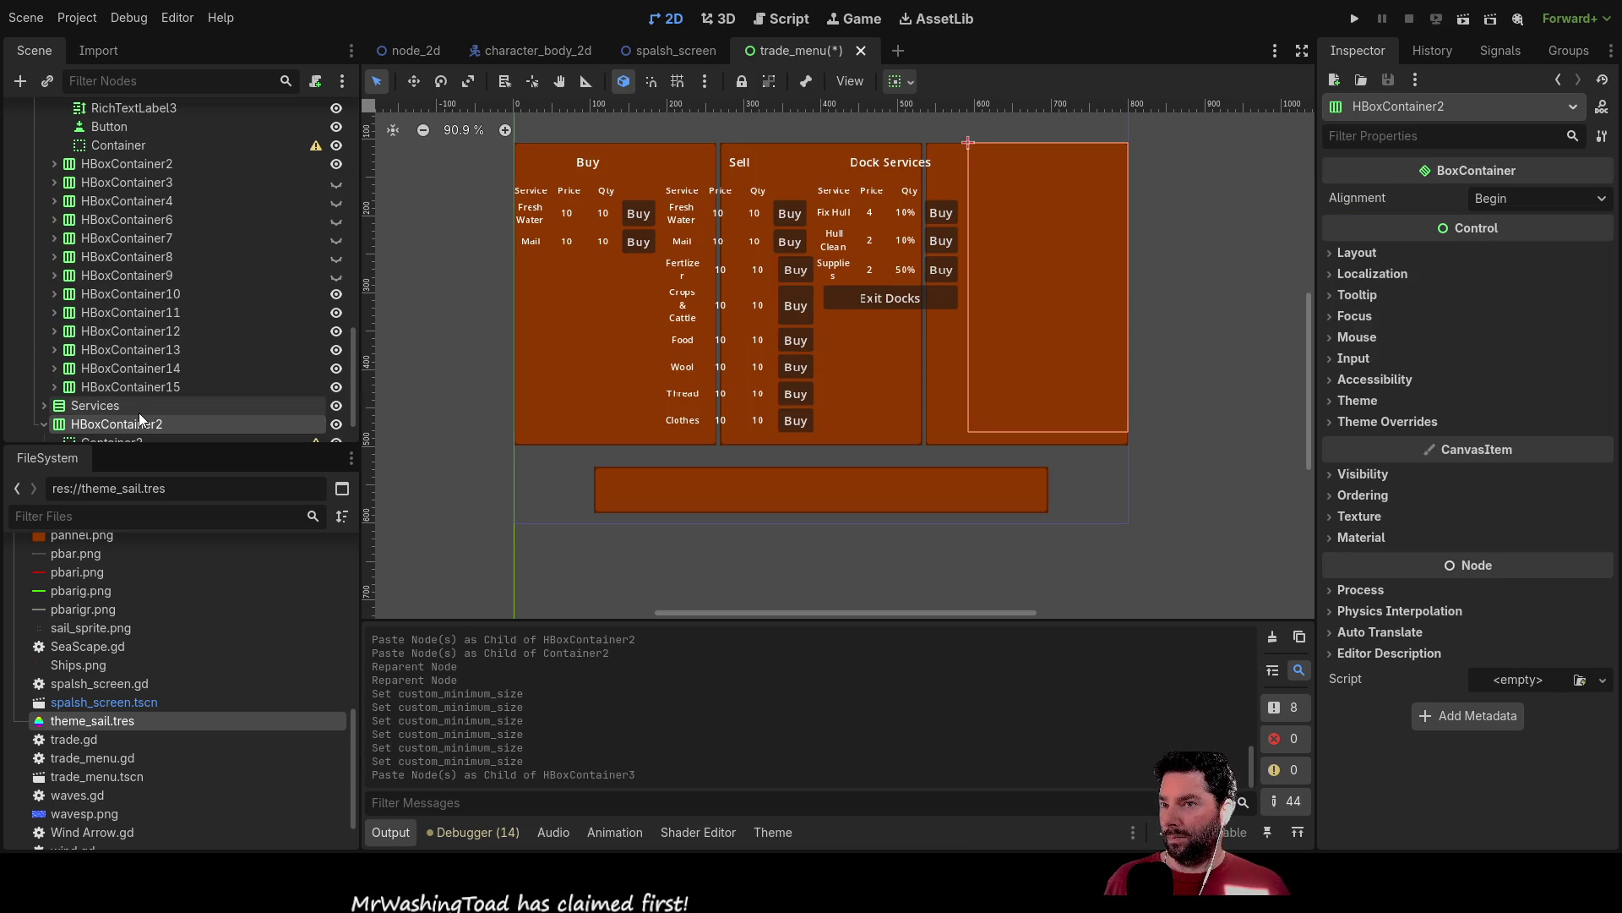
scroll(143, 316, down, 2)
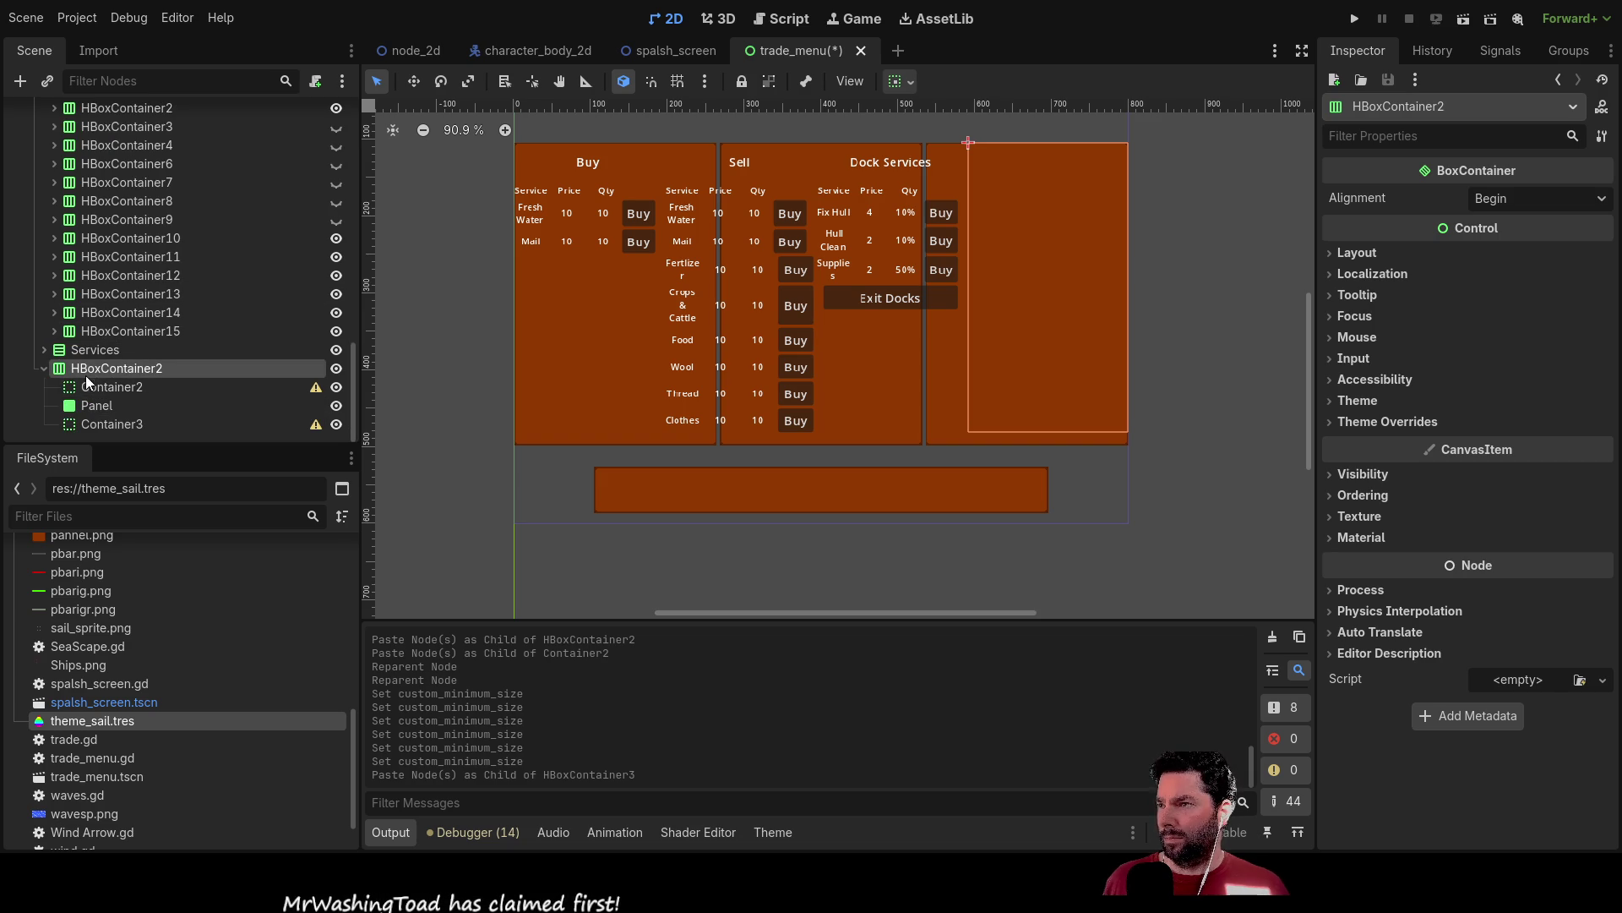
key(ctrl+z)
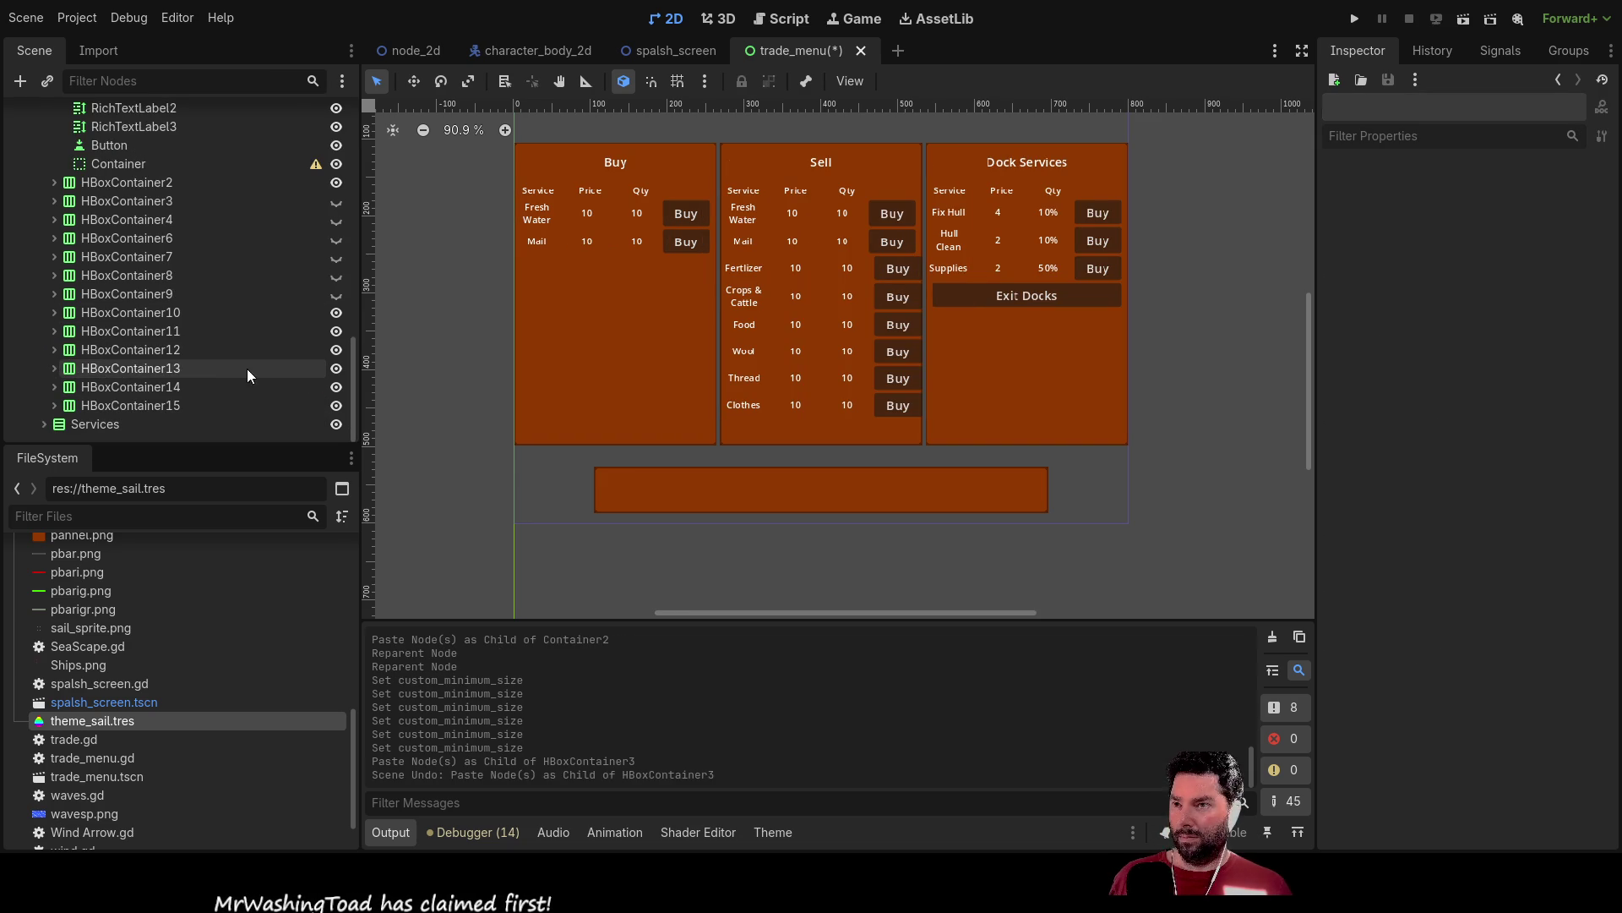
Inspect the Services column and VBoxContainer's size and layout.
click(76, 422)
scroll(66, 312, up, 10)
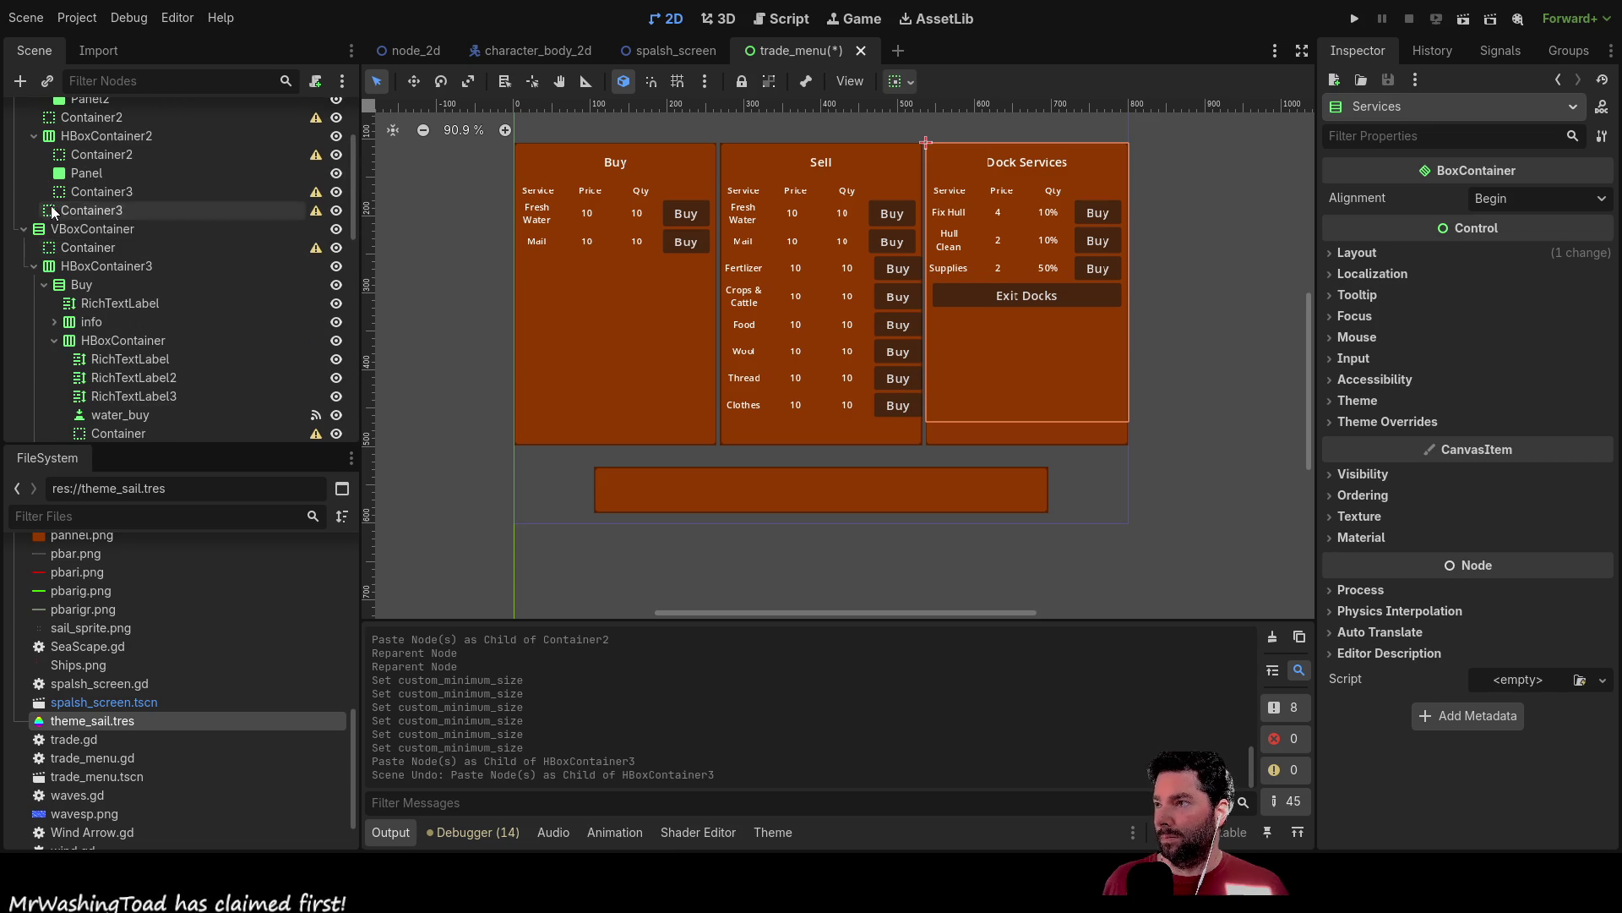
click(24, 229)
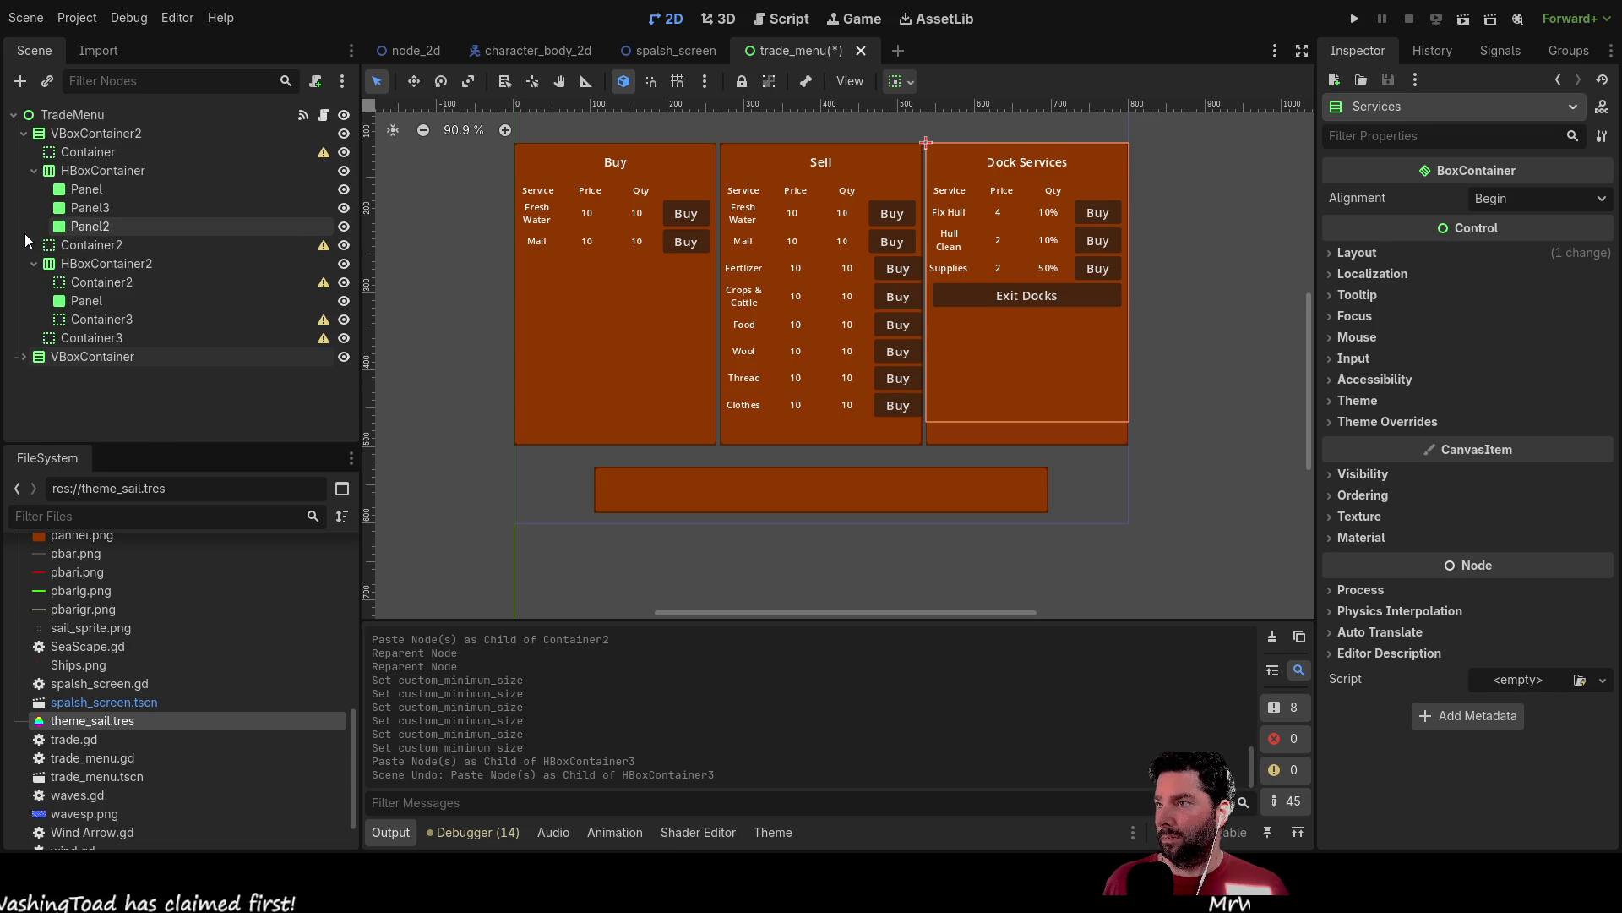
click(63, 362)
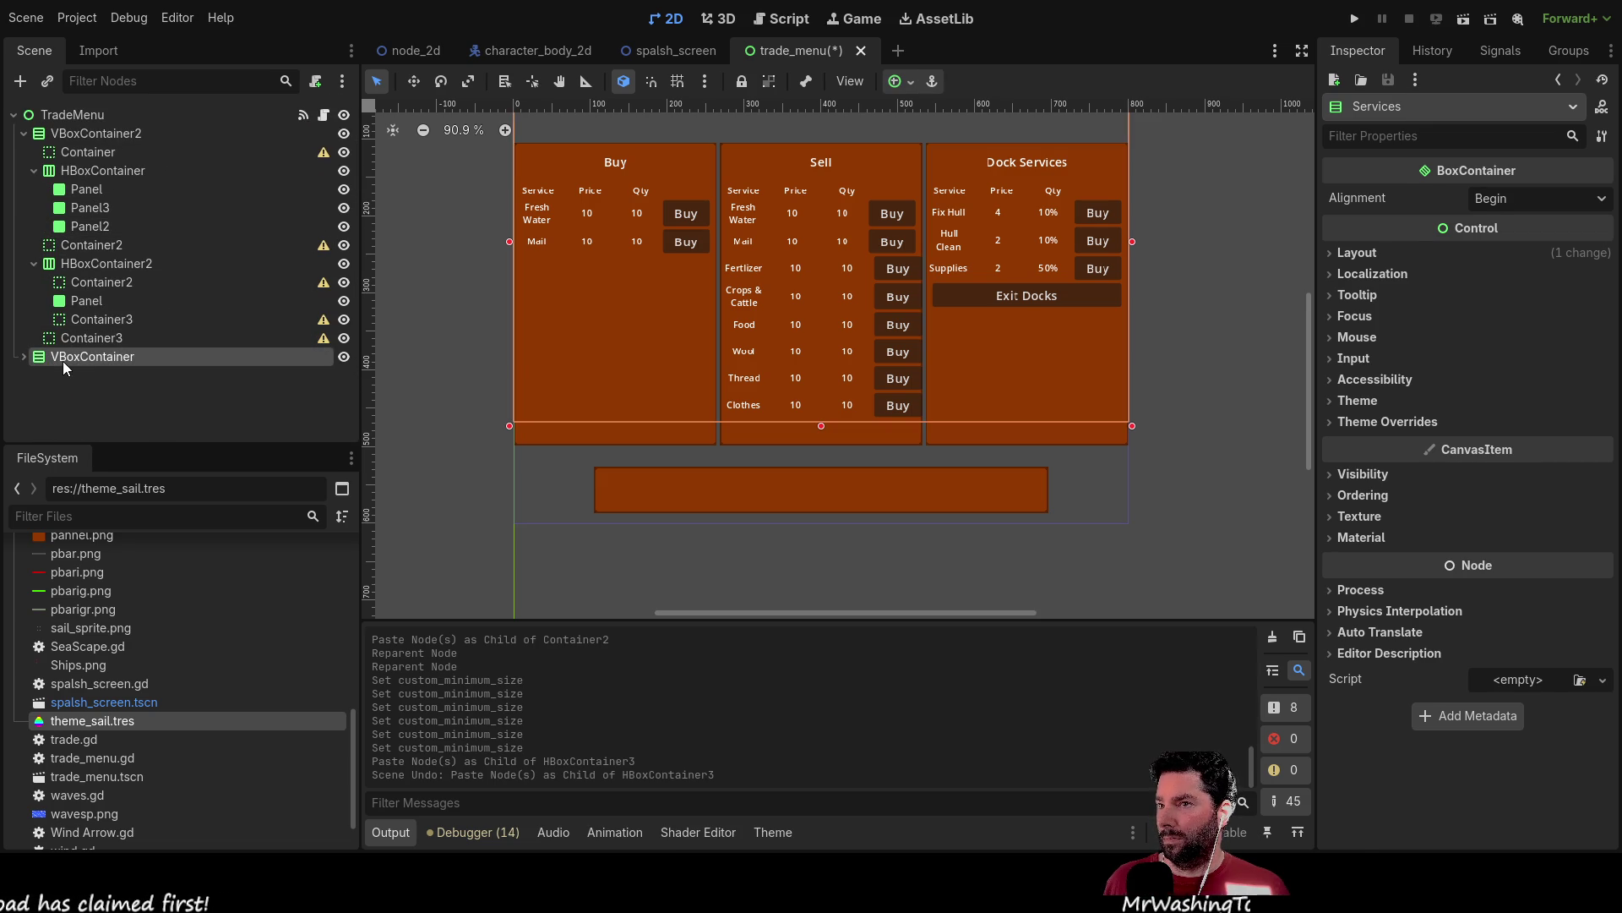
click(23, 357)
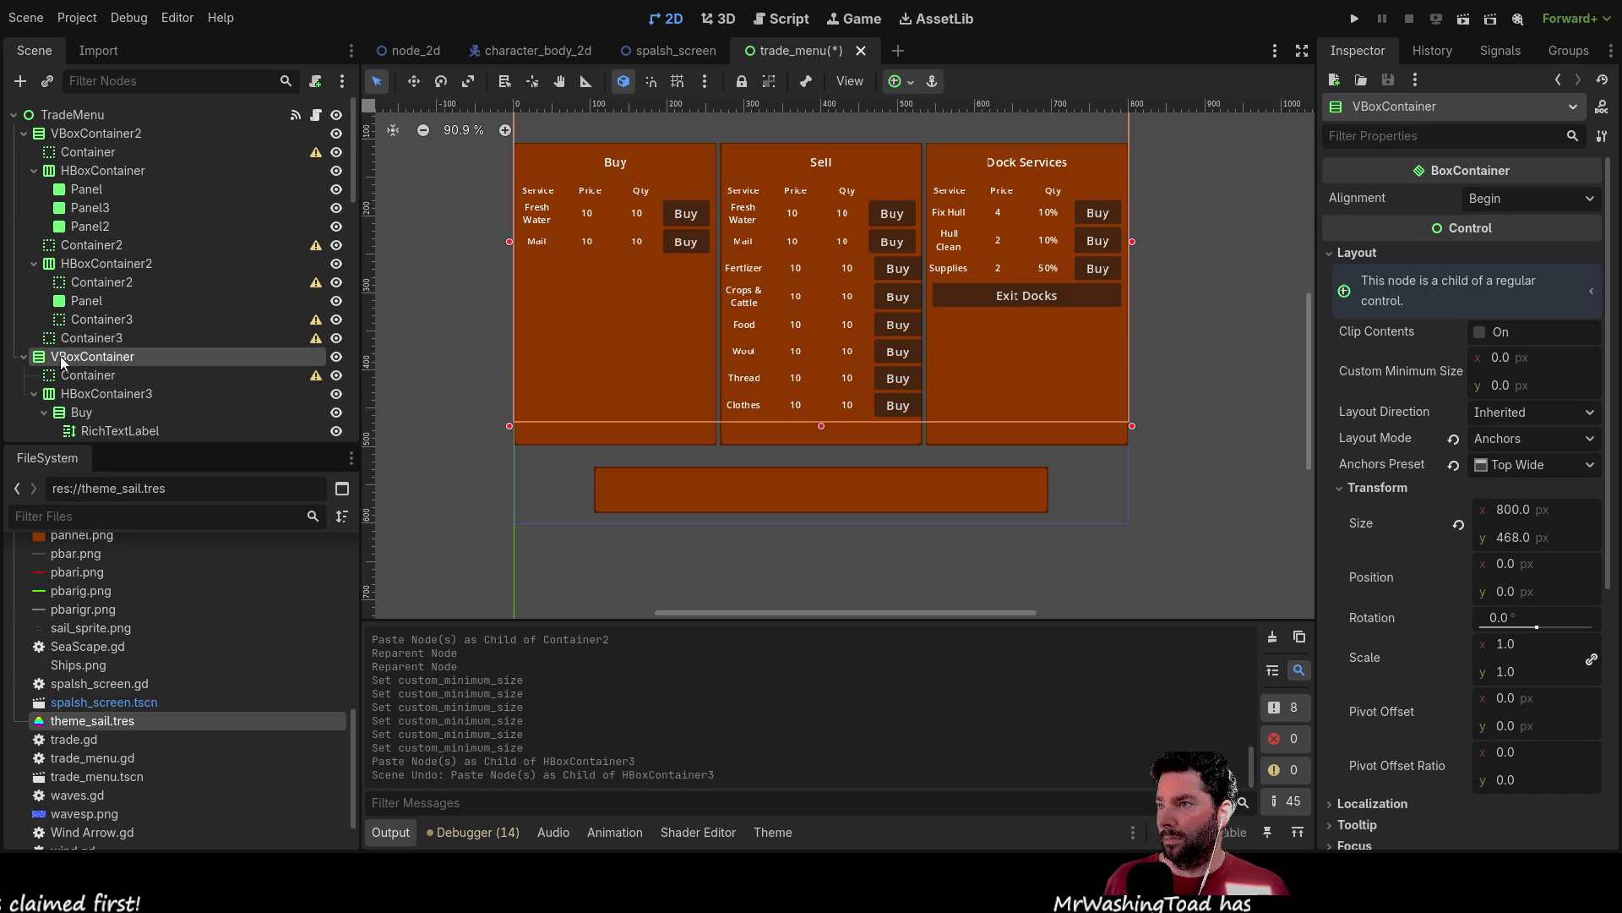
scroll(171, 368, down, 3)
Collapse the Buy and Sell columns, then select Container2, HBoxContainer3 and VBoxContainer.
click(41, 276)
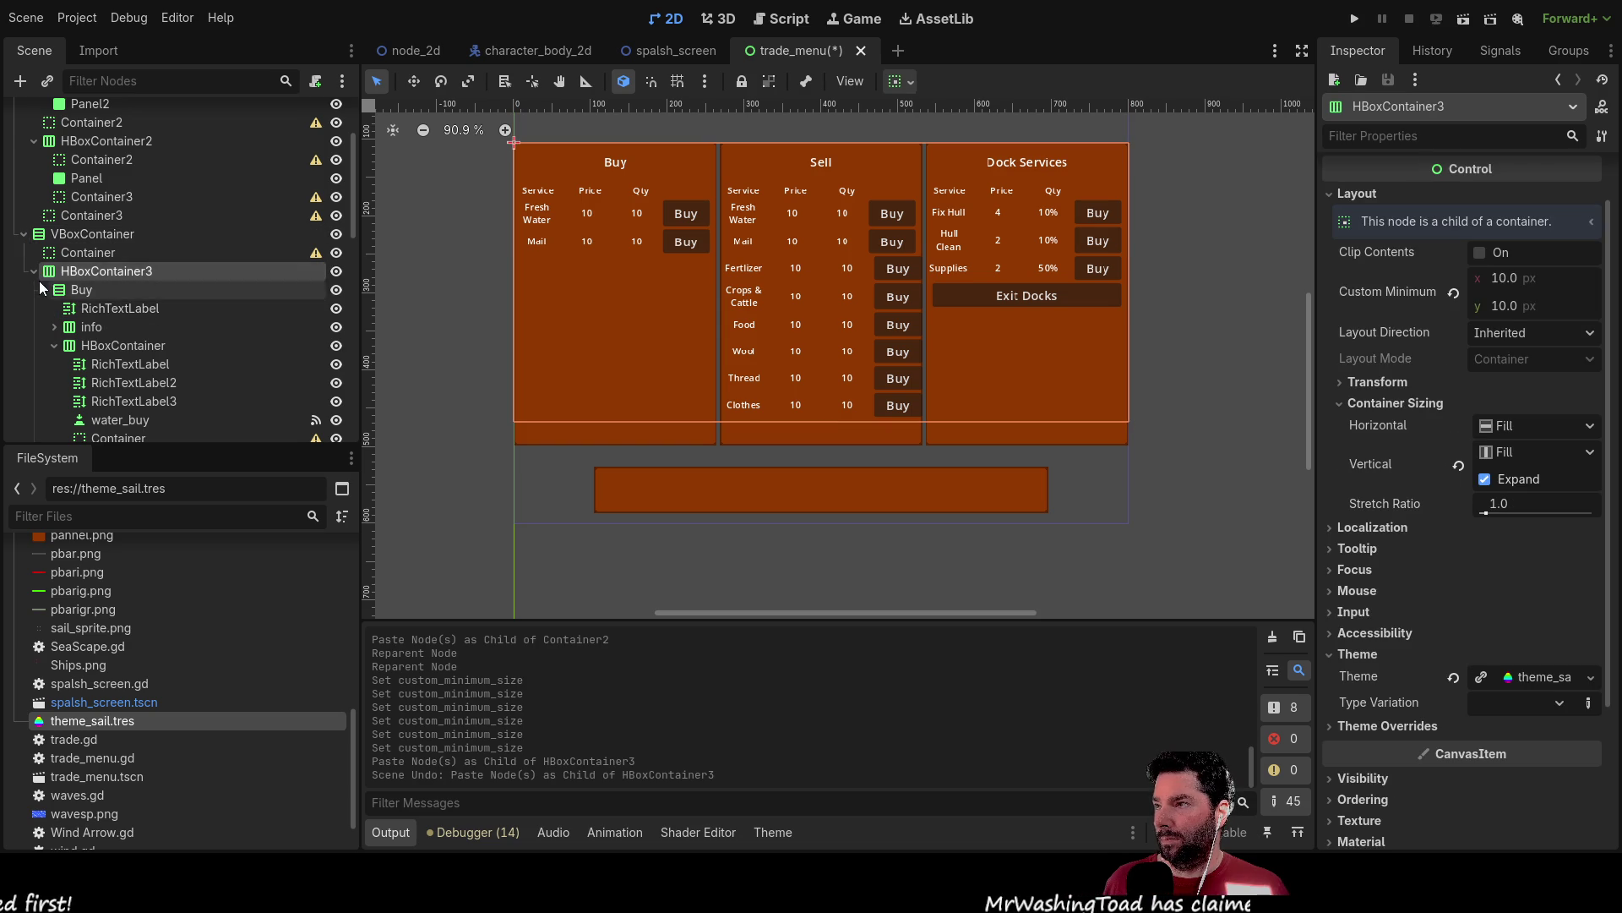
click(33, 272)
click(34, 394)
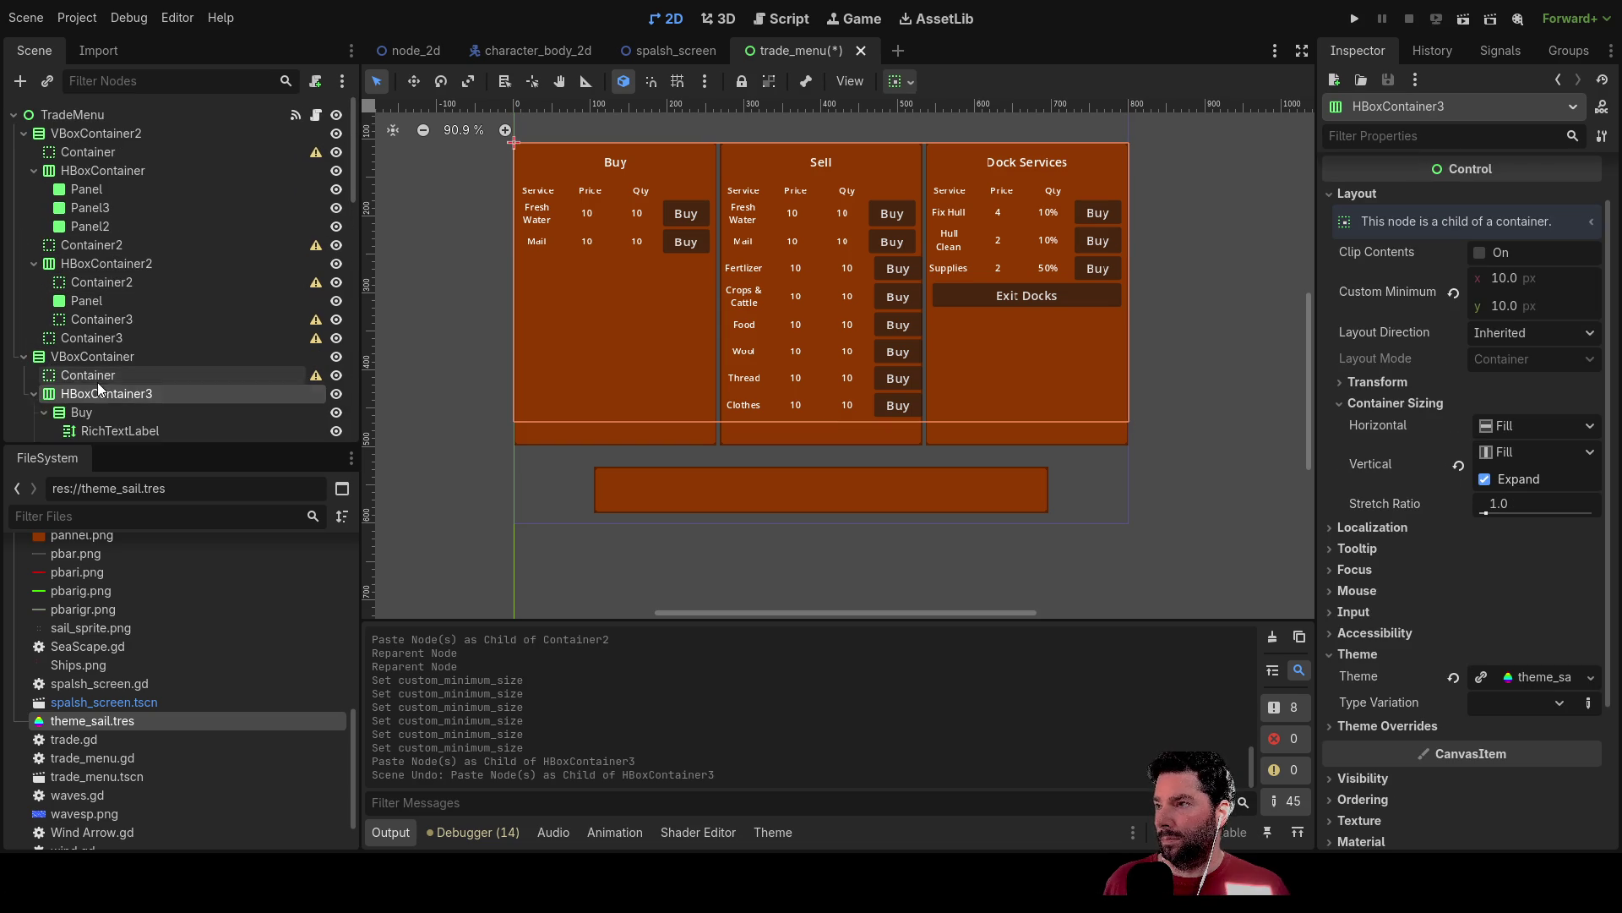
scroll(98, 382, down, 3)
click(45, 290)
click(45, 308)
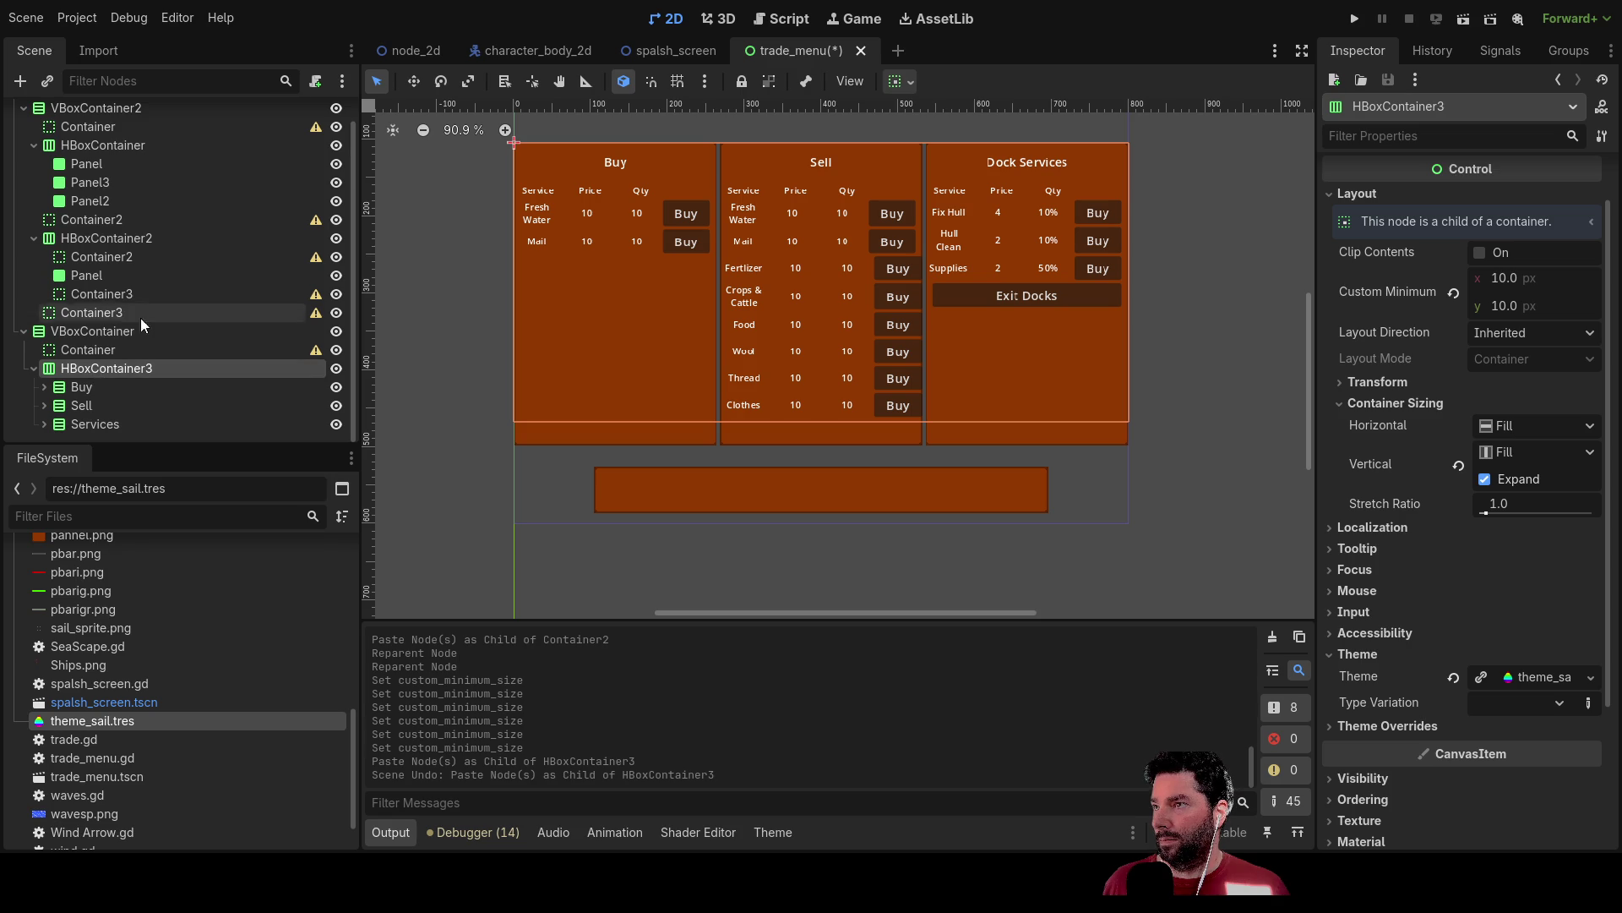
click(100, 218)
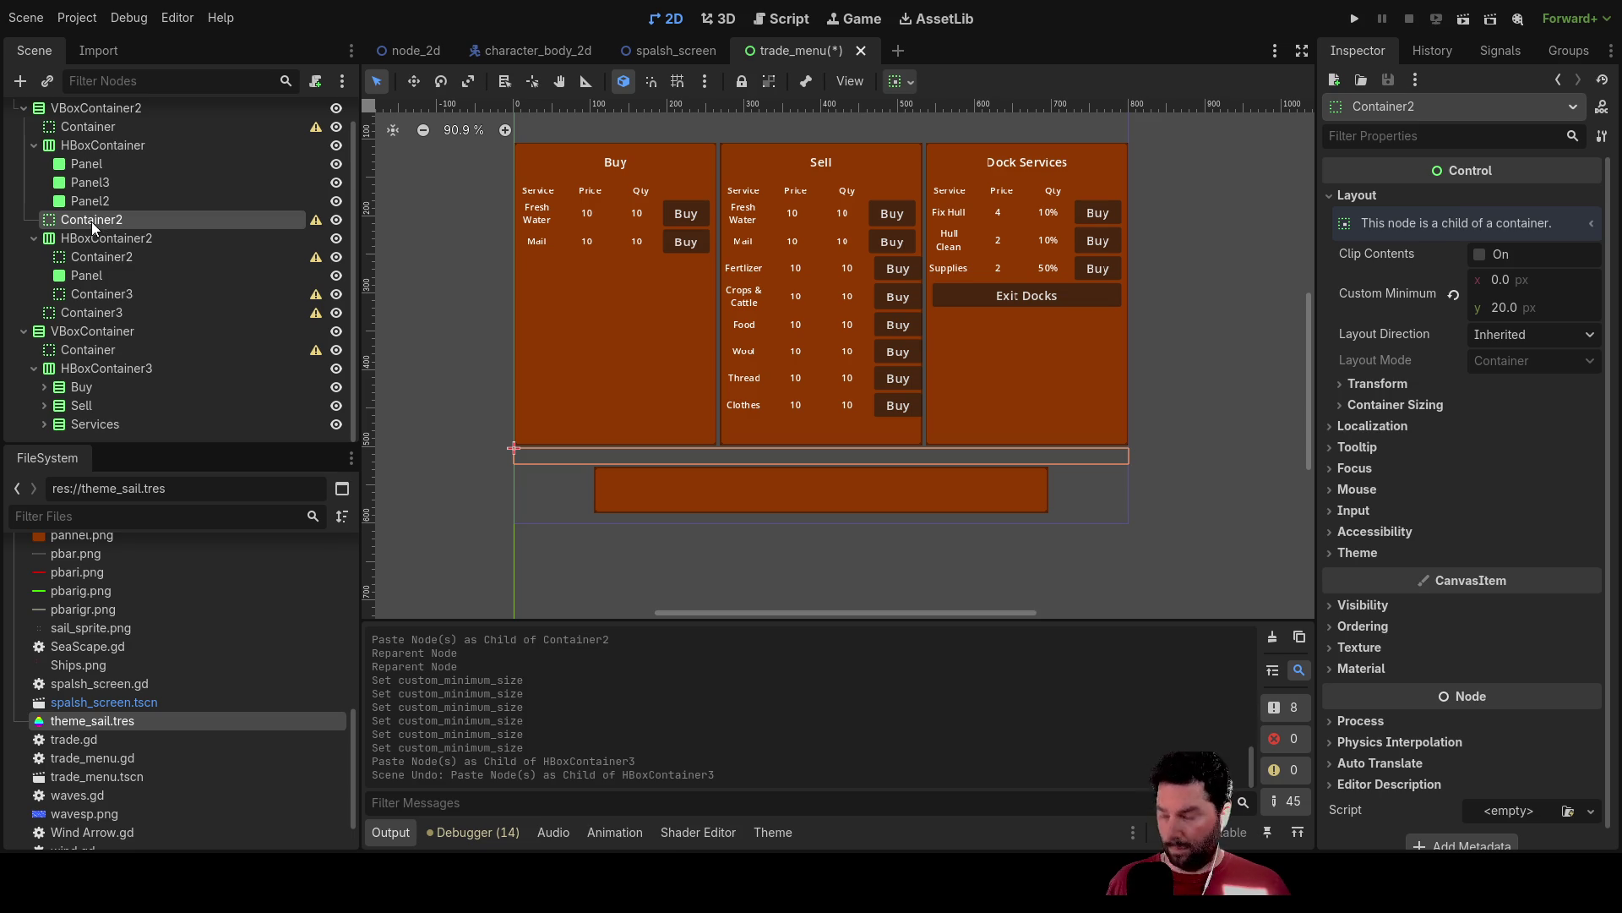
click(123, 367)
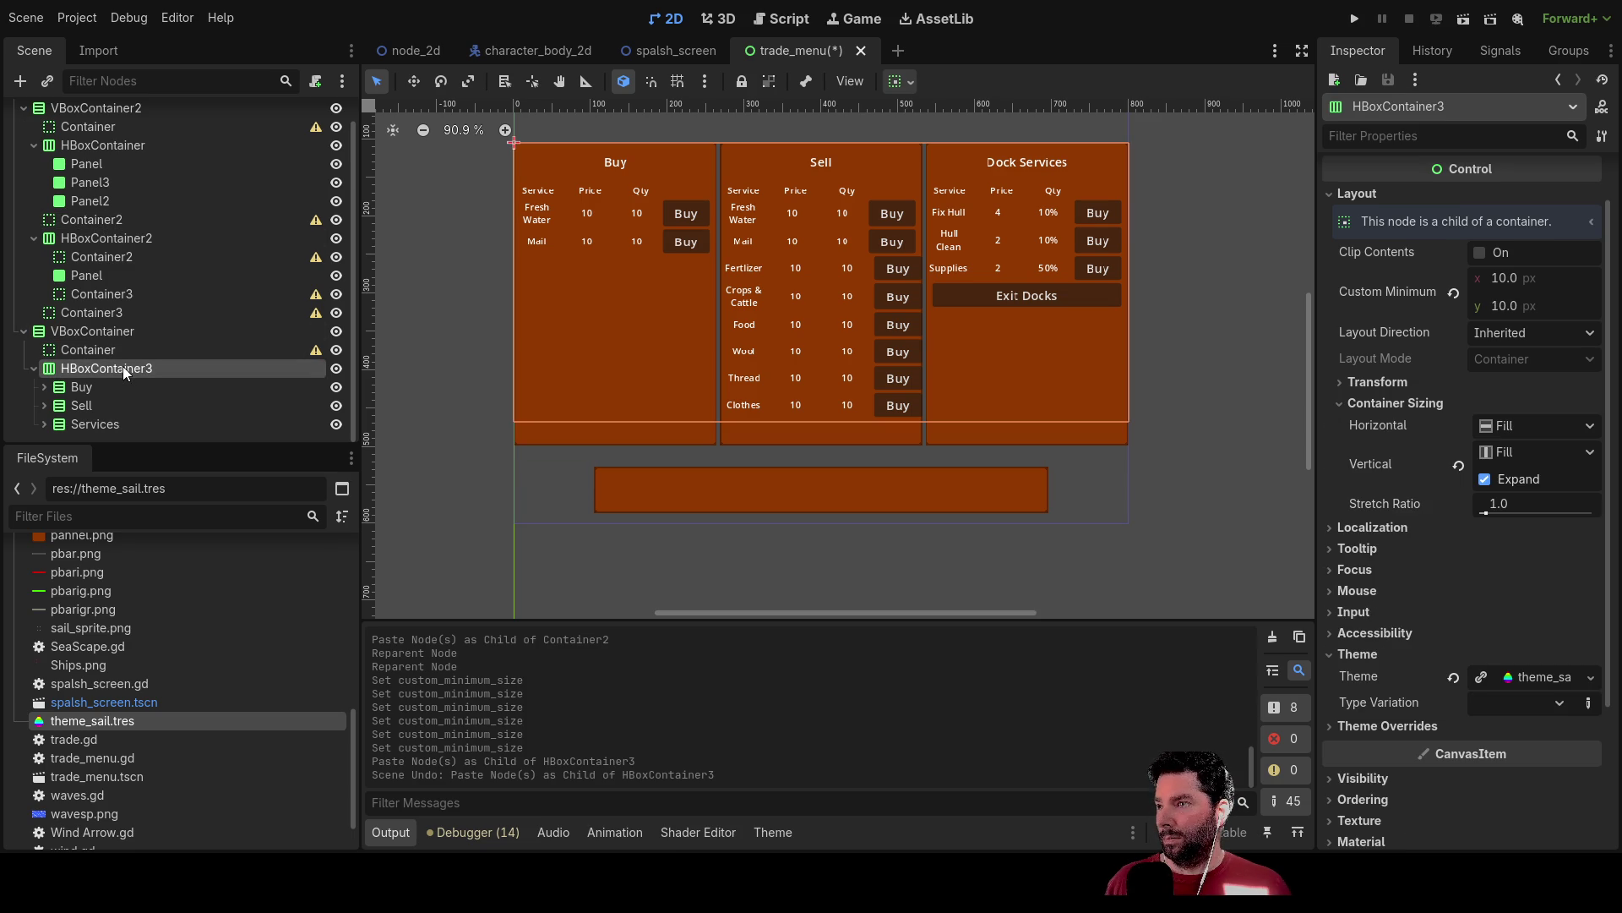
click(111, 331)
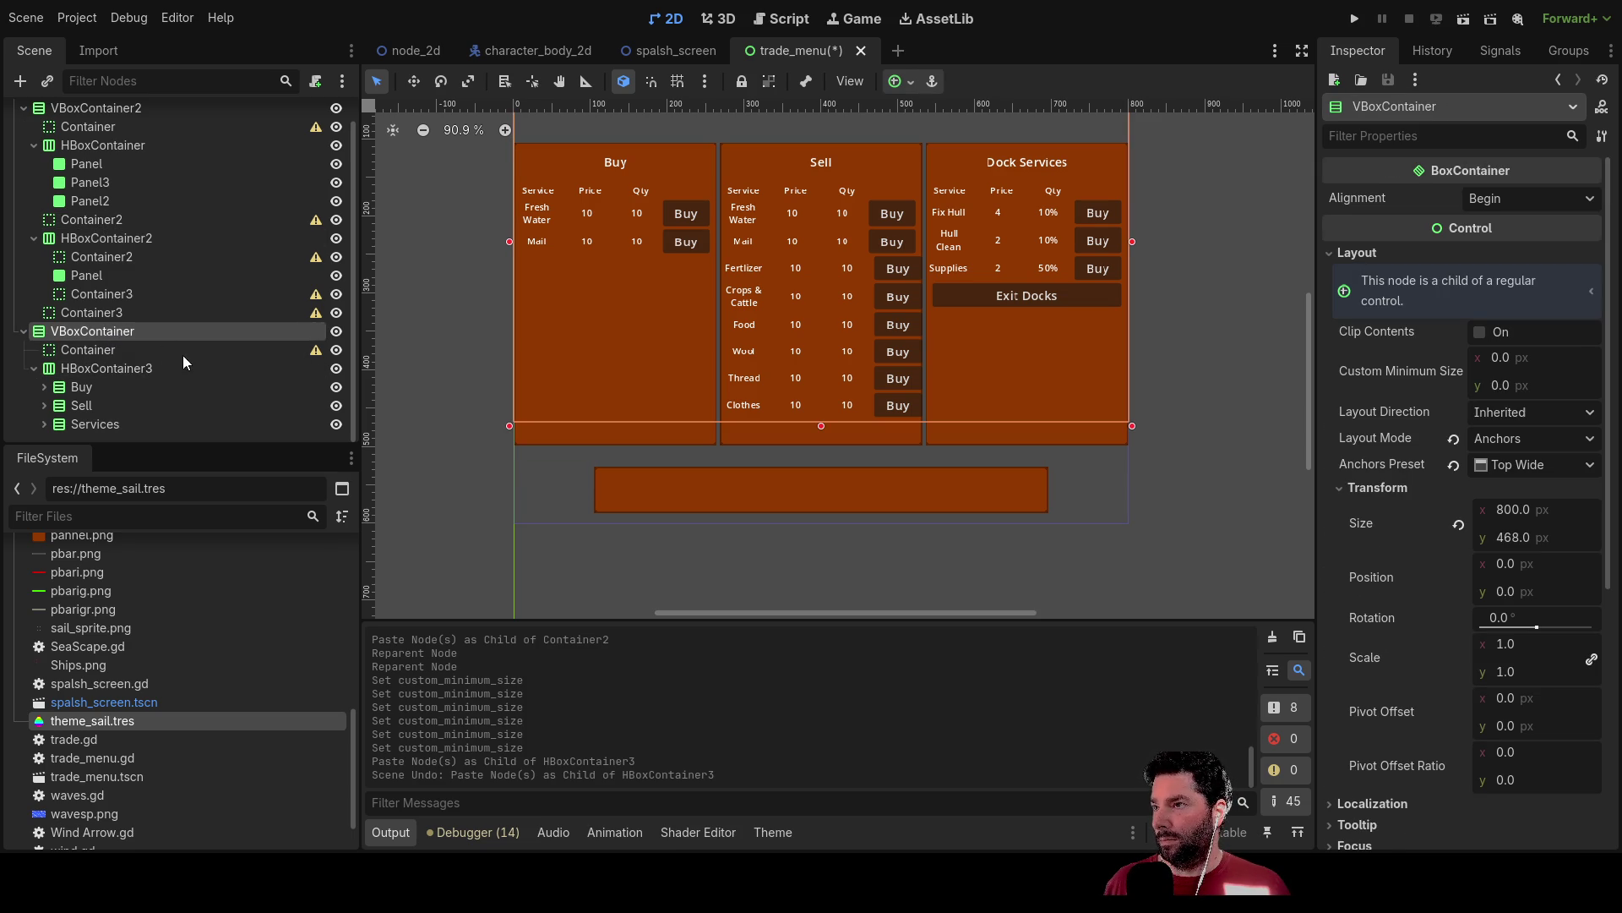
Paste the Container2 spacer and an HBoxContainer2 copy into VBoxContainer, deleting the copy's Panel.
key(ctrl+v)
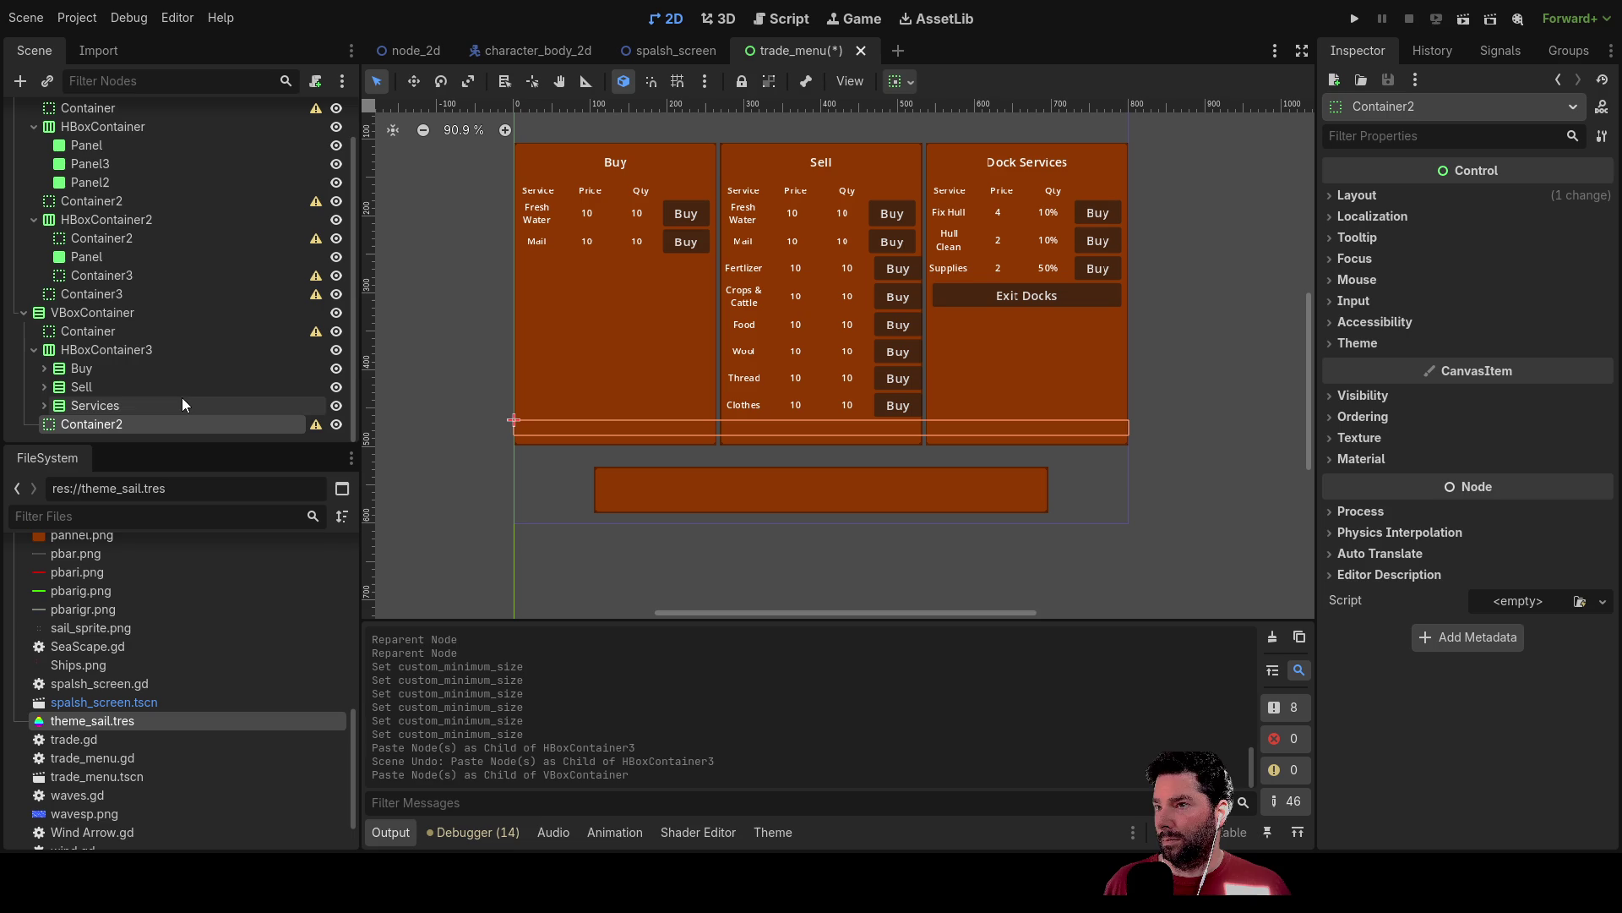
click(109, 222)
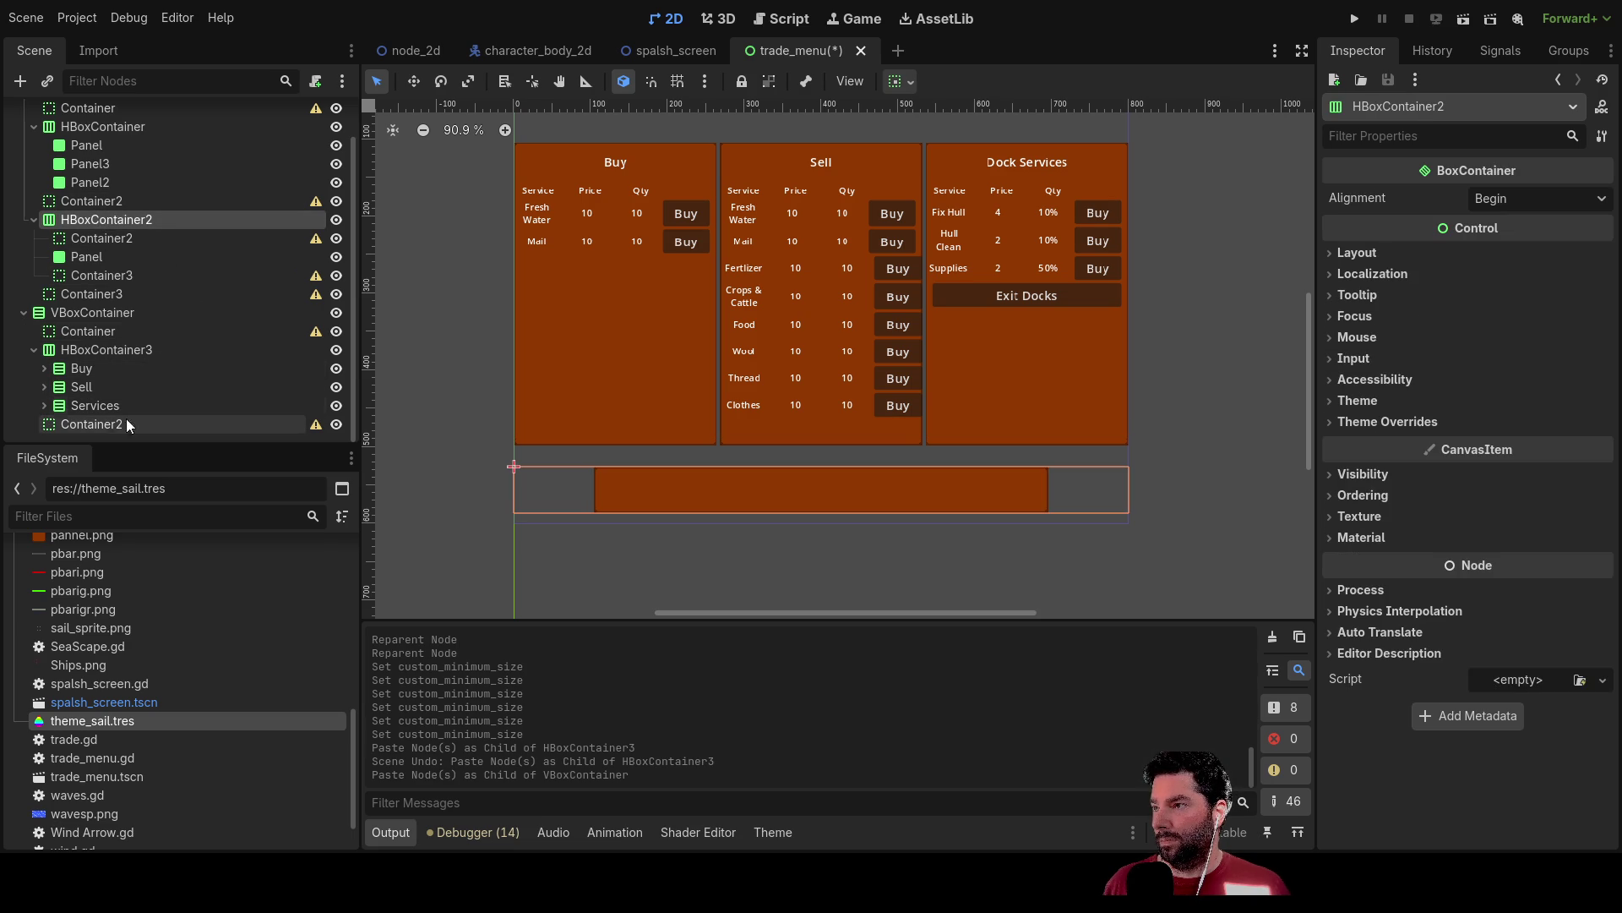
click(87, 355)
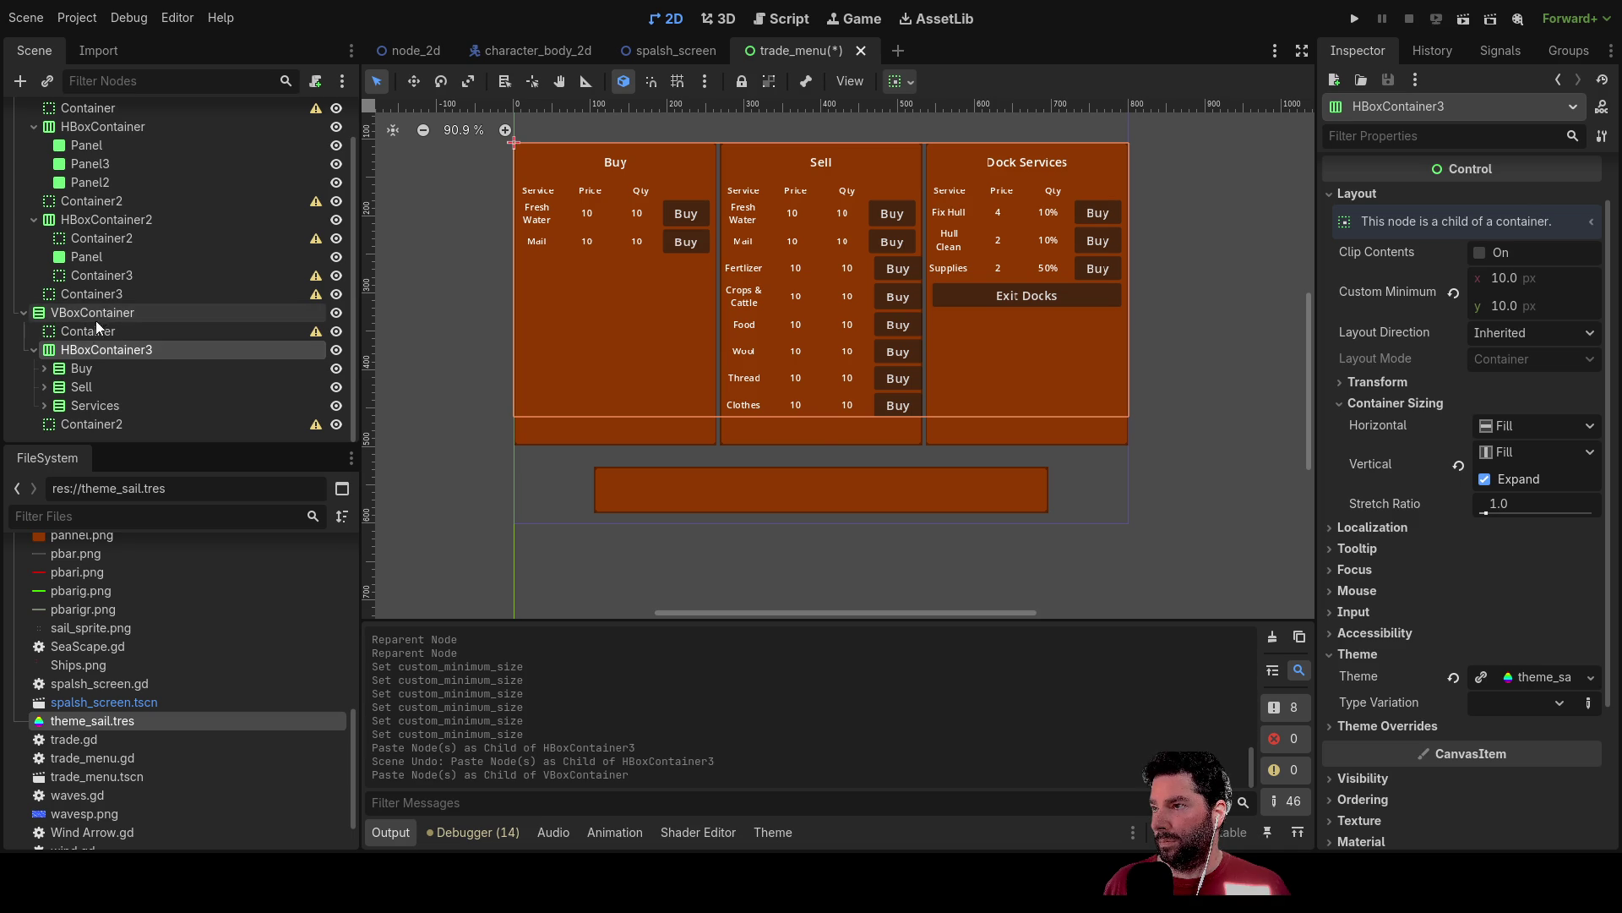
click(101, 313)
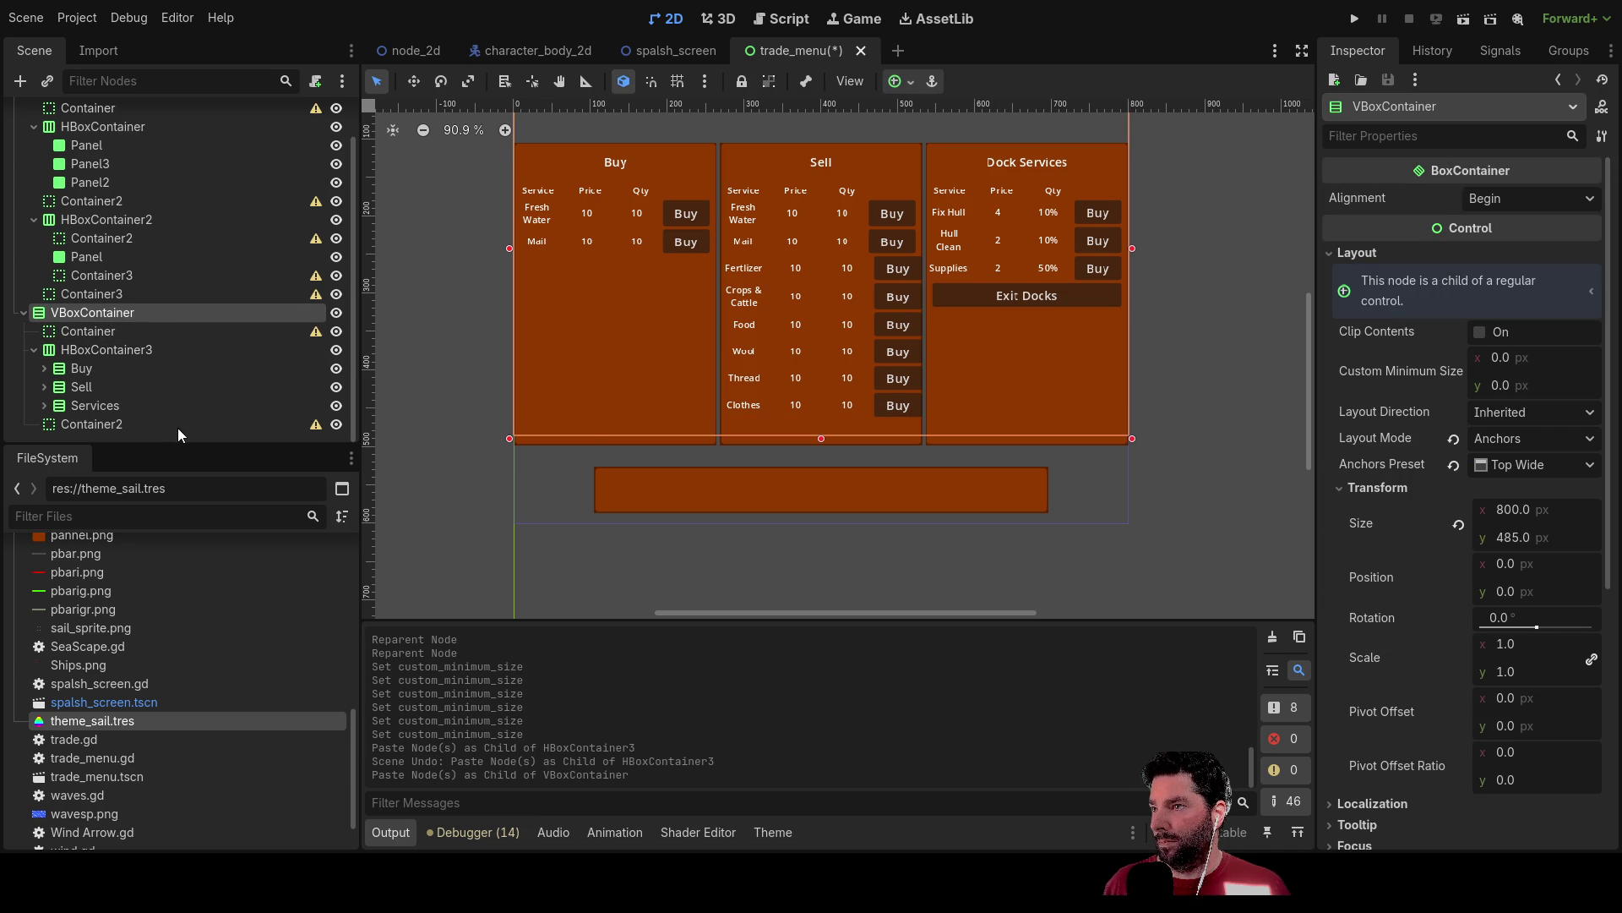
key(ctrl+v)
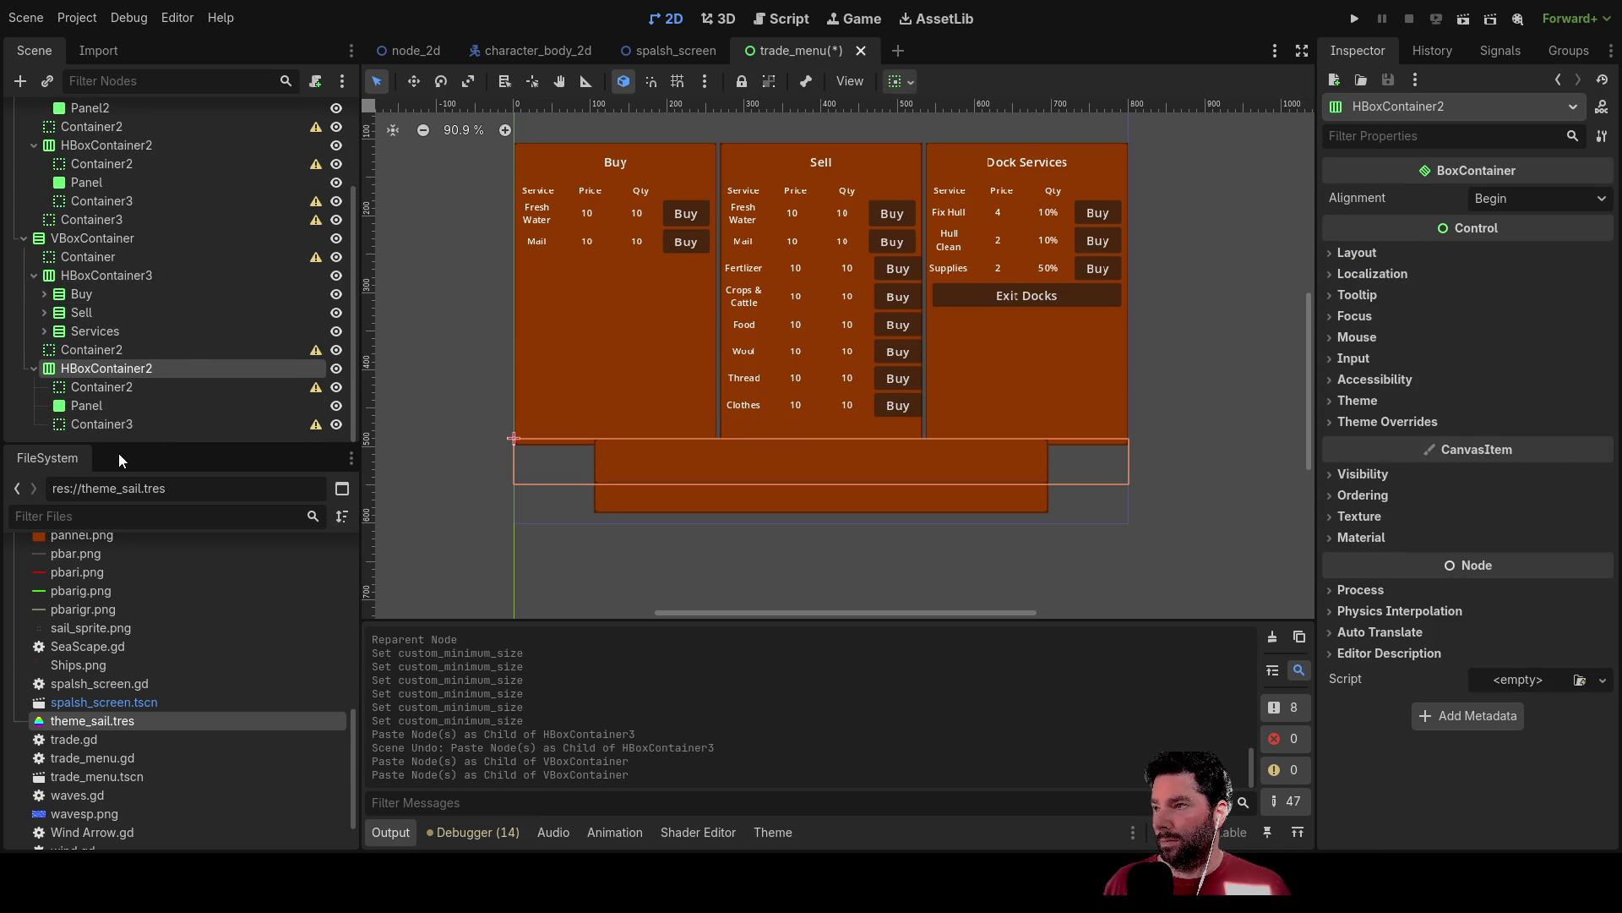
click(89, 410)
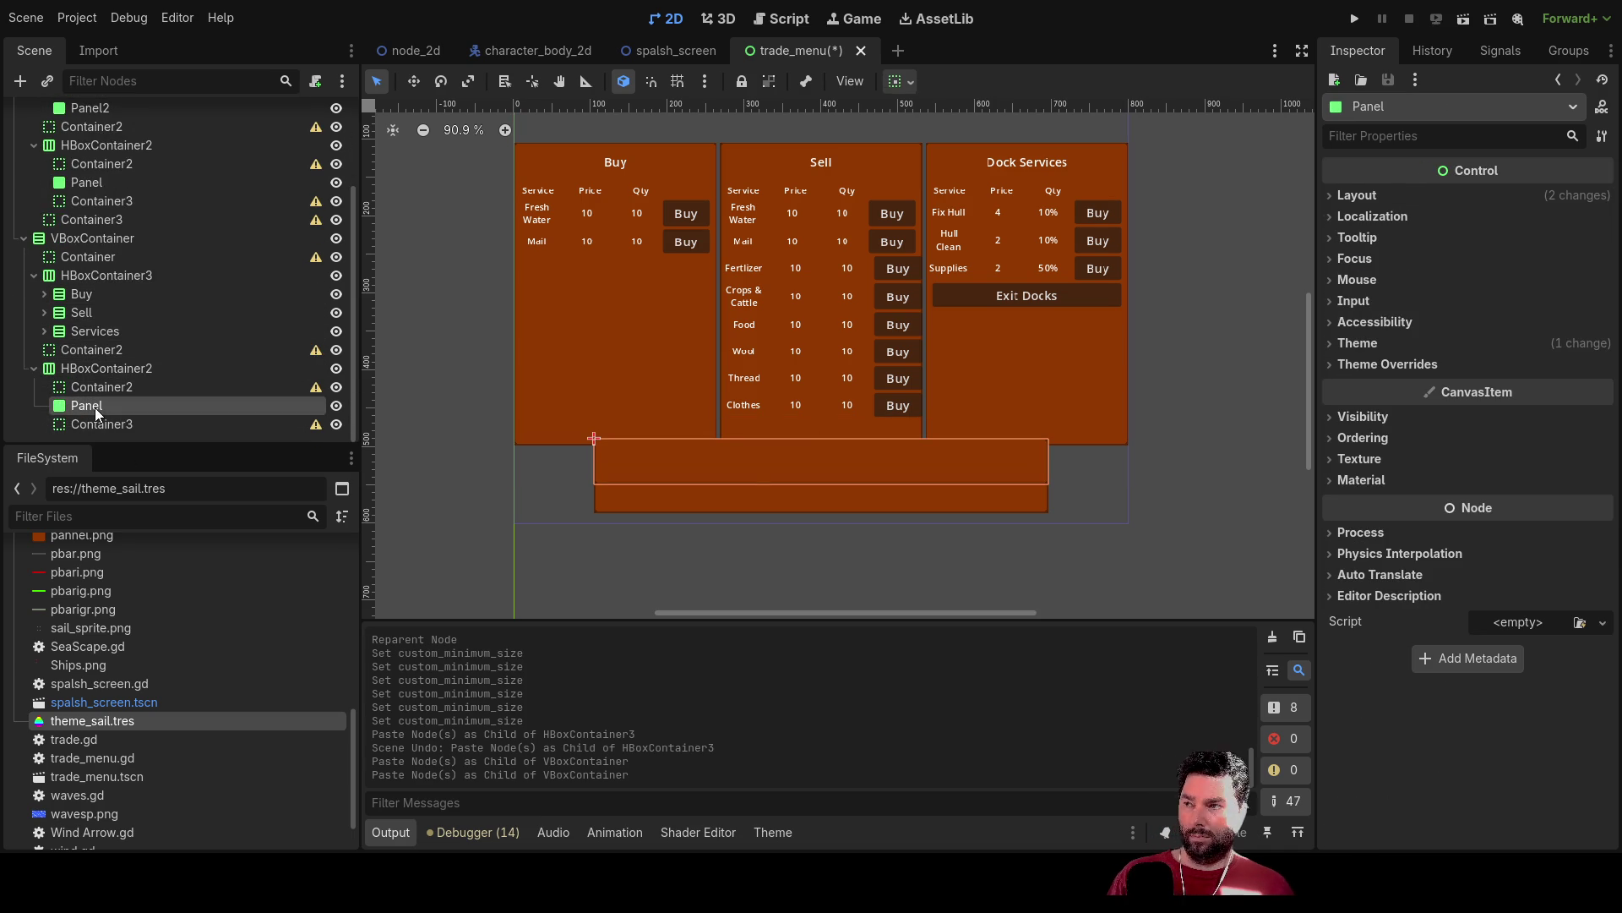
key(Delete)
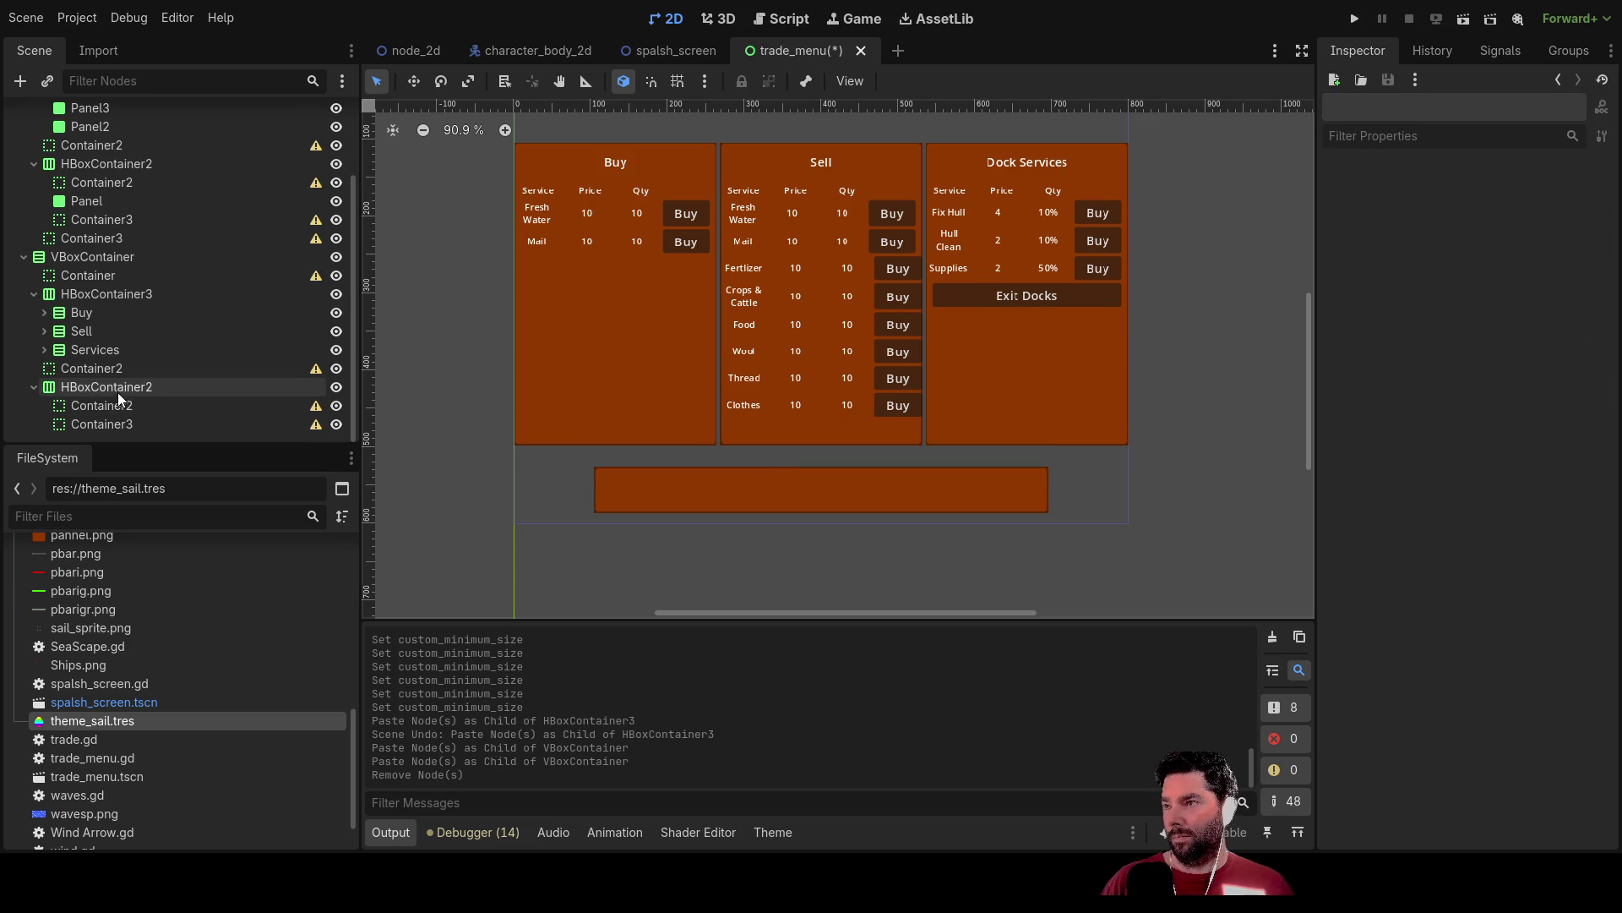
Add a RichTextLabel to the pasted HBoxContainer2, placed between Container2 and Container3.
click(118, 388)
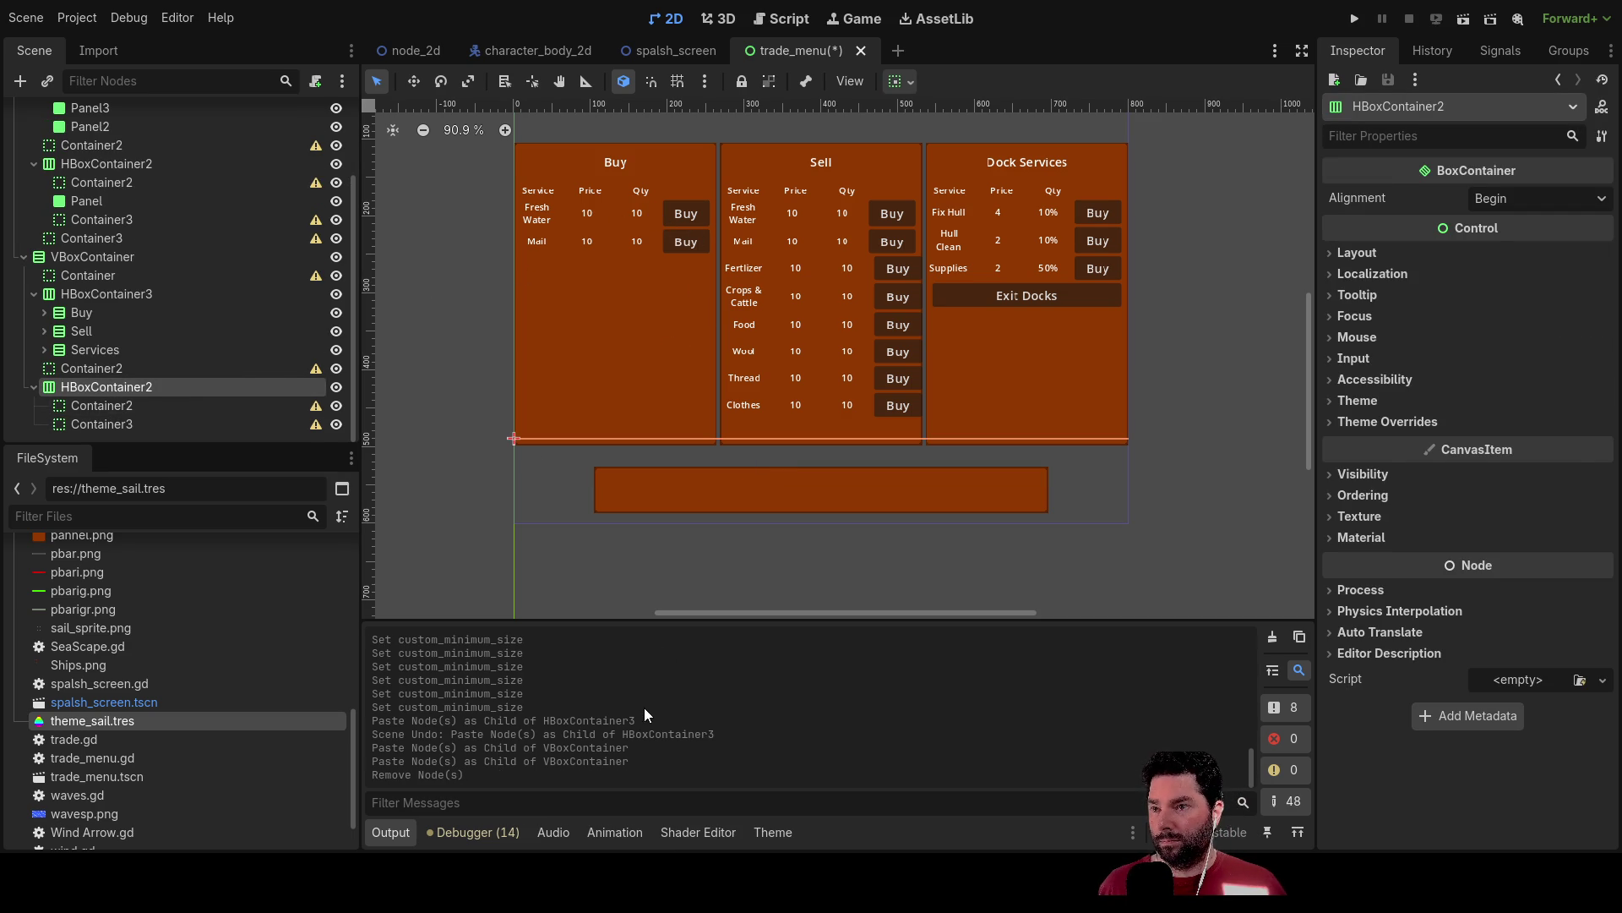
key(Return)
mouse_move(105, 426)
mouse_down()
mouse_move(107, 401)
mouse_move(86, 397)
mouse_up()
Set the RichTextLabel's text to 'Sorry Davem i can't do that'.
click(1414, 263)
text(Sorry Davem i )
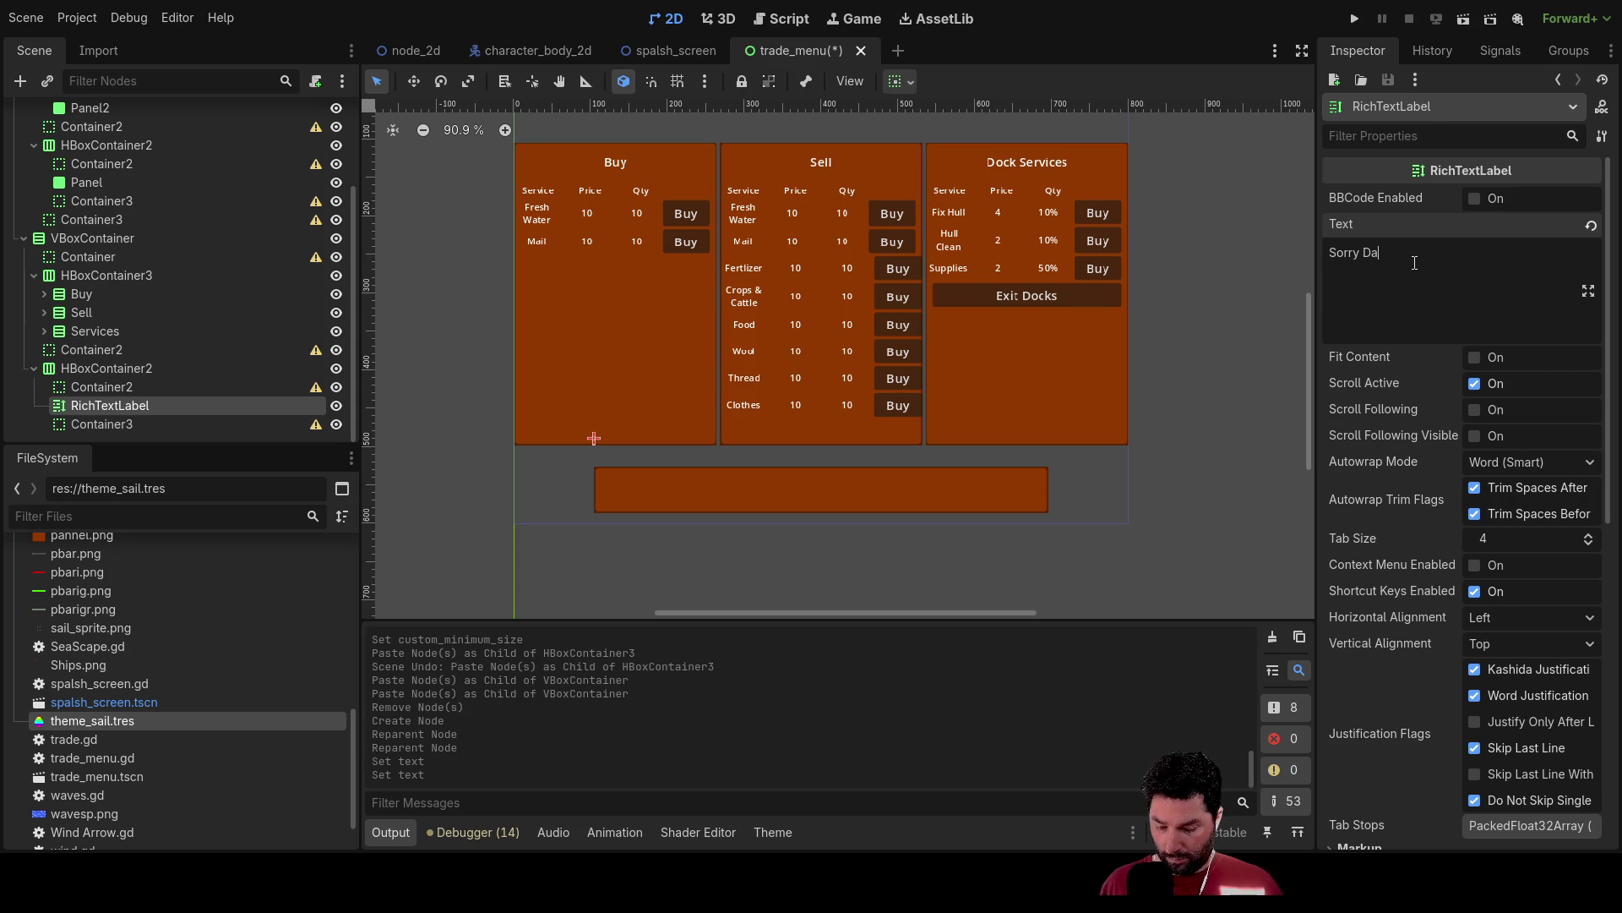
text(can`t do tat)
key(BackSpace)
key(BackSpace)
text(hat)
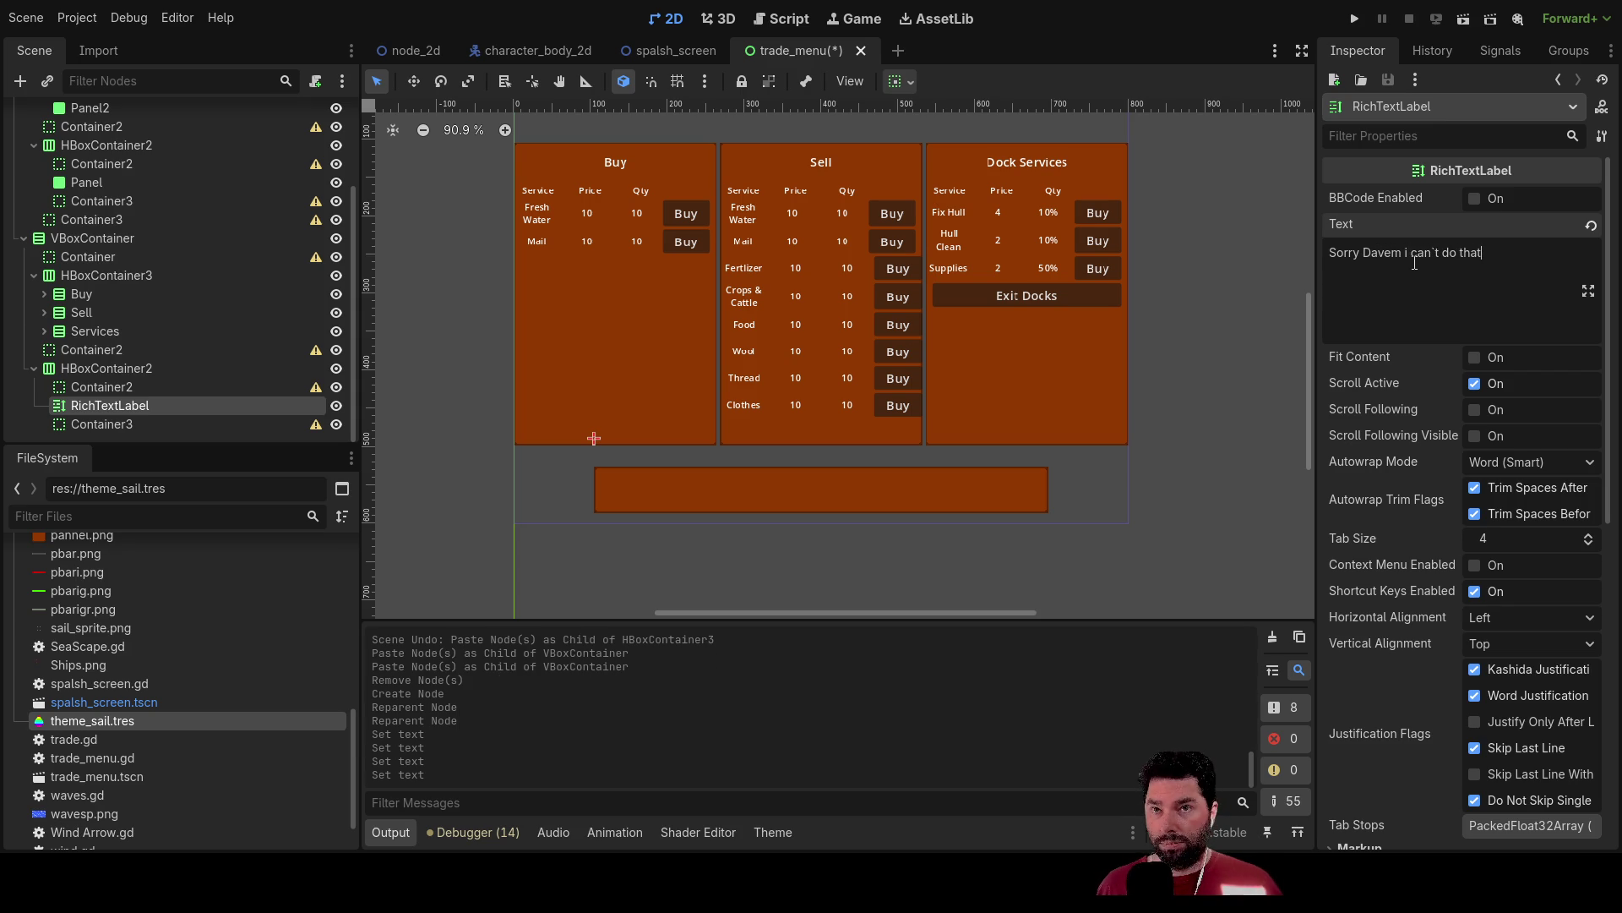
Give the label a Custom Minimum Size of 150 × 60.
scroll(1437, 524, down, 5)
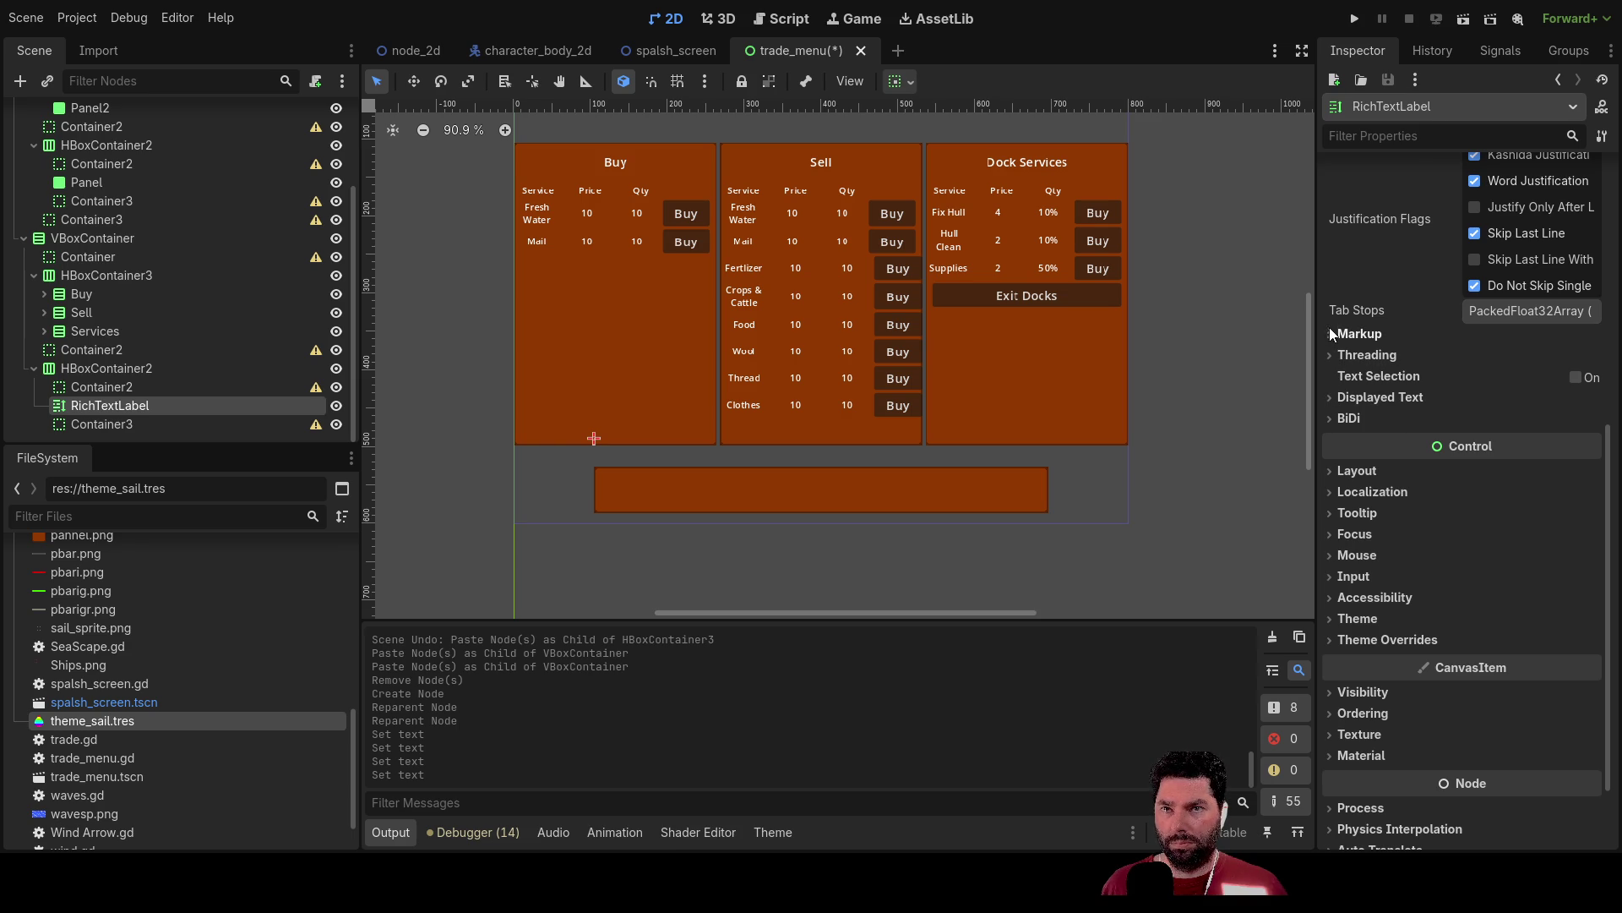
click(1352, 471)
click(1500, 555)
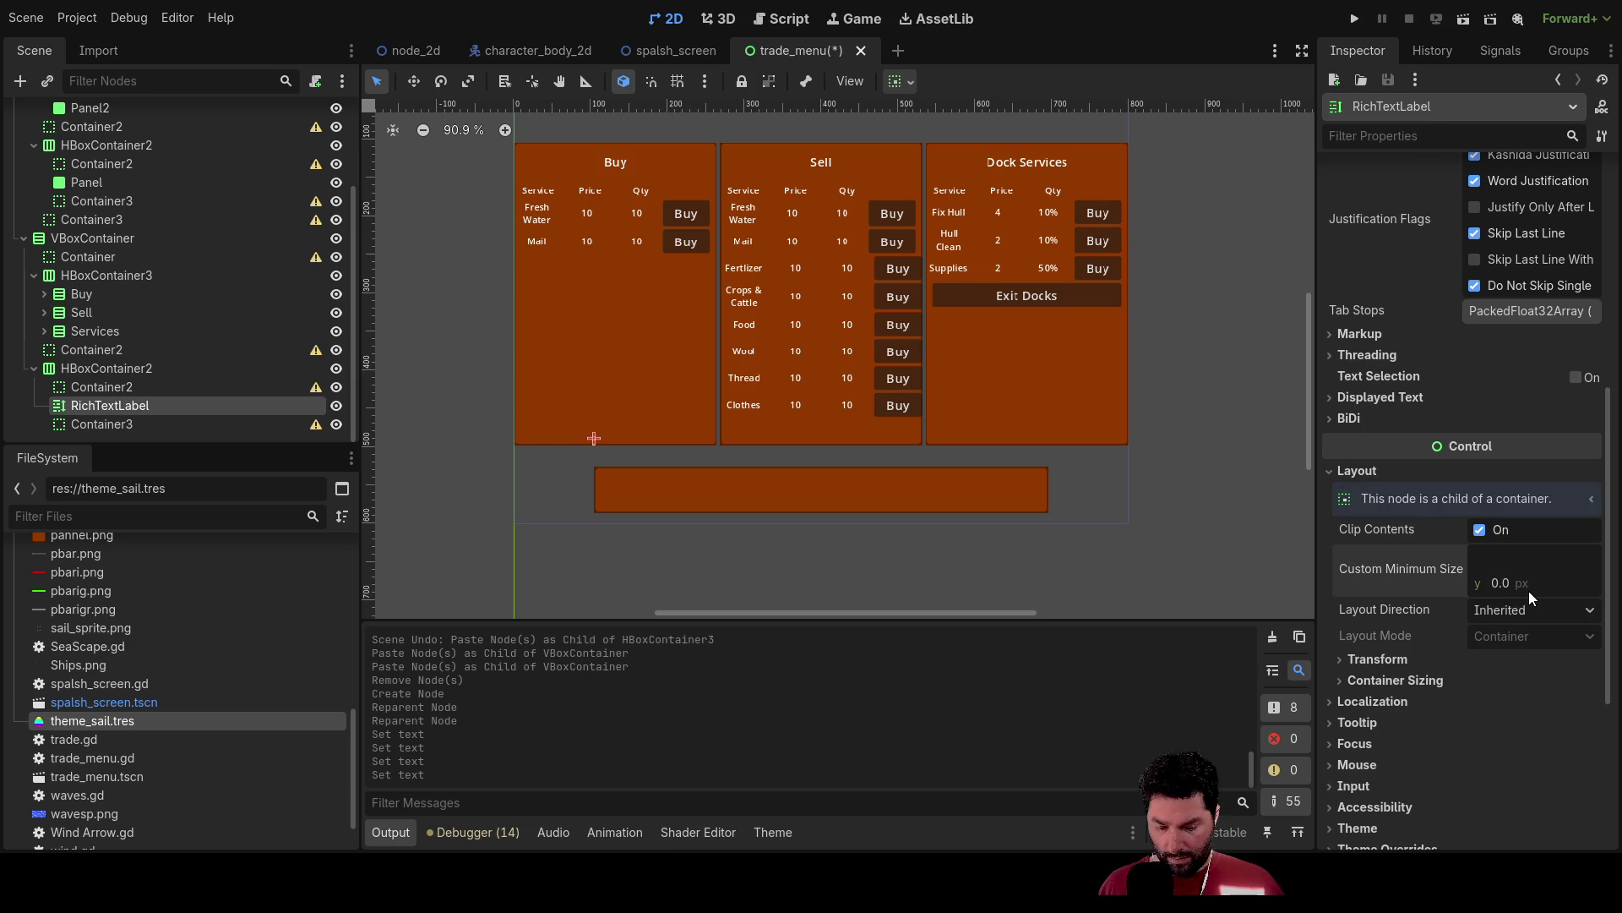
text(150)
key(Return)
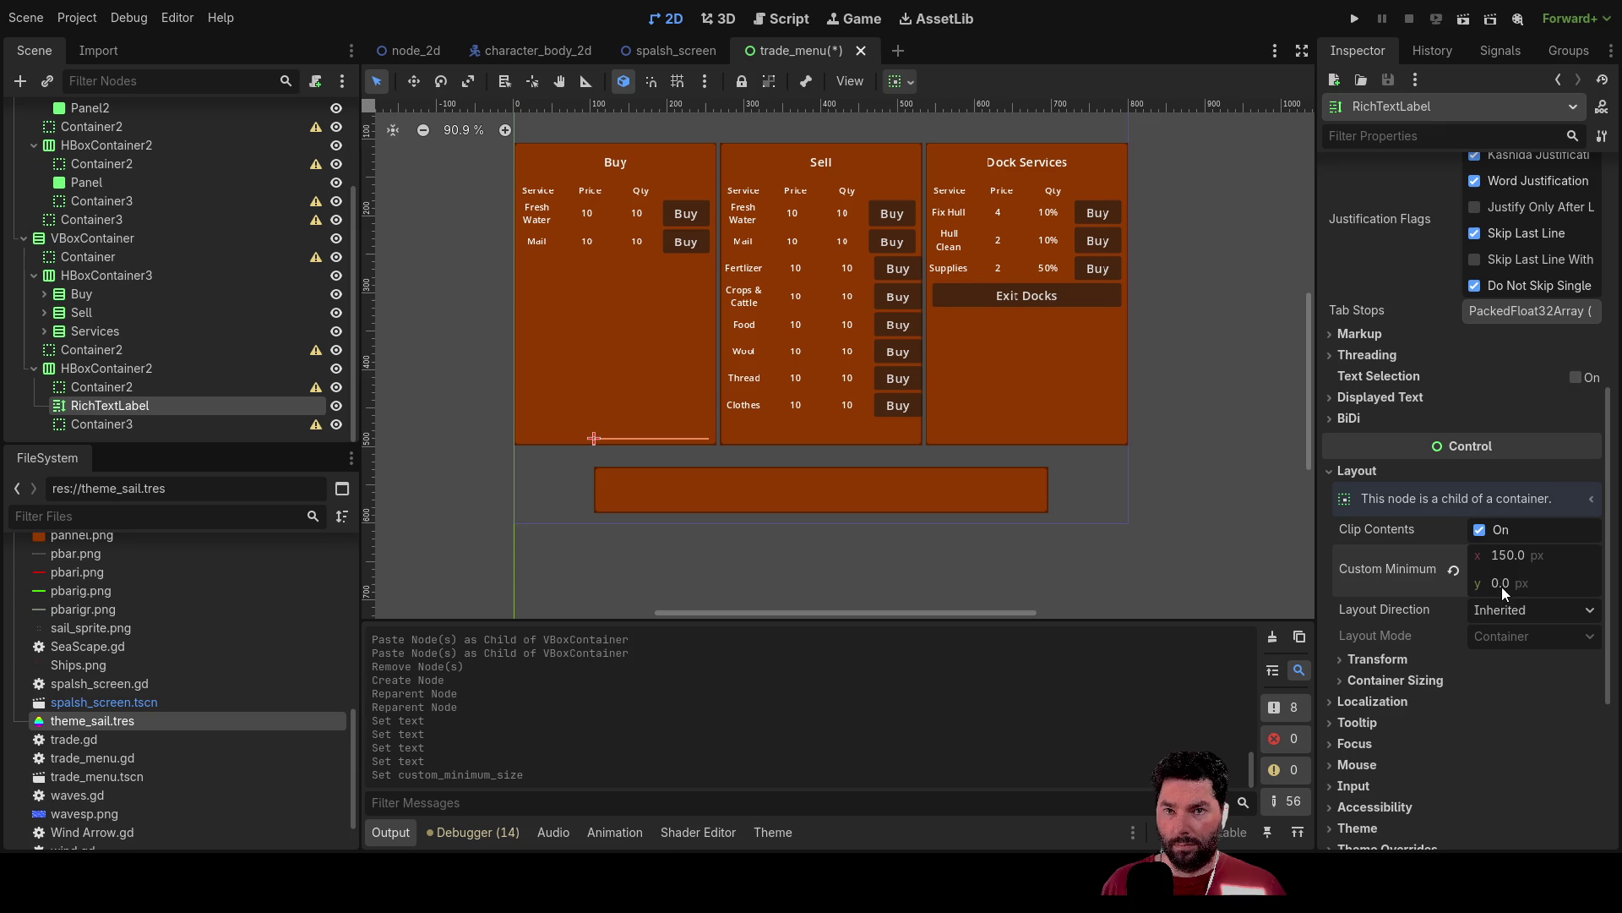
key(BackSpace)
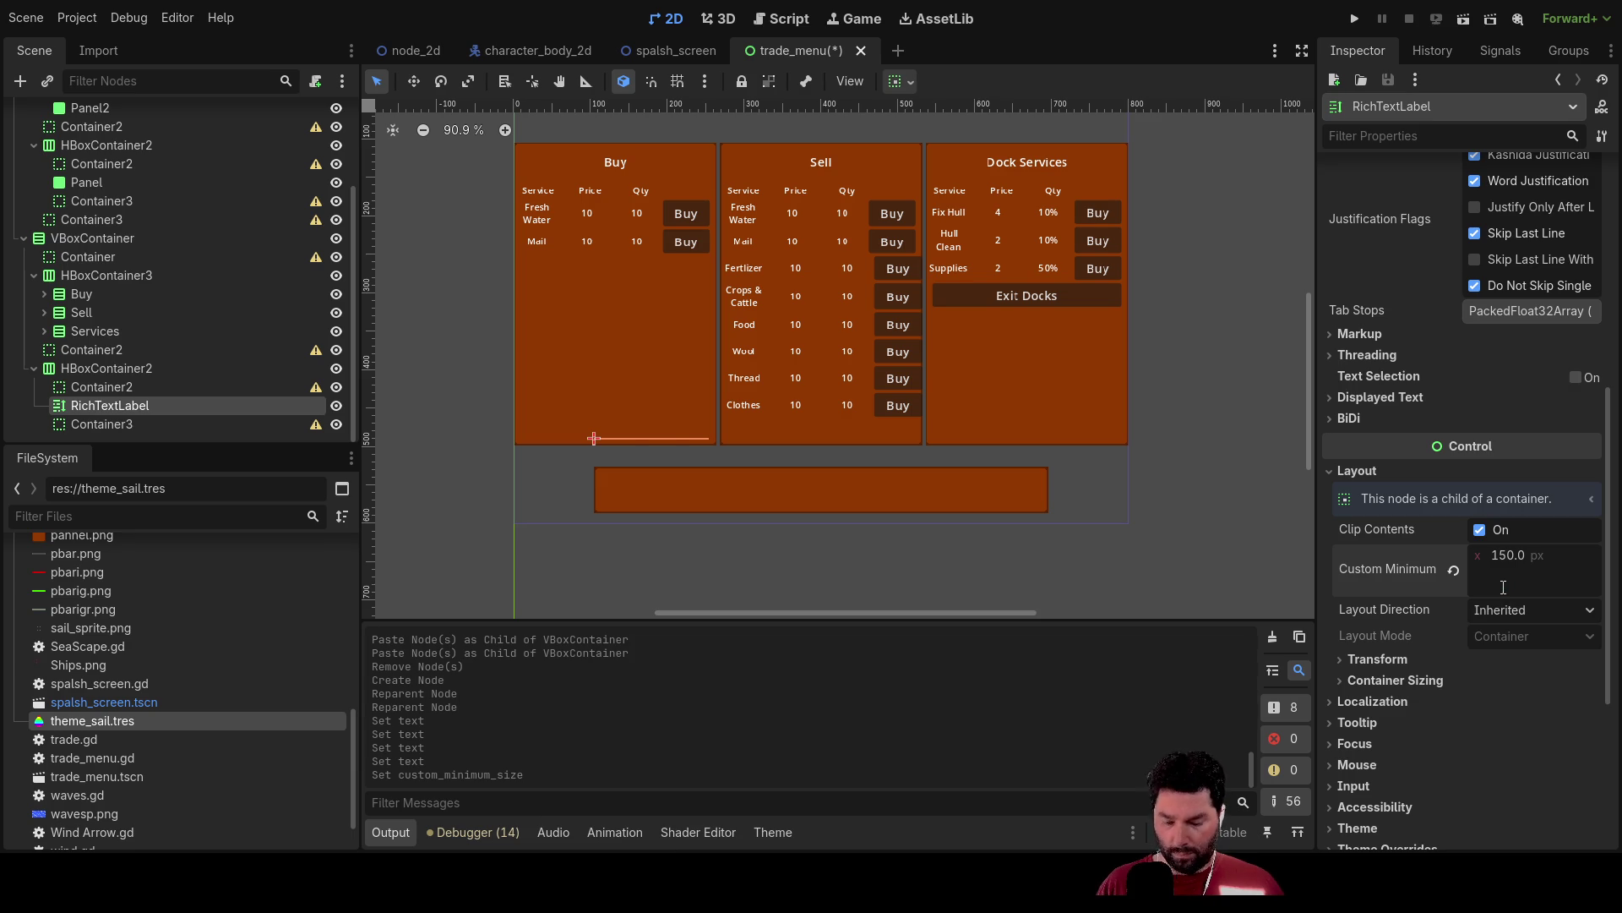
text(60)
key(Return)
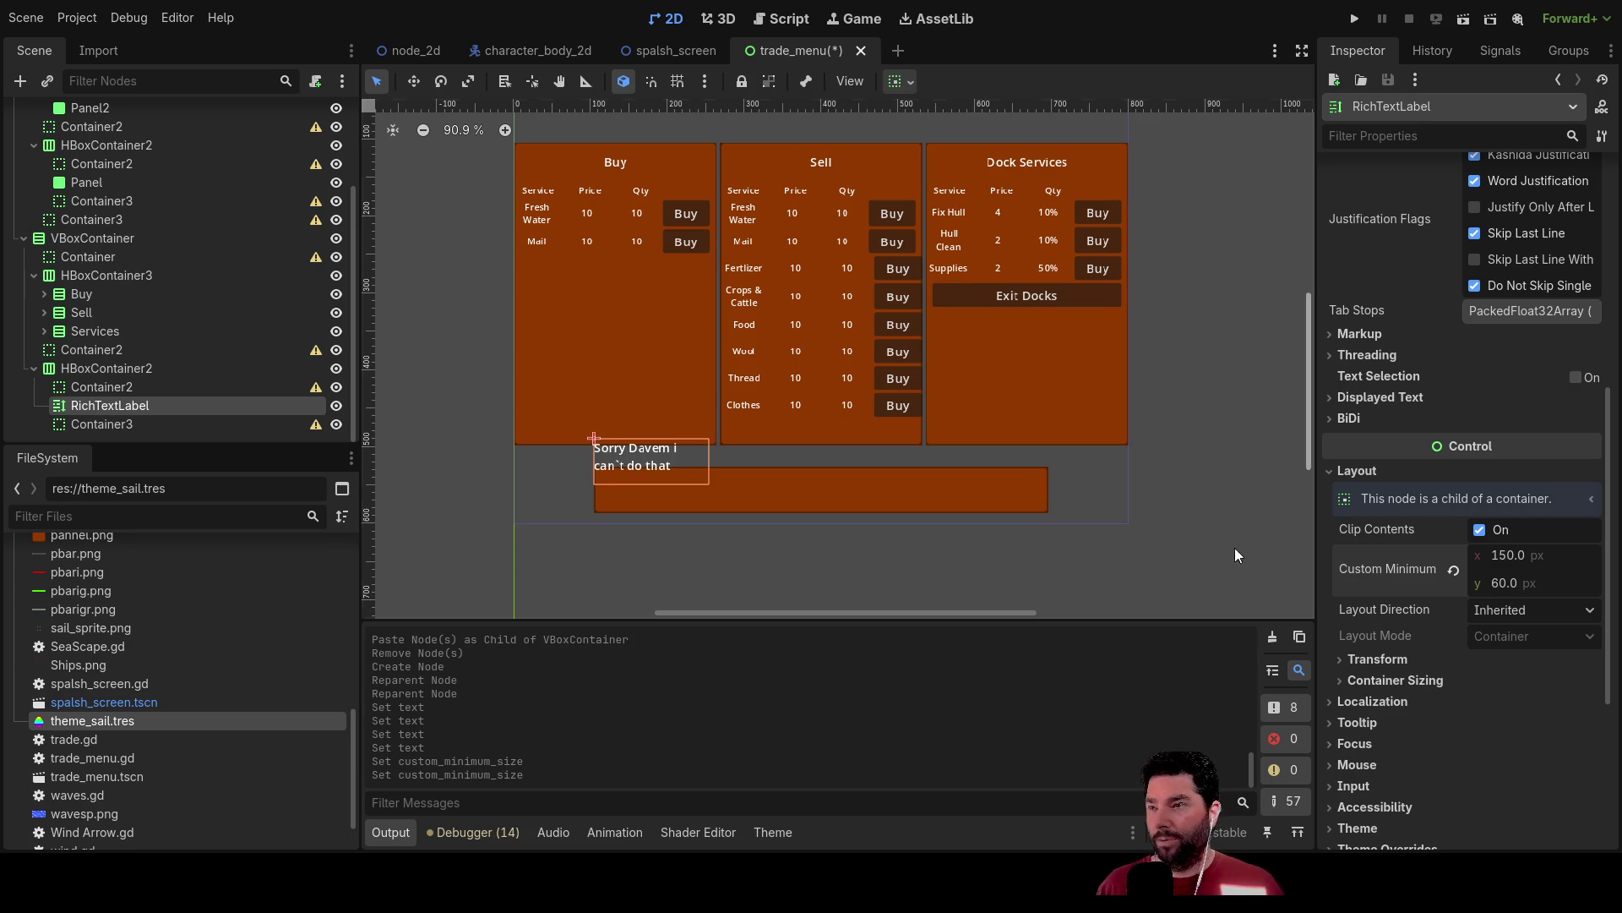
Inspect the warning row HBoxContainer2 and both of its spacers, then reselect the warning label.
click(120, 372)
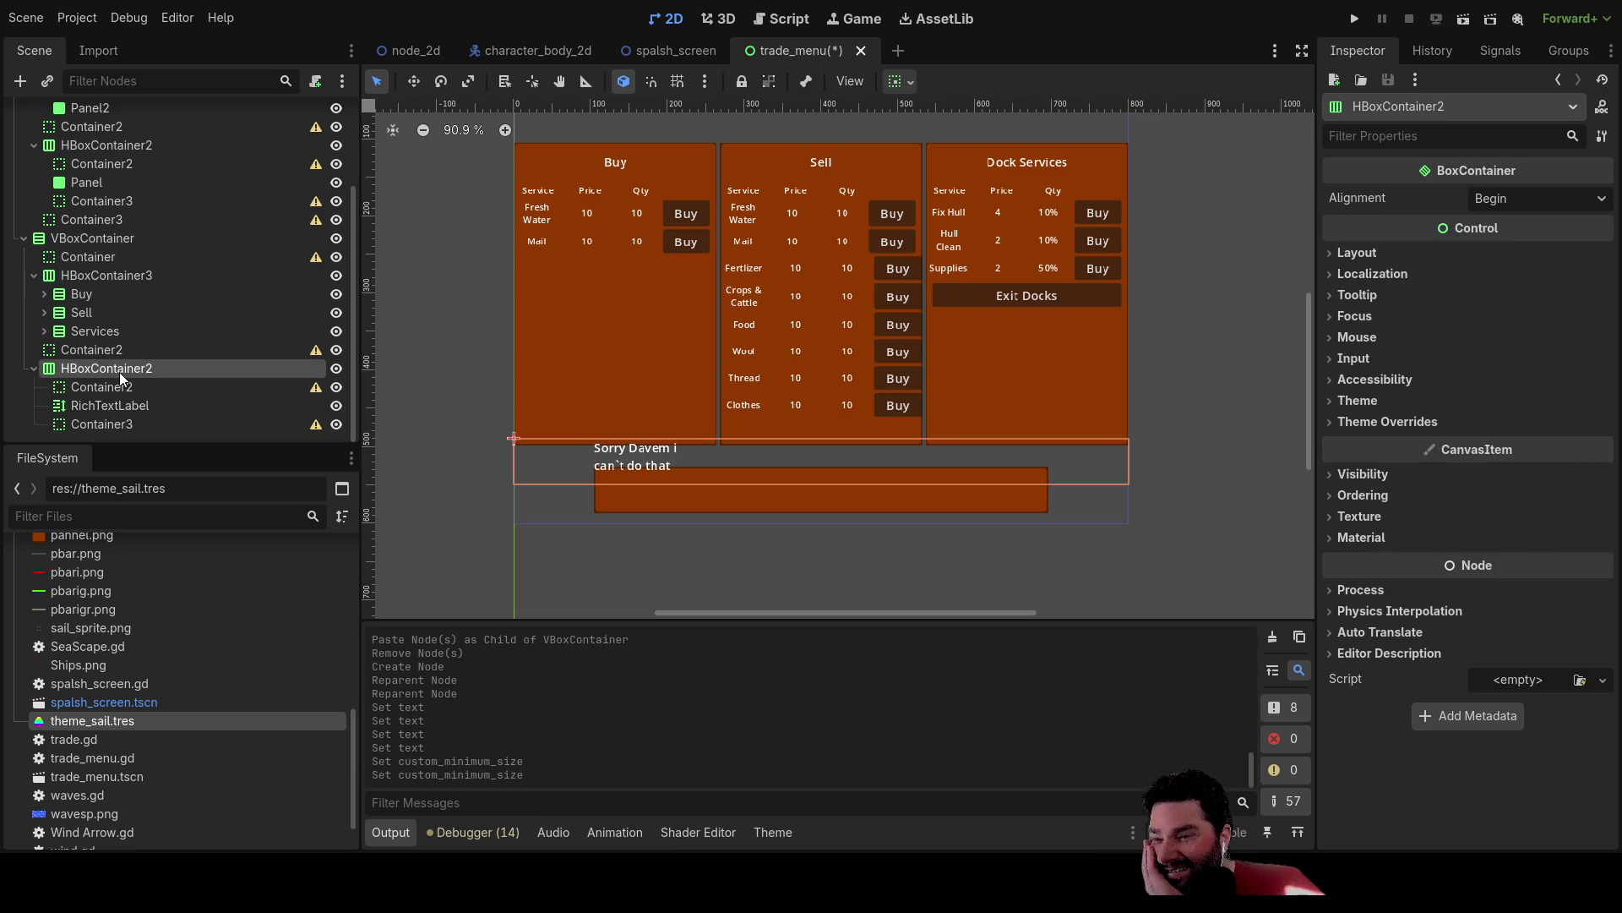
click(103, 388)
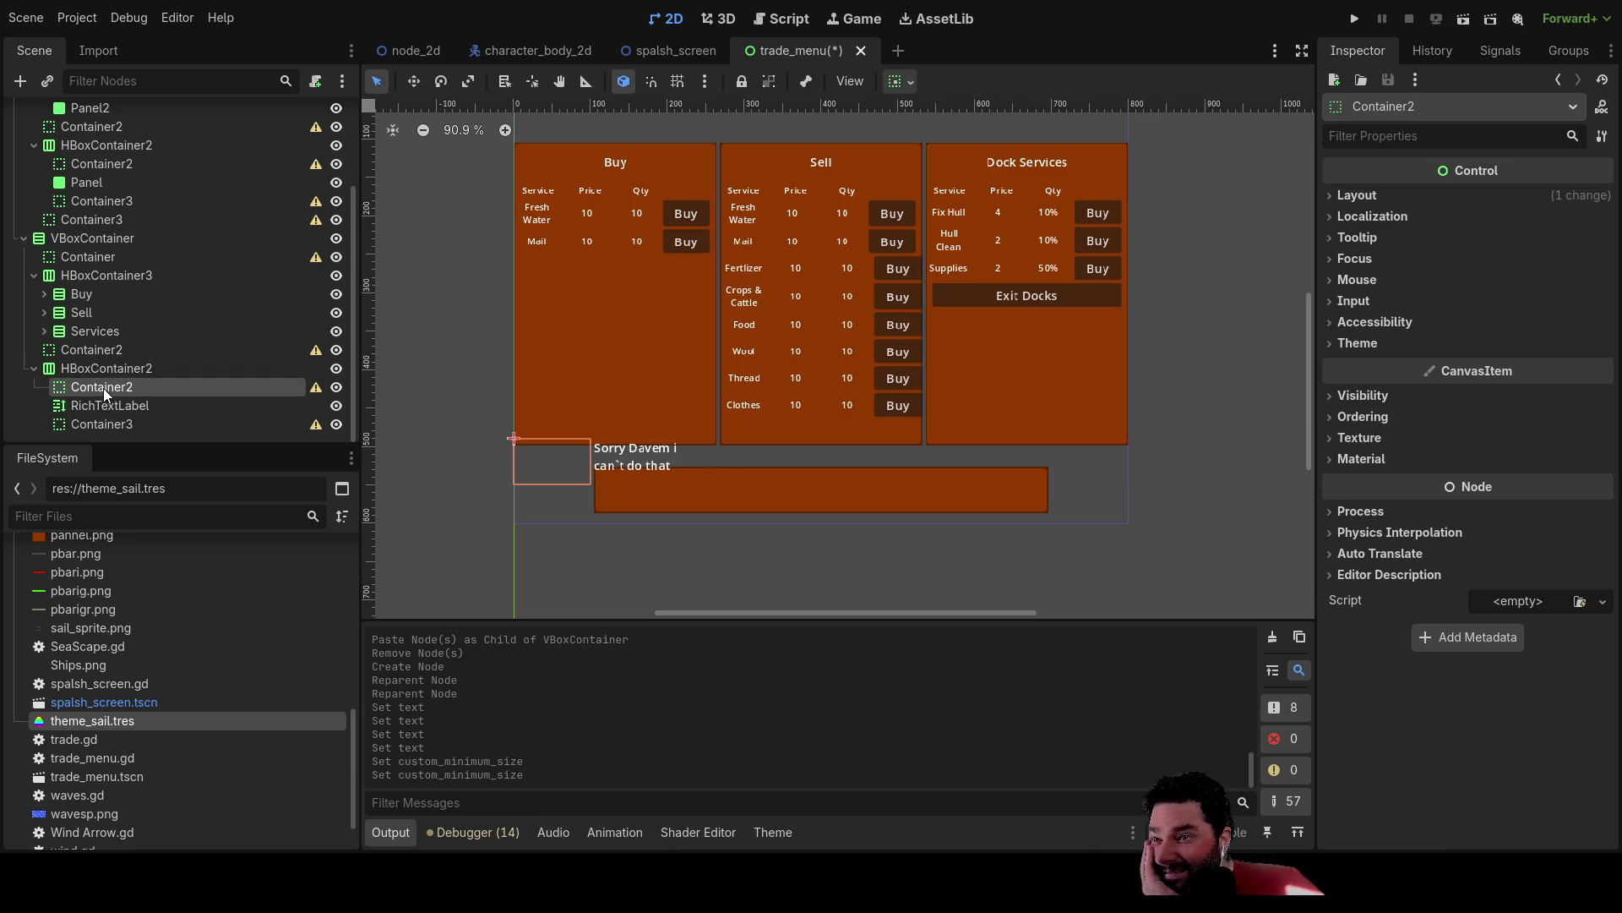
click(103, 422)
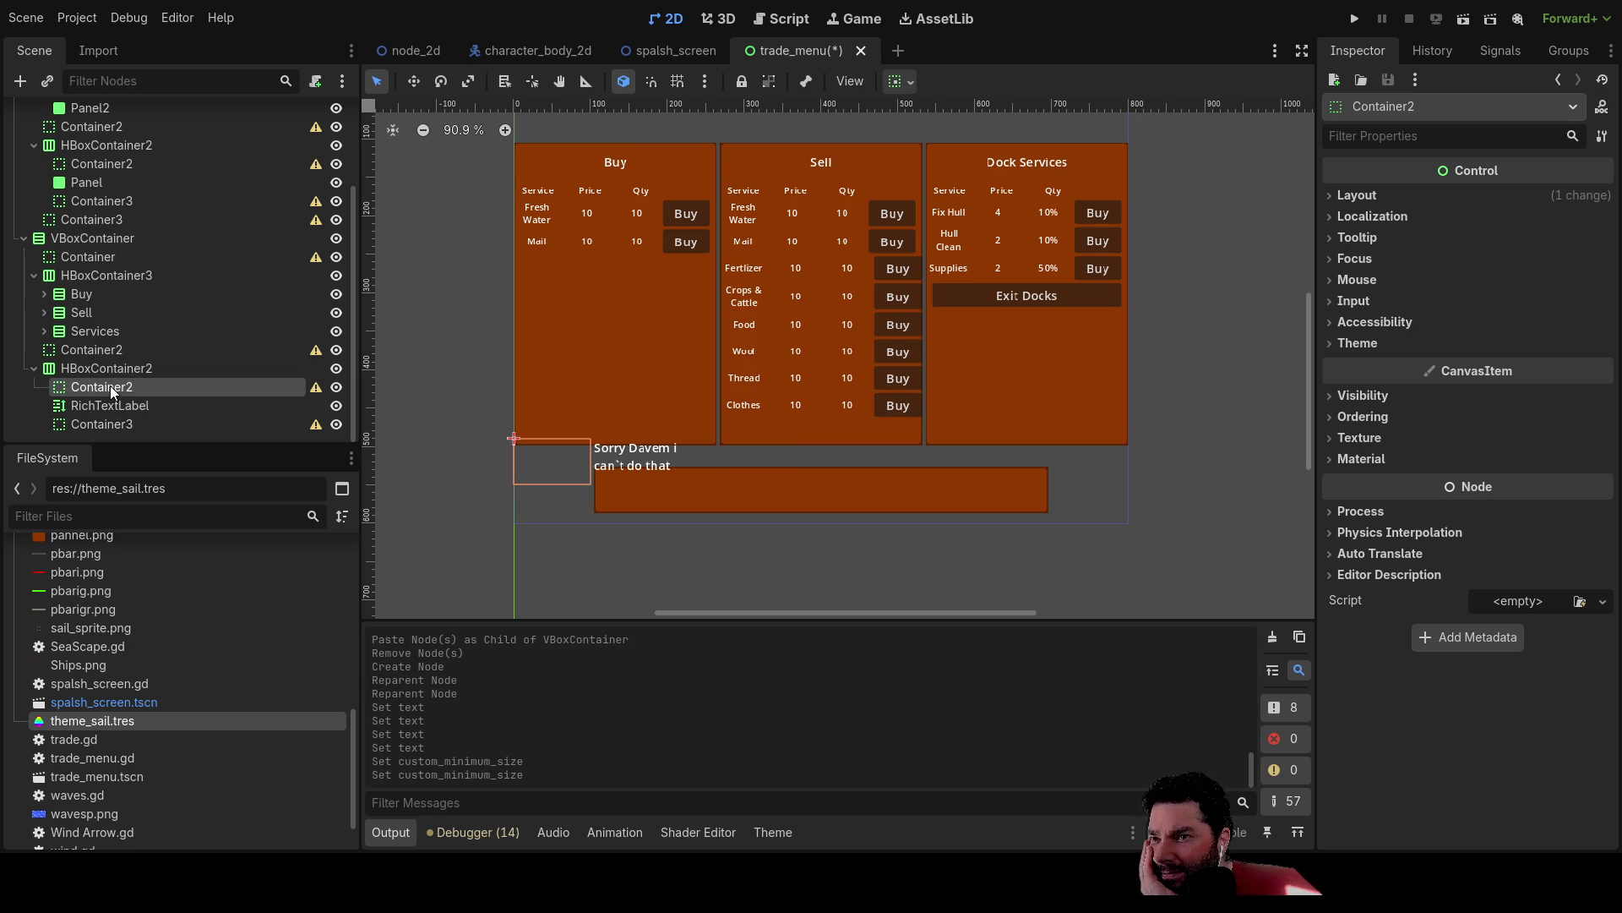
click(110, 405)
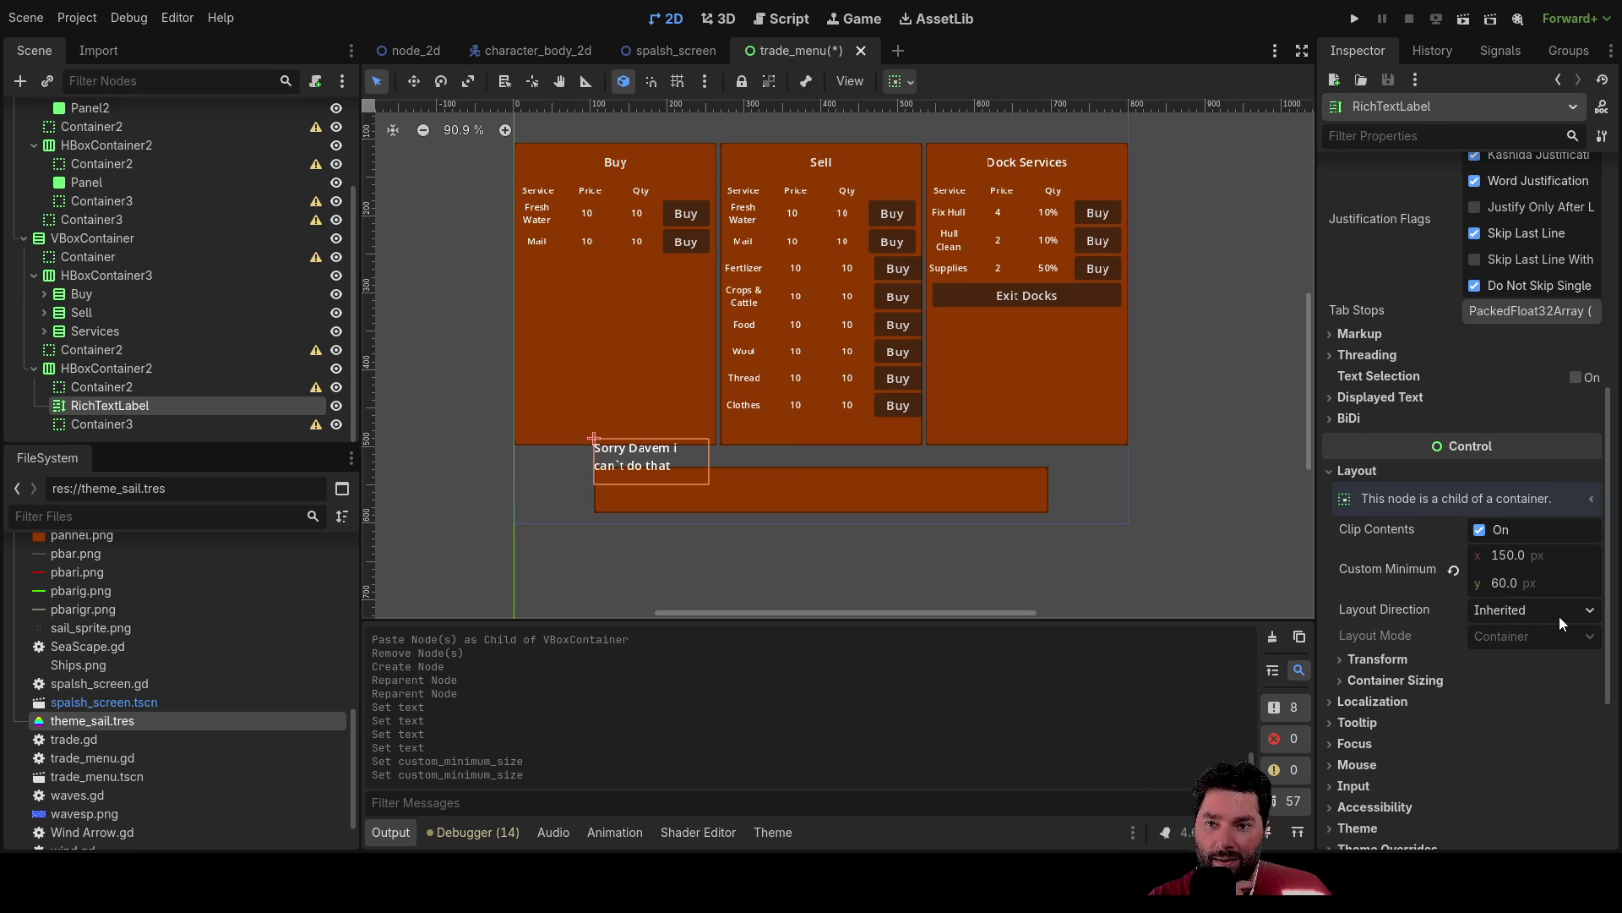
Make the warning label expand horizontally and centre its text both horizontally and vertically.
click(1392, 681)
click(1486, 731)
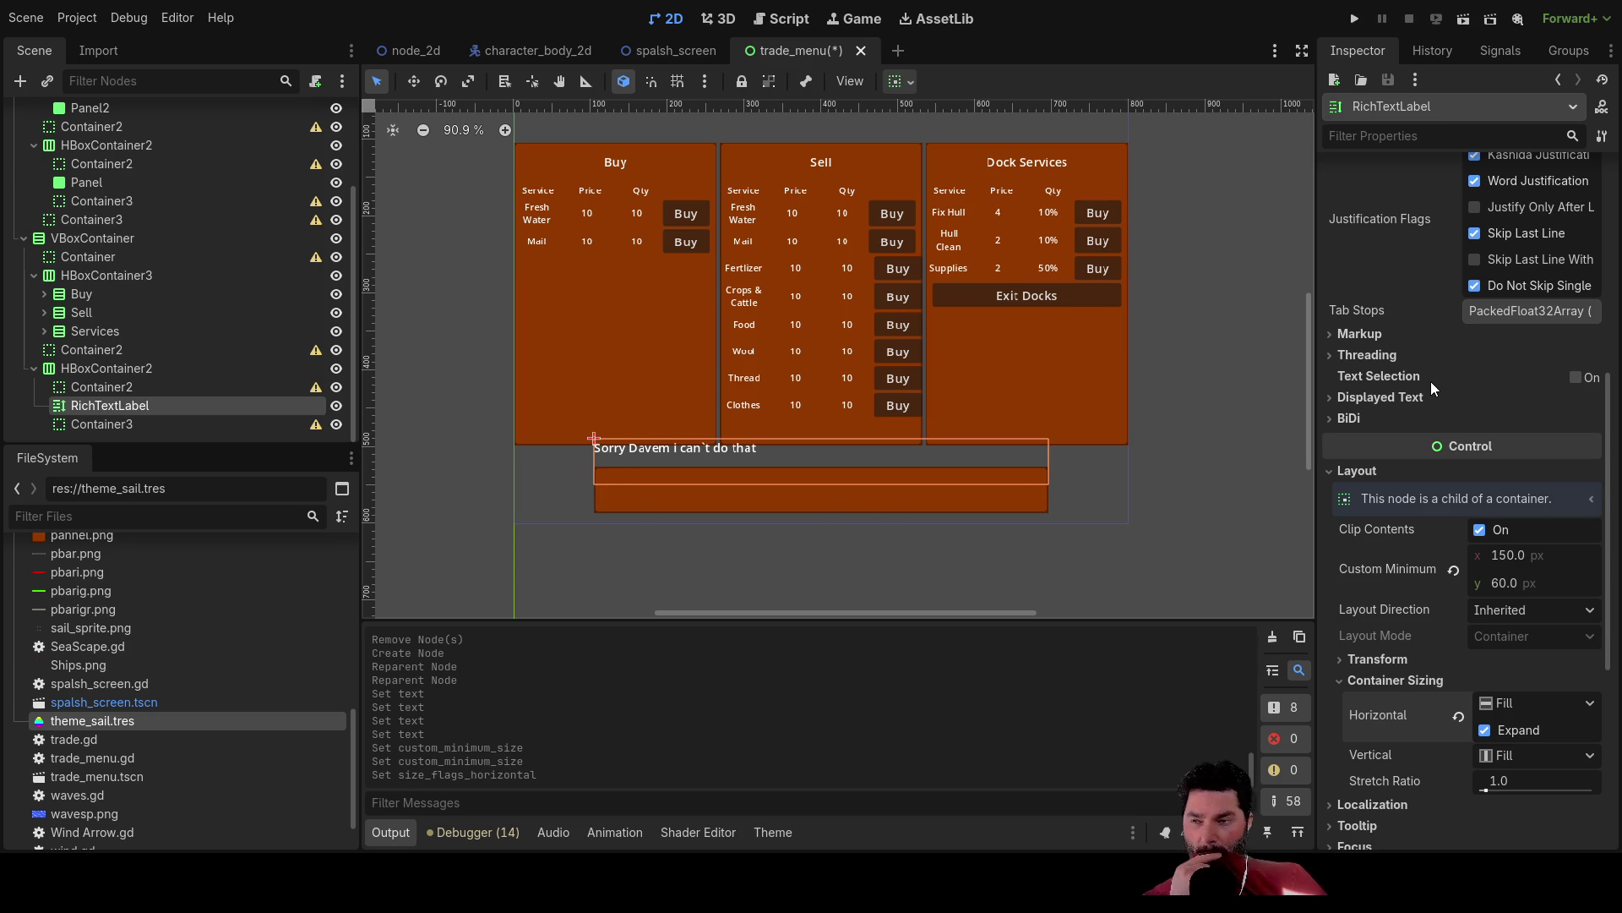
scroll(1507, 312, up, 5)
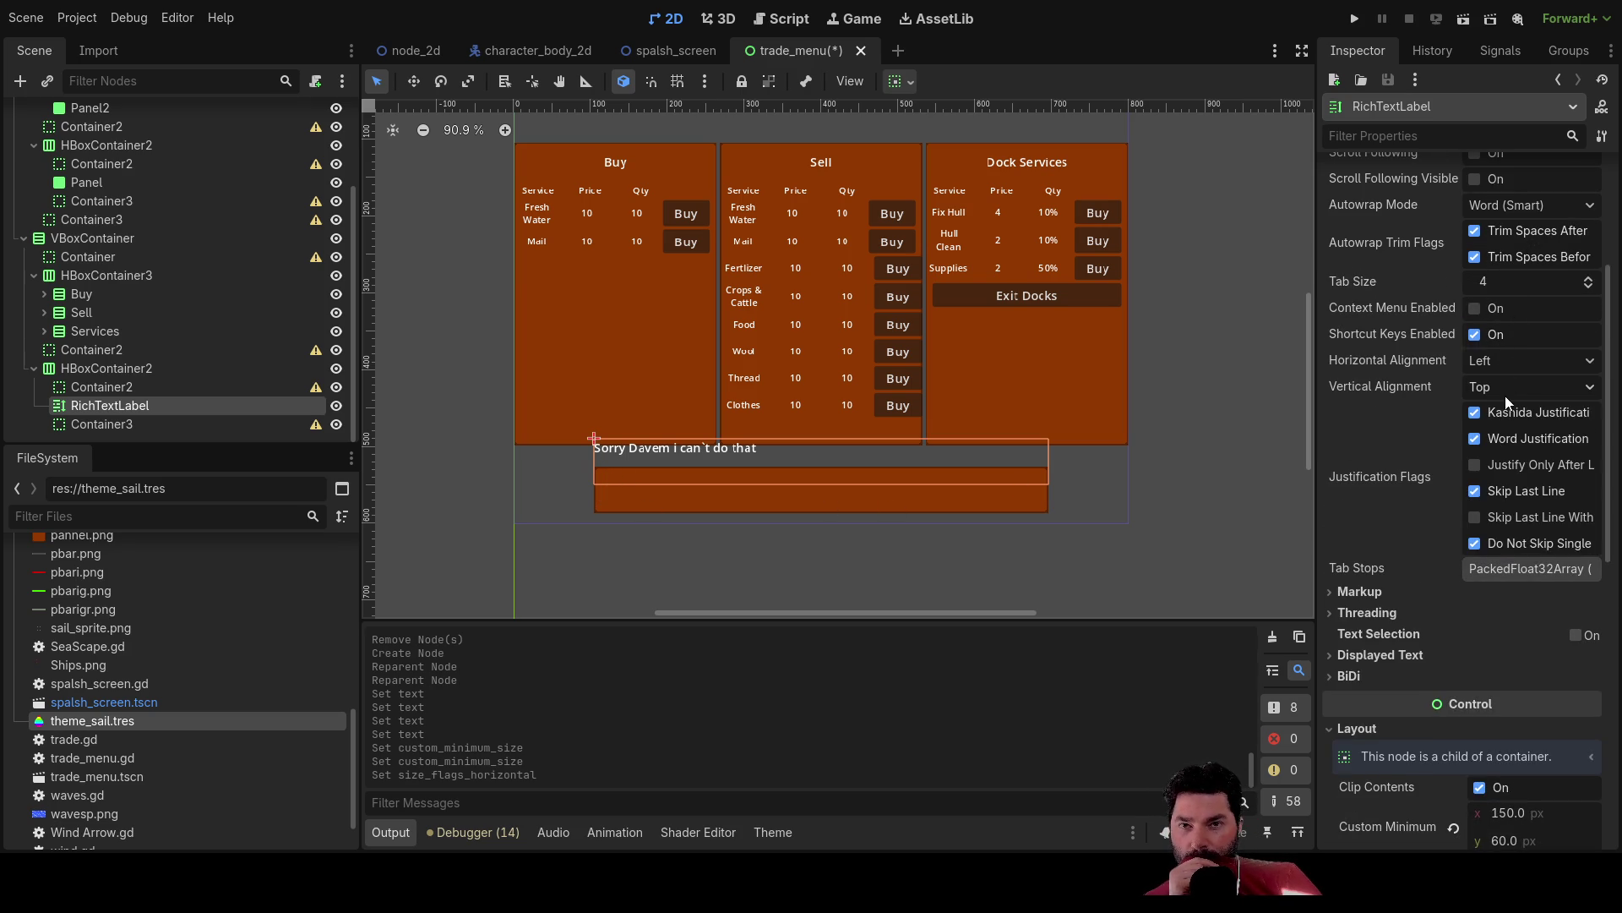
click(1513, 362)
click(1492, 414)
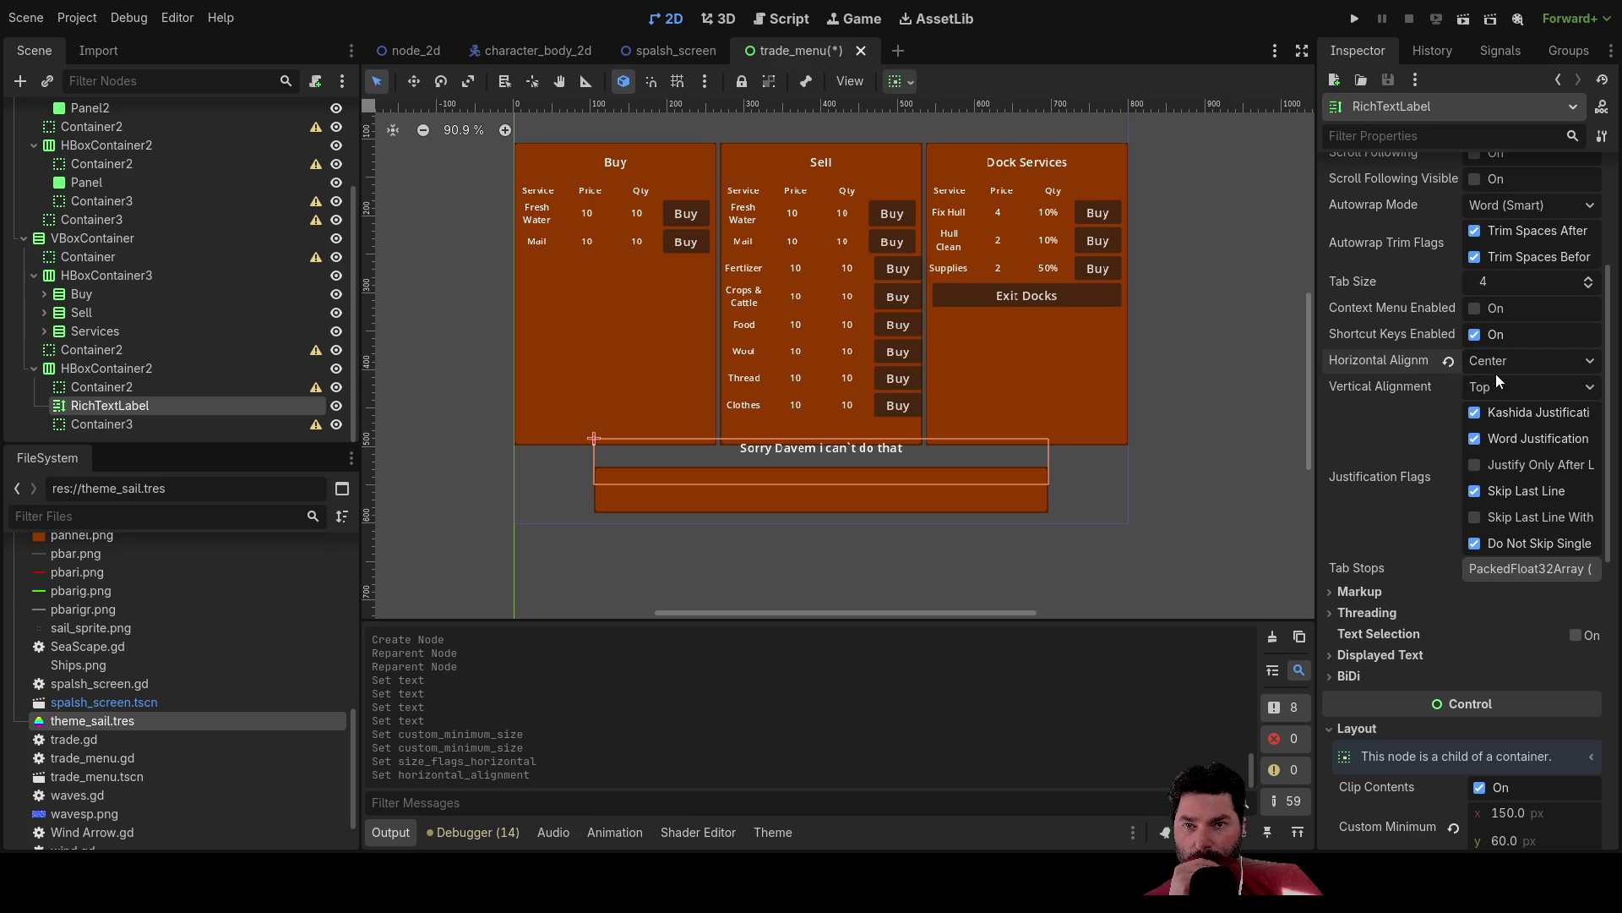
click(1493, 386)
click(1499, 438)
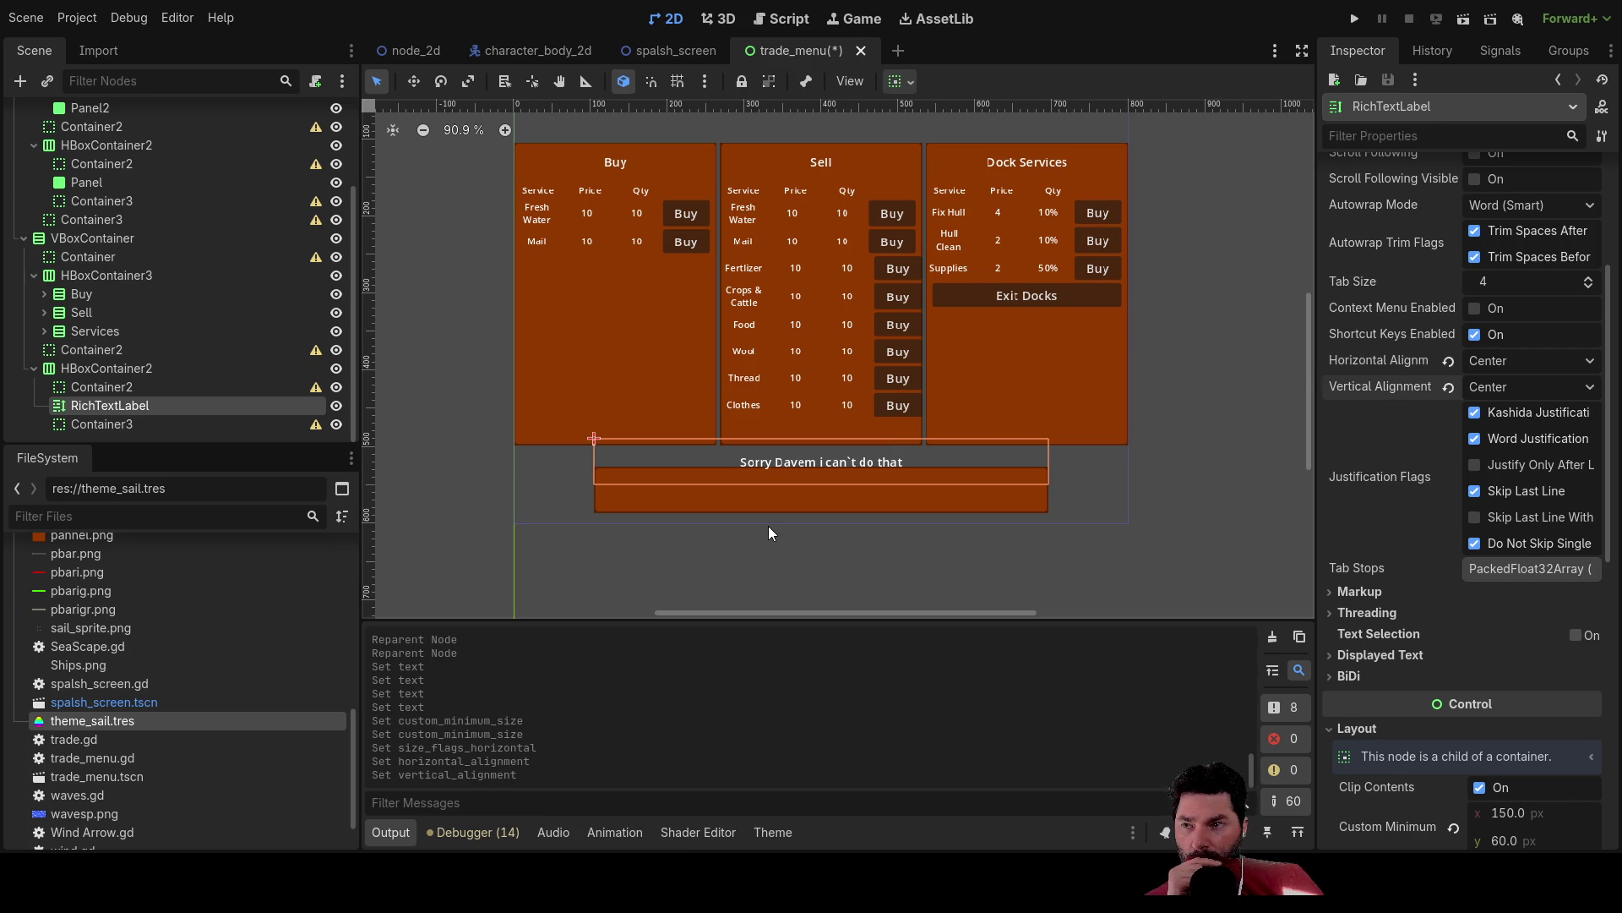
click(89, 352)
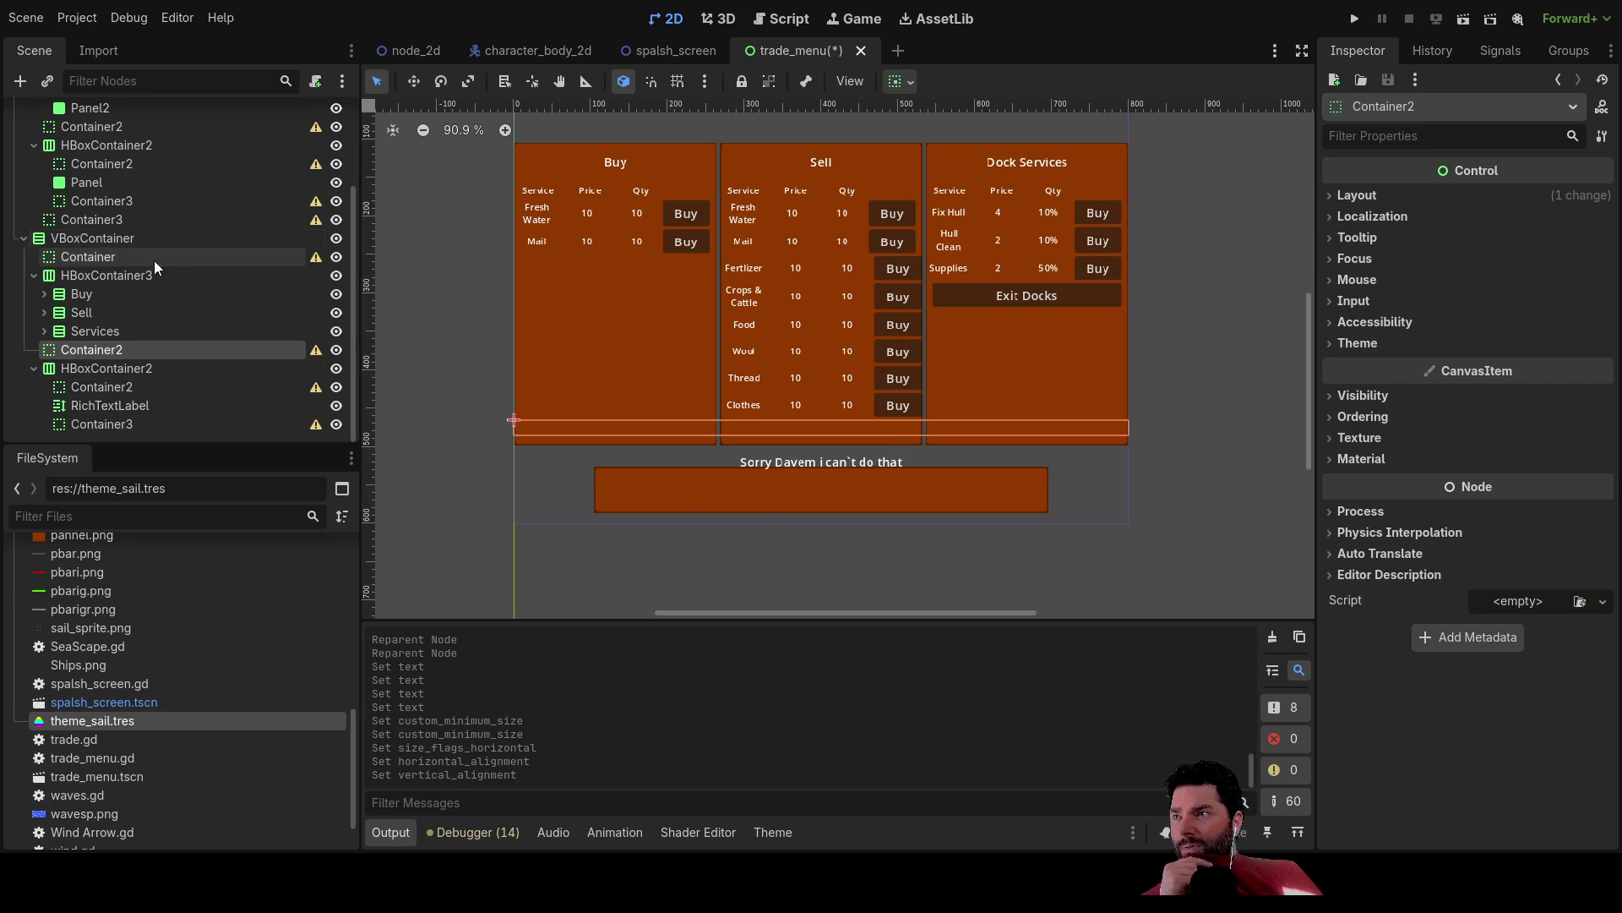
Turn on Vertical Expand for the Container2 spacer above the warning row.
scroll(175, 266, up, 3)
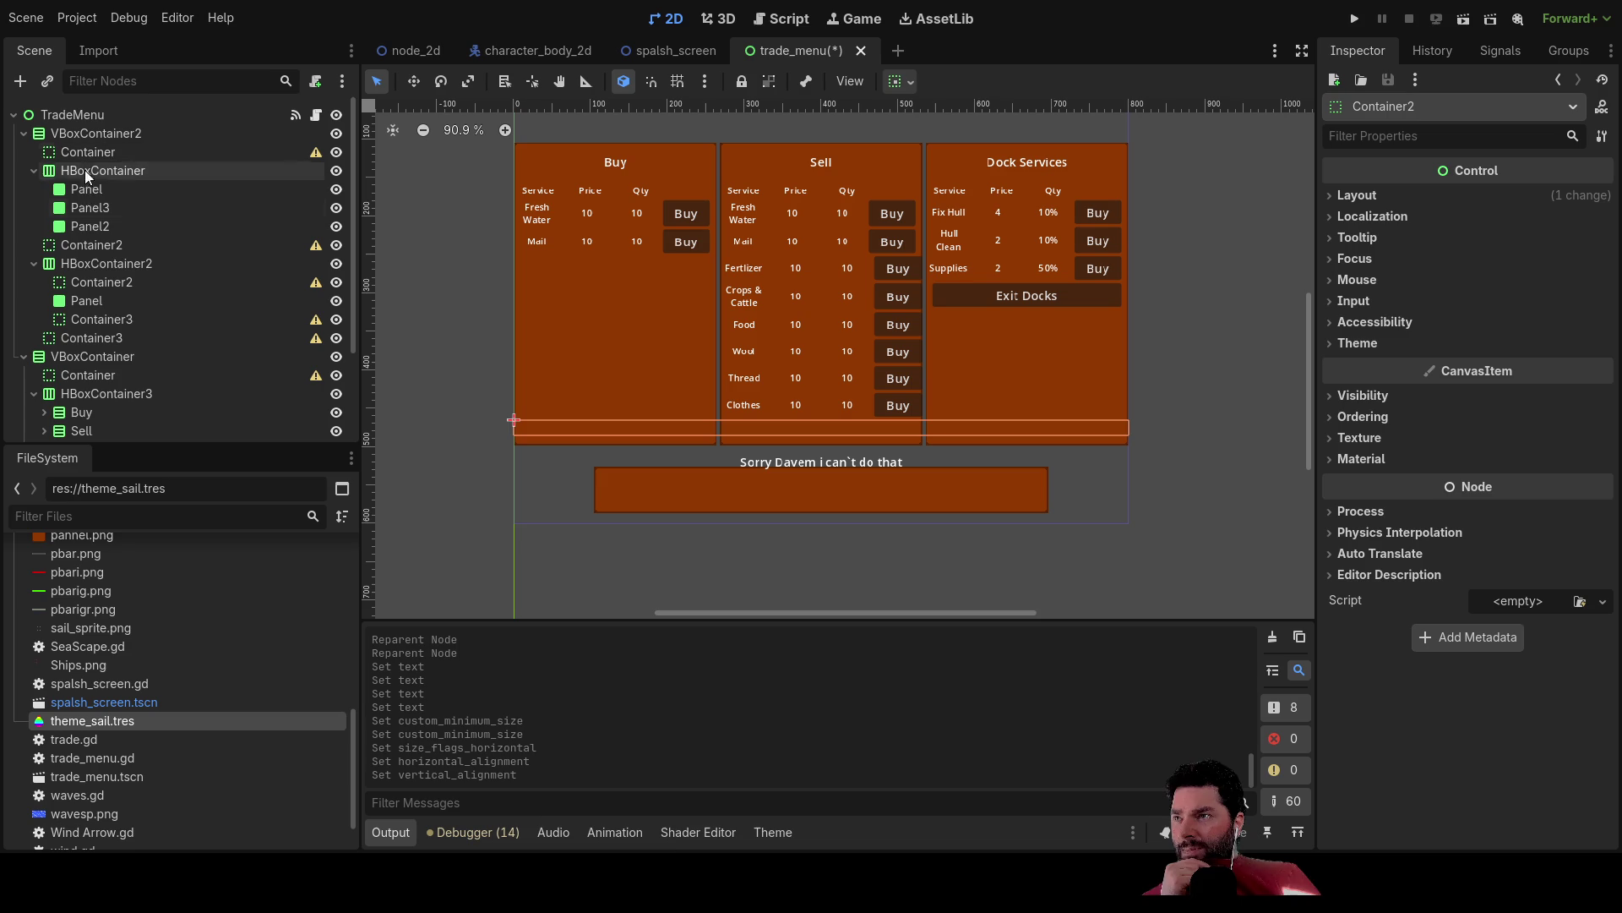
click(76, 247)
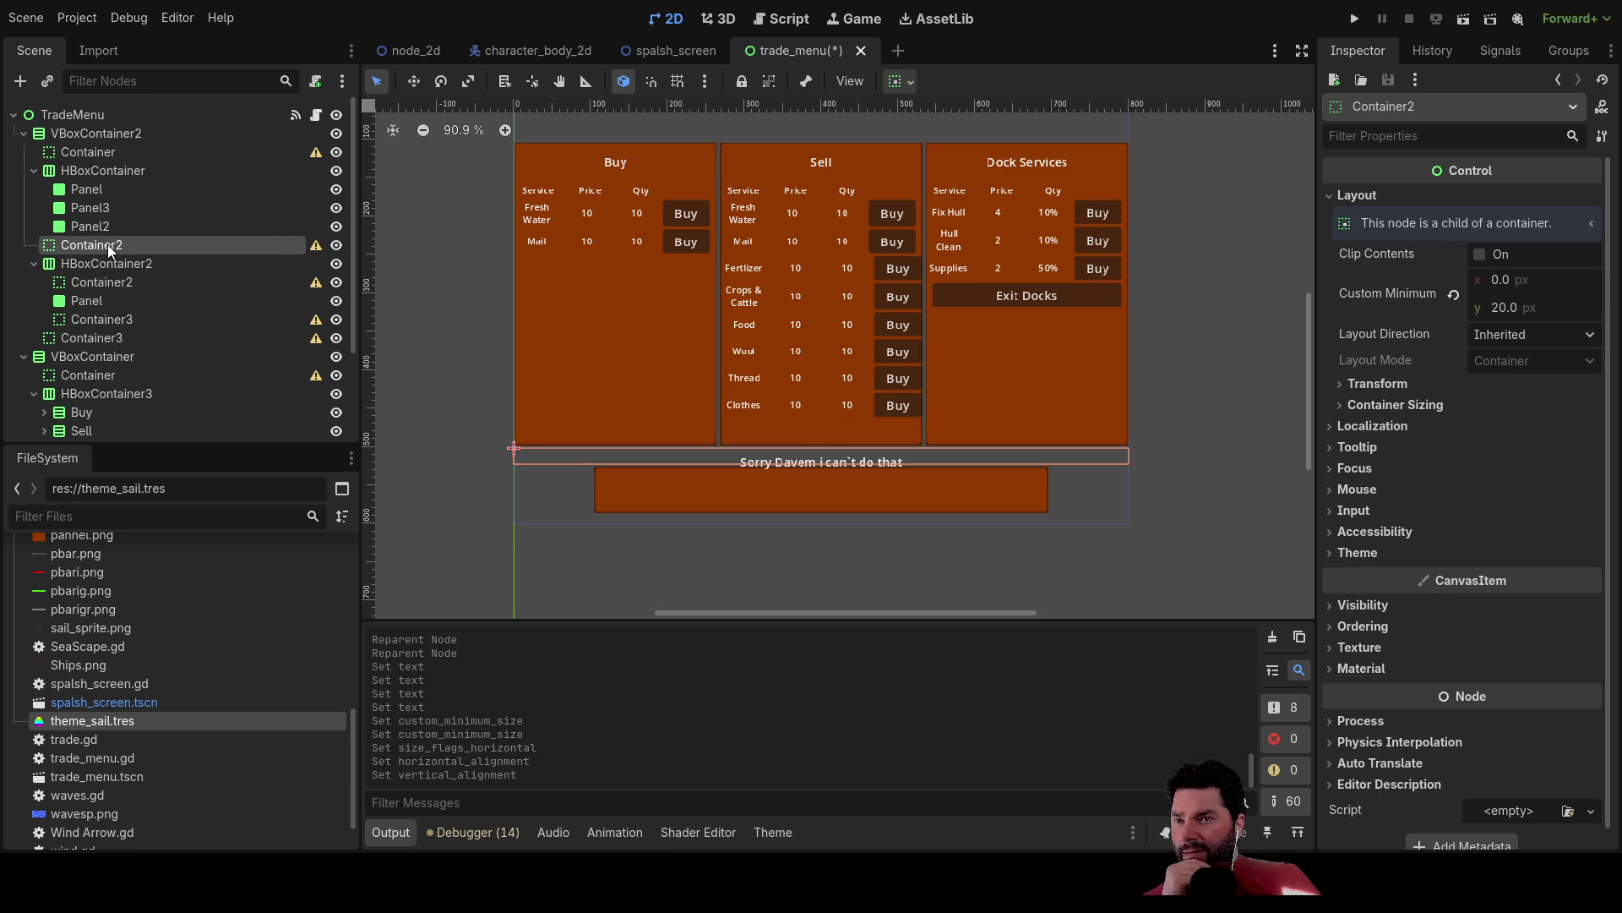
scroll(108, 247, down, 3)
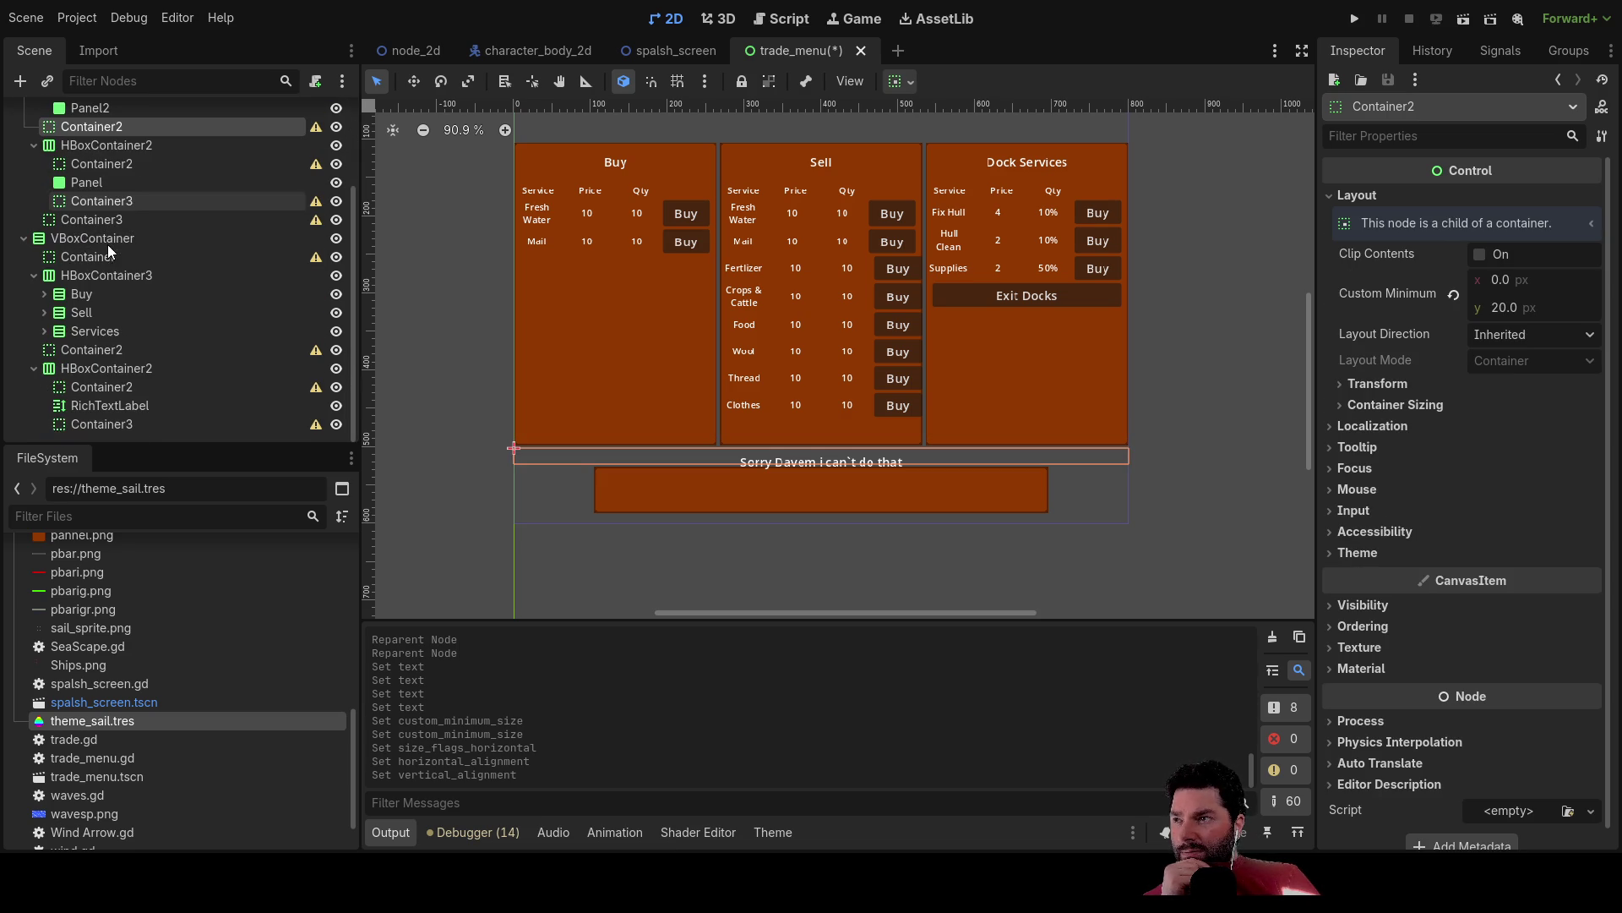
click(99, 355)
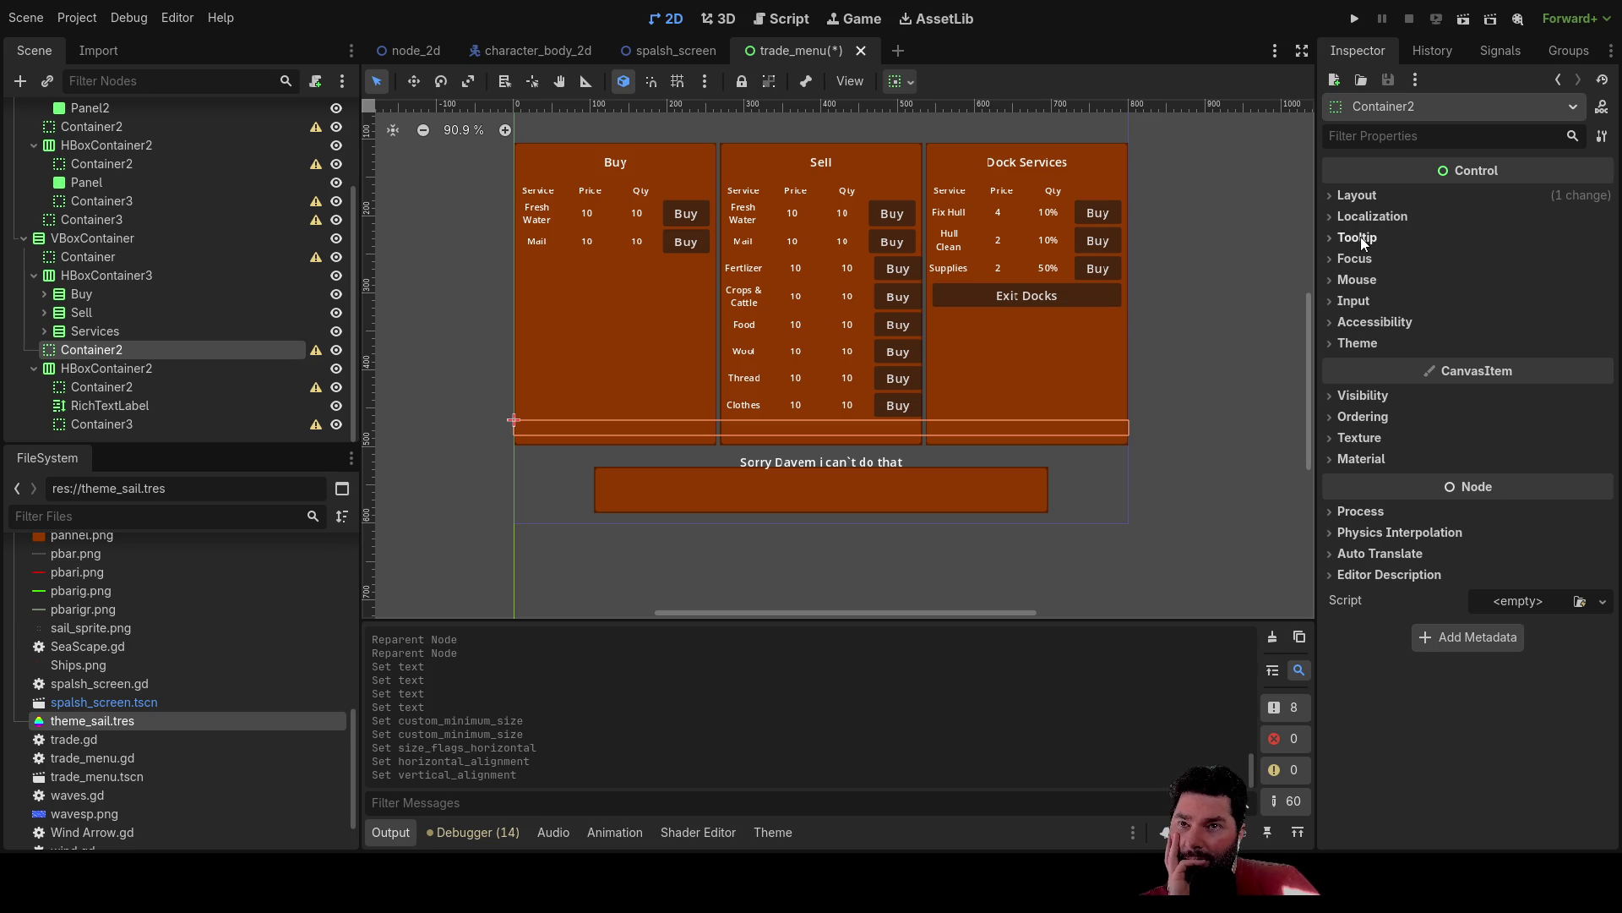
click(1332, 195)
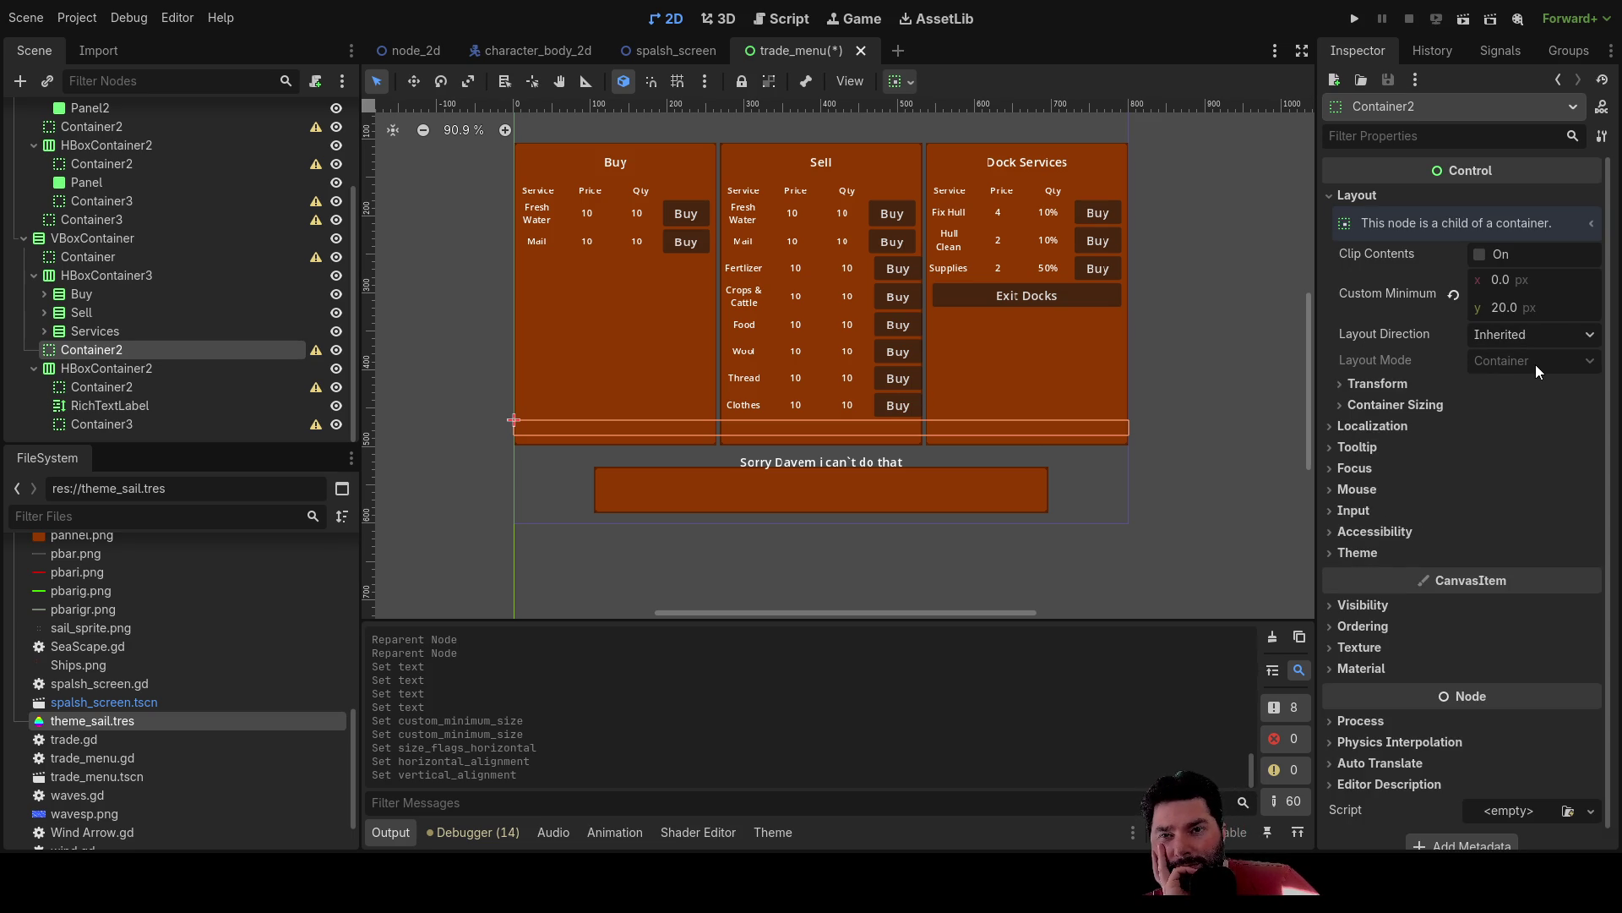
click(1394, 405)
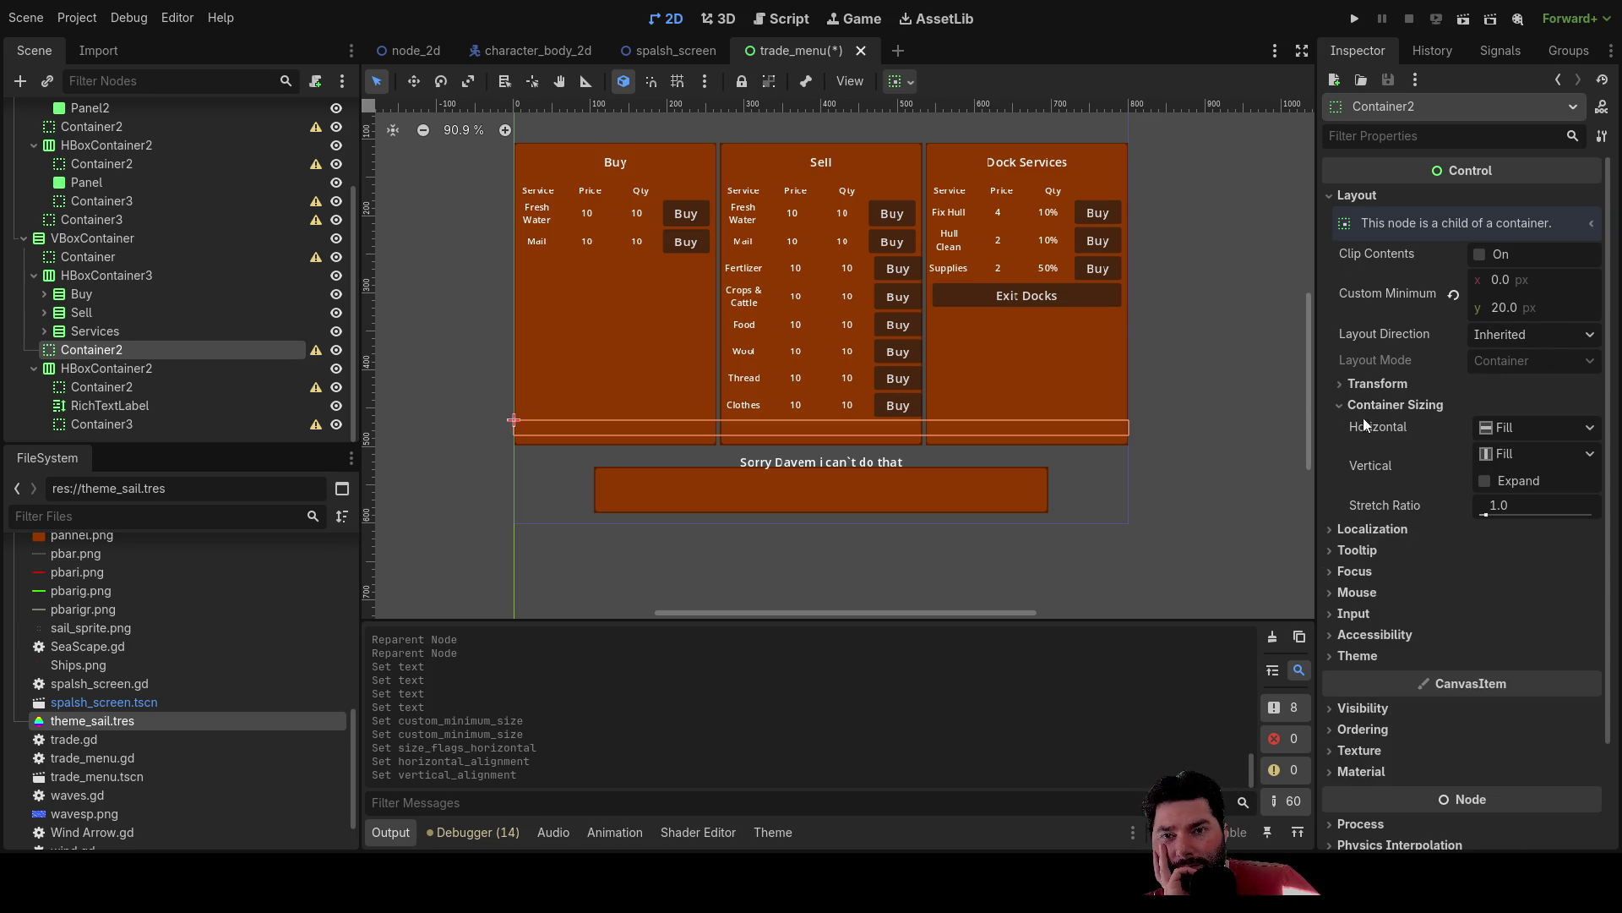
click(1489, 483)
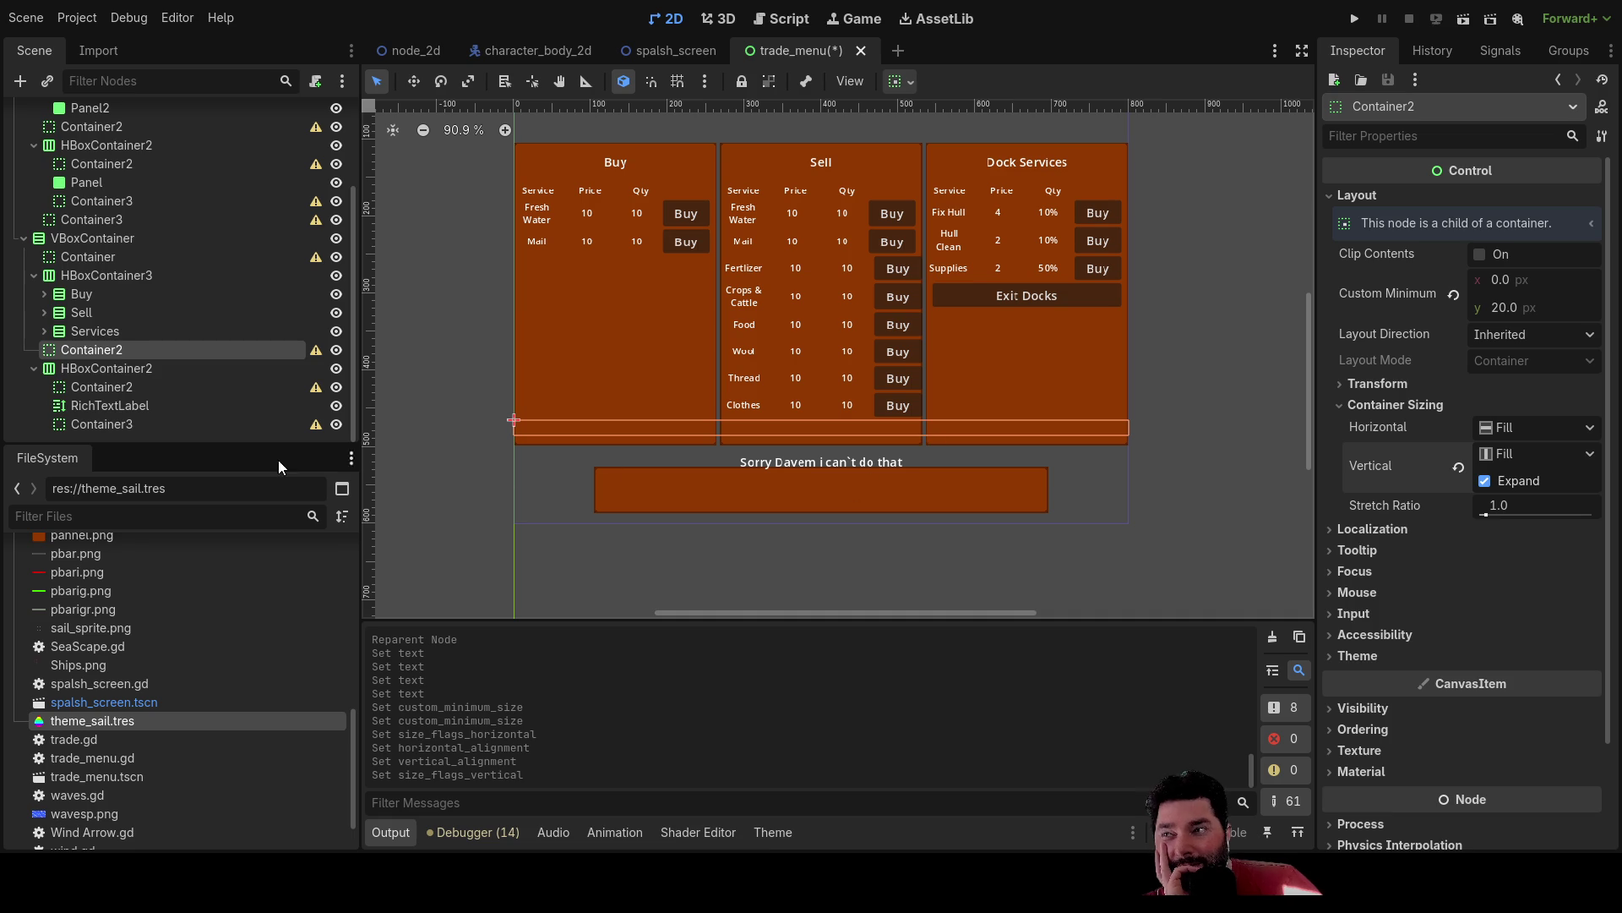
Select HBoxContainer2 and browse its Theme, Theme Overrides and Visibility settings.
click(98, 366)
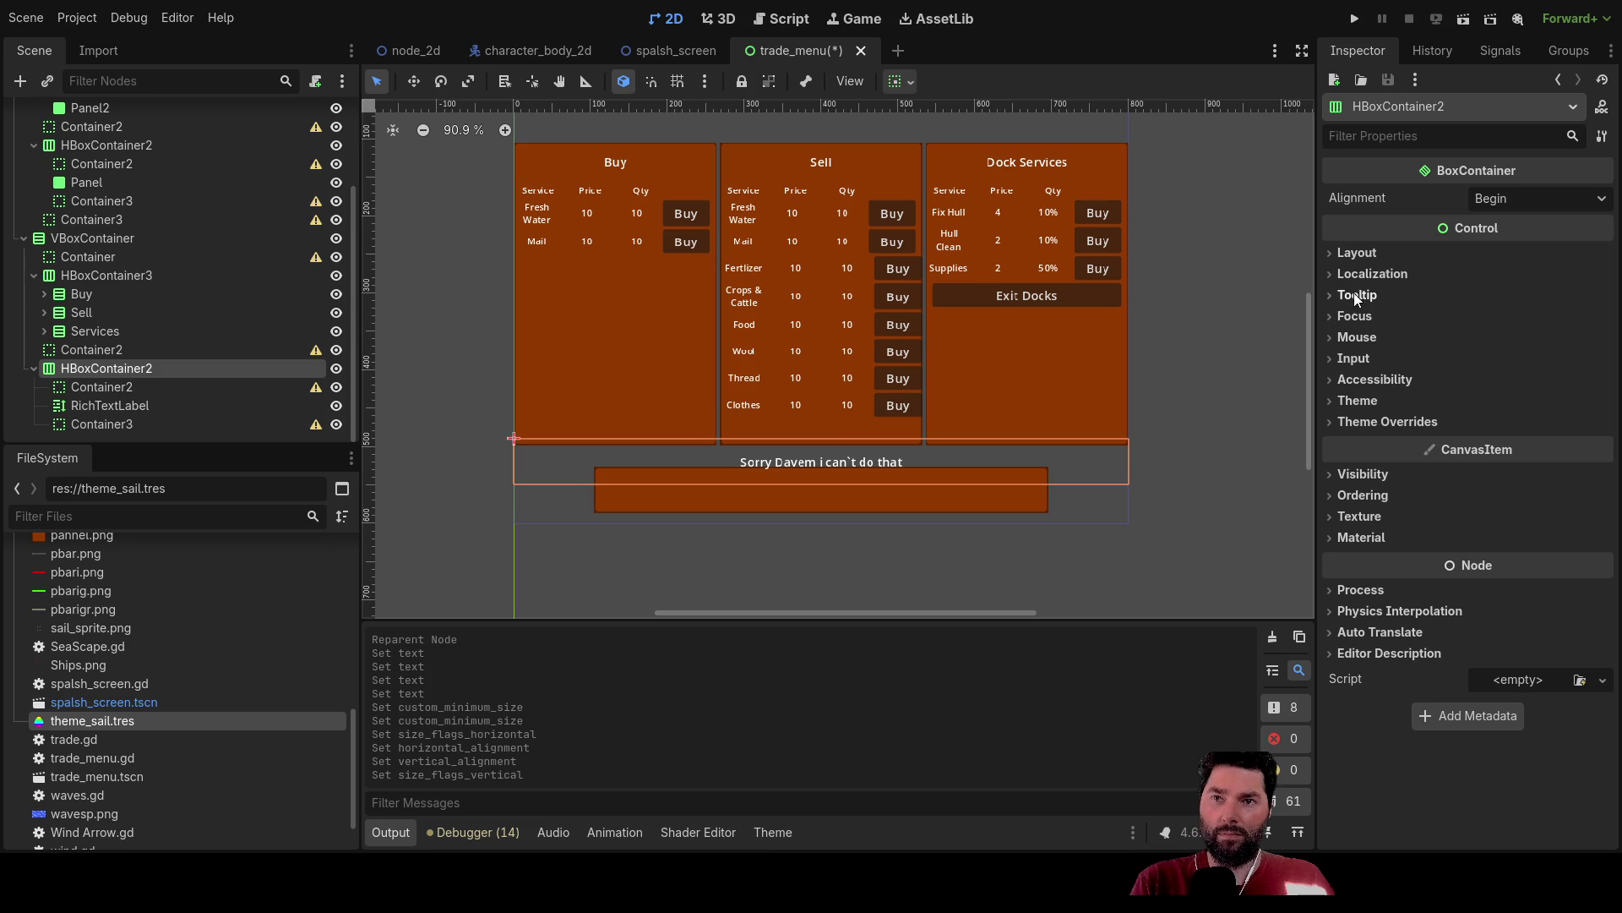
click(1334, 401)
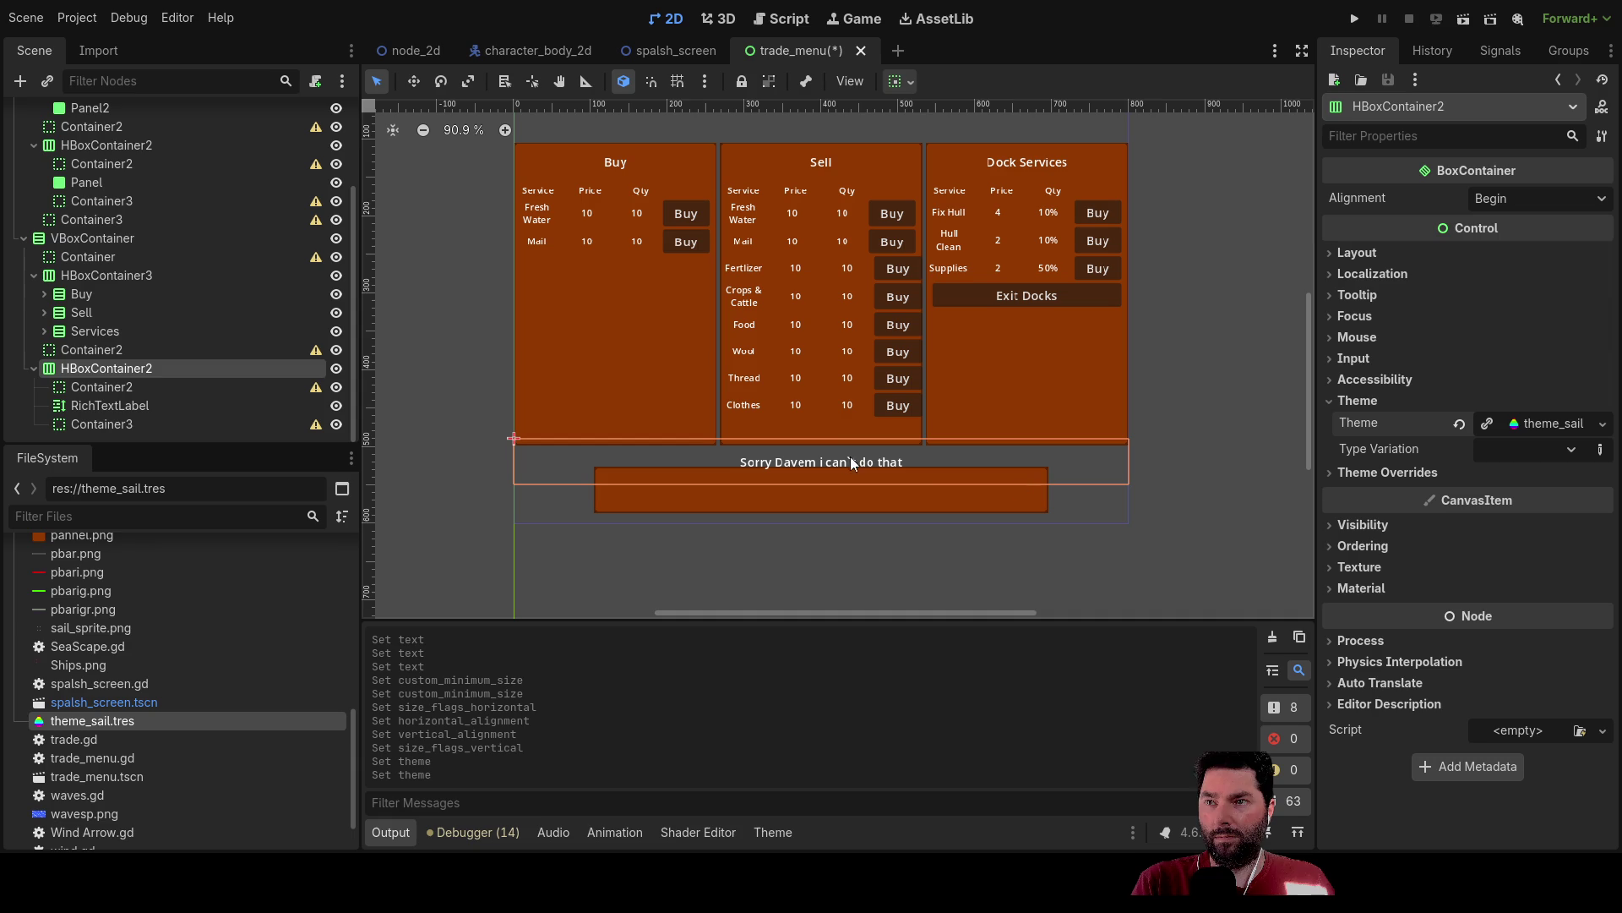
click(1331, 403)
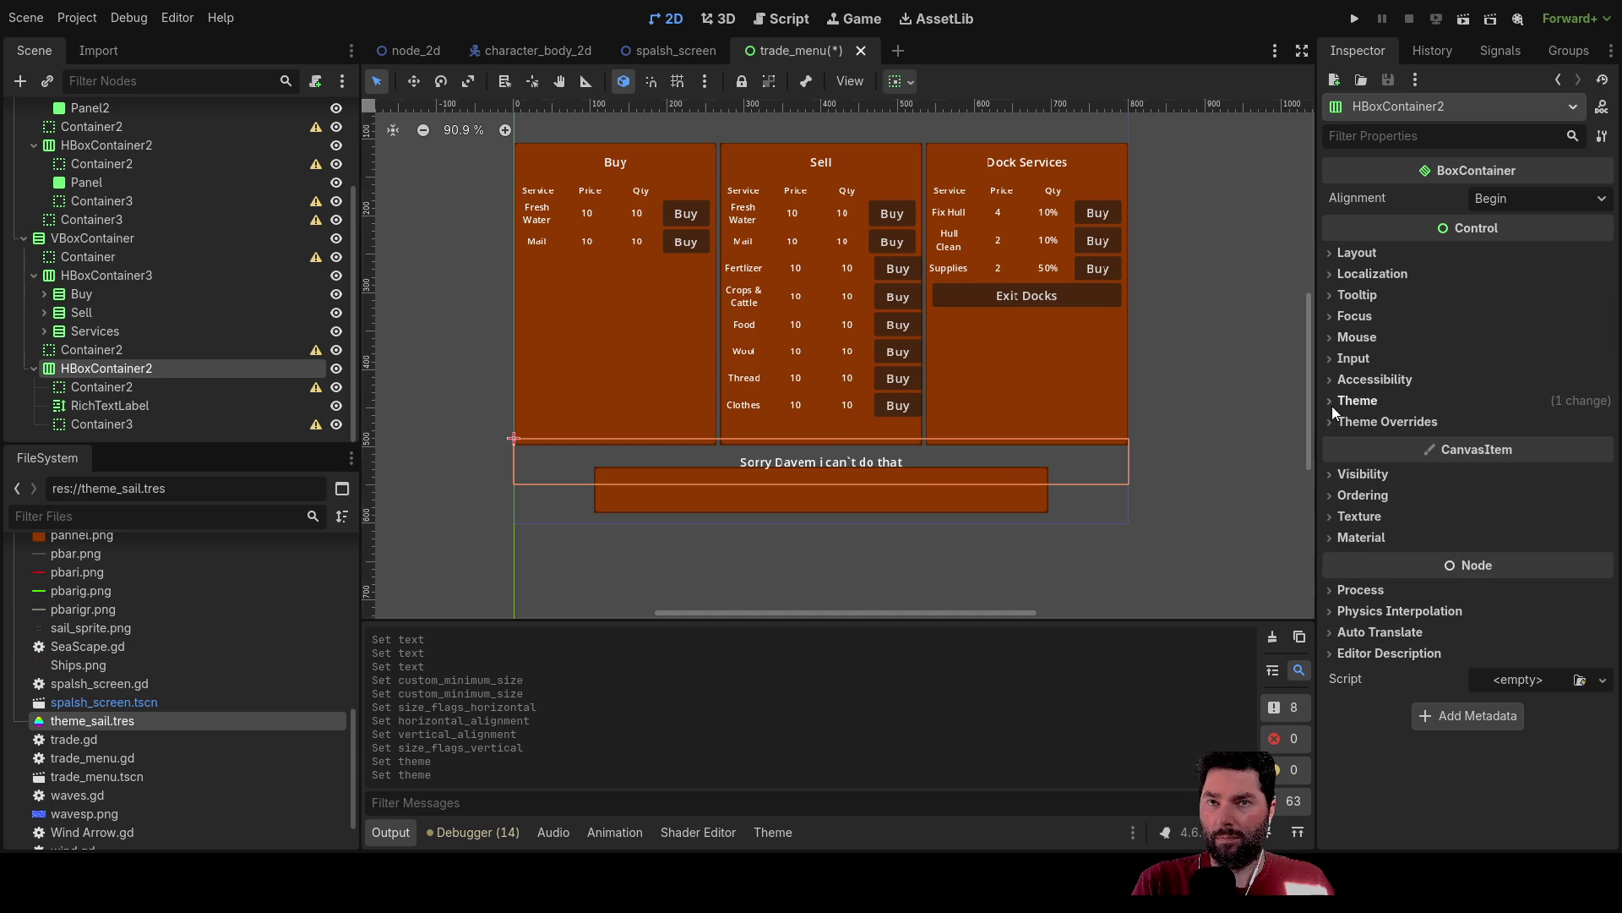
click(1329, 400)
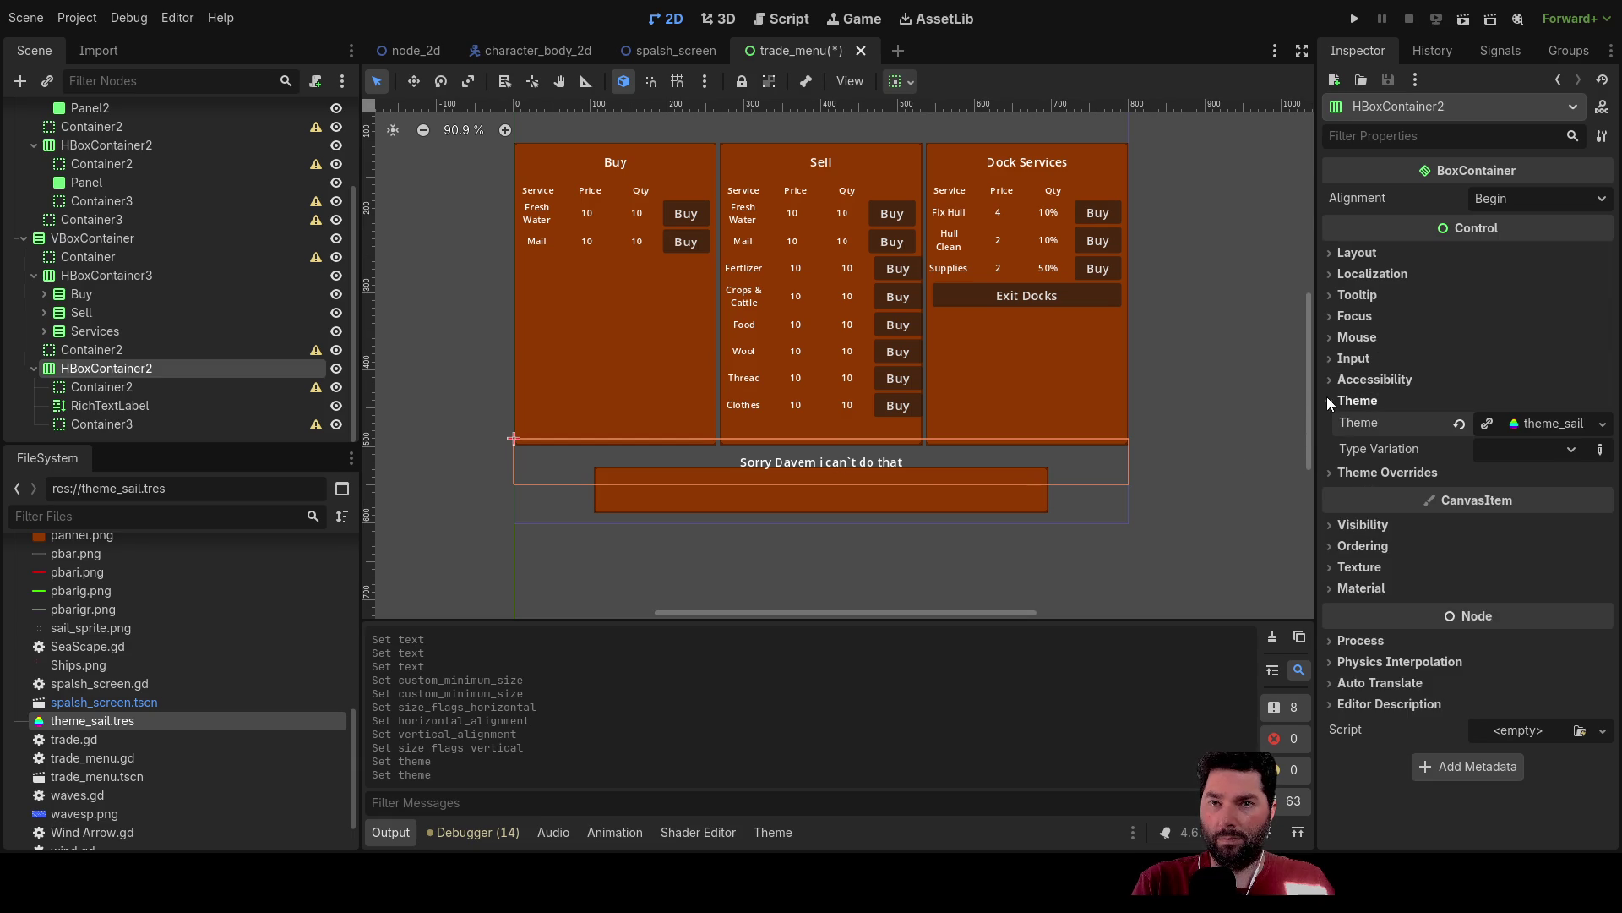
click(1356, 472)
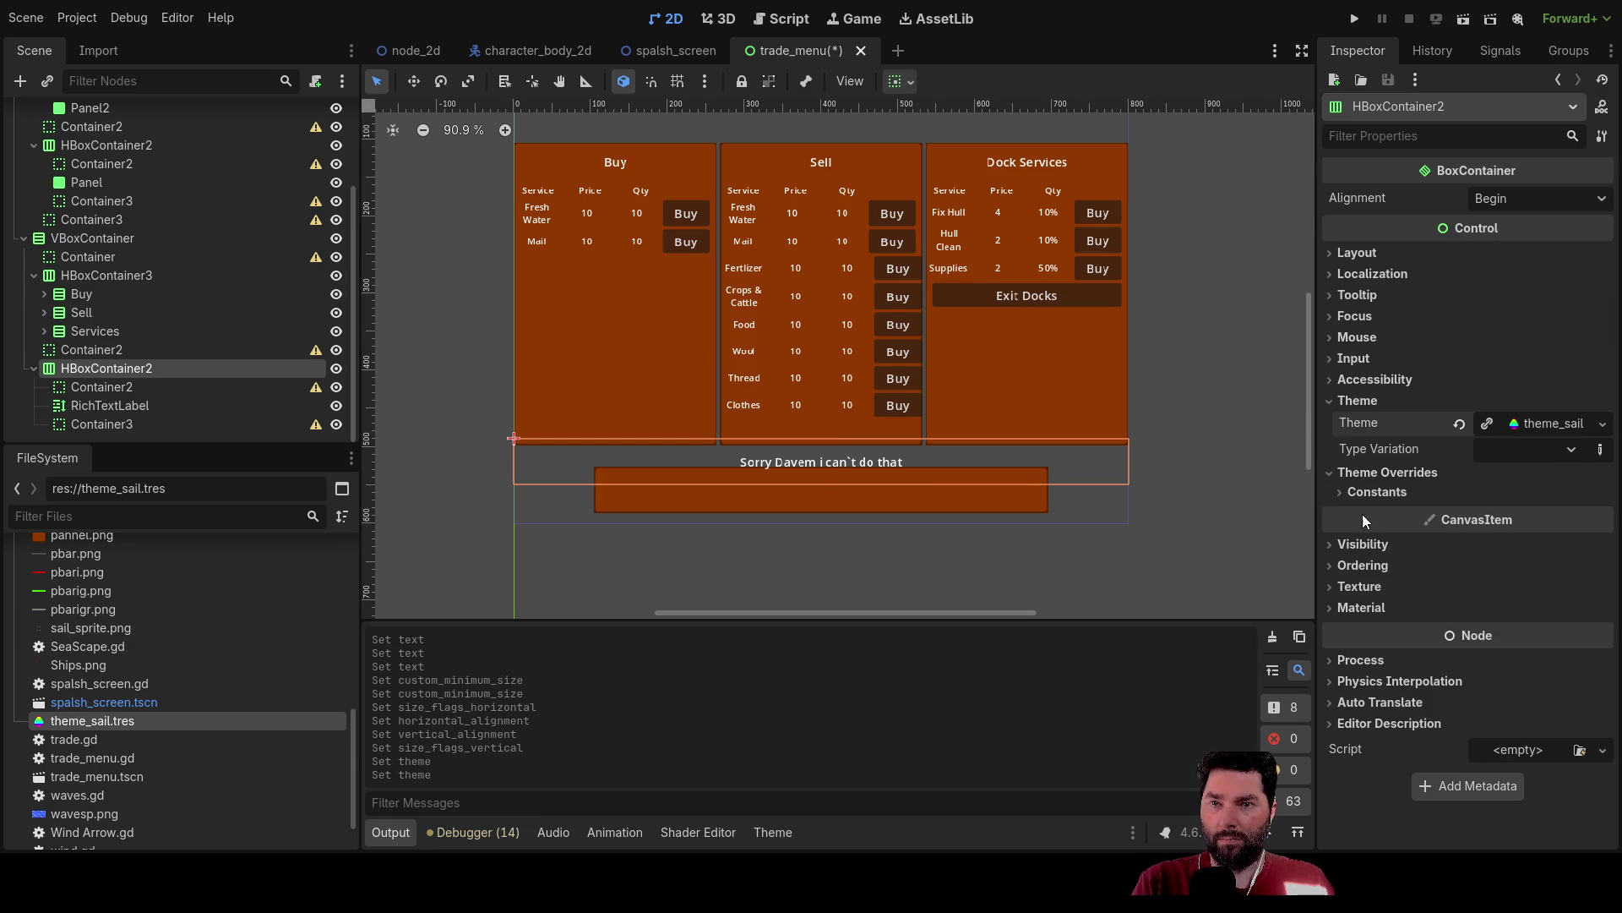
click(1340, 546)
click(1336, 546)
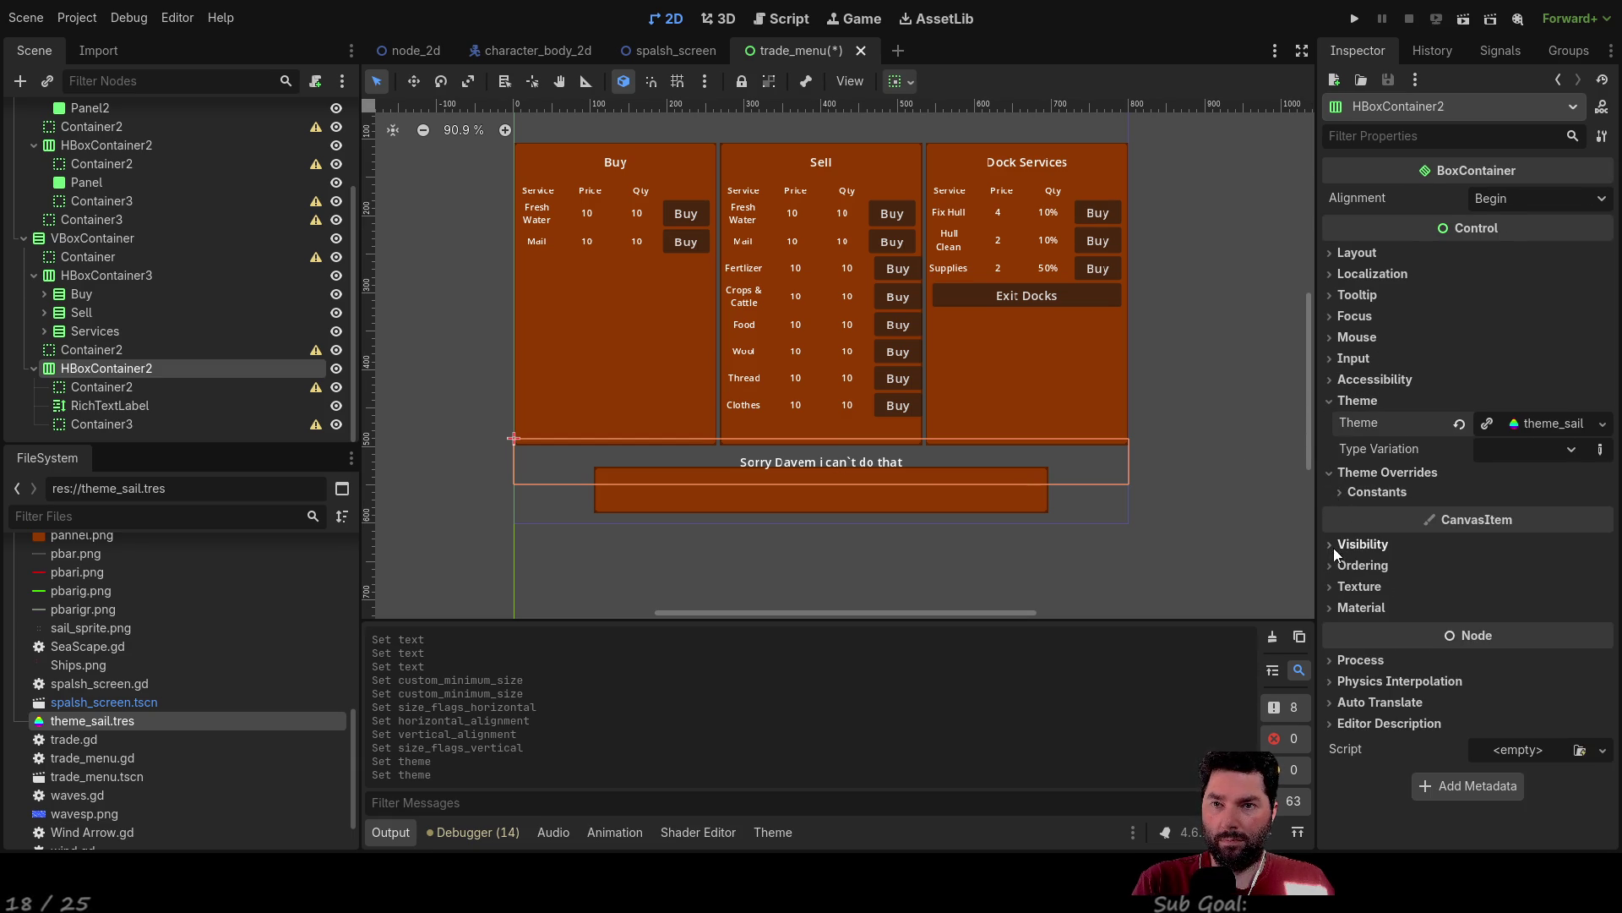
Clear the theme_sail Theme from HBoxContainer2, leaving it empty.
click(1338, 492)
click(1336, 495)
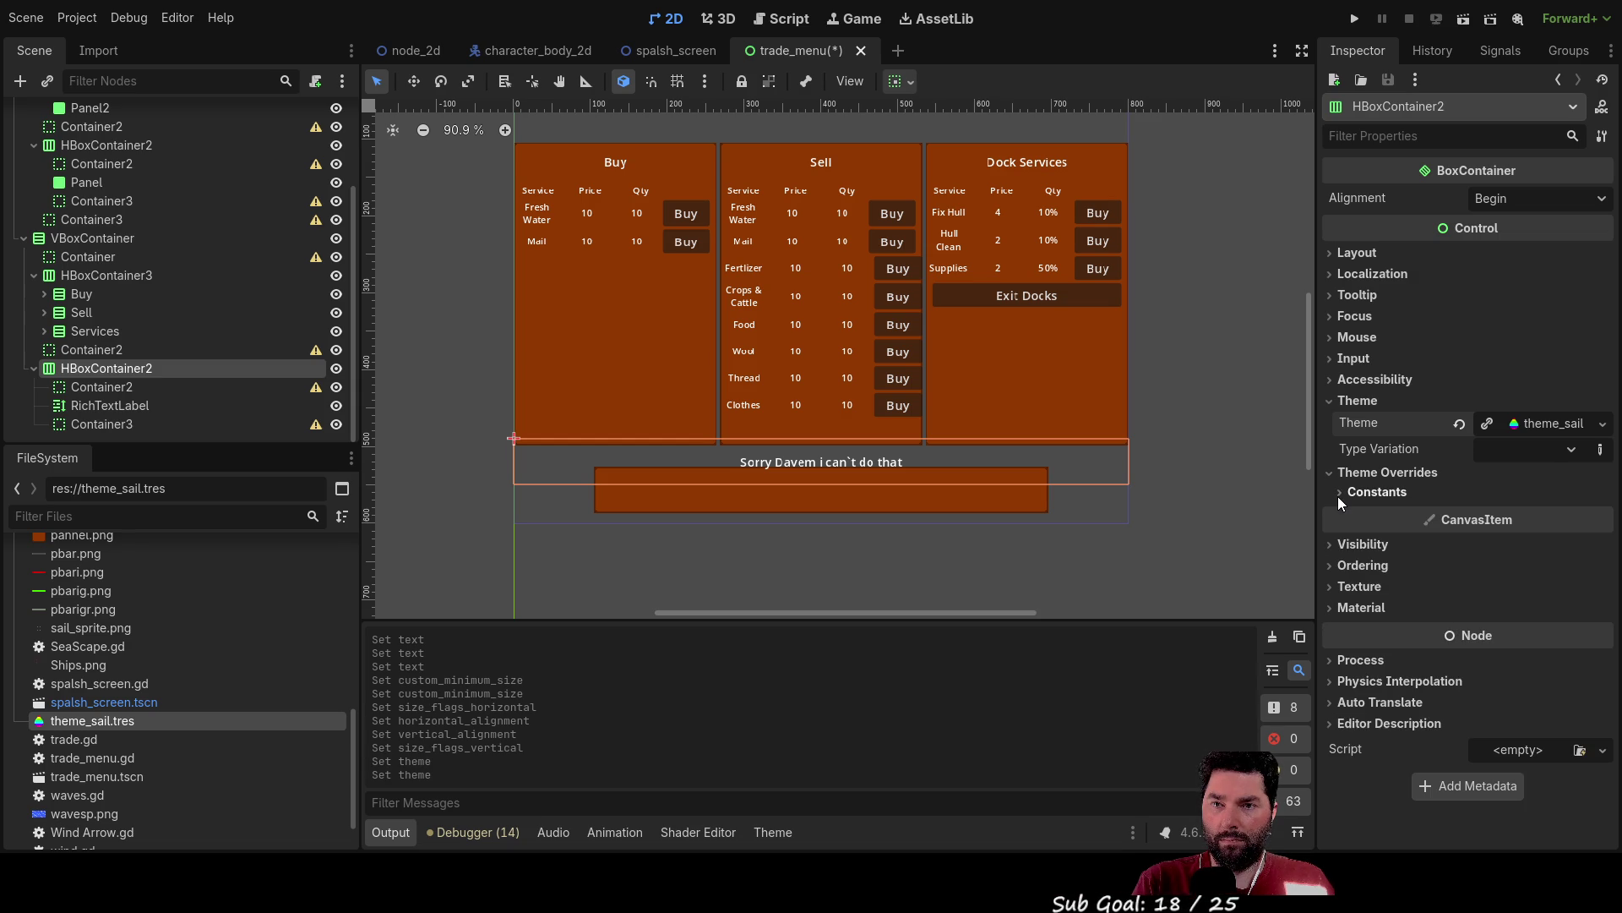
click(1336, 605)
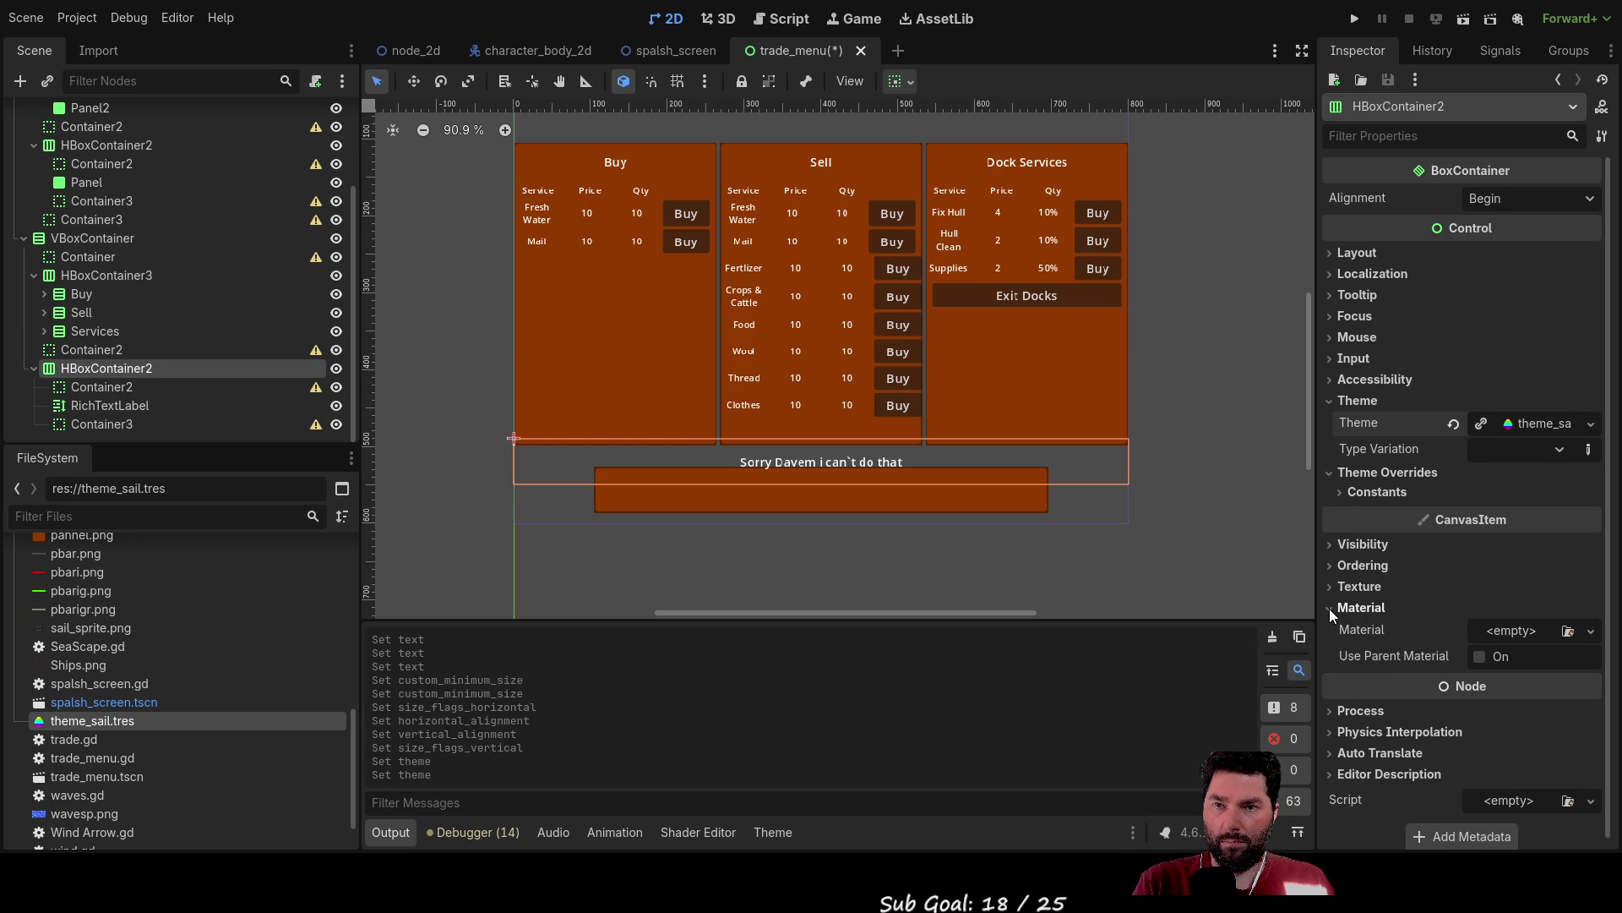
click(1331, 607)
click(1330, 471)
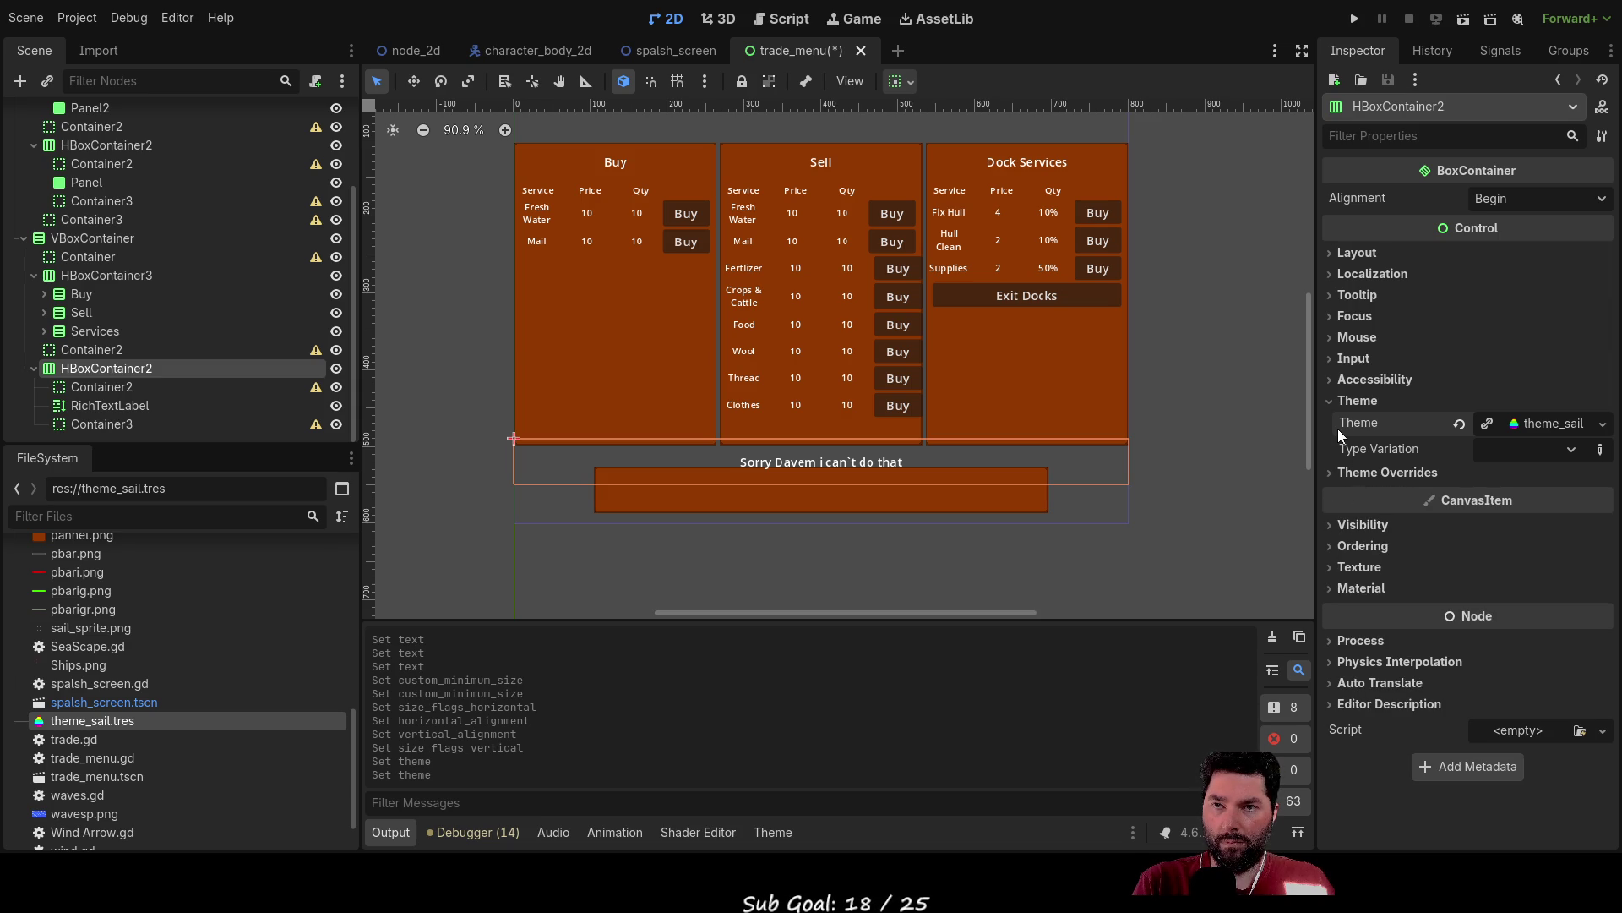
click(1334, 403)
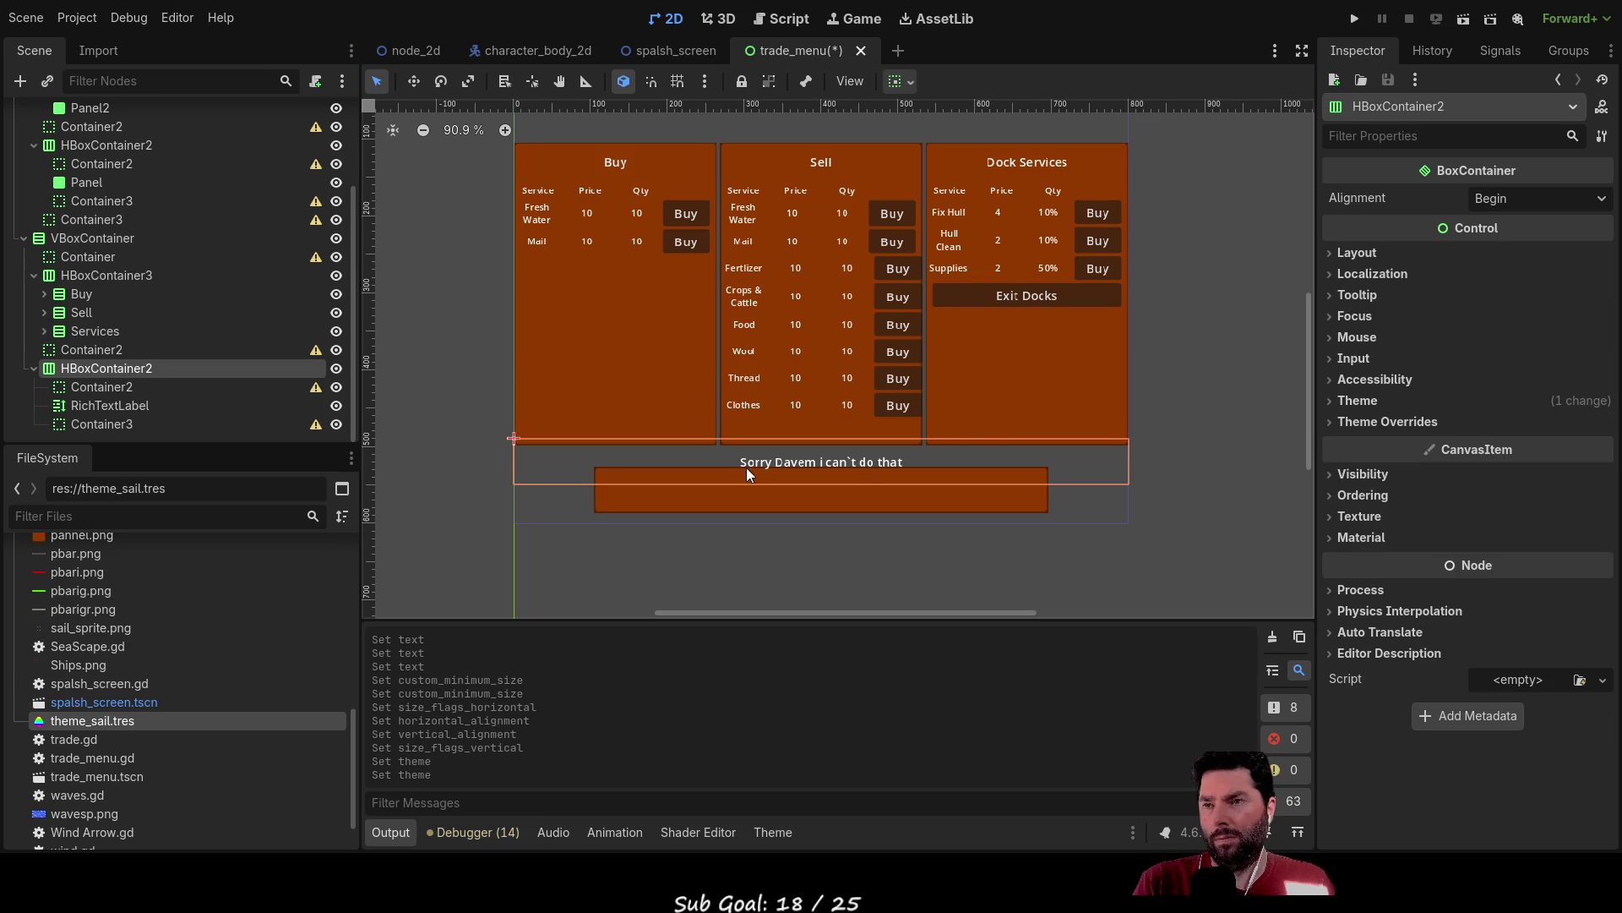
click(1334, 400)
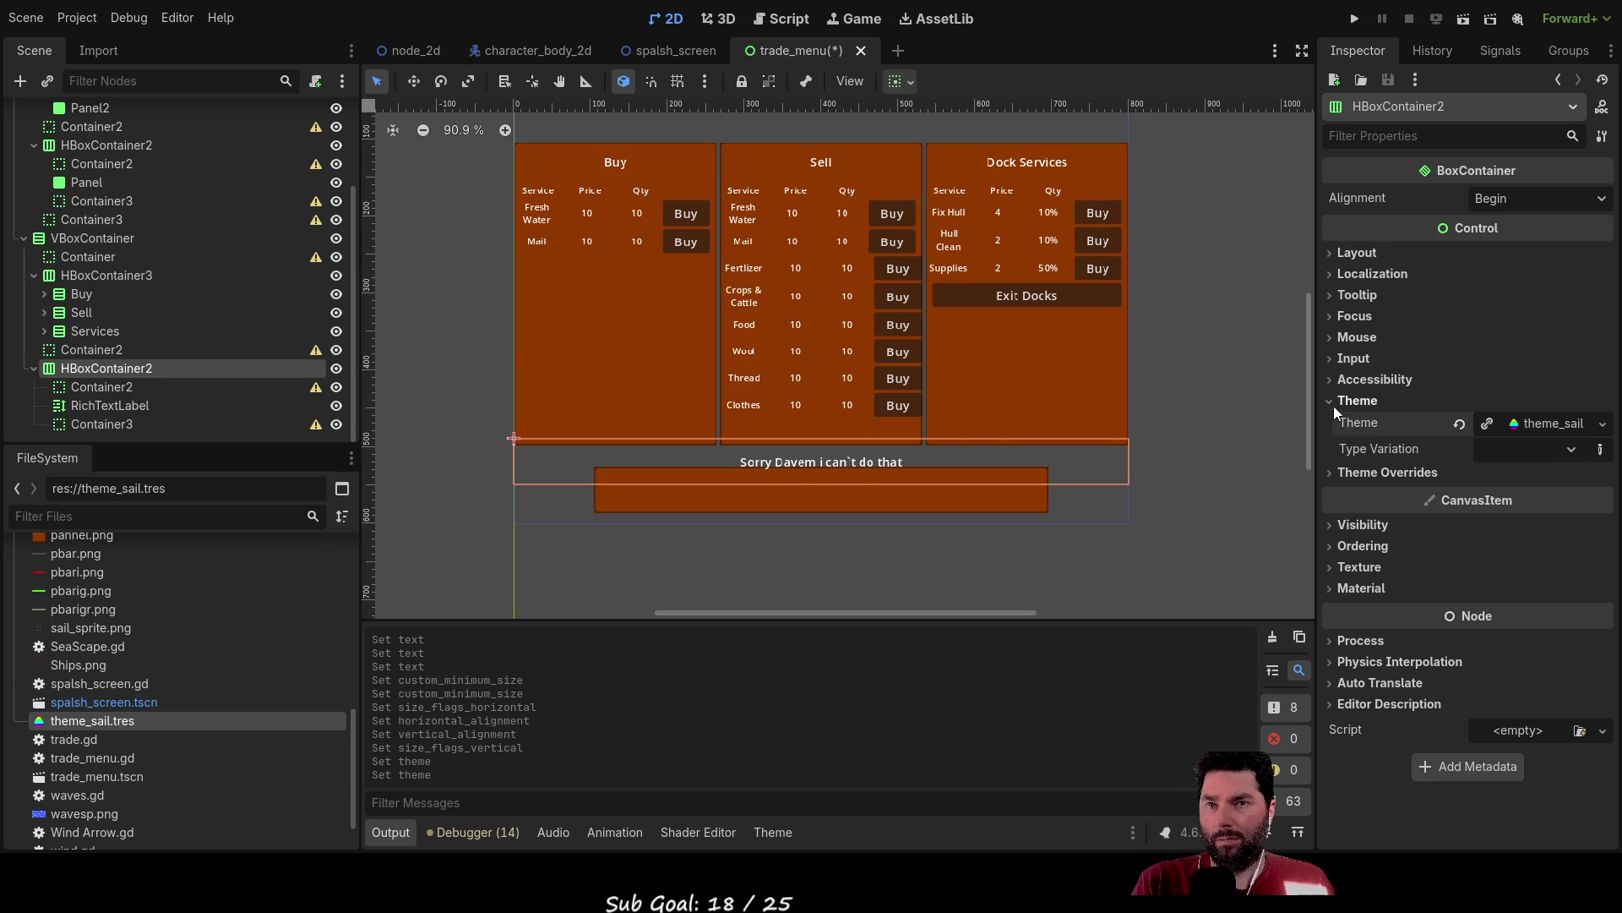
click(1459, 422)
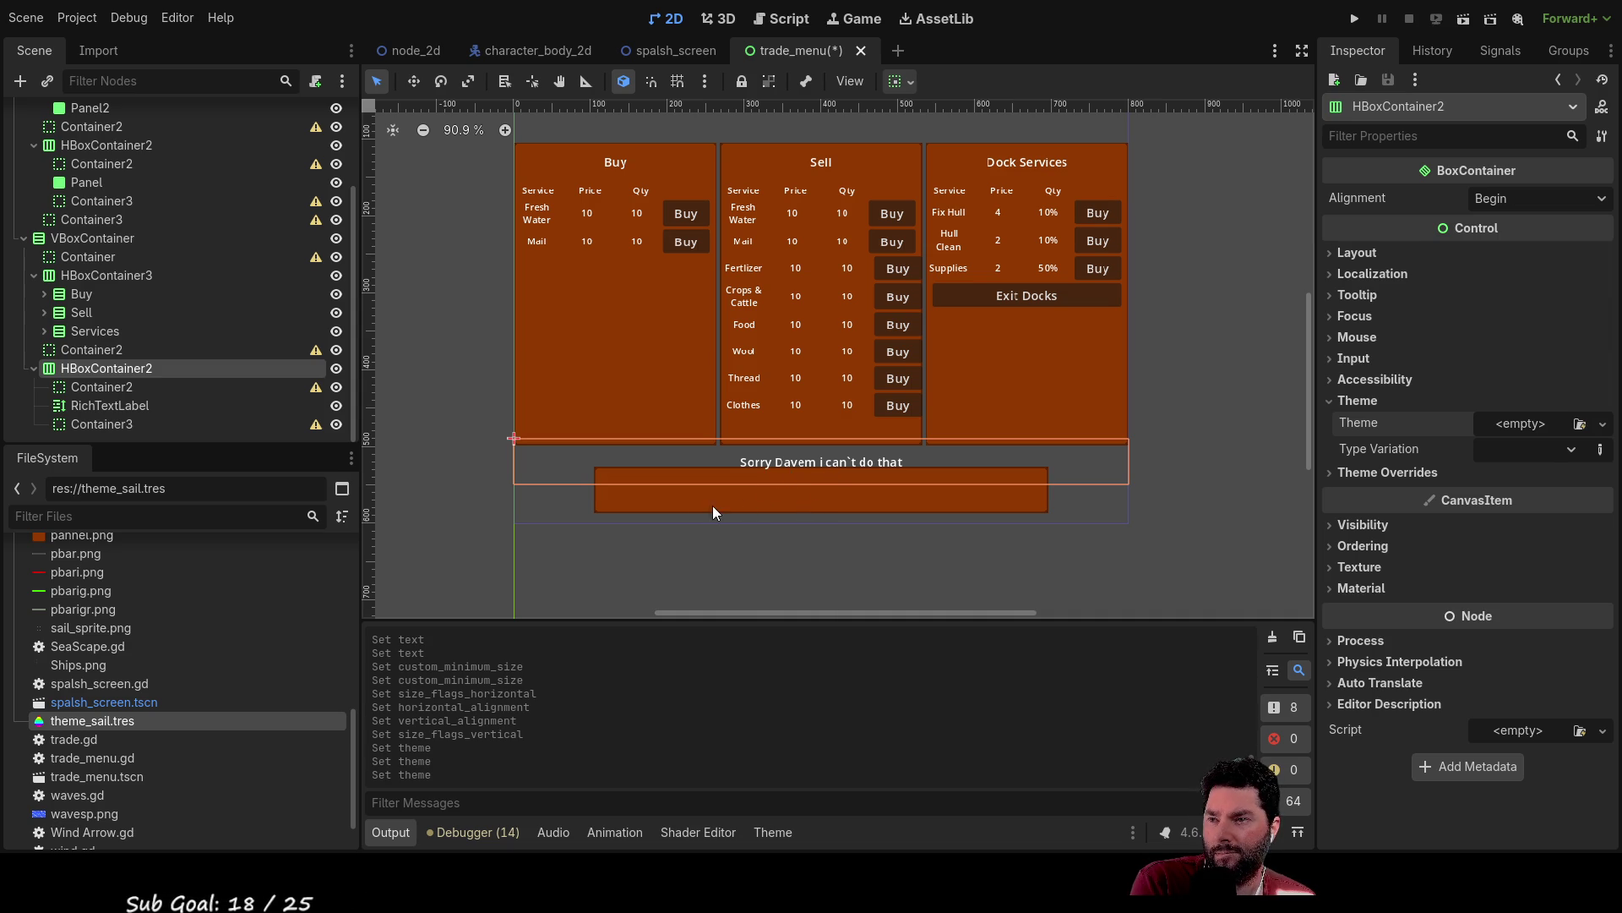
Click through the warning panel, message label and spacer containers to inspect each.
click(688, 504)
click(764, 472)
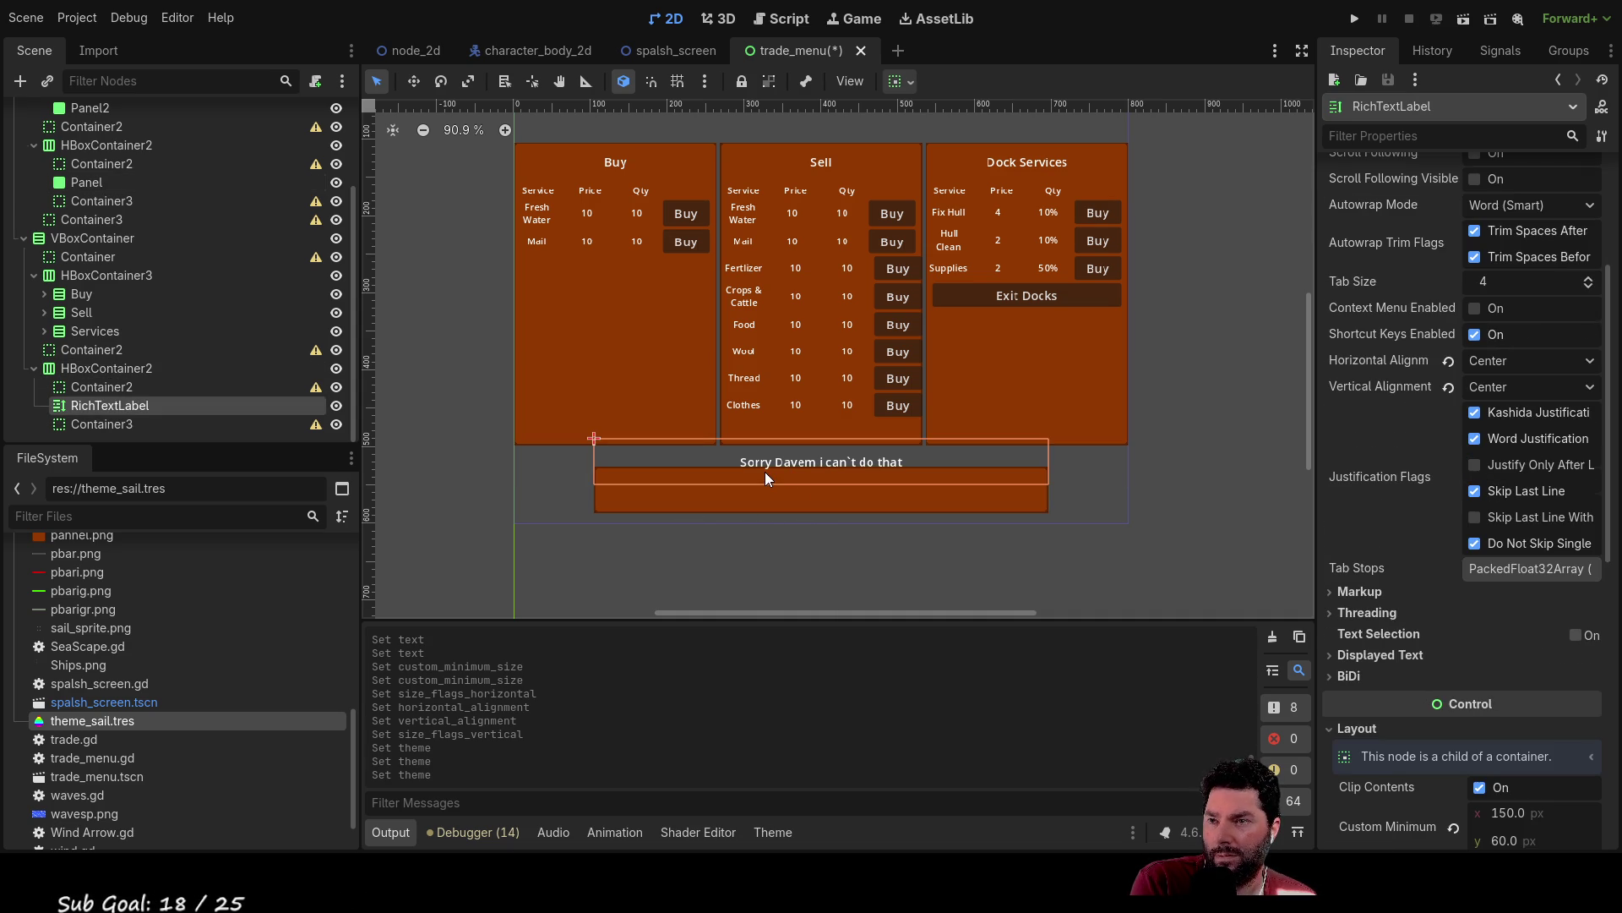
click(767, 424)
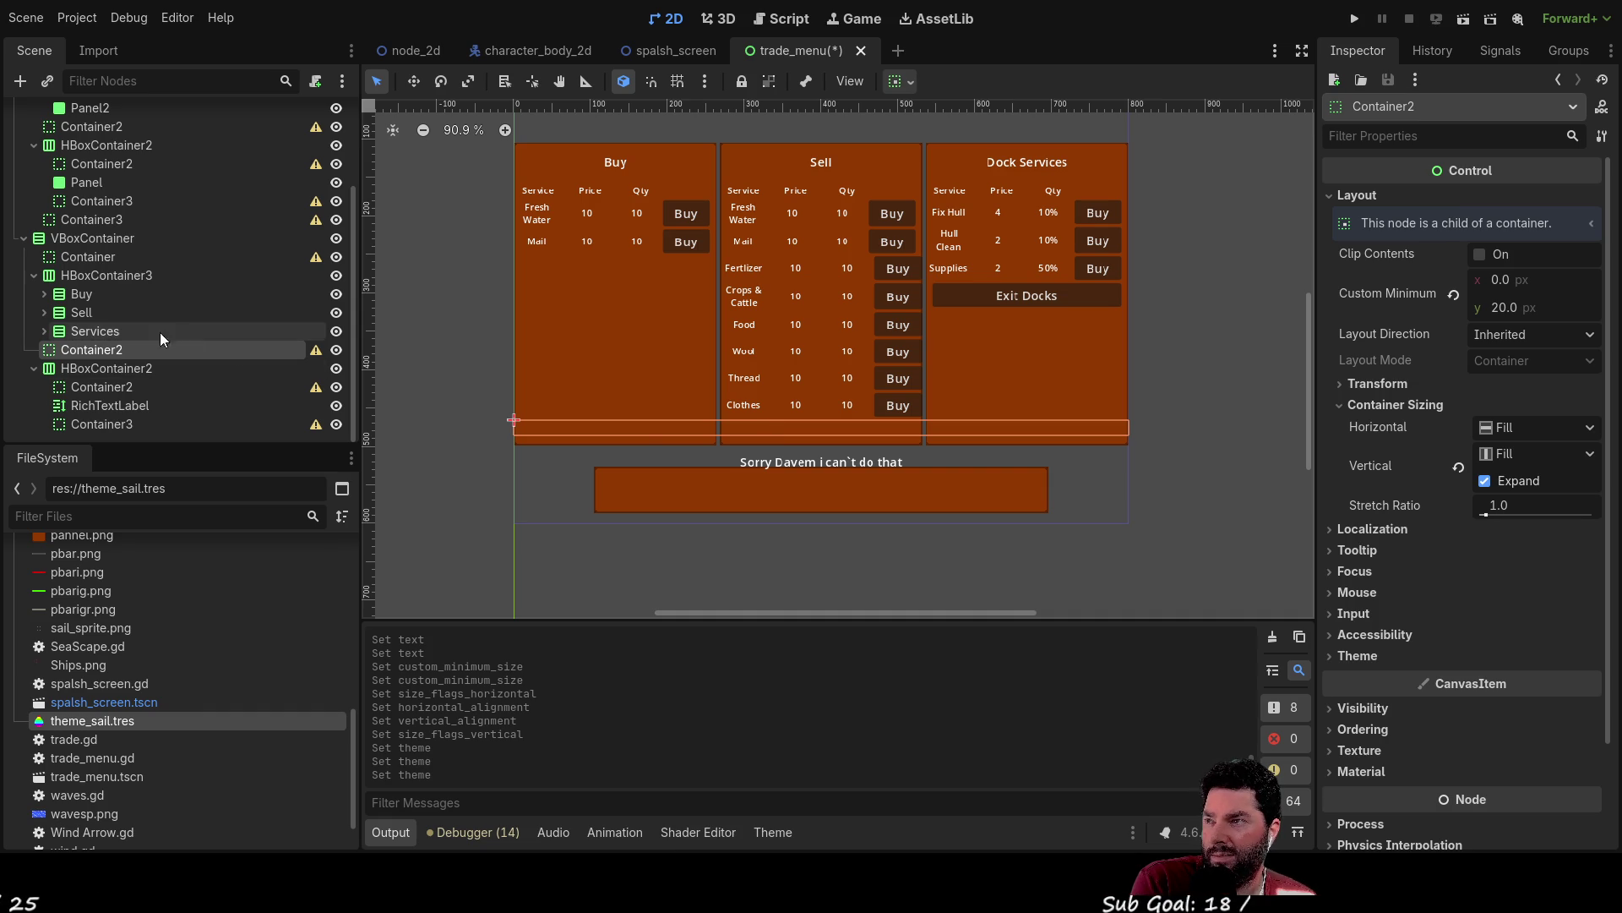
scroll(118, 254, up, 3)
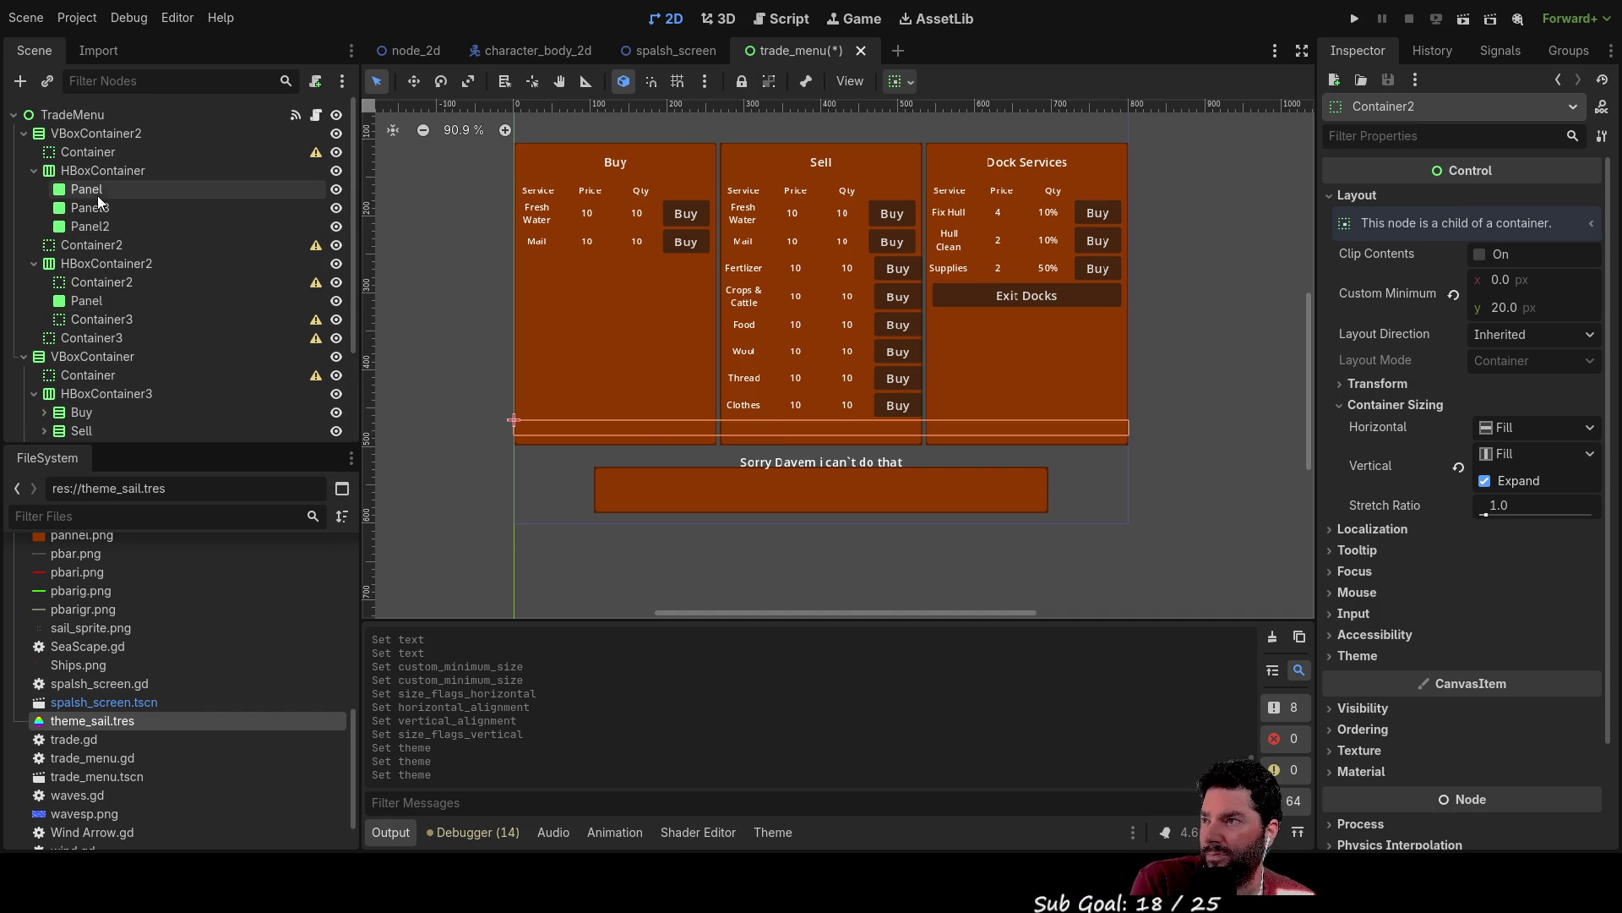
click(108, 282)
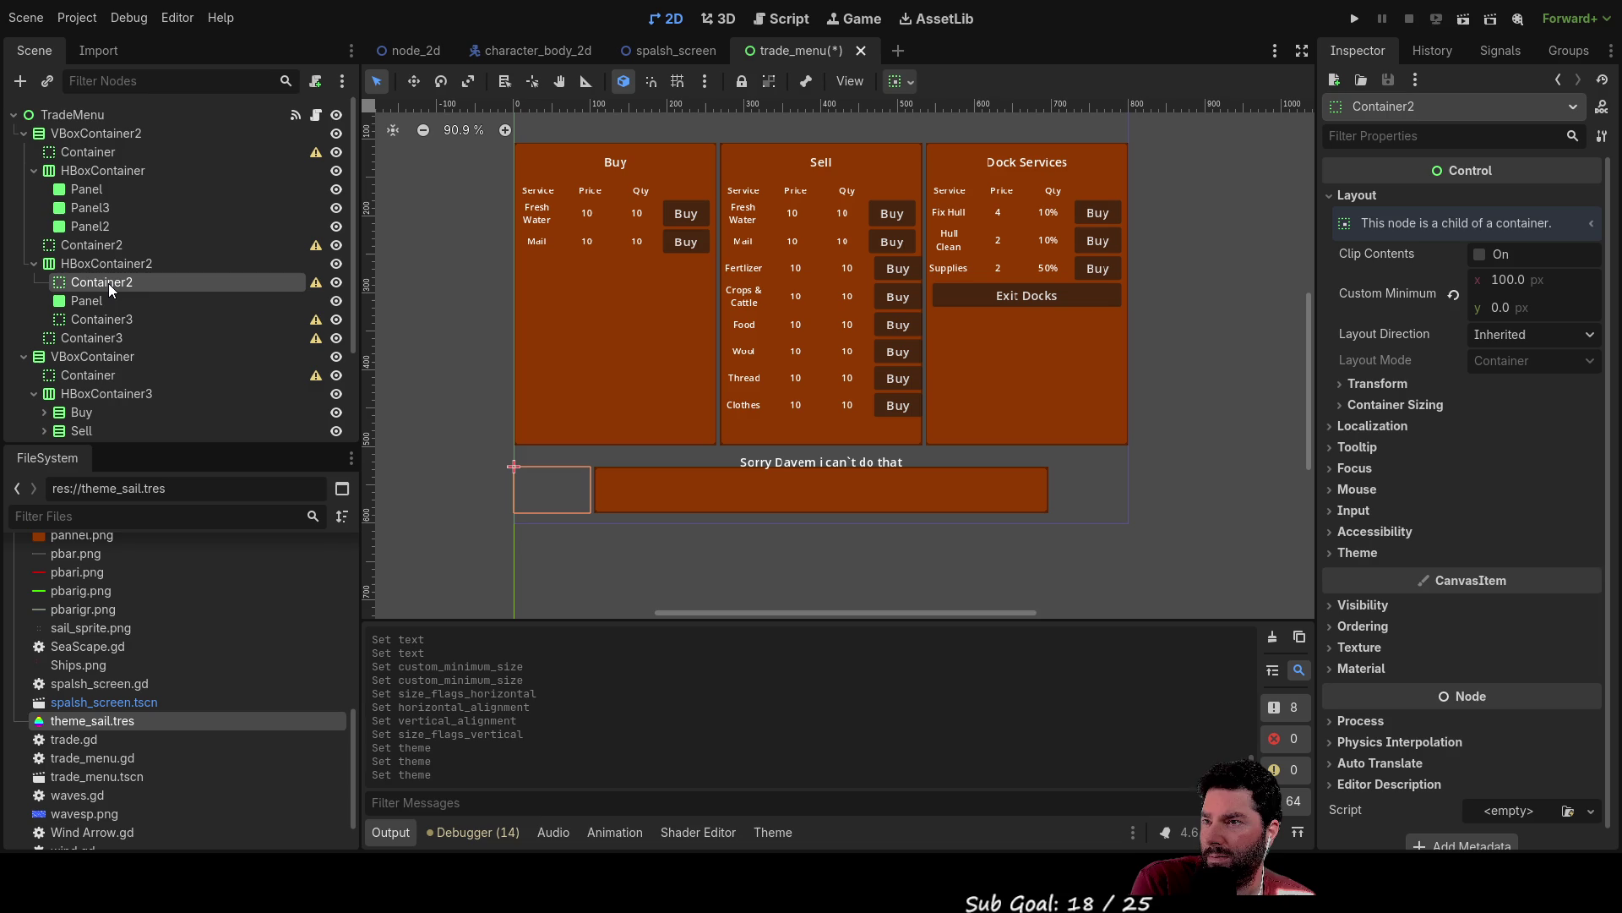
click(106, 245)
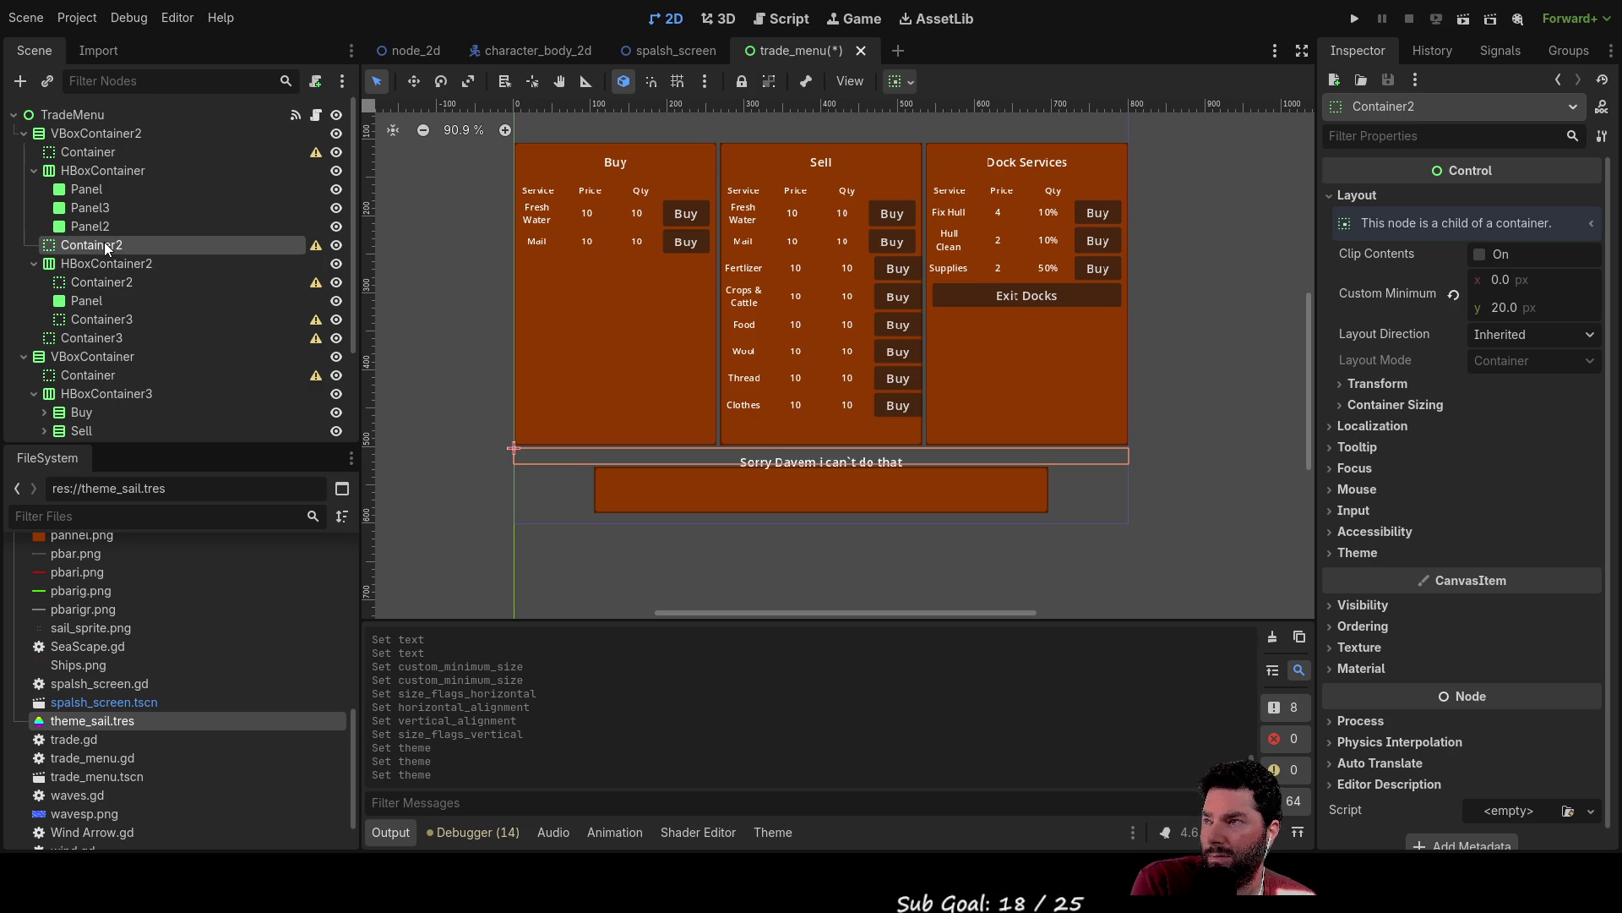
click(84, 152)
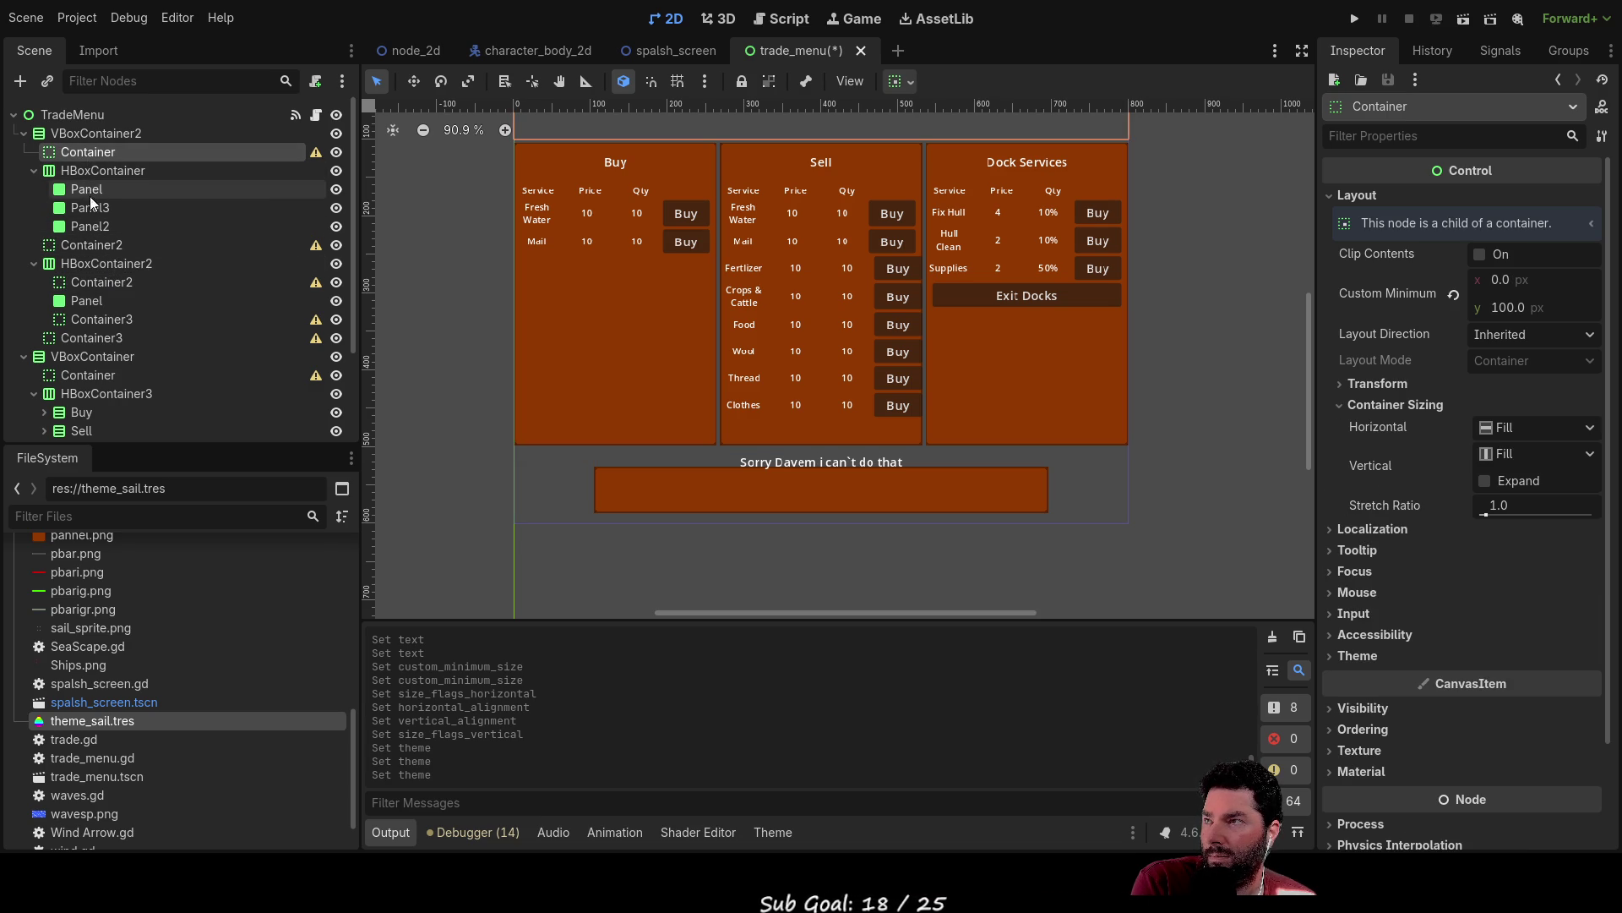
Collapse the HBoxContainer, HBoxContainer2 and VBoxContainer branches and select the 'Sorry Davem' RichTextLabel.
click(35, 171)
click(33, 207)
click(23, 245)
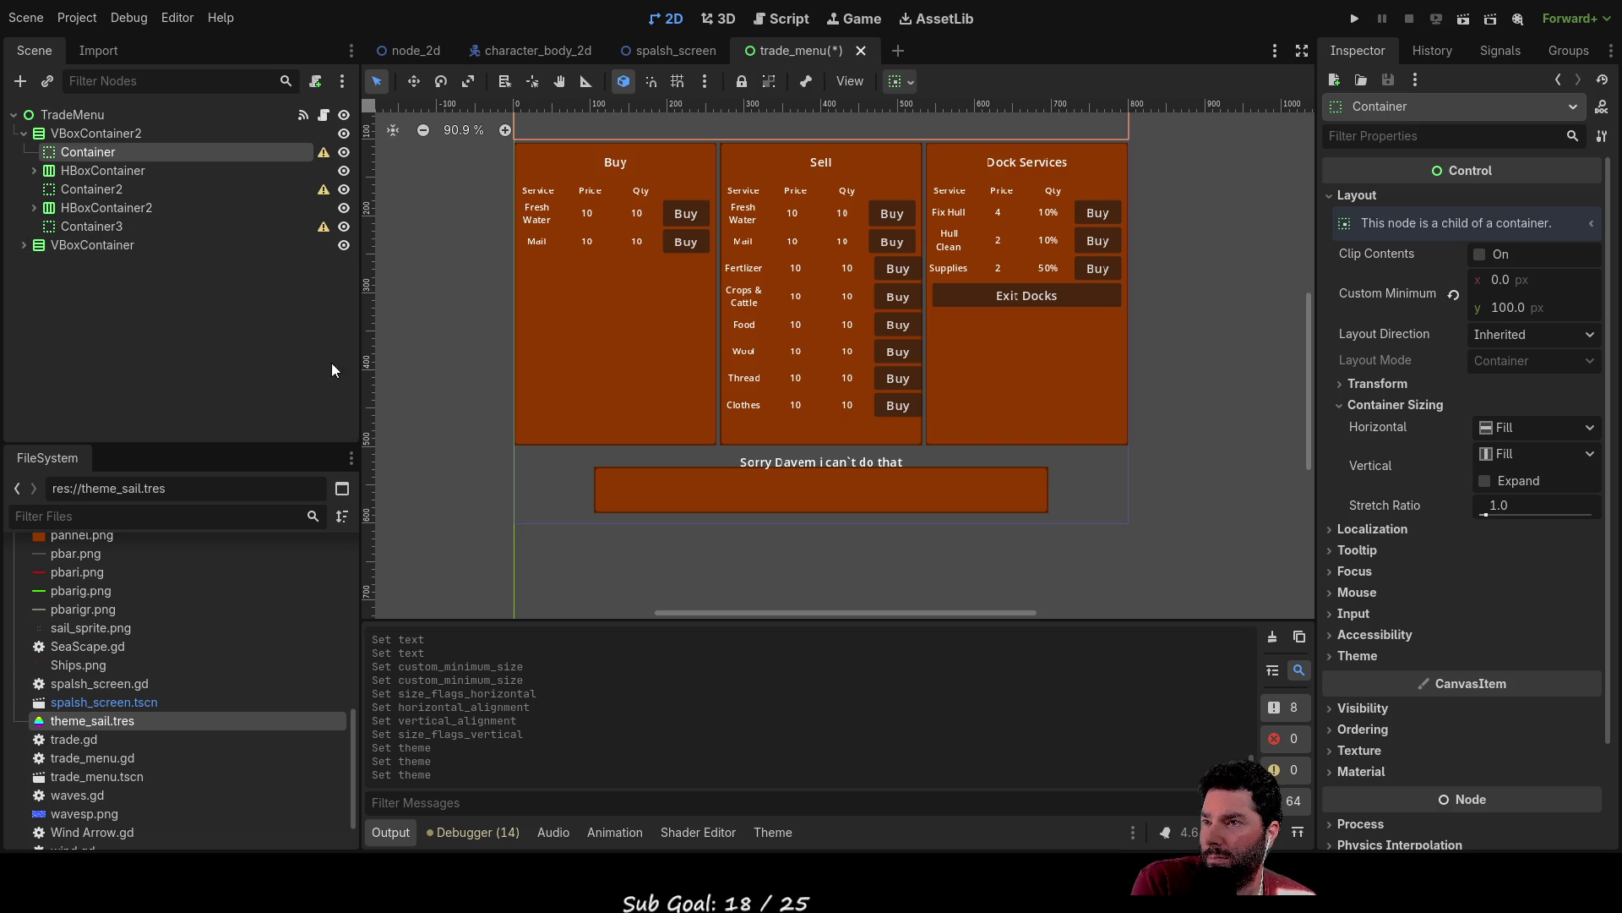
click(810, 499)
click(836, 467)
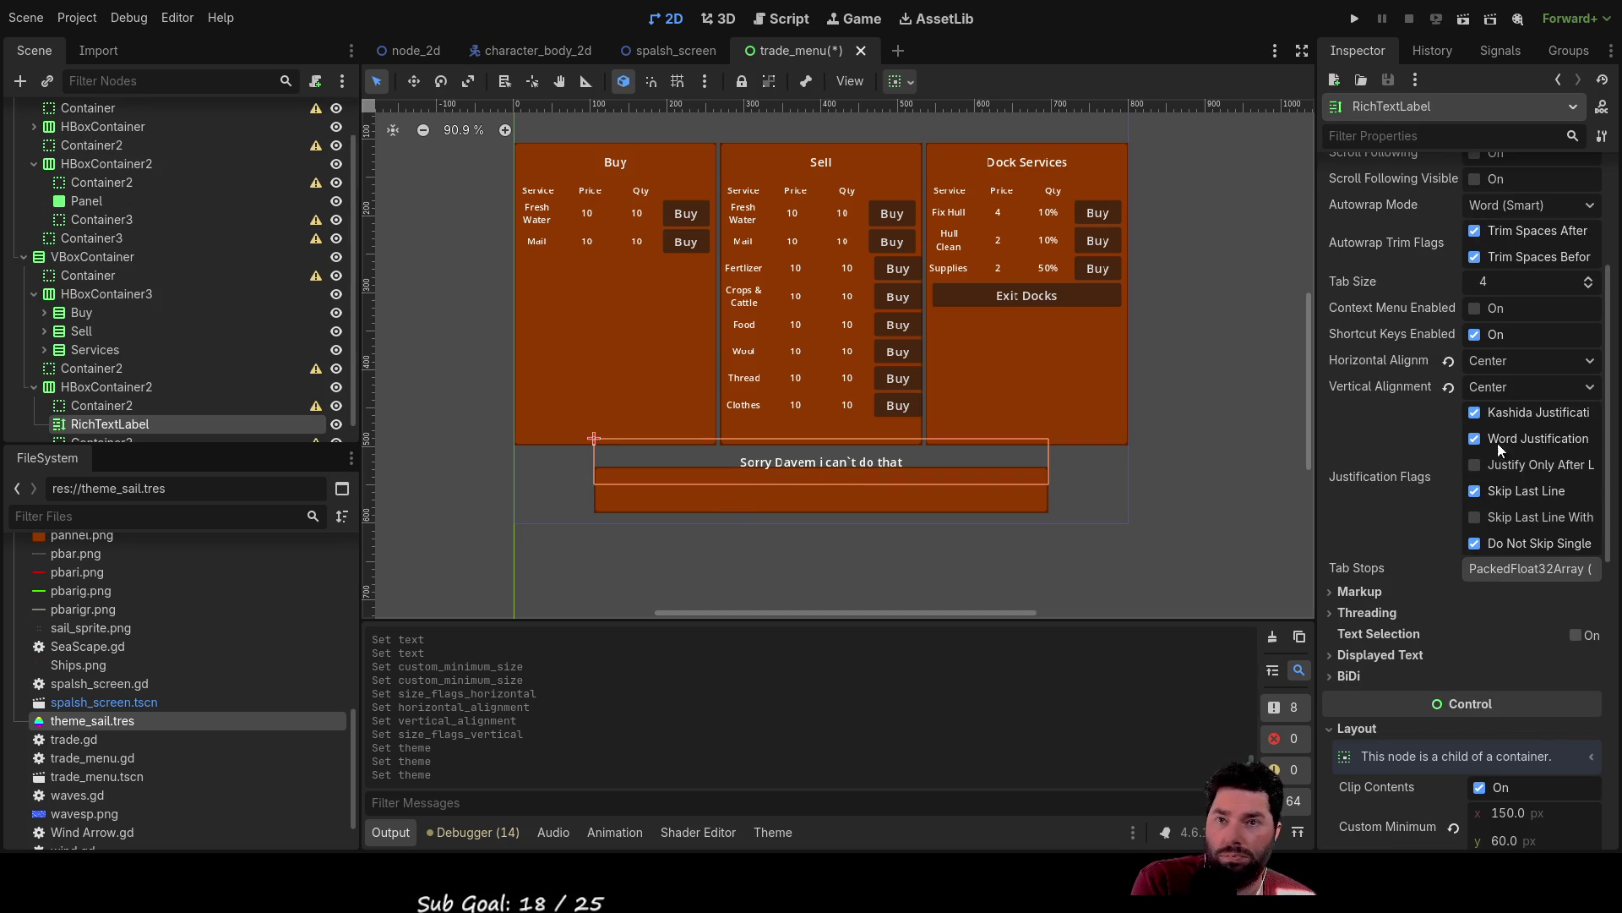
Bottom-align the label's text and correct it to 'Sorry Dave i can't do that'.
click(1502, 465)
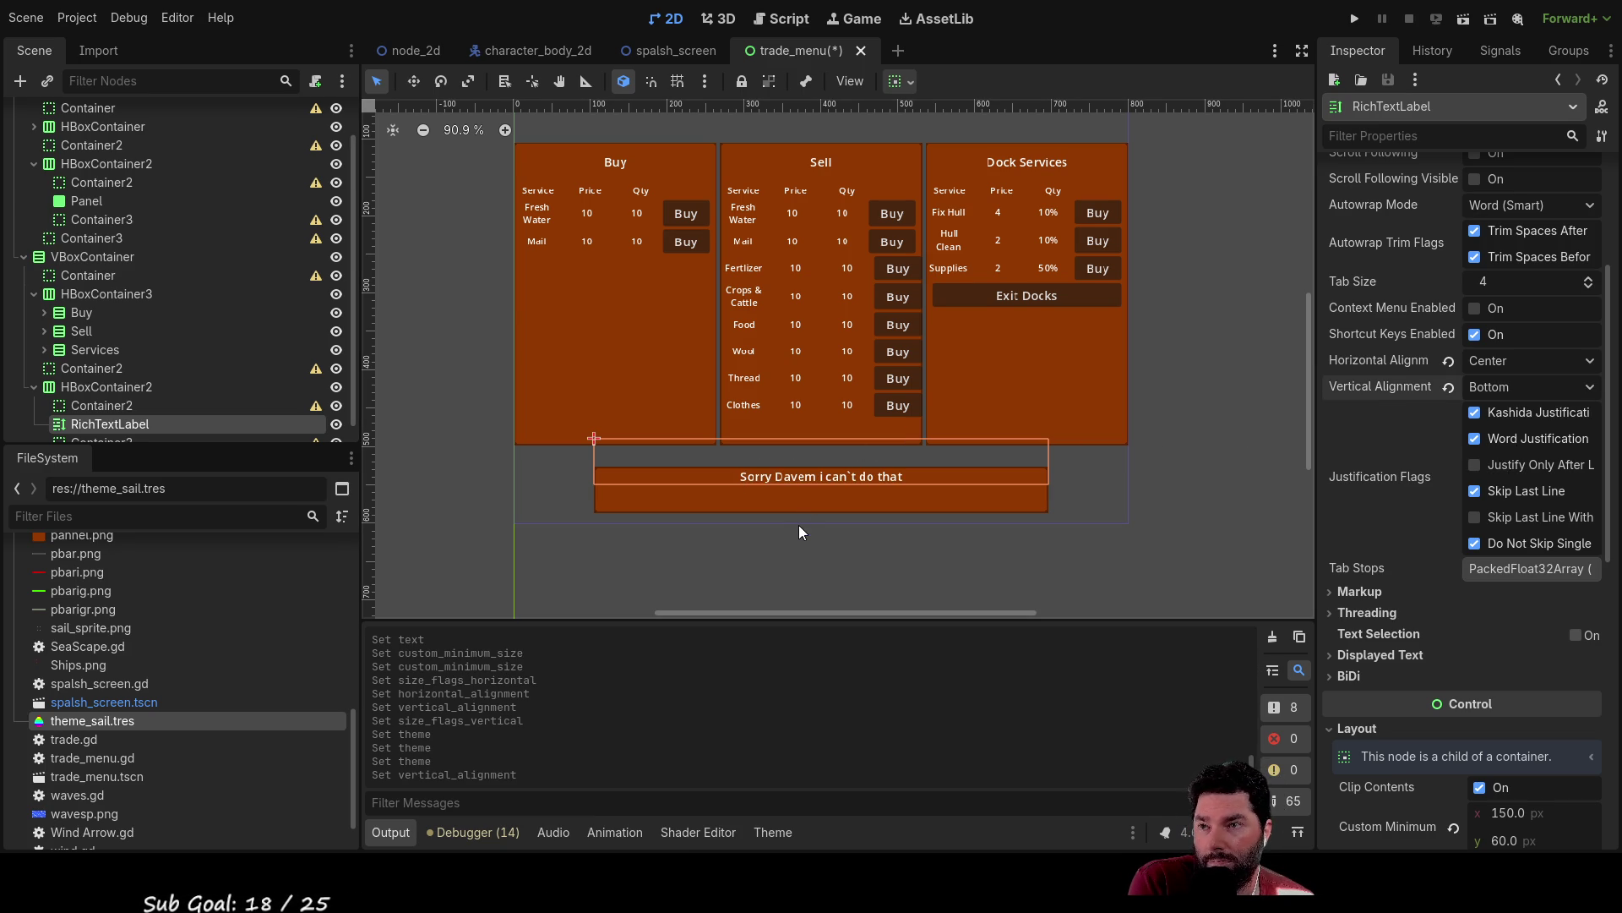
scroll(1428, 254, up, 5)
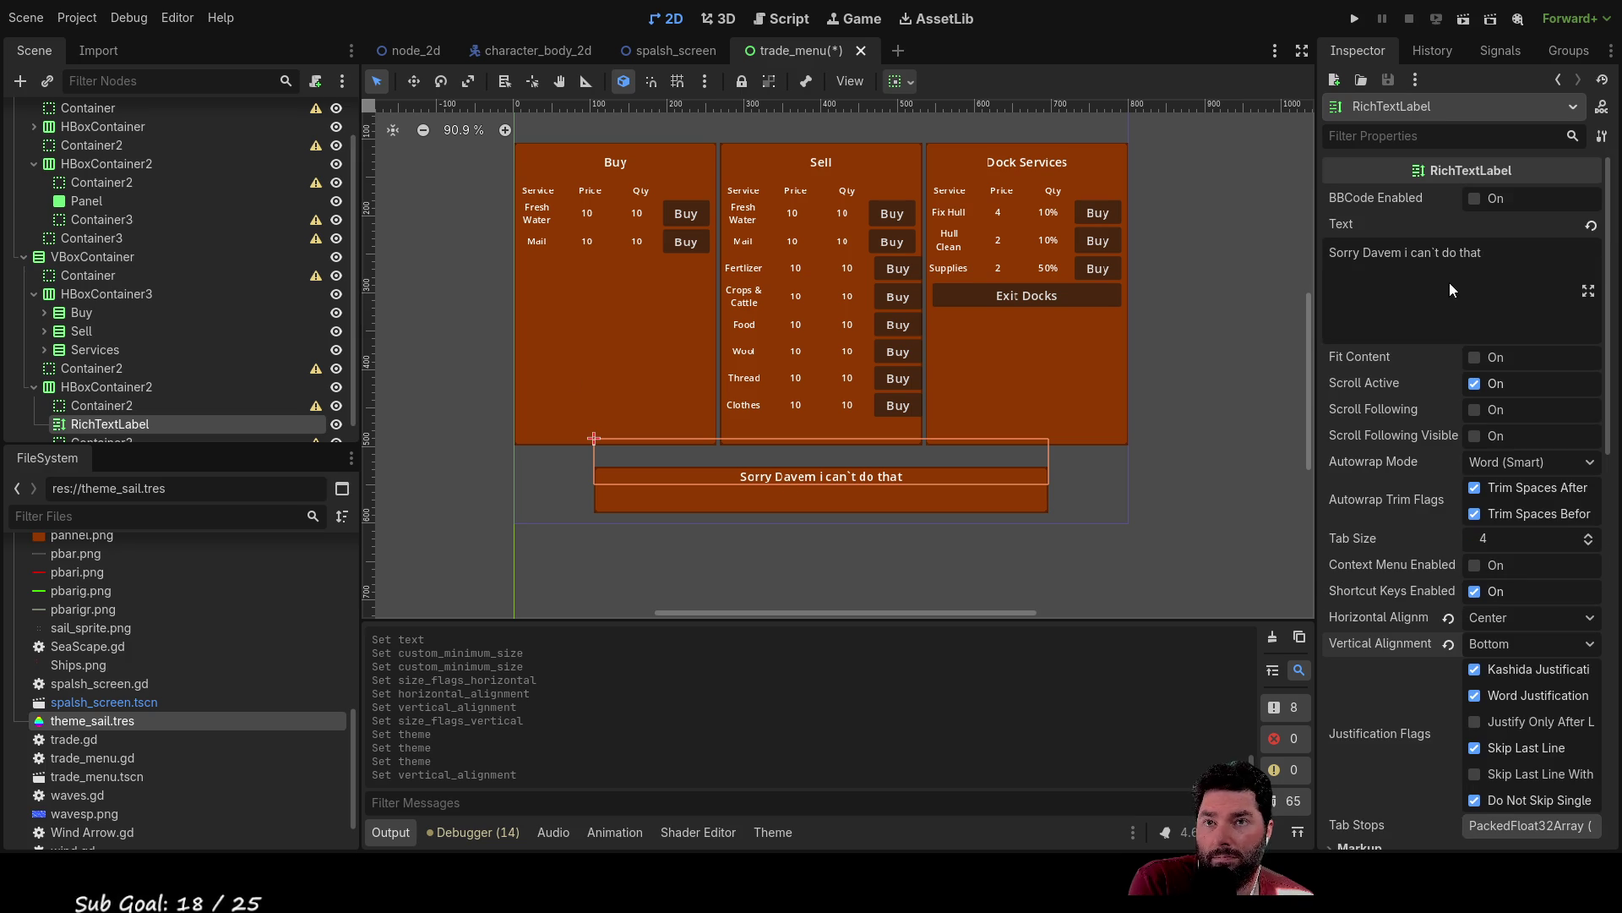
click(1396, 253)
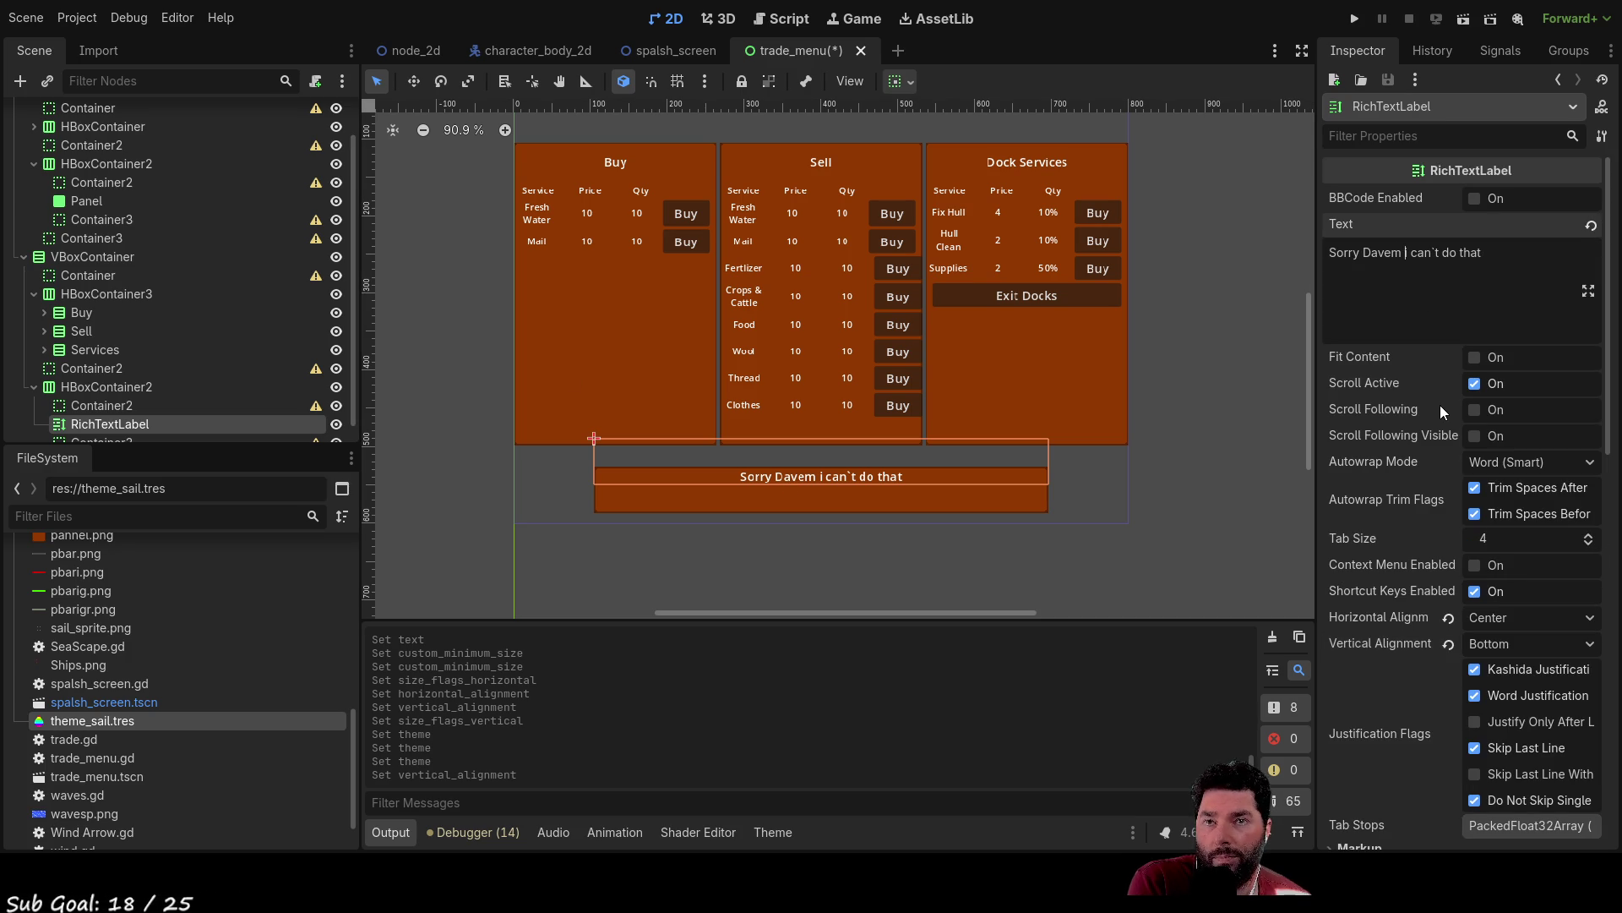
key(BackSpace)
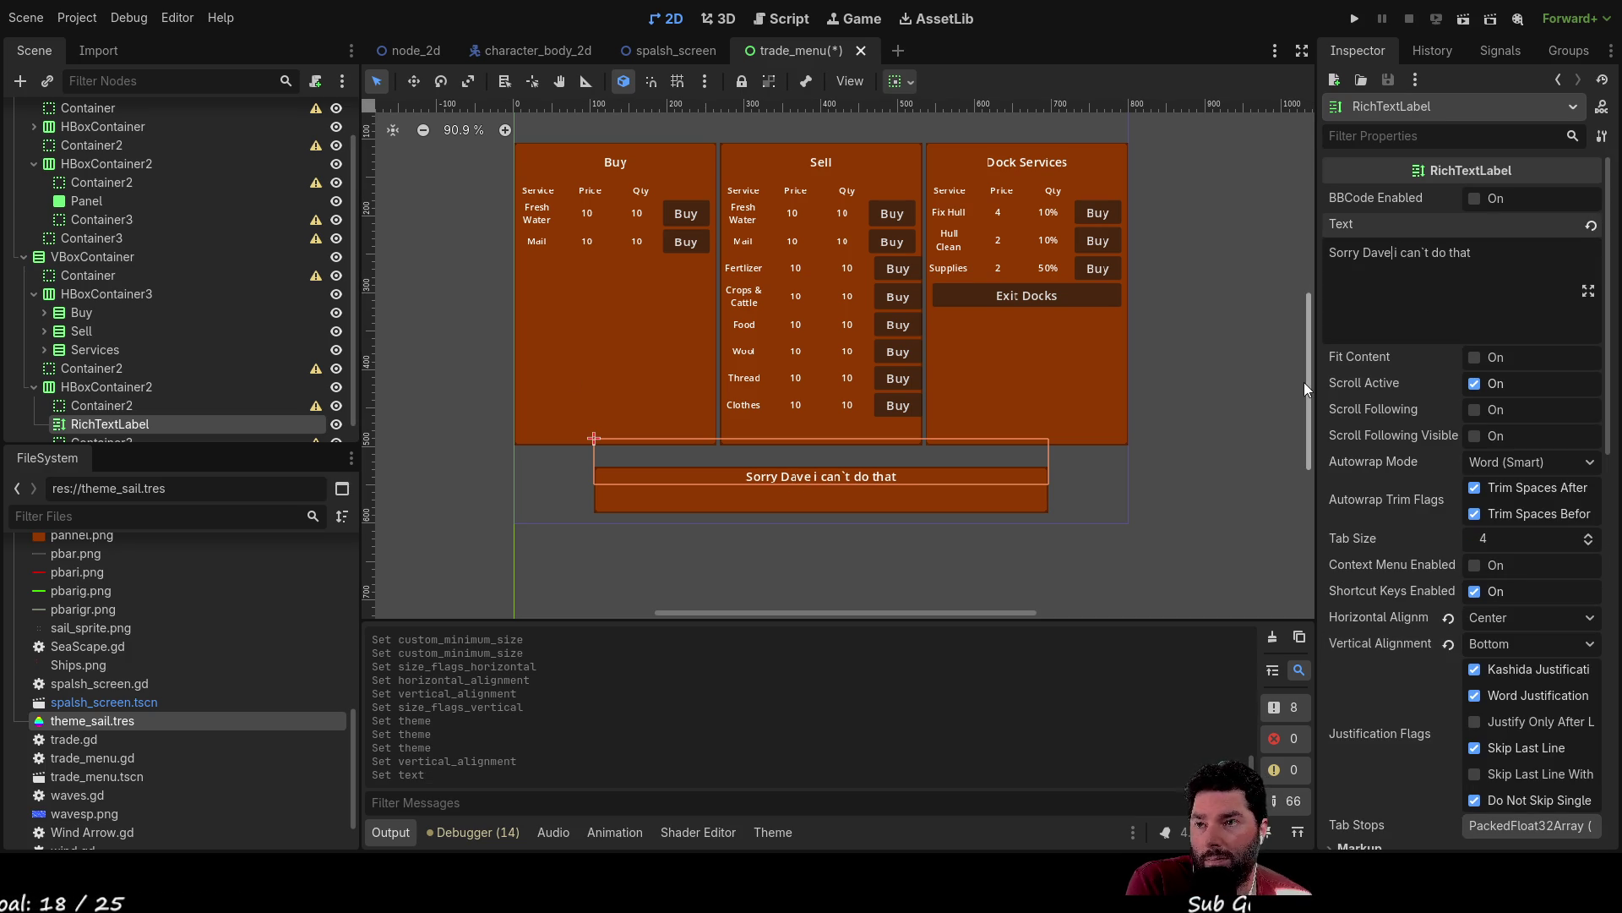
Hide and re-show the message row HBoxContainer2 to preview it, leaving it visible.
scroll(169, 399, down, 1)
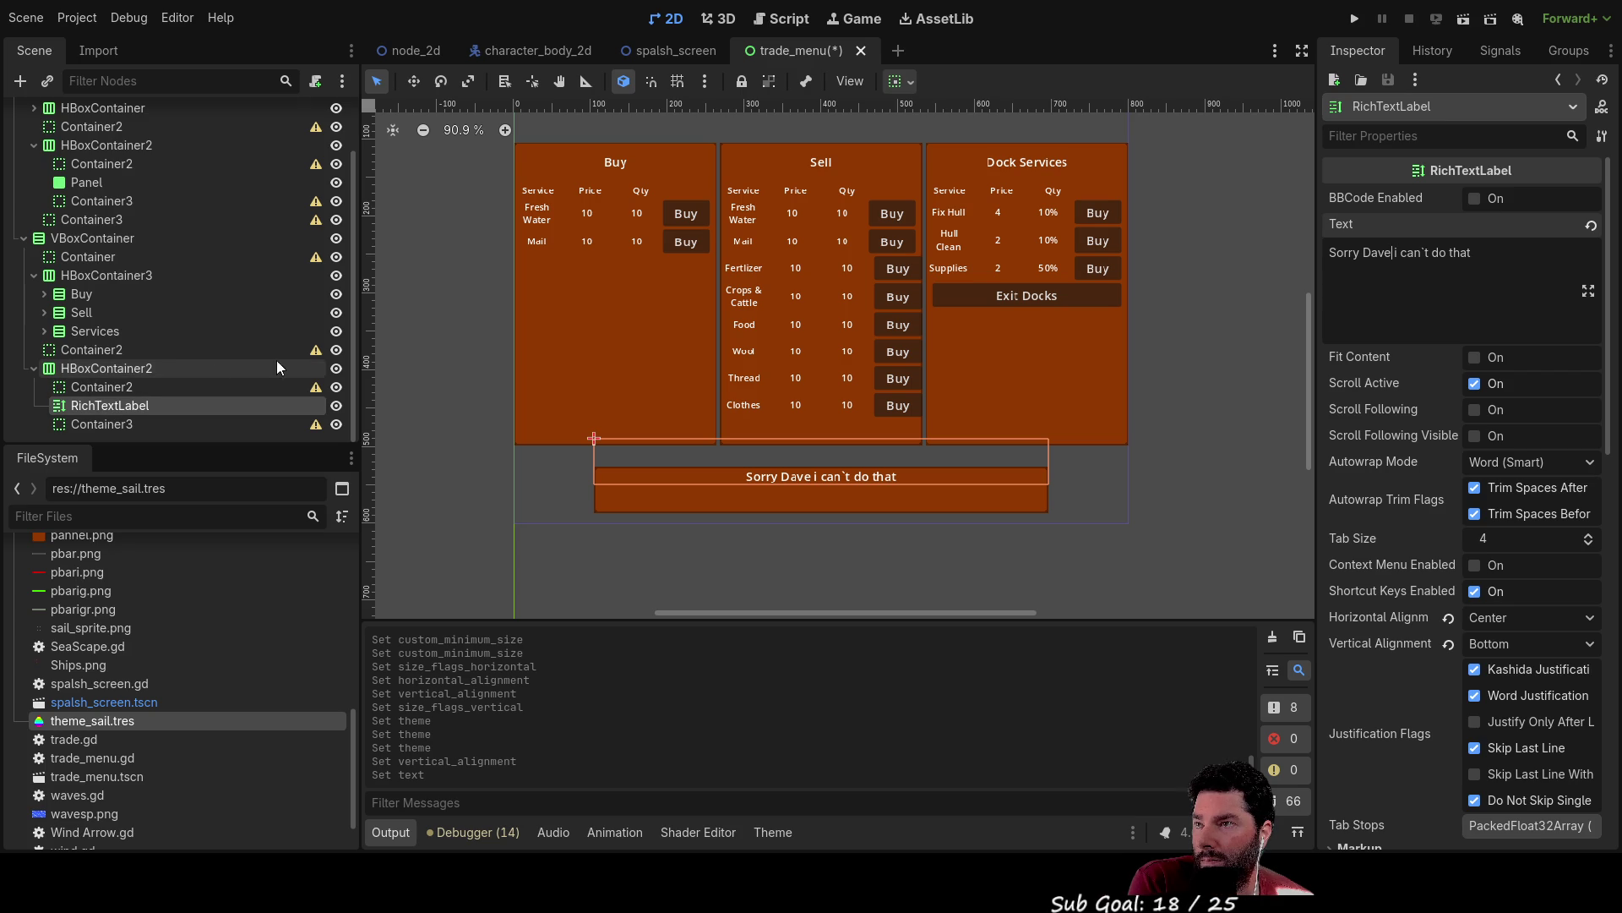
click(337, 370)
double_click(336, 372)
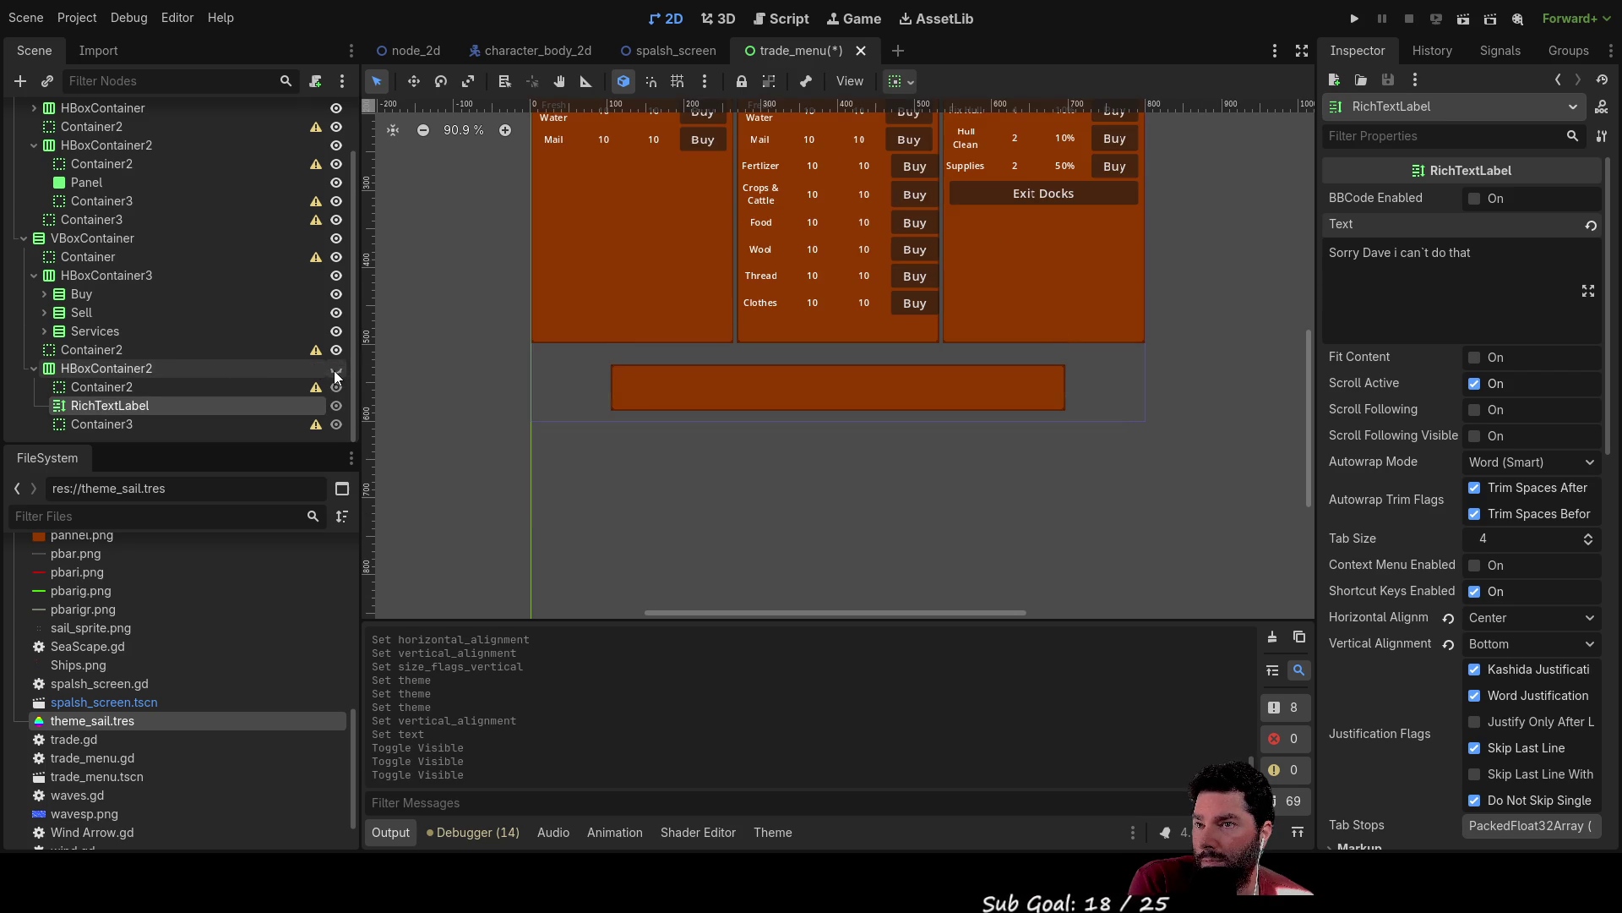
click(336, 372)
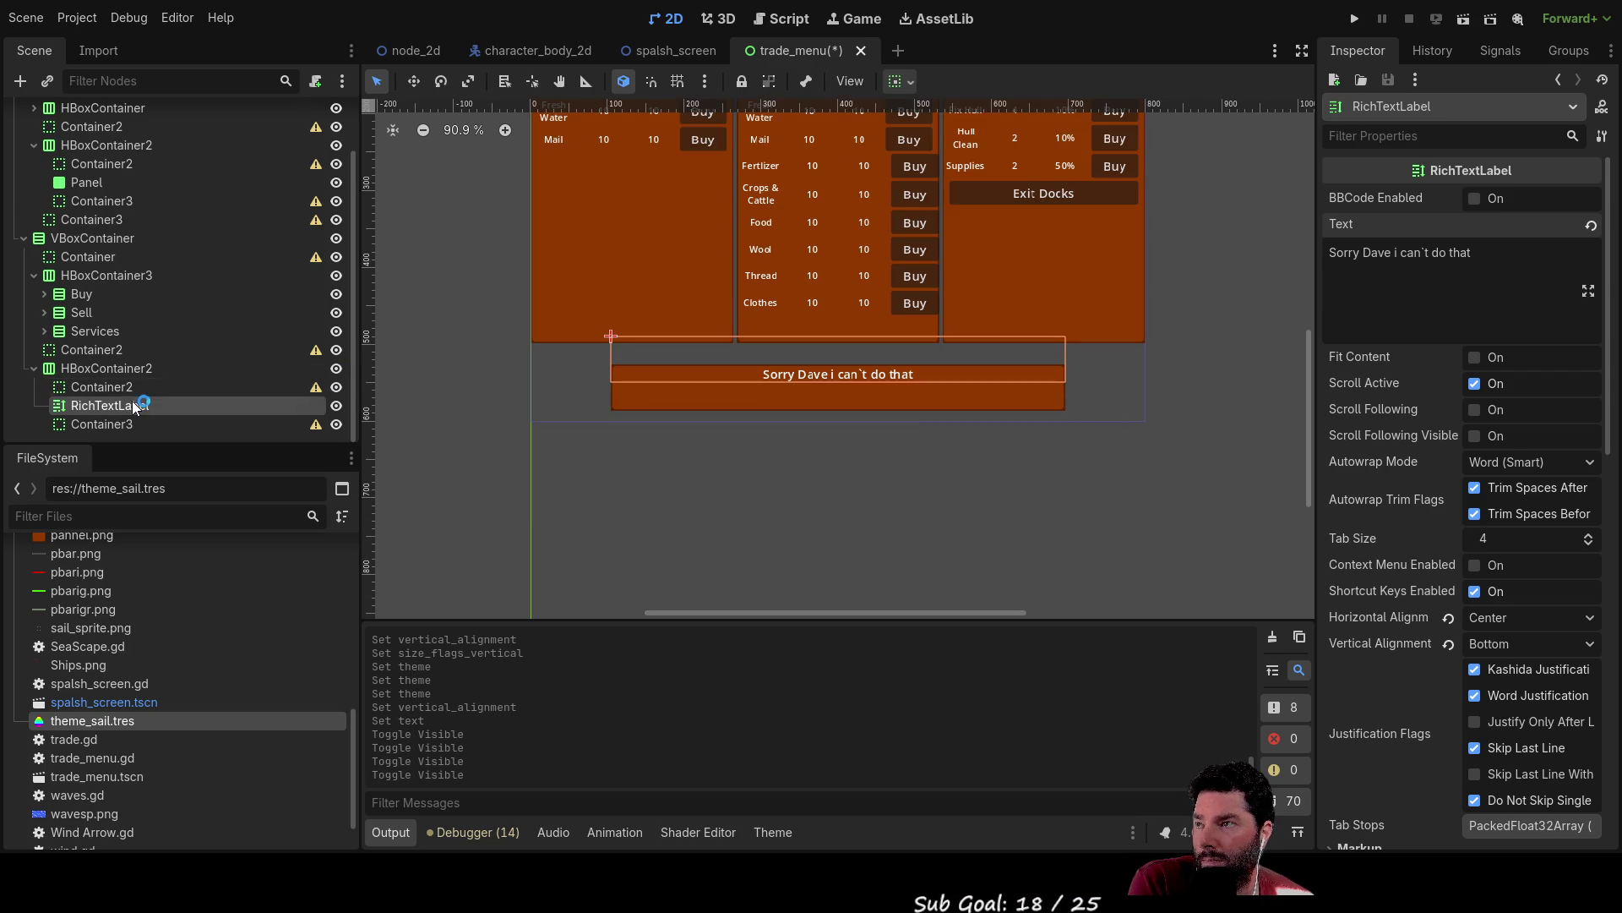
click(120, 372)
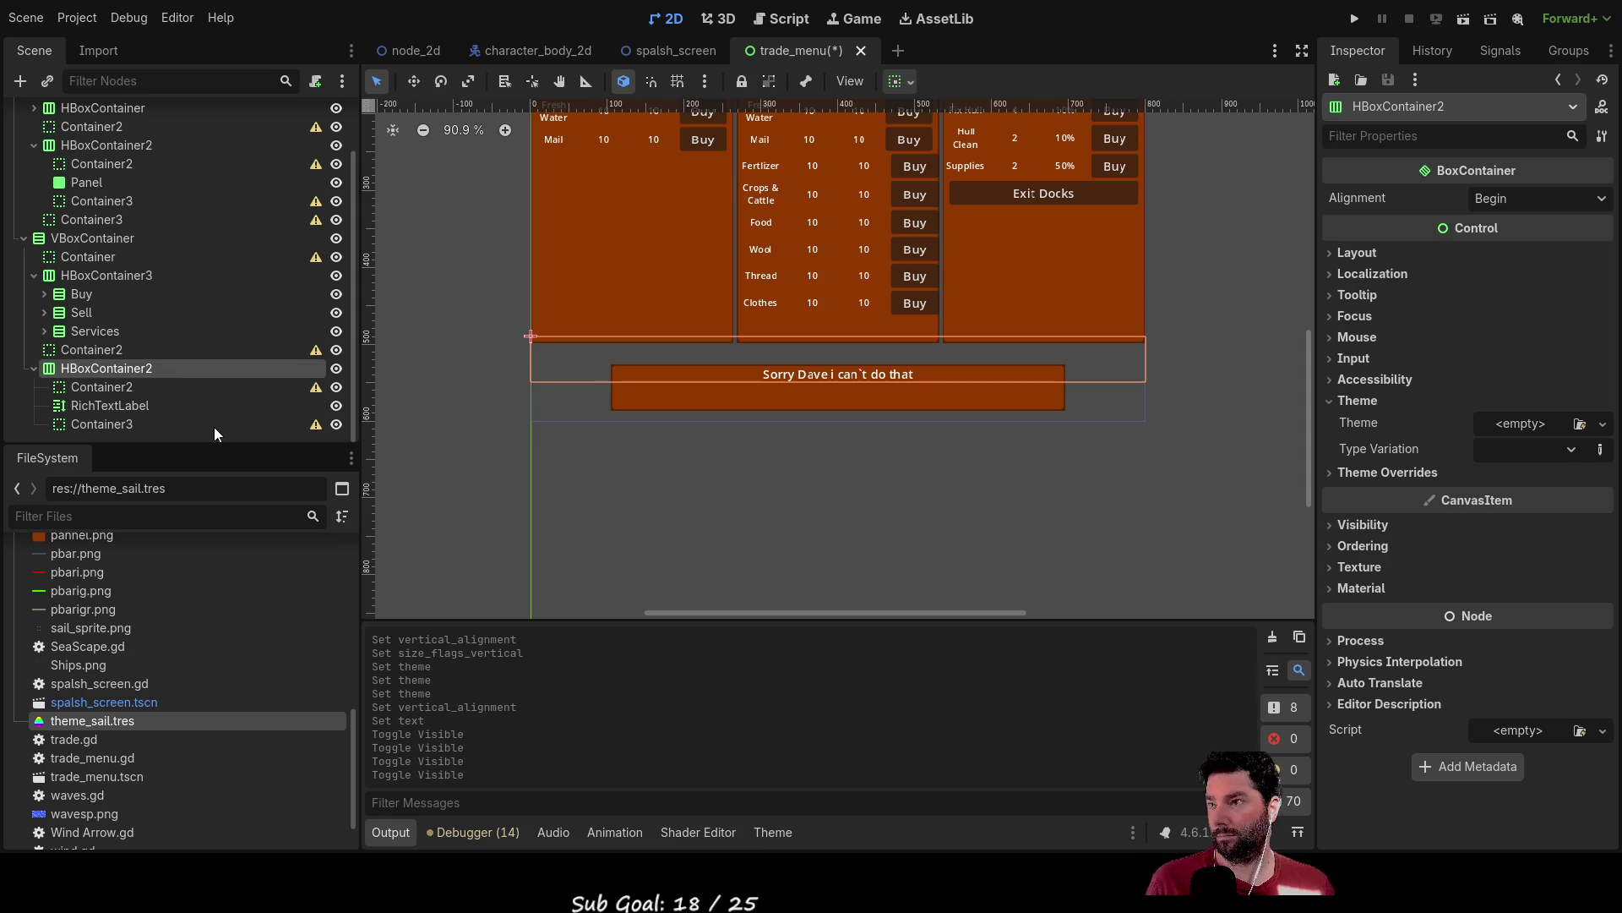
Rename HBoxContainer2 to Warning_Message.
scroll(177, 372, up, 2)
scroll(174, 370, down, 2)
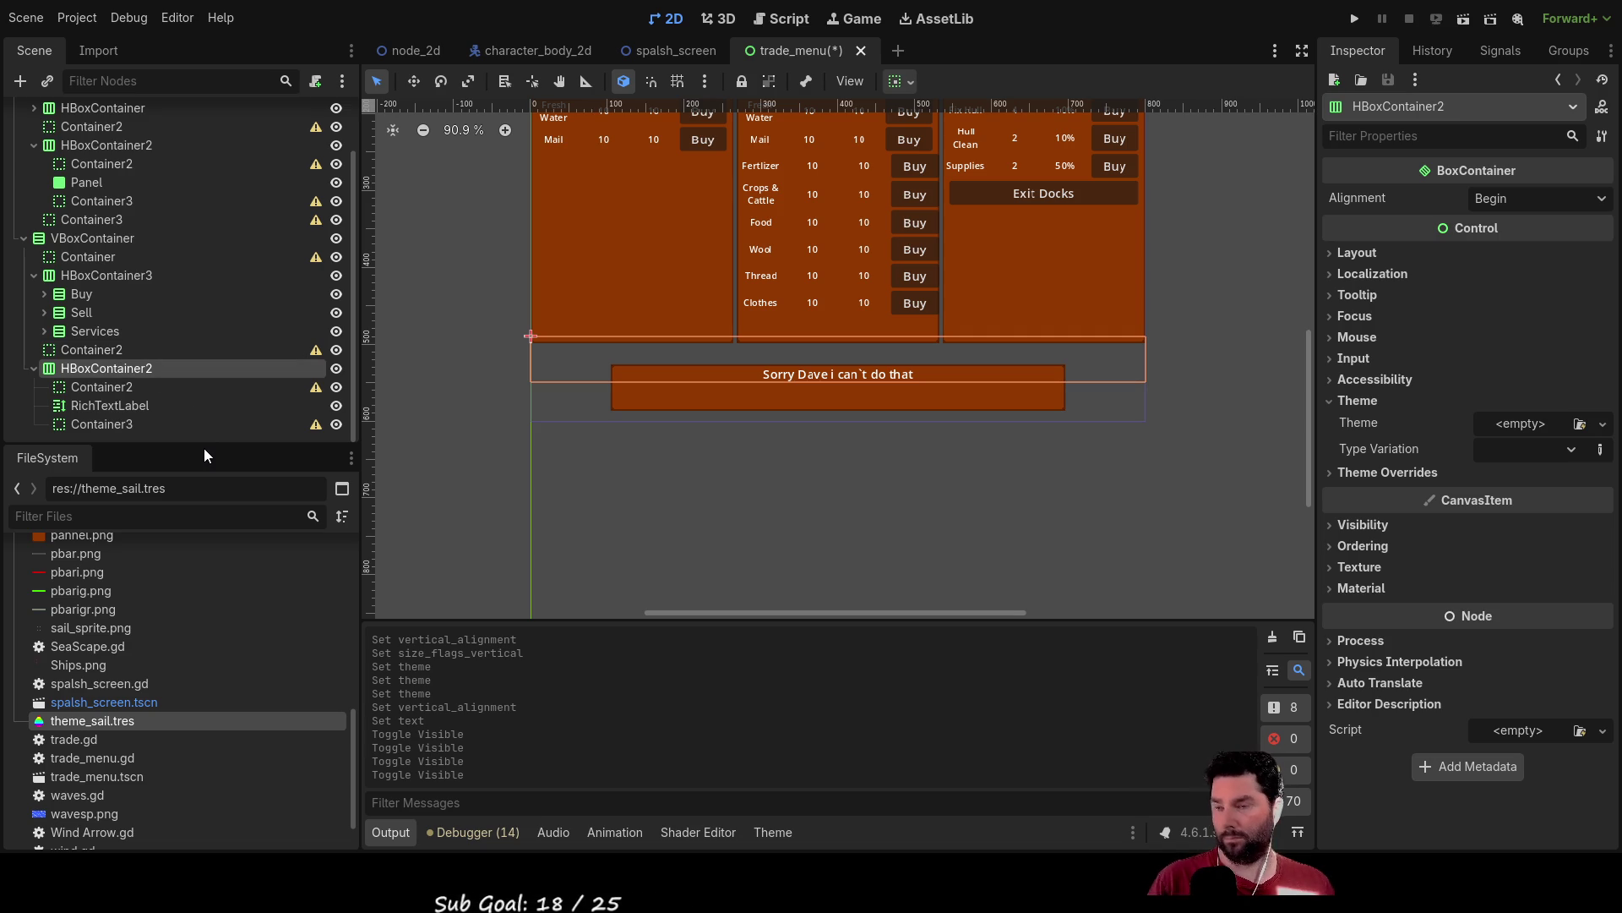
text(Warning_Message)
key(Return)
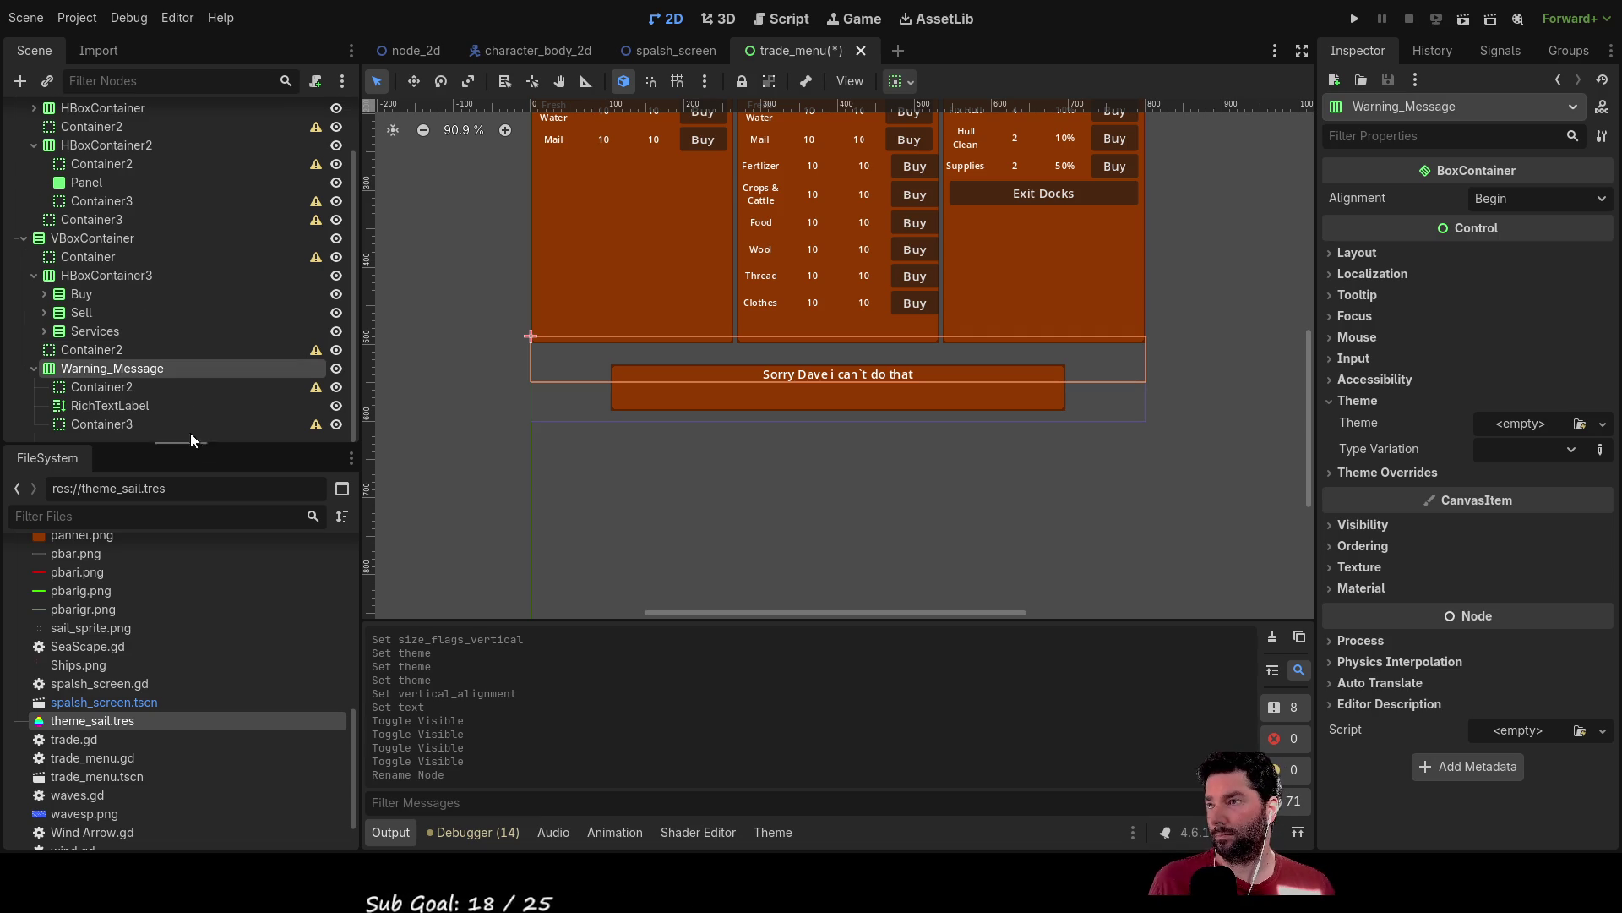
Toggle the orange Panel's visibility repeatedly, finally leaving it hidden.
scroll(189, 287, up, 2)
click(108, 245)
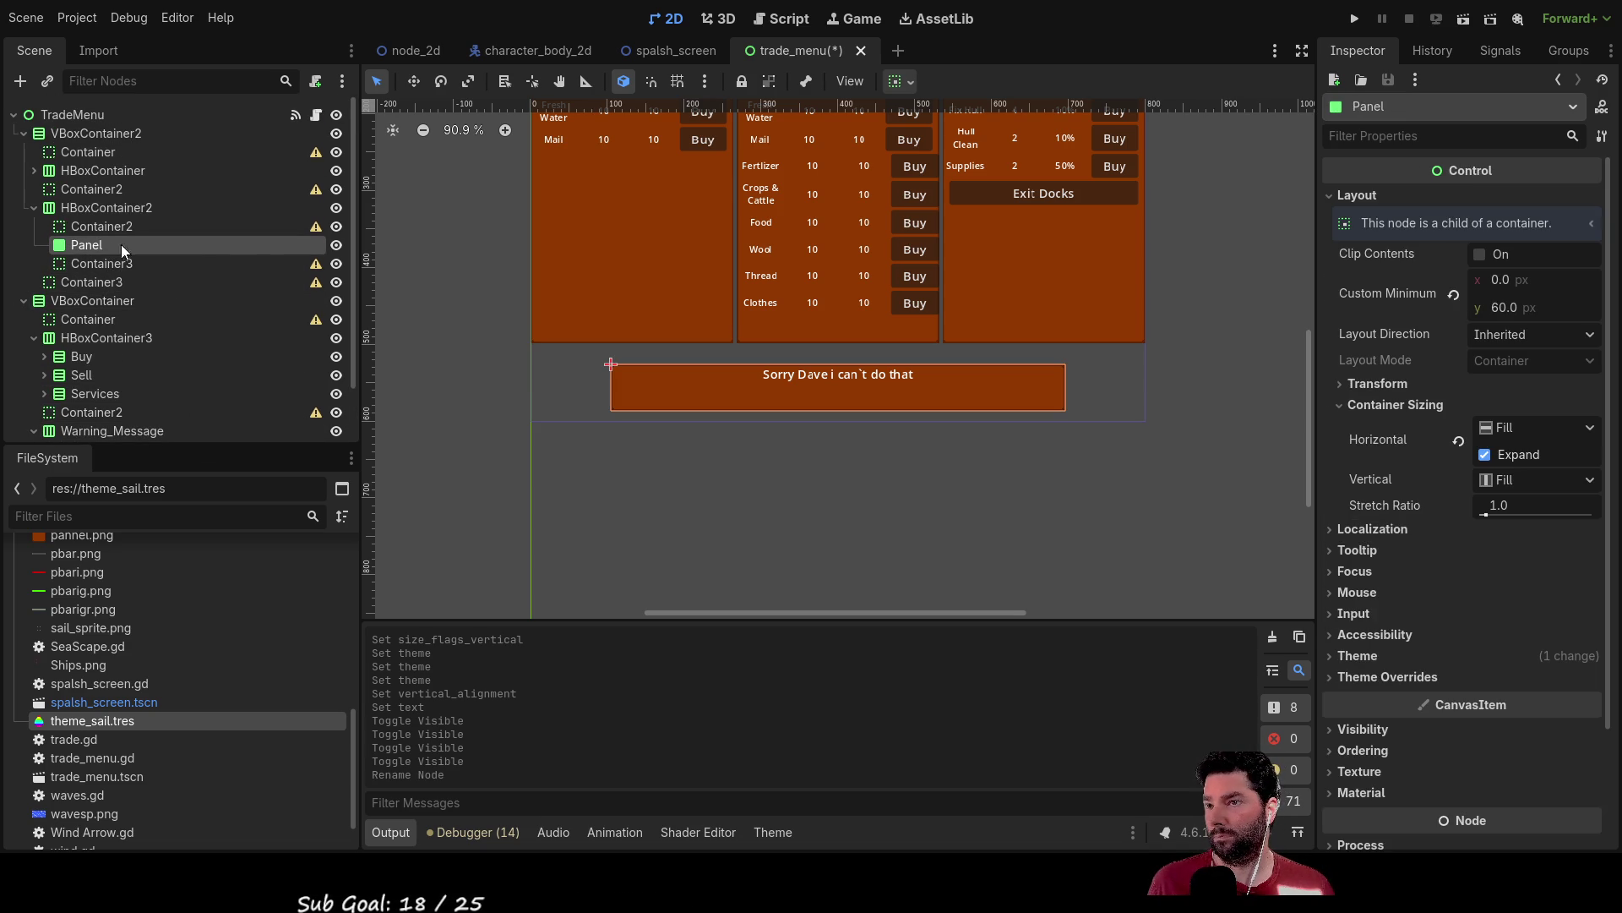
click(337, 245)
click(337, 245)
click(337, 245)
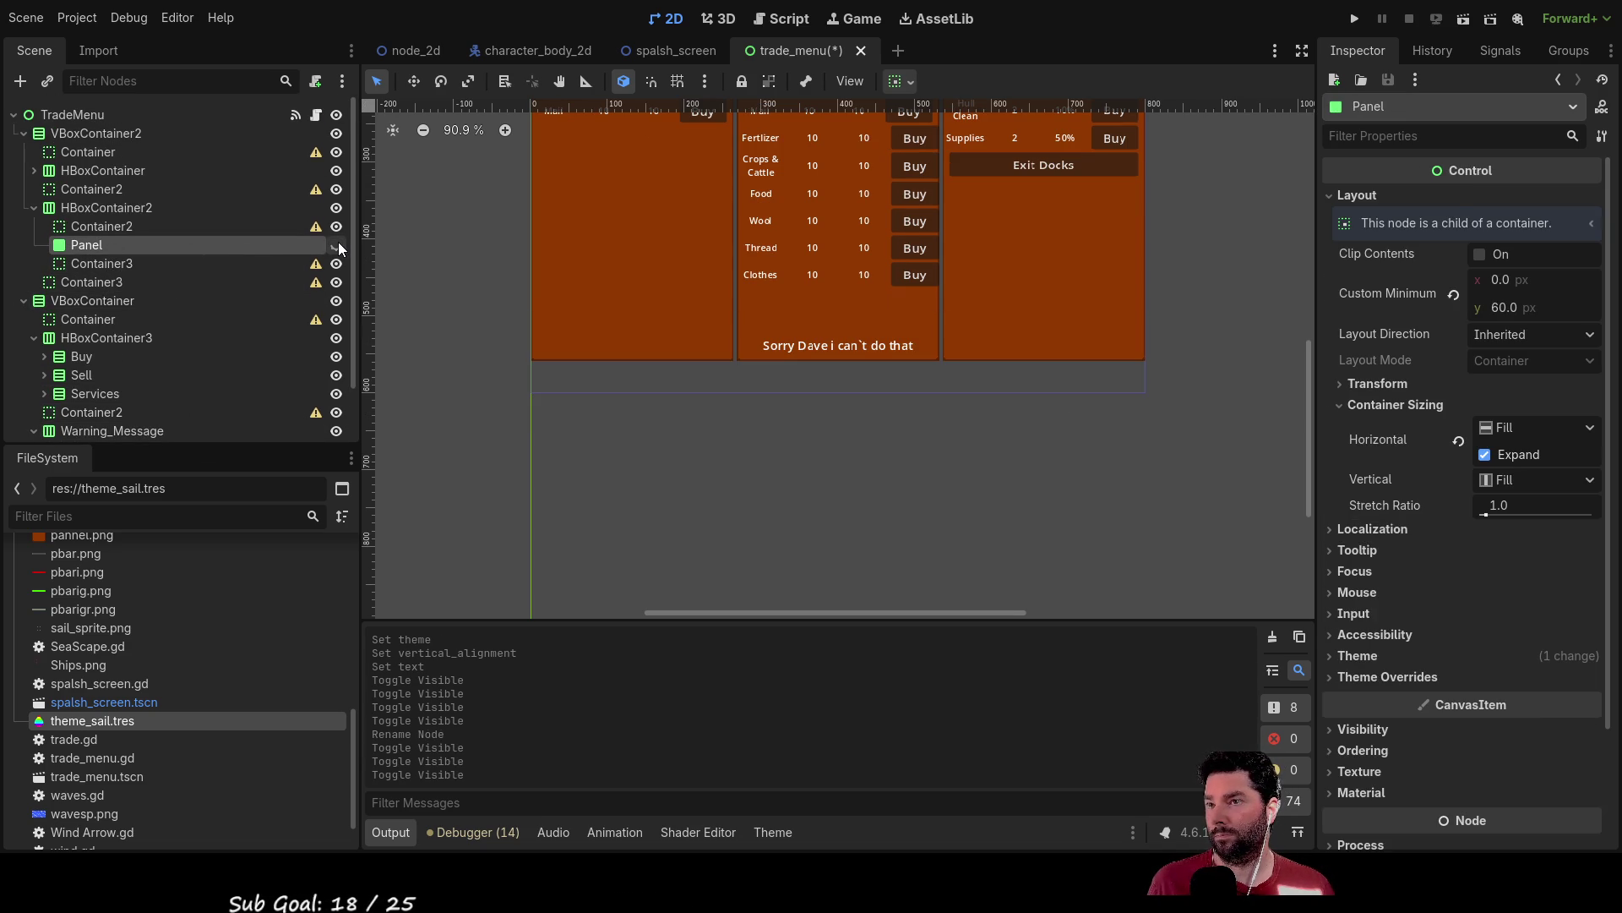
click(337, 245)
click(337, 245)
click(337, 245)
click(337, 245)
click(337, 245)
click(337, 245)
click(338, 245)
click(337, 245)
click(337, 245)
click(337, 245)
click(337, 245)
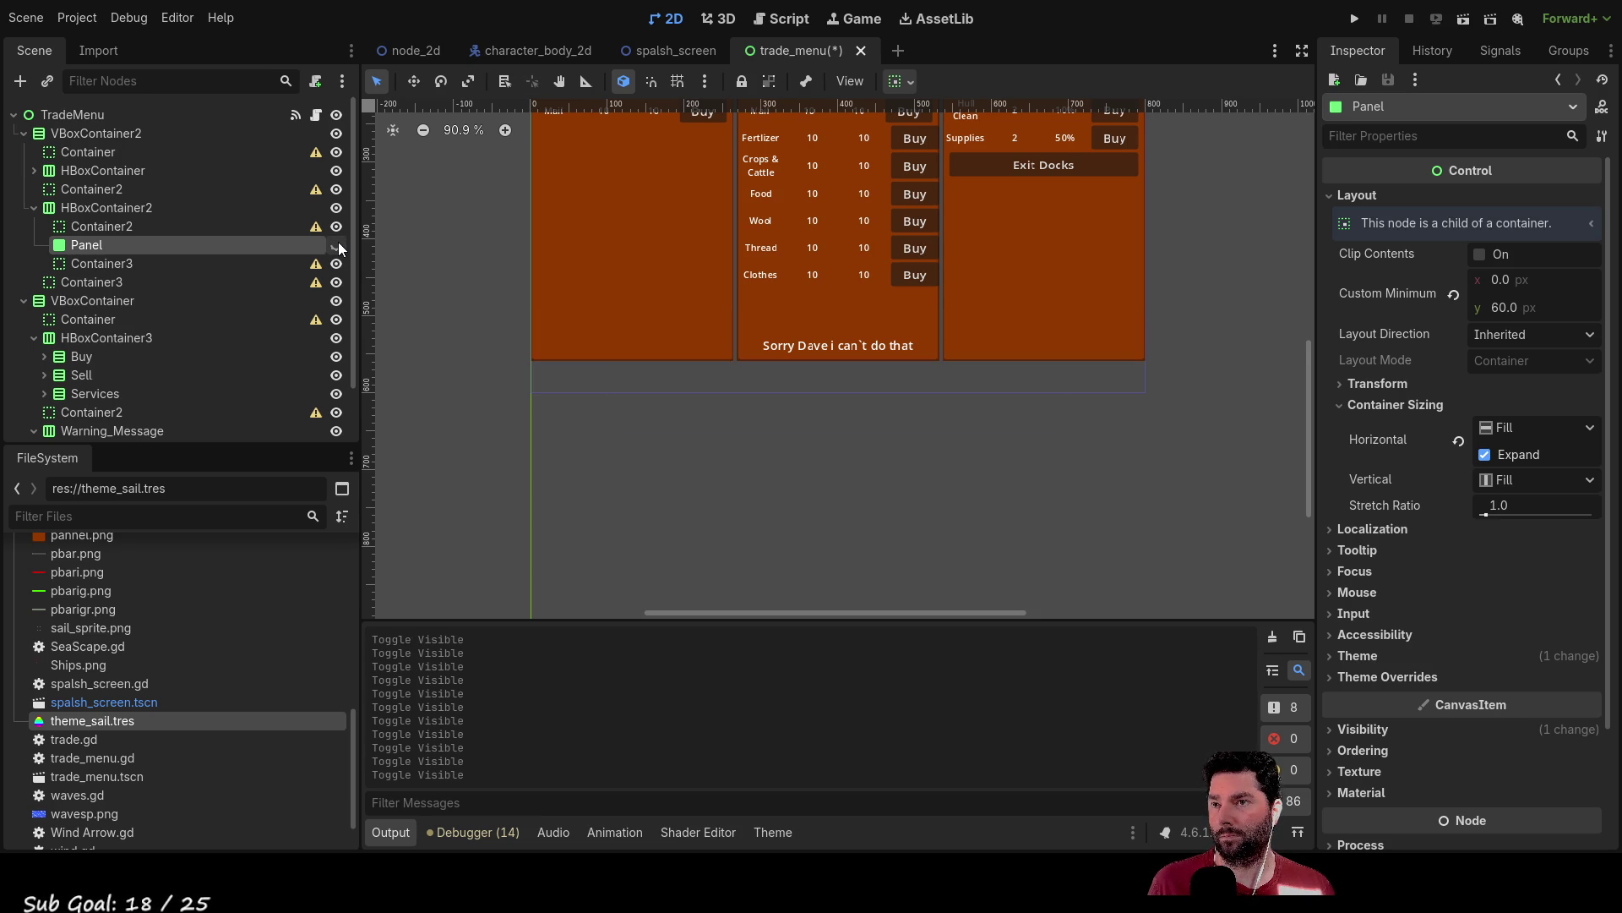
click(337, 245)
click(337, 245)
click(337, 245)
click(338, 245)
click(337, 245)
click(337, 245)
click(337, 245)
click(337, 245)
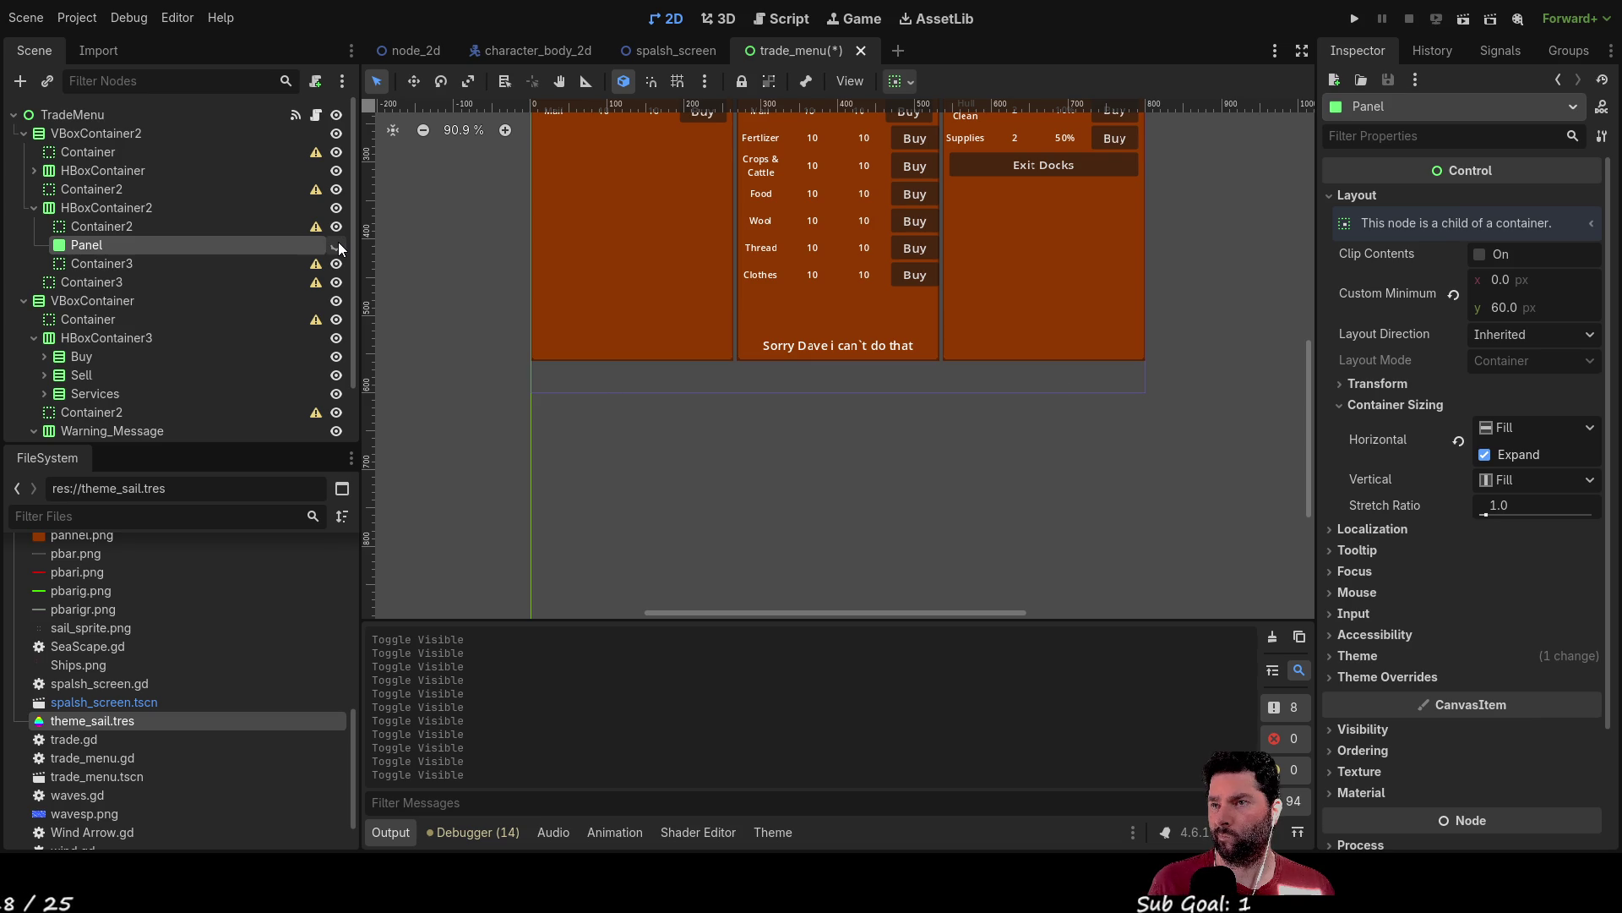
click(337, 245)
click(338, 245)
click(338, 245)
click(337, 245)
click(337, 245)
click(337, 245)
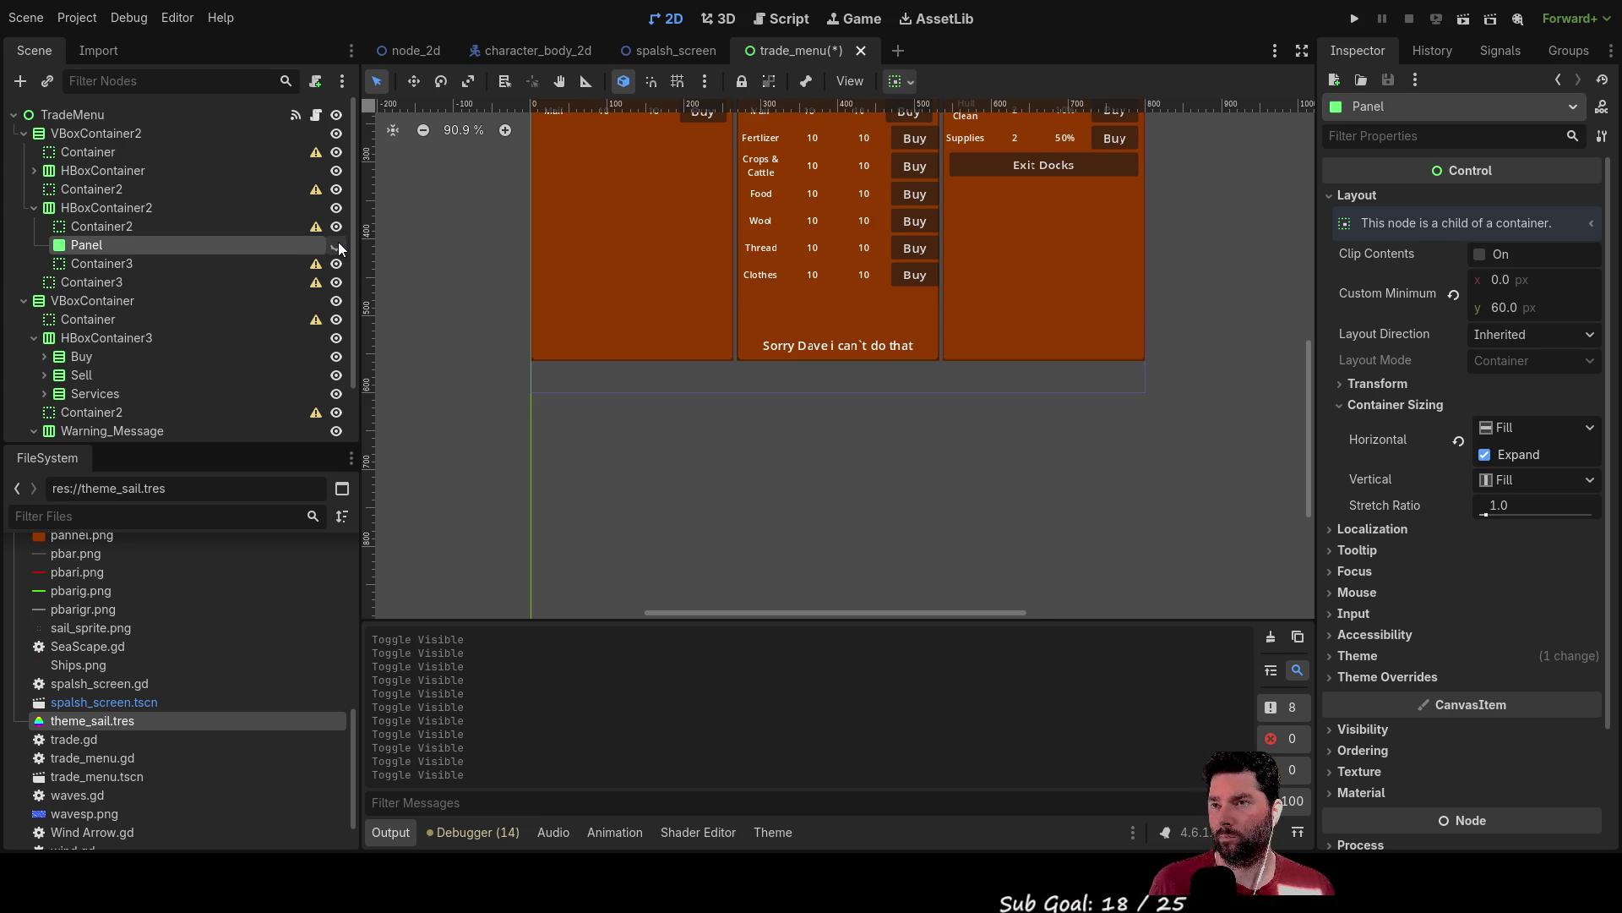
click(337, 245)
click(337, 245)
click(337, 245)
click(338, 245)
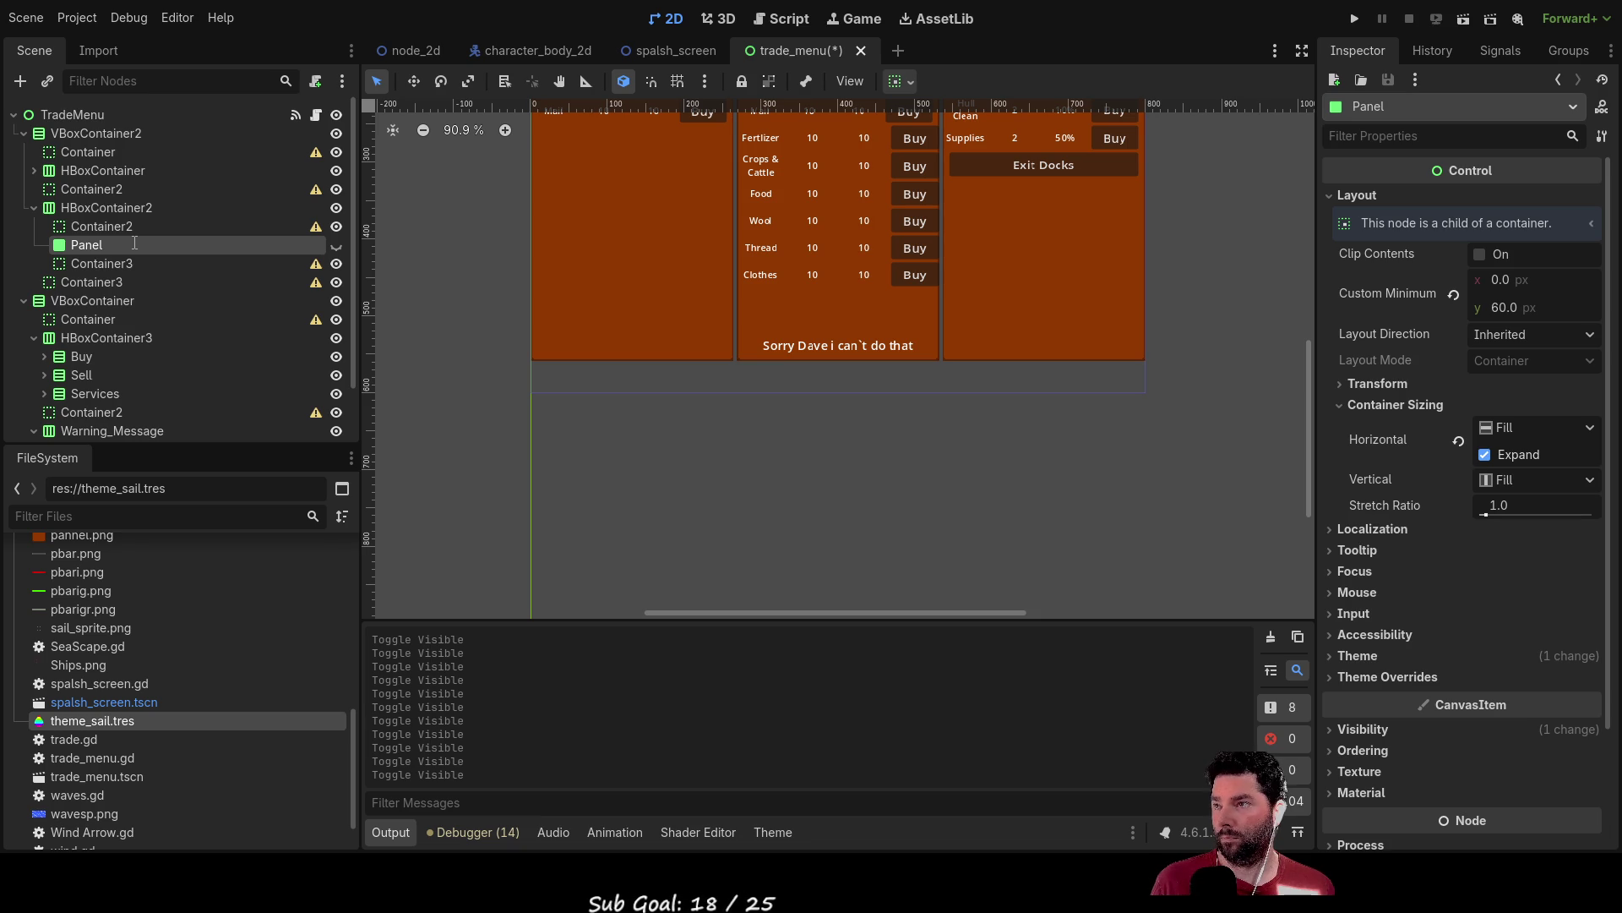
Rename the Panel to warning_pannel and hide the Warning_Message row.
text(warning_pannel)
key(Return)
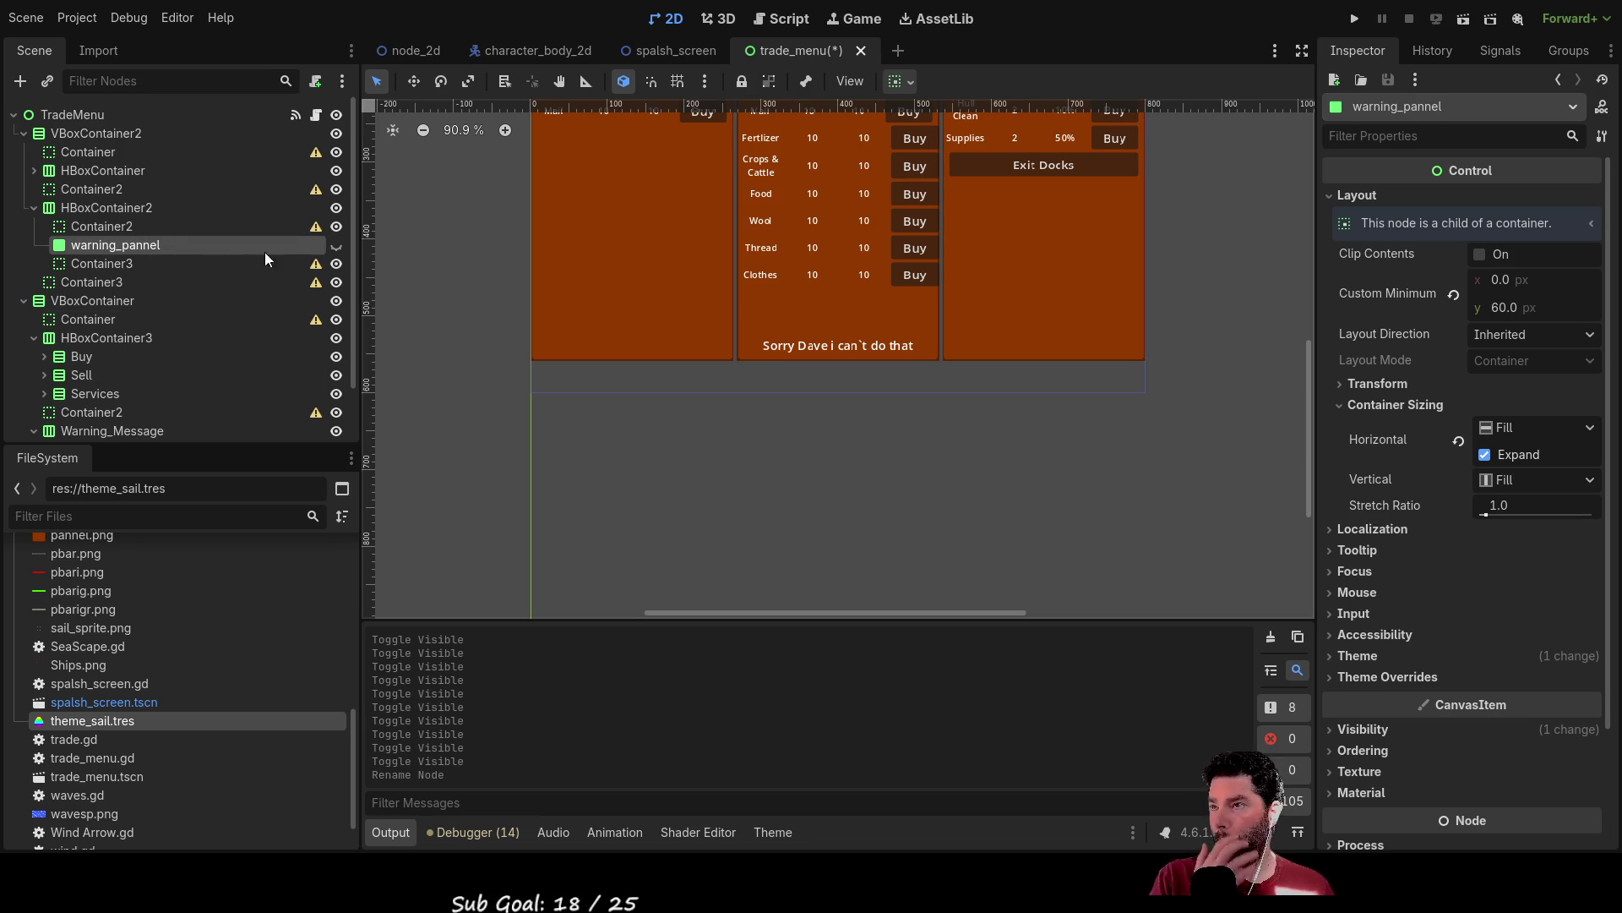
scroll(269, 406, down, 2)
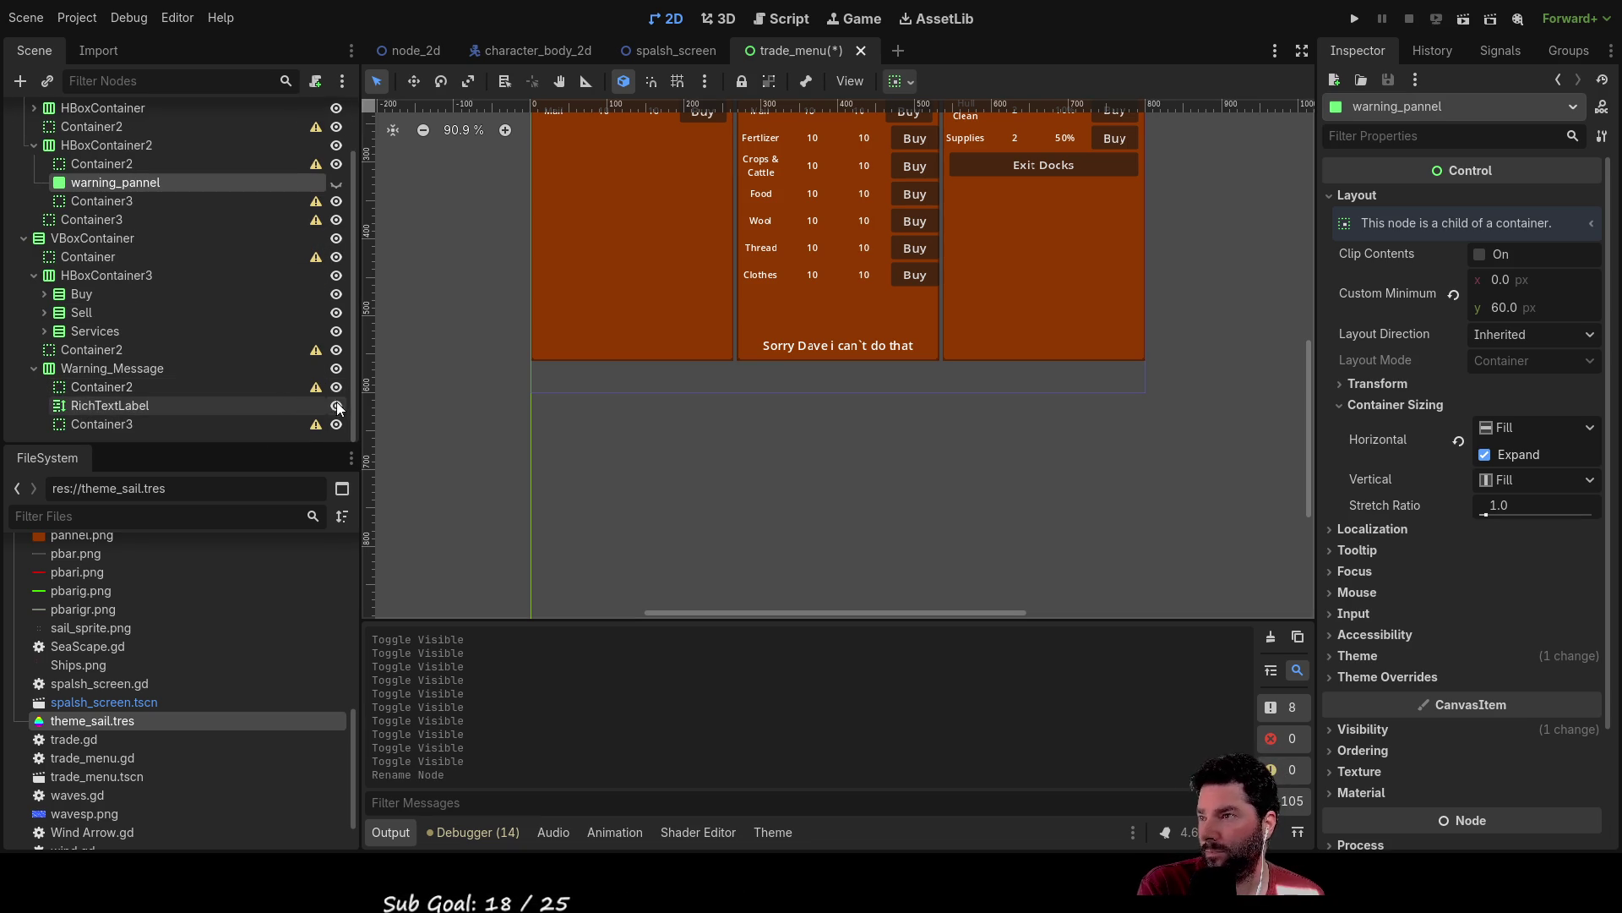
click(335, 369)
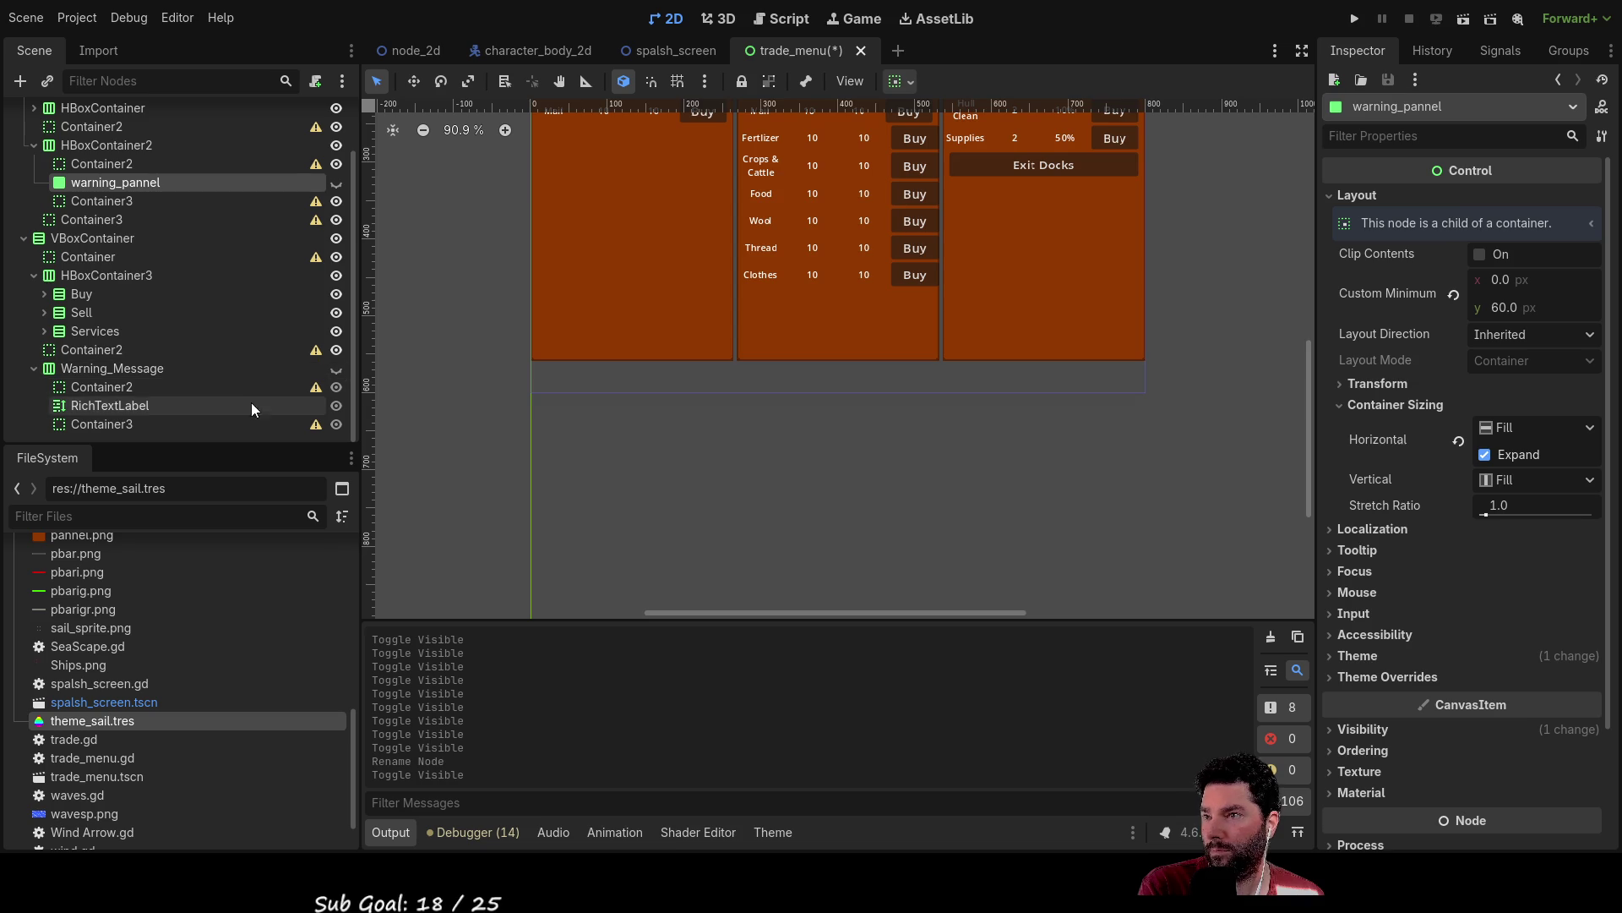
scroll(590, 470, up, 5)
scroll(602, 473, down, 7)
scroll(1166, 307, up, 3)
scroll(1166, 307, right, 2)
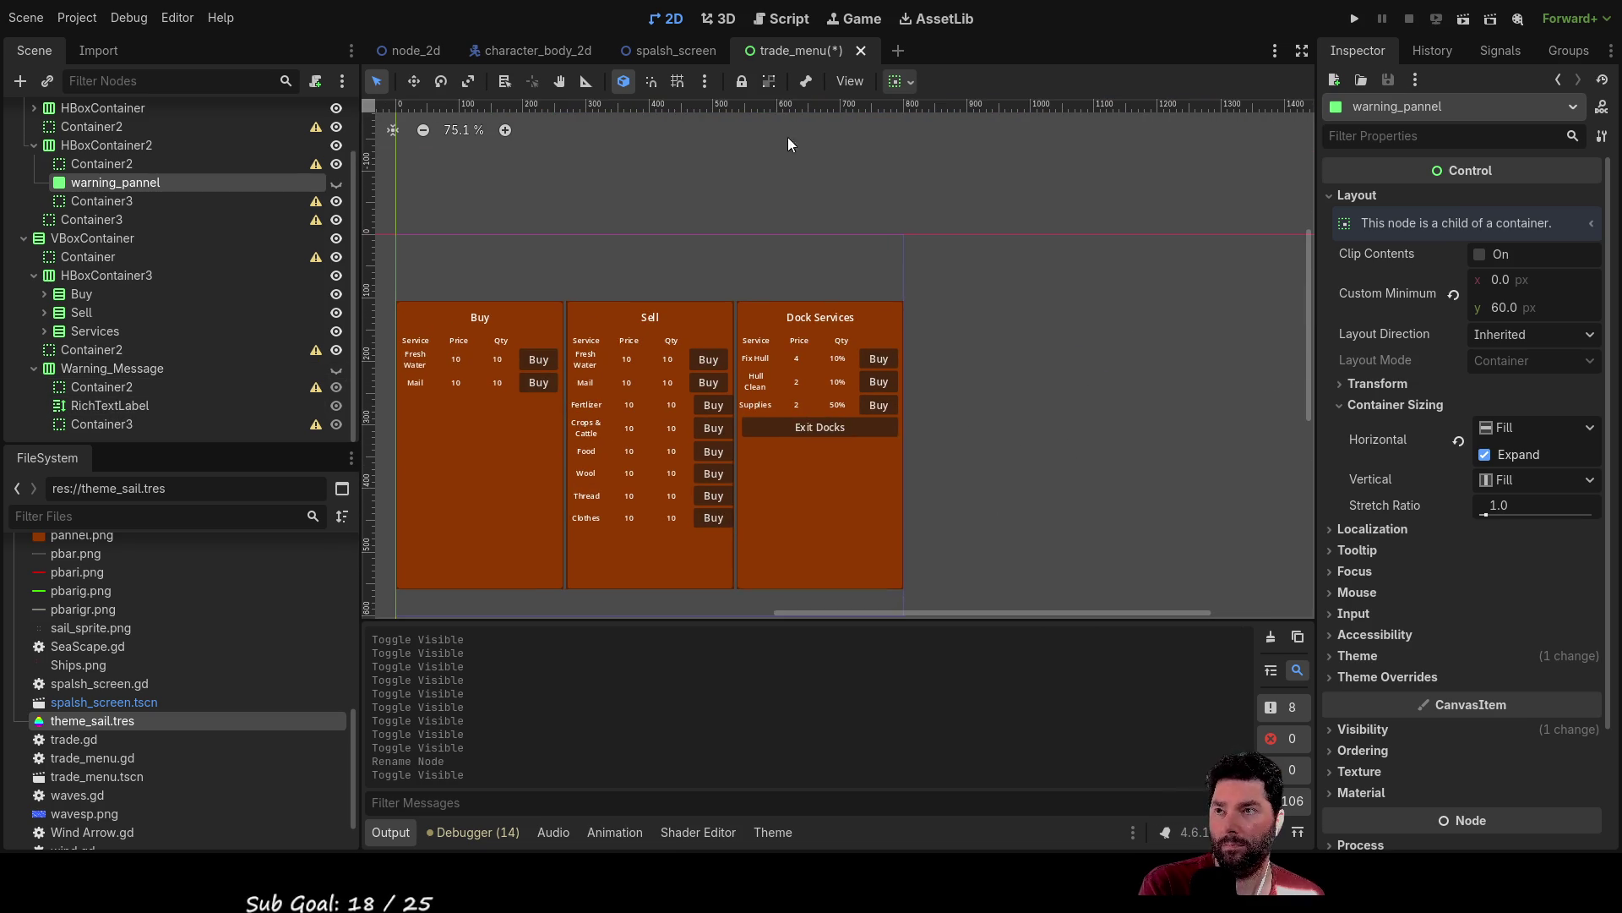
Switch to the Script workspace showing global_data.gd.
click(782, 19)
scroll(687, 359, up, 3)
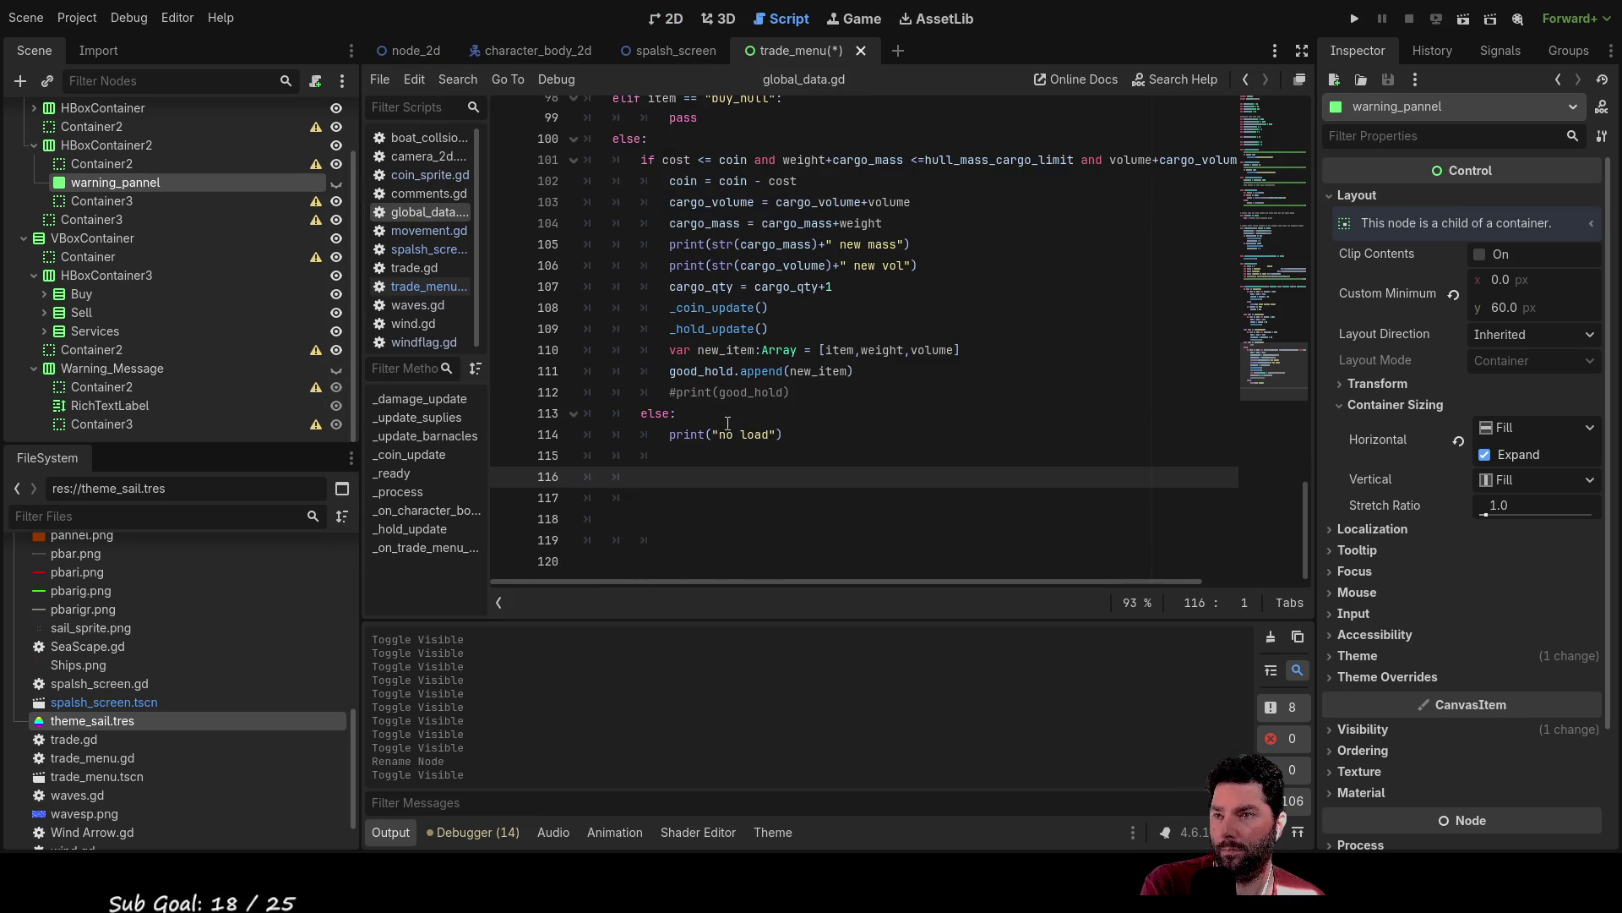
scroll(644, 327, up, 7)
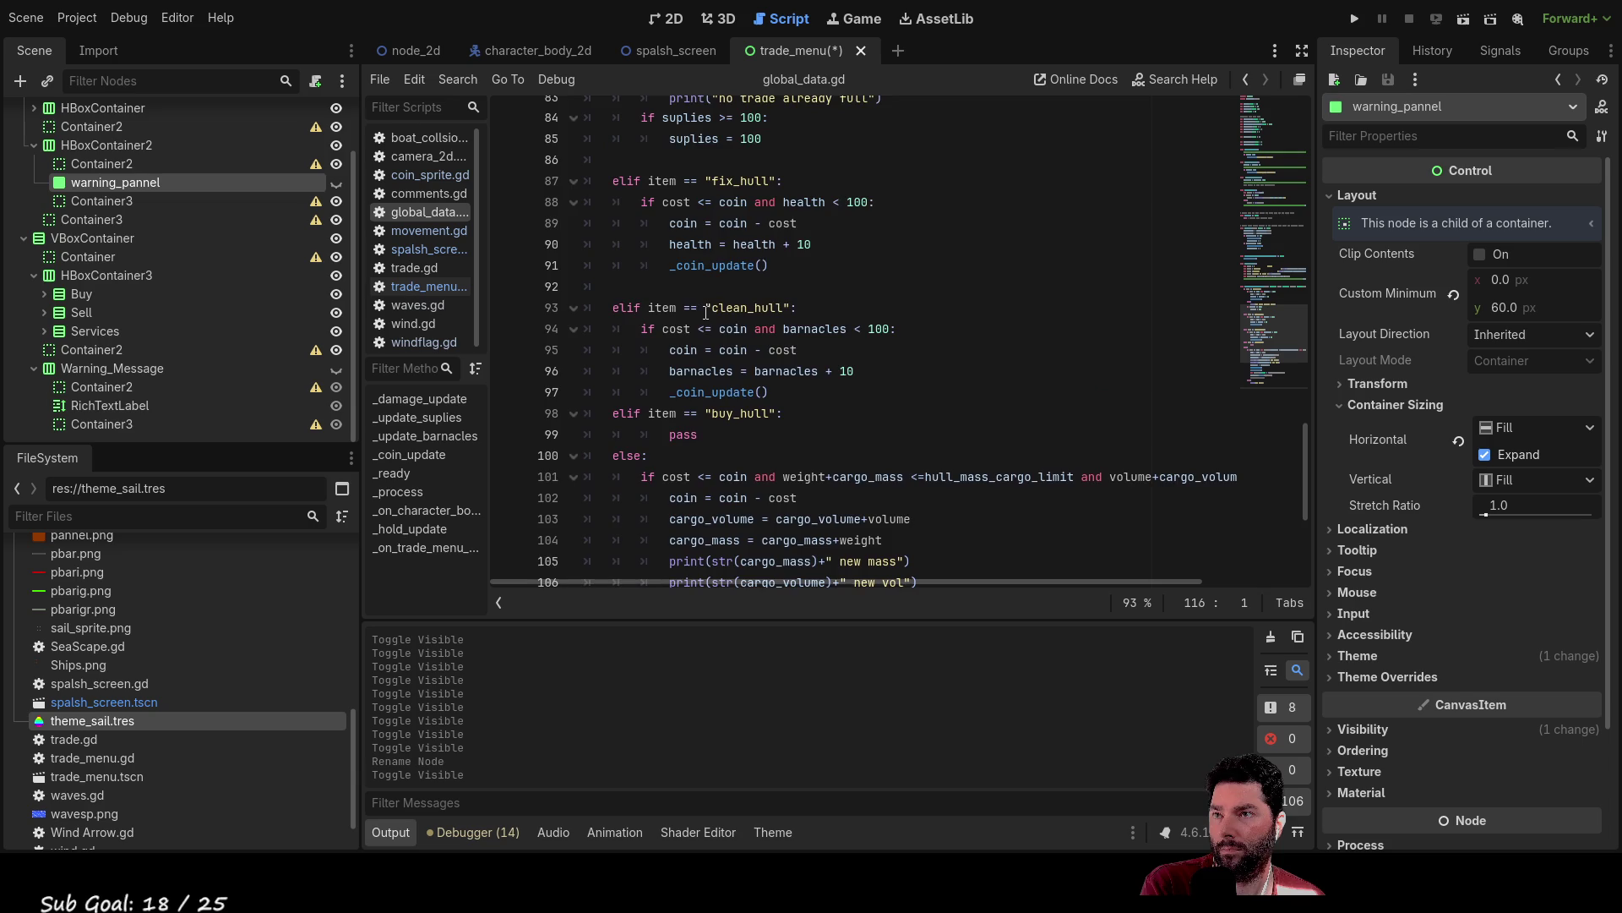